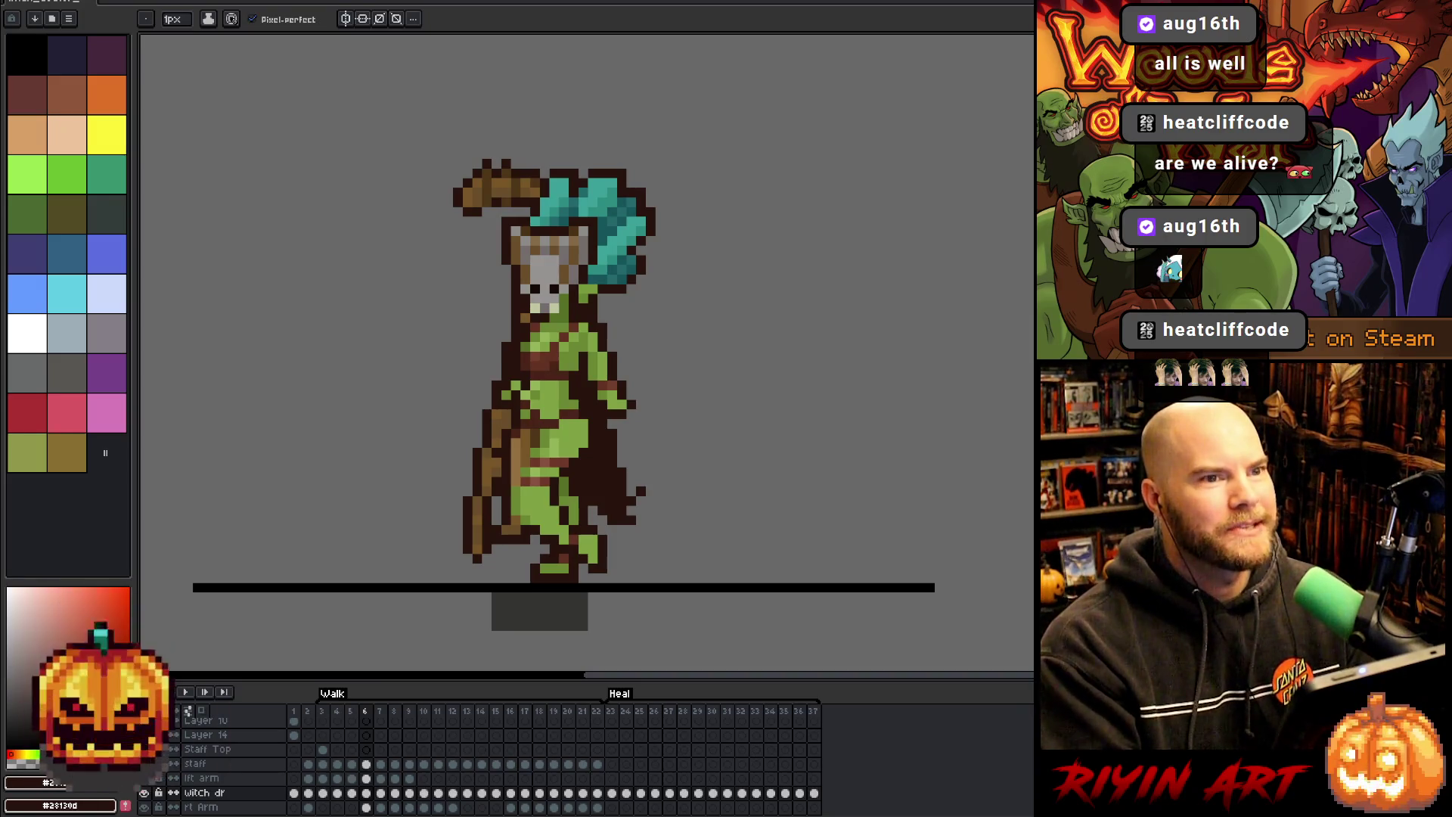
- Play the walk animation and review the left-arm cels on walk frames 3 and 9
{"action": "key", "text": "Return"}
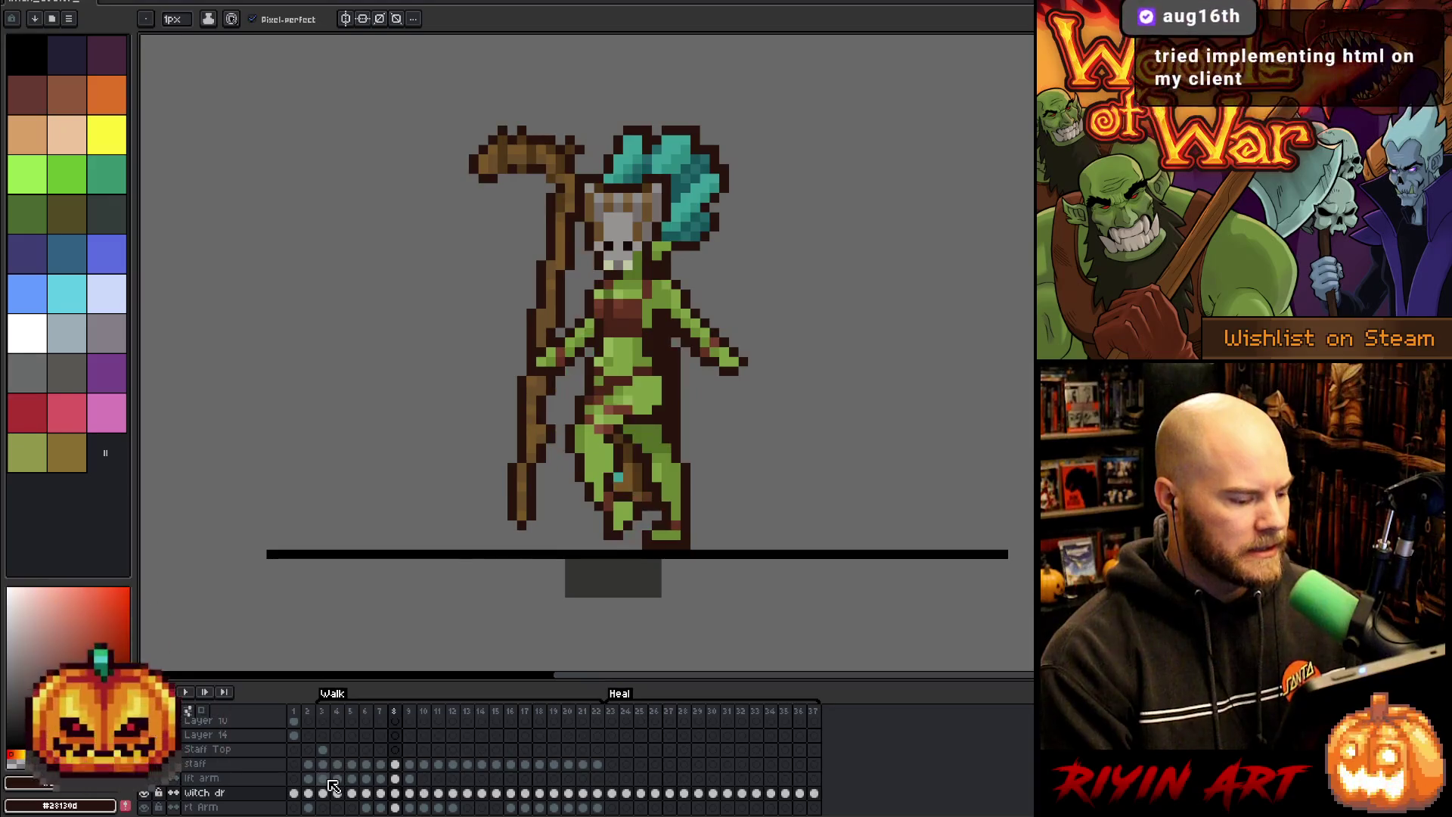
{"action": "left_click_drag", "start_coordinate": [323, 779], "coordinate": [369, 779]}
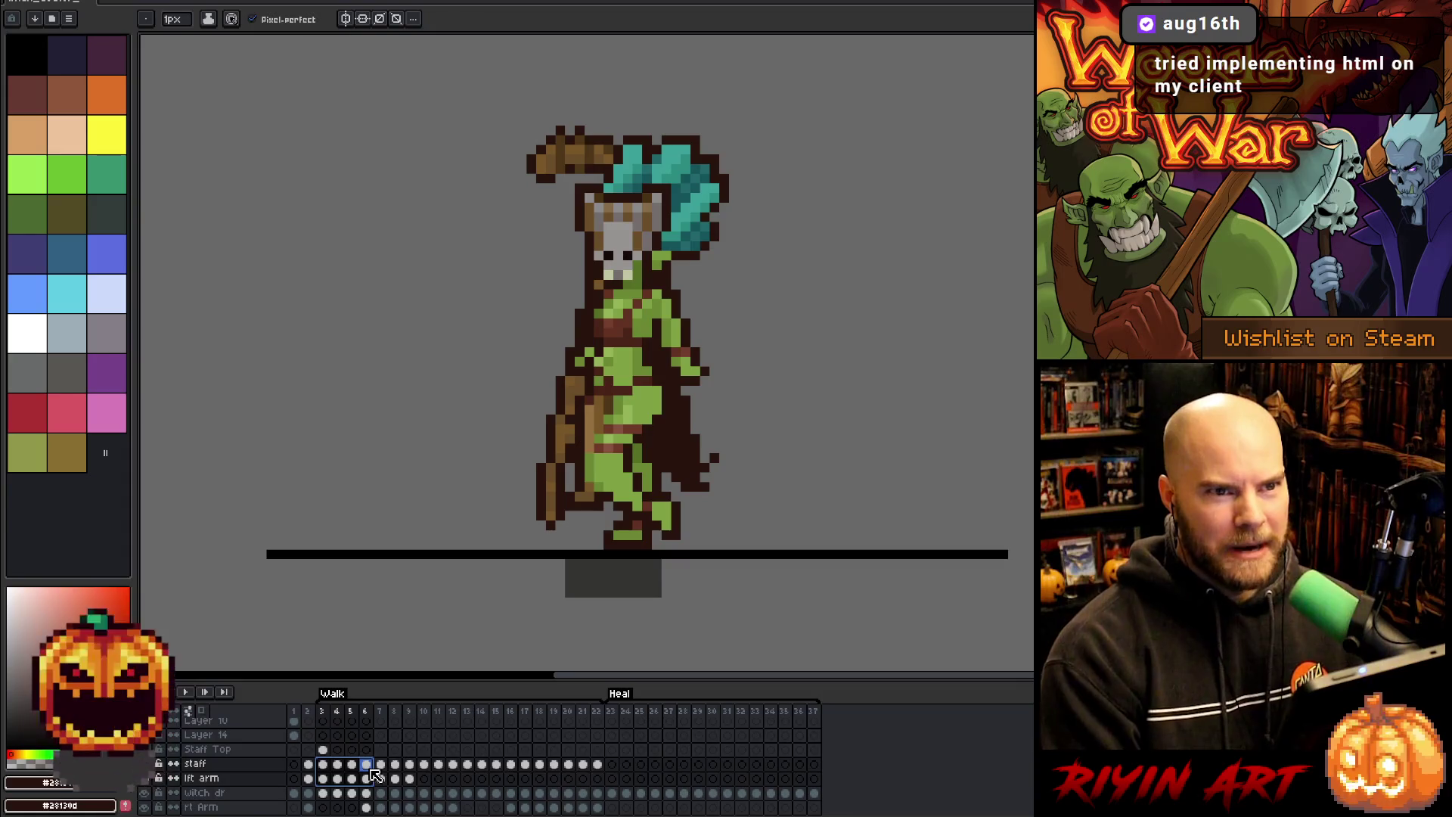
{"action": "left_click", "coordinate": [327, 778]}
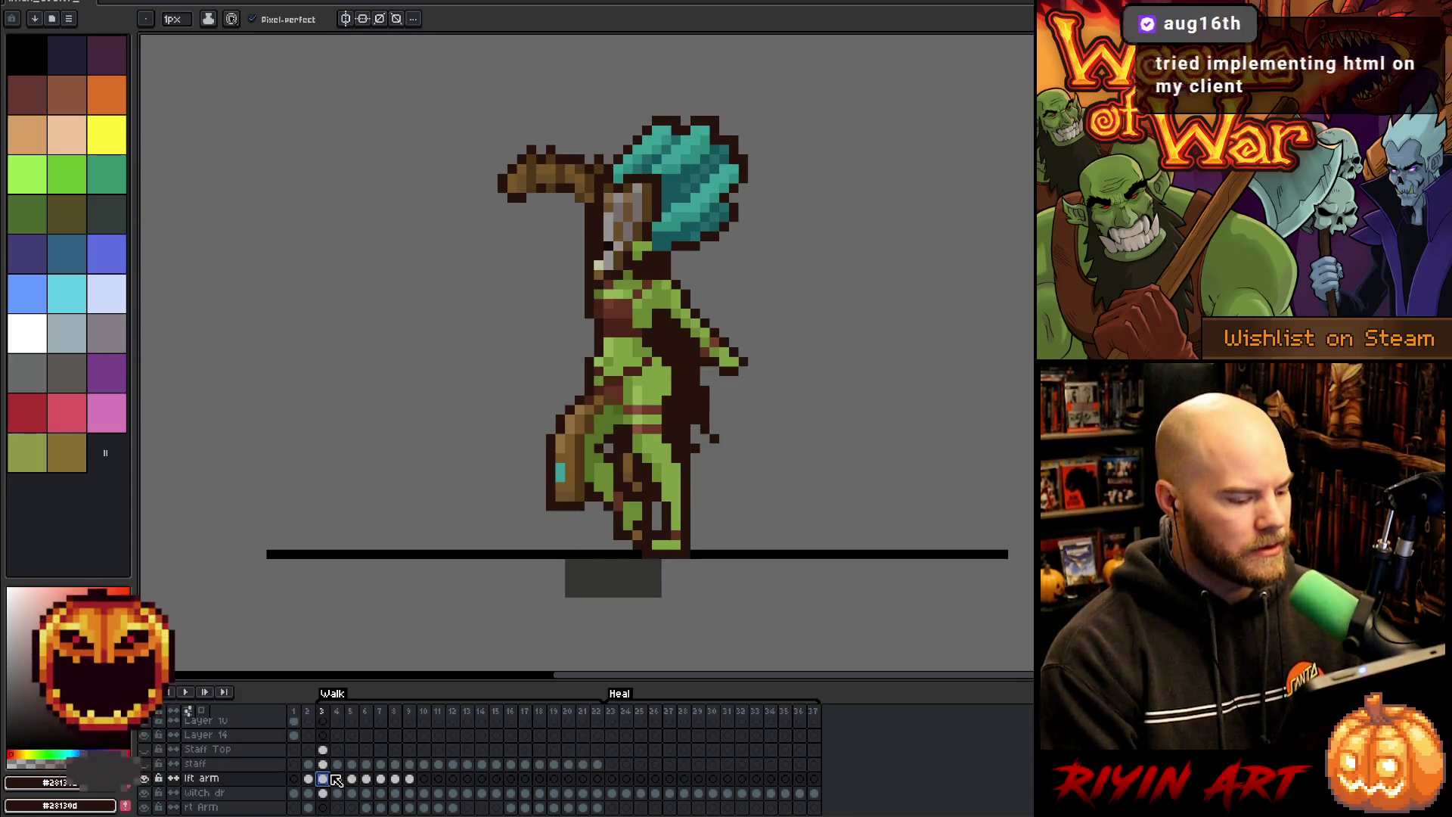
{"action": "left_click", "coordinate": [409, 778]}
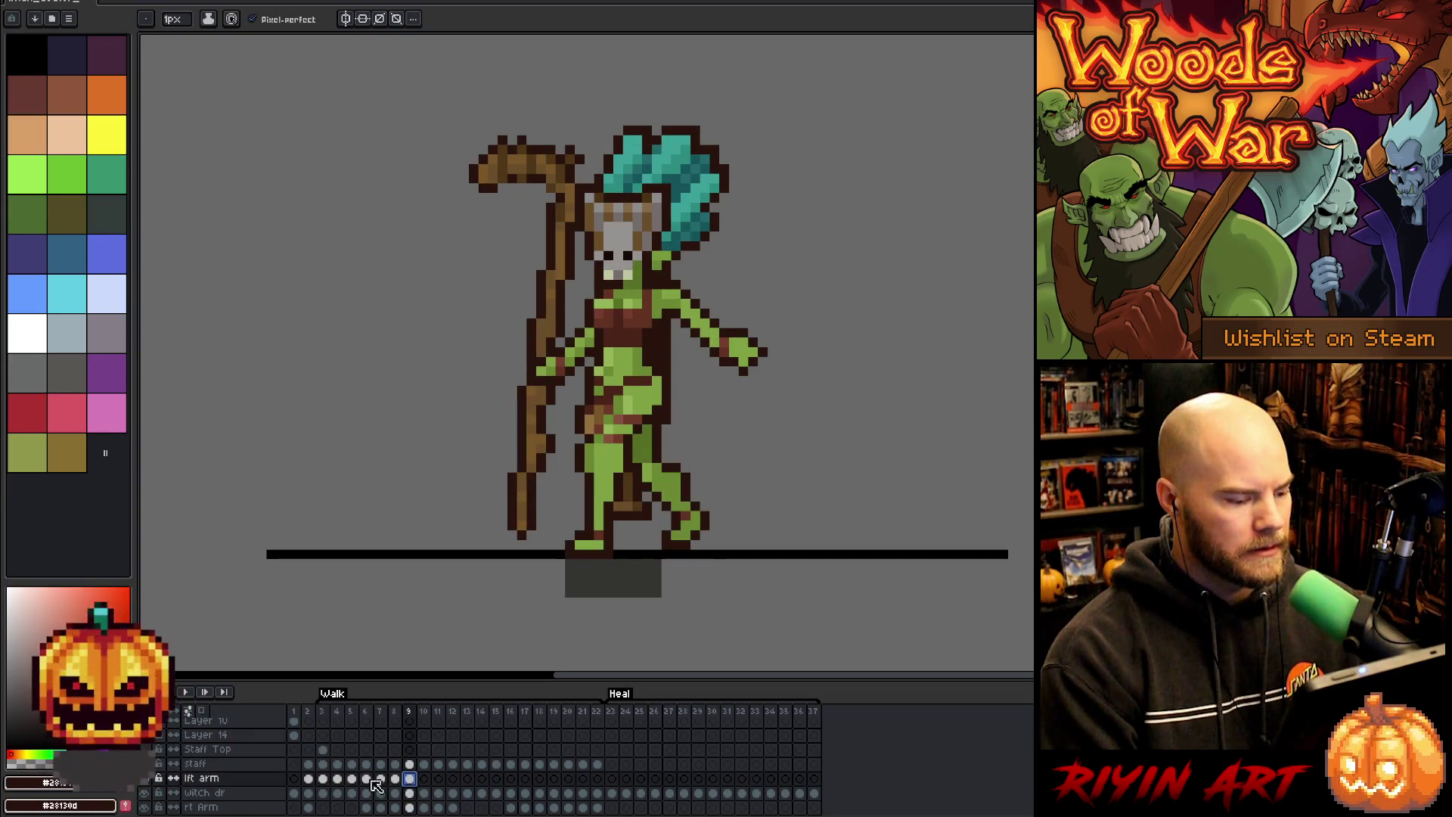
{"action": "left_click", "coordinate": [323, 782]}
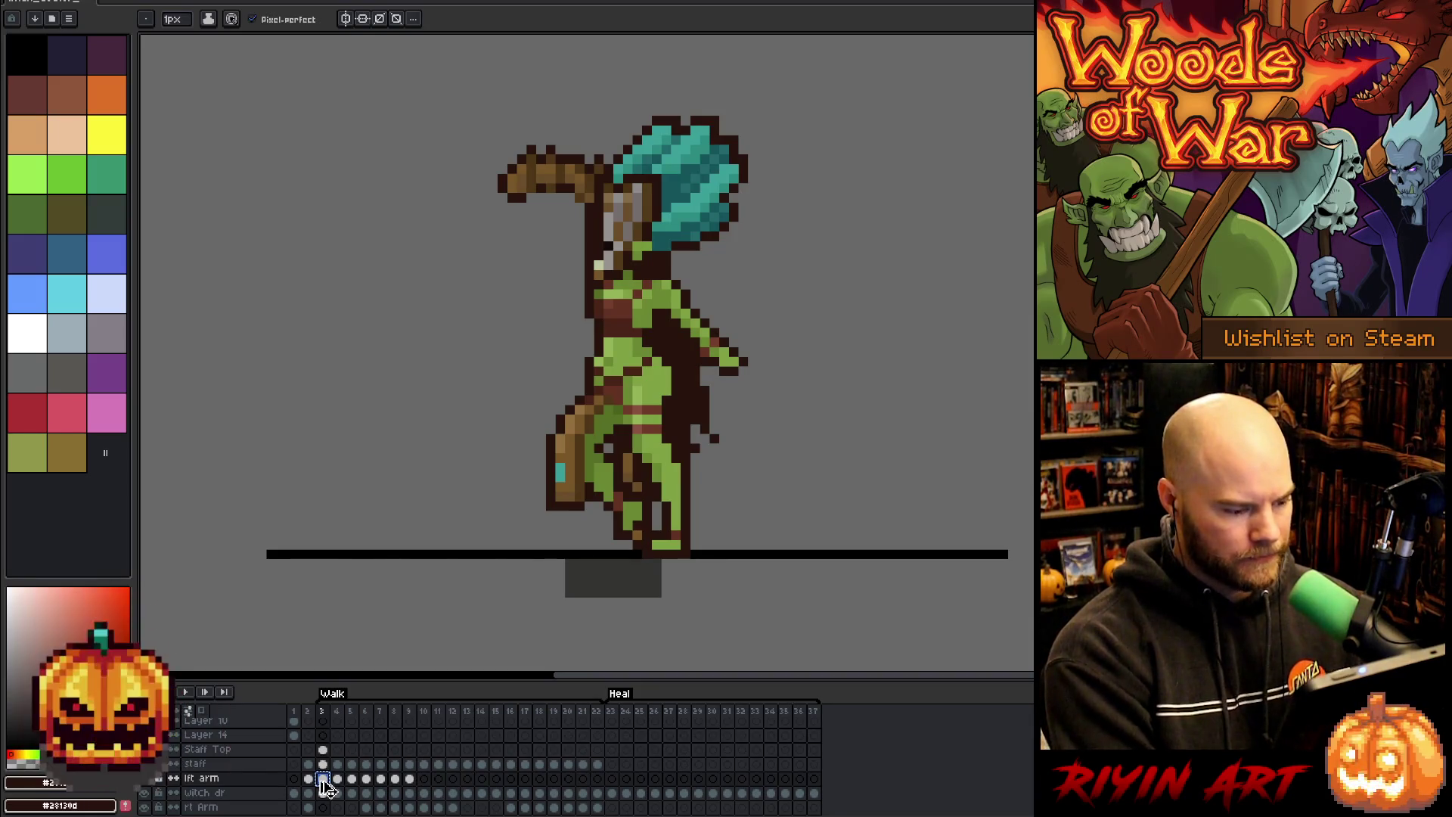
- Paste the left-arm cel into frame 13, then replay the walk cycle from frame 3
{"action": "left_click", "coordinate": [468, 778]}
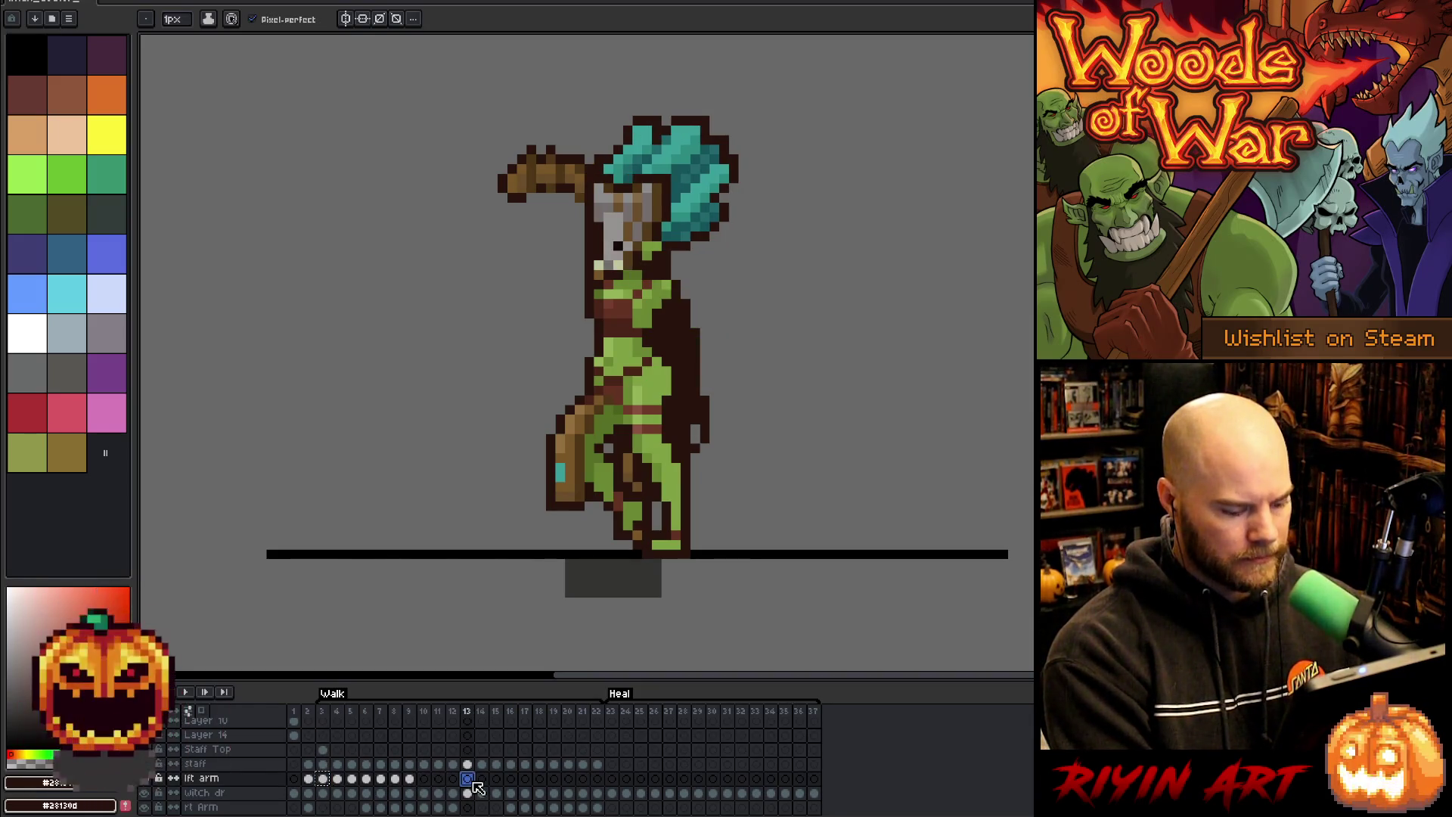
{"action": "key", "text": "ctrl+v"}
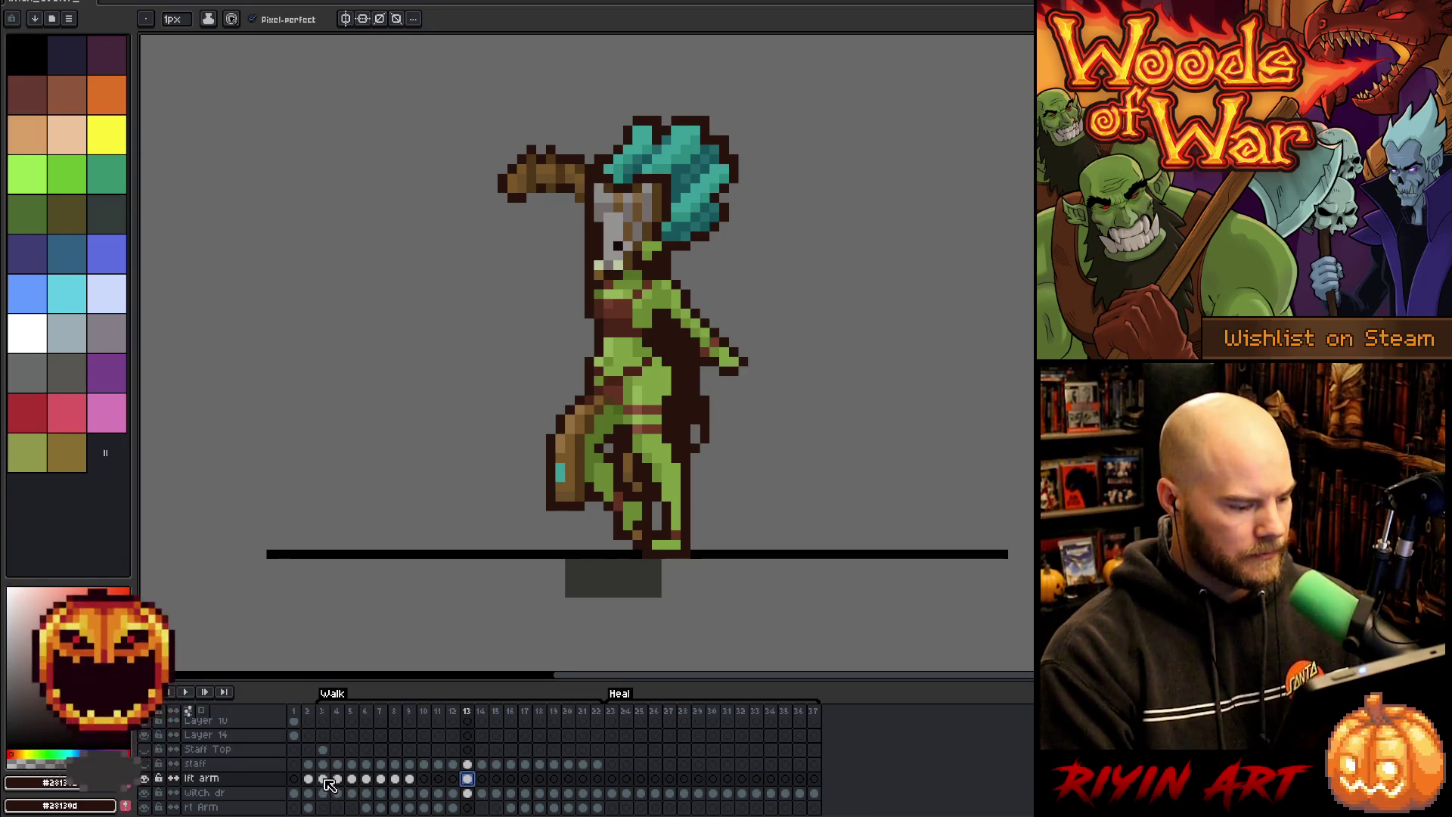
{"action": "left_click", "coordinate": [322, 778]}
{"action": "key", "text": "Return"}
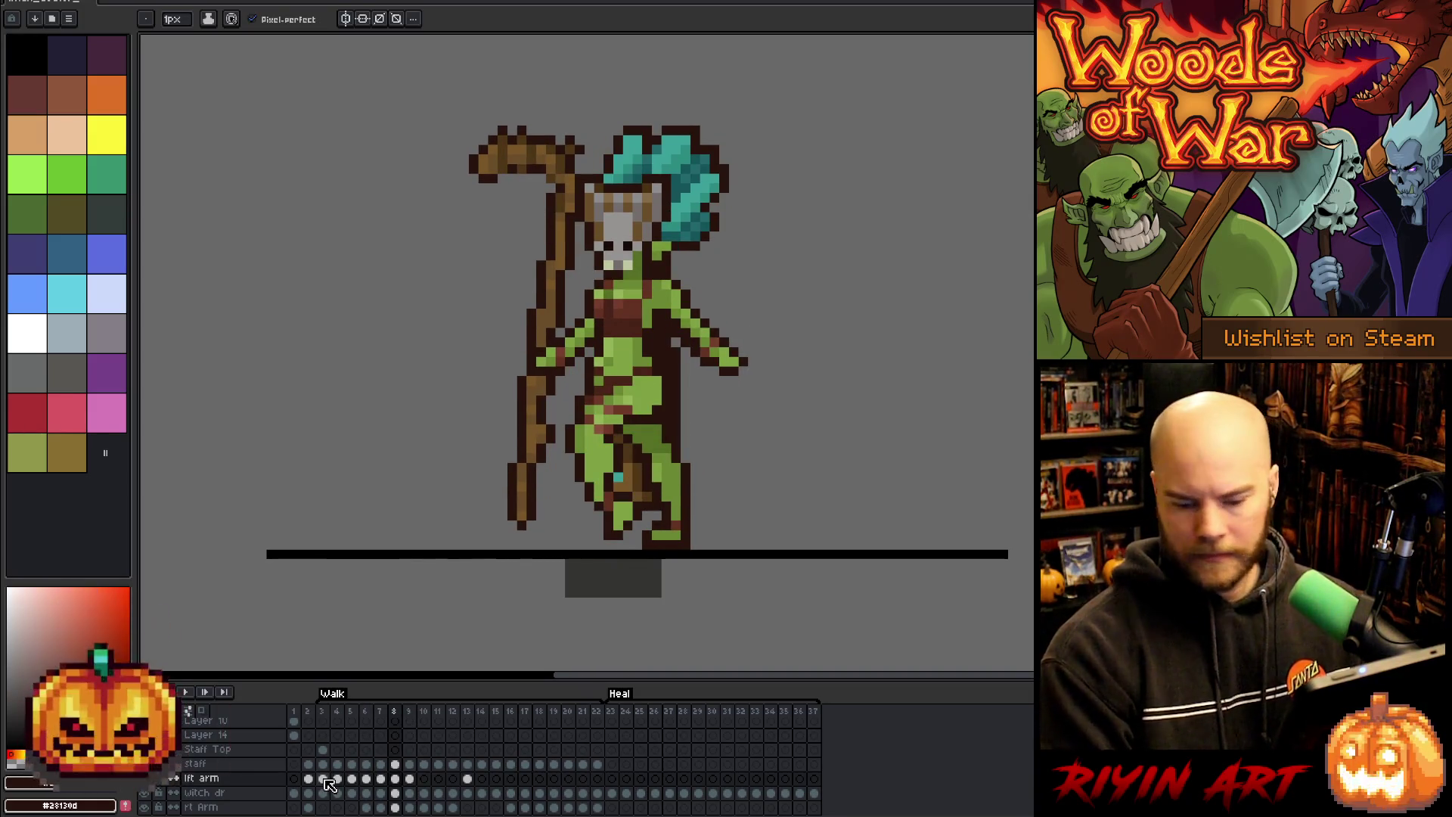
{"action": "key", "text": "b"}
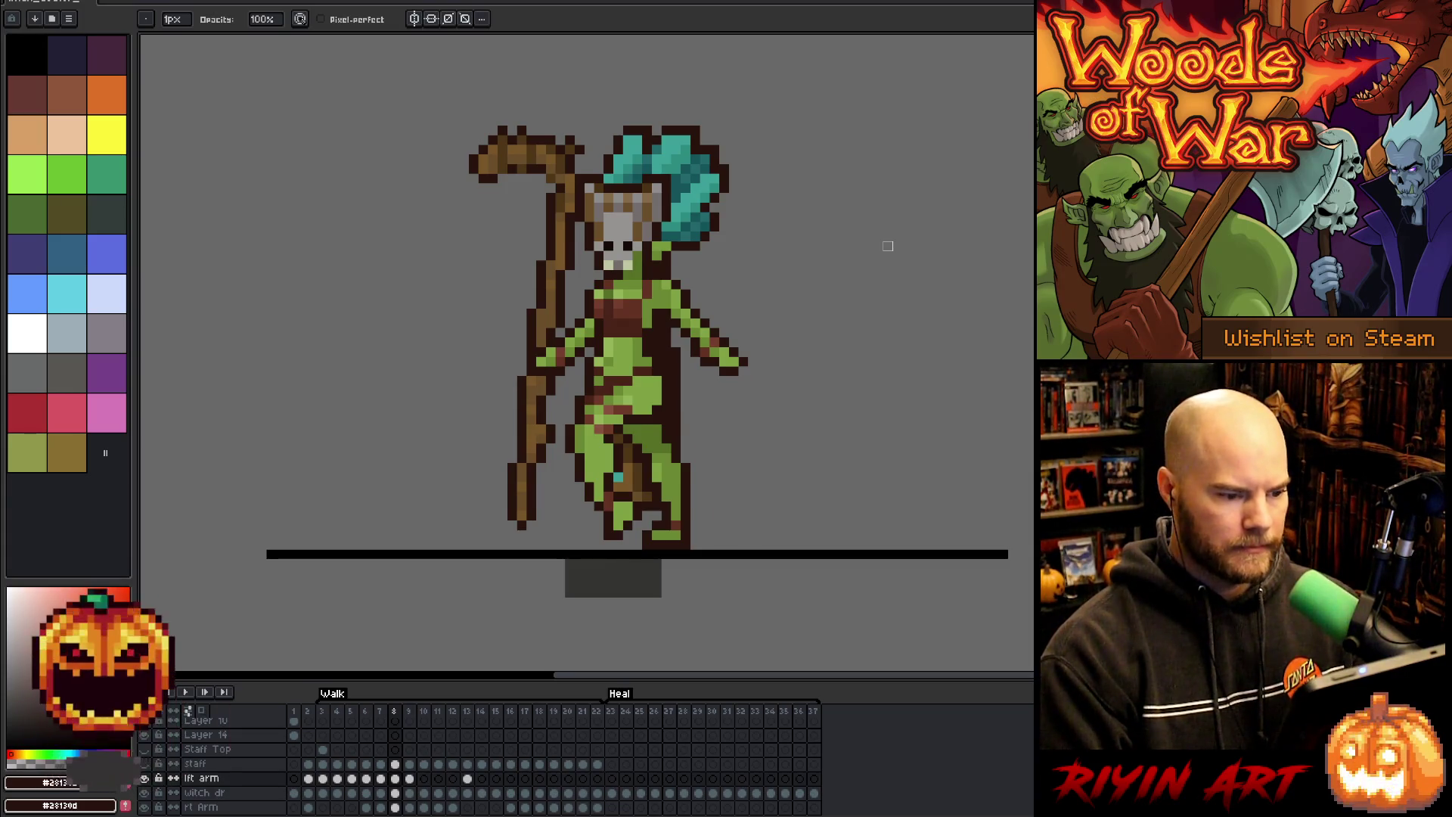
{"action": "key", "text": "period"}
{"action": "key", "text": "period"}
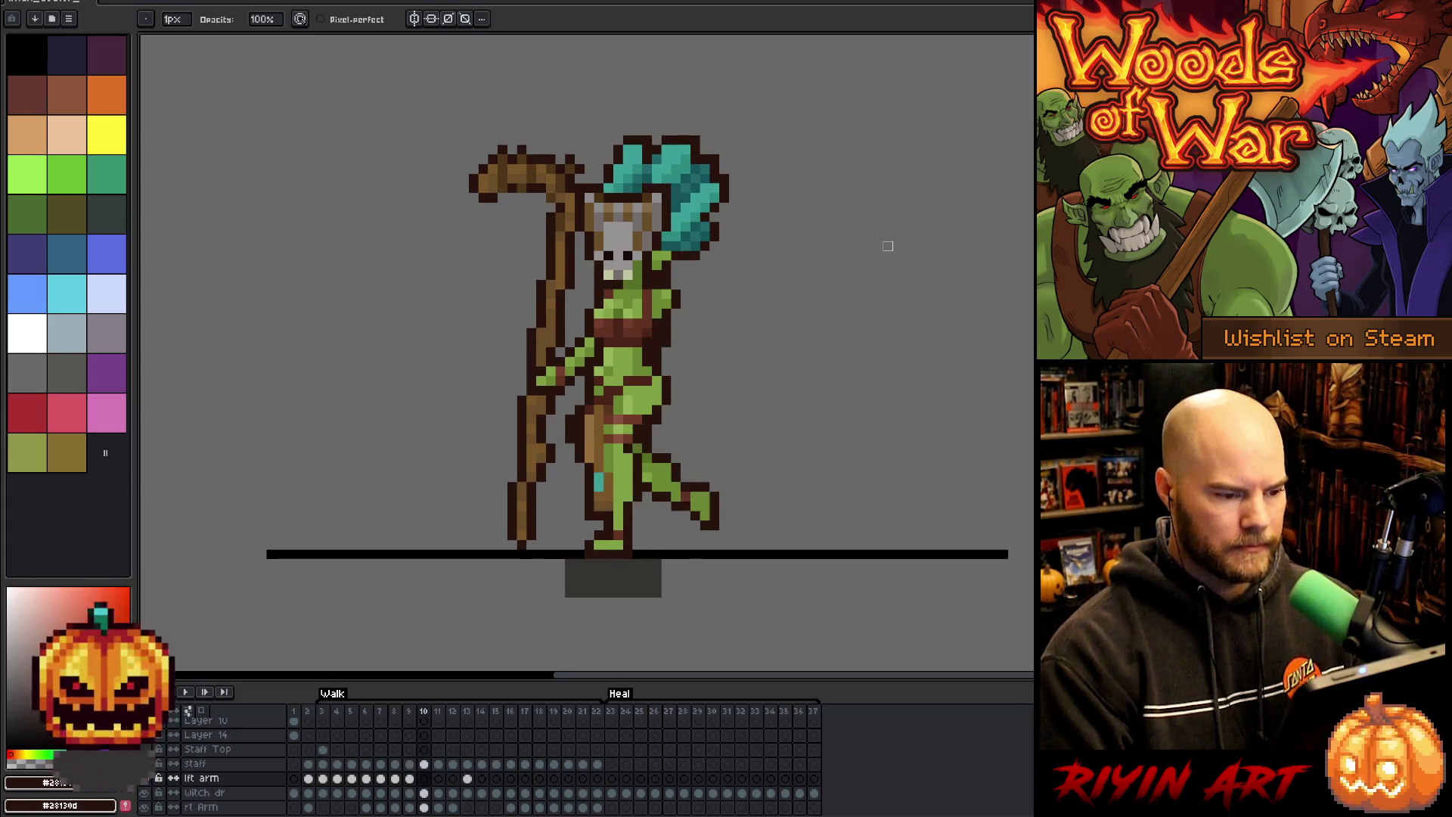
{"action": "key", "text": "comma"}
{"action": "key", "text": "comma"}
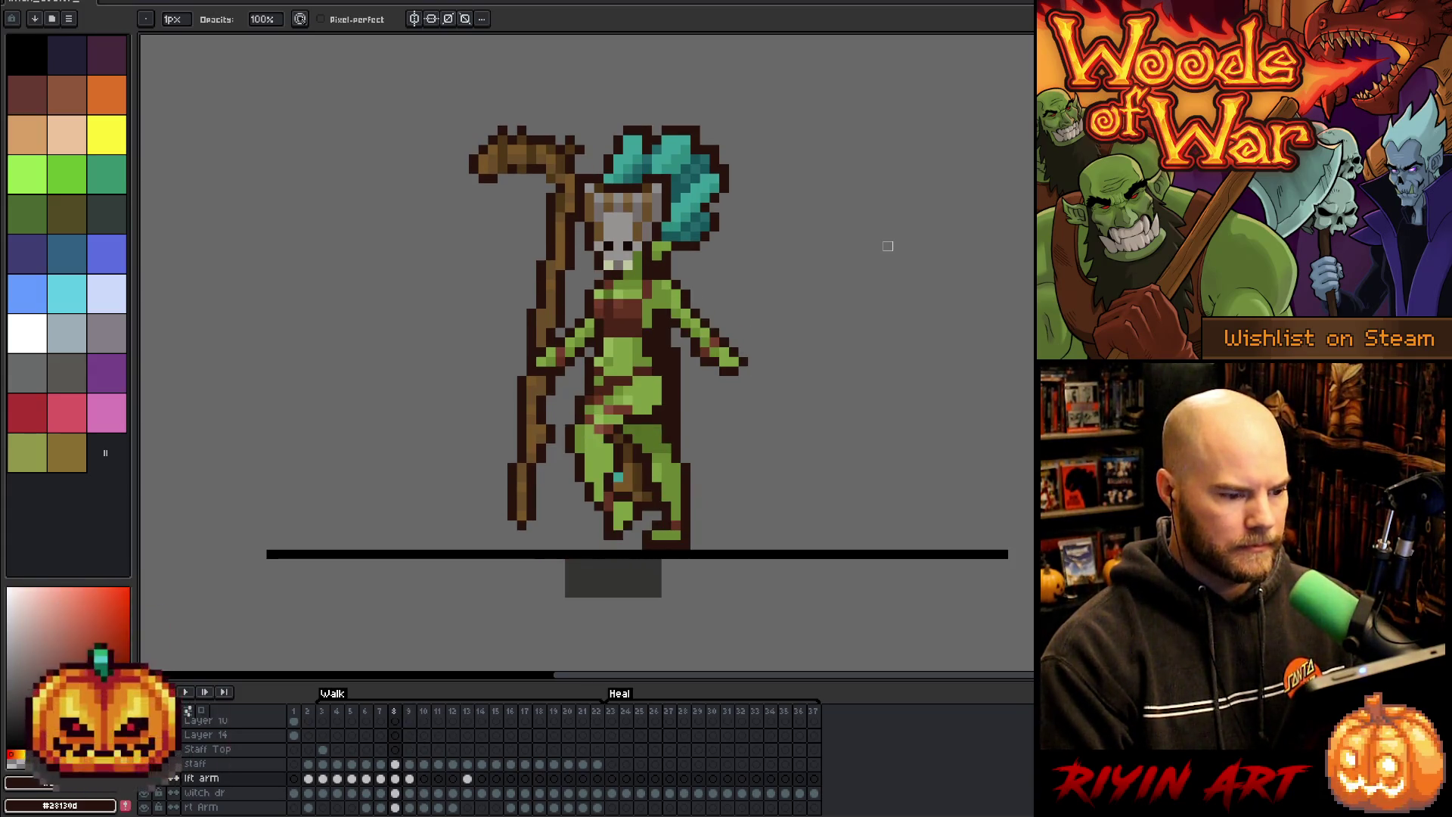
{"action": "key", "text": "period"}
{"action": "key", "text": "comma"}
{"action": "key", "text": "period"}
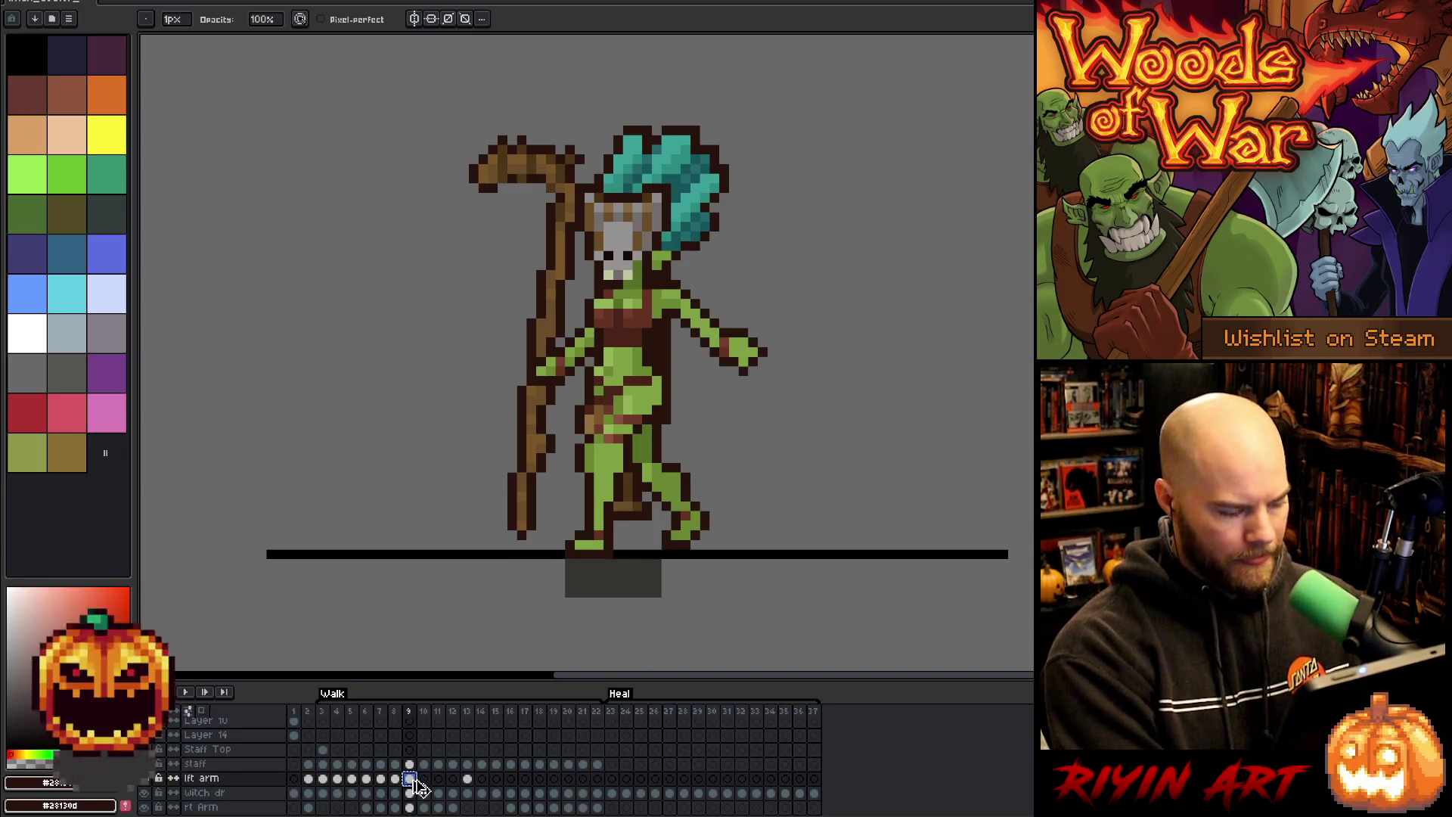
{"action": "key", "text": "period"}
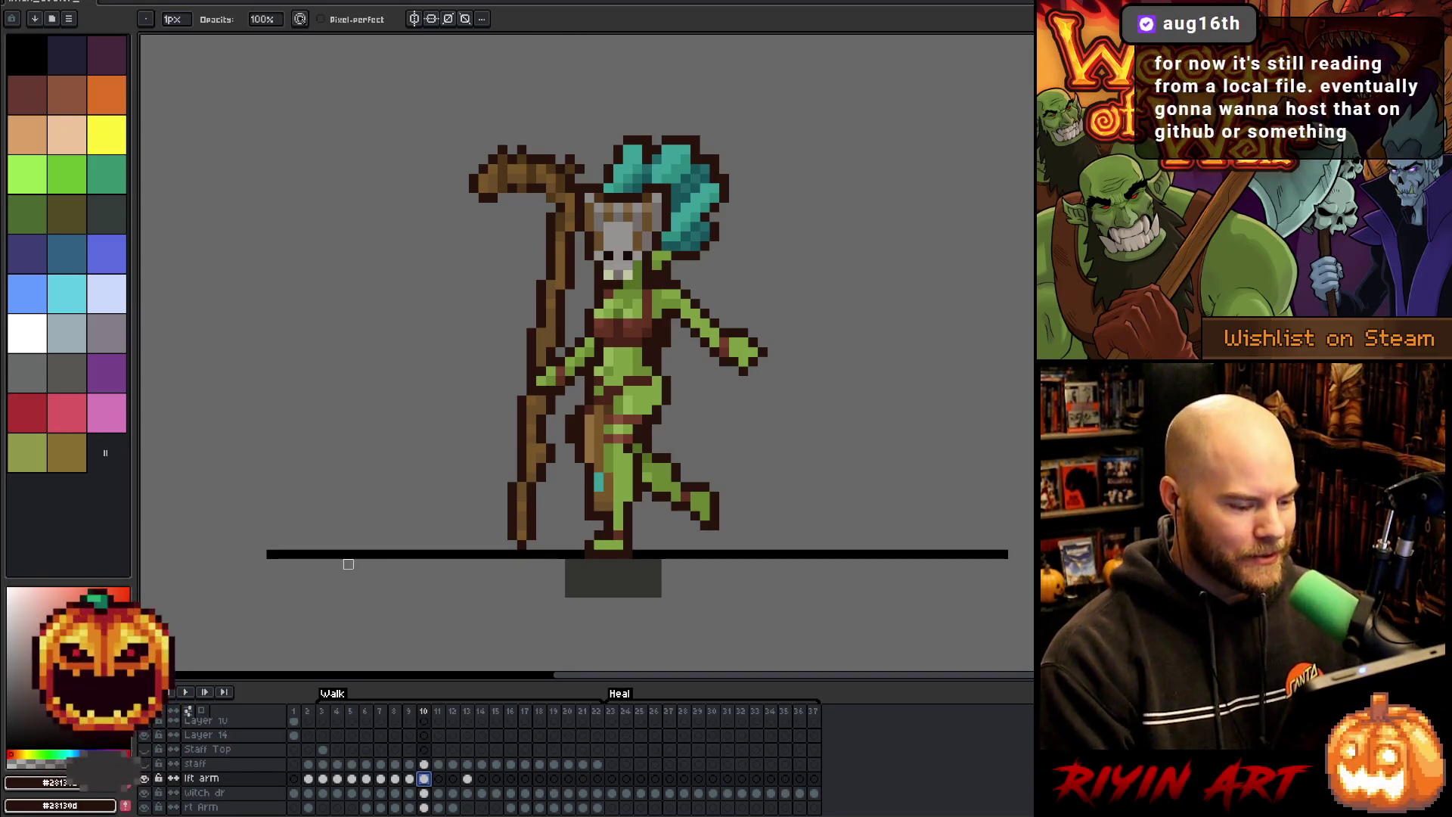
{"action": "key", "text": "Return"}
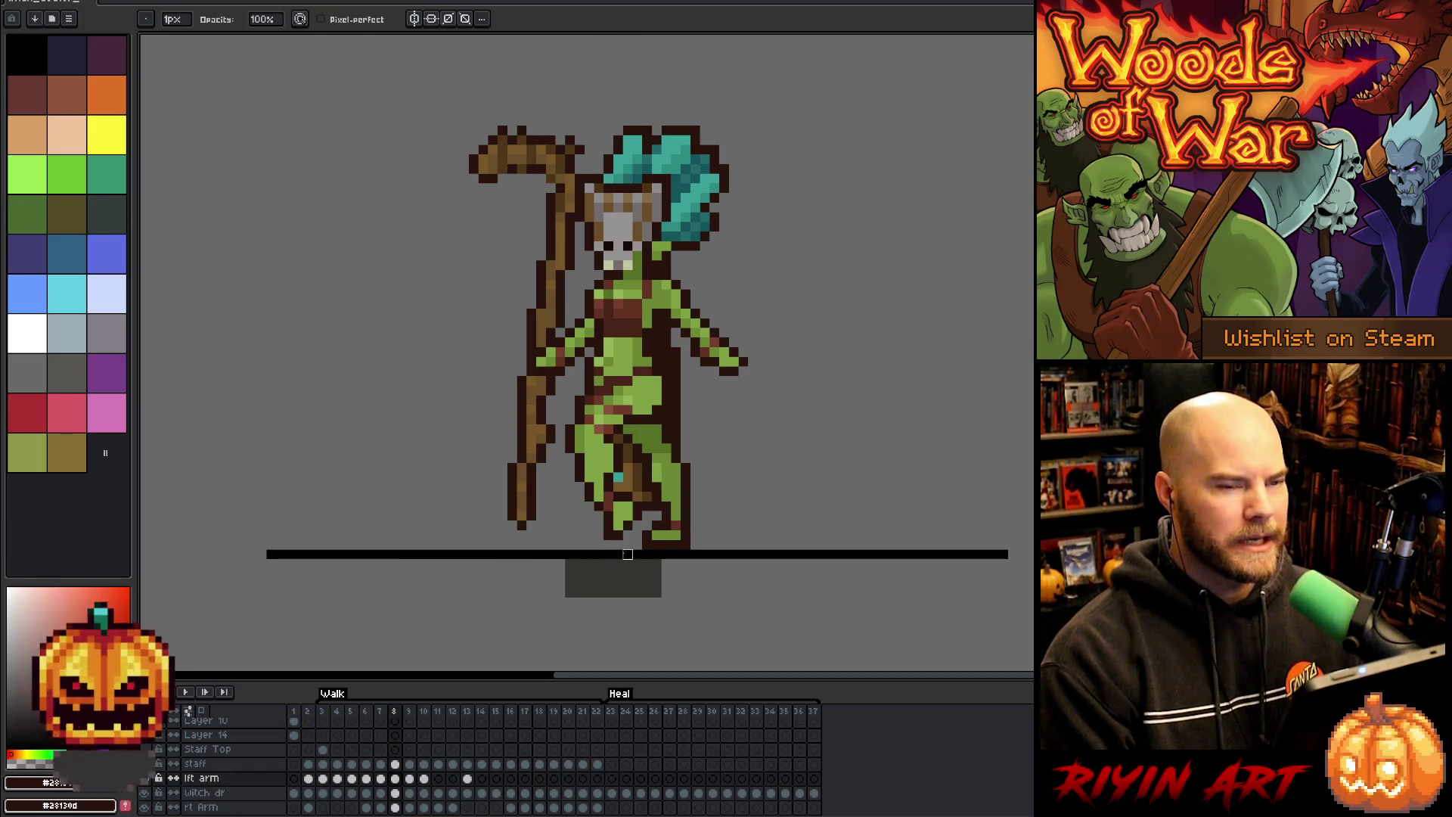
{"action": "left_click", "coordinate": [418, 791]}
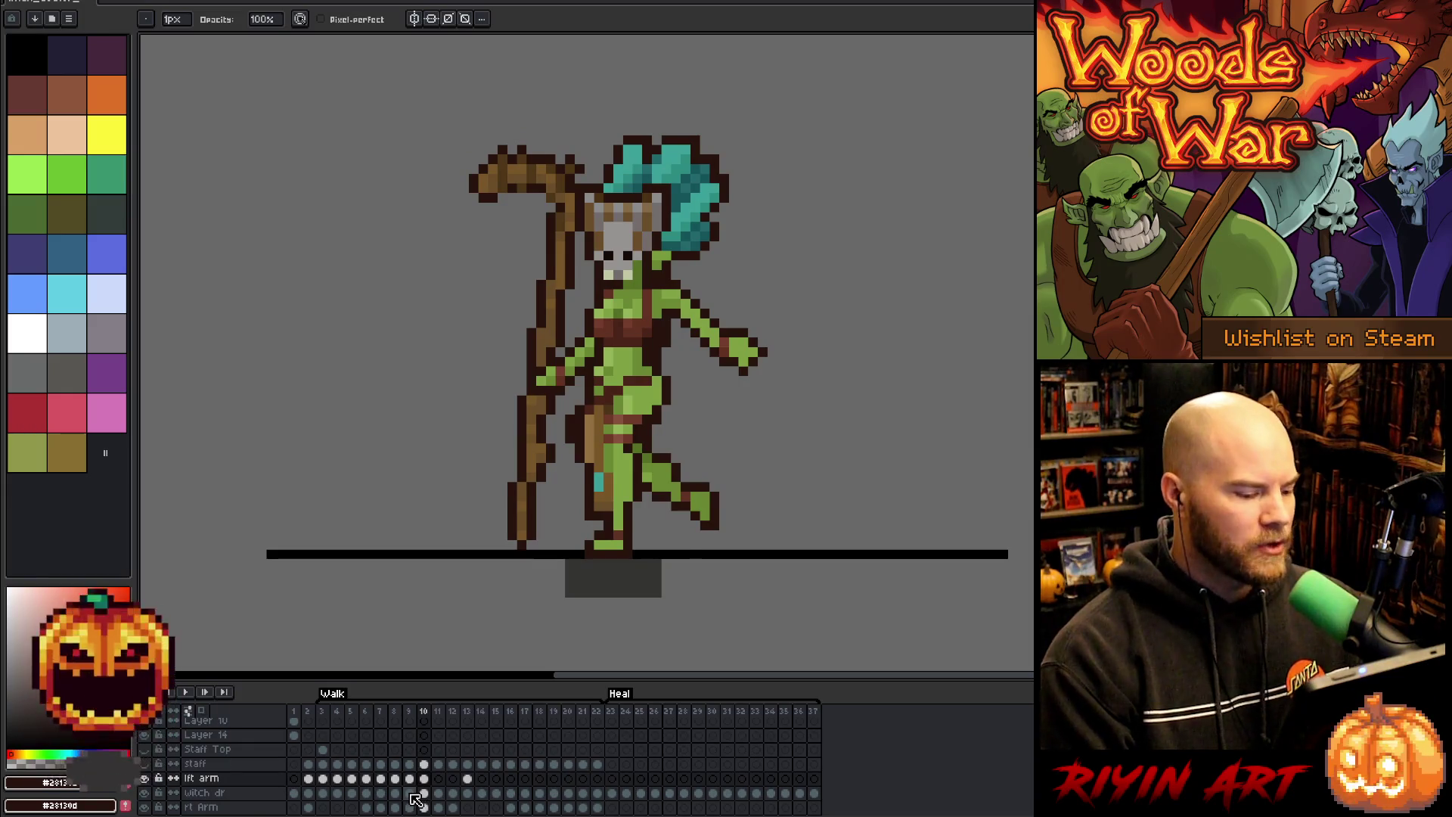
{"action": "left_click", "coordinate": [408, 794]}
{"action": "left_click", "coordinate": [395, 779]}
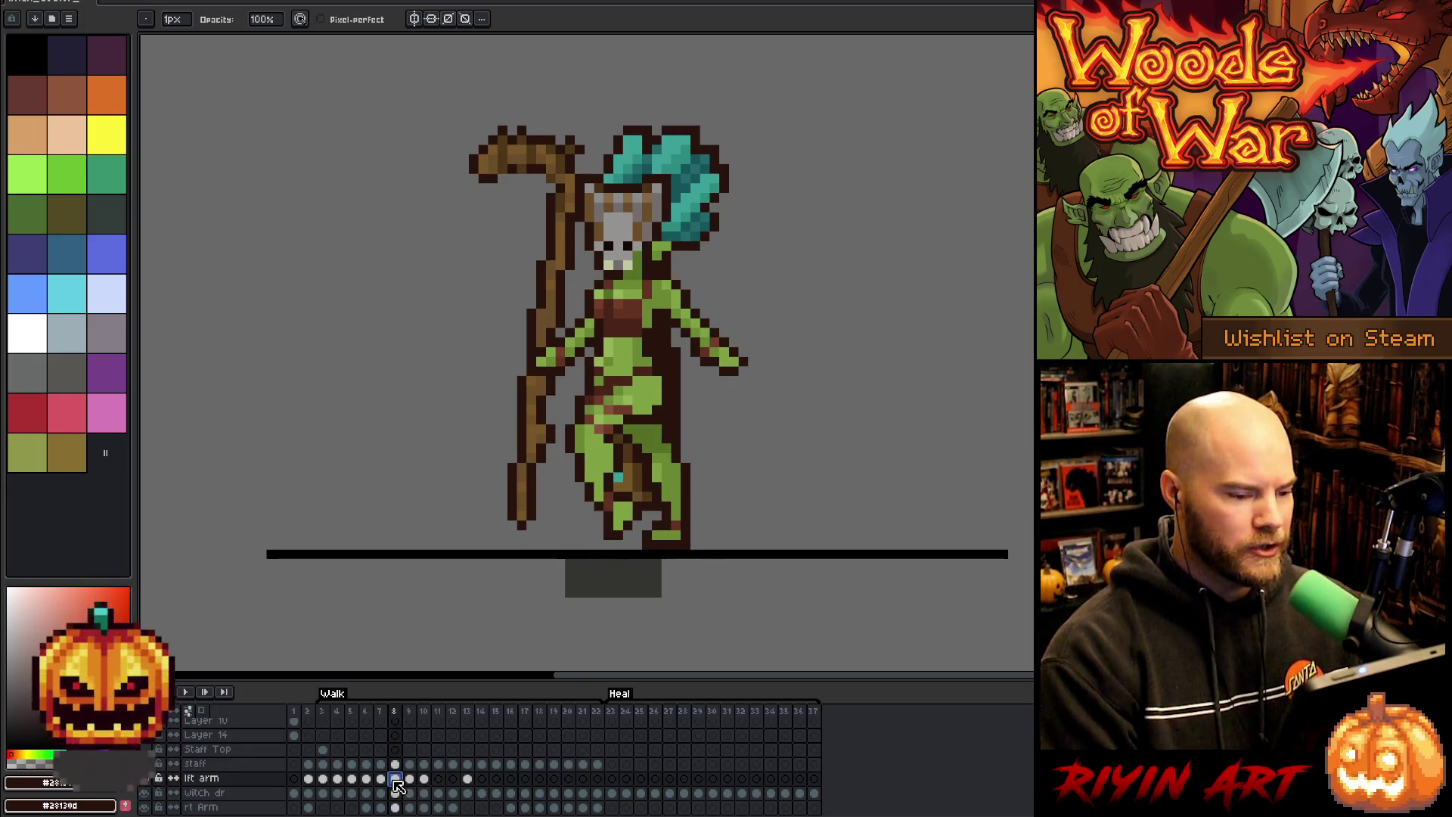
{"action": "left_click", "coordinate": [438, 779]}
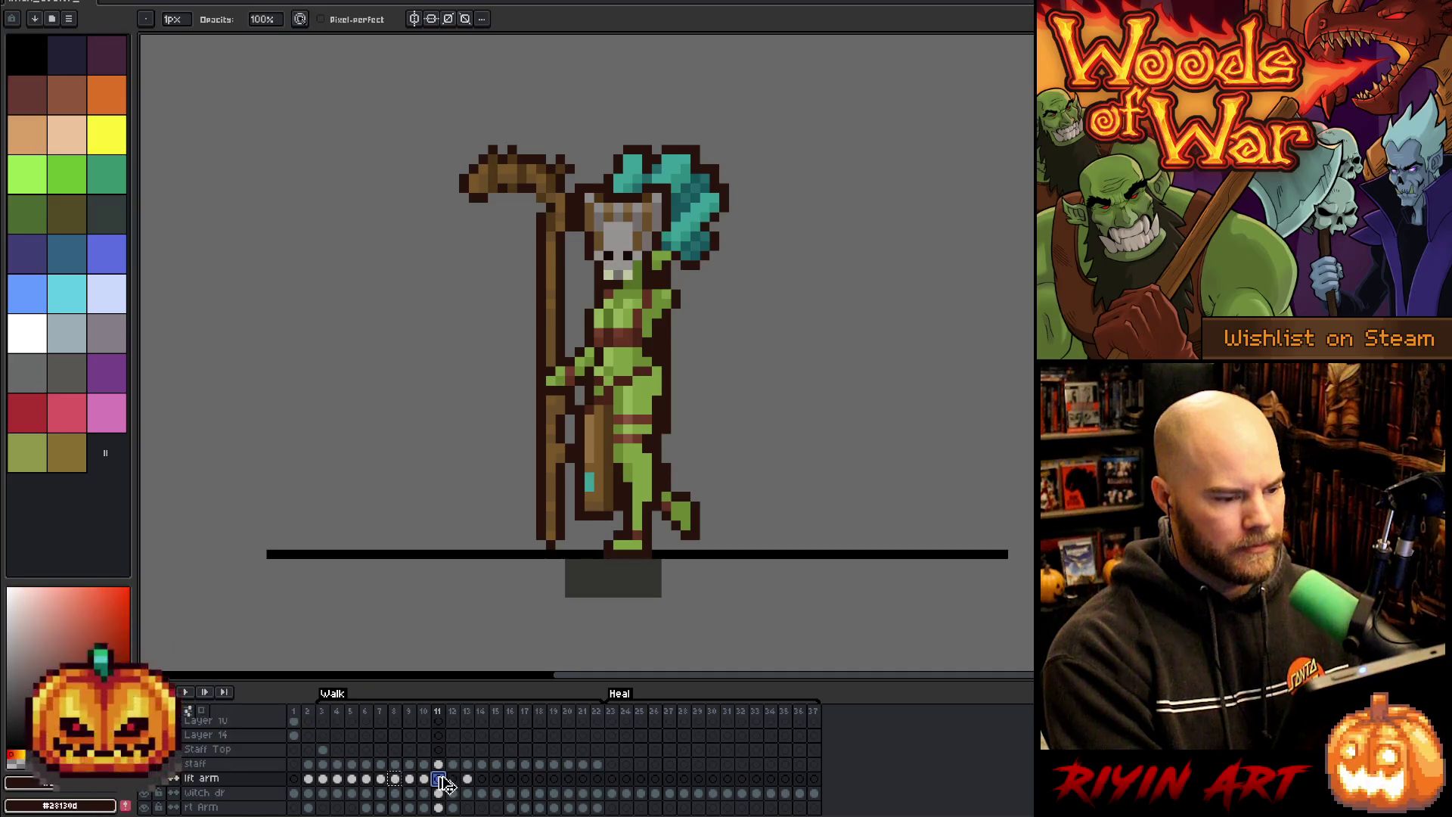
{"action": "left_click", "coordinate": [454, 778]}
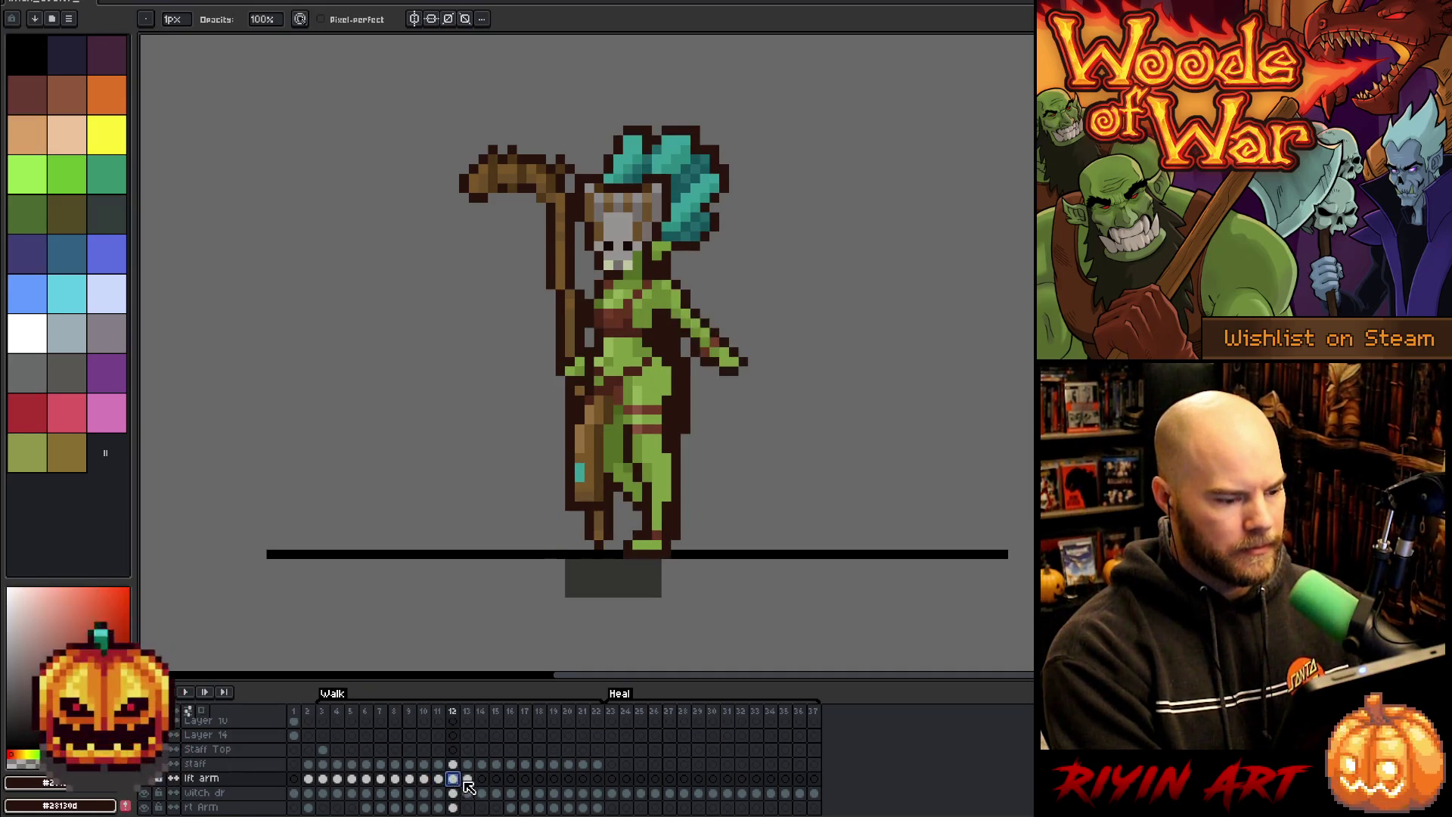
{"action": "left_click", "coordinate": [468, 781]}
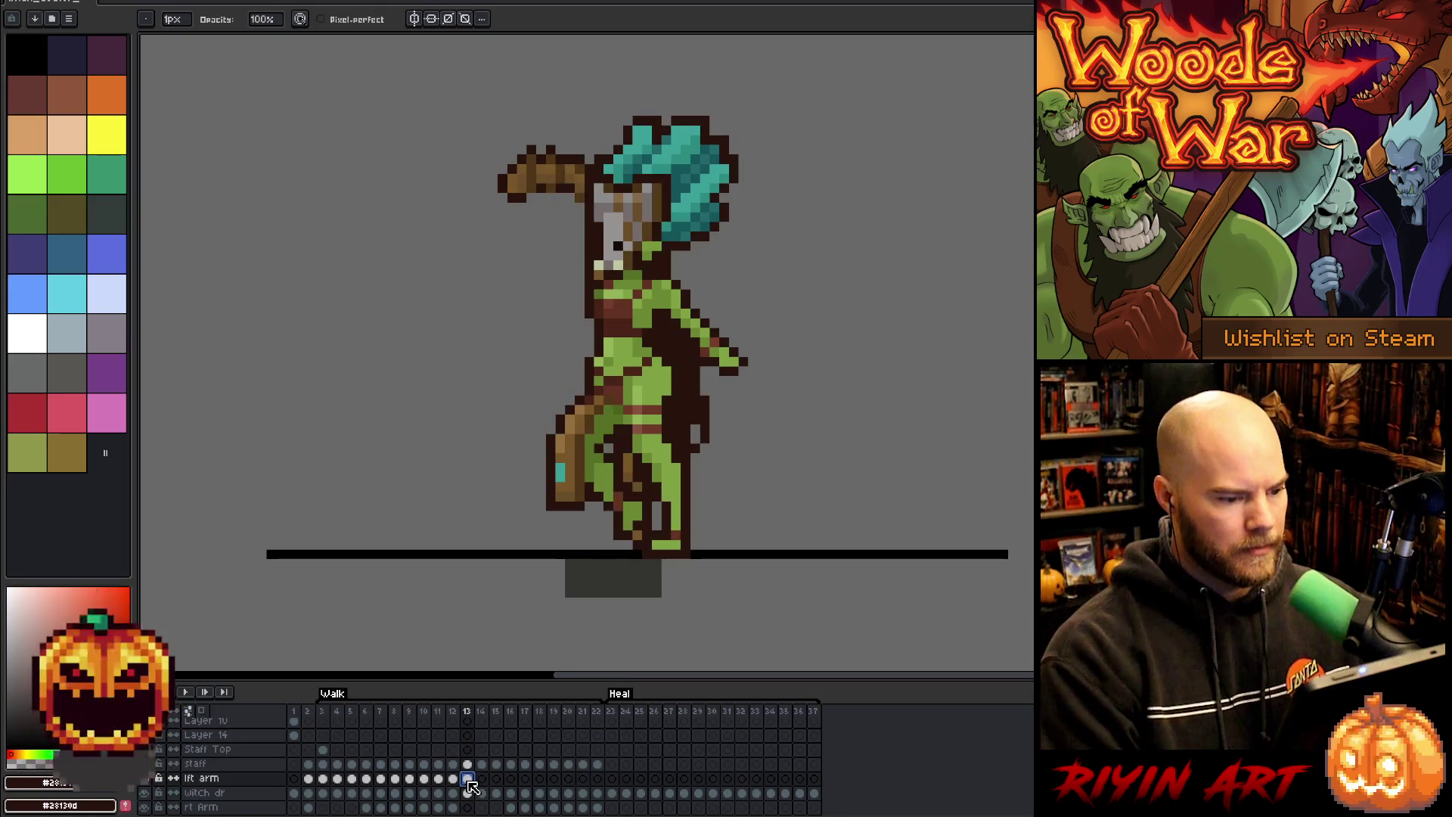
{"action": "left_click", "coordinate": [455, 783]}
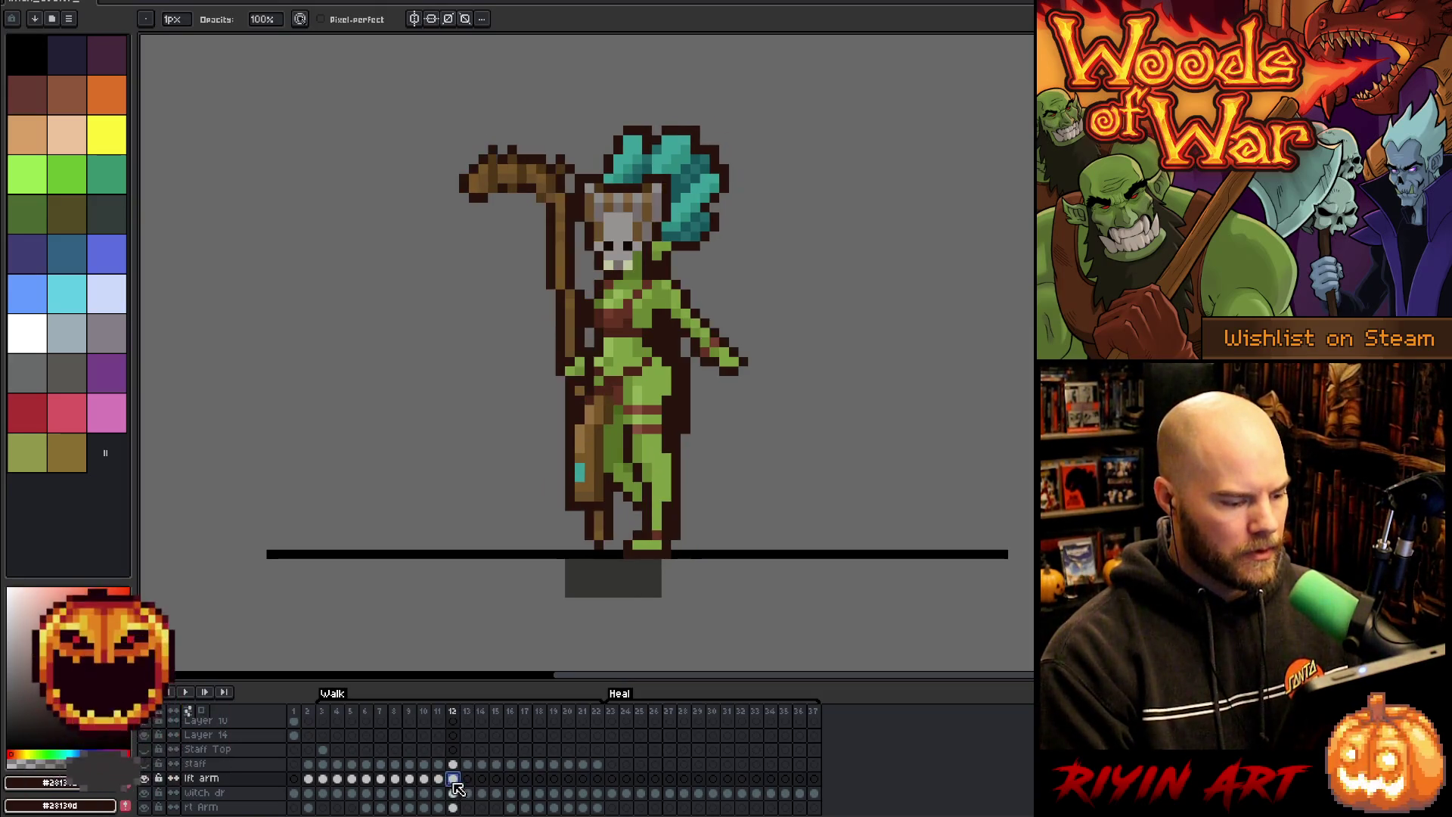
{"action": "left_click", "coordinate": [409, 780]}
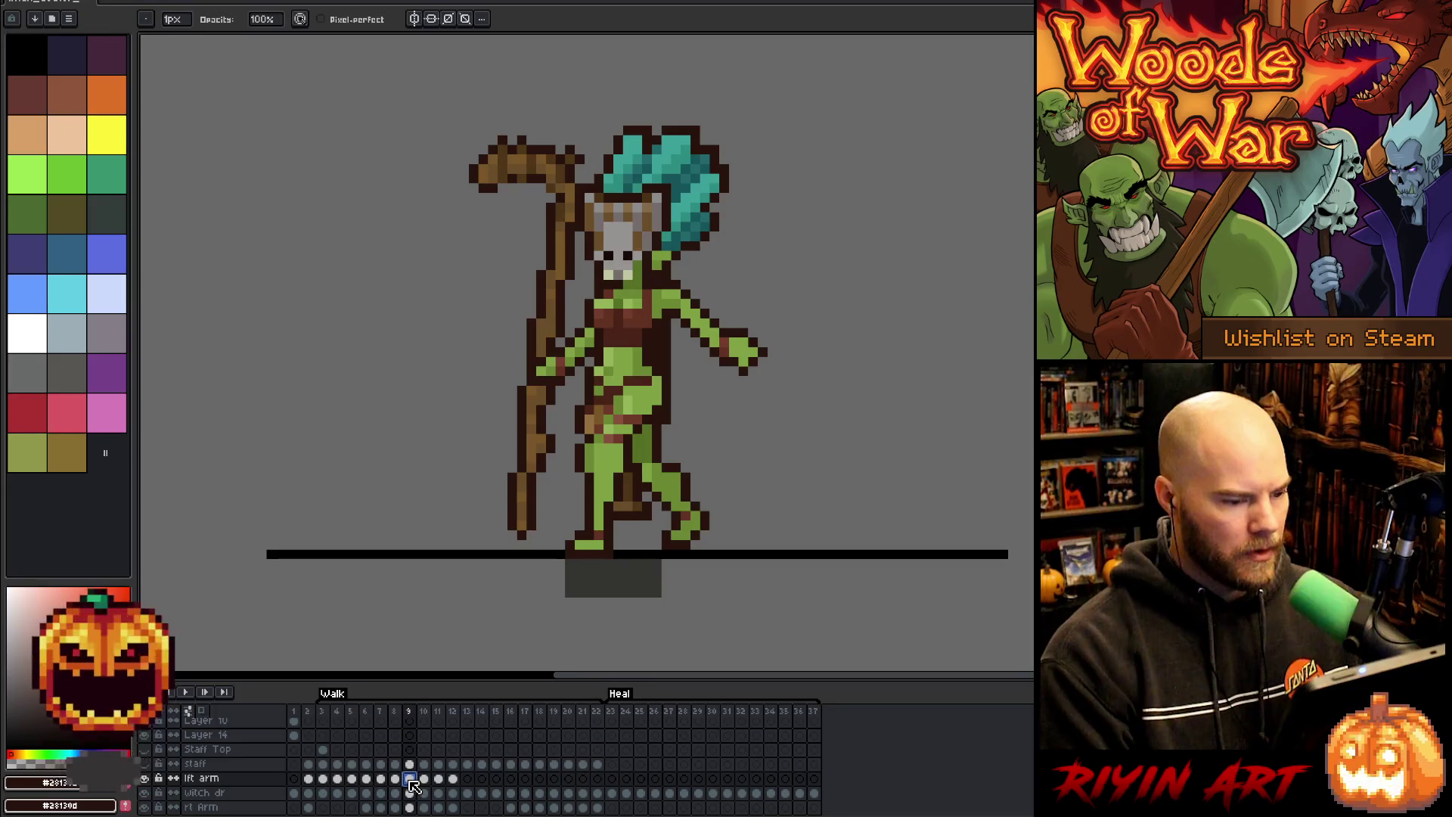
{"action": "left_click", "coordinate": [424, 780]}
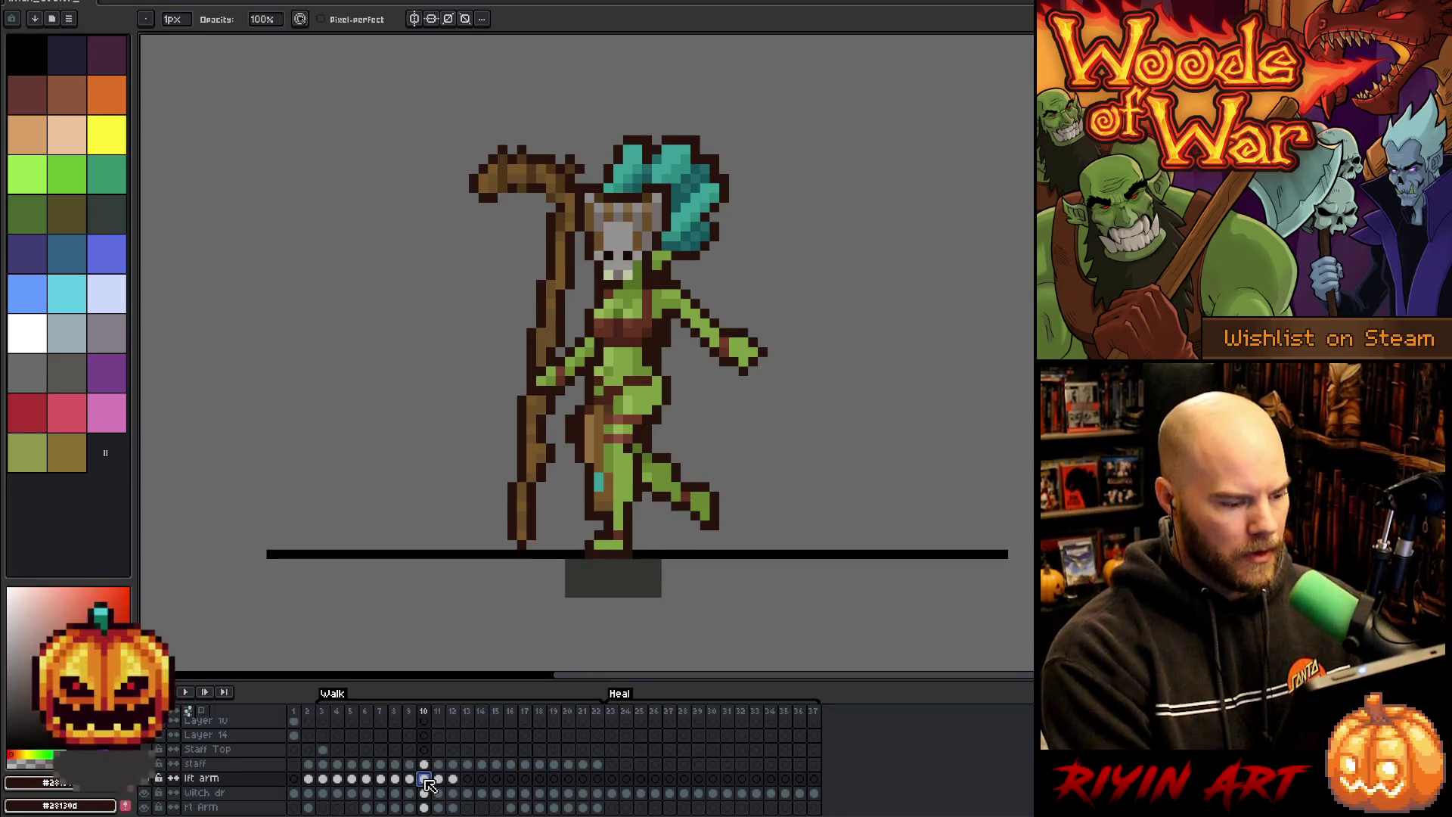
{"action": "key", "text": "Left"}
{"action": "key", "text": "Left"}
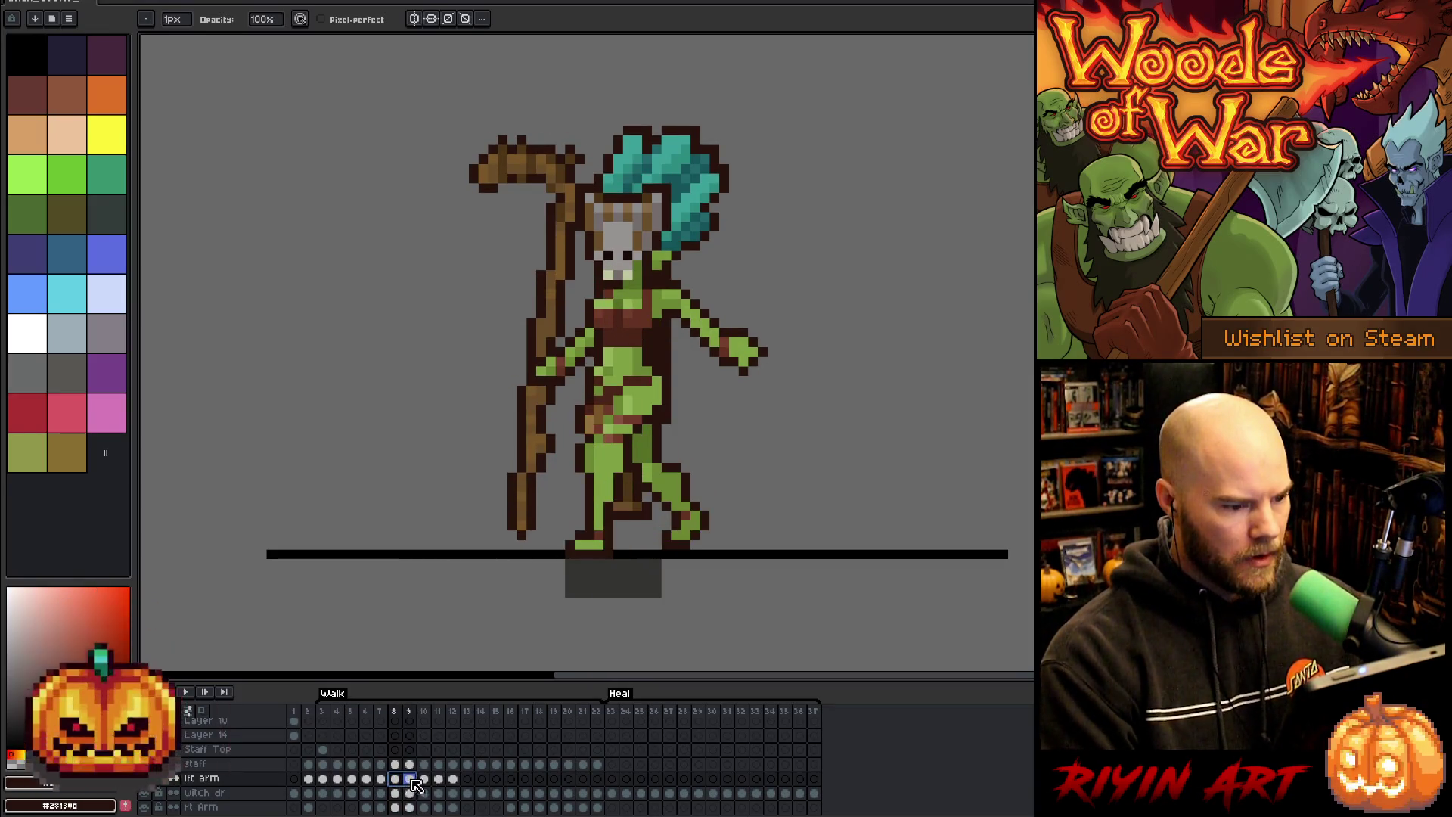
{"action": "left_click", "coordinate": [423, 780]}
{"action": "key", "text": "Left"}
{"action": "key", "text": "Left"}
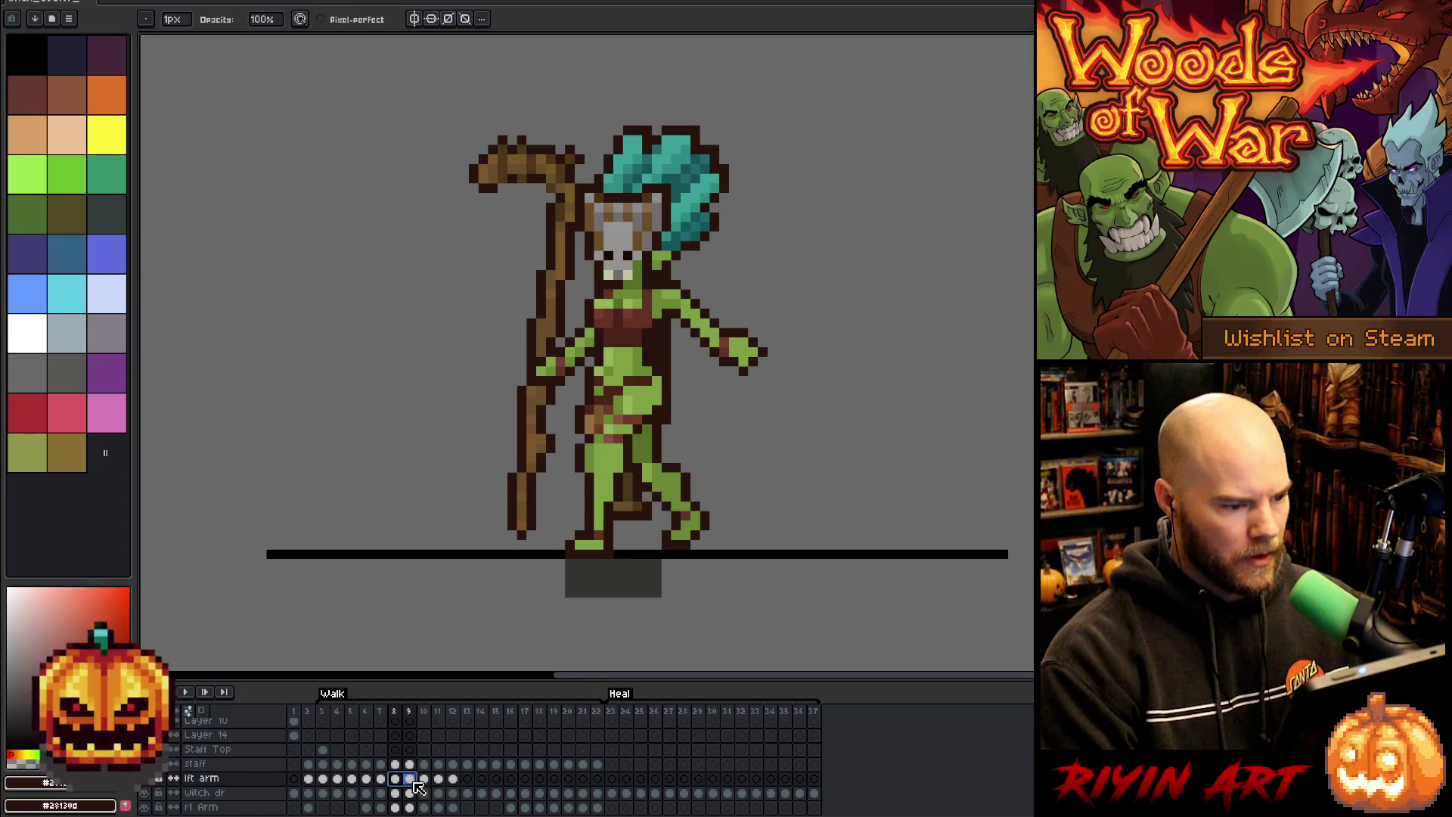
{"action": "left_click", "coordinate": [424, 781]}
{"action": "left_click", "coordinate": [424, 780]}
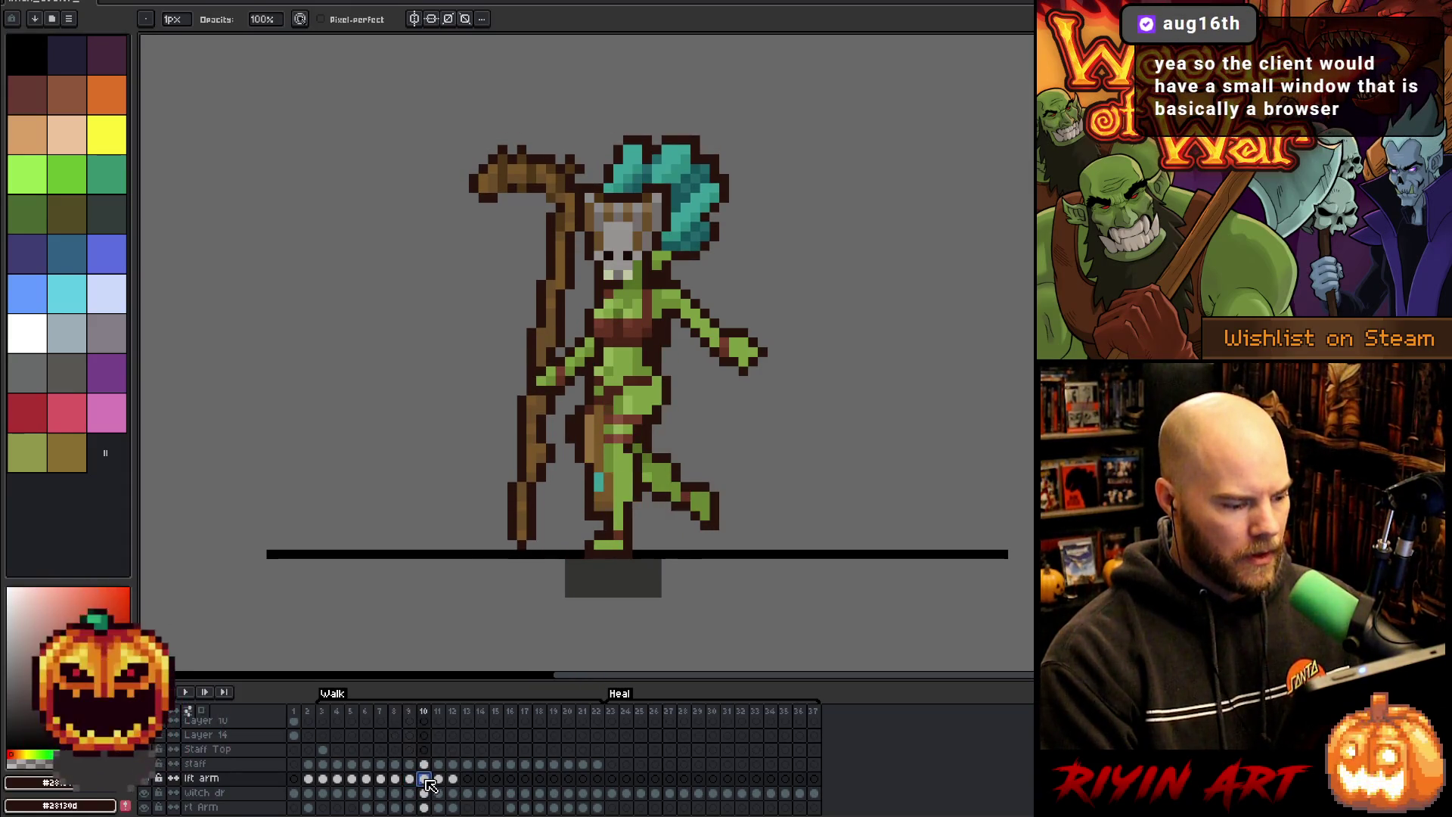
- Create a new tag named 'Tag' spanning walk frames 3 to 12
{"action": "mouse_move", "coordinate": [454, 714]}
{"action": "left_mouse_down"}
{"action": "mouse_move", "coordinate": [318, 719]}
{"action": "mouse_move", "coordinate": [334, 723]}
{"action": "left_mouse_up"}
{"action": "right_click", "coordinate": [333, 713]}
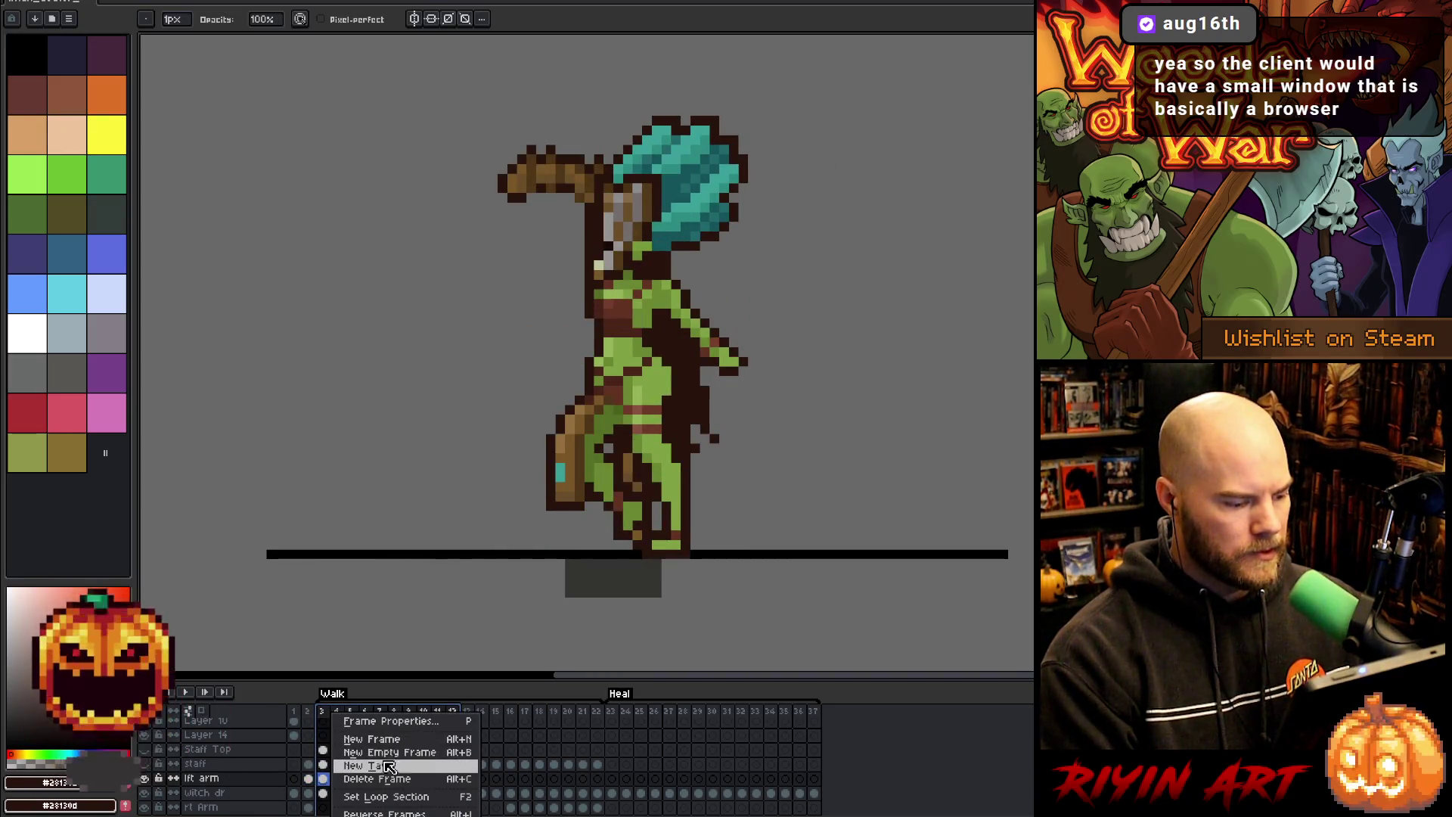
{"action": "left_click", "coordinate": [389, 772]}
{"action": "left_click", "coordinate": [760, 478]}
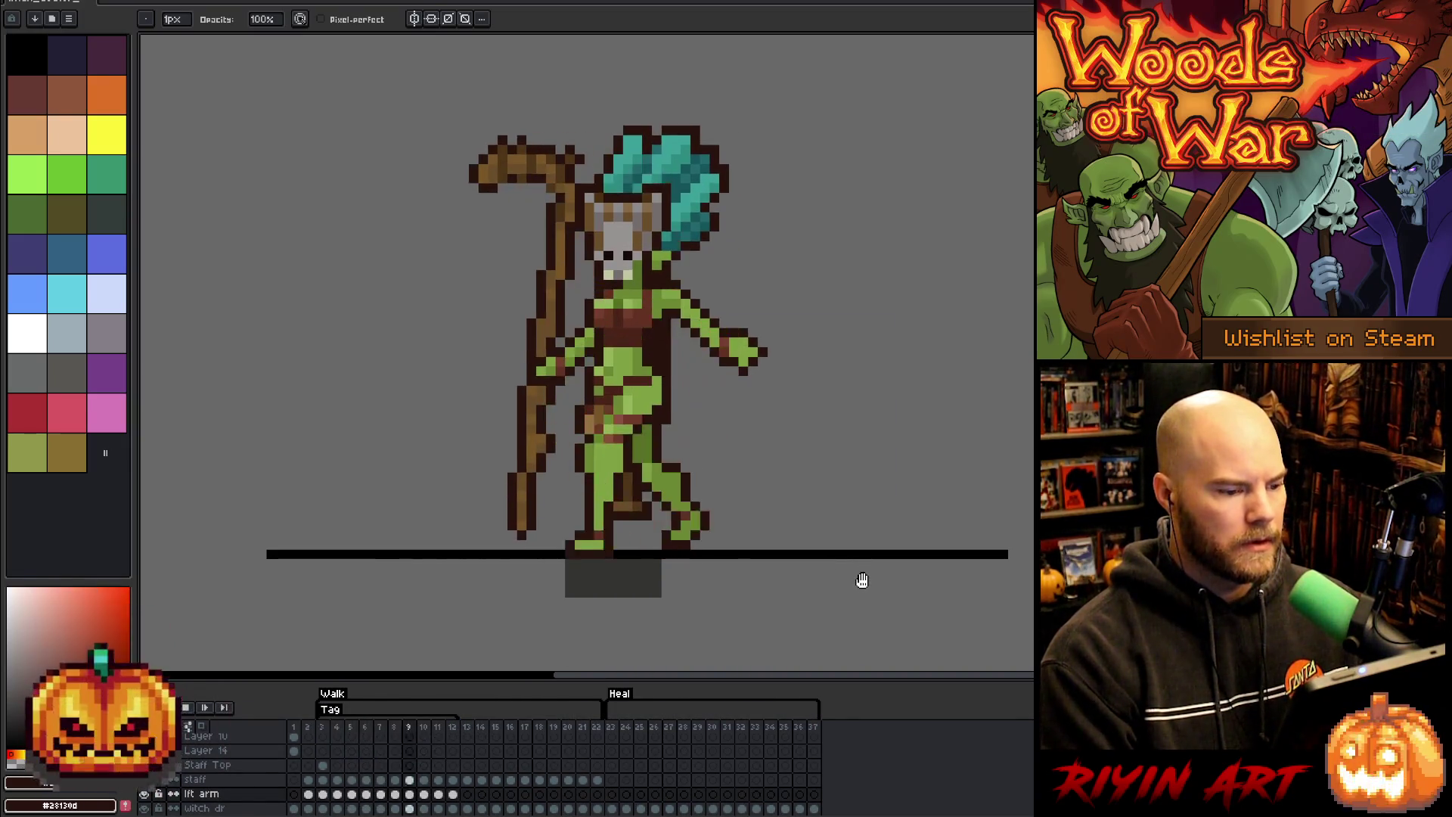
- Stop playback, step back to frame 10's left-arm cel, then replay the walk
{"action": "key", "text": "Return"}
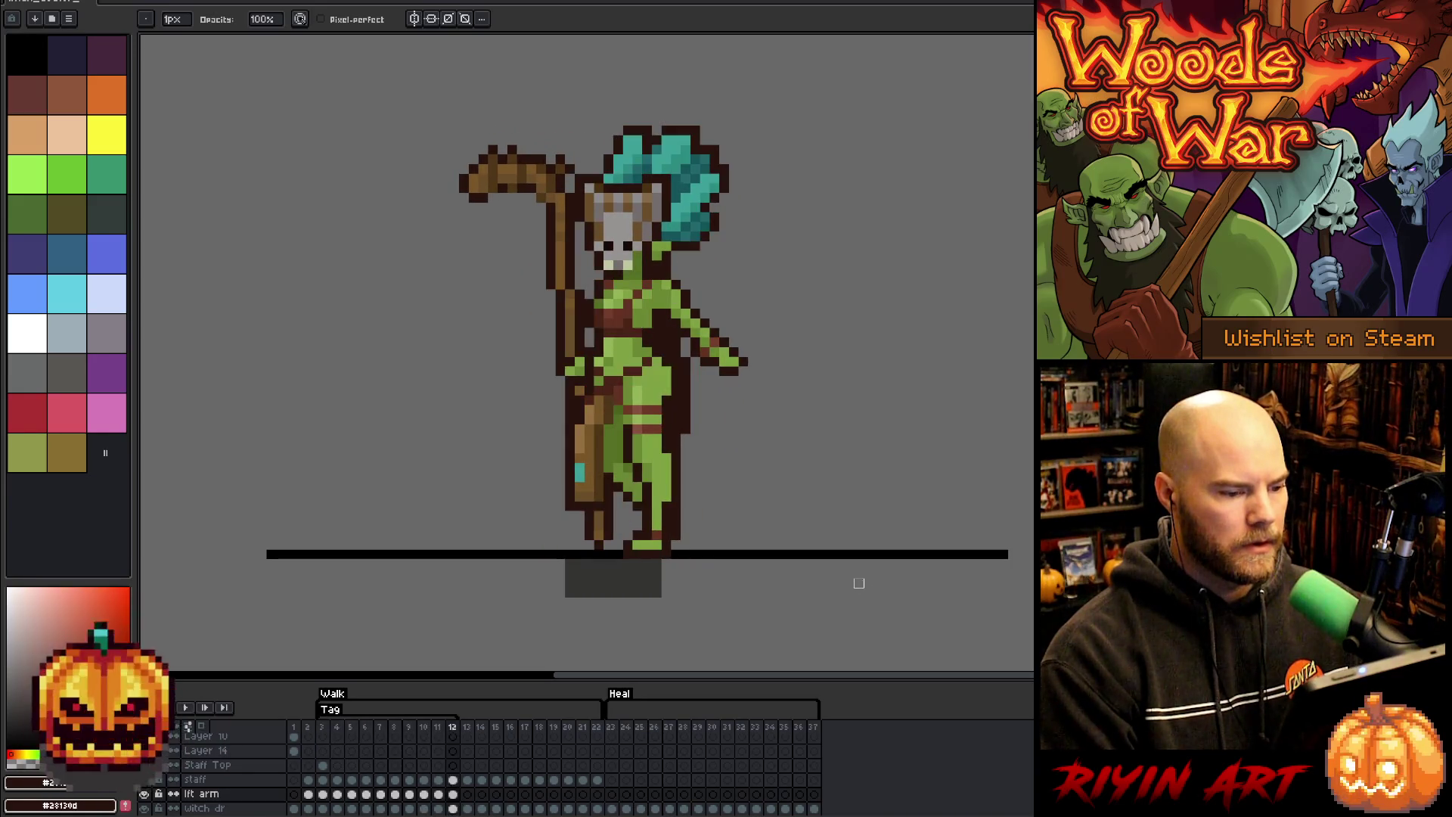
{"action": "key", "text": "Left"}
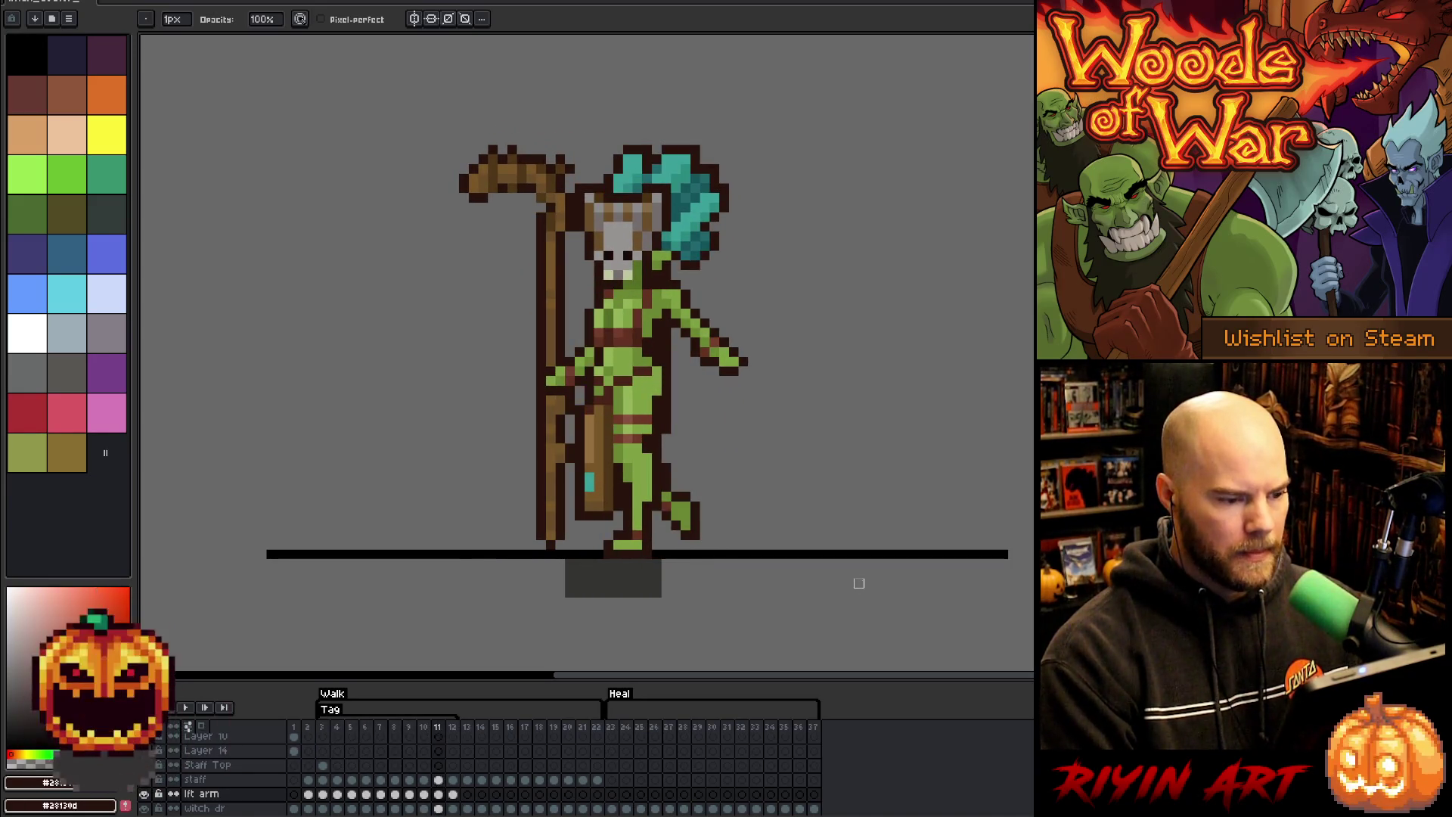
{"action": "key", "text": "Left"}
{"action": "left_click", "coordinate": [424, 802]}
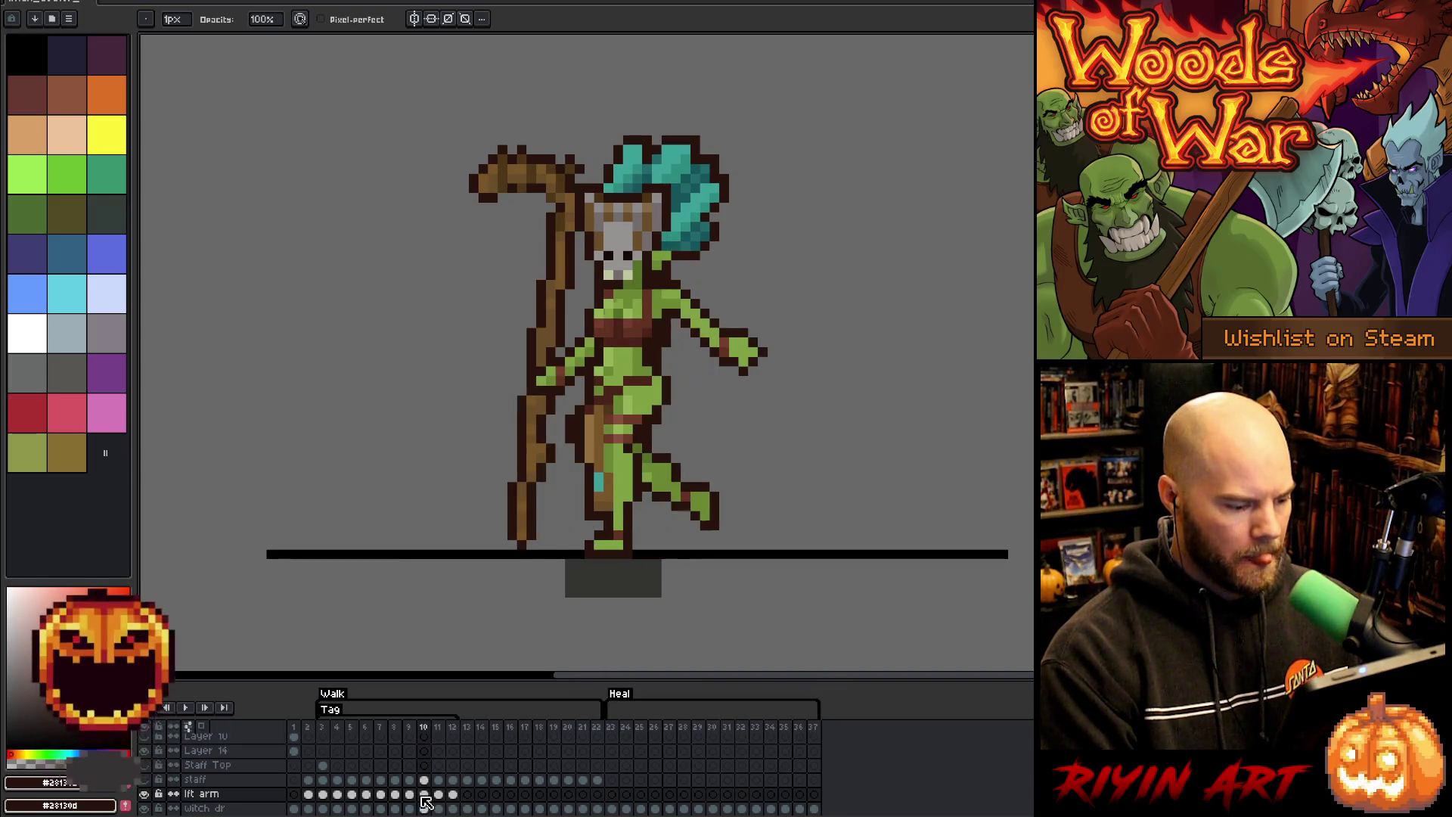
{"action": "left_click", "coordinate": [423, 795]}
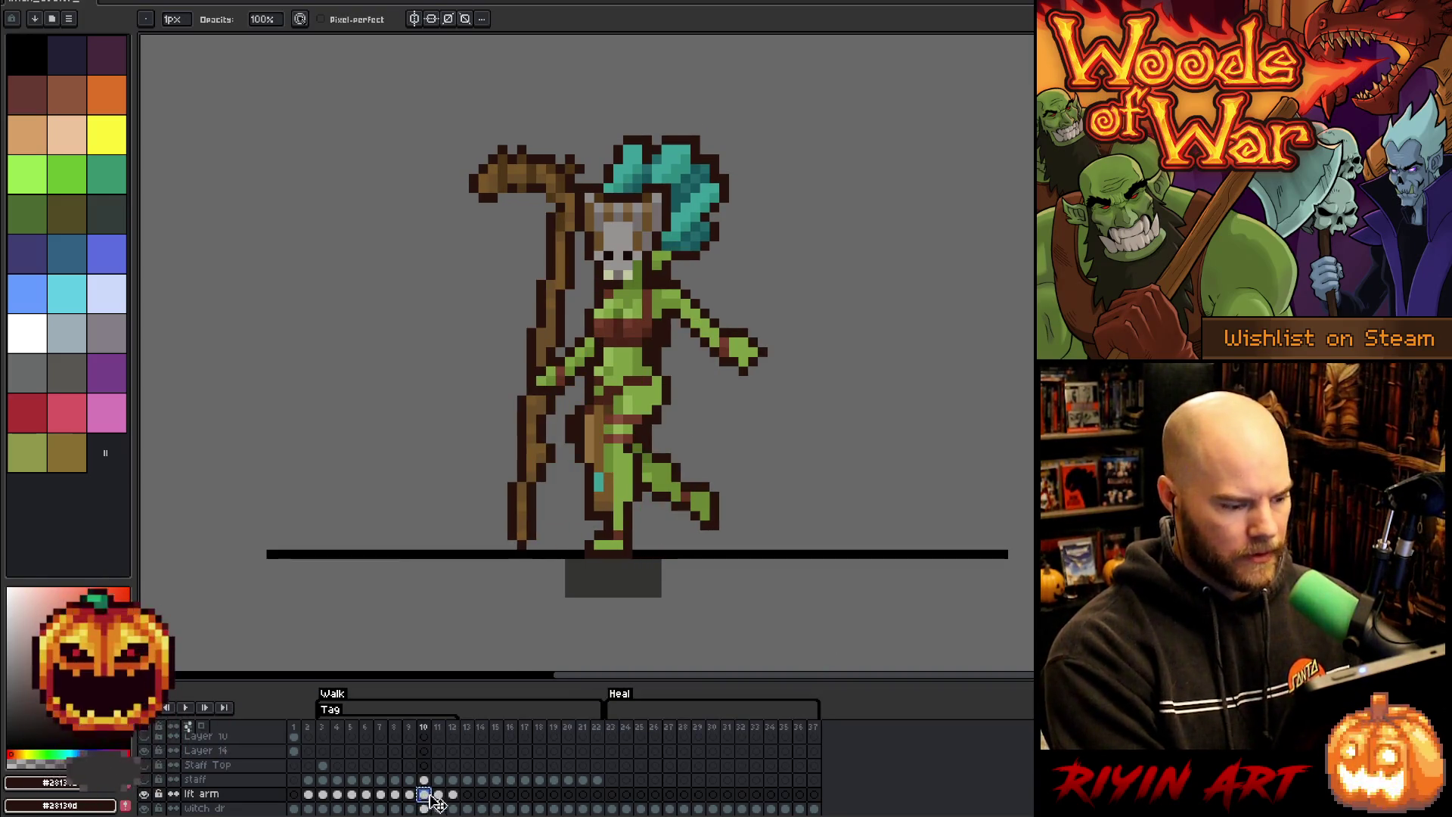
{"action": "left_click", "coordinate": [440, 795]}
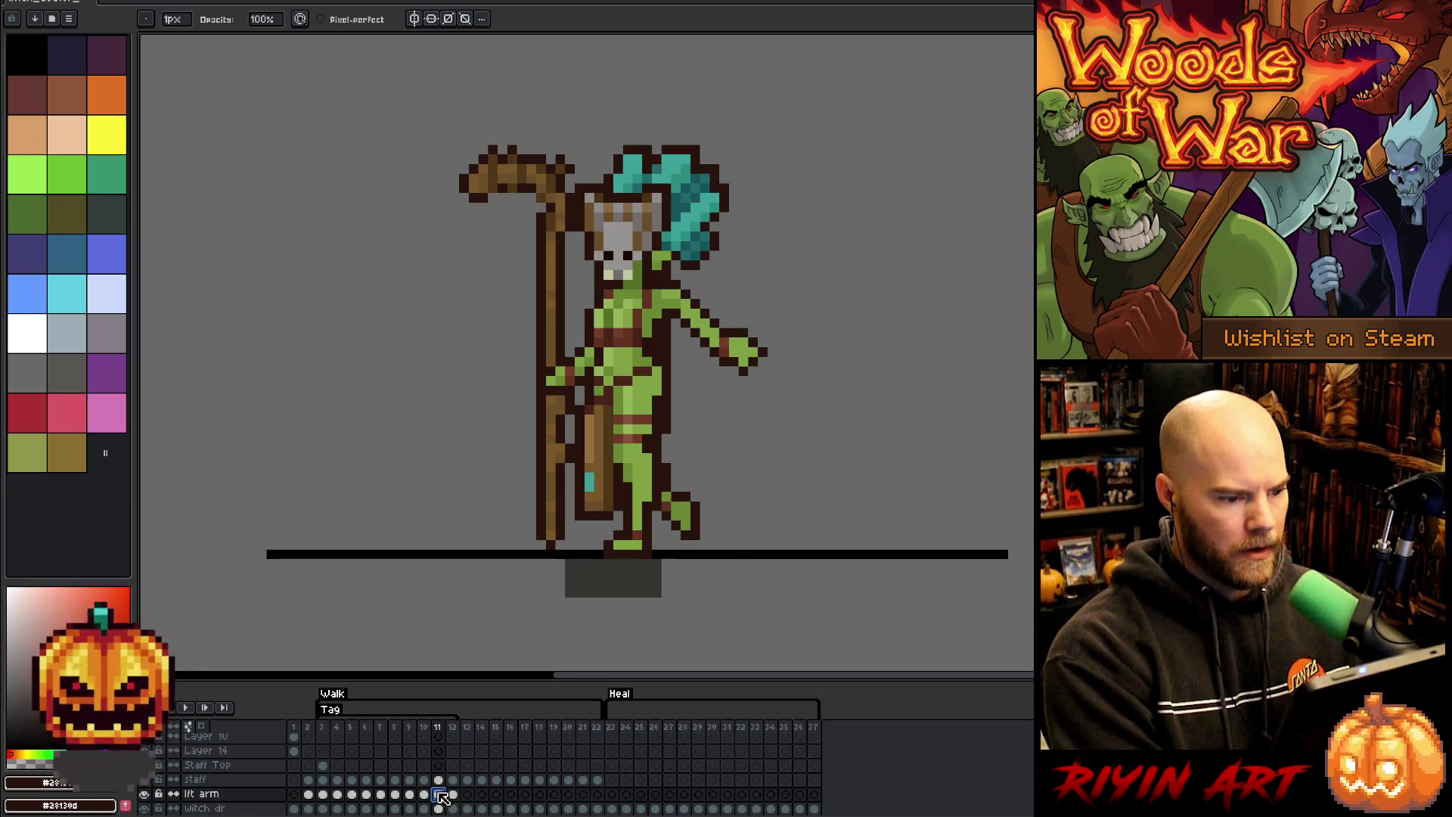
{"action": "key", "text": "Return"}
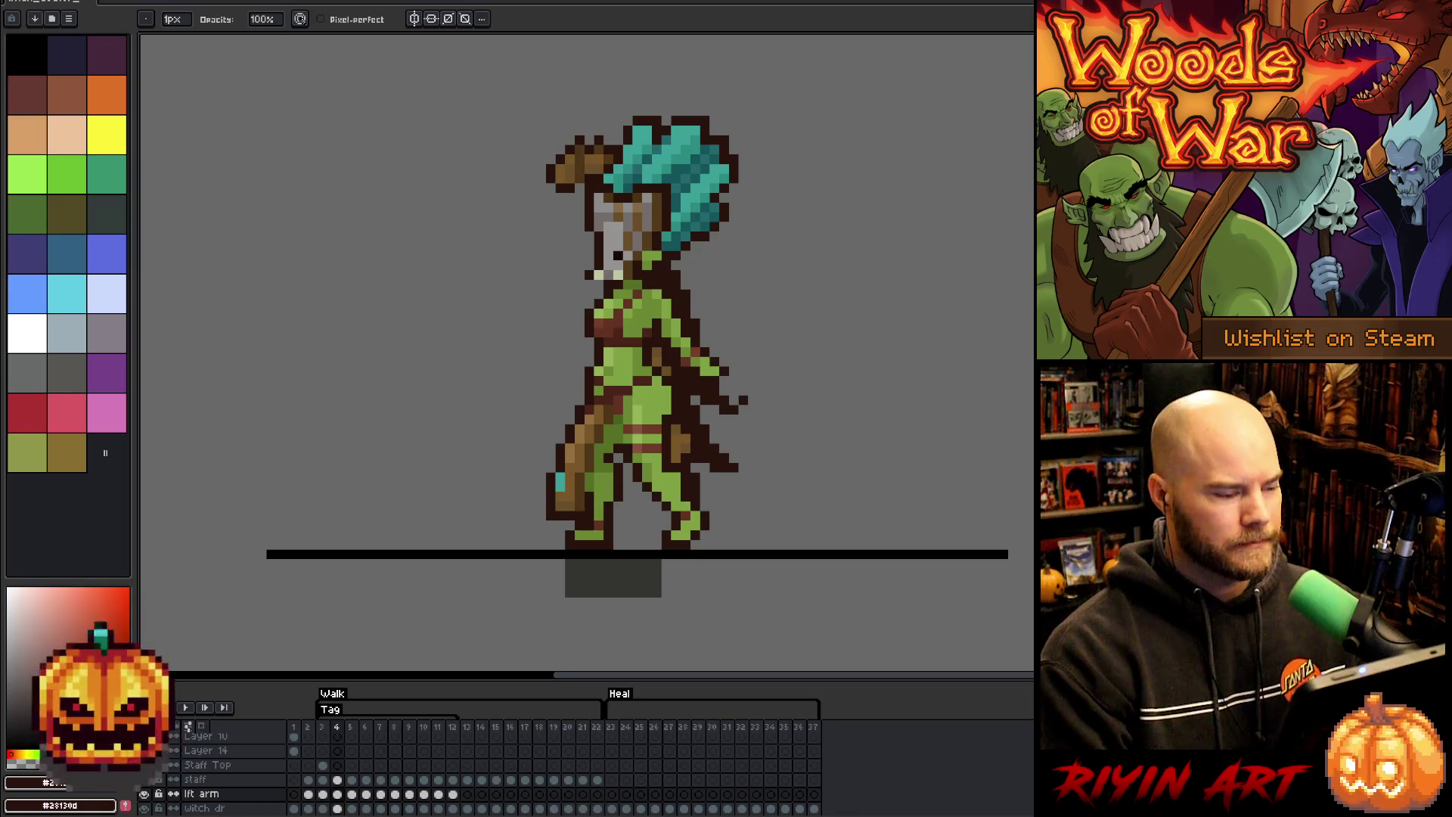
- Return to walk frame 3 and step through the poses to settle on frame 8
{"action": "left_click", "coordinate": [322, 727]}
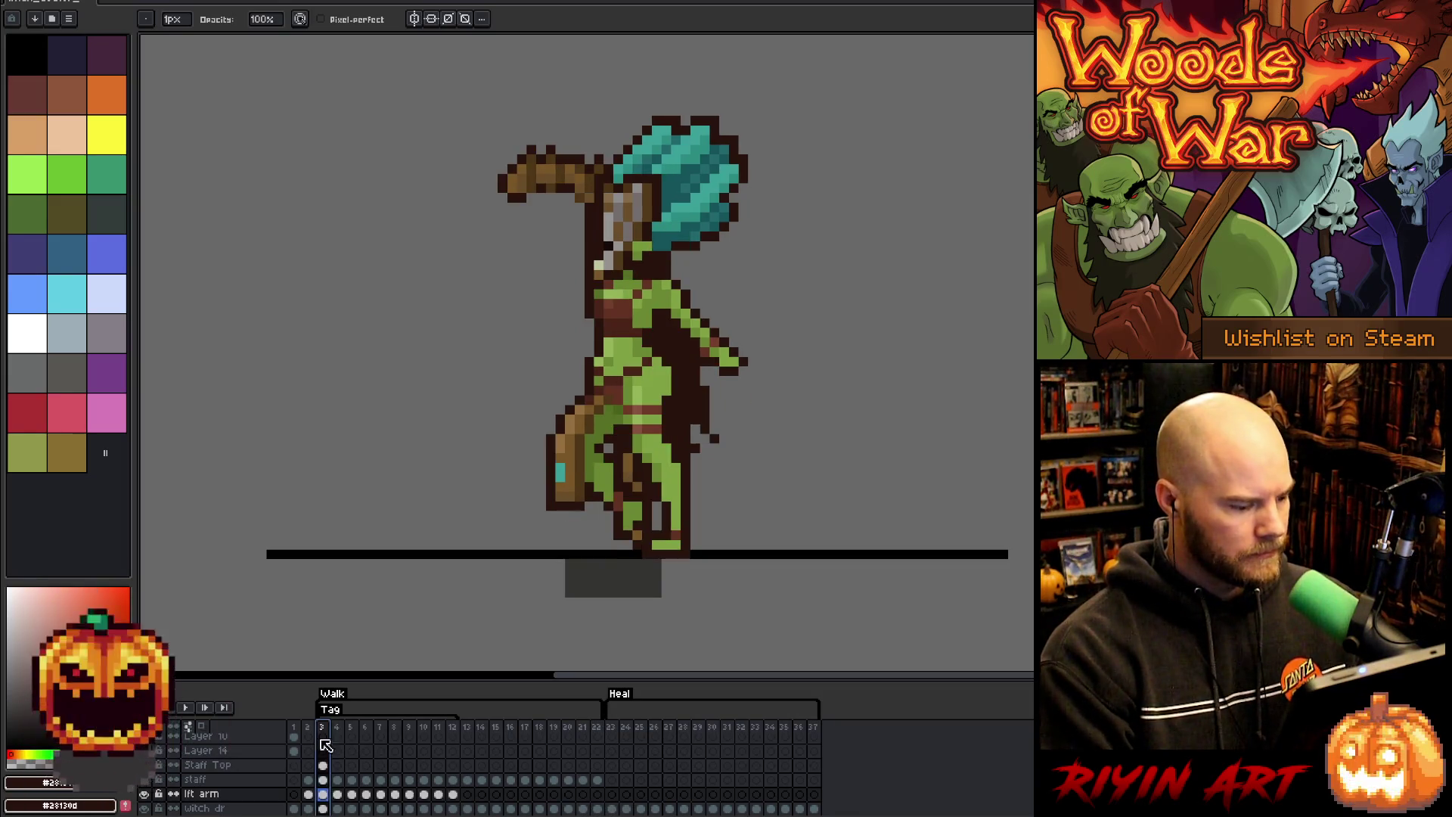
{"action": "left_click", "coordinate": [323, 794]}
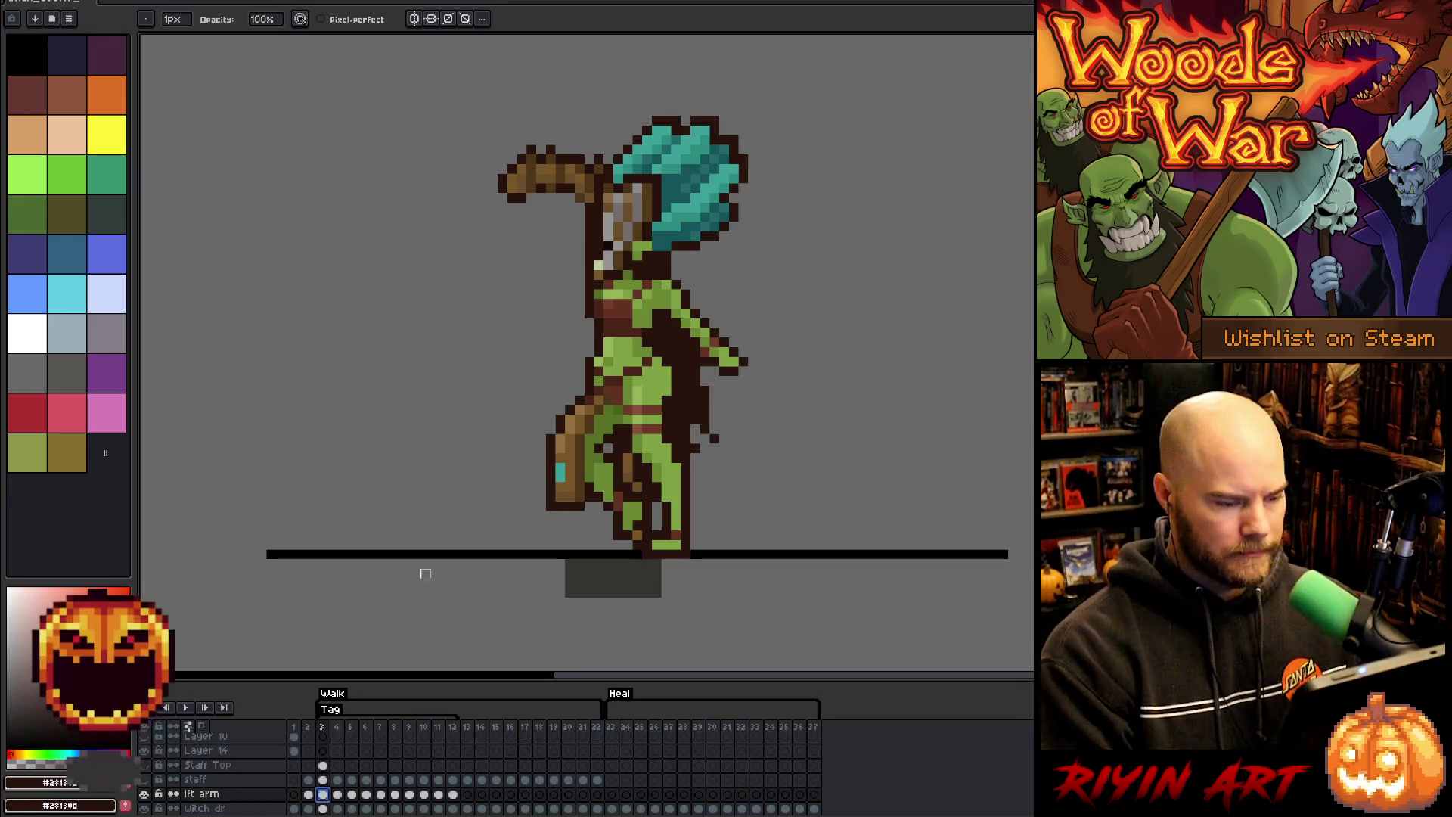
{"action": "key", "text": "Right"}
{"action": "key", "text": "Right"}
{"action": "key", "text": "Right"}
{"action": "key", "text": "Right"}
{"action": "key", "text": "Right"}
{"action": "key", "text": "Right"}
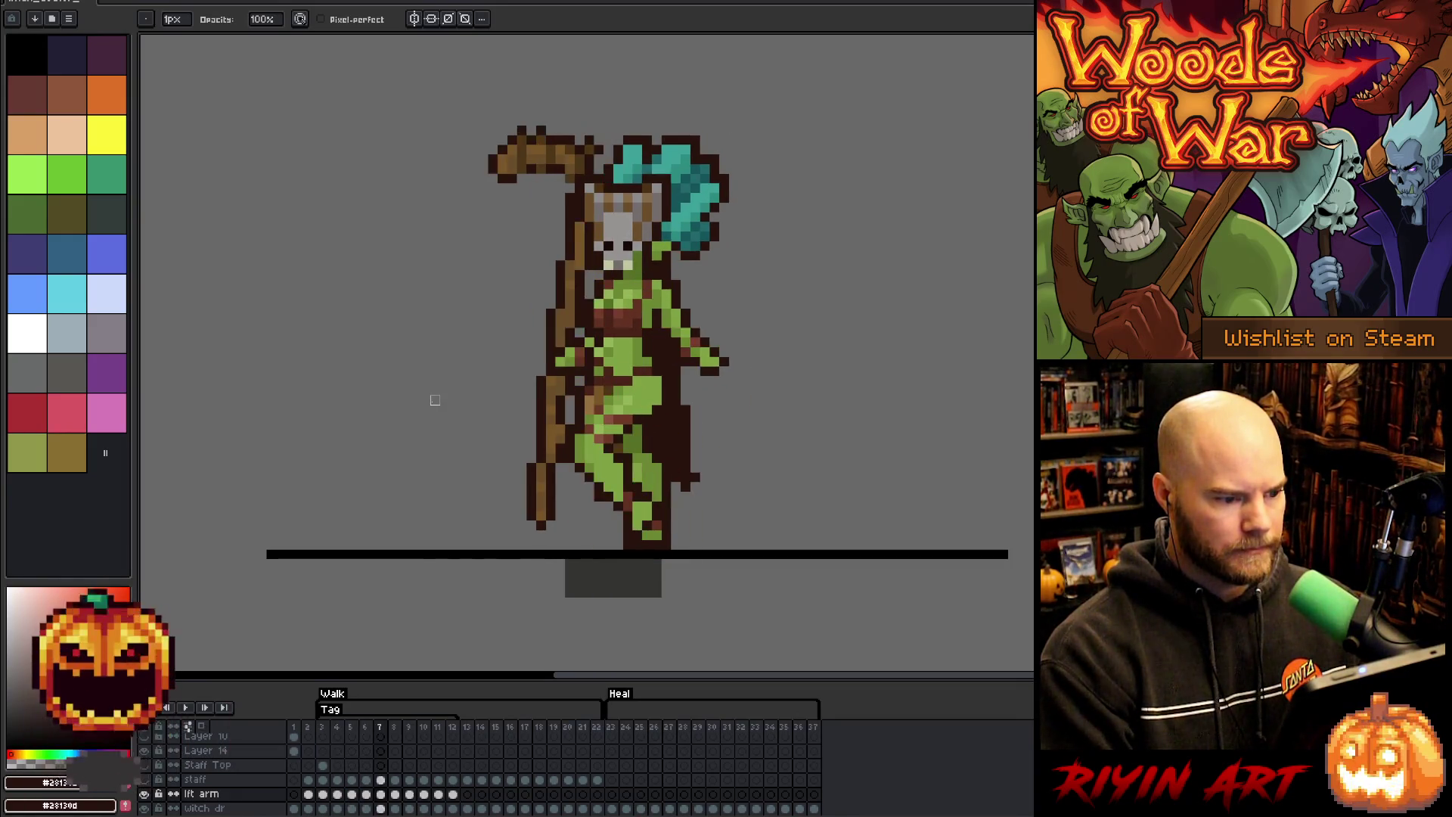
{"action": "key", "text": "Right"}
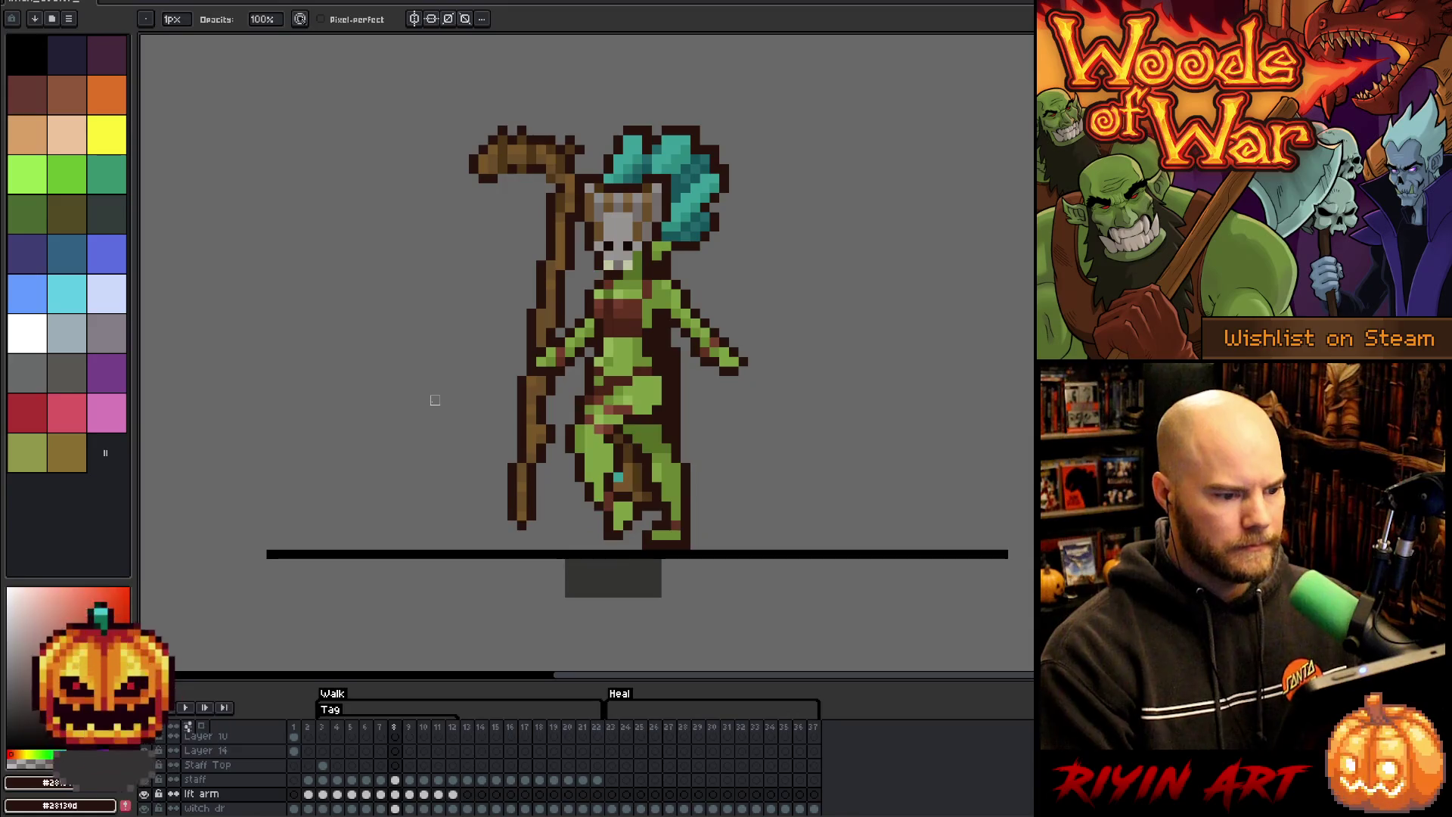
{"action": "key", "text": "Left"}
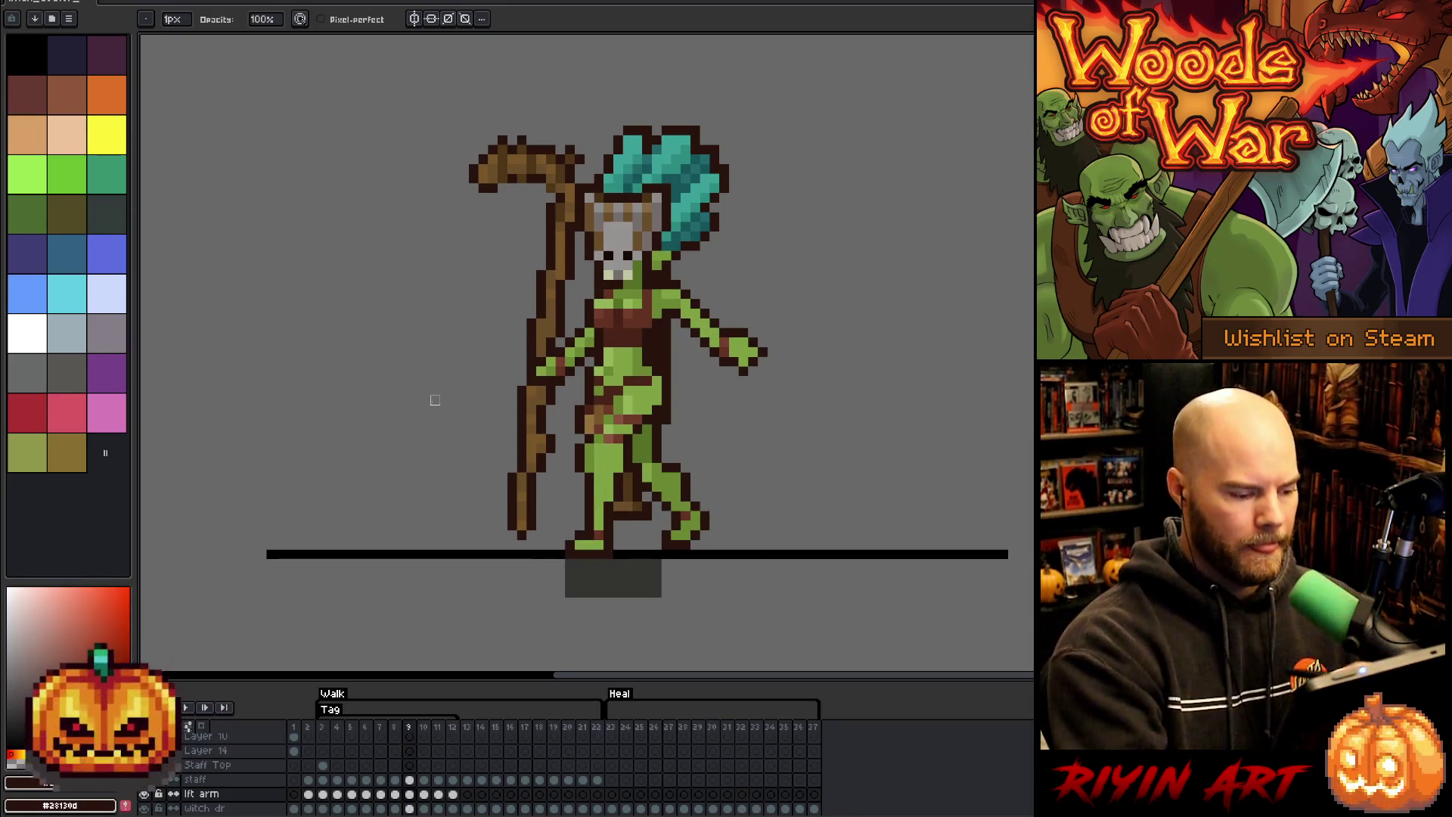
{"action": "key", "text": "Left"}
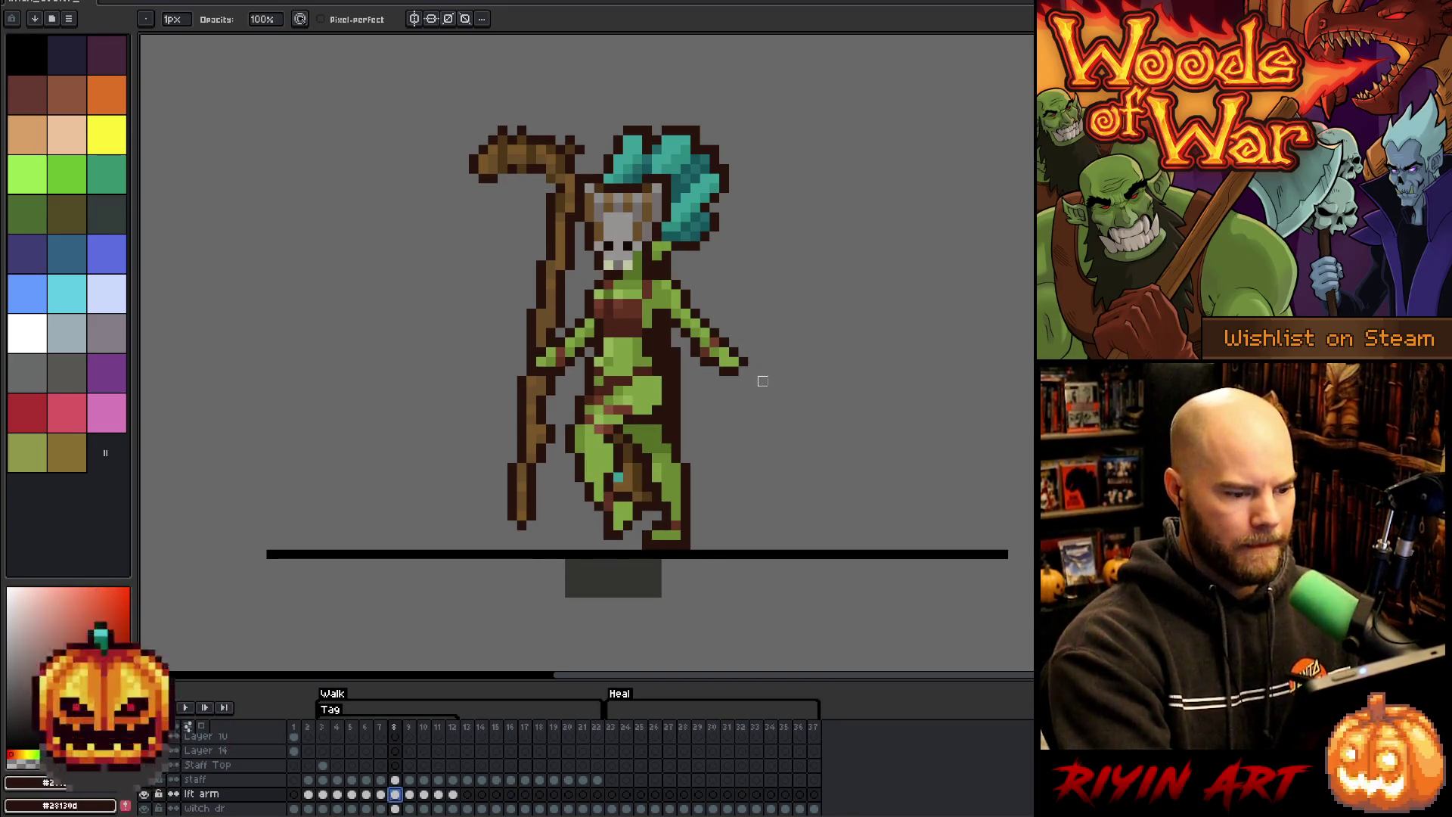
- Move the selected outstretched hand on walk frame 9 one pixel up and left
{"action": "key", "text": "m"}
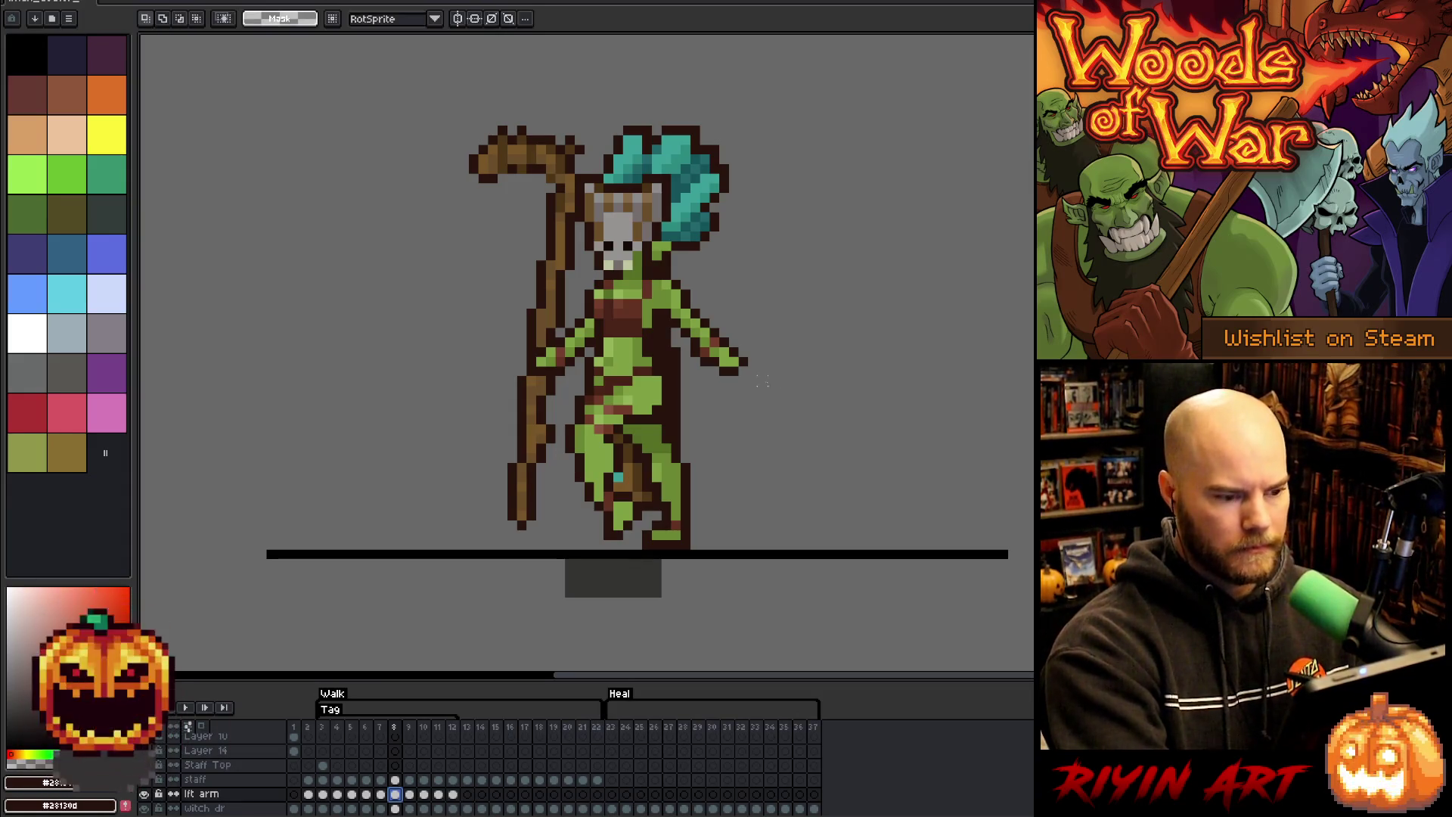
{"action": "left_click_drag", "start_coordinate": [780, 388], "coordinate": [697, 334]}
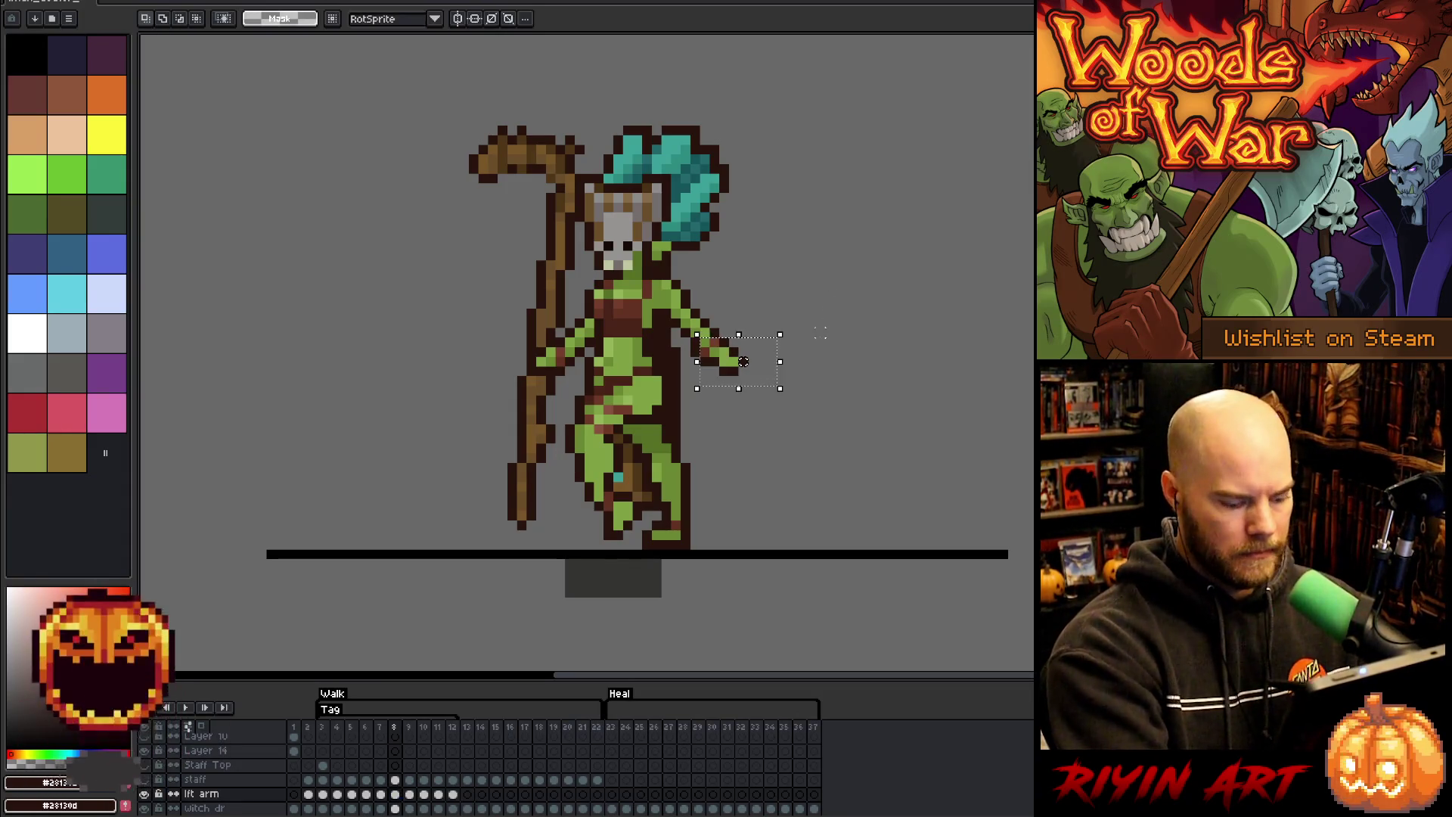
{"action": "key", "text": "period"}
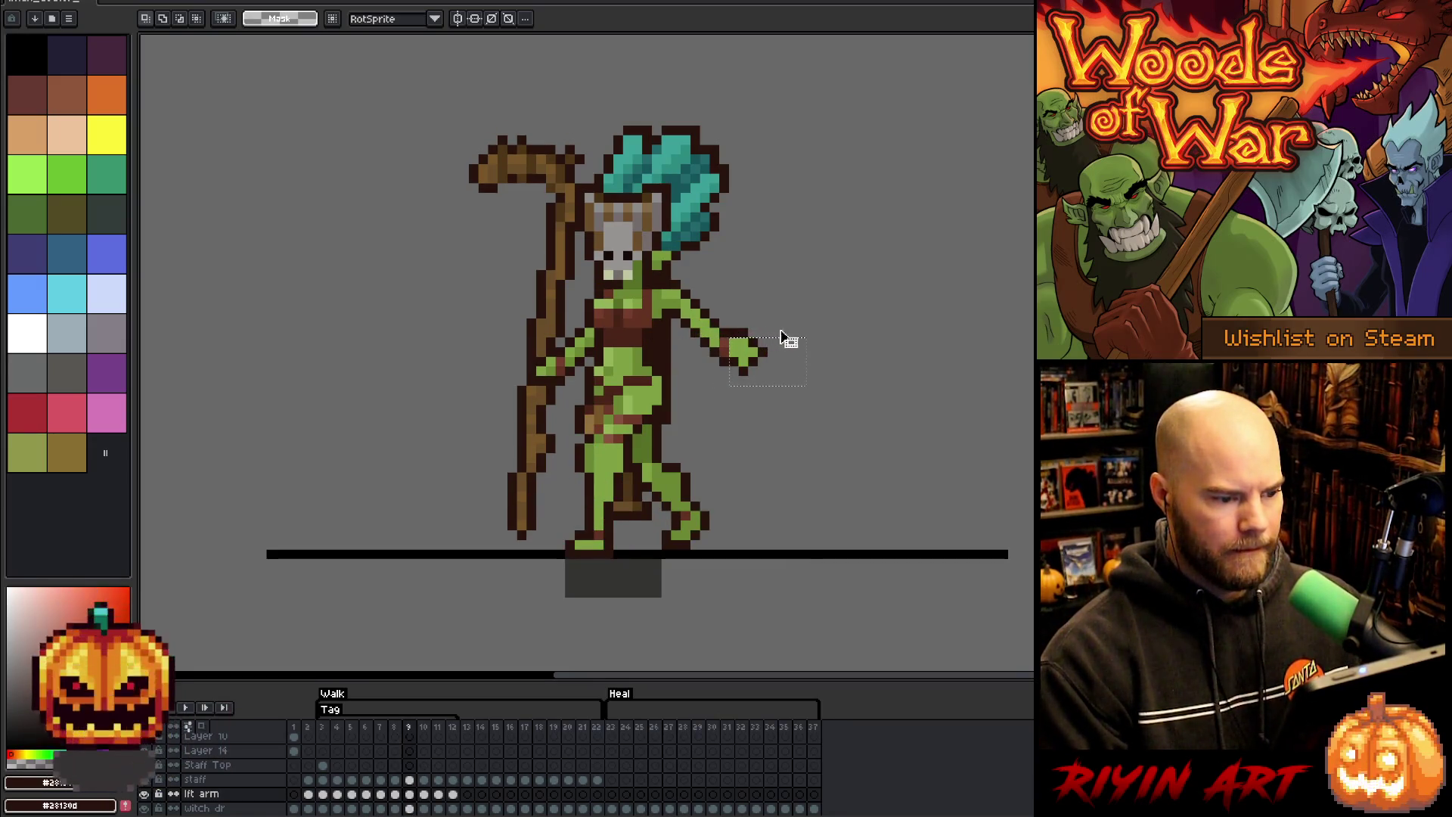
{"action": "left_click_drag", "start_coordinate": [781, 335], "coordinate": [754, 351]}
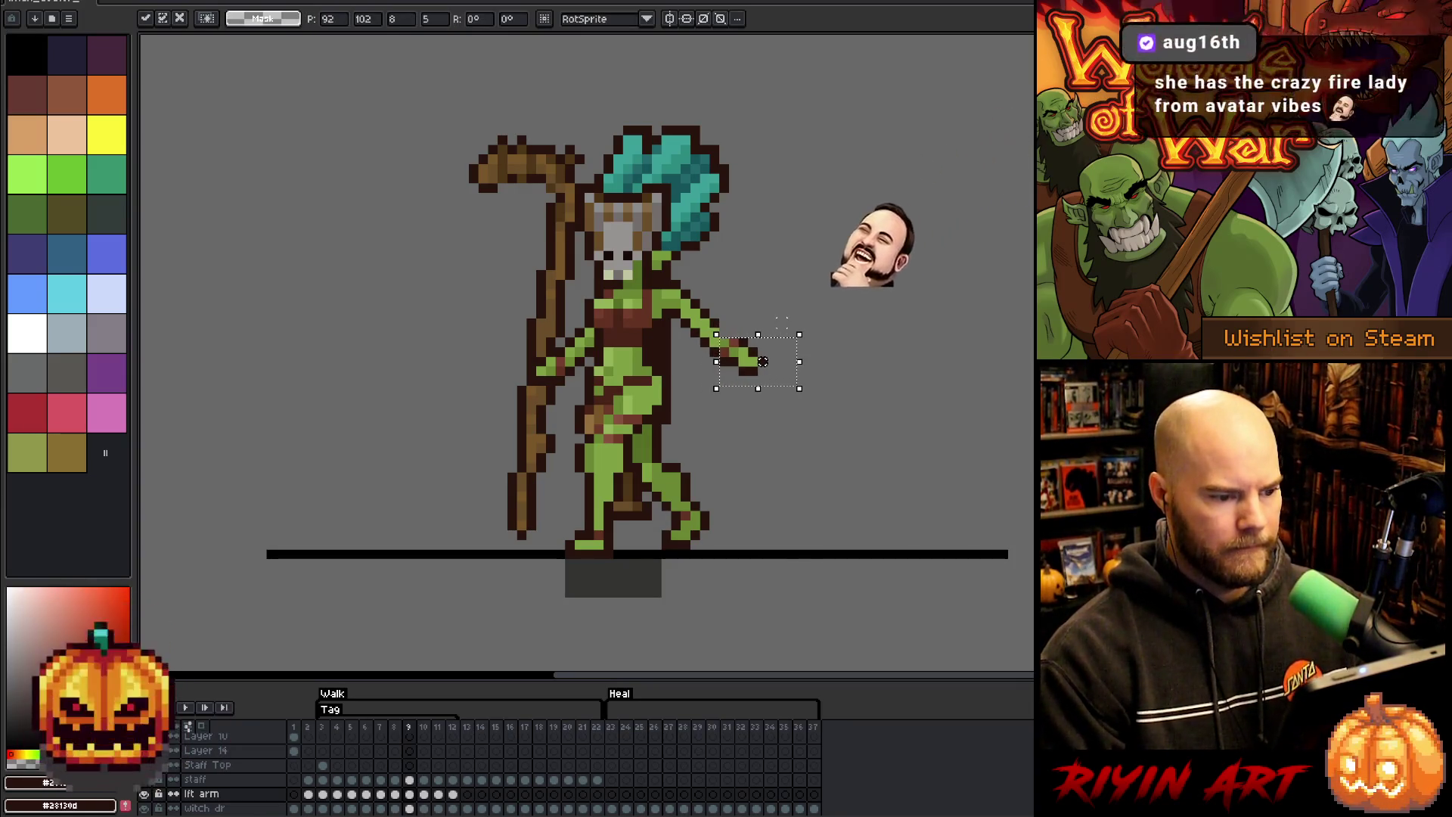
{"action": "key", "text": "Return"}
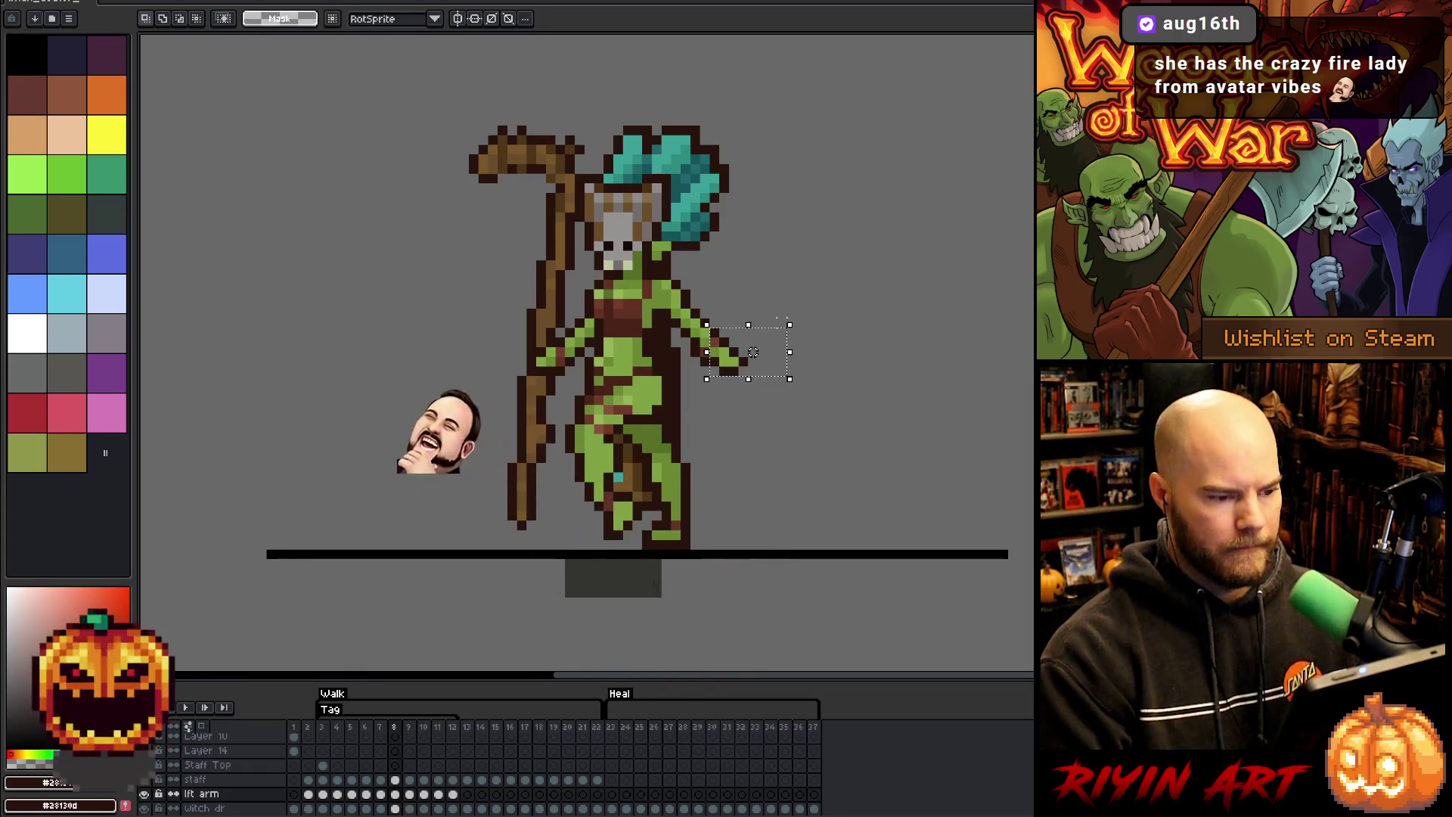
{"action": "key", "text": "ctrl+d"}
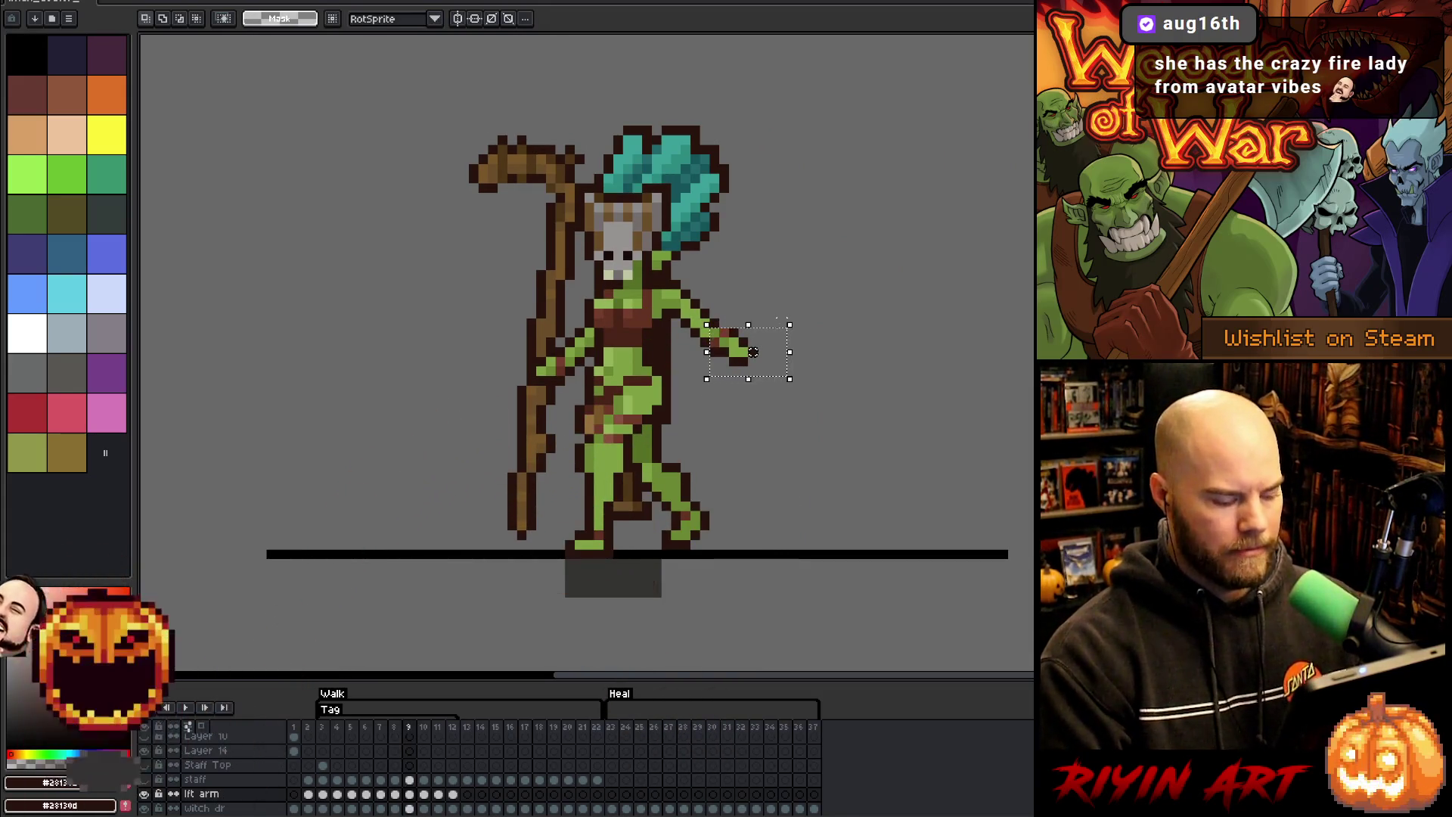
- Review the lft arm cels on frames 9 through 12, then return to frames 8 and 9
{"action": "left_click", "coordinate": [409, 794]}
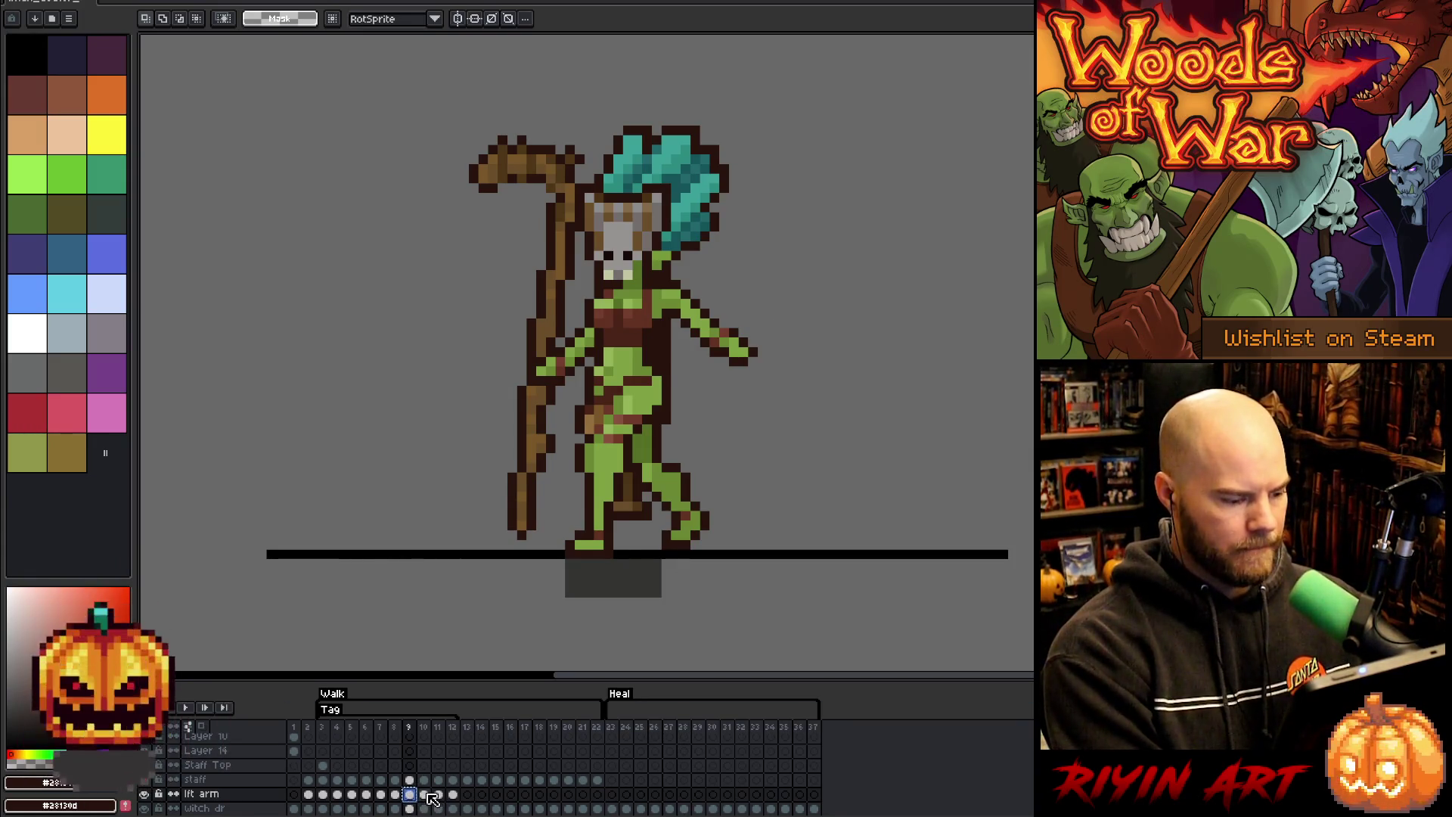
{"action": "left_click", "coordinate": [423, 794]}
{"action": "left_click", "coordinate": [437, 794]}
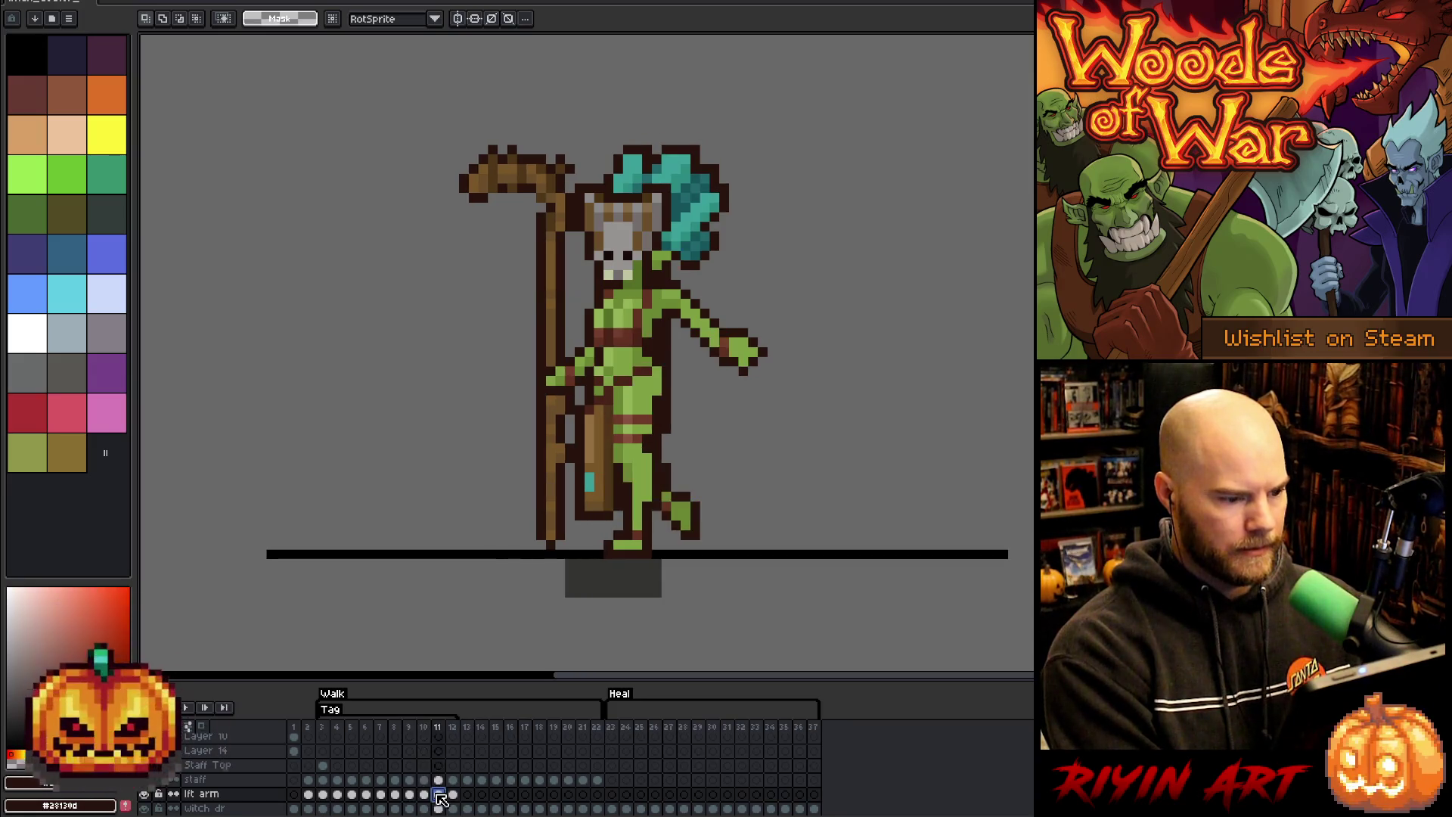
{"action": "left_click", "coordinate": [452, 794]}
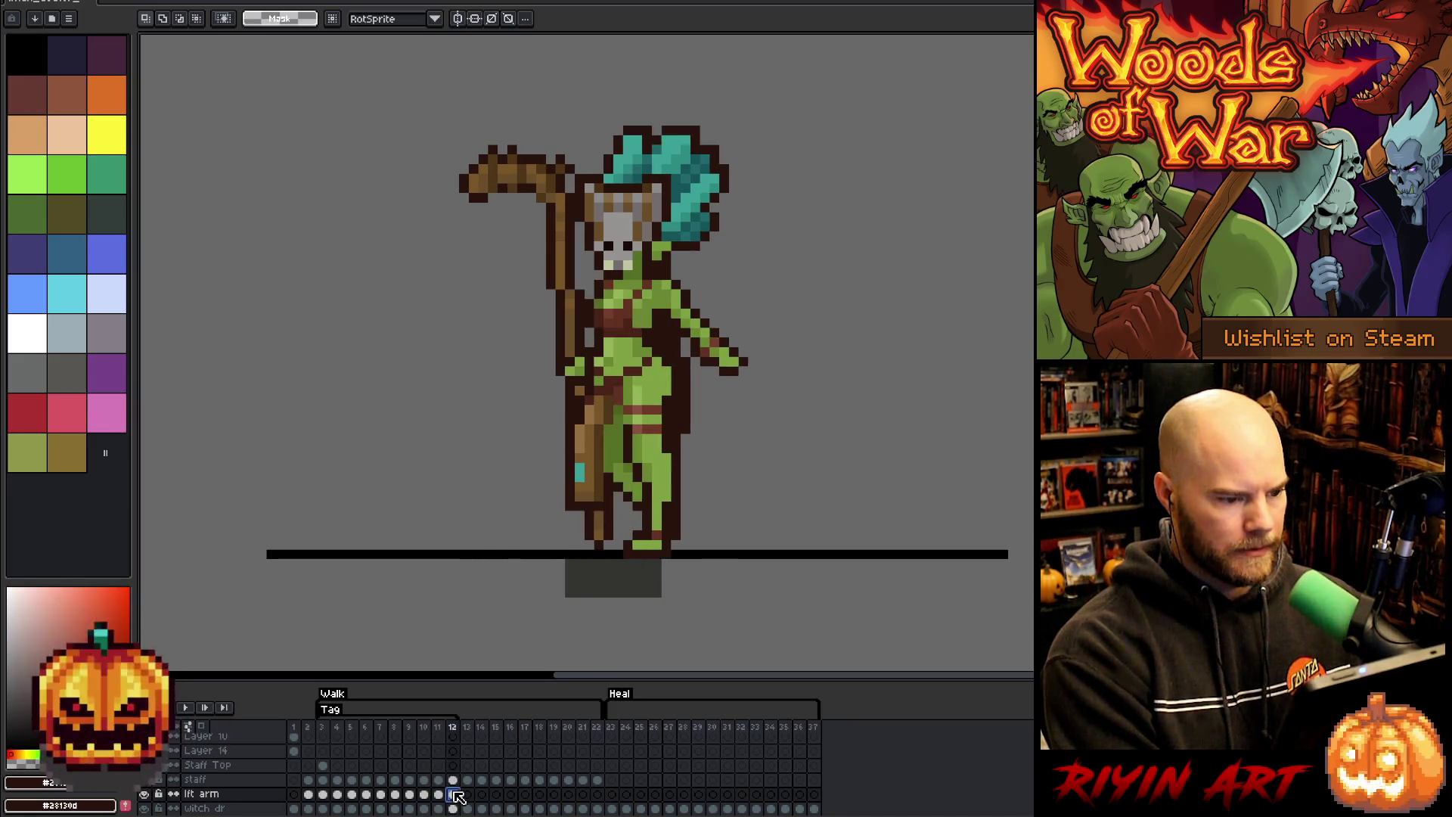
{"action": "left_click", "coordinate": [396, 795]}
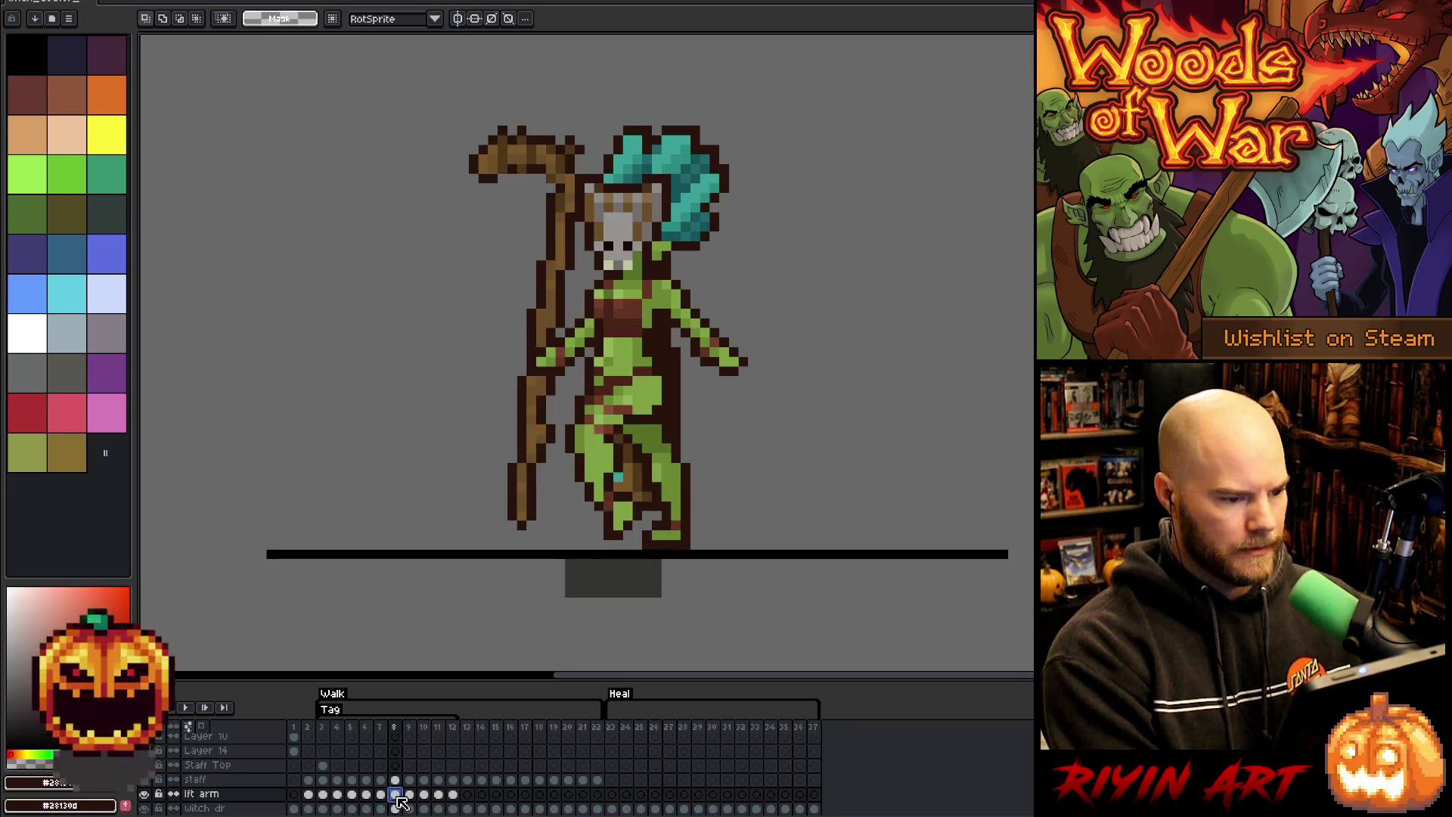
{"action": "left_click", "coordinate": [403, 796]}
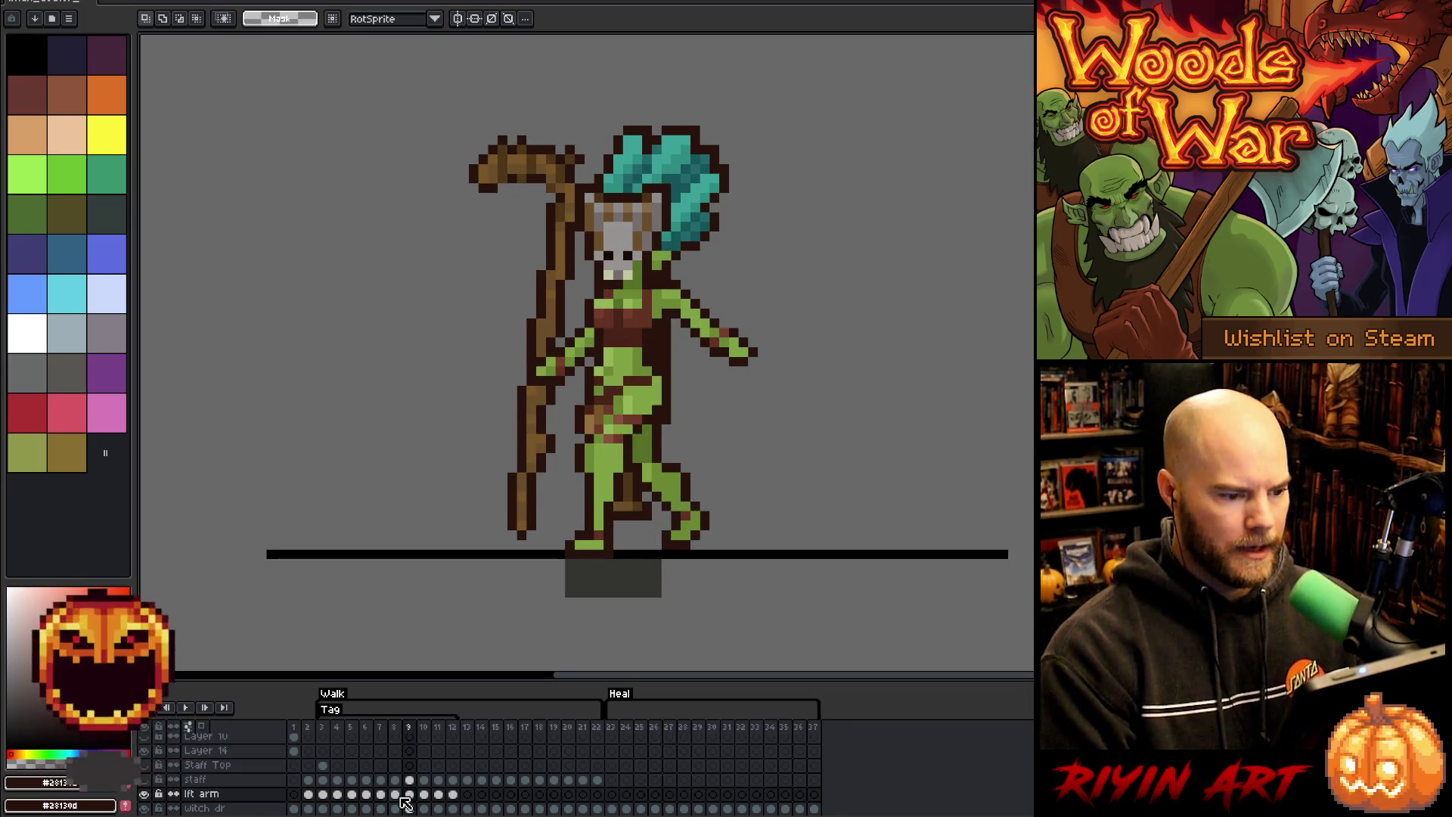
{"action": "key", "text": "b"}
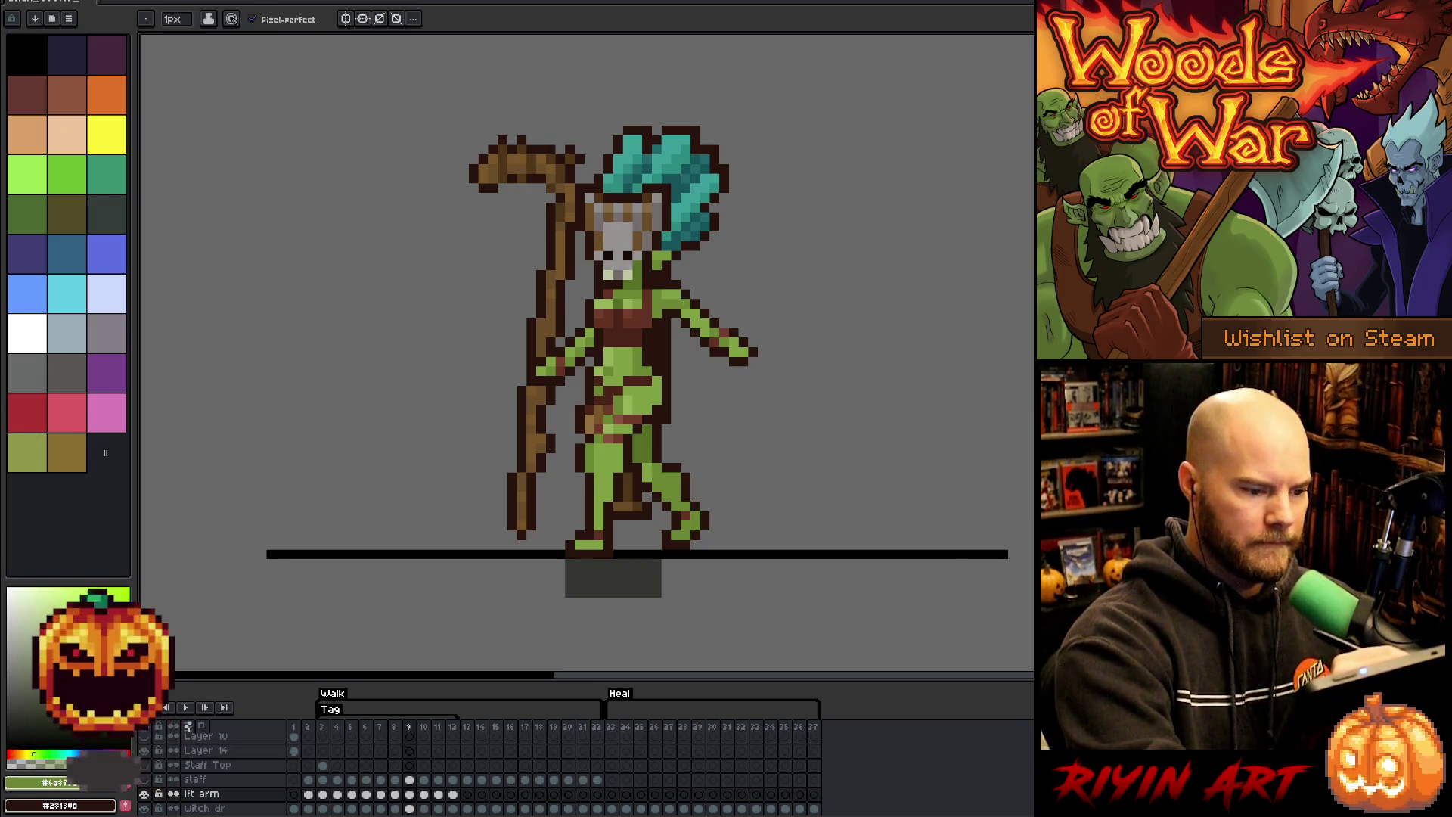
{"action": "left_click", "coordinate": [686, 307], "text": "alt"}
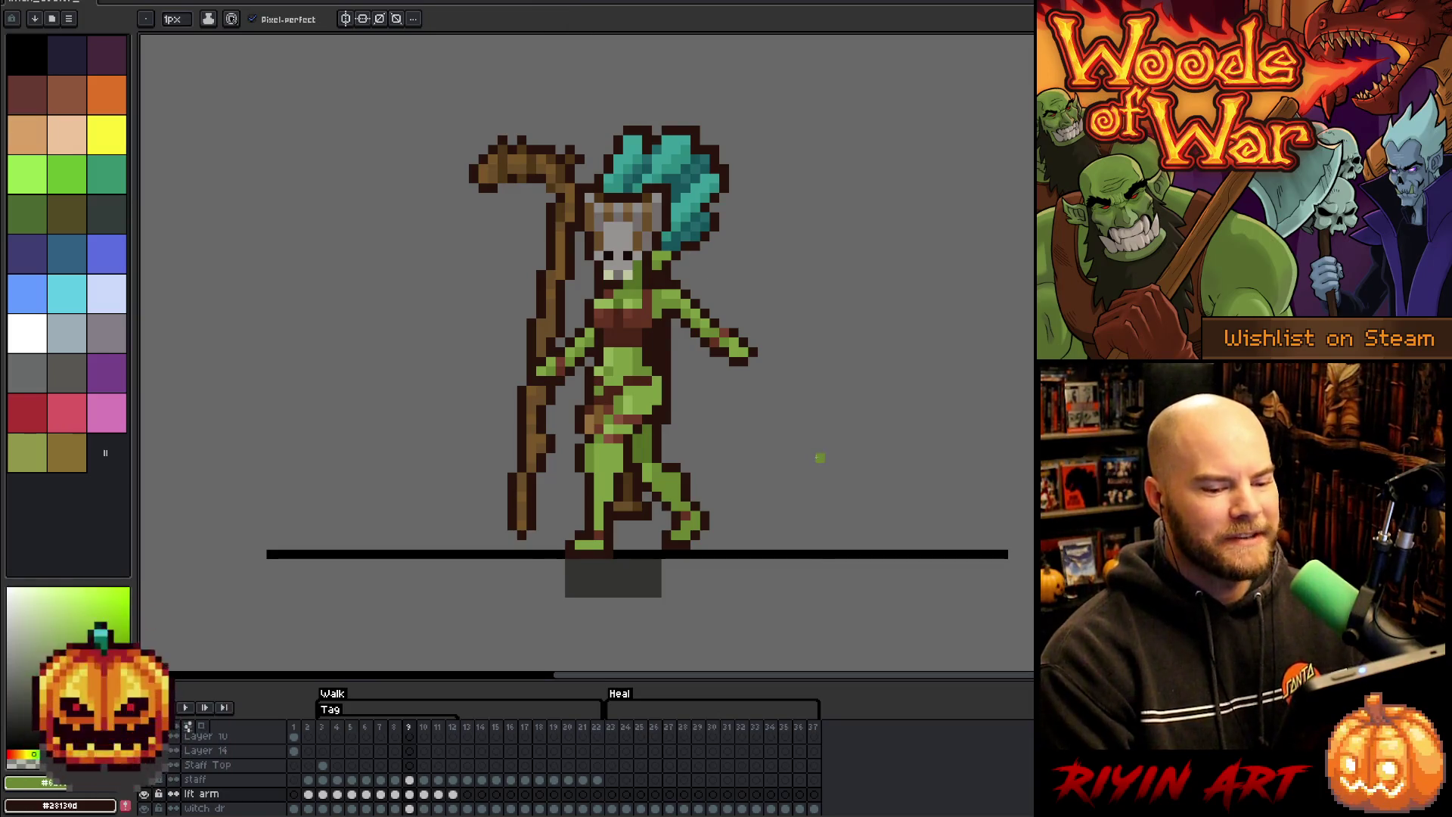
{"action": "key", "text": "e"}
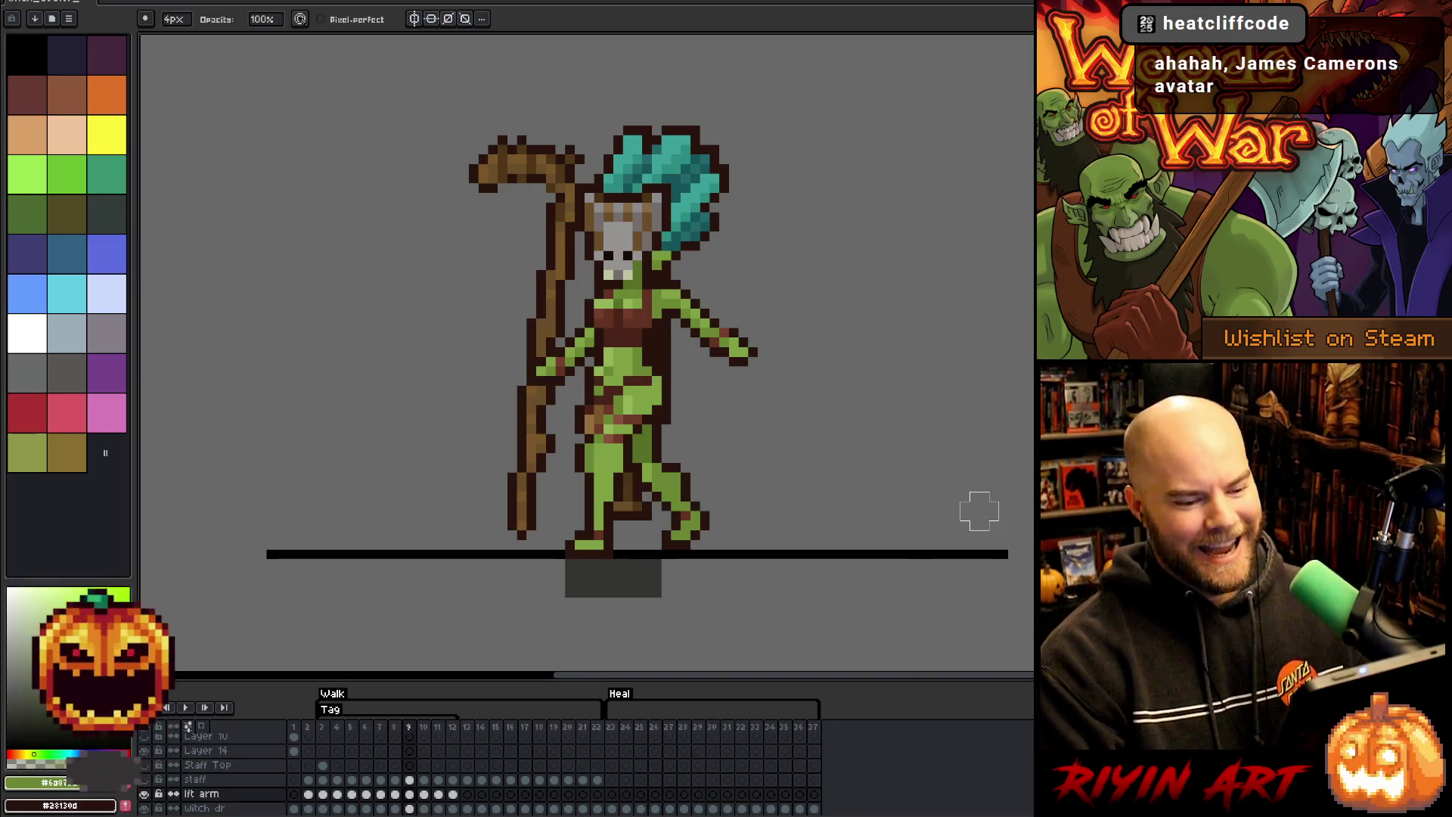
{"action": "key", "text": "v"}
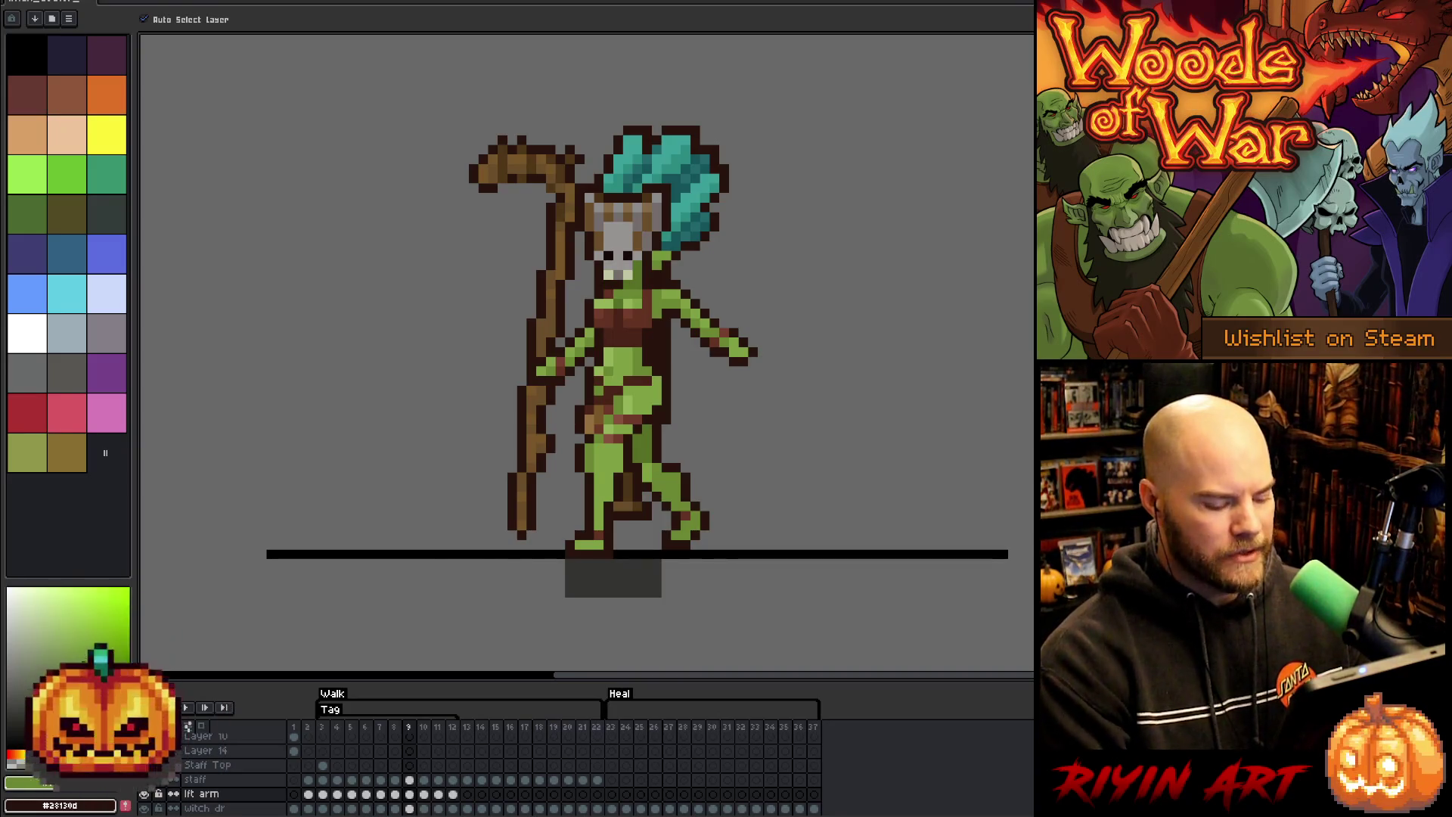
{"action": "key", "text": "b"}
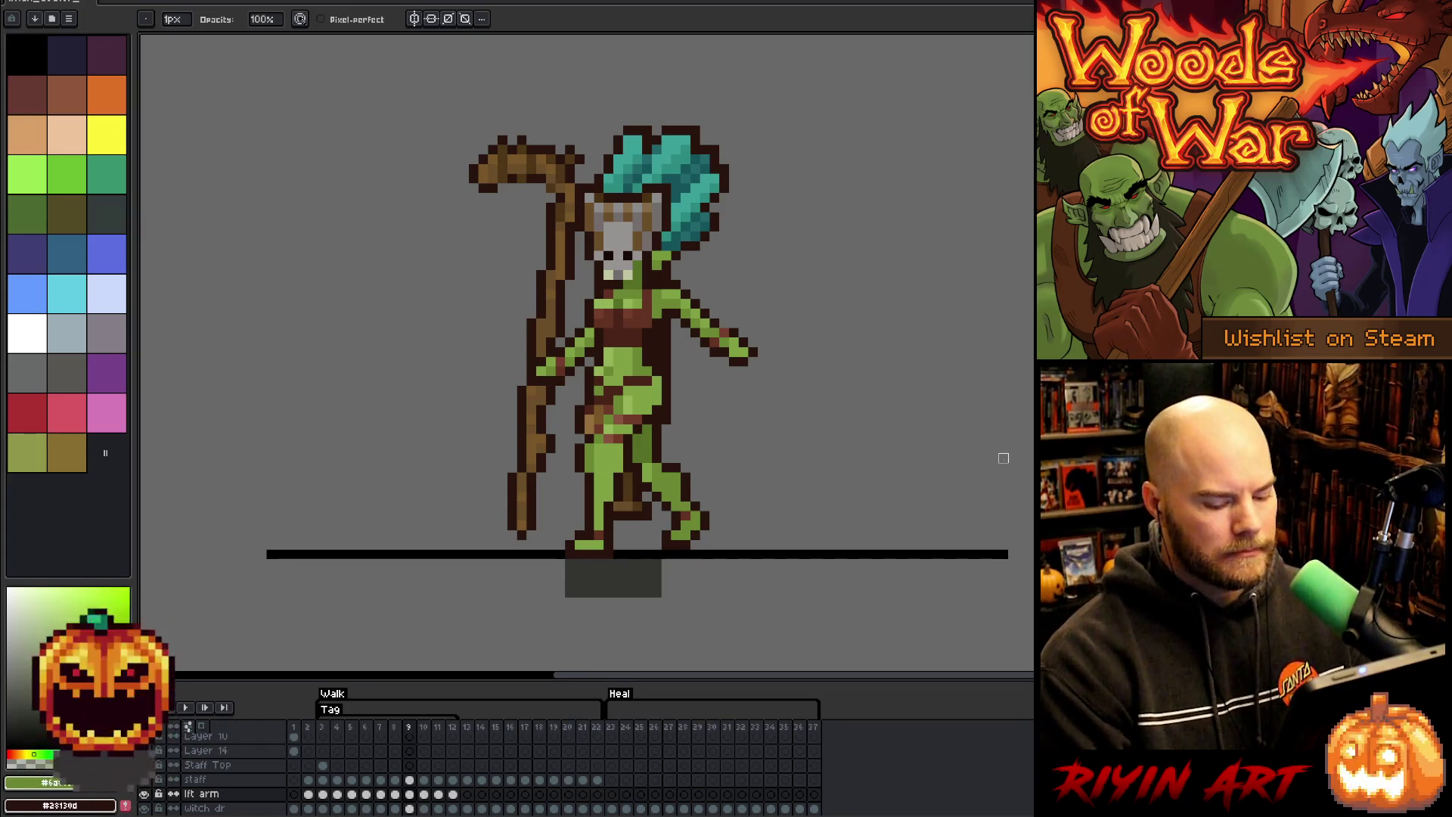
- Play the walk animation from frame 6 and stop it to inspect a pose
{"action": "left_click", "coordinate": [366, 777]}
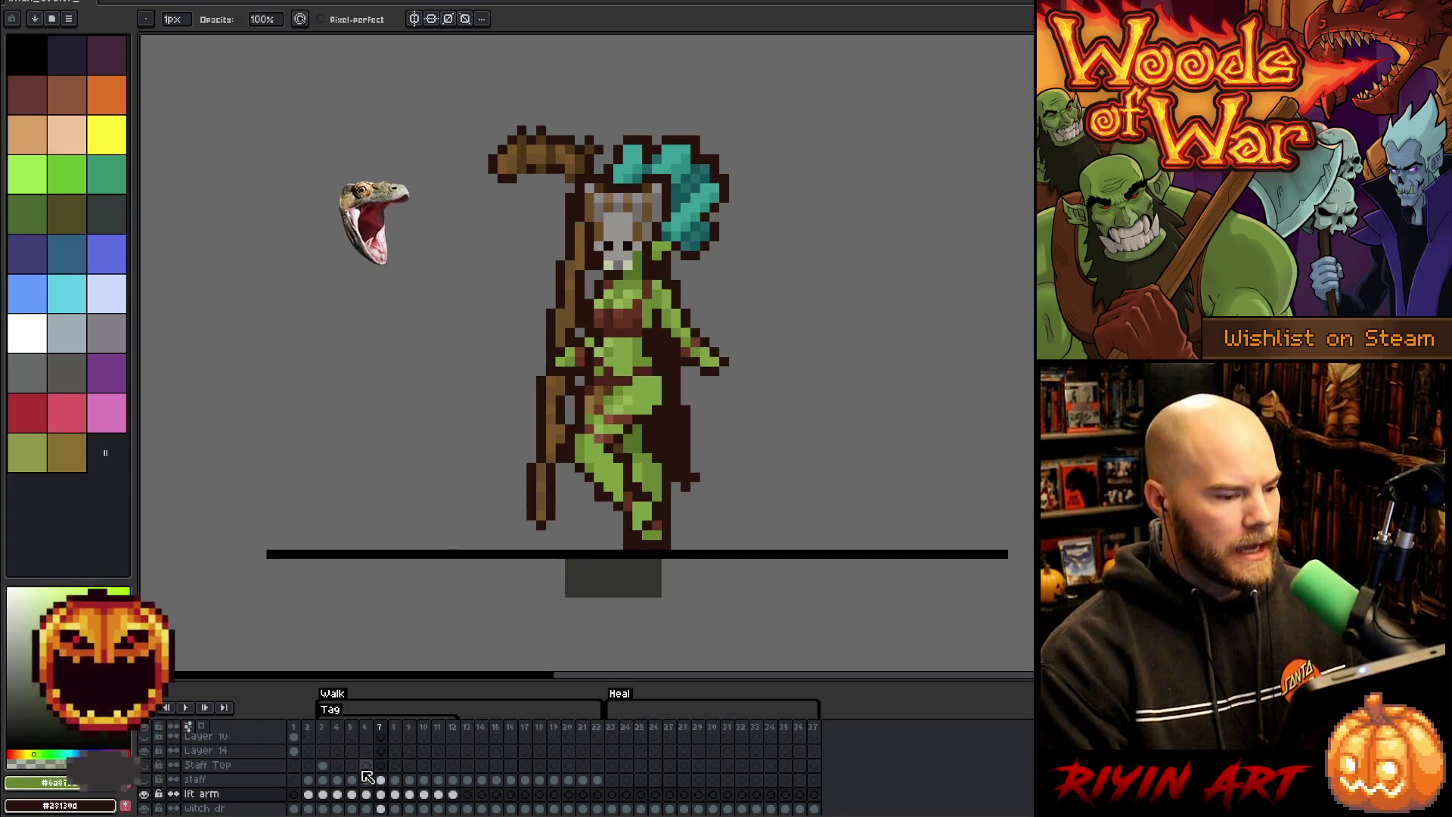
{"action": "key", "text": "Return"}
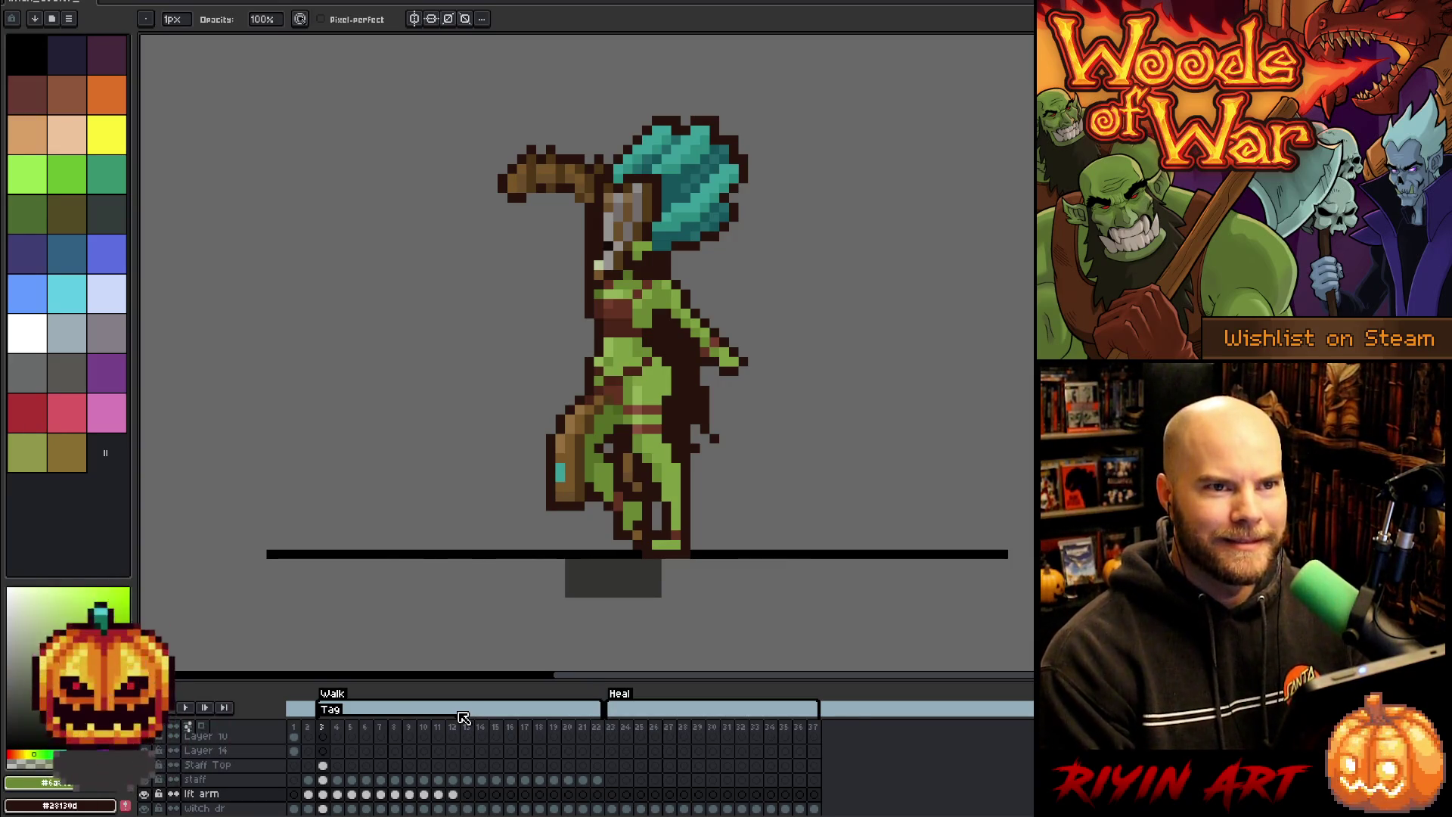
{"action": "key", "text": "Return"}
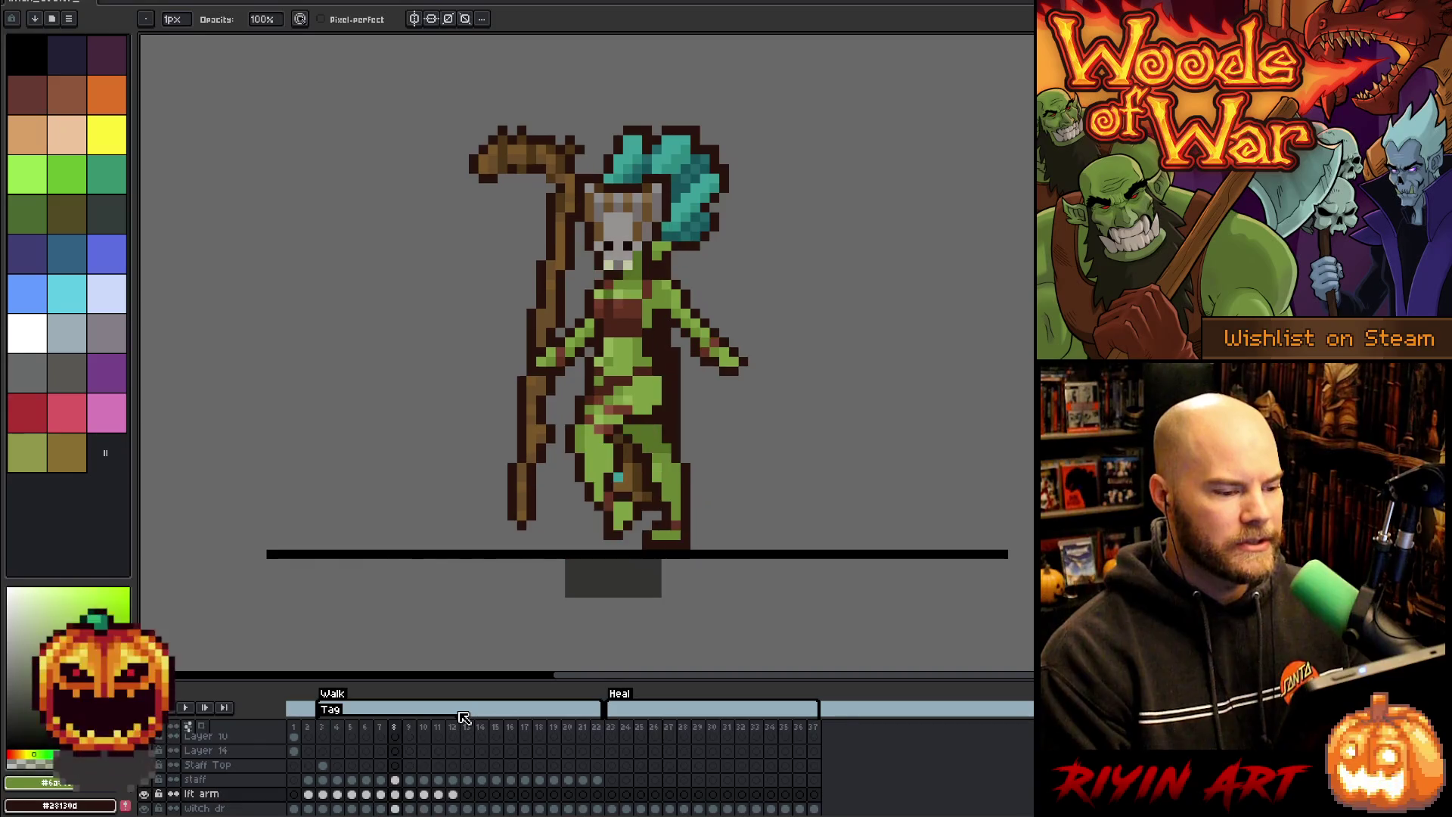
{"action": "key", "text": "Return"}
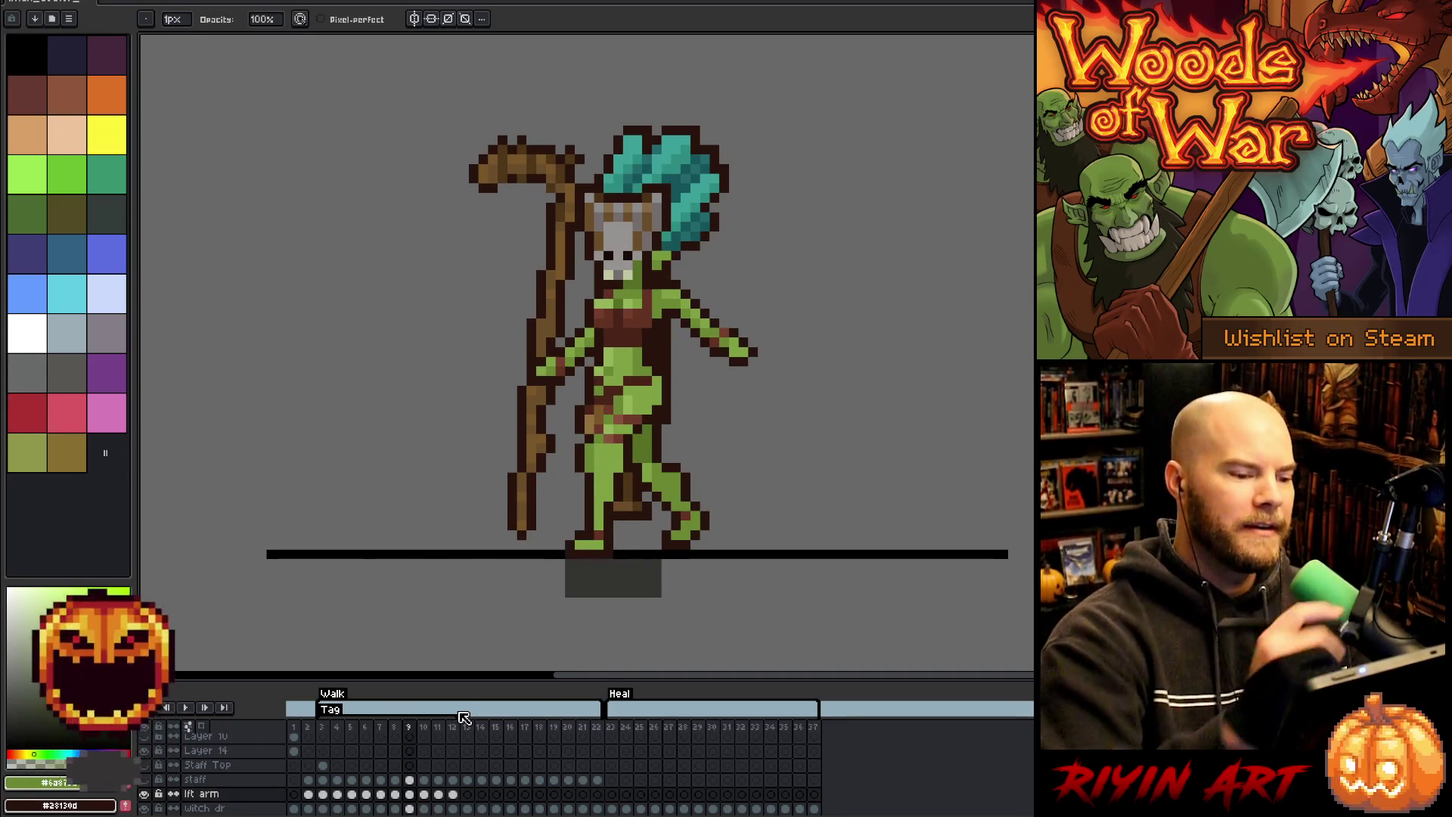
- Step through the walk poses from frame 10 around to frame 9
{"action": "key", "text": "Right"}
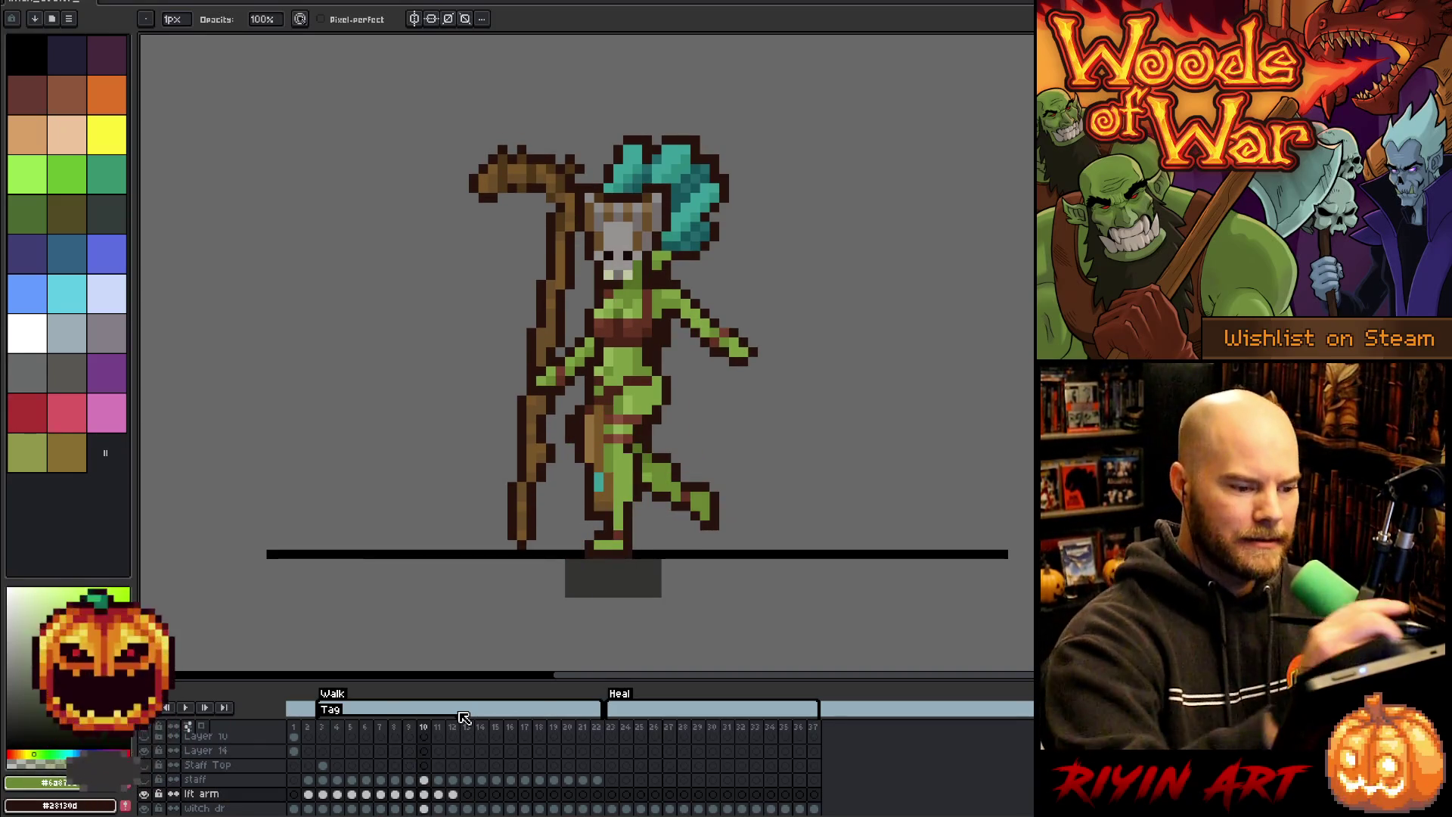
{"action": "key", "text": "i"}
{"action": "key", "text": "b"}
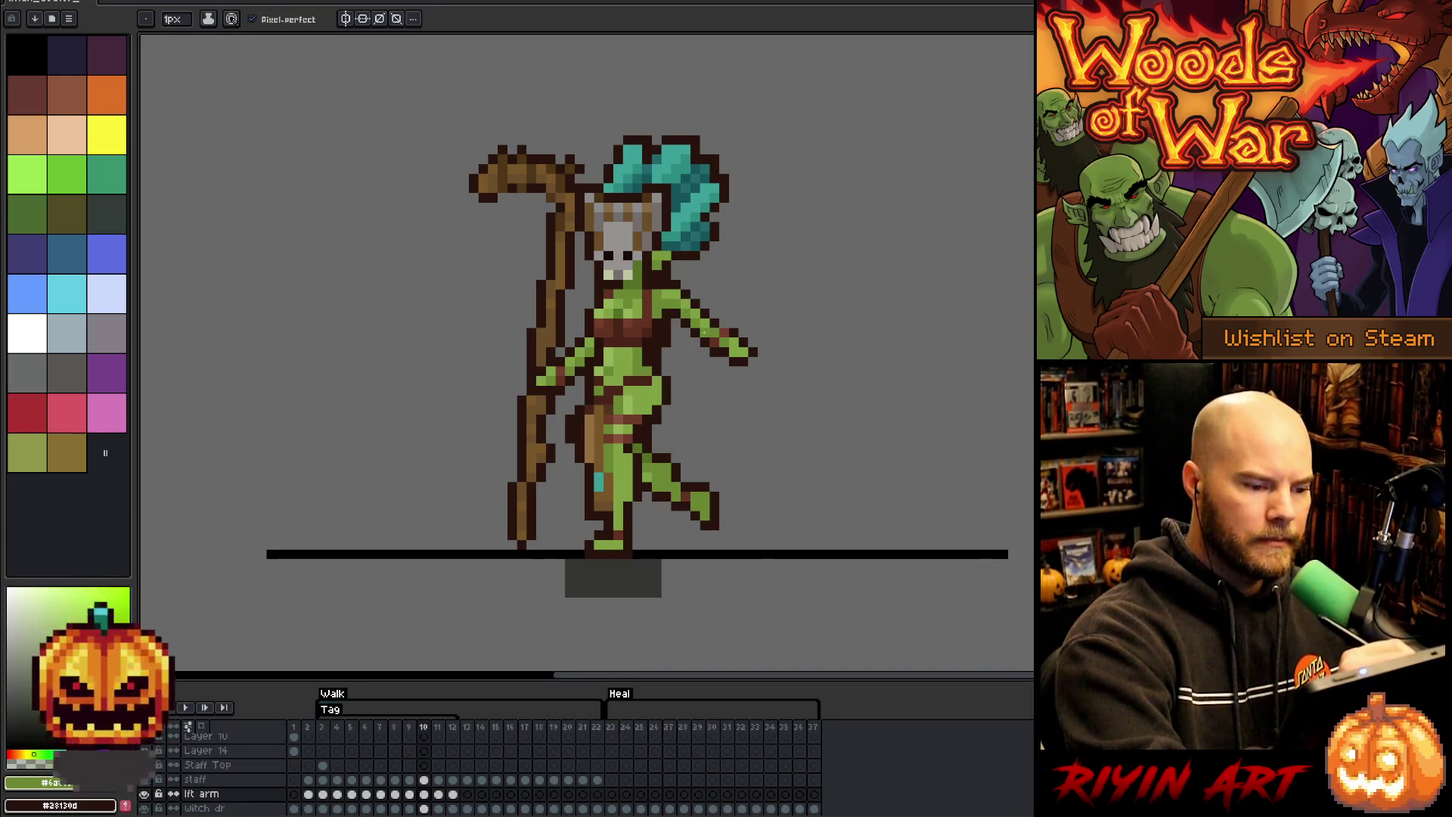
{"action": "key", "text": "Right"}
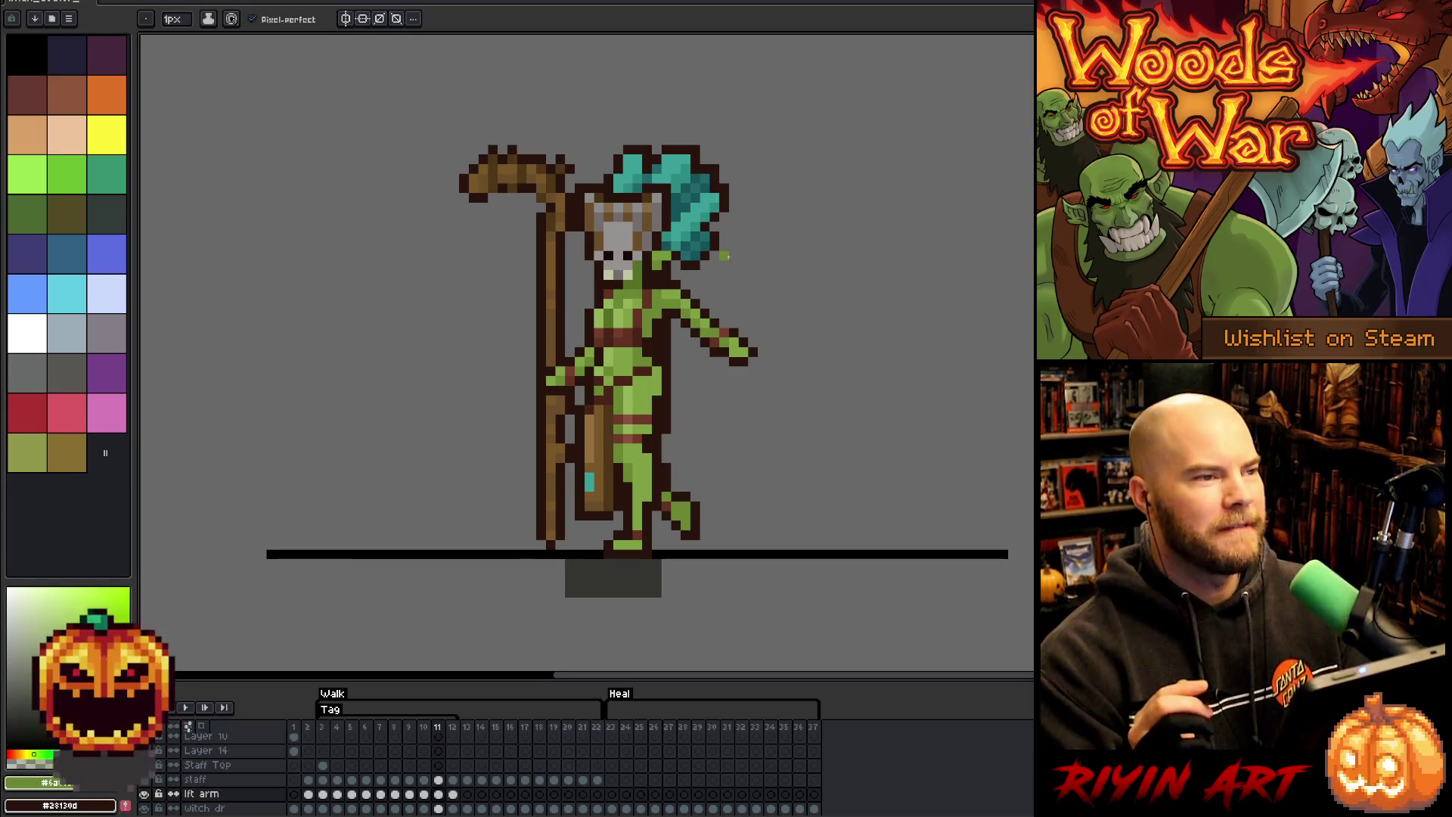
{"action": "key", "text": "Right"}
{"action": "key", "text": "Right"}
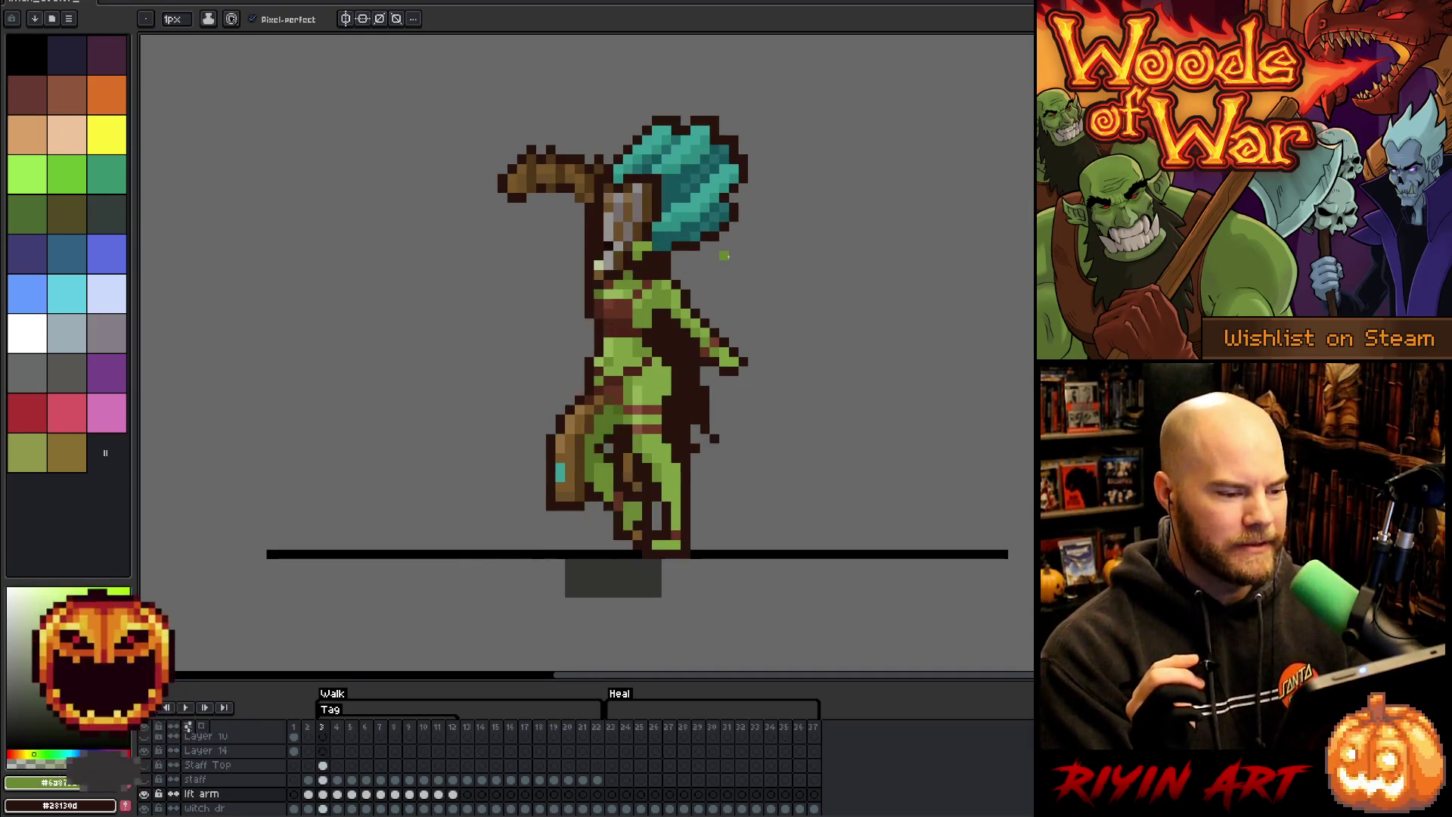
{"action": "key", "text": "Right"}
{"action": "key", "text": "Right"}
{"action": "key", "text": "Right"}
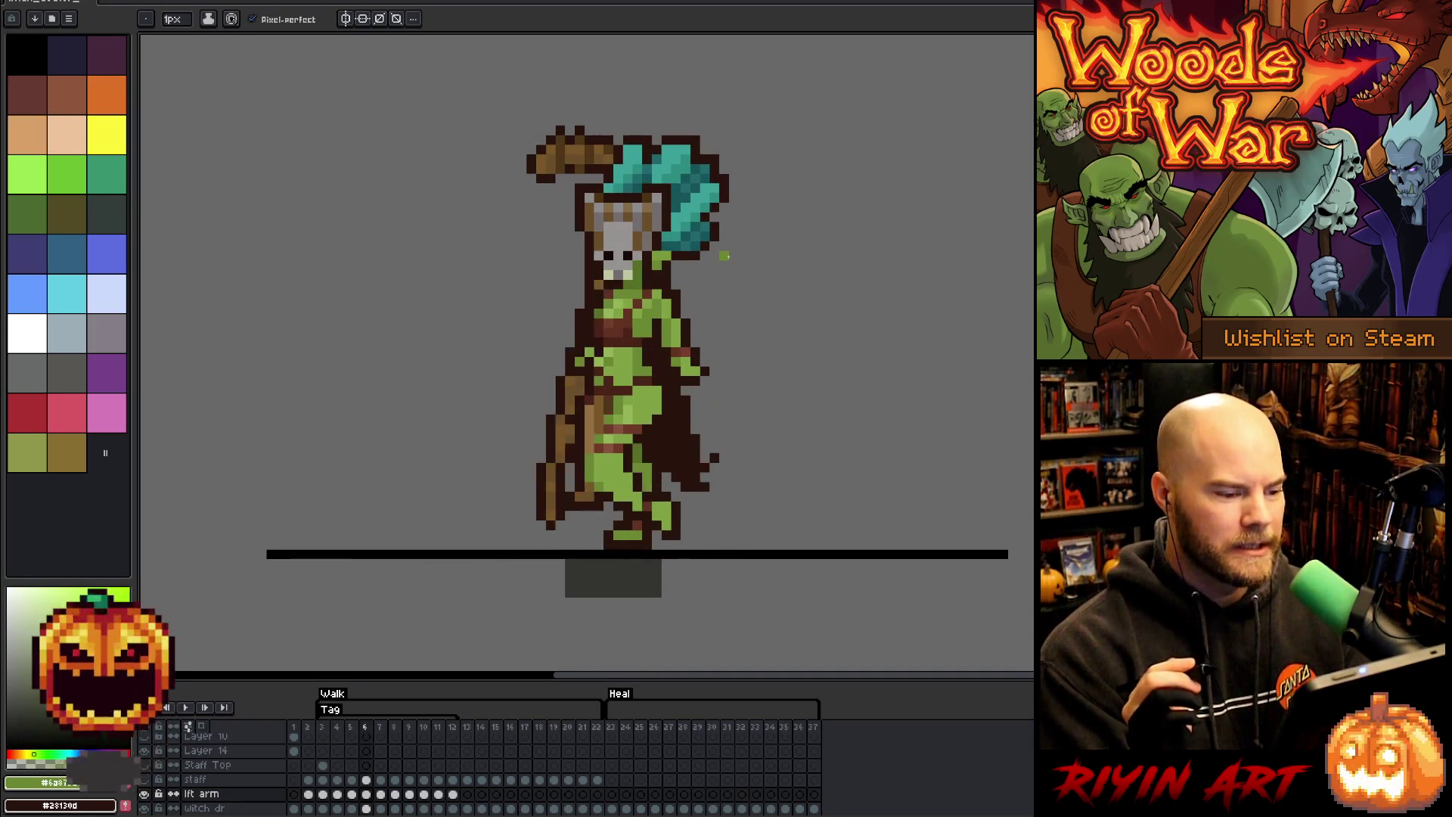
{"action": "key", "text": "Right"}
{"action": "key", "text": "Right"}
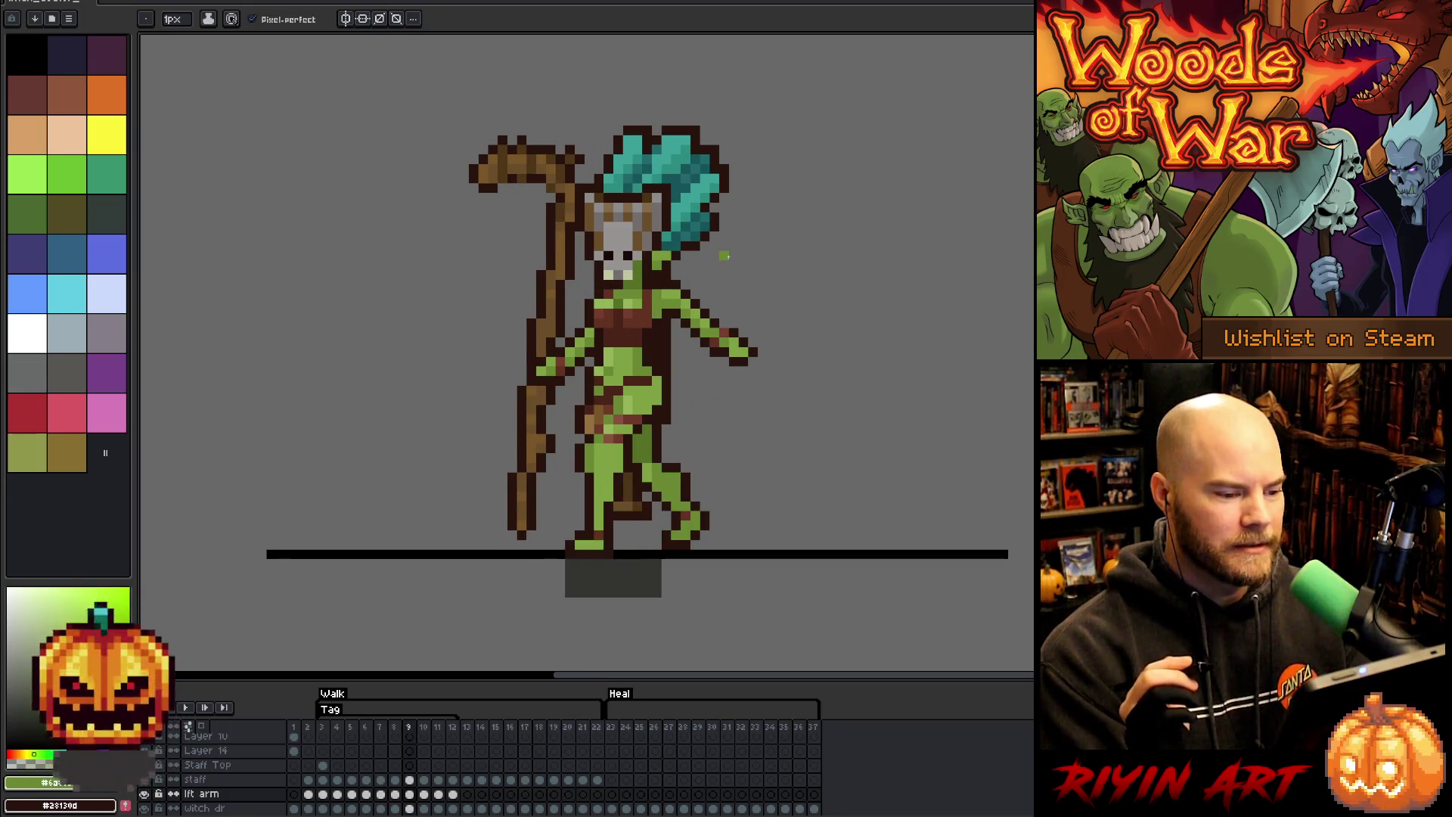
{"action": "key", "text": "Right"}
- Compare neighbouring walk poses between frames 4 and 10, then play the whole cycle
{"action": "key", "text": "Left"}
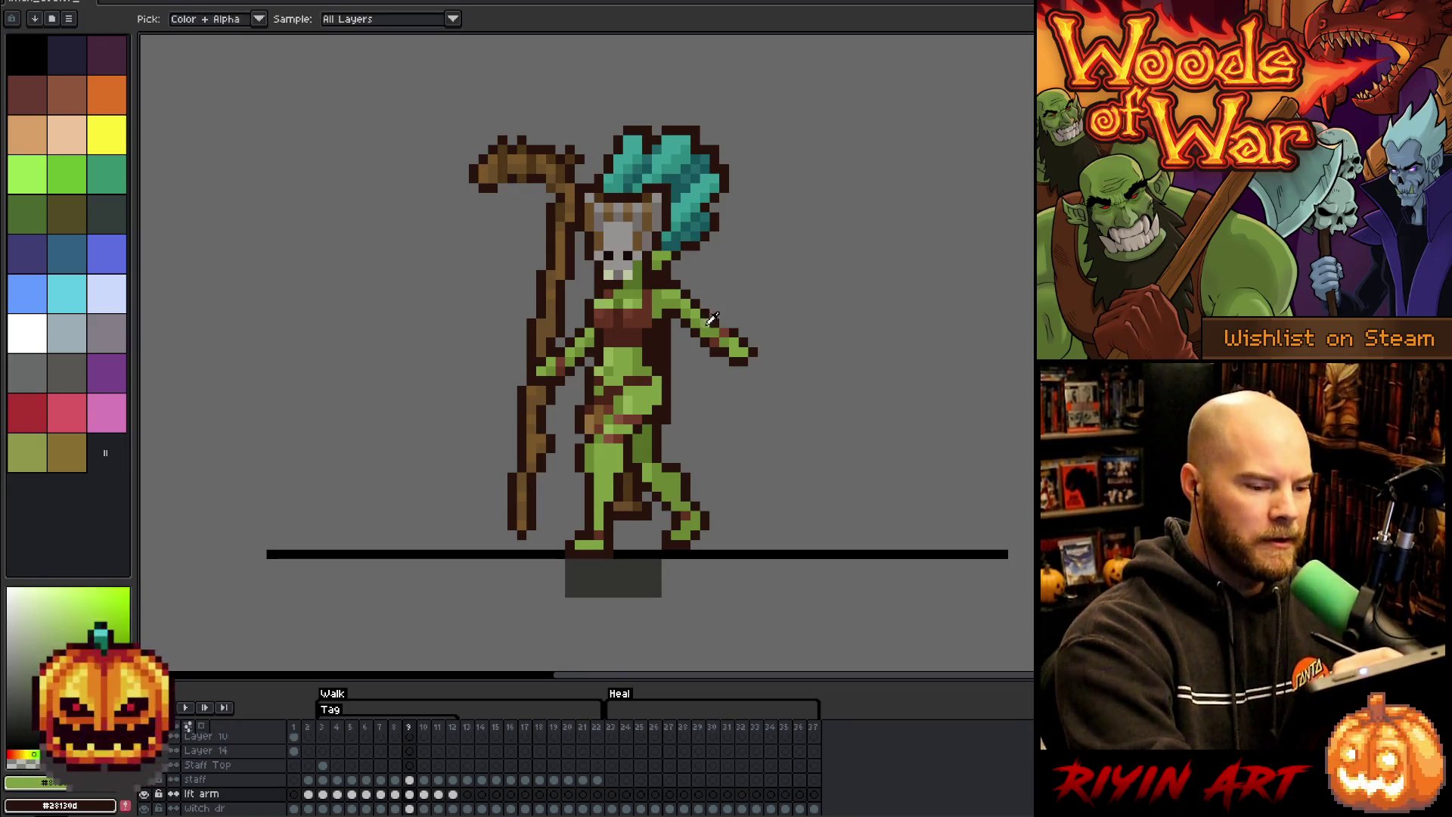
{"action": "key", "text": "Right"}
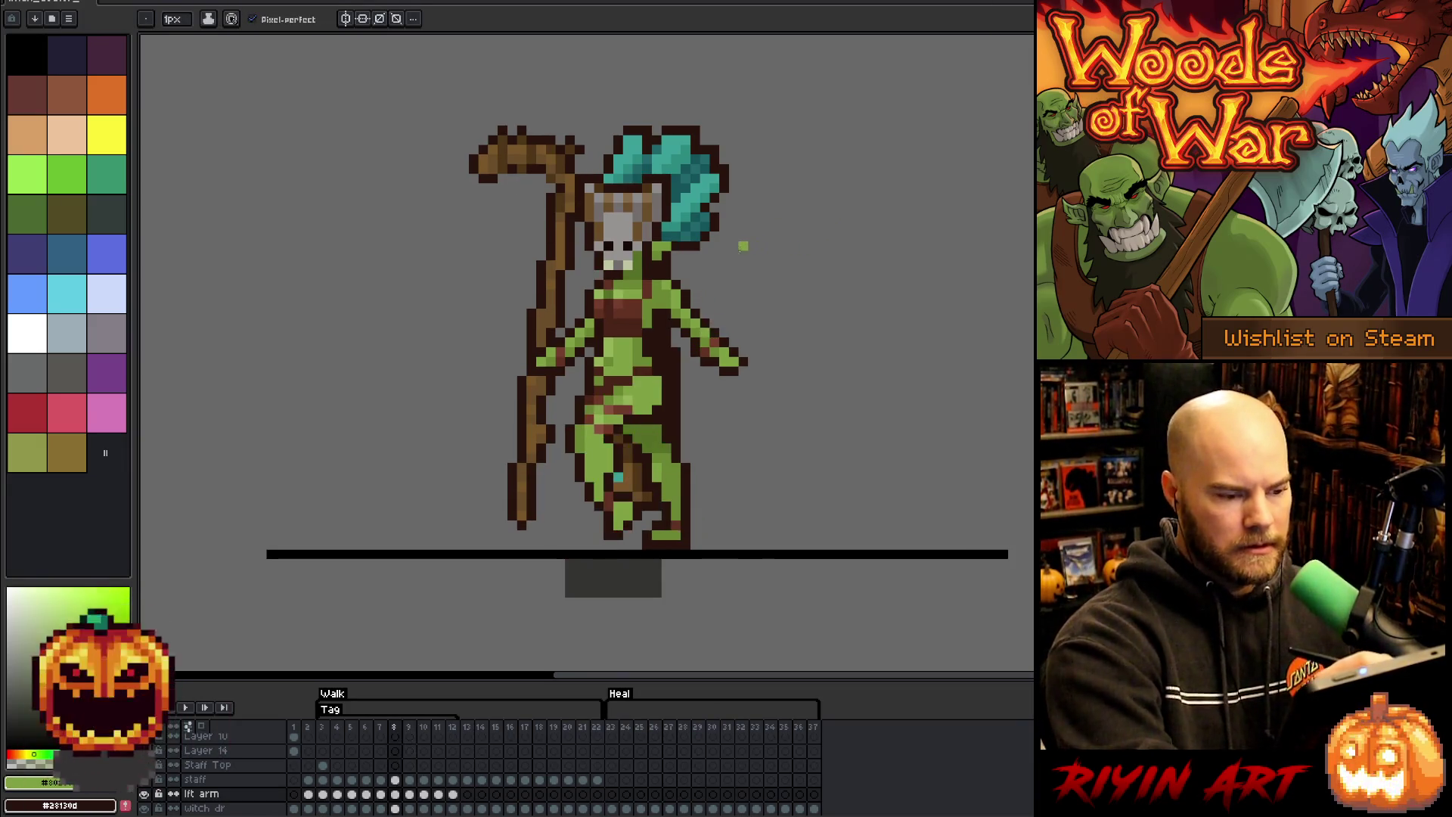
{"action": "key", "text": "Left"}
{"action": "key", "text": "Right"}
{"action": "key", "text": "Right"}
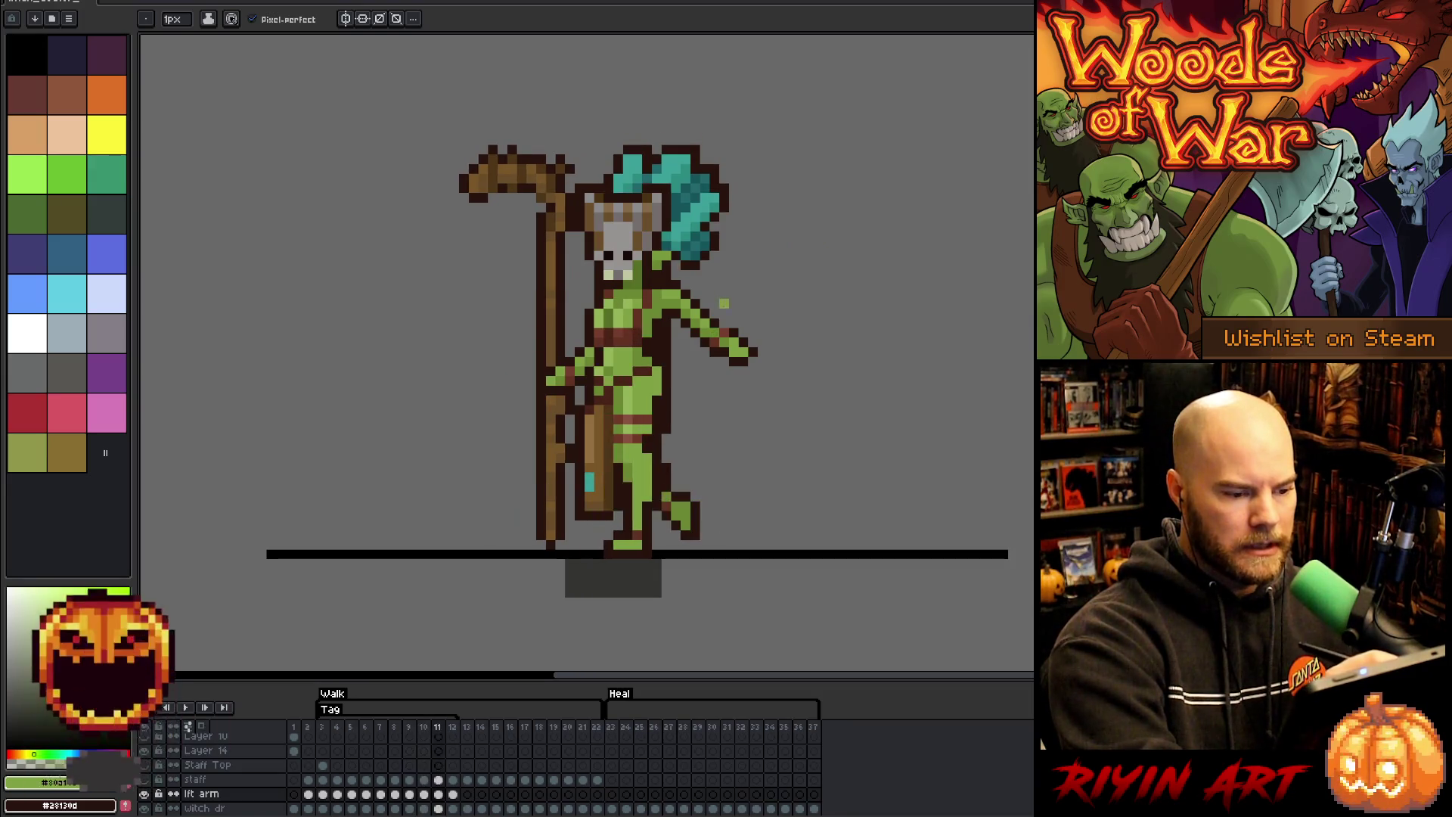
{"action": "key", "text": "Left"}
{"action": "key", "text": "Left"}
{"action": "key", "text": "Left"}
{"action": "key", "text": "Left"}
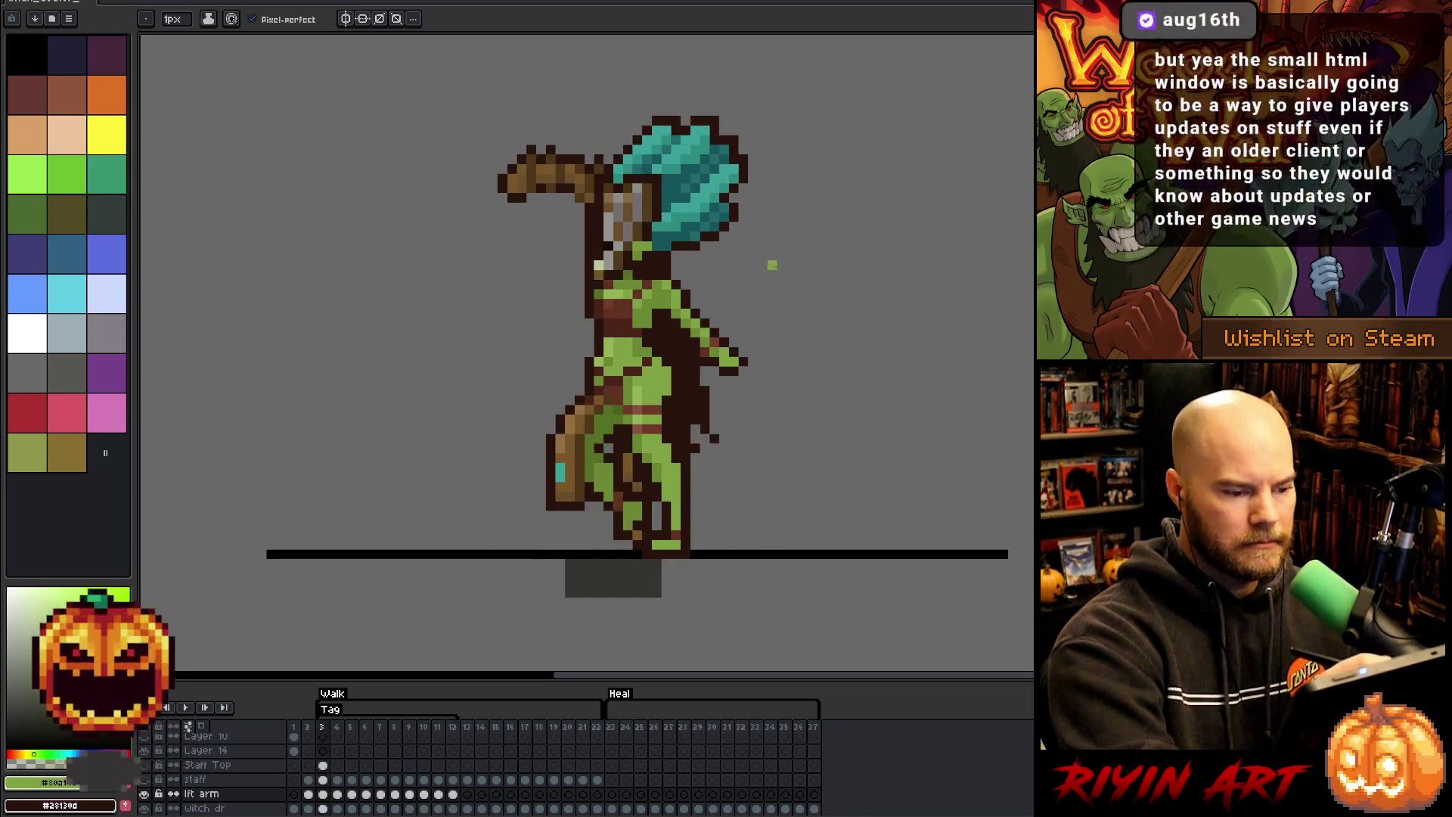
{"action": "key", "text": "Left"}
{"action": "key", "text": "Left"}
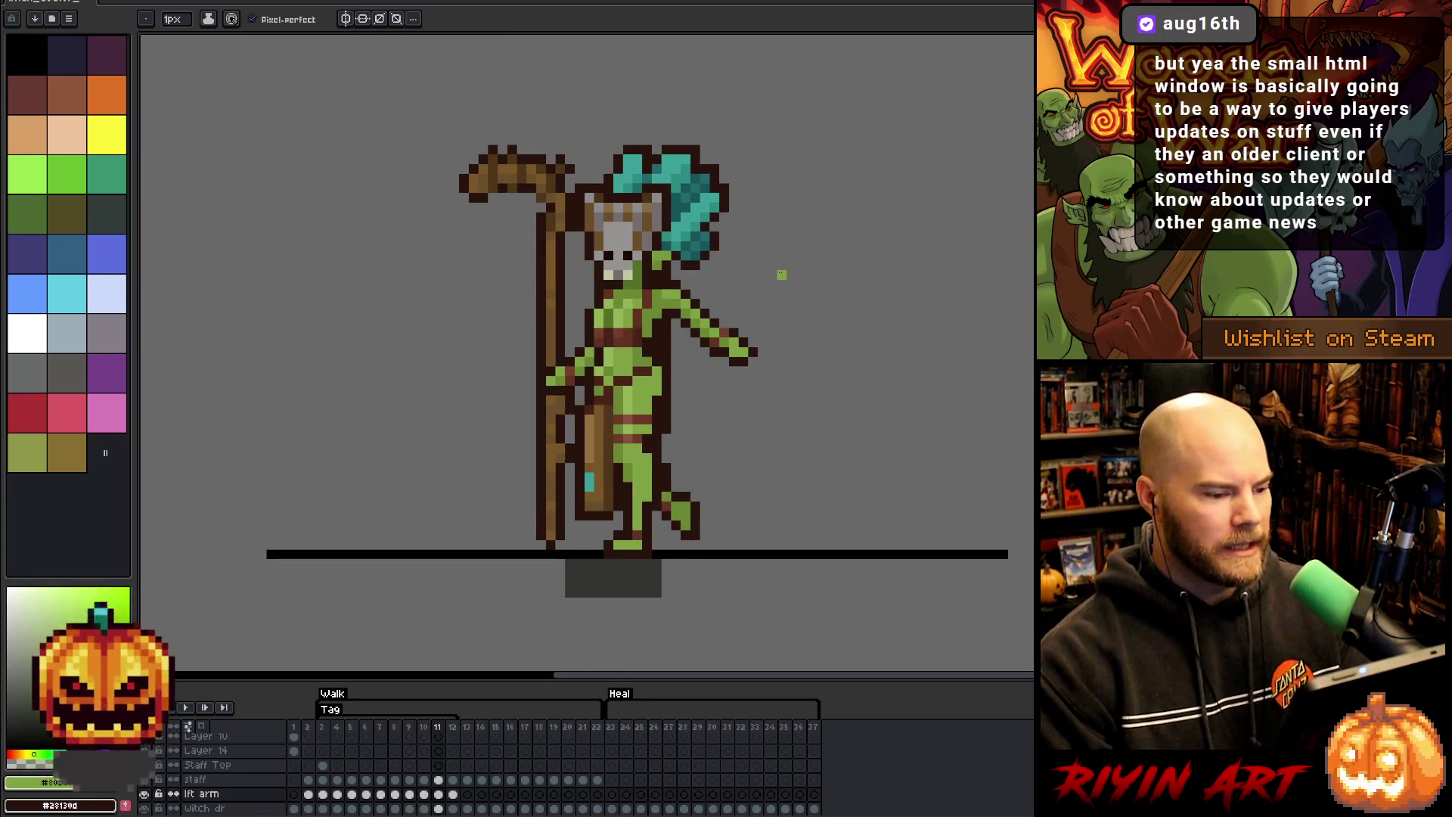
{"action": "key", "text": "Right"}
{"action": "key", "text": "Right"}
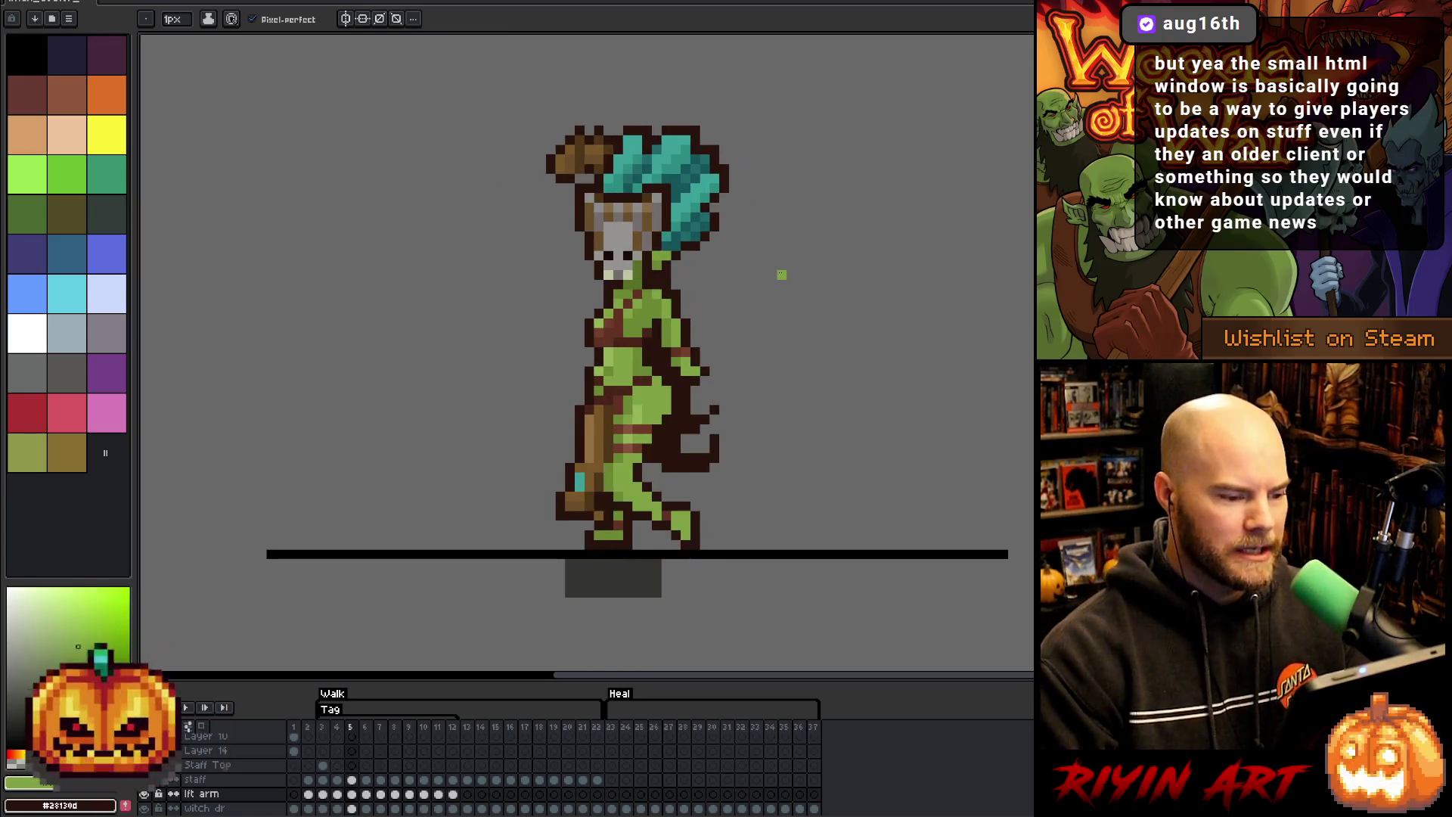
{"action": "key", "text": "Left"}
{"action": "key", "text": "Right"}
{"action": "key", "text": "Left"}
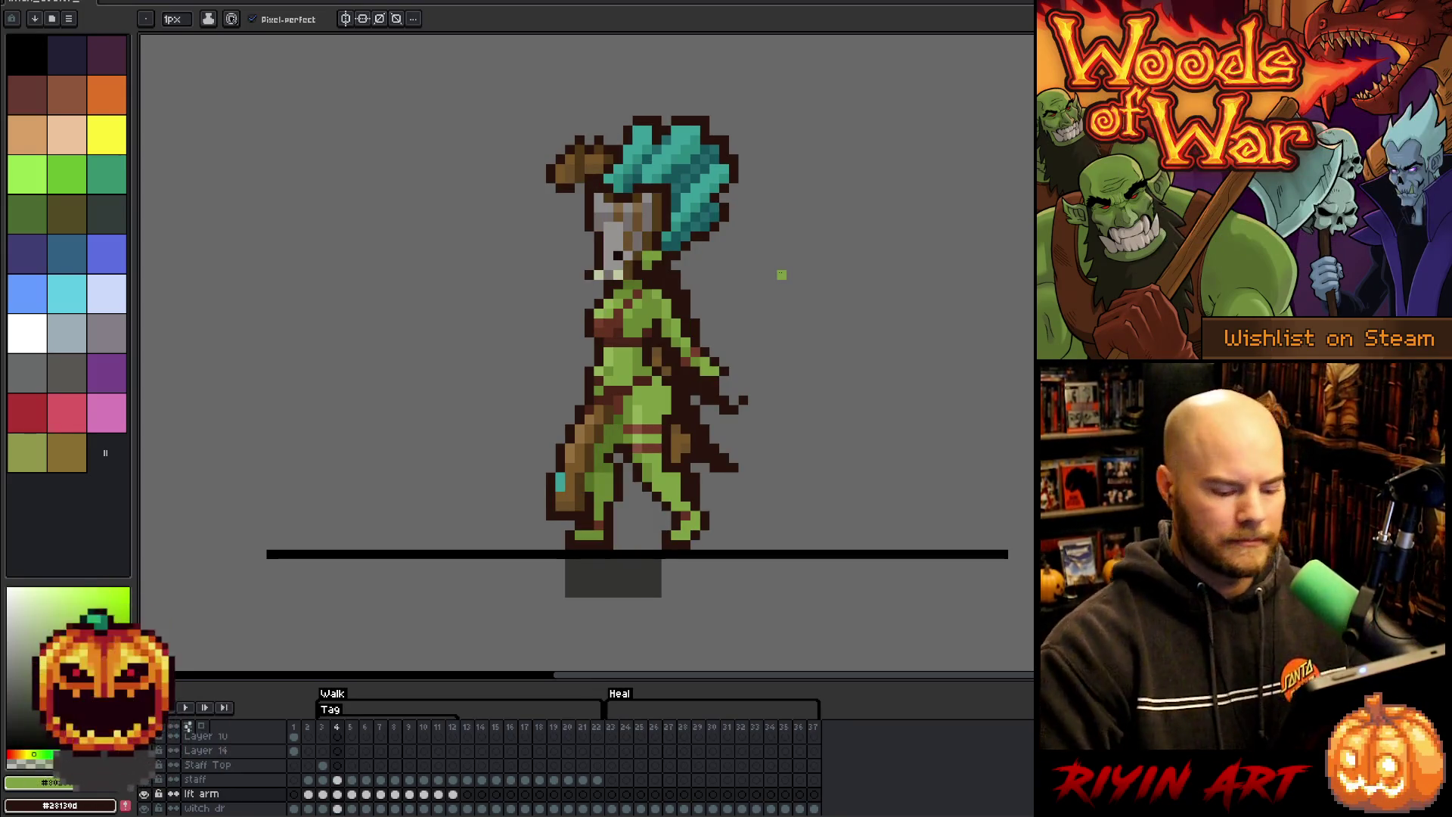
{"action": "key", "text": "Return"}
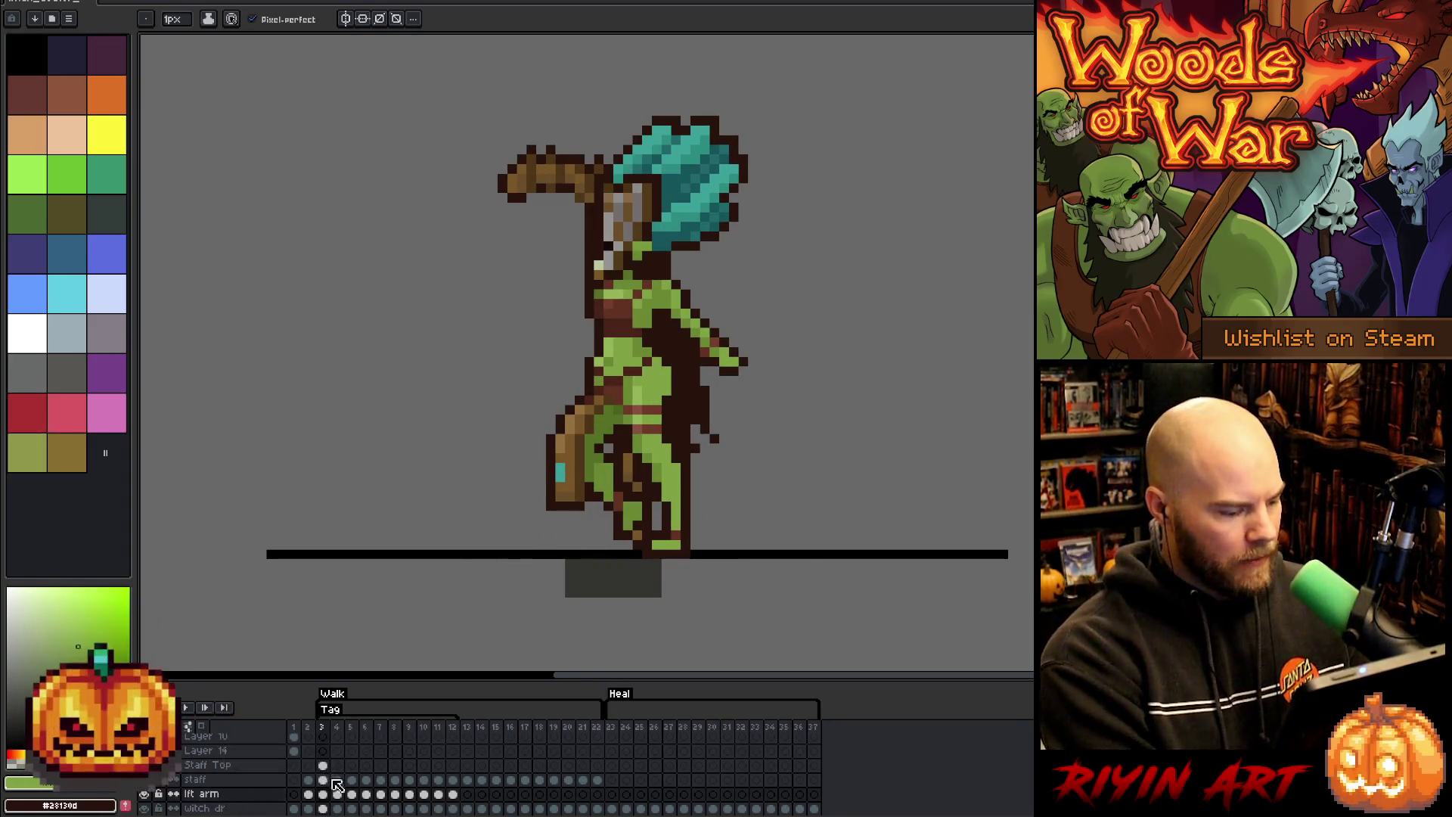
- Delete the 'Tag' timeline tag, select lft arm cels through frame 13, and play the walk
{"action": "right_click", "coordinate": [331, 711]}
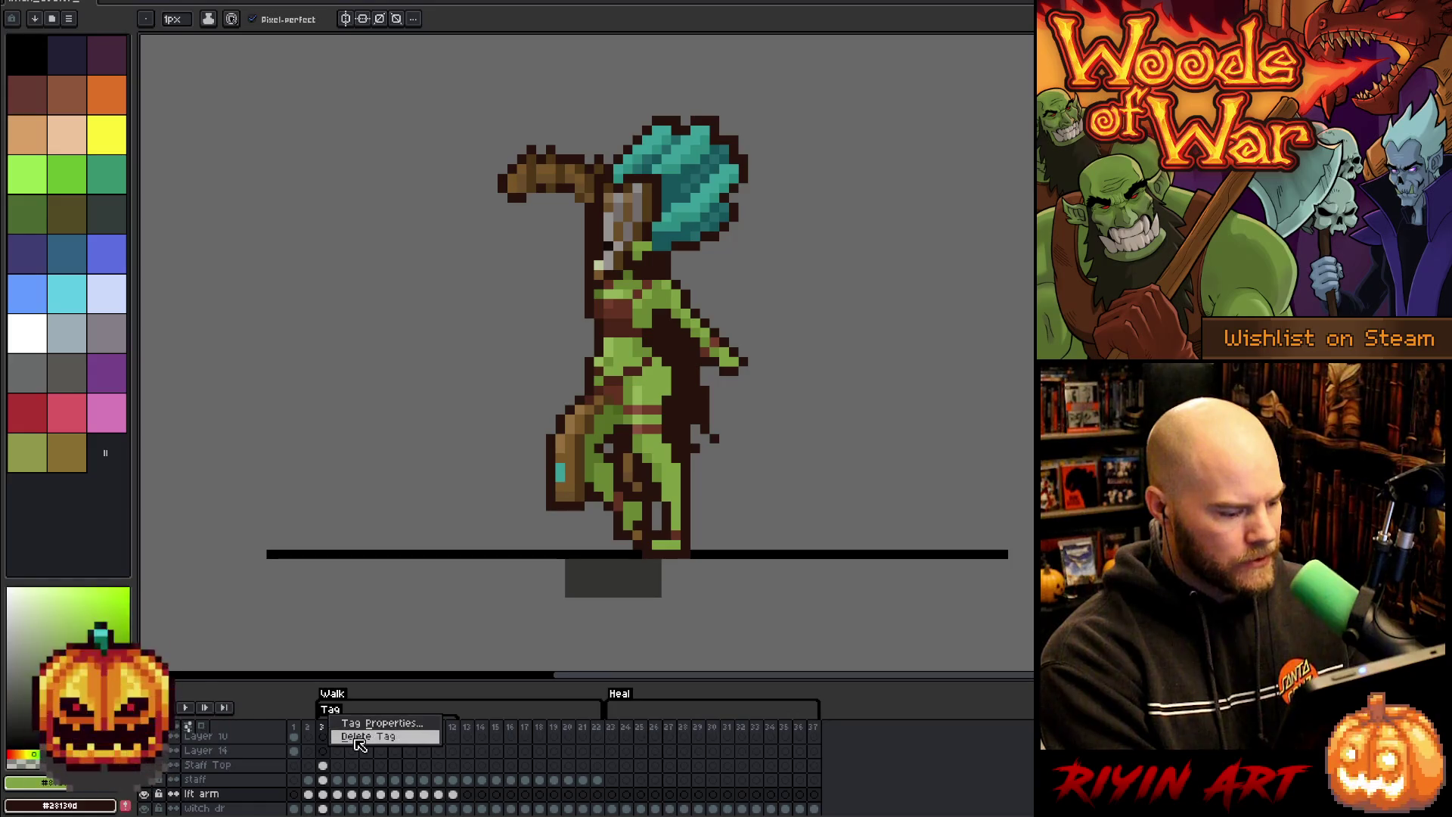
{"action": "left_click", "coordinate": [355, 735]}
{"action": "left_click_drag", "start_coordinate": [335, 783], "coordinate": [436, 785]}
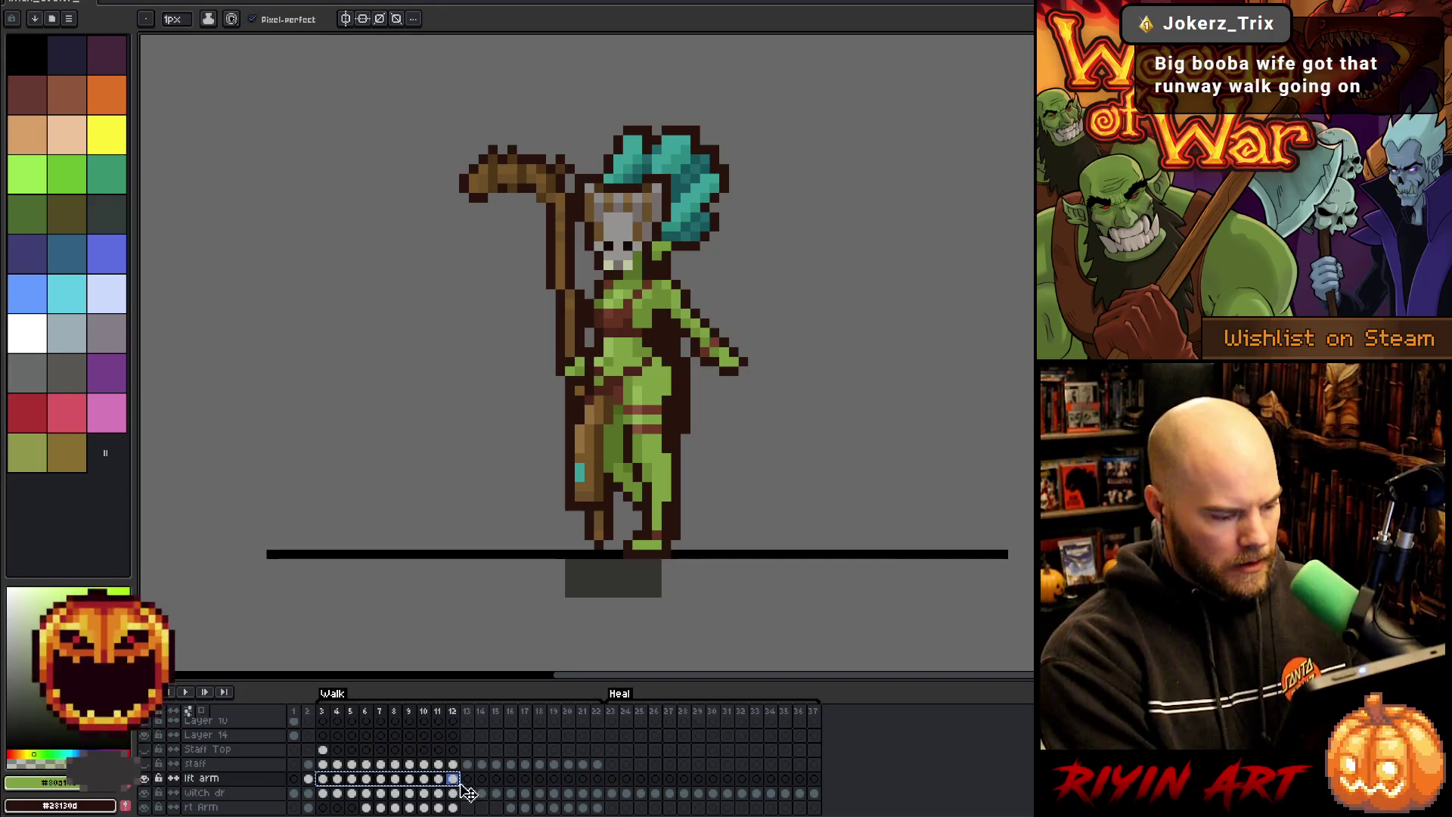
{"action": "left_click", "coordinate": [467, 780]}
{"action": "key", "text": "Return"}
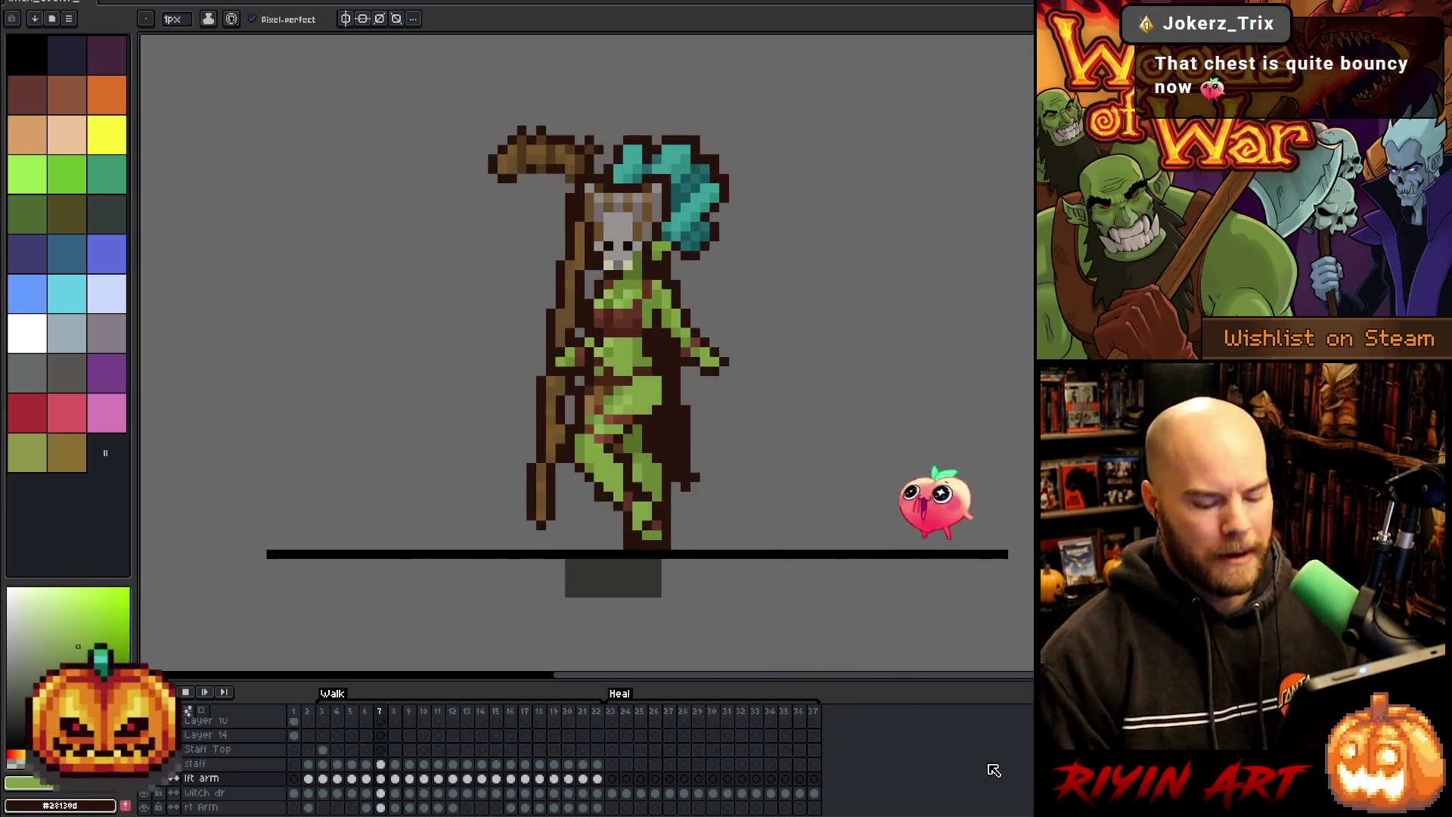
- Stop playback and step from walk frame 3 to compare frame 9 with its neighbours
{"action": "key", "text": "Return"}
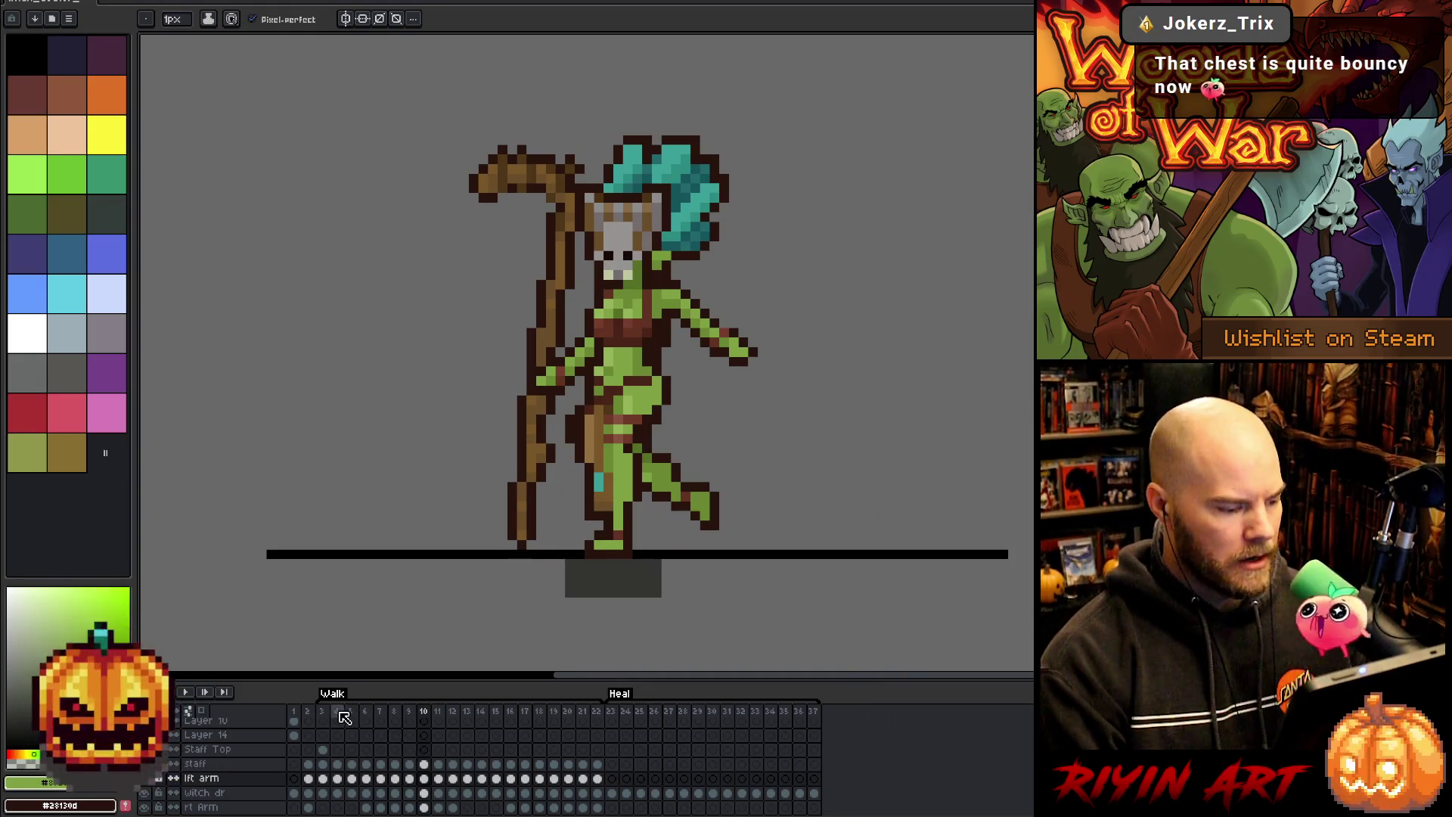
{"action": "left_click", "coordinate": [323, 711]}
{"action": "key", "text": "Right"}
{"action": "key", "text": "Right"}
{"action": "key", "text": "Right"}
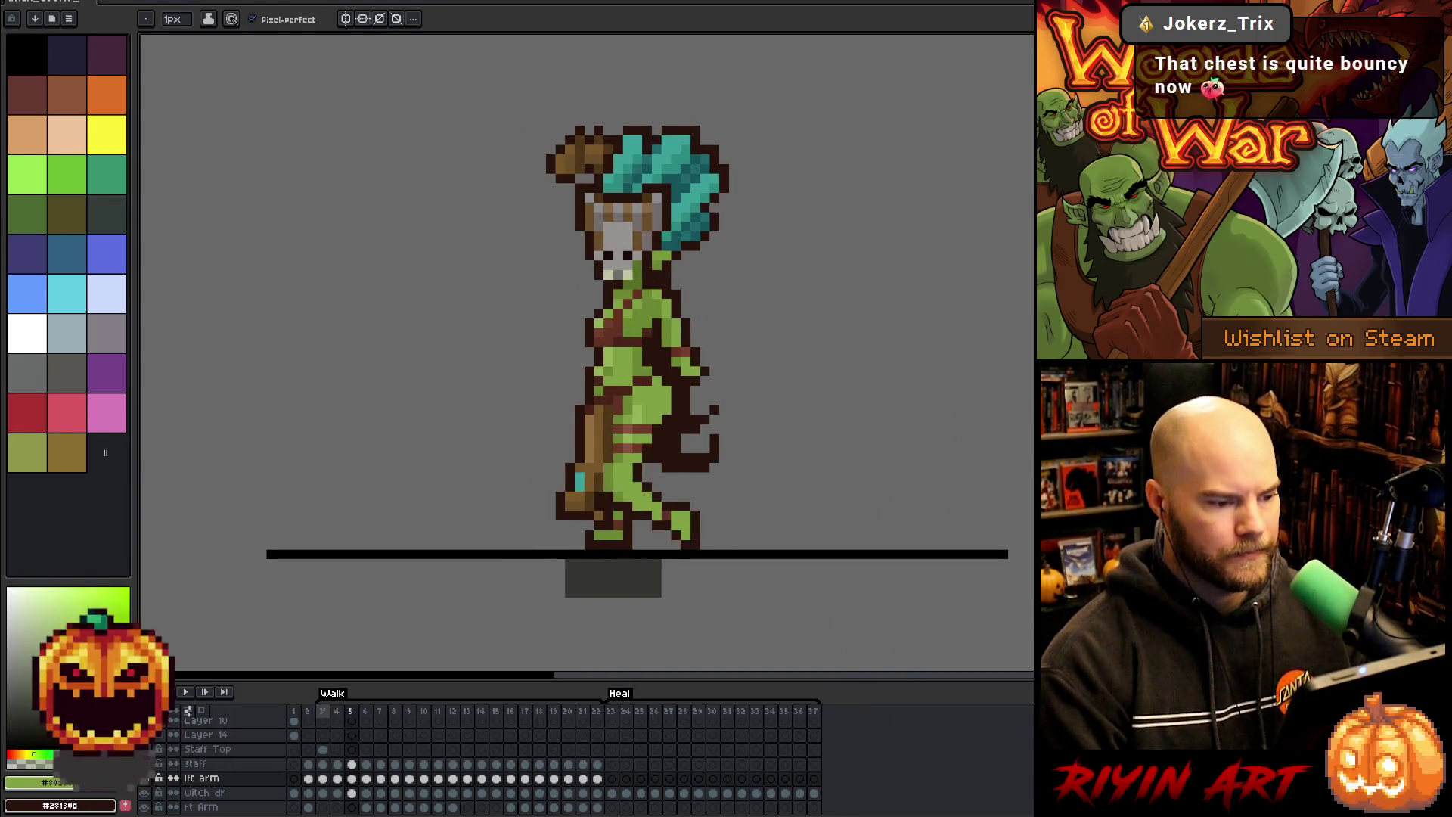
{"action": "key", "text": "Right"}
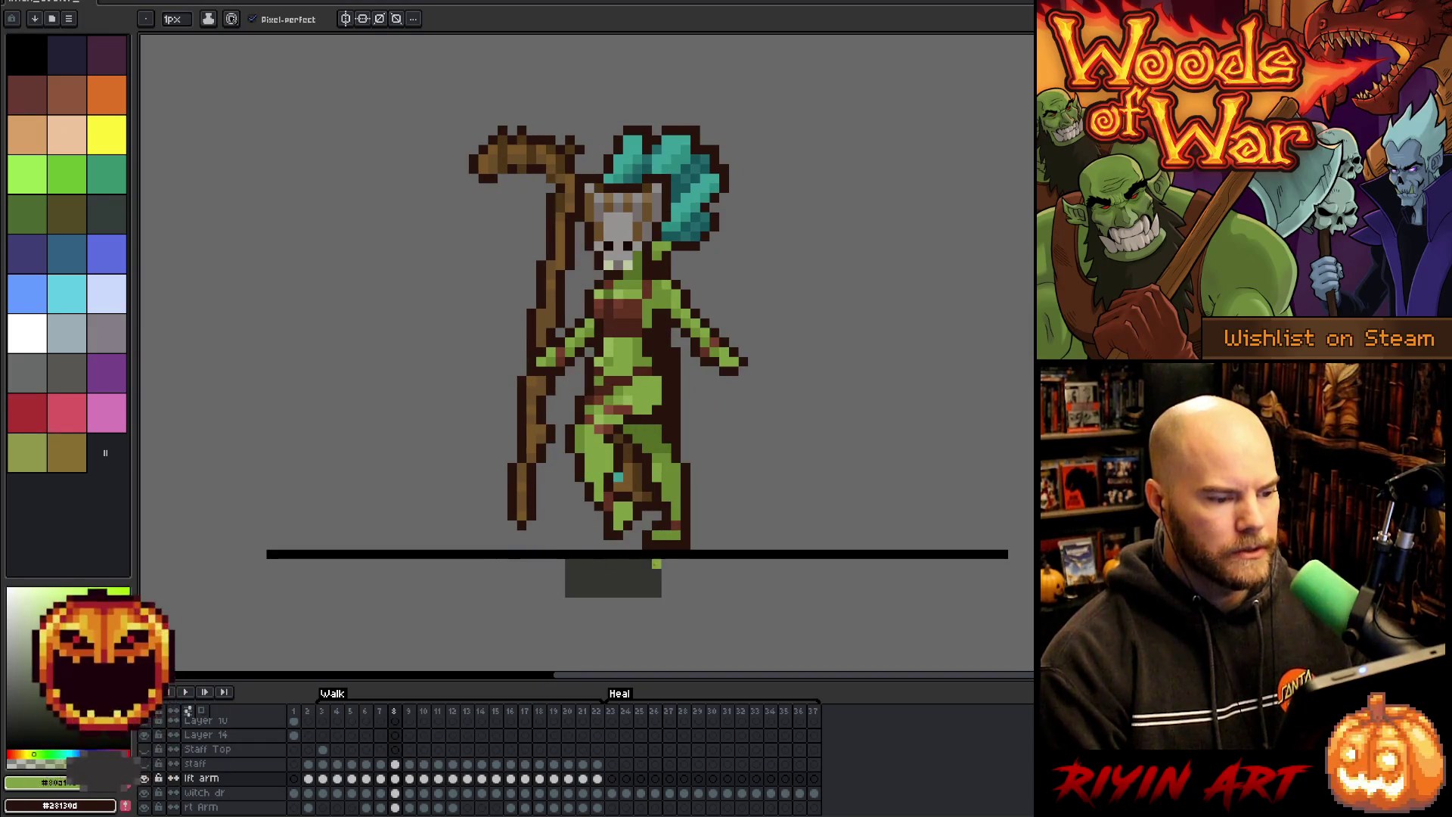
{"action": "key", "text": "Right"}
{"action": "key", "text": "Left"}
{"action": "key", "text": "Right"}
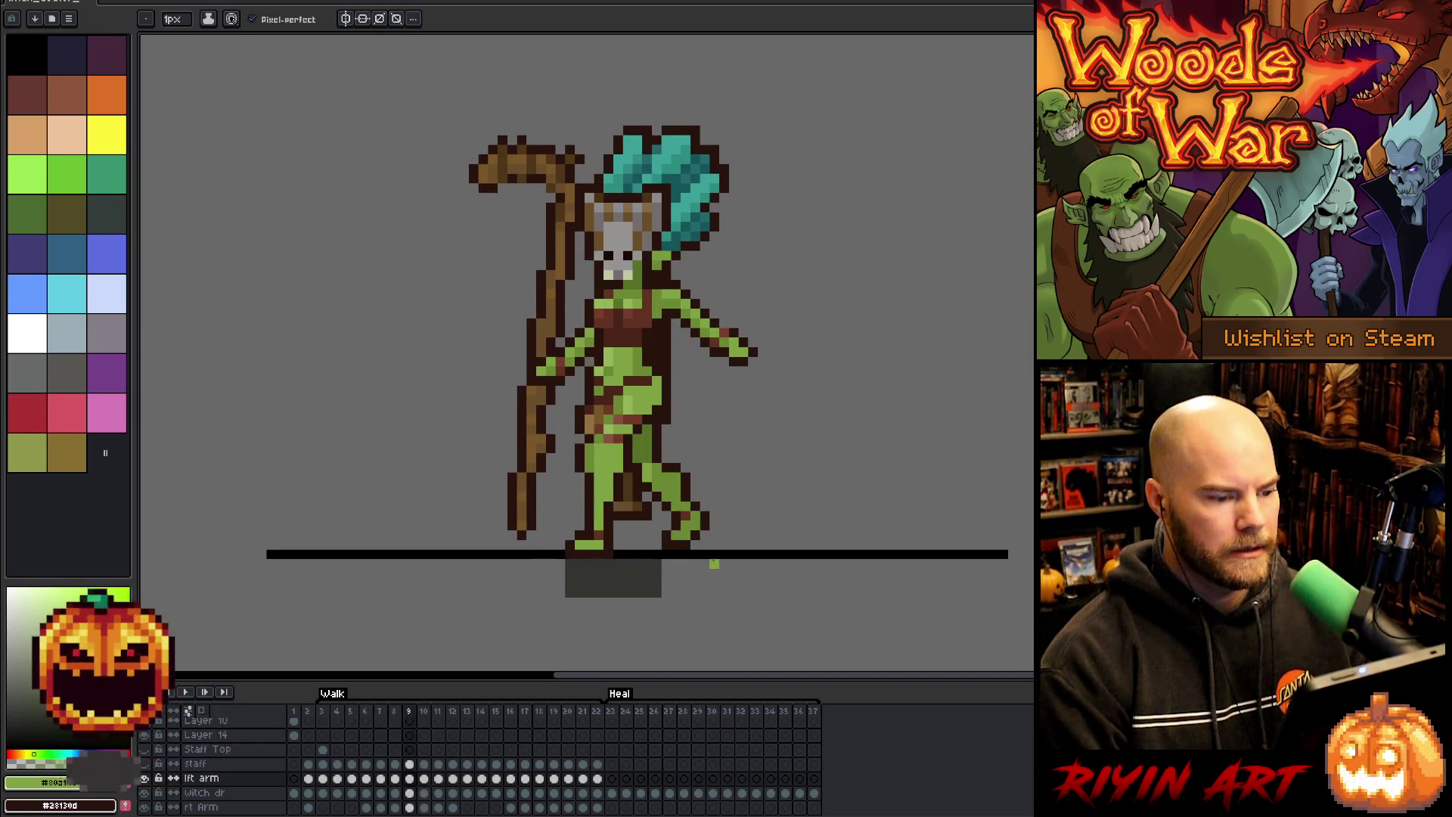
{"action": "key", "text": "Right"}
{"action": "key", "text": "Left"}
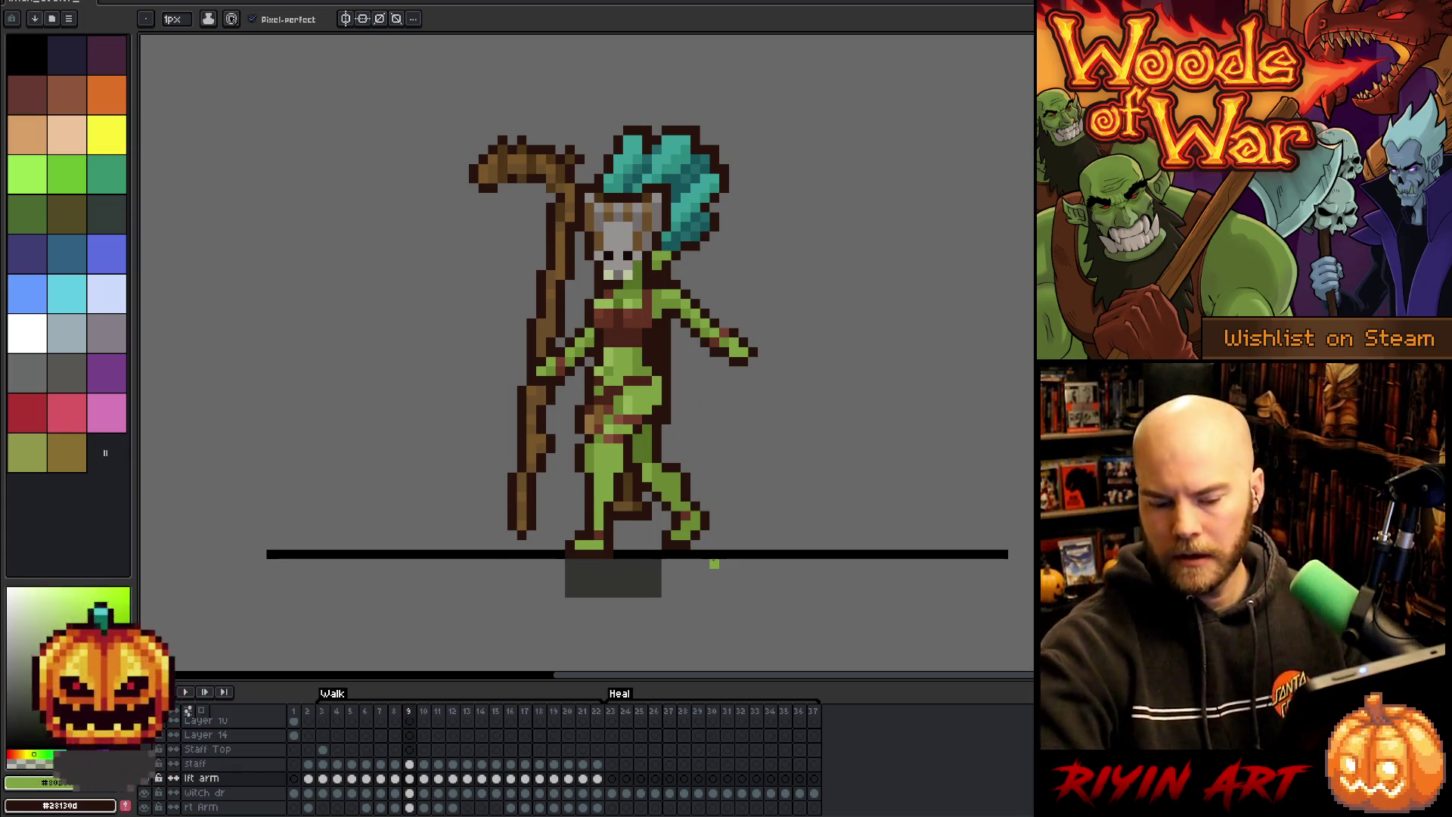
- Sample a colour from the sprite and settle on walk frame 10
{"action": "left_click", "coordinate": [738, 326], "text": "alt"}
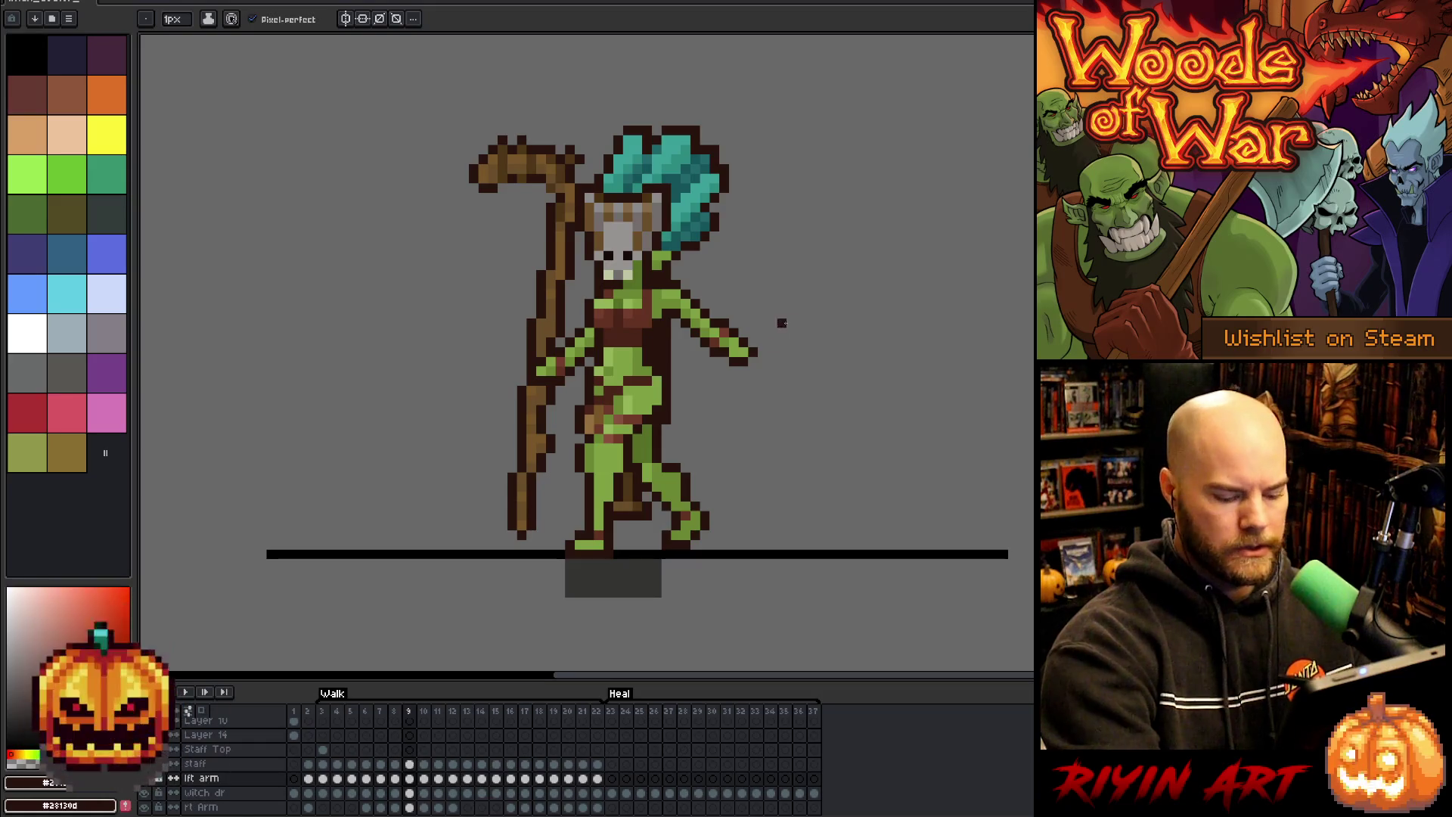
{"action": "key", "text": "Right"}
{"action": "key", "text": "Left"}
{"action": "key", "text": "Right"}
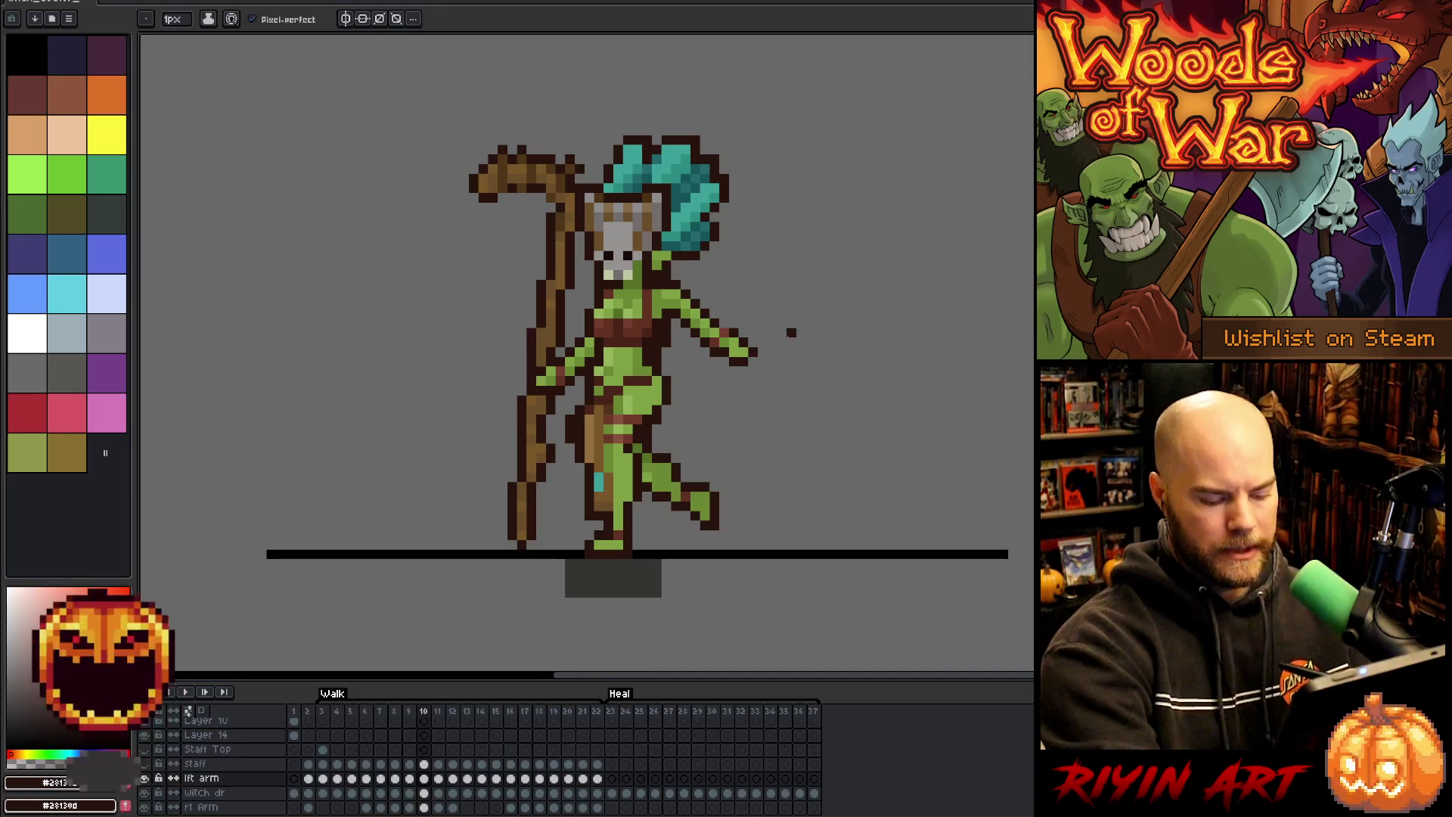
{"action": "key", "text": "alt"}
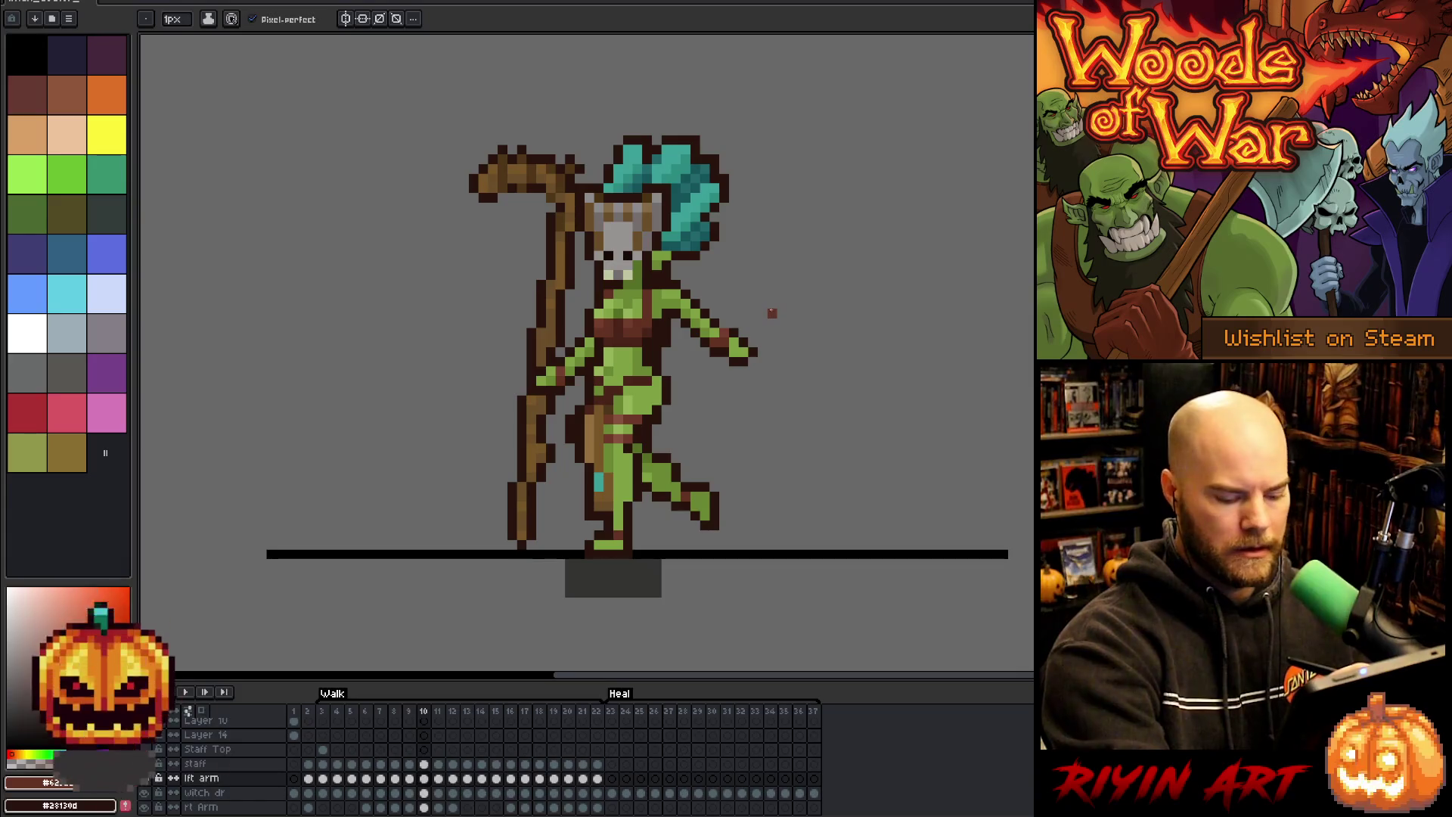
- Nudge the raised hand on walk frame 10 up and left, checking it against frame 9
{"action": "key", "text": "m"}
{"action": "left_click_drag", "start_coordinate": [799, 307], "coordinate": [724, 384]}
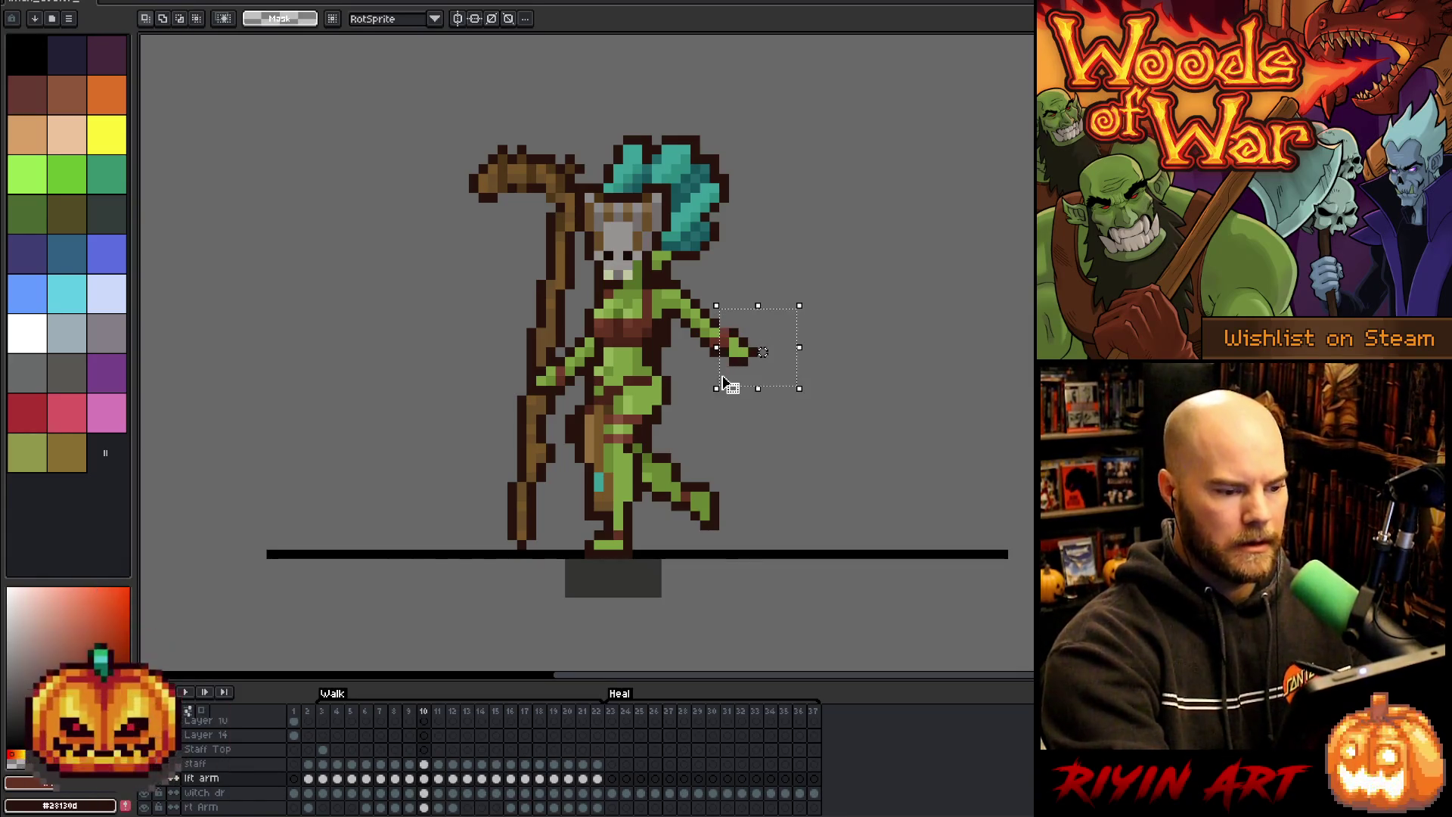
{"action": "key", "text": "Up"}
{"action": "key", "text": "Left"}
{"action": "key", "text": "Return"}
{"action": "key", "text": "alt"}
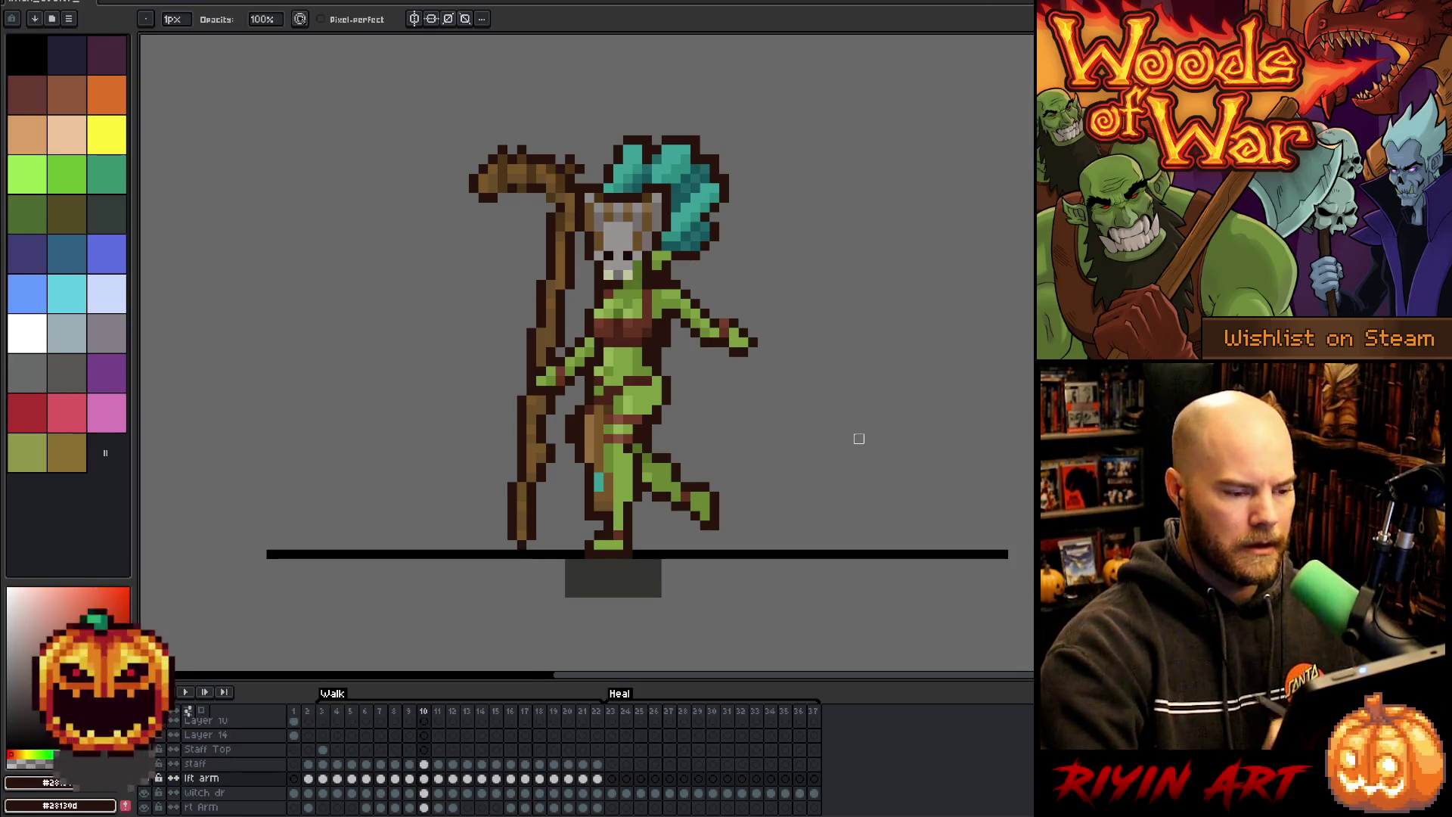
{"action": "key", "text": "Left"}
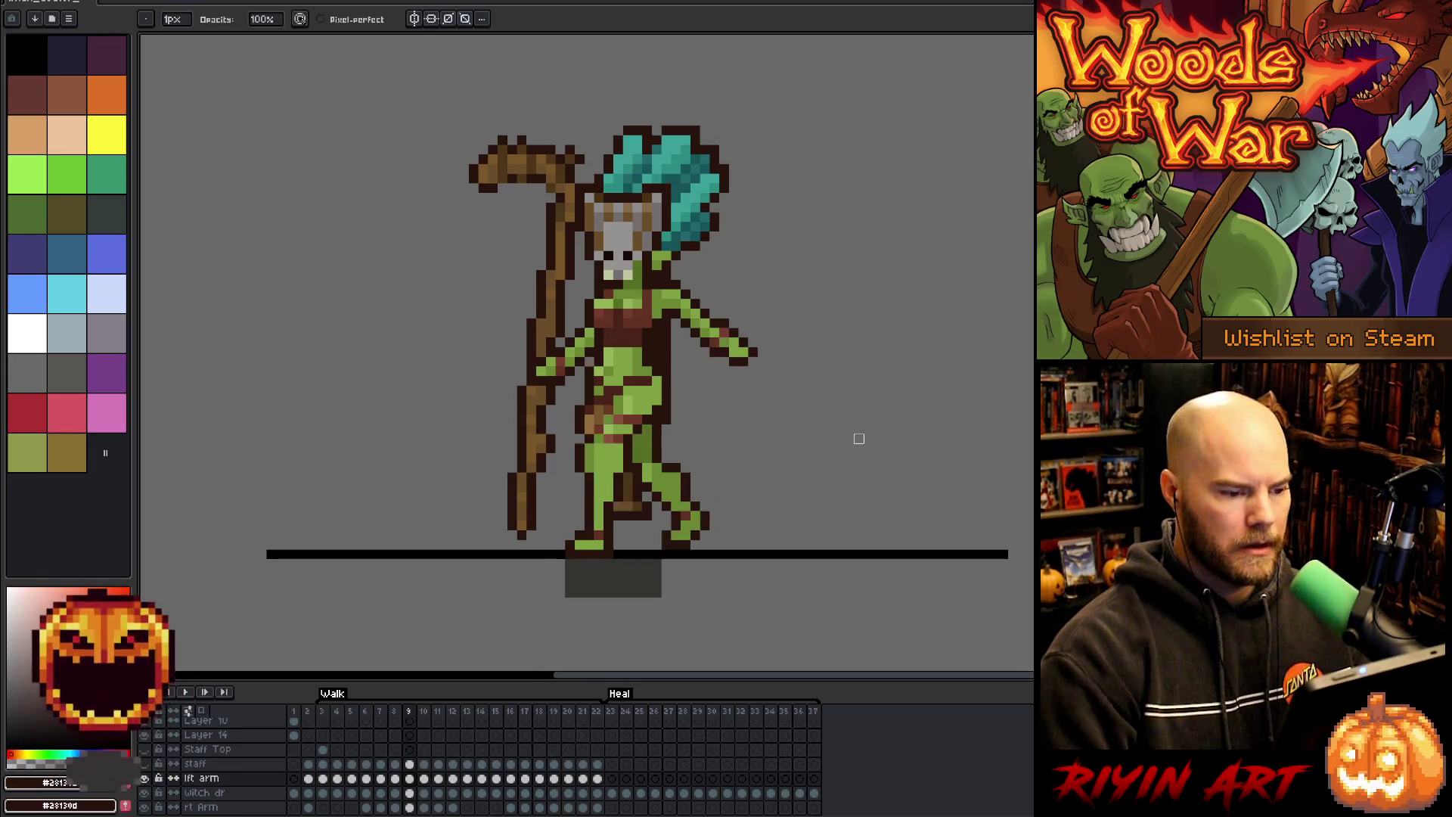
{"action": "key", "text": "Right"}
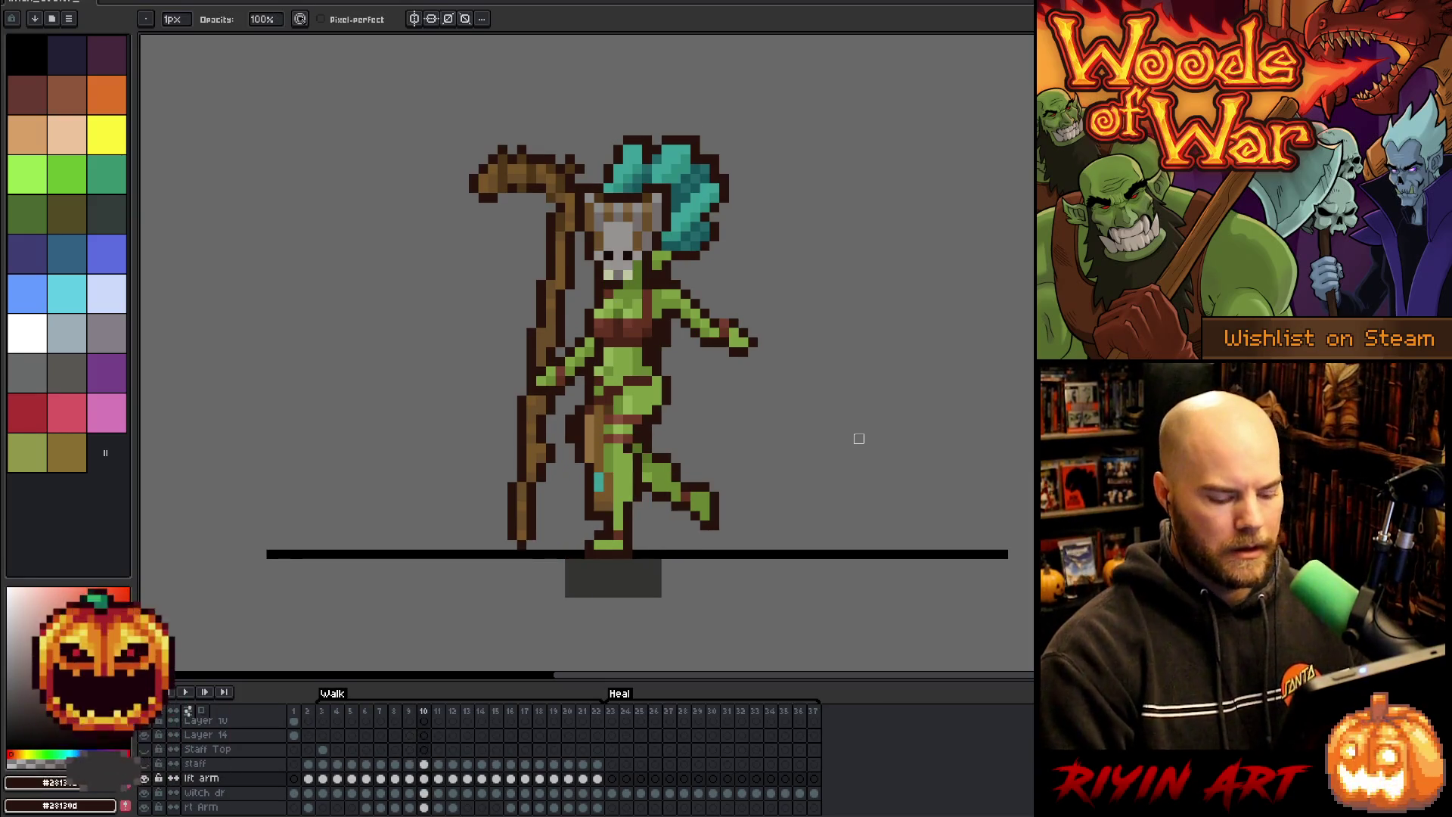
- Lift the selected raised arm on frame 10 slightly upward and compare it with frame 11
{"action": "key", "text": "m"}
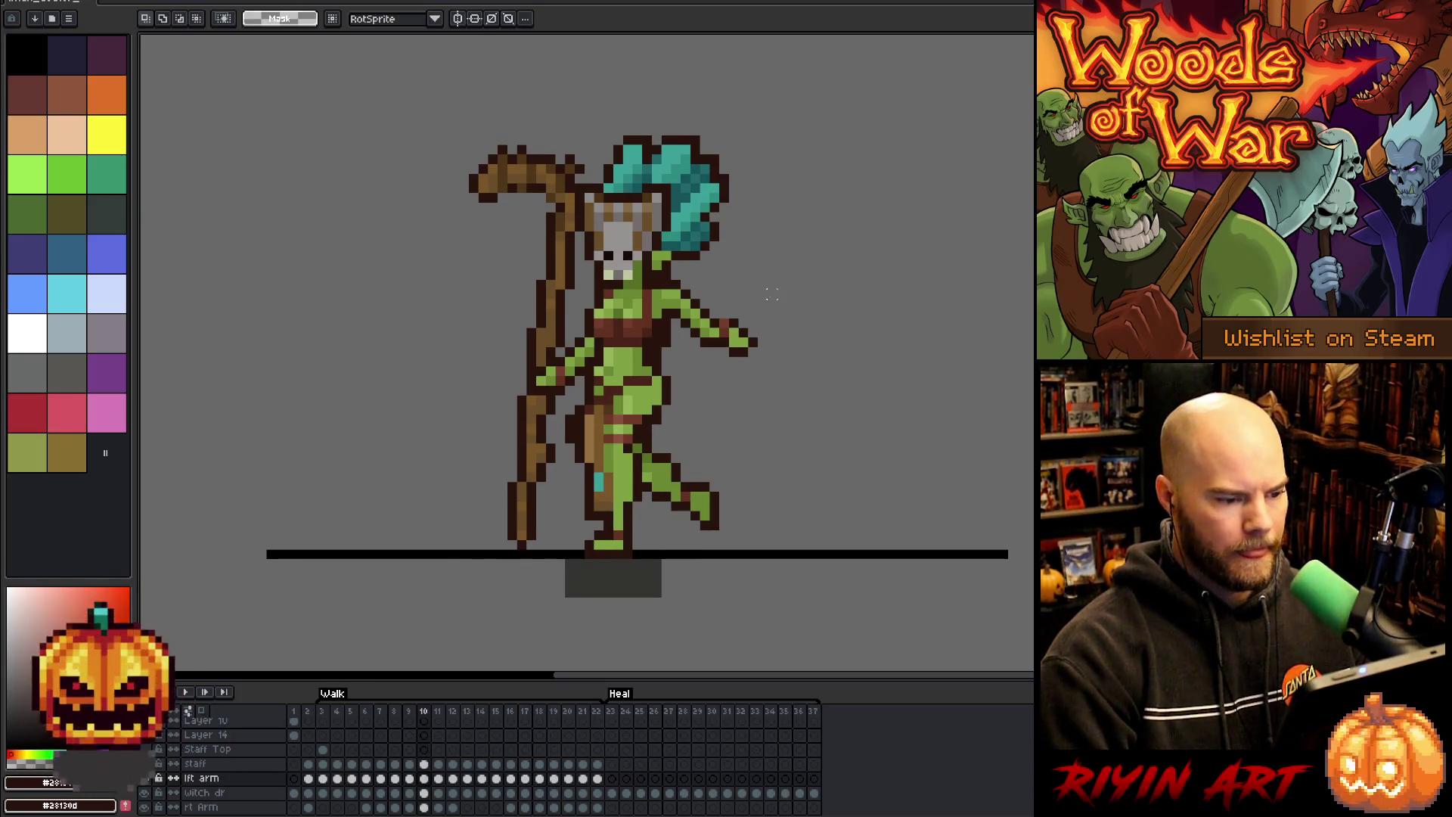
{"action": "left_click_drag", "start_coordinate": [772, 298], "coordinate": [700, 389]}
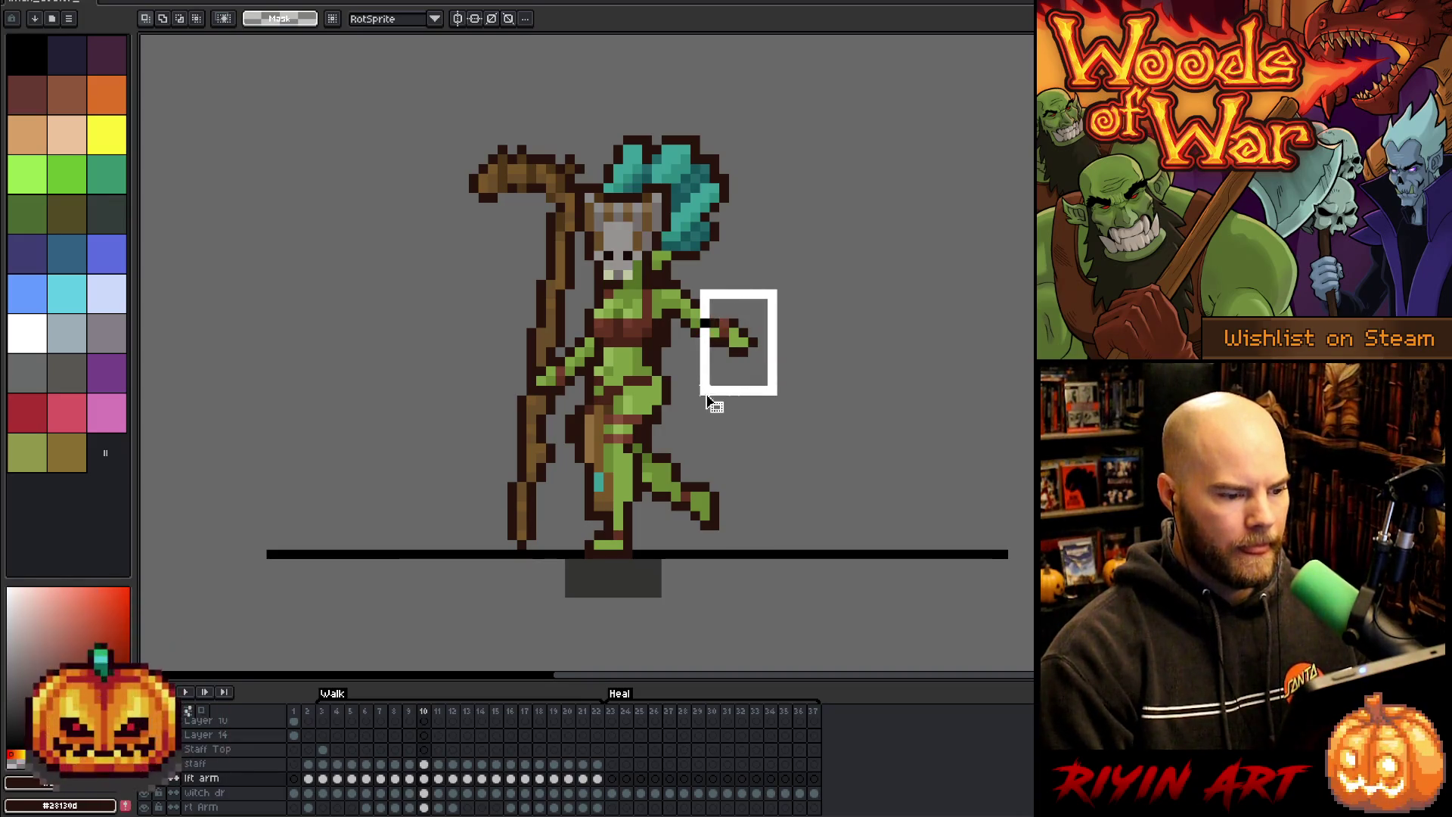
{"action": "left_click_drag", "start_coordinate": [745, 344], "coordinate": [743, 333]}
{"action": "left_click", "coordinate": [840, 361]}
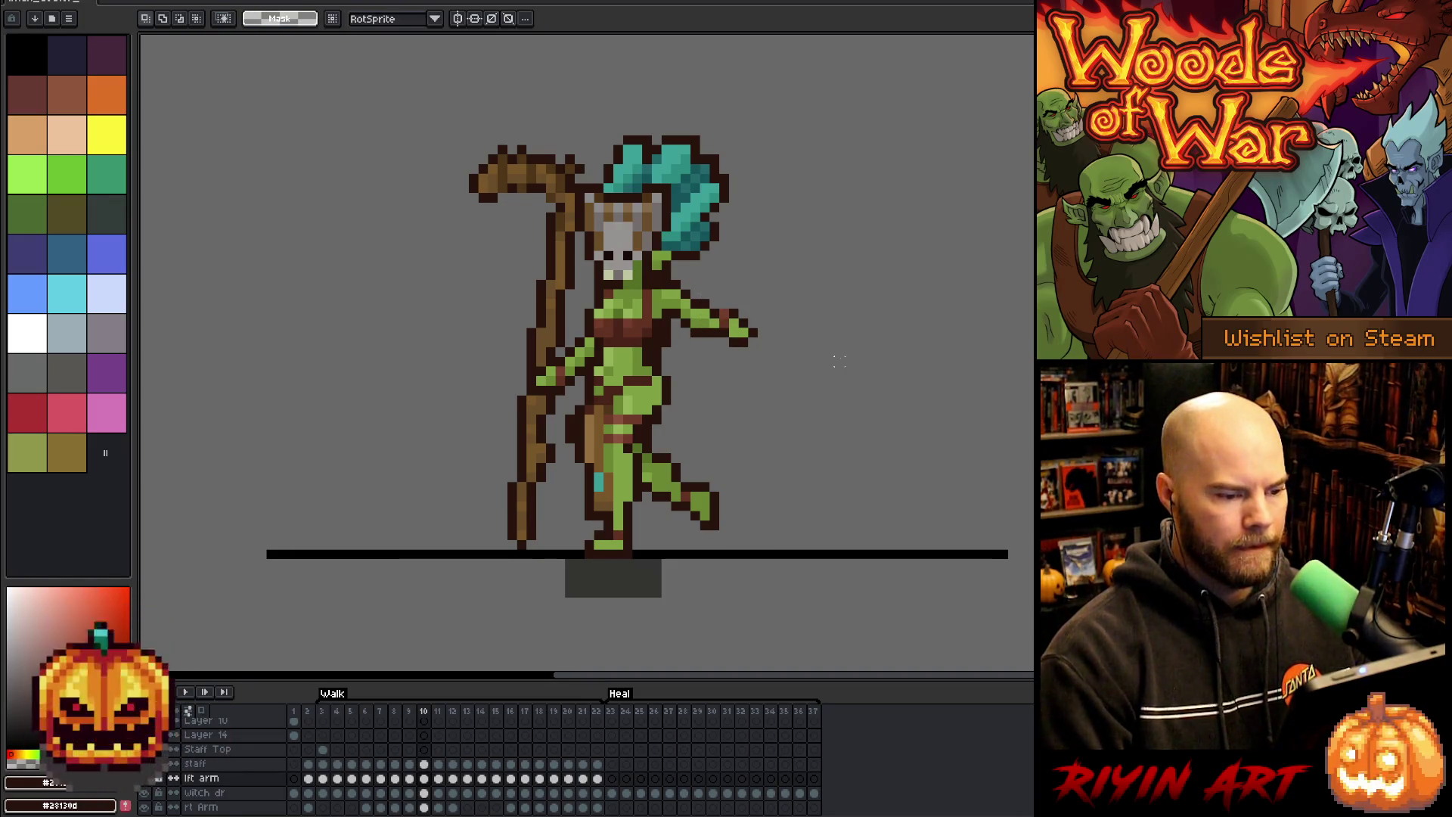
{"action": "key", "text": "Return"}
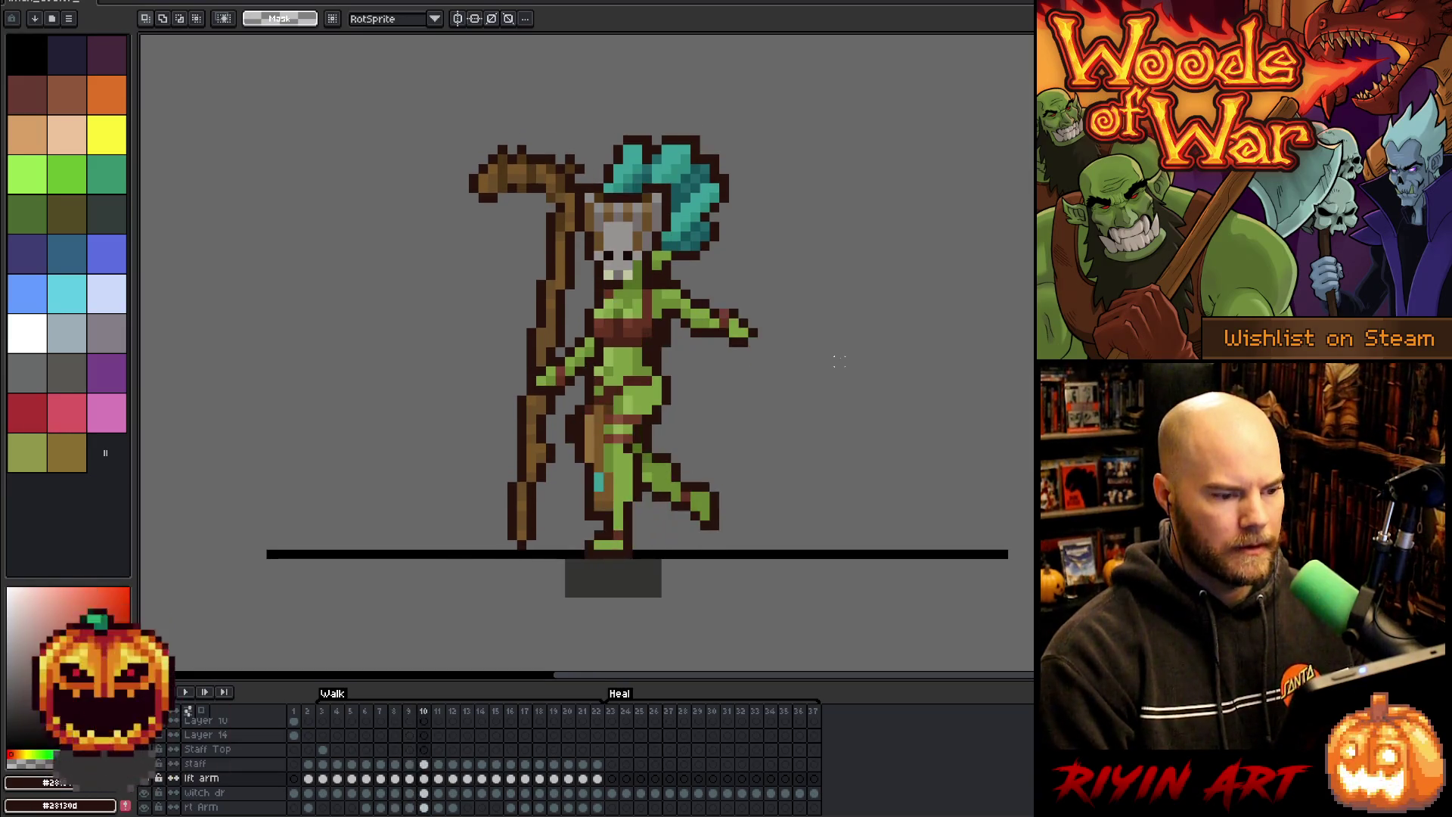
{"action": "key", "text": "Right"}
{"action": "key", "text": "Return"}
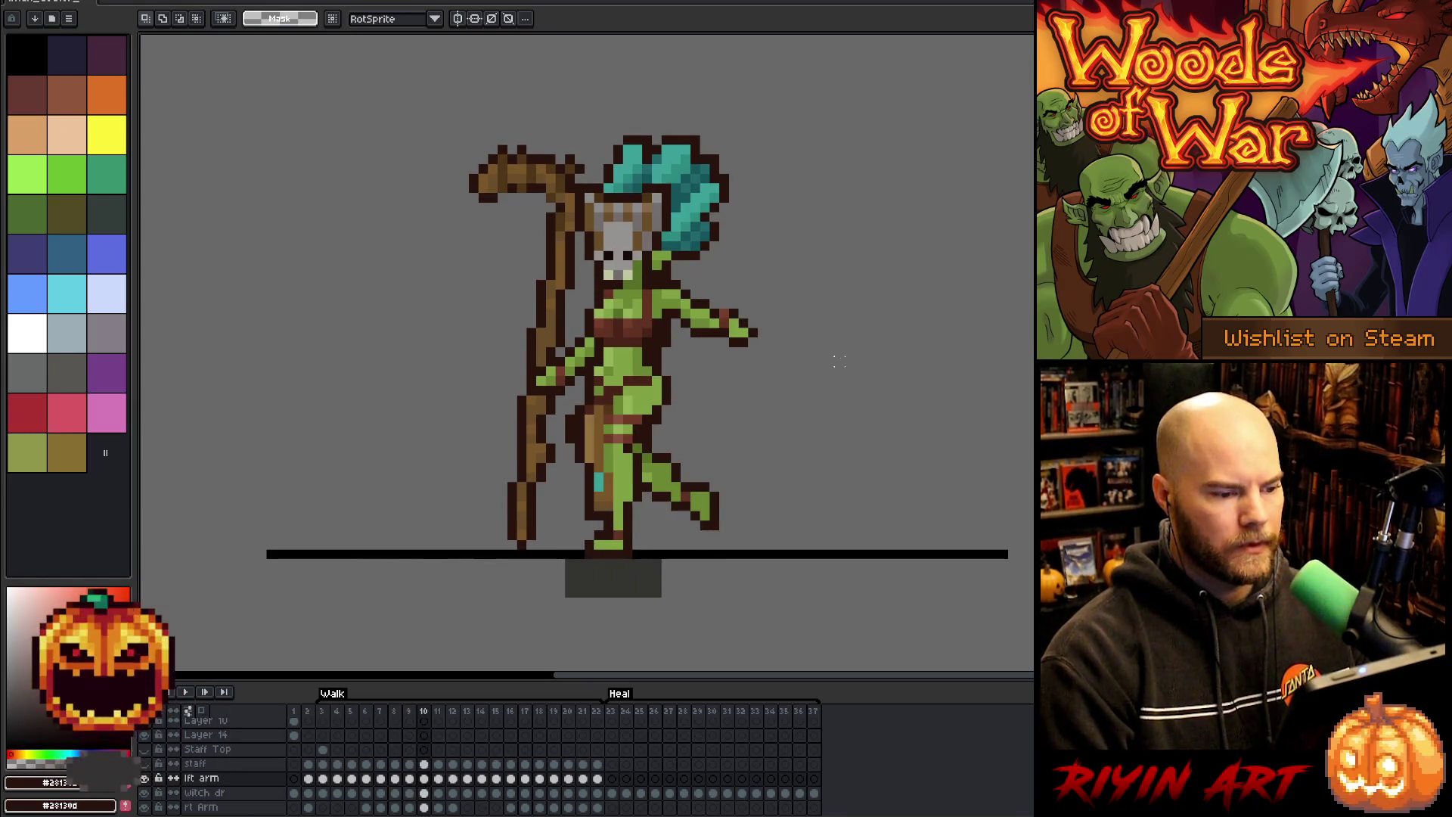
{"action": "key", "text": "Return"}
- Clear the selection, pick the arm's green with the pencil, and preview the walk animation
{"action": "mouse_move", "coordinate": [762, 277]}
{"action": "left_mouse_down"}
{"action": "mouse_move", "coordinate": [754, 356]}
{"action": "mouse_move", "coordinate": [719, 372]}
{"action": "mouse_move", "coordinate": [745, 291]}
{"action": "left_mouse_up"}
{"action": "left_click", "coordinate": [810, 342]}
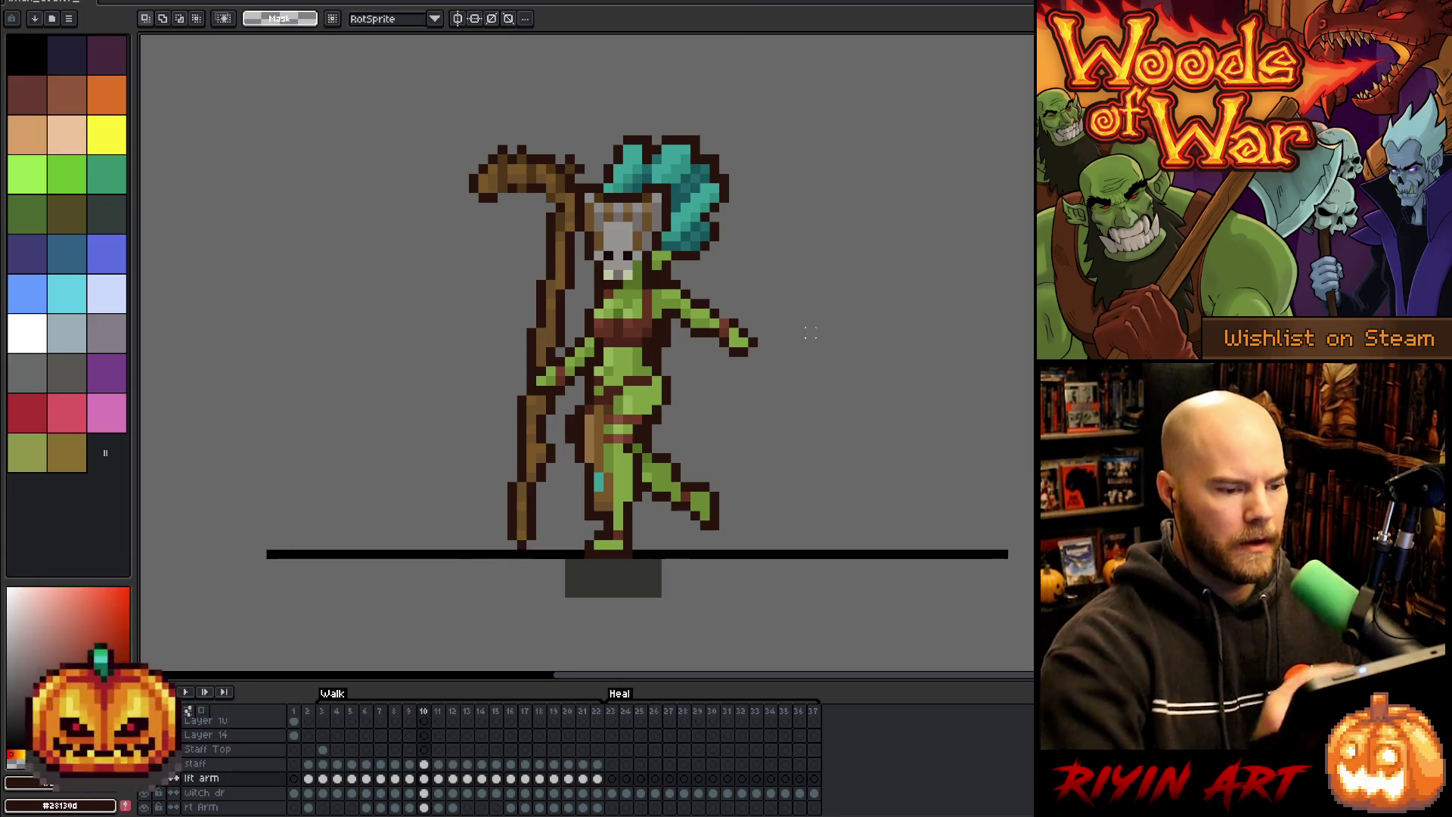
{"action": "key", "text": "b"}
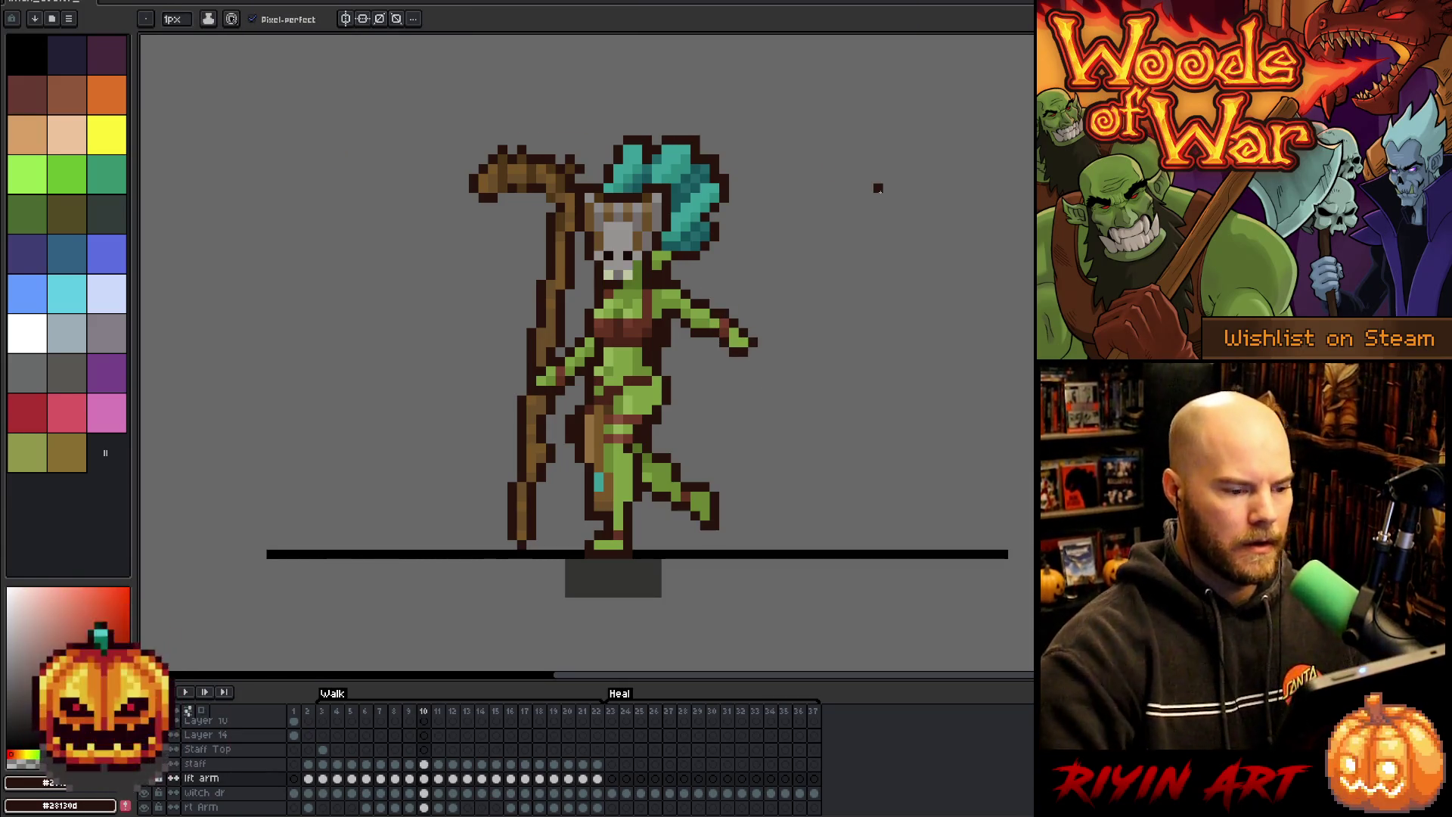
{"action": "left_click", "coordinate": [719, 313], "text": "alt"}
{"action": "key", "text": "Return"}
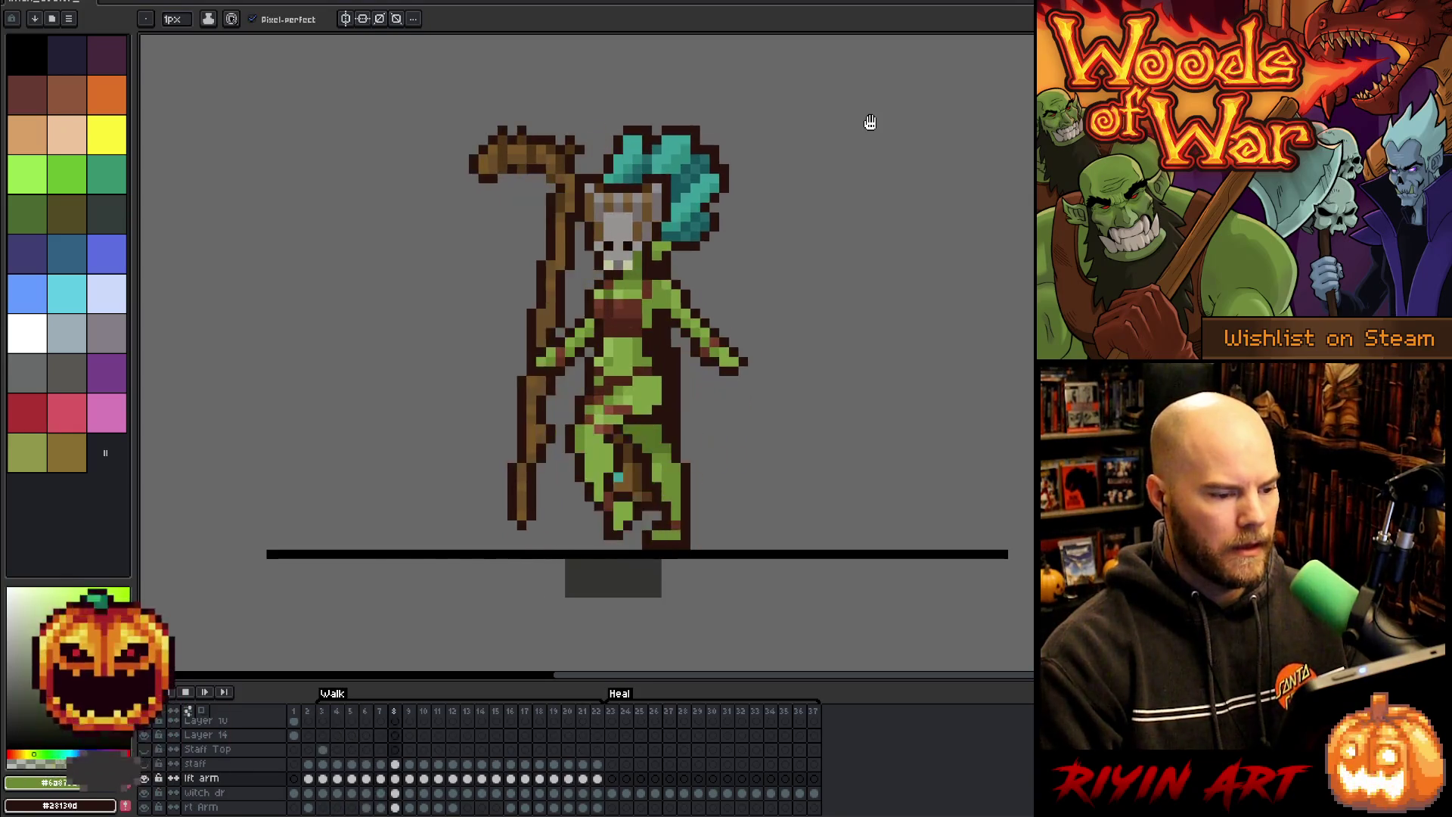
{"action": "key", "text": "Return"}
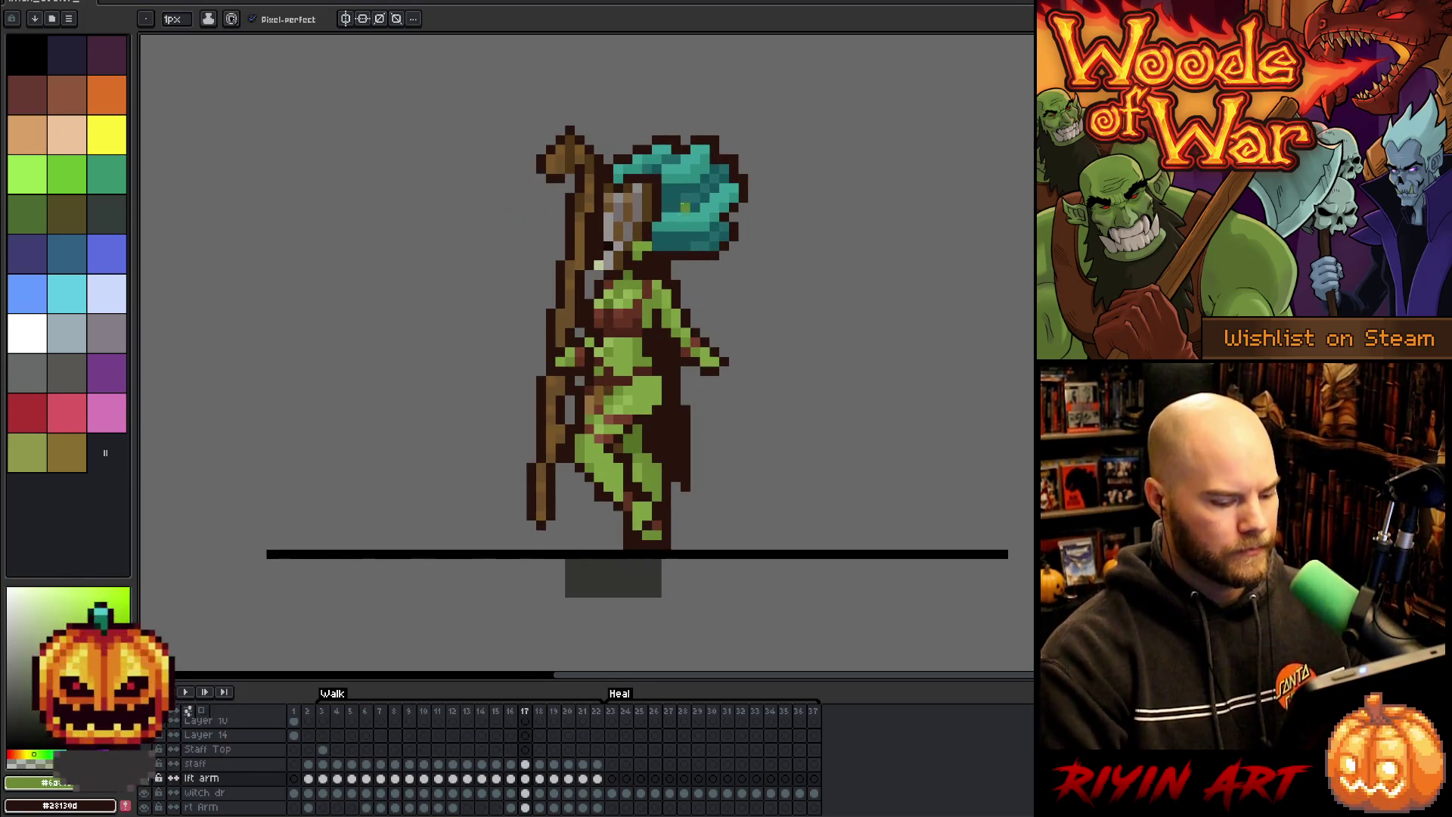
- Step from the start of the Walk cycle to walk frame 10
{"action": "left_click", "coordinate": [322, 713]}
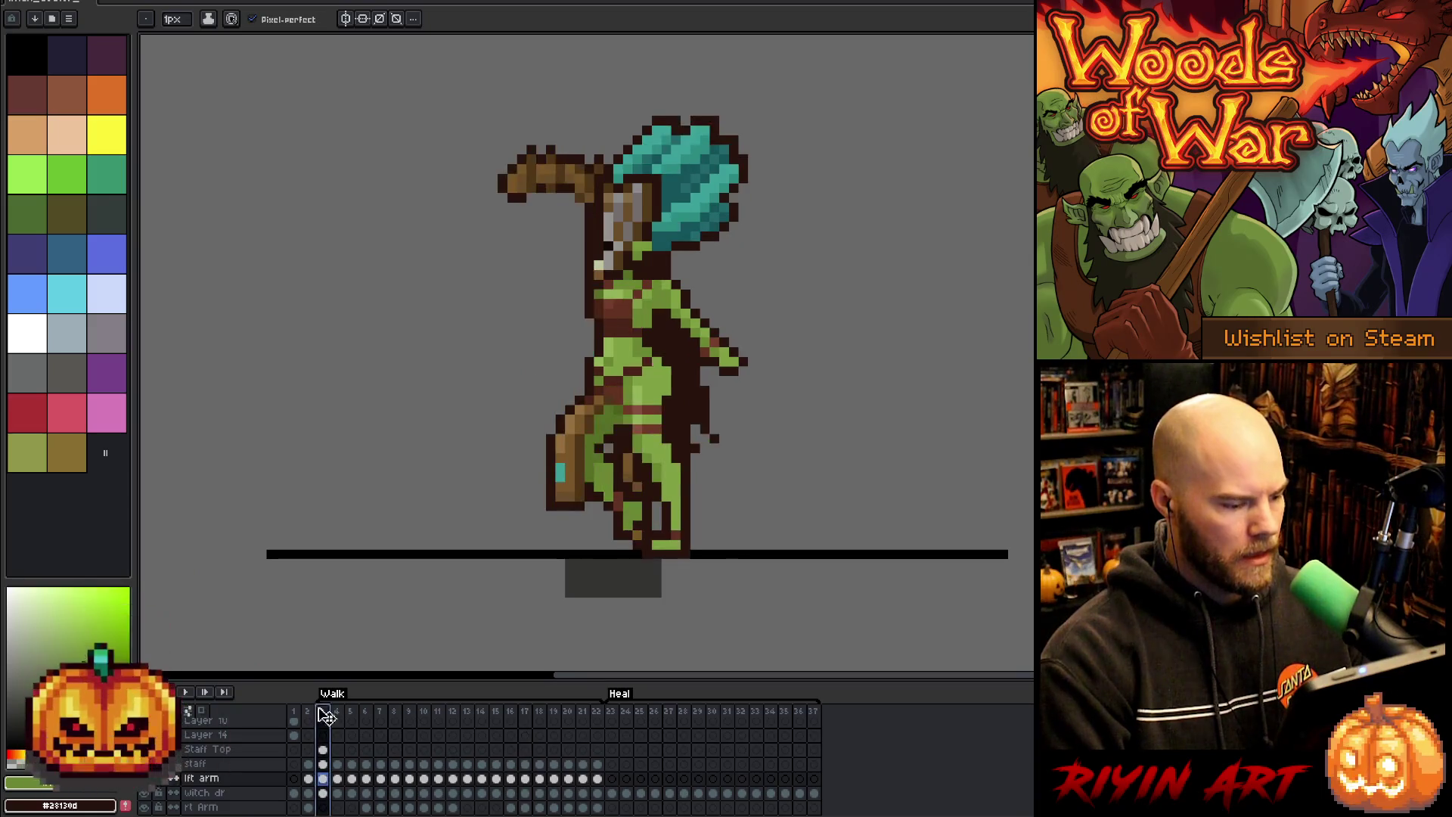
{"action": "key", "text": "Right"}
{"action": "key", "text": "Right"}
{"action": "key", "text": "Right"}
{"action": "key", "text": "Right"}
{"action": "key", "text": "Right"}
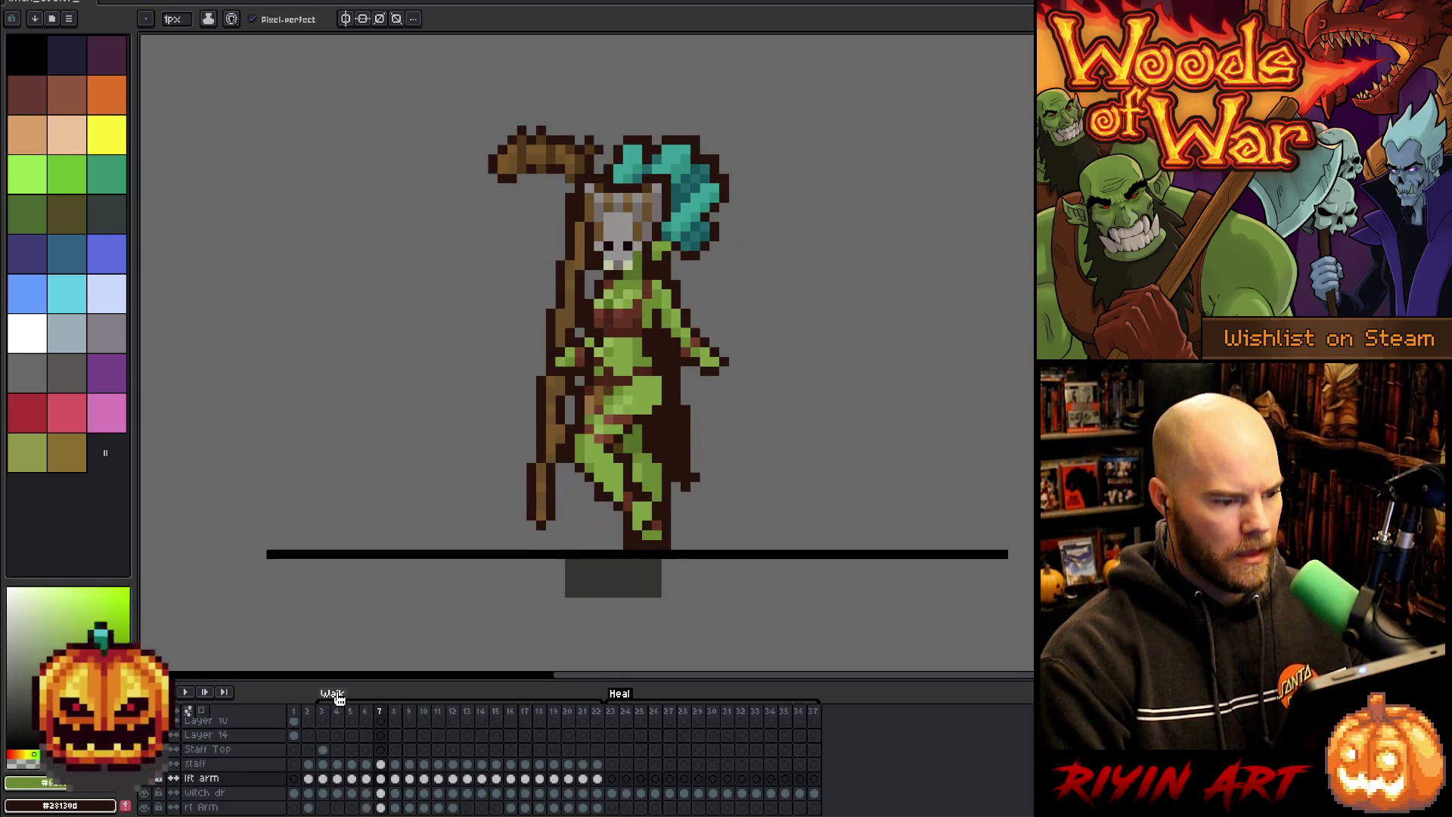
{"action": "key", "text": "Right"}
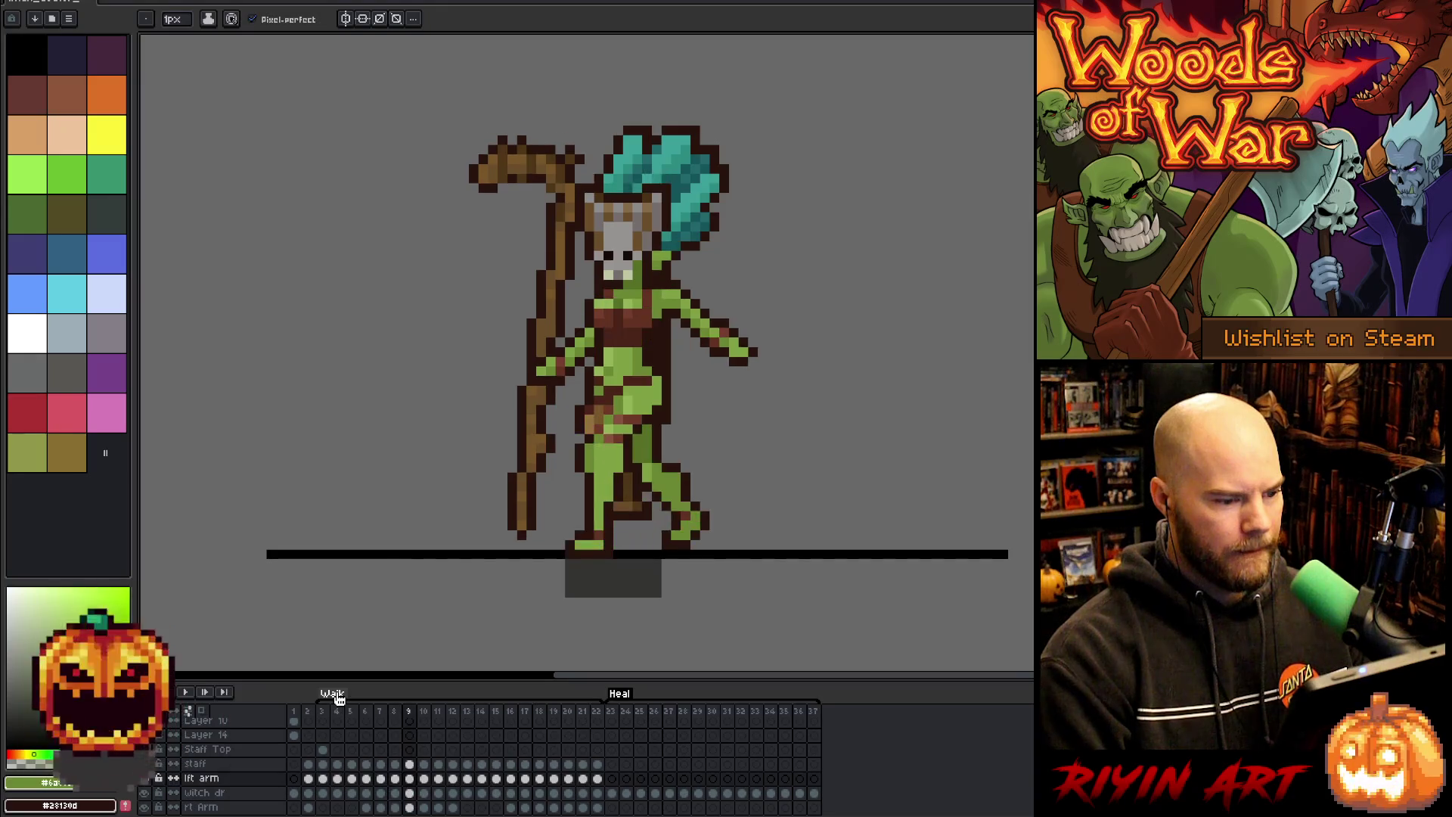
{"action": "key", "text": "Right"}
{"action": "key", "text": "Left"}
{"action": "key", "text": "Right"}
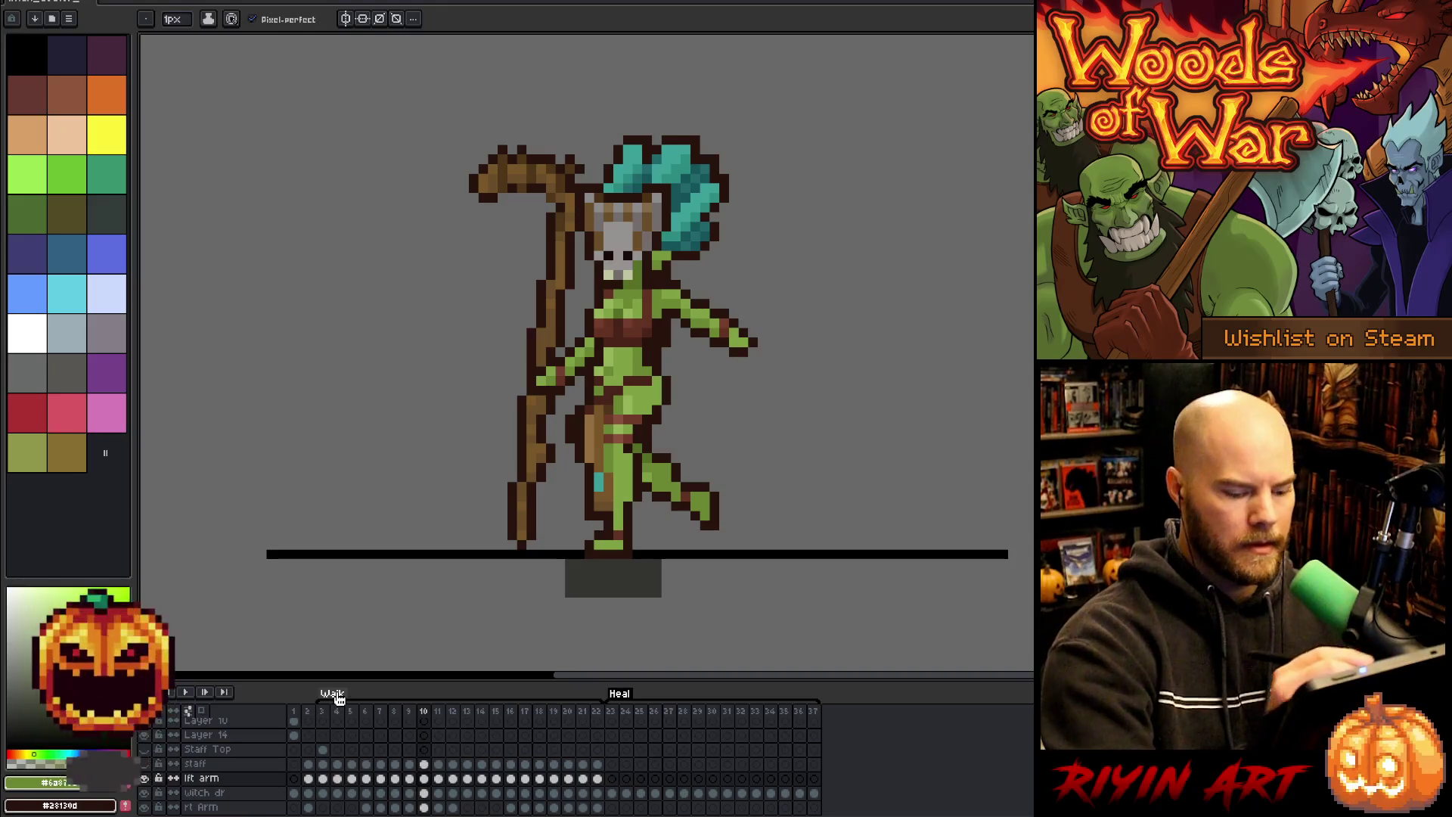
{"action": "key", "text": "Left"}
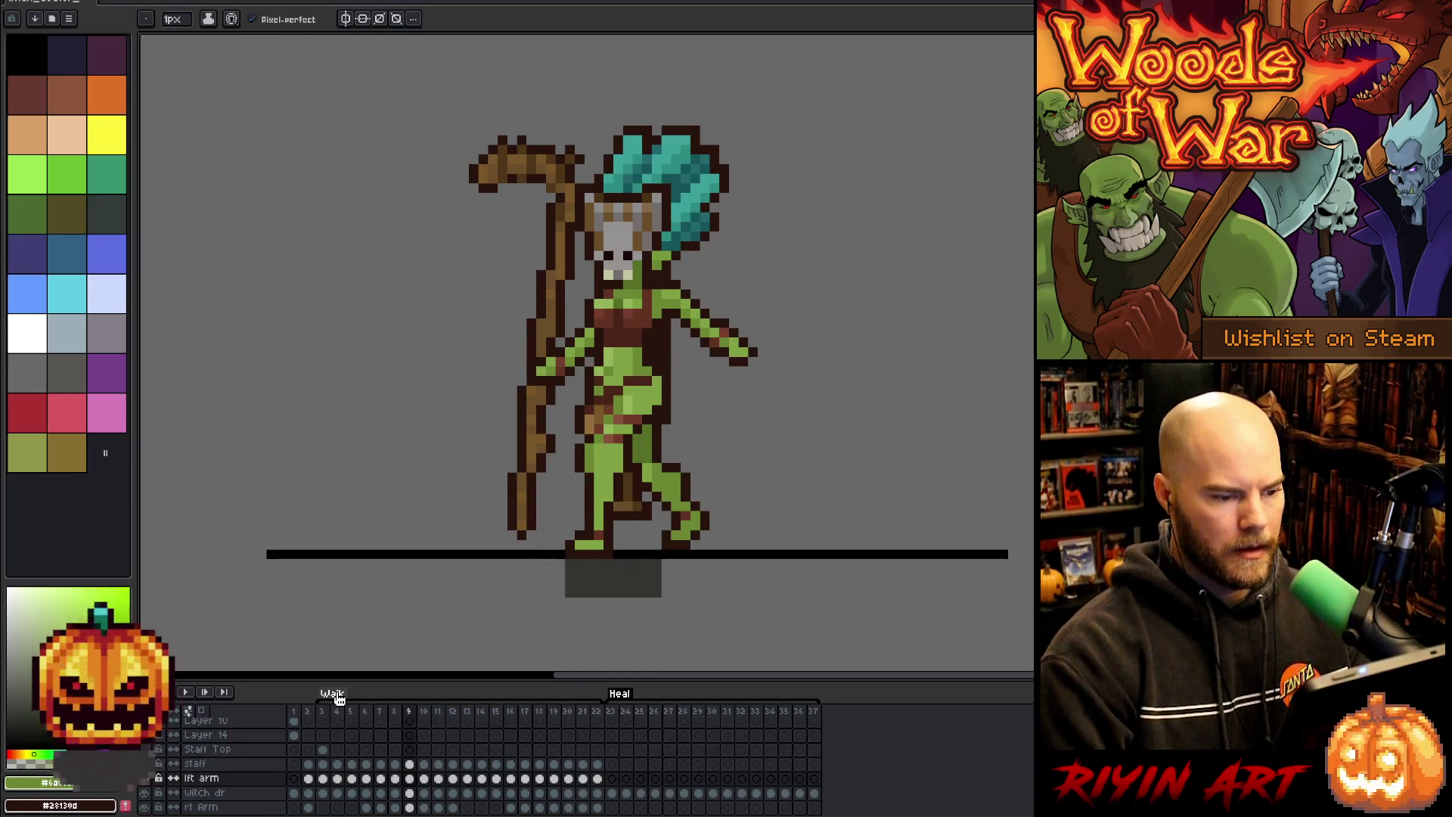
{"action": "key", "text": "Right"}
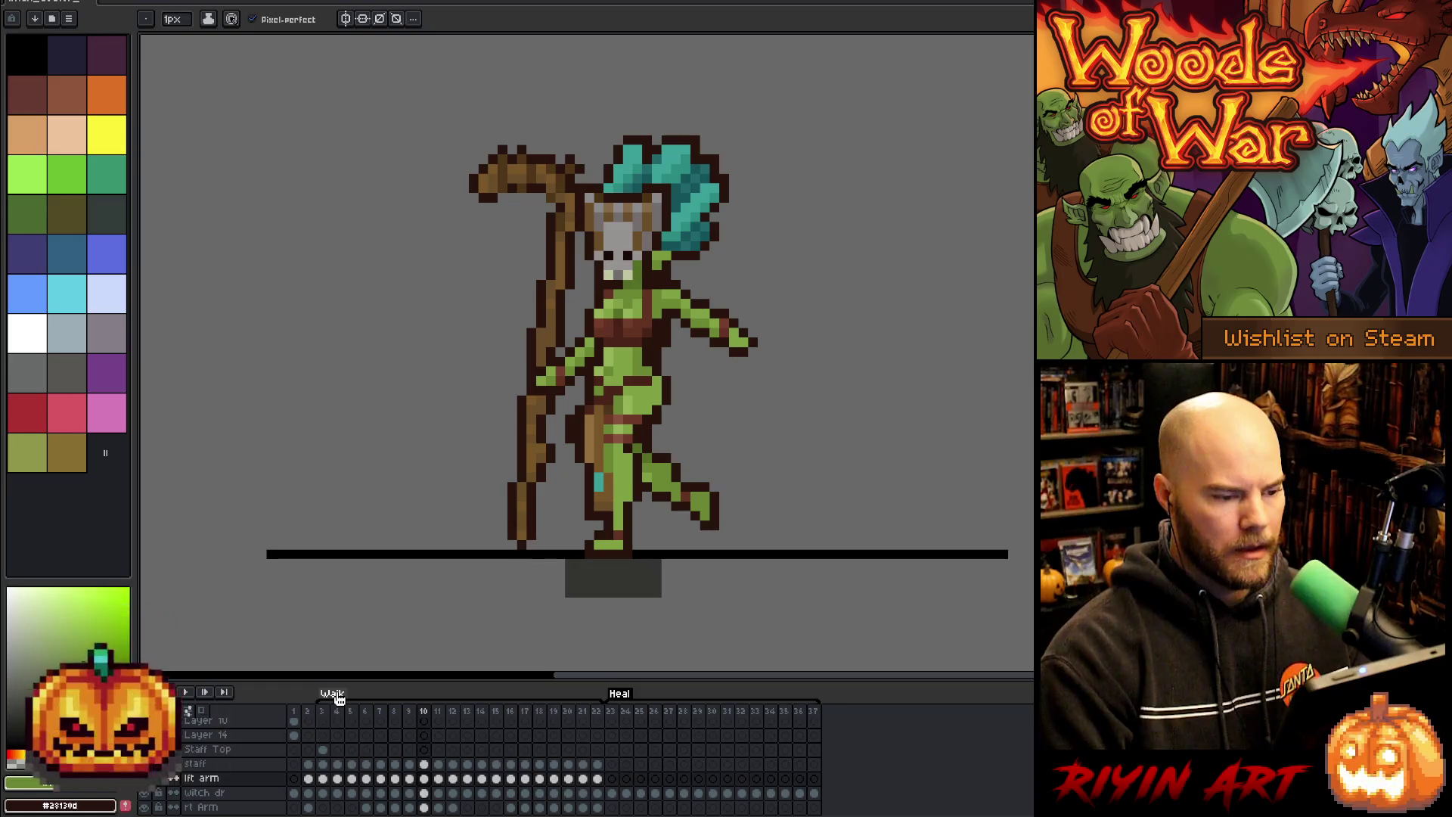
- Pick the arm's green and darken a pixel on the raised arm, then move to frame 11
{"action": "left_click", "coordinate": [716, 331], "text": "alt"}
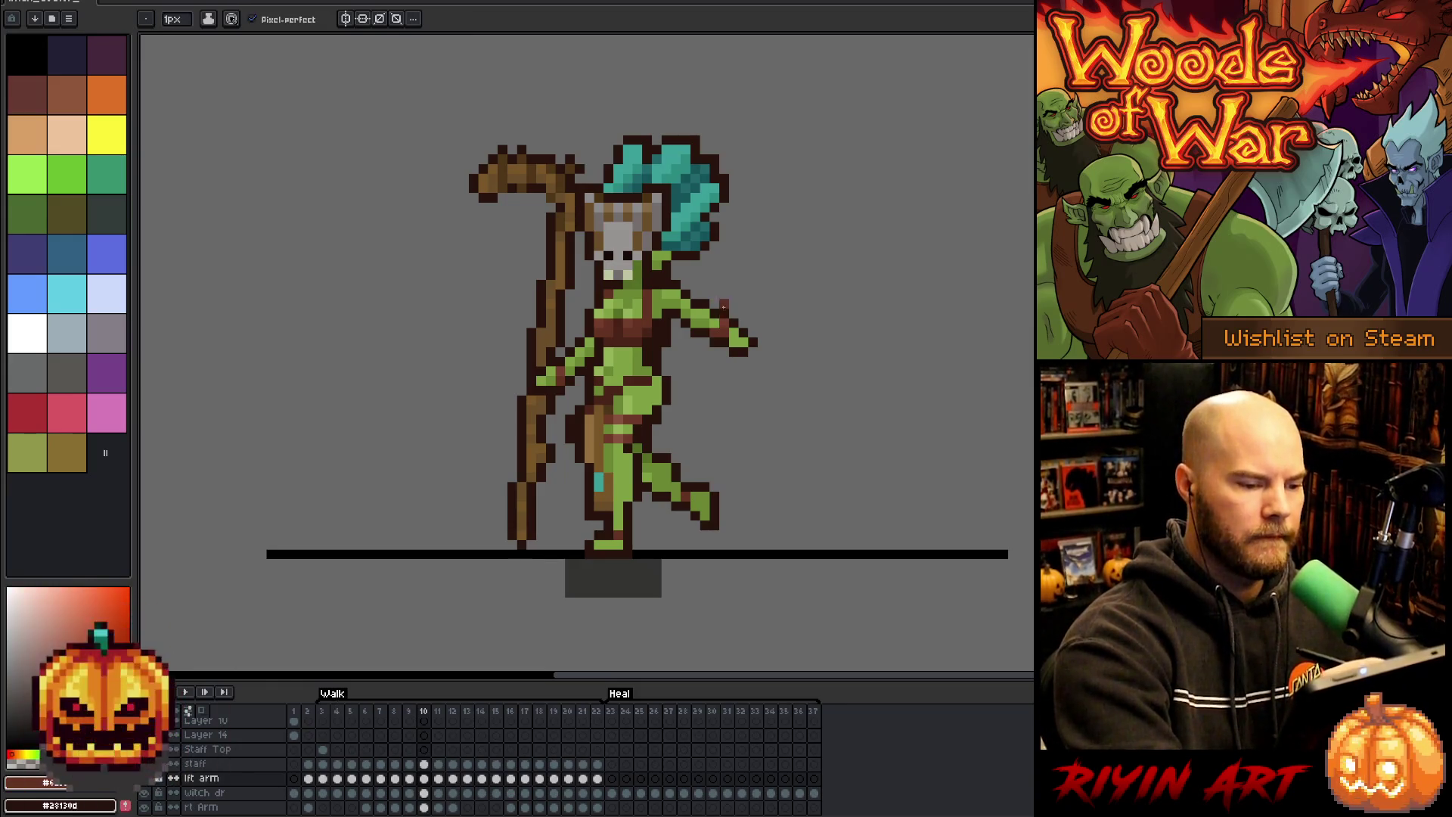
{"action": "left_click", "coordinate": [711, 316], "text": "alt"}
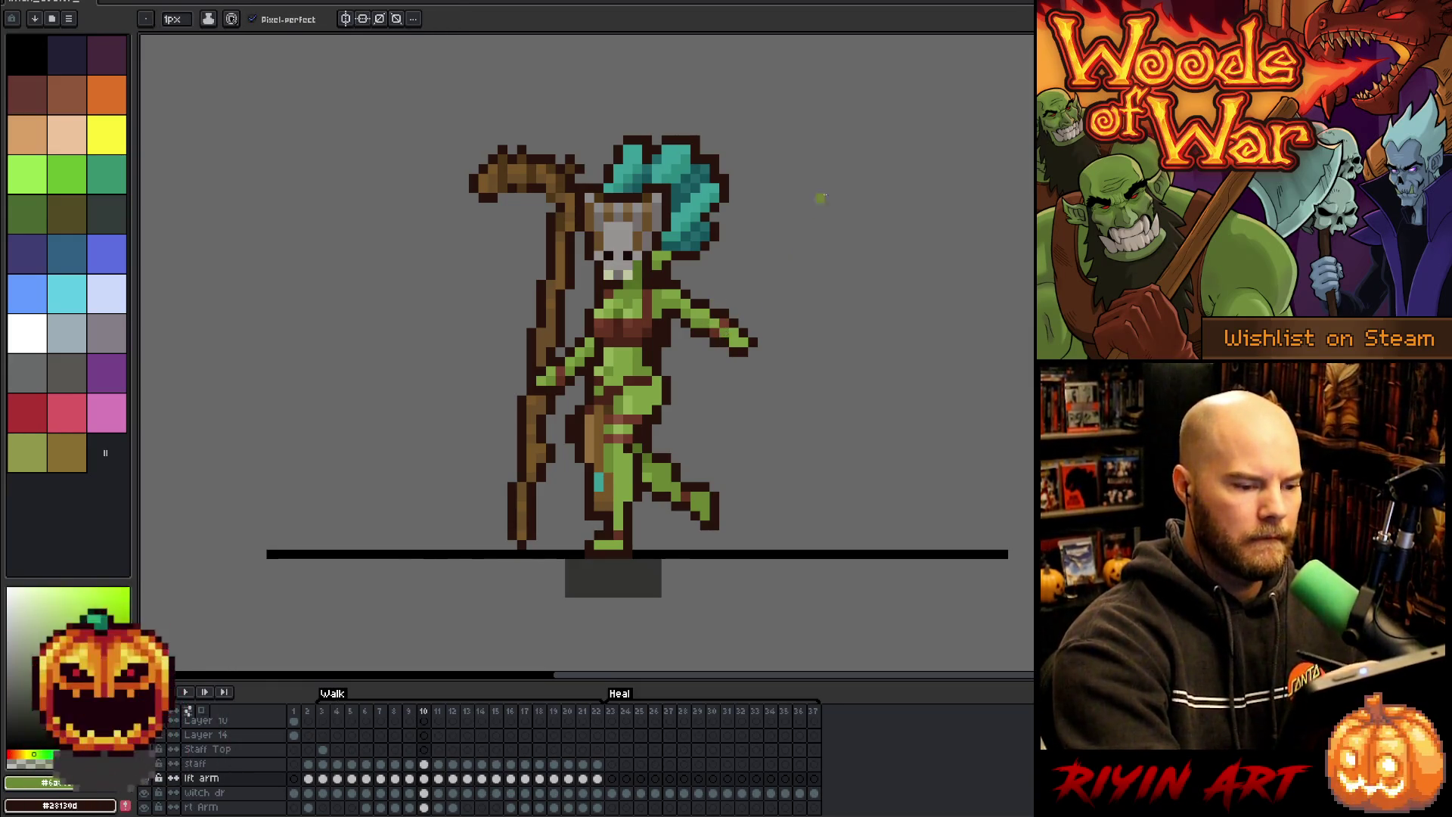
{"action": "left_click", "coordinate": [724, 332]}
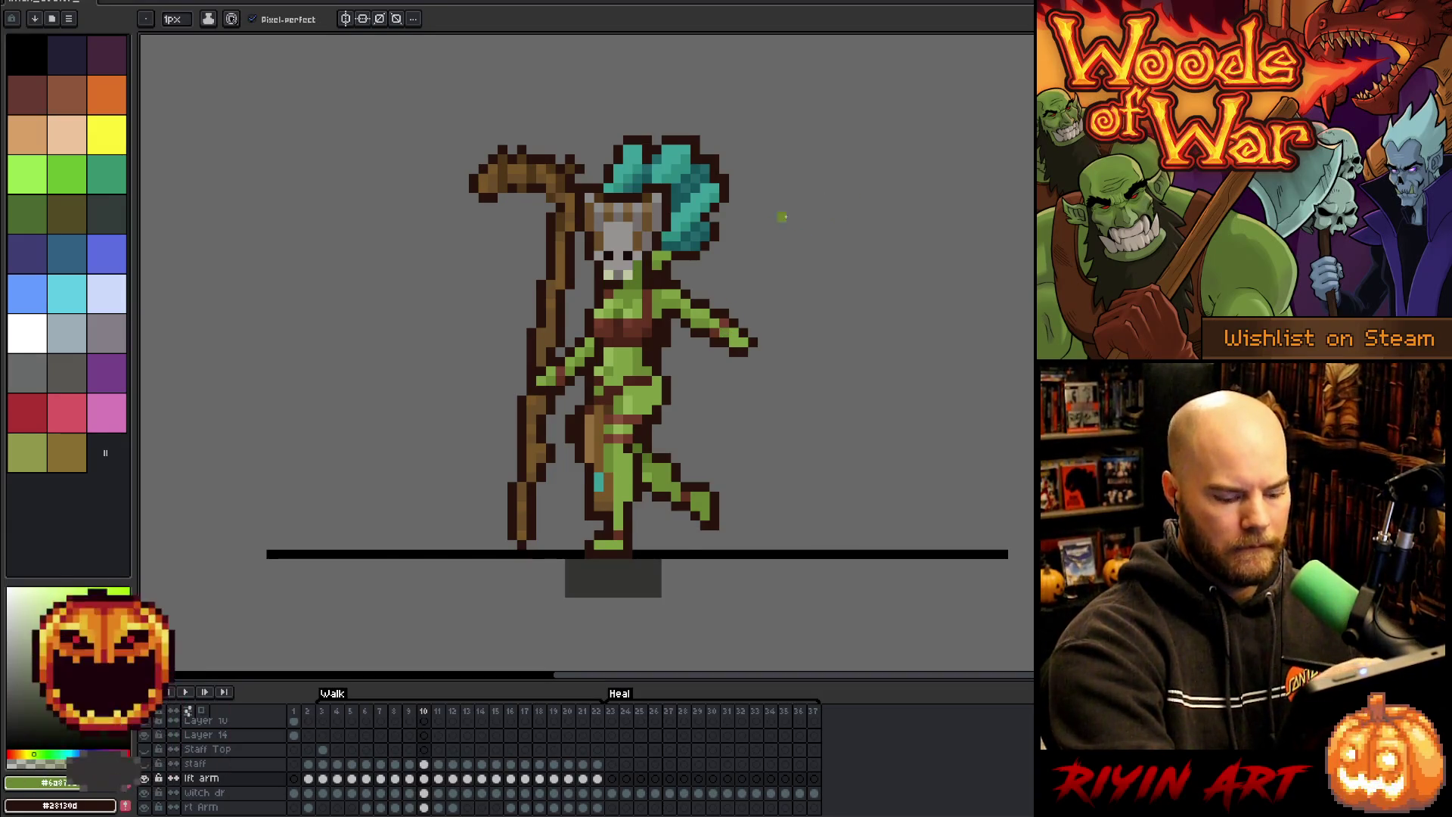
{"action": "key", "text": "Left"}
{"action": "key", "text": "Right"}
{"action": "key", "text": "Right"}
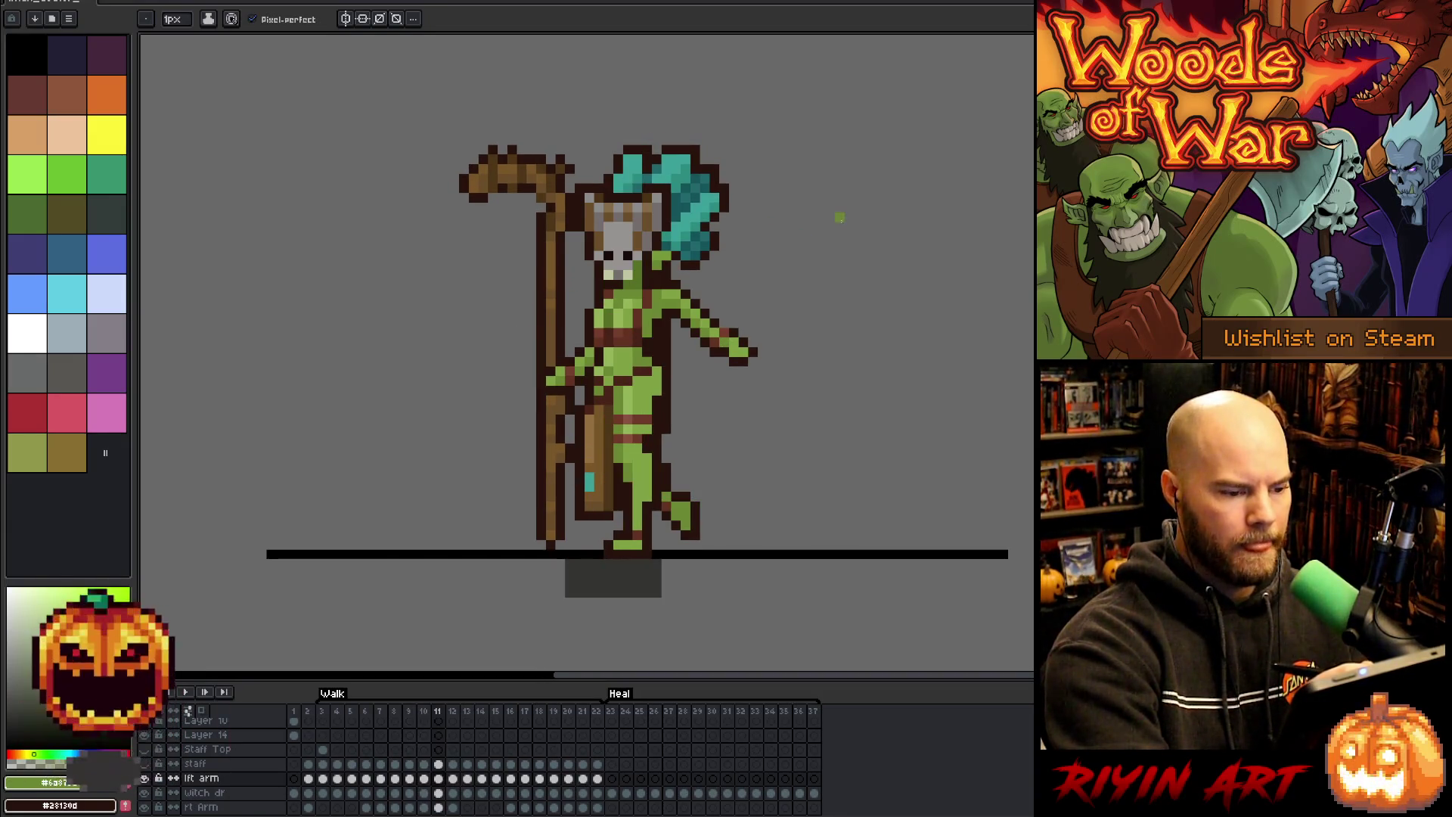
{"action": "key", "text": "Right"}
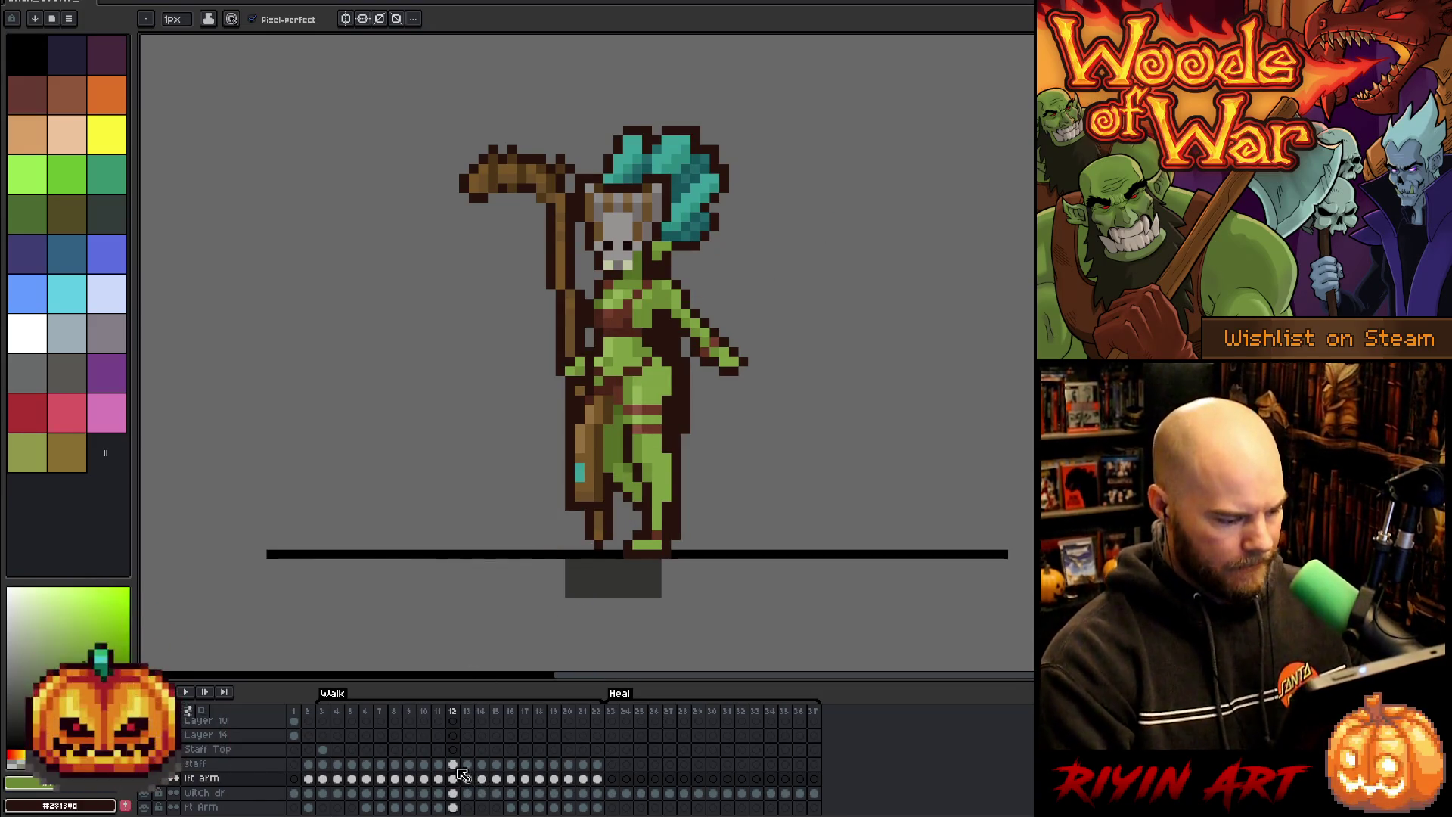
- Select the lft arm cels on frames 3–12, then play and stop the walk animation
{"action": "left_click_drag", "start_coordinate": [459, 779], "coordinate": [335, 785]}
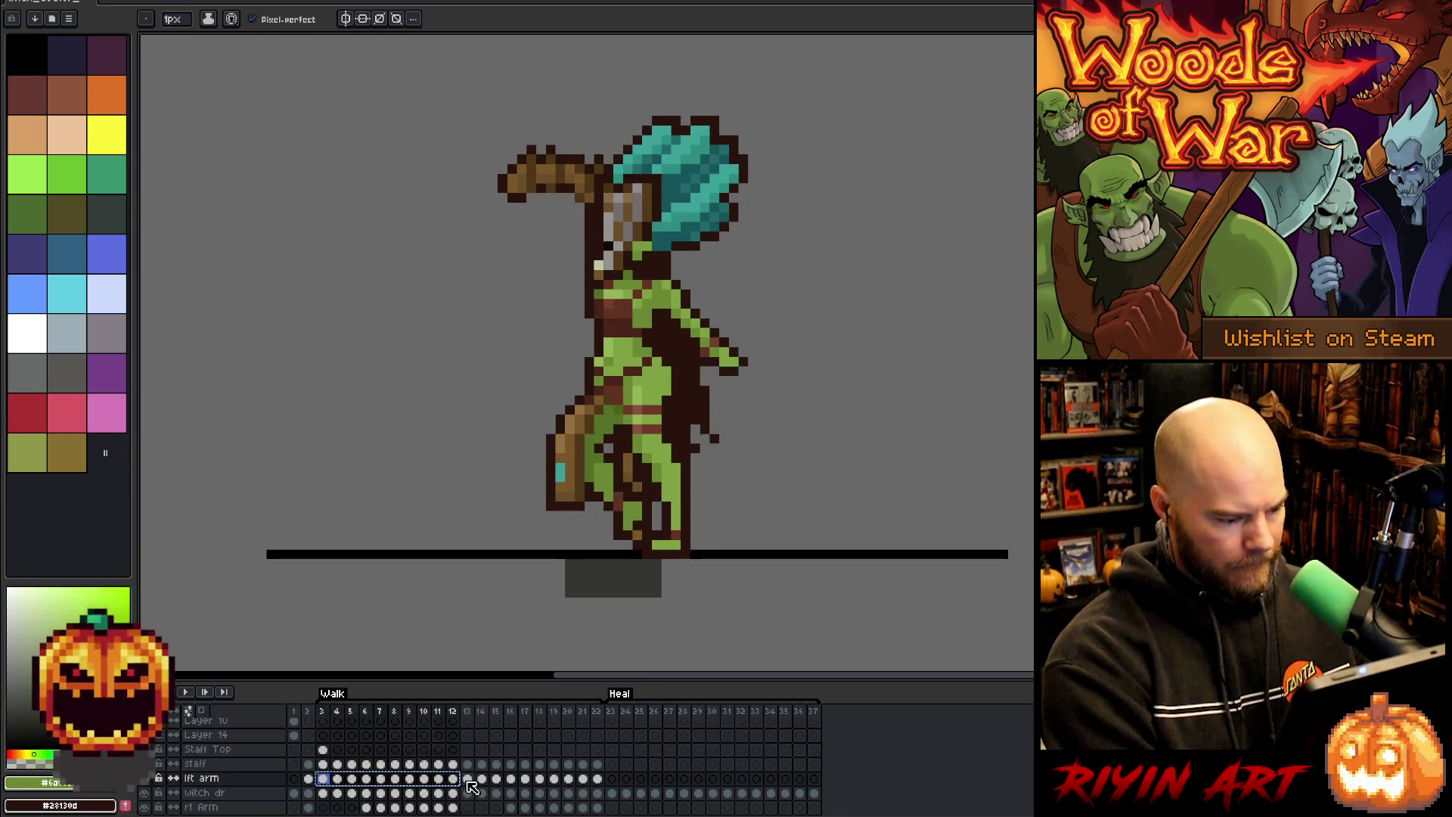
{"action": "key", "text": "Return"}
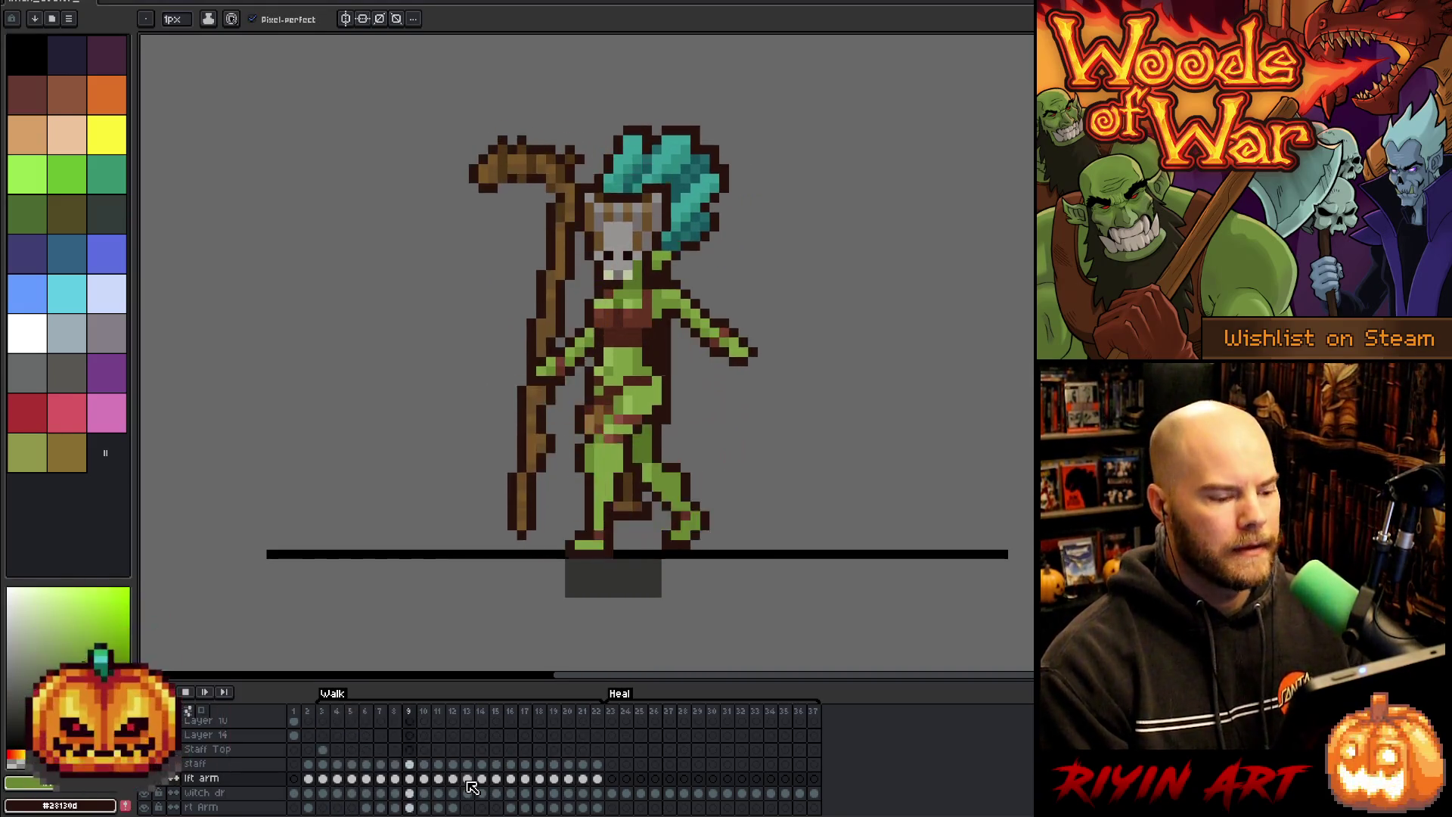
{"action": "key", "text": "Return"}
- Step between walk frames 11–13 and eyedrop the dark outline brown from the arm
{"action": "left_click", "coordinate": [468, 780]}
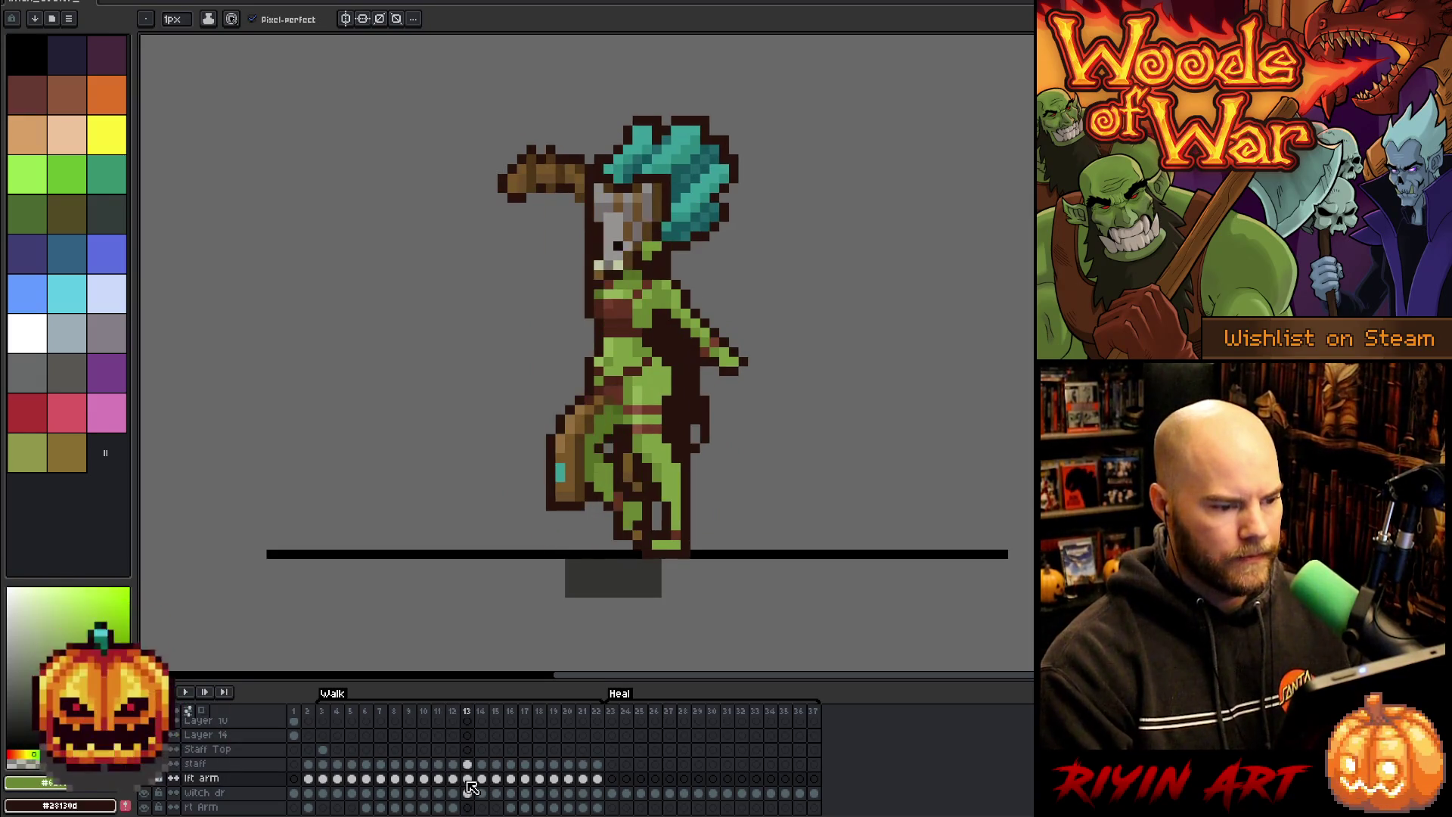
{"action": "key", "text": "Left"}
{"action": "key", "text": "Left"}
{"action": "key", "text": "Left"}
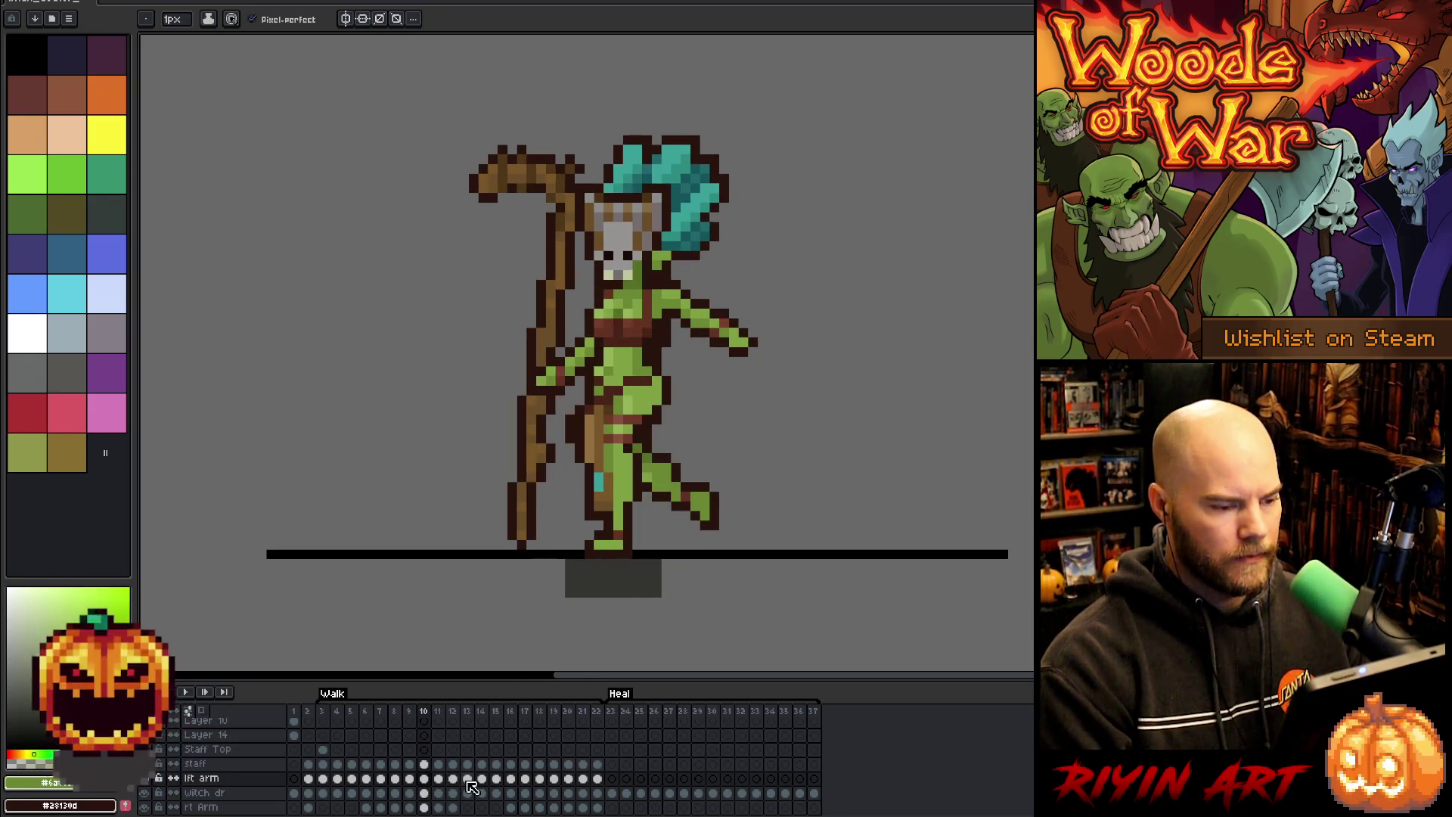
{"action": "key", "text": "Right"}
{"action": "key", "text": "Right"}
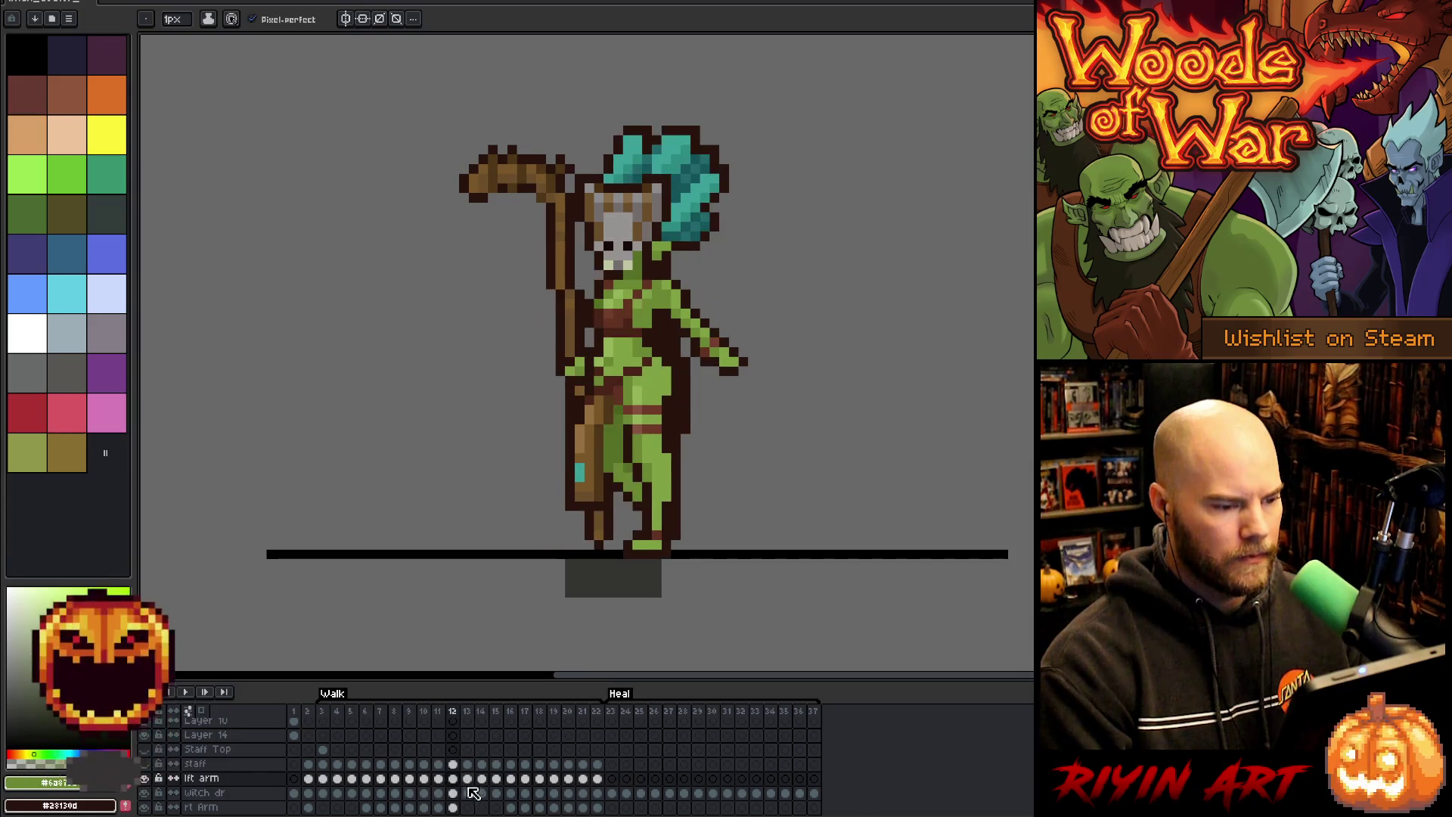
{"action": "key", "text": "Right"}
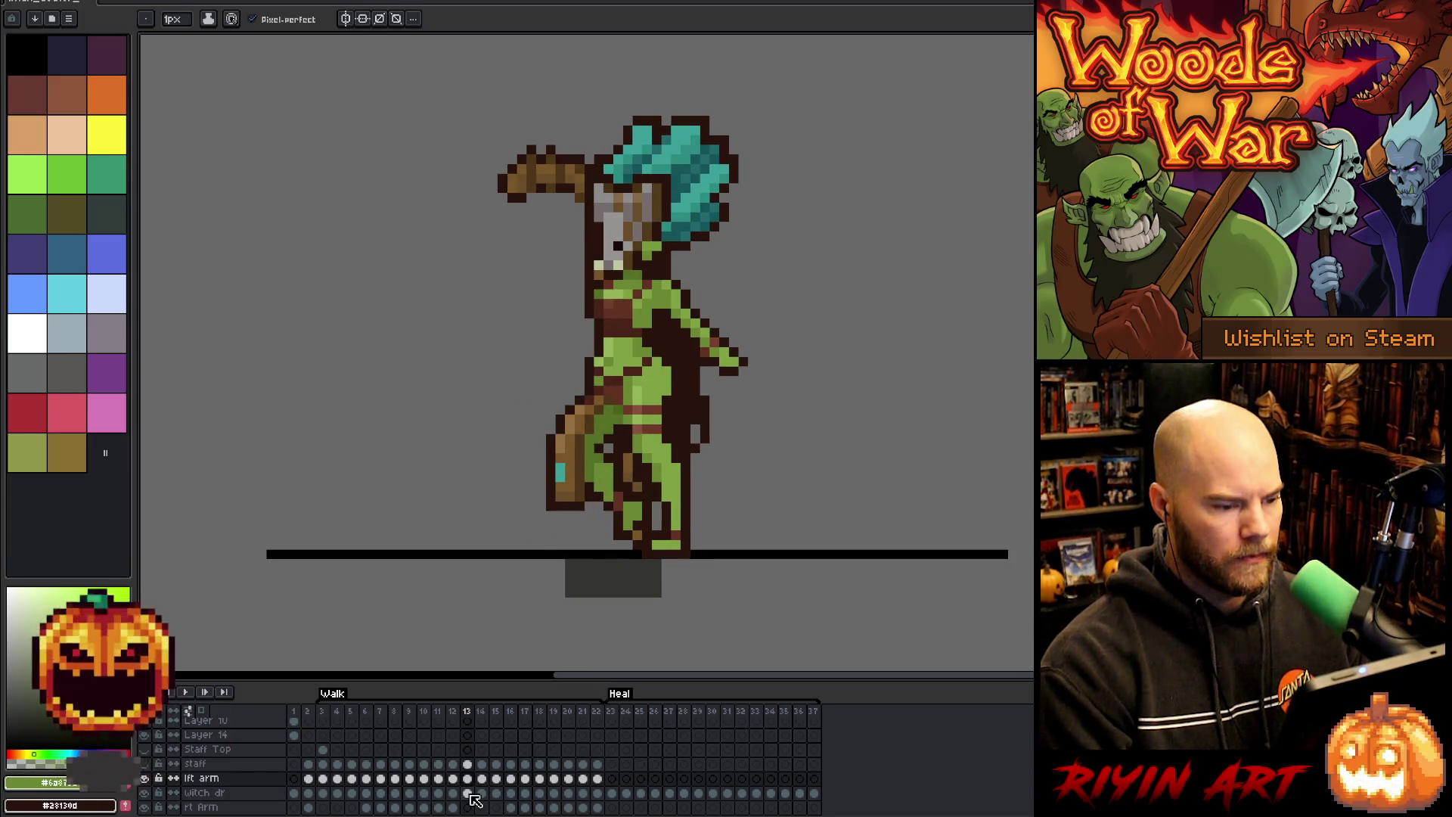
{"action": "key", "text": "Left"}
{"action": "key", "text": "Left"}
{"action": "key", "text": "Right"}
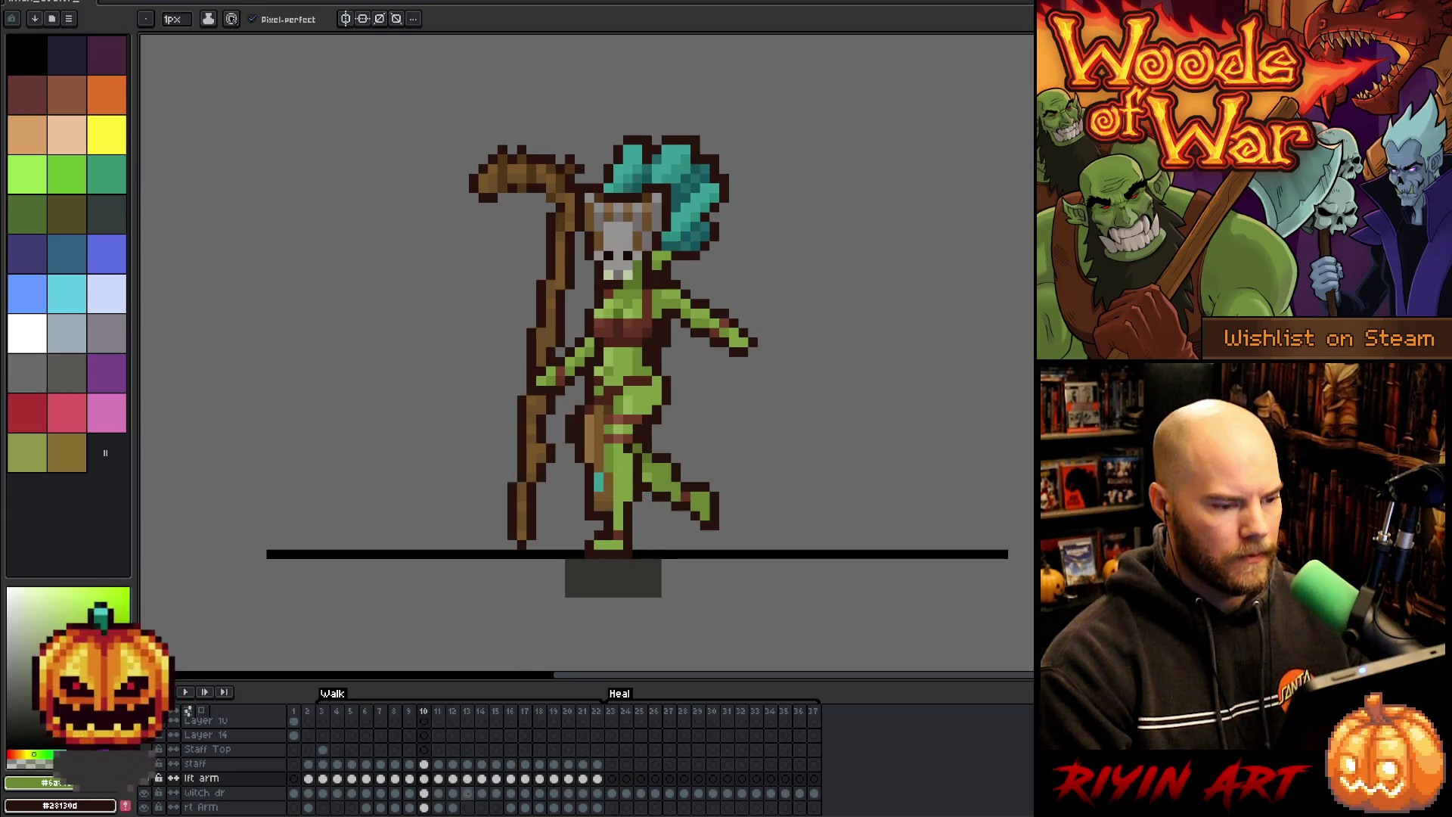
{"action": "key", "text": "Left"}
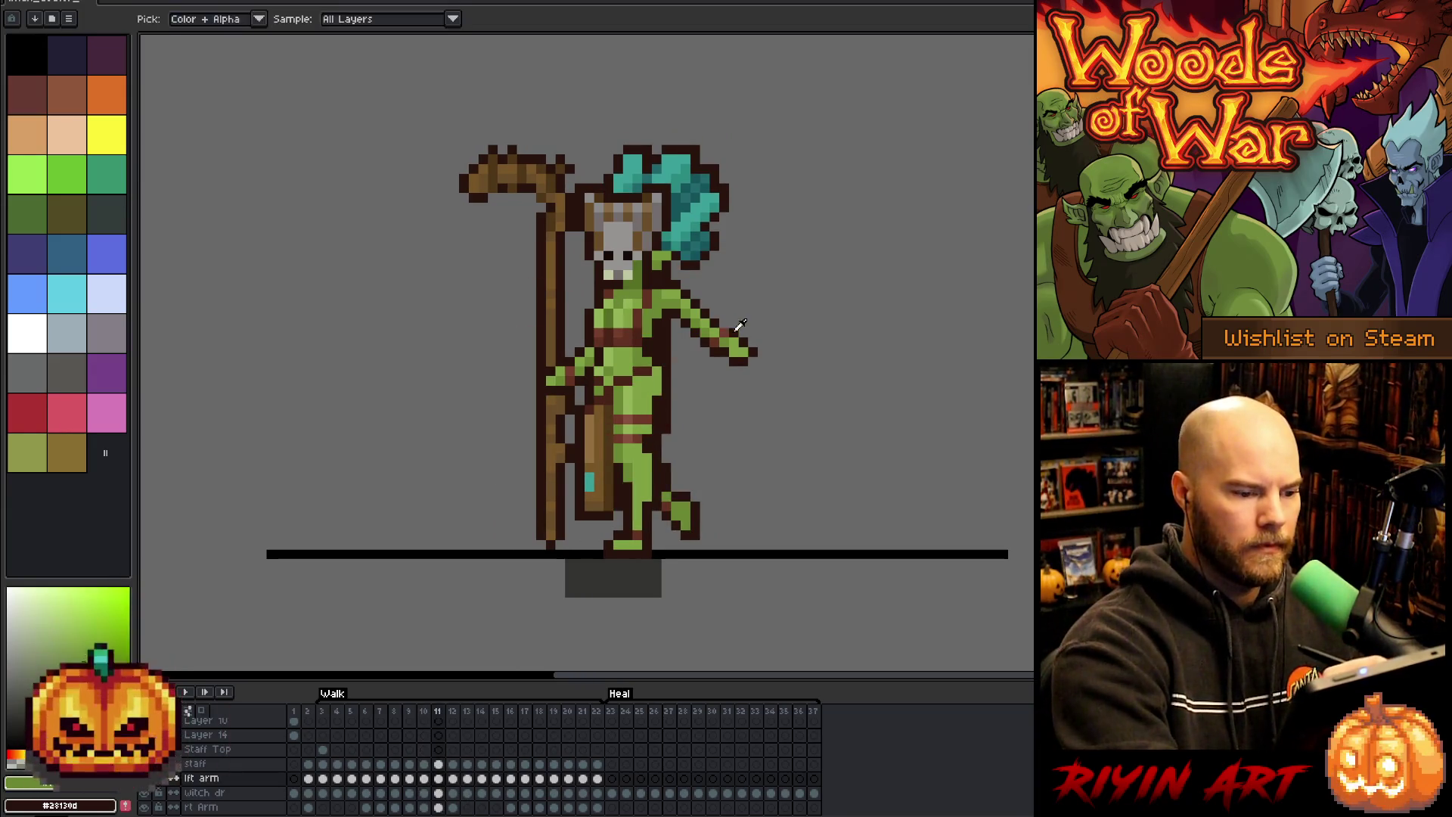
{"action": "left_click", "coordinate": [728, 323], "text": "alt"}
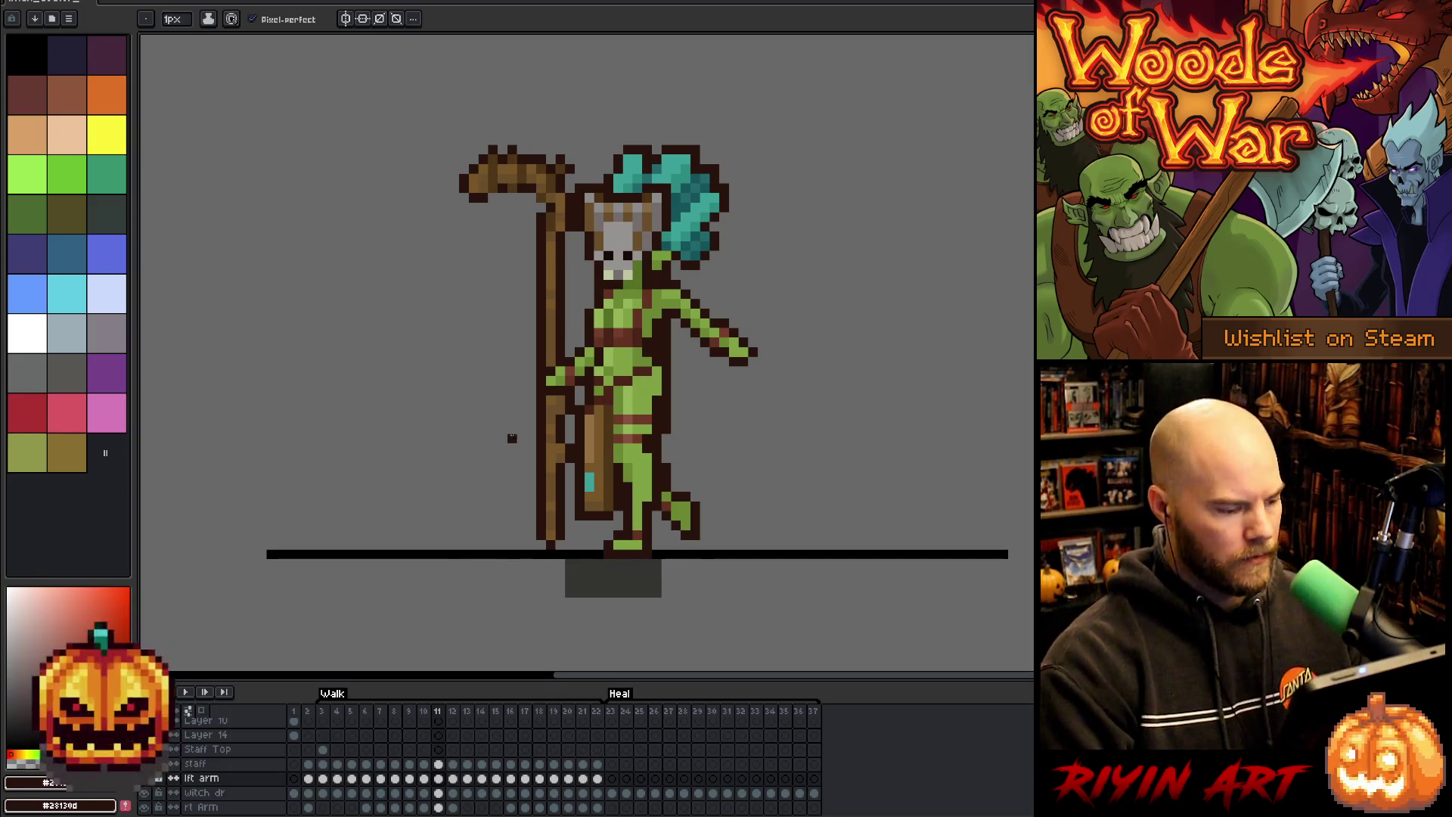
- Flip between walk frames 10–14 to compare poses, ending on frame 12
{"action": "key", "text": "Left"}
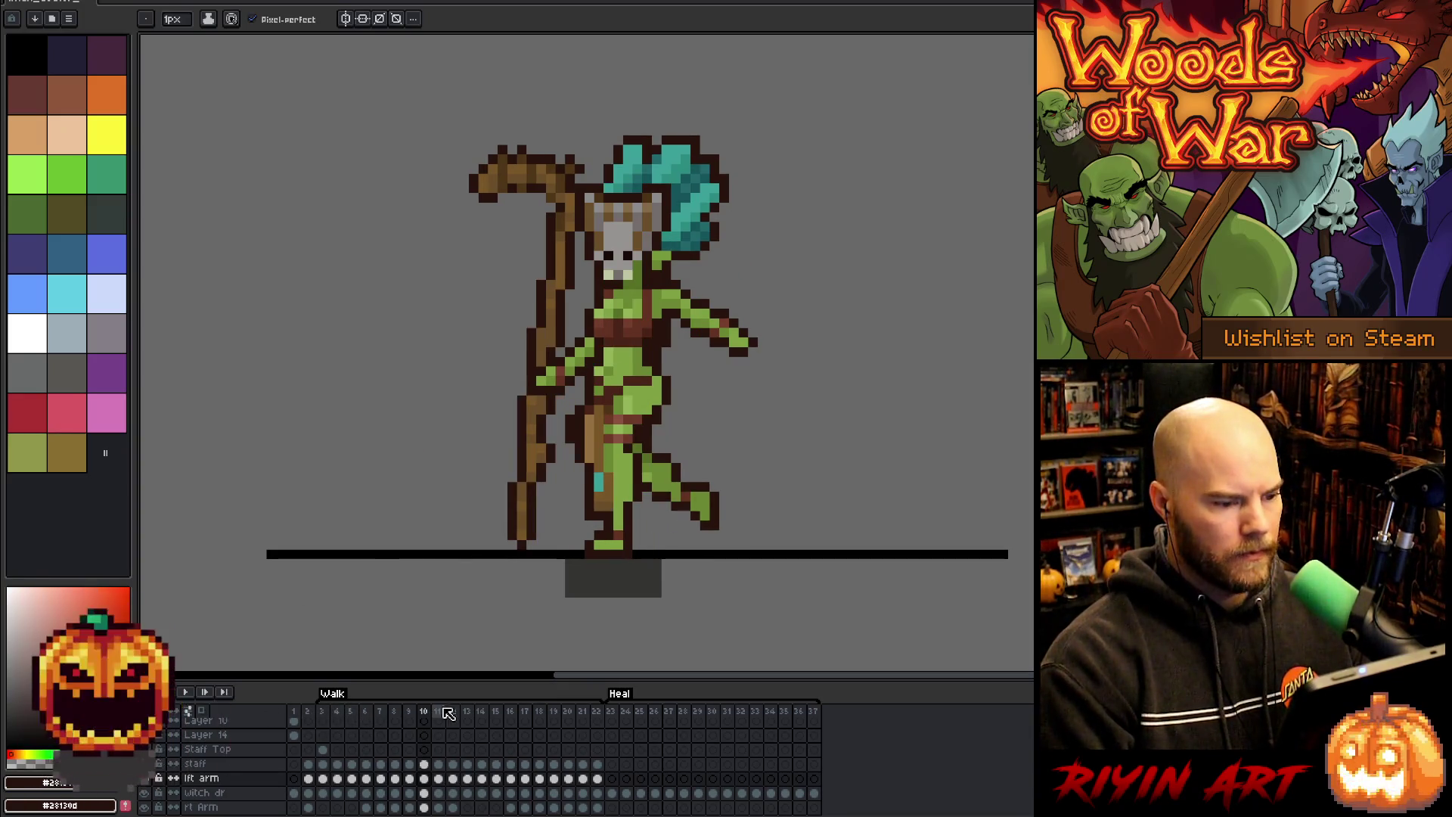
{"action": "key", "text": "Right"}
{"action": "key", "text": "Right"}
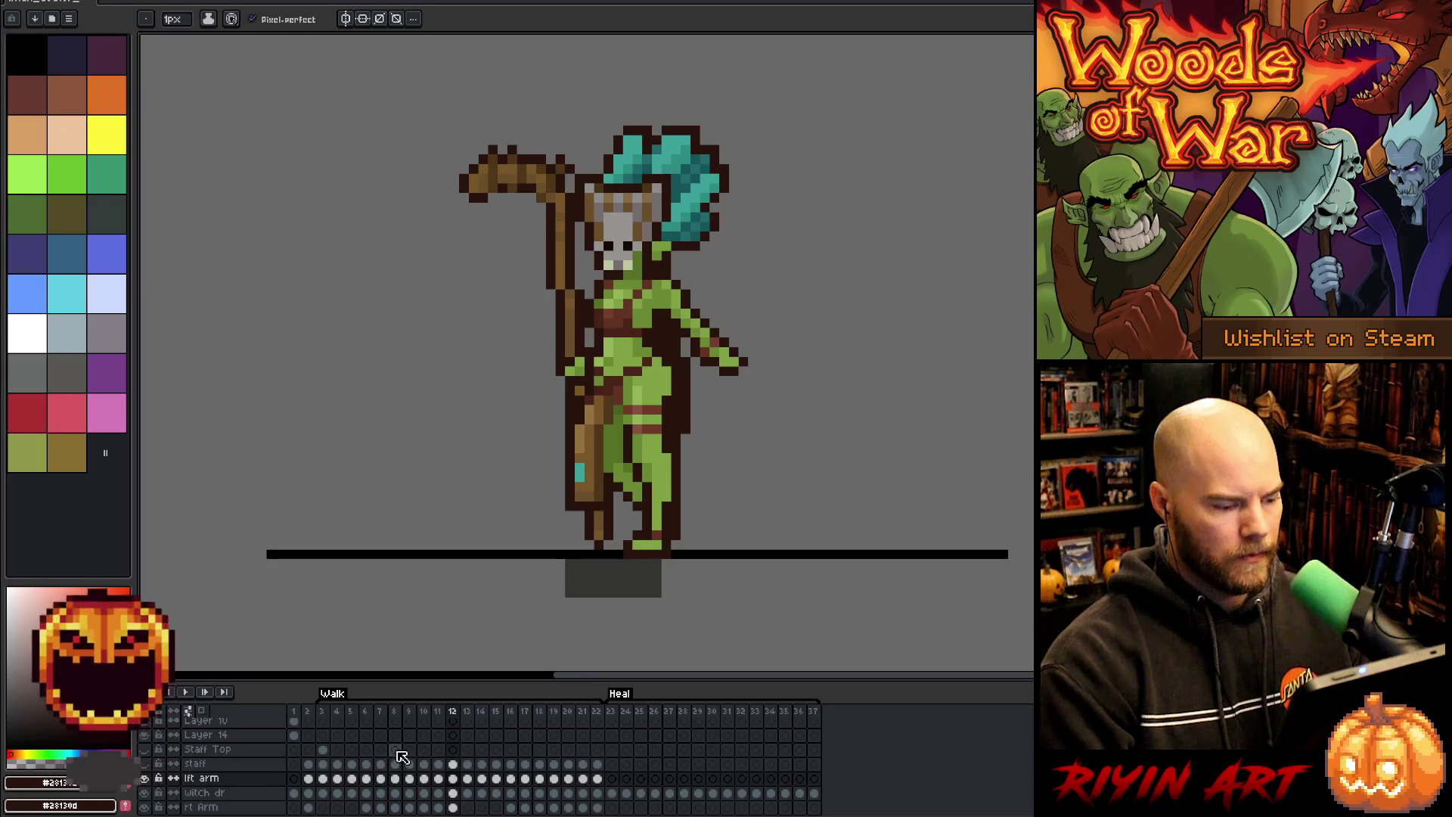
{"action": "key", "text": "Right"}
{"action": "key", "text": "Right"}
{"action": "key", "text": "Left"}
{"action": "key", "text": "Left"}
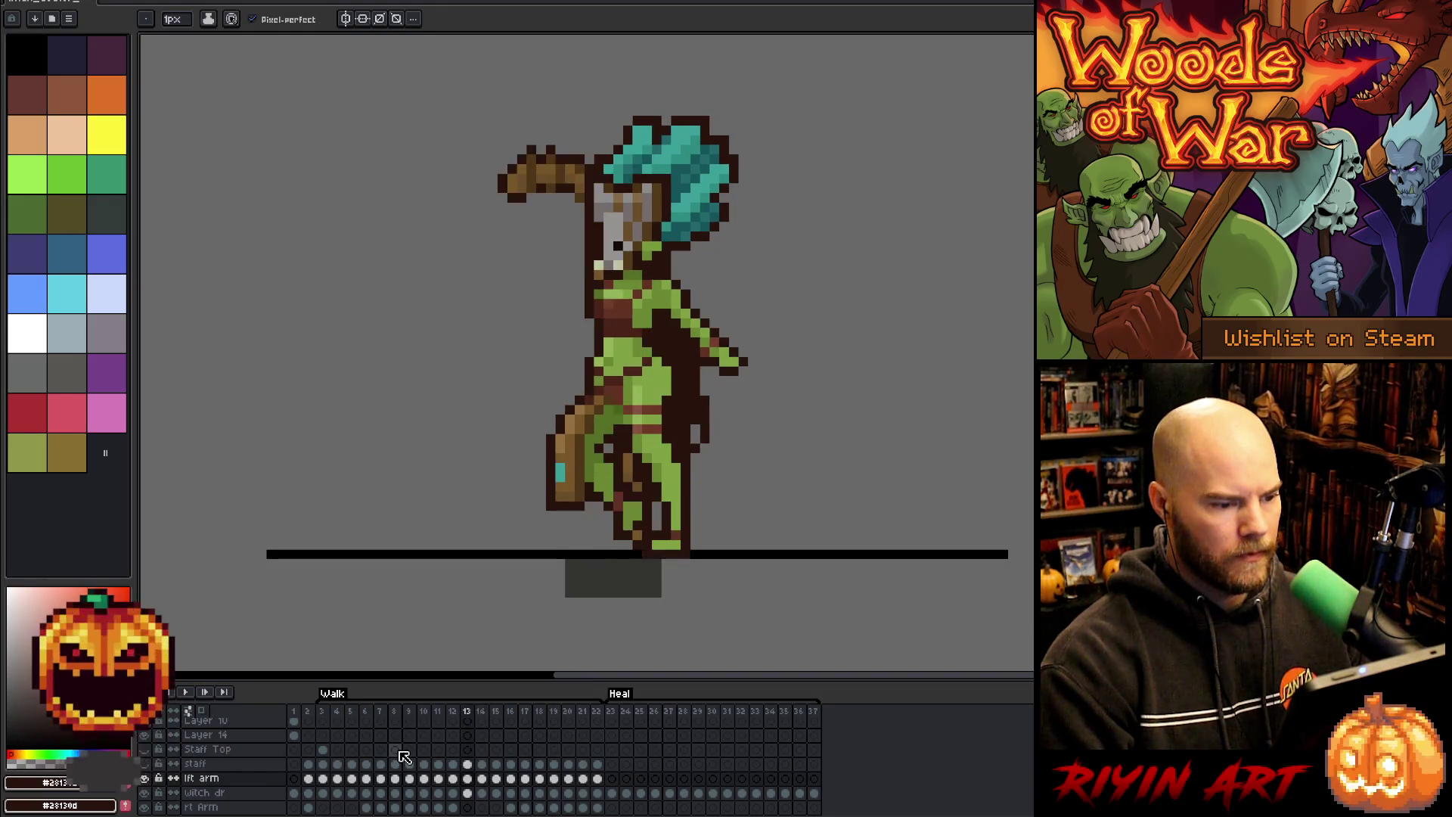
{"action": "key", "text": "Right"}
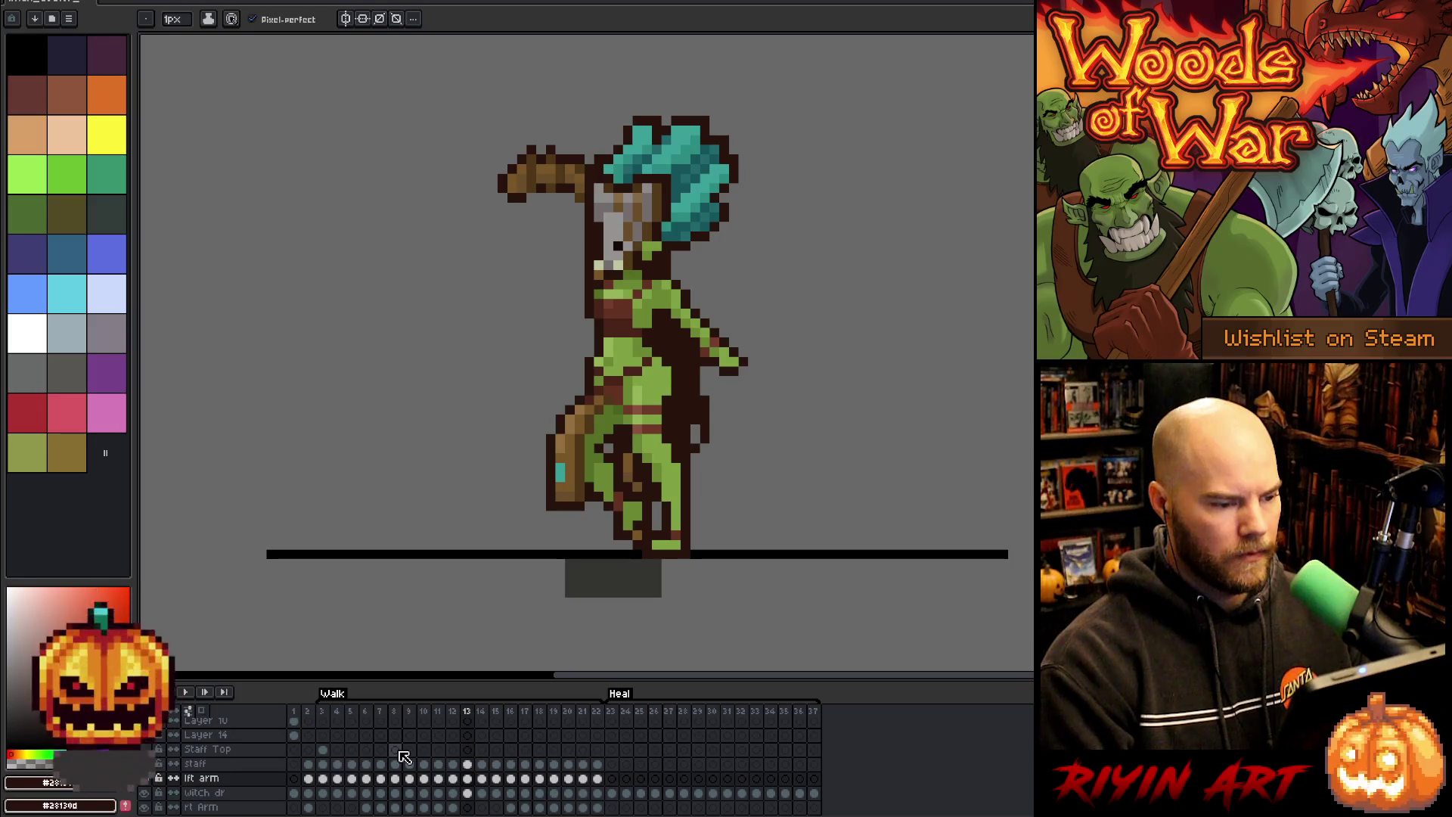
{"action": "key", "text": "Right"}
{"action": "key", "text": "Left"}
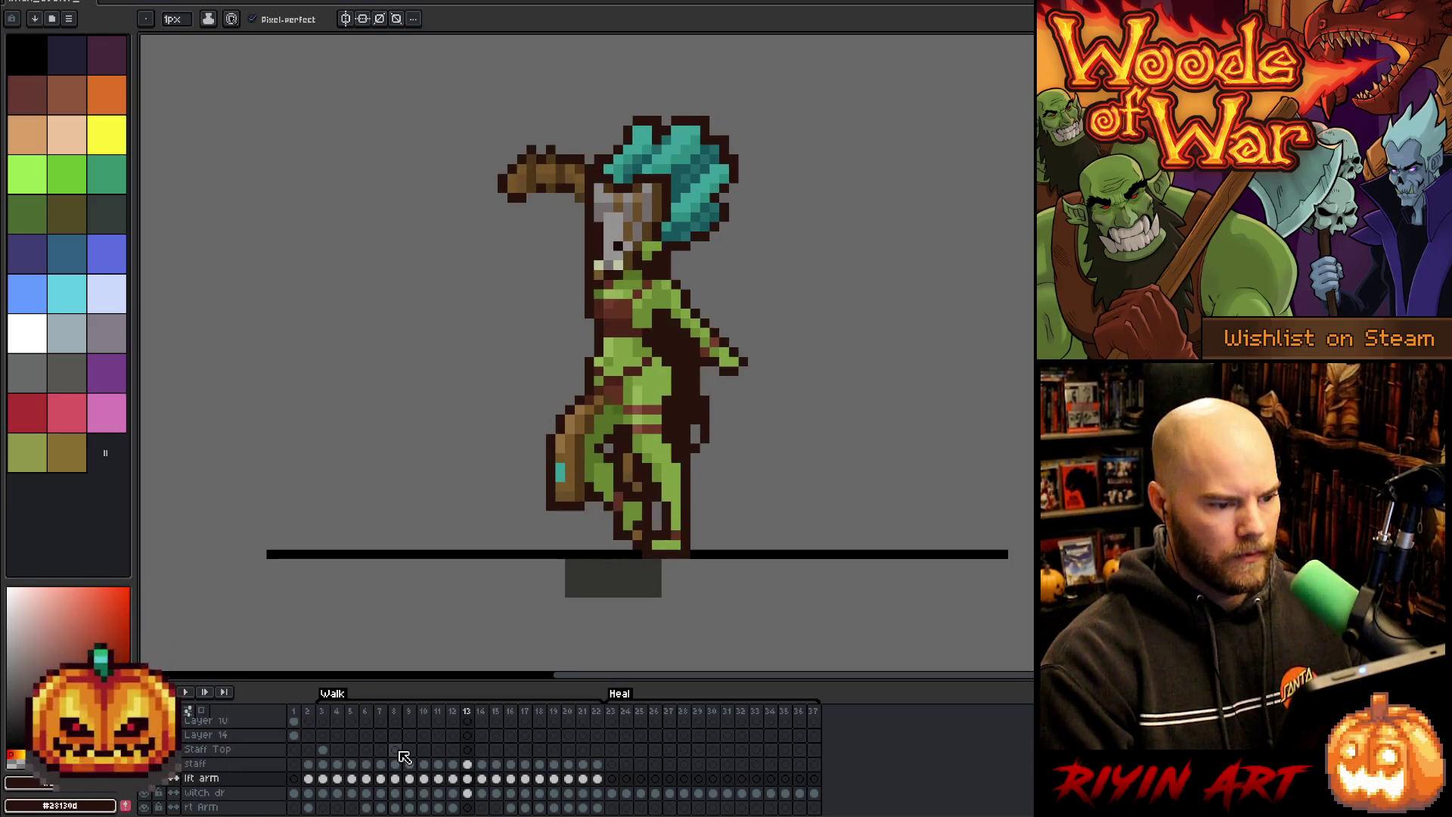
{"action": "key", "text": "Right"}
{"action": "key", "text": "Right"}
{"action": "key", "text": "Left"}
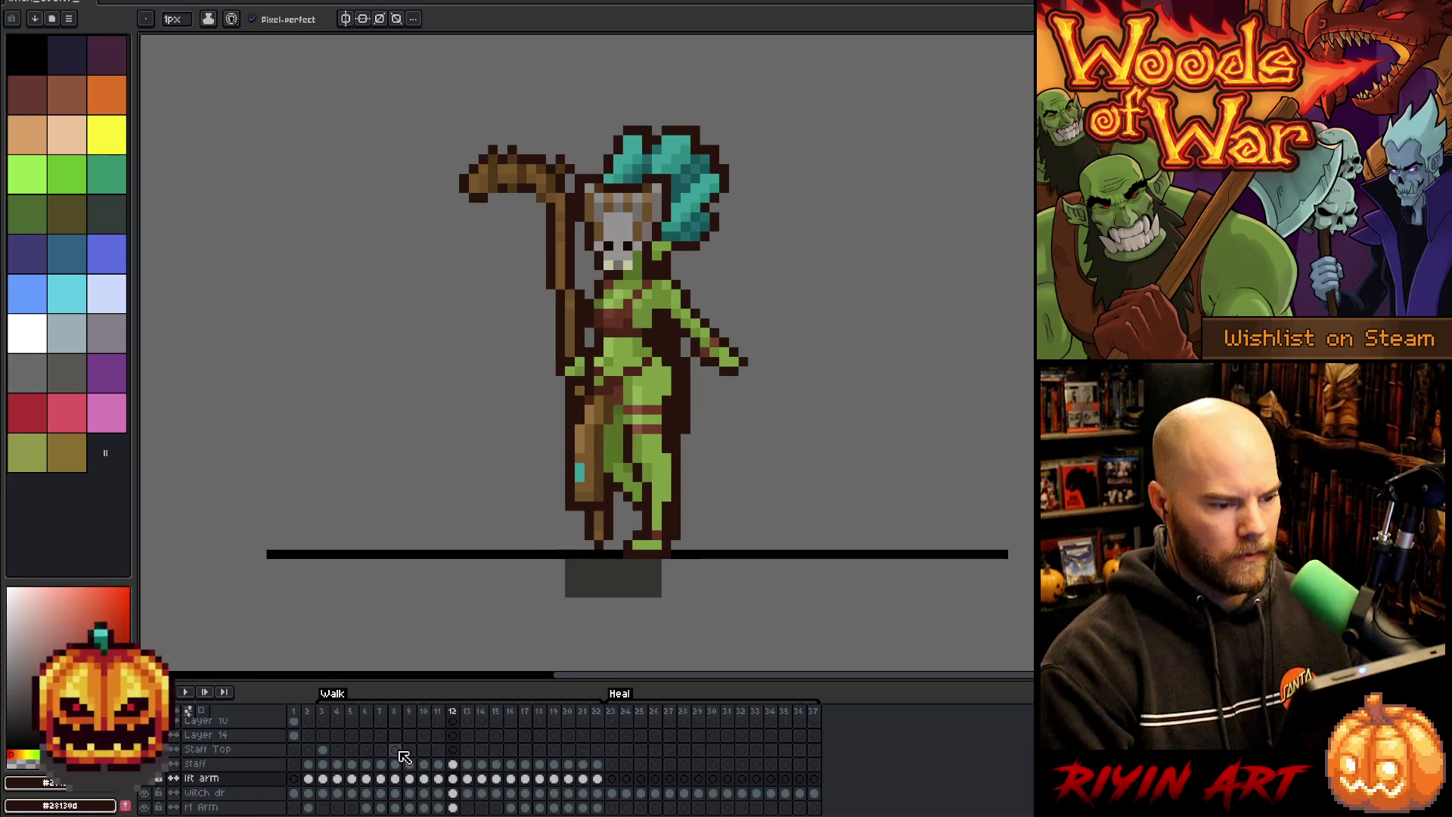
{"action": "key", "text": "Left"}
{"action": "key", "text": "Left"}
{"action": "key", "text": "Left"}
{"action": "key", "text": "Right"}
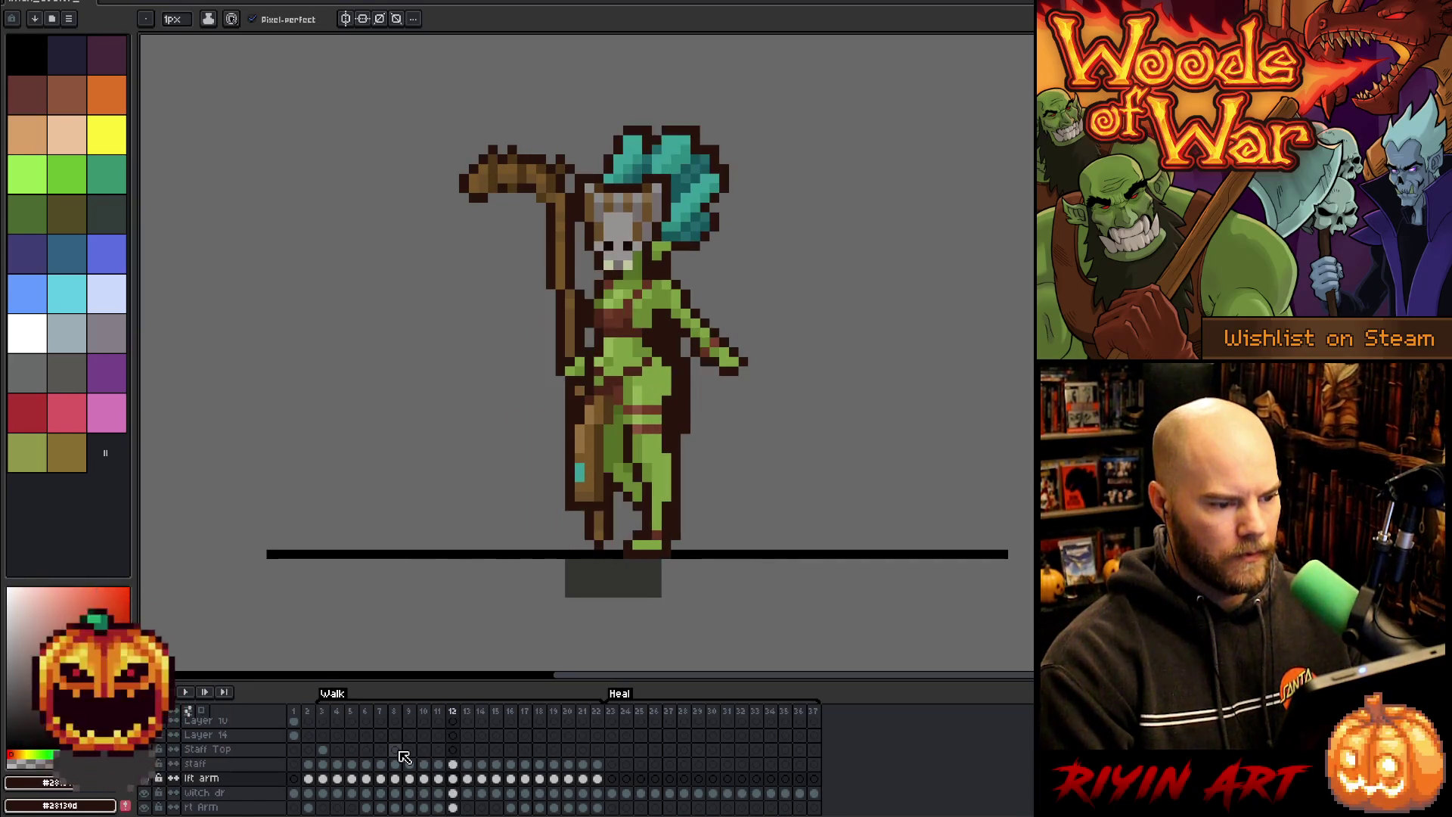
{"action": "key", "text": "Left"}
{"action": "key", "text": "Right"}
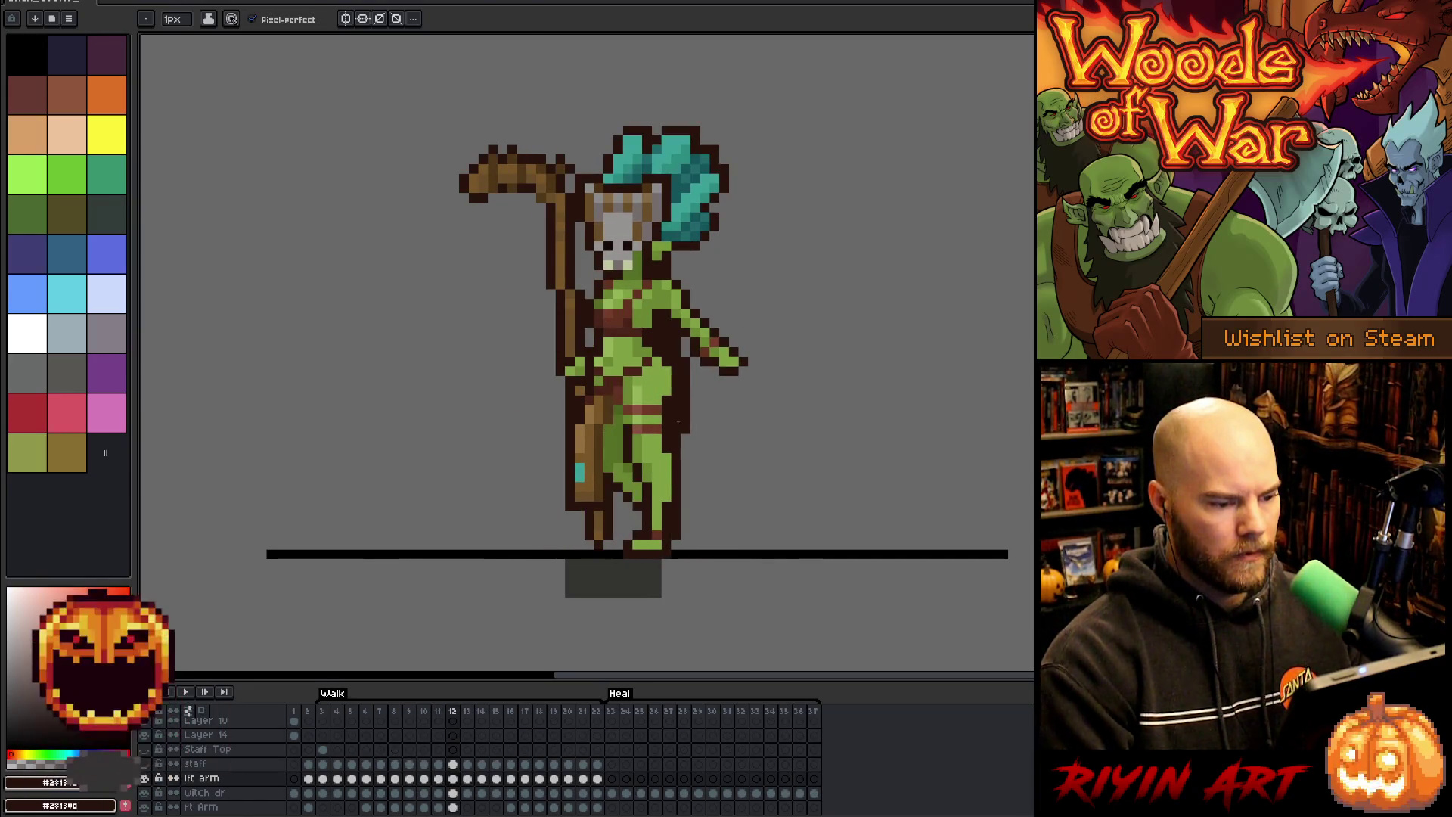
{"action": "key", "text": "m"}
{"action": "left_click_drag", "start_coordinate": [778, 397], "coordinate": [669, 296]}
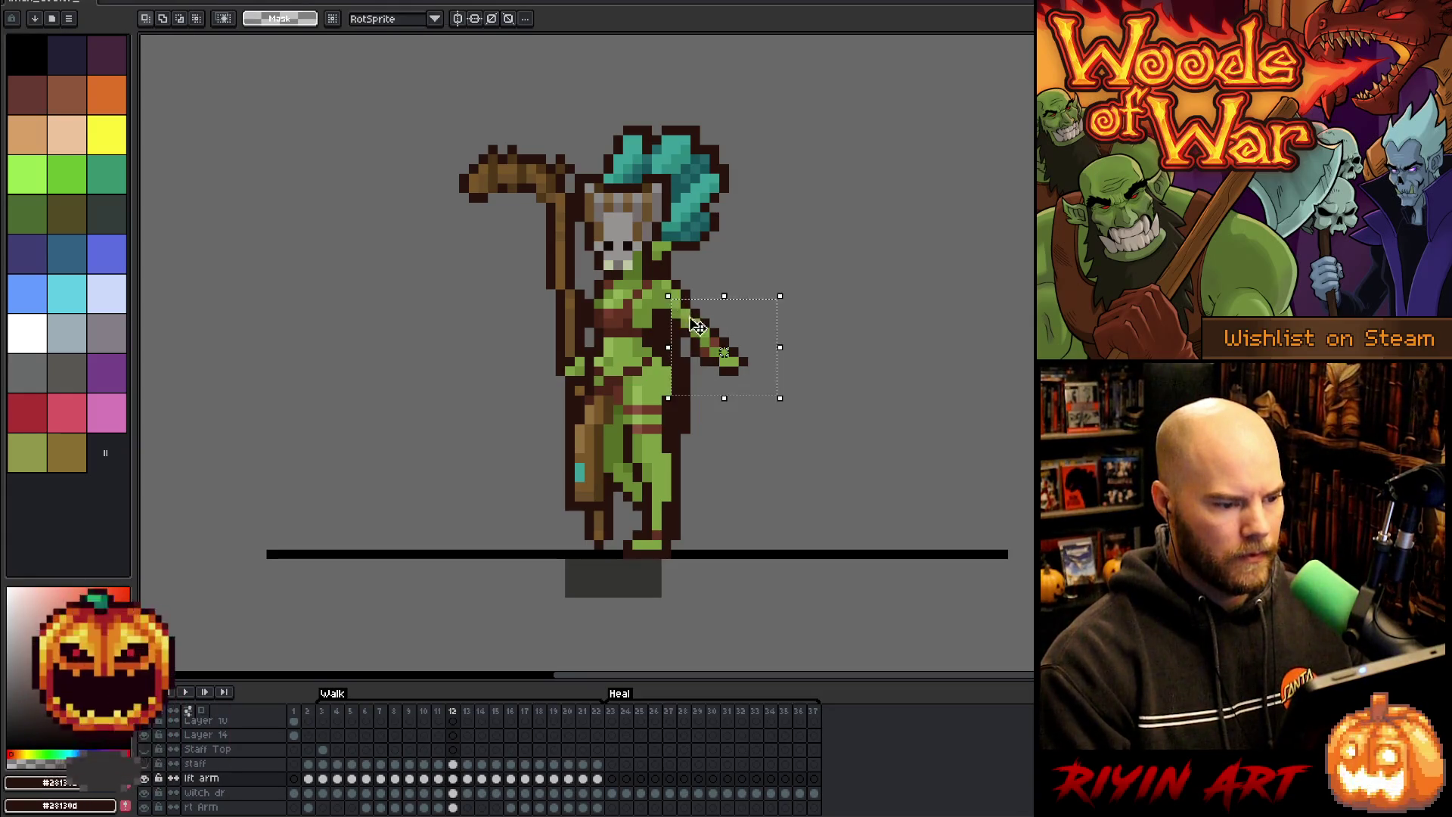
{"action": "key", "text": "ctrl+d"}
{"action": "key", "text": "Left"}
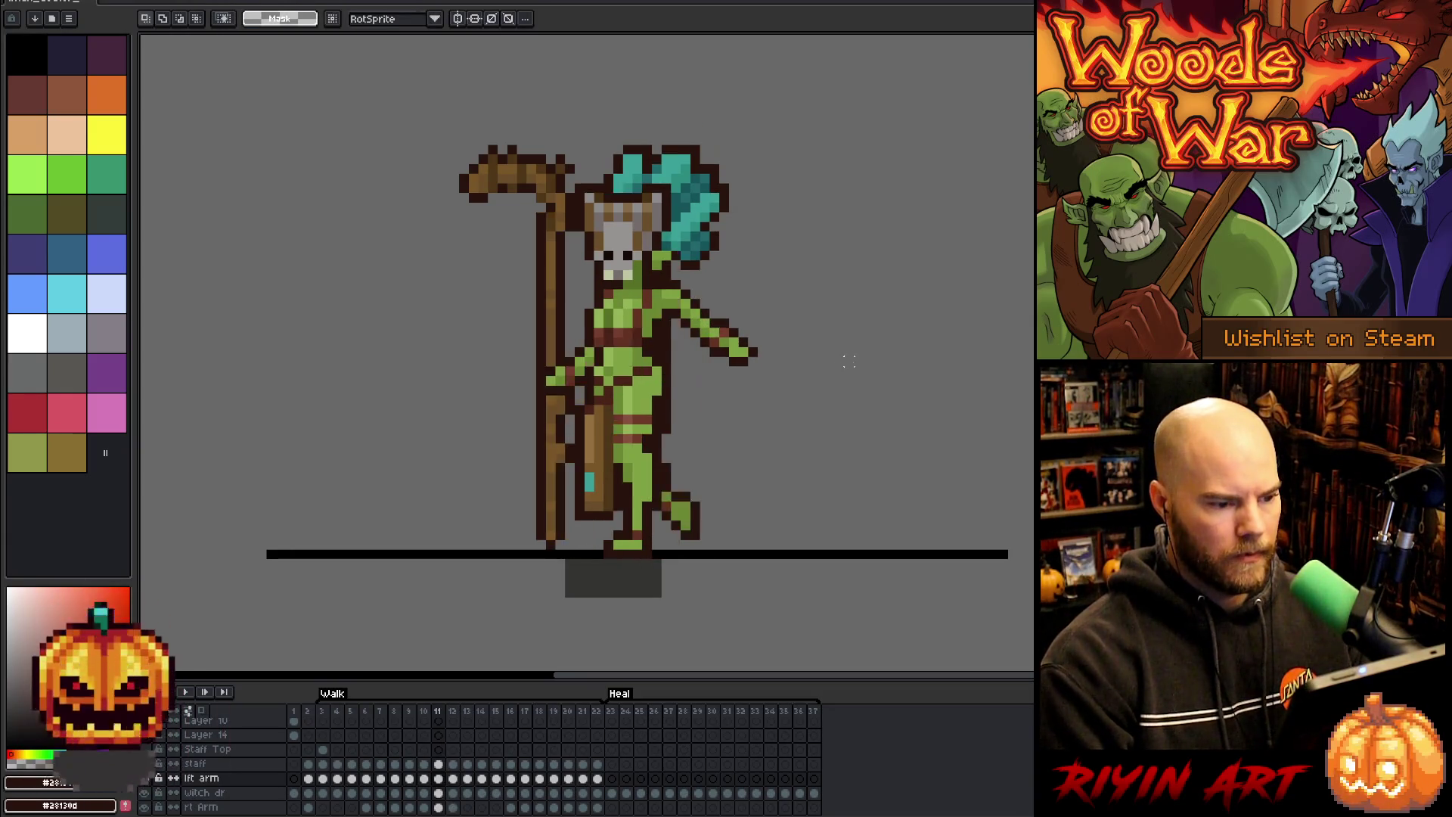
{"action": "key", "text": "Right"}
{"action": "key", "text": "Right"}
{"action": "key", "text": "Left"}
{"action": "key", "text": "Left"}
{"action": "key", "text": "Right"}
{"action": "key", "text": "Right"}
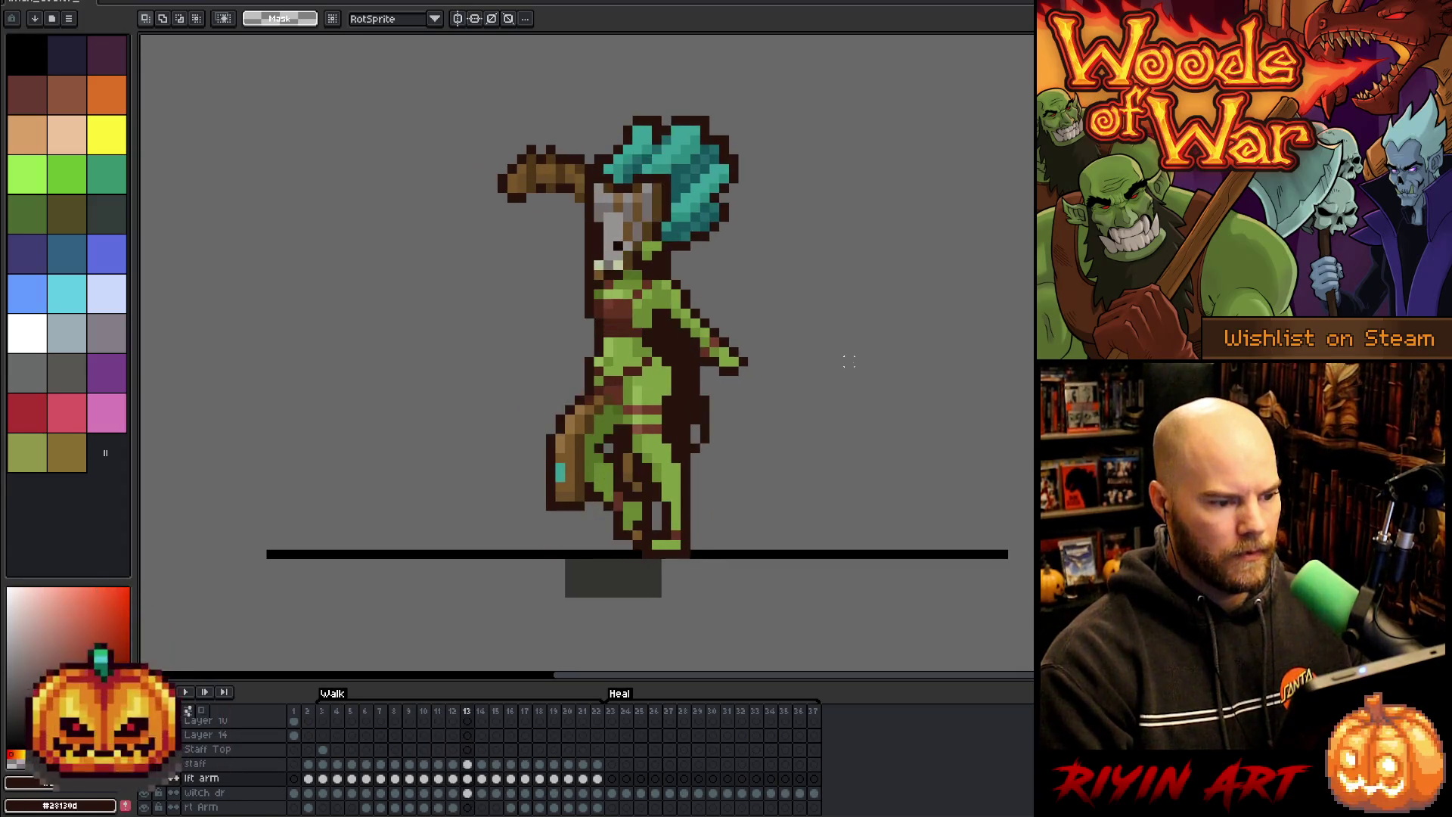
{"action": "key", "text": "Left"}
{"action": "key", "text": "b"}
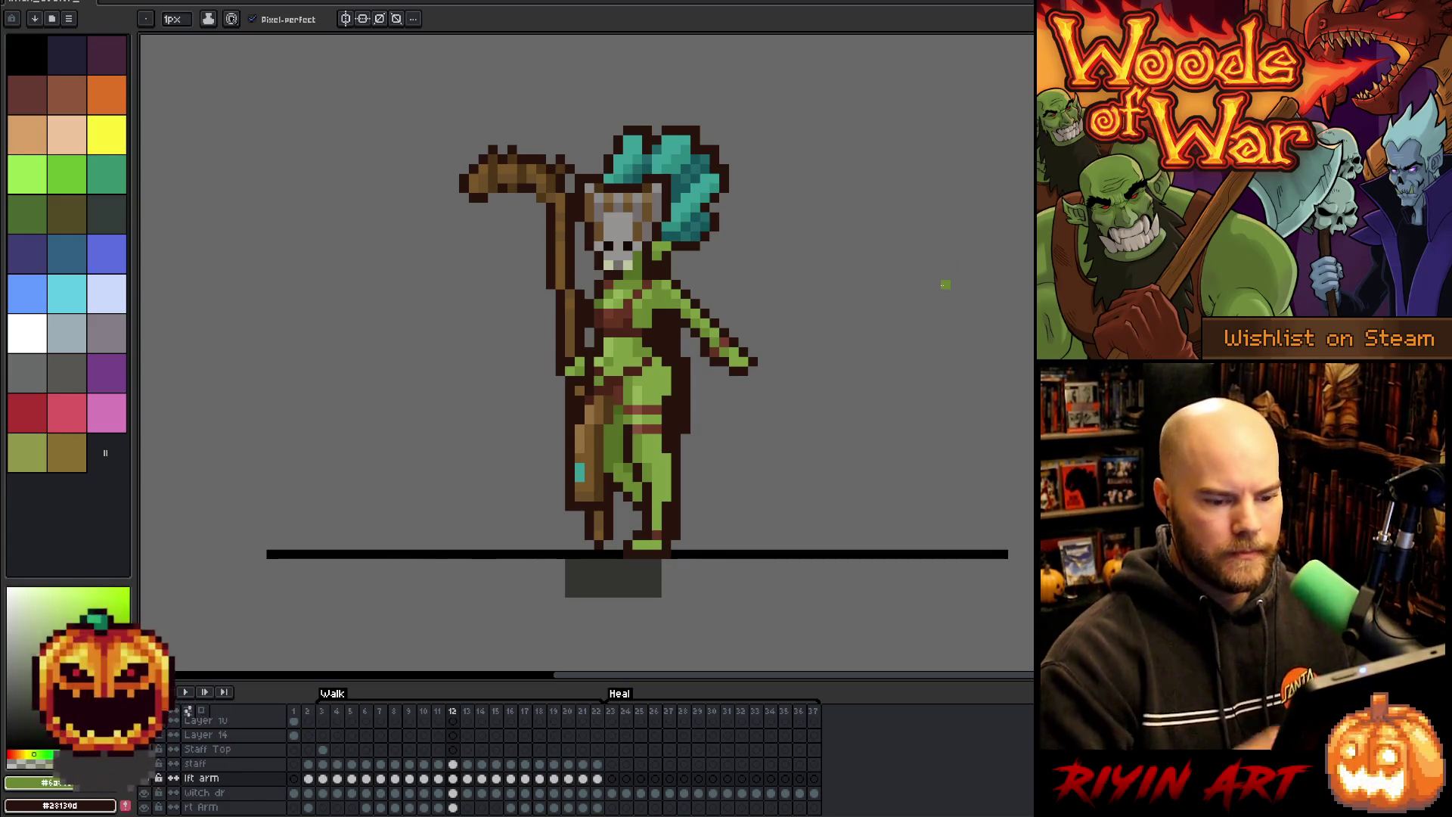
{"action": "key", "text": "e"}
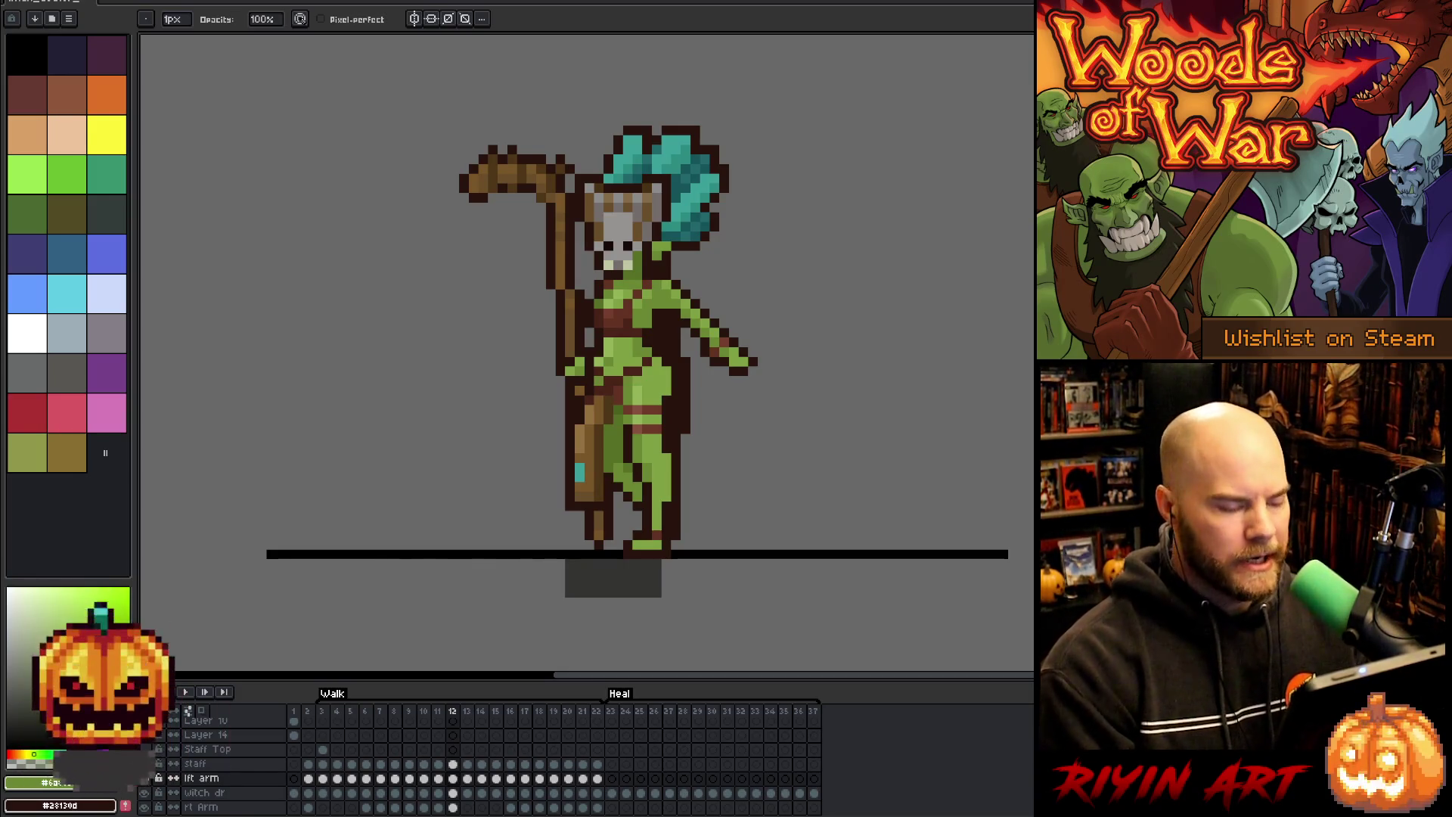
{"action": "key", "text": "Right"}
{"action": "key", "text": "Right"}
{"action": "key", "text": "Left"}
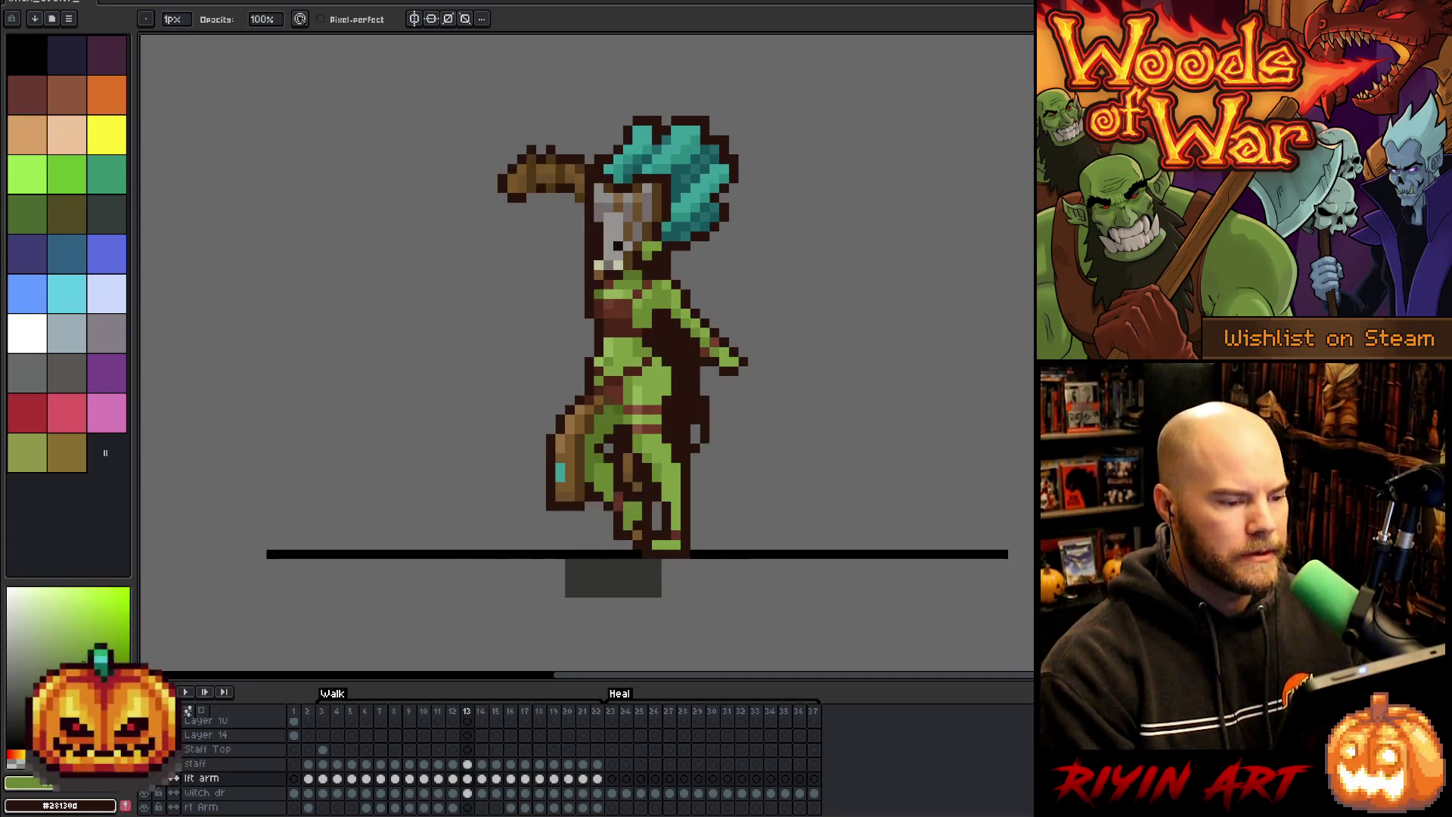
{"action": "key", "text": "Left"}
{"action": "key", "text": "Right"}
{"action": "key", "text": "Right"}
{"action": "key", "text": "Right"}
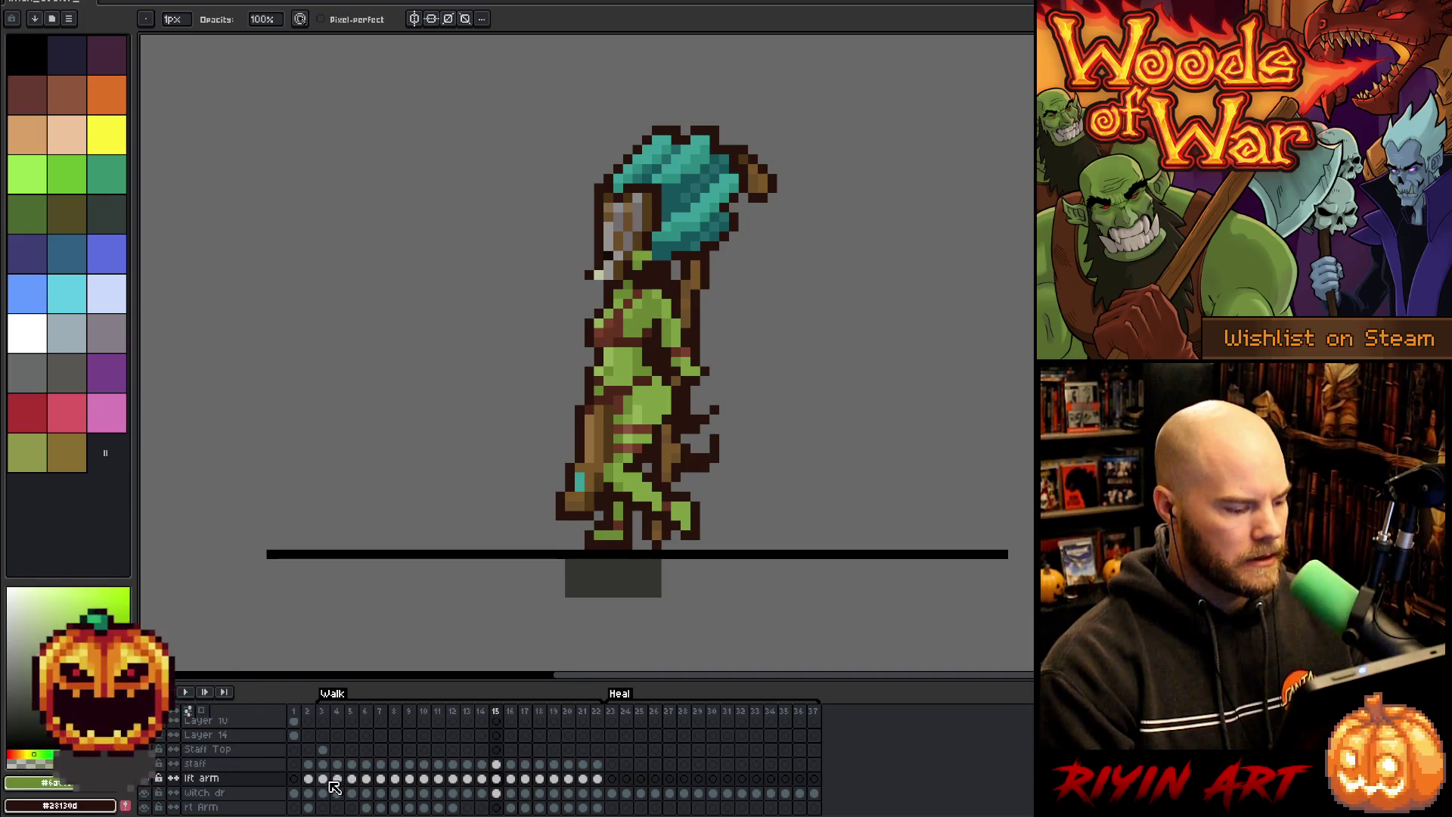
- Select the lft arm cels on frames 3–12, go to frame 13, and start playback
{"action": "left_click_drag", "start_coordinate": [333, 786], "coordinate": [462, 783]}
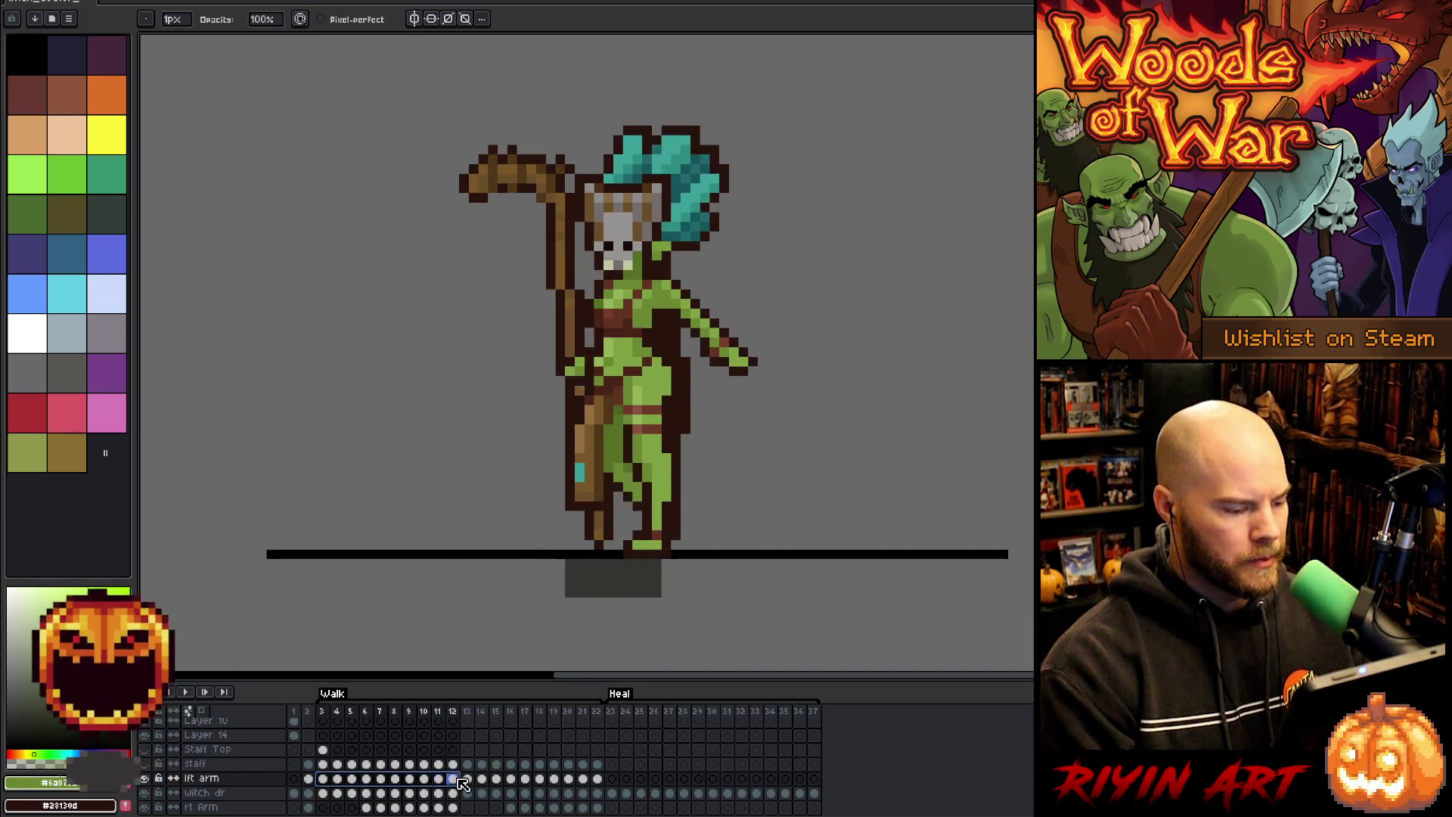
{"action": "left_click", "coordinate": [475, 782]}
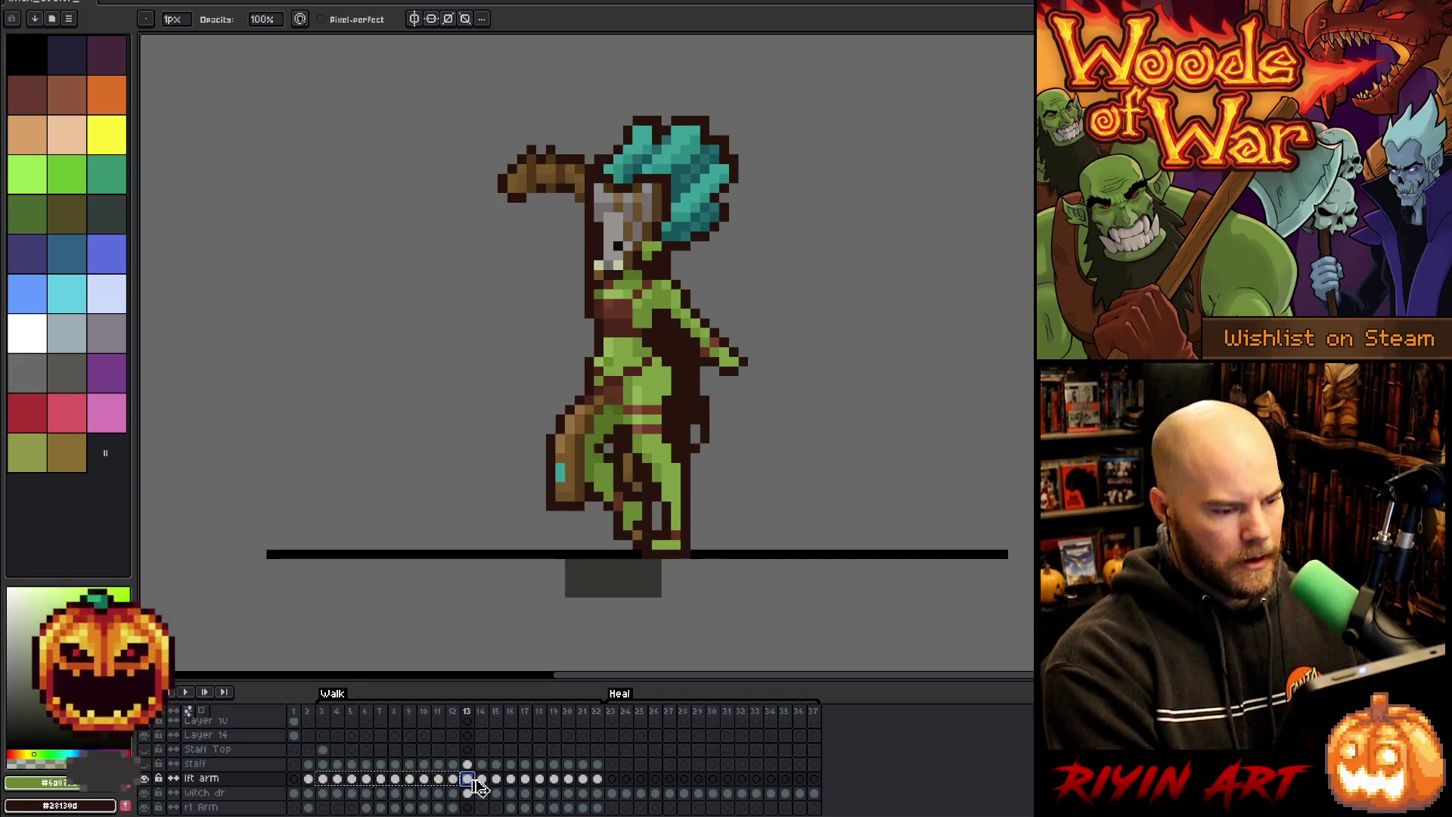
{"action": "key", "text": "Return"}
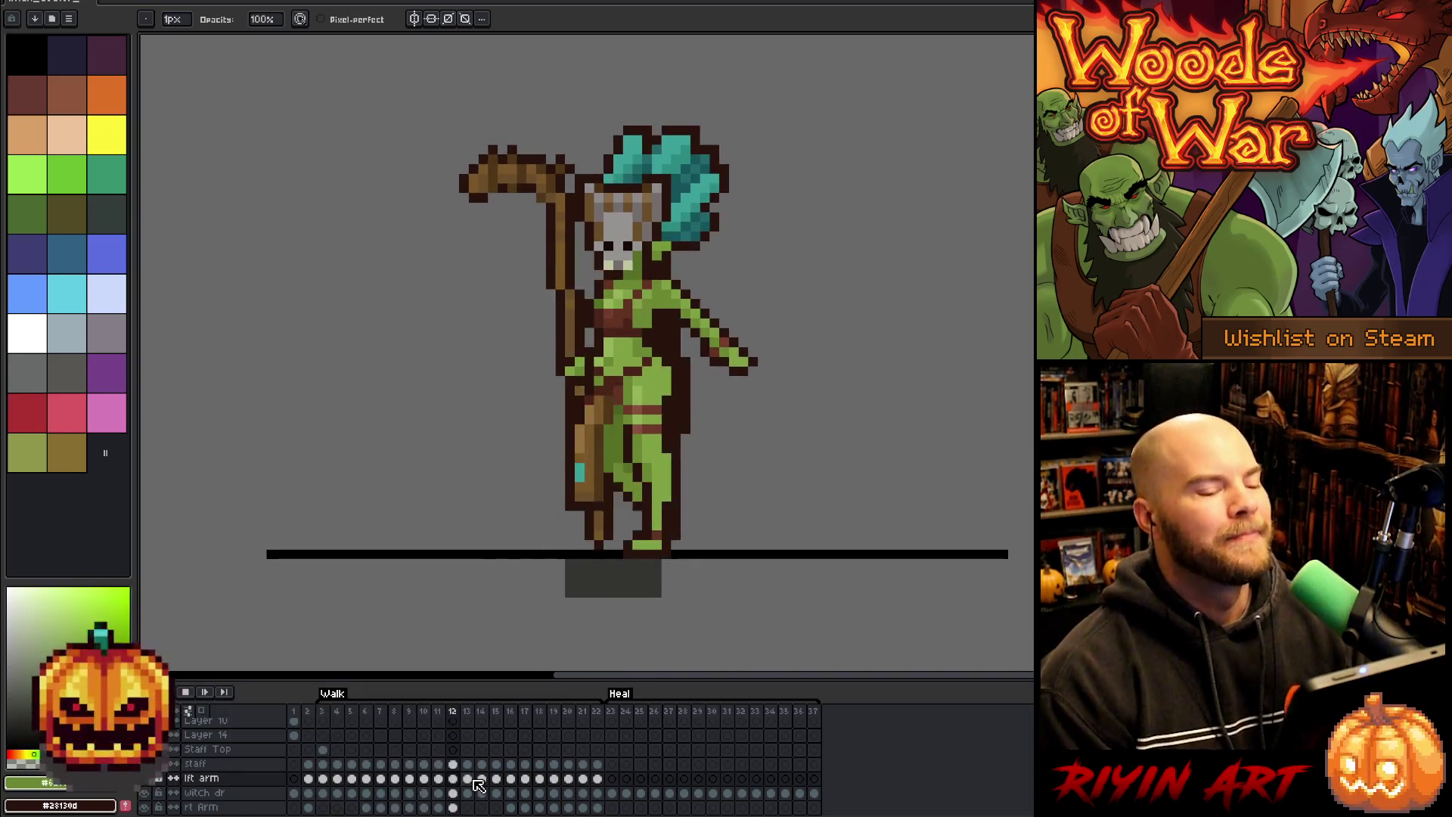
- Scroll the layer list and select the frame 3 cel on the Staff Top layer
{"action": "scroll", "coordinate": [545, 379], "scroll_direction": "down", "scroll_amount": 2}
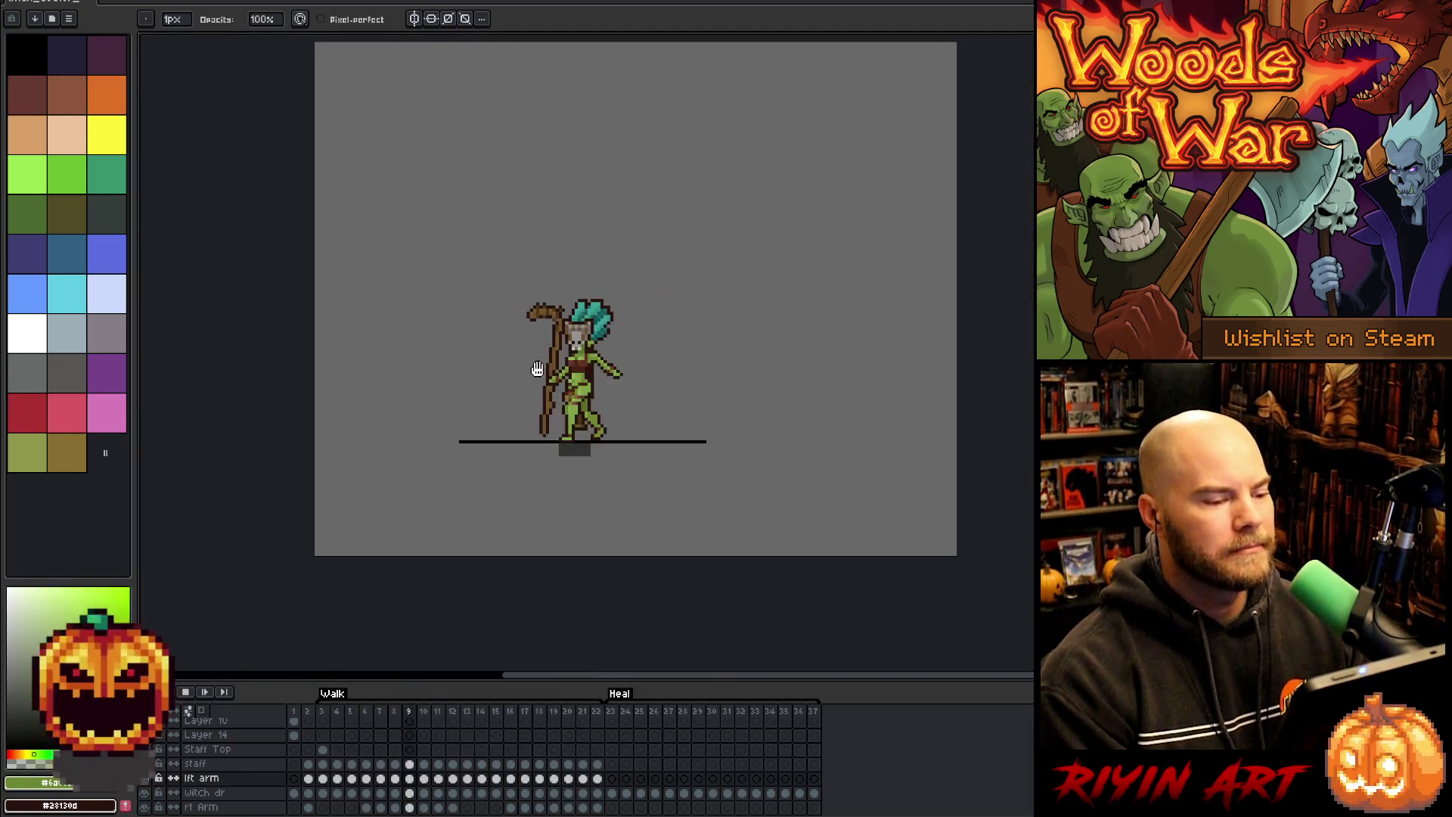
{"action": "scroll", "coordinate": [444, 396], "scroll_direction": "up", "scroll_amount": 1}
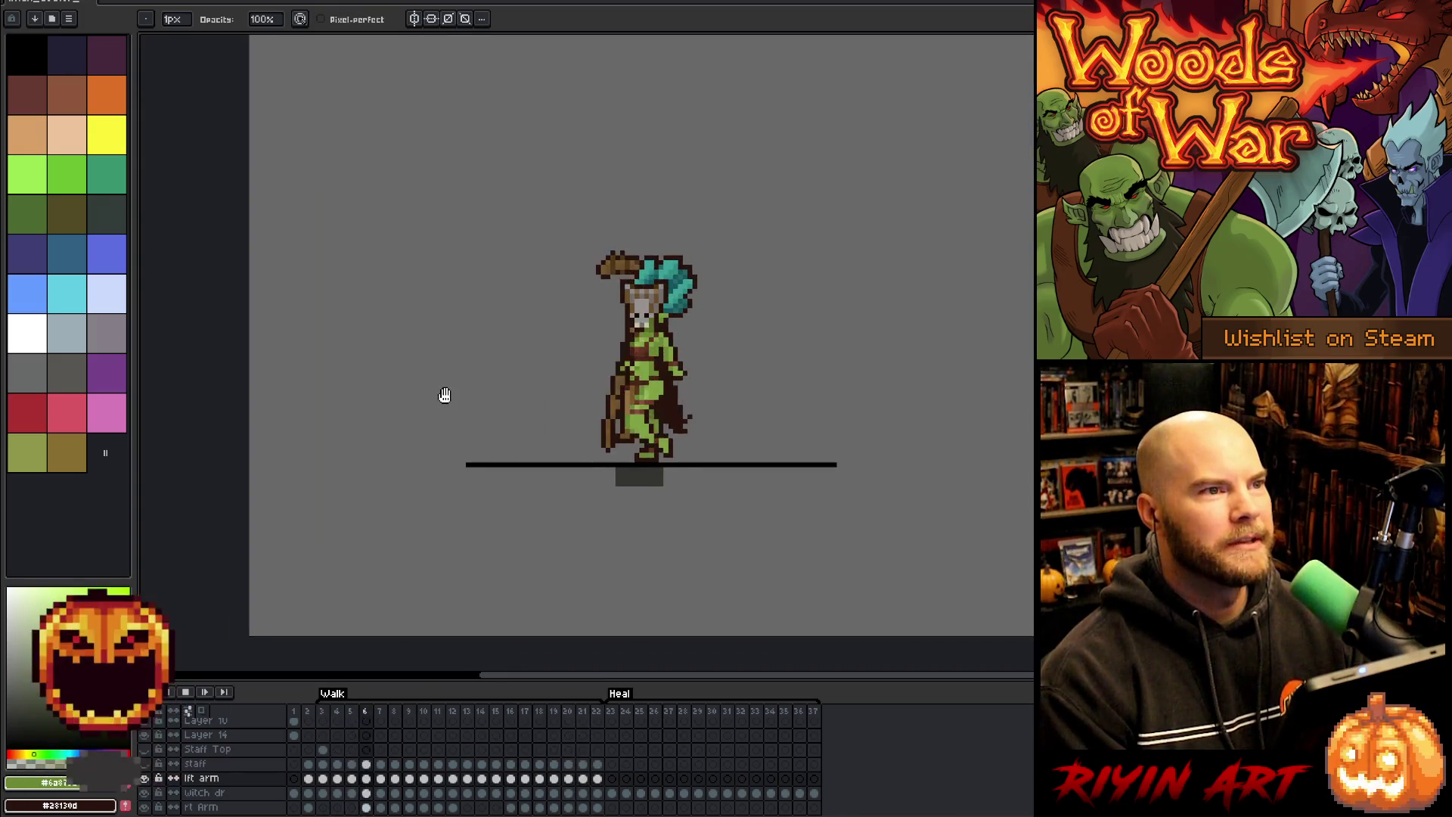
{"action": "scroll", "coordinate": [454, 395], "scroll_direction": "down", "scroll_amount": 1}
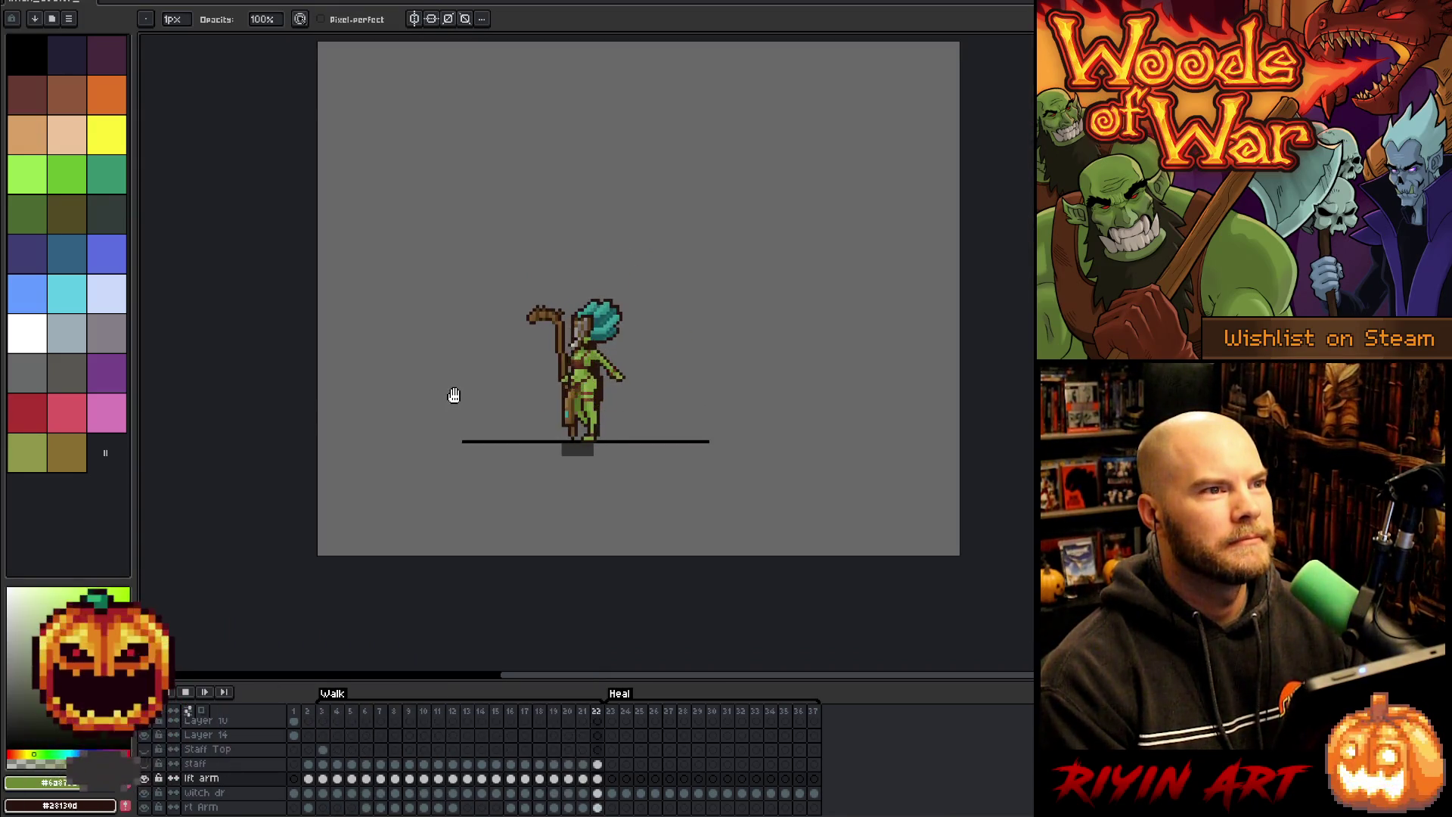
{"action": "scroll", "coordinate": [453, 395], "scroll_direction": "up", "scroll_amount": 1}
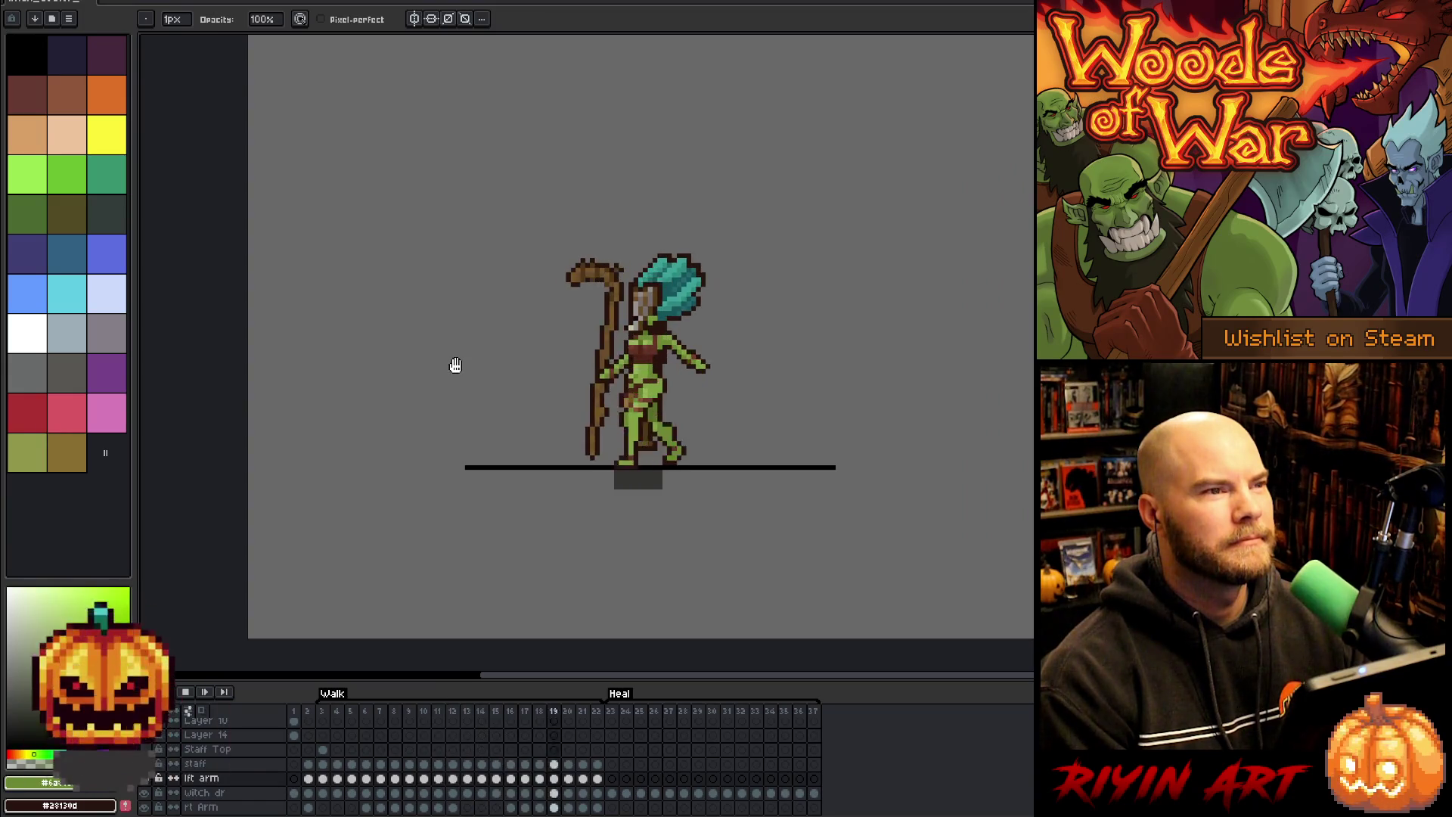
{"action": "scroll", "coordinate": [455, 365], "scroll_direction": "down", "scroll_amount": 1}
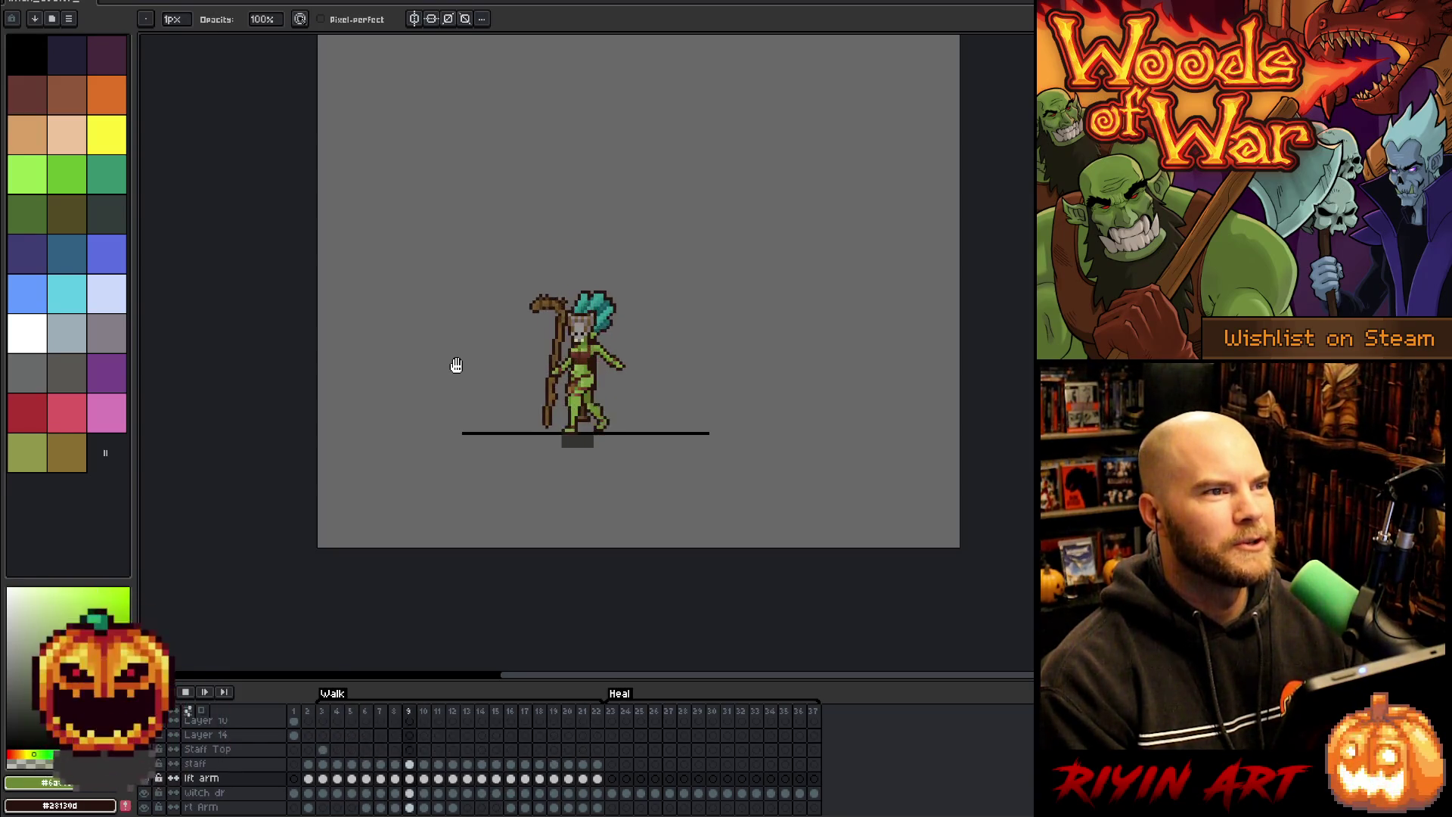
{"action": "scroll", "coordinate": [470, 363], "scroll_direction": "up", "scroll_amount": 3}
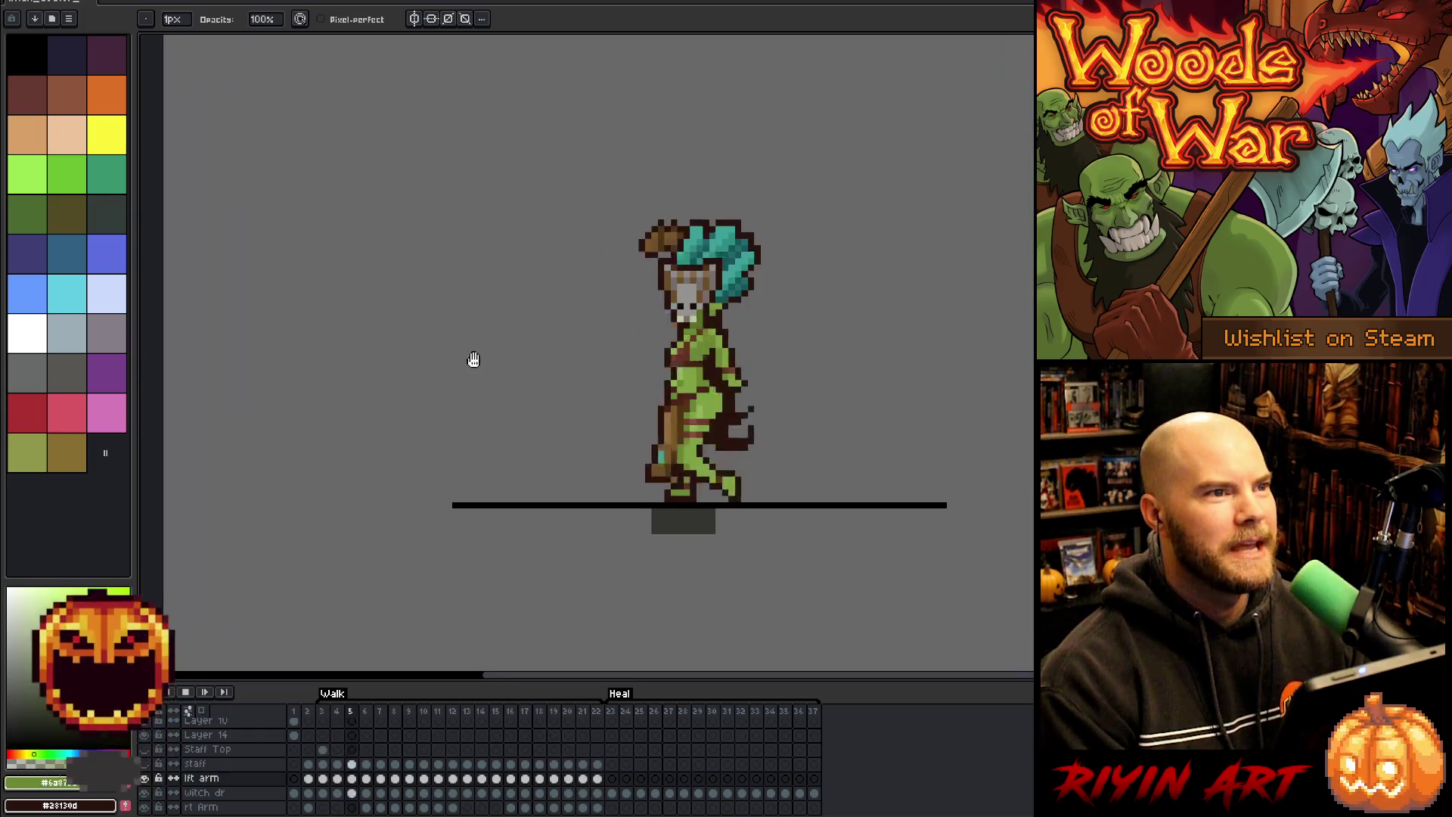
{"action": "scroll", "coordinate": [597, 341], "scroll_direction": "down", "scroll_amount": 1}
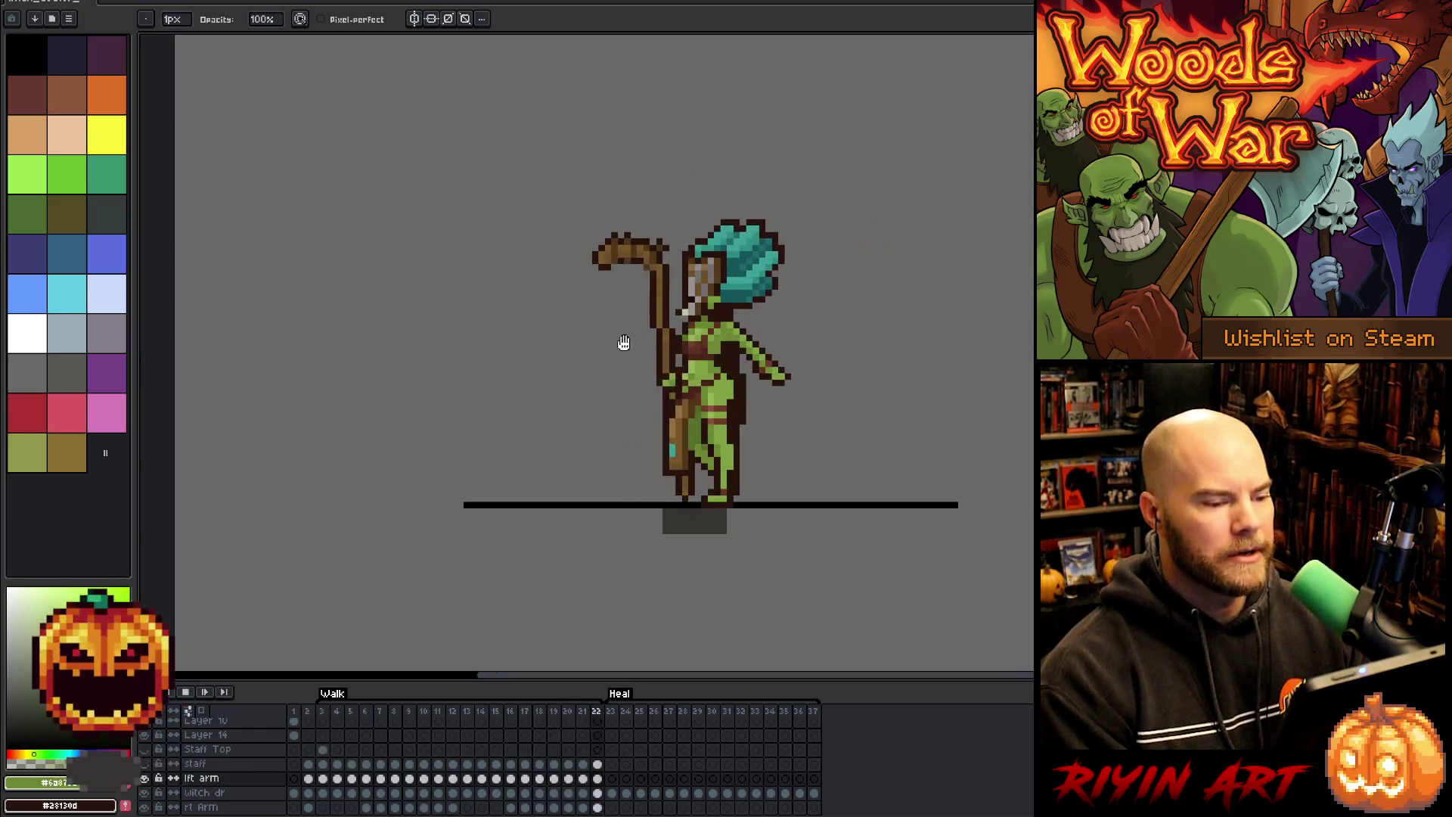
{"action": "scroll", "coordinate": [719, 435], "scroll_direction": "up", "scroll_amount": 1}
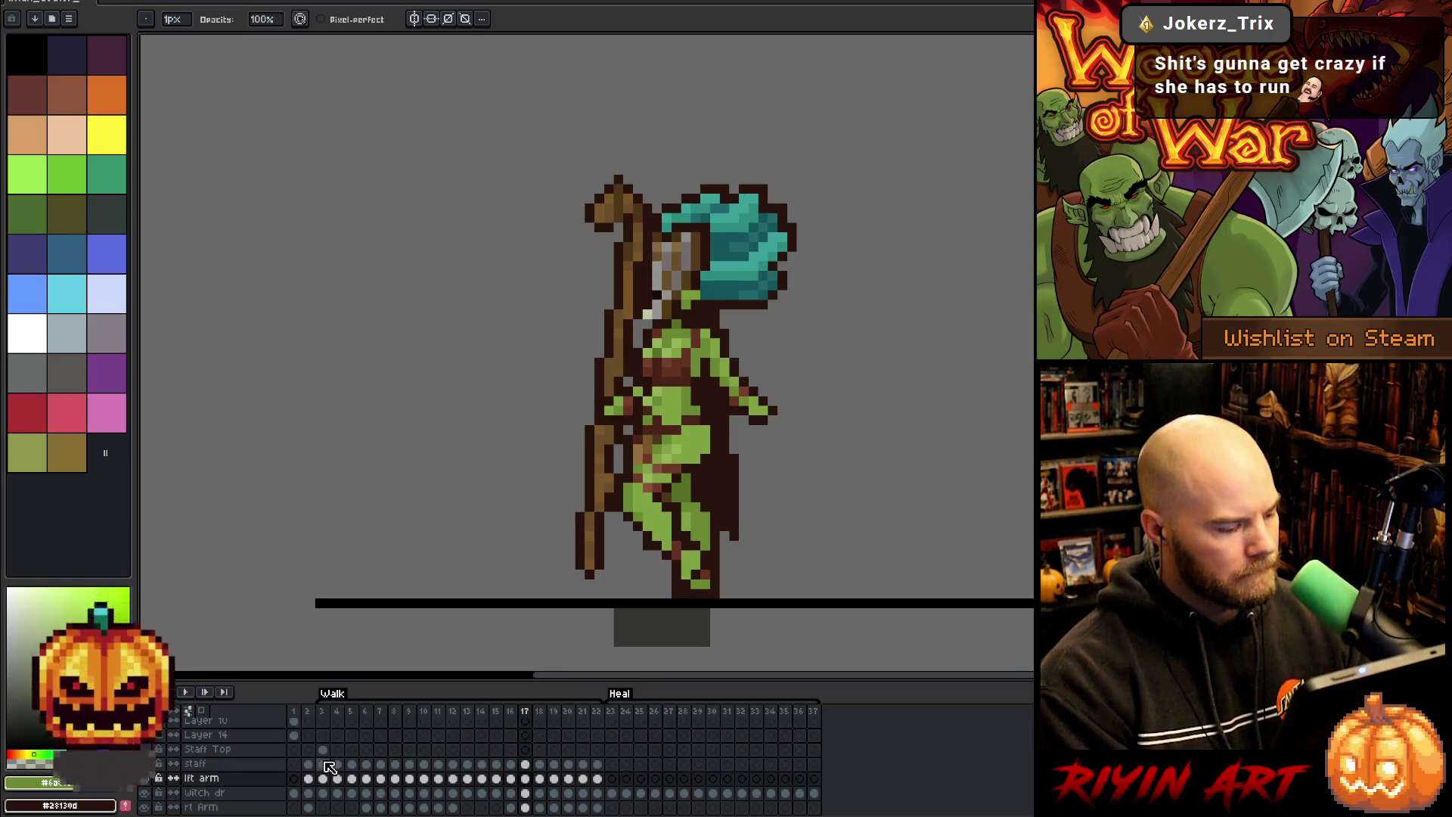
{"action": "scroll", "coordinate": [330, 767], "scroll_direction": "up", "scroll_amount": 1}
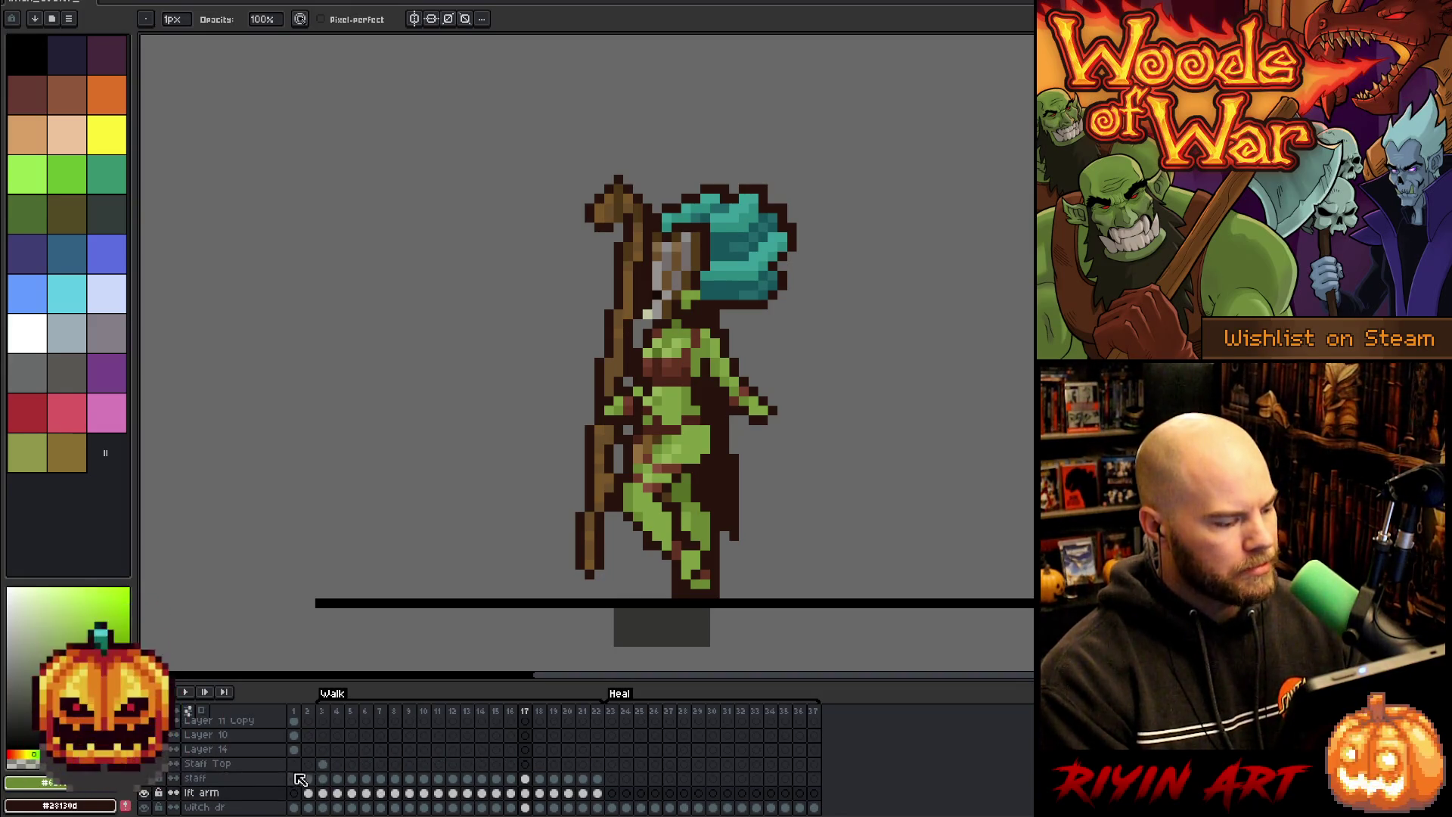
{"action": "left_click", "coordinate": [324, 765]}
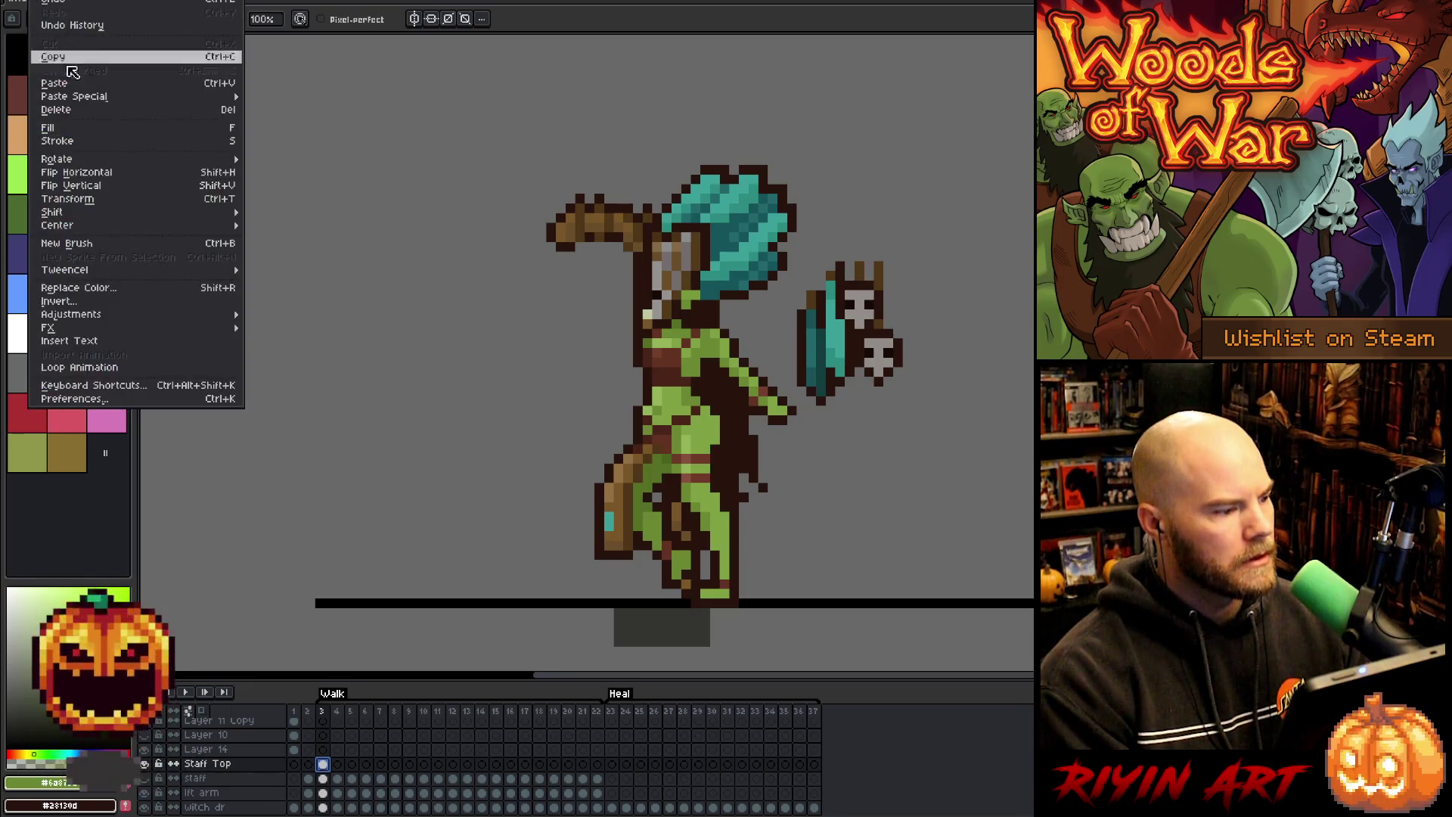
- Flip the skull staff top horizontally and move it onto the staff head in frame 3
{"action": "left_click", "coordinate": [93, 174]}
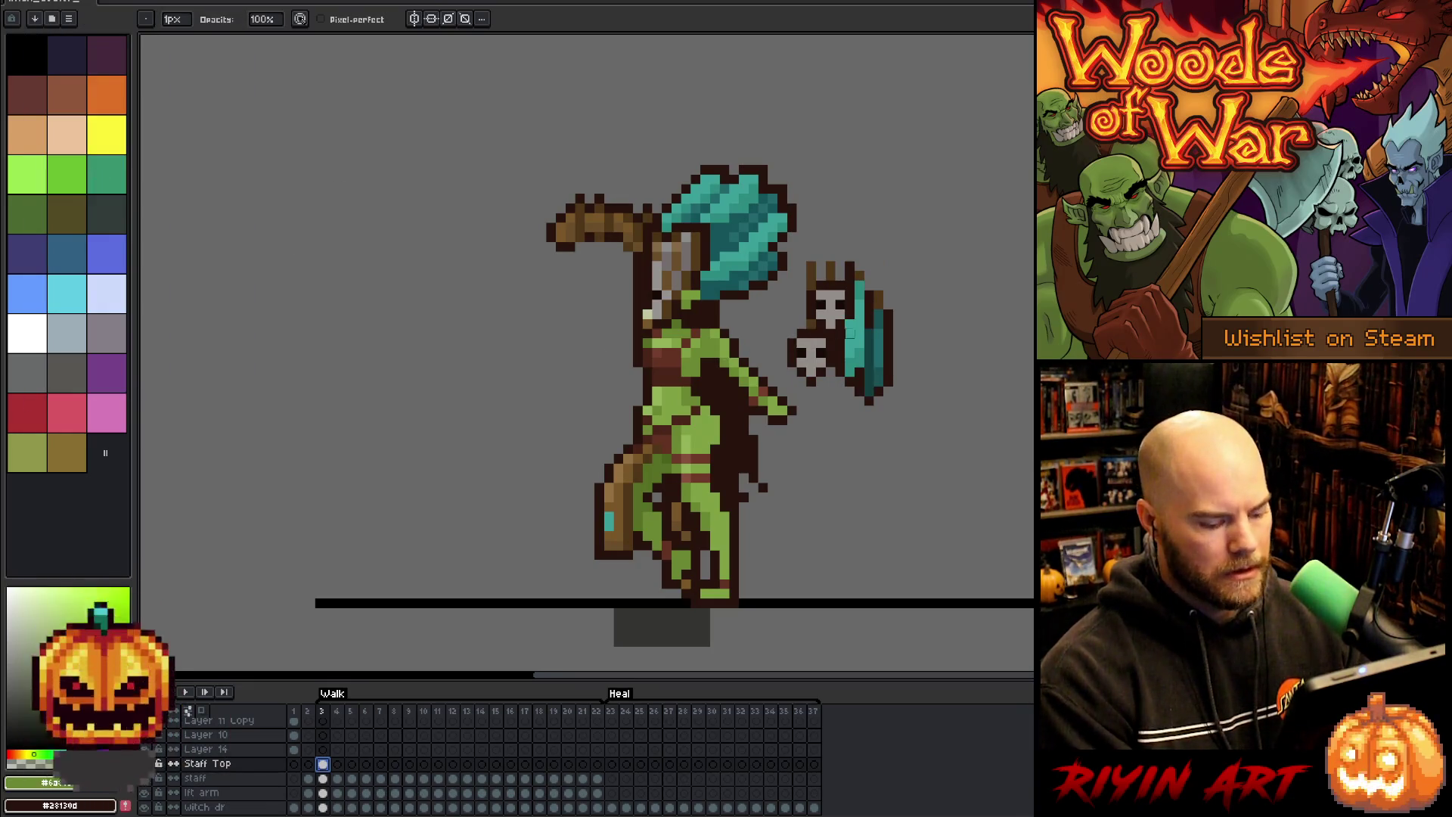
{"action": "key", "text": "v"}
{"action": "mouse_move", "coordinate": [867, 343]}
{"action": "left_mouse_down"}
{"action": "mouse_move", "coordinate": [530, 343]}
{"action": "mouse_move", "coordinate": [632, 330]}
{"action": "left_mouse_up"}
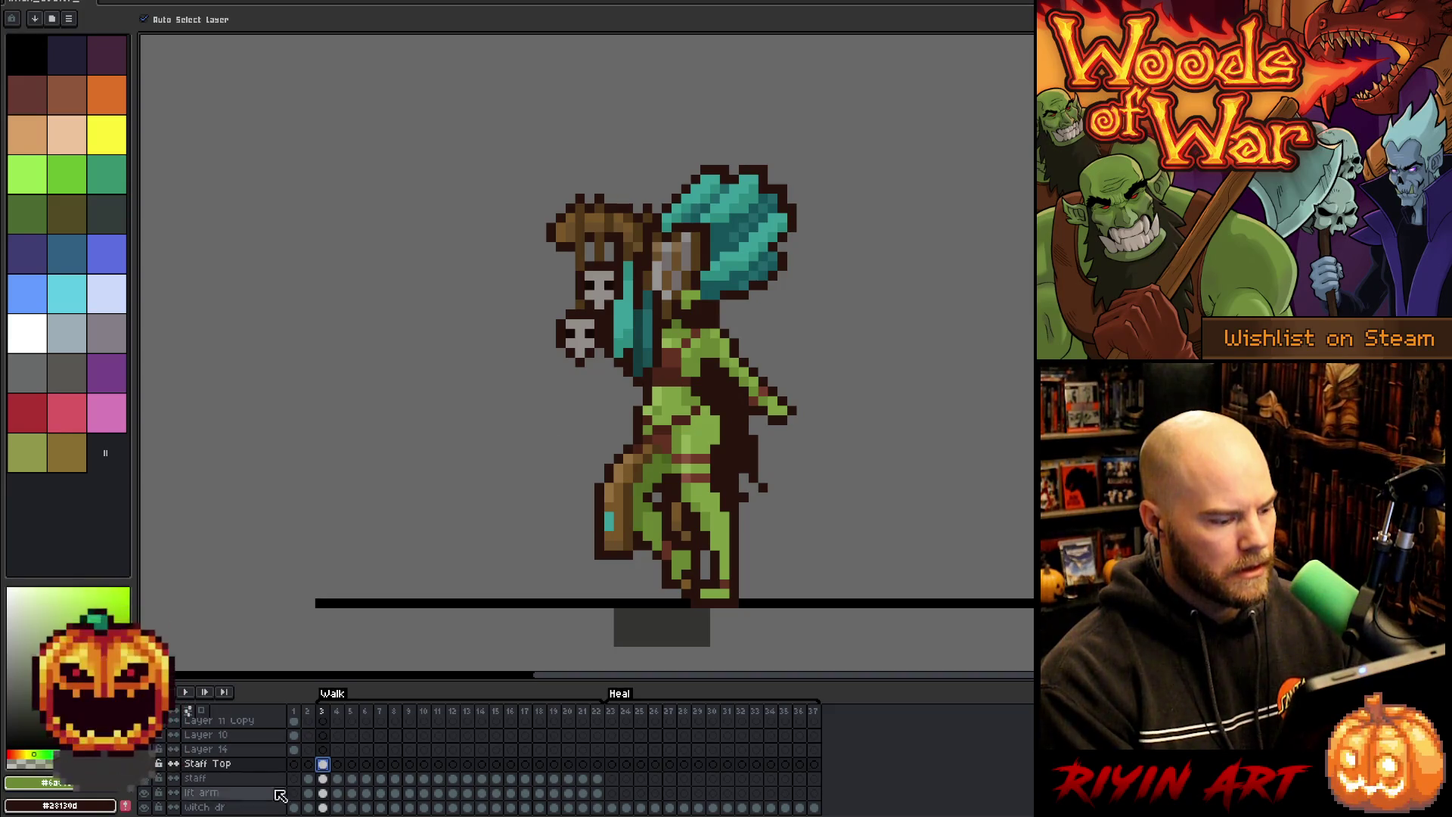
- Move the Staff Top layer down between staff Copy and skirt back
{"action": "scroll", "coordinate": [229, 765], "scroll_direction": "down", "scroll_amount": 1}
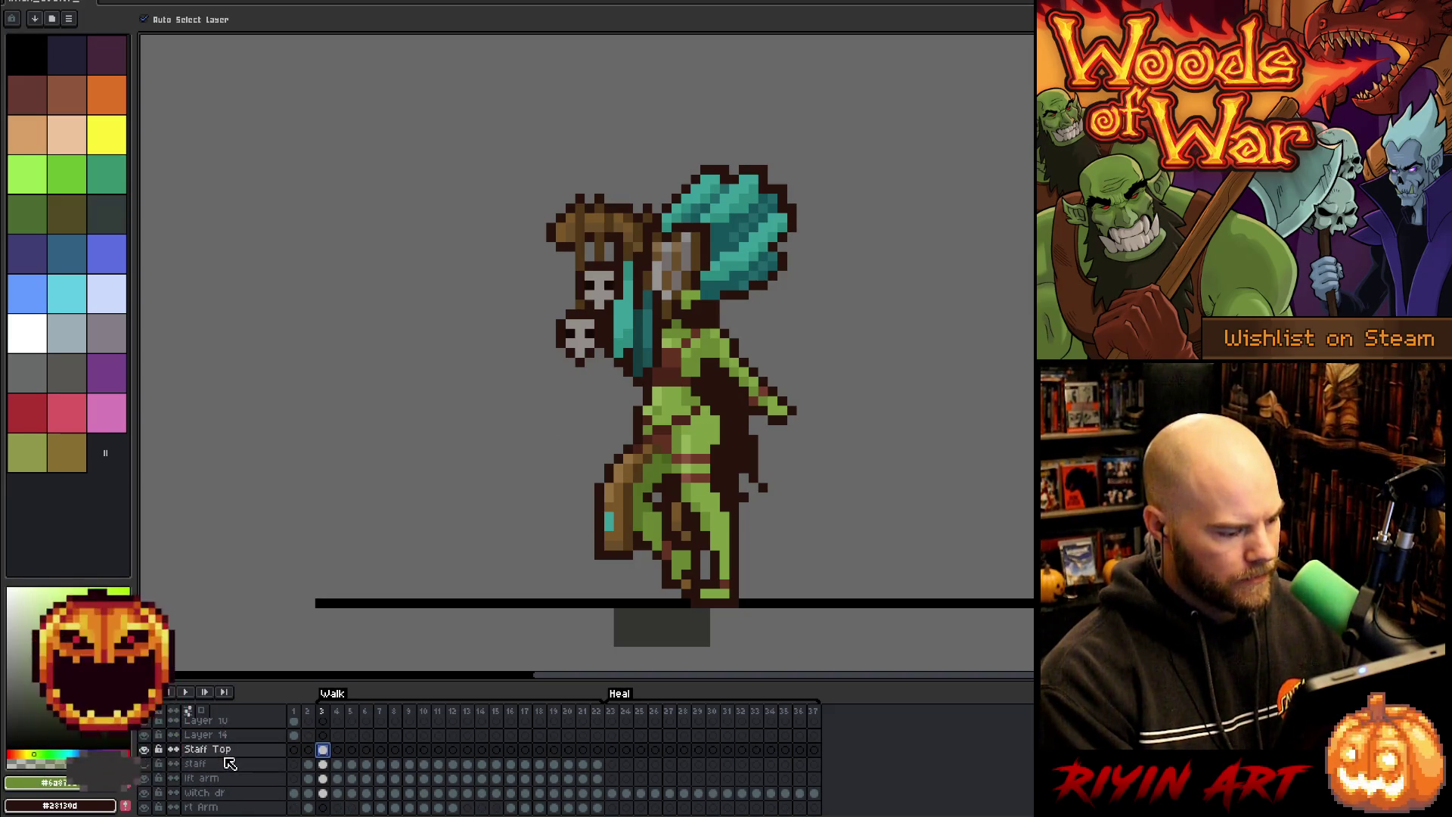
{"action": "left_click", "coordinate": [227, 750]}
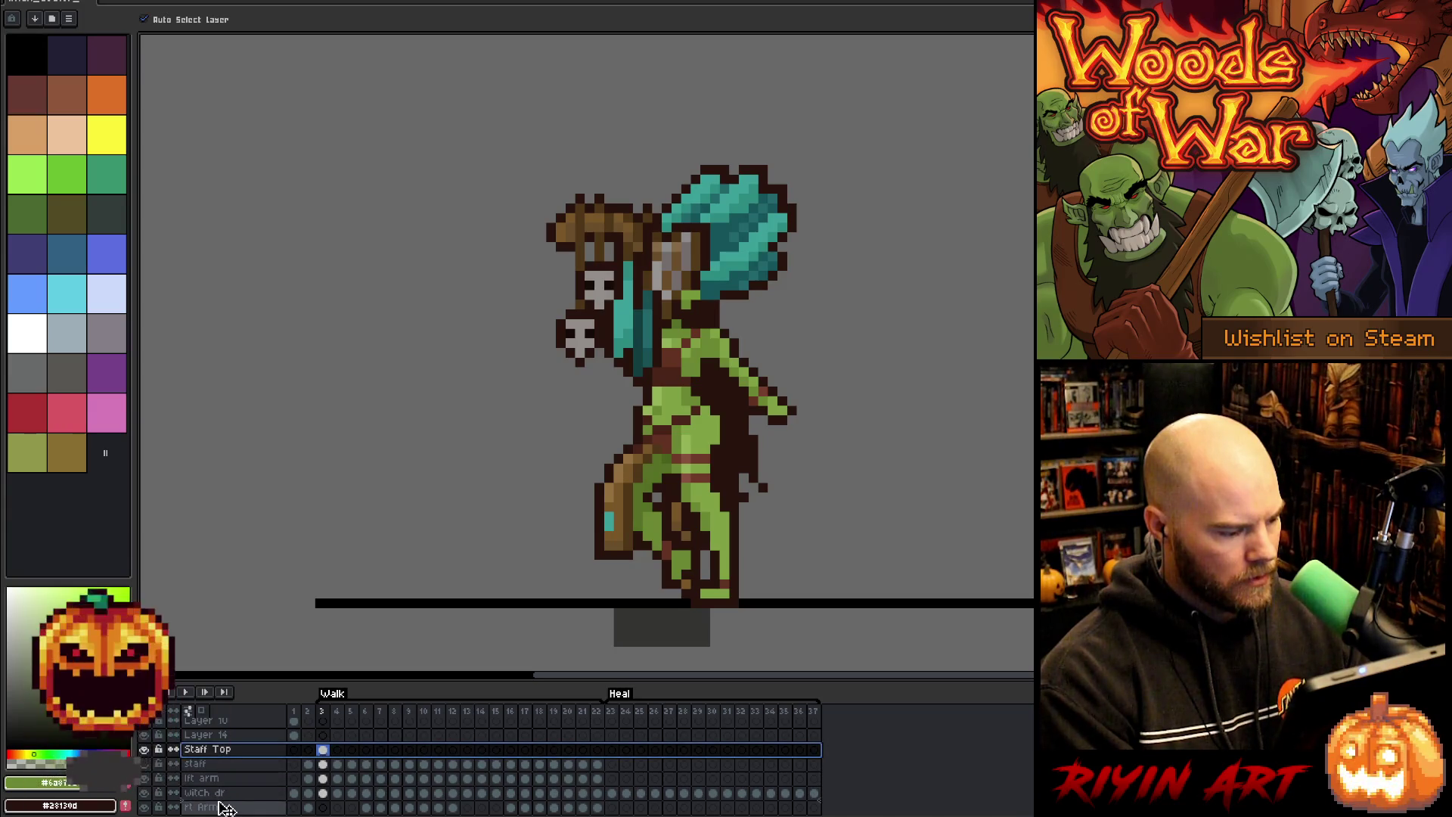
{"action": "left_click_drag", "start_coordinate": [225, 808], "coordinate": [240, 759]}
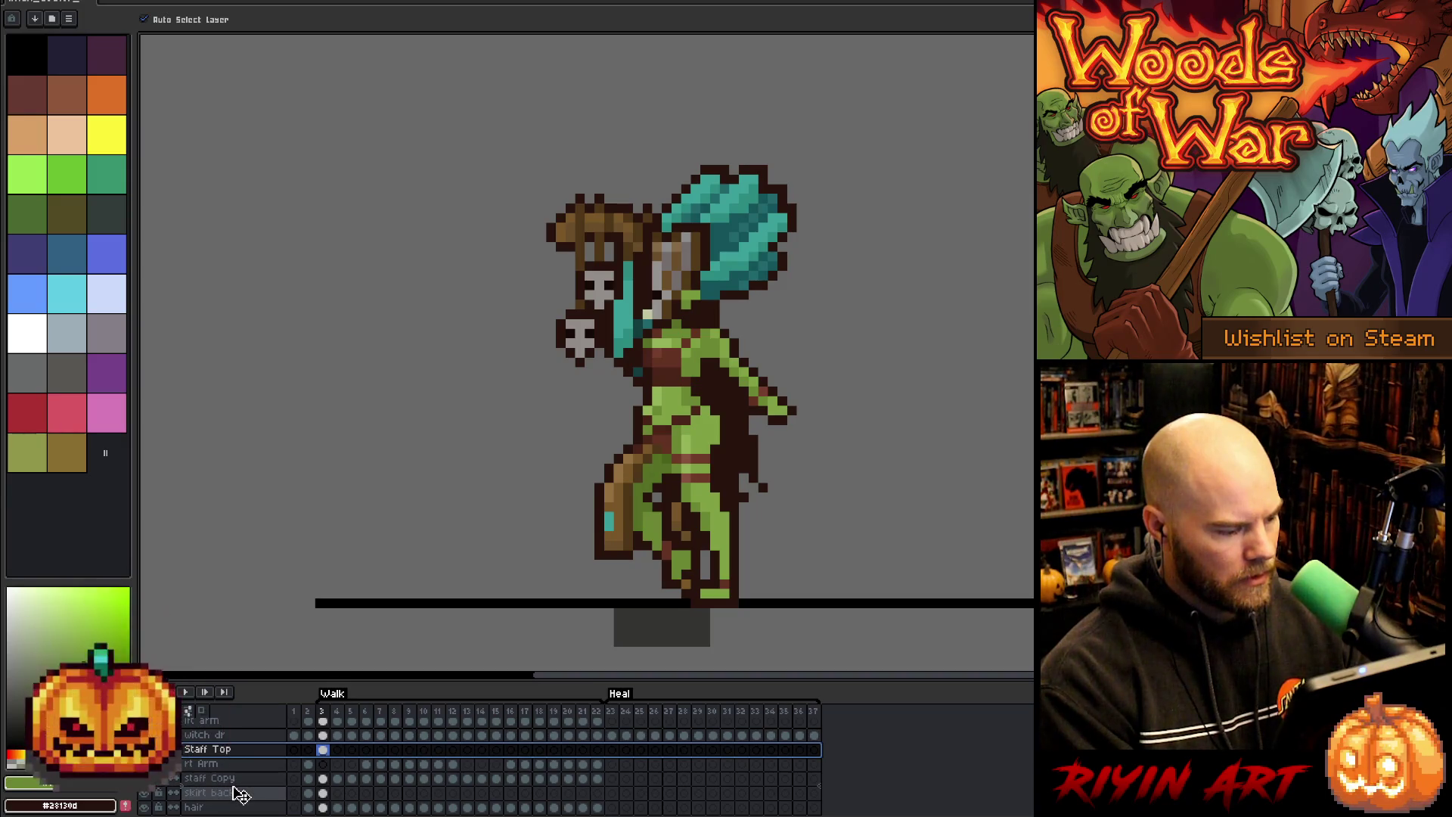
{"action": "left_click_drag", "start_coordinate": [238, 794], "coordinate": [239, 788]}
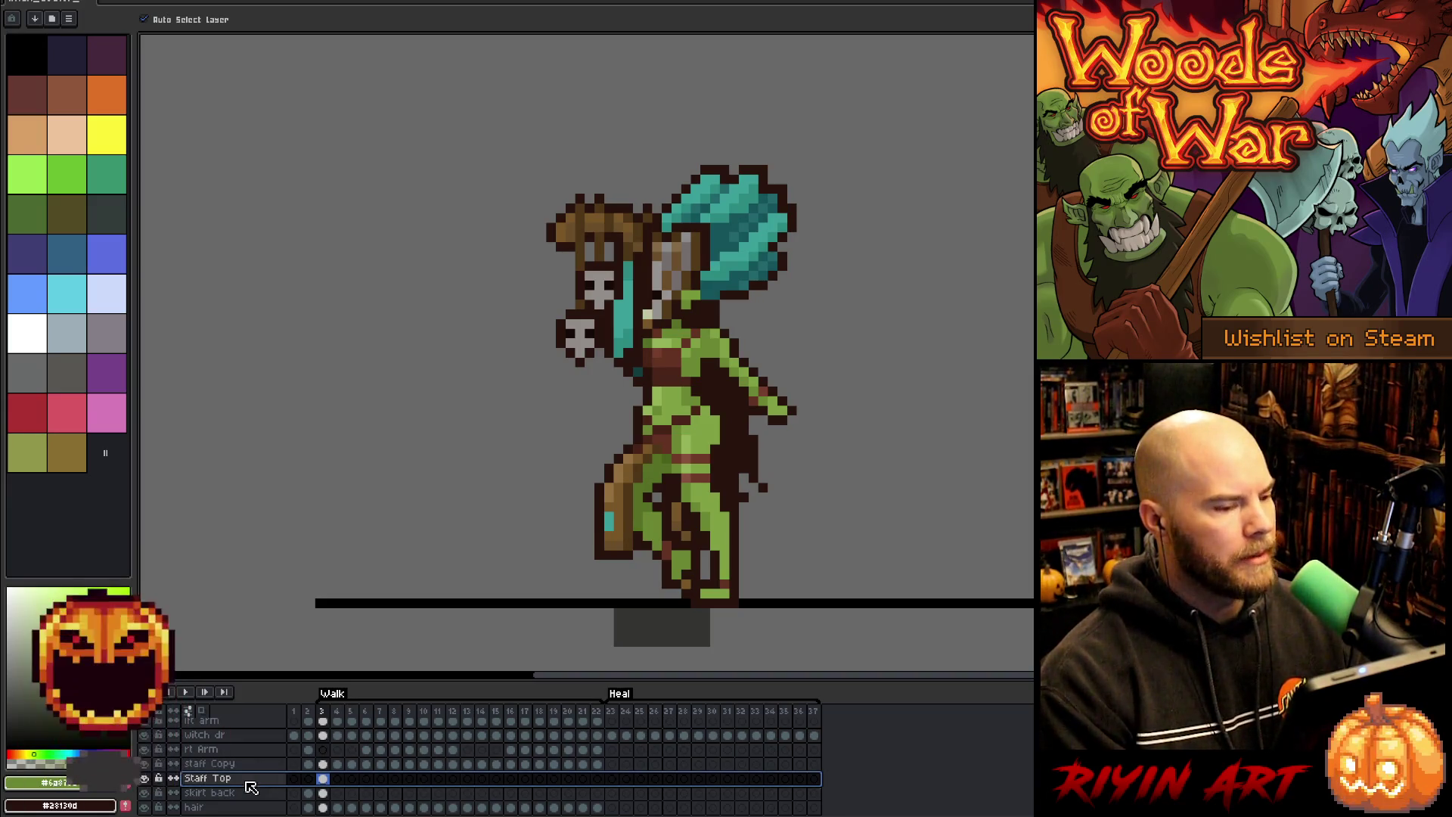
- Hide the Staff Top layer
{"action": "left_click", "coordinate": [147, 787]}
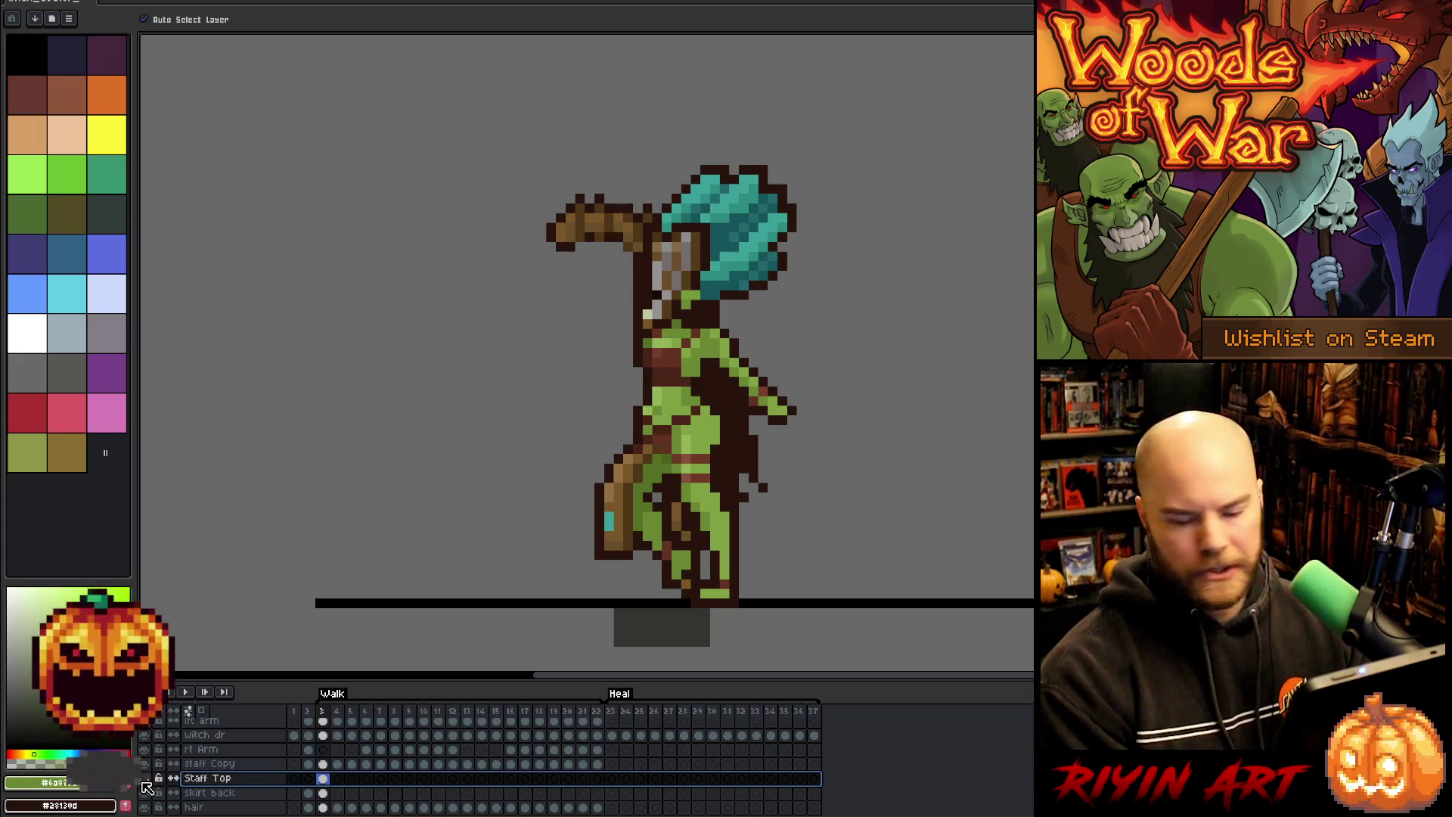
{"action": "left_click", "coordinate": [147, 789]}
{"action": "left_click", "coordinate": [146, 787]}
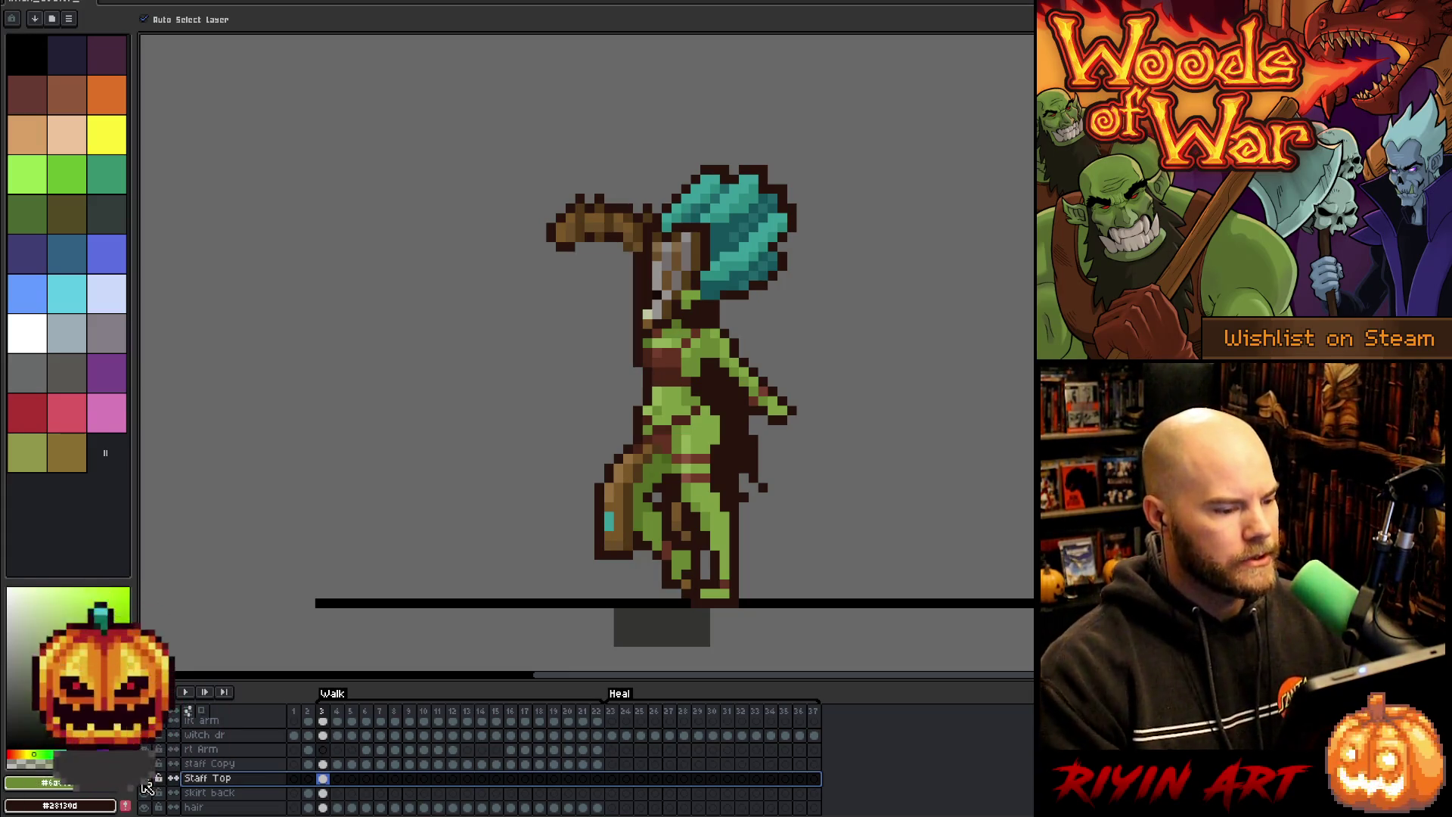
- Solo skirt back on frame 3, eyedrop its dark brown, then show all layers again
{"action": "left_click", "coordinate": [308, 793]}
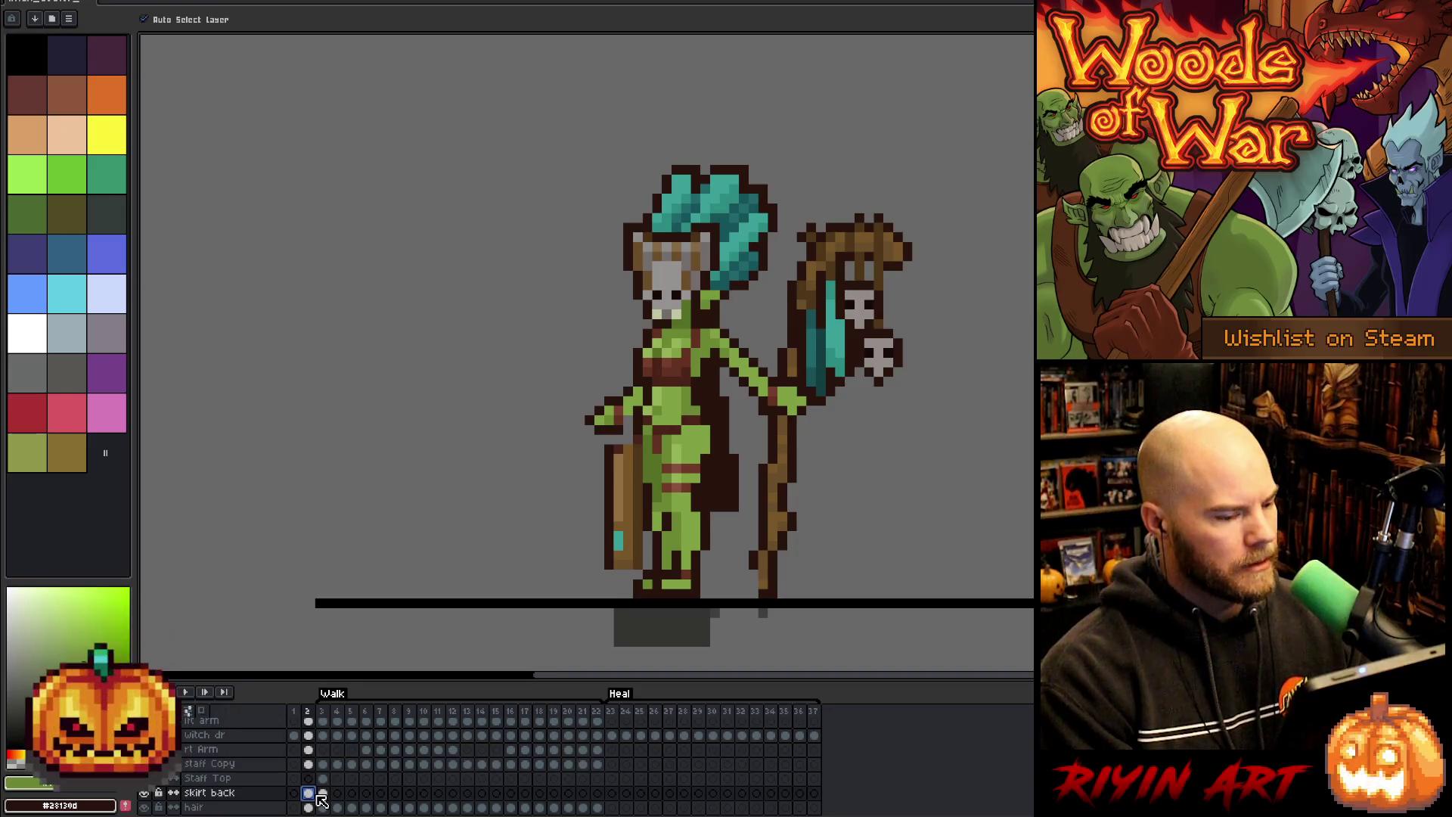
{"action": "left_click", "coordinate": [323, 793]}
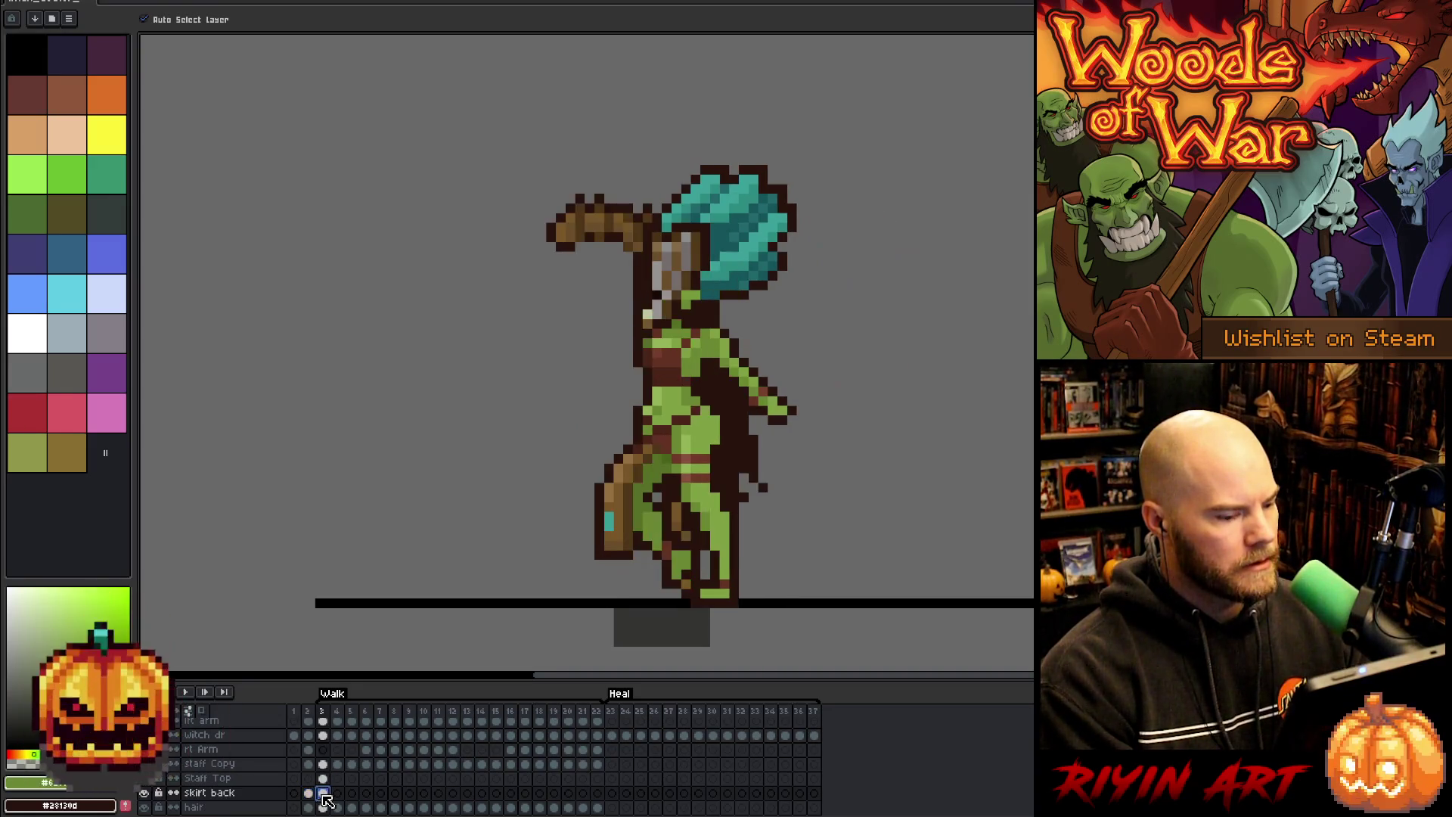
{"action": "left_click", "coordinate": [145, 793], "text": "alt"}
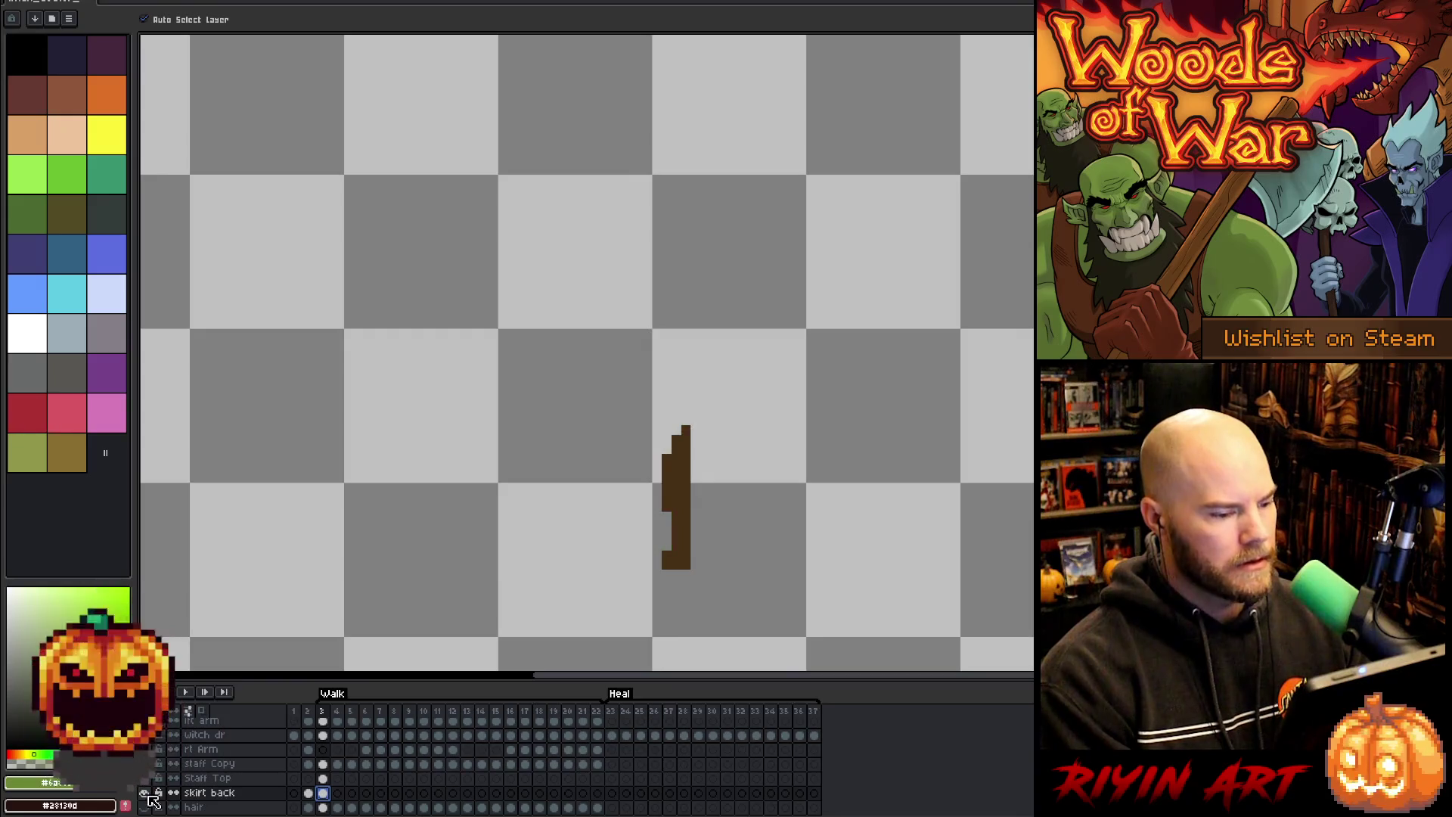
{"action": "key", "text": "i"}
{"action": "left_click", "coordinate": [678, 481]}
{"action": "key", "text": "v"}
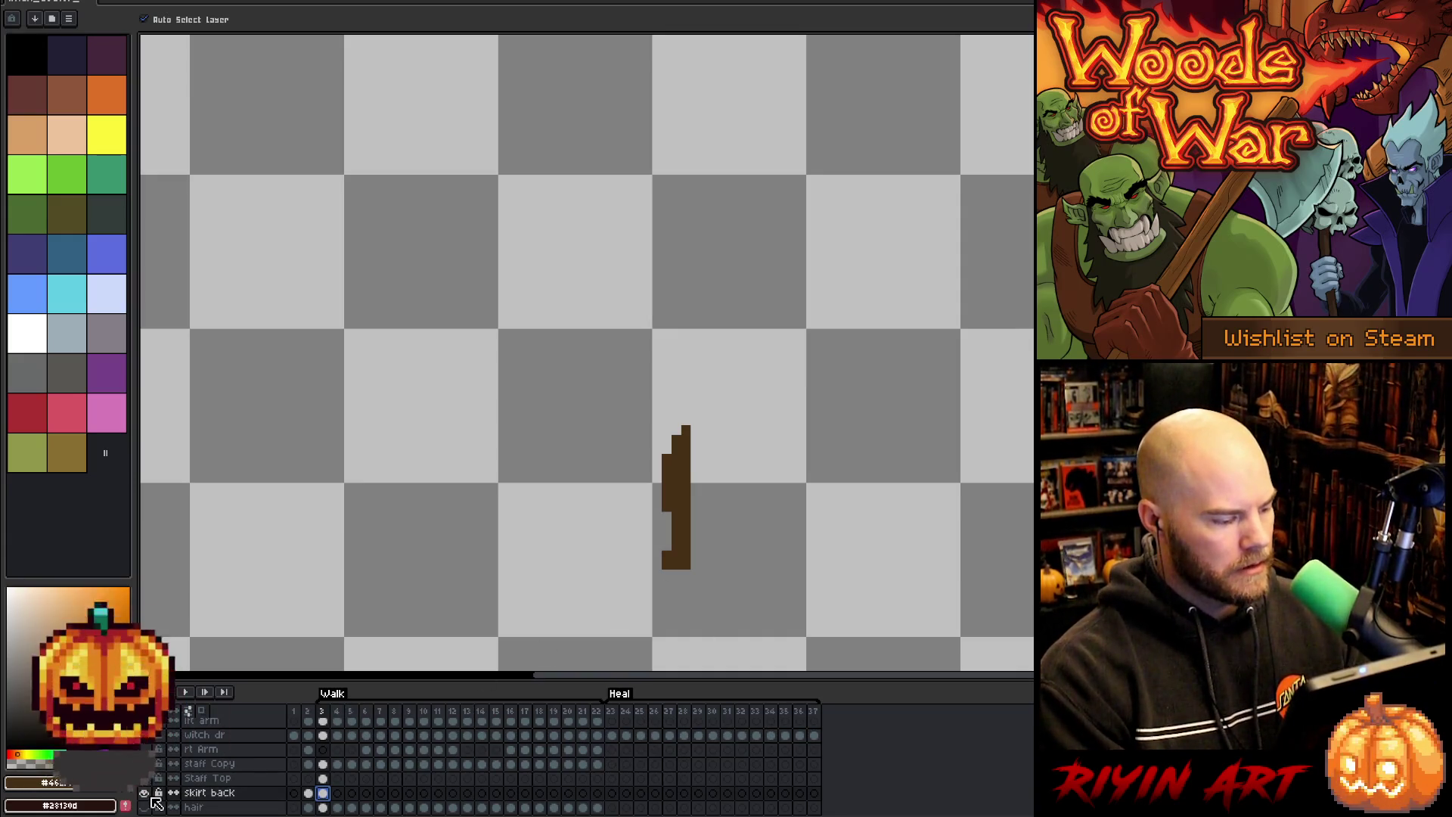
{"action": "left_click", "coordinate": [145, 794], "text": "alt"}
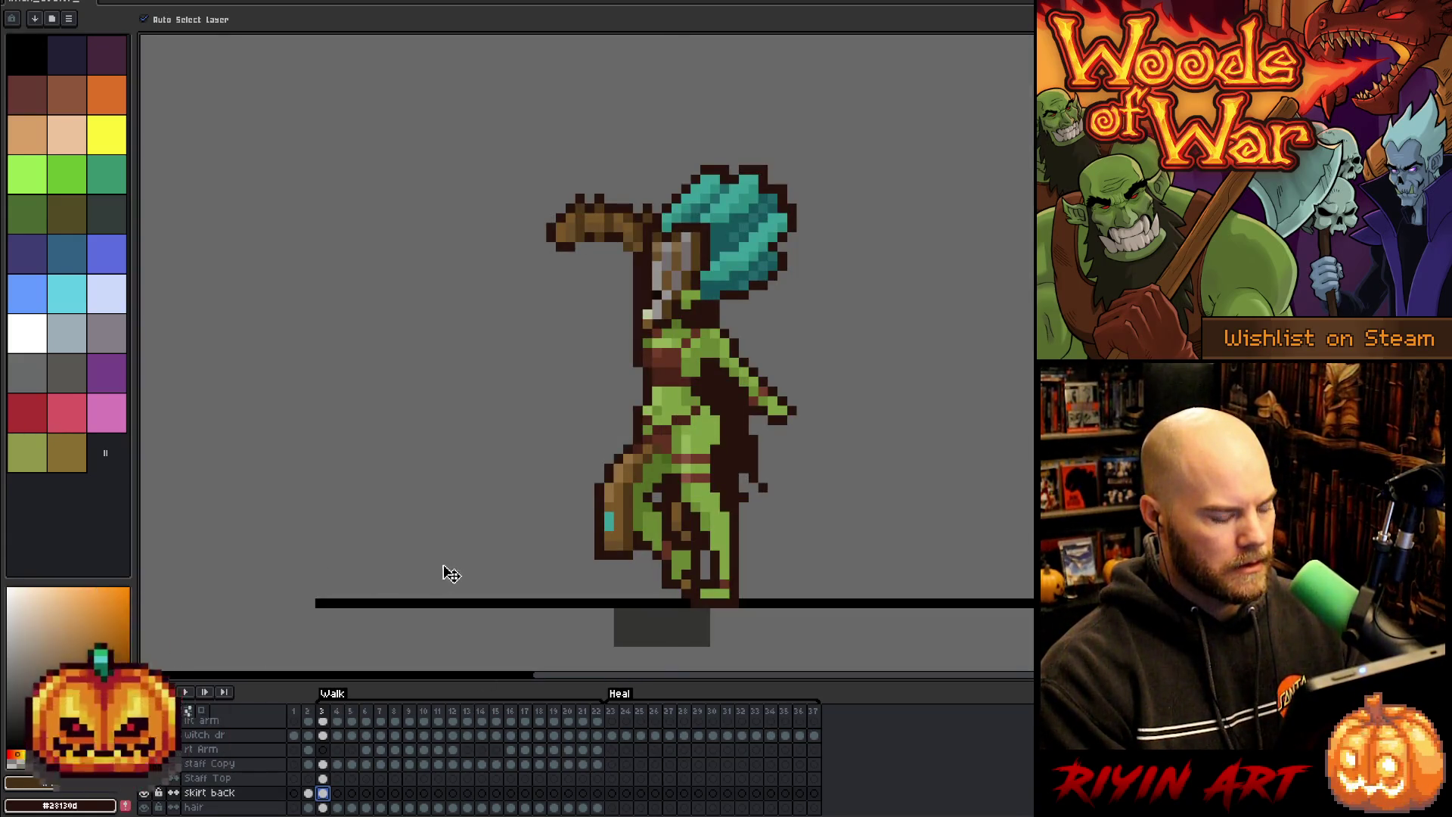
{"action": "key", "text": "b"}
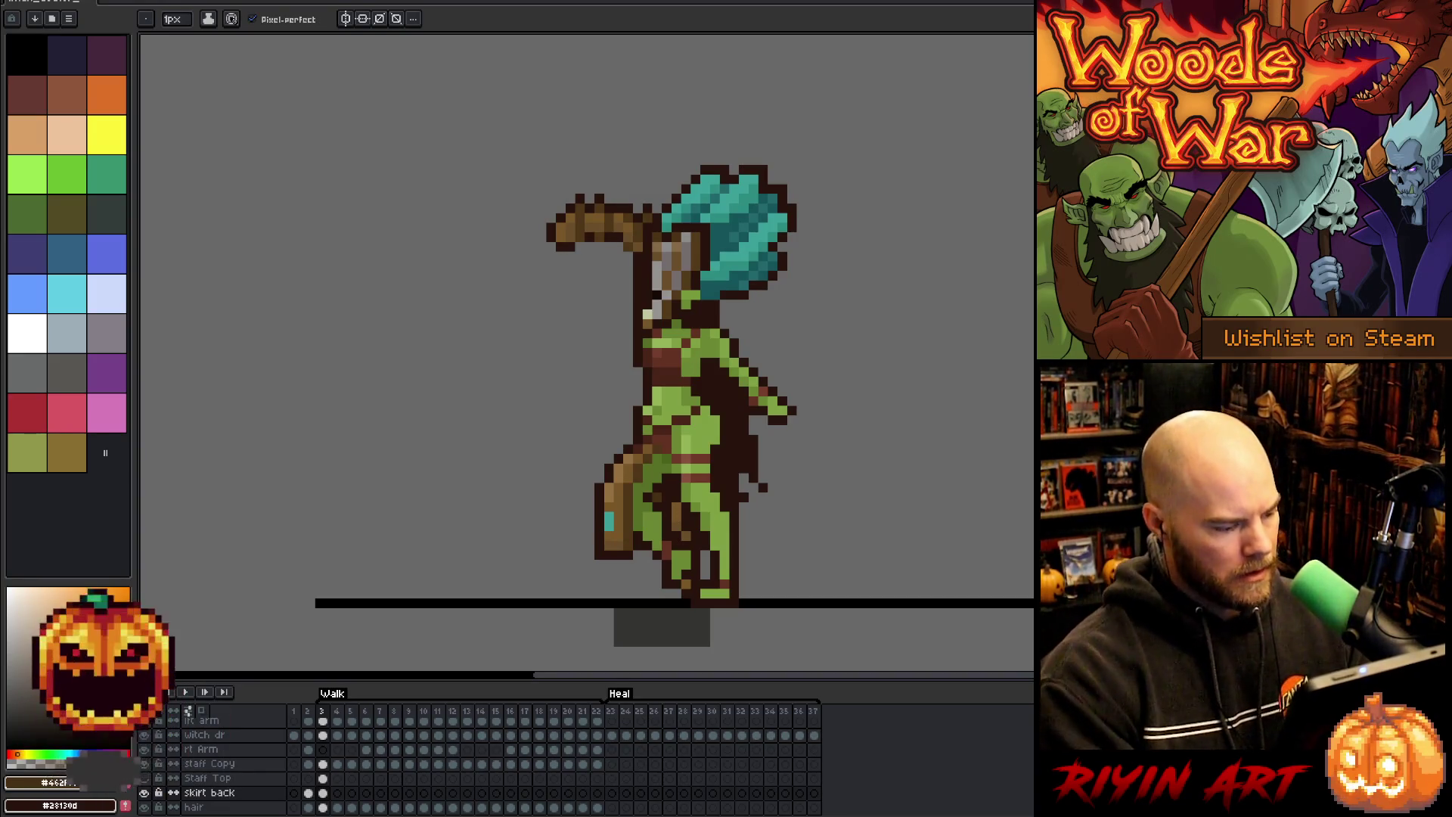
- Move the skirt back layer above staff Copy in the layer list
{"action": "left_click", "coordinate": [215, 794]}
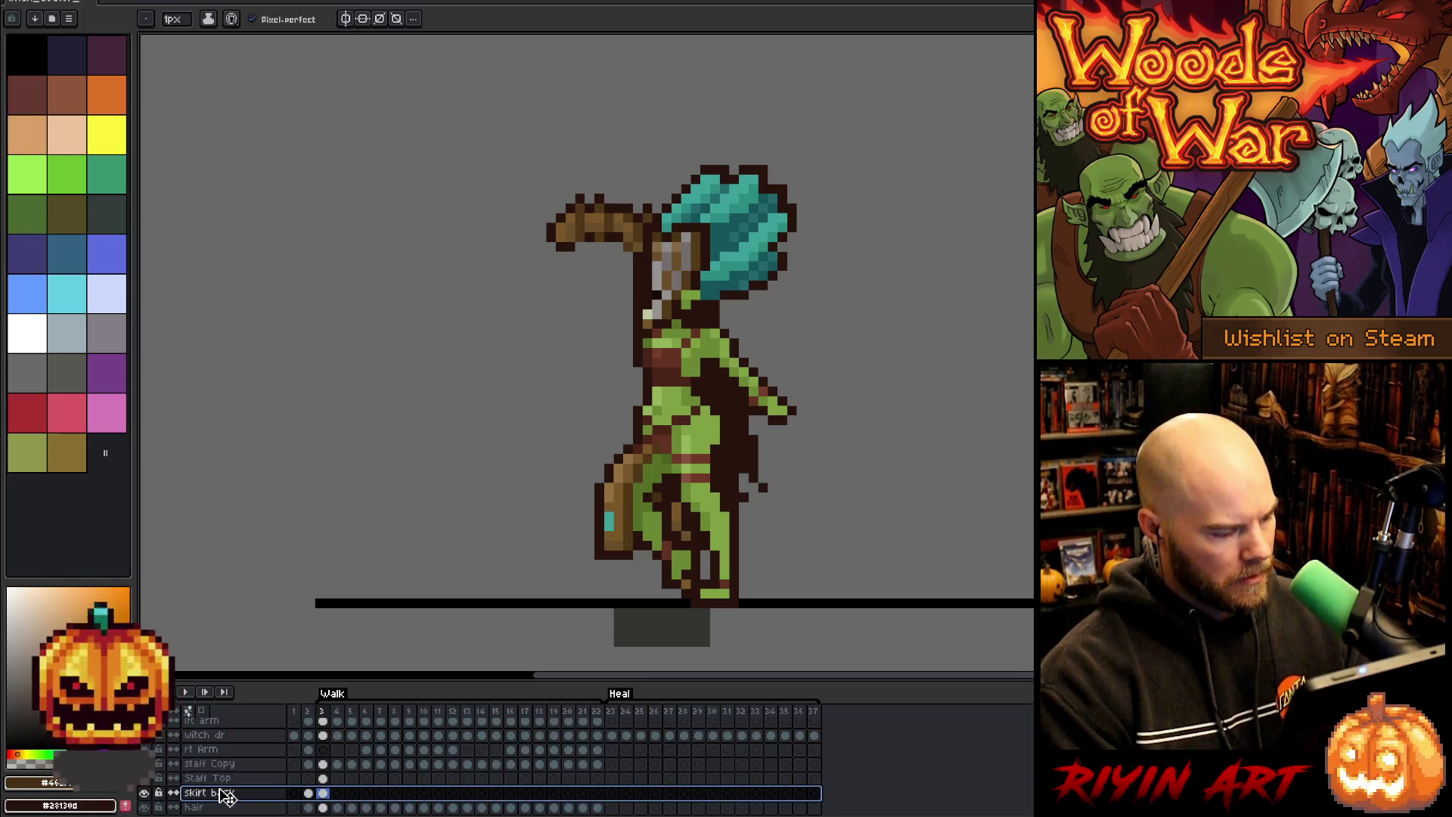
{"action": "left_click_drag", "start_coordinate": [225, 766], "coordinate": [225, 764]}
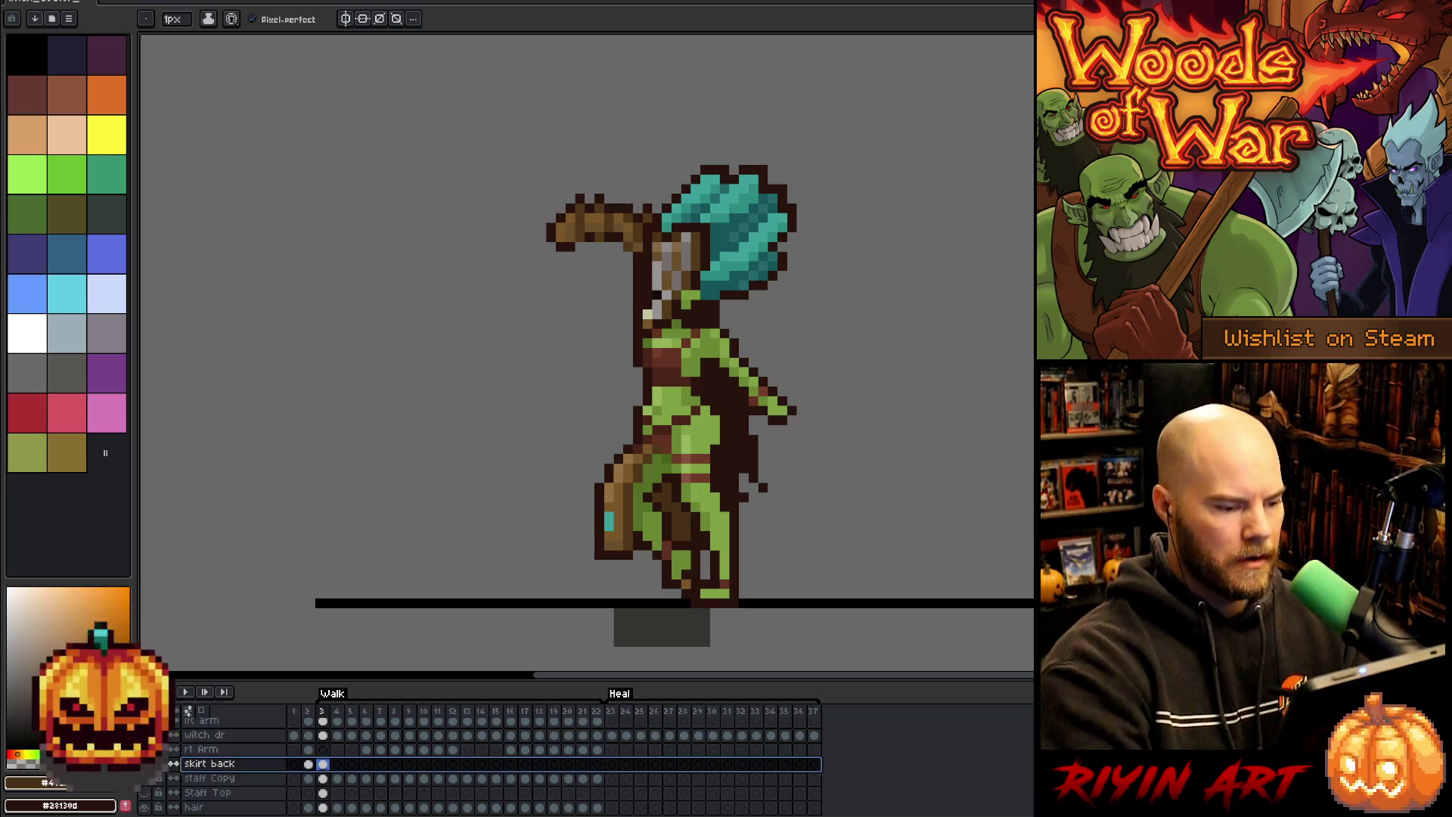
{"action": "key", "text": "e"}
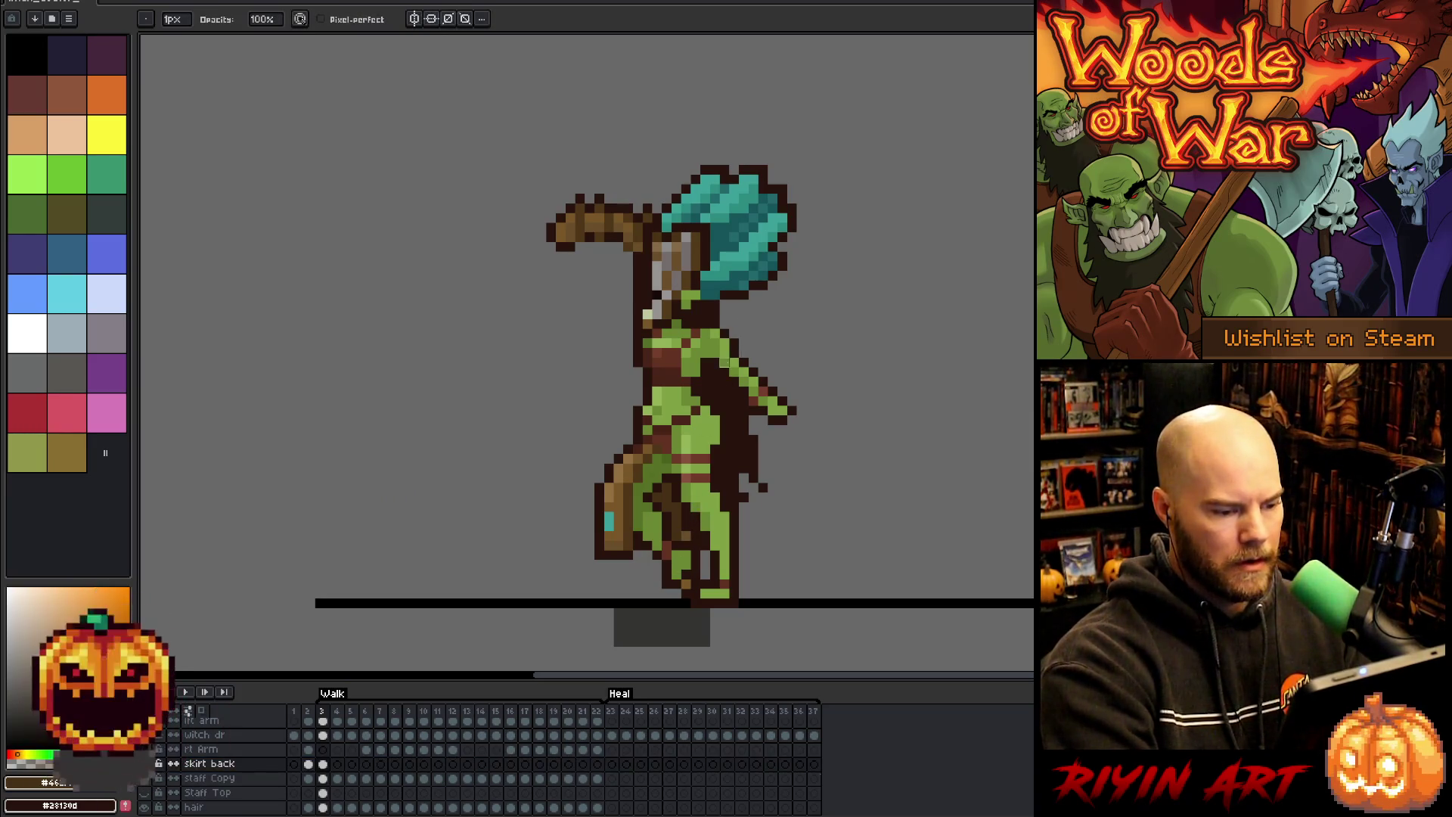
{"action": "key", "text": "b"}
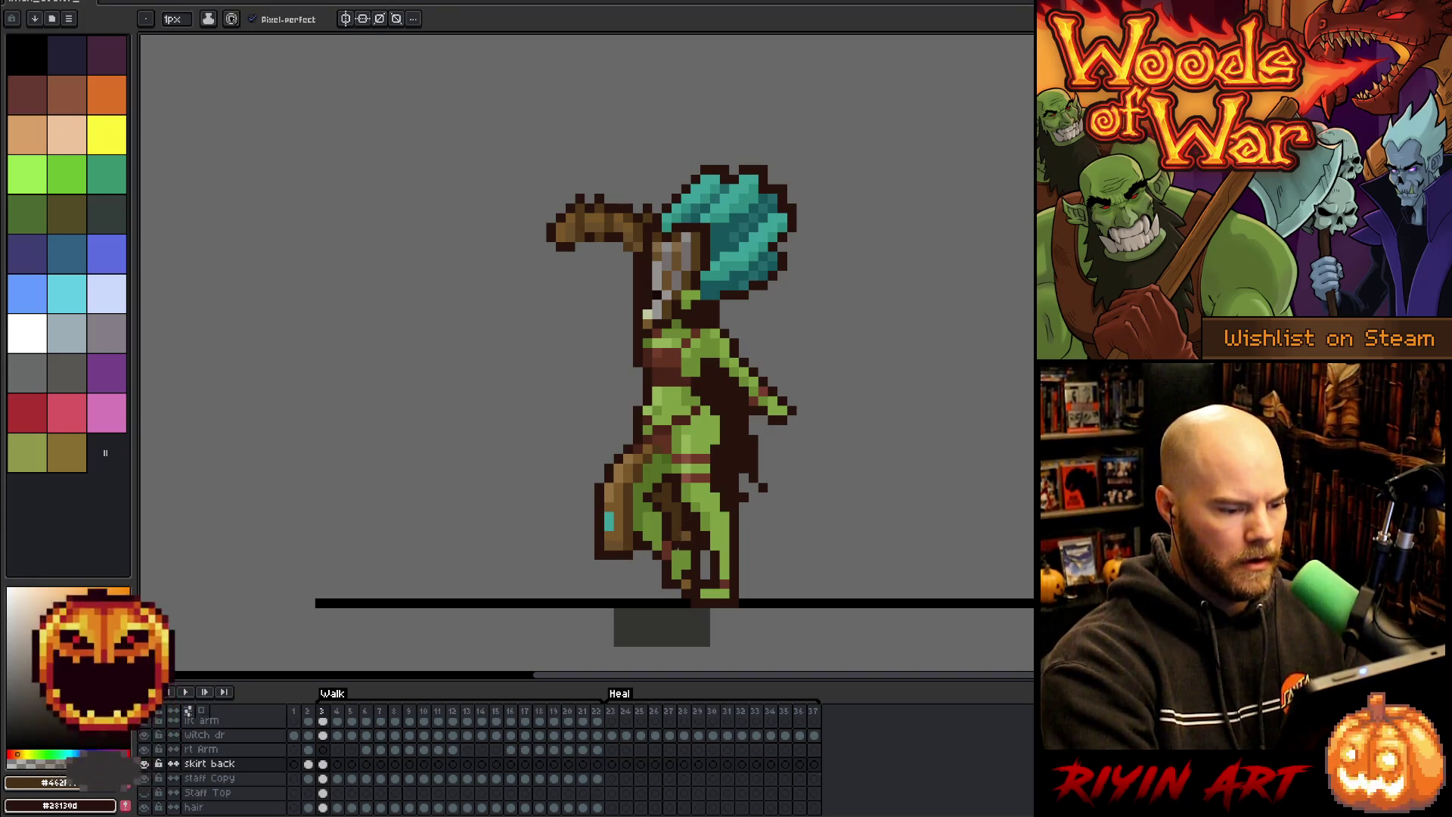
{"action": "key", "text": "e"}
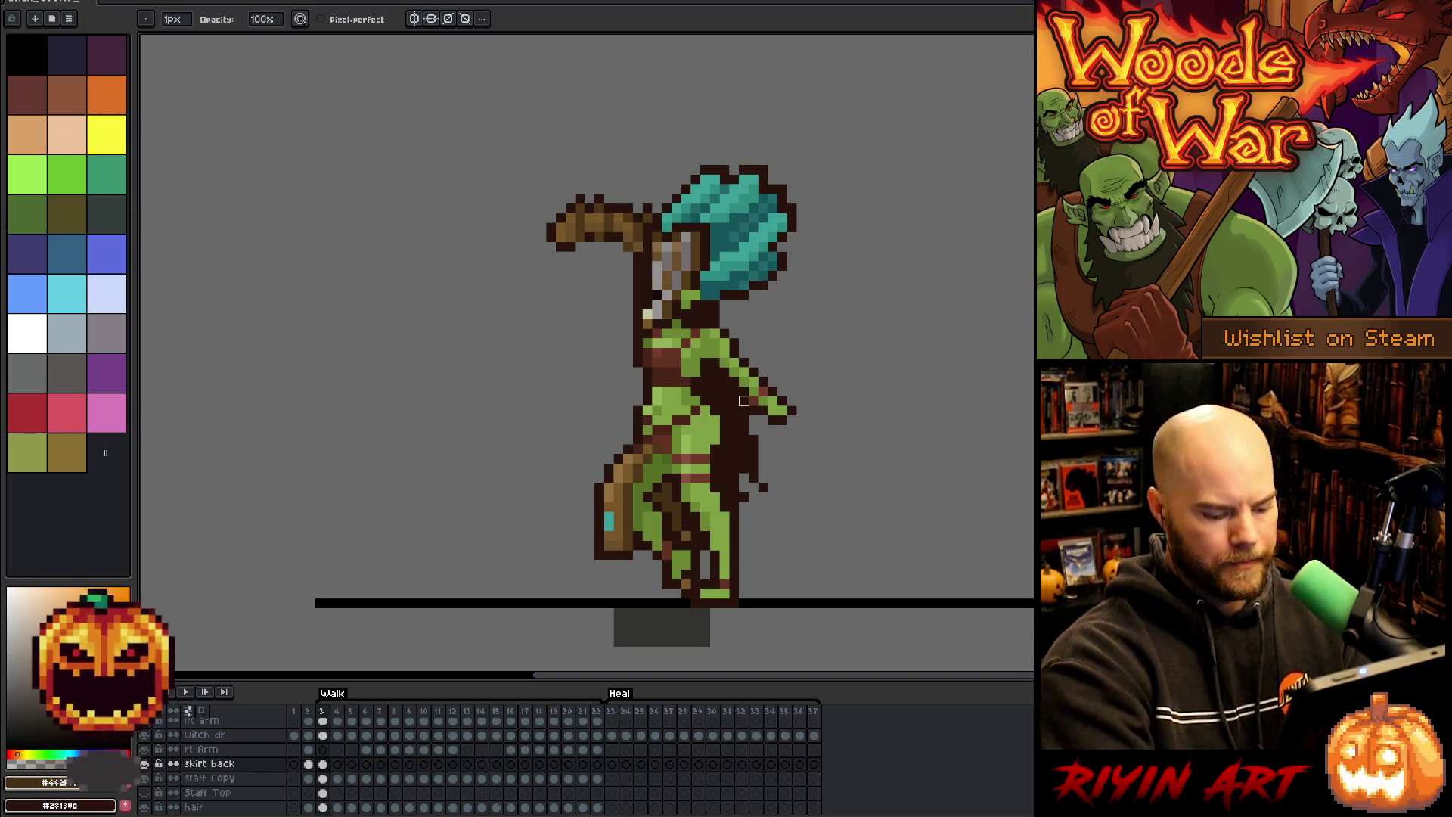
- Step through walk frames 4–6, sampling the dark outline brown and the mid-brown
{"action": "key", "text": "period"}
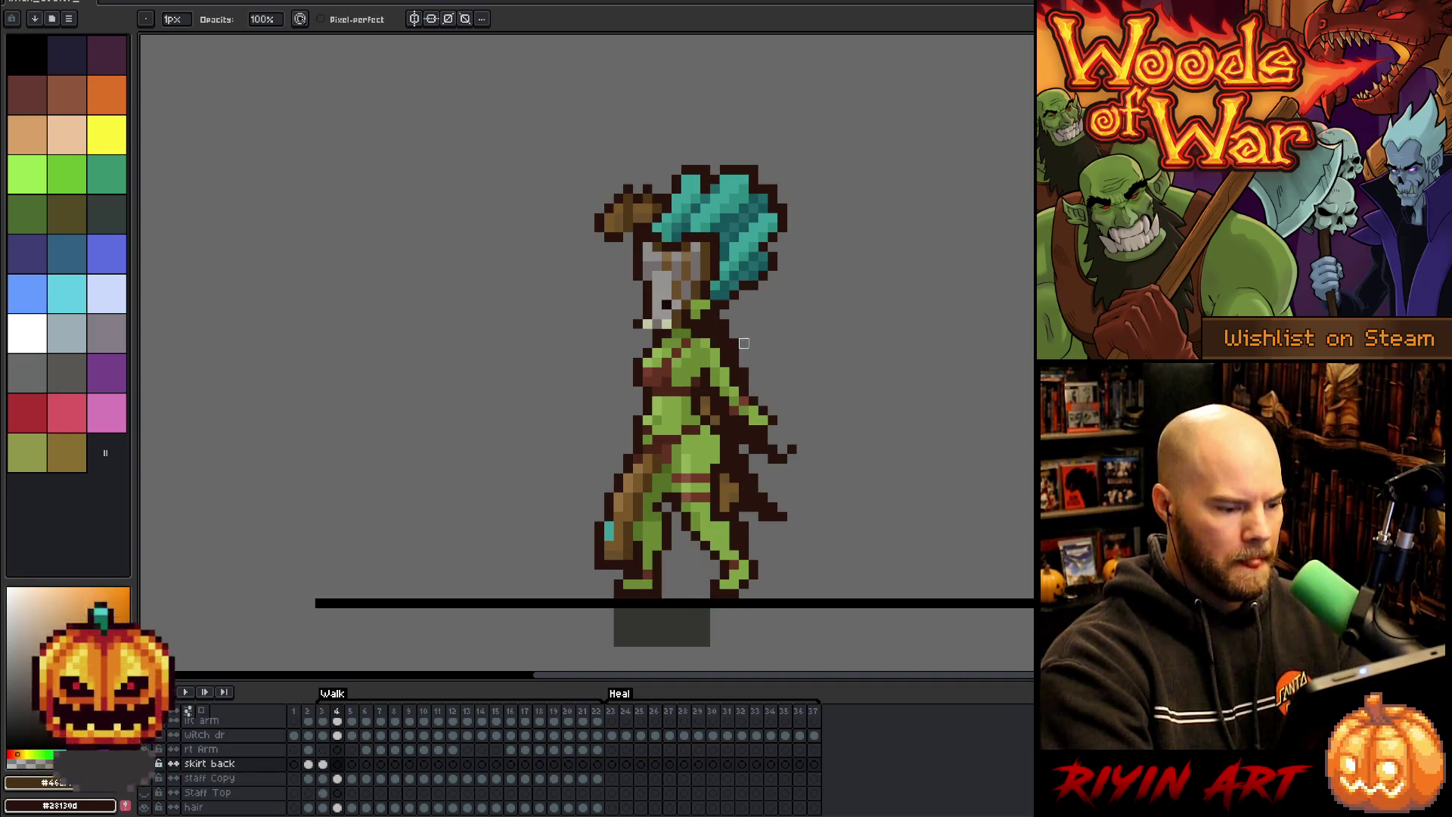
{"action": "key", "text": "b"}
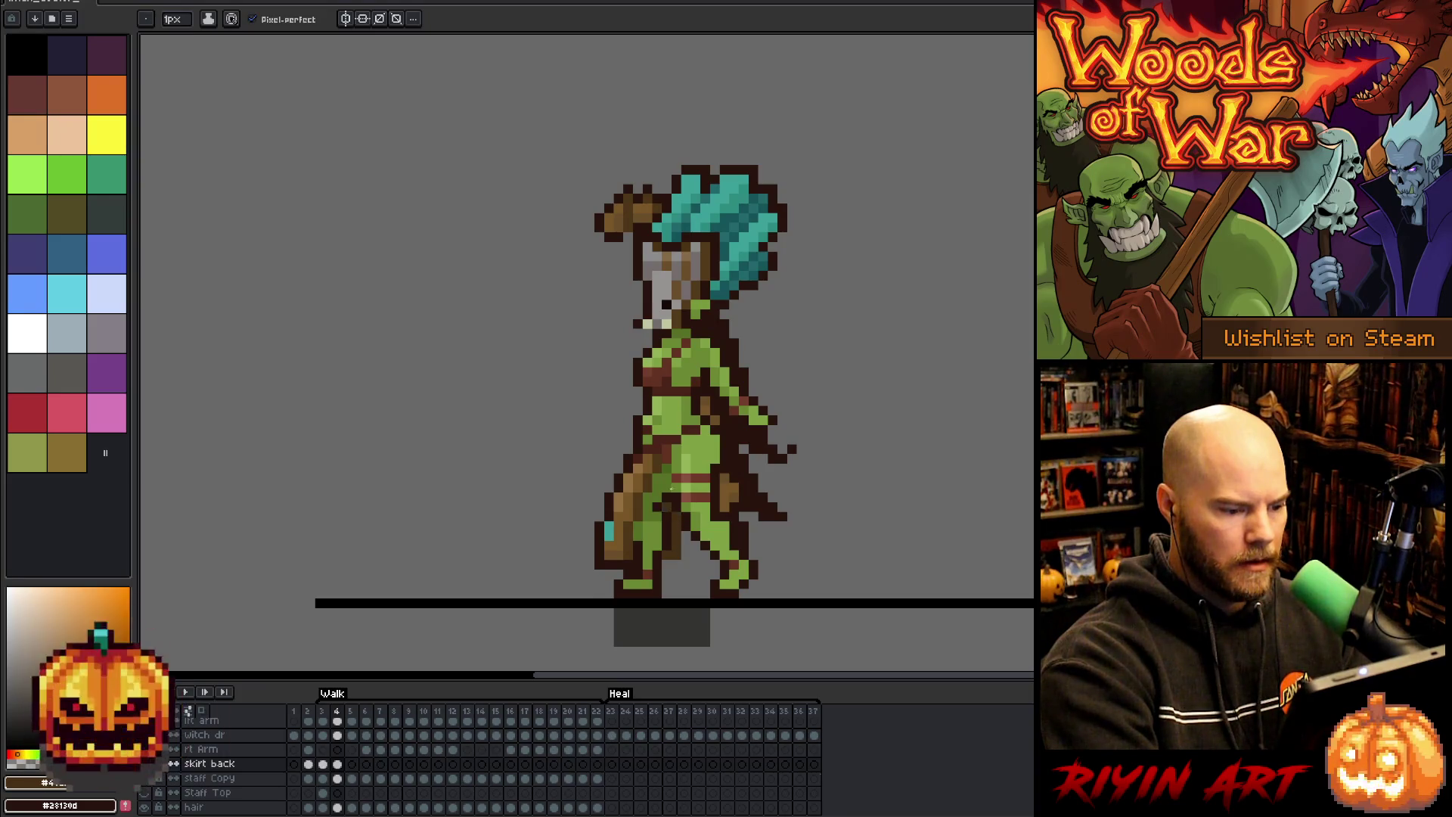
{"action": "left_click", "coordinate": [670, 537], "text": "alt"}
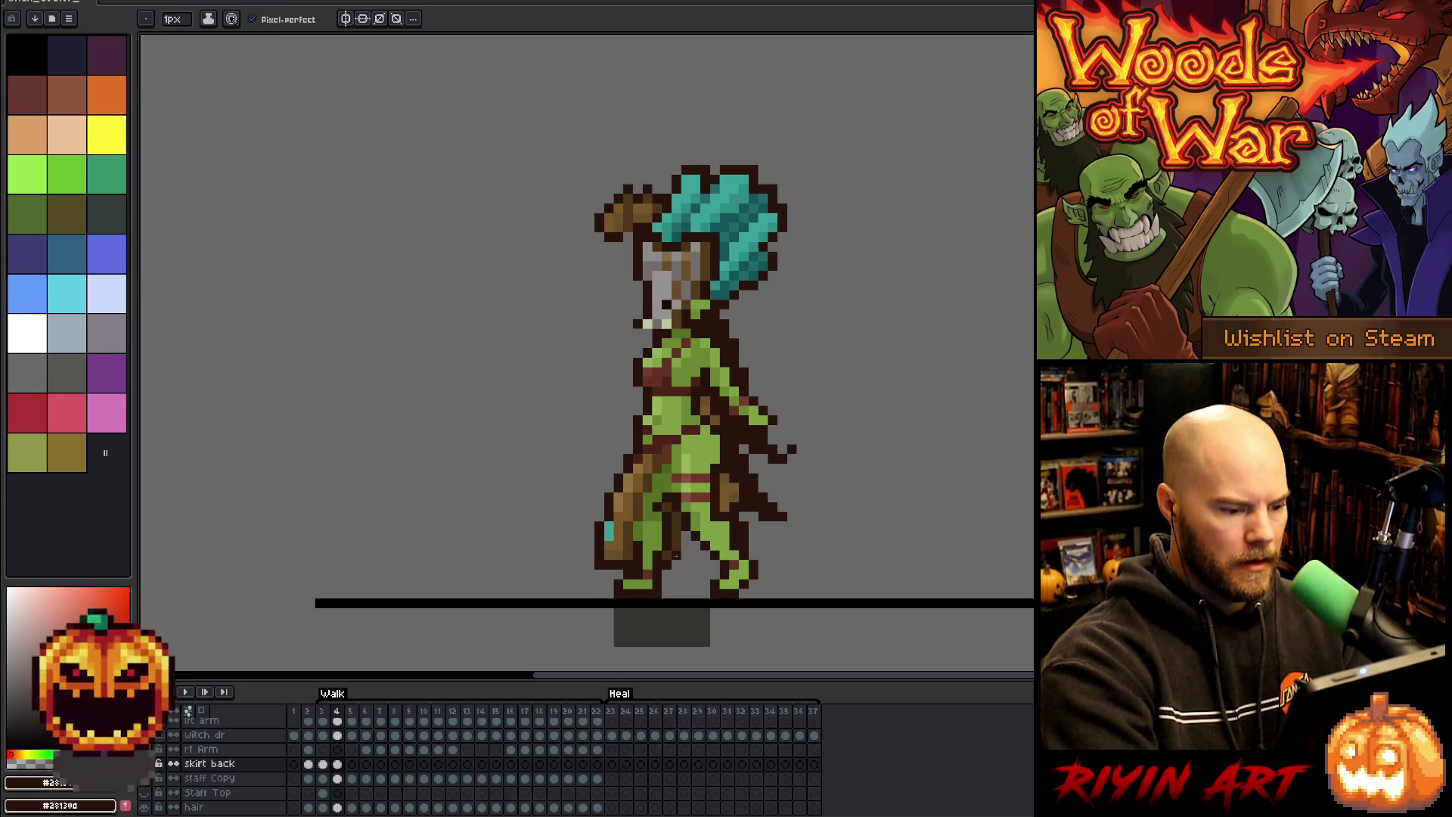
{"action": "key", "text": "period"}
{"action": "key", "text": "period"}
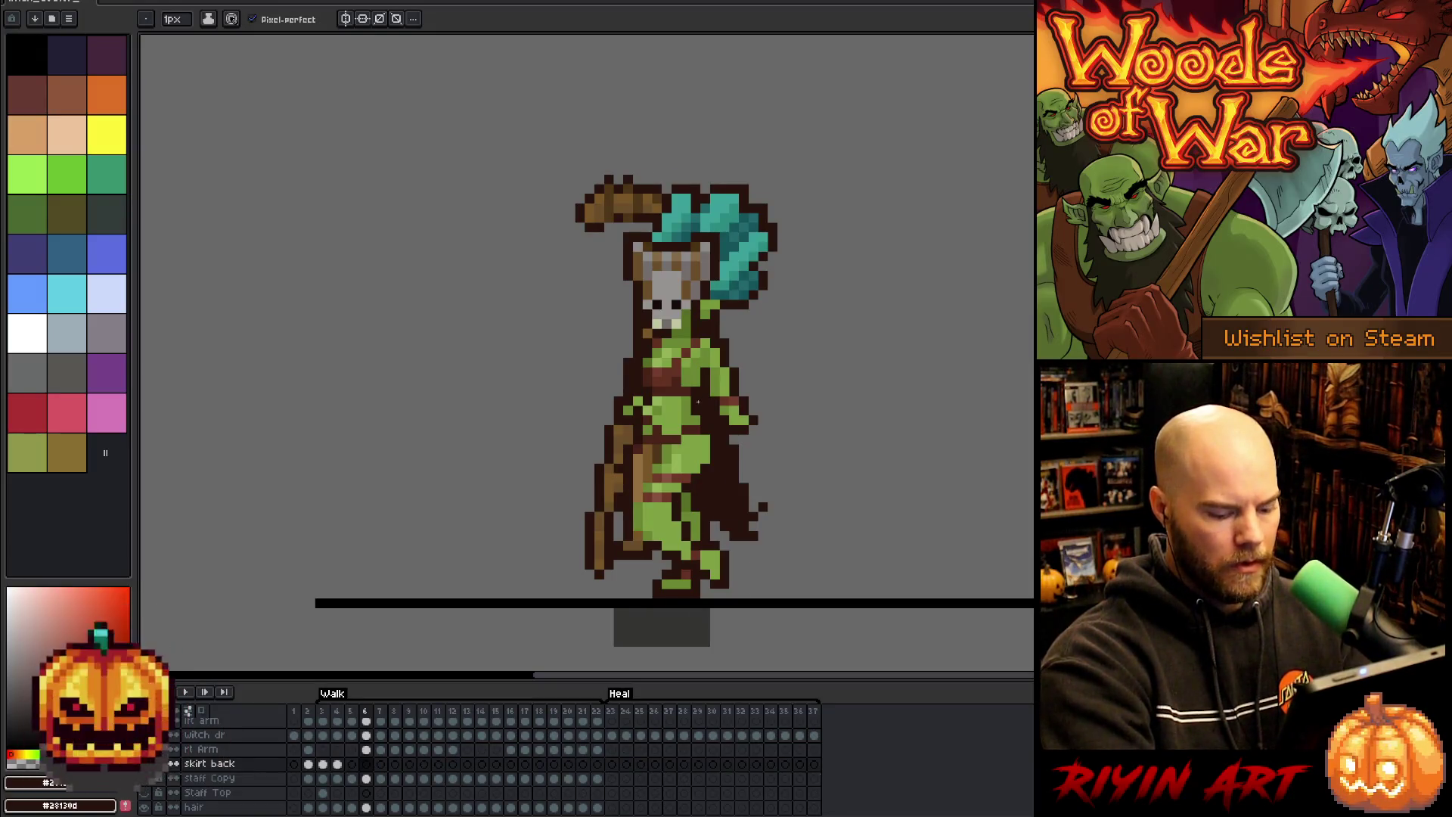
{"action": "key", "text": "comma"}
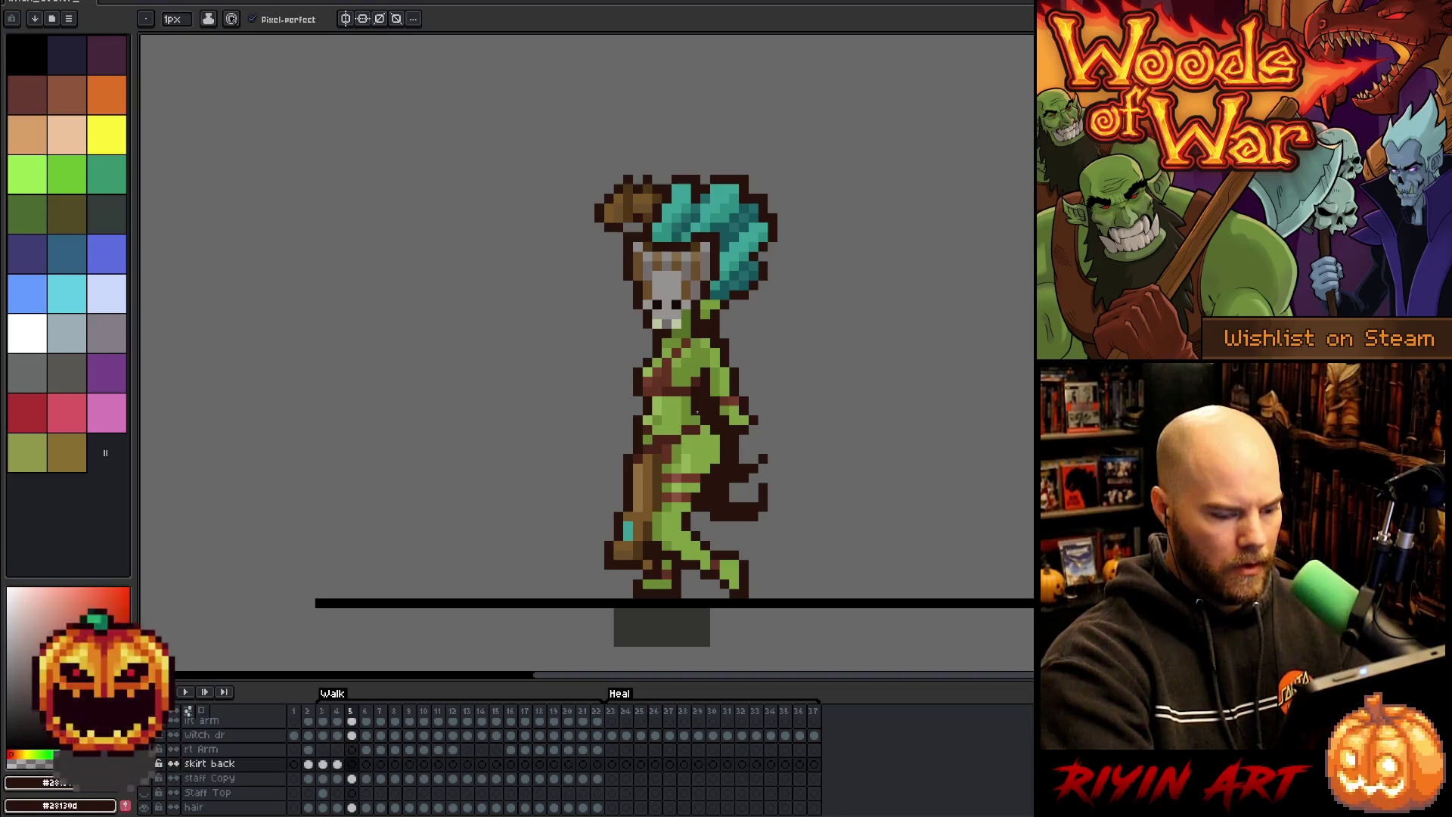
{"action": "key", "text": "period"}
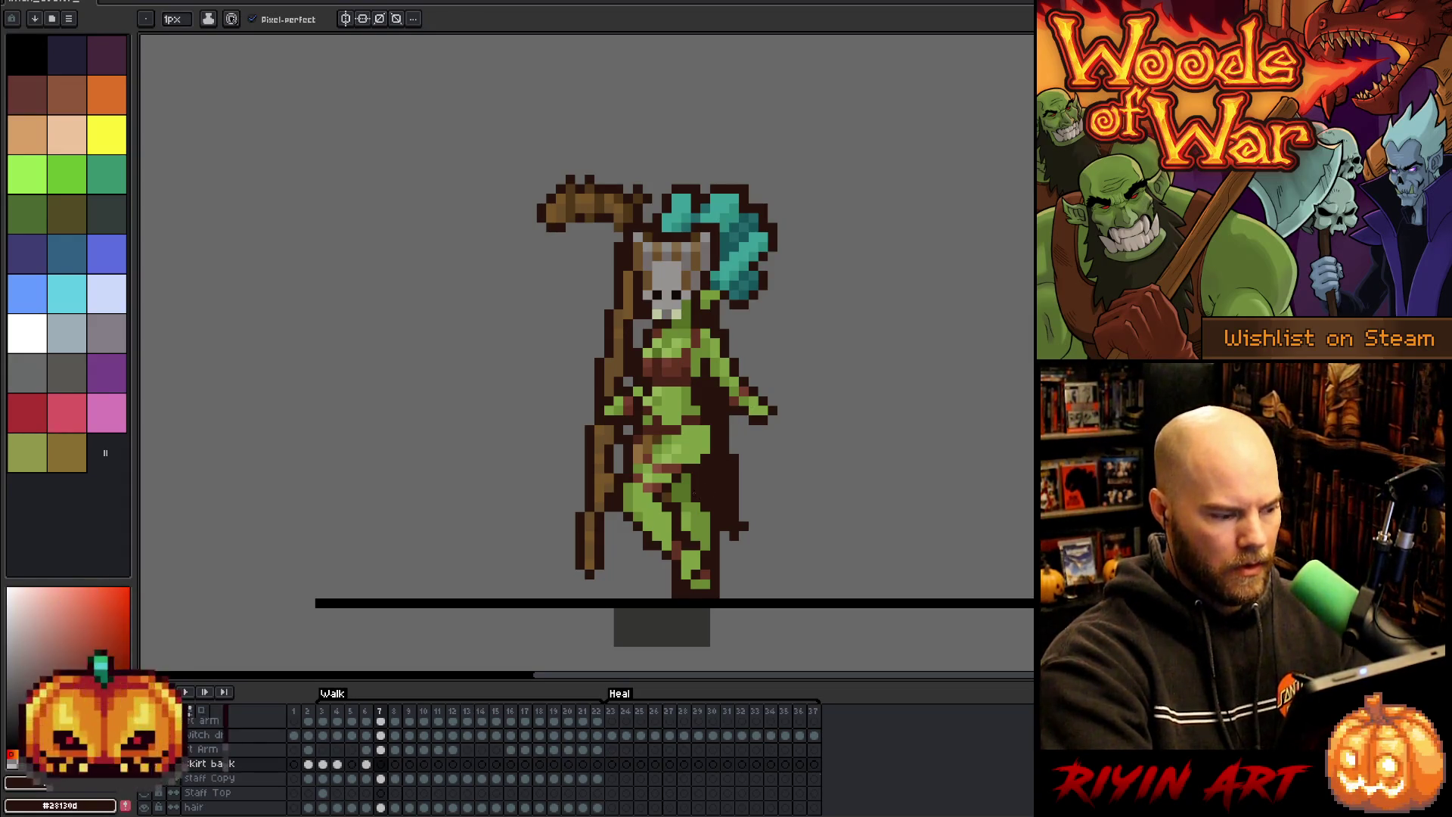
{"action": "key", "text": "Left"}
{"action": "key", "text": "Left"}
{"action": "key", "text": "Left"}
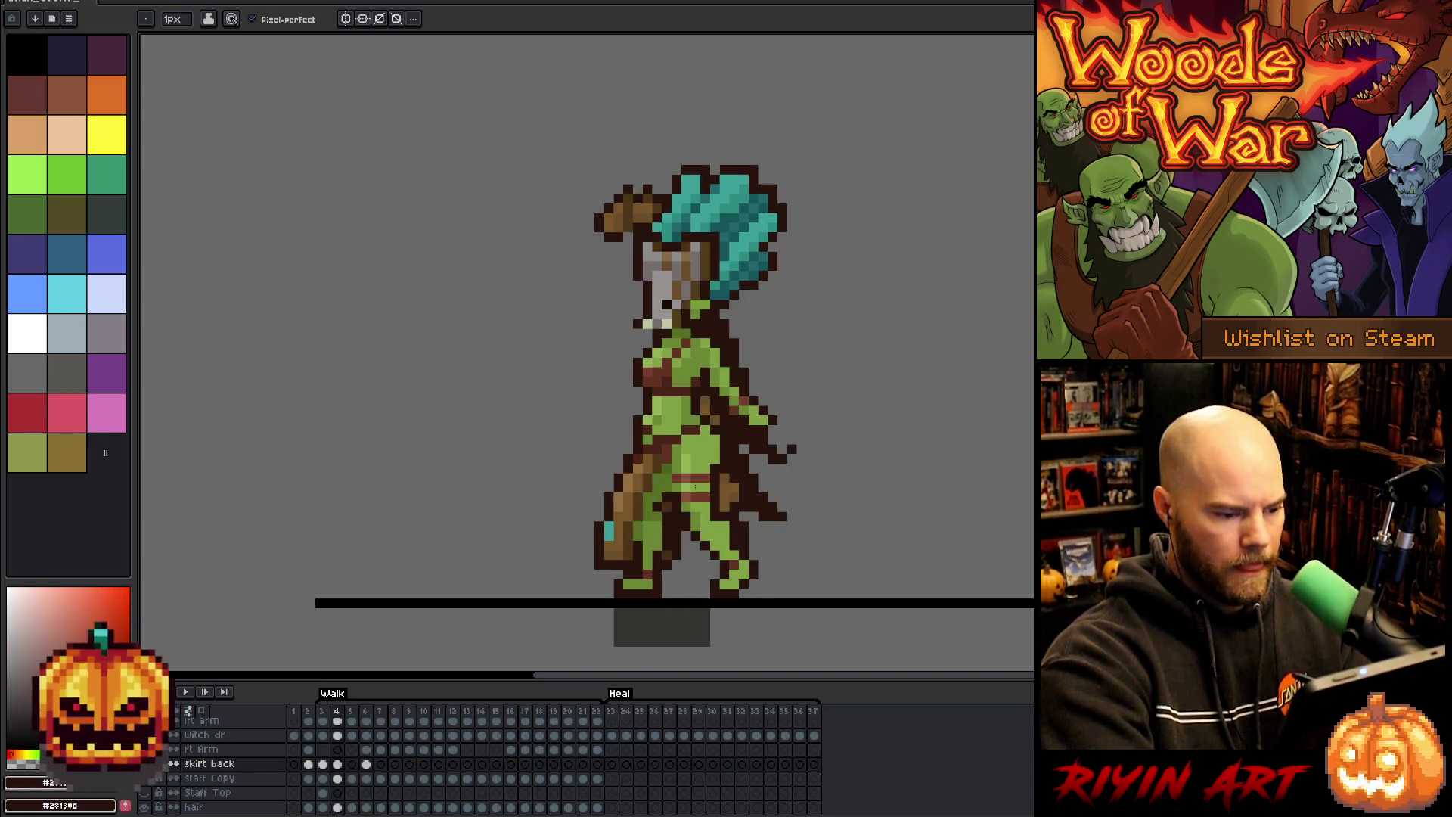
{"action": "left_click", "coordinate": [664, 497], "text": "alt"}
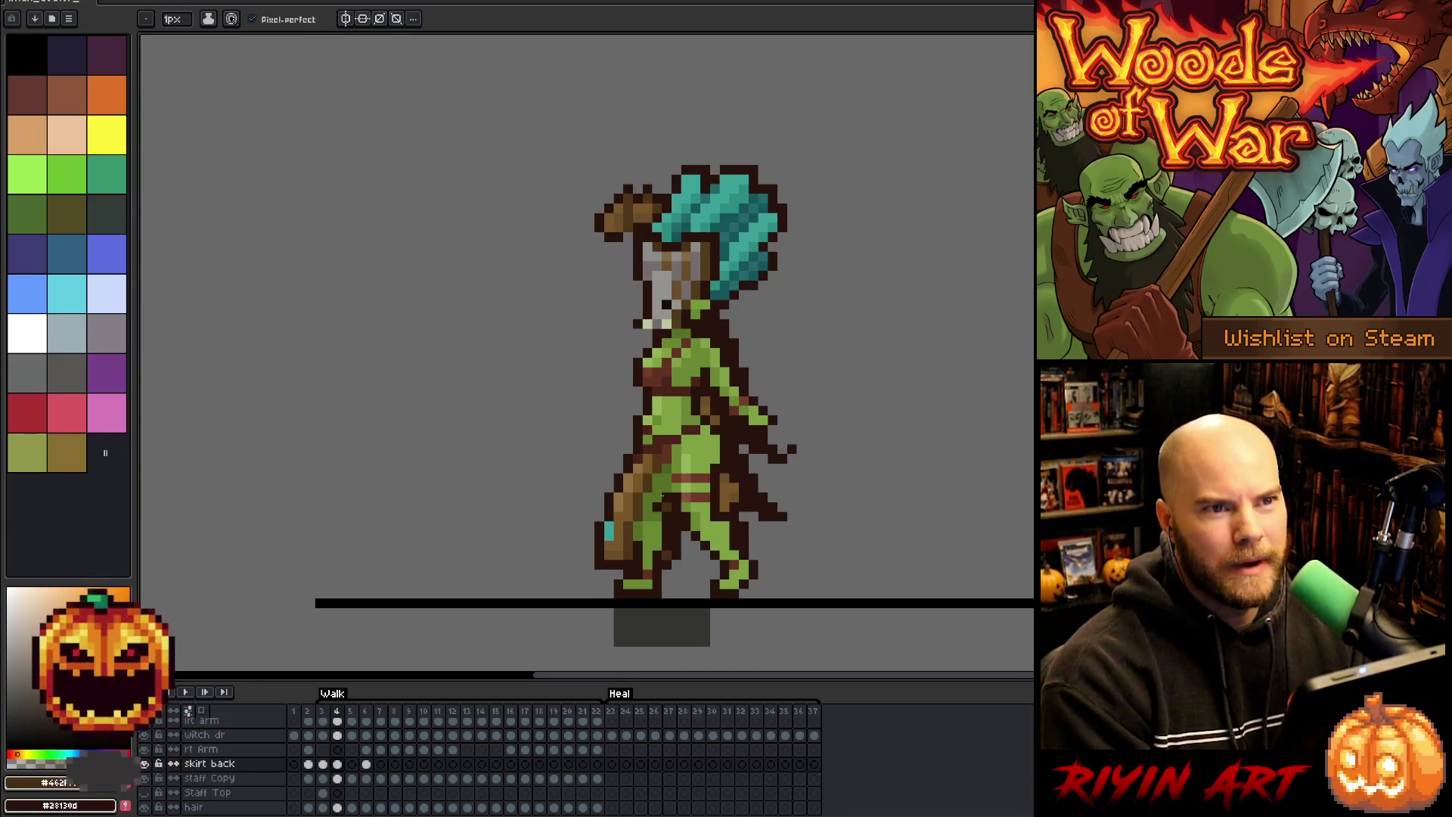
- Compare walk frames 6 and 7 and pick the dark outline brown for the back skirt
{"action": "key", "text": "Right"}
{"action": "key", "text": "Right"}
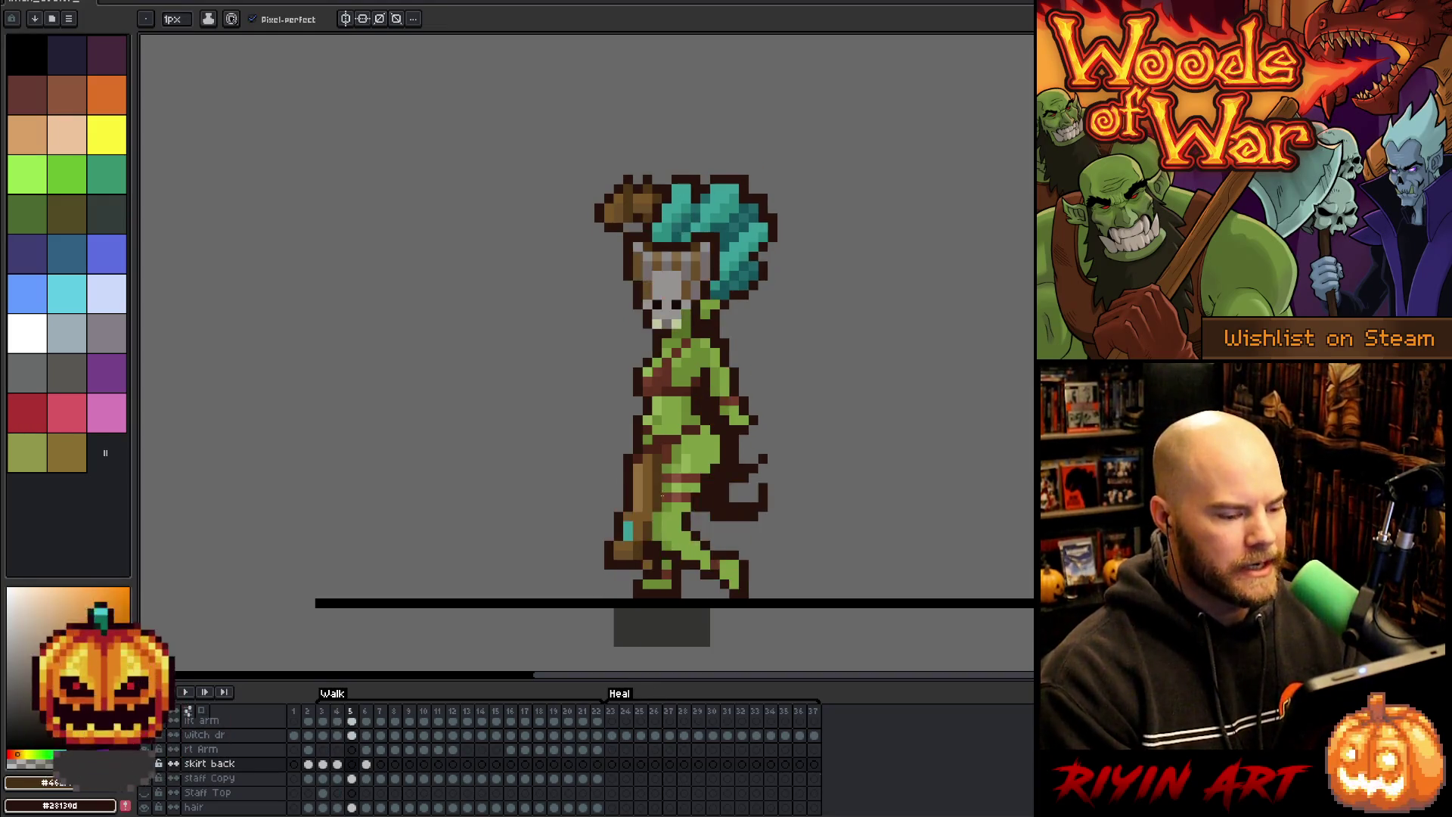
{"action": "key", "text": "Left"}
{"action": "key", "text": "Left"}
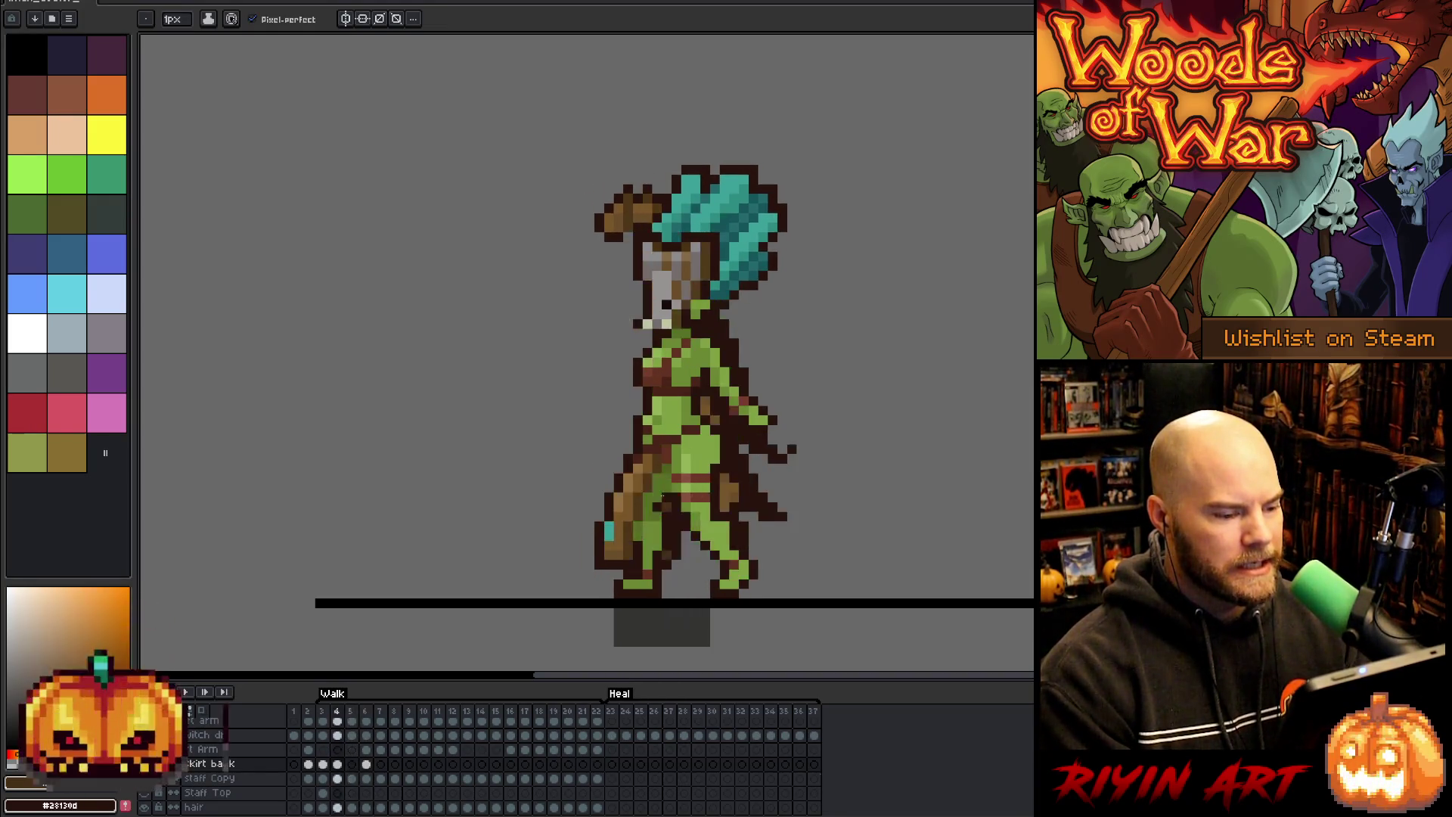
{"action": "key", "text": "Right"}
{"action": "key", "text": "Right"}
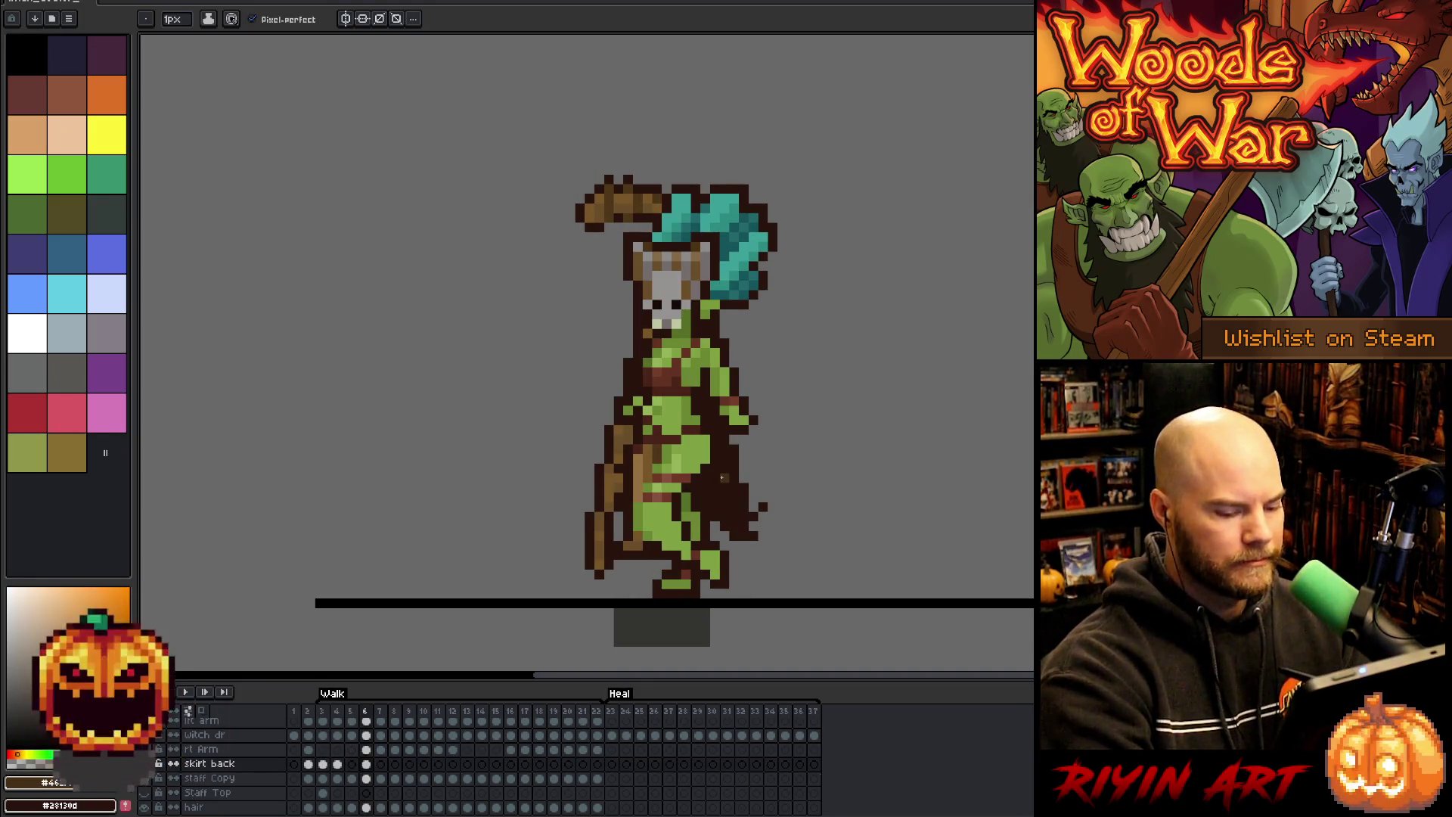
{"action": "key", "text": "Right"}
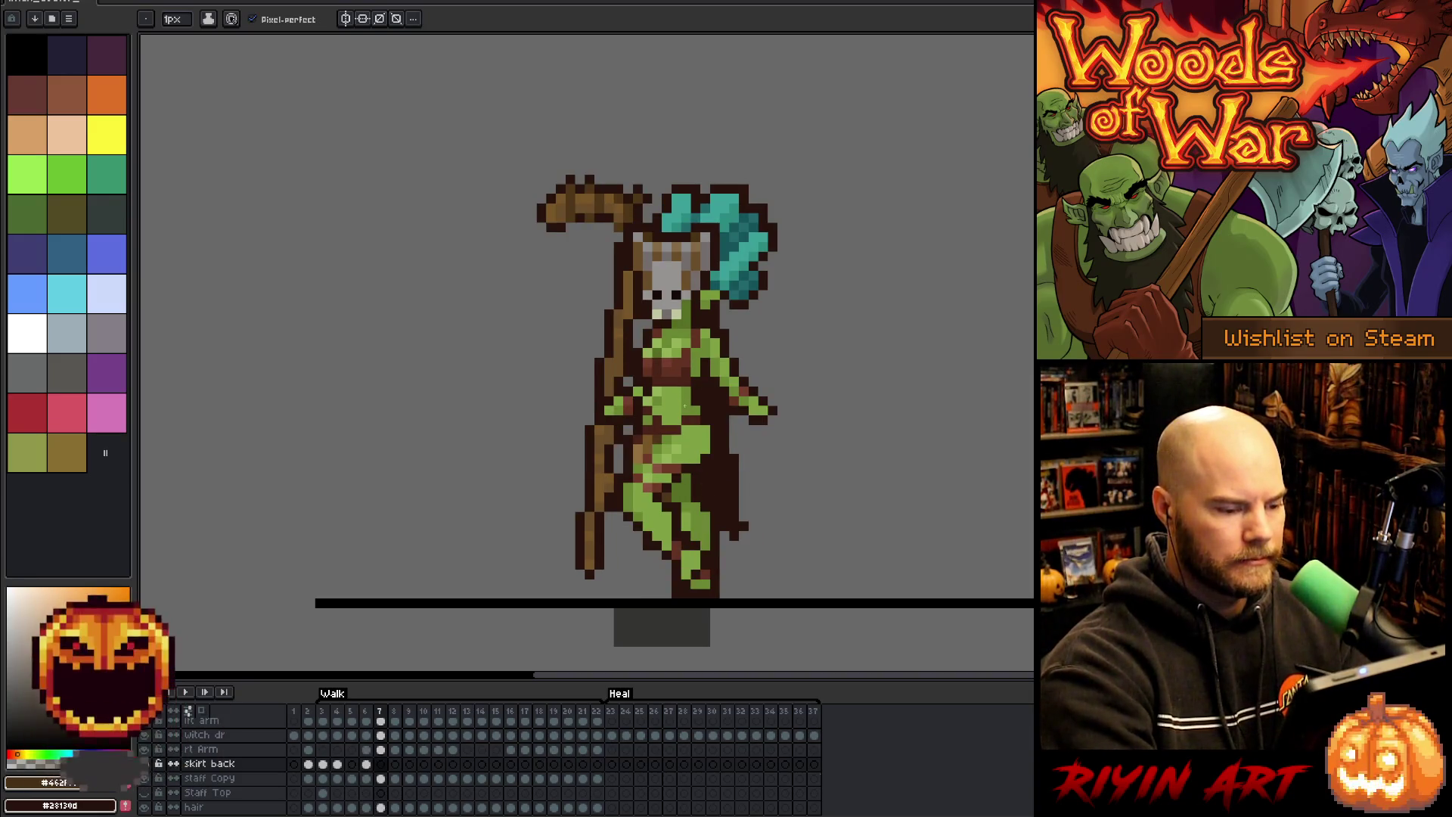
{"action": "key", "text": "Left"}
{"action": "key", "text": "Right"}
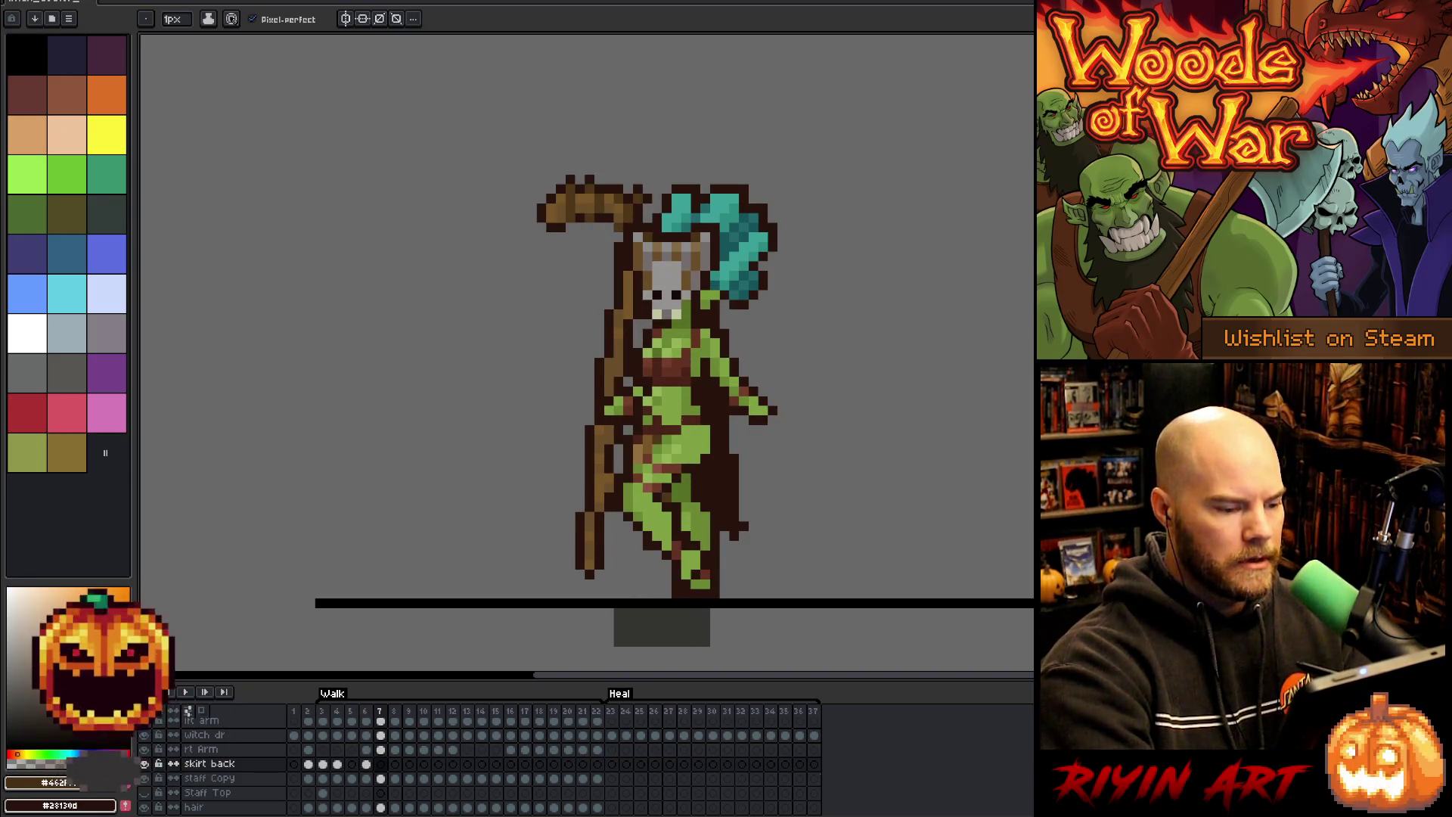
{"action": "key", "text": "Left"}
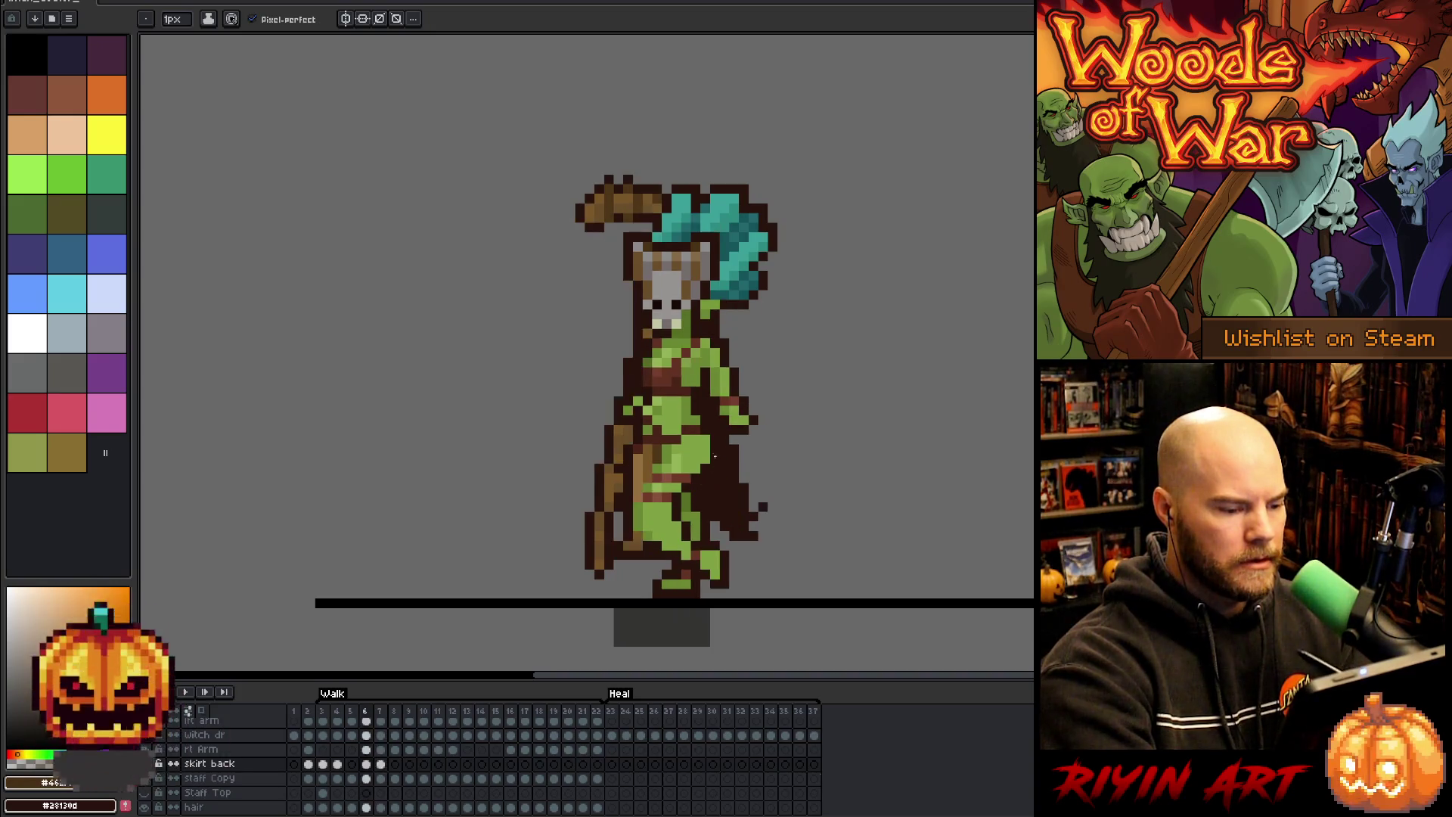
{"action": "key", "text": "Right"}
{"action": "key", "text": "Left"}
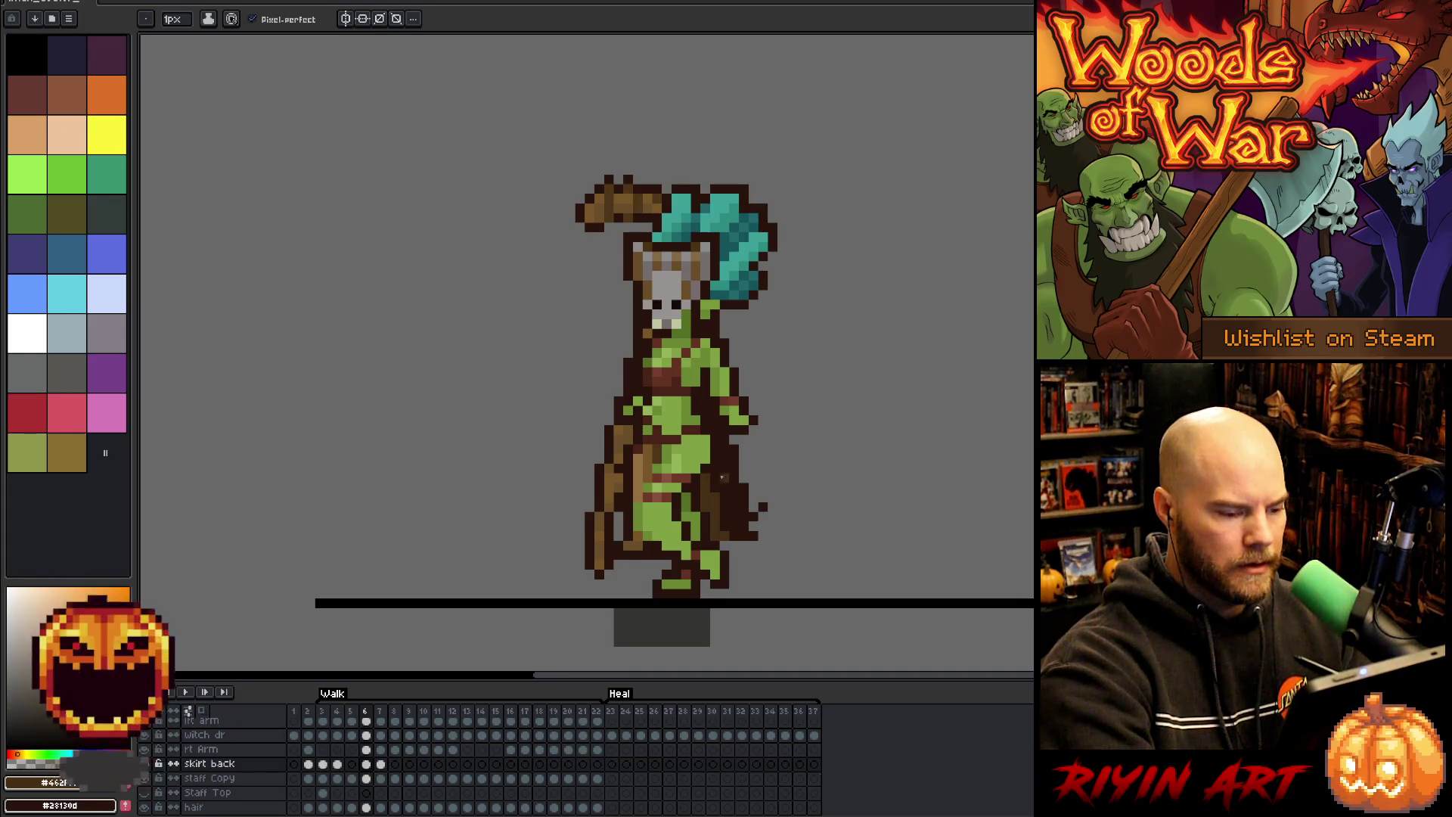
{"action": "key", "text": "e"}
{"action": "key", "text": "b"}
{"action": "left_click", "coordinate": [722, 533], "text": "alt"}
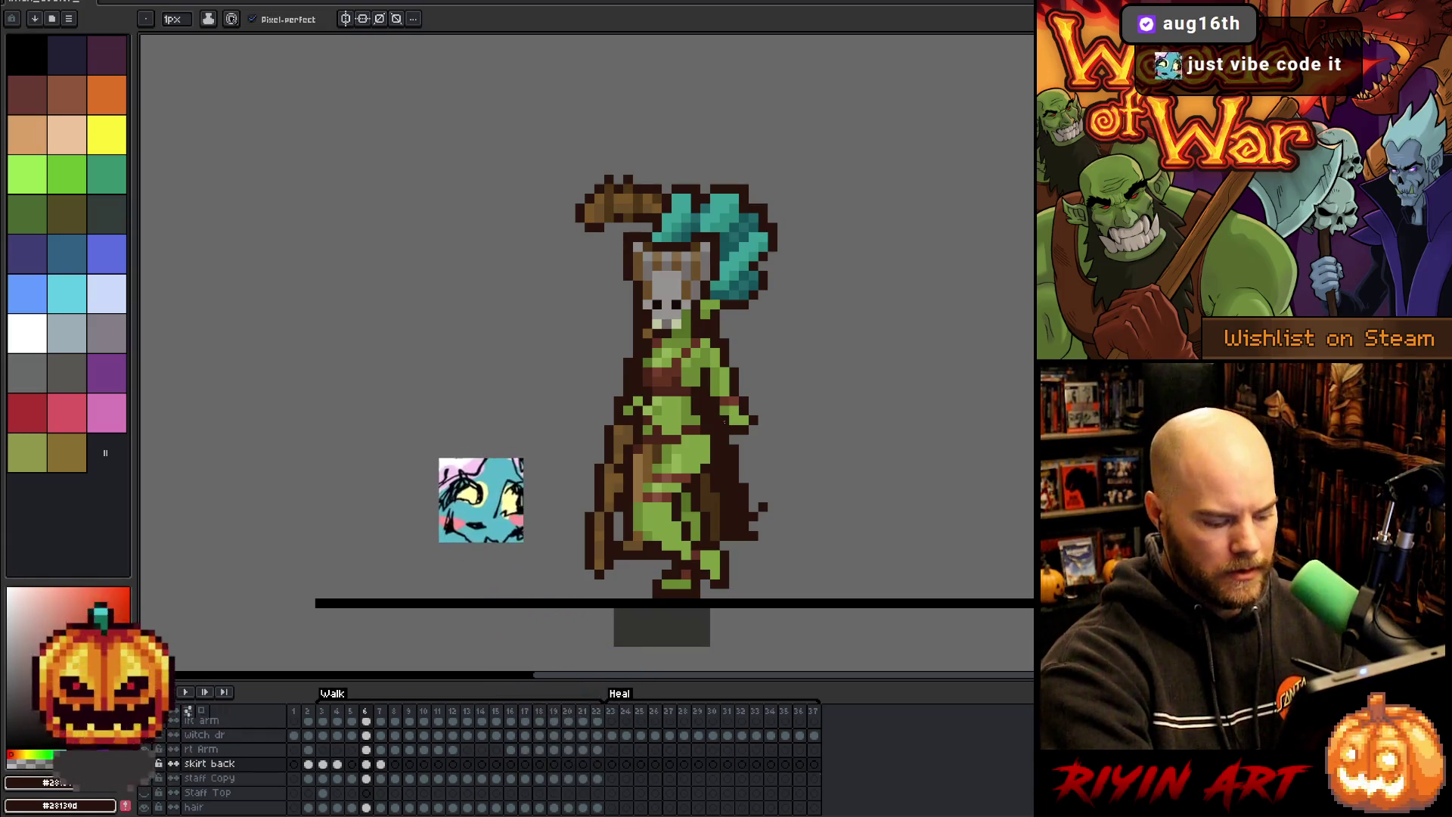
{"action": "key", "text": "e"}
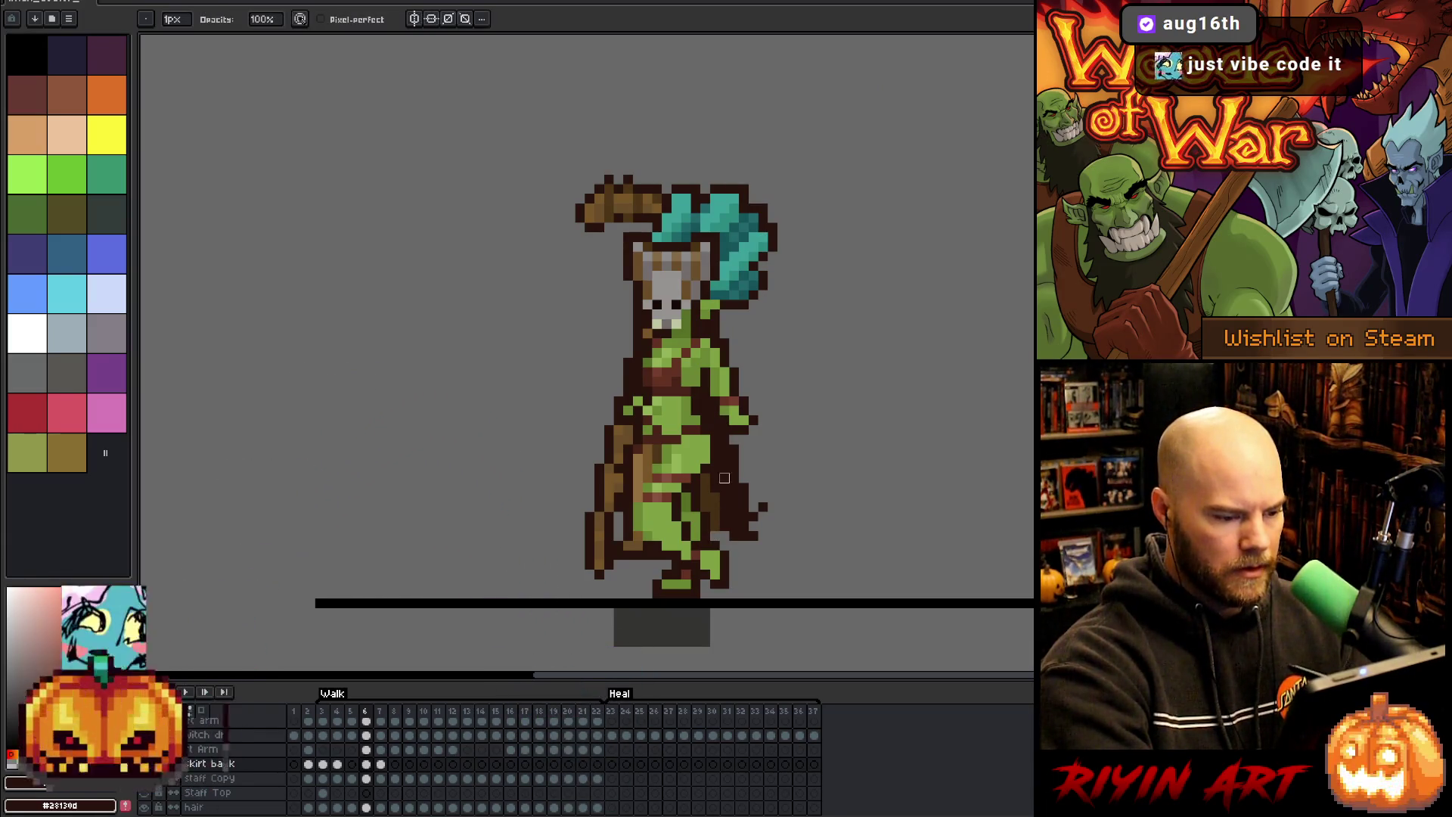
{"action": "key", "text": "b"}
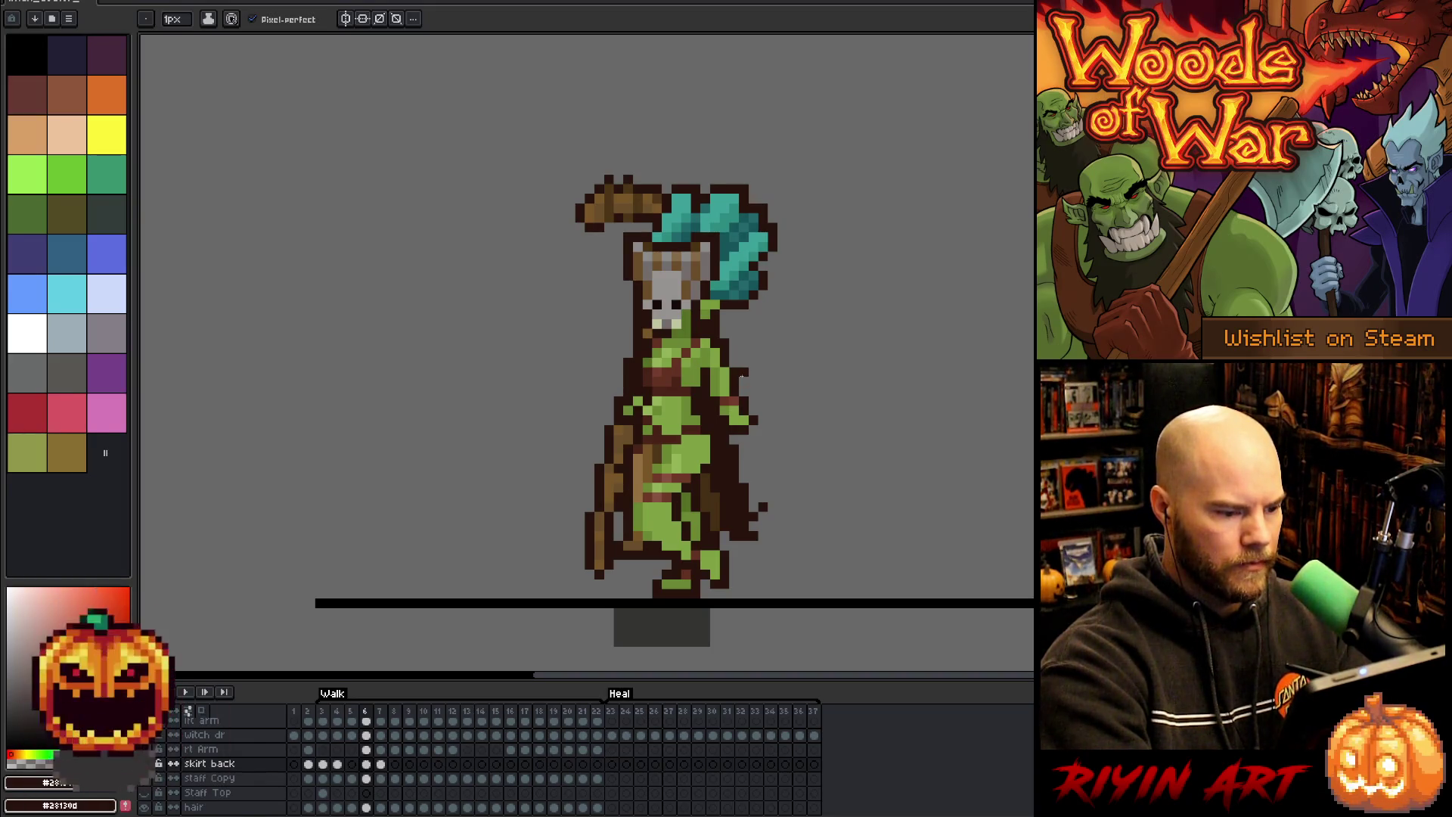
- On walk frame 7, sample the skirt browns, then compare frames 7 through 9
{"action": "key", "text": "Right"}
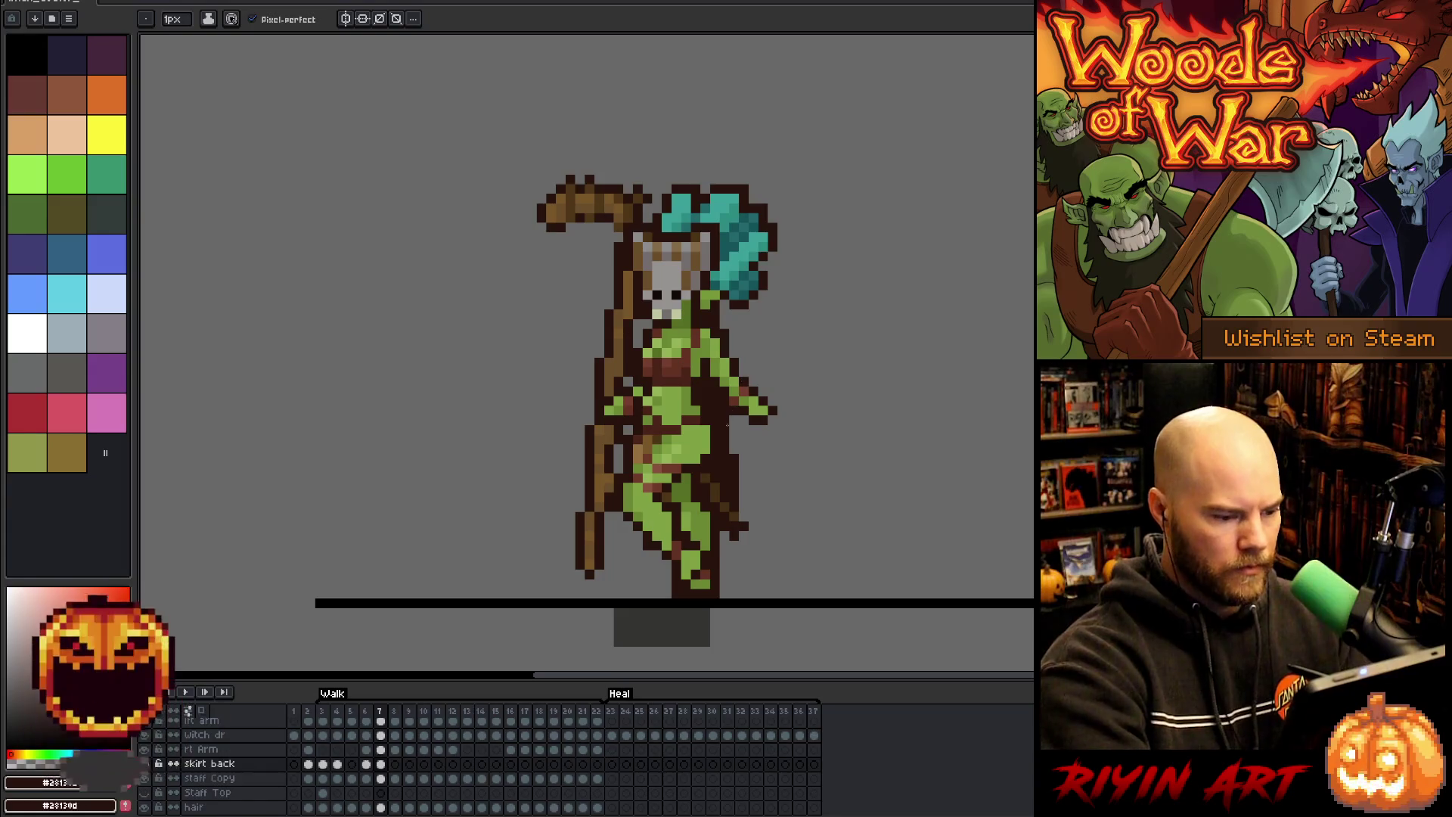
{"action": "left_click", "coordinate": [712, 484], "text": "alt"}
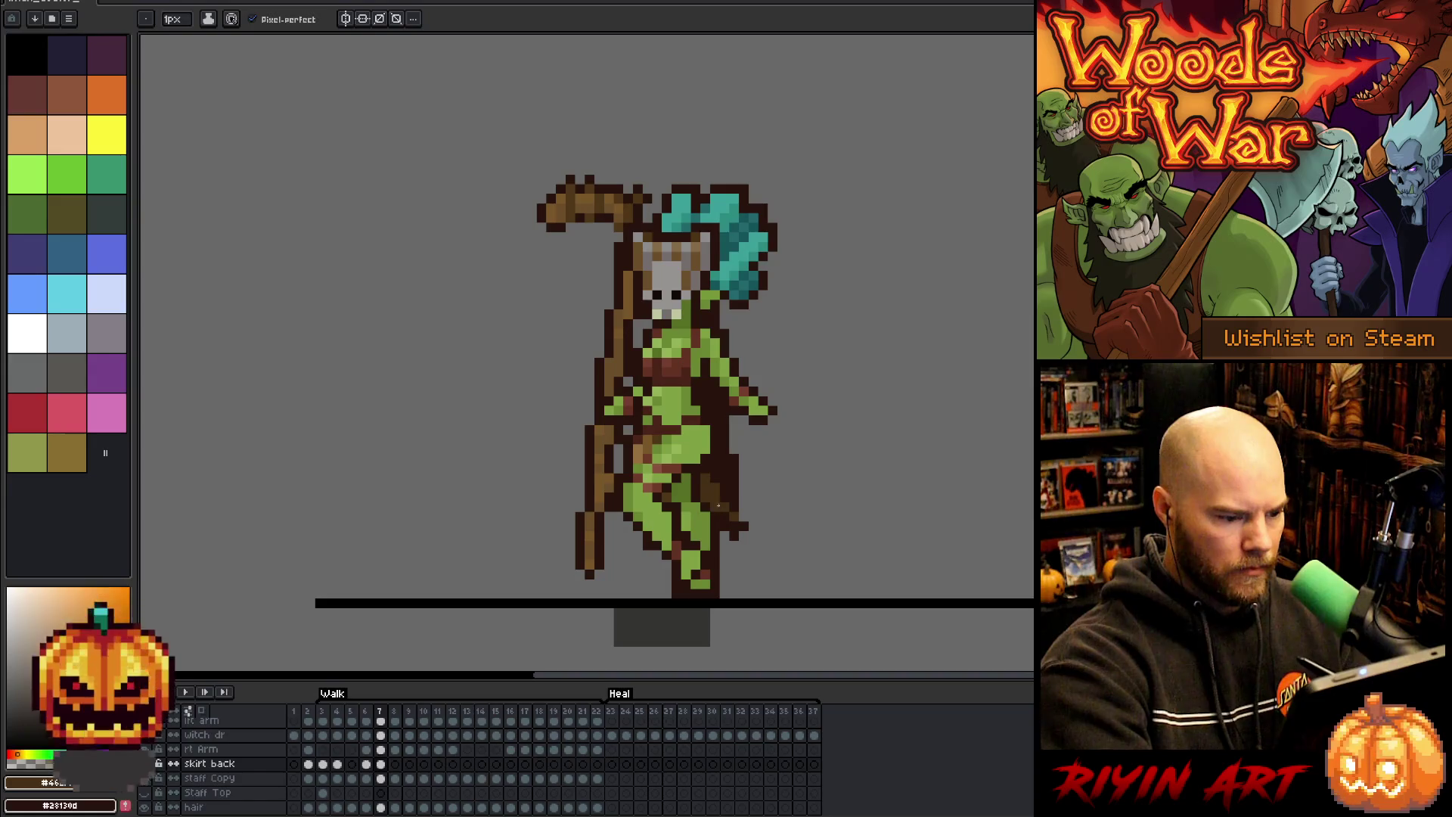
{"action": "left_click", "coordinate": [732, 511], "text": "alt"}
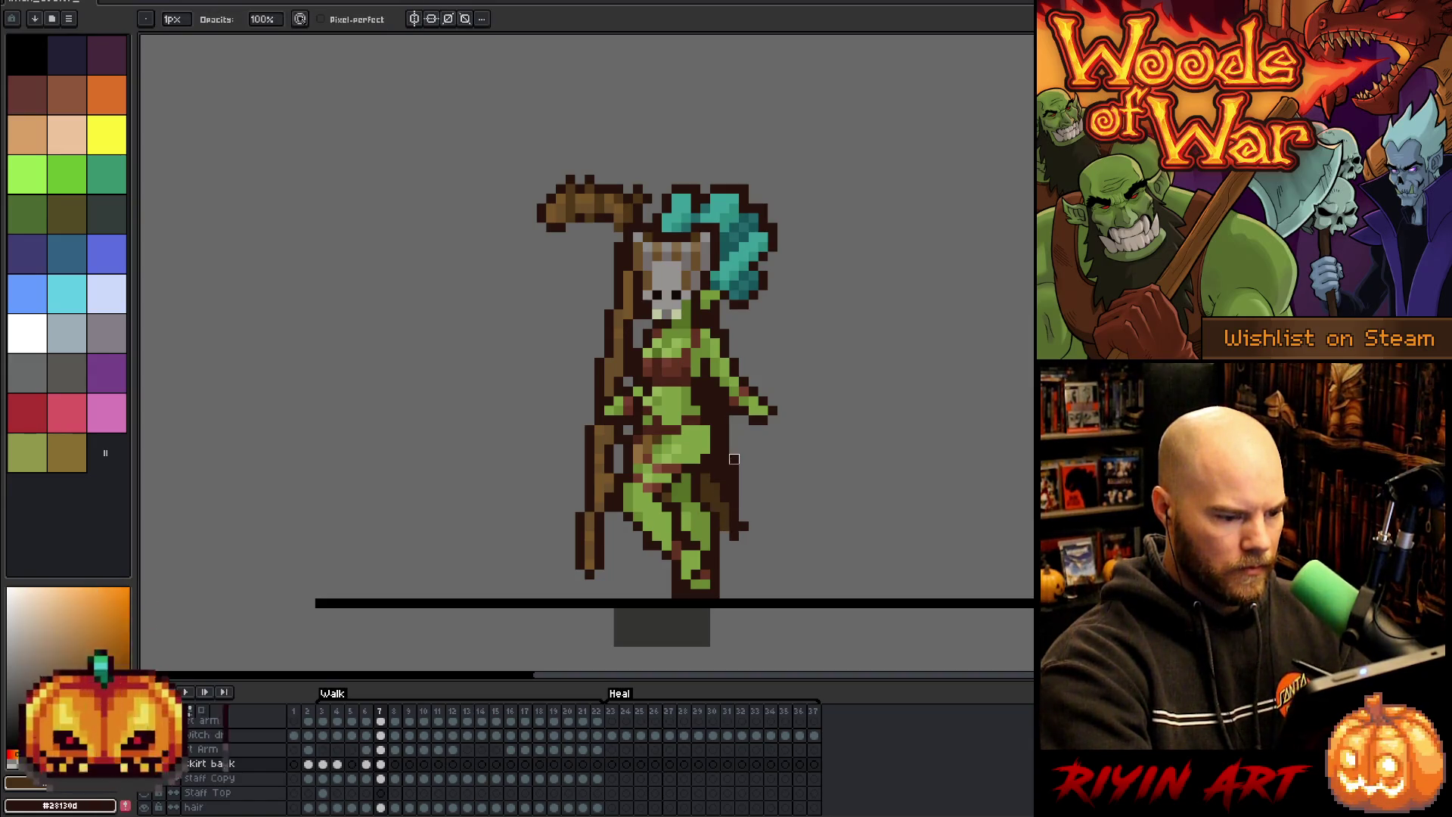
{"action": "key", "text": "e"}
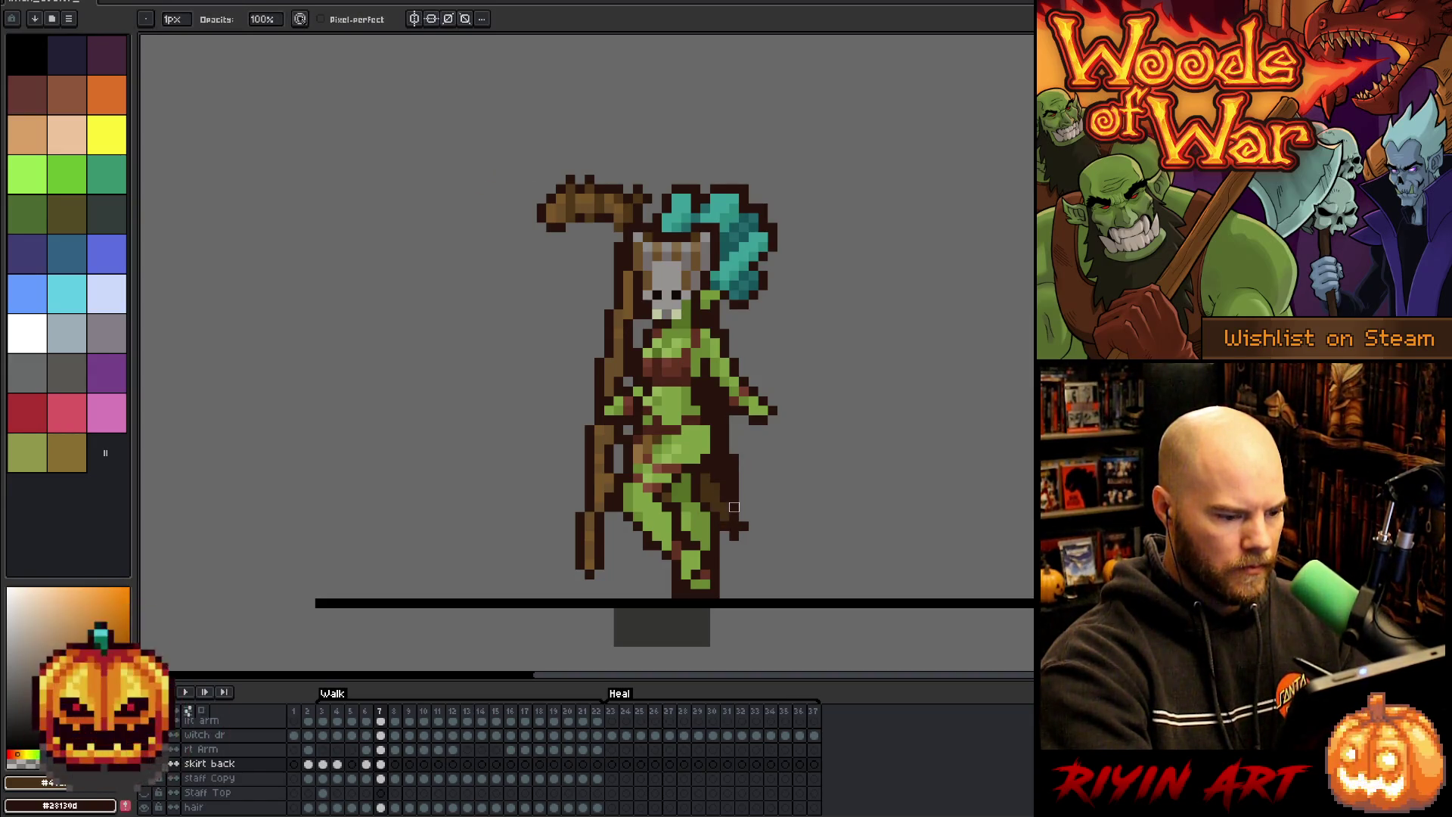
{"action": "key", "text": "b"}
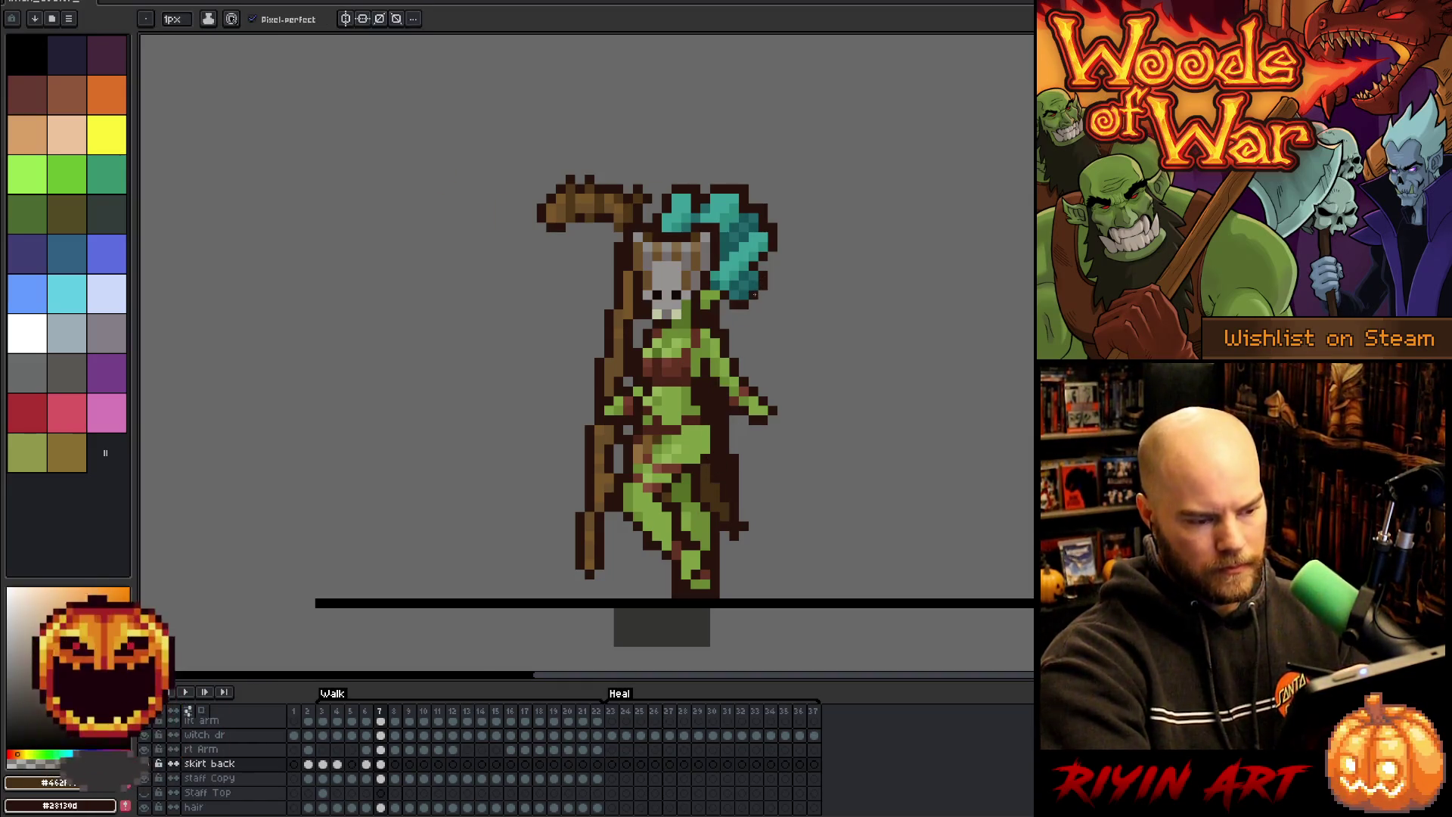
{"action": "key", "text": "period"}
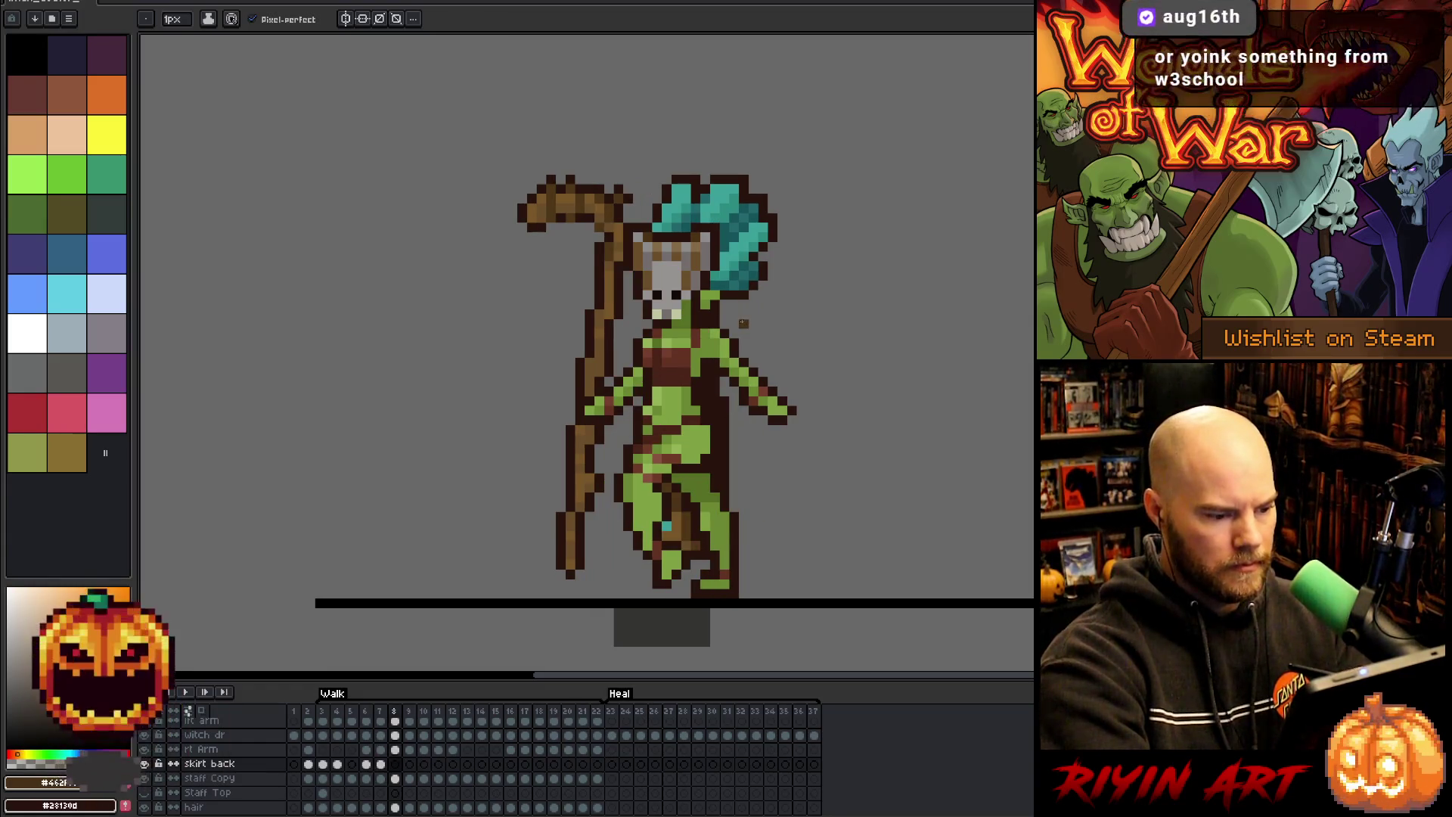
{"action": "key", "text": "comma"}
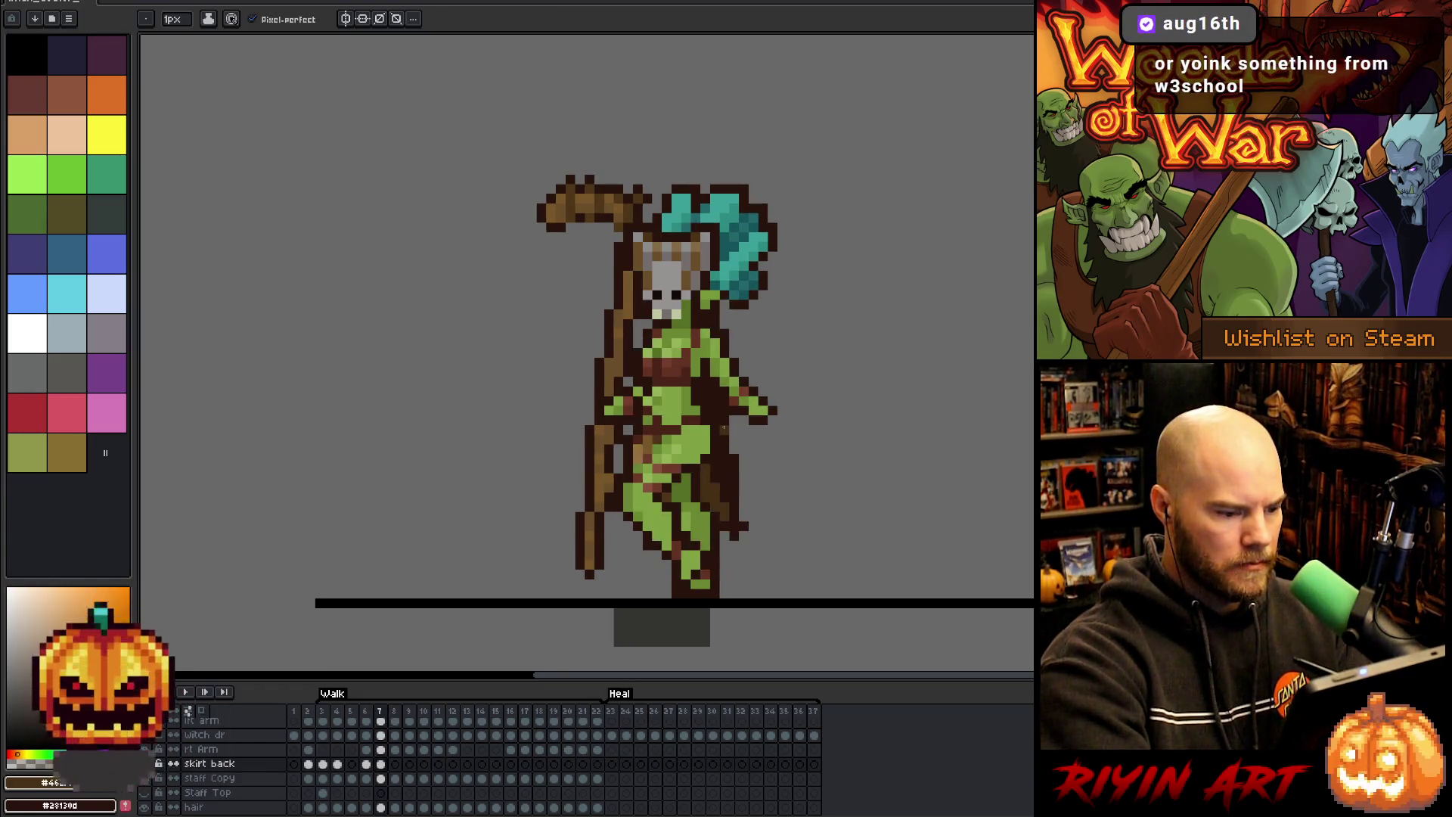
{"action": "key", "text": "period"}
{"action": "key", "text": "period"}
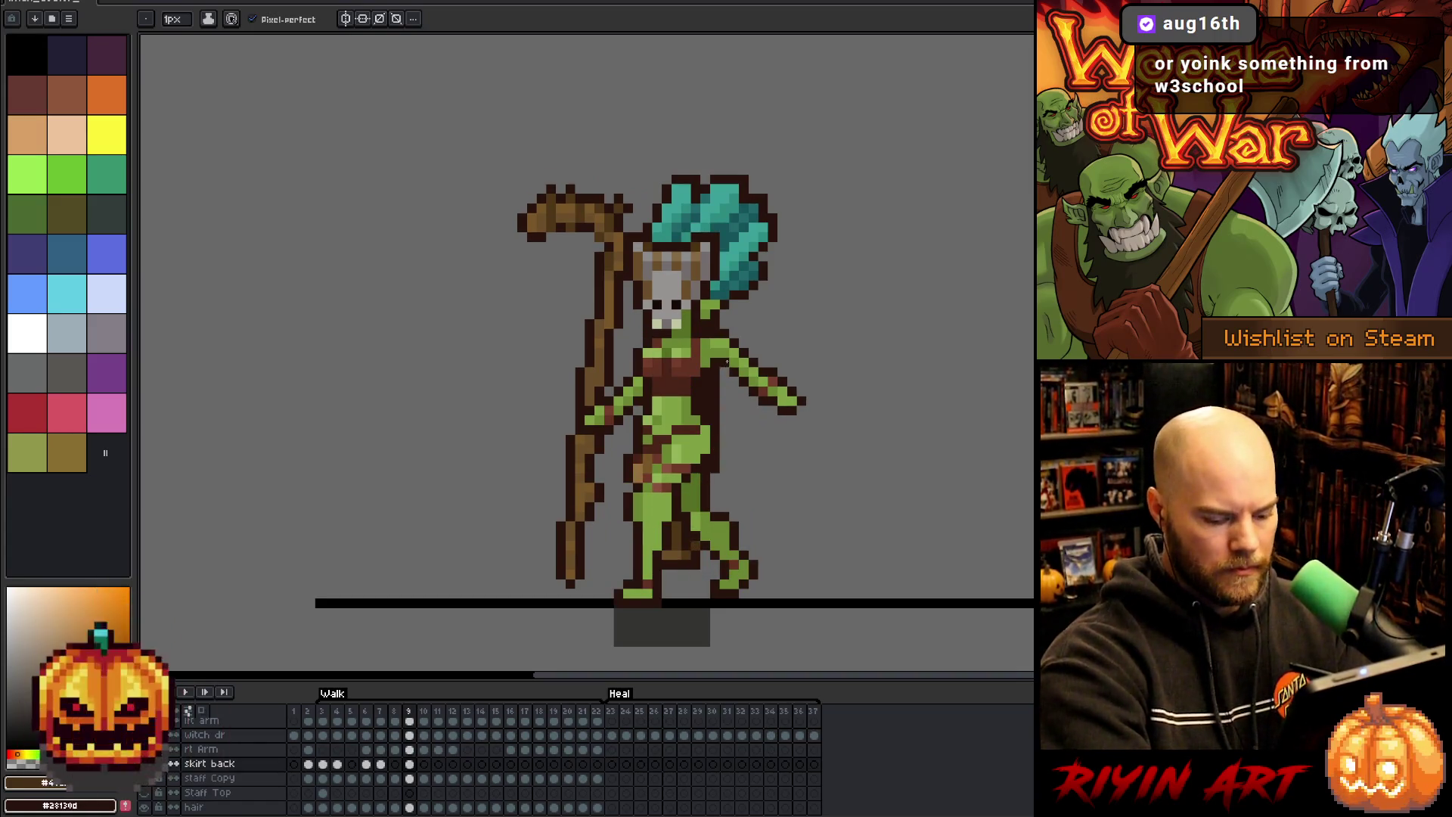
{"action": "key", "text": "comma"}
{"action": "key", "text": "comma"}
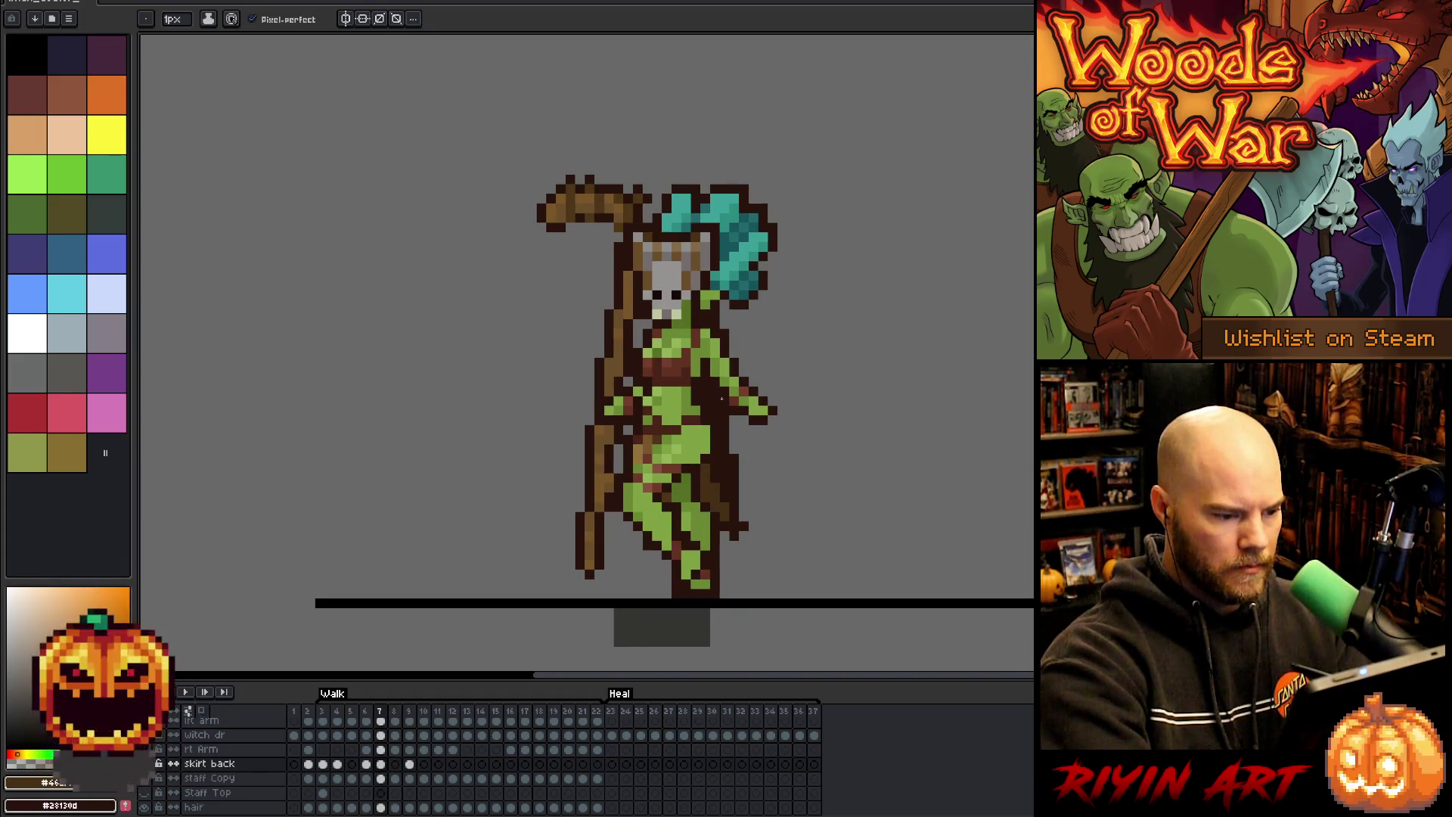
{"action": "key", "text": "period"}
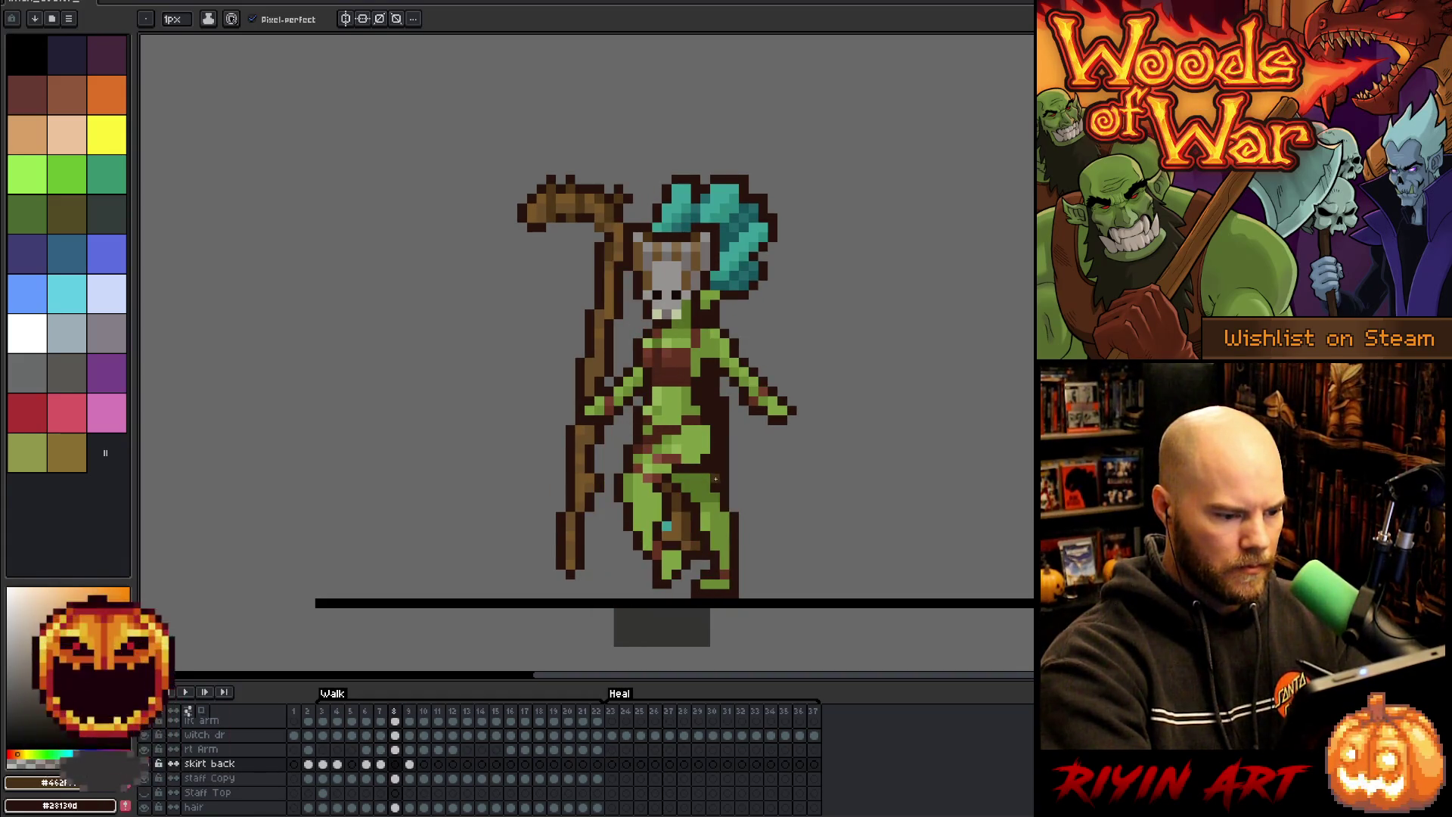
{"action": "key", "text": "comma"}
{"action": "key", "text": "period"}
{"action": "key", "text": "period"}
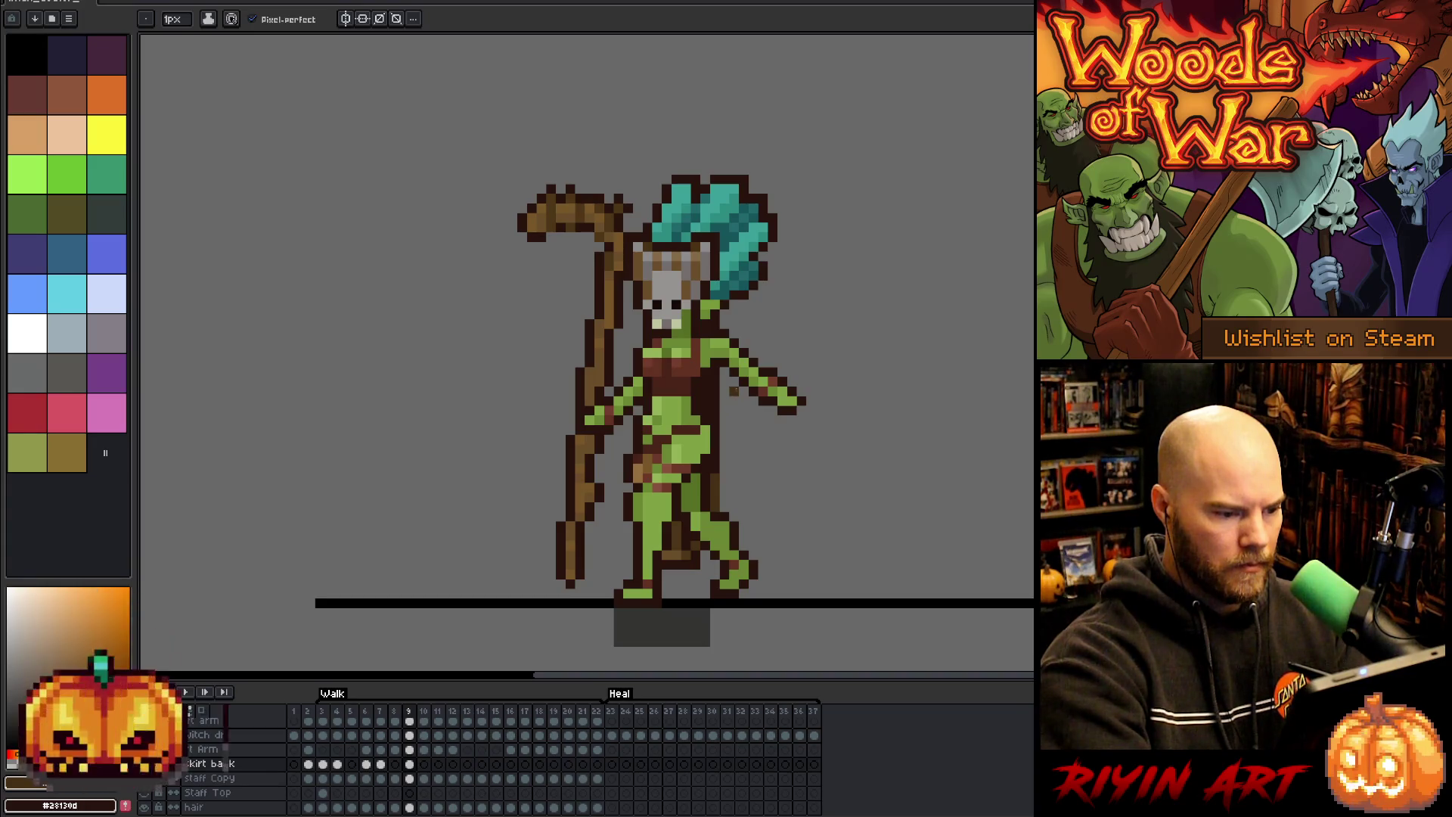
- Step through walk frames 10–14, sampling the dark brown skirt colour on frame 12
{"action": "key", "text": "period"}
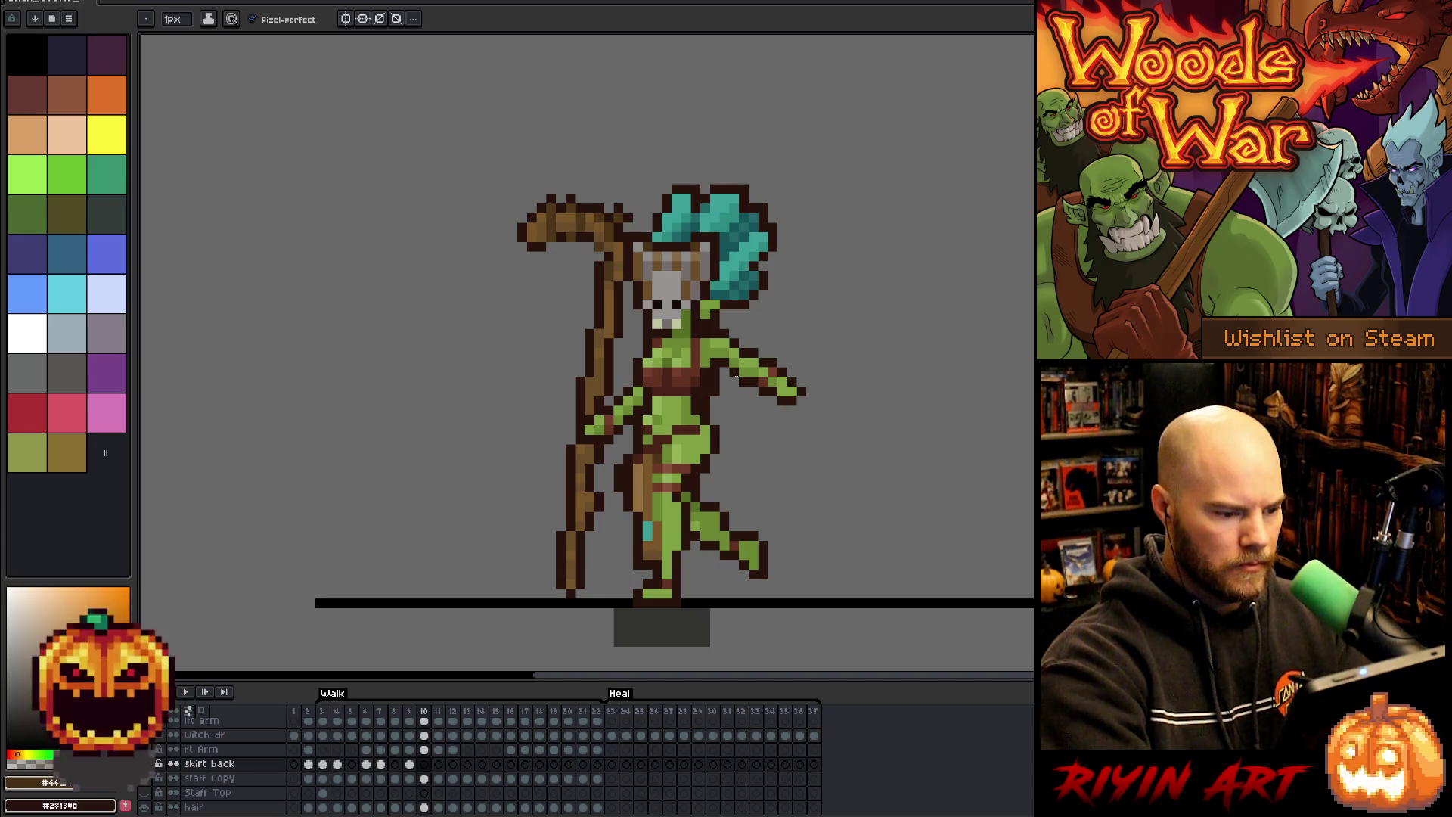
{"action": "key", "text": "period"}
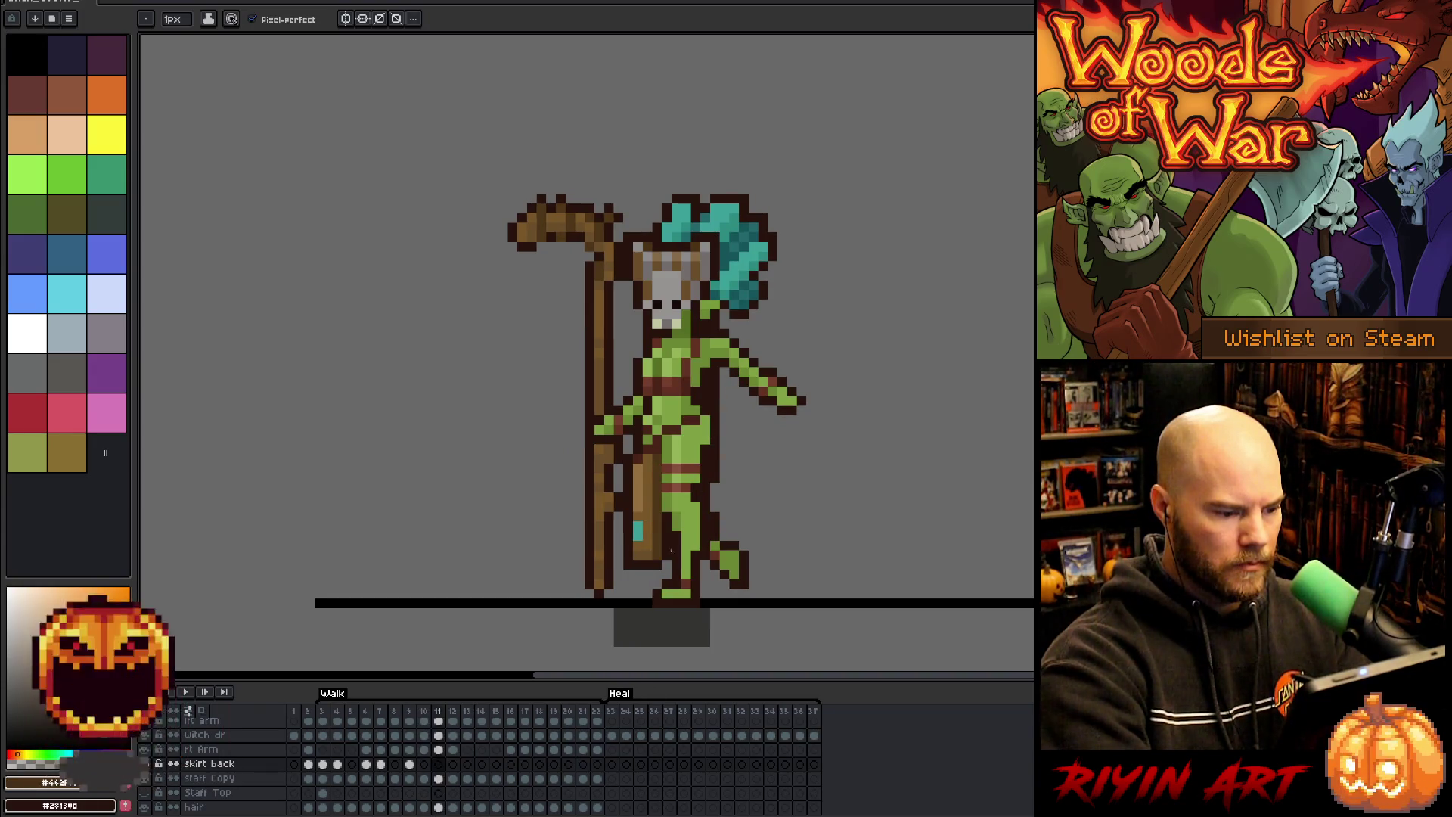
{"action": "key", "text": "period"}
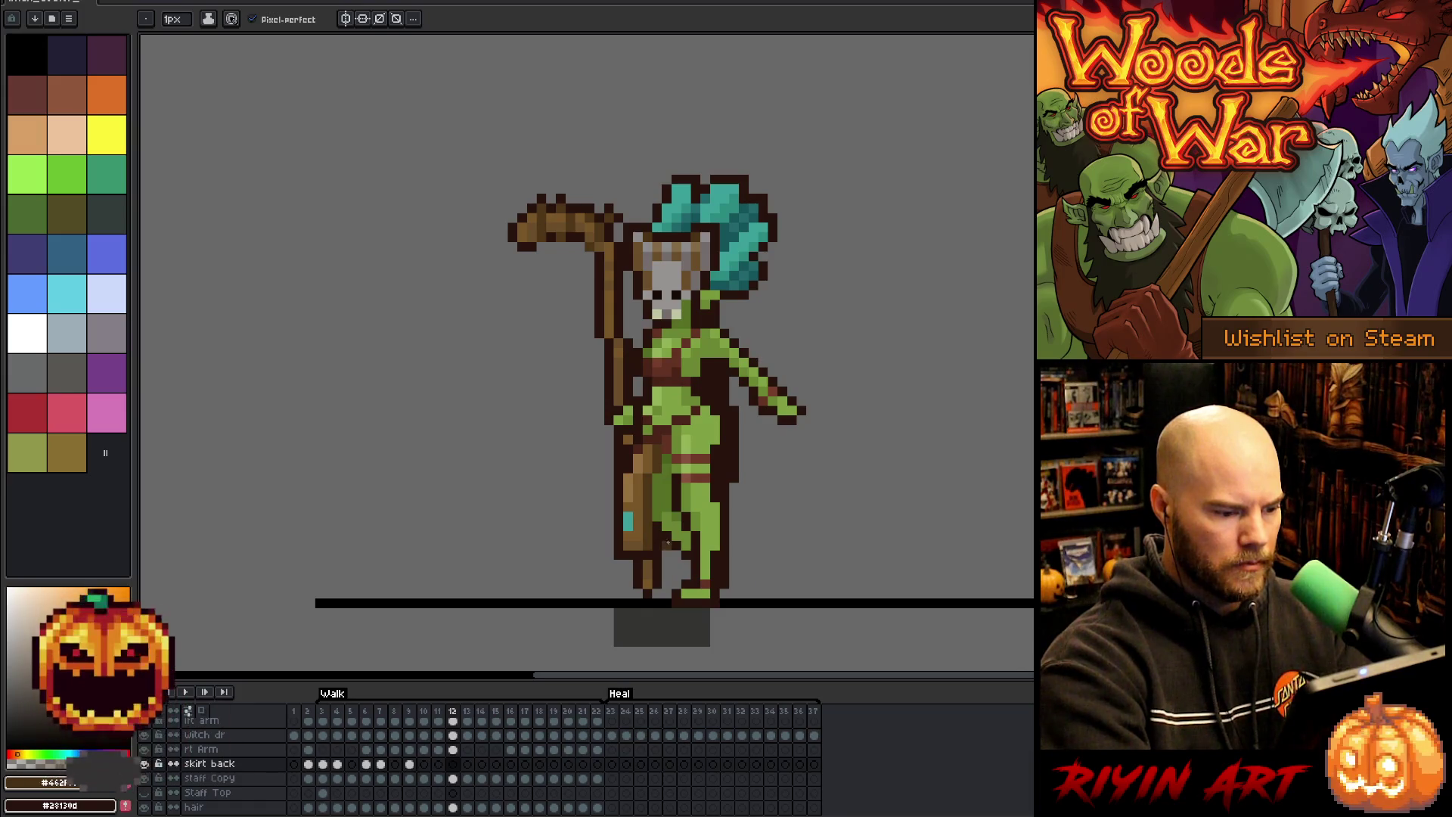
{"action": "left_click", "coordinate": [665, 555], "text": "alt"}
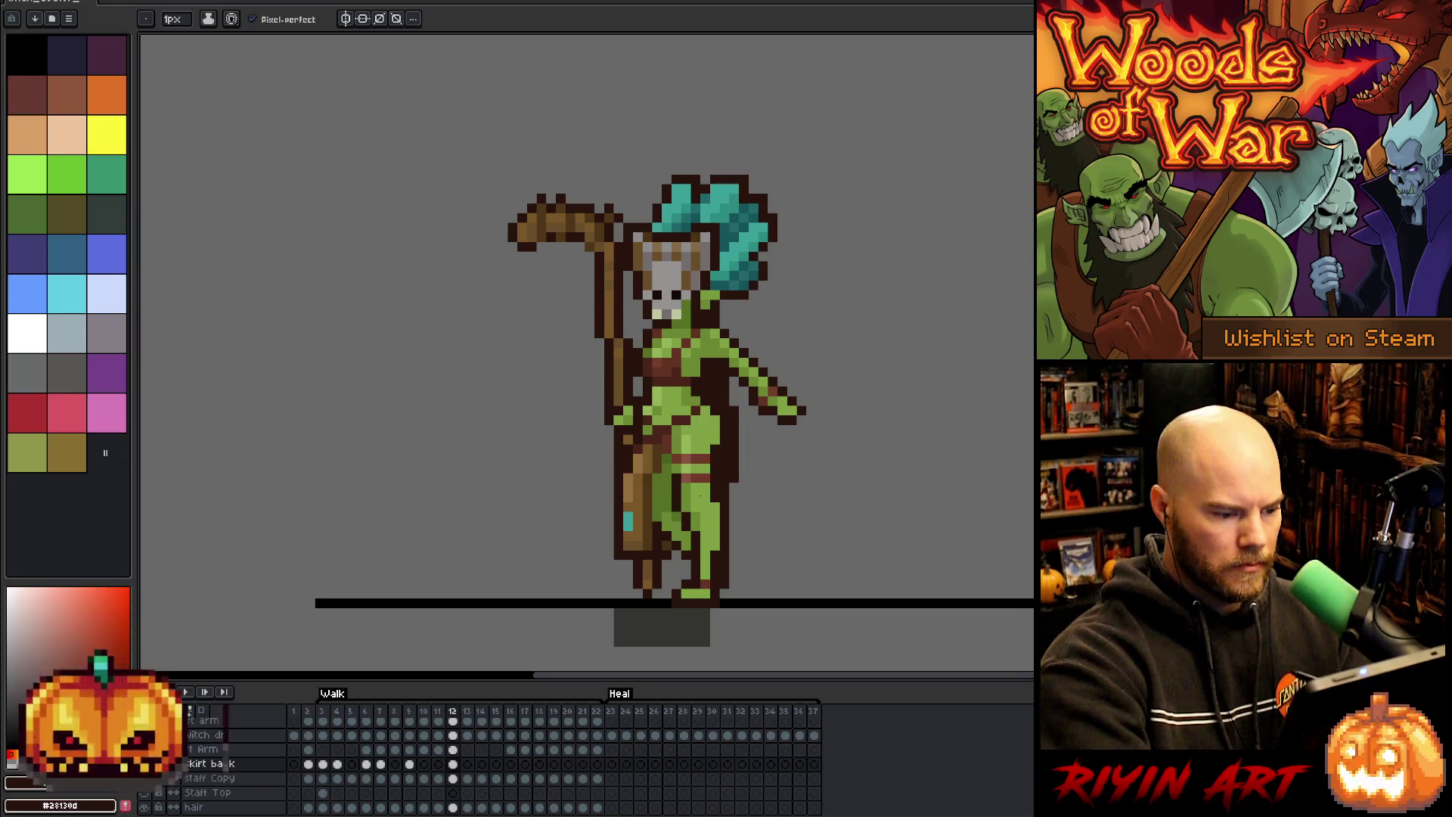
{"action": "key", "text": "period"}
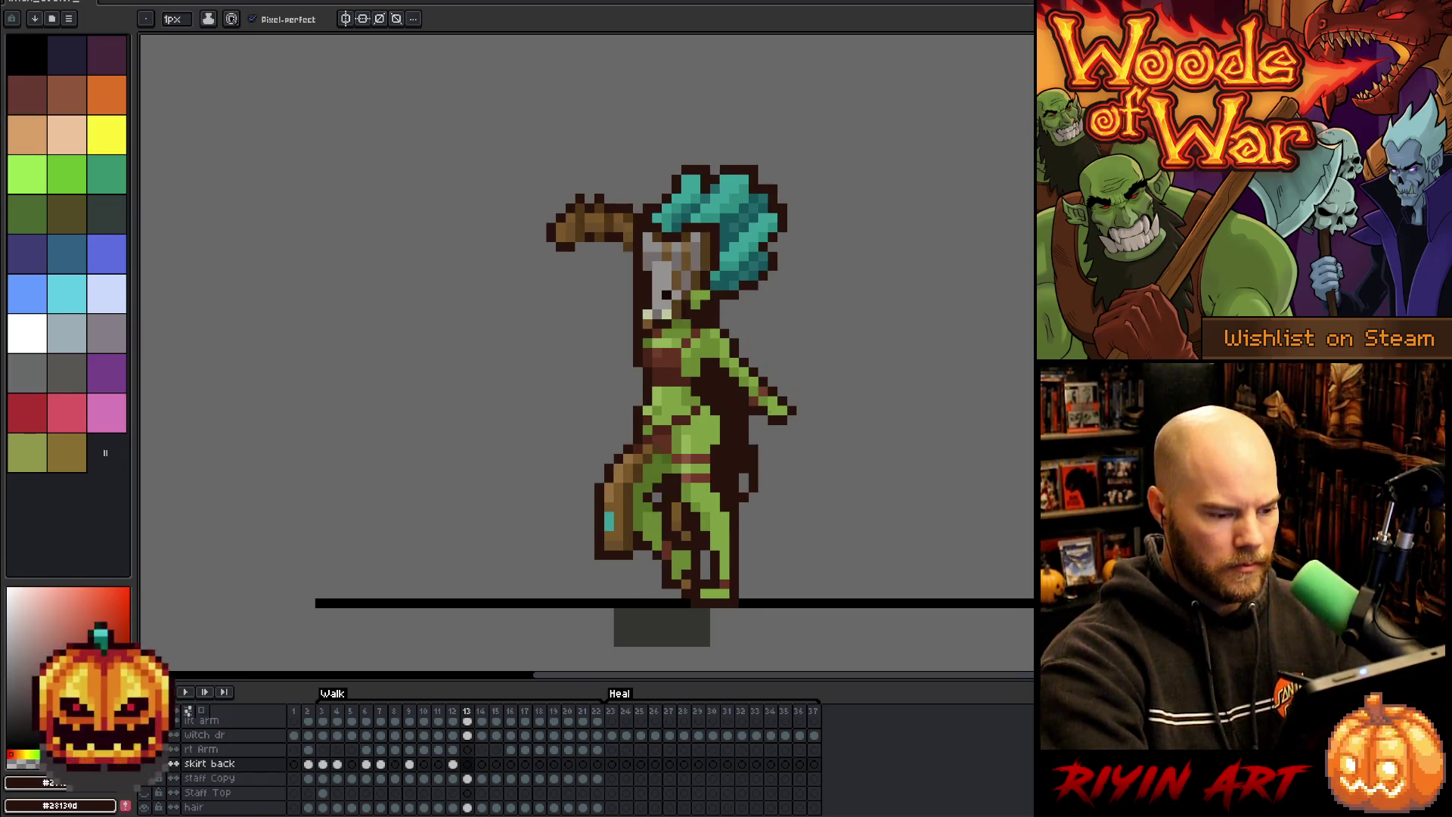
{"action": "key", "text": "comma"}
{"action": "key", "text": "comma"}
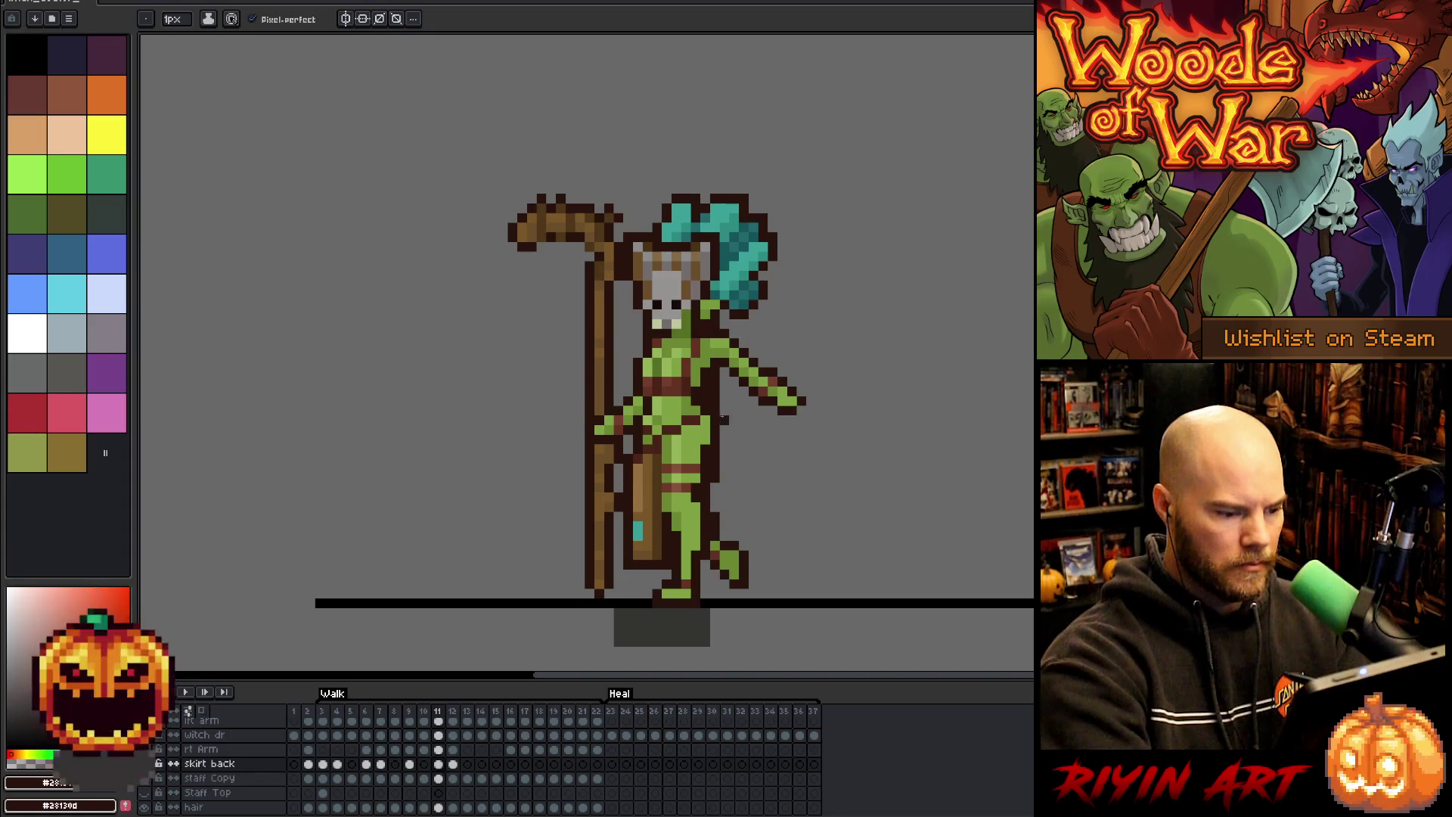
{"action": "key", "text": "period"}
{"action": "key", "text": "period"}
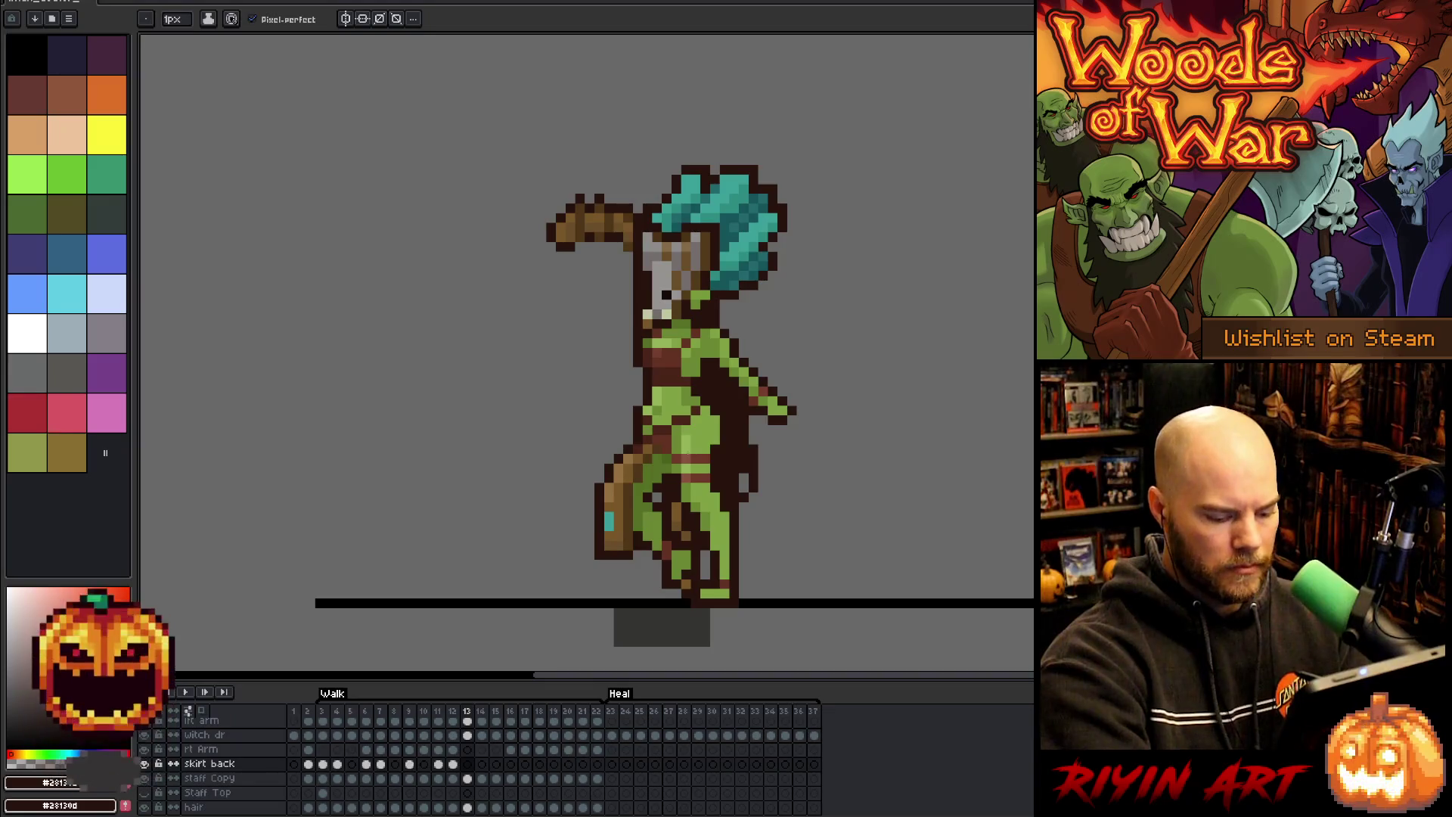
{"action": "key", "text": "comma"}
{"action": "key", "text": "period"}
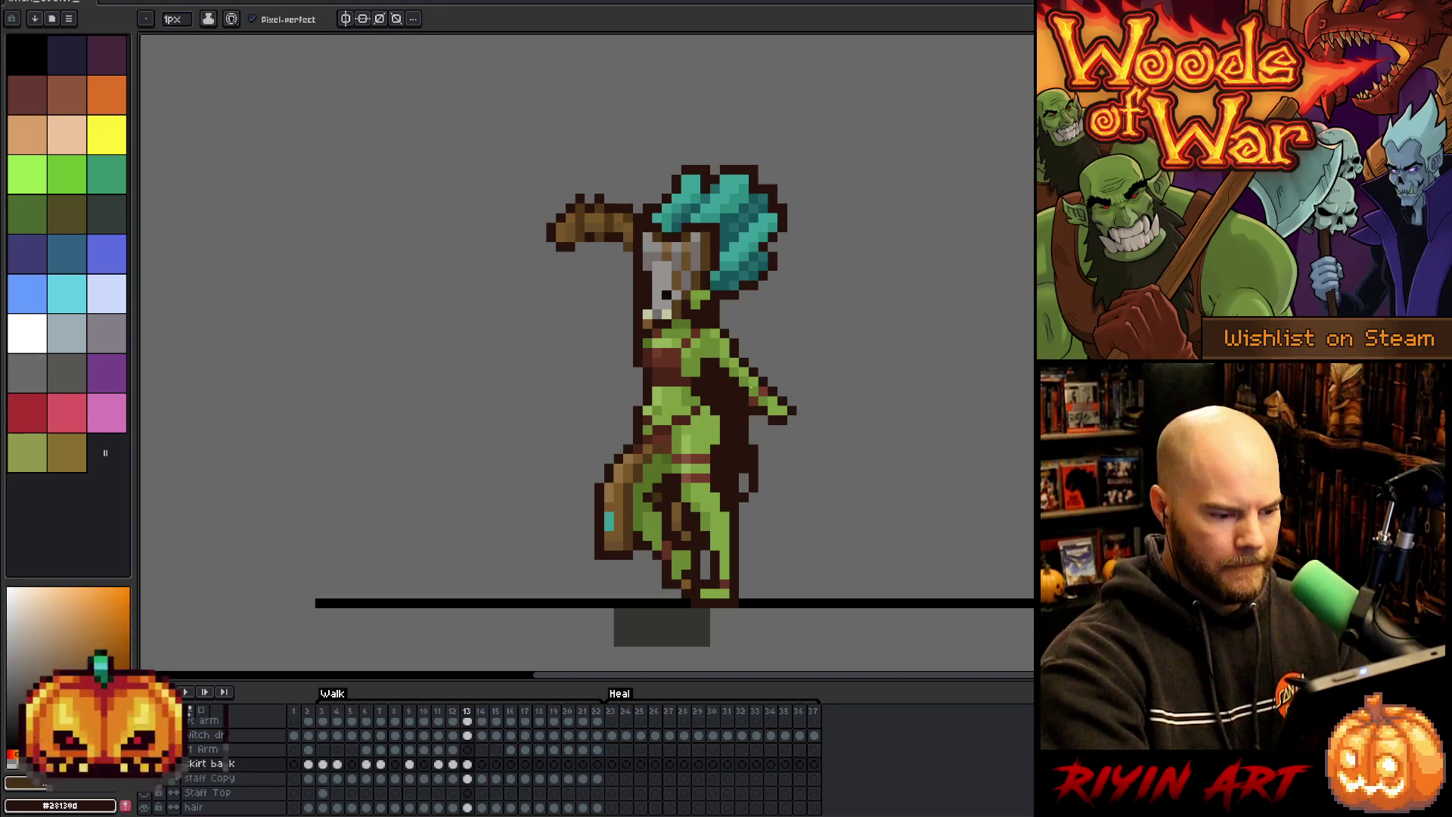
{"action": "key", "text": "period"}
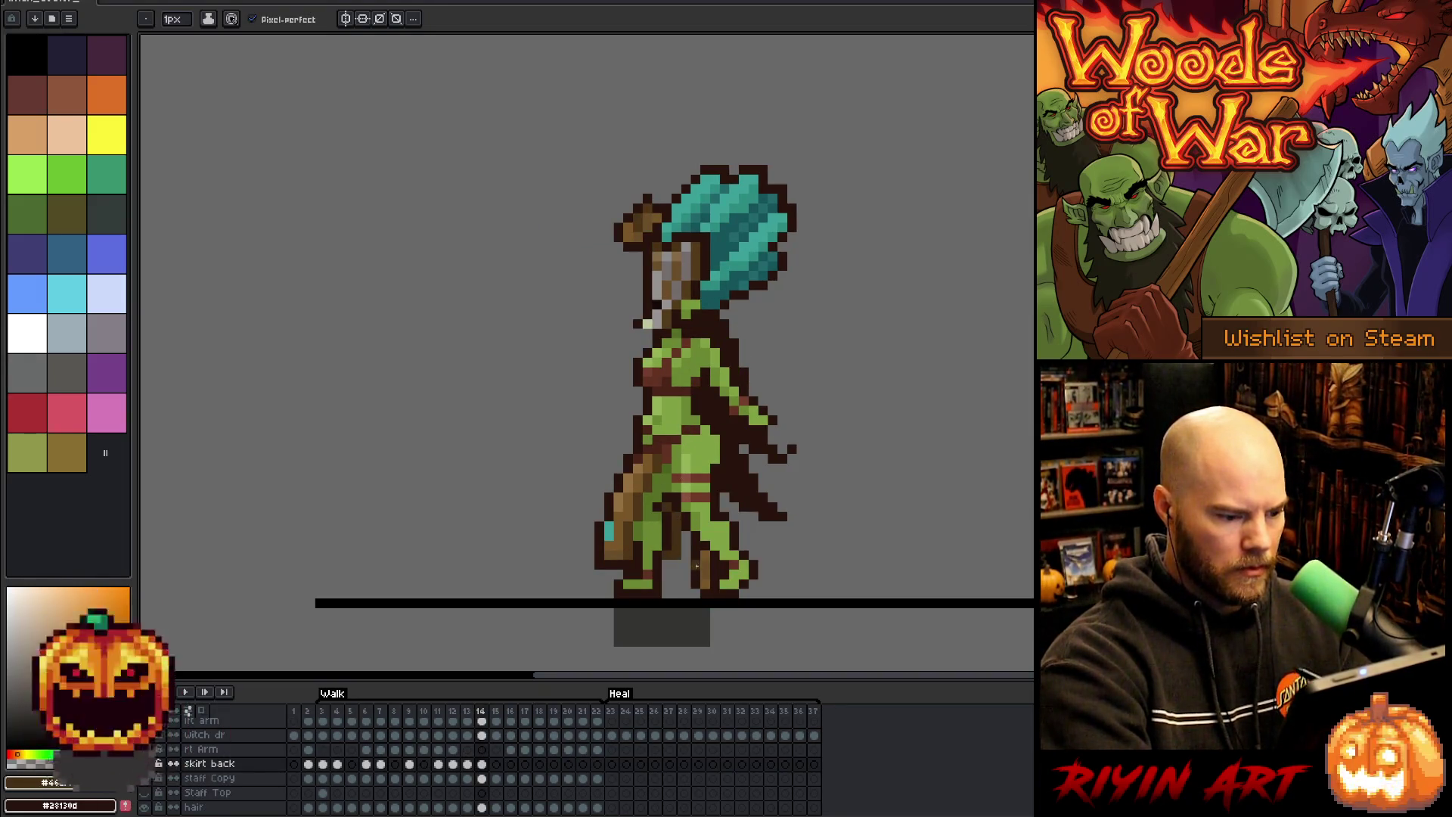
- Re-sample the dark skirt brown and compare walk frames 14 and 15
{"action": "left_click", "coordinate": [690, 537], "text": "alt"}
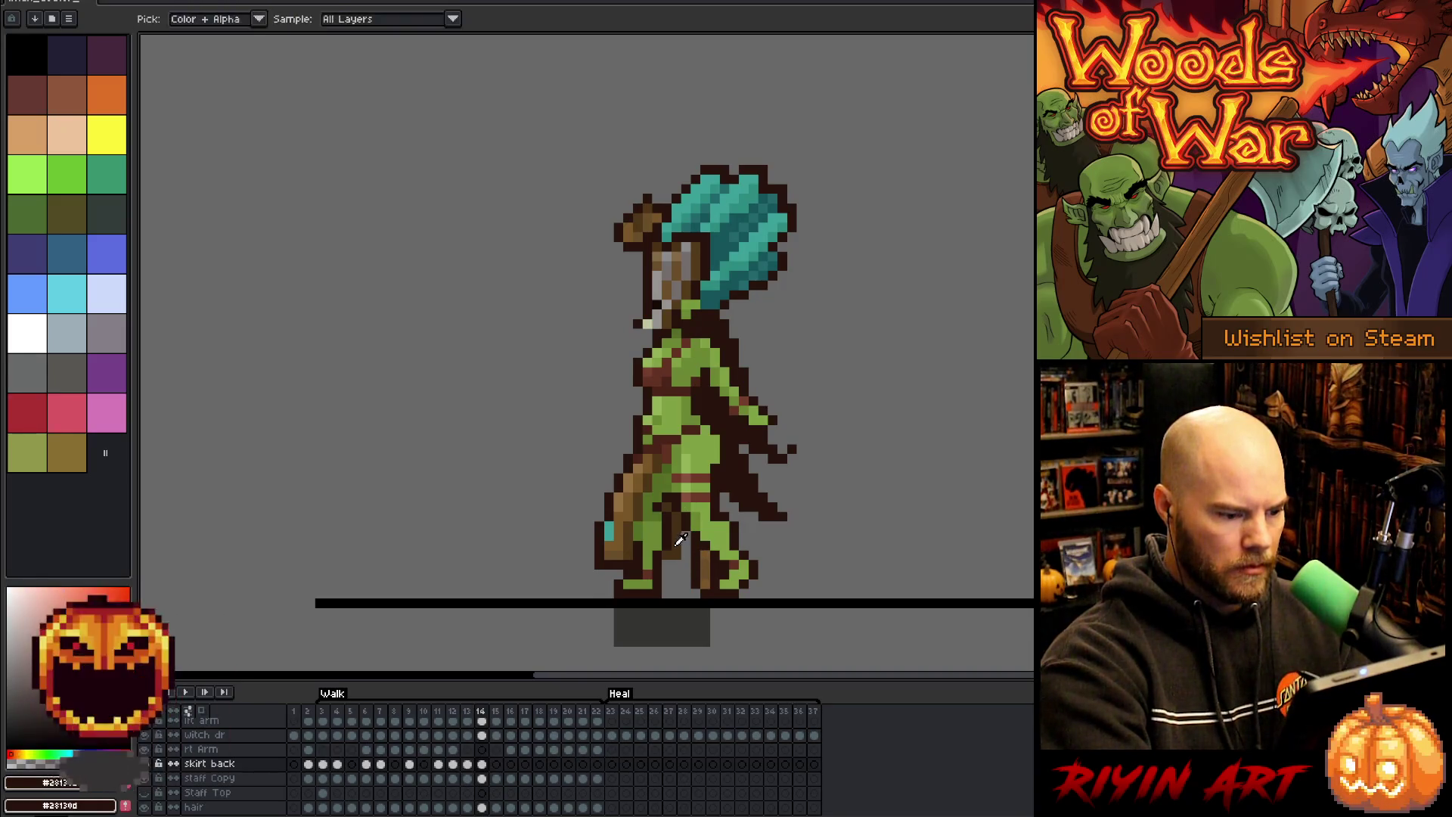
{"action": "left_click", "coordinate": [684, 541], "text": "alt"}
{"action": "left_click", "coordinate": [685, 574], "text": "alt"}
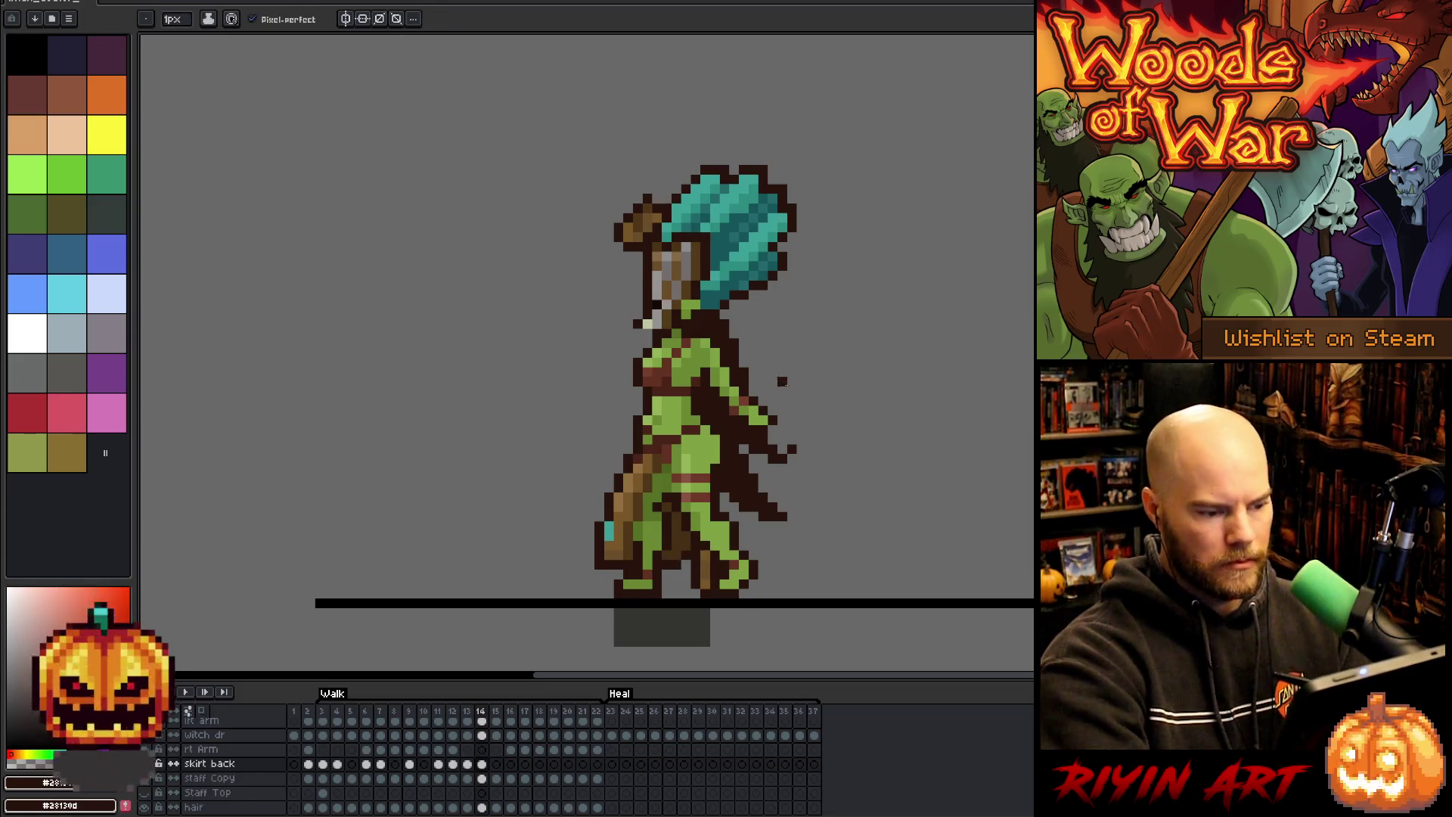
{"action": "key", "text": "period"}
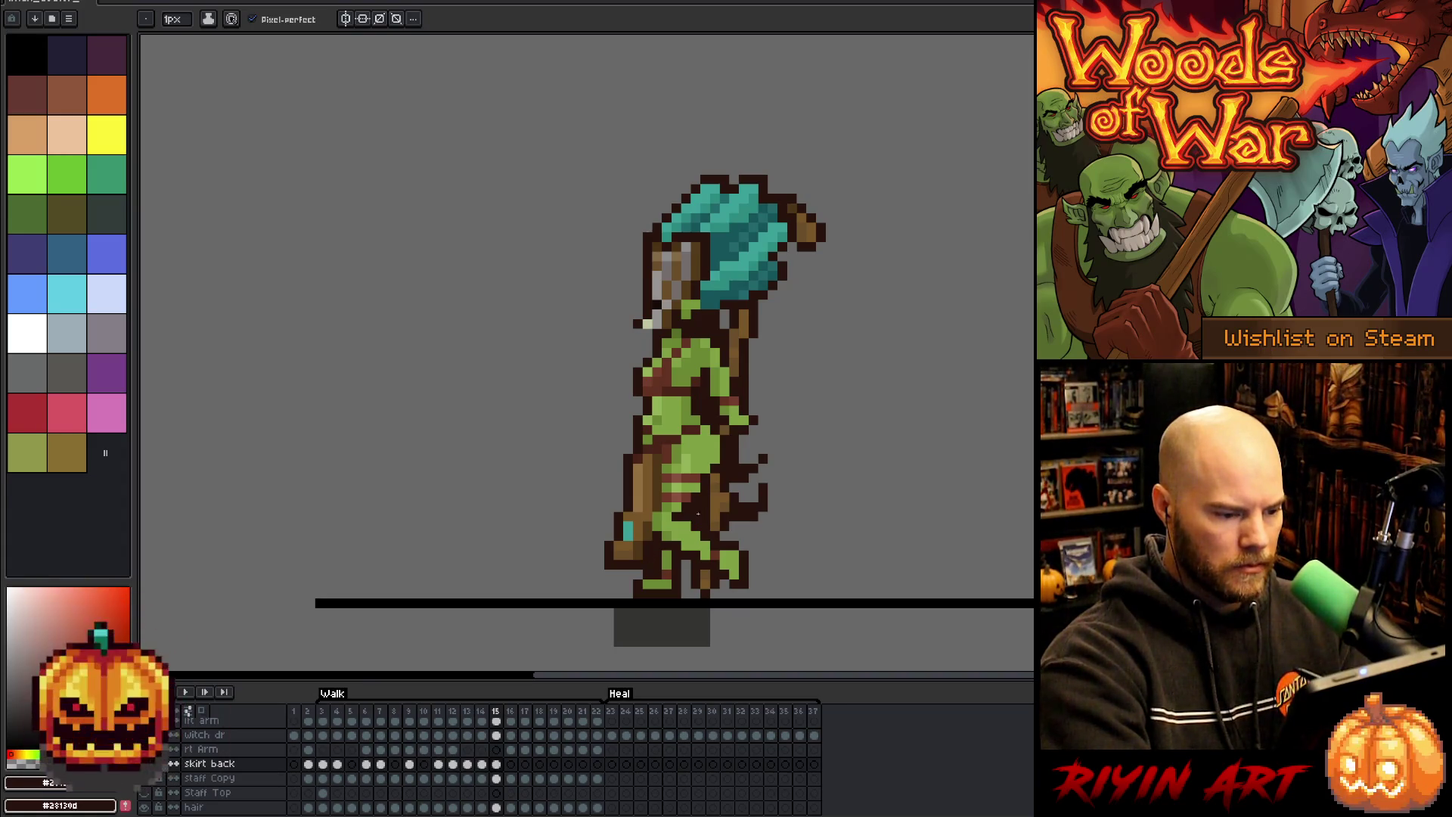
{"action": "key", "text": "comma"}
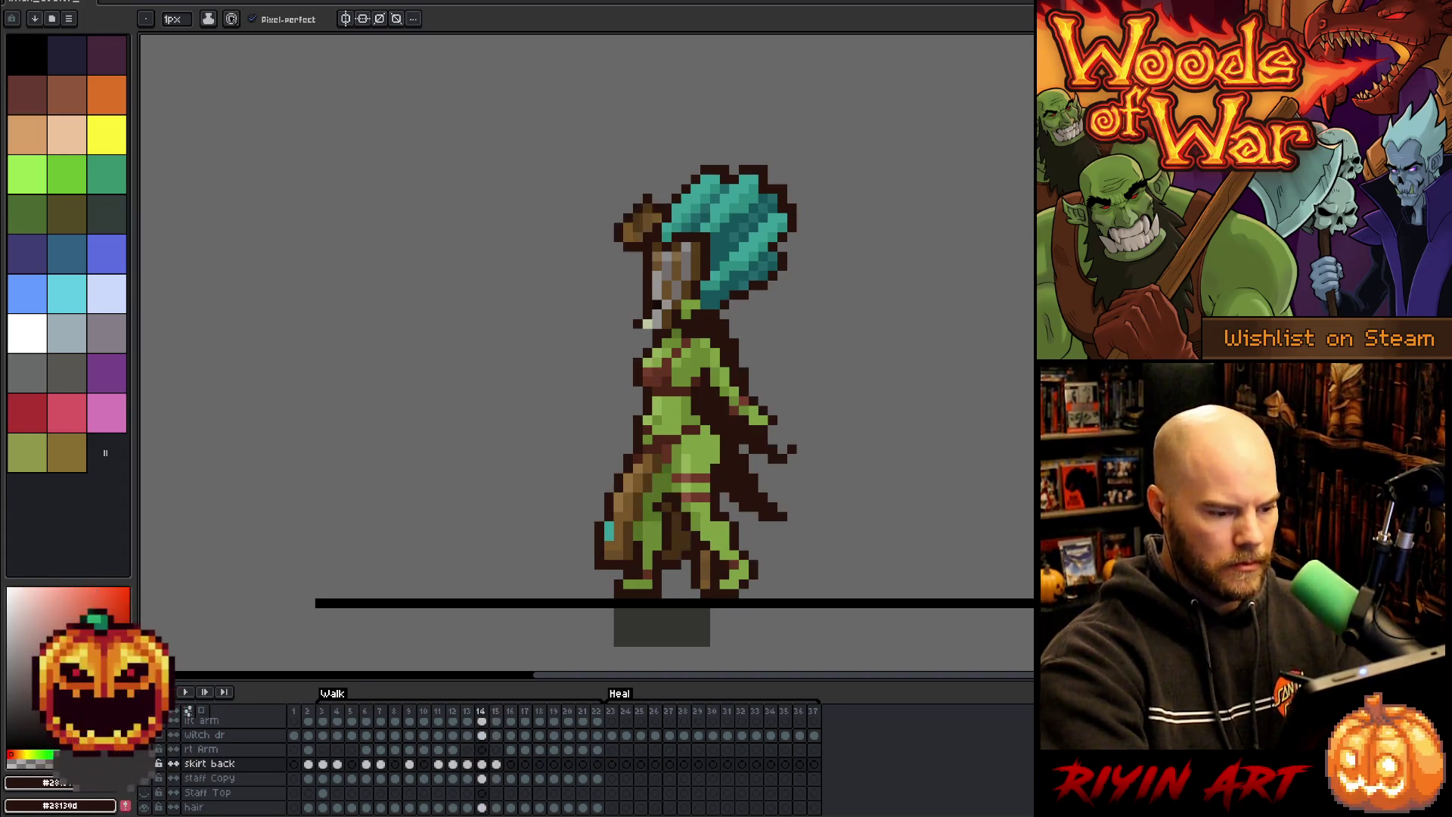
{"action": "key", "text": "period"}
{"action": "key", "text": "e"}
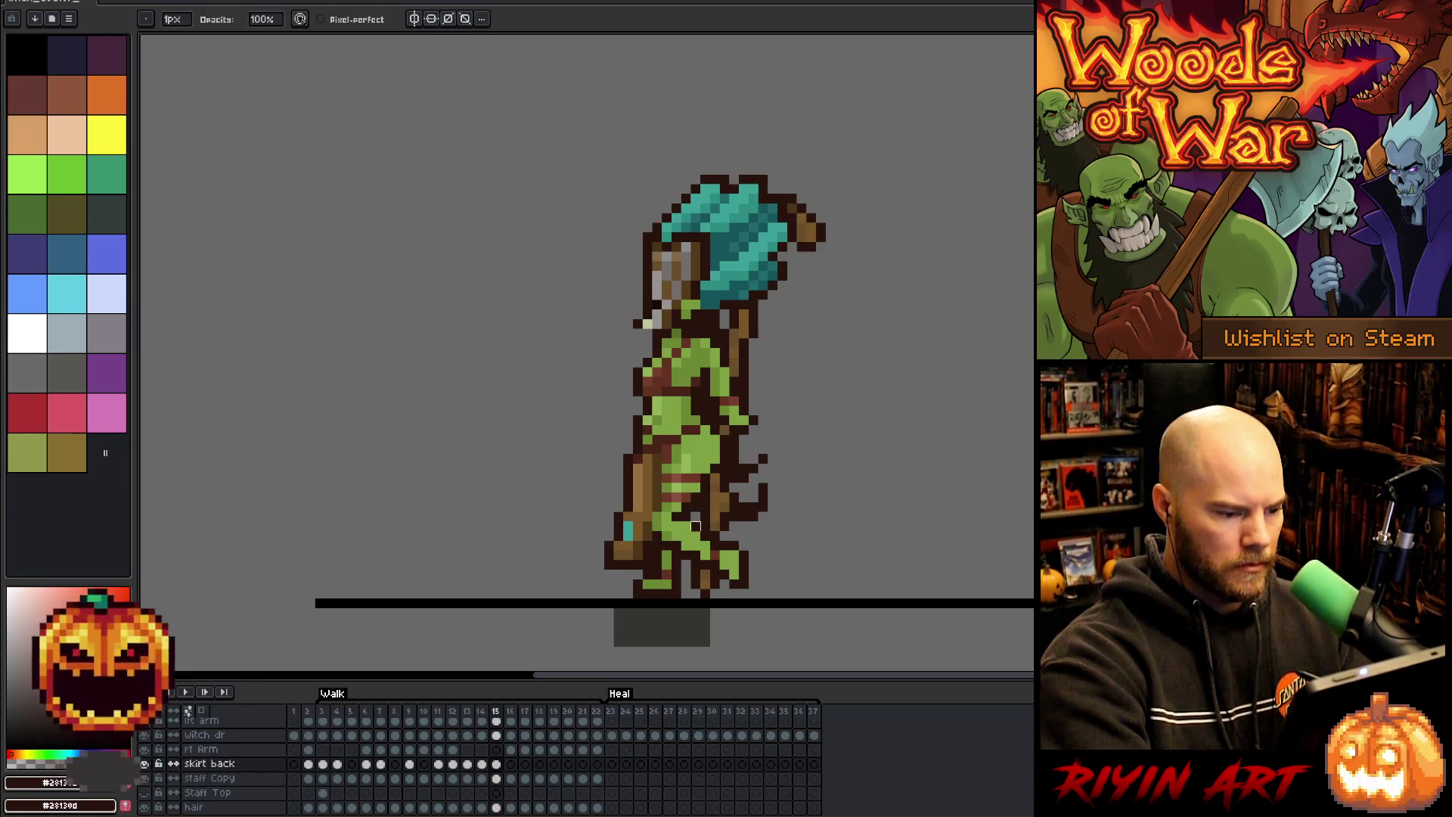
{"action": "key", "text": "comma"}
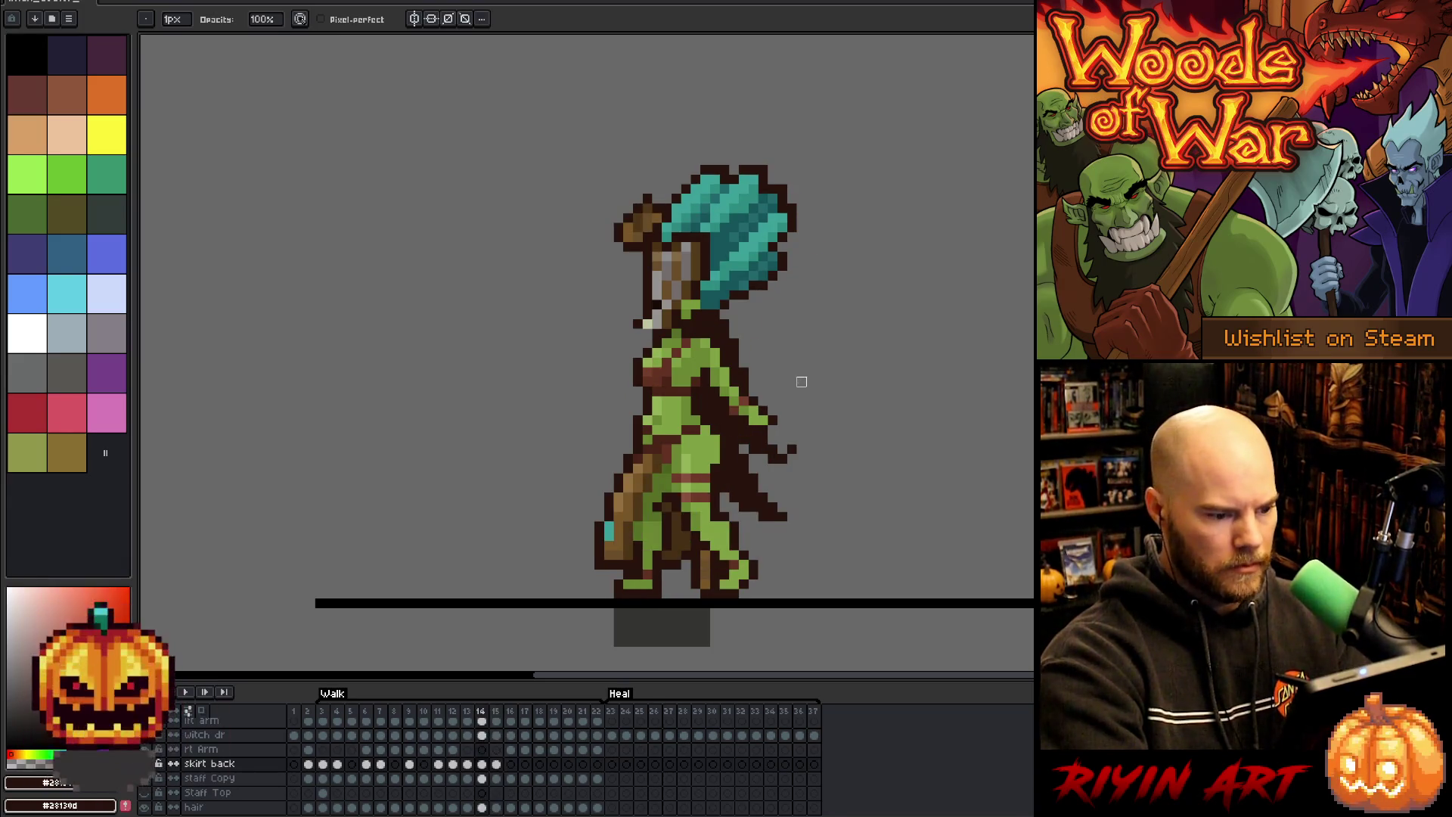
{"action": "key", "text": "period"}
{"action": "key", "text": "comma"}
{"action": "key", "text": "period"}
{"action": "key", "text": "comma"}
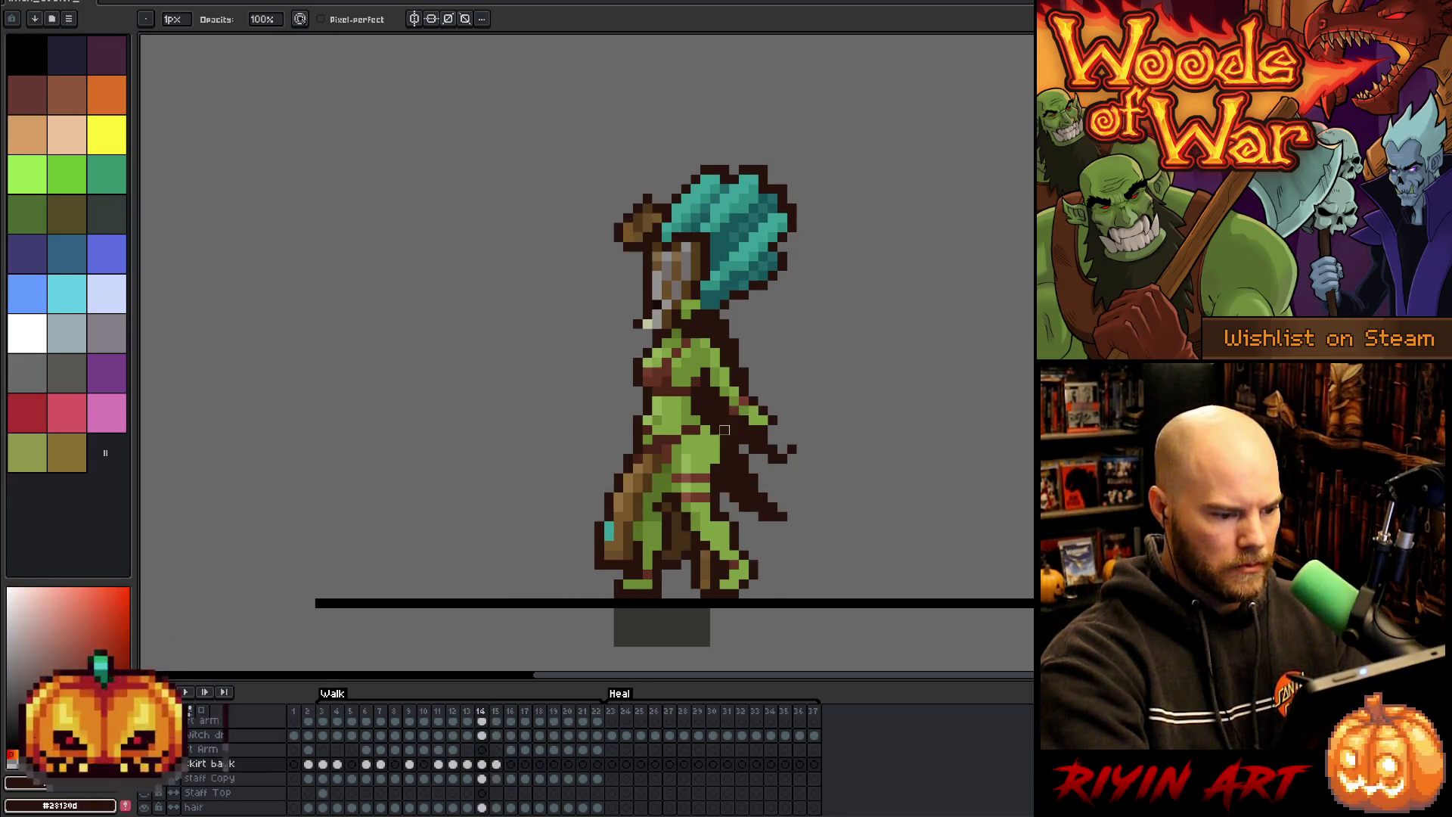
{"action": "key", "text": "period"}
{"action": "key", "text": "b"}
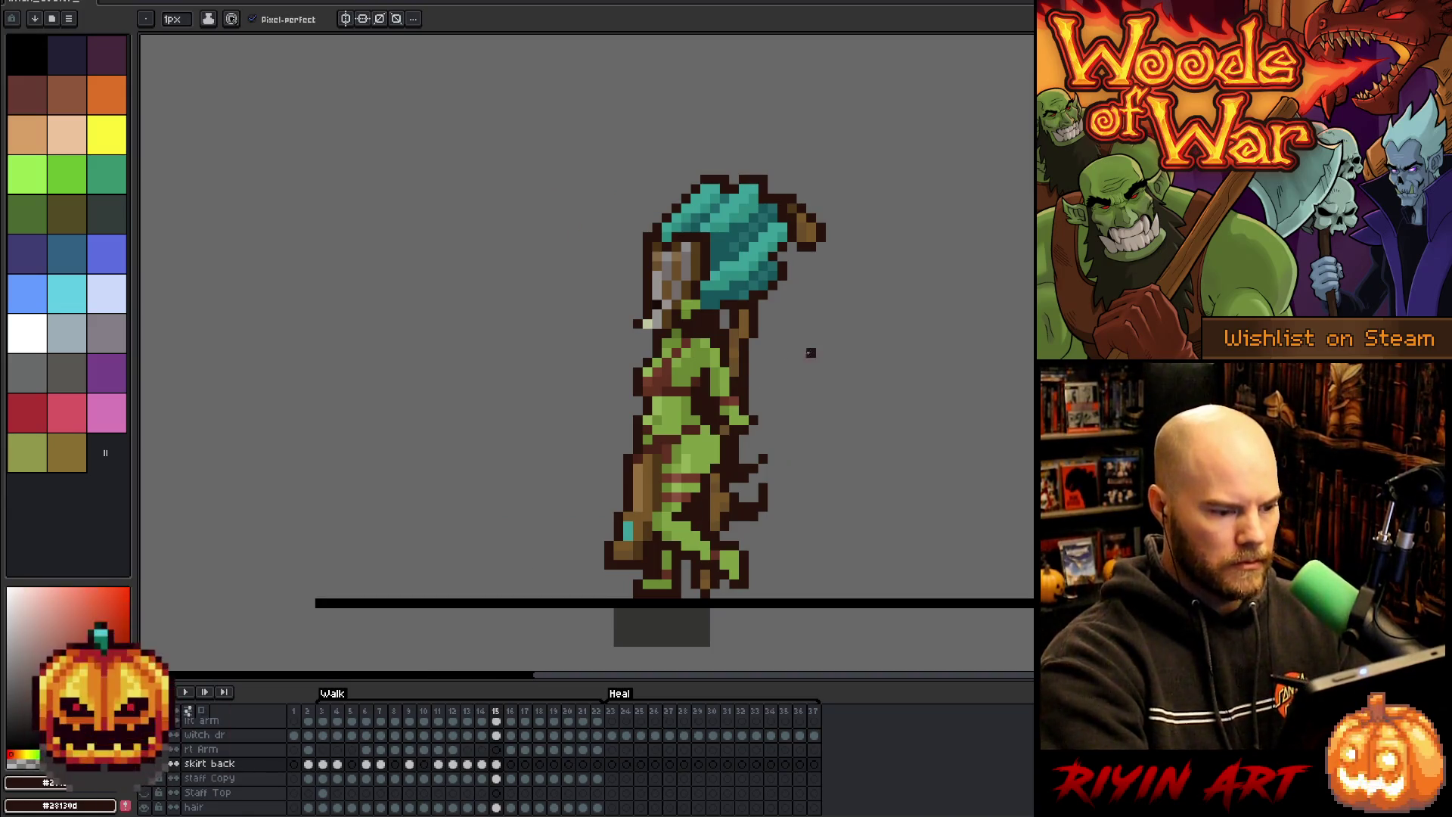
- Compare walk frames 16 and 17 for the back skirt, ending on frame 17
{"action": "key", "text": "period"}
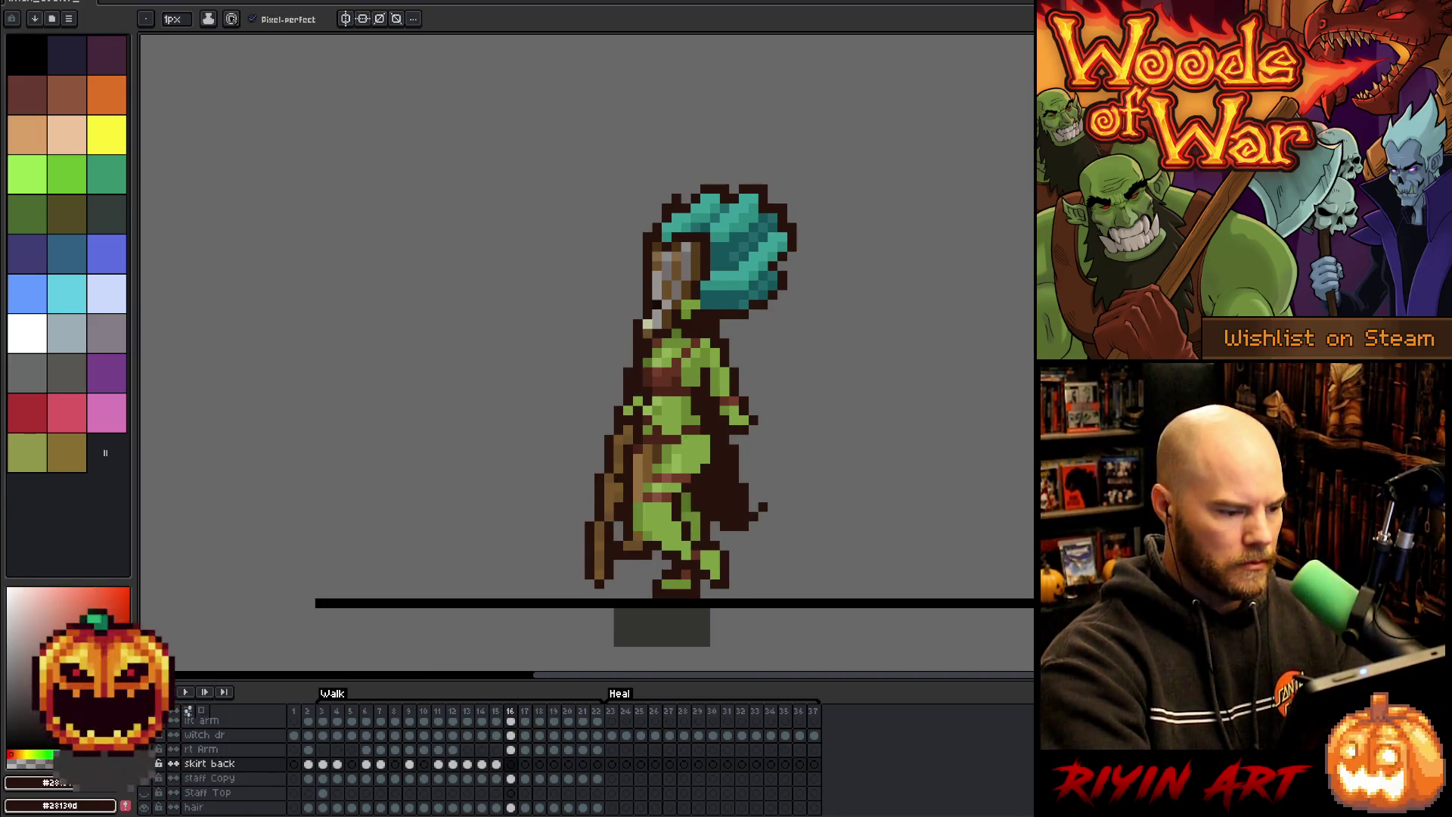
{"action": "key", "text": "period"}
{"action": "key", "text": "comma"}
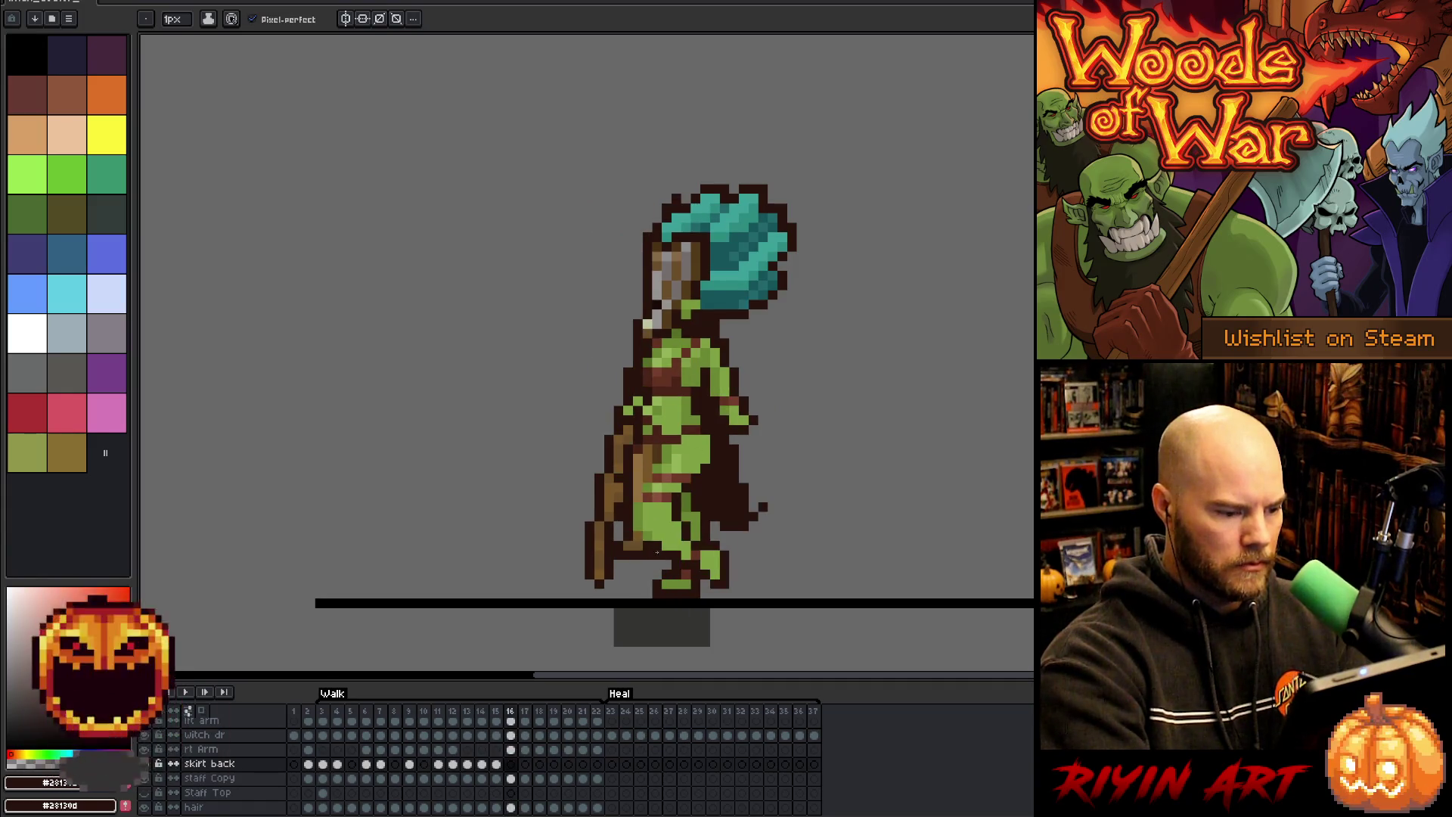
{"action": "key", "text": "period"}
{"action": "key", "text": "comma"}
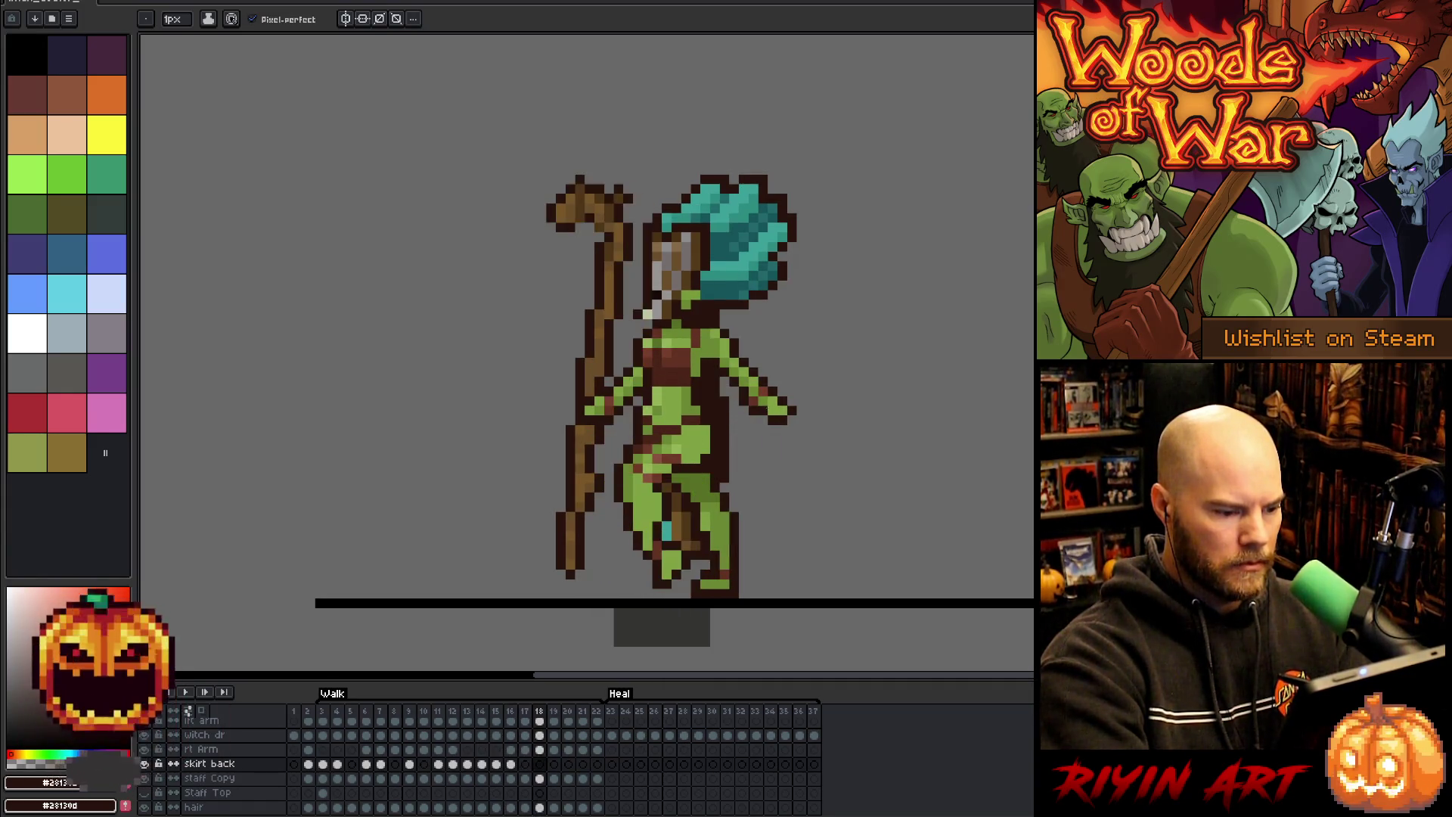
{"action": "key", "text": "period"}
{"action": "key", "text": "comma"}
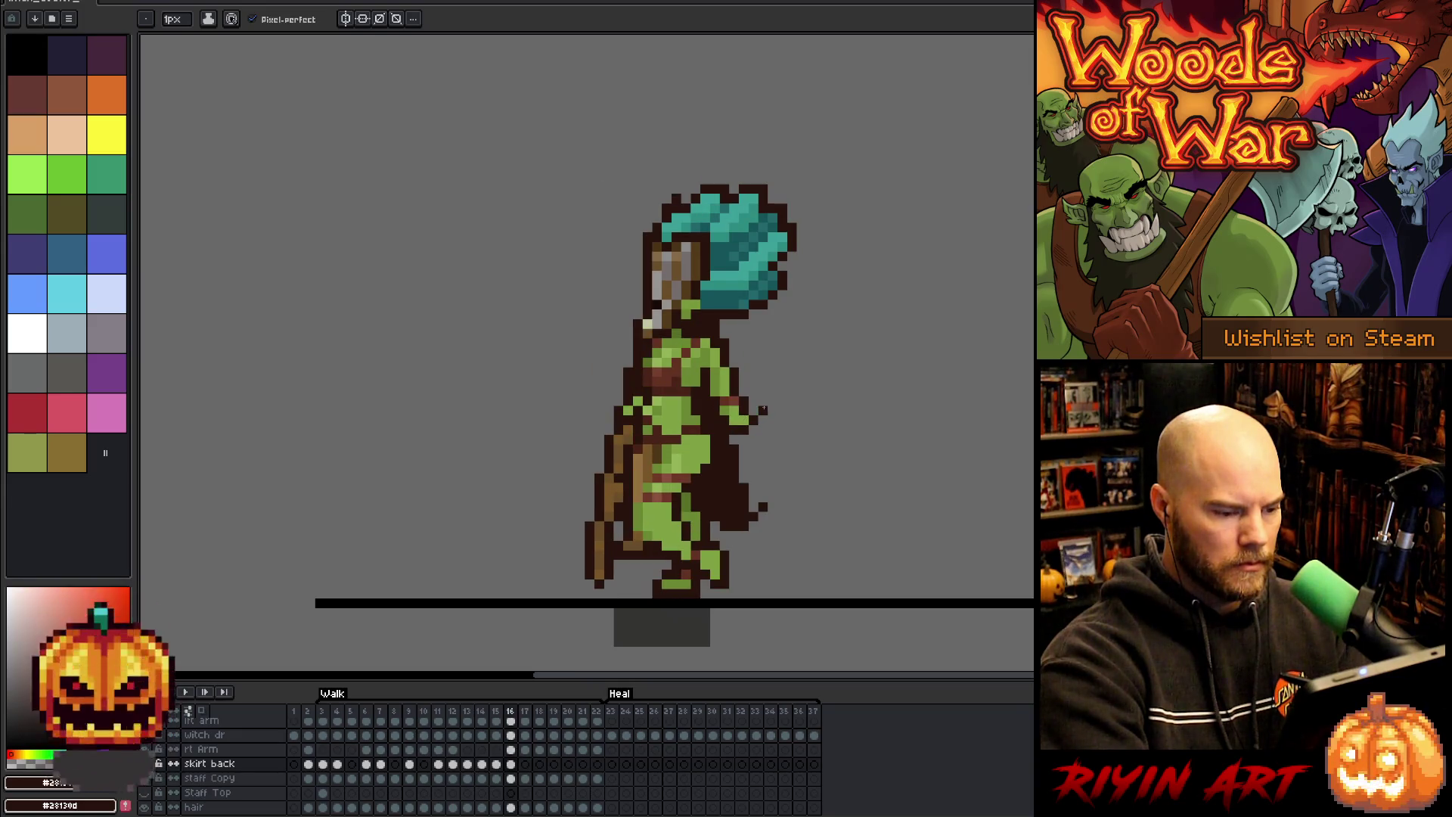
{"action": "key", "text": "period"}
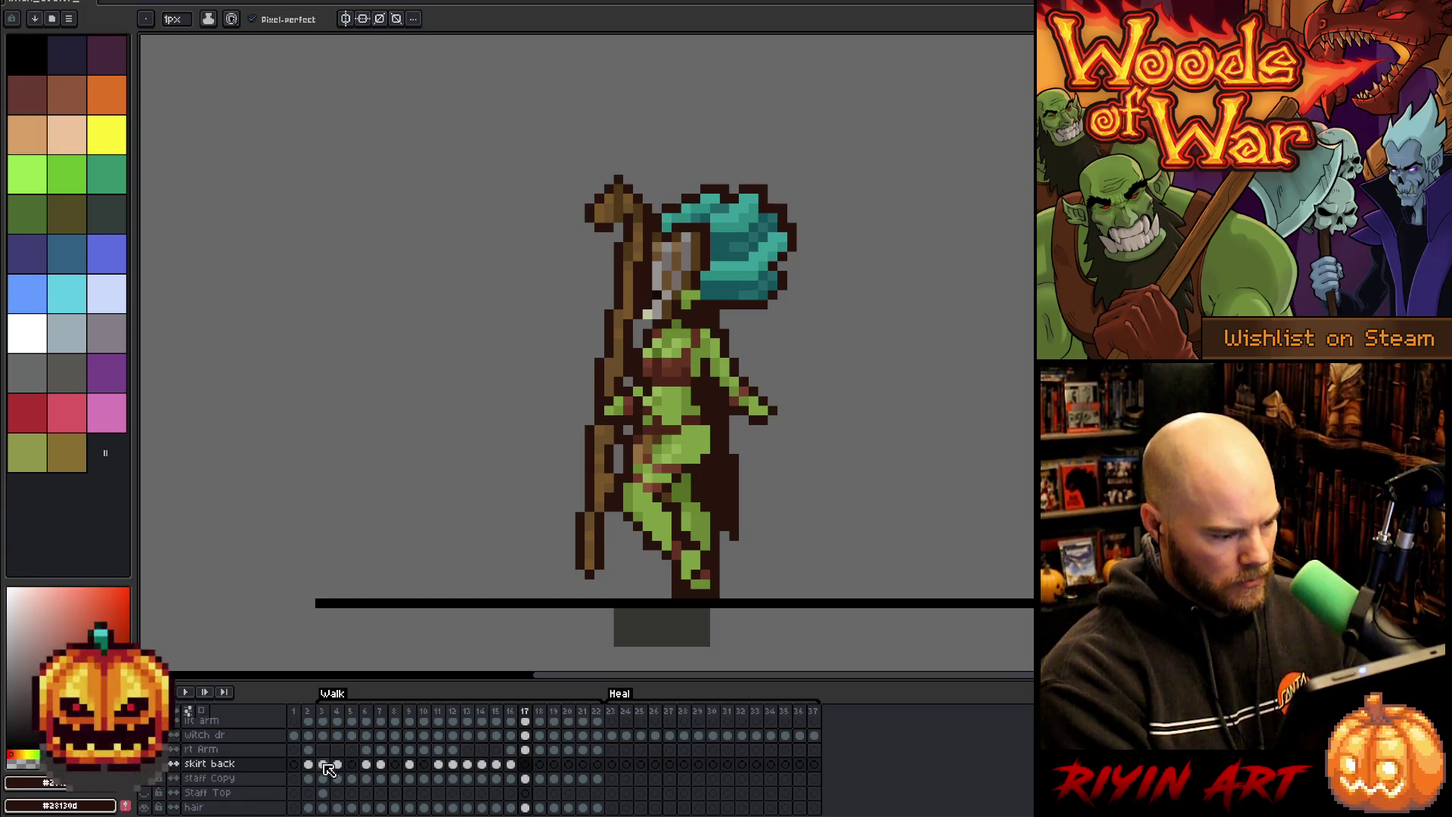
- Select skirt back cels 3–12, play and stop the walk from frame 13, then show frame 15
{"action": "left_click_drag", "start_coordinate": [327, 769], "coordinate": [455, 771]}
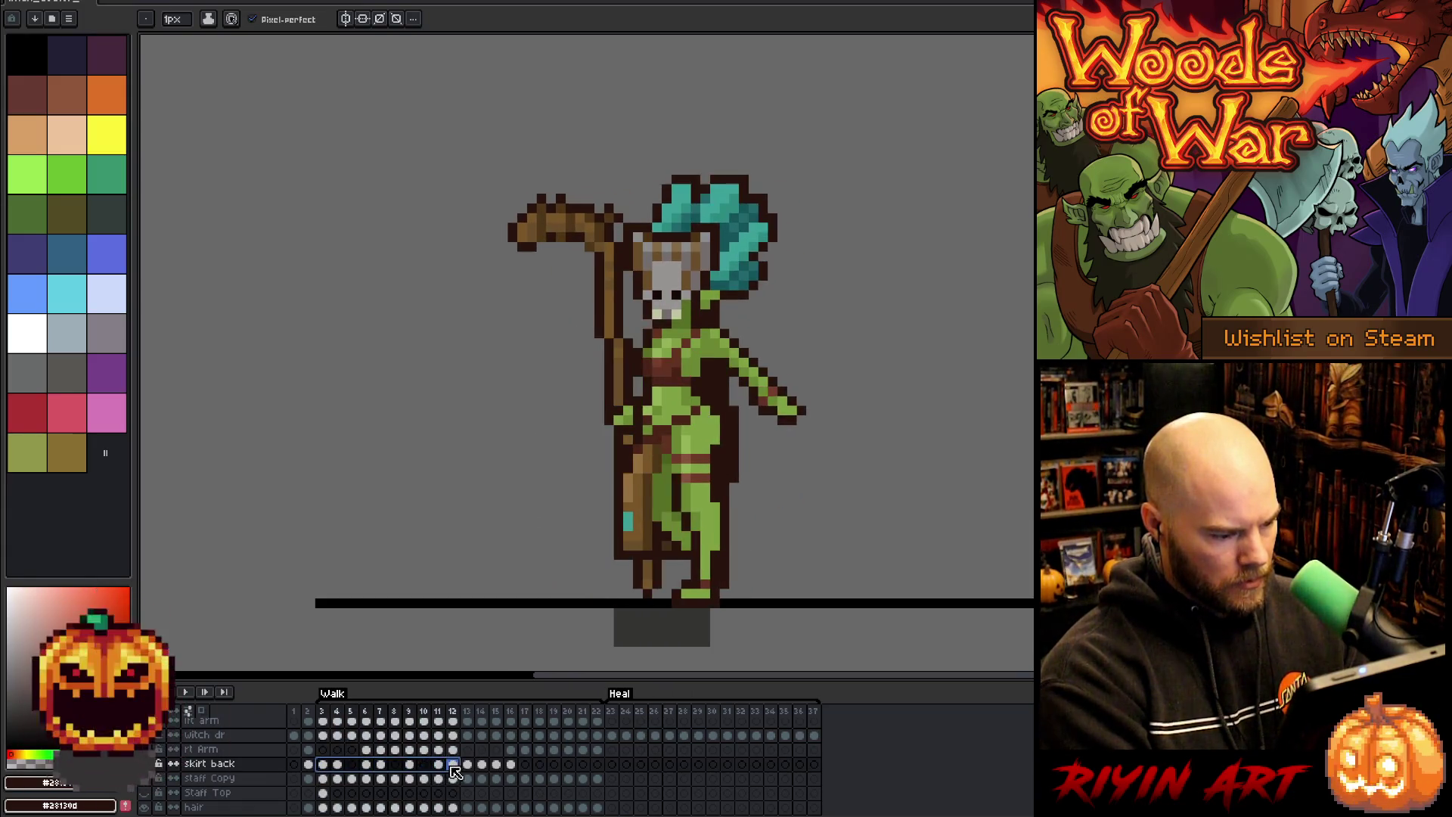
{"action": "left_click", "coordinate": [467, 769]}
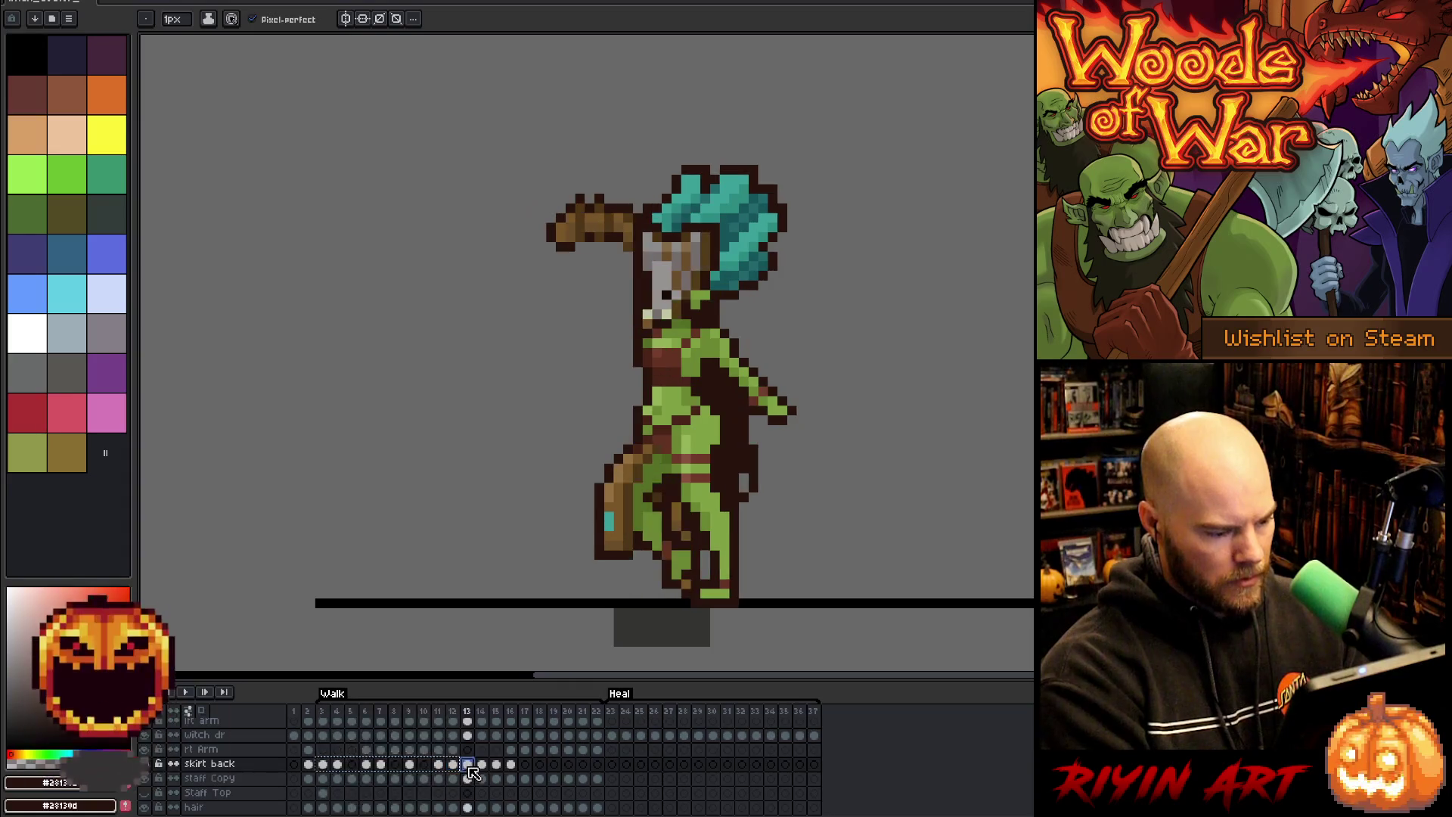
{"action": "key", "text": "Return"}
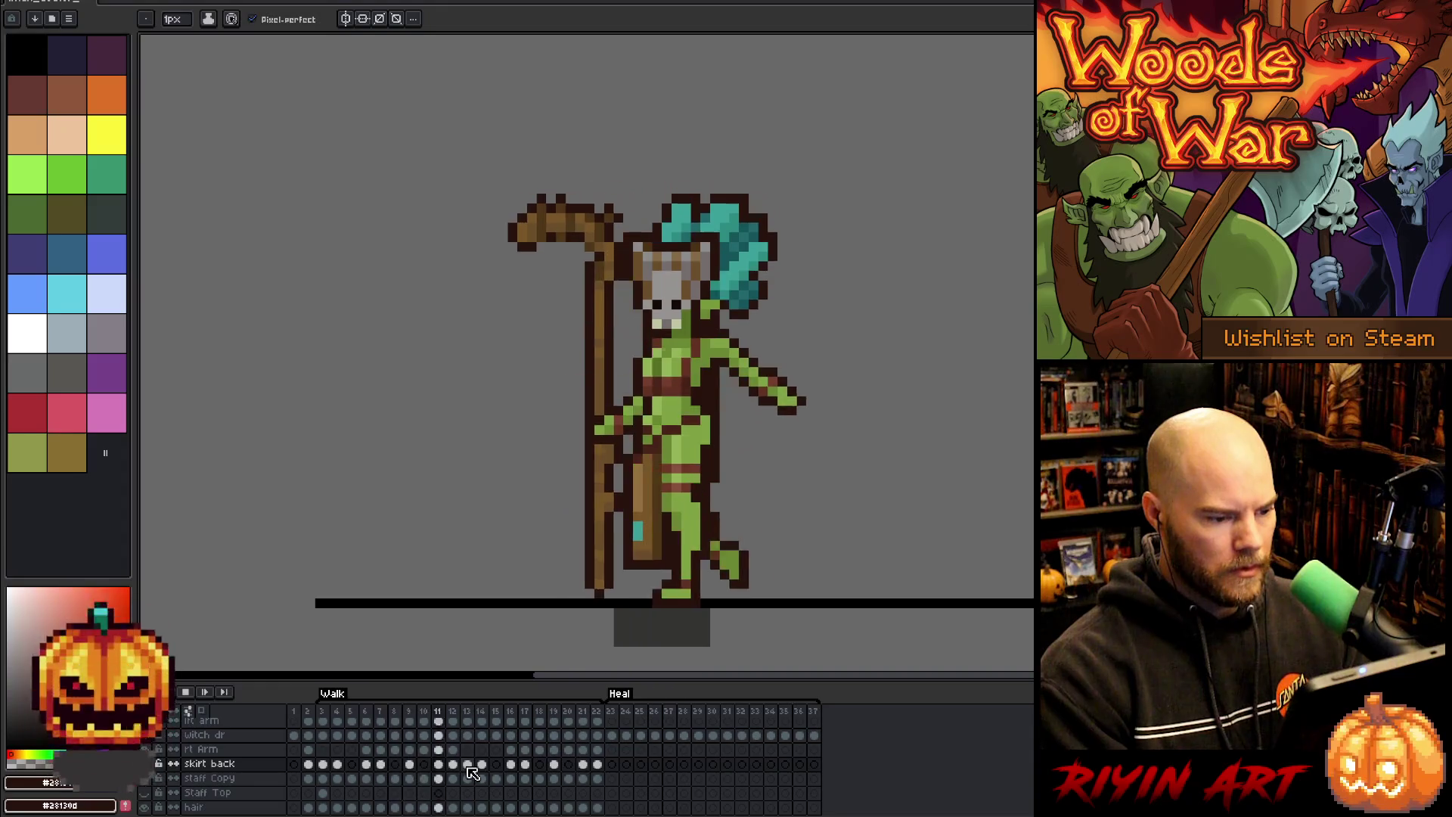
{"action": "key", "text": "Return"}
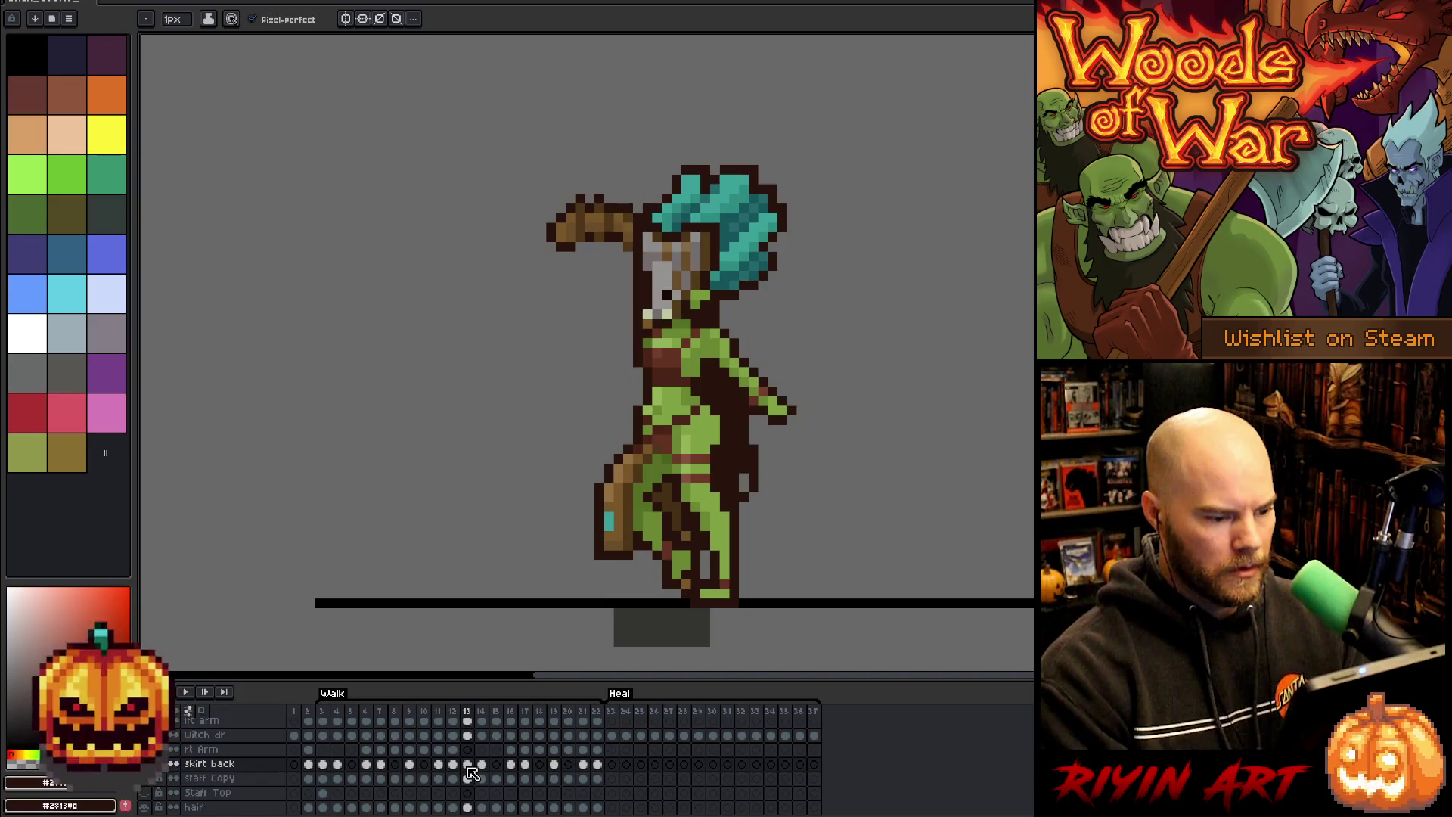
{"action": "key", "text": "Return"}
{"action": "key", "text": "Right"}
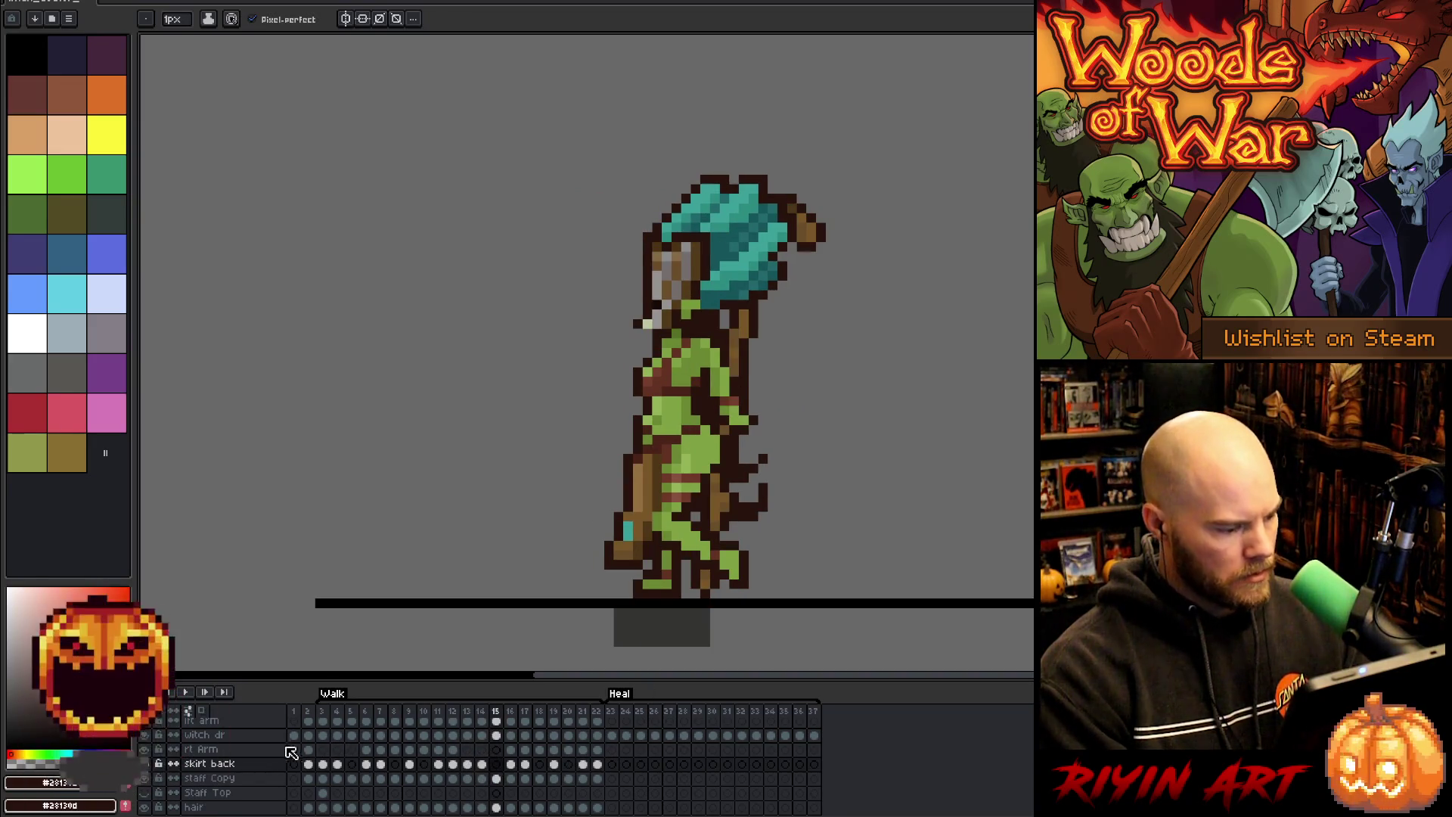
- Move the hair layer above staff Copy and Staff Top, then play the walk cycle
{"action": "scroll", "coordinate": [238, 758], "scroll_direction": "down", "scroll_amount": 1}
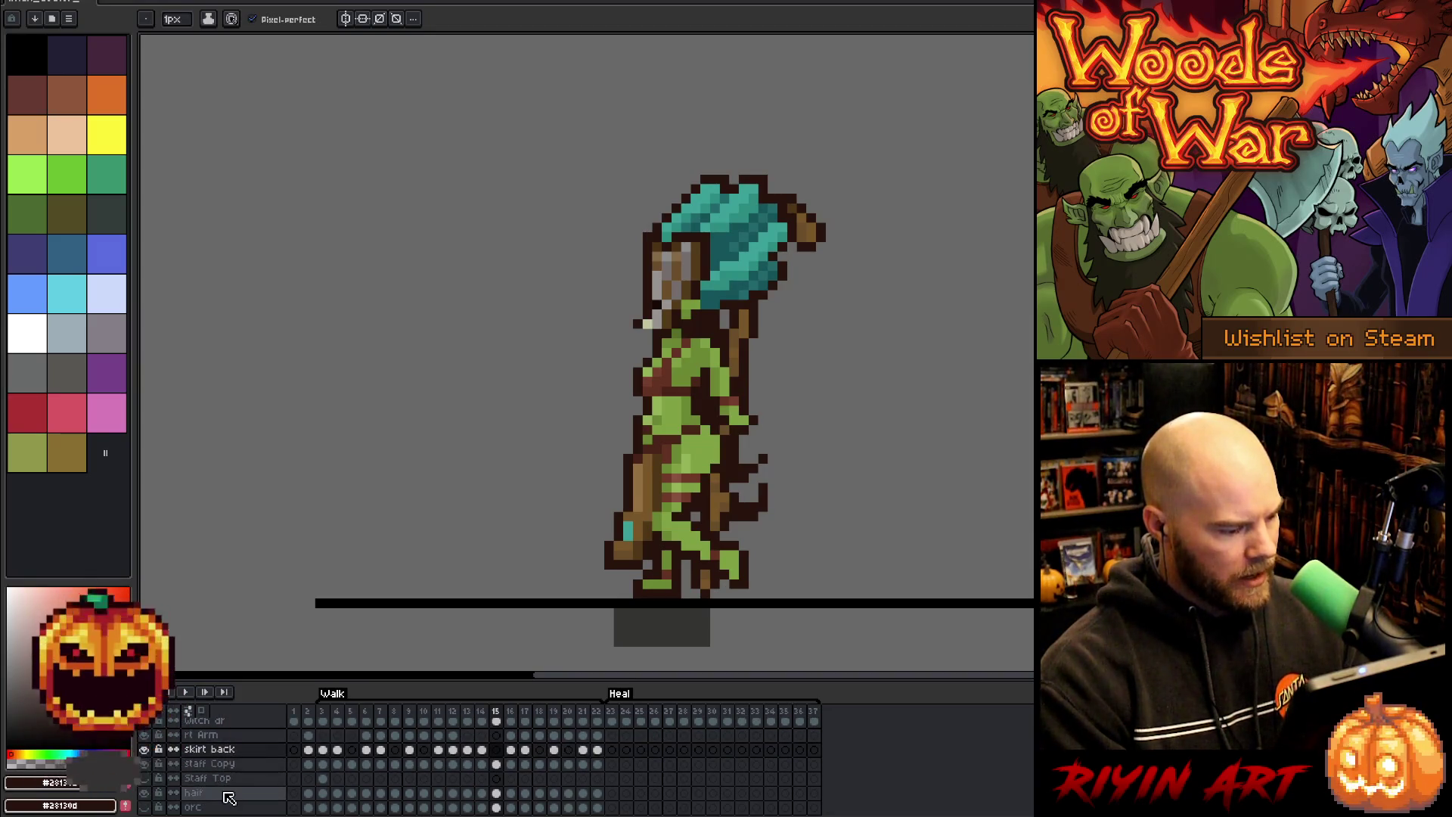
{"action": "left_click", "coordinate": [229, 794]}
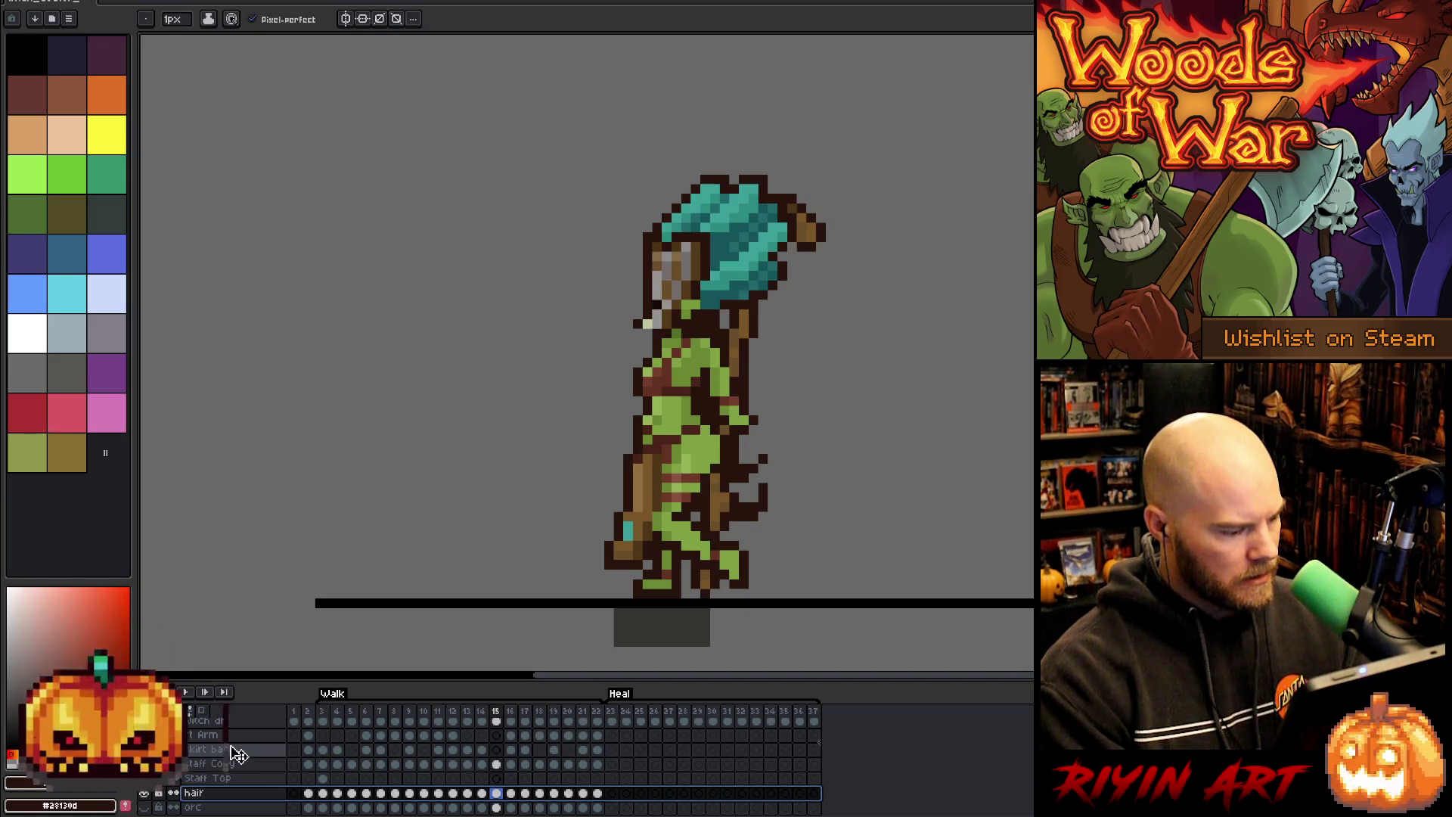
{"action": "left_click_drag", "start_coordinate": [238, 766], "coordinate": [239, 764]}
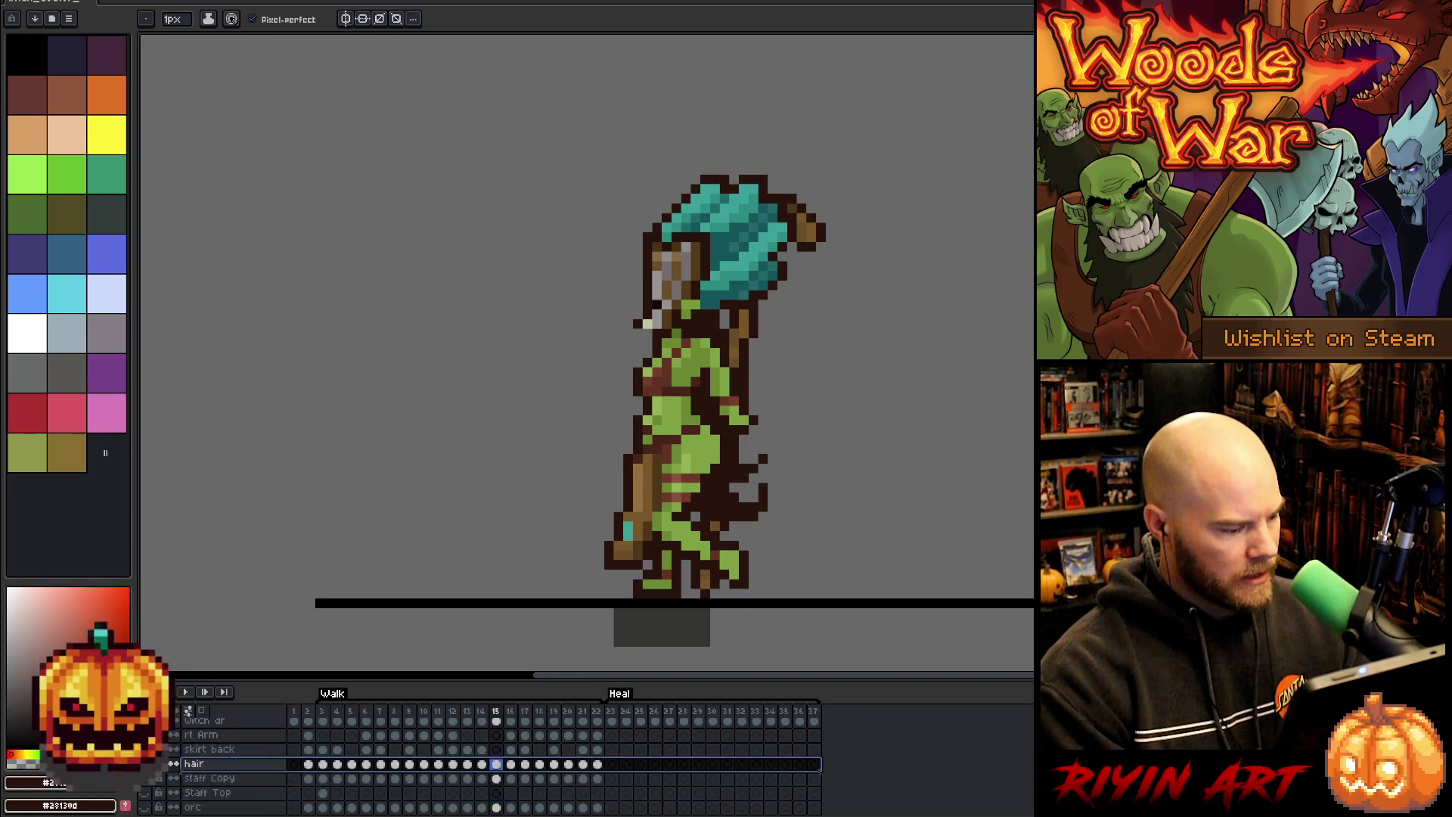
{"action": "key", "text": "Return"}
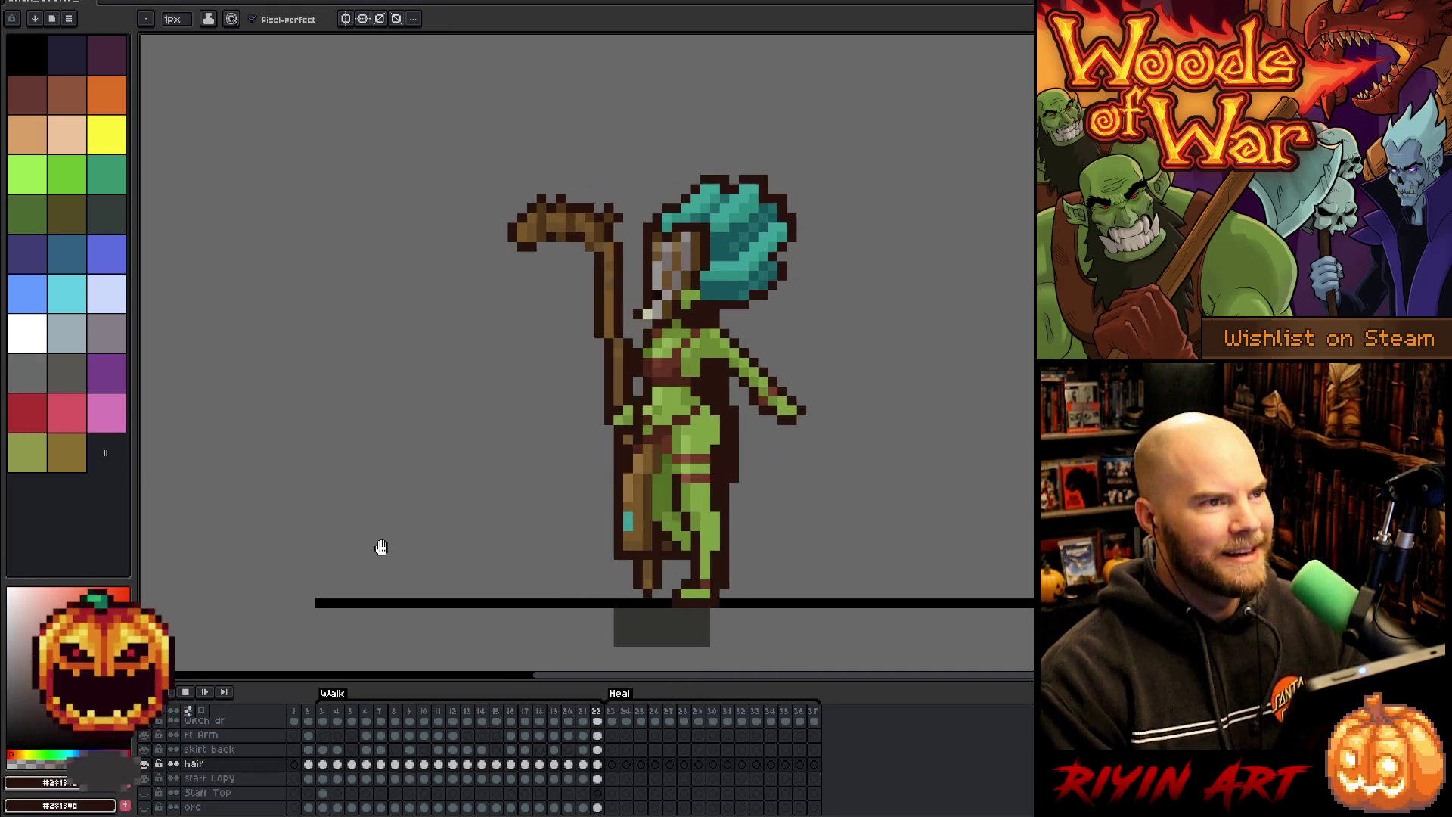
{"action": "left_click_drag", "start_coordinate": [751, 535], "coordinate": [692, 502]}
{"action": "scroll", "coordinate": [728, 416], "scroll_direction": "up", "scroll_amount": 1}
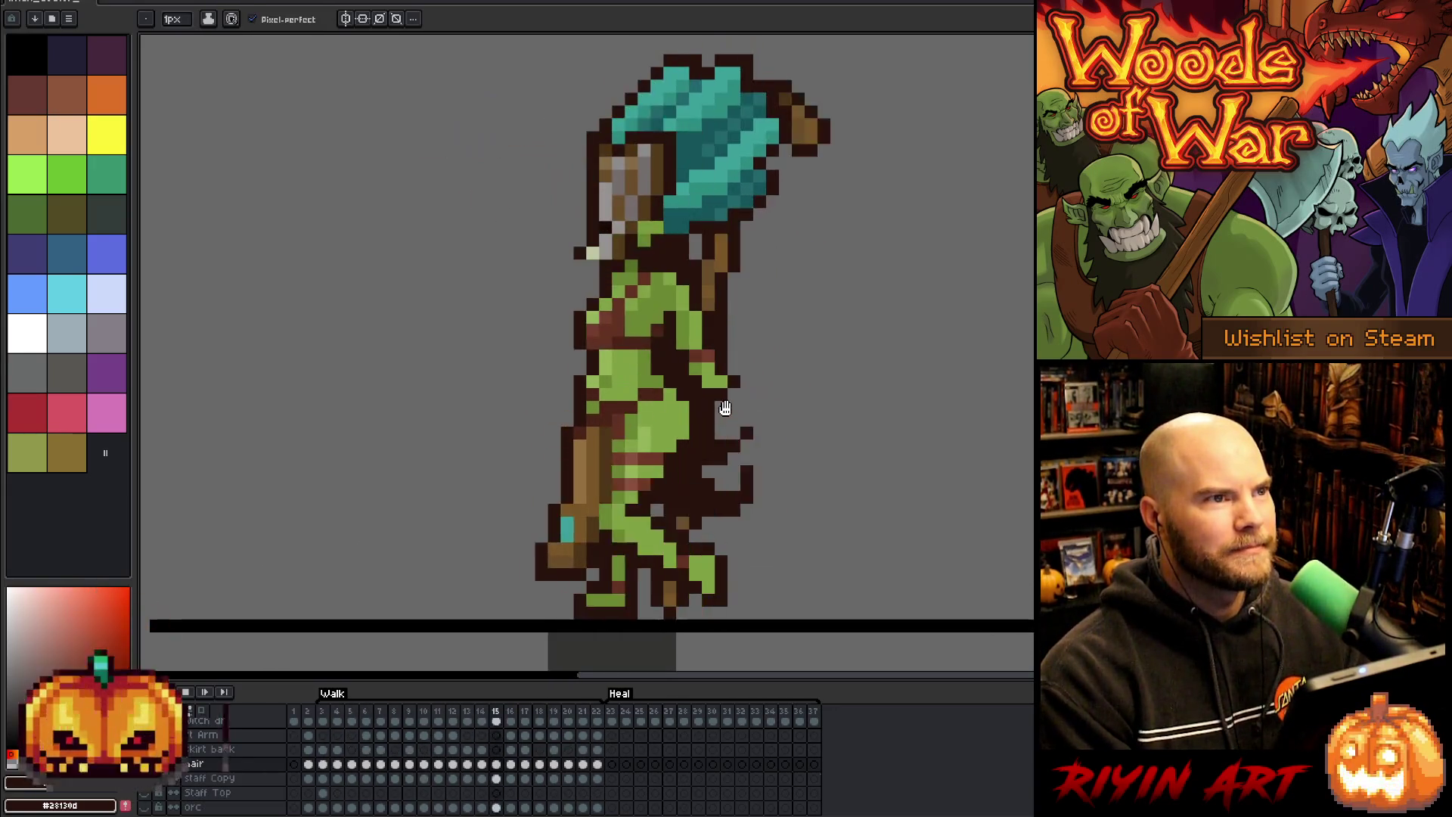
{"action": "left_click_drag", "start_coordinate": [725, 409], "coordinate": [739, 456]}
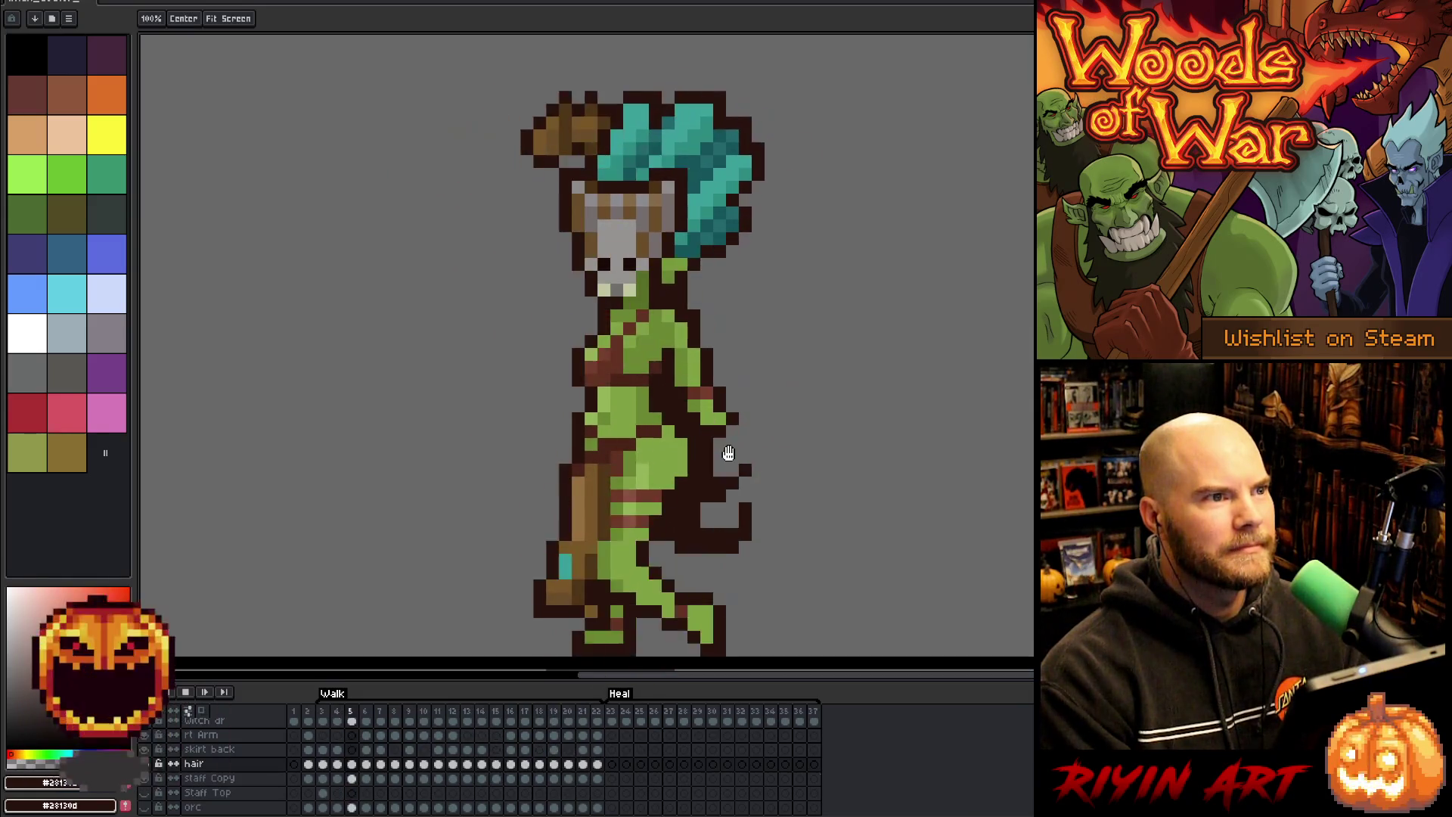
{"action": "left_click_drag", "start_coordinate": [728, 452], "coordinate": [725, 428]}
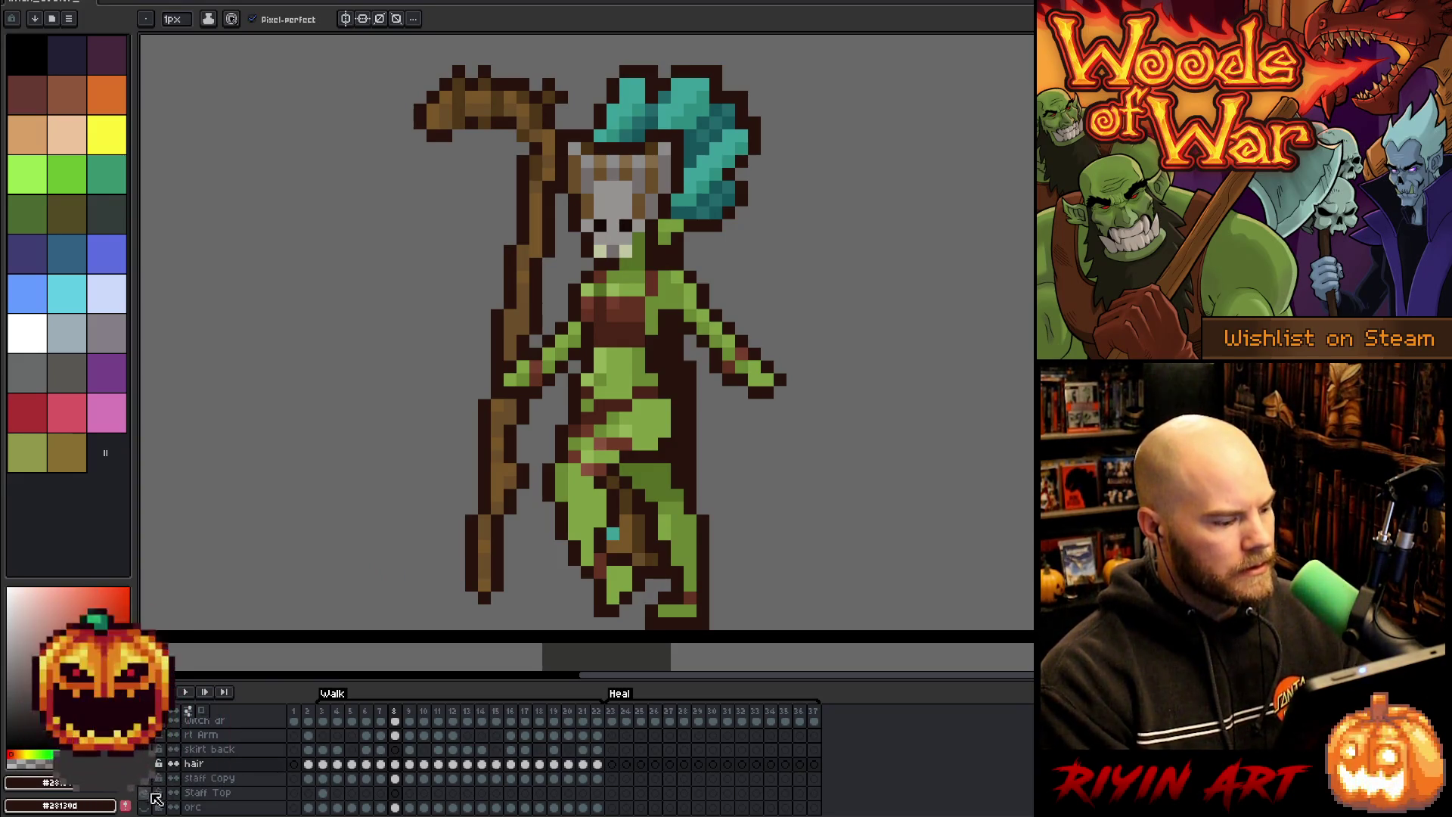
- Recenter the sprite and go to walk frame 4 on the Staff Top layer
{"action": "left_click", "coordinate": [325, 793]}
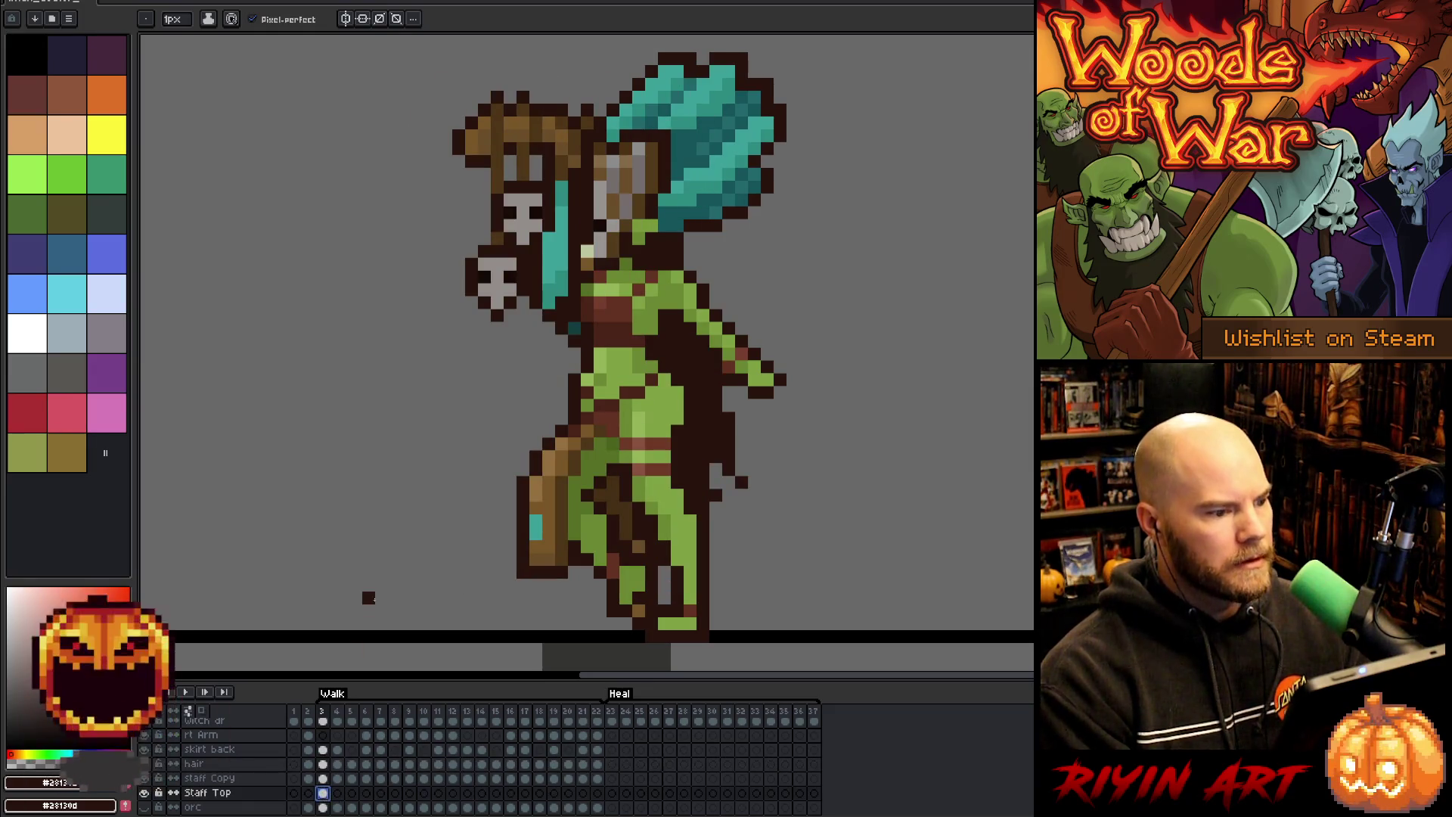
{"action": "left_click_drag", "start_coordinate": [404, 473], "coordinate": [501, 425]}
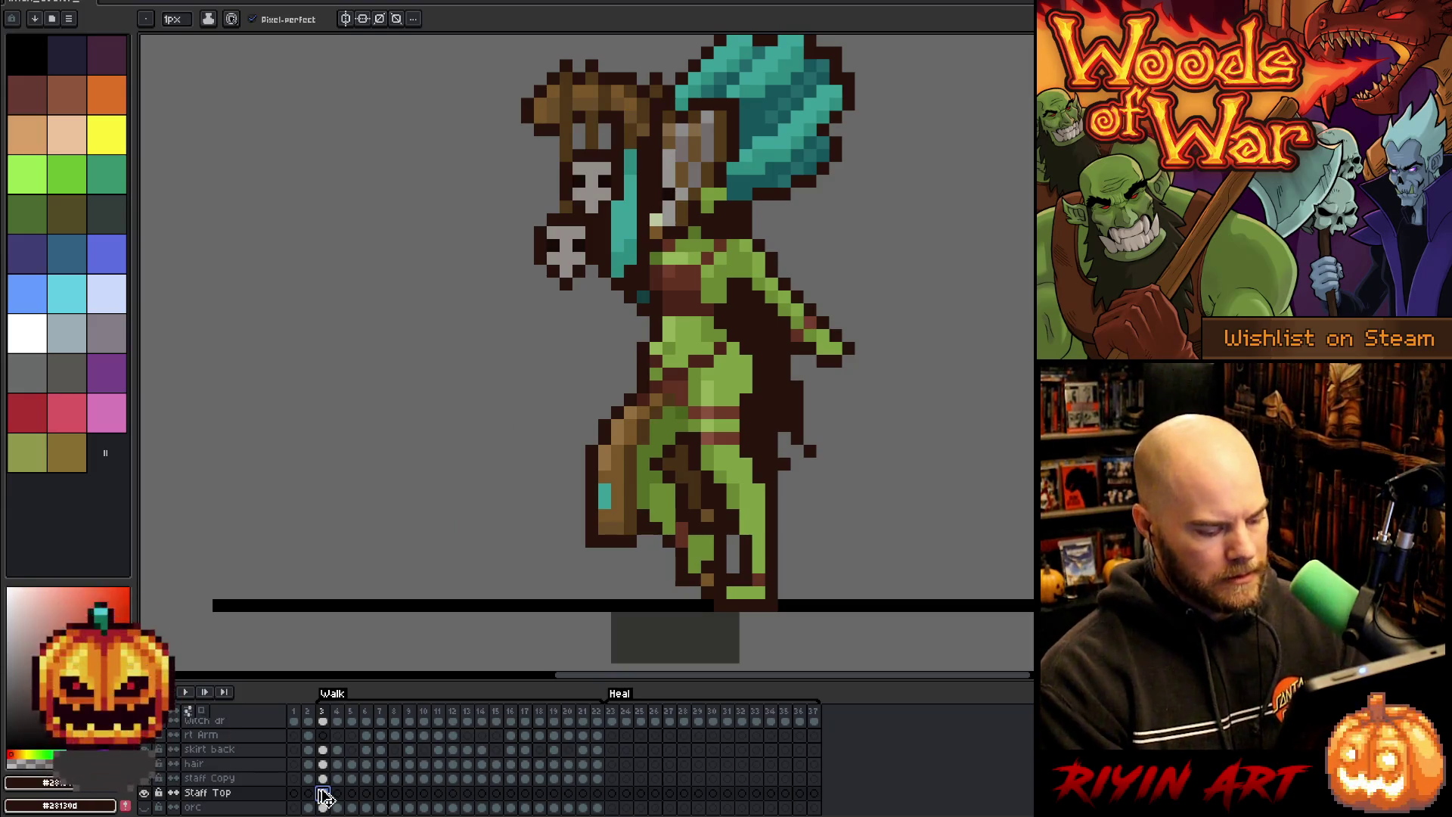
{"action": "key", "text": "Right"}
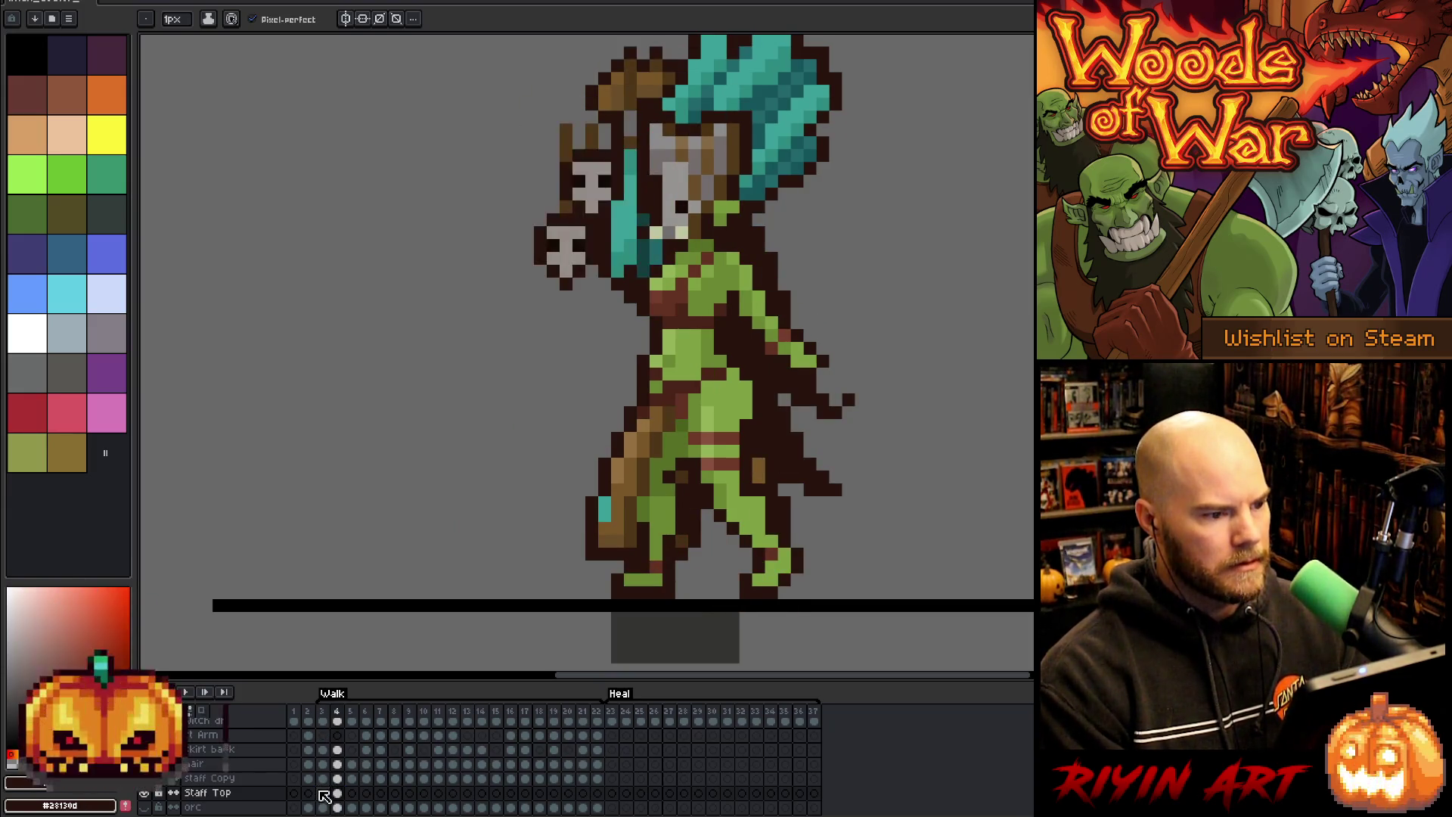
{"action": "key", "text": "Right"}
{"action": "key", "text": "Left"}
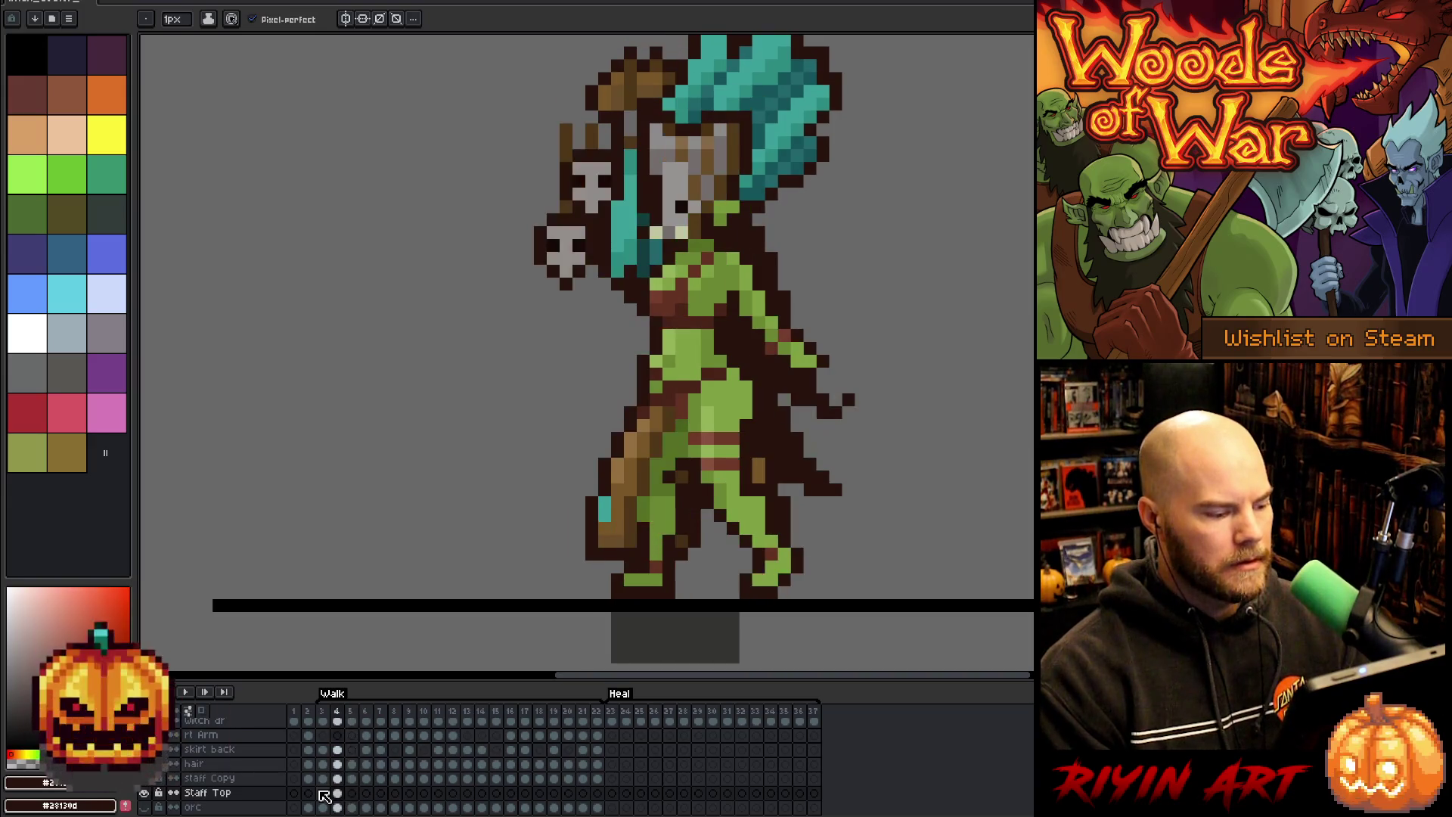
- Align the skull staff top with the staff on walk frames 4 through 6
{"action": "key", "text": "ctrl+t"}
{"action": "mouse_move", "coordinate": [608, 220]}
{"action": "left_mouse_down"}
{"action": "mouse_move", "coordinate": [668, 220]}
{"action": "mouse_move", "coordinate": [669, 207]}
{"action": "left_mouse_up"}
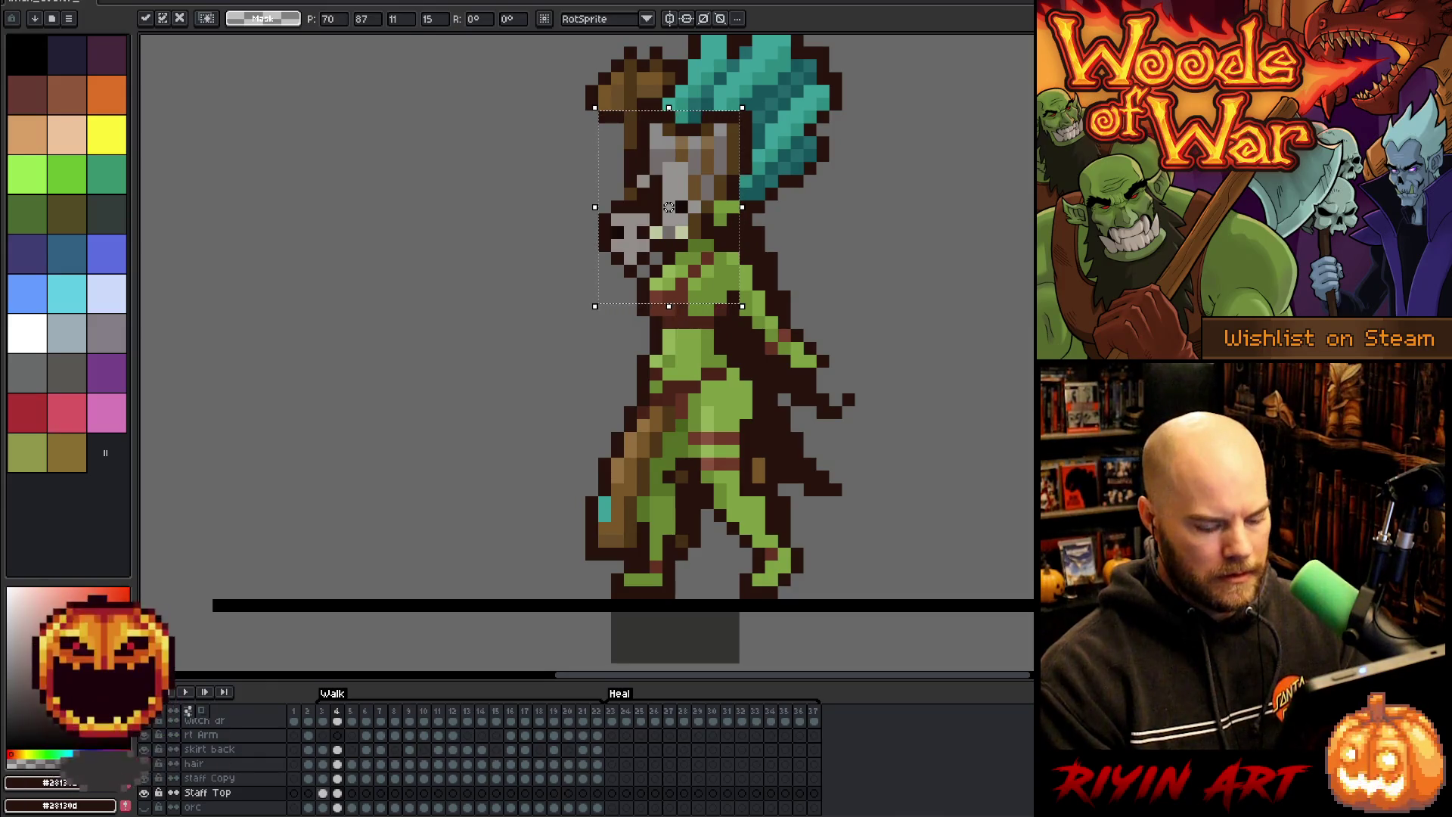
{"action": "key", "text": "Right"}
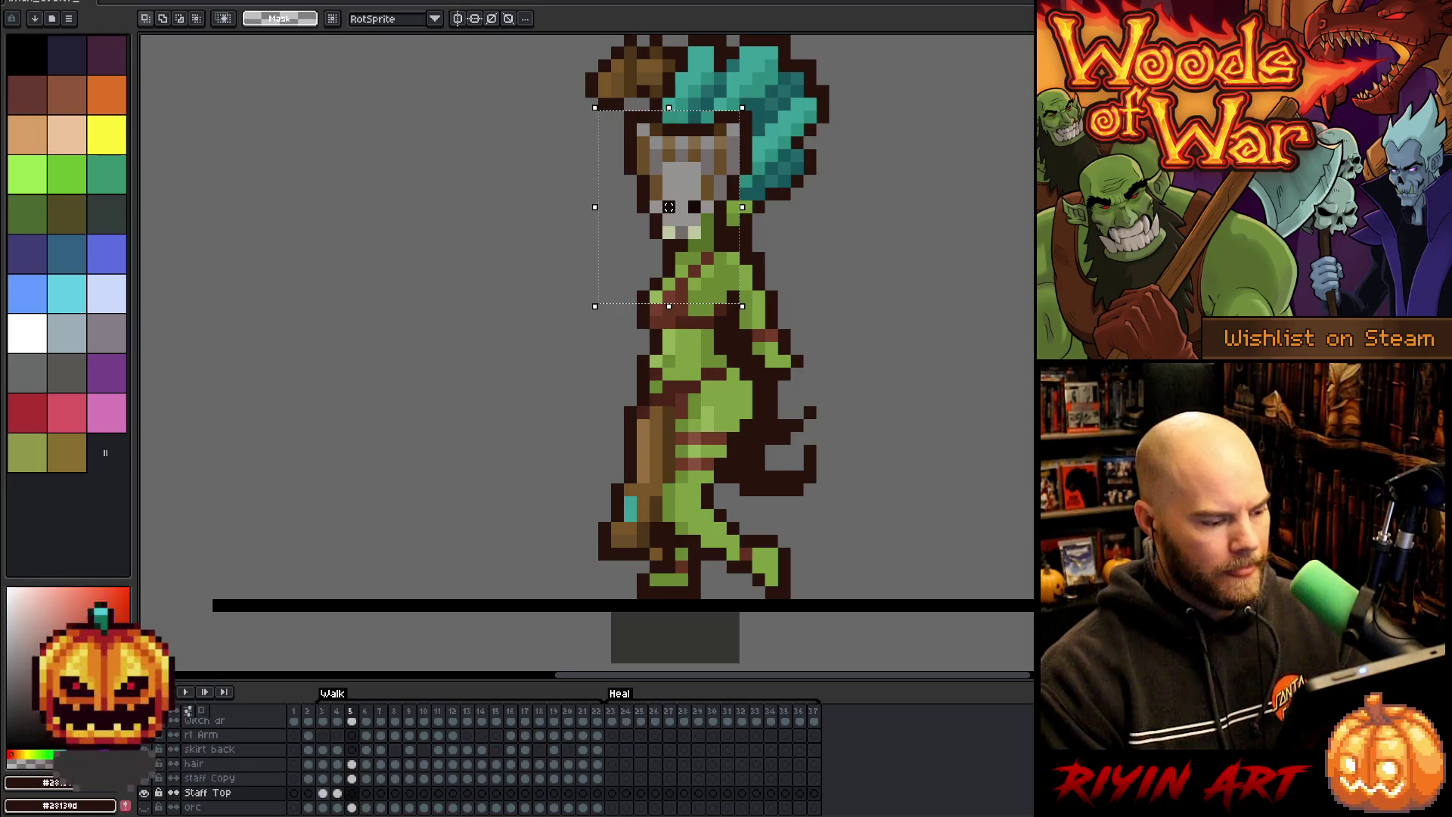
{"action": "mouse_move", "coordinate": [669, 206]}
{"action": "left_mouse_down"}
{"action": "mouse_move", "coordinate": [669, 194]}
{"action": "mouse_move", "coordinate": [617, 220]}
{"action": "left_mouse_up"}
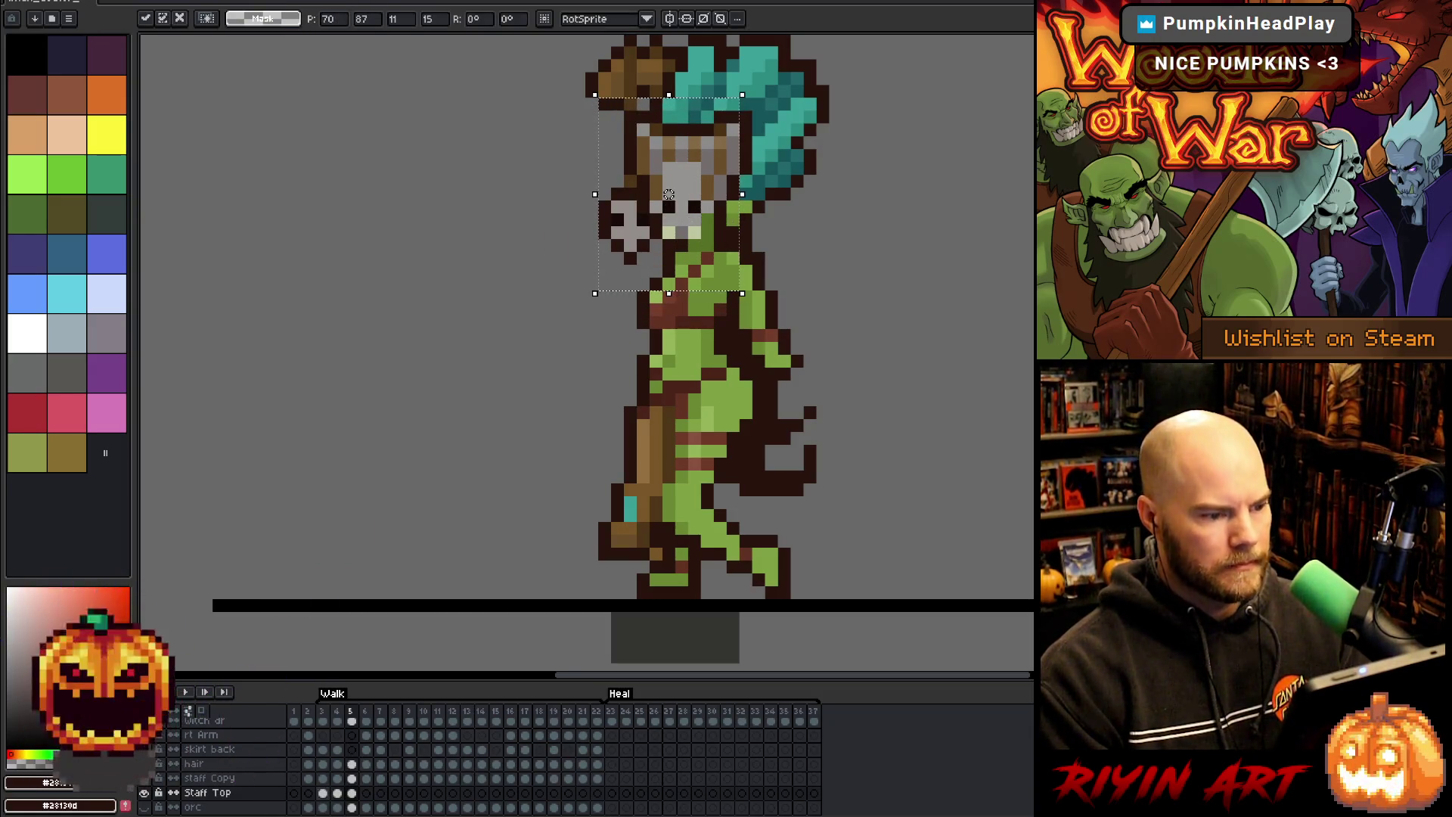
{"action": "key", "text": "period"}
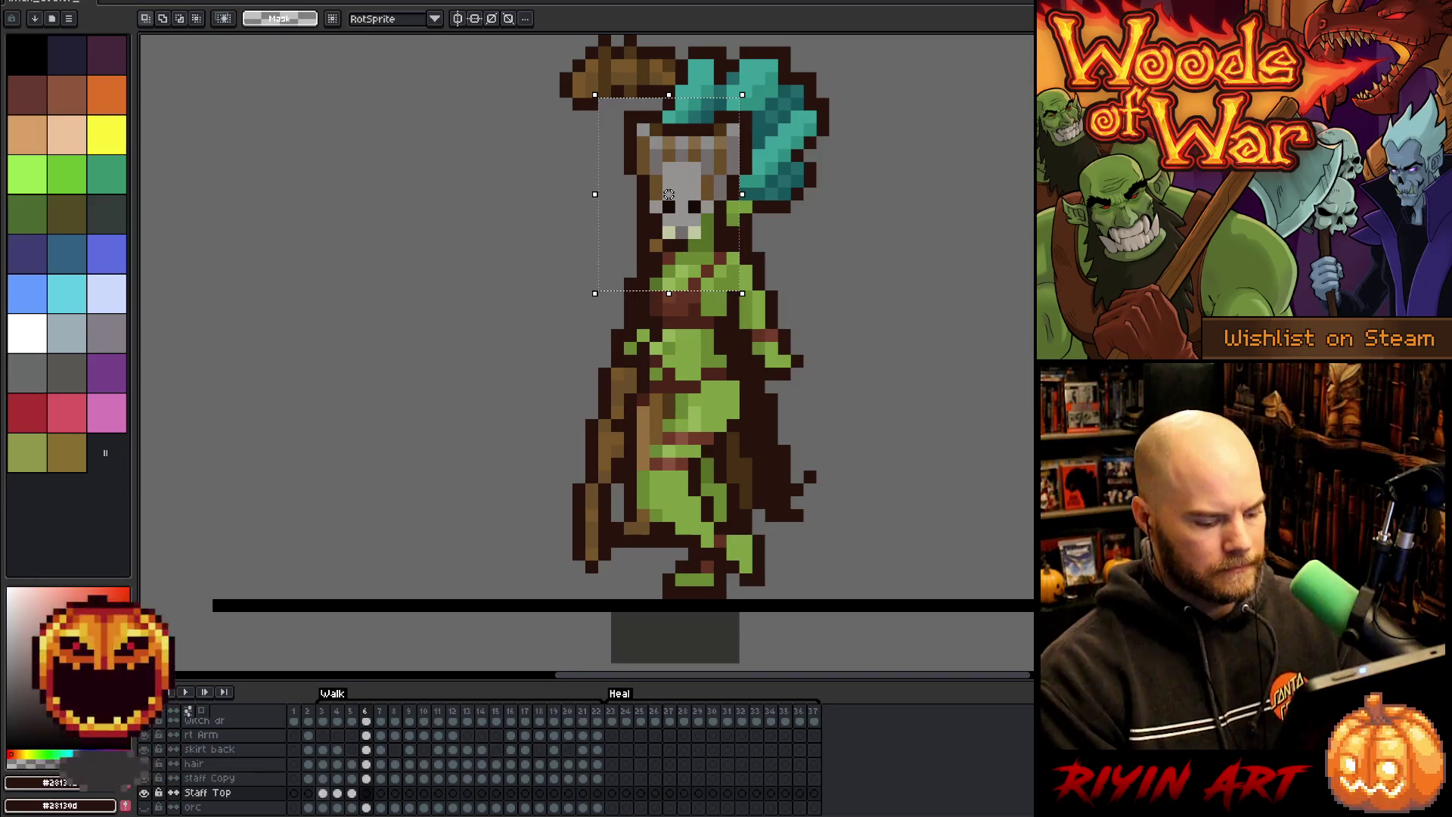
{"action": "key", "text": "Left"}
{"action": "key", "text": "Left"}
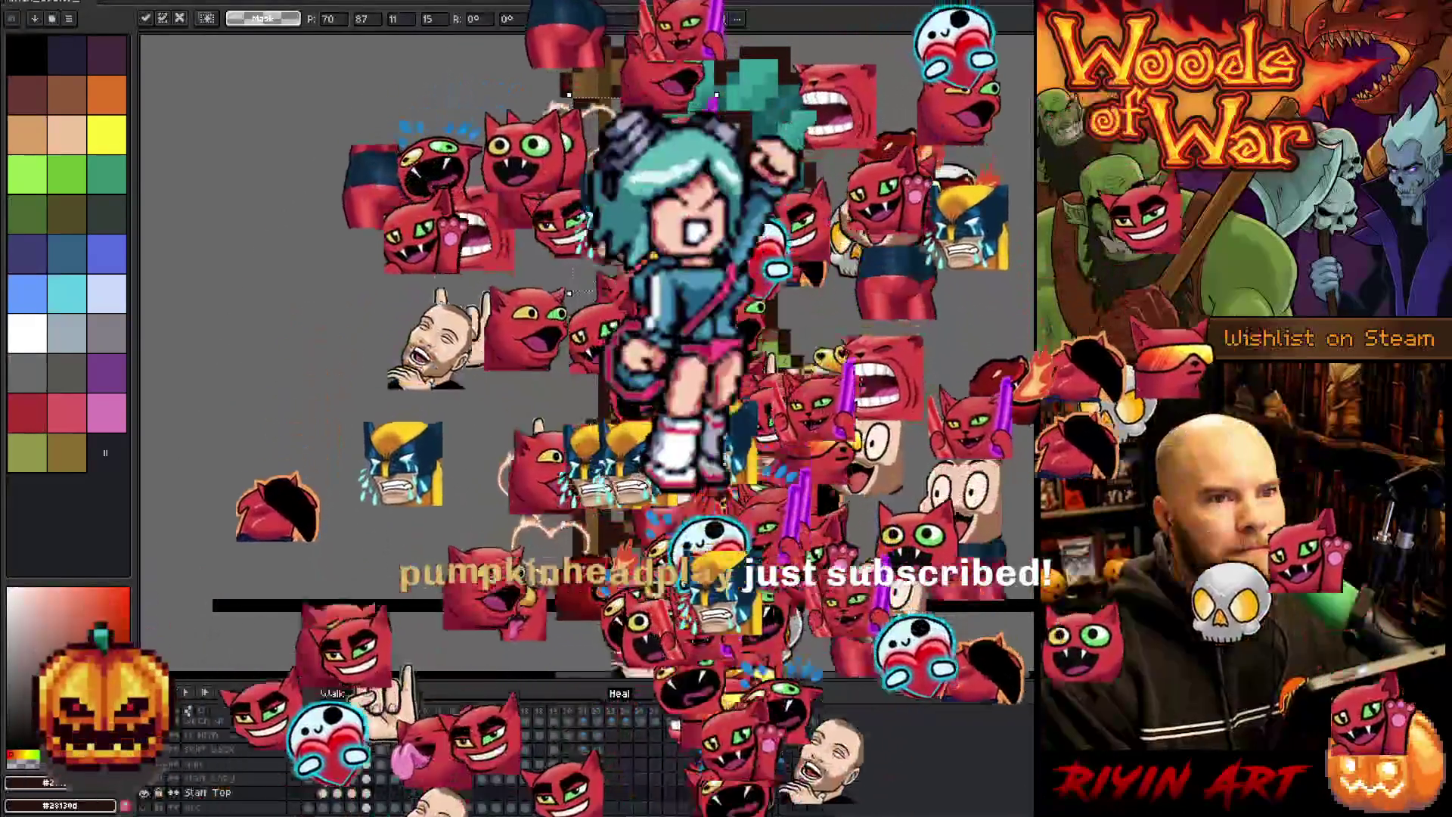
{"action": "key", "text": "Return"}
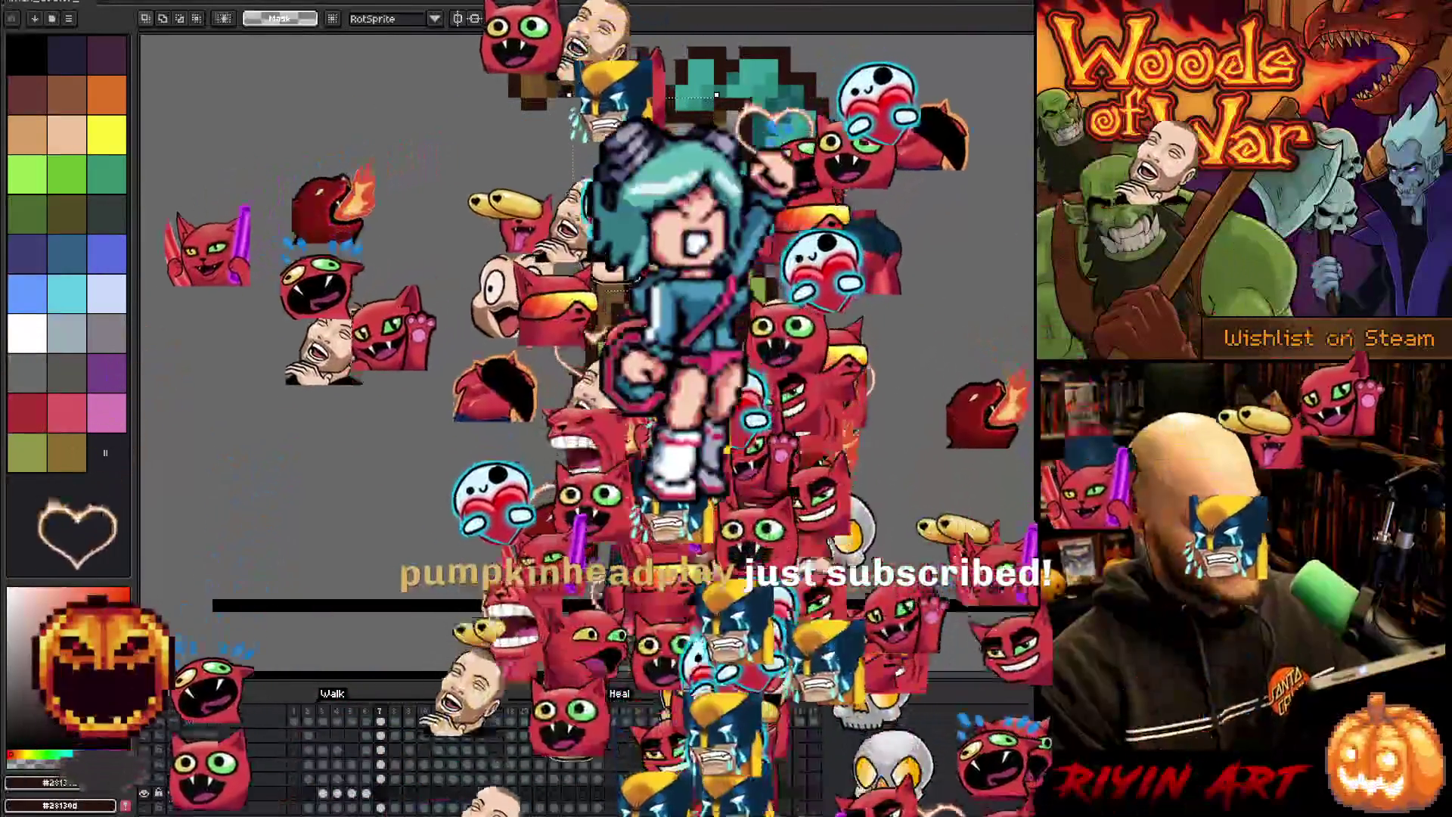
- Shift the staff top left onto the staff on walk frames 7 through 9
{"action": "key", "text": "ctrl+t"}
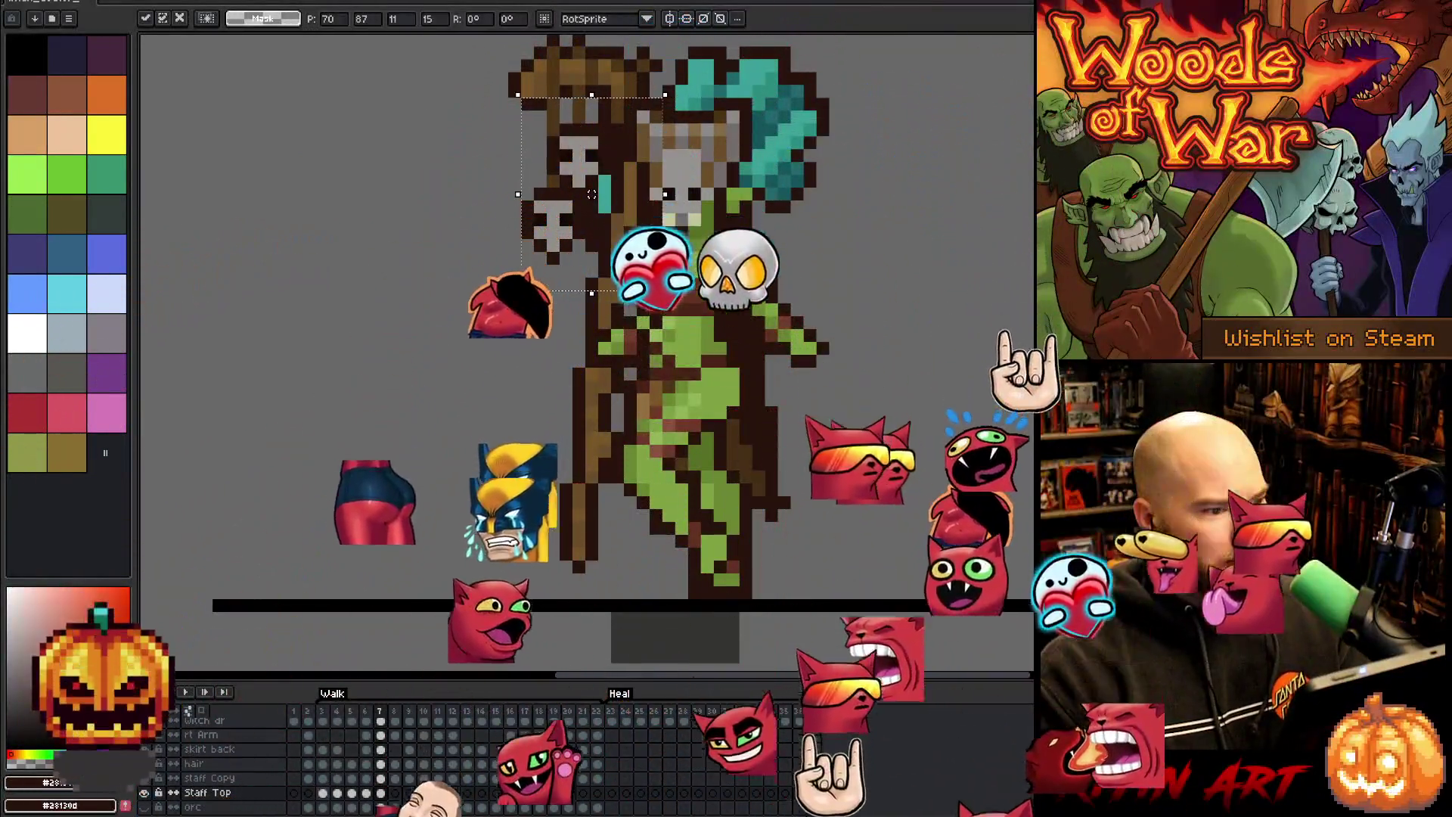
{"action": "left_click_drag", "start_coordinate": [604, 194], "coordinate": [592, 194]}
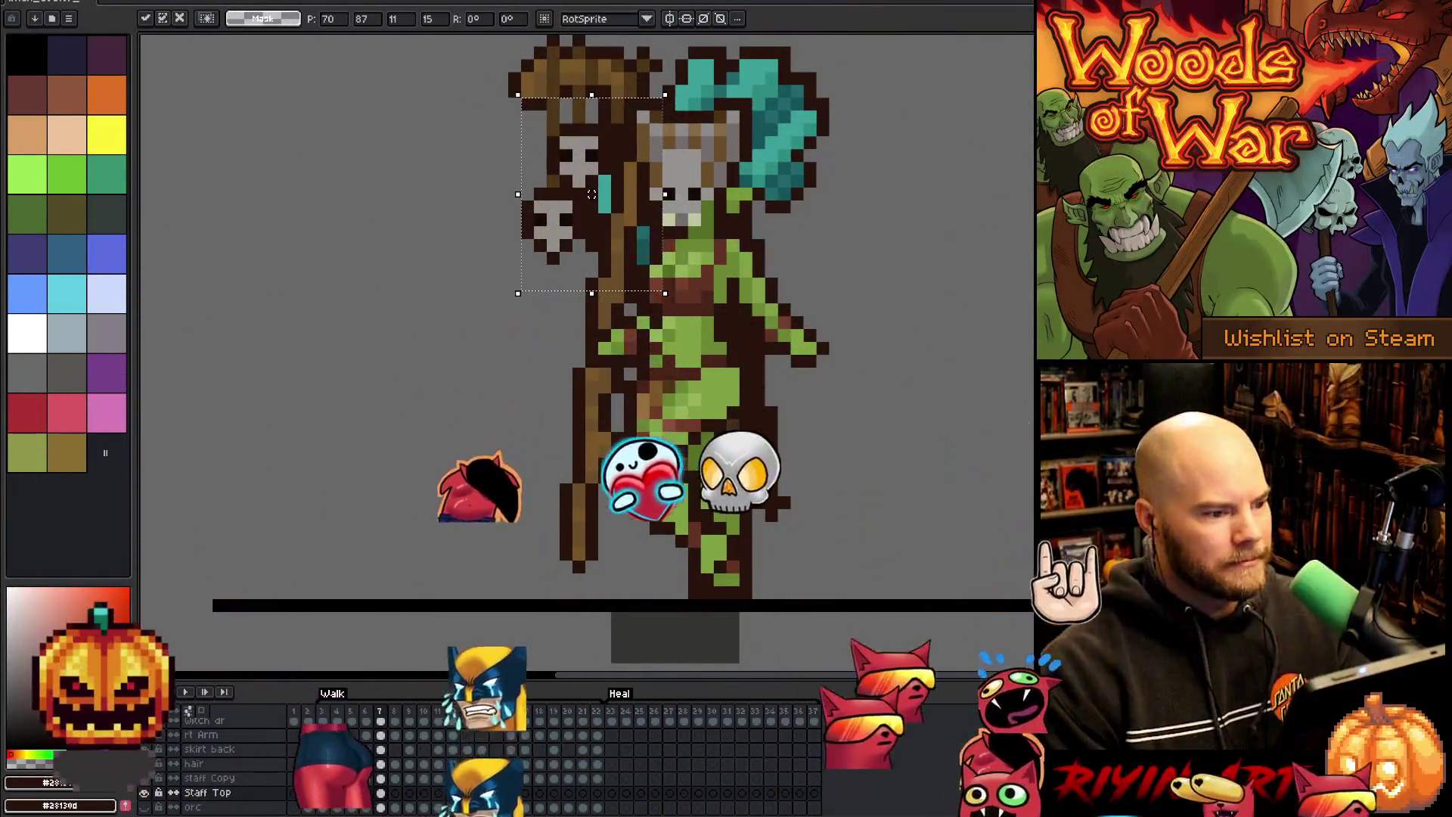
{"action": "key", "text": "period"}
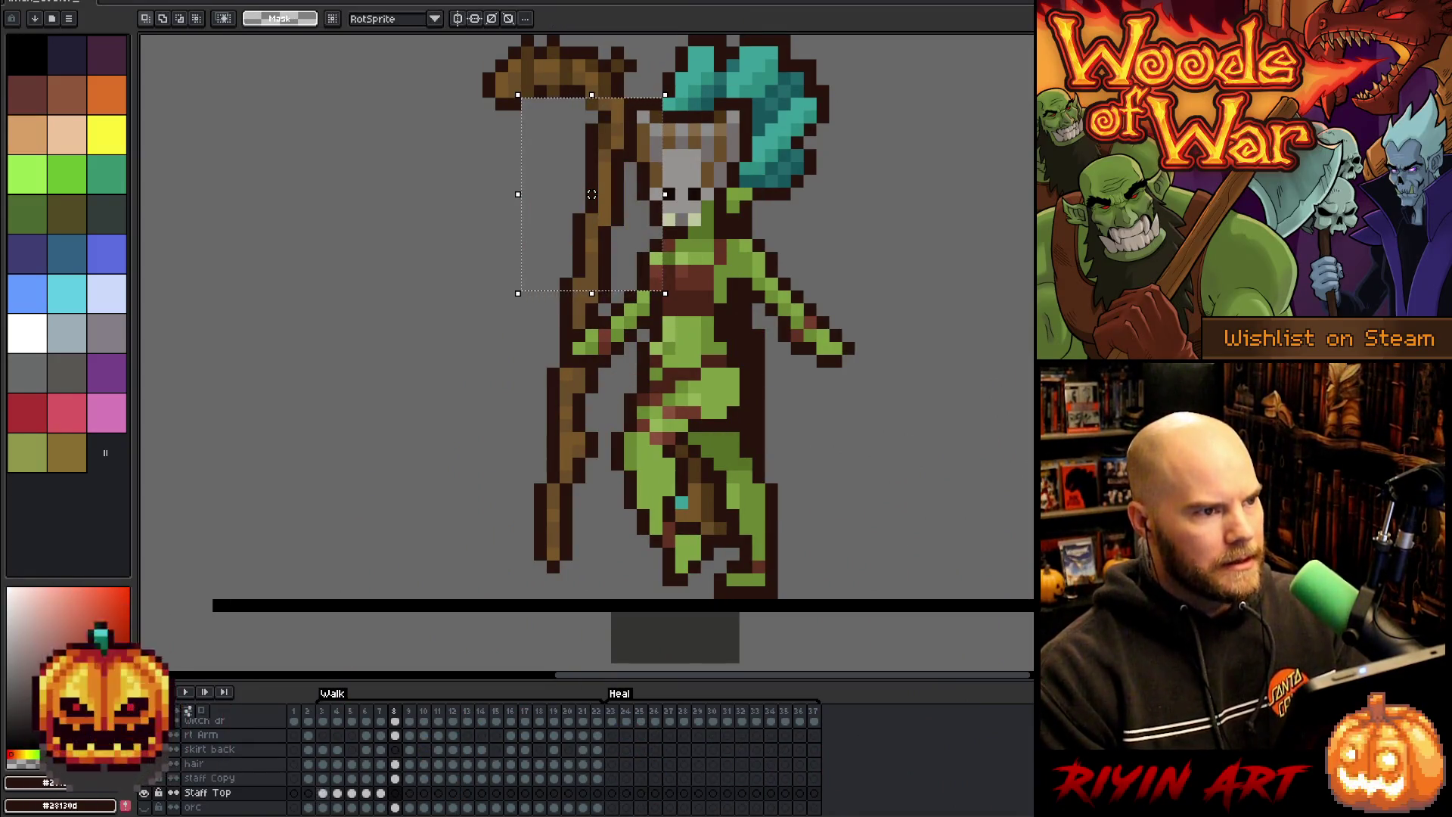
{"action": "left_click_drag", "start_coordinate": [592, 194], "coordinate": [565, 195]}
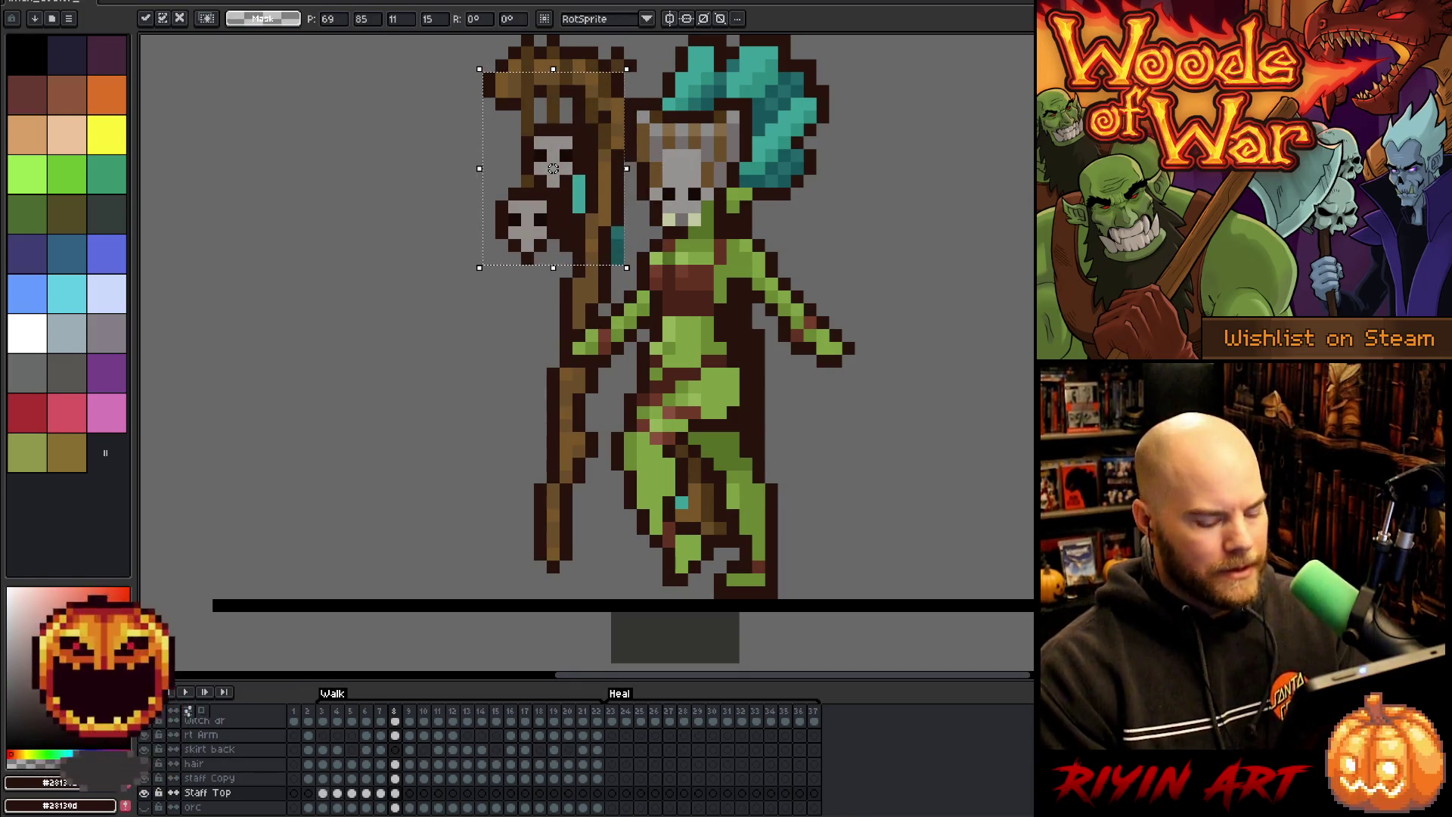
{"action": "key", "text": "period"}
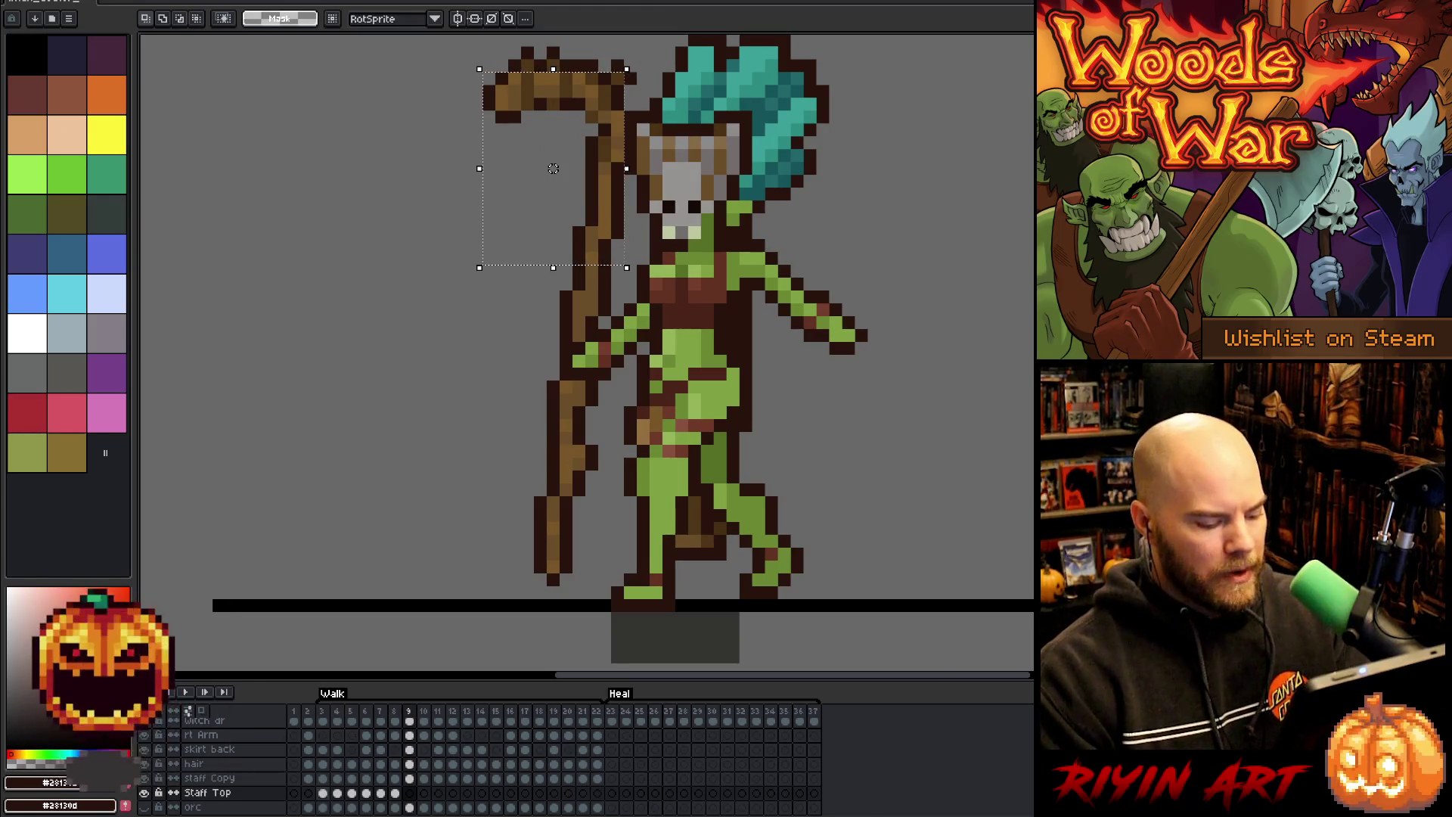
{"action": "left_click_drag", "start_coordinate": [554, 167], "coordinate": [540, 167]}
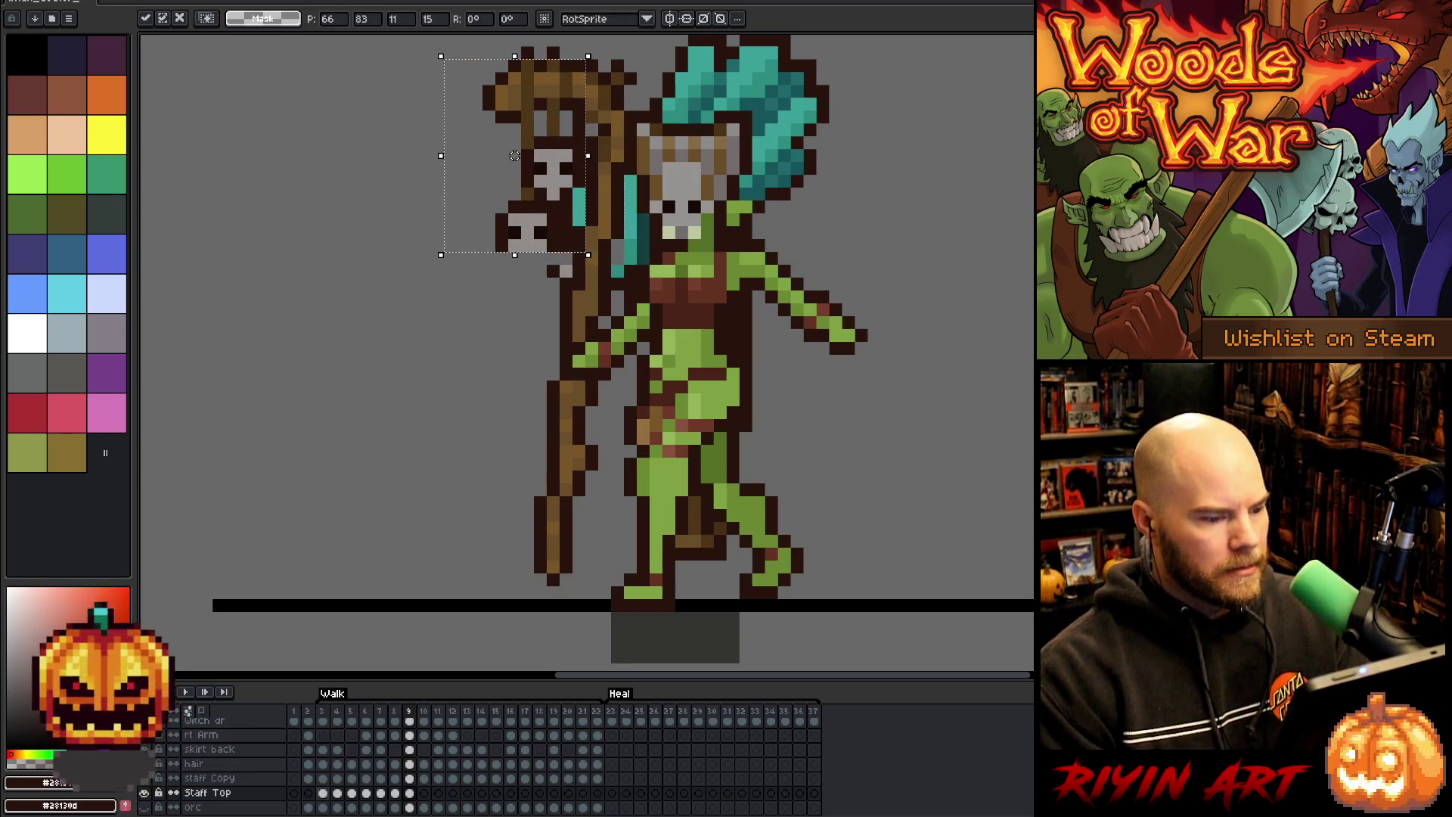
{"action": "key", "text": "period"}
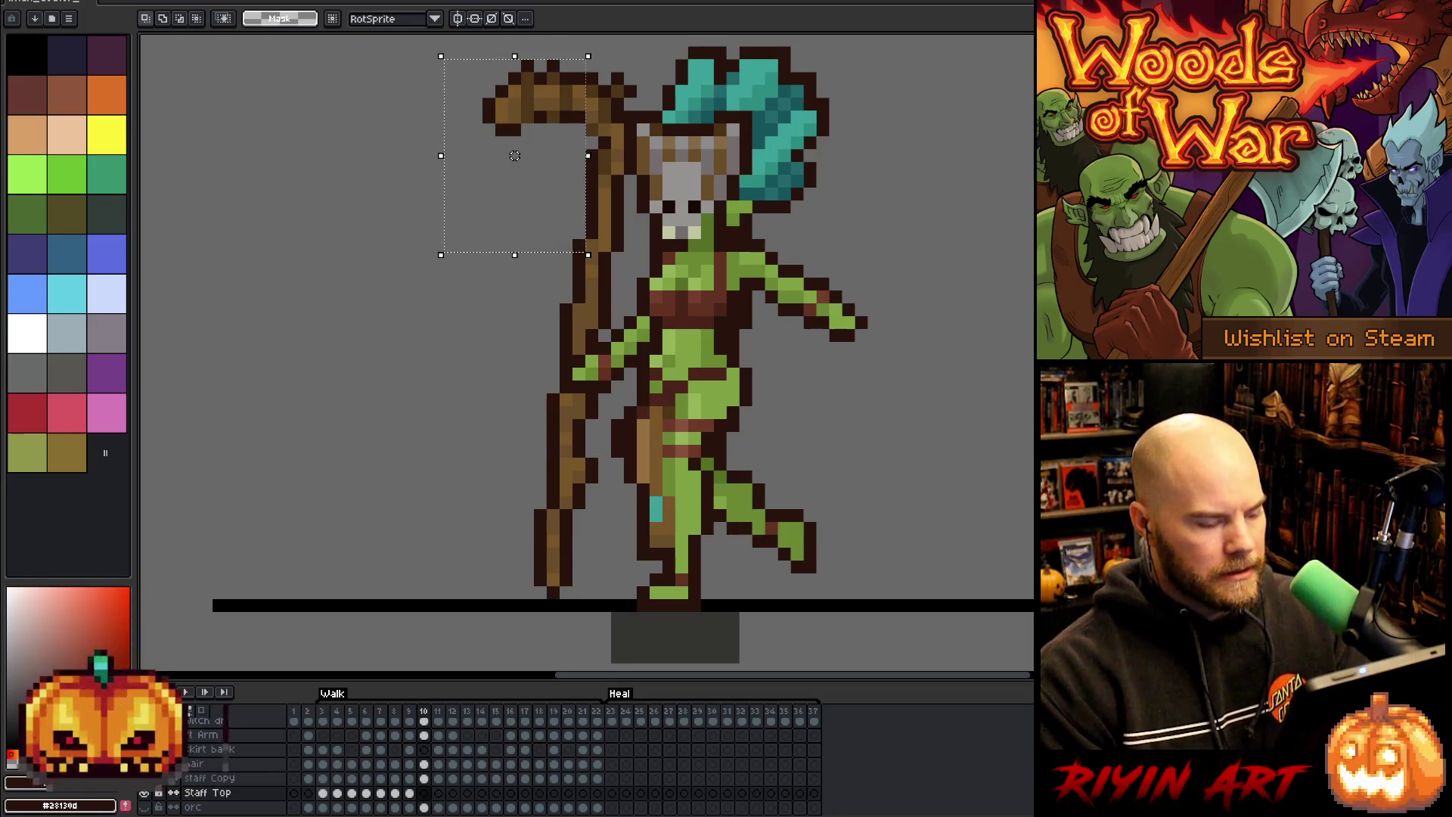
{"action": "key", "text": "comma"}
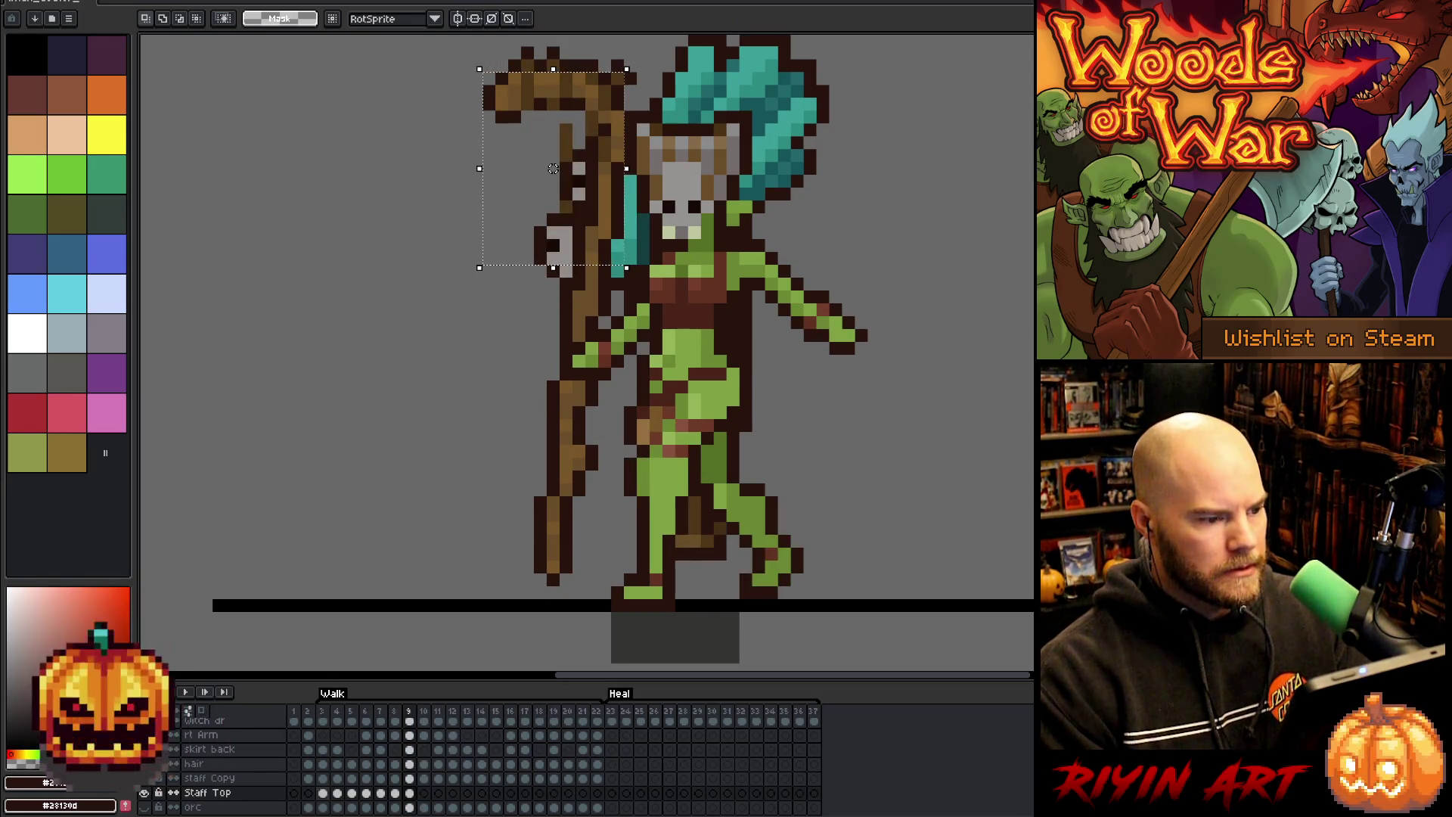
{"action": "key", "text": "comma"}
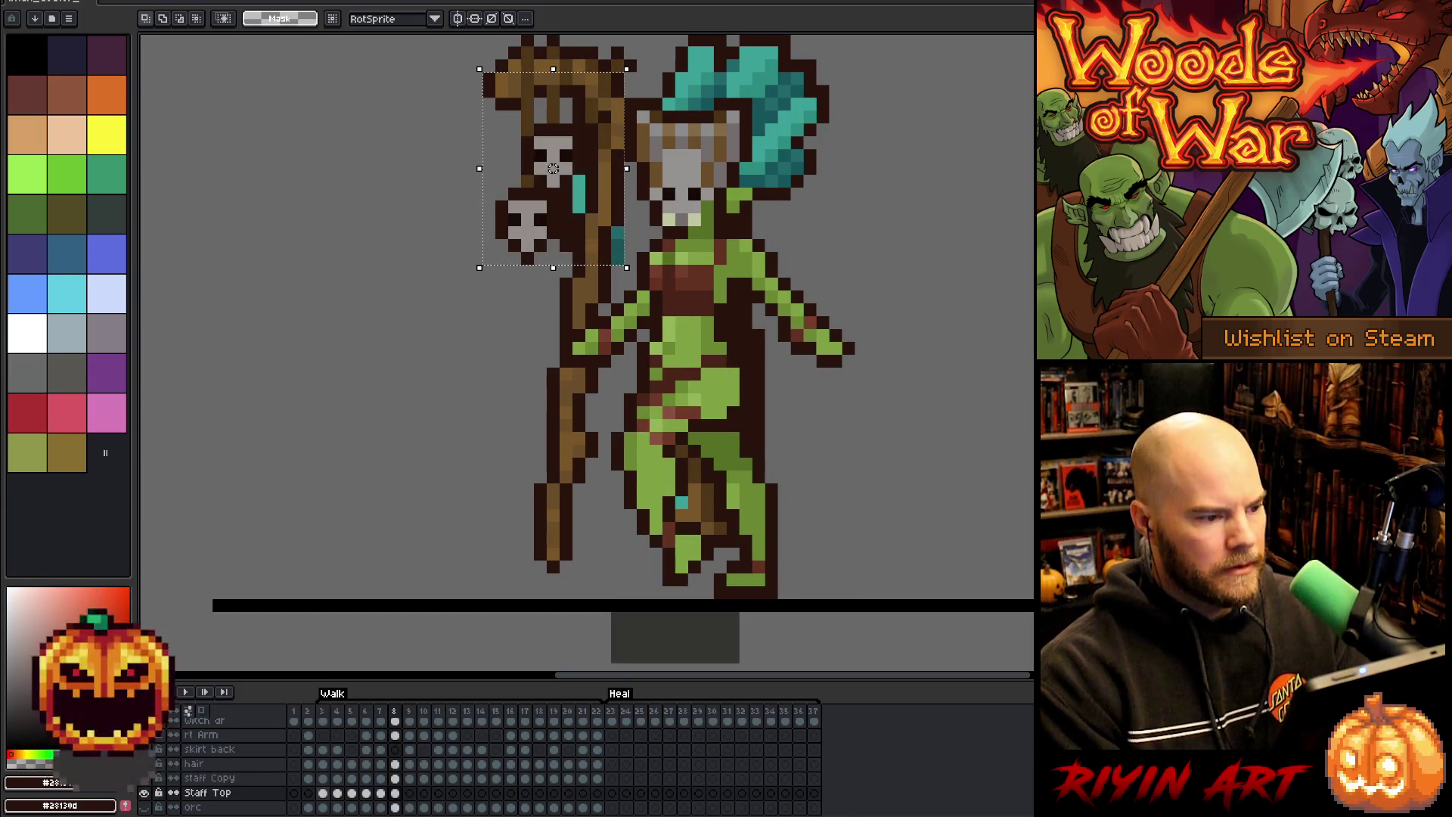
{"action": "key", "text": "period"}
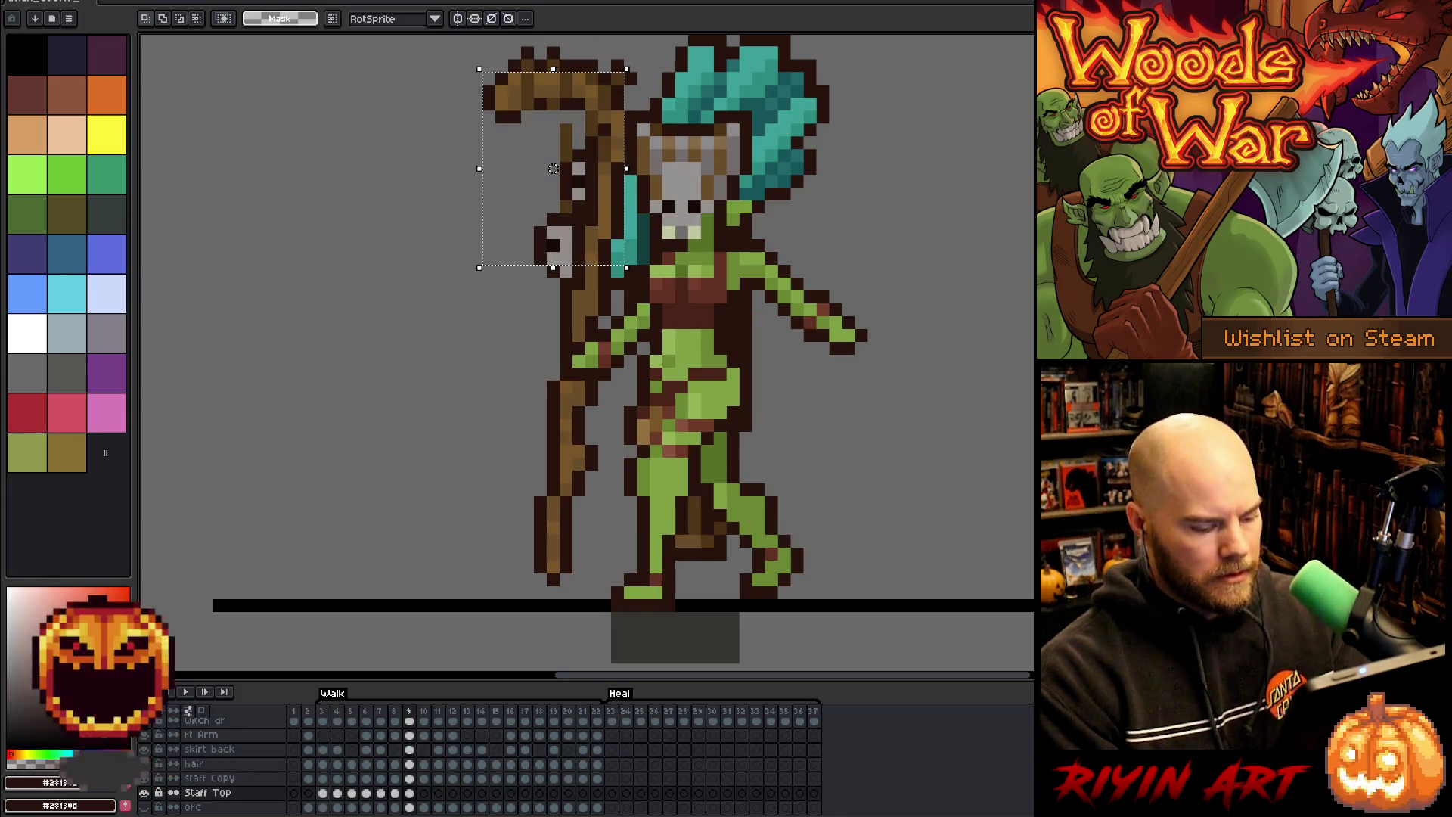
{"action": "left_click_drag", "start_coordinate": [605, 219], "coordinate": [591, 219]}
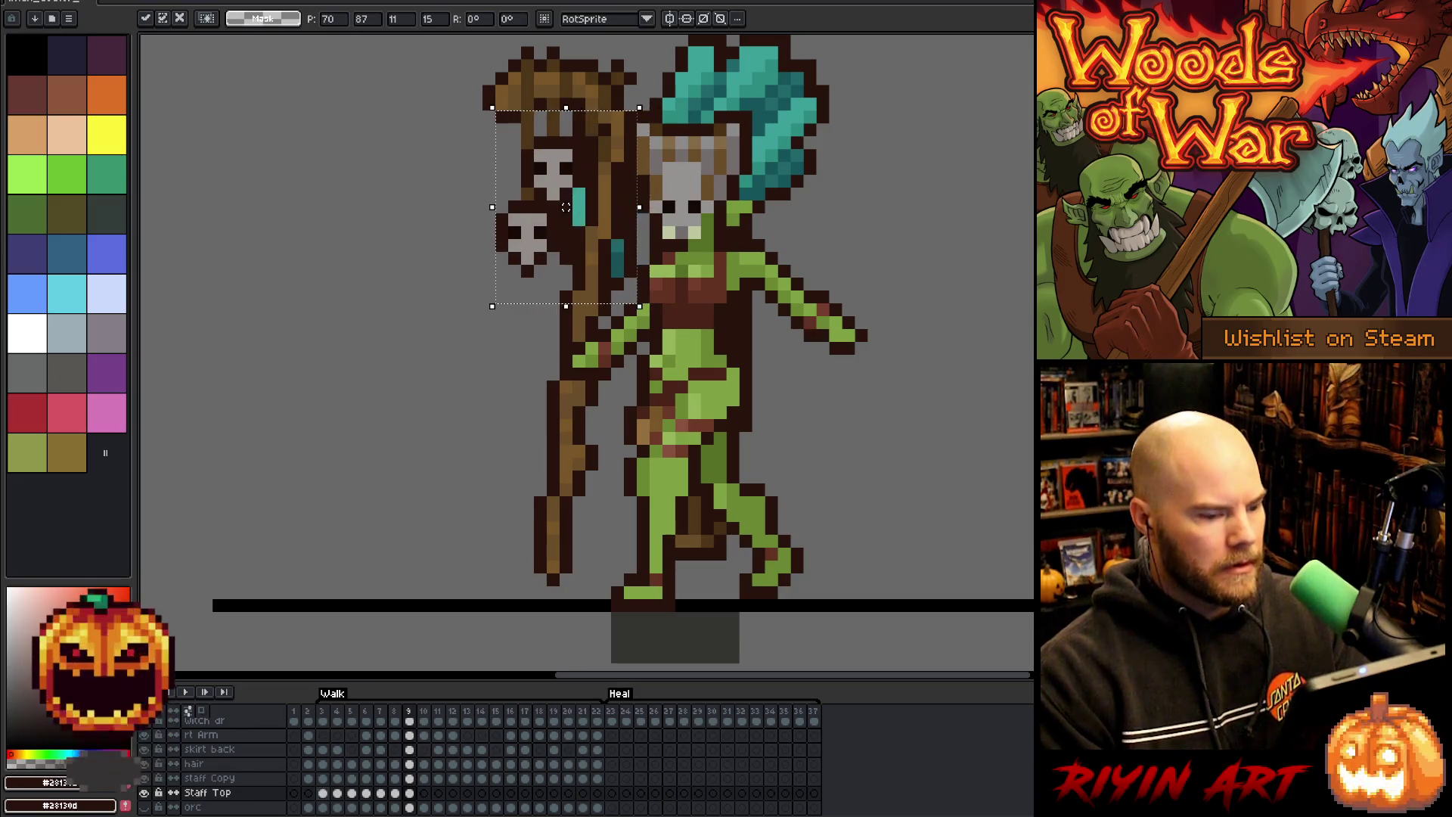
- Paste the staff top onto frames 10–12, nudging each copy left onto the staff
{"action": "key", "text": "period"}
{"action": "key", "text": "ctrl+v"}
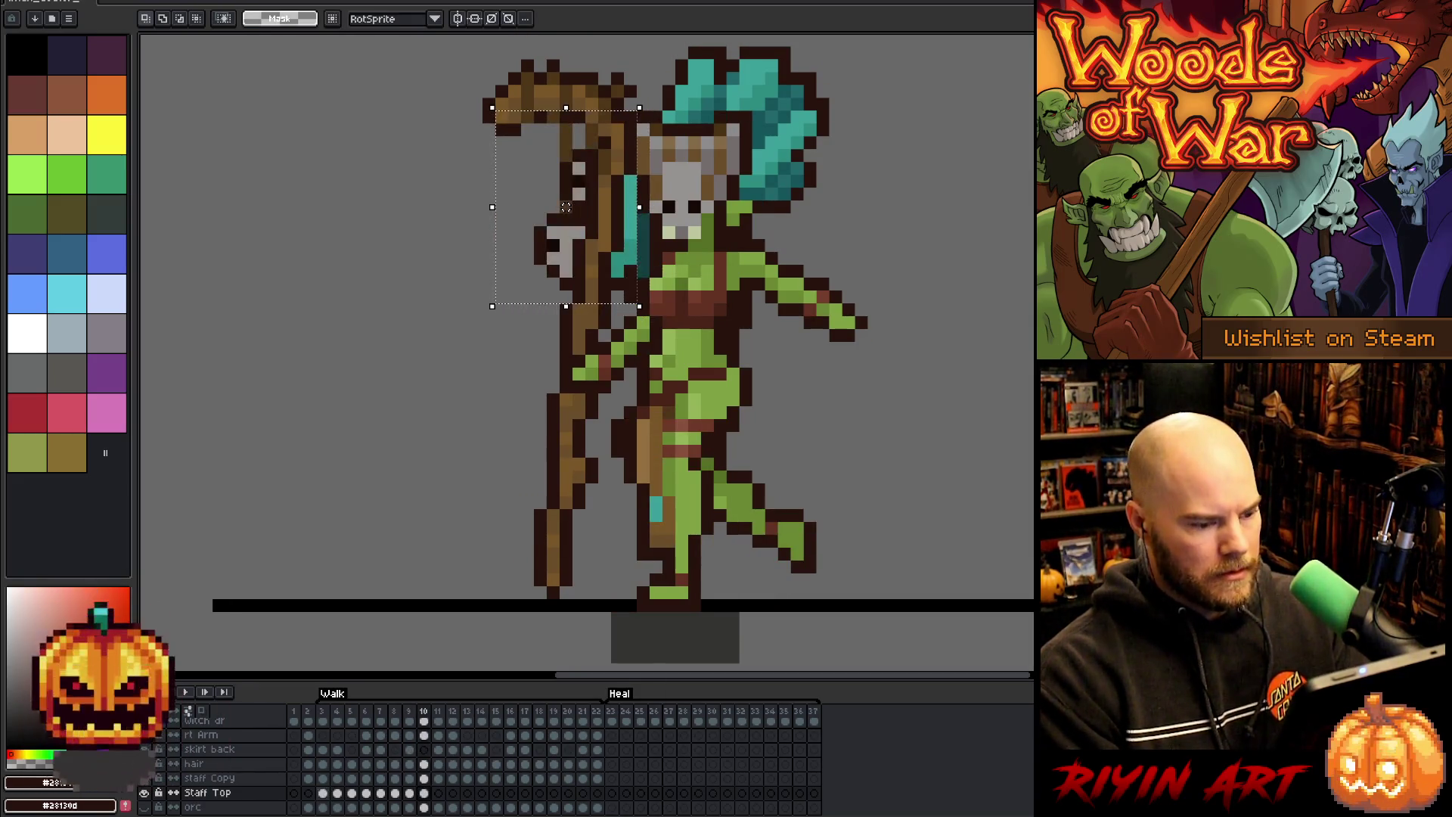
{"action": "key", "text": "Left"}
{"action": "key", "text": "Left"}
{"action": "key", "text": "Left"}
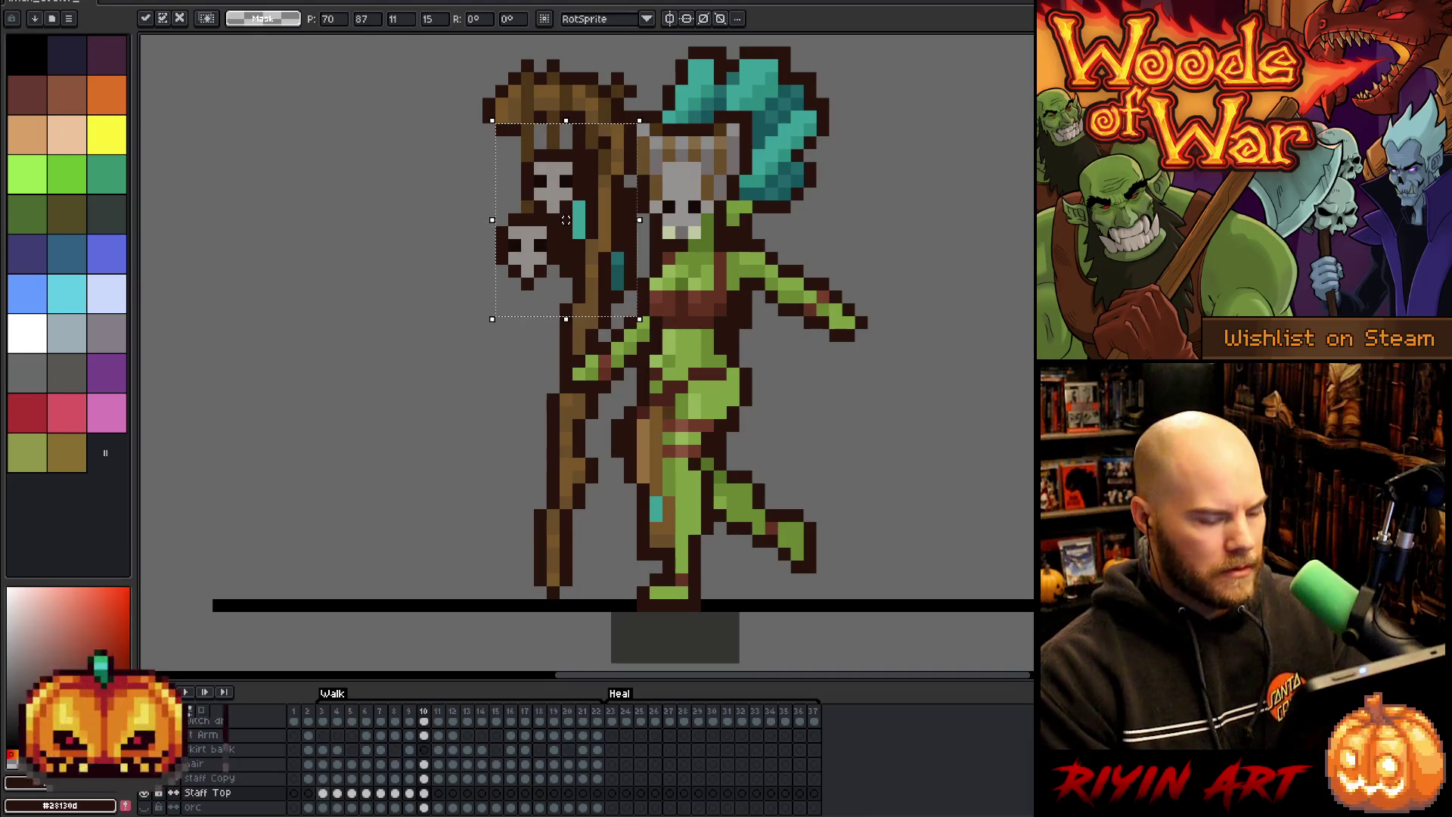
{"action": "key", "text": "period"}
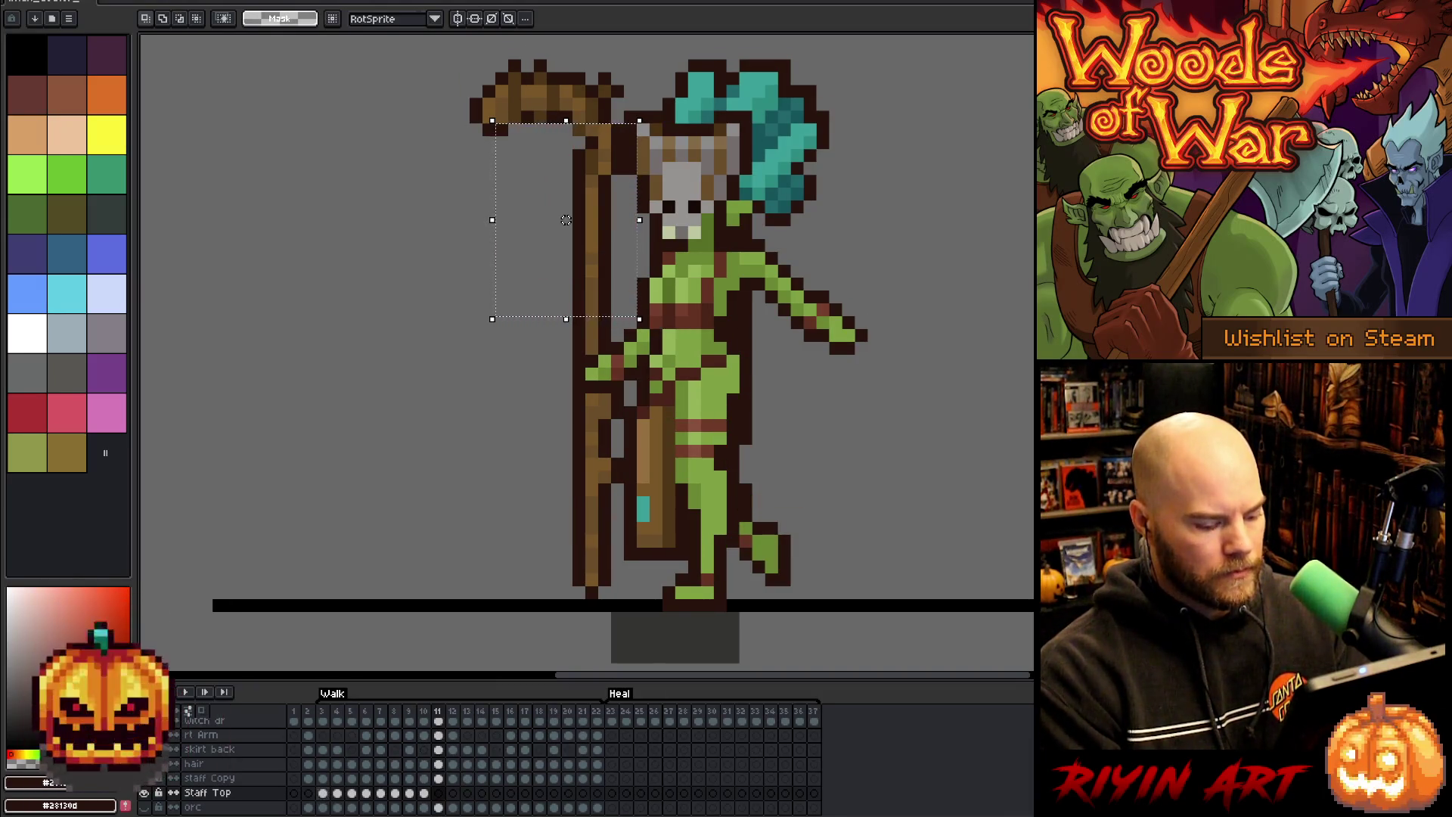
{"action": "key", "text": "ctrl+v"}
{"action": "key", "text": "Left"}
{"action": "key", "text": "Left"}
{"action": "key", "text": "Left"}
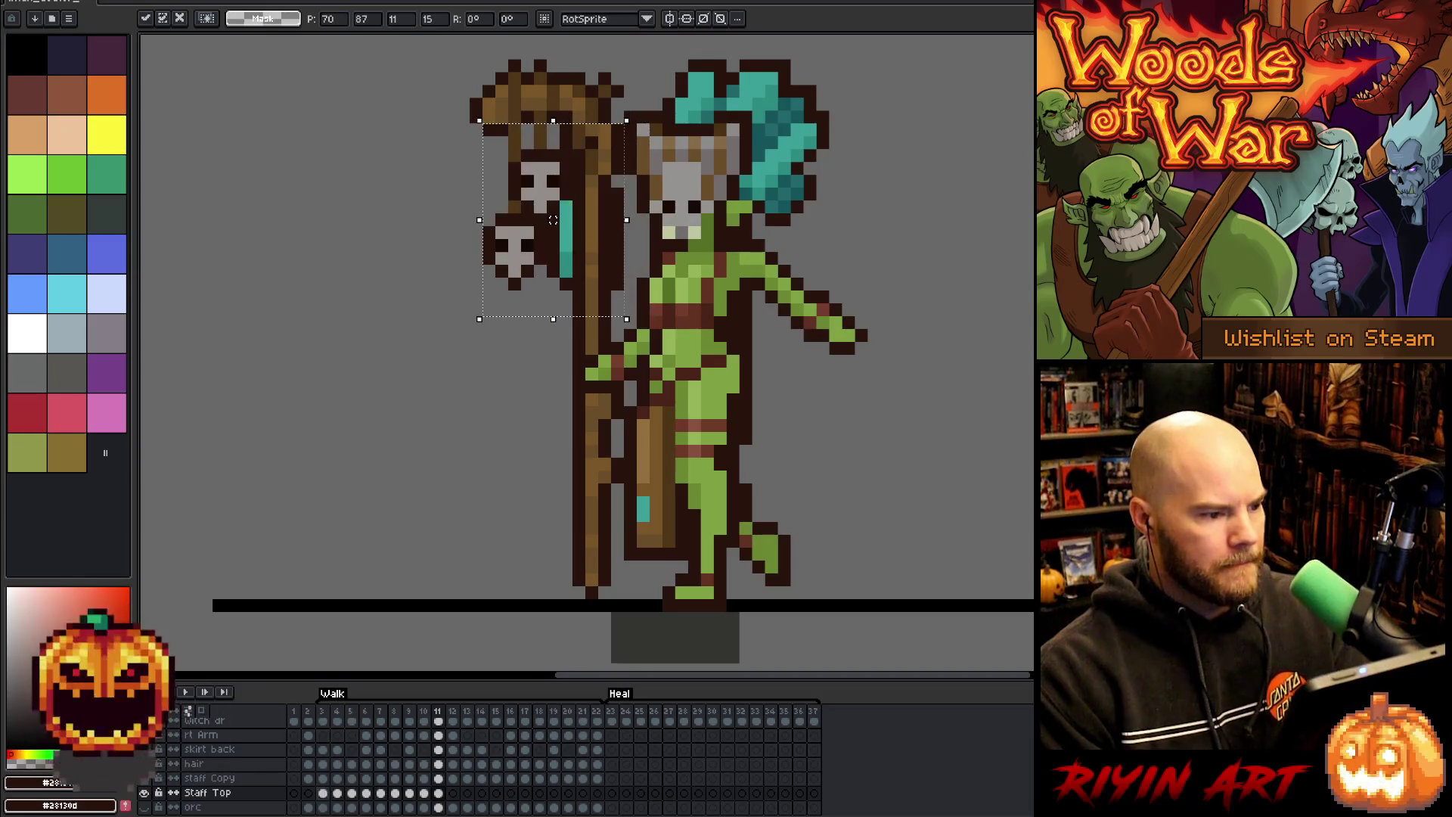
{"action": "key", "text": "period"}
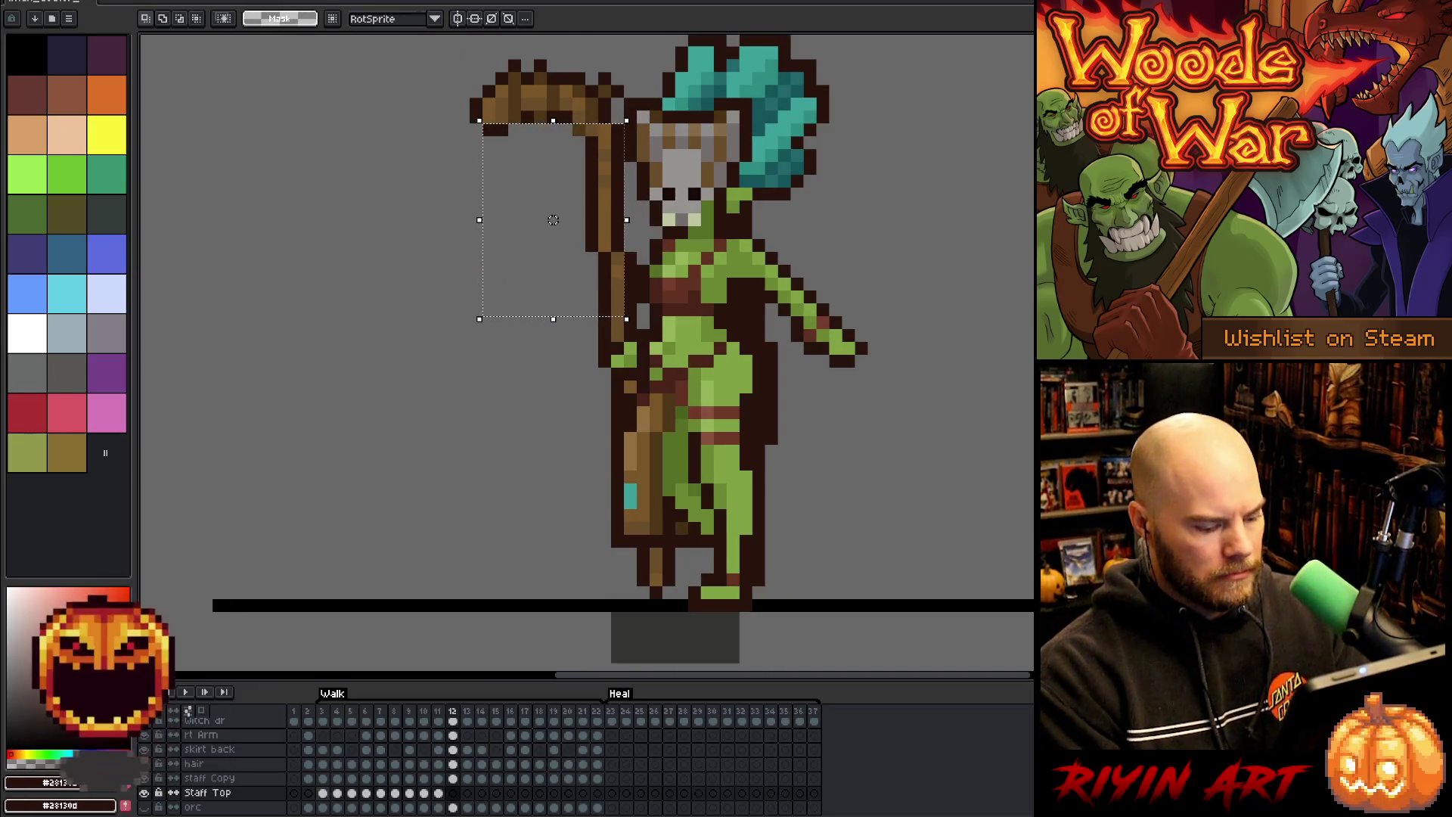
{"action": "key", "text": "ctrl+v"}
{"action": "key", "text": "Left"}
{"action": "key", "text": "Left"}
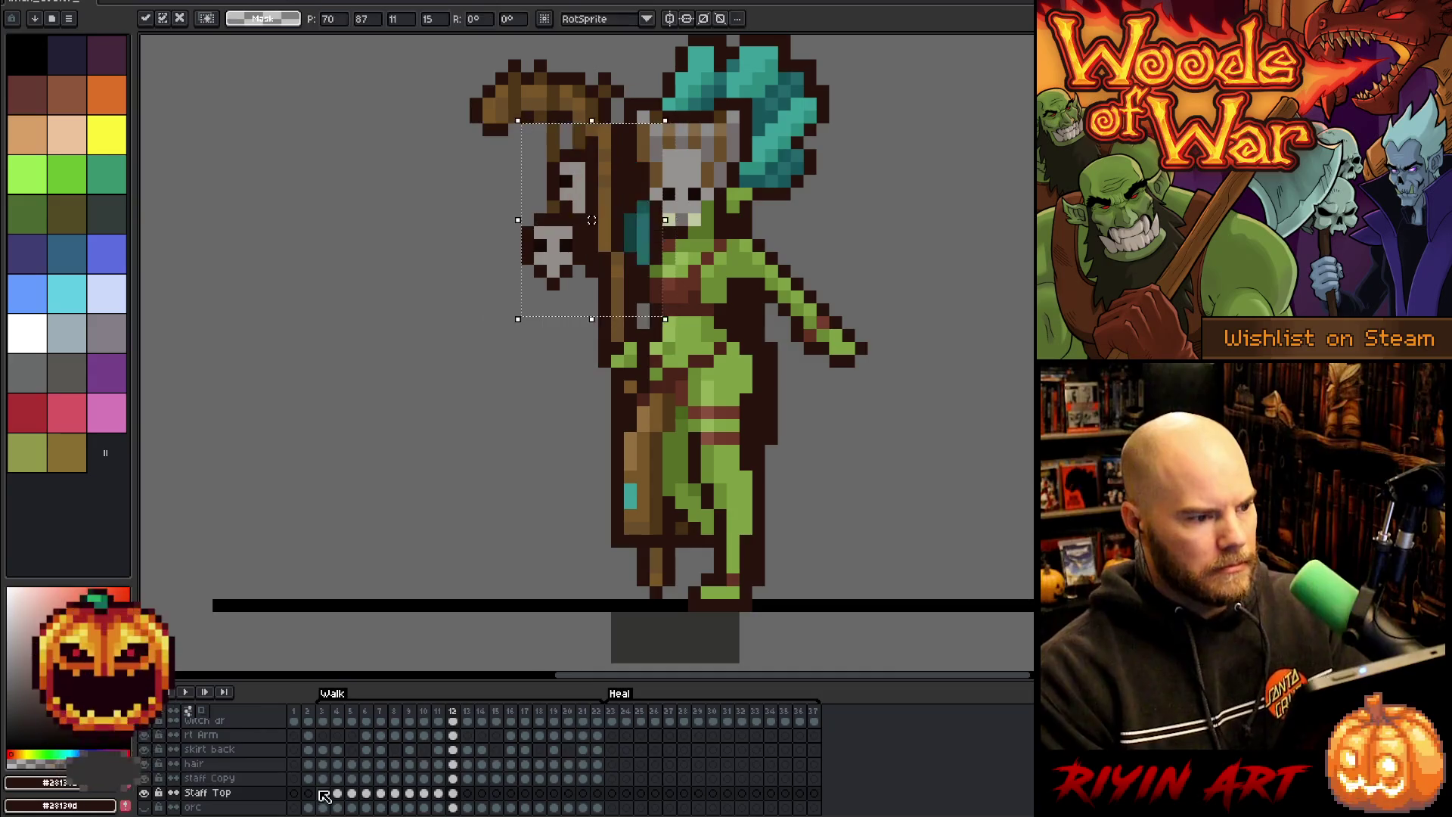
{"action": "key", "text": "period"}
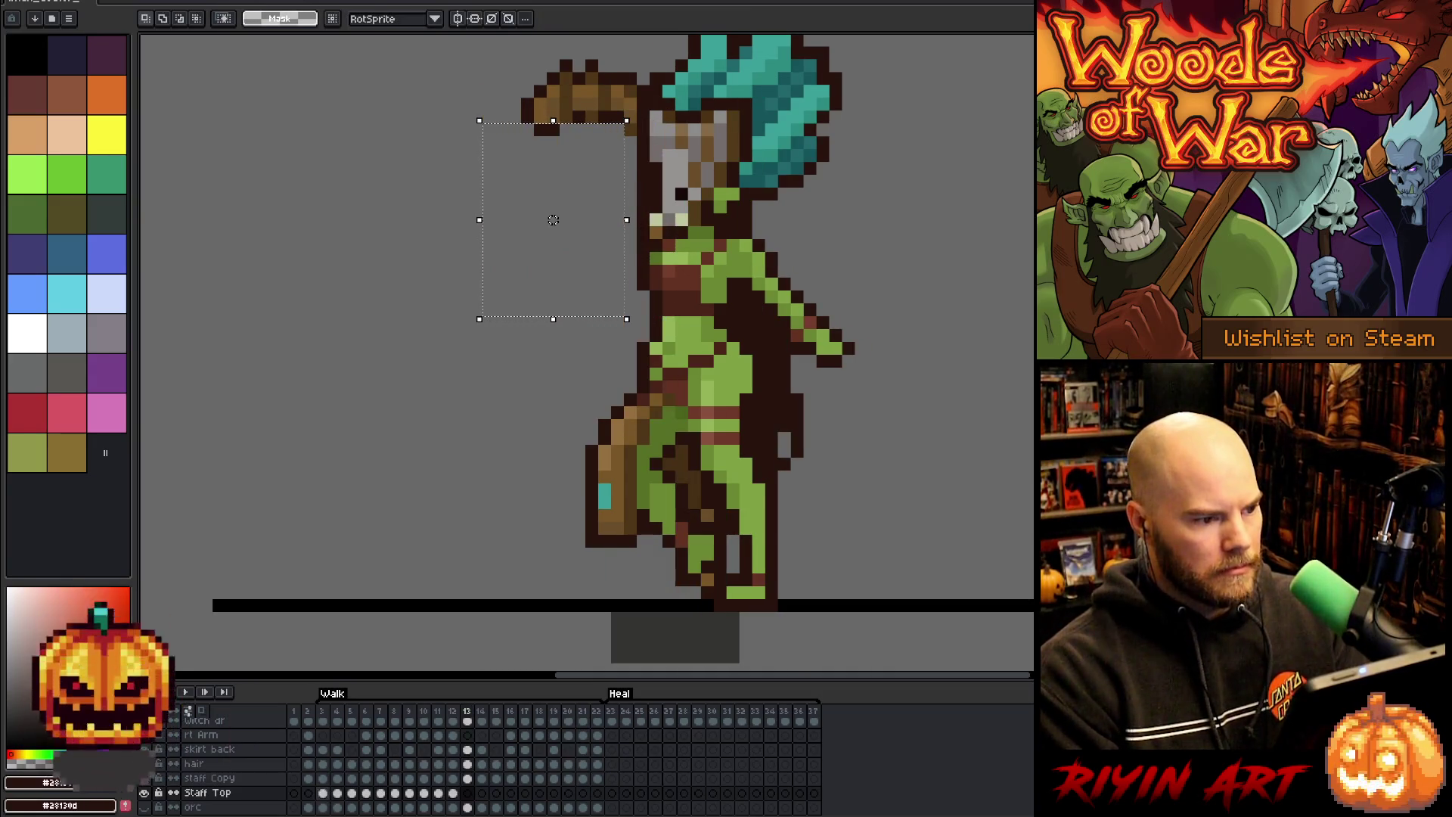
- Paste the staff top onto frames 13 and 14, moving it right onto the staff
{"action": "key", "text": "ctrl+v"}
{"action": "key", "text": "period"}
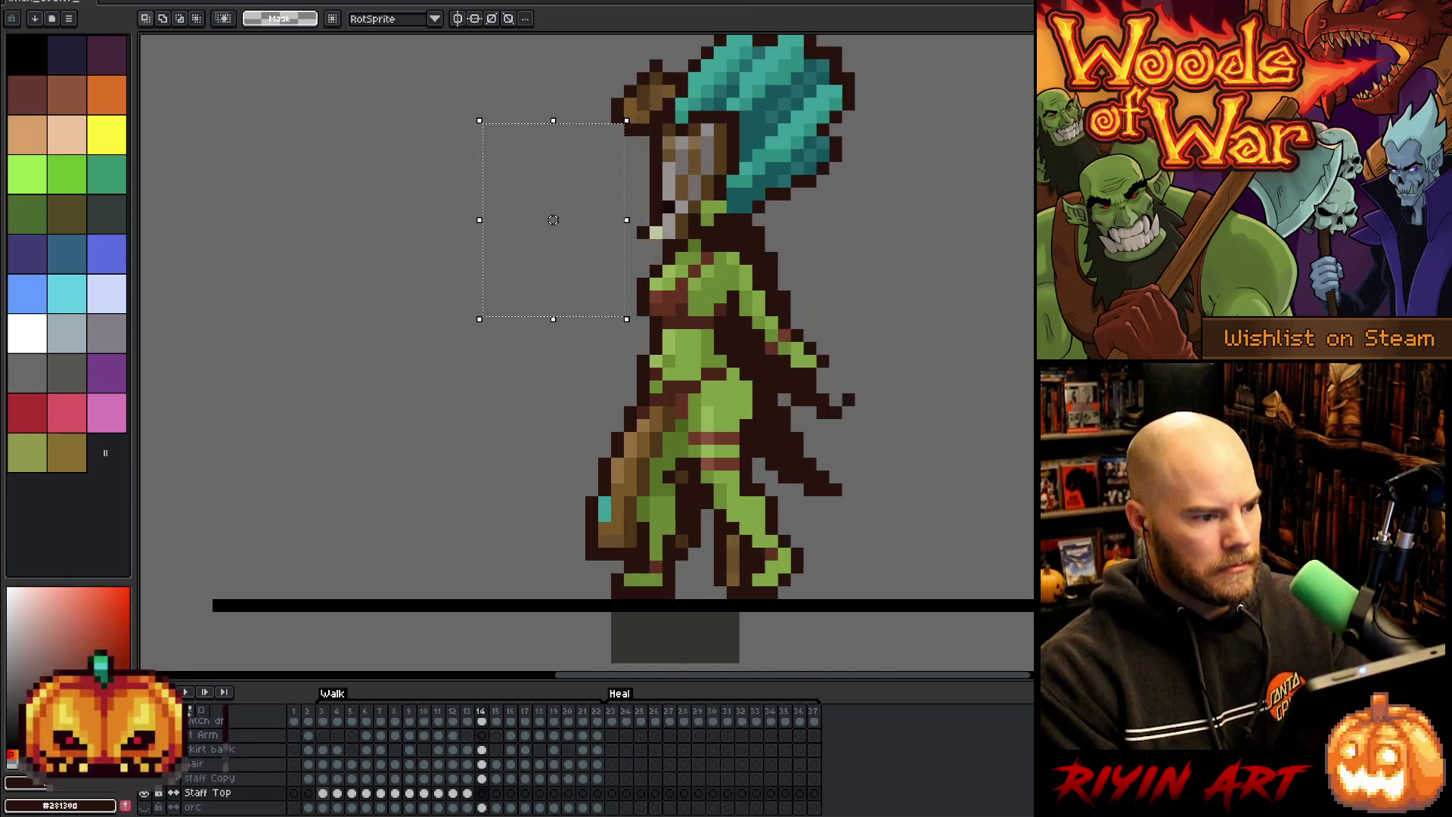
{"action": "key", "text": "ctrl+v"}
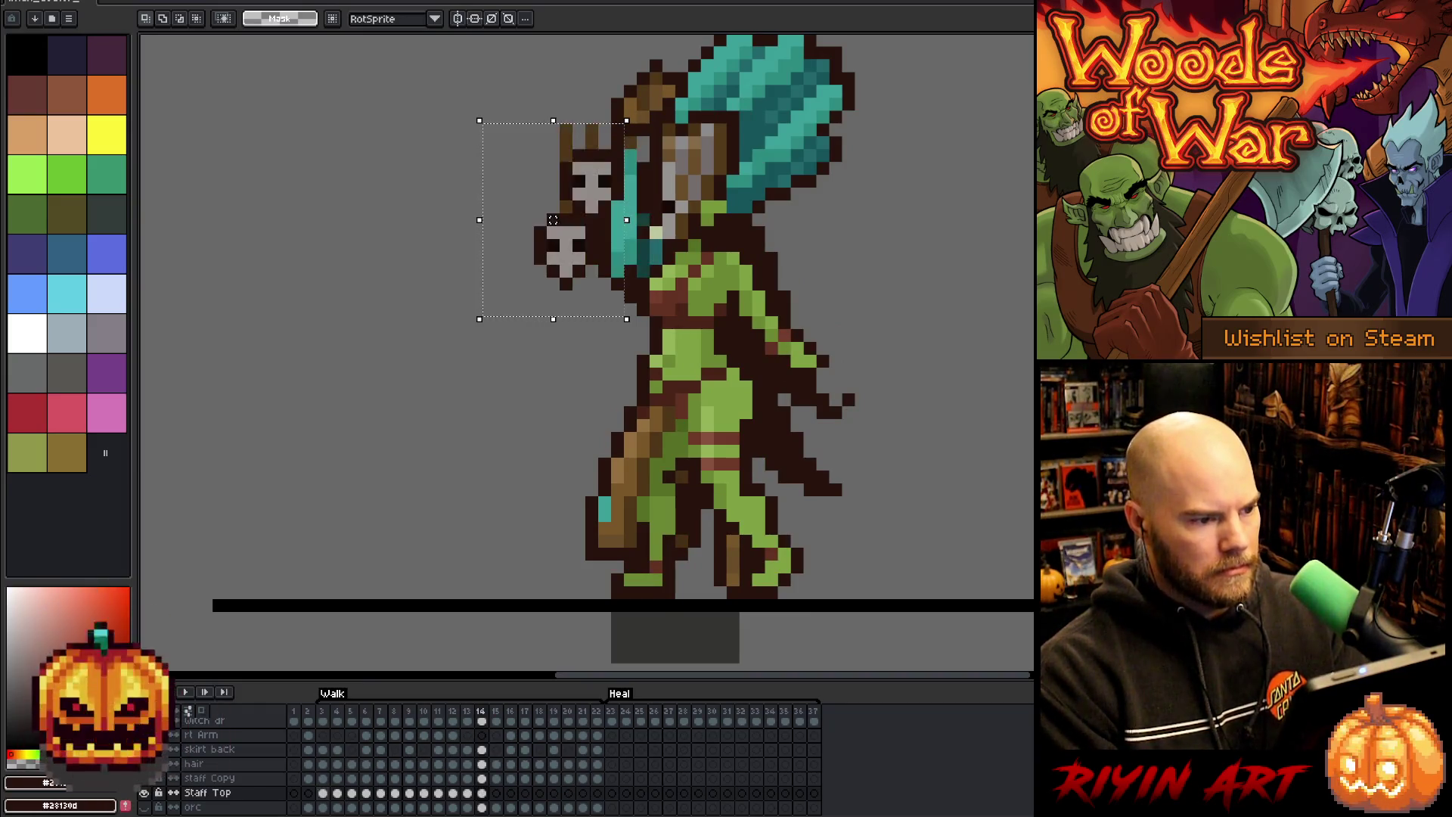
{"action": "left_click_drag", "start_coordinate": [554, 219], "coordinate": [643, 219]}
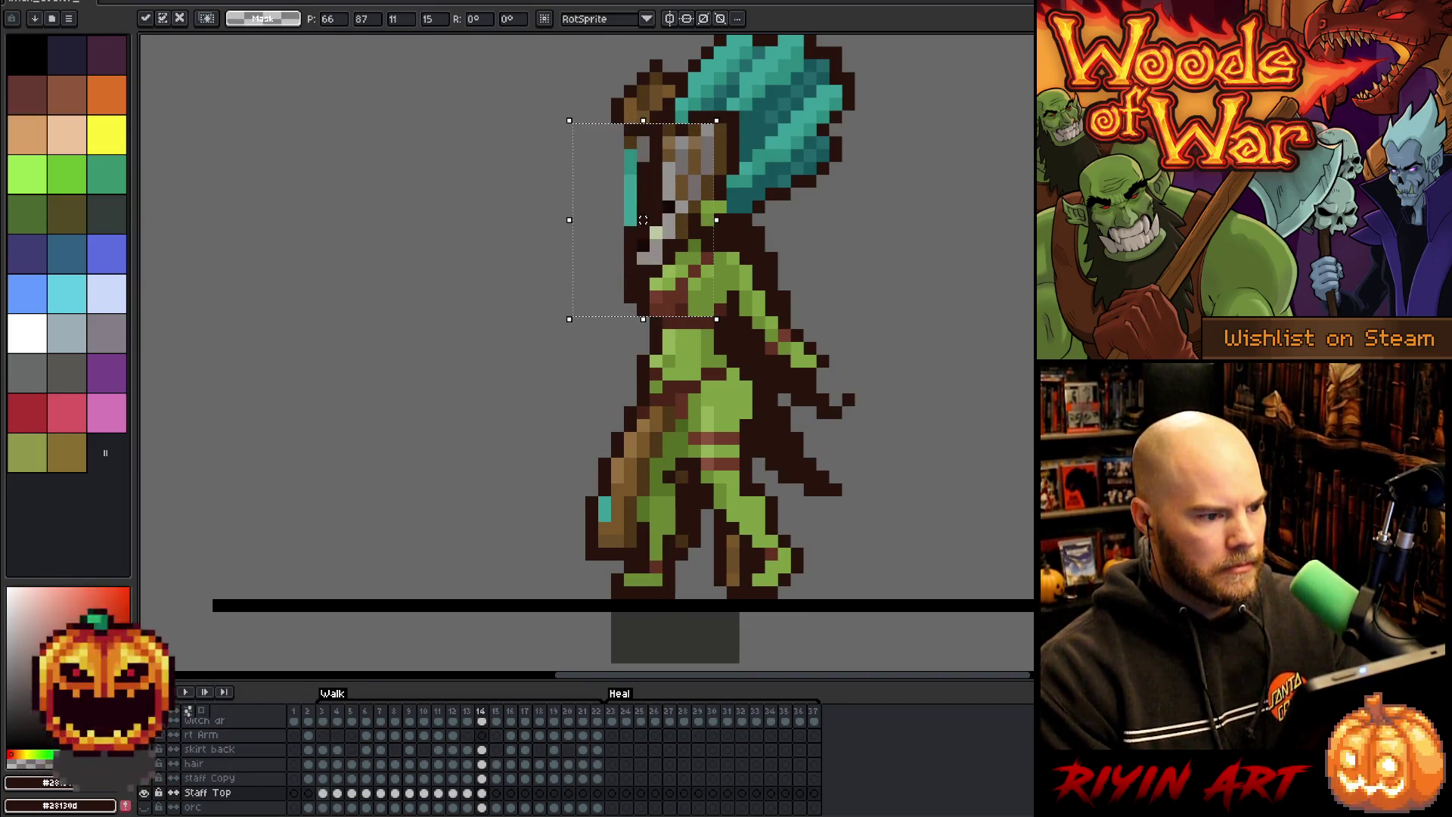
{"action": "key", "text": "ctrl+z"}
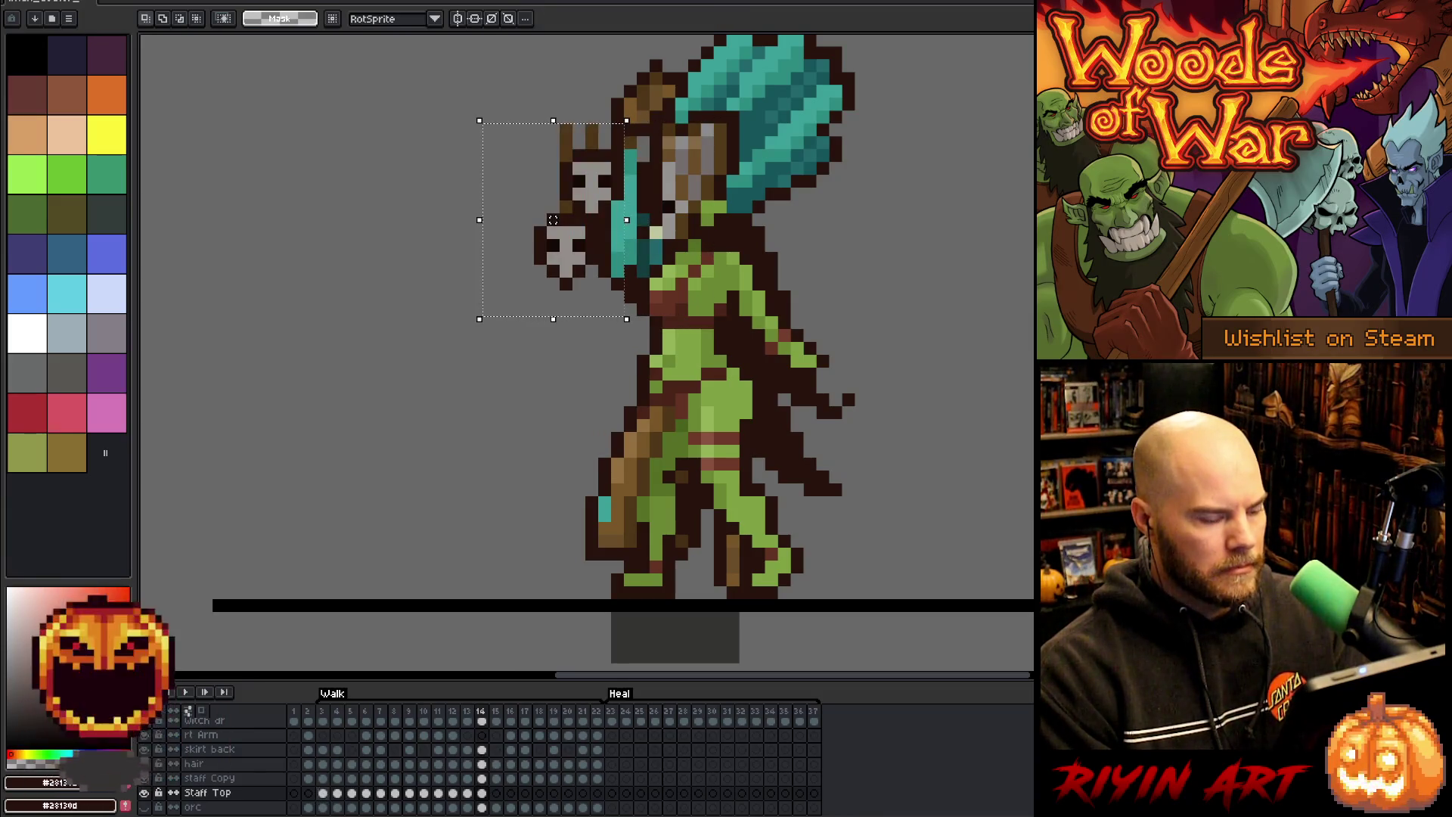
{"action": "left_click_drag", "start_coordinate": [605, 220], "coordinate": [694, 219]}
{"action": "key", "text": "period"}
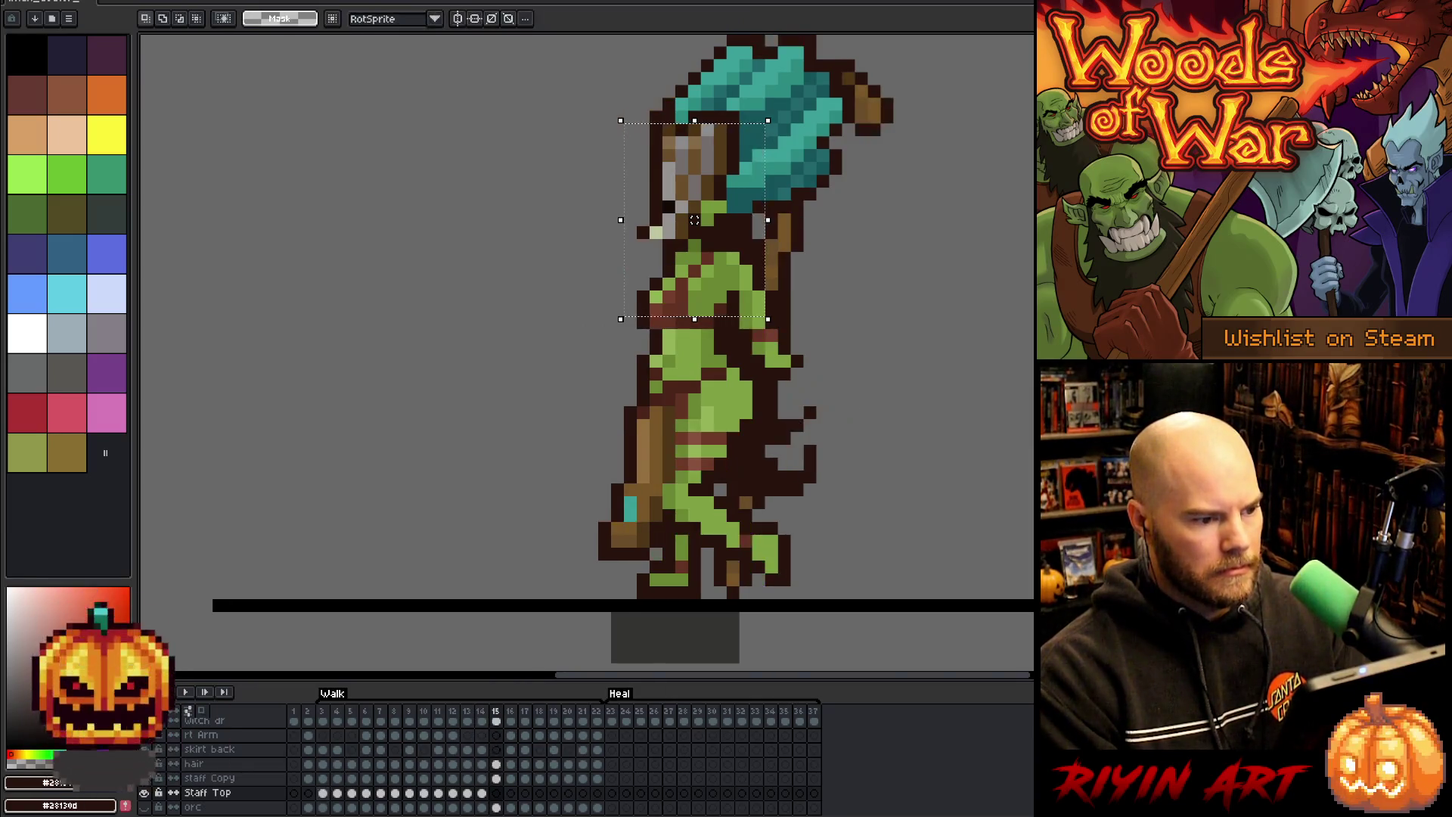
- Place the staff top on frames 15 and 16, tucking it under the hair on 16
{"action": "key", "text": "ctrl+v"}
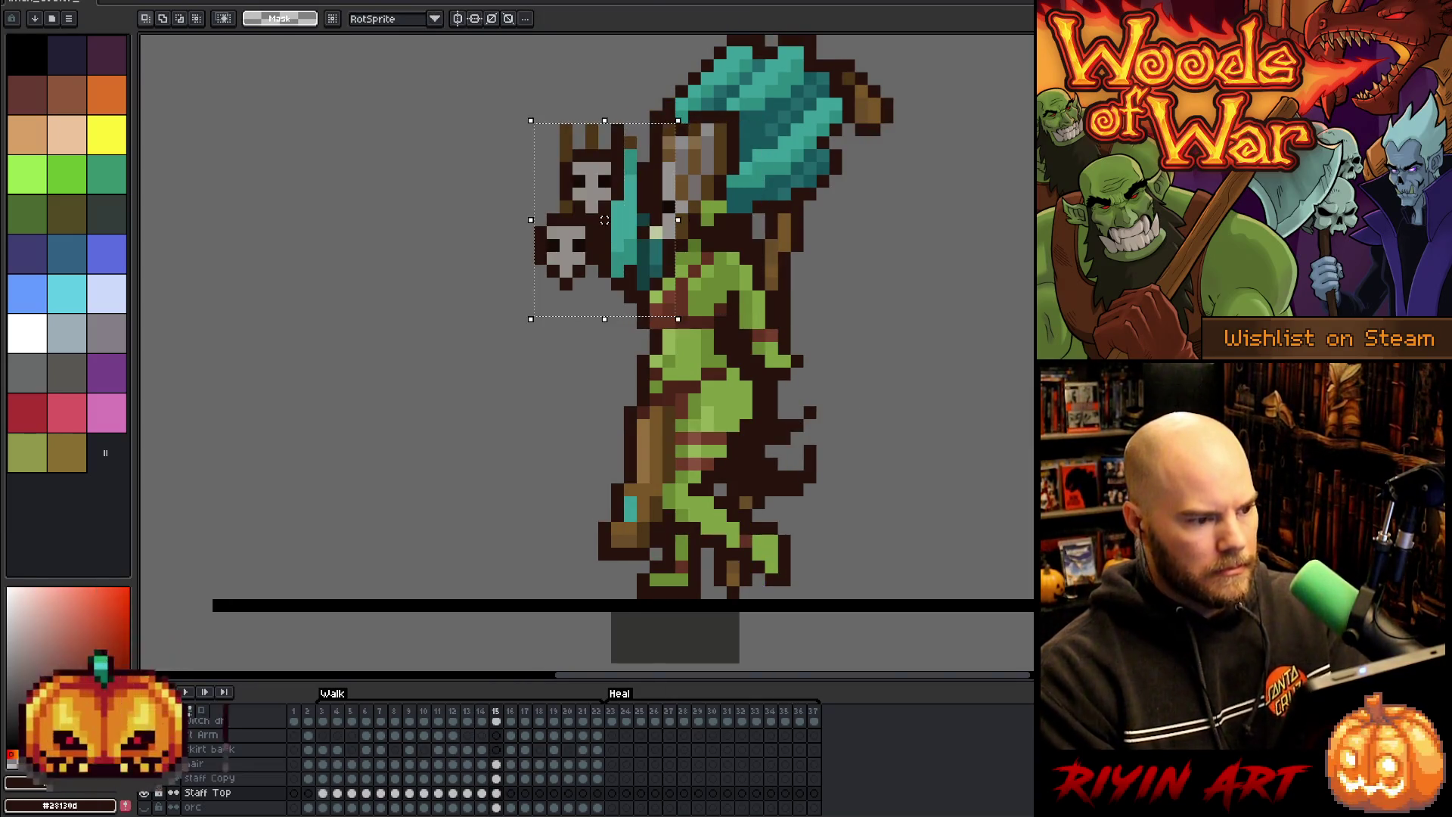
{"action": "left_click_drag", "start_coordinate": [604, 219], "coordinate": [822, 219]}
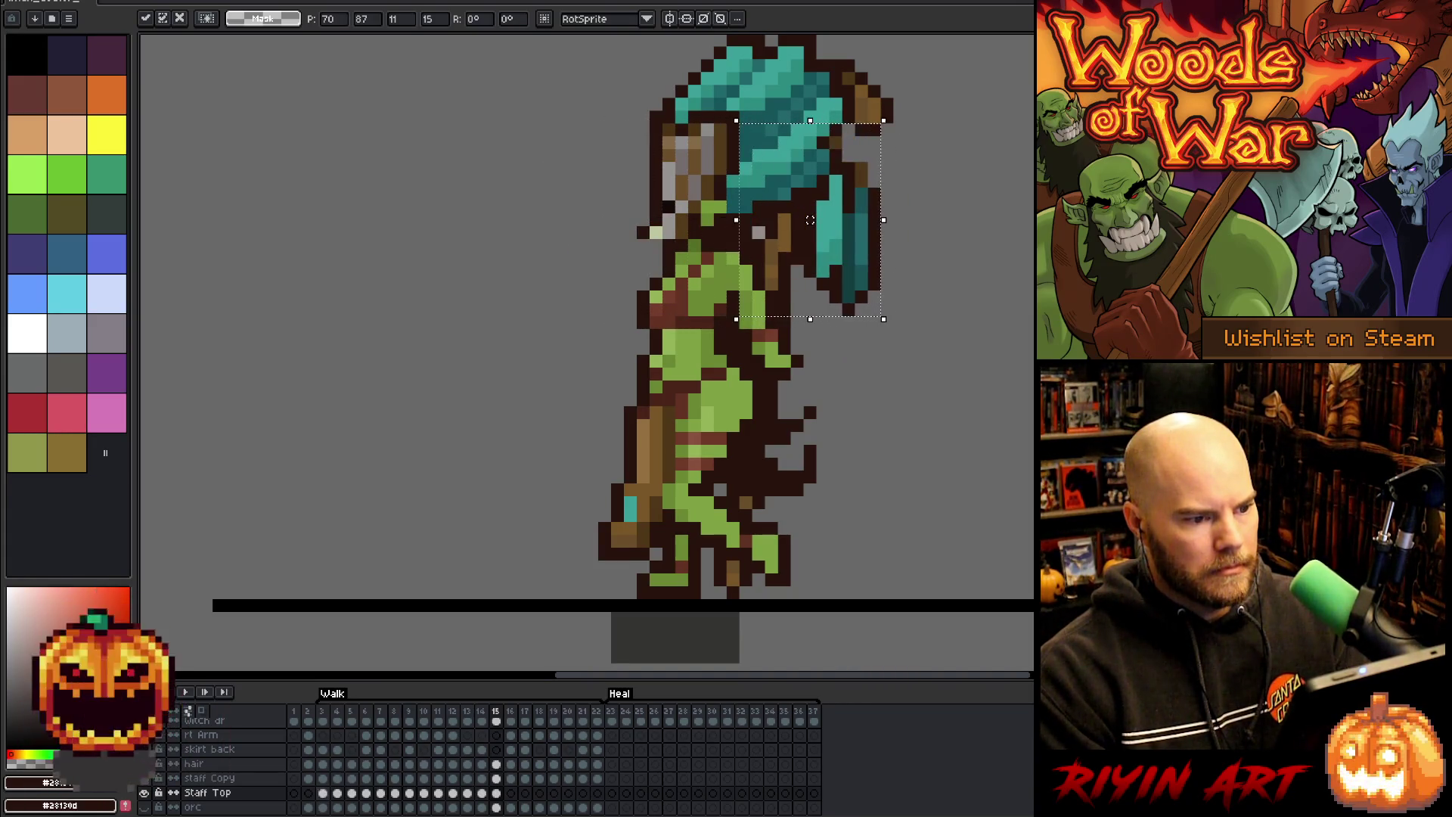
{"action": "left_click_drag", "start_coordinate": [823, 220], "coordinate": [836, 220]}
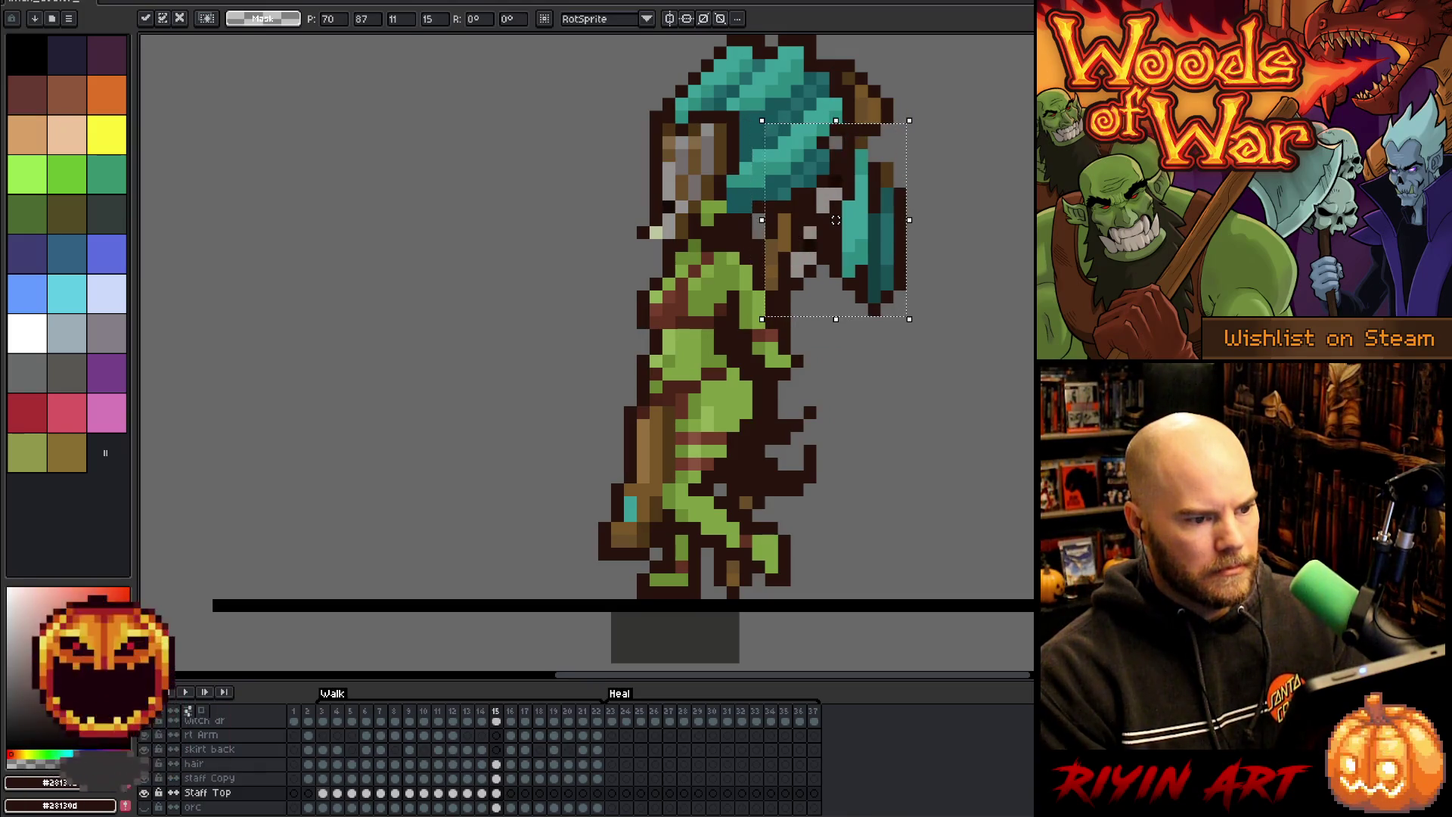
{"action": "key", "text": "period"}
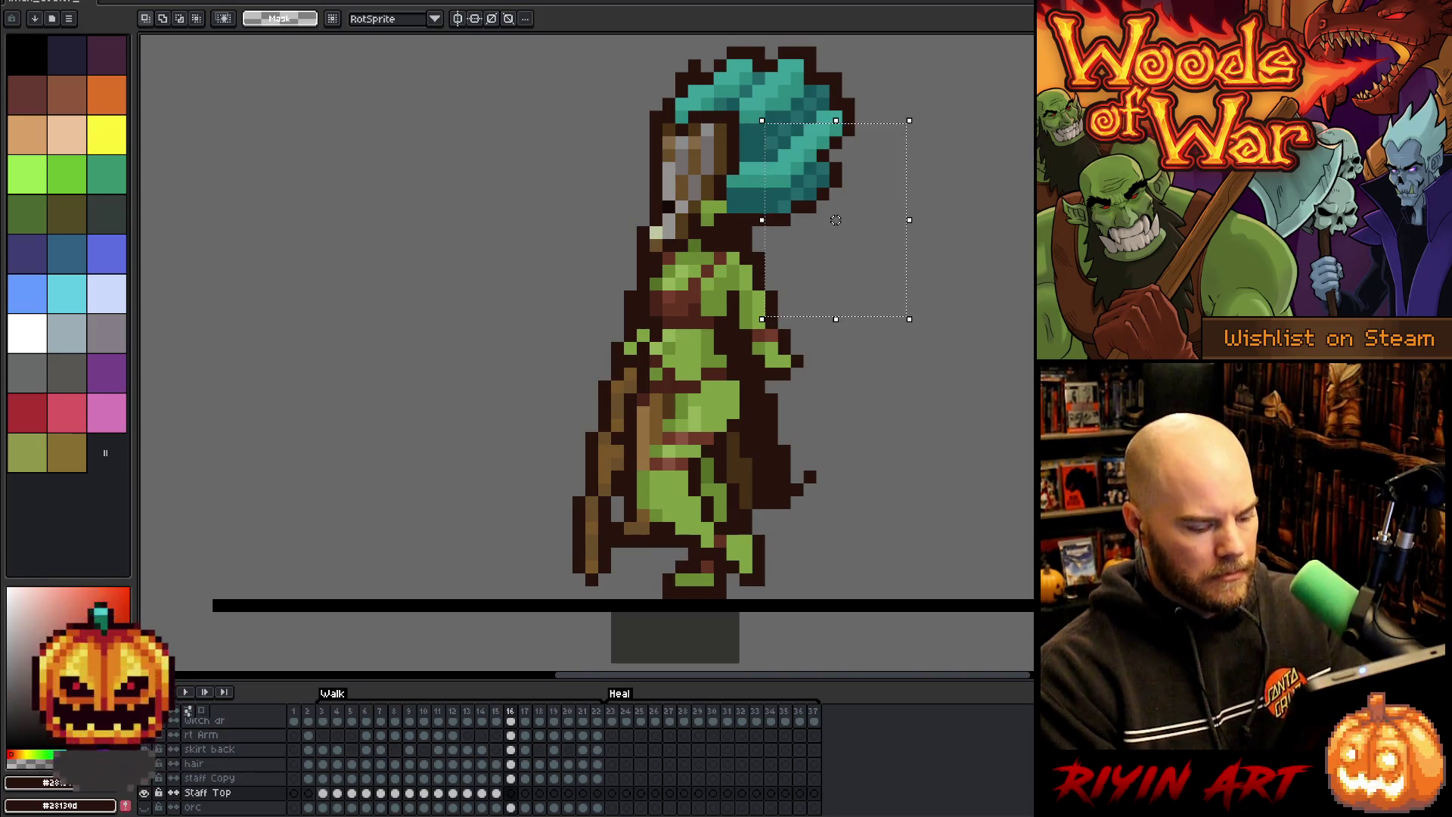
{"action": "mouse_move", "coordinate": [835, 219]}
{"action": "left_mouse_down"}
{"action": "mouse_move", "coordinate": [607, 219]}
{"action": "mouse_move", "coordinate": [784, 220]}
{"action": "mouse_move", "coordinate": [746, 219]}
{"action": "left_mouse_up"}
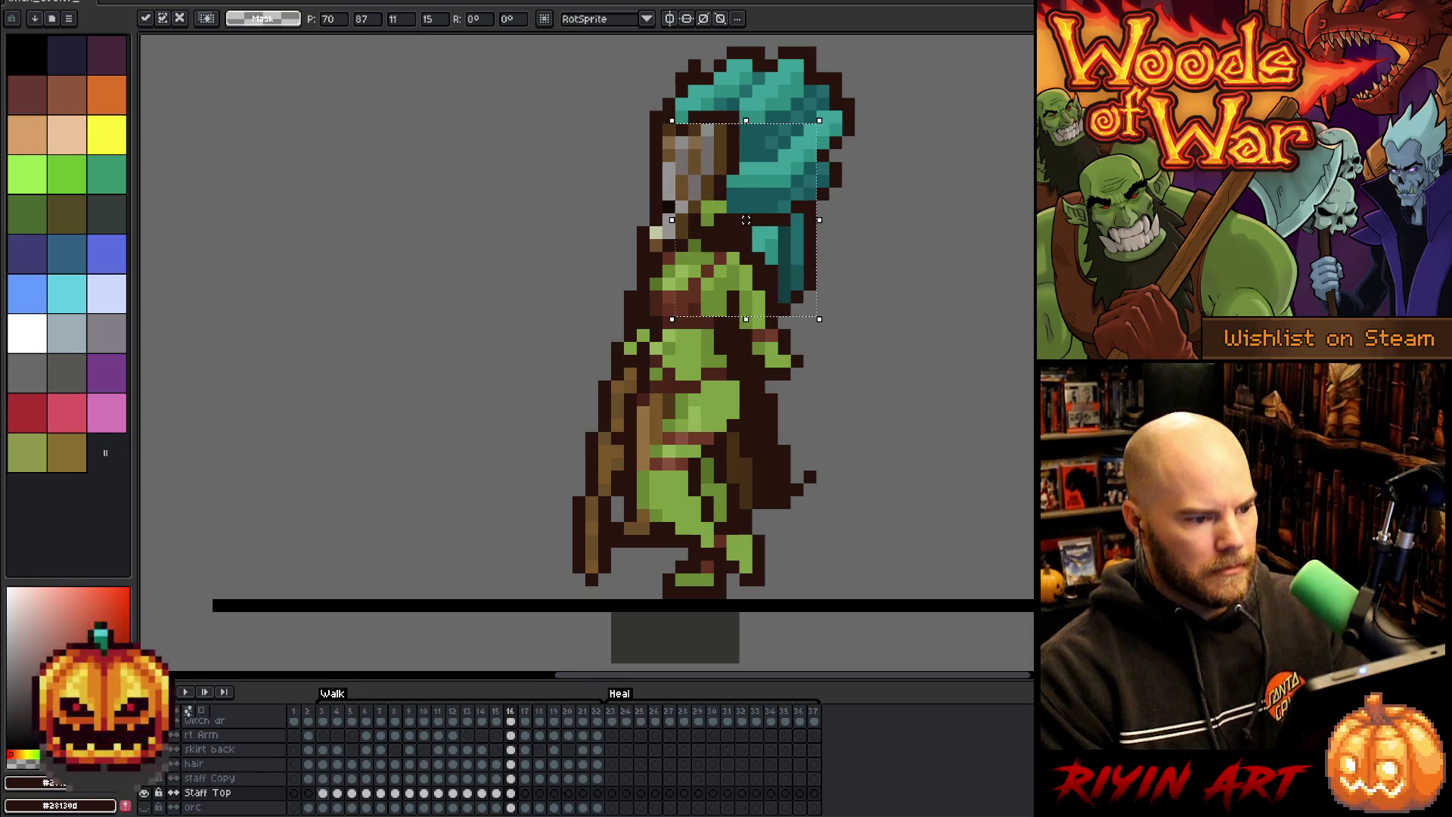
{"action": "key", "text": "Return"}
- Paste and nudge the staff top into place on frames 17 and 18
{"action": "key", "text": "Right"}
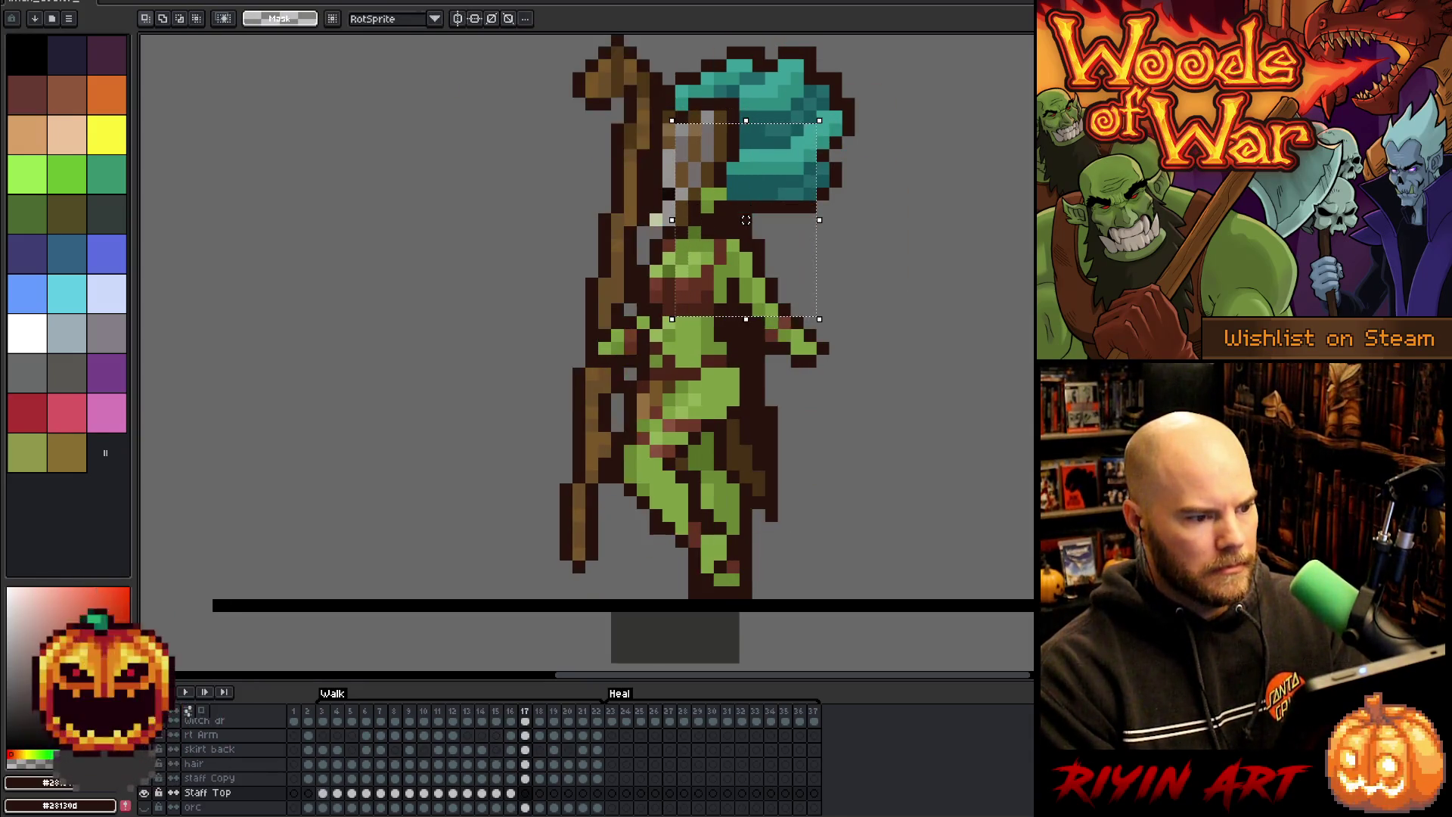
{"action": "key", "text": "ctrl+v"}
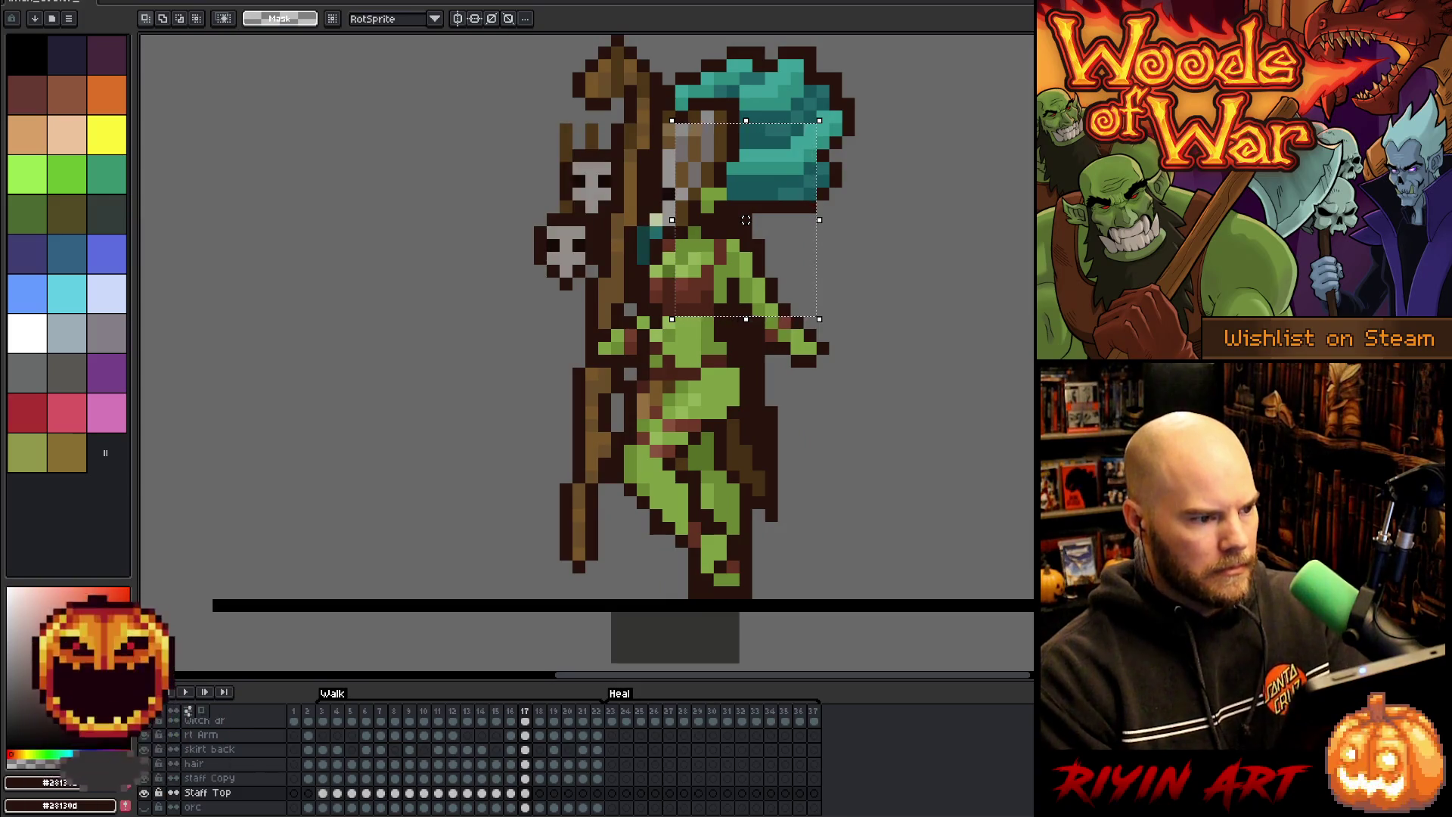
{"action": "mouse_move", "coordinate": [529, 315]}
{"action": "left_mouse_down"}
{"action": "mouse_move", "coordinate": [557, 317]}
{"action": "mouse_move", "coordinate": [557, 288]}
{"action": "left_mouse_up"}
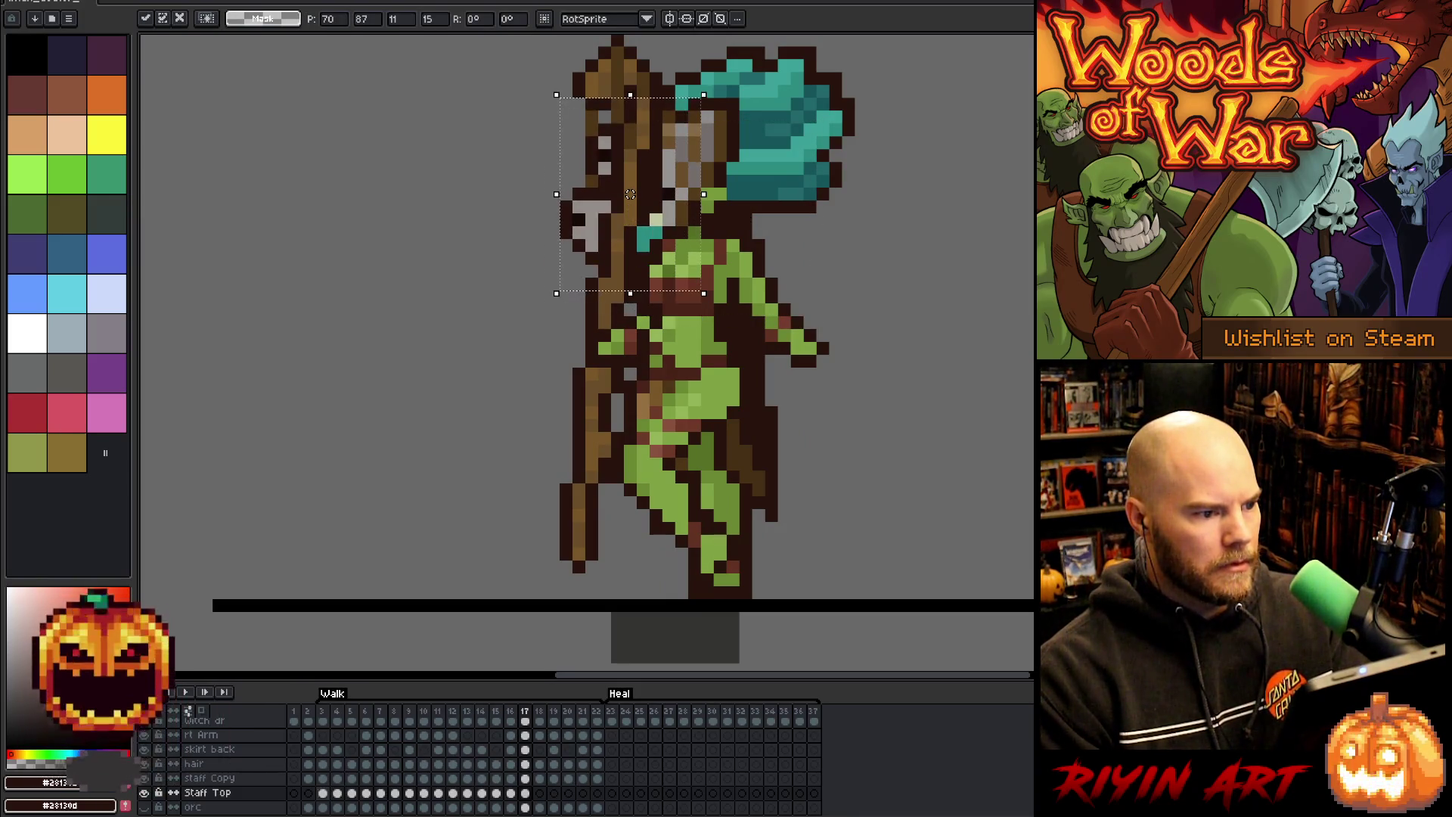
{"action": "key", "text": "Left"}
{"action": "key", "text": "Right"}
{"action": "key", "text": "Right"}
{"action": "key", "text": "Right"}
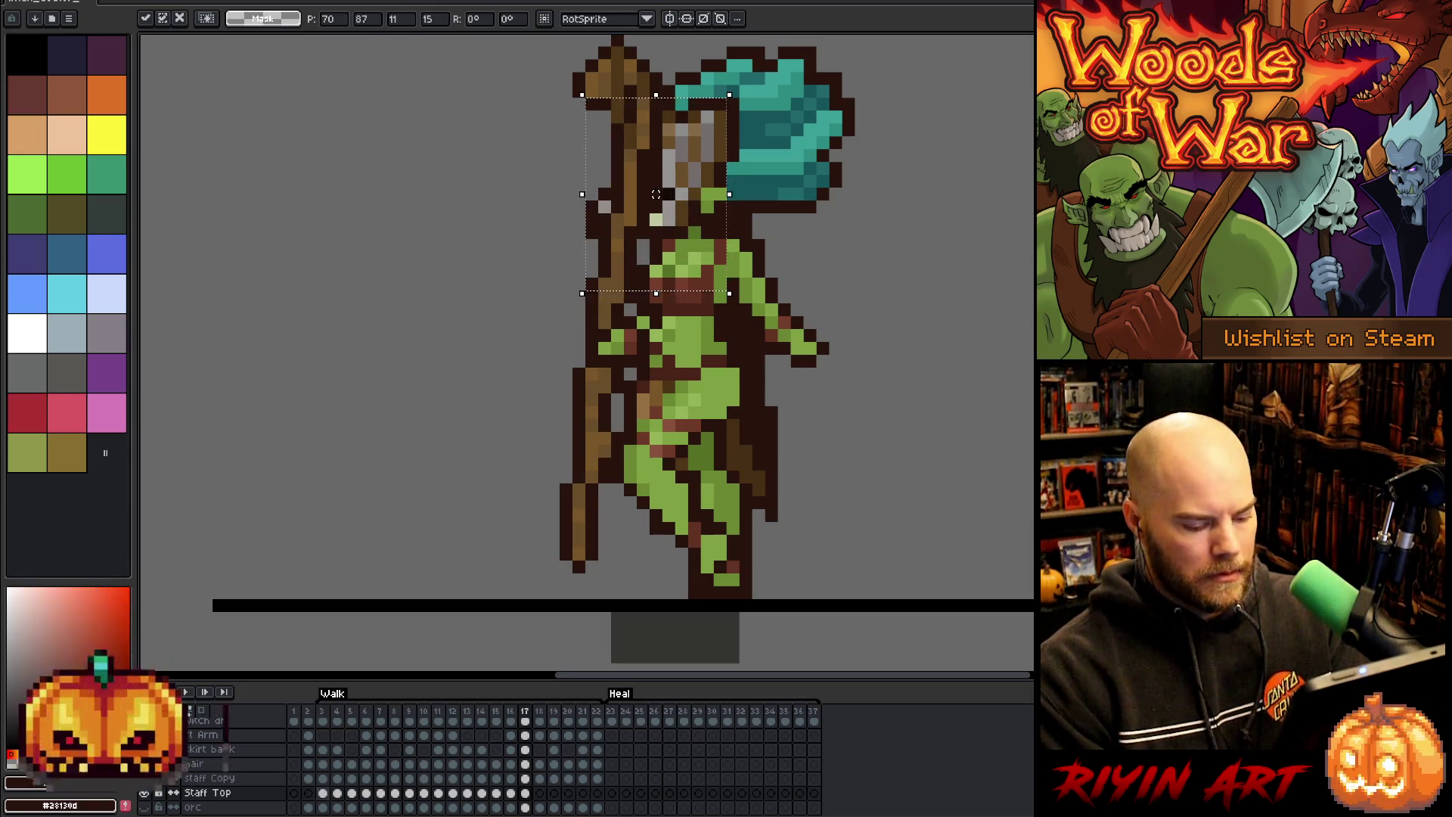
{"action": "key", "text": "period"}
{"action": "key", "text": "ctrl+v"}
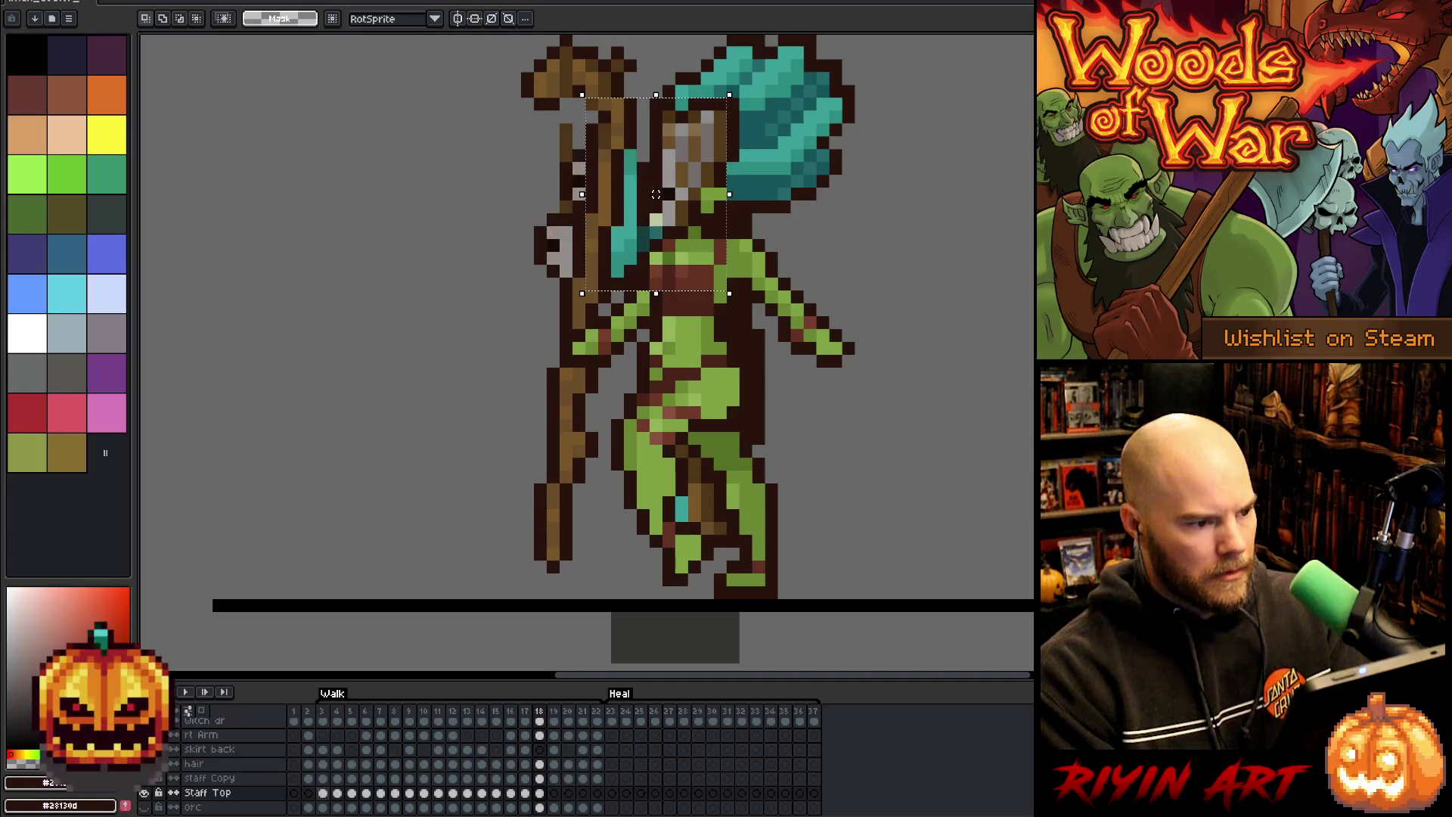
{"action": "key", "text": "Up"}
{"action": "key", "text": "Up"}
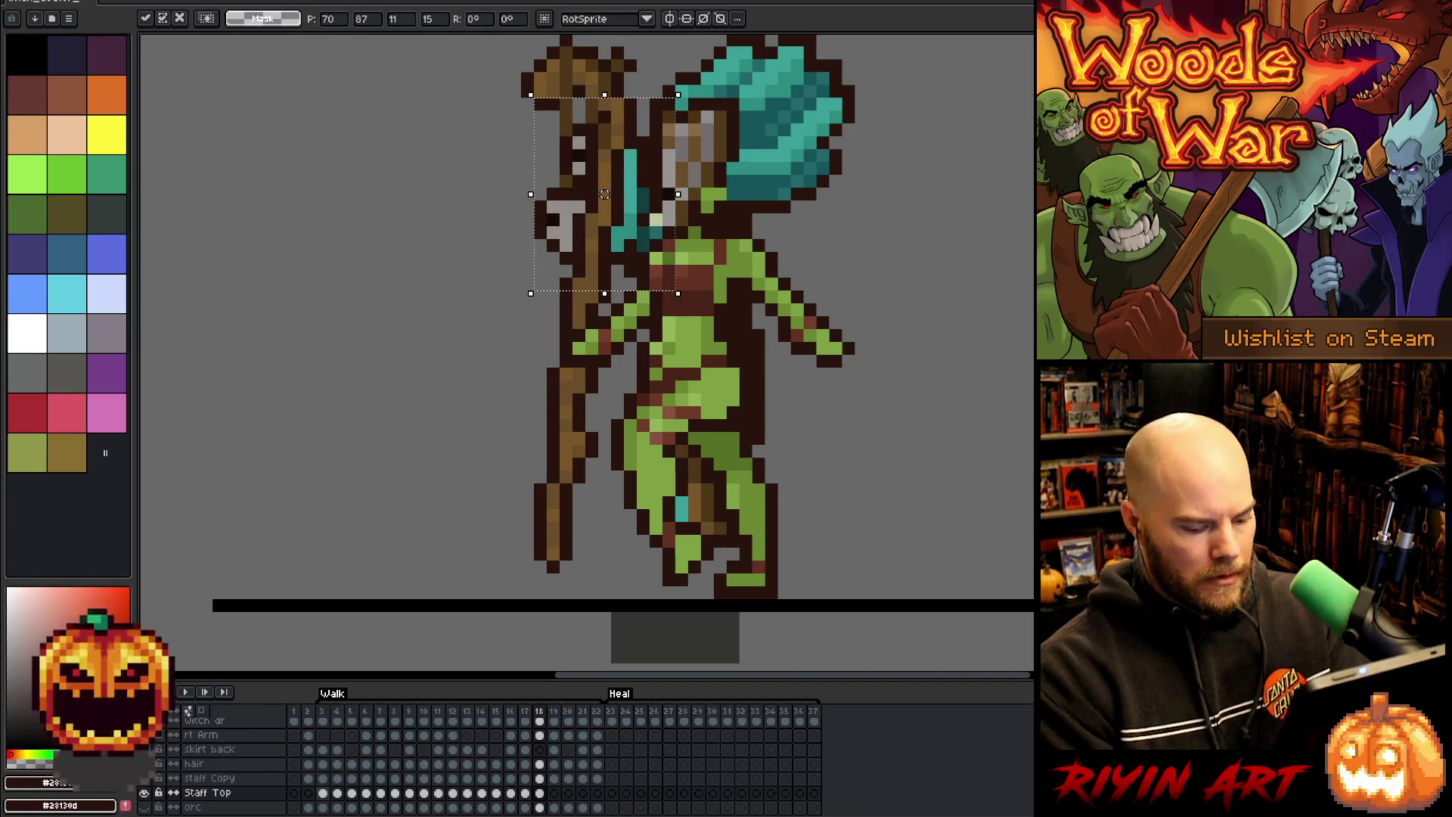
- Place the staff top on frames 19 through 22, then play the walk cycle
{"action": "key", "text": "period"}
{"action": "key", "text": "ctrl+v"}
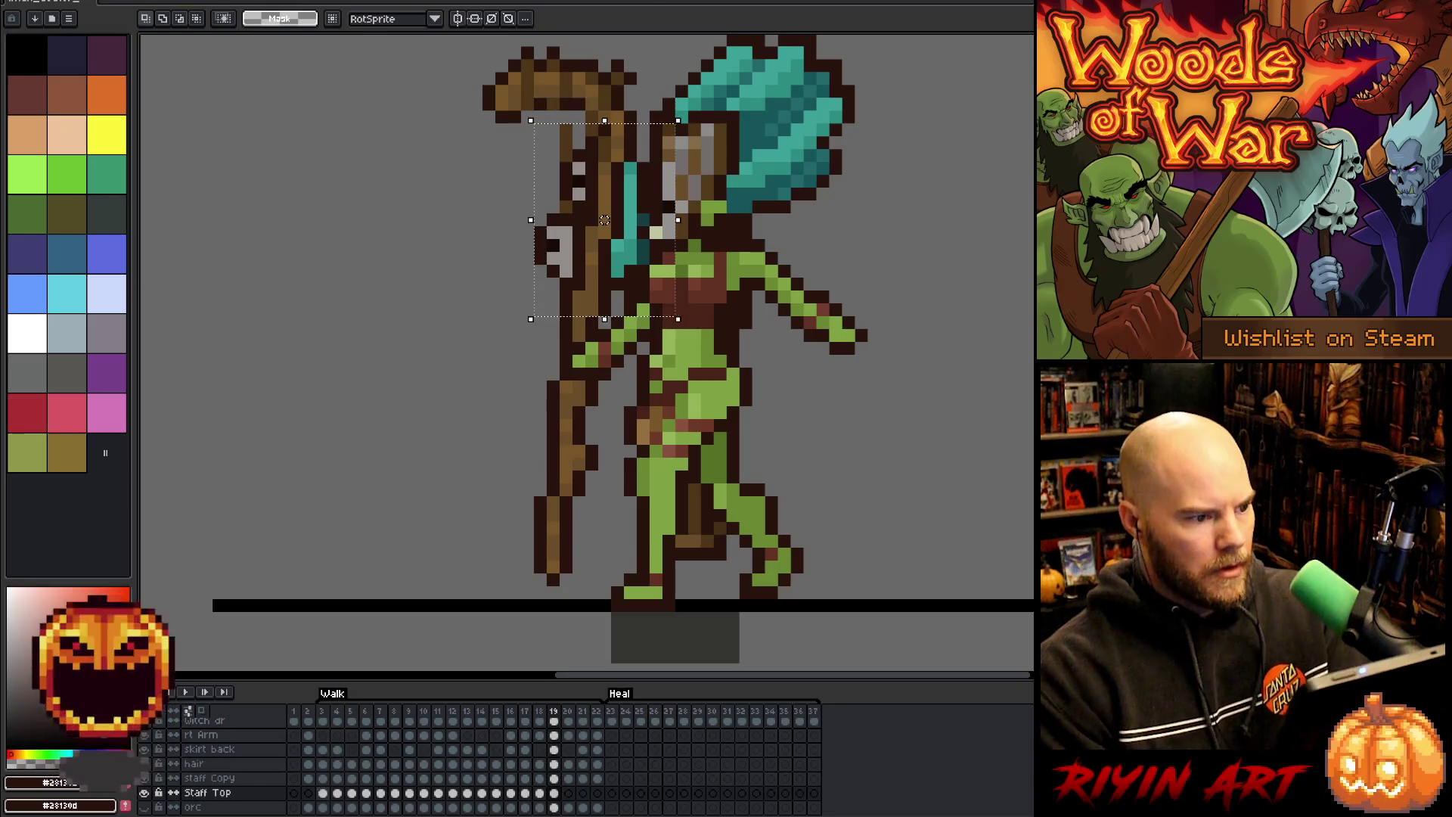
{"action": "mouse_move", "coordinate": [605, 220]}
{"action": "left_mouse_down"}
{"action": "mouse_move", "coordinate": [563, 227]}
{"action": "mouse_move", "coordinate": [565, 207]}
{"action": "left_mouse_up"}
{"action": "key", "text": "period"}
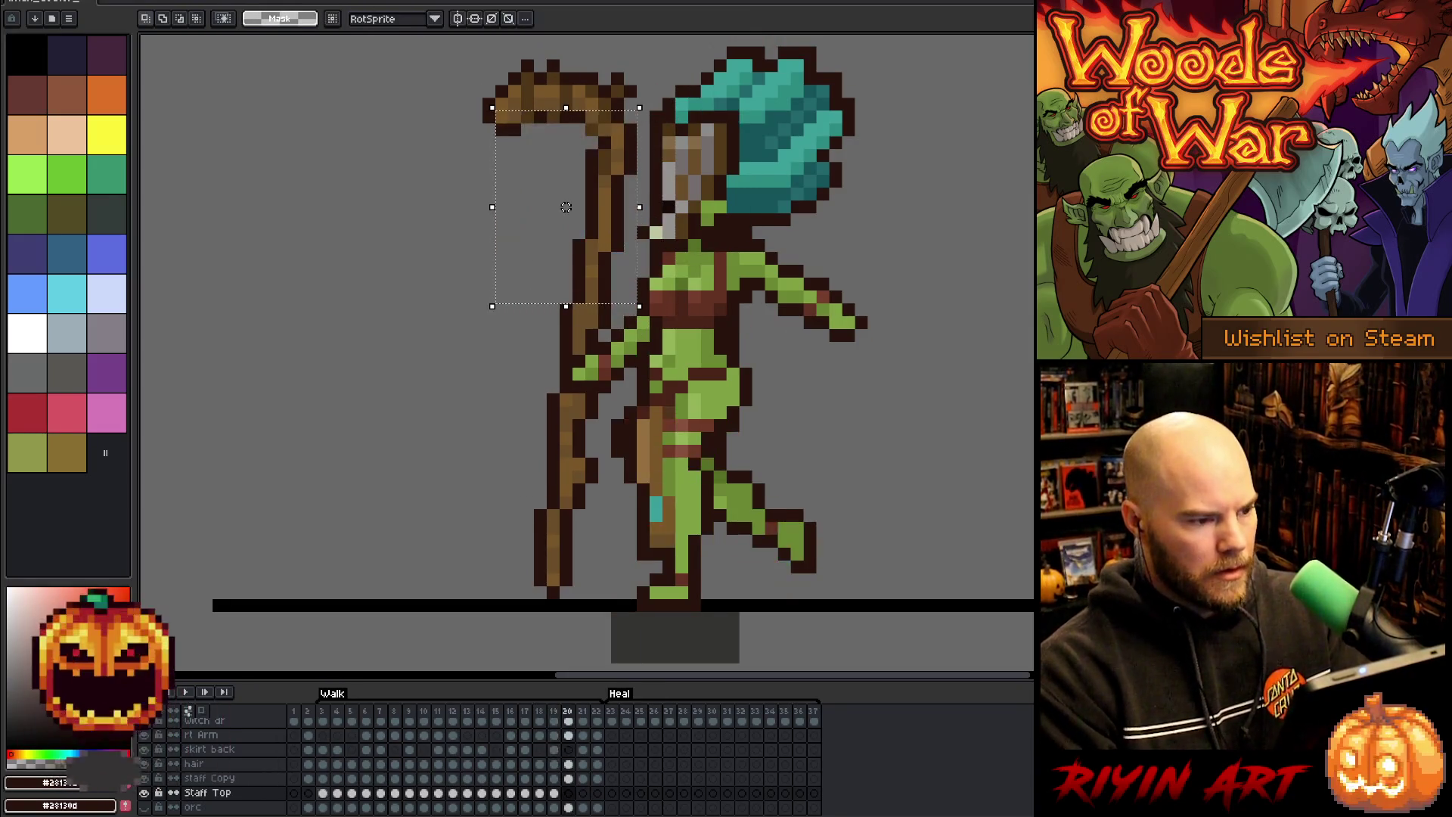
{"action": "key", "text": "ctrl+v"}
{"action": "left_click_drag", "start_coordinate": [604, 219], "coordinate": [565, 219]}
{"action": "key", "text": "period"}
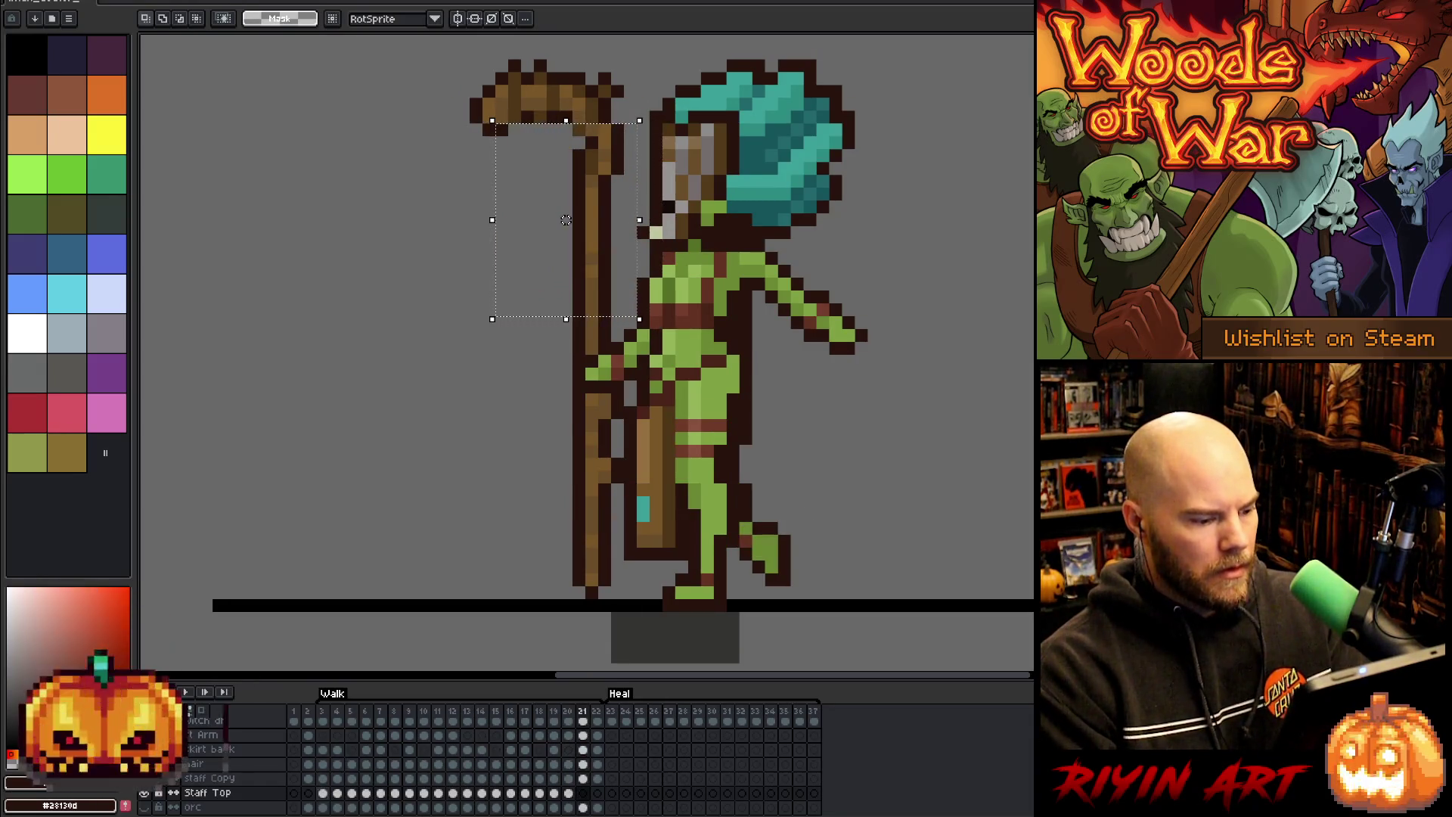
{"action": "key", "text": "ctrl+v"}
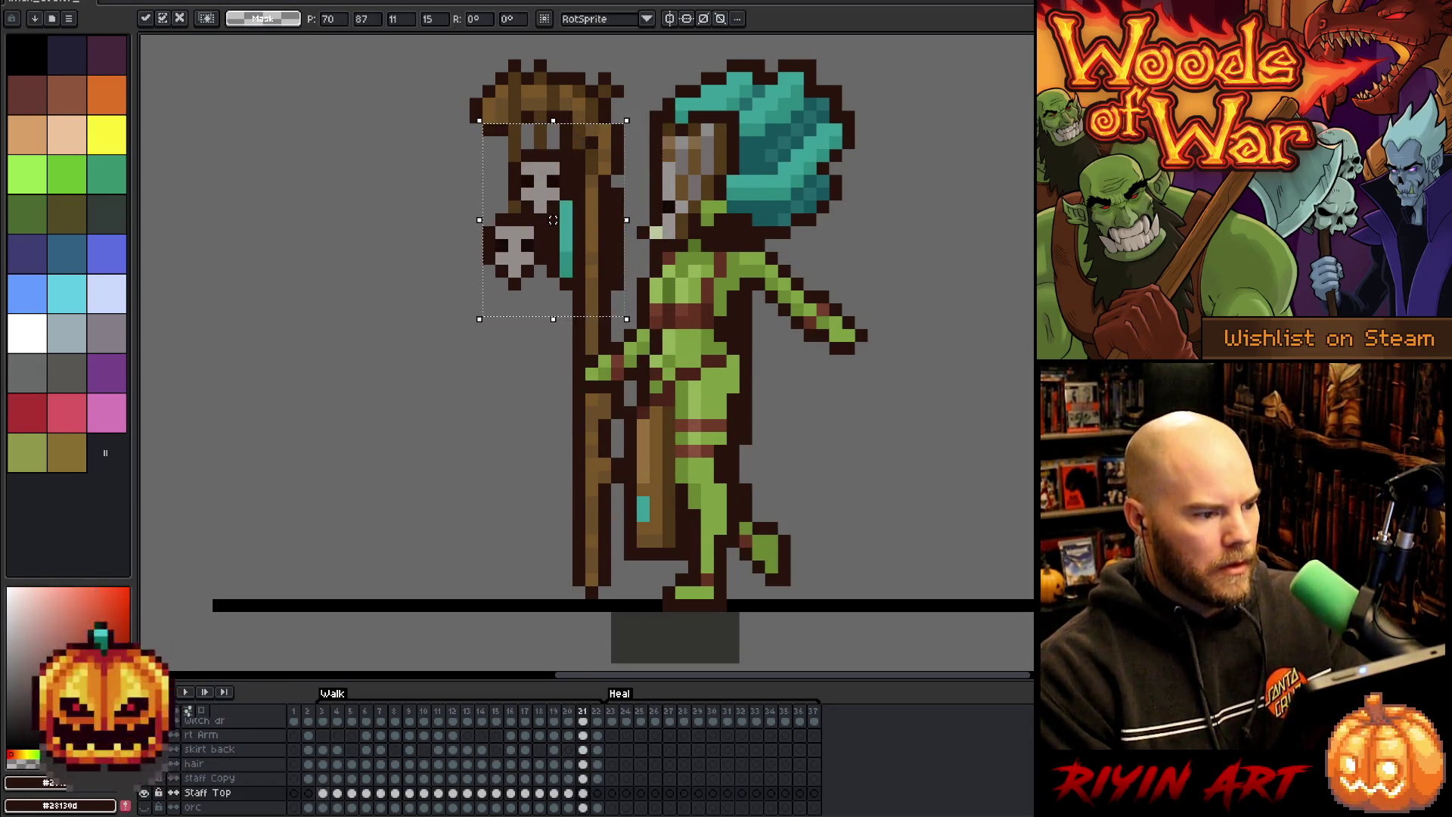
{"action": "key", "text": "period"}
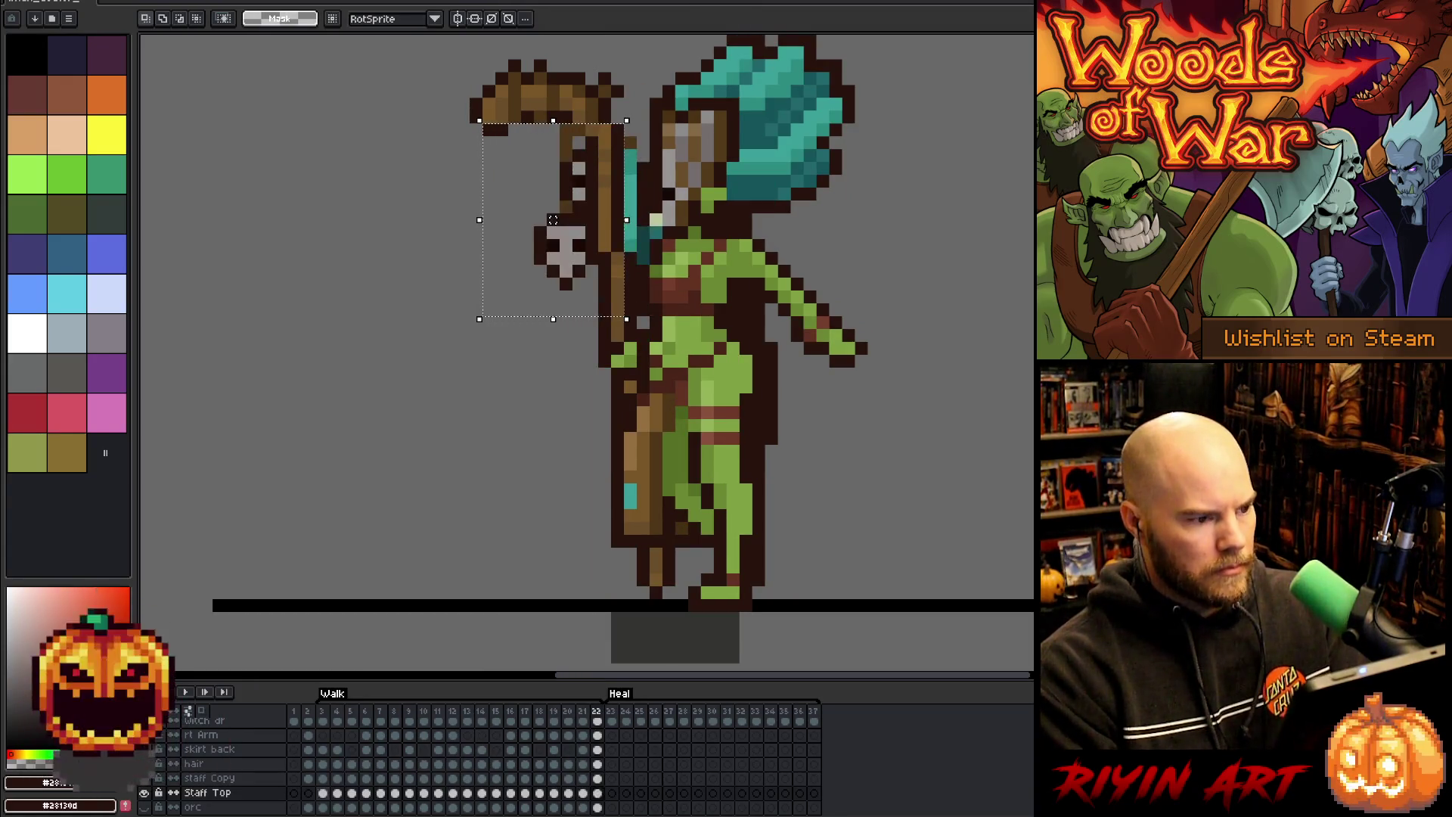
{"action": "left_click_drag", "start_coordinate": [604, 219], "coordinate": [566, 219]}
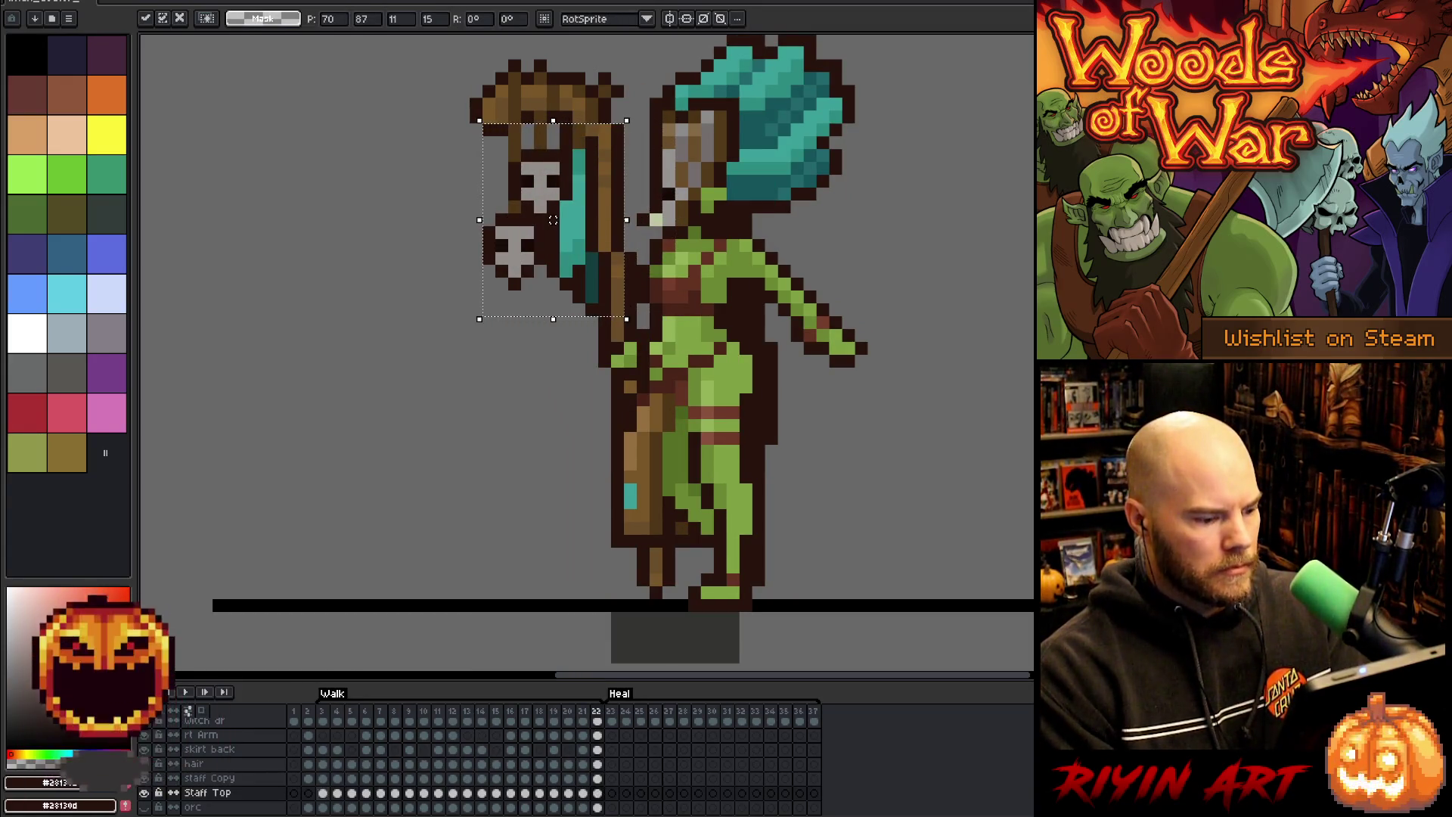
{"action": "key", "text": "Return"}
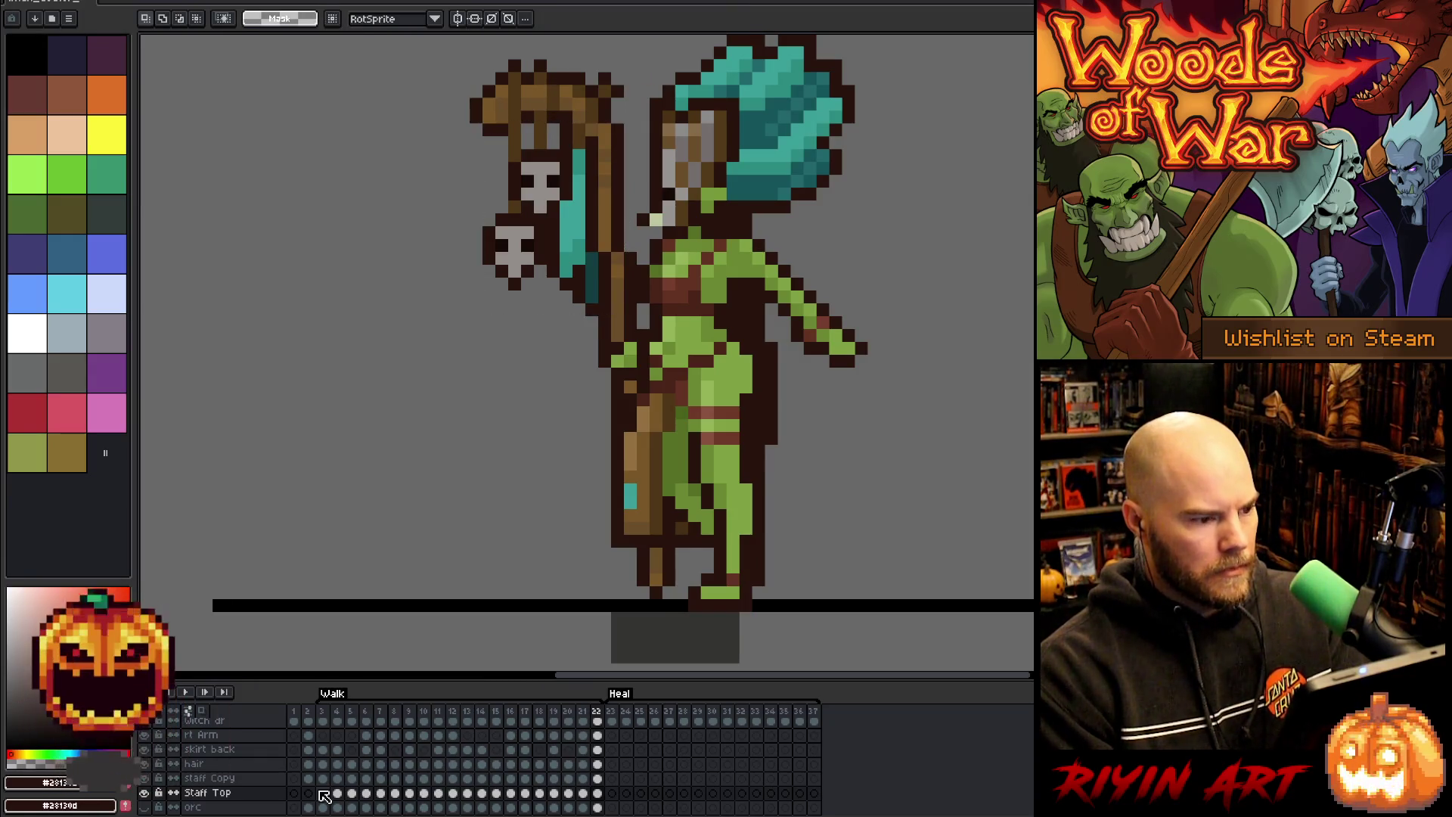
{"action": "key", "text": "Return"}
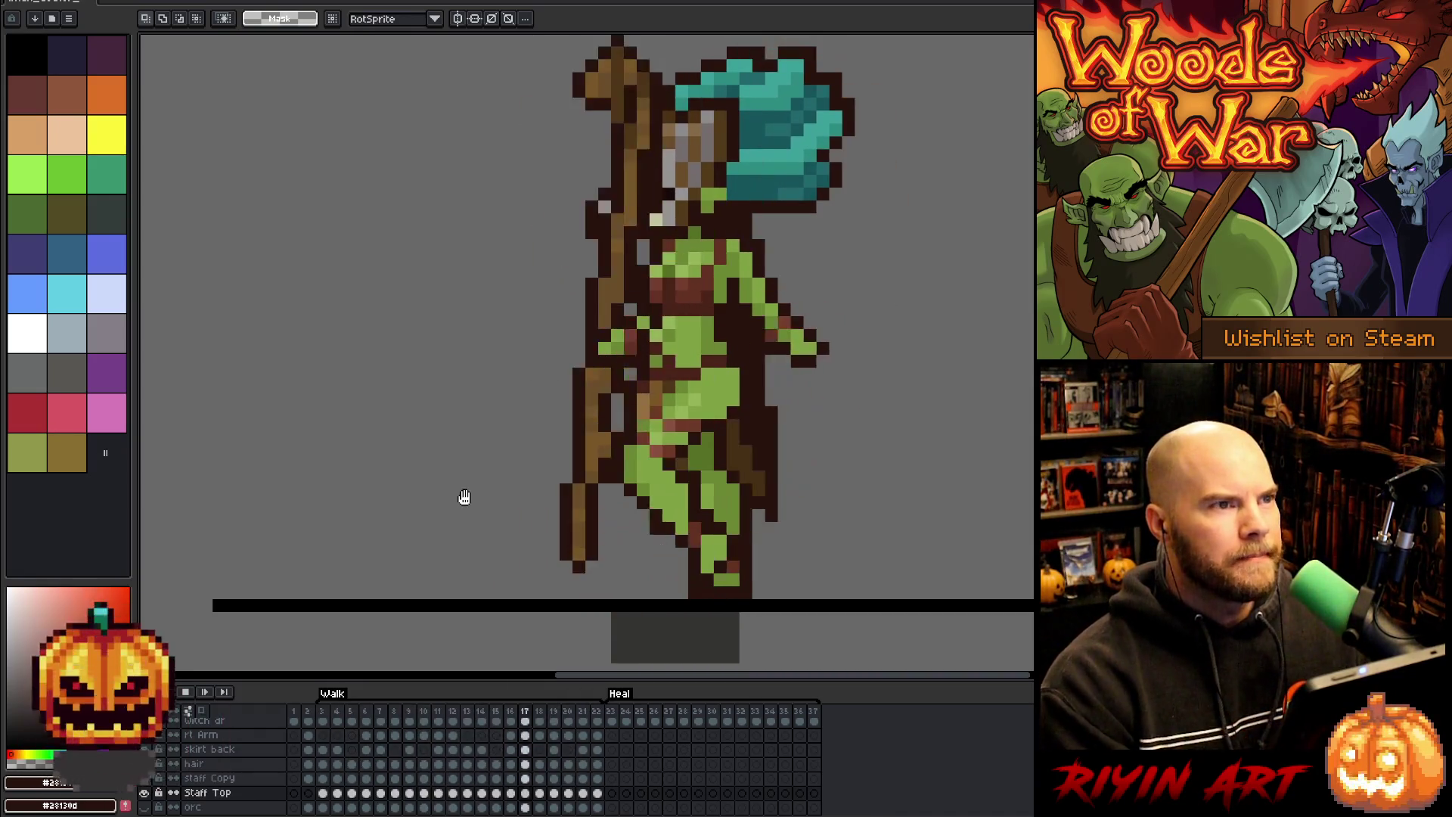
{"action": "scroll", "coordinate": [527, 393], "scroll_direction": "down", "scroll_amount": 1}
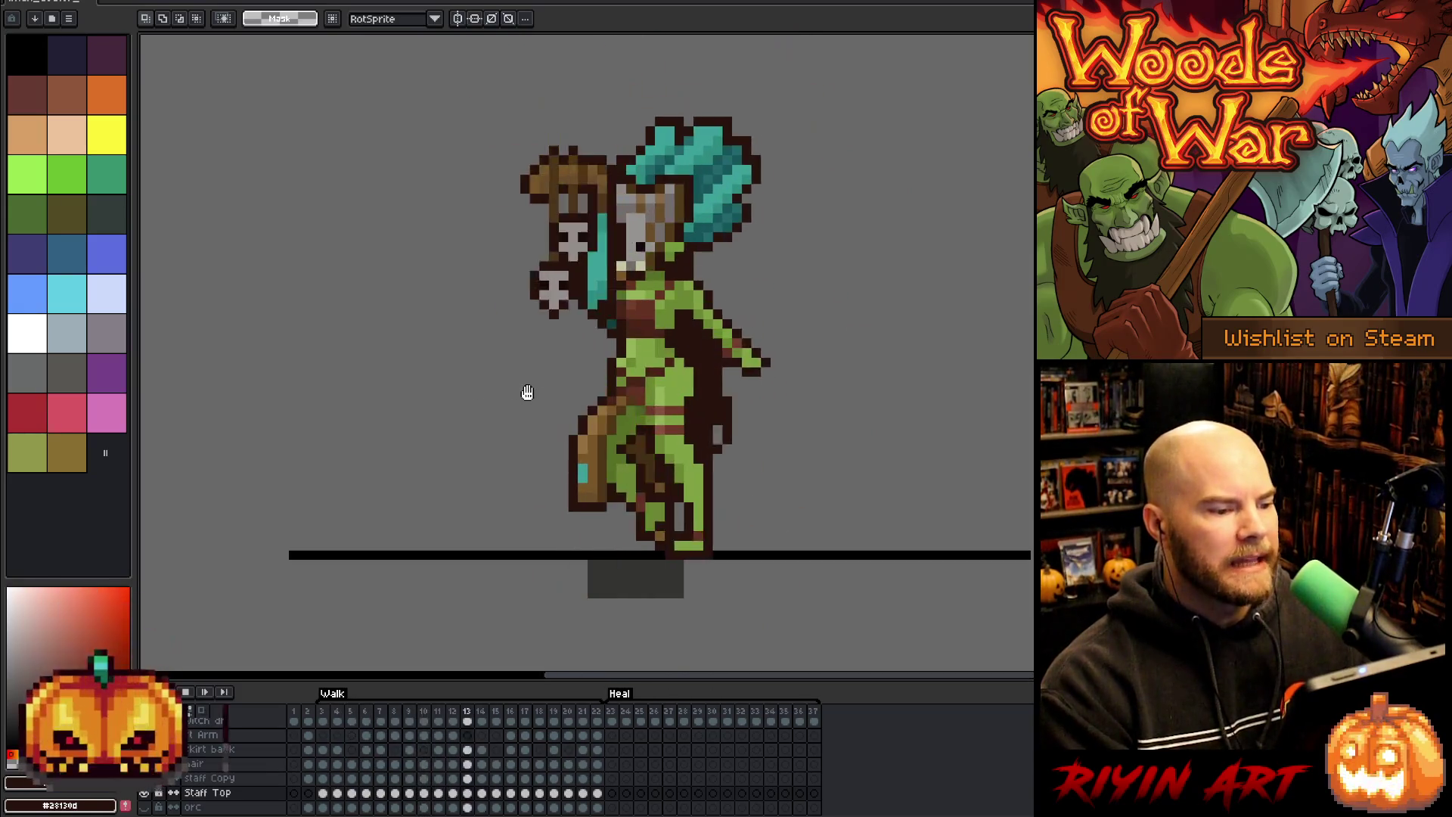
{"action": "left_click_drag", "start_coordinate": [527, 392], "coordinate": [578, 445]}
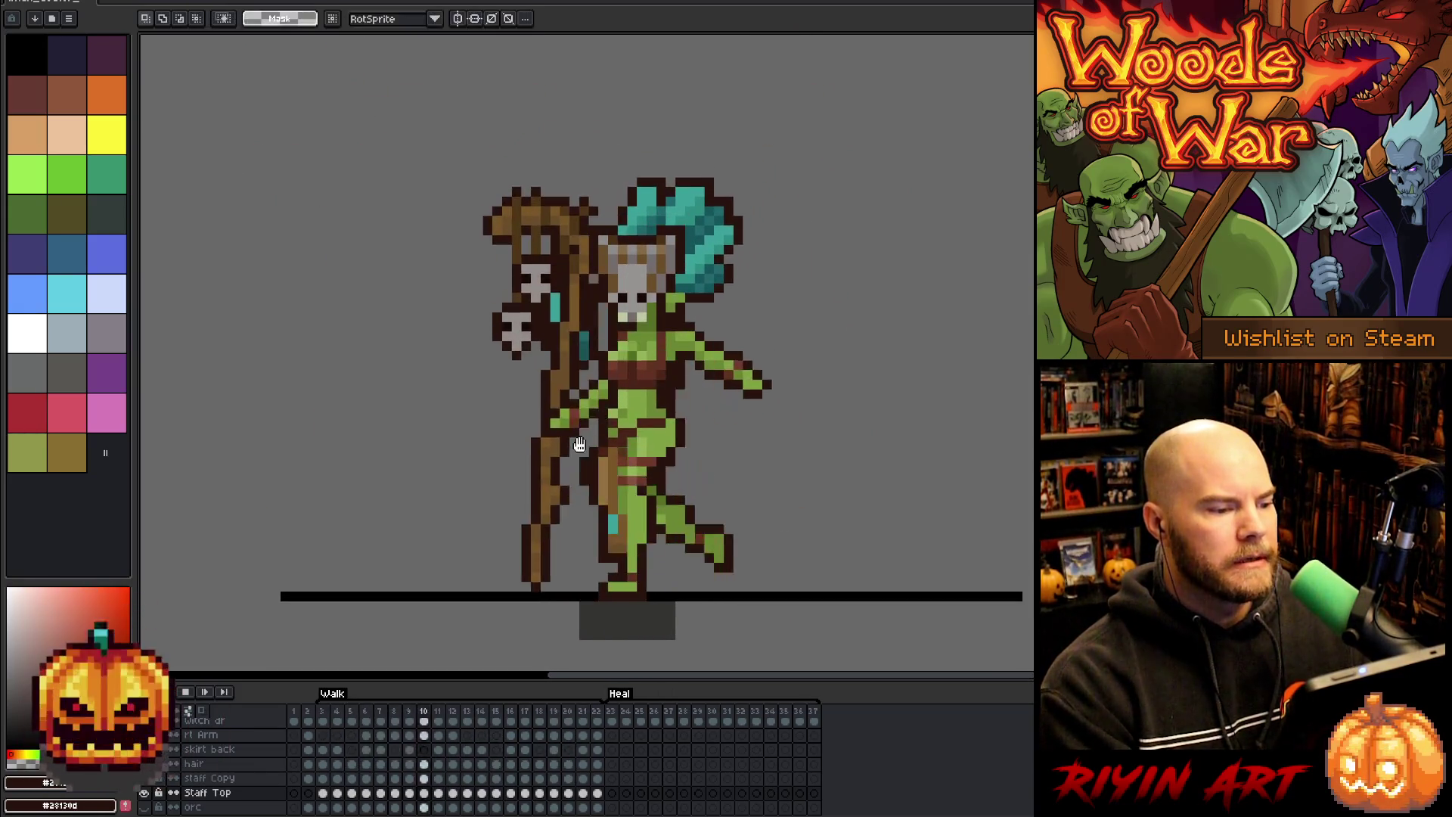
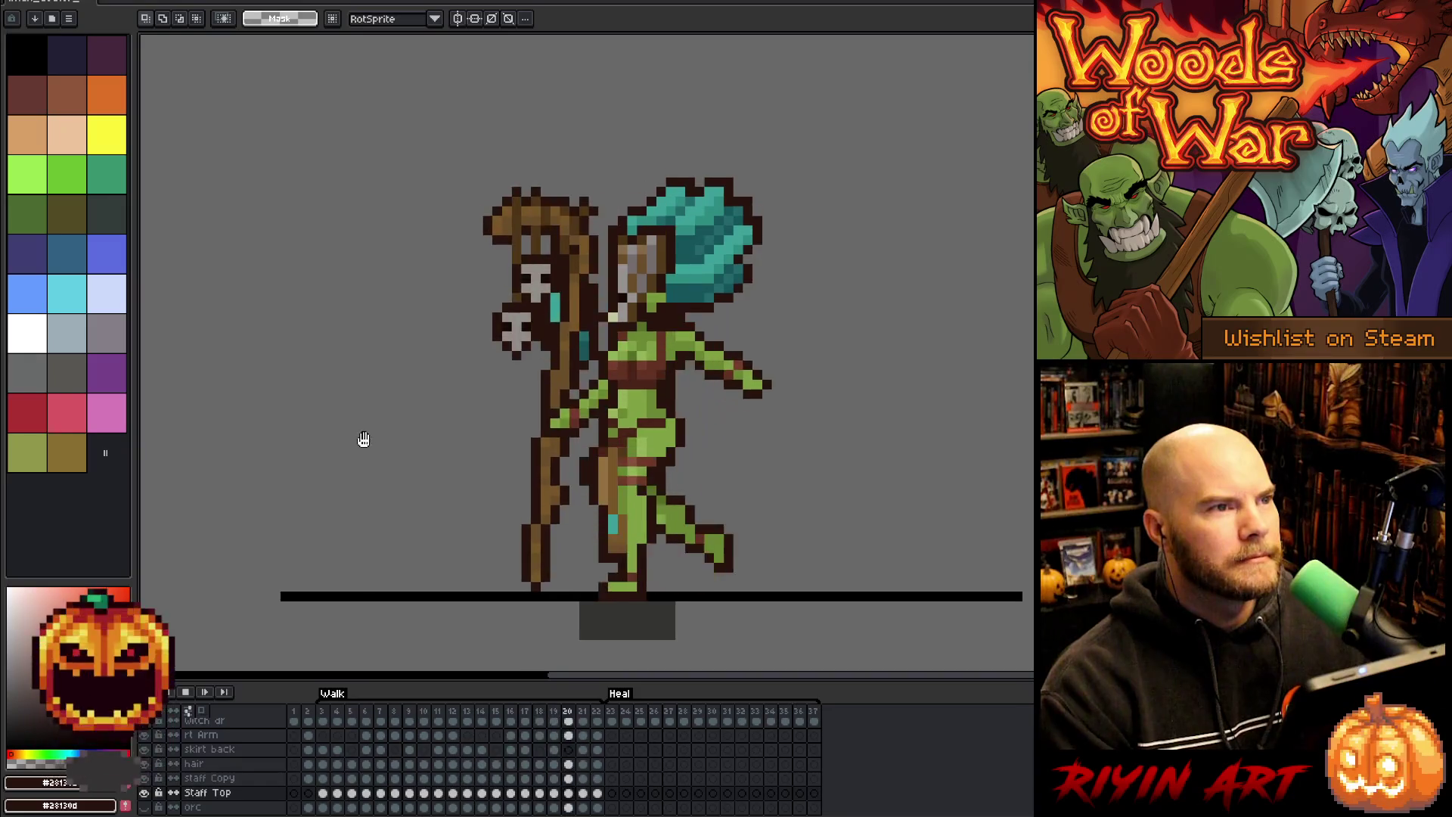
- Recentre and zoom the sprite in view and stop the walk animation playback
{"action": "scroll", "coordinate": [360, 438], "scroll_direction": "down", "scroll_amount": 2}
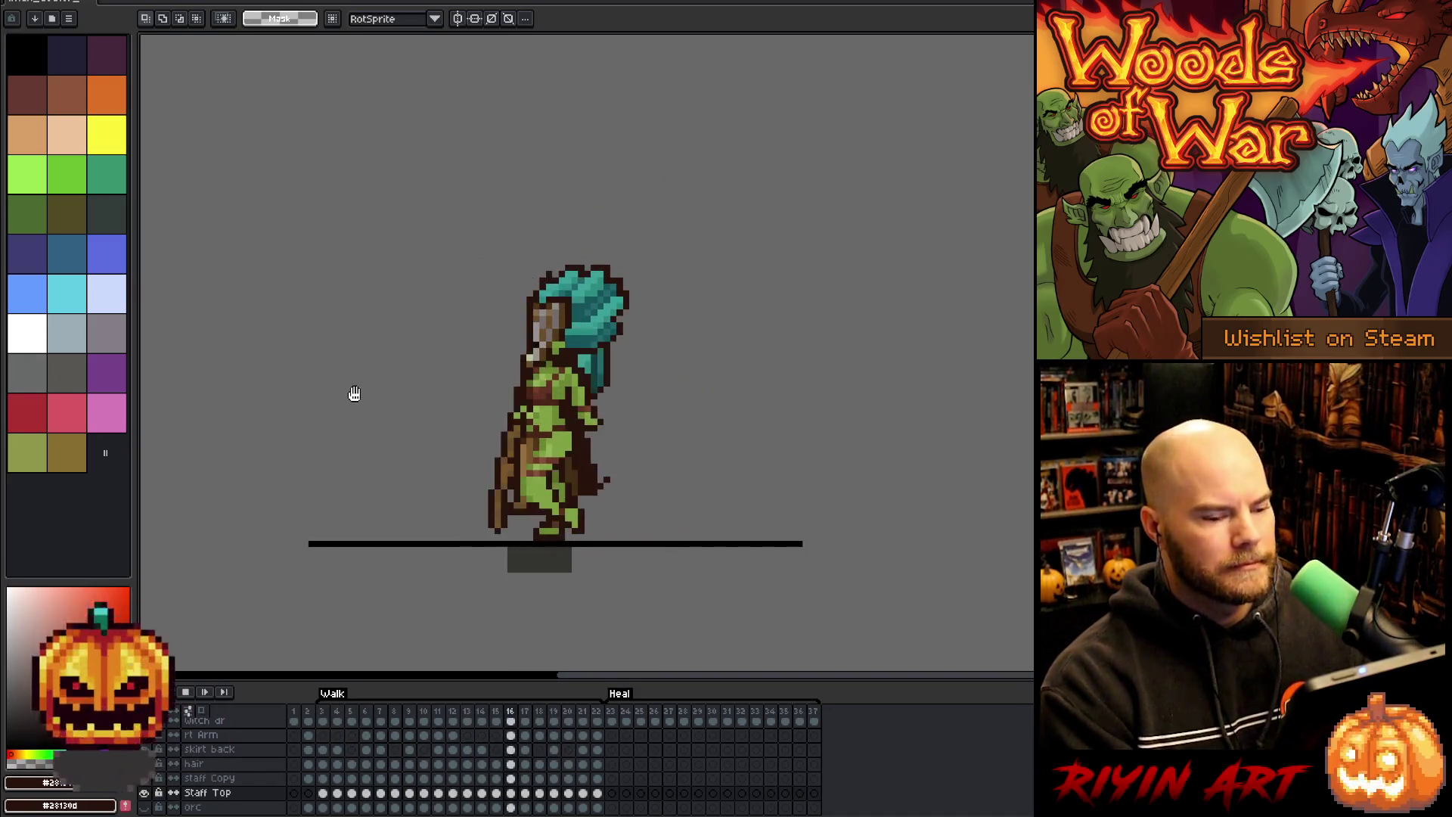
{"action": "left_click_drag", "start_coordinate": [377, 418], "coordinate": [464, 411]}
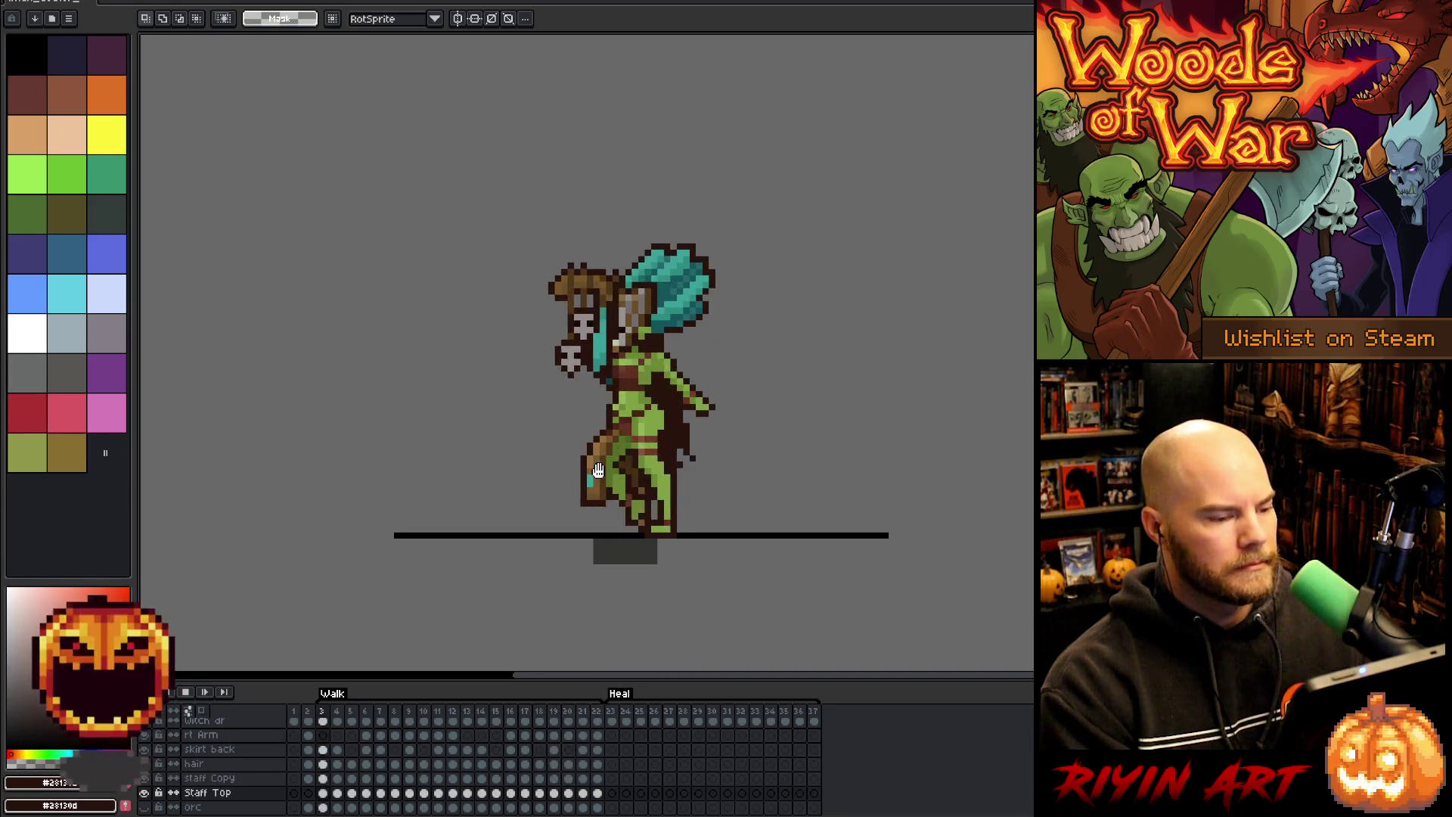
{"action": "key", "text": "Return"}
{"action": "key", "text": "Return"}
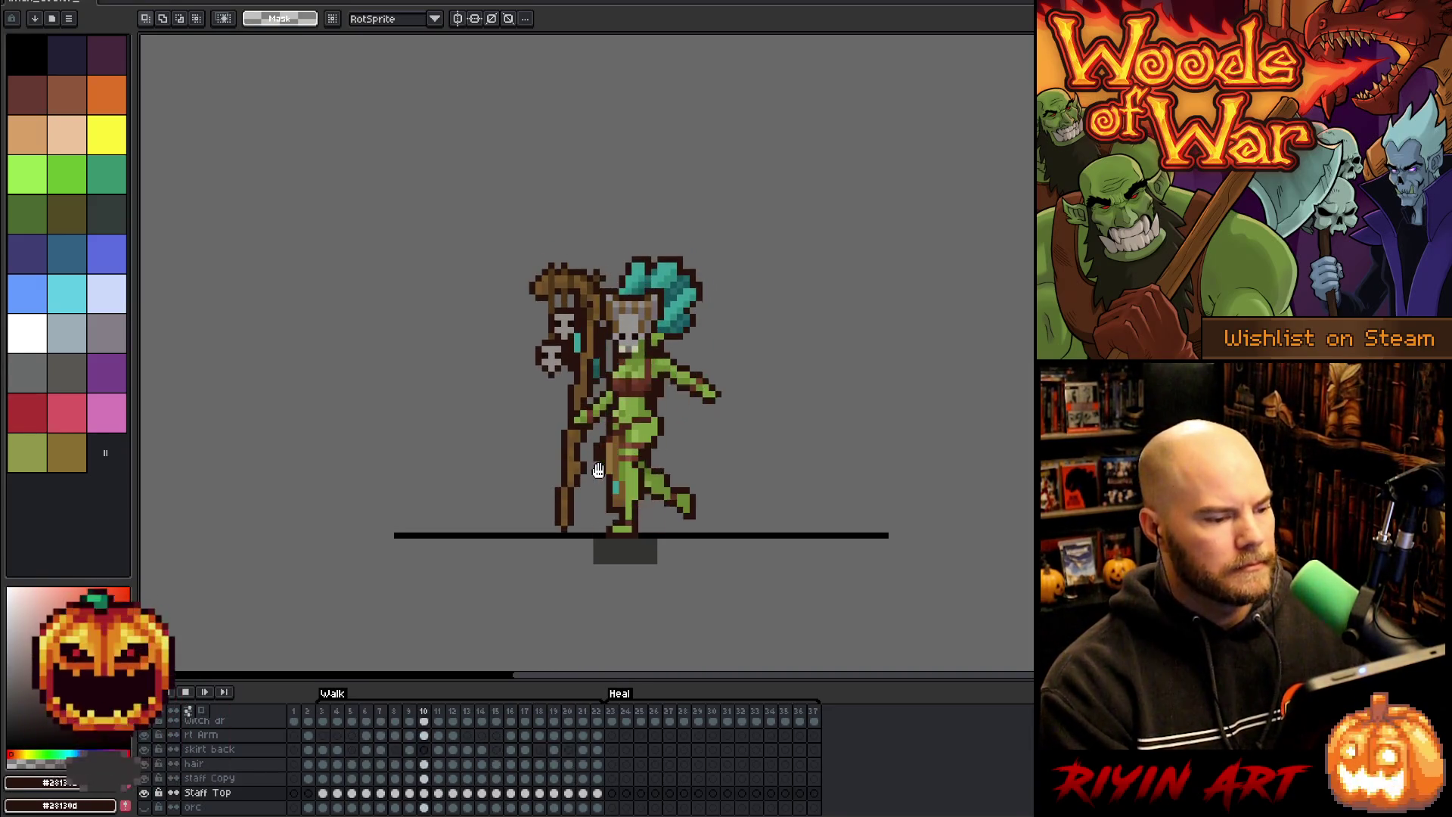
{"action": "scroll", "coordinate": [904, 477], "scroll_direction": "up", "scroll_amount": 3}
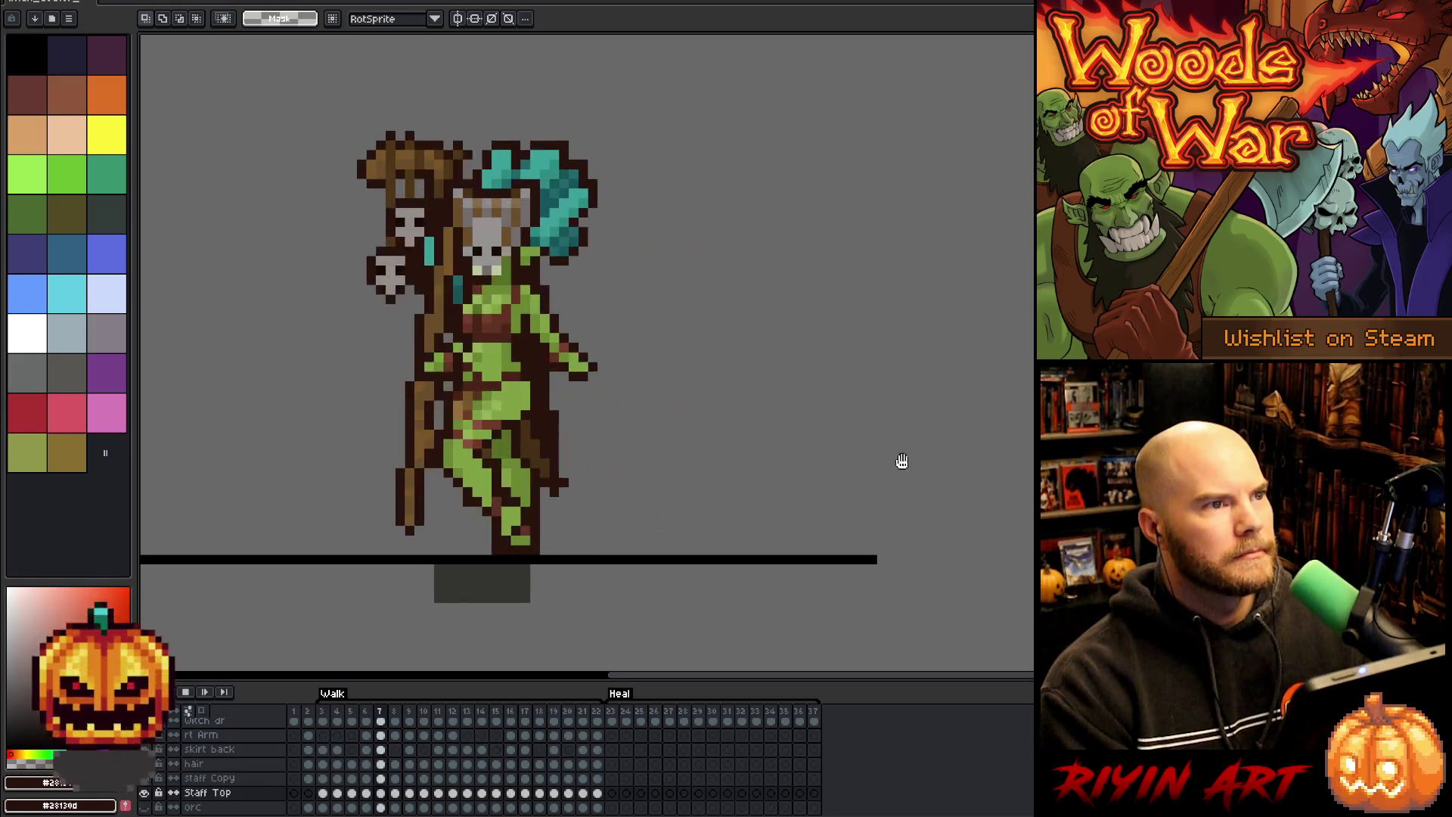
{"action": "left_click_drag", "start_coordinate": [885, 415], "coordinate": [859, 421]}
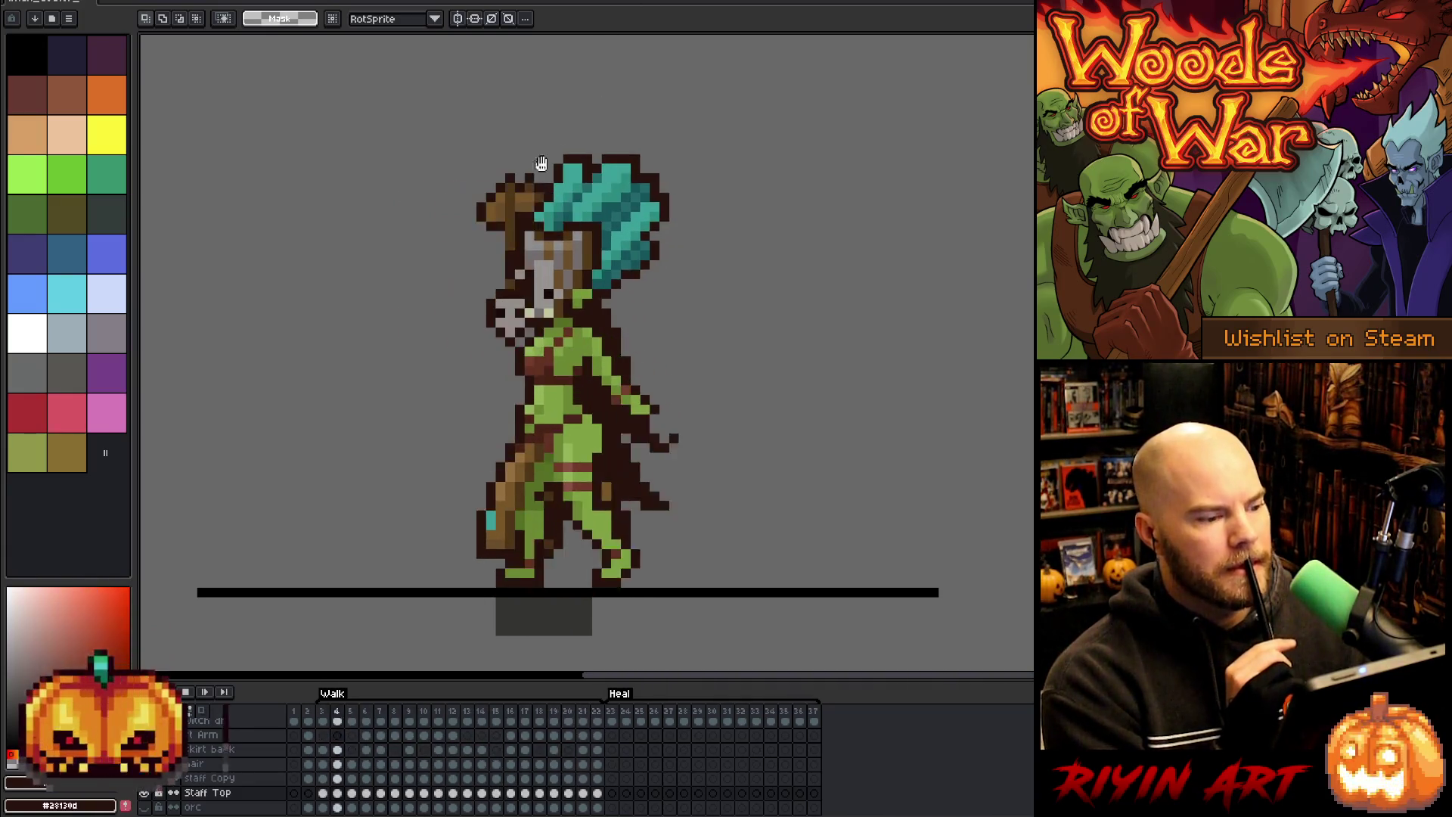
{"action": "scroll", "coordinate": [421, 444], "scroll_direction": "down", "scroll_amount": 1}
{"action": "scroll", "coordinate": [320, 415], "scroll_direction": "up", "scroll_amount": 1}
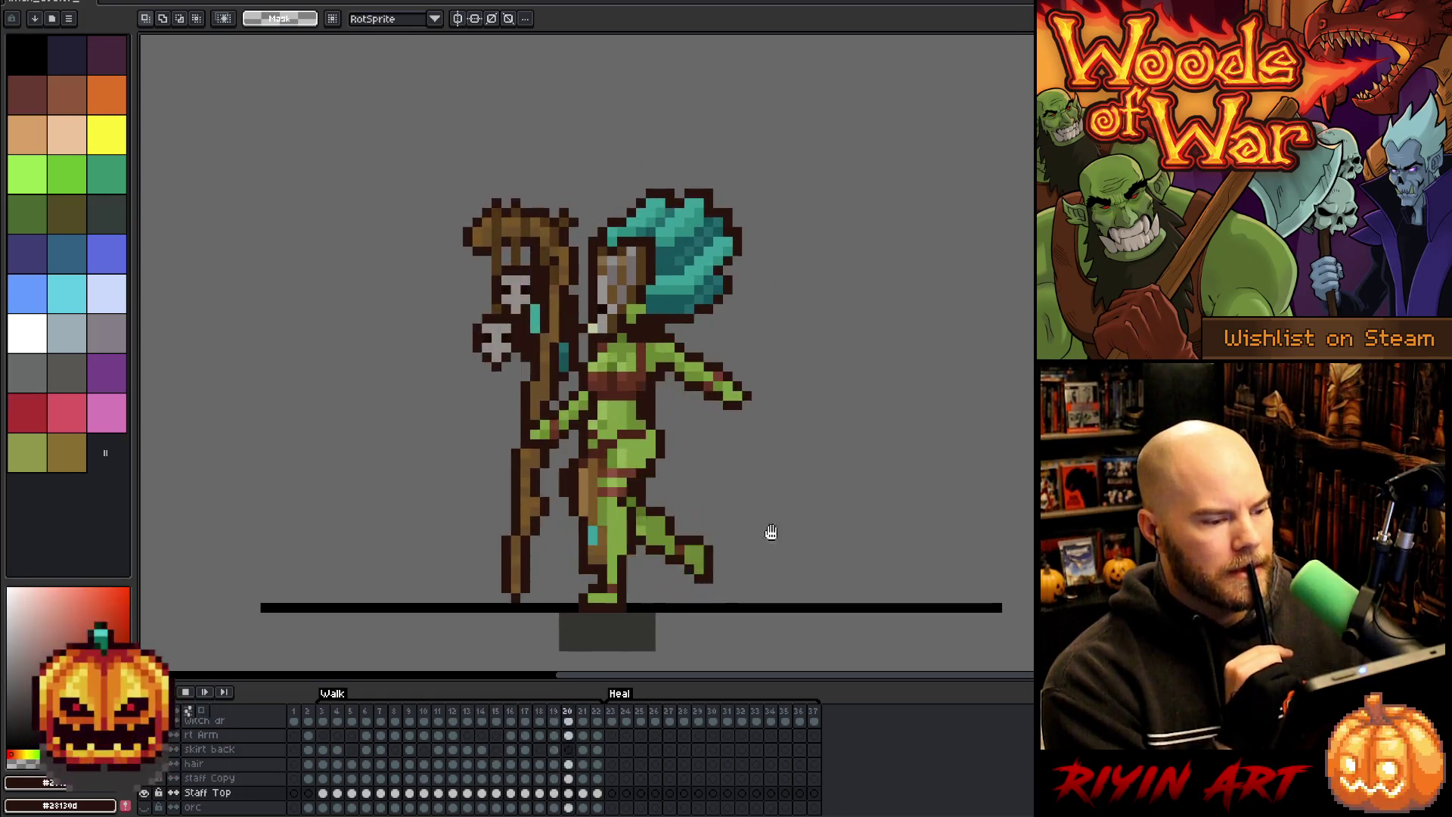
{"action": "left_click_drag", "start_coordinate": [861, 516], "coordinate": [871, 477]}
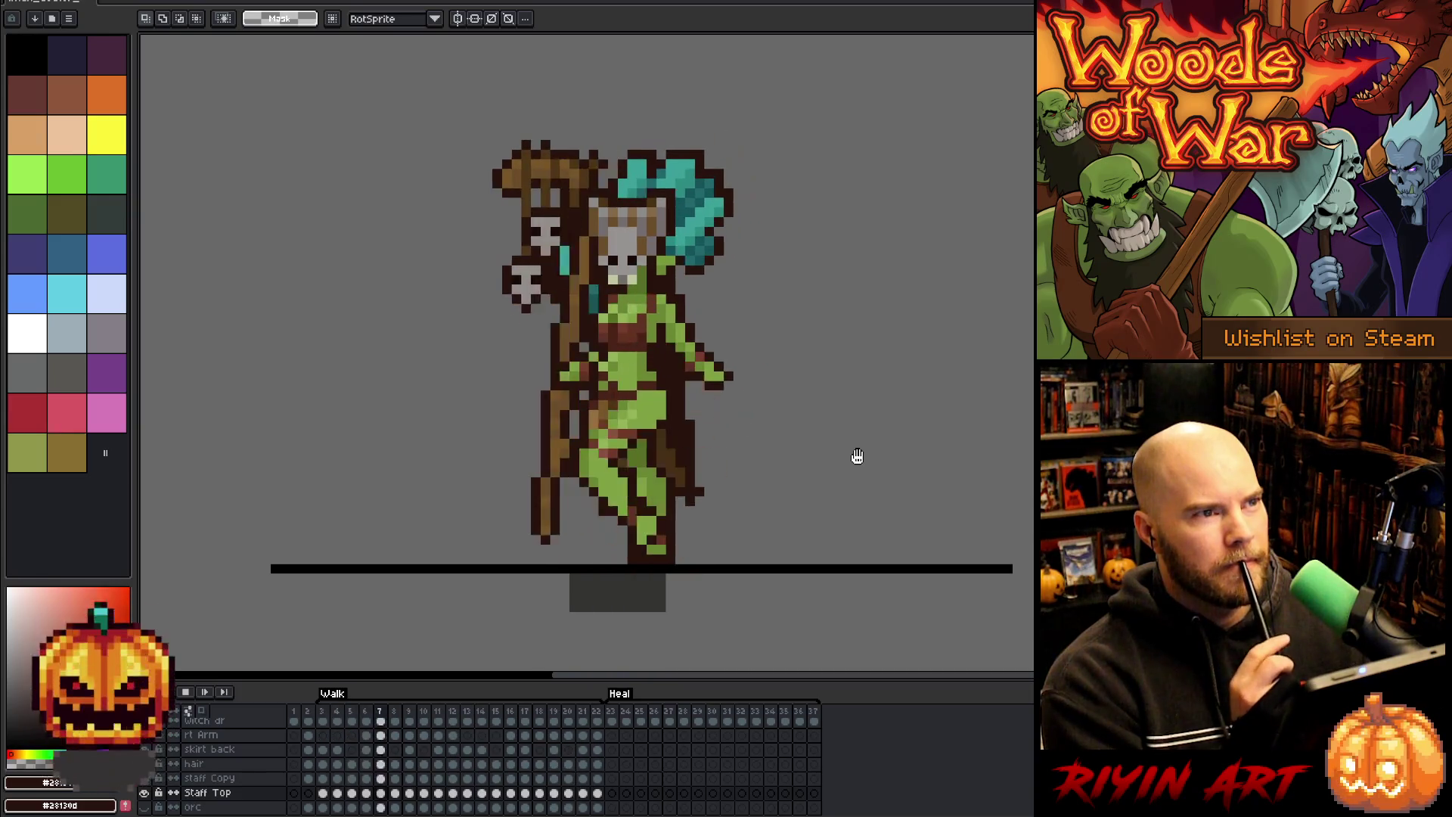
{"action": "key", "text": "Return"}
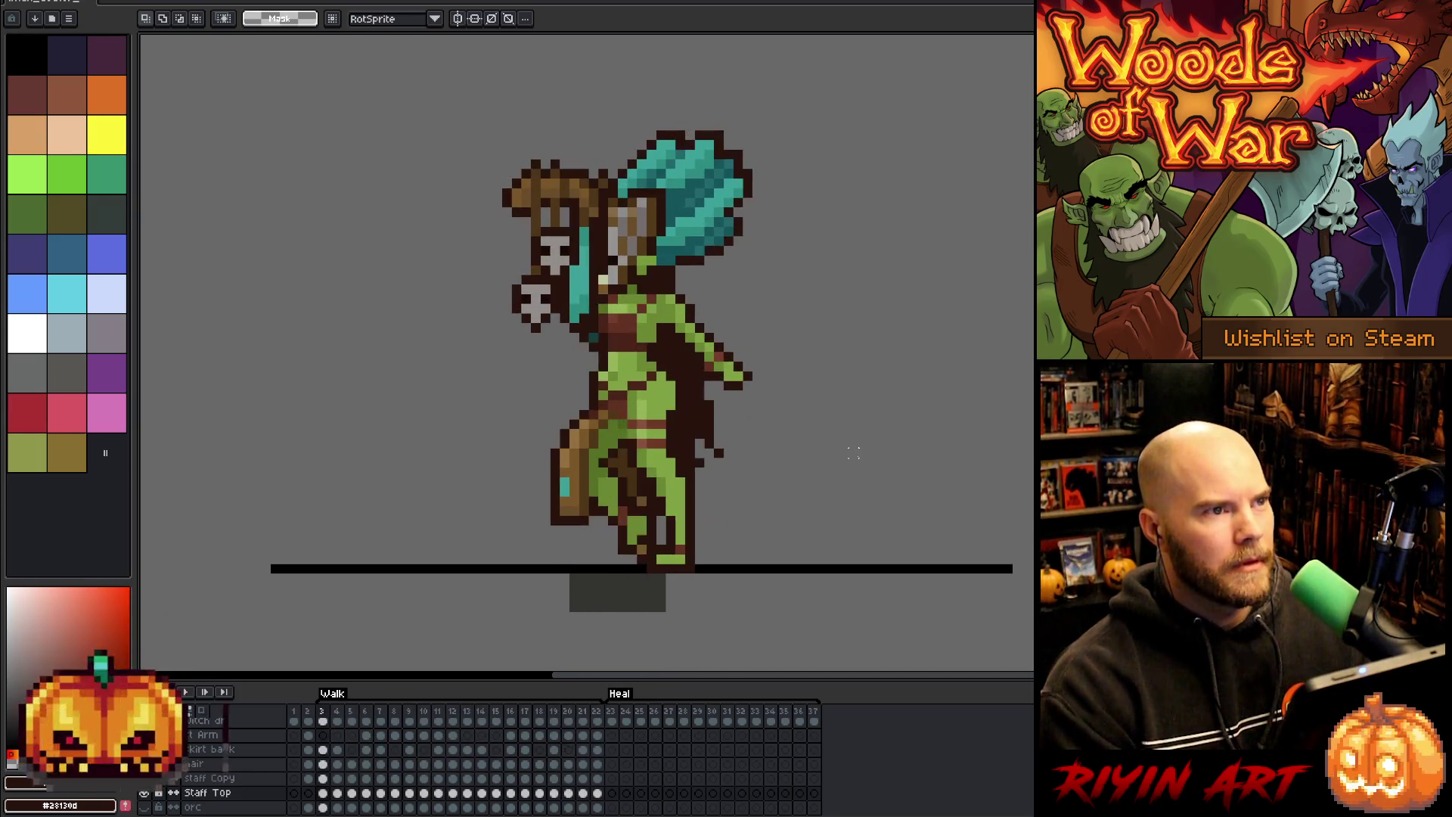
- Step through the walk frames to land on frame 13
{"action": "key", "text": "Right"}
{"action": "key", "text": "Right"}
{"action": "key", "text": "Right"}
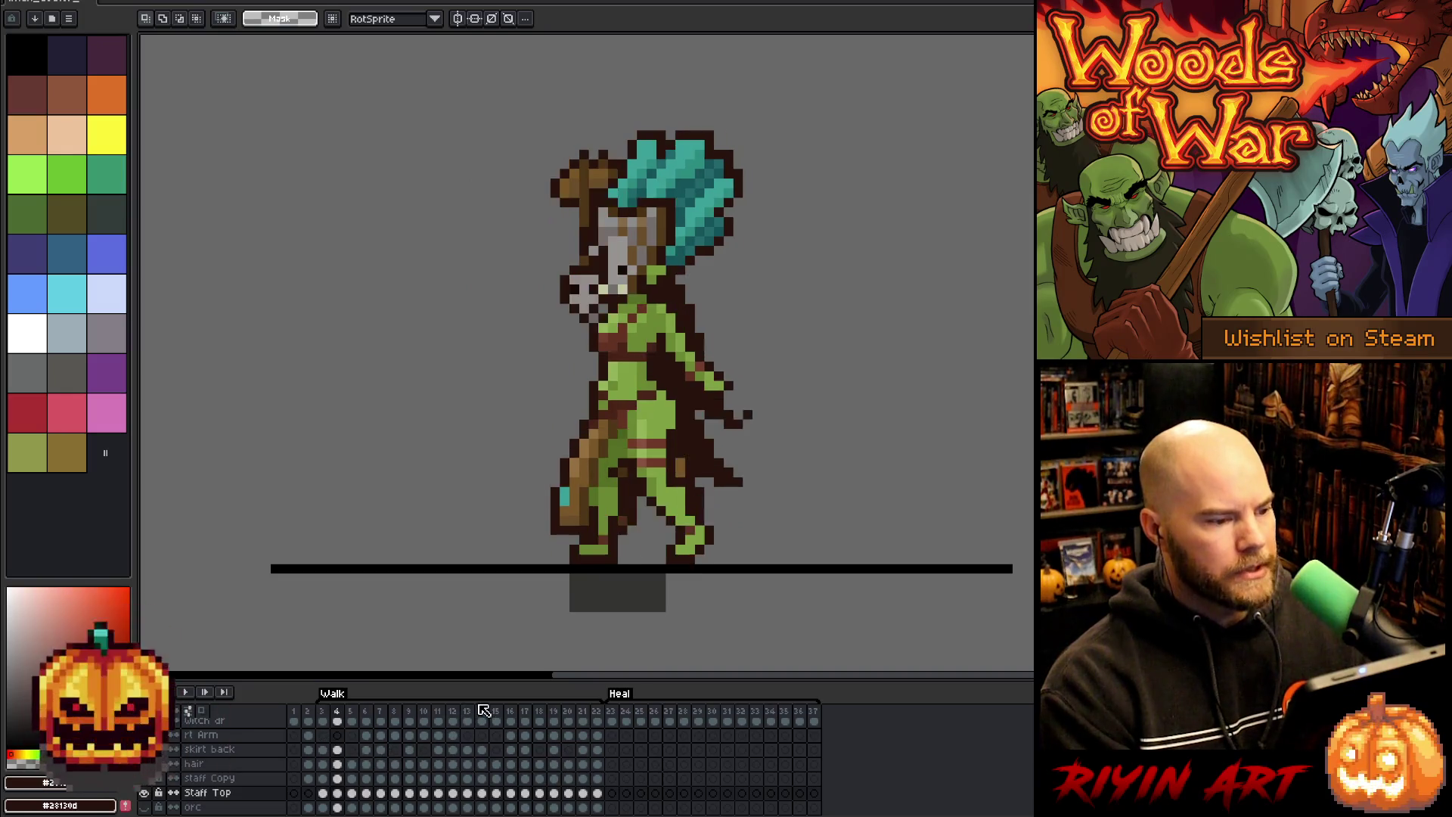
{"action": "key", "text": "Right"}
{"action": "key", "text": "Right"}
{"action": "key", "text": "Right"}
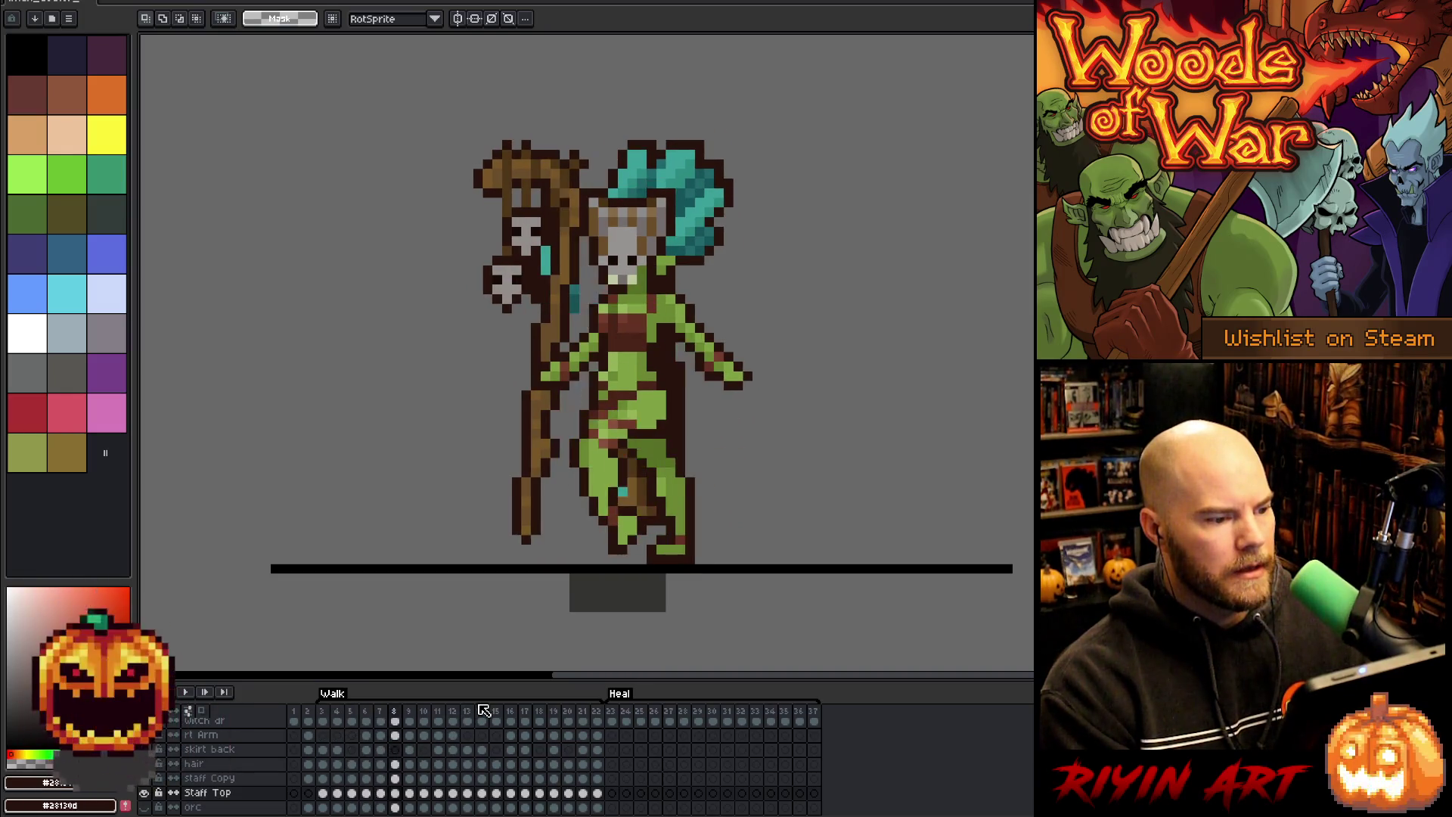
{"action": "key", "text": "Right"}
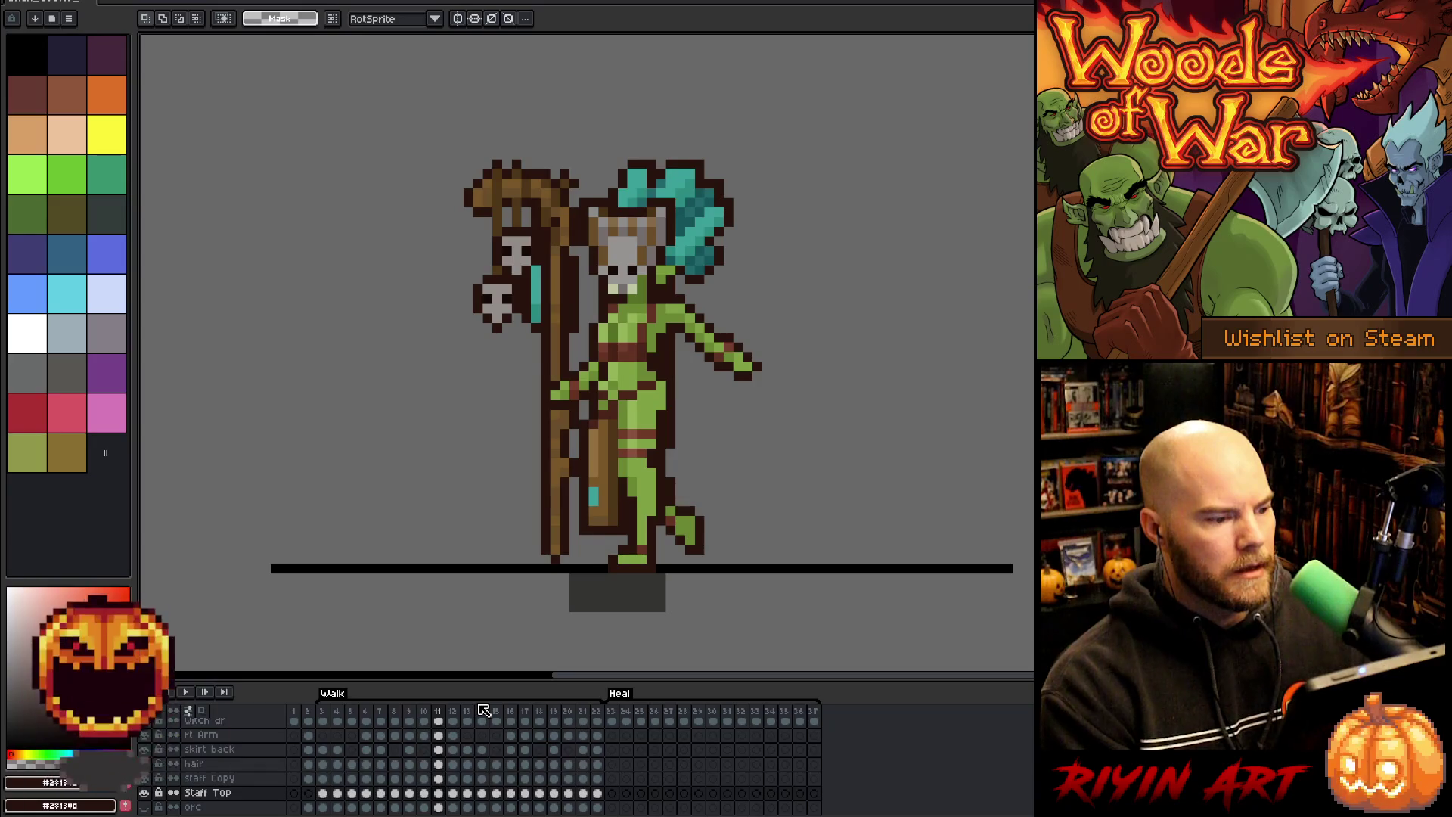
{"action": "key", "text": "Right"}
{"action": "key", "text": "Right"}
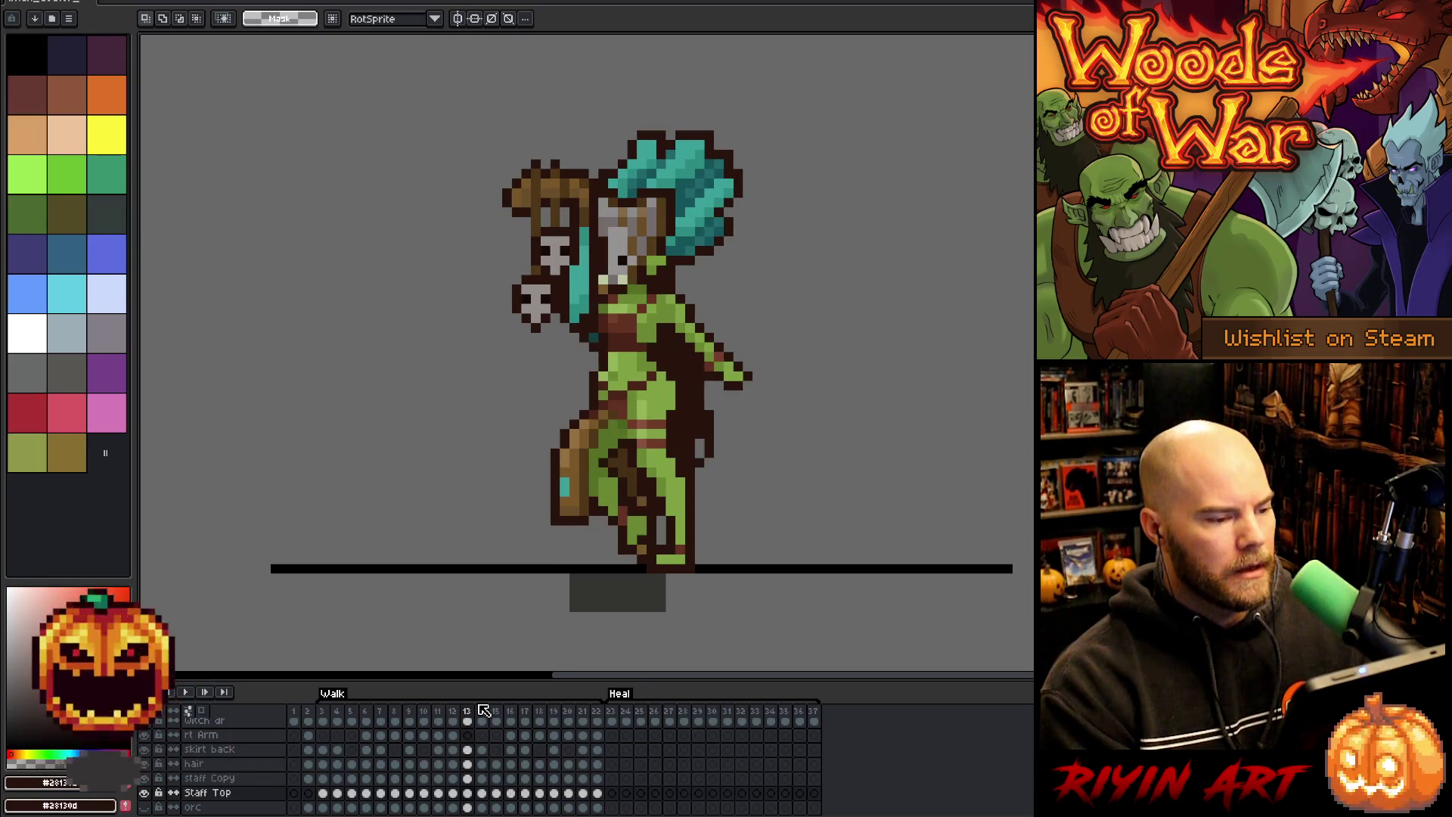
{"action": "key", "text": "Left"}
{"action": "key", "text": "Right"}
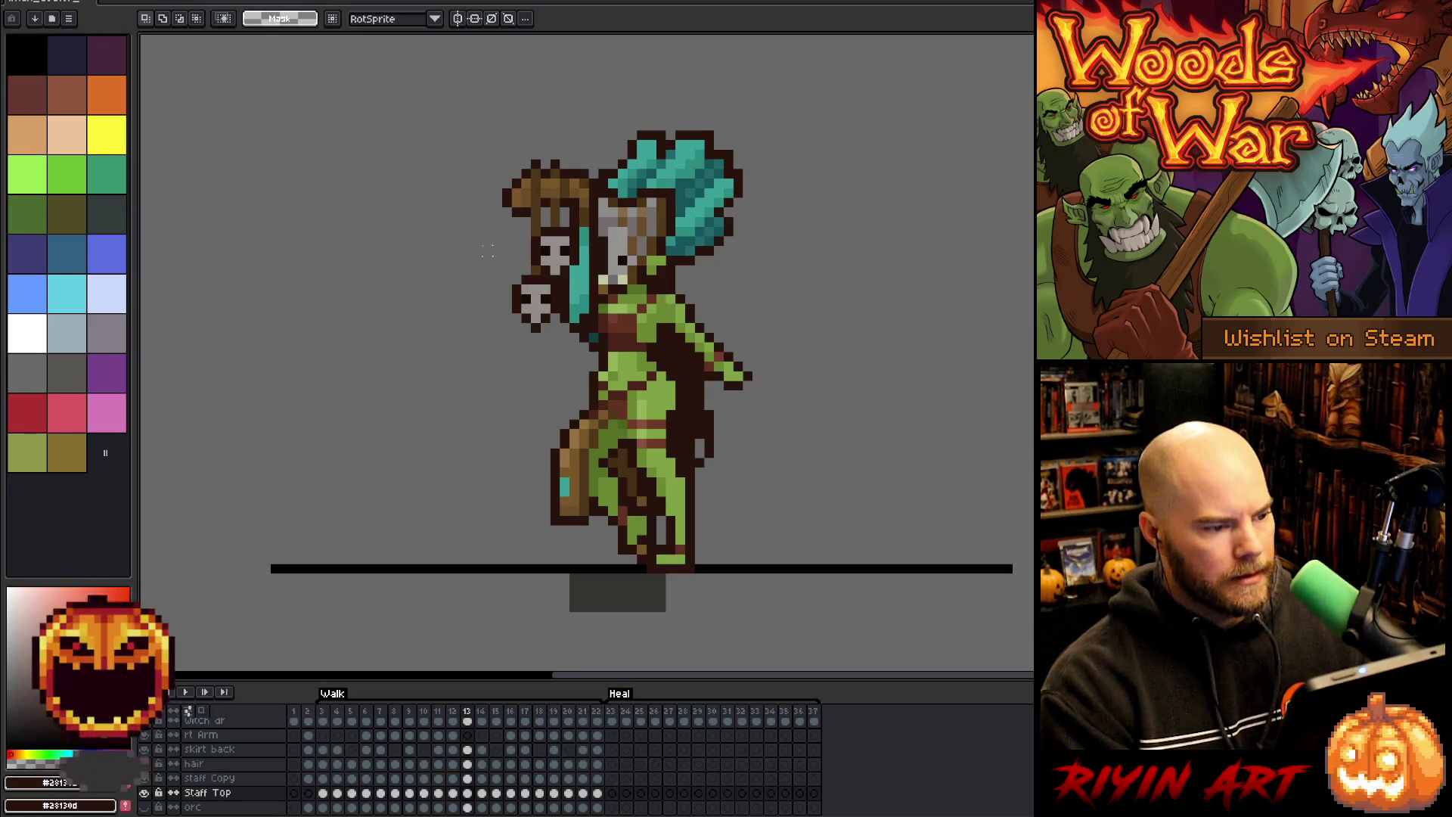
- Select the staff's skull area and flip between frames 12 and 13 to compare its position
{"action": "mouse_move", "coordinate": [492, 274]}
{"action": "left_mouse_down"}
{"action": "mouse_move", "coordinate": [553, 344]}
{"action": "mouse_move", "coordinate": [663, 308]}
{"action": "left_mouse_up"}
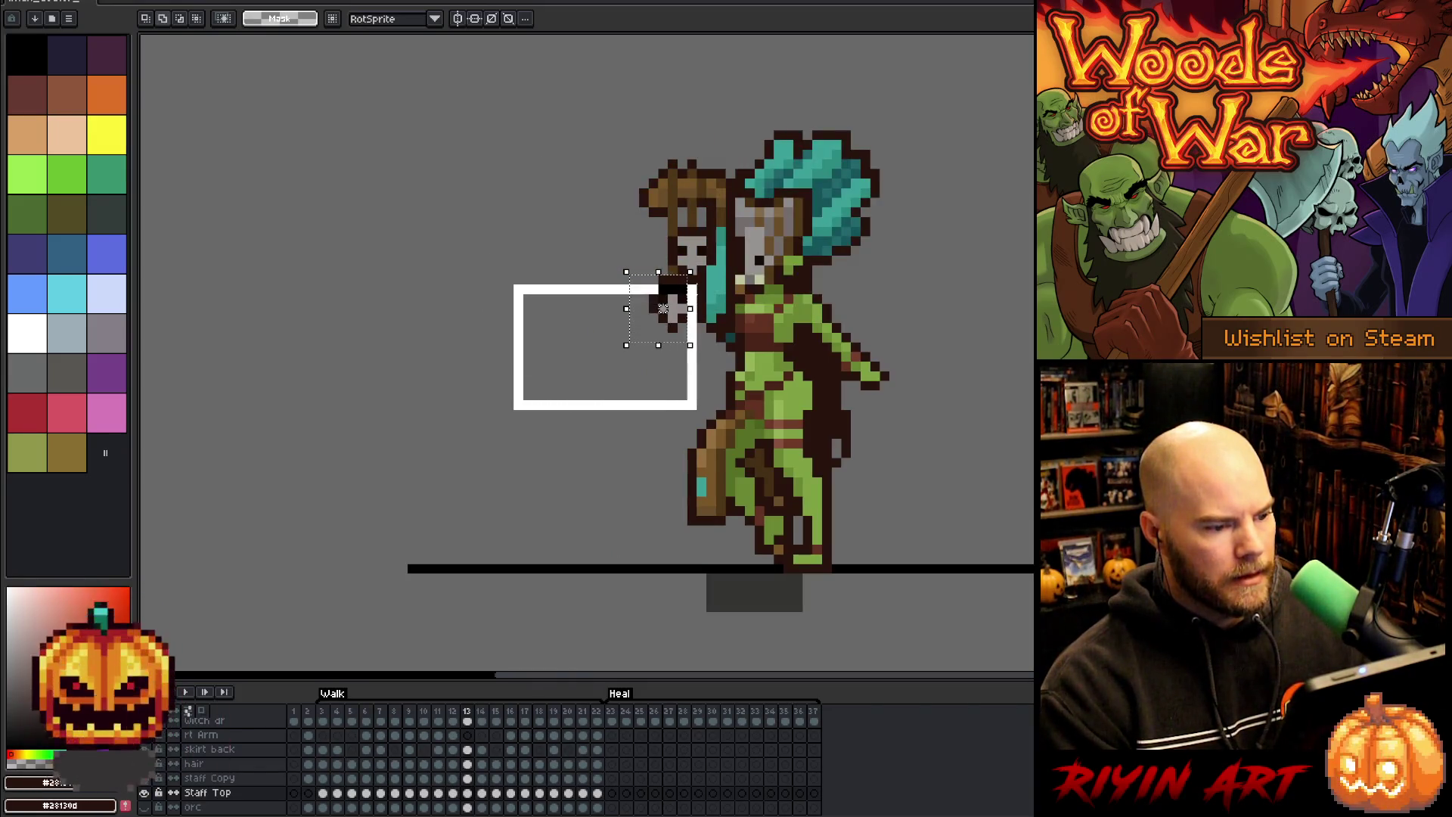
{"action": "left_click", "coordinate": [663, 308]}
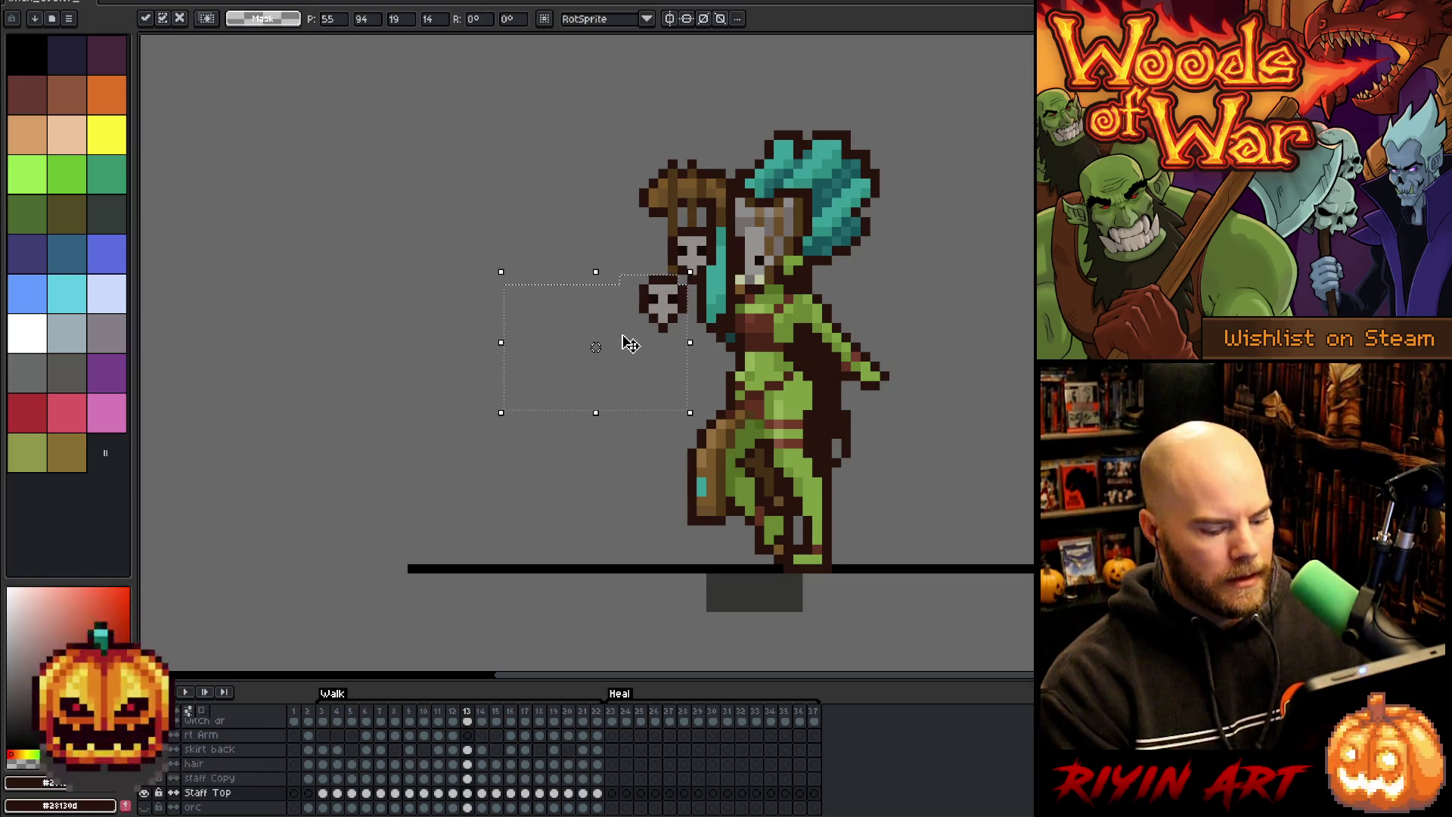
{"action": "key", "text": "comma"}
{"action": "key", "text": "period"}
{"action": "key", "text": "comma"}
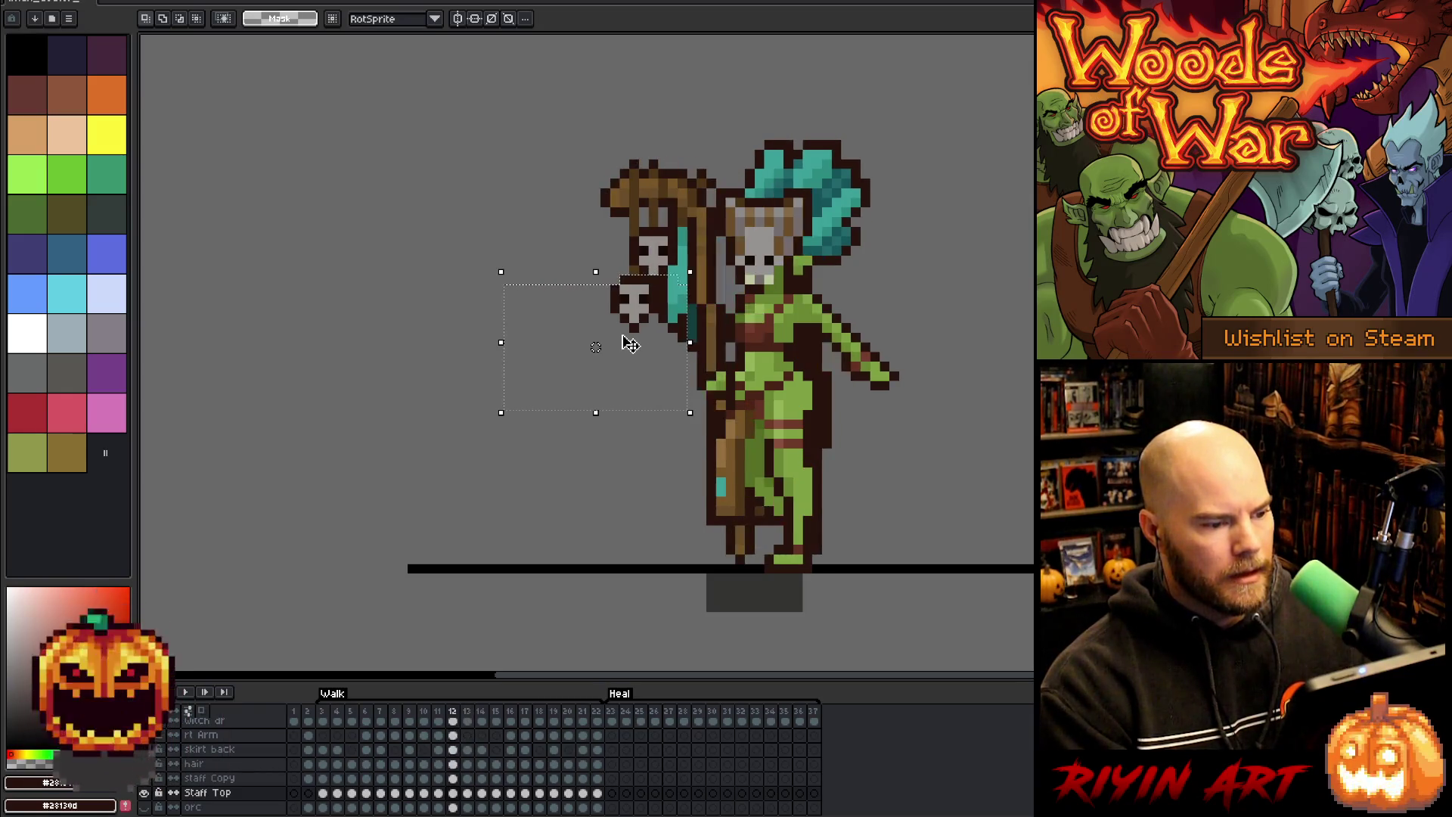
{"action": "key", "text": "period"}
{"action": "left_click", "coordinate": [629, 344]}
{"action": "key", "text": "comma"}
{"action": "key", "text": "period"}
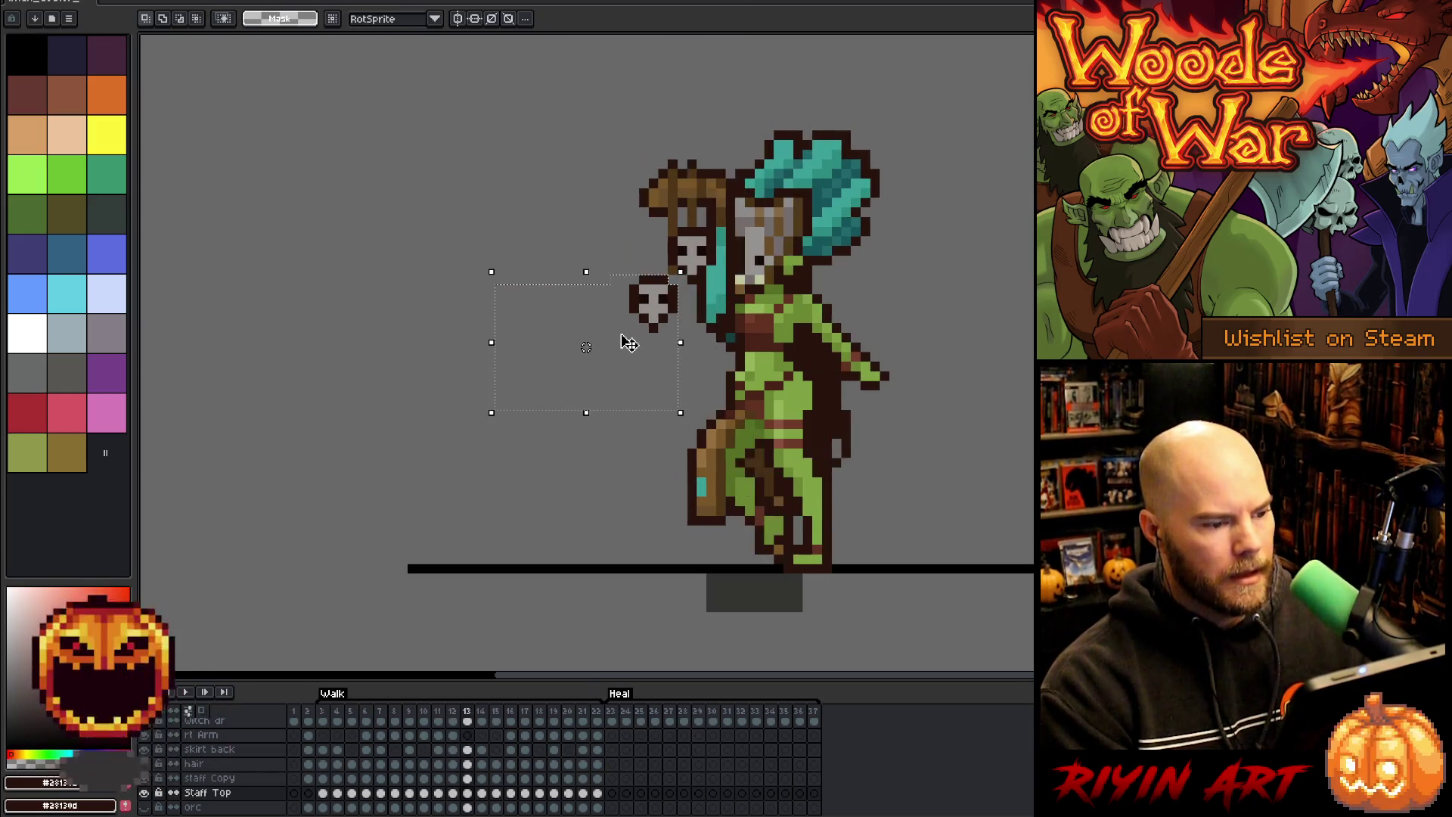
{"action": "scroll", "coordinate": [587, 347], "scroll_direction": "up", "scroll_amount": 2}
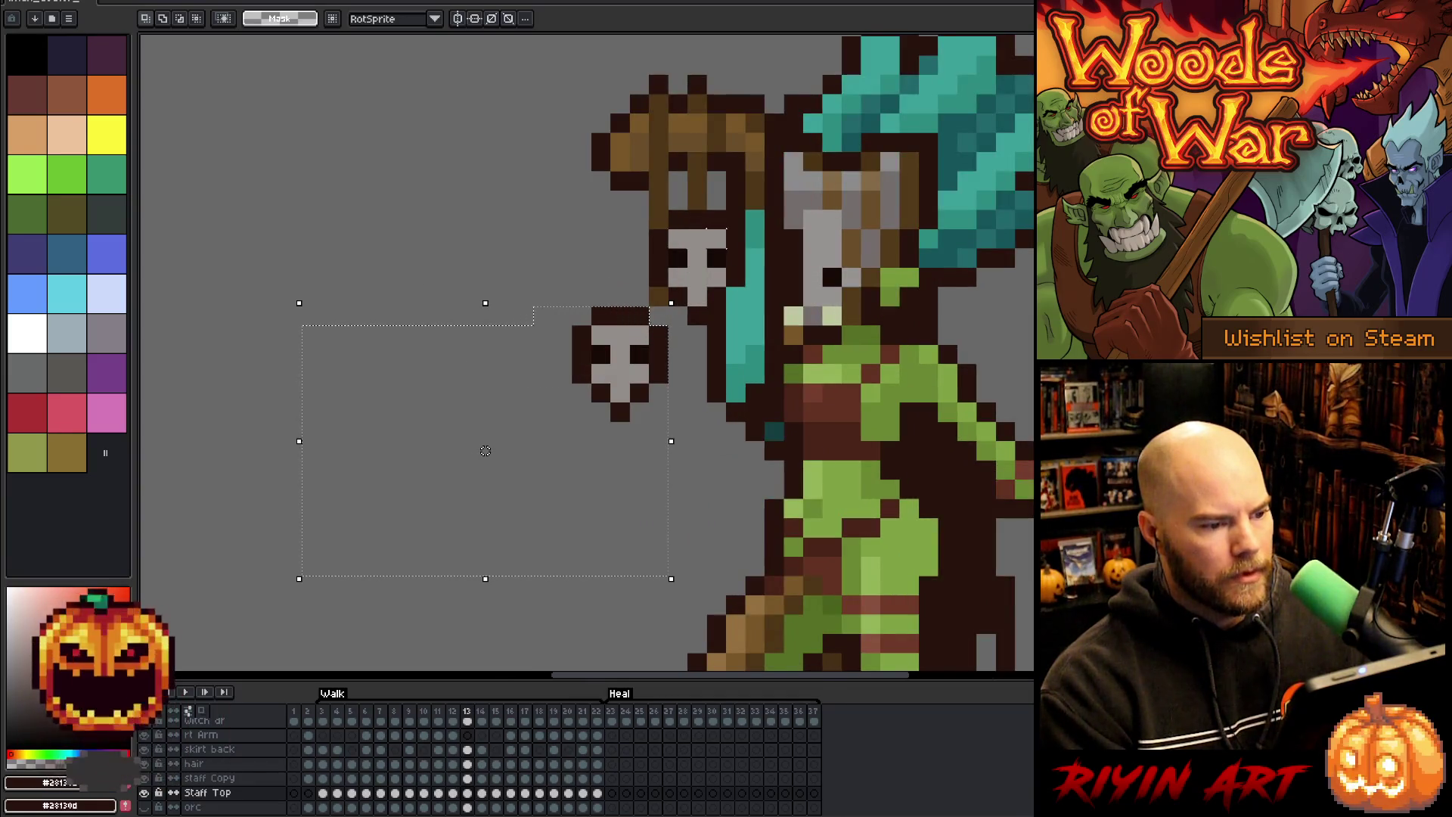
- Stretch the upper skull on the staff downward and commit it
{"action": "left_click_drag", "start_coordinate": [747, 208], "coordinate": [627, 289]}
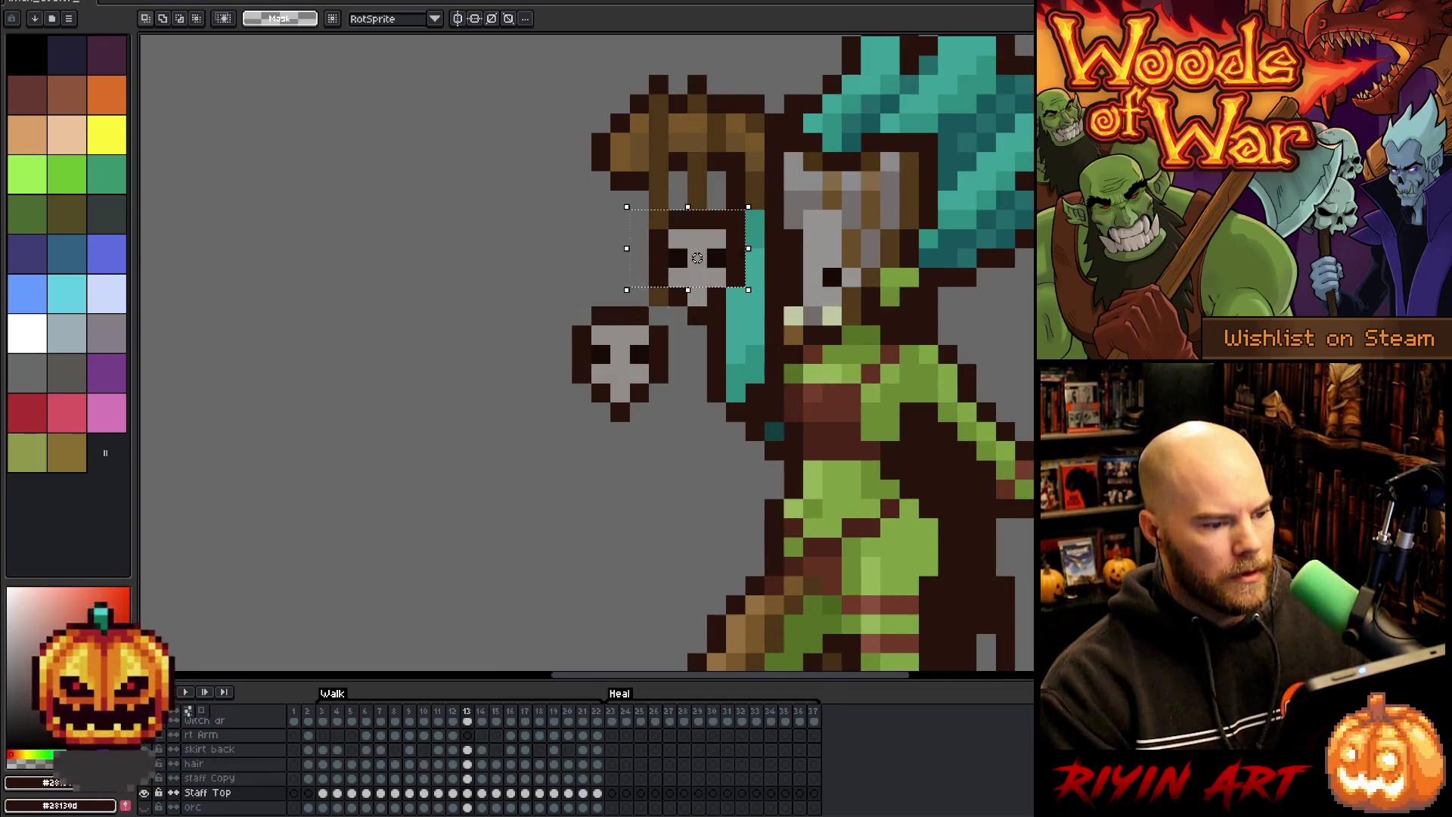
{"action": "left_click_drag", "start_coordinate": [715, 295], "coordinate": [674, 349]}
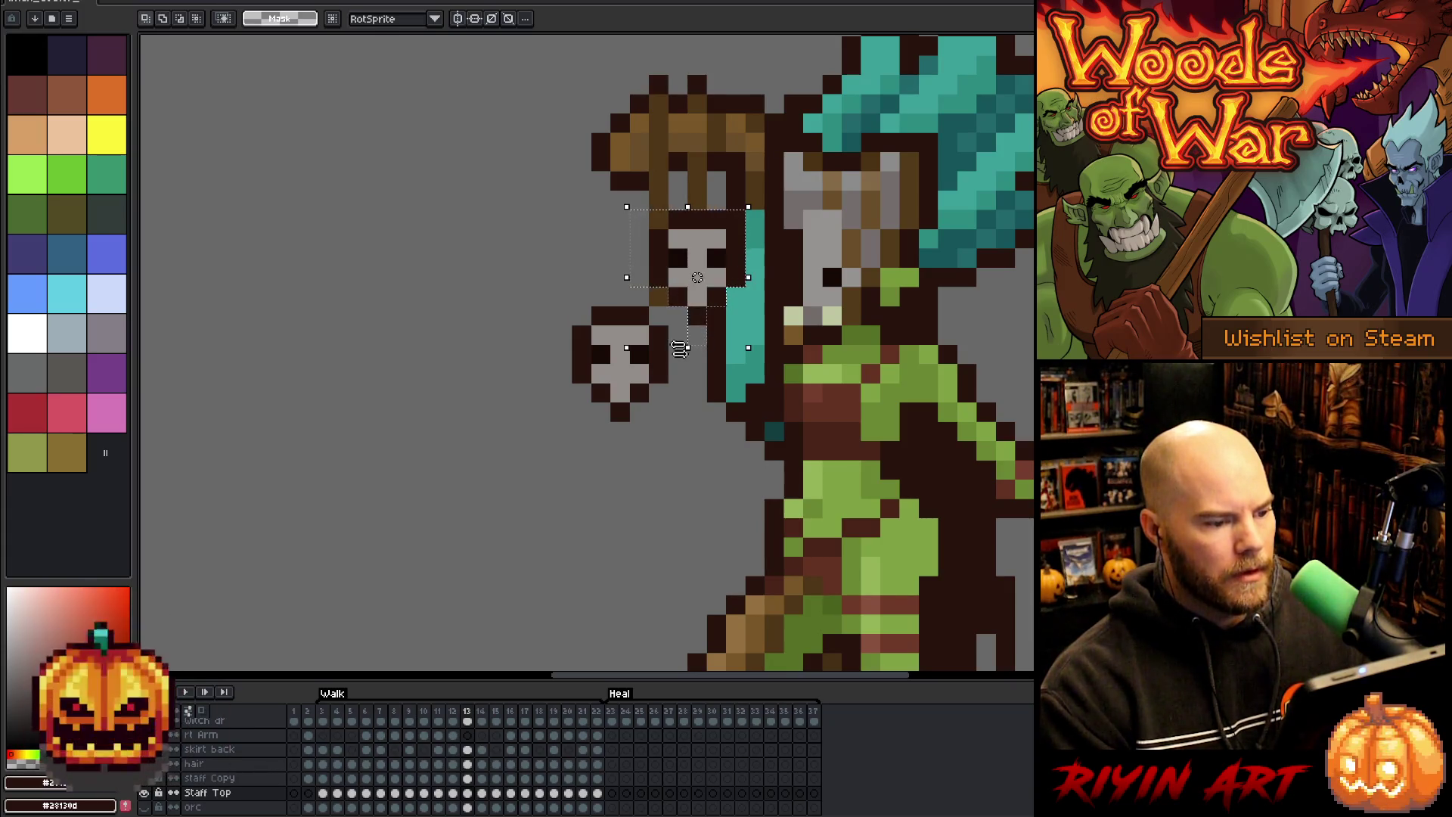
{"action": "key", "text": "Return"}
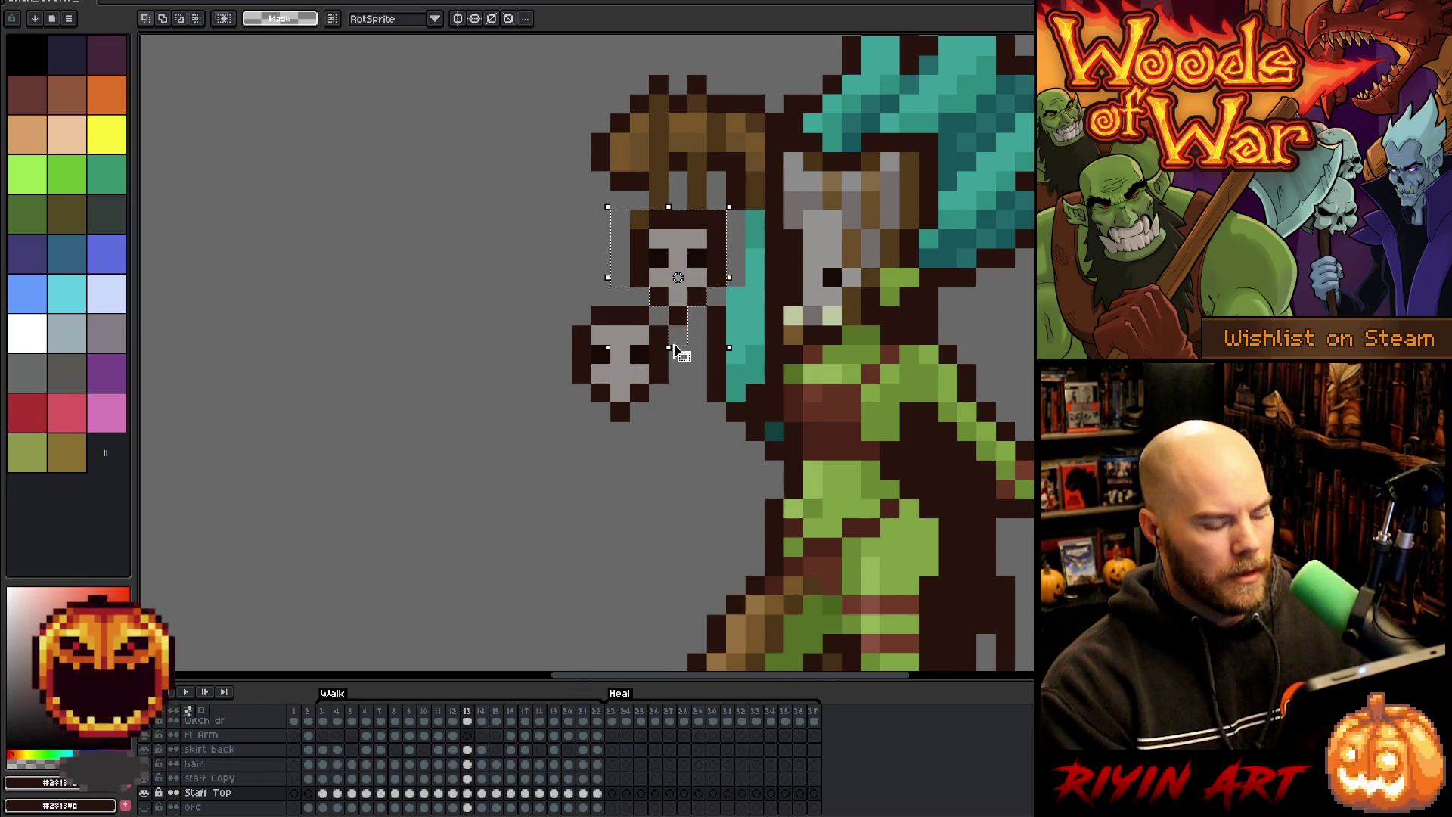
{"action": "key", "text": "ctrl+d"}
- Pencil dark brown pixels onto the staff beside and atop the upper skull
{"action": "key", "text": "b"}
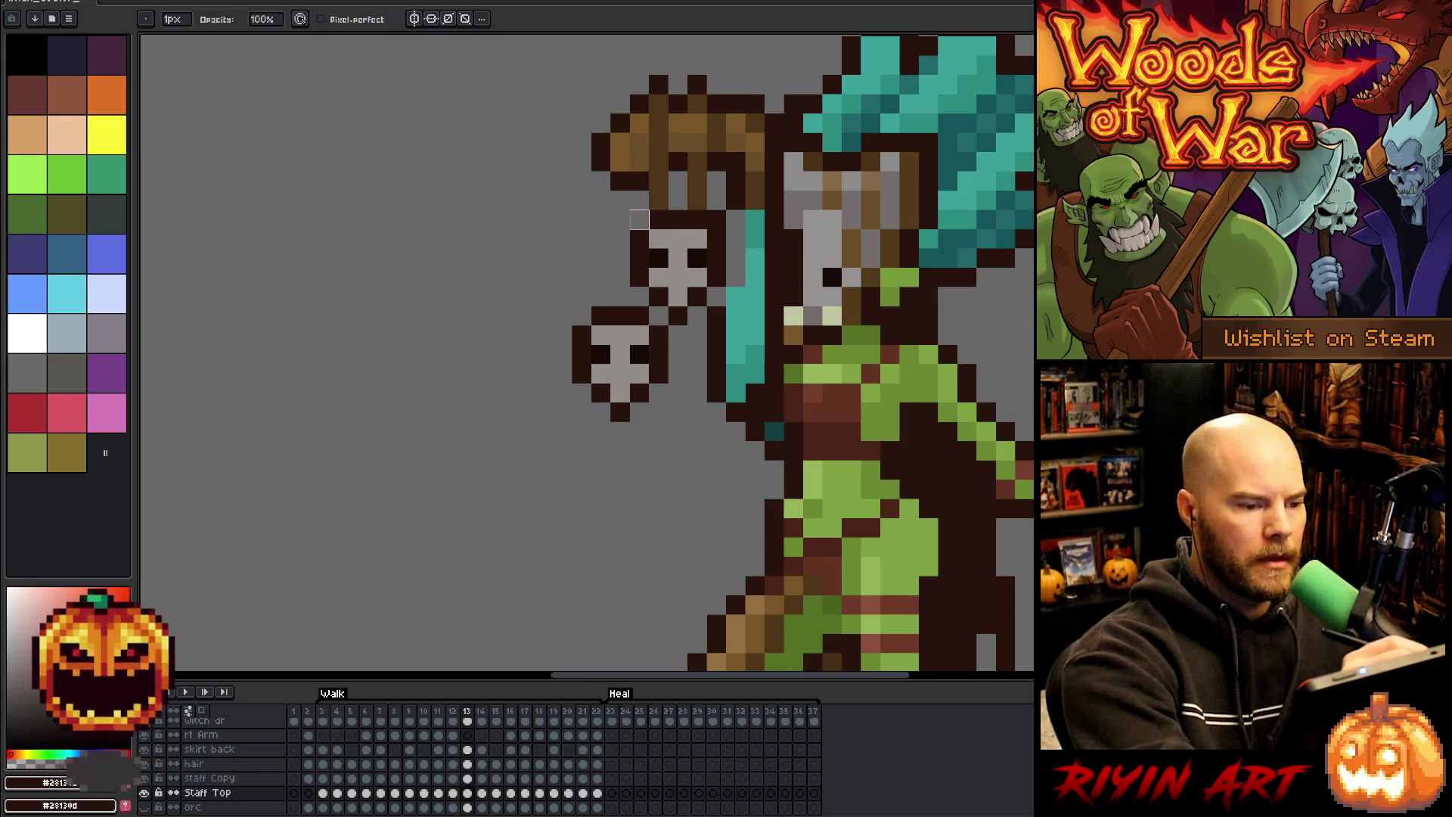
{"action": "left_click", "coordinate": [655, 187], "text": "alt"}
{"action": "left_click", "coordinate": [621, 278]}
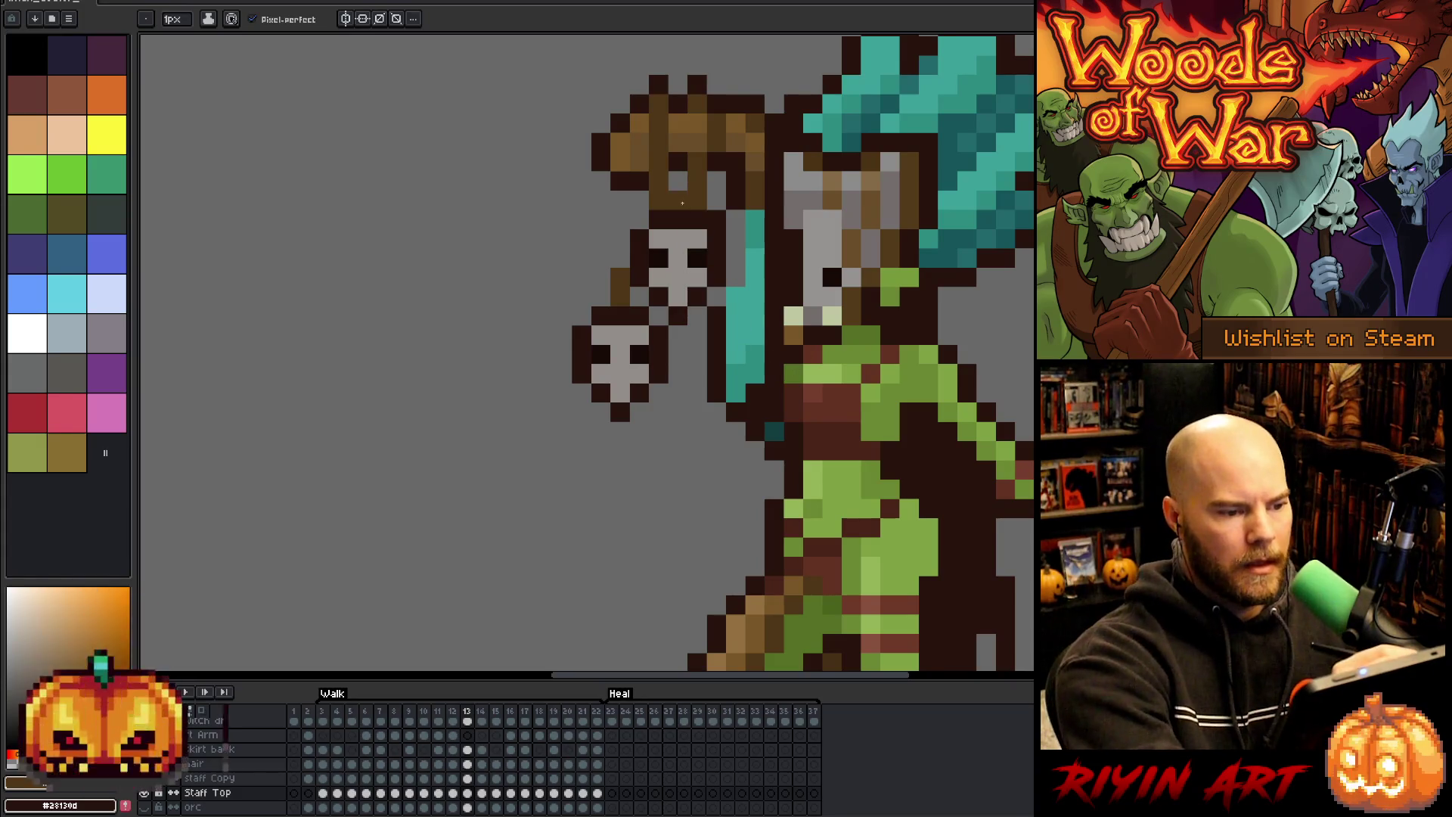
{"action": "left_click", "coordinate": [684, 187]}
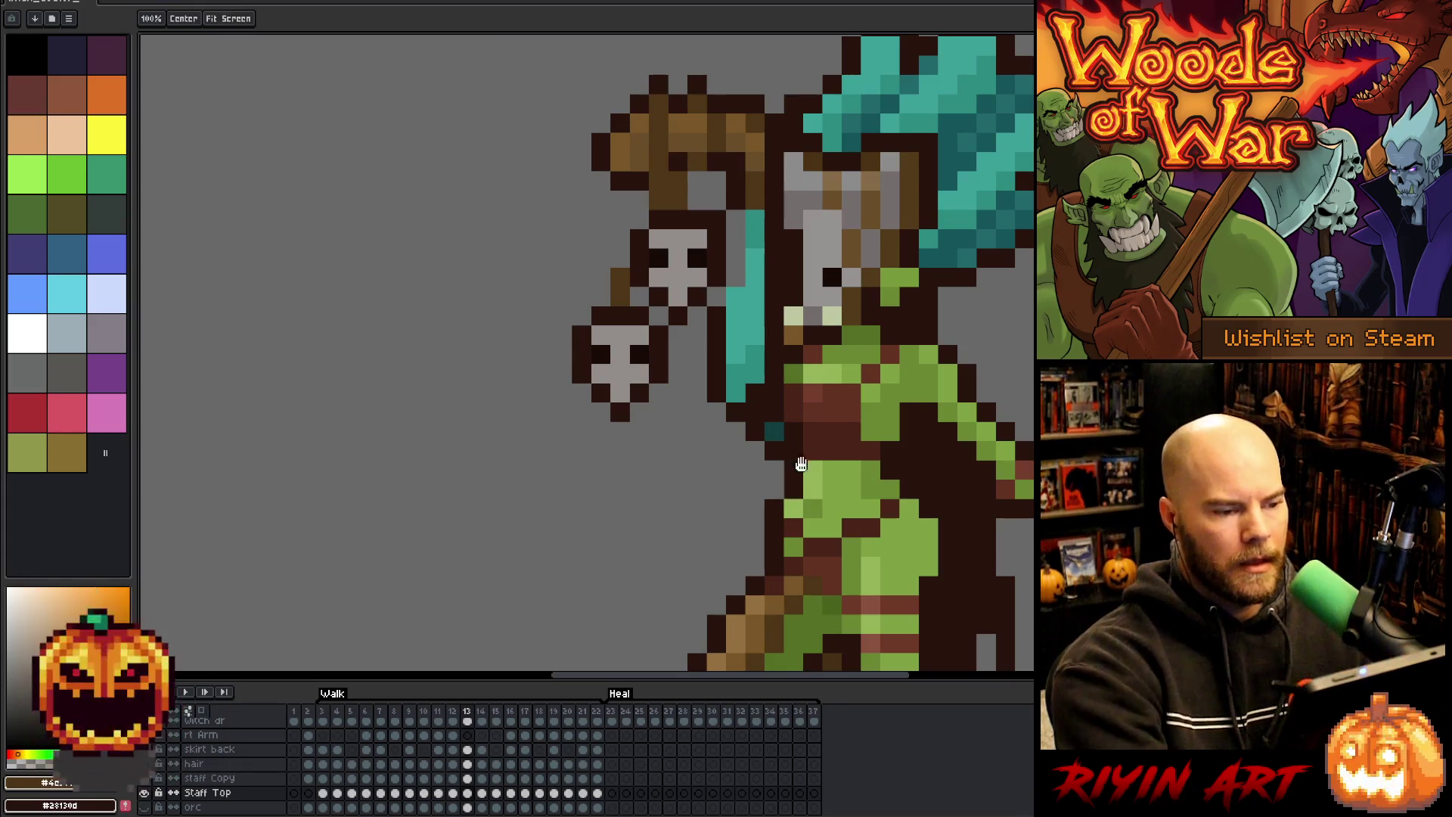
{"action": "left_click_drag", "start_coordinate": [755, 180], "coordinate": [669, 189]}
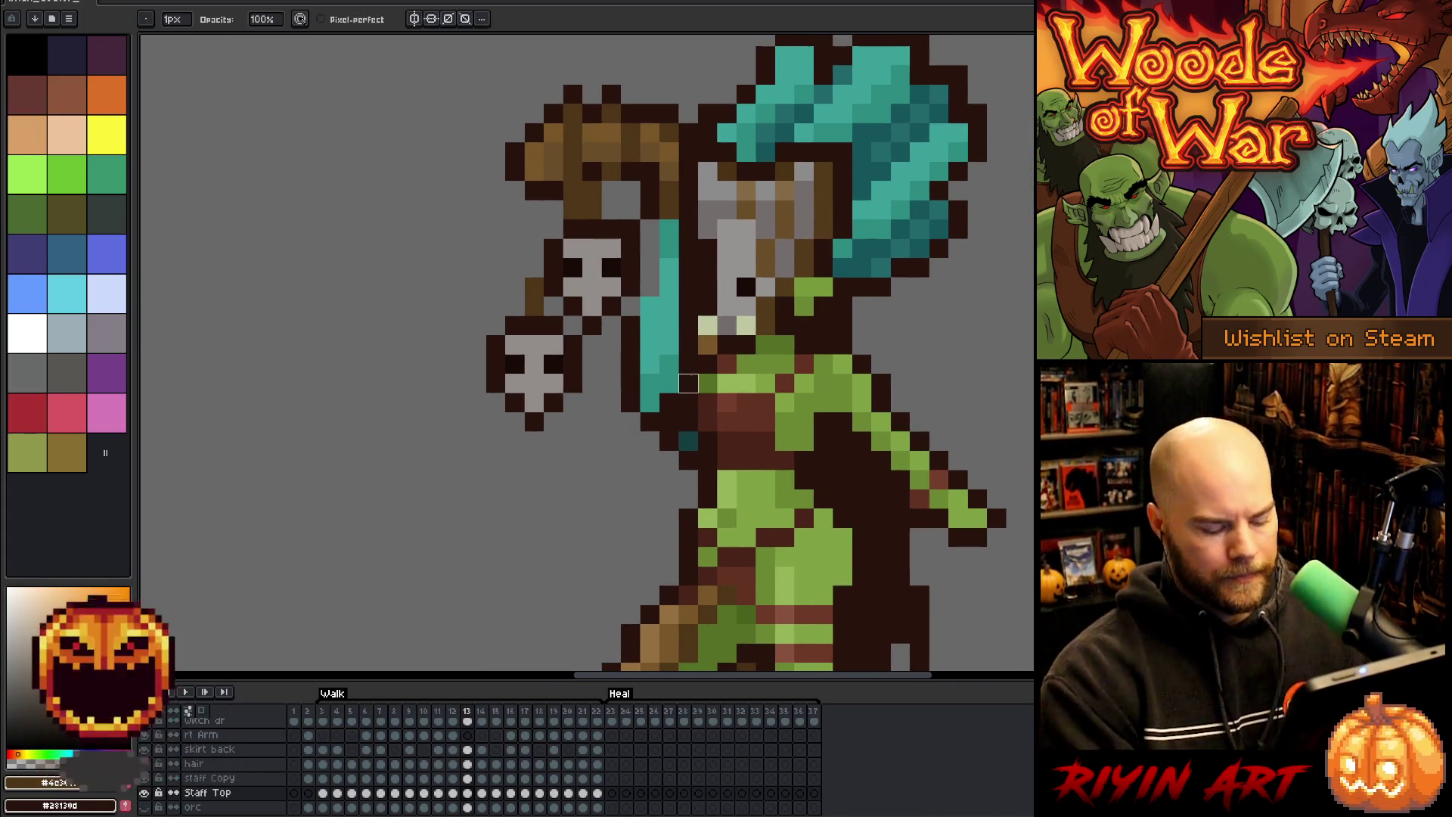
- Select the staff shaft and torso area, nudge it a pixel, then undo the placement
{"action": "key", "text": "m"}
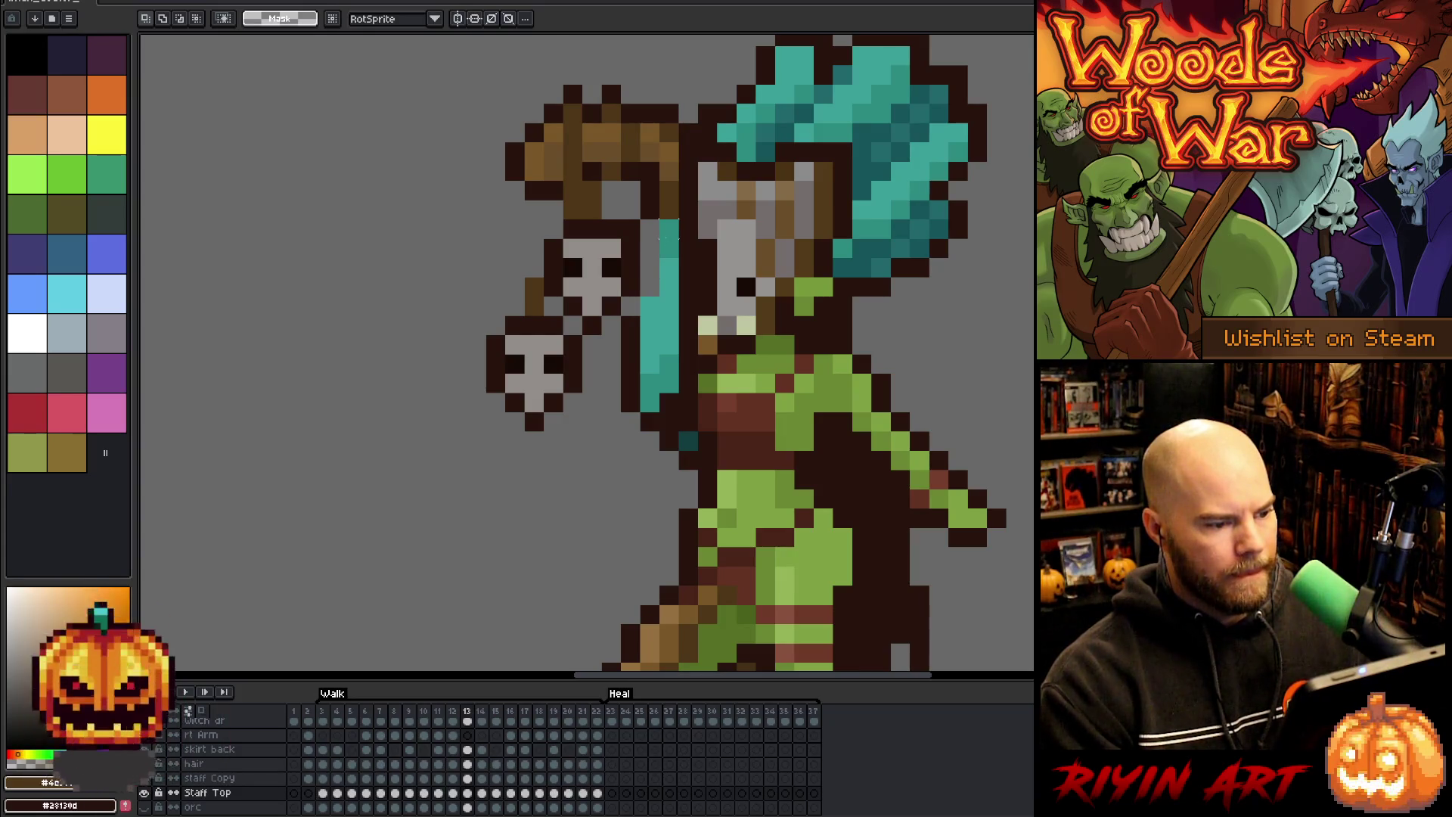
{"action": "left_click_drag", "start_coordinate": [669, 228], "coordinate": [652, 423]}
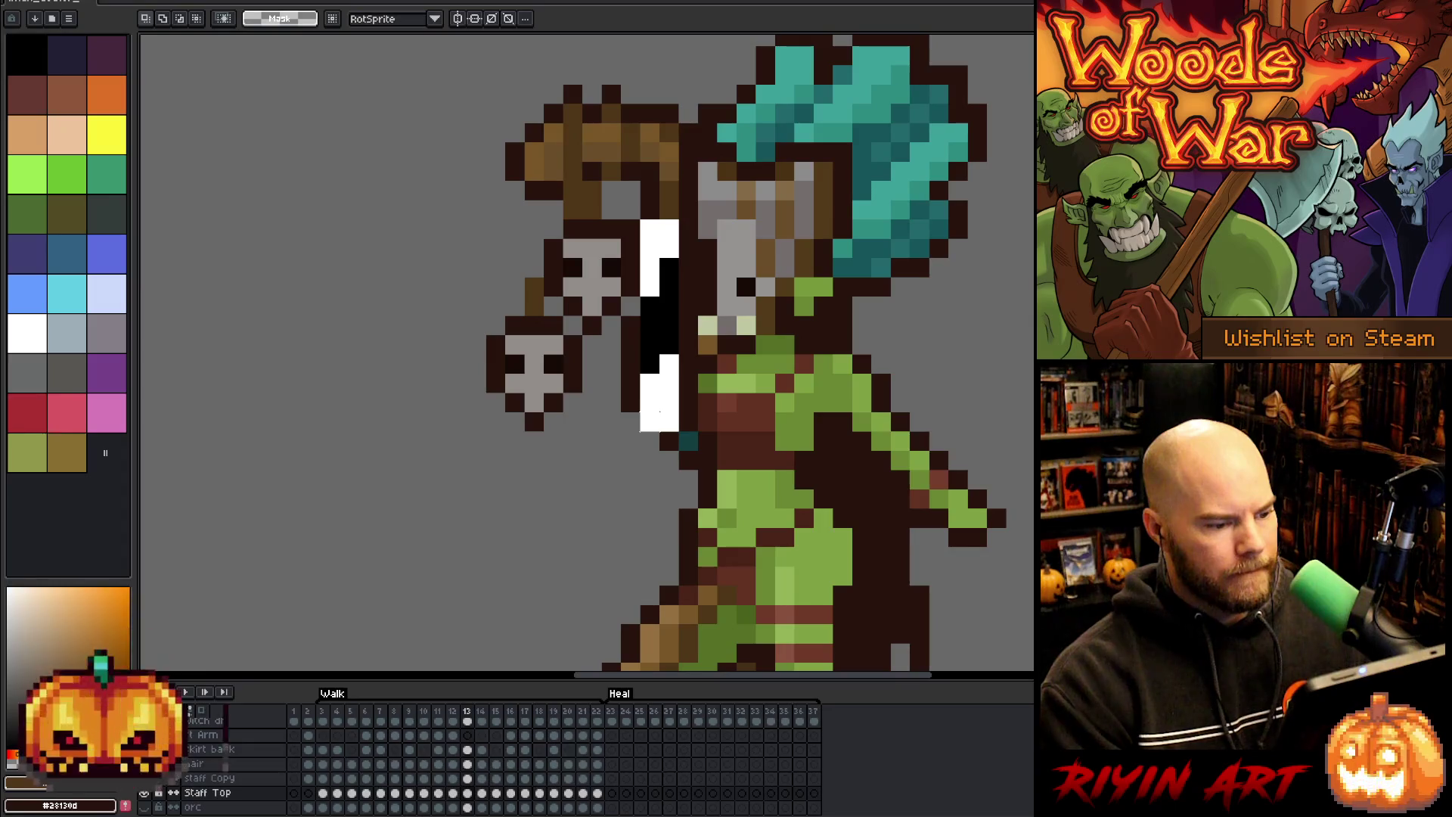
{"action": "left_click", "coordinate": [610, 437]}
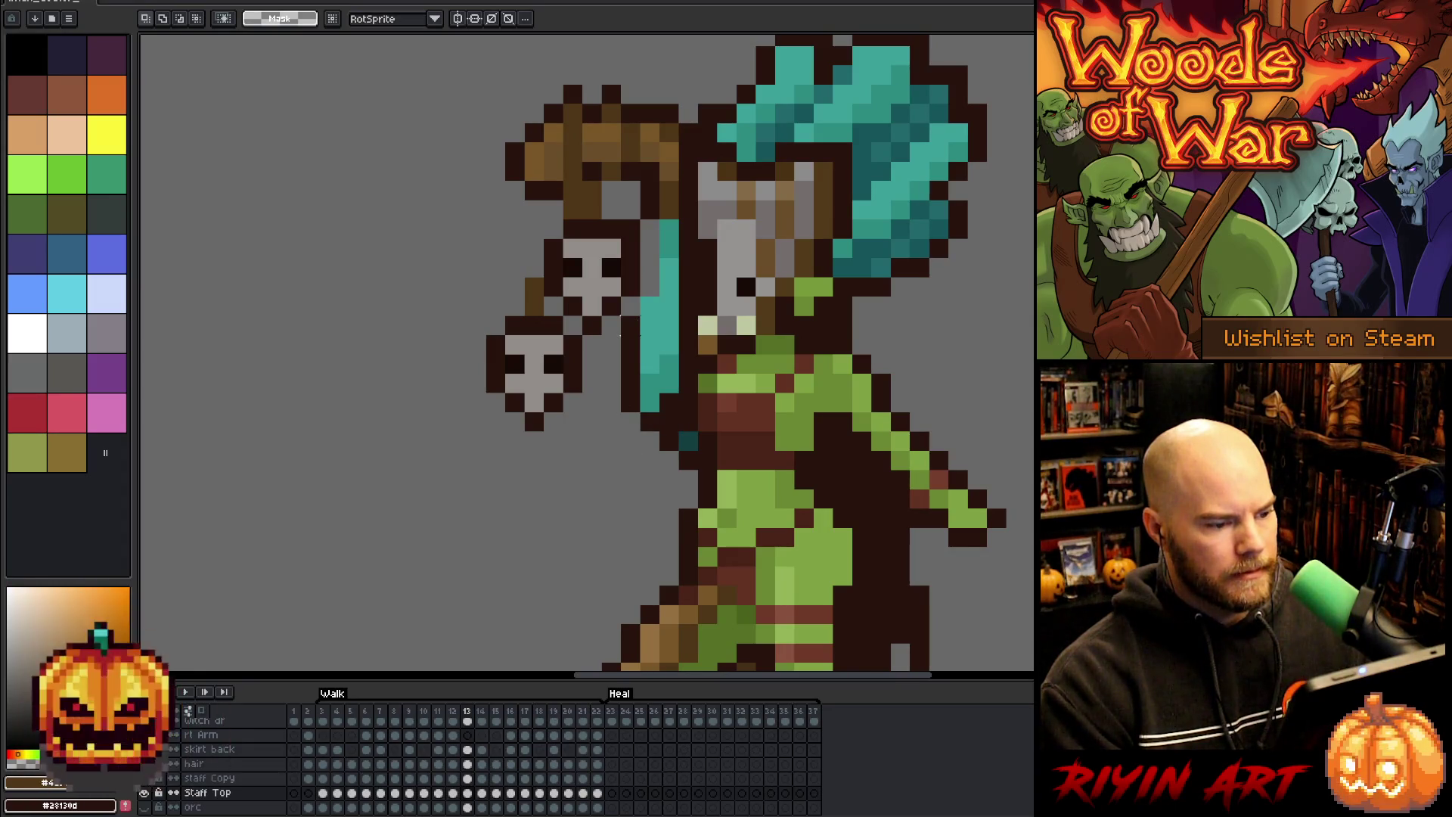
{"action": "mouse_move", "coordinate": [622, 297]}
{"action": "left_mouse_down"}
{"action": "mouse_move", "coordinate": [687, 442]}
{"action": "mouse_move", "coordinate": [757, 492]}
{"action": "left_mouse_up"}
{"action": "key", "text": "Left"}
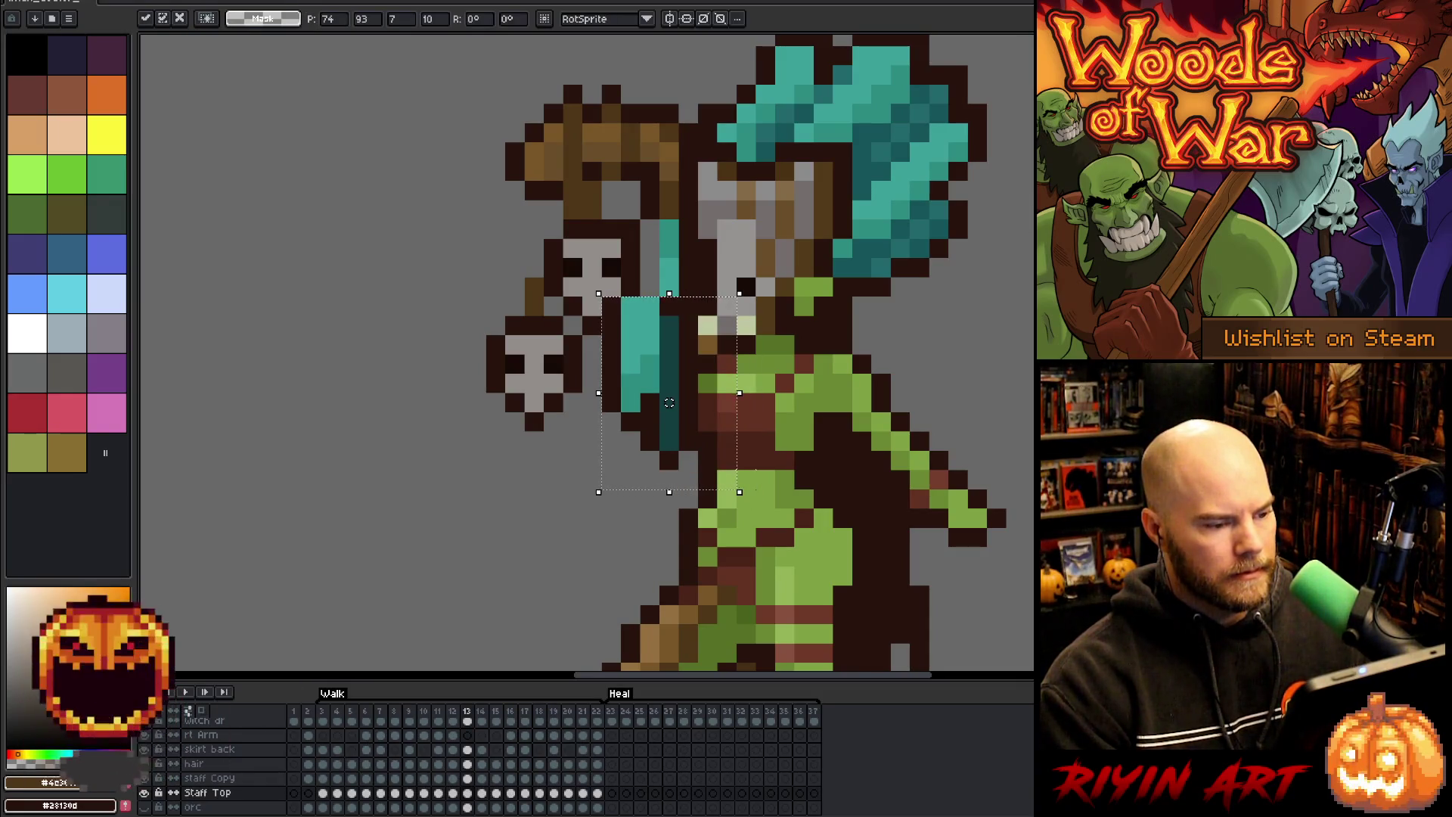
{"action": "key", "text": "Right"}
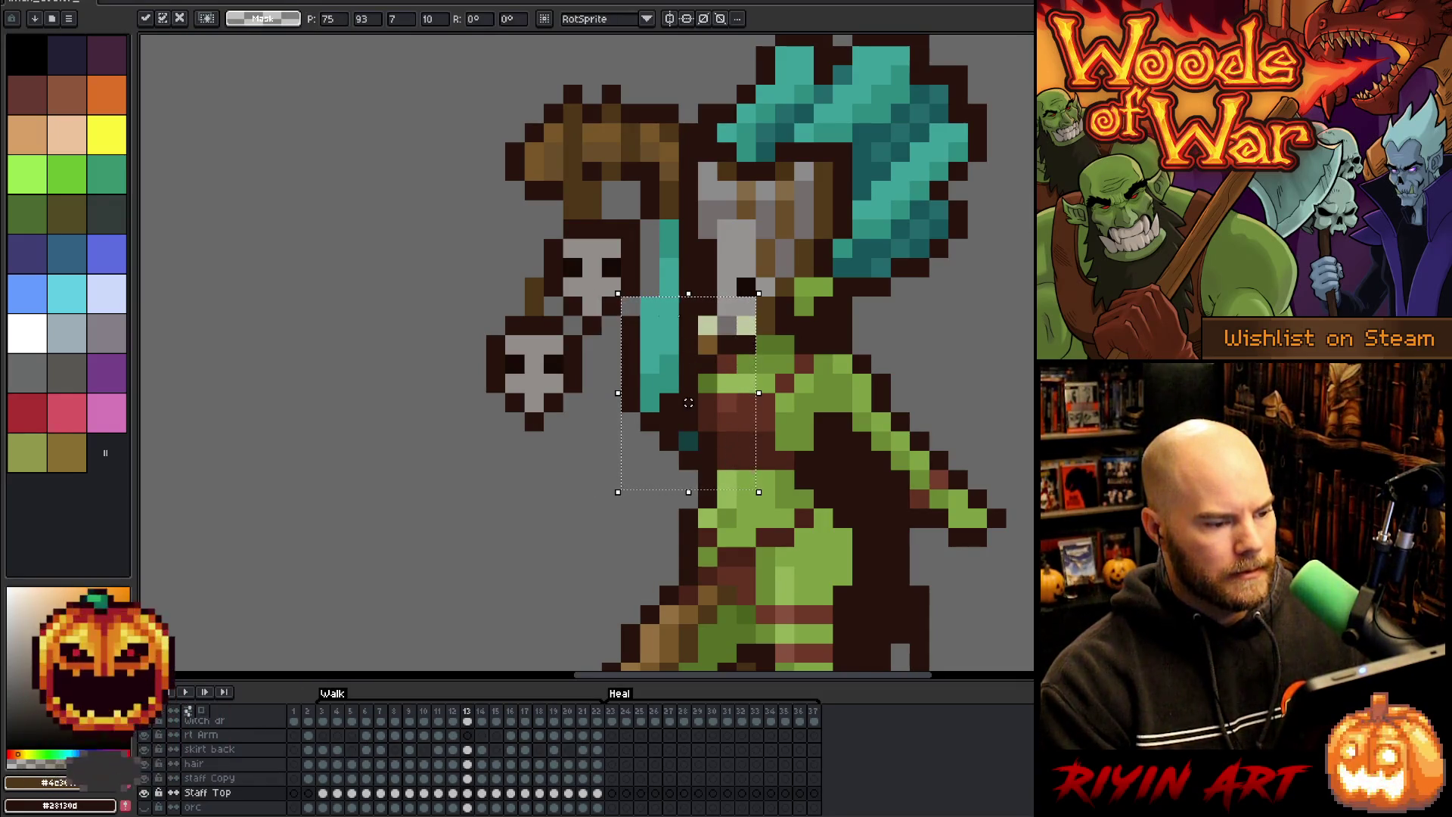
{"action": "key", "text": "Return"}
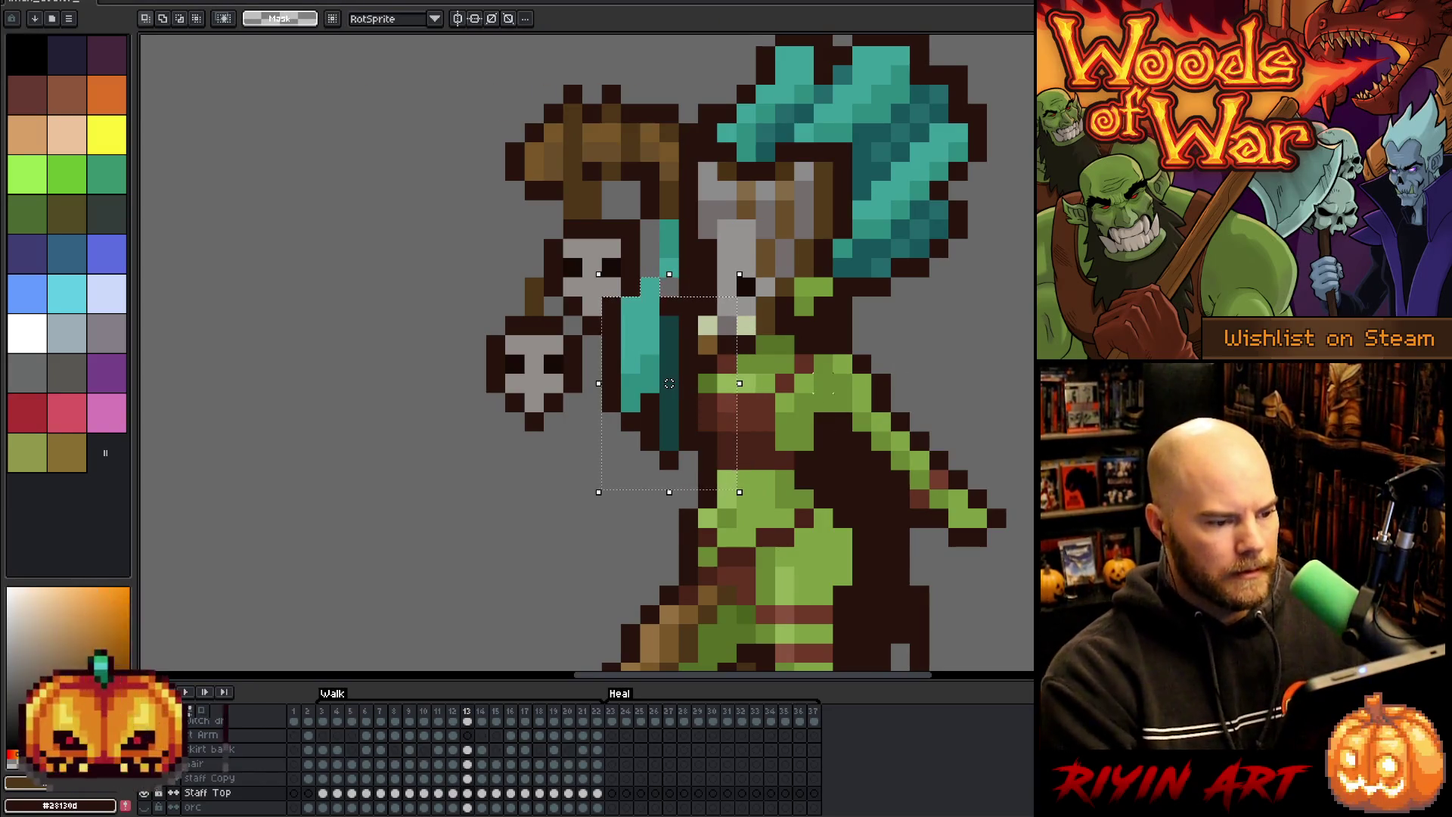
{"action": "key", "text": "ctrl+z"}
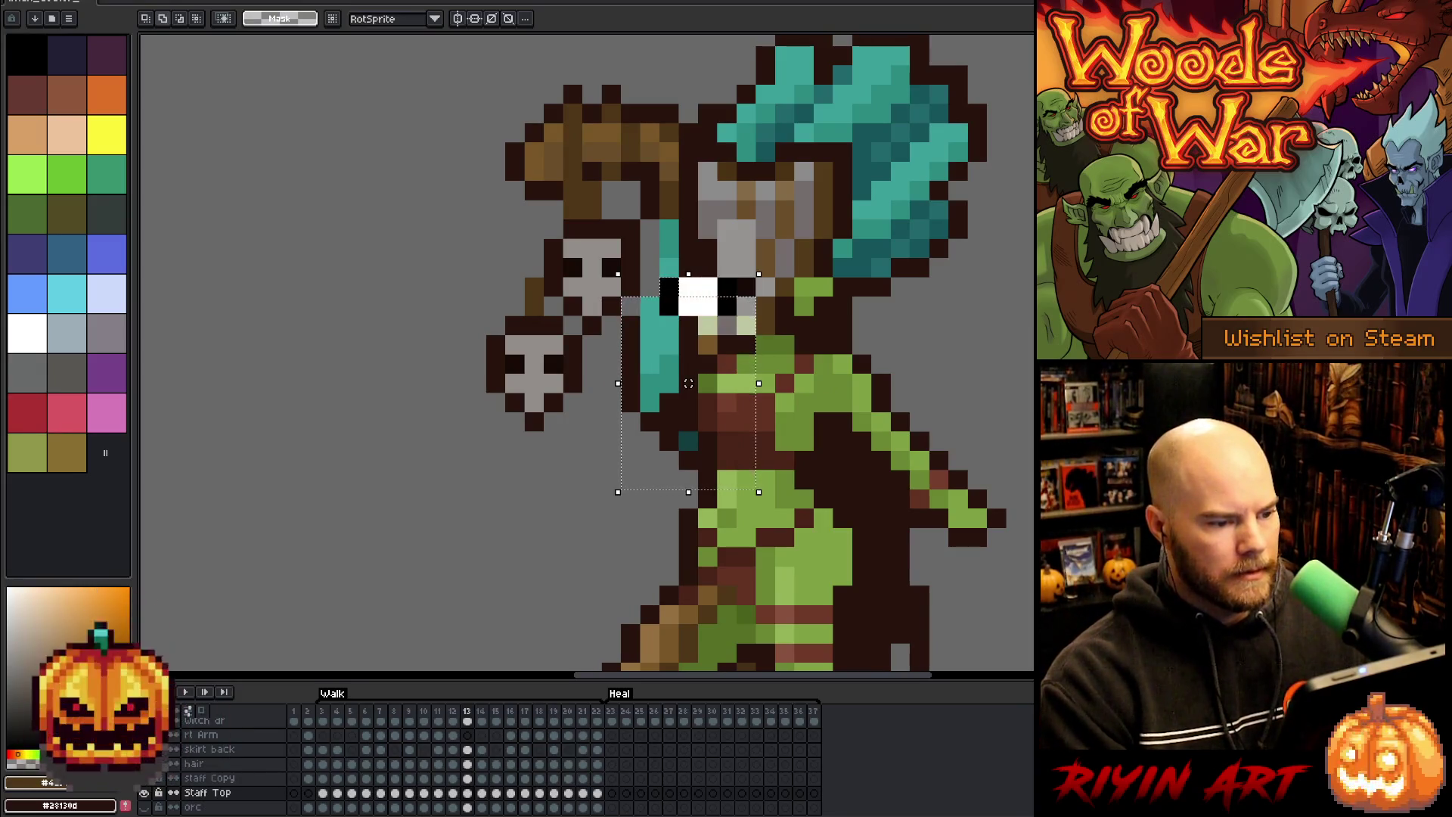
- Move the teal-wrapped staff down and left beside the witch's face and commit it
{"action": "left_click_drag", "start_coordinate": [763, 314], "coordinate": [744, 352]}
{"action": "key", "text": "Return"}
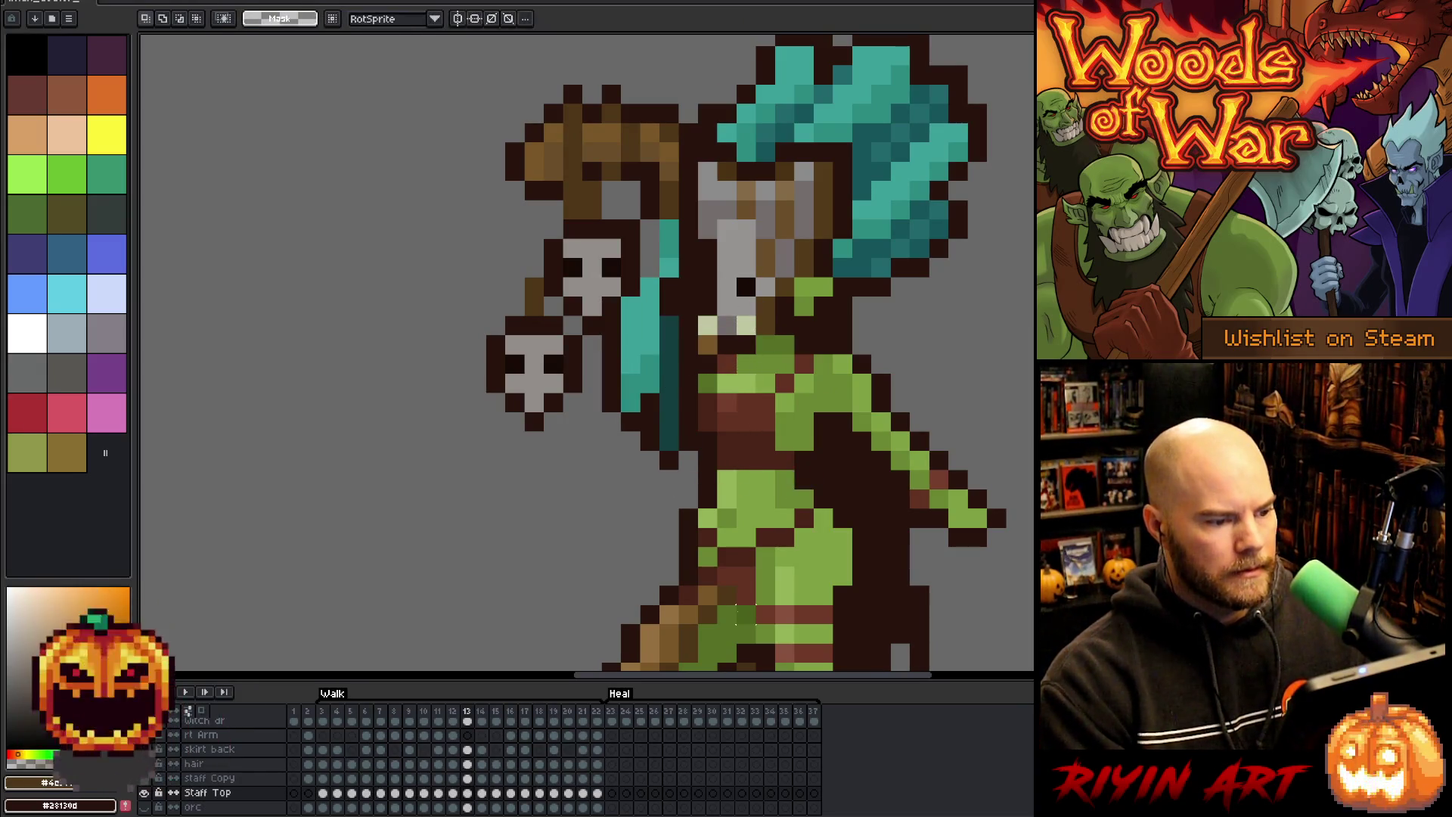
{"action": "mouse_move", "coordinate": [696, 544]}
{"action": "left_mouse_down"}
{"action": "mouse_move", "coordinate": [569, 432]}
{"action": "mouse_move", "coordinate": [568, 357]}
{"action": "mouse_move", "coordinate": [584, 357]}
{"action": "mouse_move", "coordinate": [563, 354]}
{"action": "left_mouse_up"}
{"action": "key", "text": "Return"}
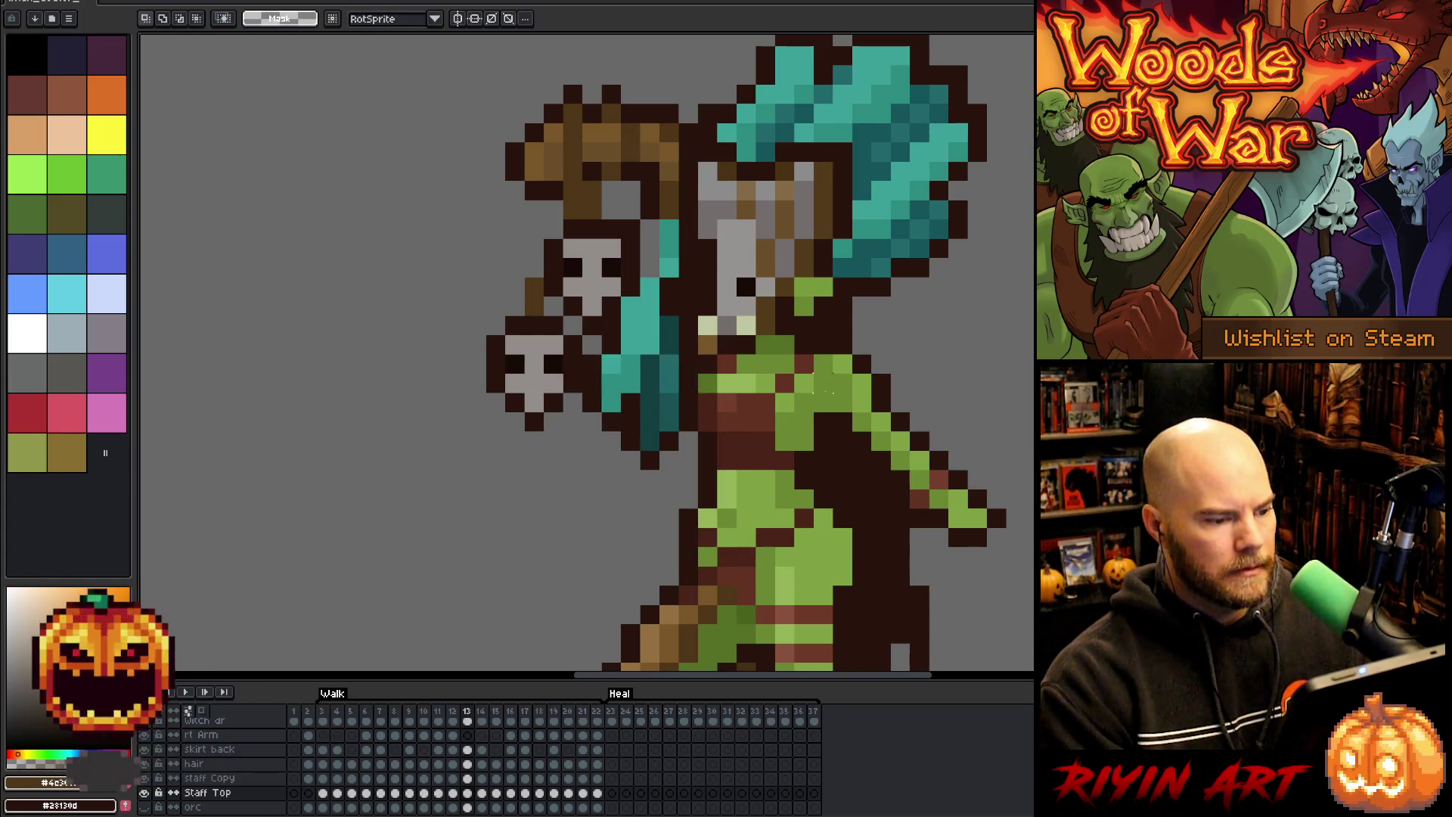
- Flip between neighbouring frames to compare the repositioned staff in frame 13
{"action": "key", "text": "b"}
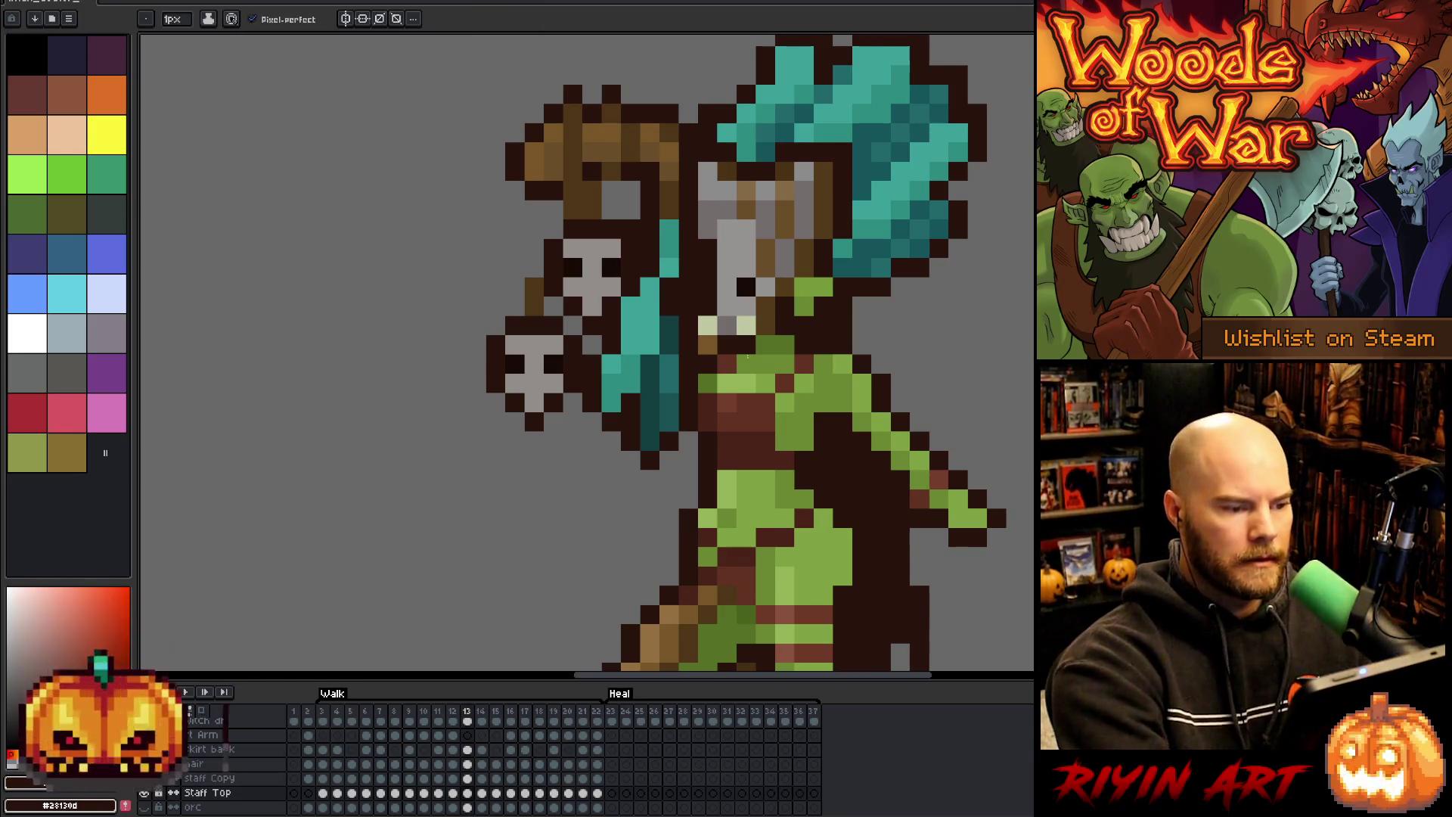
{"action": "key", "text": "Left"}
{"action": "key", "text": "Right"}
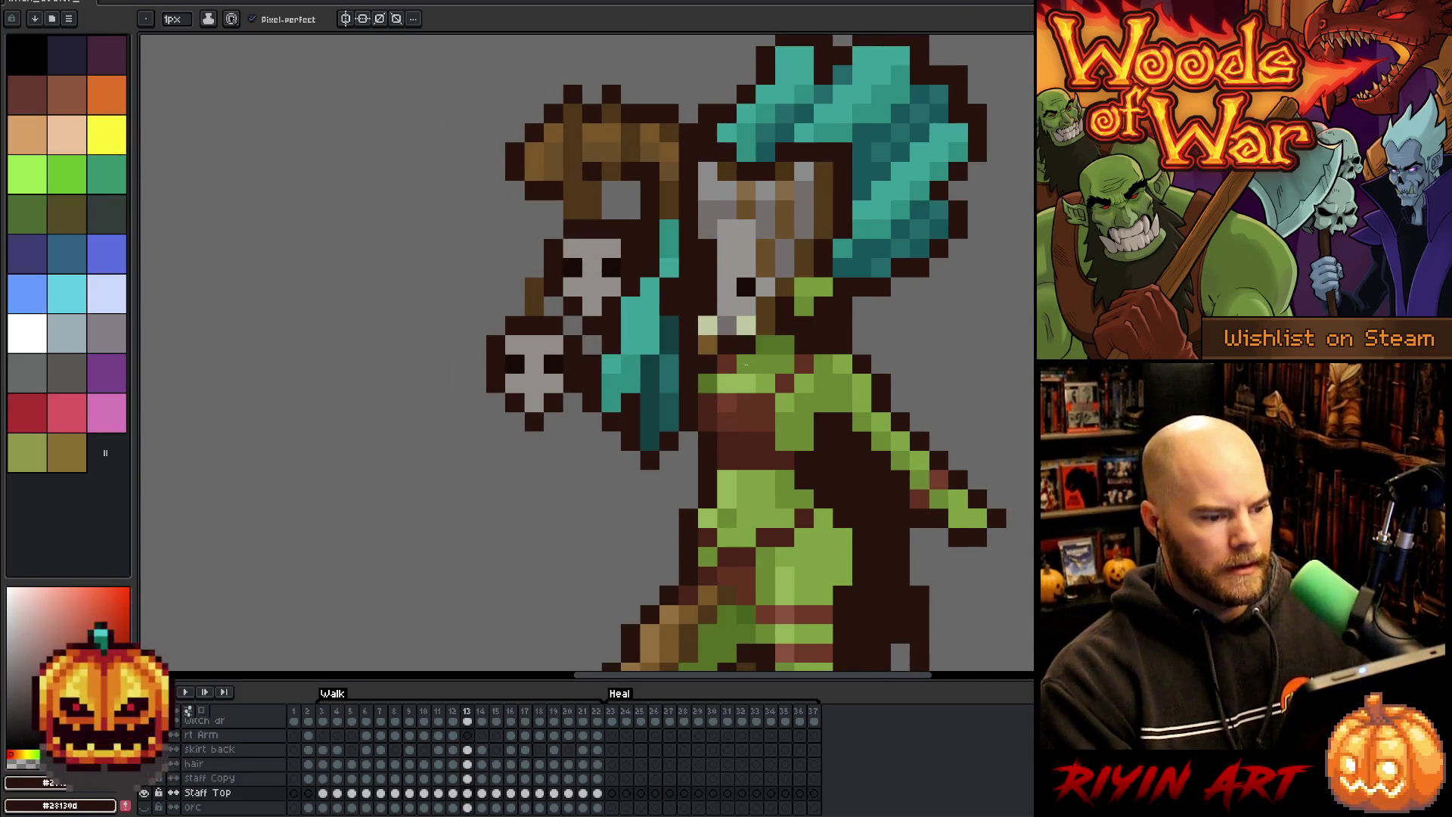
{"action": "key", "text": "Left"}
{"action": "key", "text": "Right"}
- Sample the dark outline colour and paint over the stray teal pixels on frame 13's staff
{"action": "scroll", "coordinate": [589, 441], "scroll_direction": "down", "scroll_amount": 3}
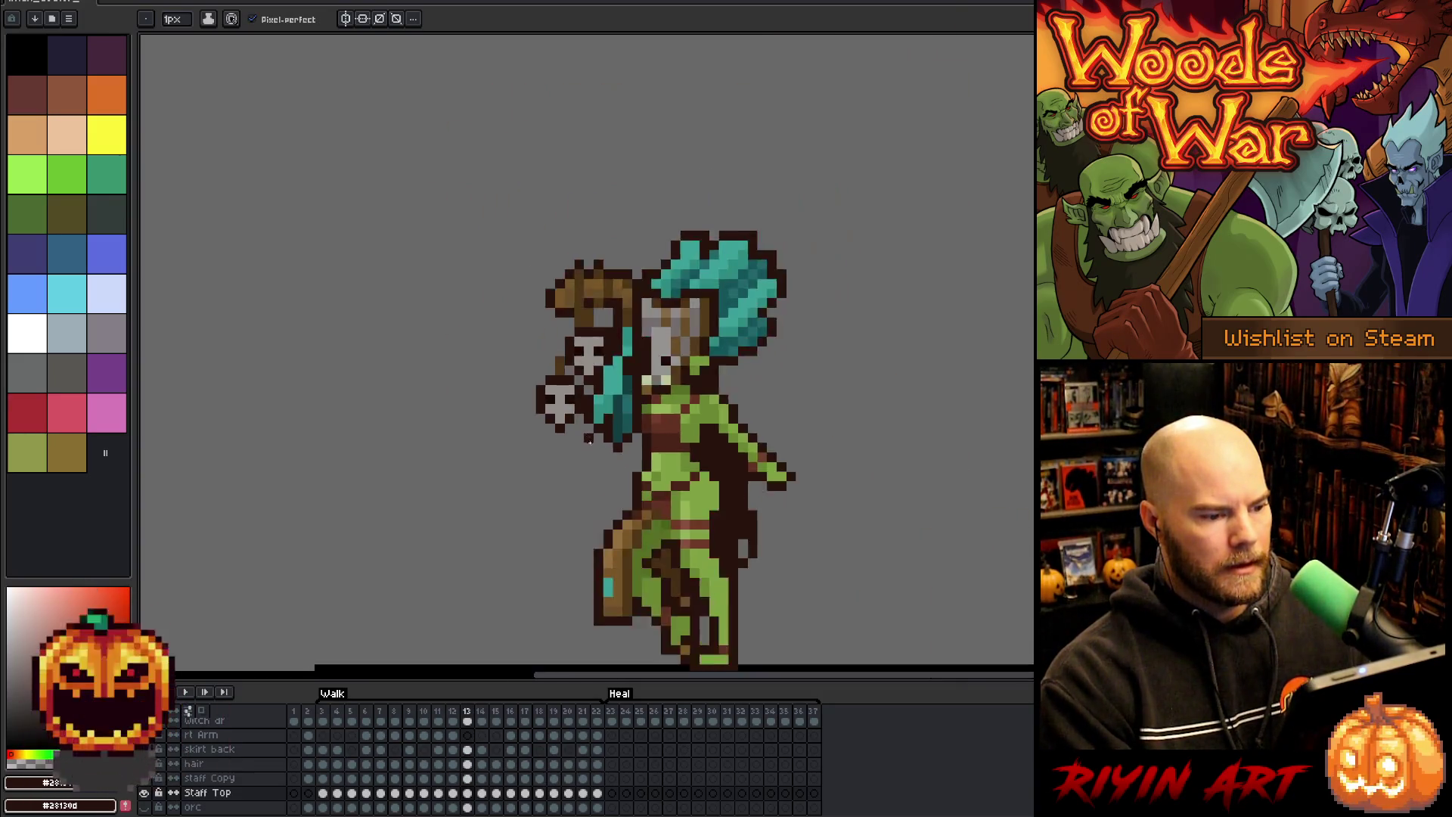
{"action": "scroll", "coordinate": [589, 442], "scroll_direction": "up", "scroll_amount": 2}
{"action": "key", "text": "Left"}
{"action": "key", "text": "Left"}
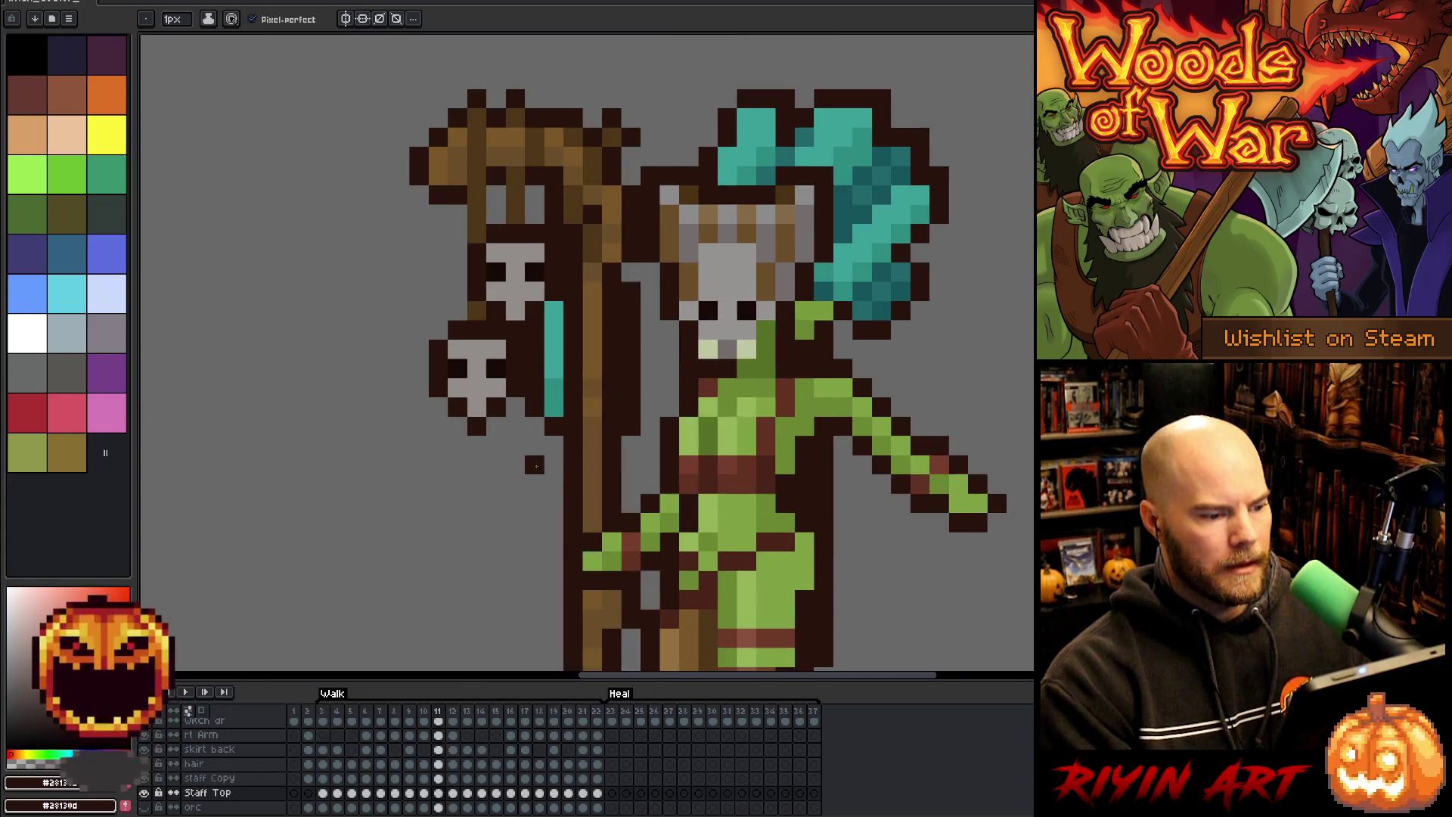
{"action": "key", "text": "Right"}
{"action": "key", "text": "Right"}
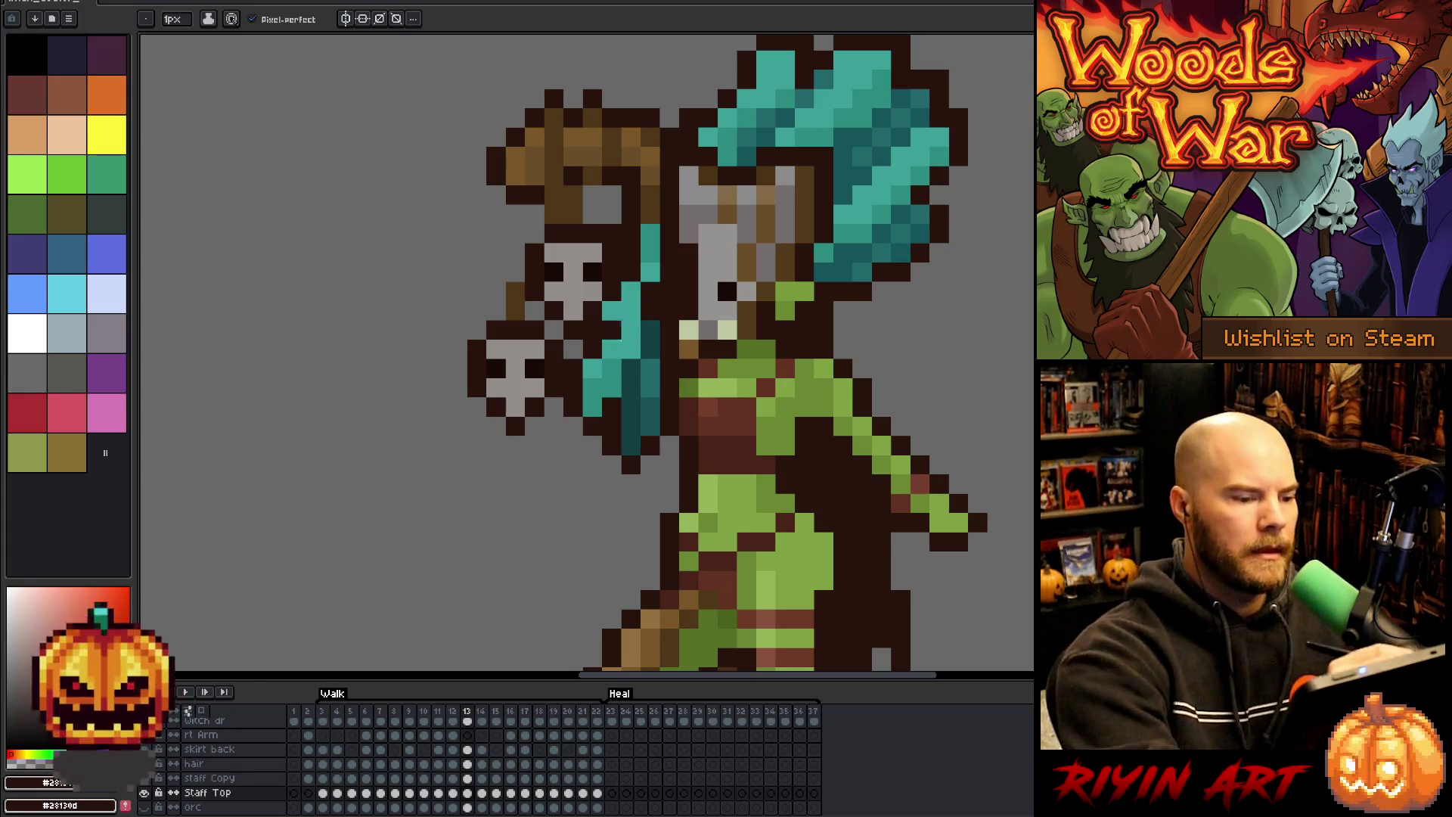
{"action": "left_click", "coordinate": [655, 291], "text": "alt"}
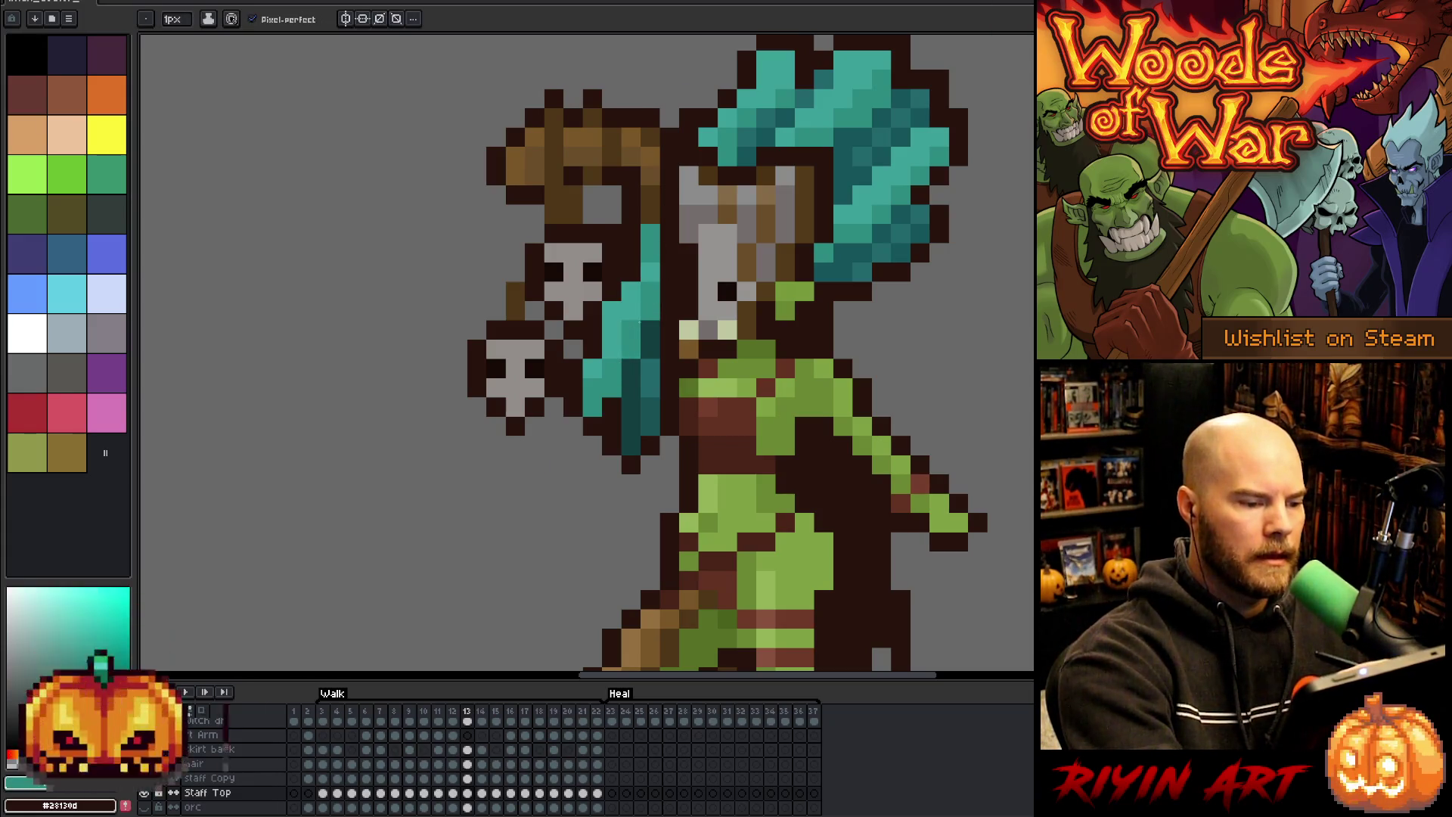
{"action": "key", "text": "Left"}
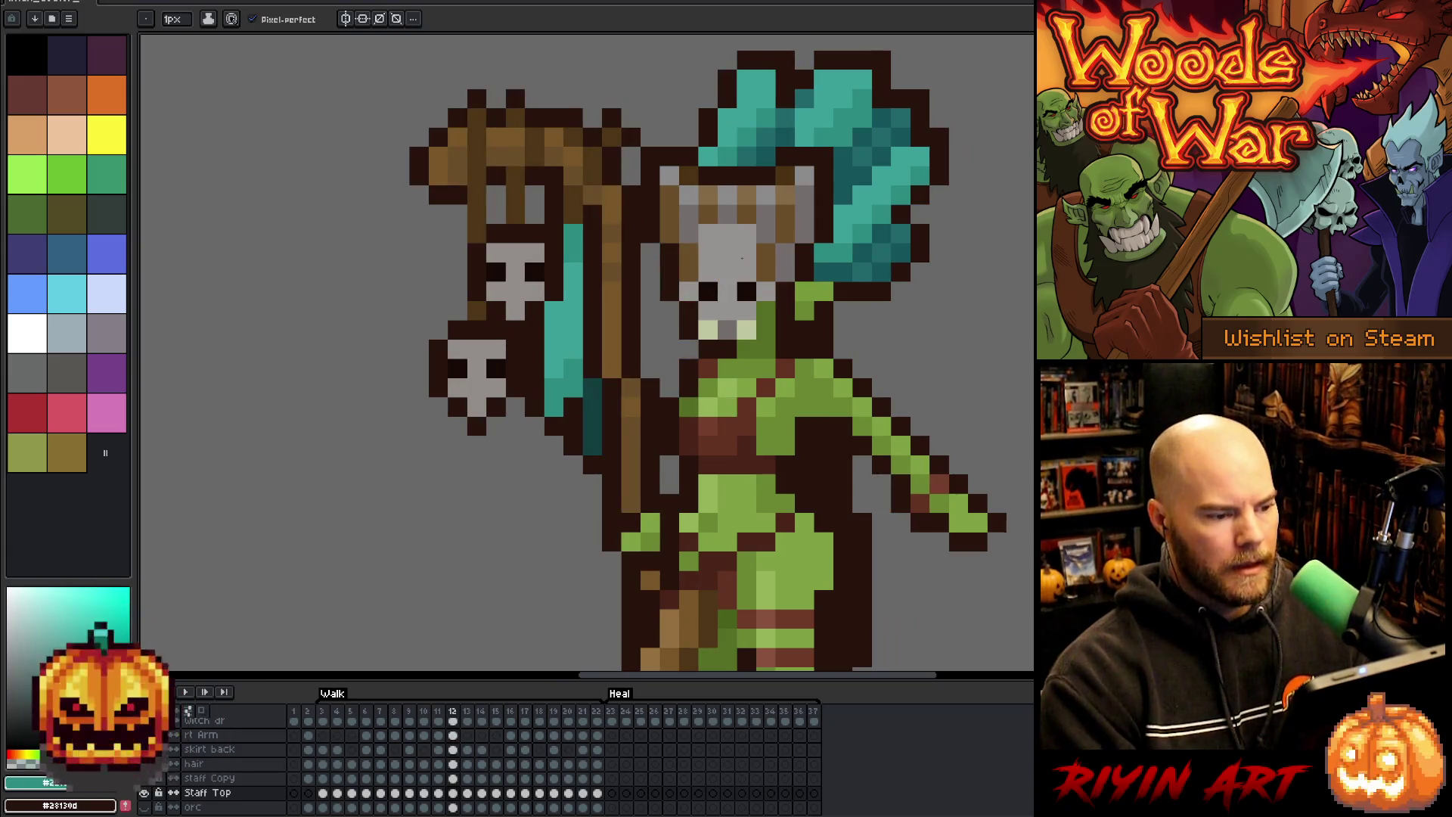
{"action": "key", "text": "Right"}
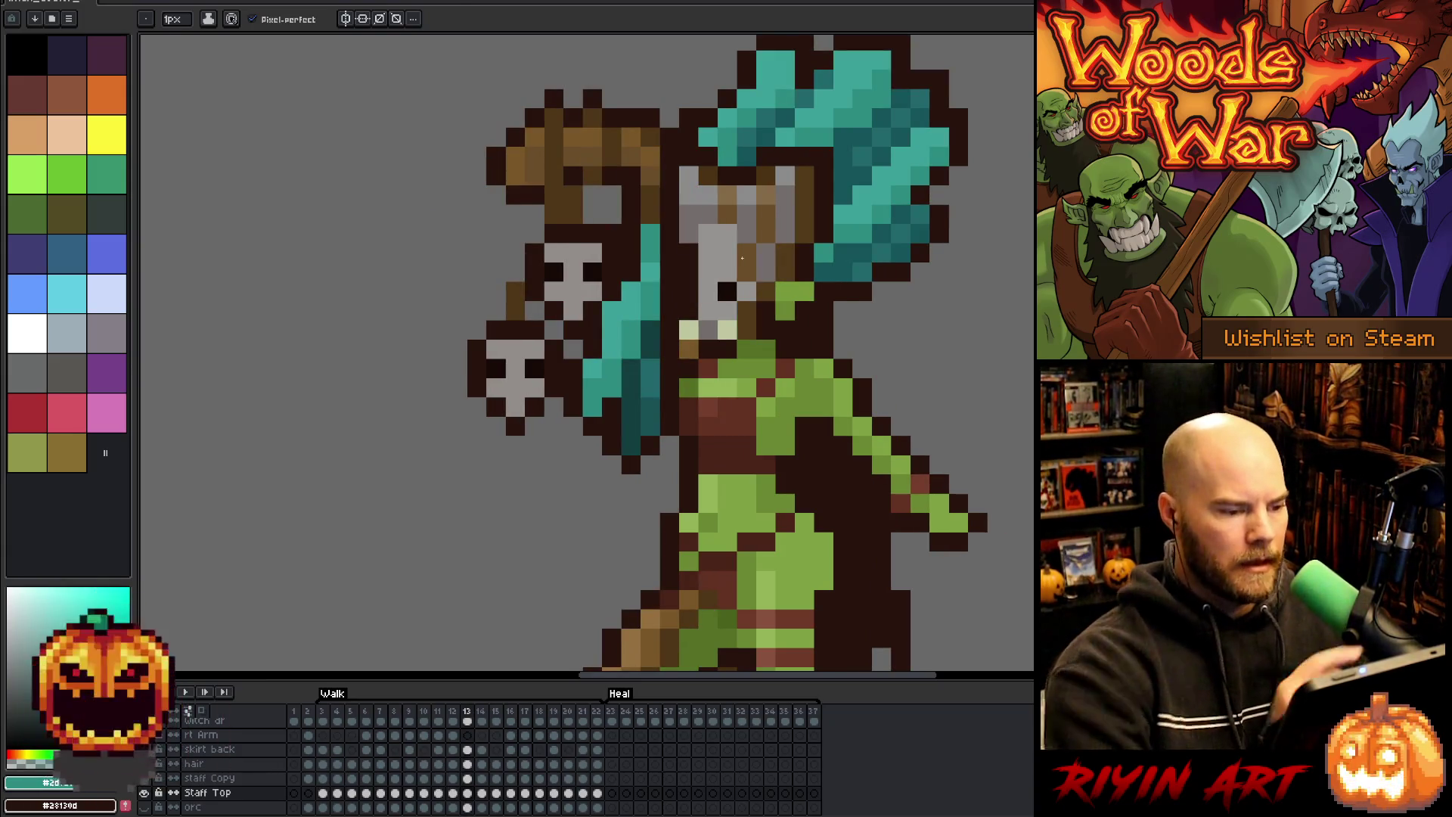
{"action": "left_click", "coordinate": [631, 344], "text": "alt"}
{"action": "left_click", "coordinate": [630, 273], "text": "alt"}
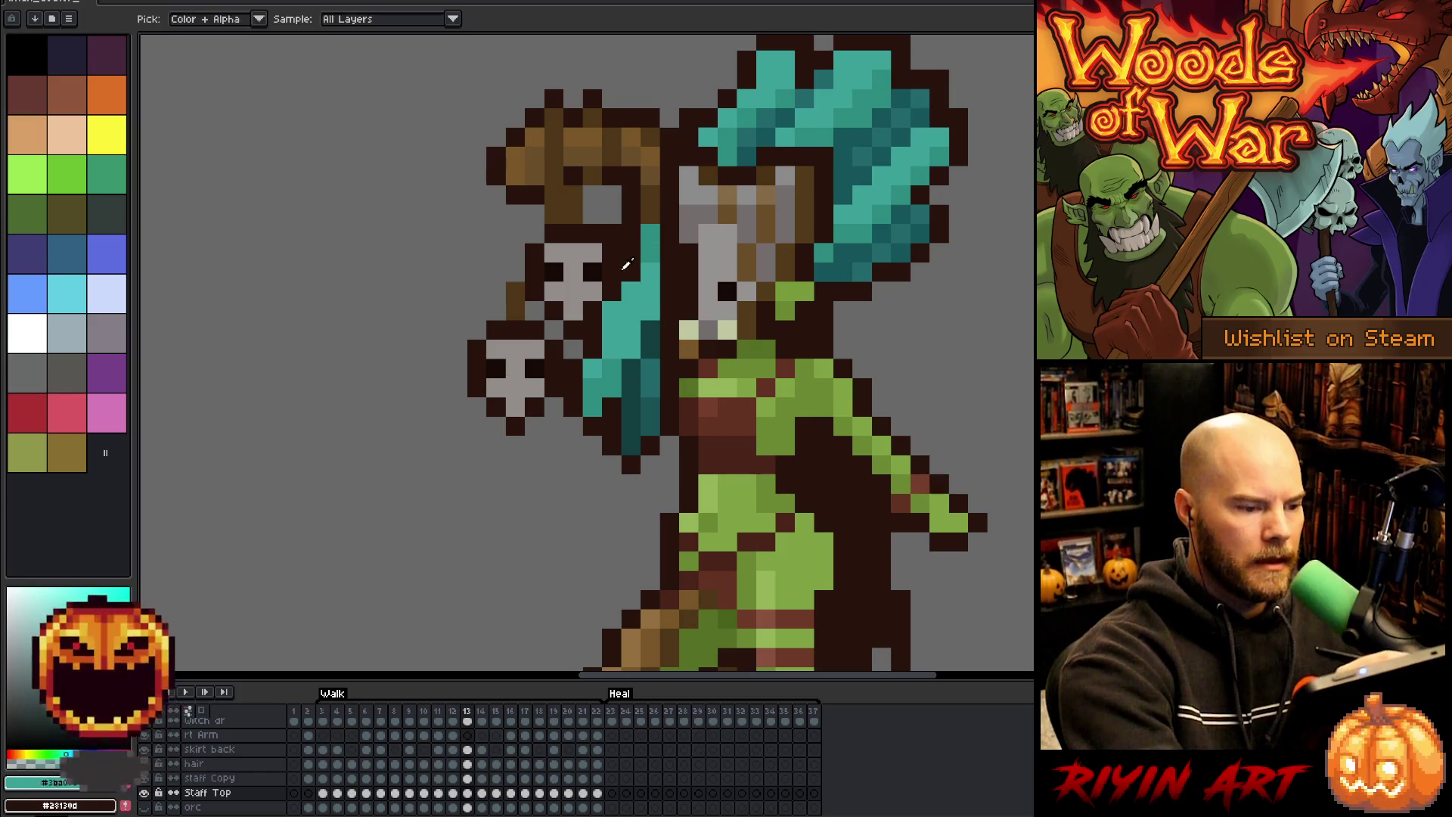
{"action": "left_click", "coordinate": [611, 310]}
{"action": "scroll", "coordinate": [695, 257], "scroll_direction": "down", "scroll_amount": 1}
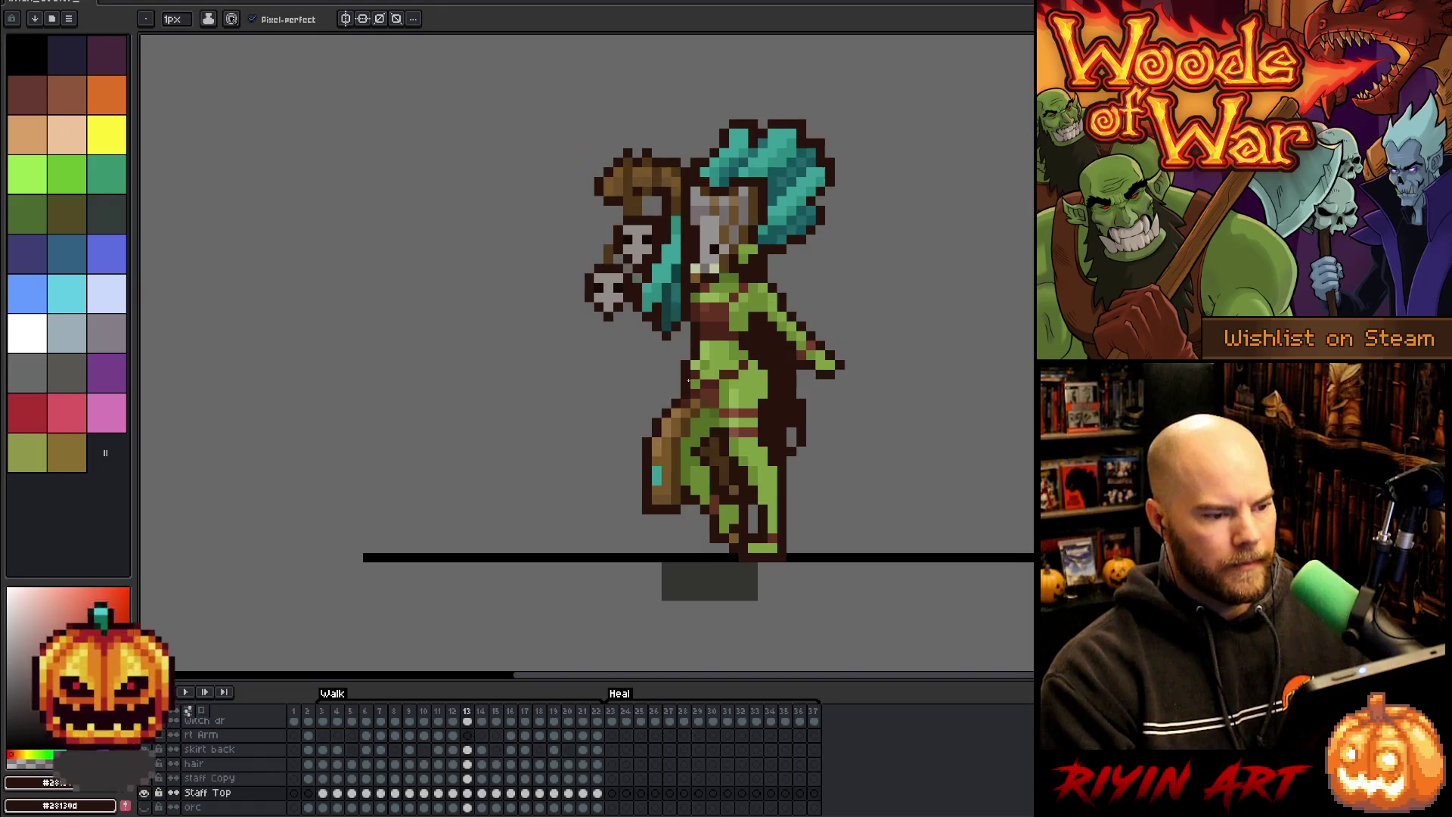
- On frame 15, select the staff top and shift it left
{"action": "key", "text": "m"}
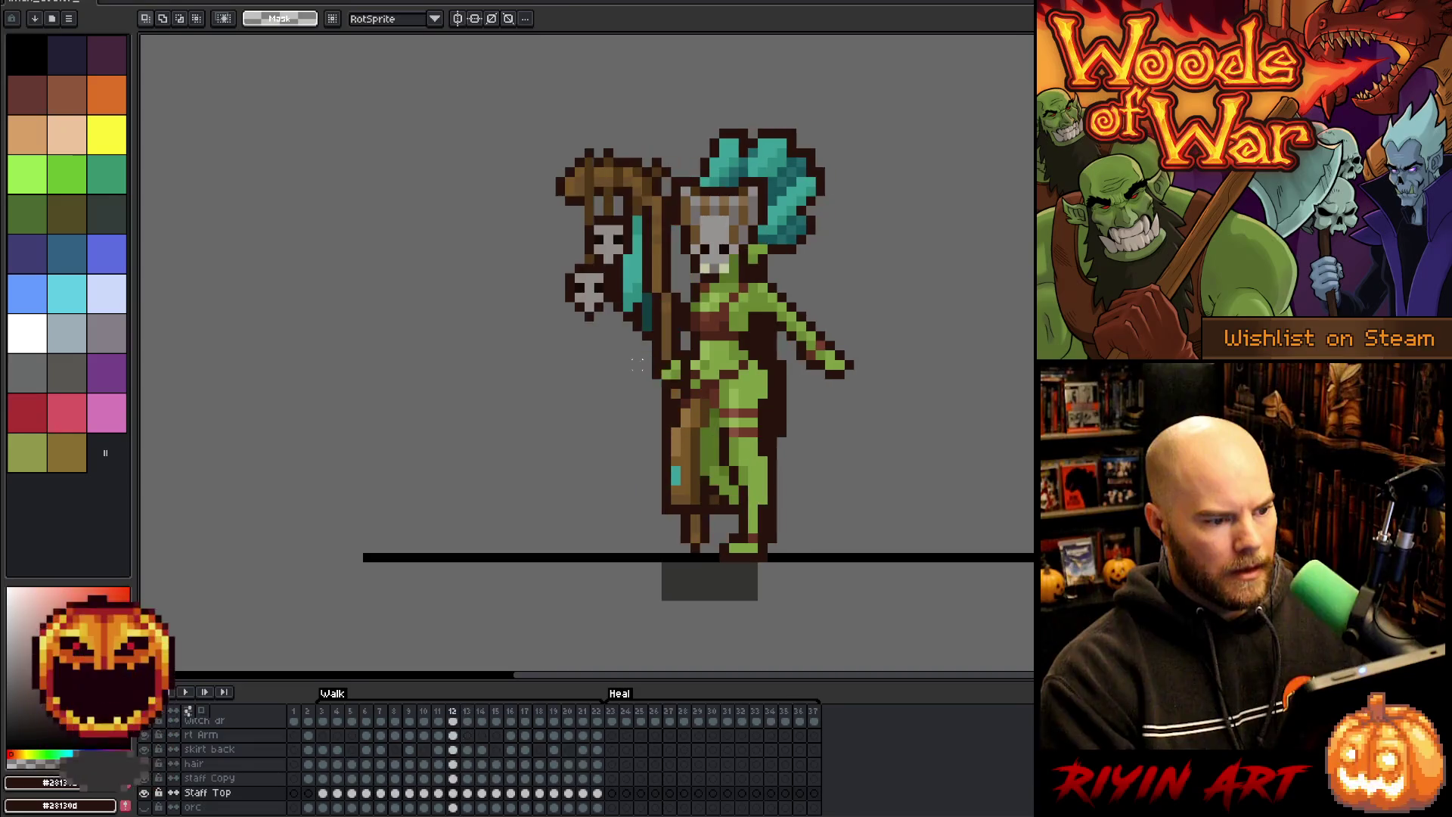
{"action": "key", "text": "Right"}
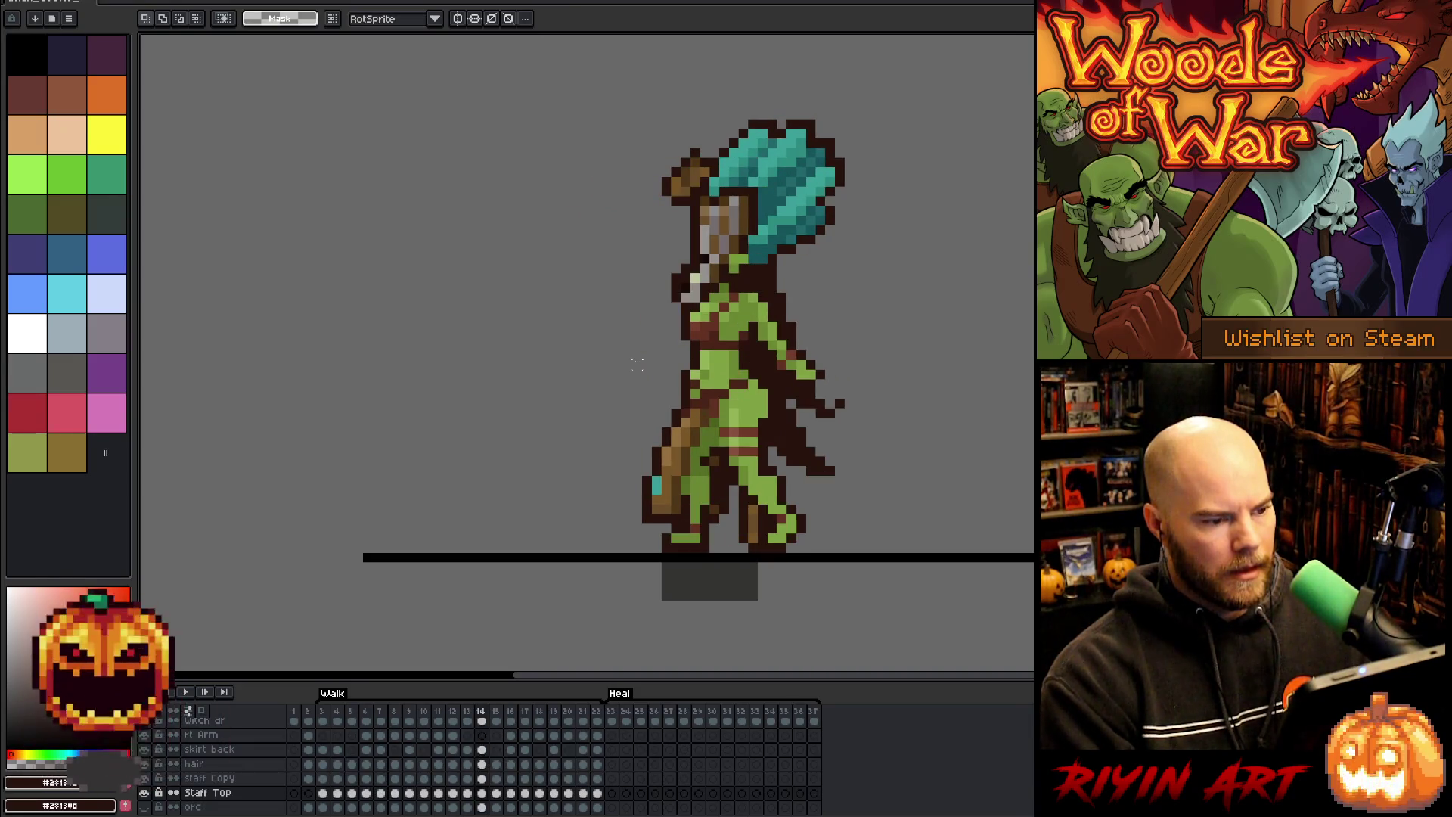
{"action": "key", "text": "Right"}
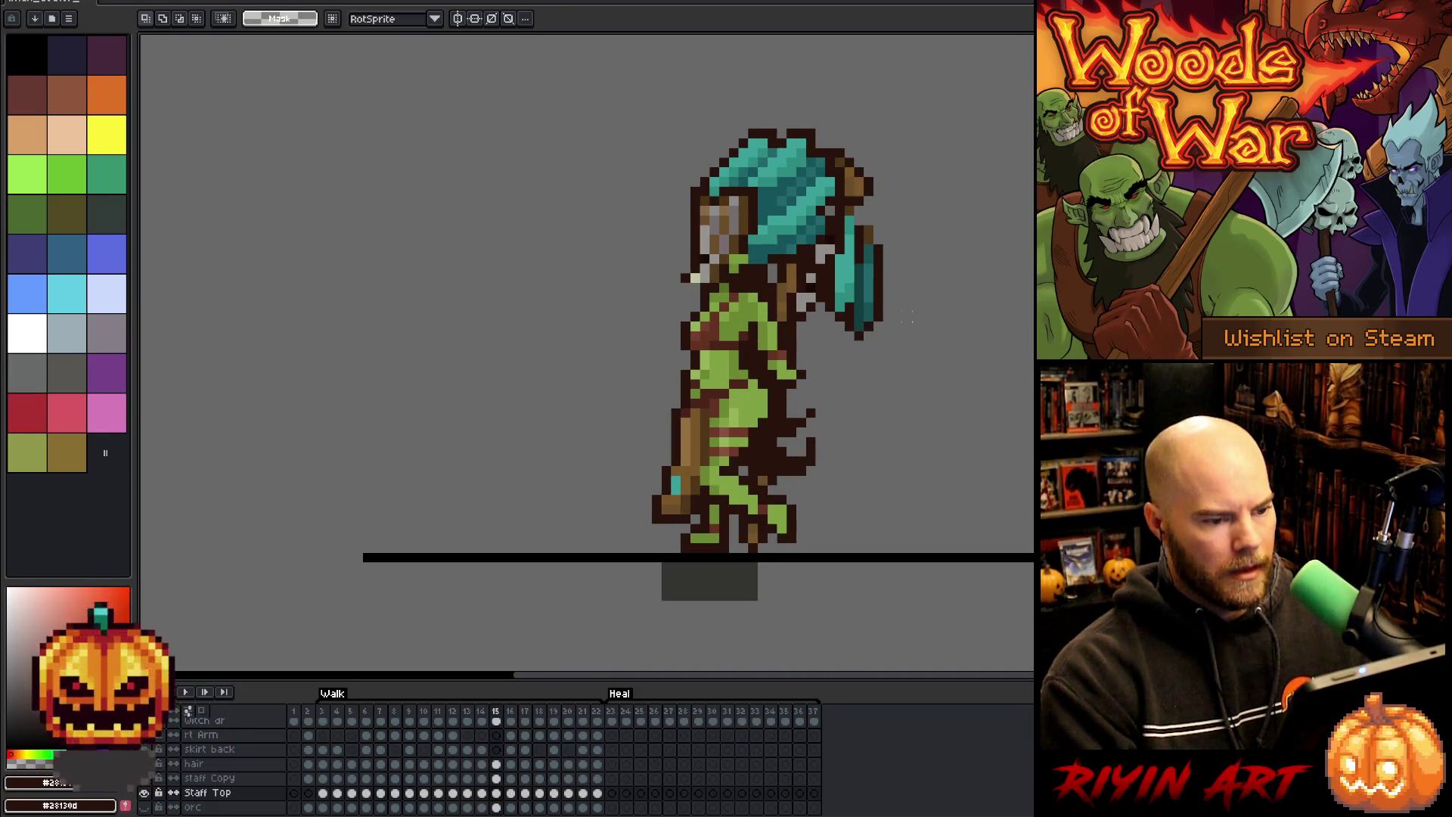
{"action": "left_click_drag", "start_coordinate": [945, 297], "coordinate": [879, 354]}
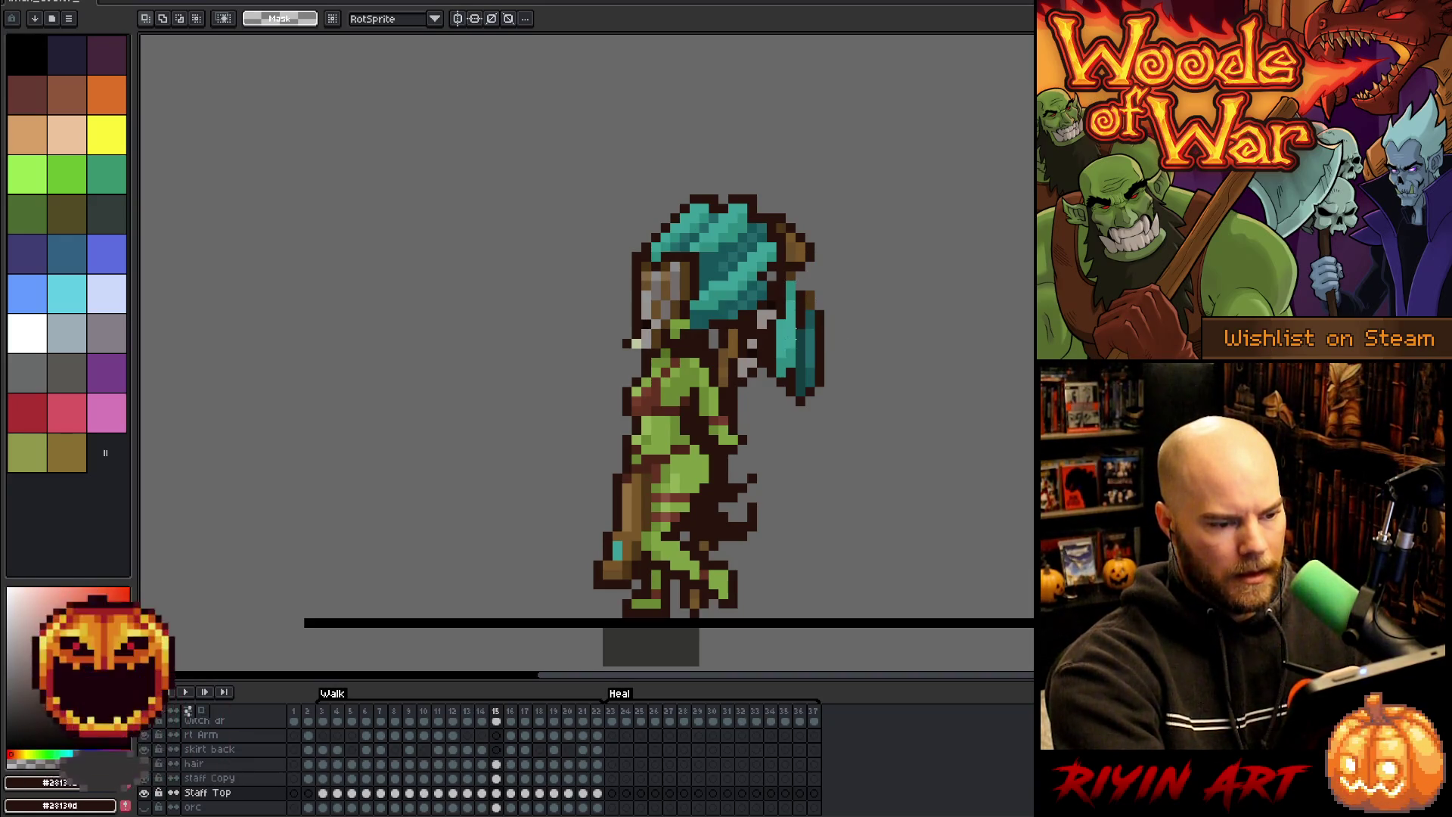
{"action": "key", "text": "b"}
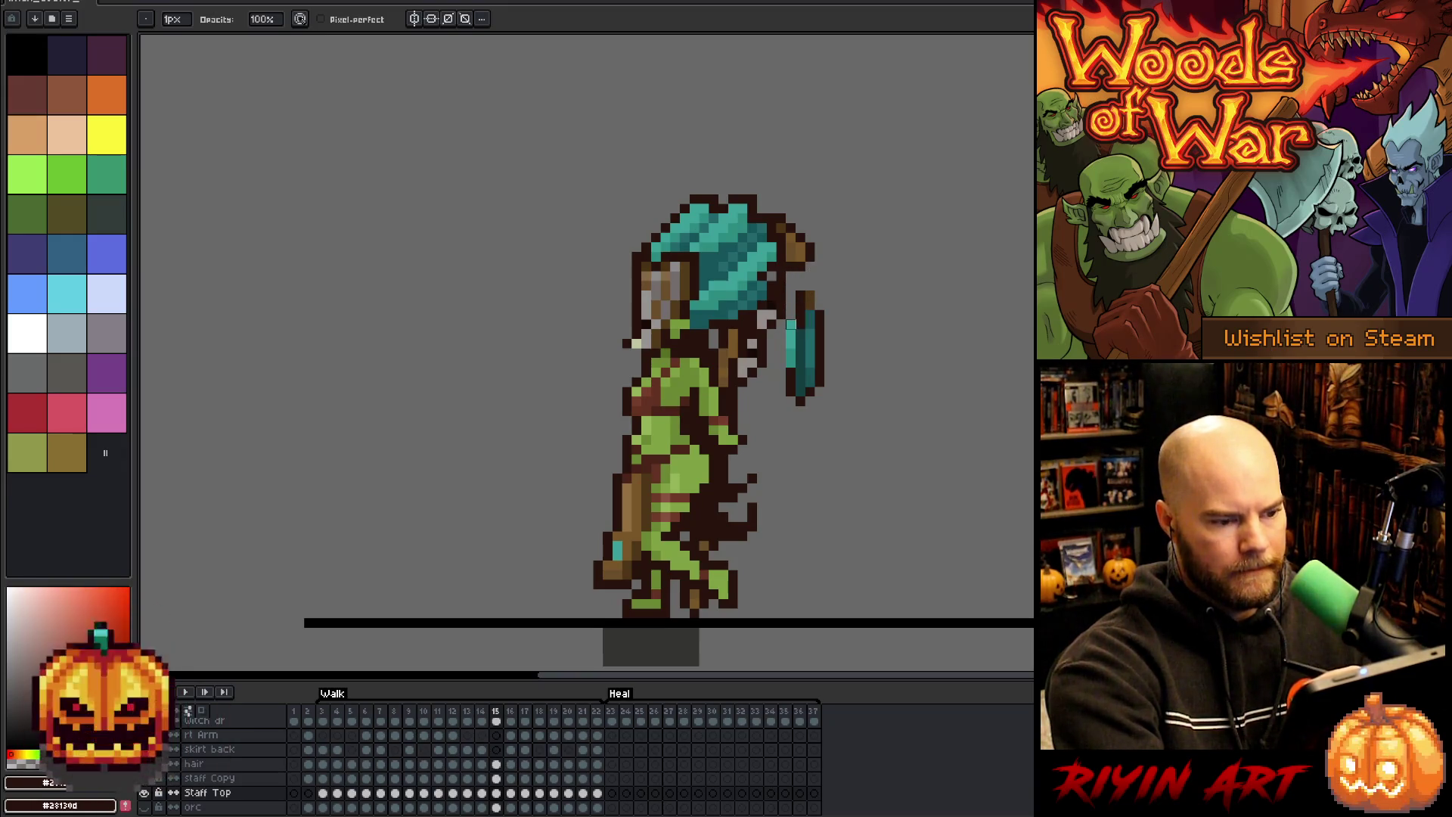
{"action": "key", "text": "m"}
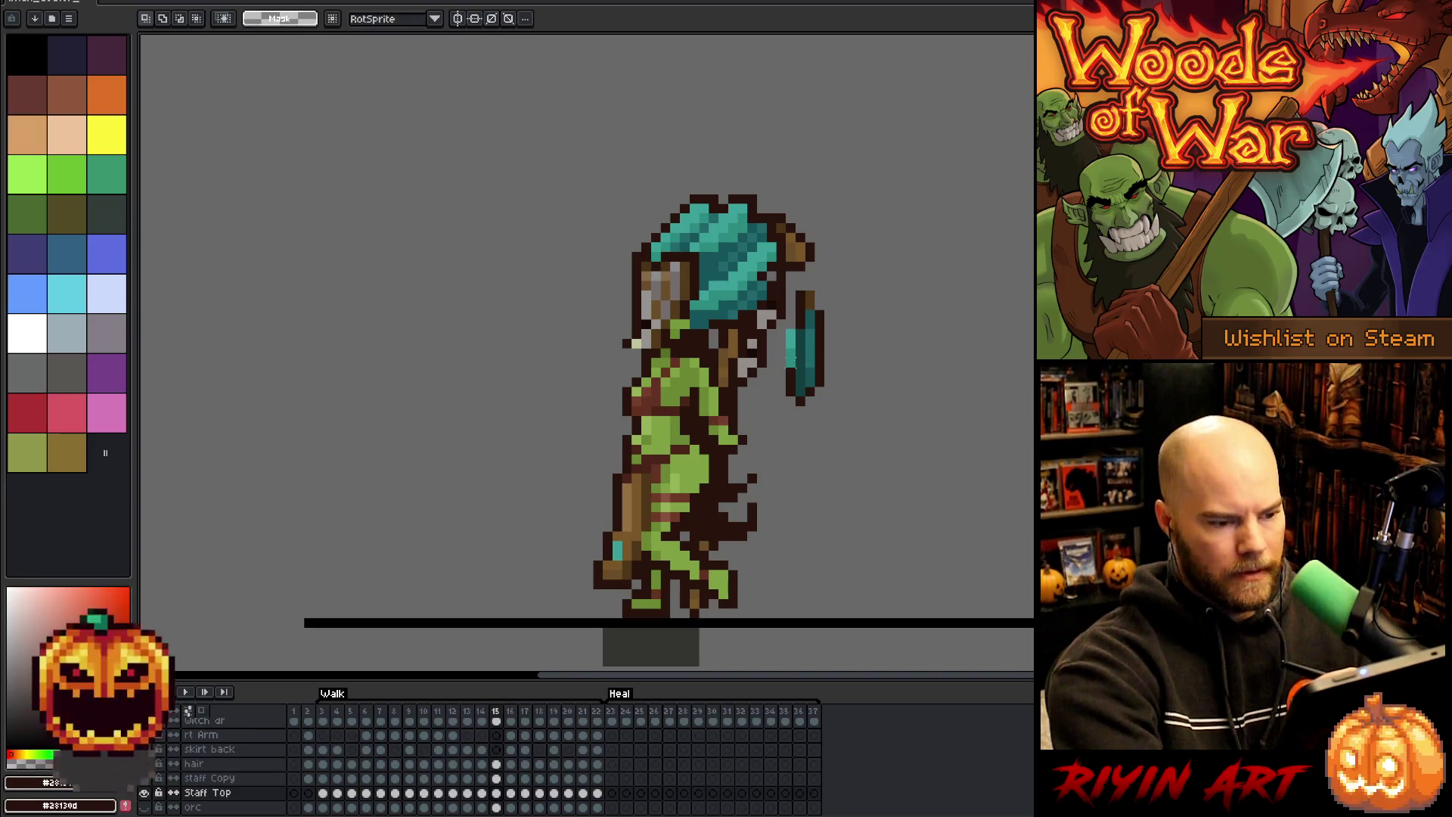
{"action": "mouse_move", "coordinate": [841, 280]}
{"action": "left_mouse_down"}
{"action": "mouse_move", "coordinate": [784, 415]}
{"action": "mouse_move", "coordinate": [803, 376]}
{"action": "left_mouse_up"}
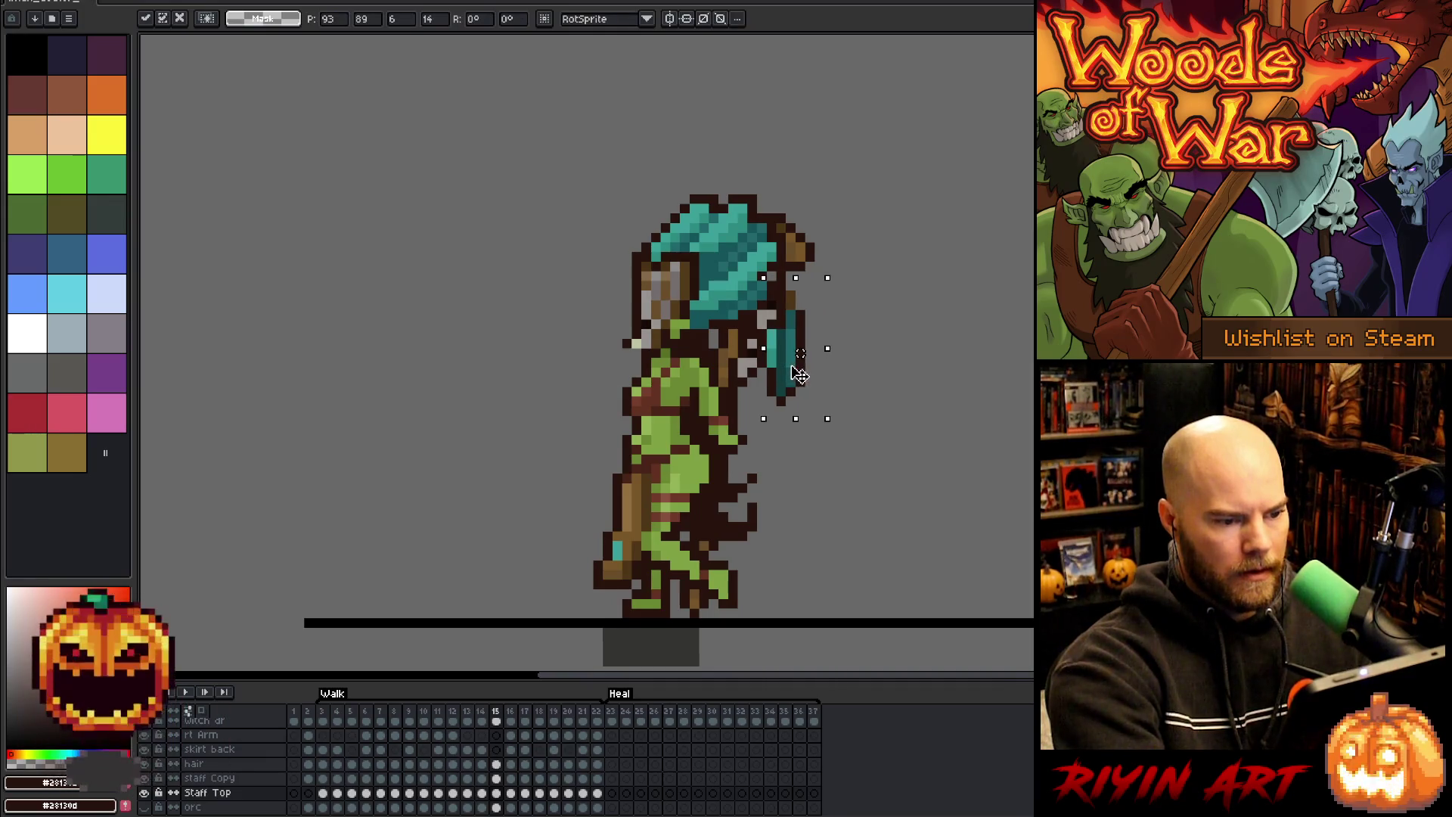
{"action": "key", "text": "ctrl+d"}
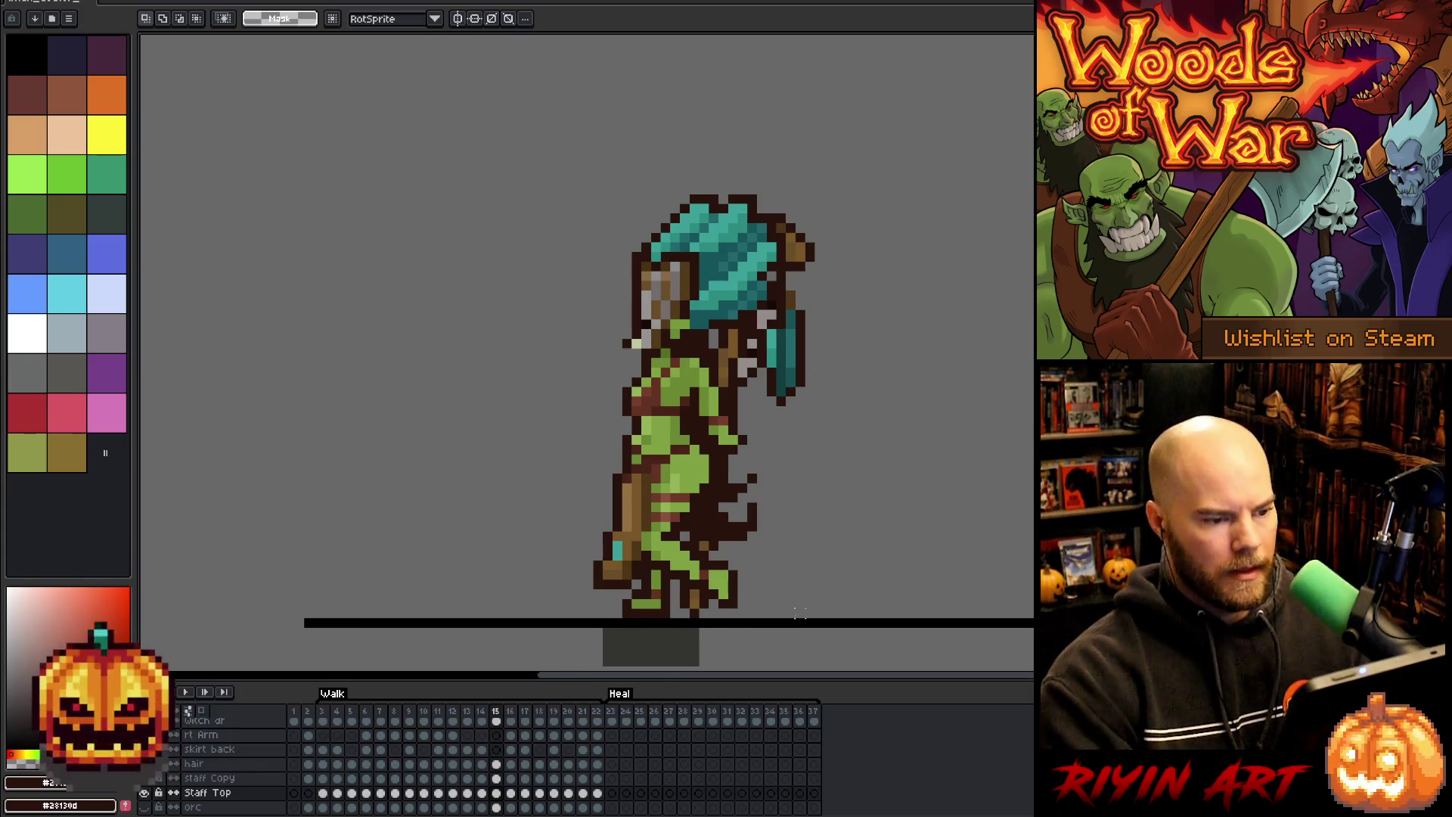
- Flick between neighbouring frames to compare, ending on frame 14
{"action": "key", "text": "Left"}
{"action": "key", "text": "Right"}
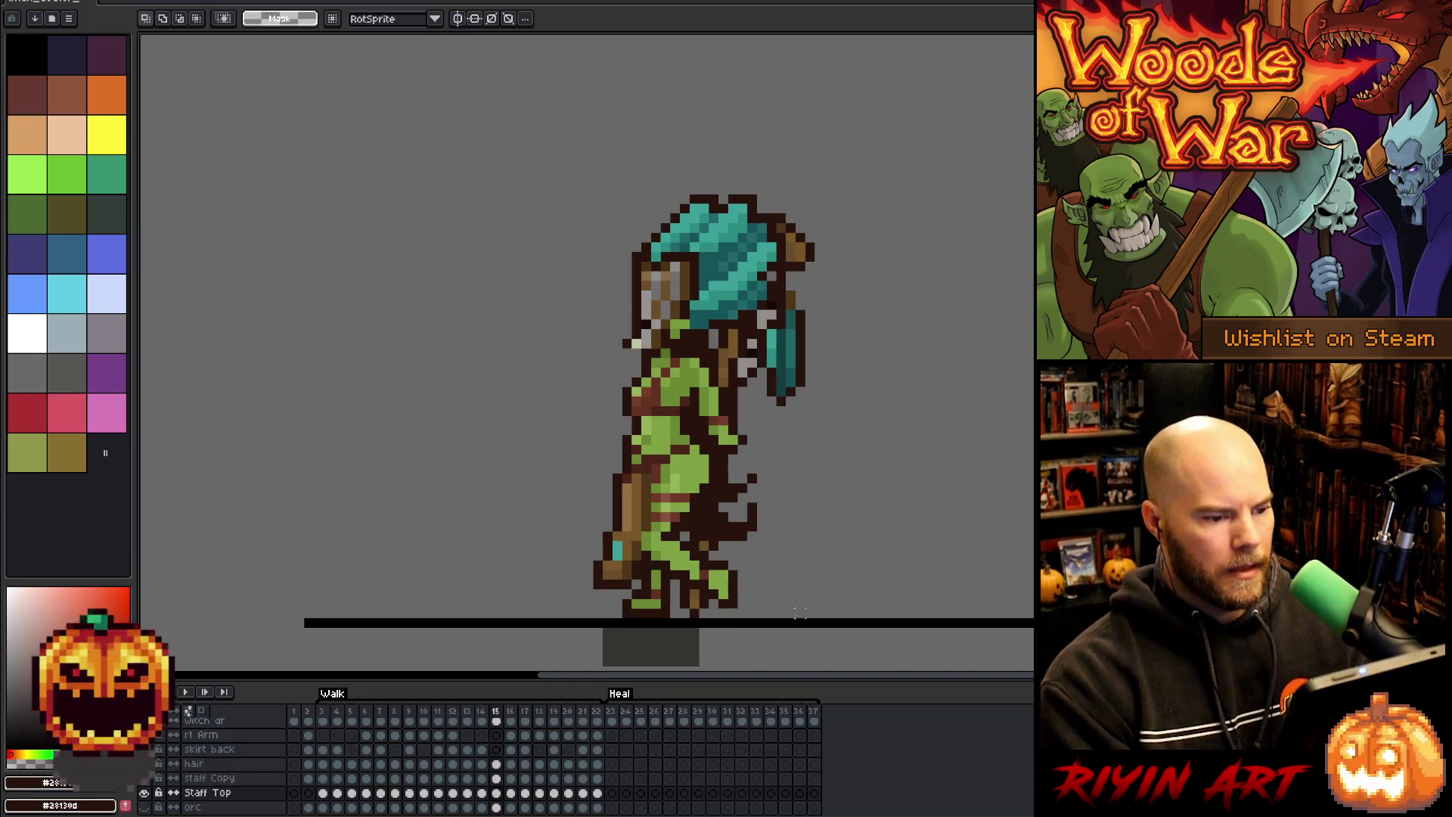
{"action": "key", "text": "Left"}
{"action": "key", "text": "Left"}
{"action": "key", "text": "Left"}
{"action": "key", "text": "Right"}
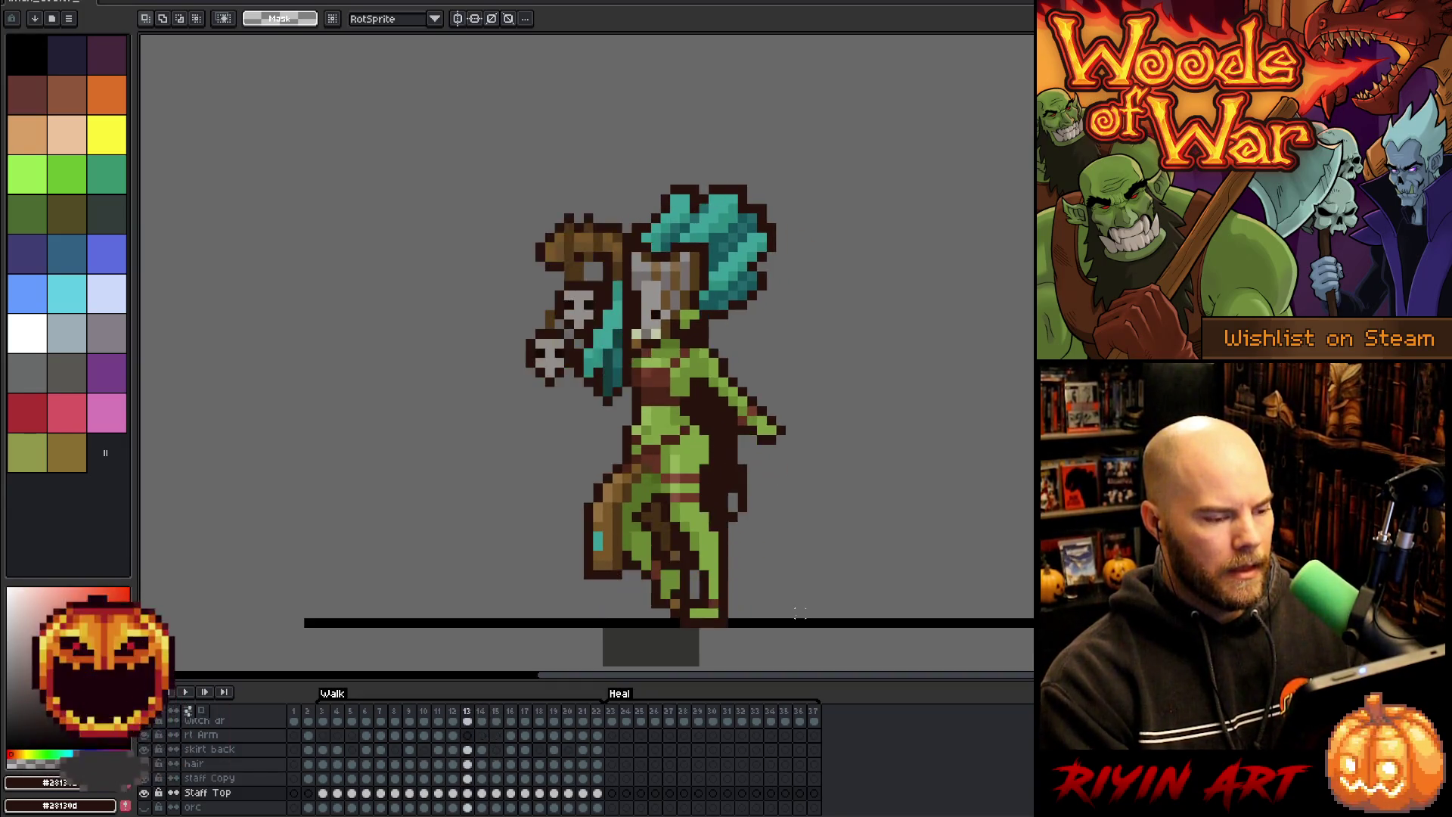
{"action": "key", "text": "Right"}
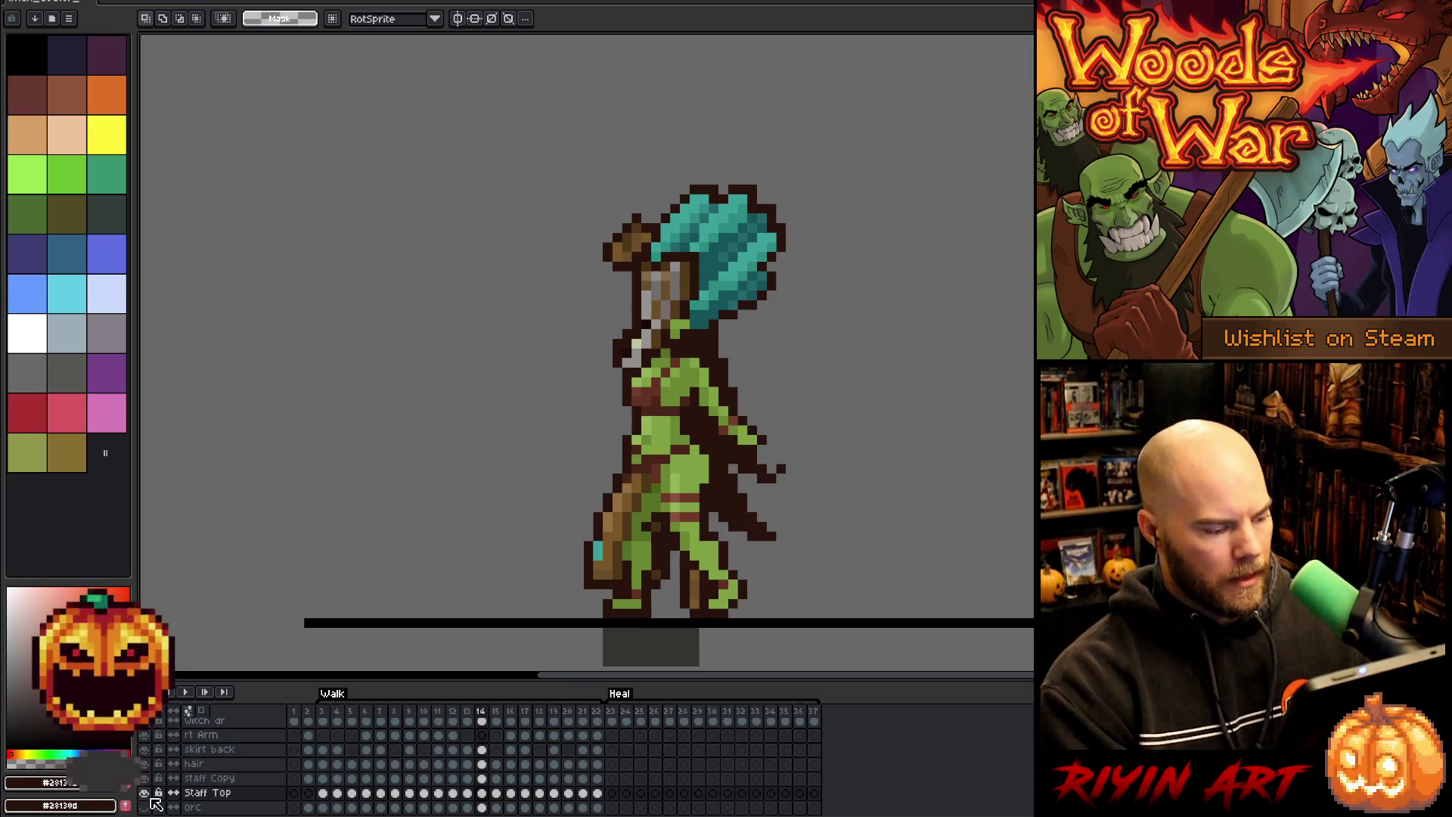
- Show only the Staff Top layer, then move and rotate the skull piece onto the staff
{"action": "left_click", "coordinate": [144, 793], "text": "alt"}
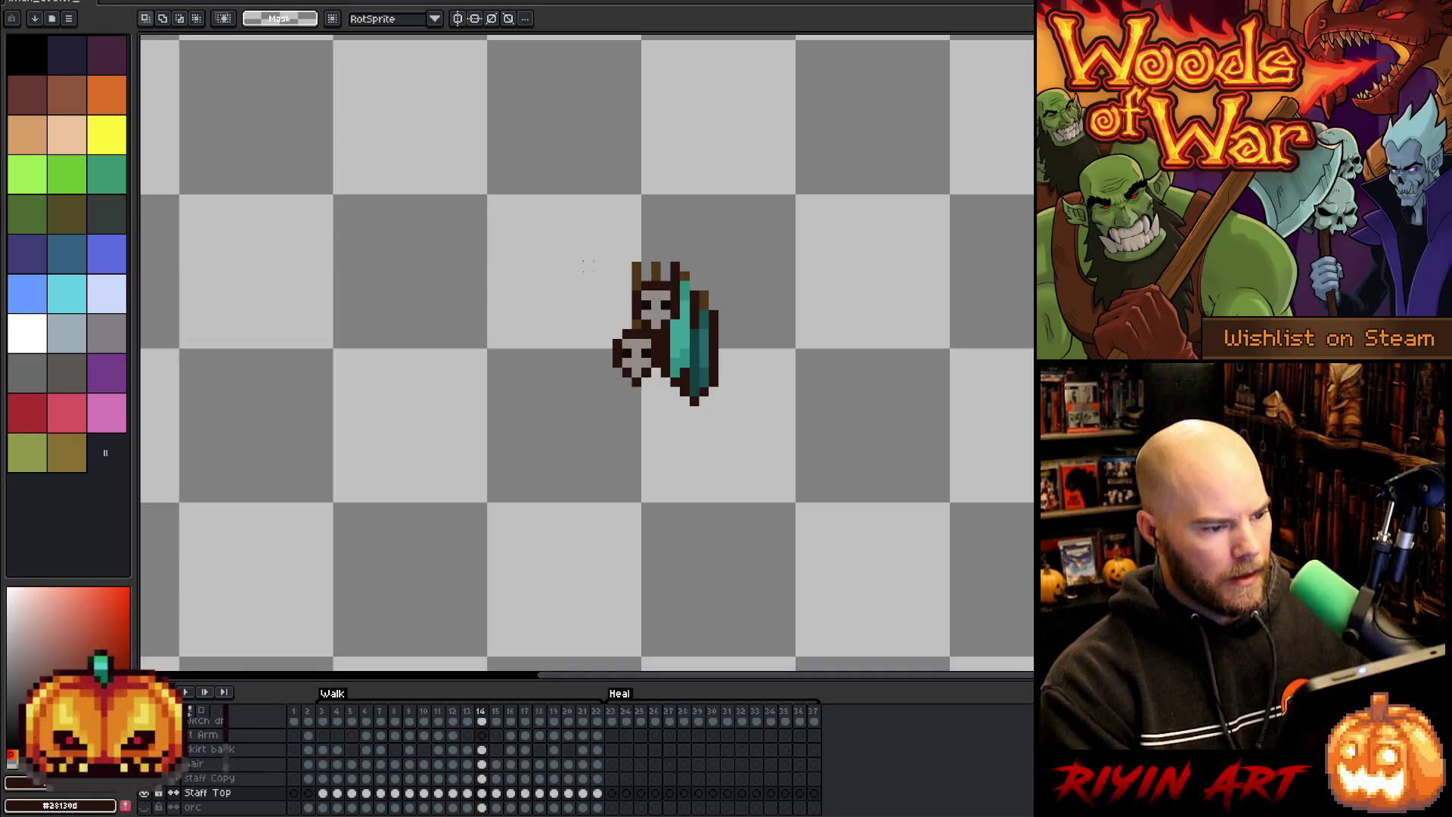
{"action": "left_click_drag", "start_coordinate": [571, 240], "coordinate": [673, 409]}
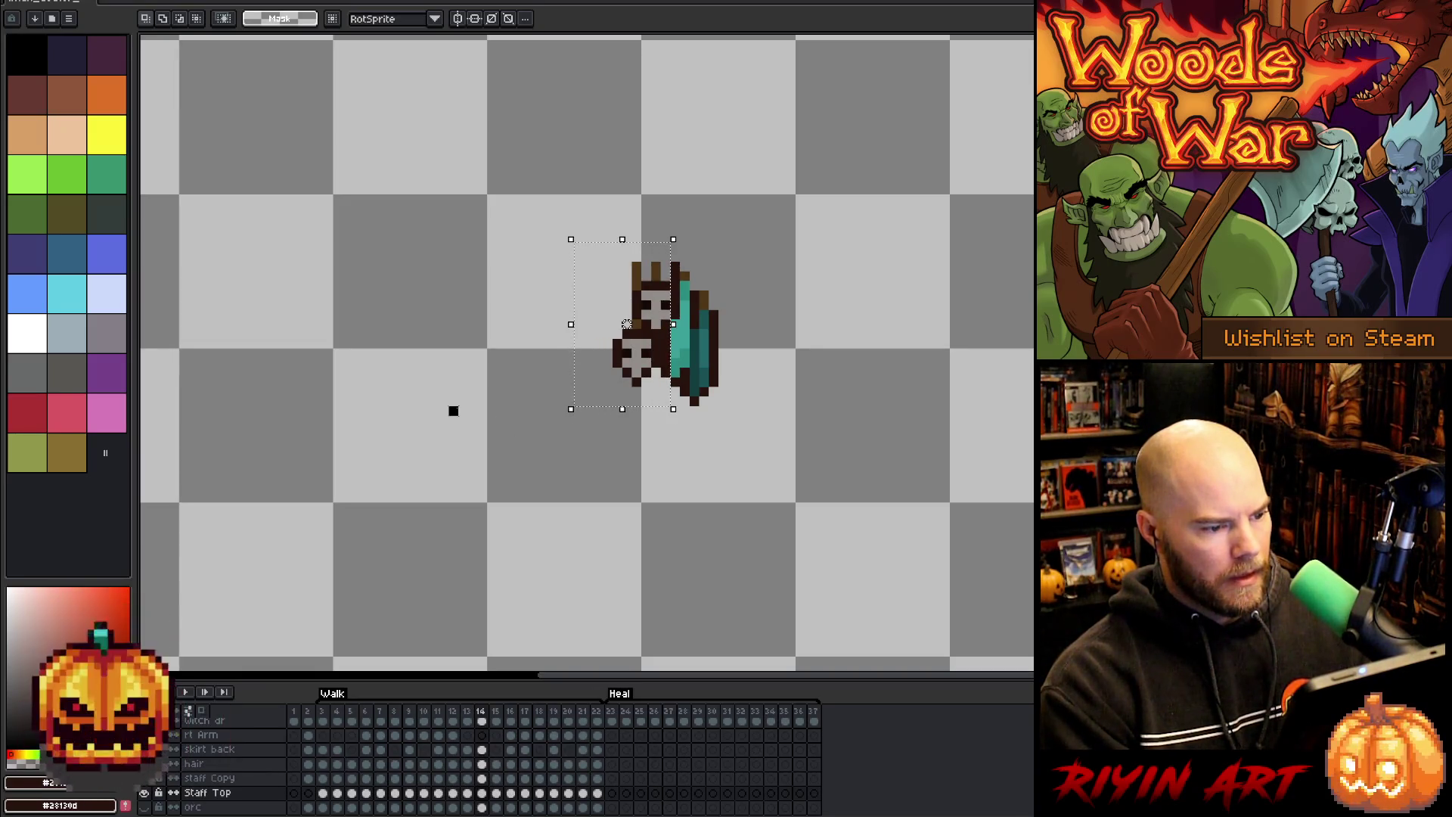
{"action": "left_click_drag", "start_coordinate": [601, 327], "coordinate": [663, 409]}
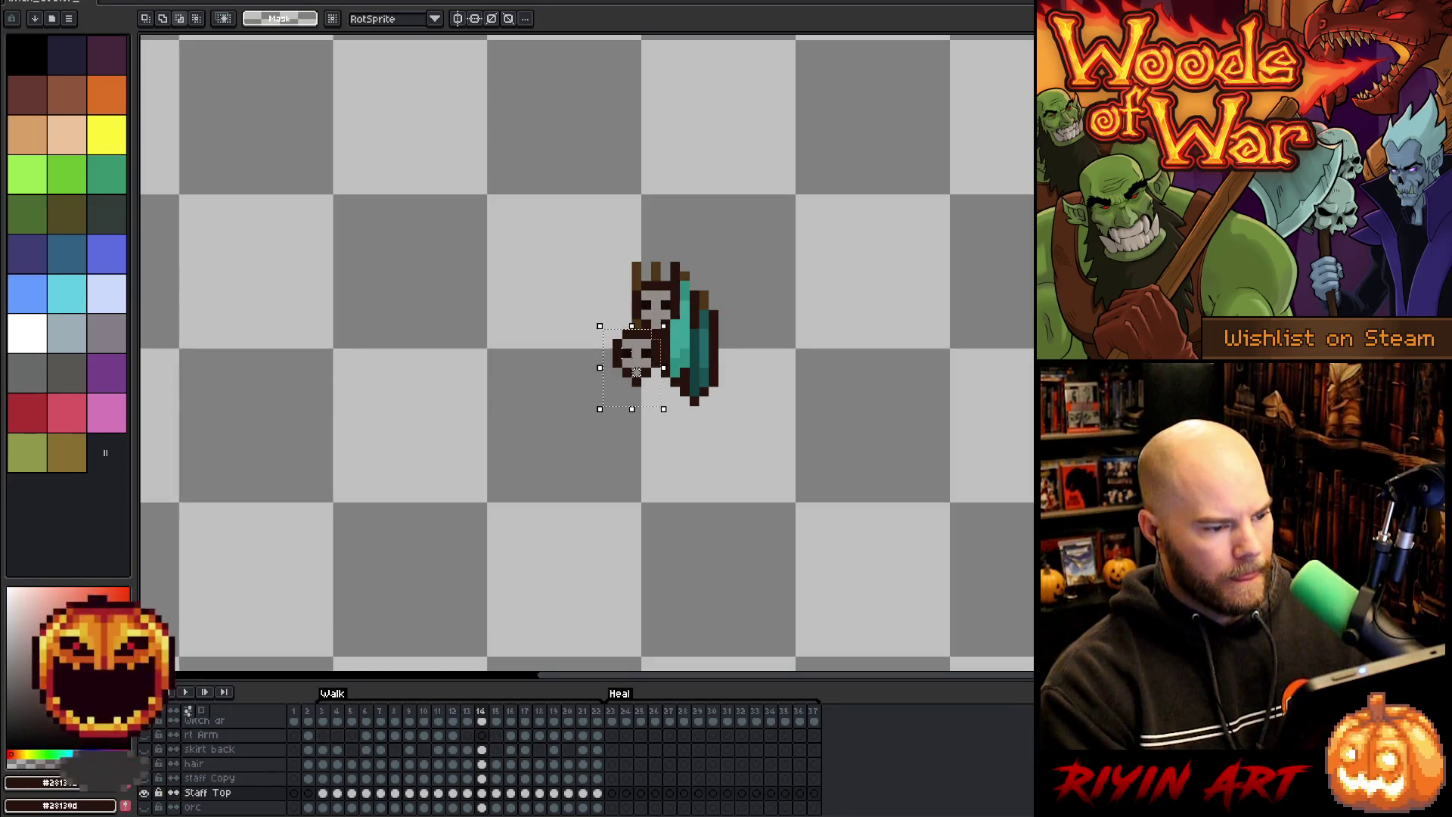
{"action": "left_click_drag", "start_coordinate": [642, 354], "coordinate": [593, 344]}
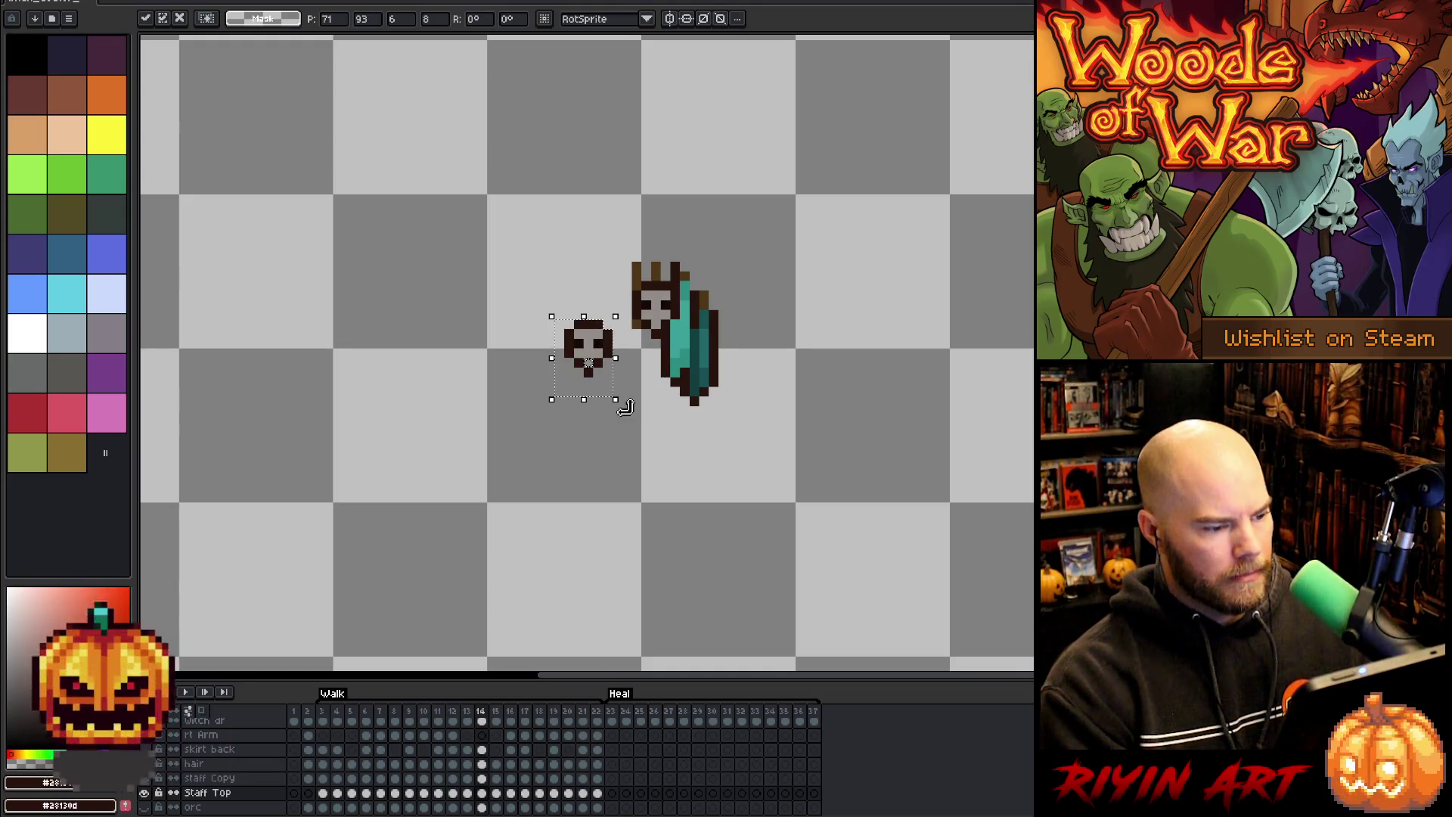
{"action": "left_click_drag", "start_coordinate": [625, 407], "coordinate": [537, 408]}
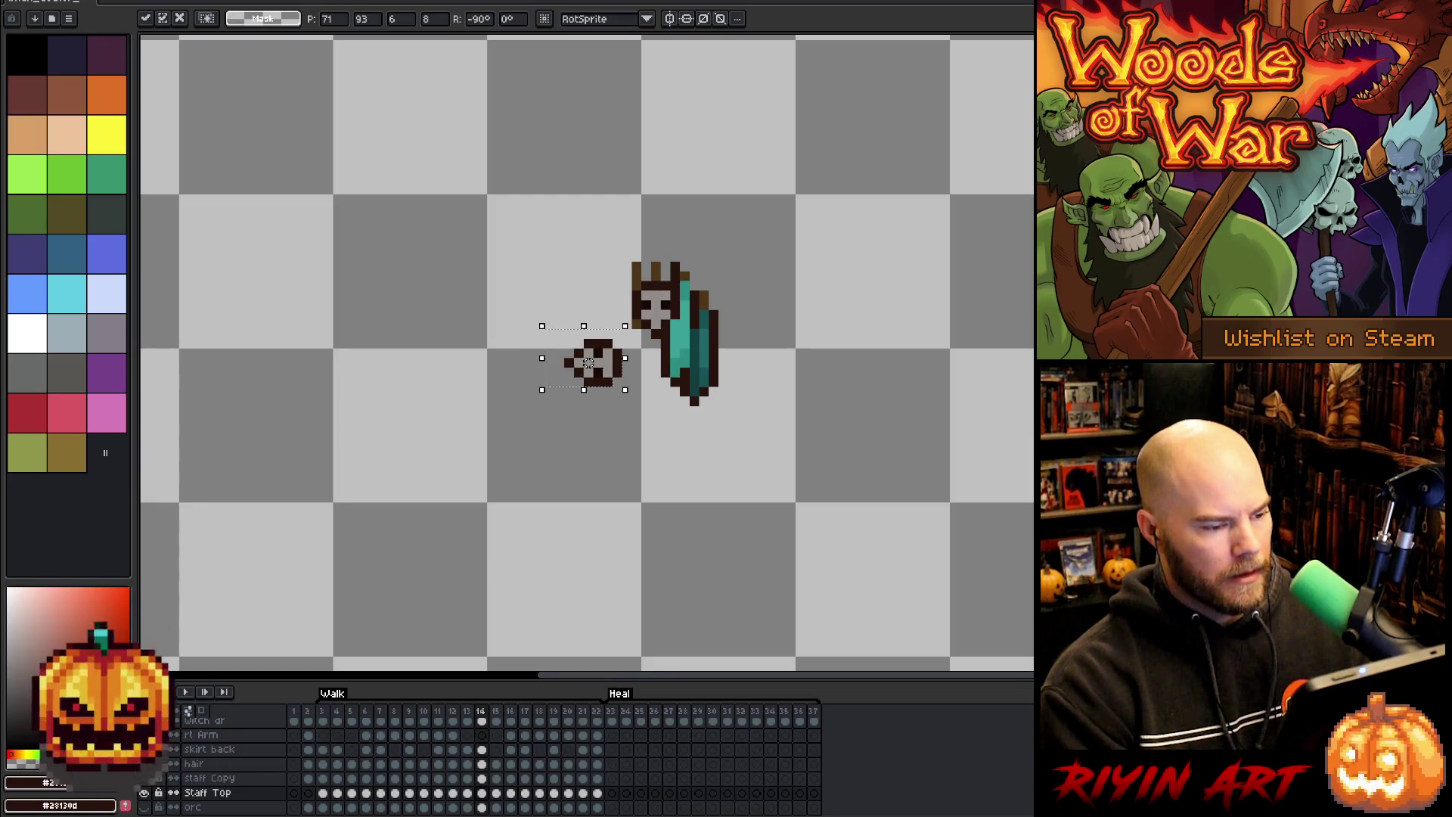
{"action": "left_click_drag", "start_coordinate": [613, 371], "coordinate": [603, 330]}
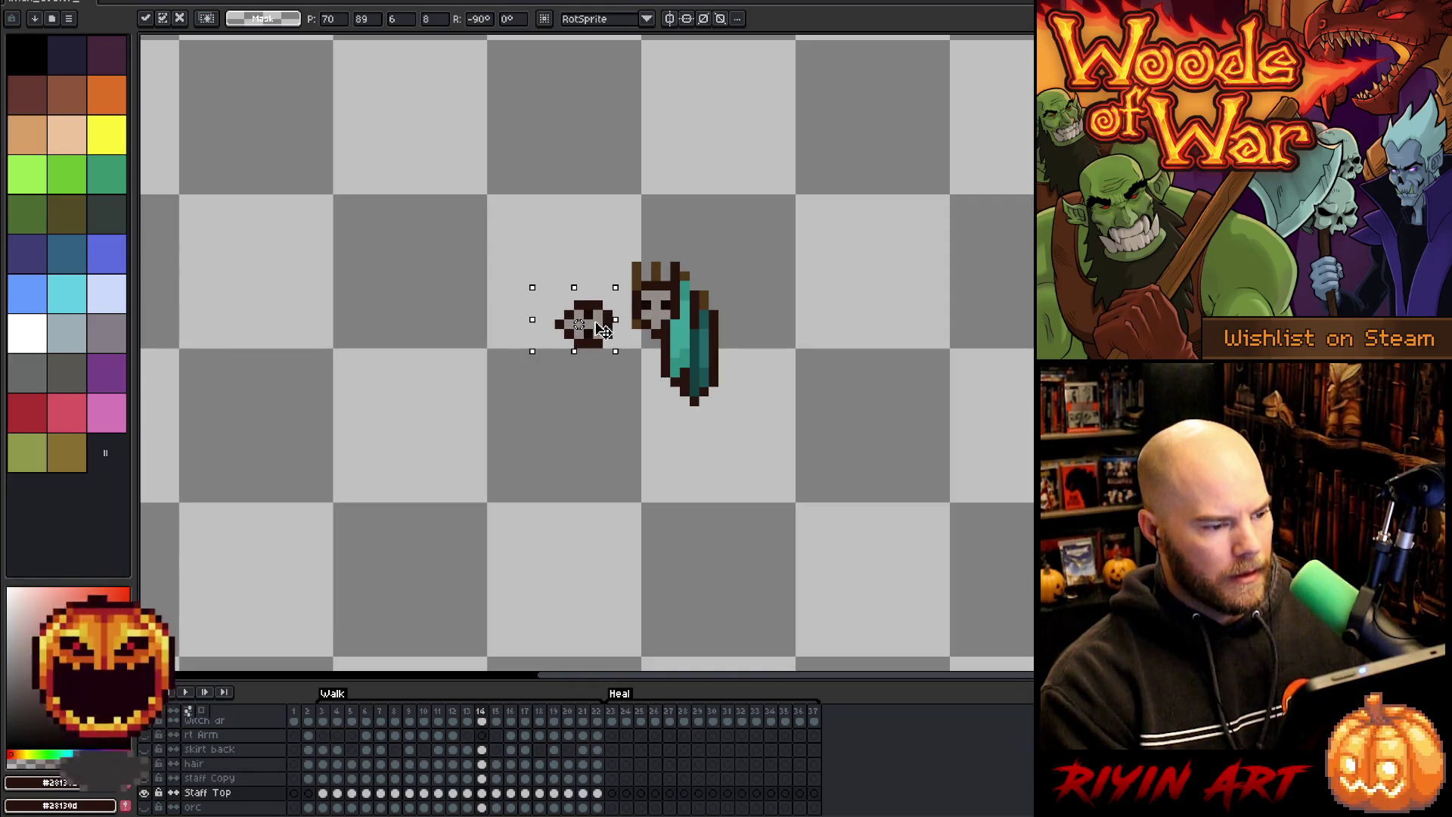
{"action": "mouse_move", "coordinate": [628, 278]}
{"action": "left_mouse_down"}
{"action": "mouse_move", "coordinate": [683, 322]}
{"action": "mouse_move", "coordinate": [635, 355]}
{"action": "mouse_move", "coordinate": [639, 306]}
{"action": "left_mouse_up"}
- Nudge the staff top left, add a brown pixel, erase a stray dark pixel, and unhide the layers
{"action": "key", "text": "Left"}
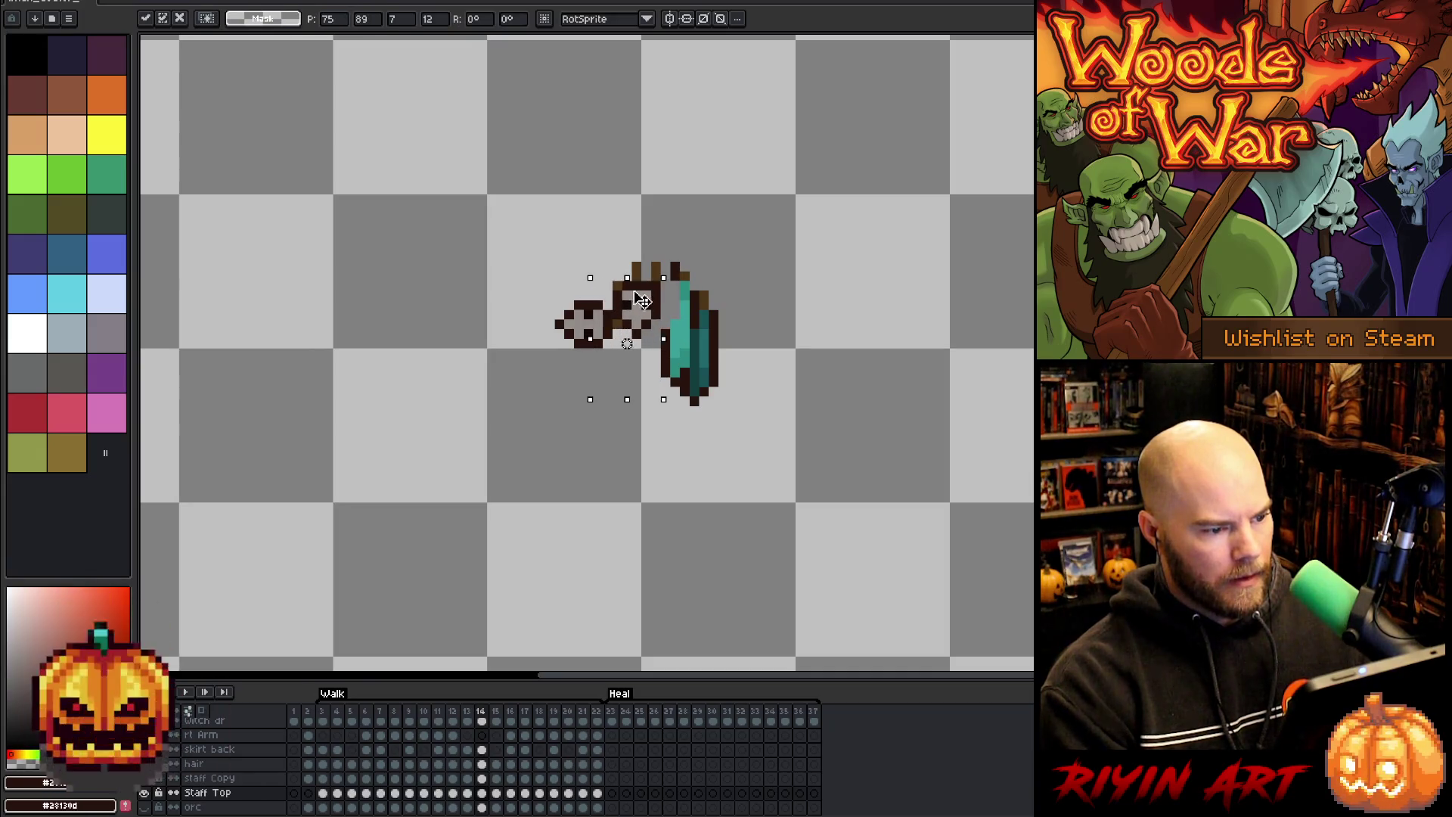
{"action": "key", "text": "Return"}
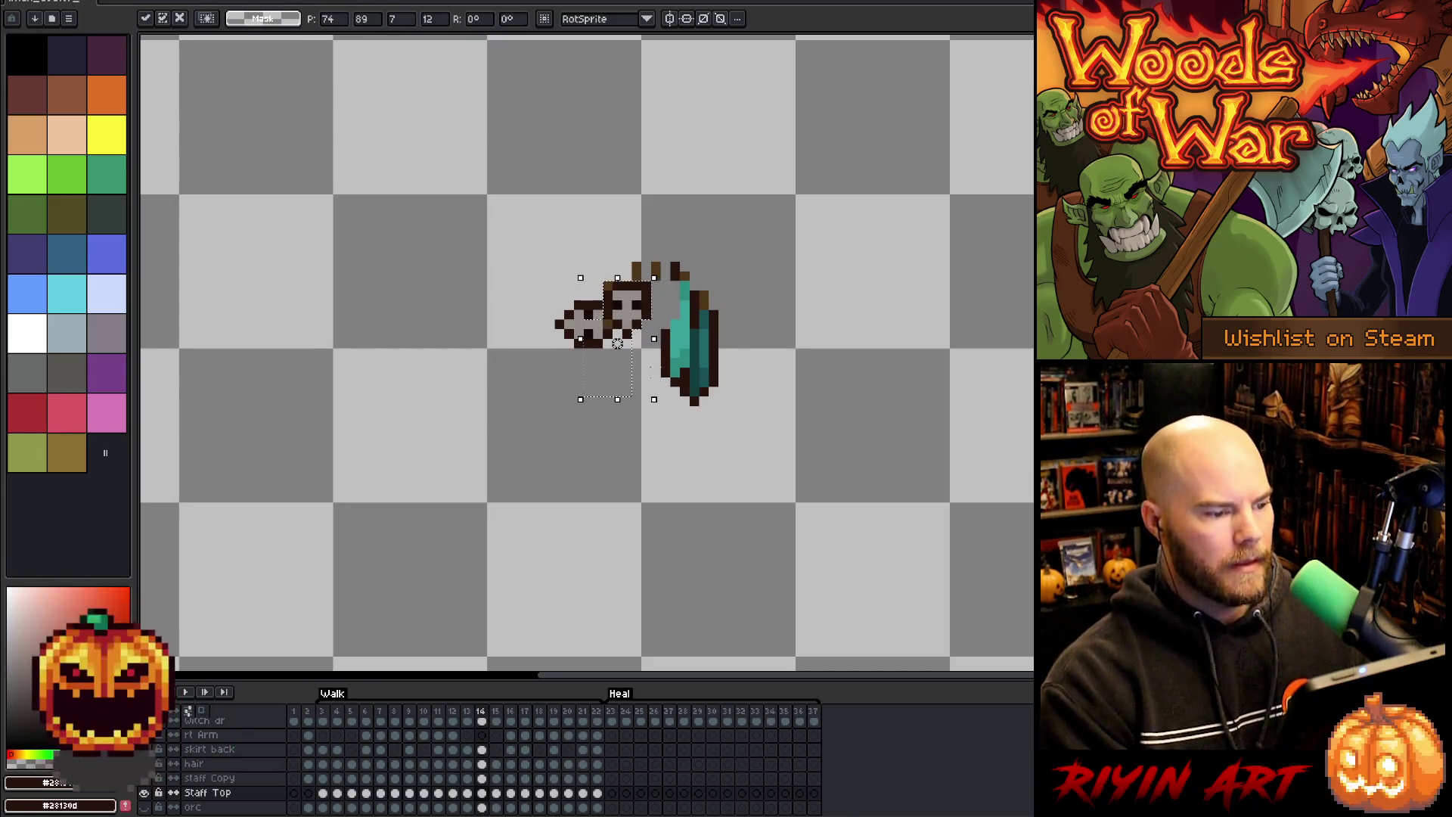
{"action": "key", "text": "i"}
{"action": "key", "text": "b"}
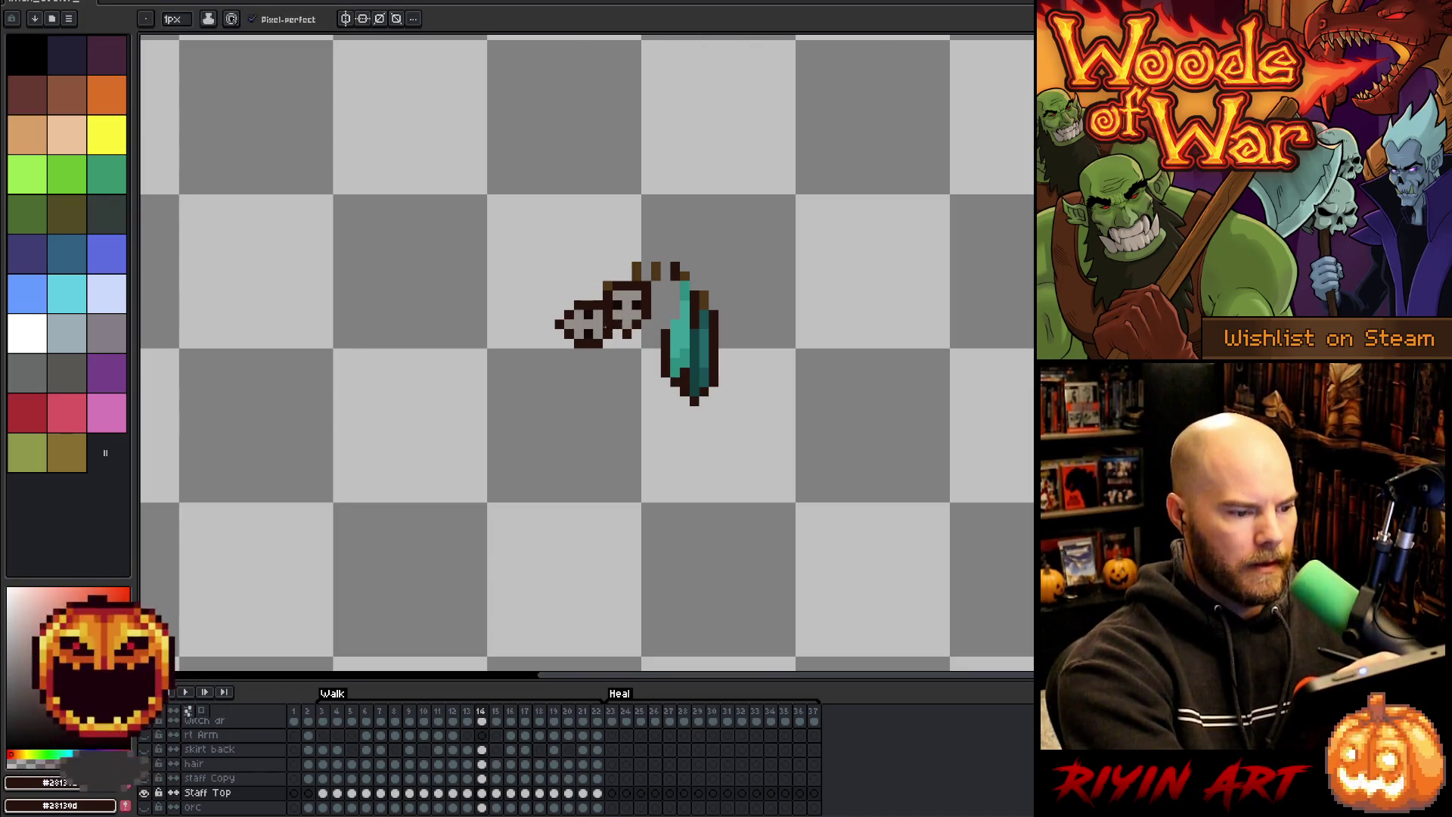
{"action": "left_click", "coordinate": [655, 270], "text": "alt"}
{"action": "left_click", "coordinate": [655, 258]}
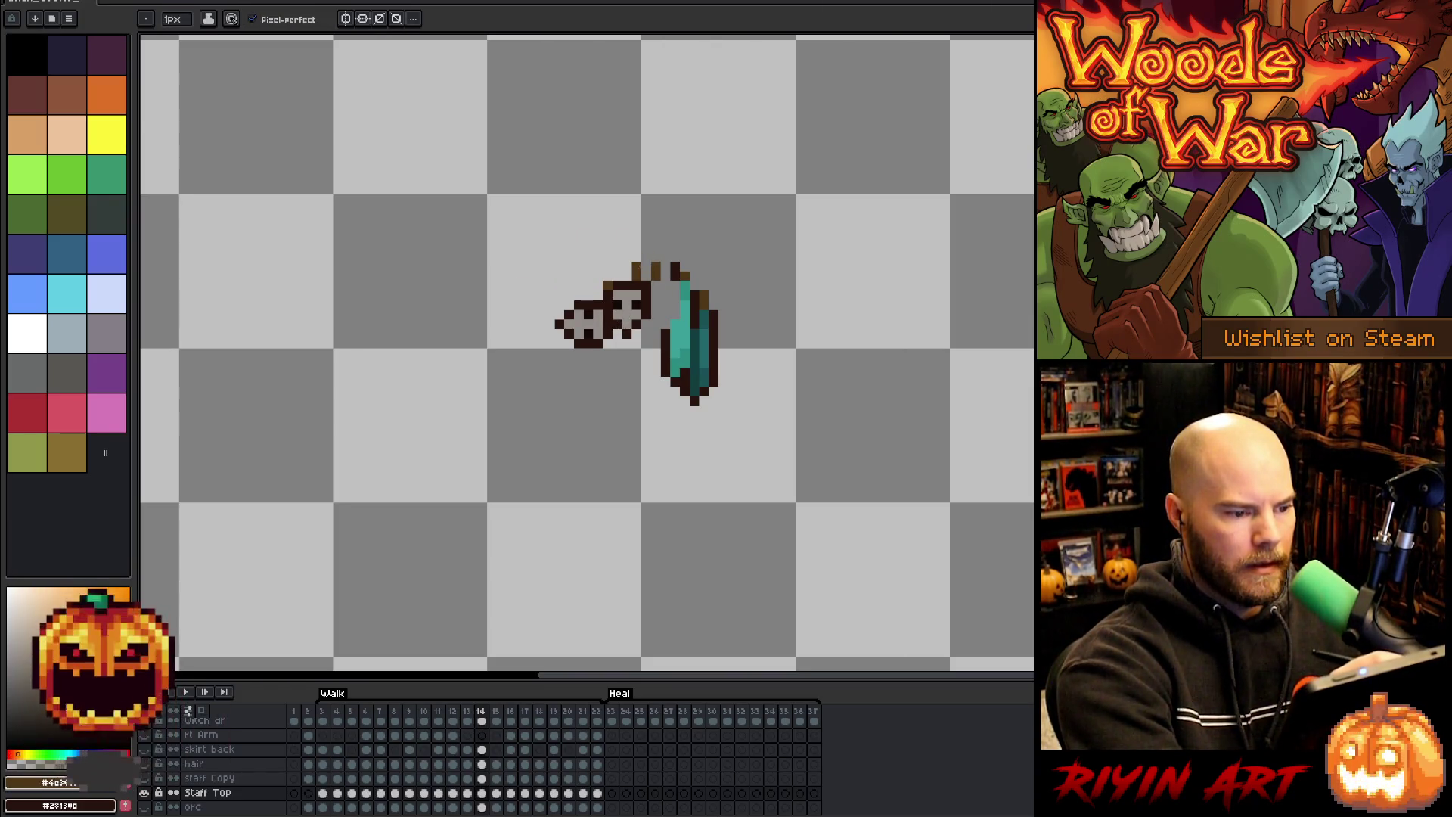
{"action": "key", "text": "e"}
{"action": "left_click", "coordinate": [608, 286]}
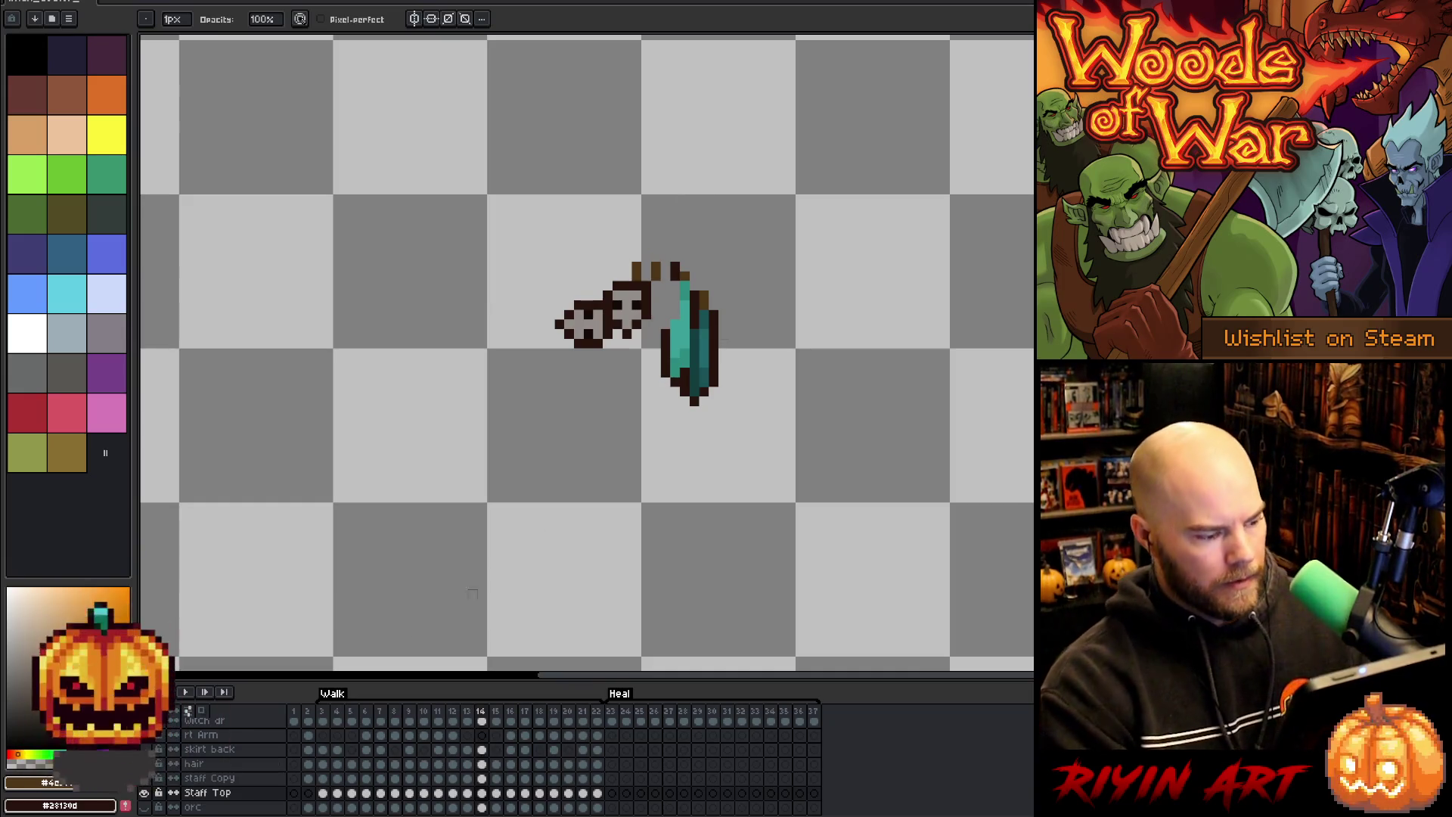
{"action": "left_click", "coordinate": [145, 793], "text": "alt"}
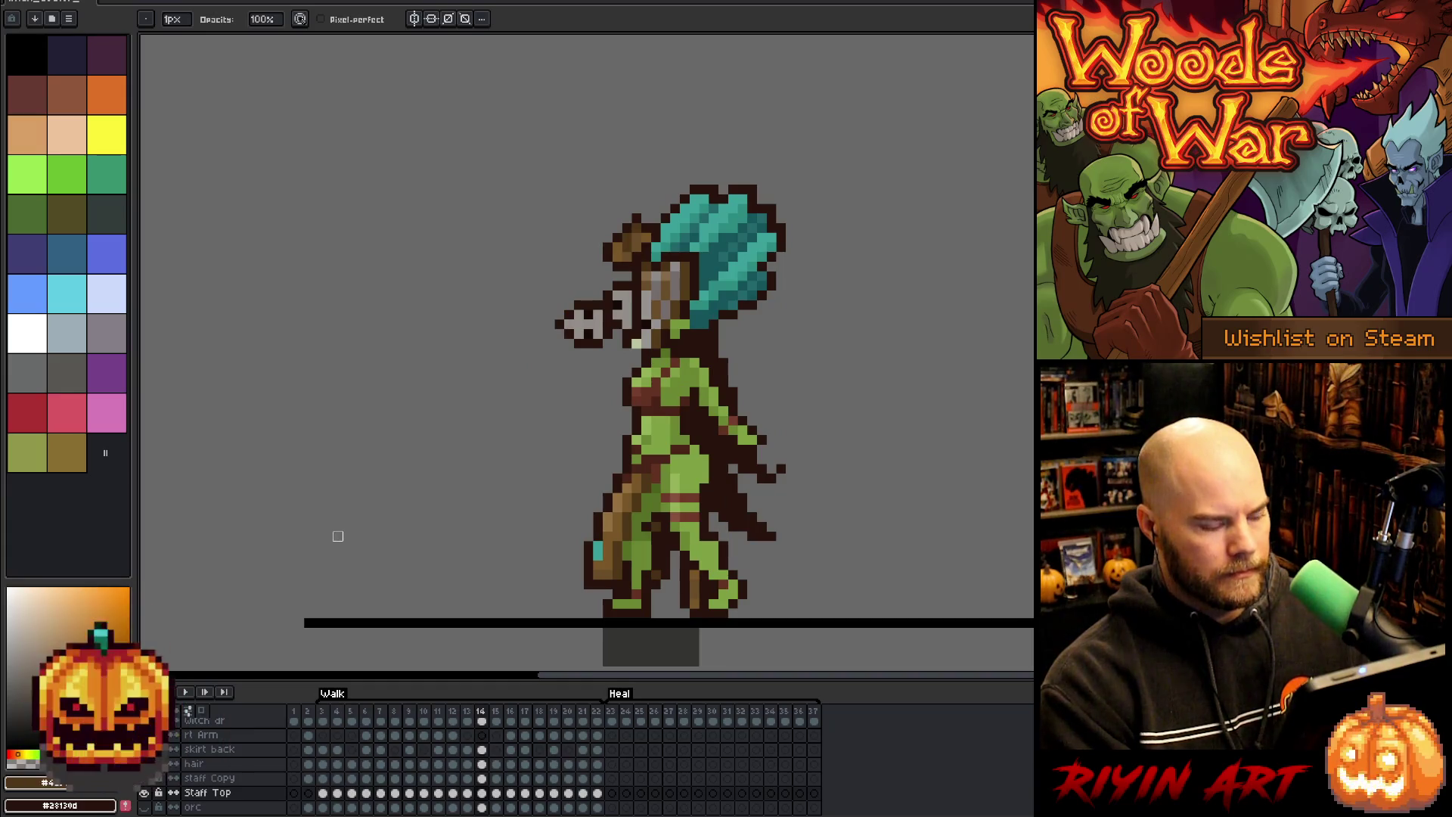
- Shift the skull staff head toward the witch's hand on frame 14
{"action": "key", "text": "m"}
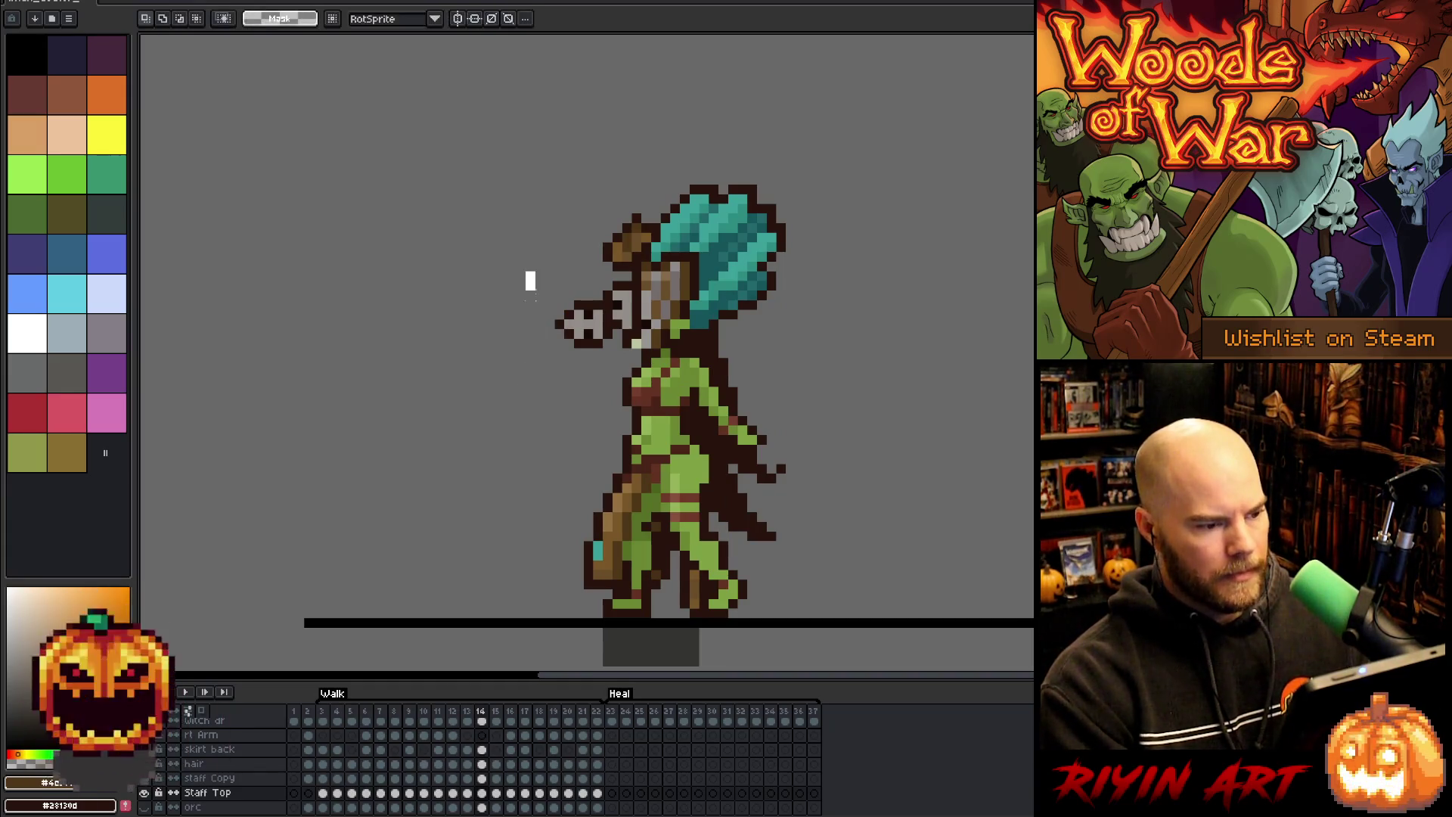
{"action": "mouse_move", "coordinate": [533, 269]}
{"action": "left_mouse_down"}
{"action": "mouse_move", "coordinate": [599, 383]}
{"action": "mouse_move", "coordinate": [595, 395]}
{"action": "mouse_move", "coordinate": [548, 381]}
{"action": "left_mouse_up"}
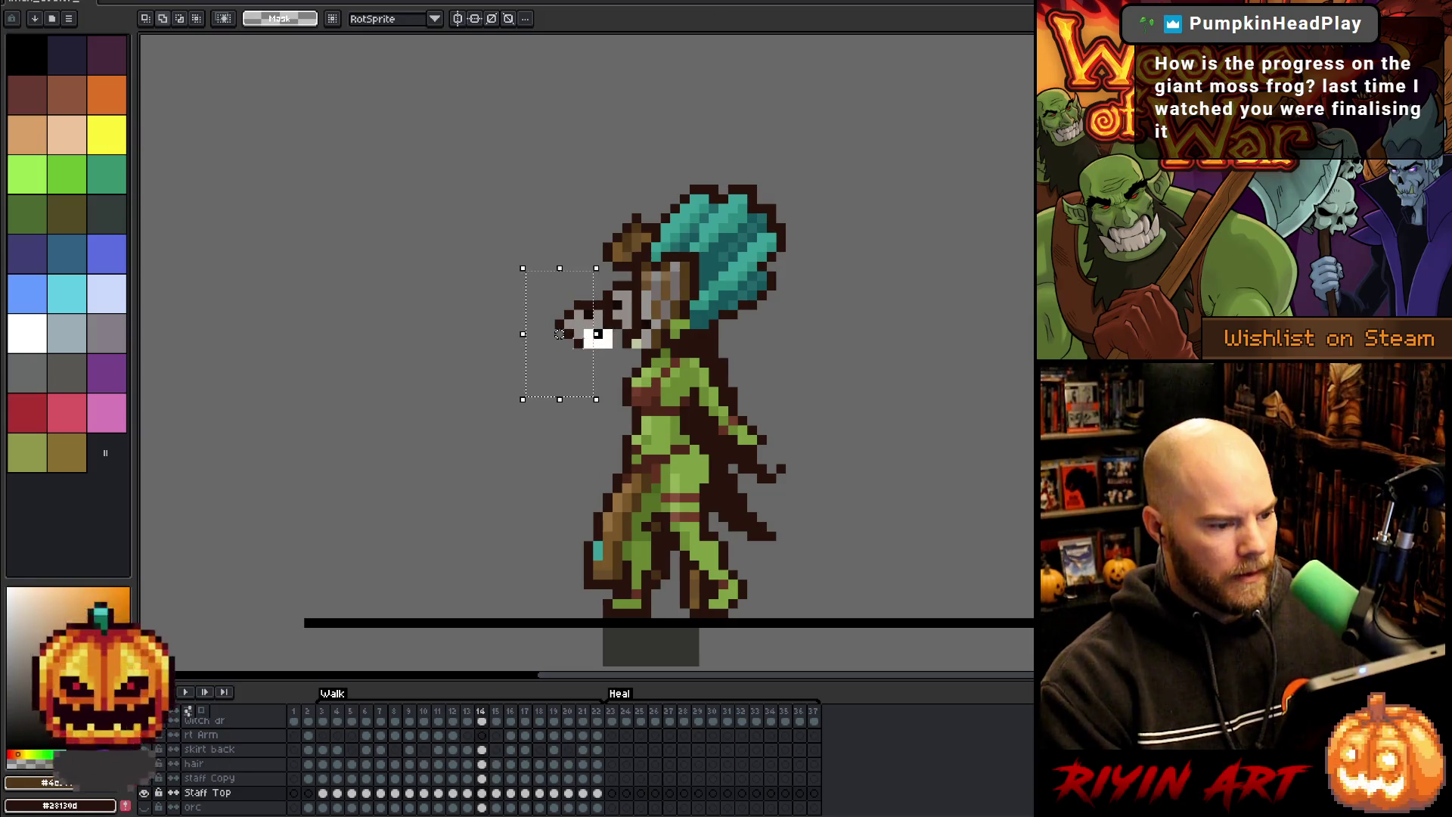
{"action": "left_click", "coordinate": [424, 364]}
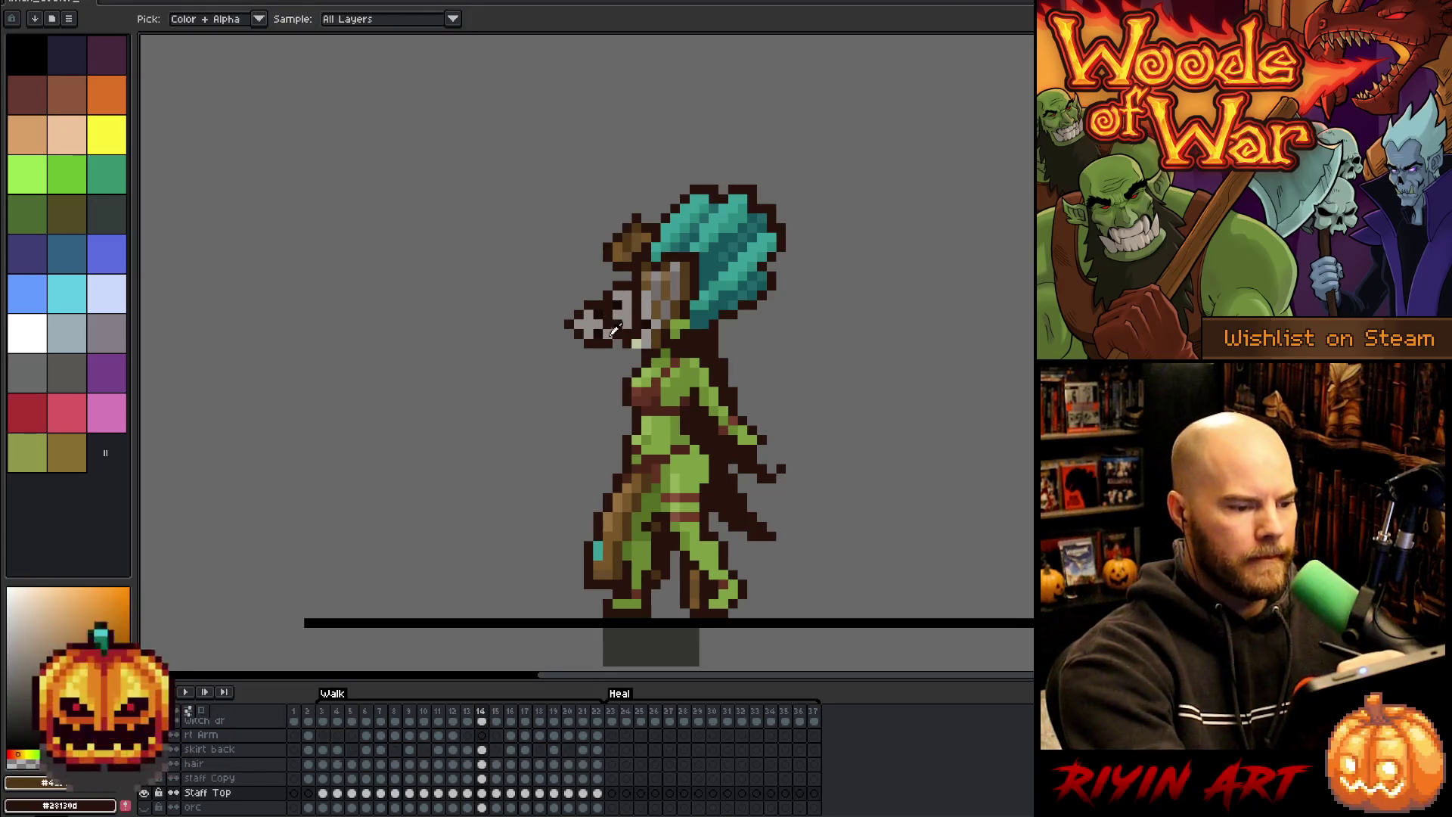
{"action": "key", "text": "b"}
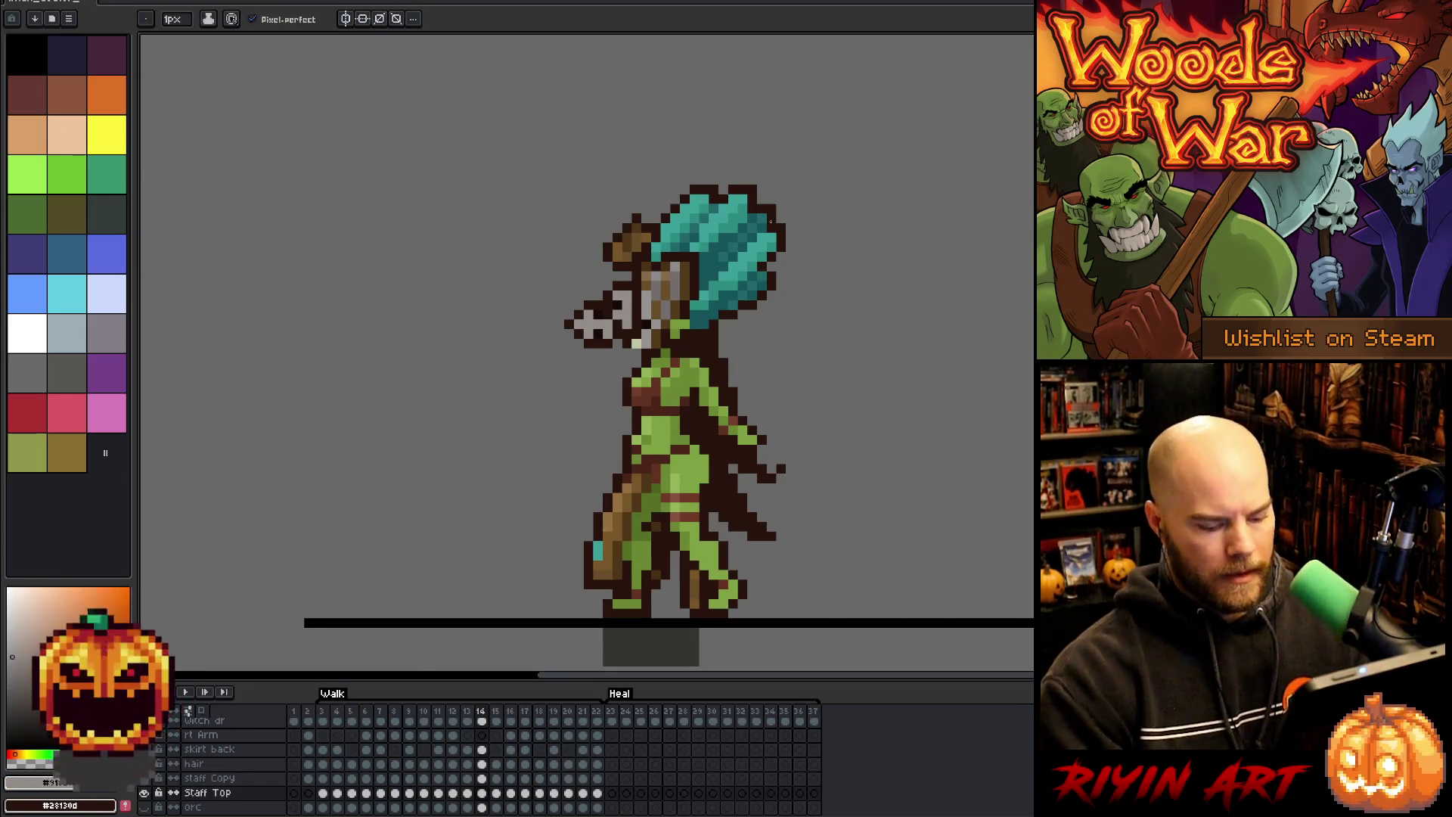
{"action": "key", "text": "m"}
{"action": "left_click_drag", "start_coordinate": [479, 424], "coordinate": [715, 281]}
{"action": "key", "text": "Return"}
- Step between walk frames 14 to 16 to compare the poses
{"action": "key", "text": "Right"}
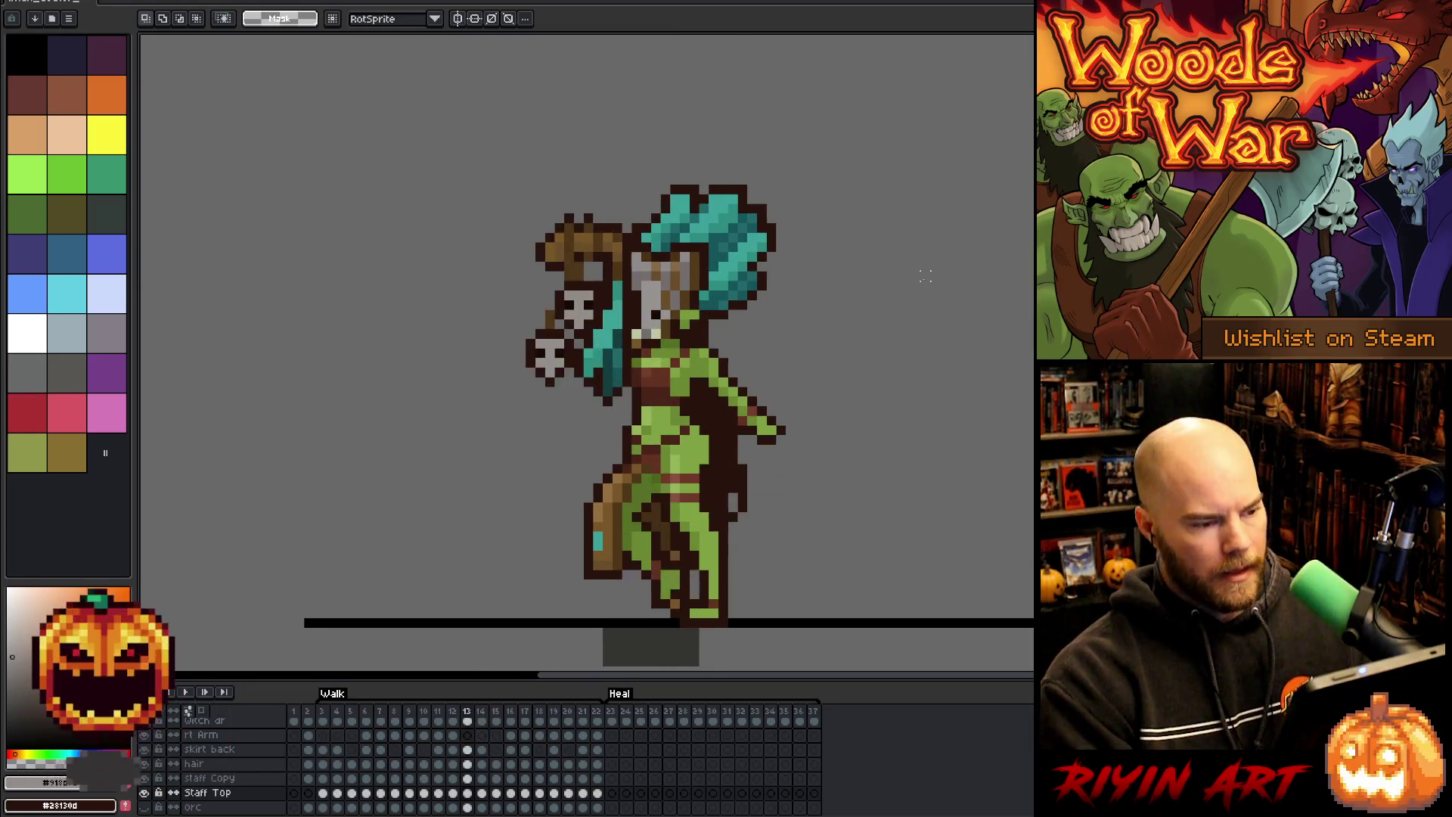
{"action": "key", "text": "Left"}
{"action": "key", "text": "Right"}
{"action": "key", "text": "Right"}
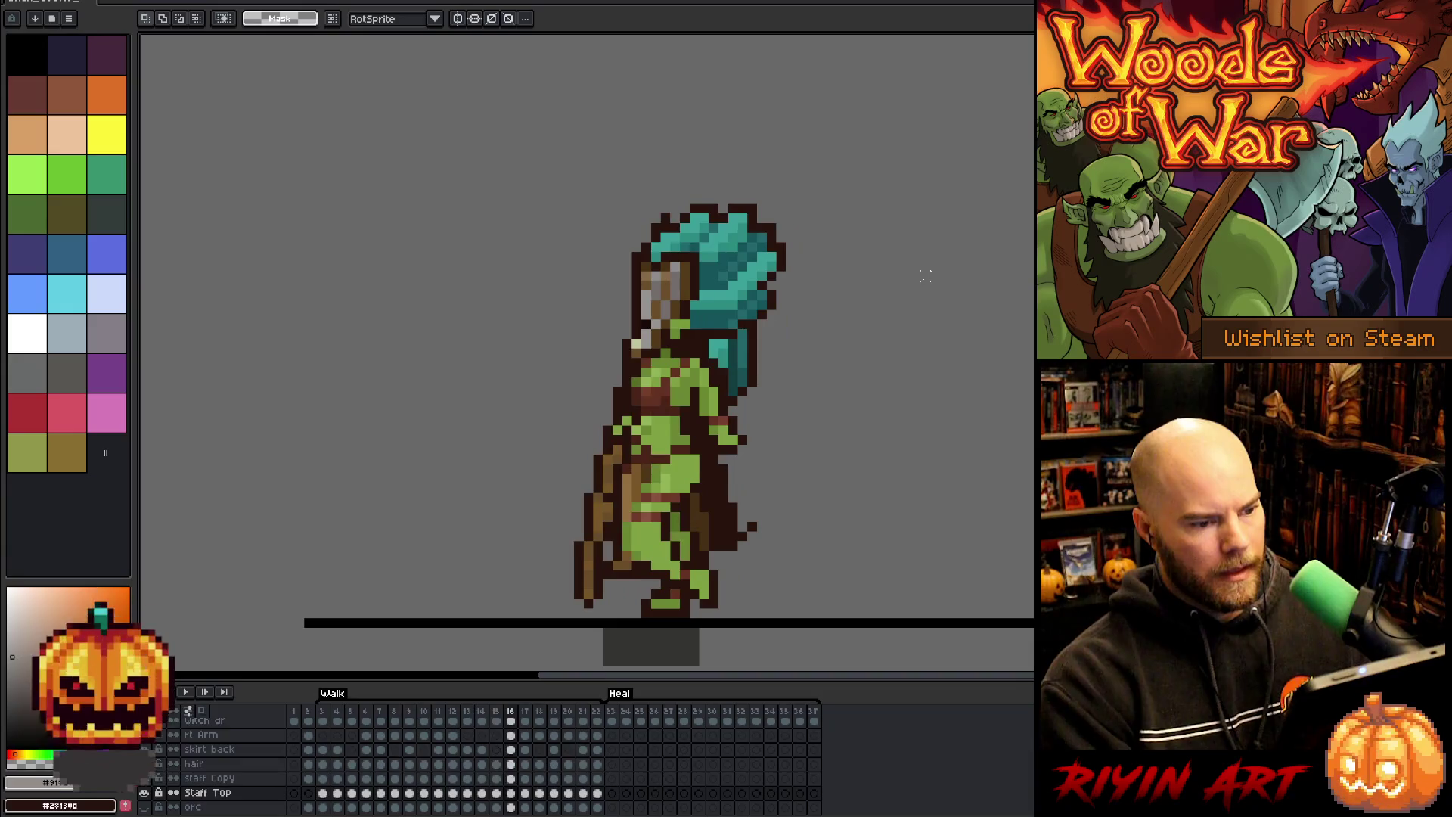
{"action": "key", "text": "Right"}
{"action": "key", "text": "Left"}
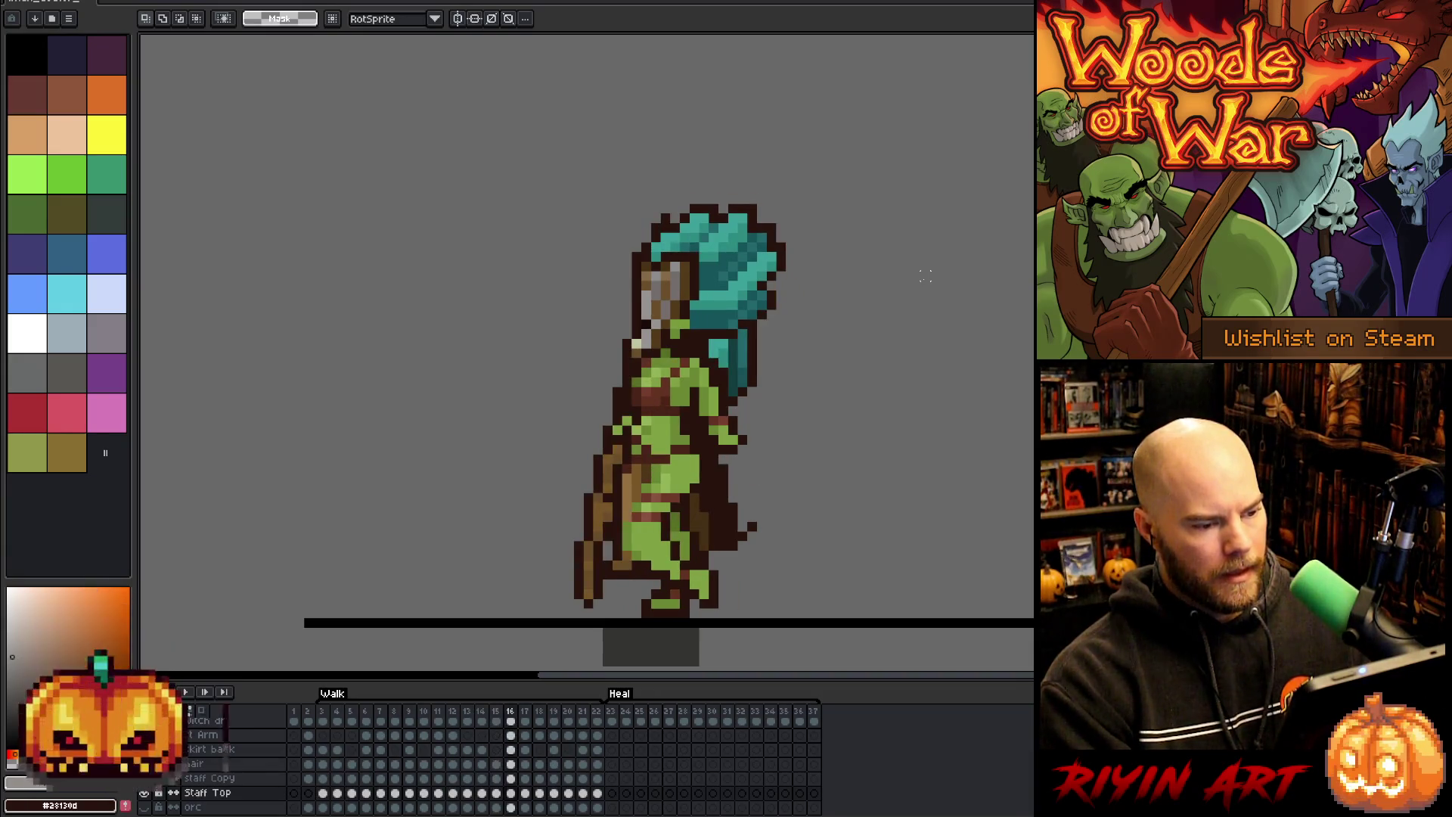
{"action": "key", "text": "Left"}
{"action": "key", "text": "Right"}
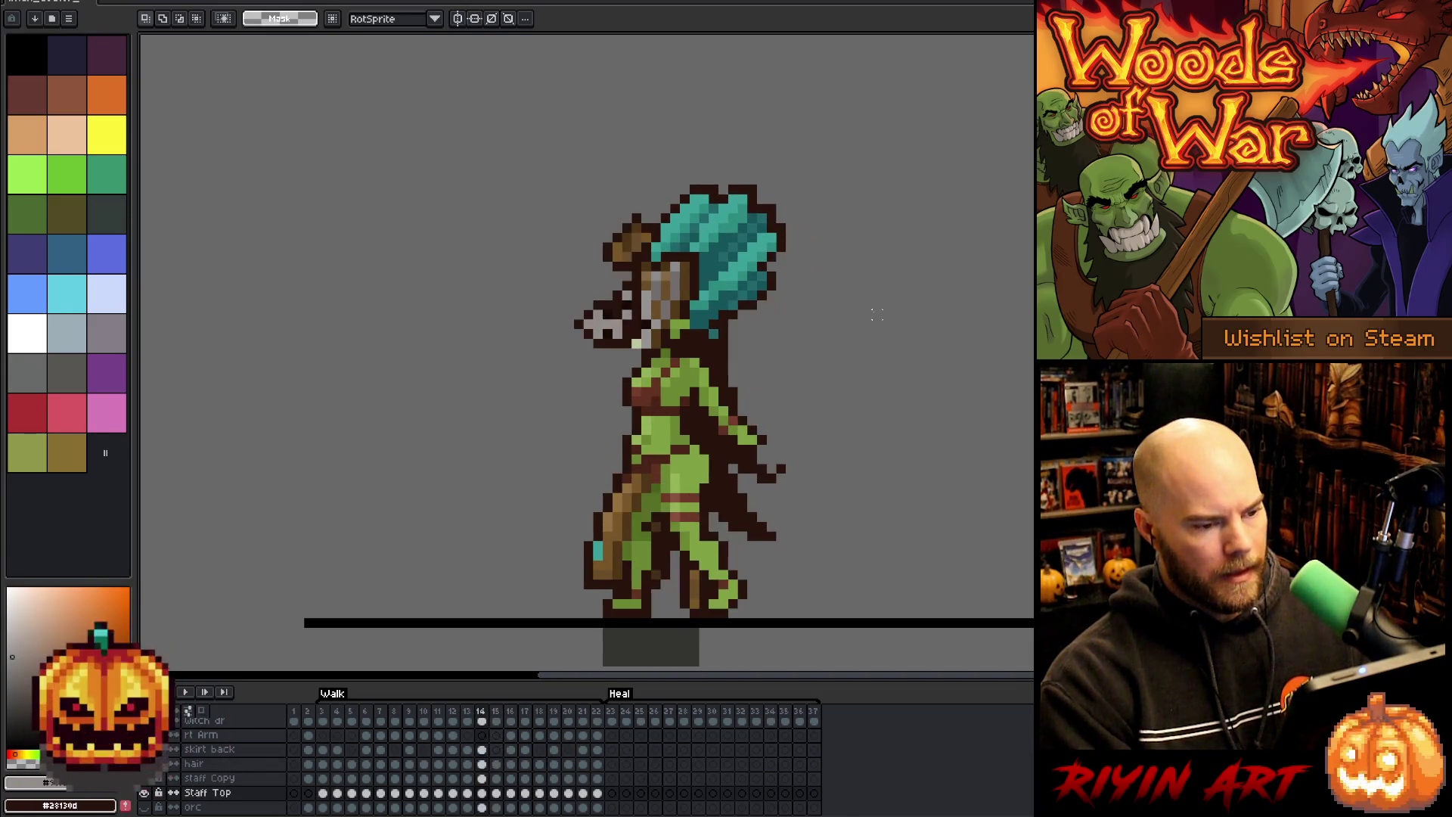
{"action": "key", "text": "Left"}
- Sample the dark brown outline colour and compare frame 16 against its neighbour
{"action": "key", "text": "b"}
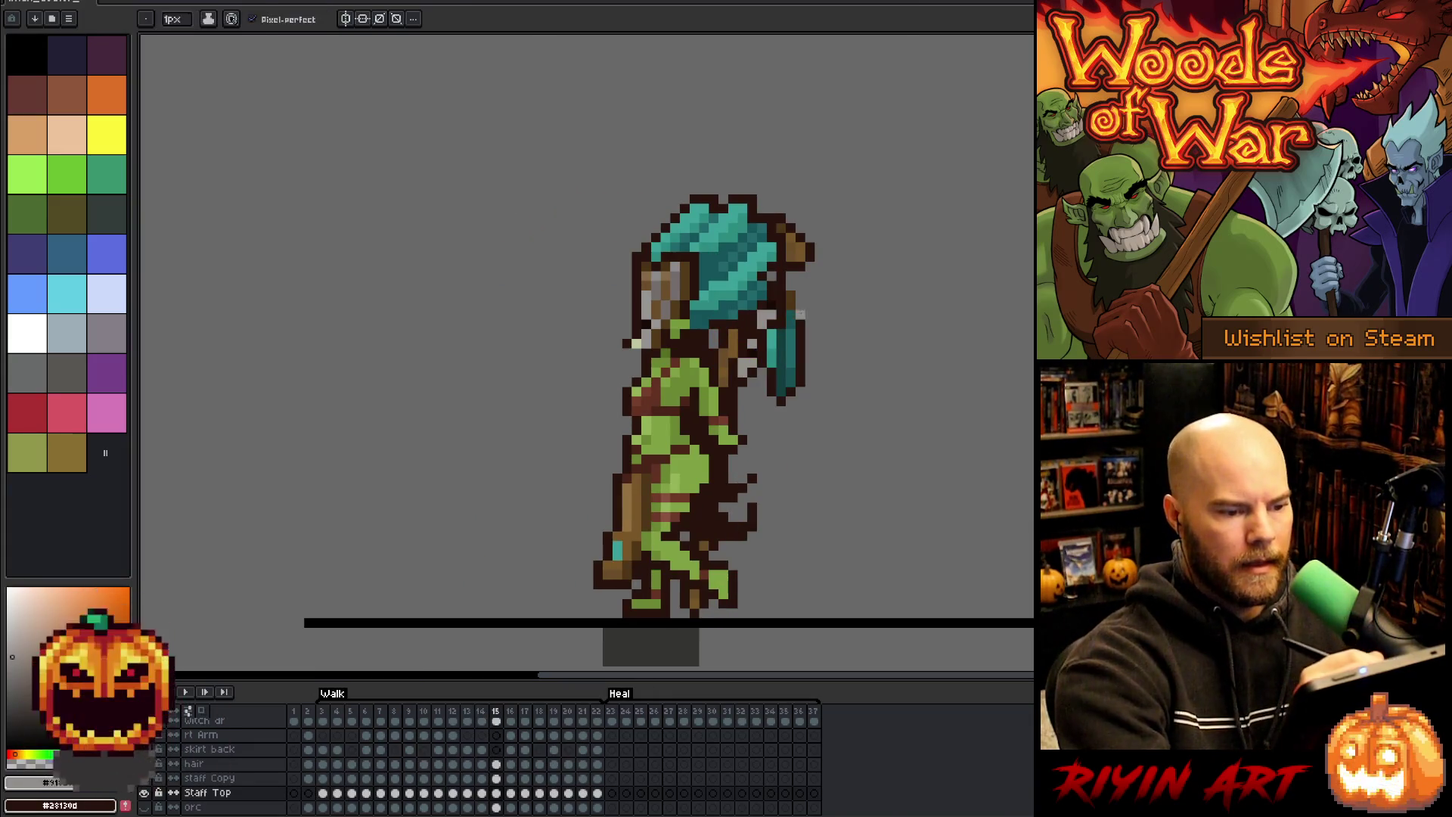
{"action": "left_click", "coordinate": [796, 301], "text": "alt"}
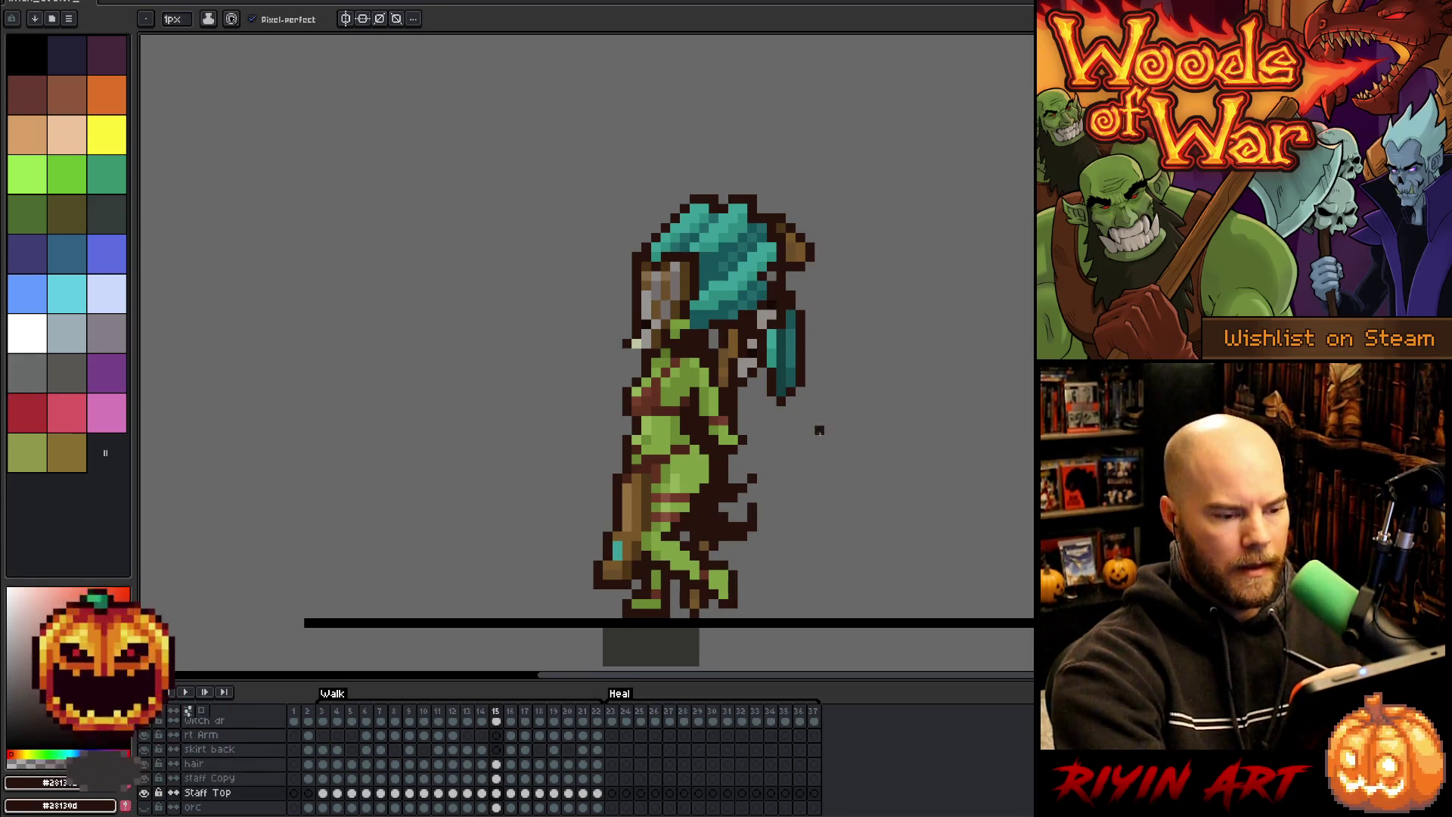
{"action": "key", "text": "Left"}
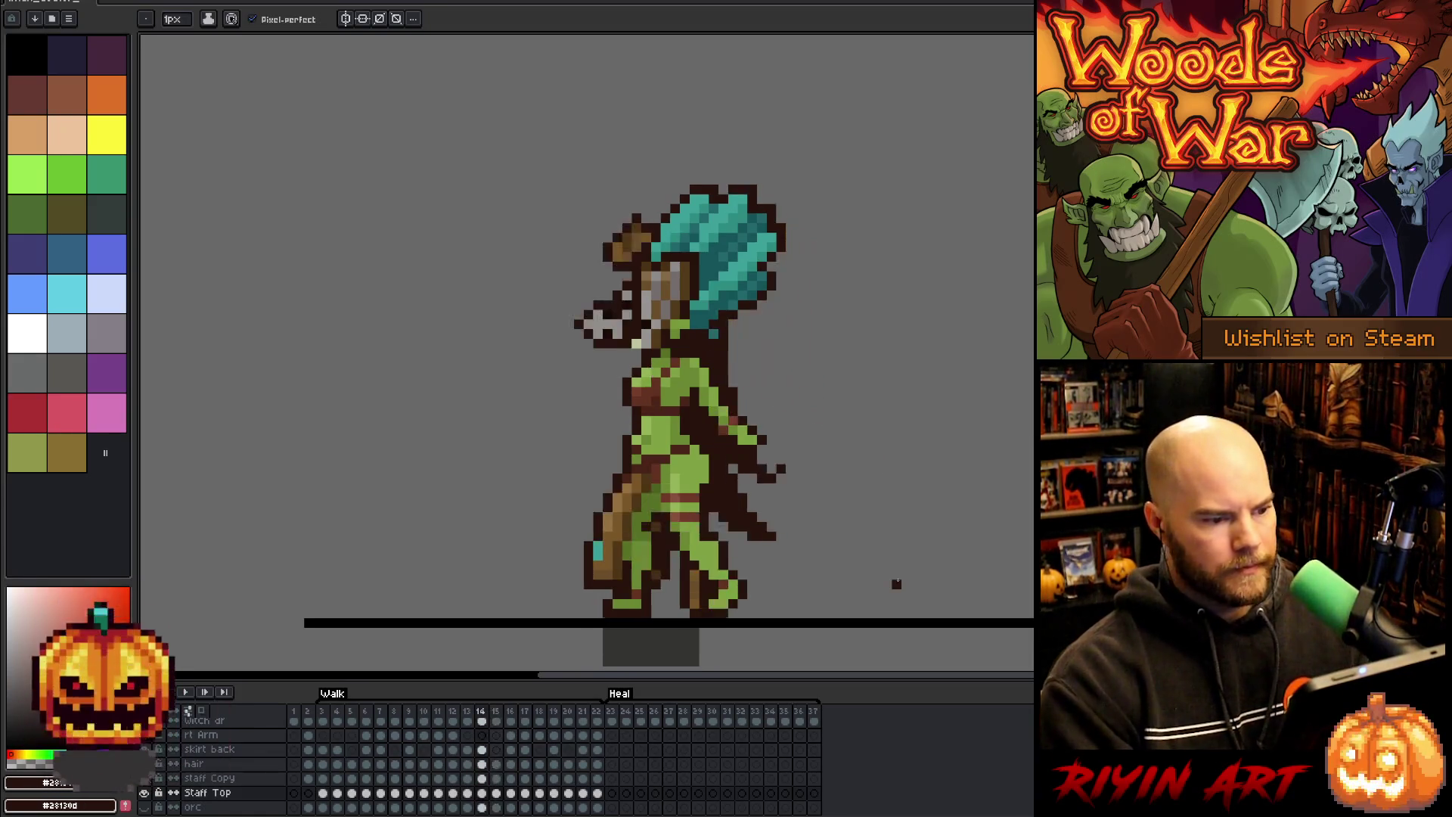
{"action": "key", "text": "Right"}
{"action": "key", "text": "Left"}
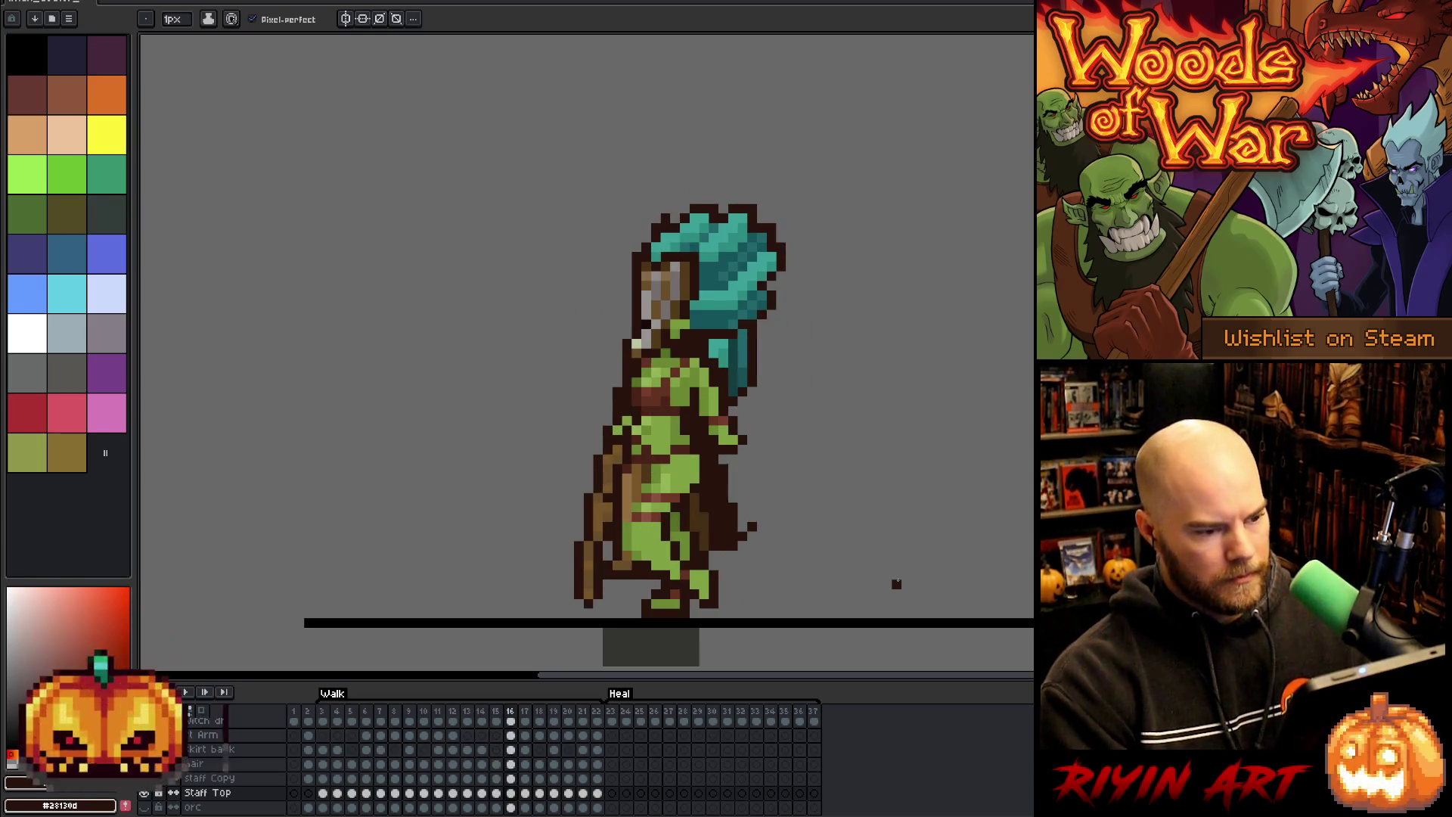
{"action": "key", "text": "Right"}
{"action": "key", "text": "Right"}
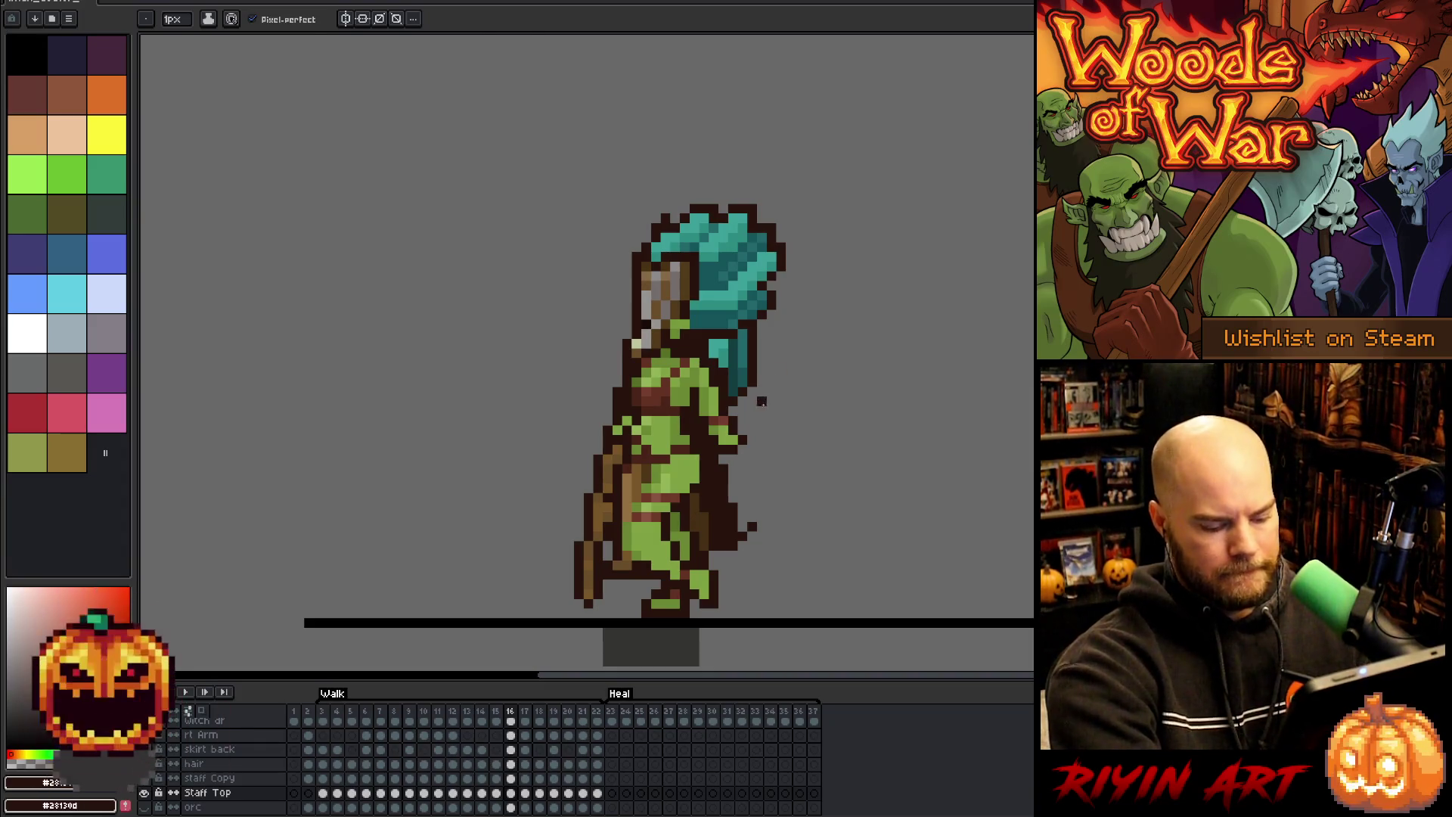
- Shift the hanging teal hair strand and lower hair one pixel right
{"action": "key", "text": "m"}
{"action": "left_click_drag", "start_coordinate": [658, 466], "coordinate": [807, 336]}
{"action": "left_click_drag", "start_coordinate": [733, 402], "coordinate": [743, 401]}
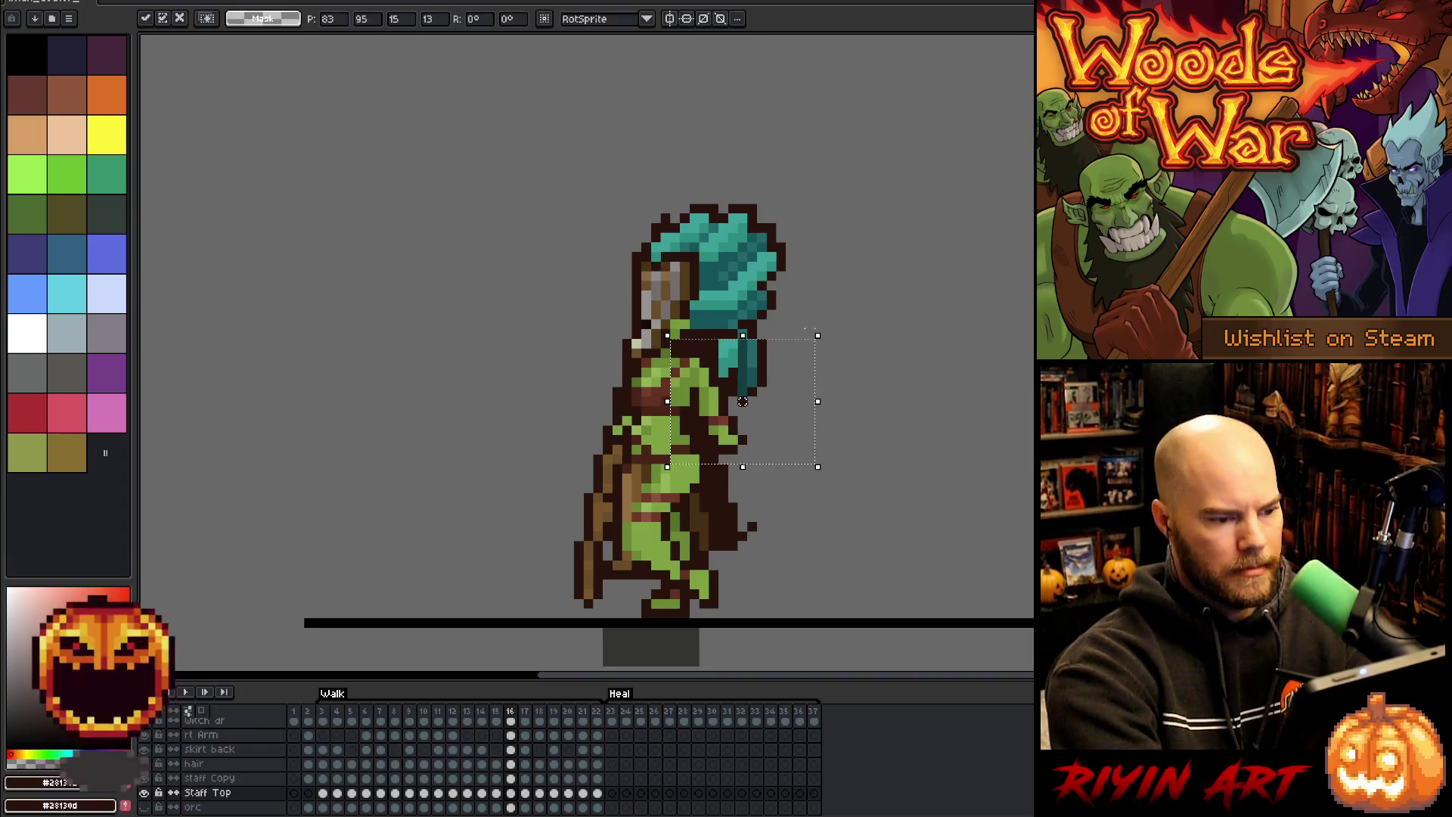
{"action": "mouse_move", "coordinate": [631, 495]}
{"action": "left_mouse_down"}
{"action": "mouse_move", "coordinate": [672, 446]}
{"action": "mouse_move", "coordinate": [851, 355]}
{"action": "left_mouse_up"}
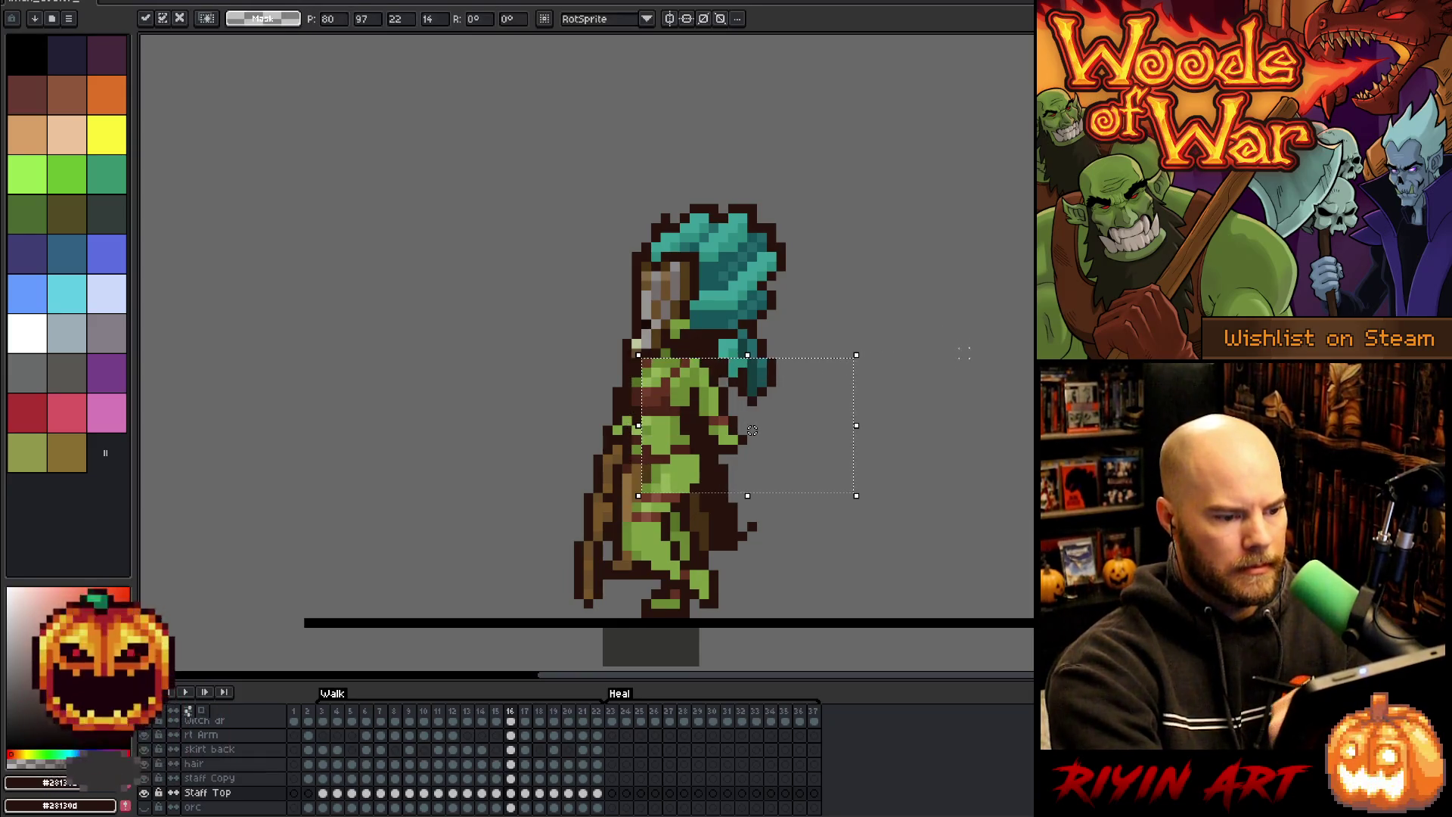
{"action": "left_click", "coordinate": [973, 382]}
{"action": "left_click_drag", "start_coordinate": [651, 495], "coordinate": [851, 376]}
{"action": "key", "text": "Right"}
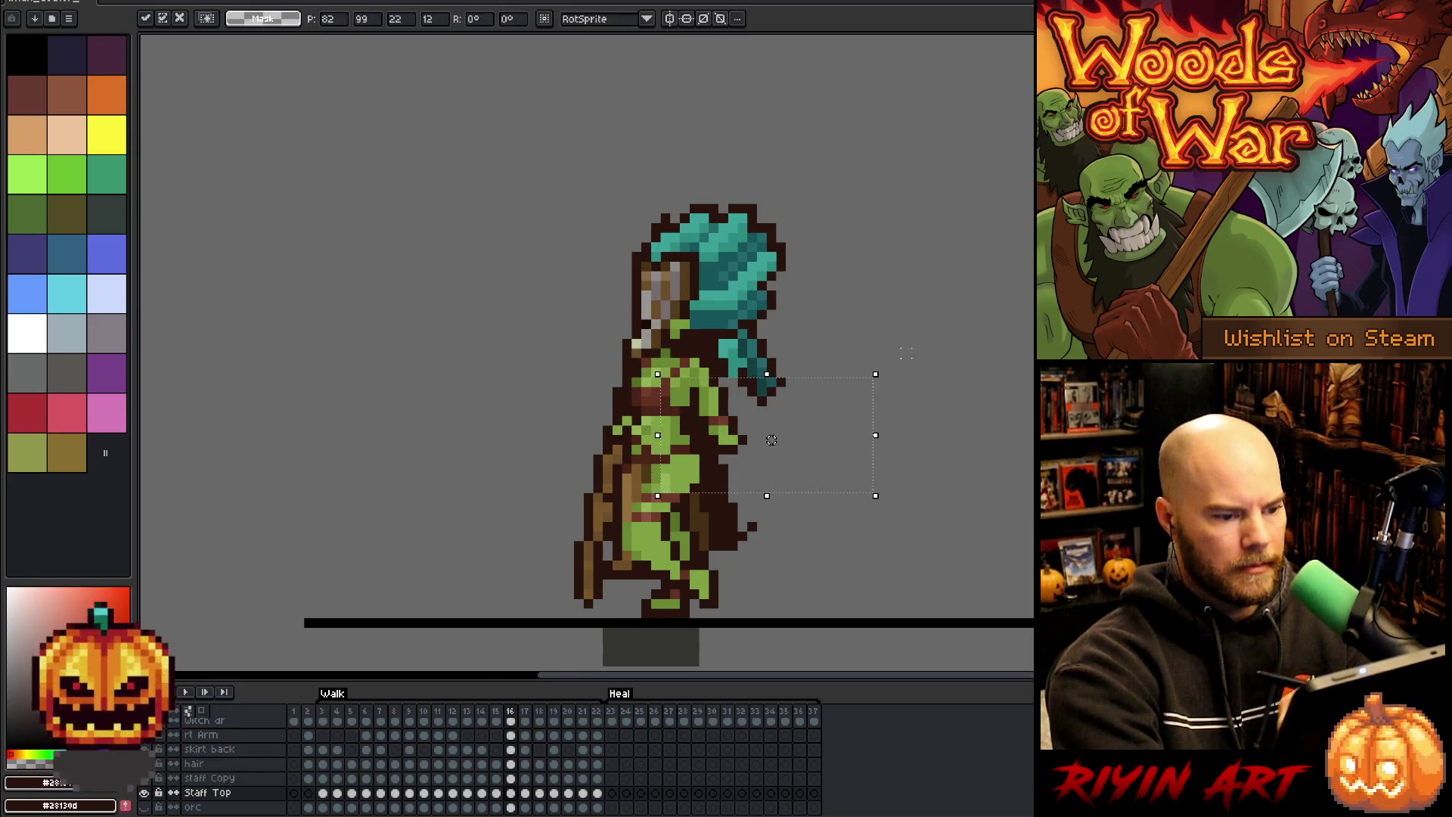
{"action": "left_click", "coordinate": [935, 354]}
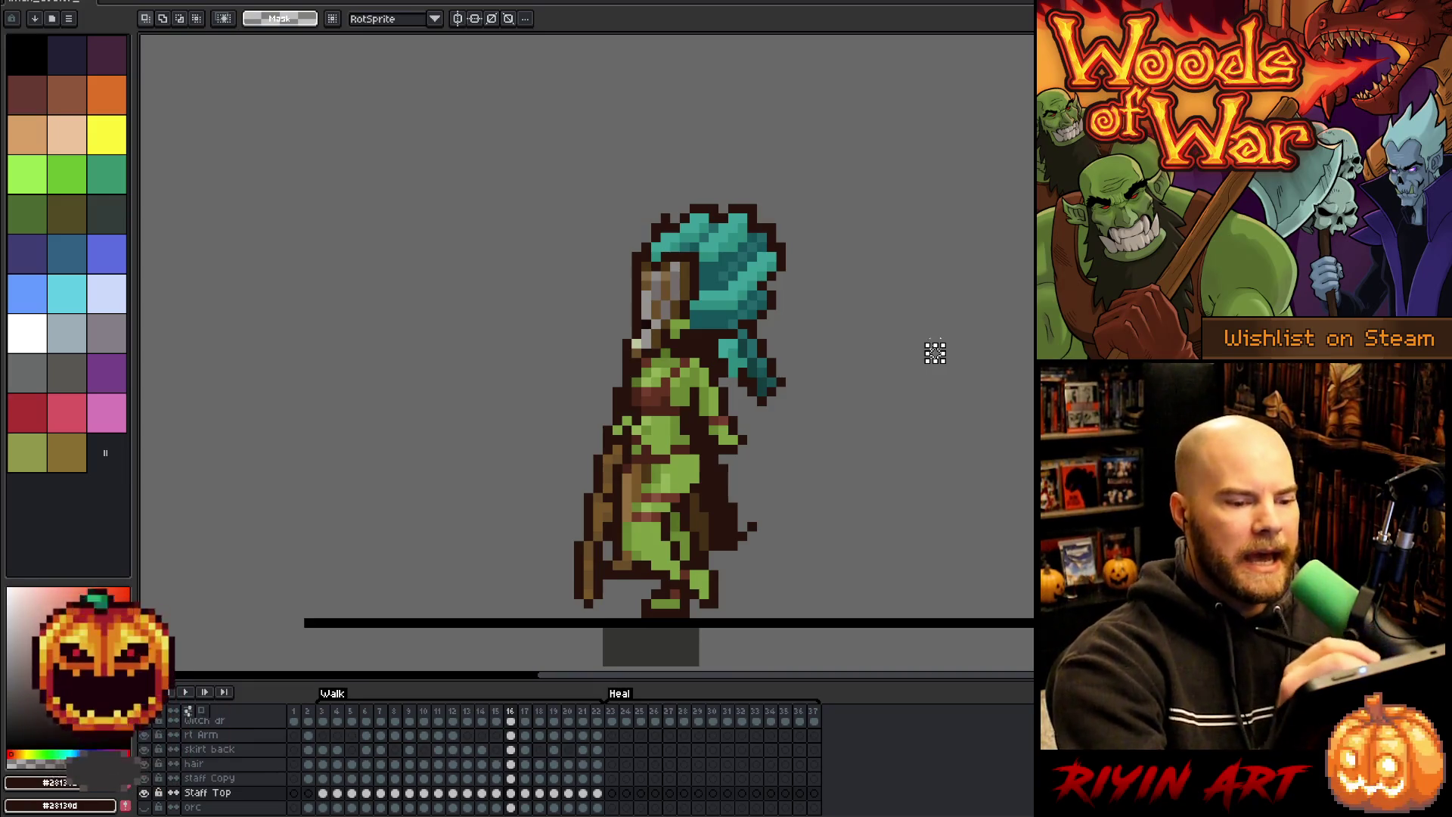
- Sample the teal hair and dark brown outline colours, toggling between pencil and eraser
{"action": "key", "text": "b"}
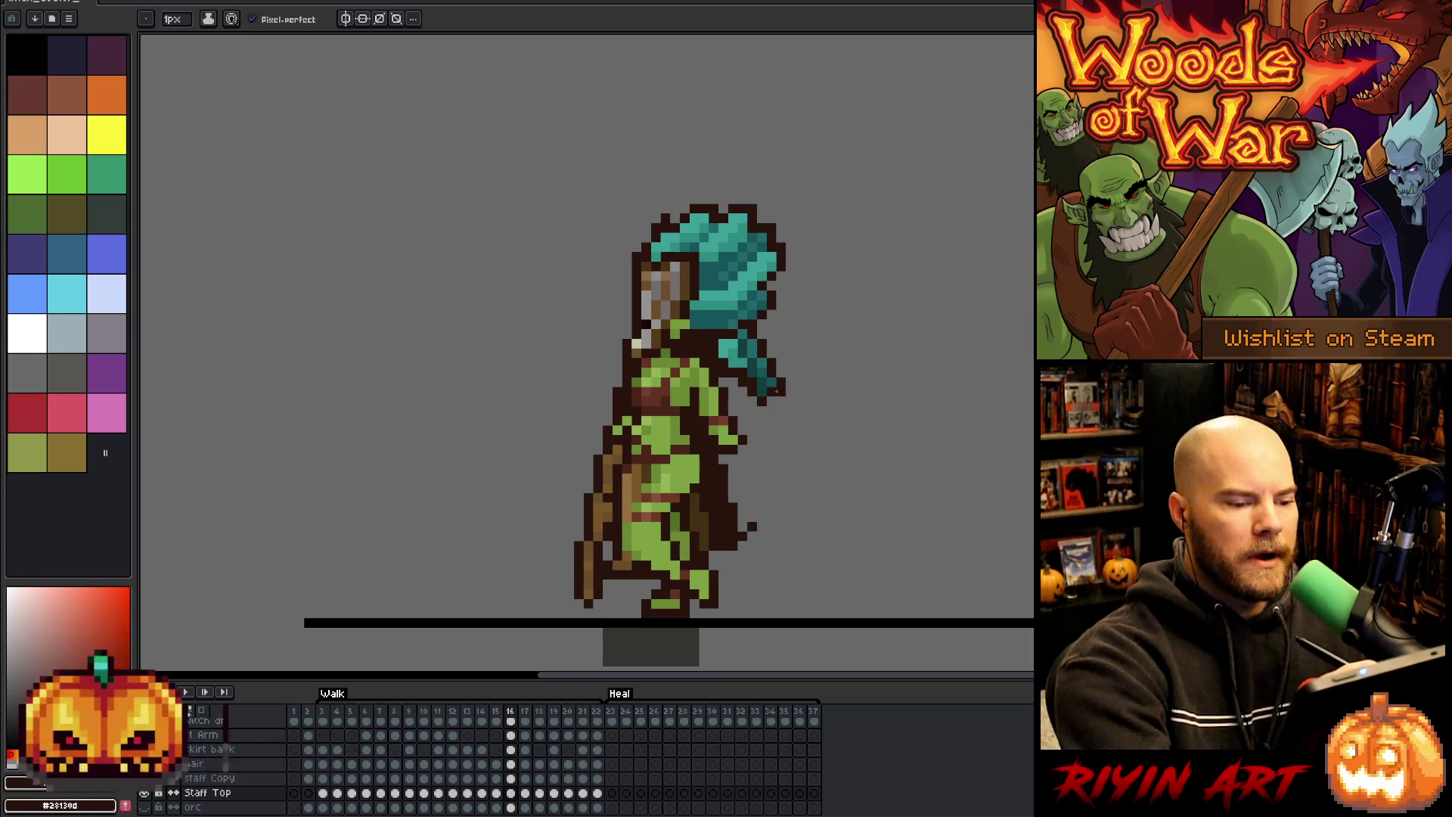
{"action": "left_click", "coordinate": [772, 385], "text": "alt"}
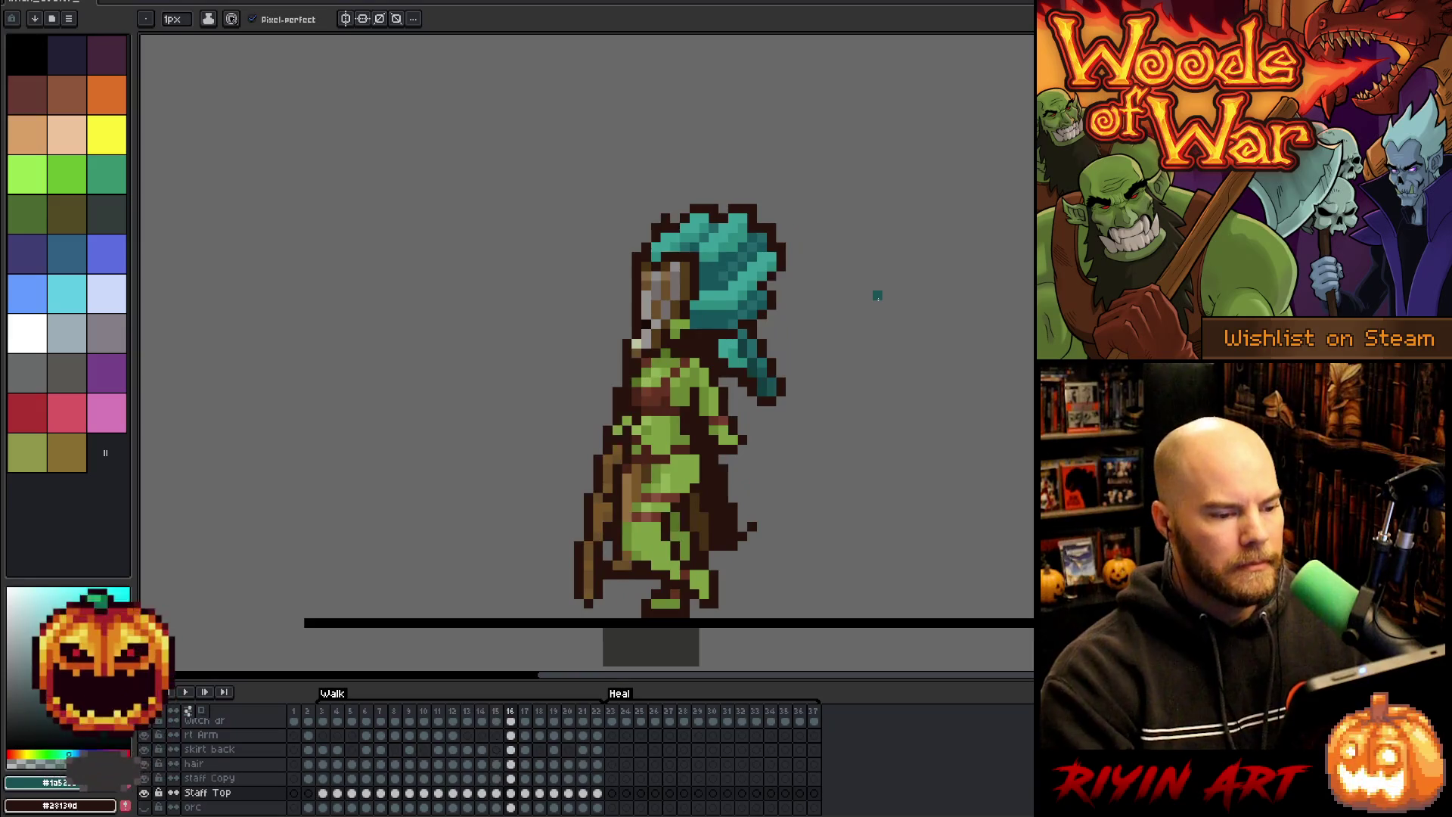
{"action": "key", "text": "alt"}
{"action": "left_click", "coordinate": [760, 399]}
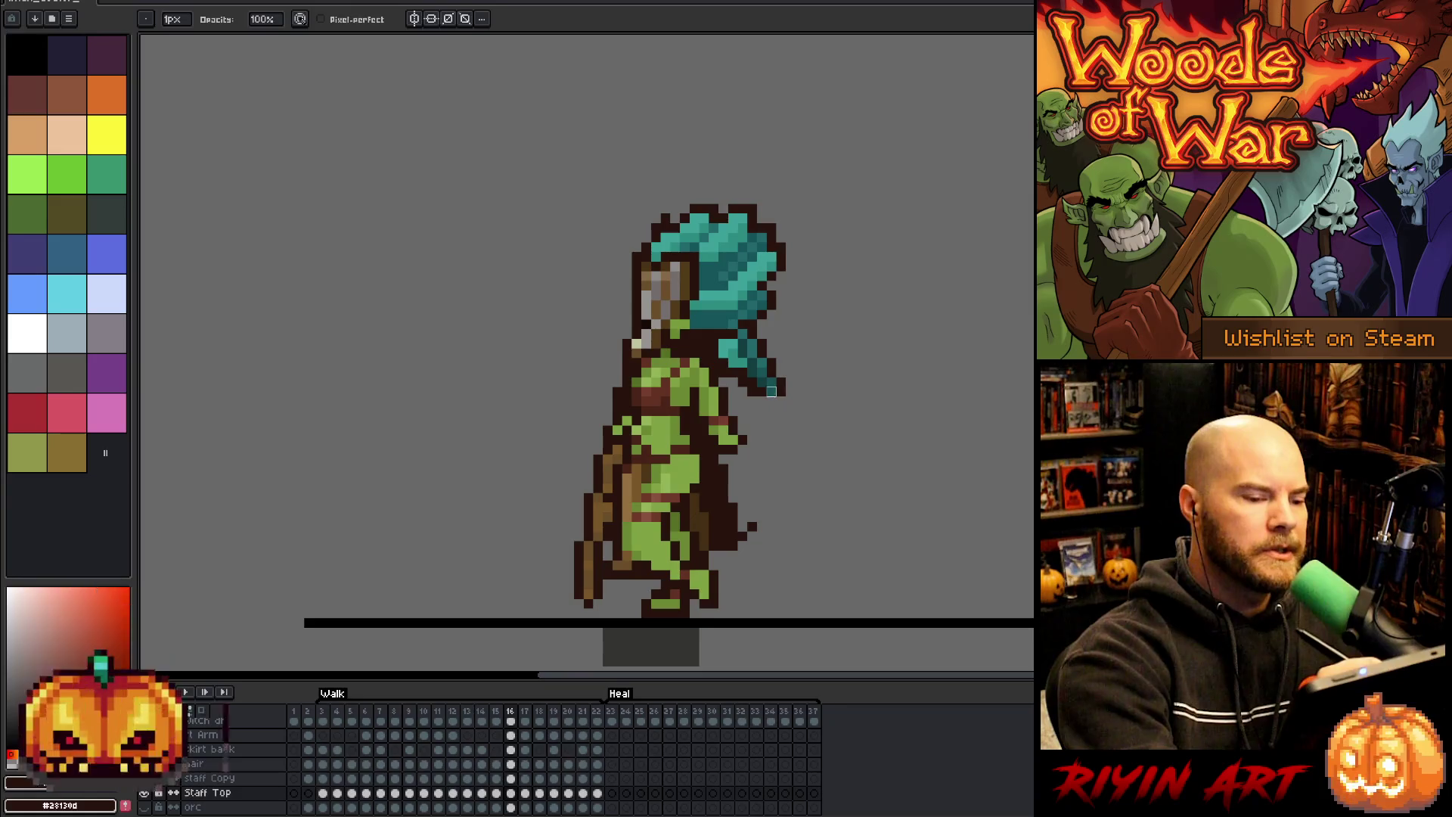
{"action": "key", "text": "e"}
{"action": "key", "text": "b"}
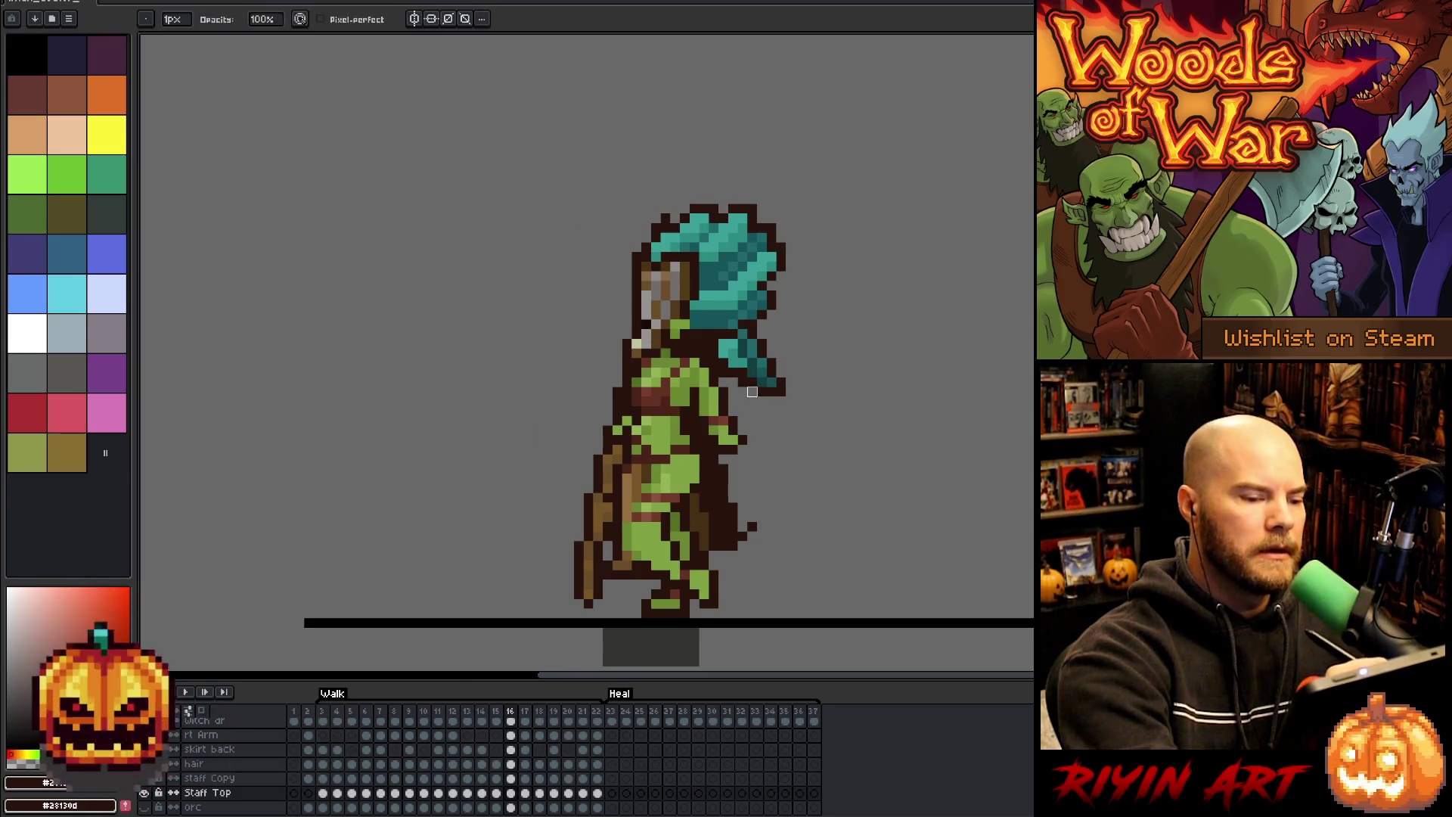
{"action": "right_click", "coordinate": [849, 449]}
{"action": "key", "text": "Escape"}
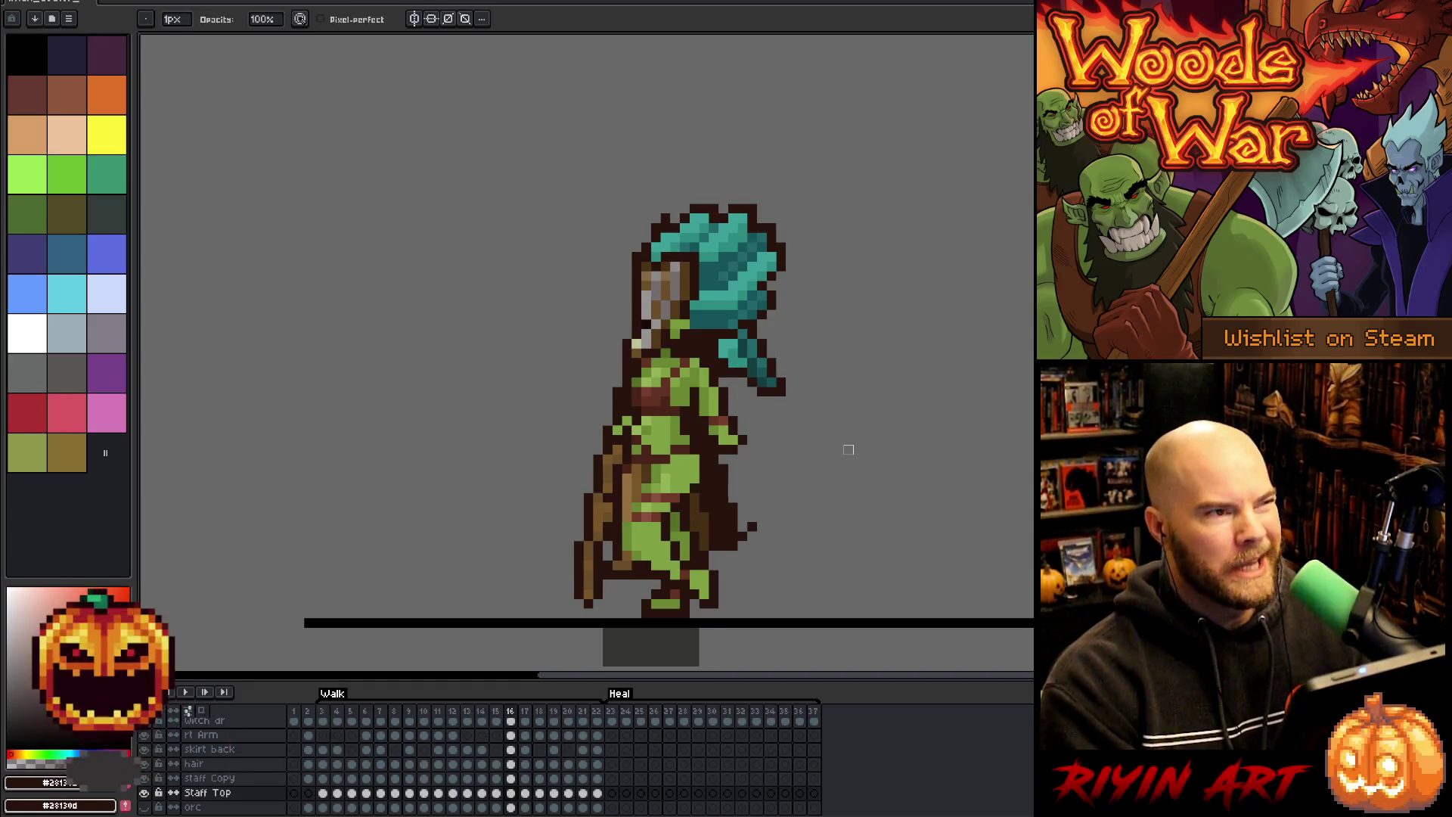
- Step through the neighbouring walk poses, settling on frame 18
{"action": "key", "text": "Left"}
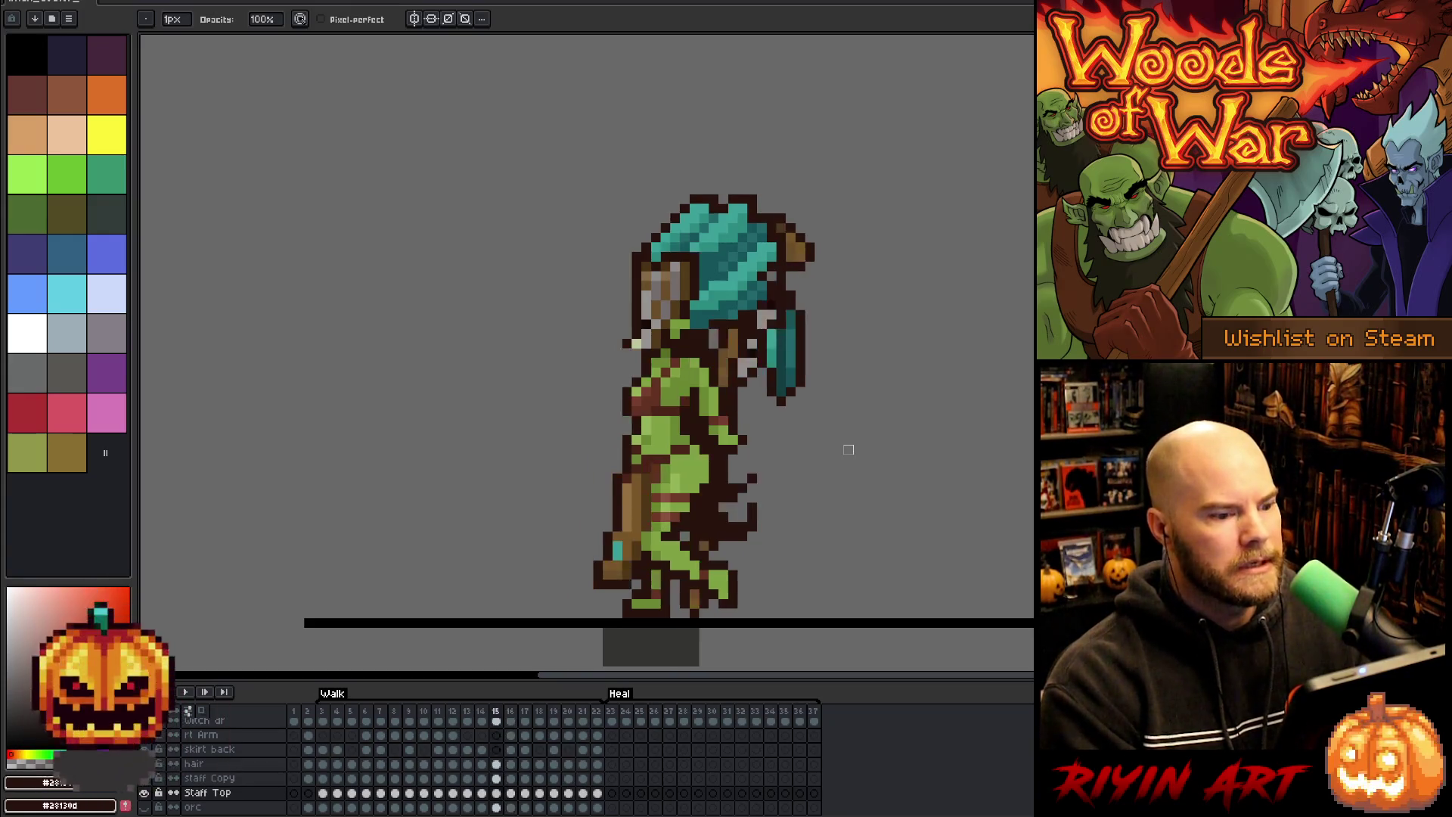
{"action": "key", "text": "Right"}
{"action": "key", "text": "Right"}
{"action": "key", "text": "Left"}
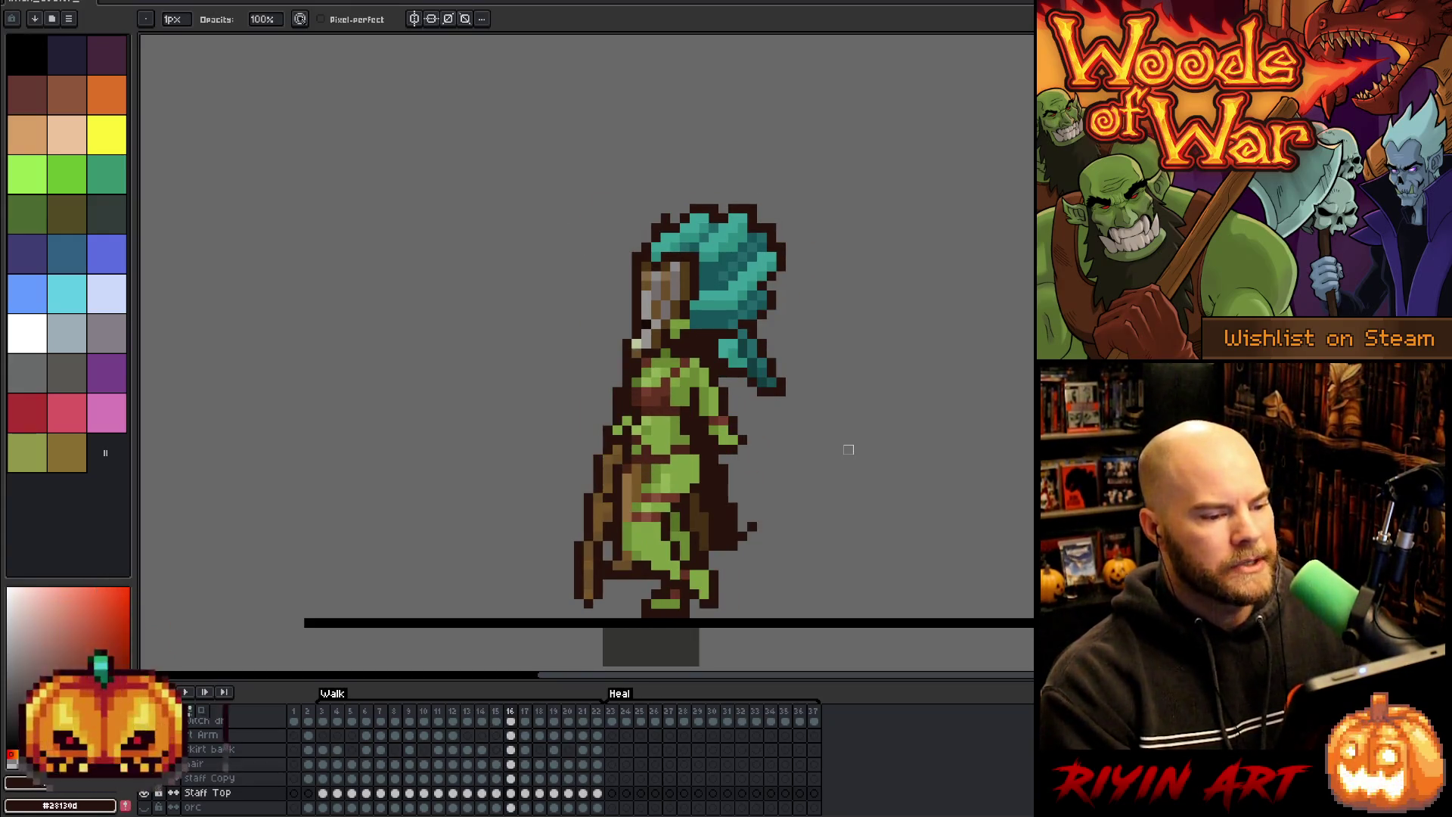
{"action": "key", "text": "Left"}
{"action": "key", "text": "Left"}
{"action": "key", "text": "Right"}
{"action": "key", "text": "Right"}
{"action": "key", "text": "Right"}
{"action": "key", "text": "Right"}
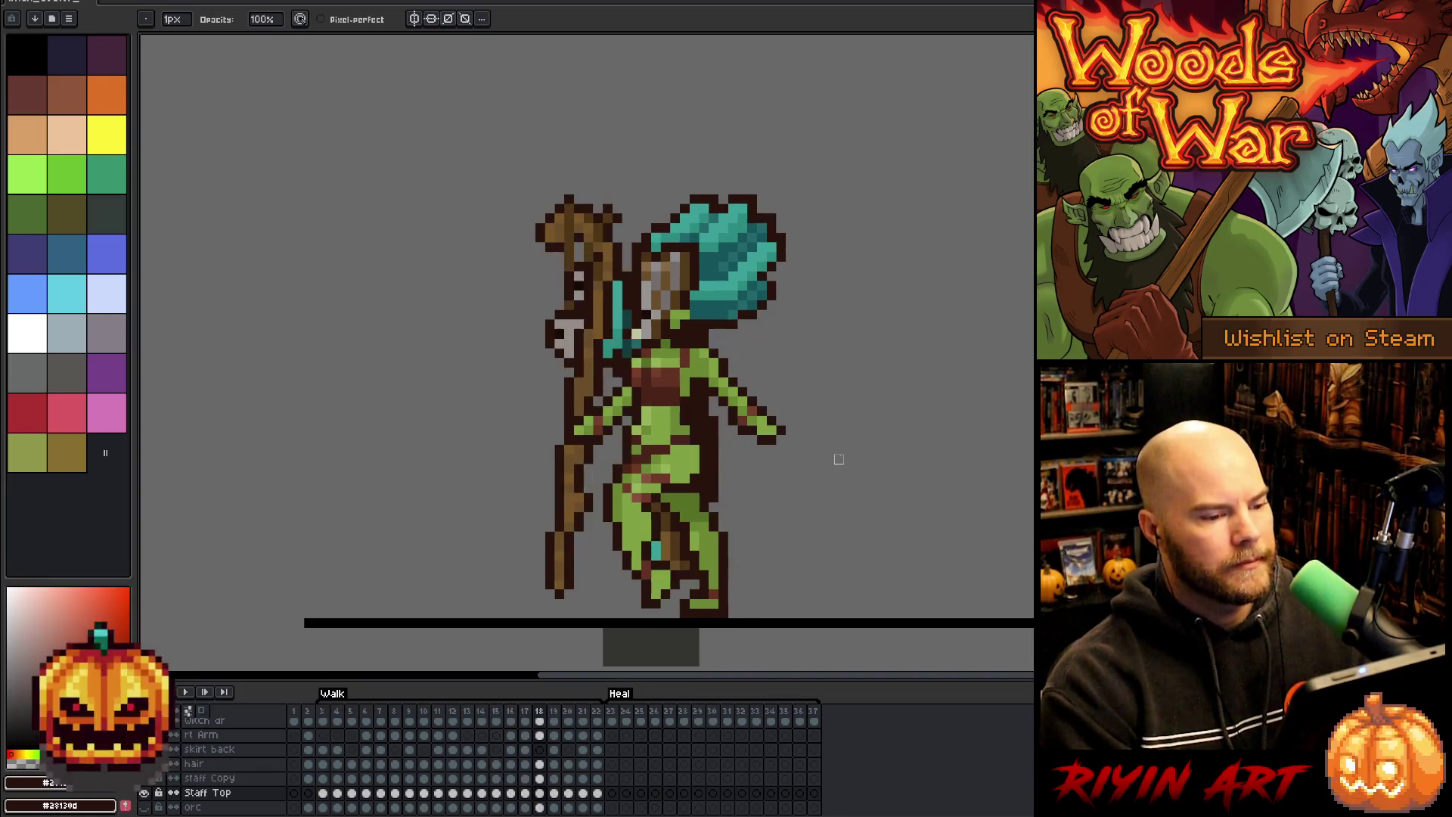
- Flip between the neighbouring walk poses and settle back on walk frame 18
{"action": "key", "text": "Right"}
{"action": "key", "text": "Left"}
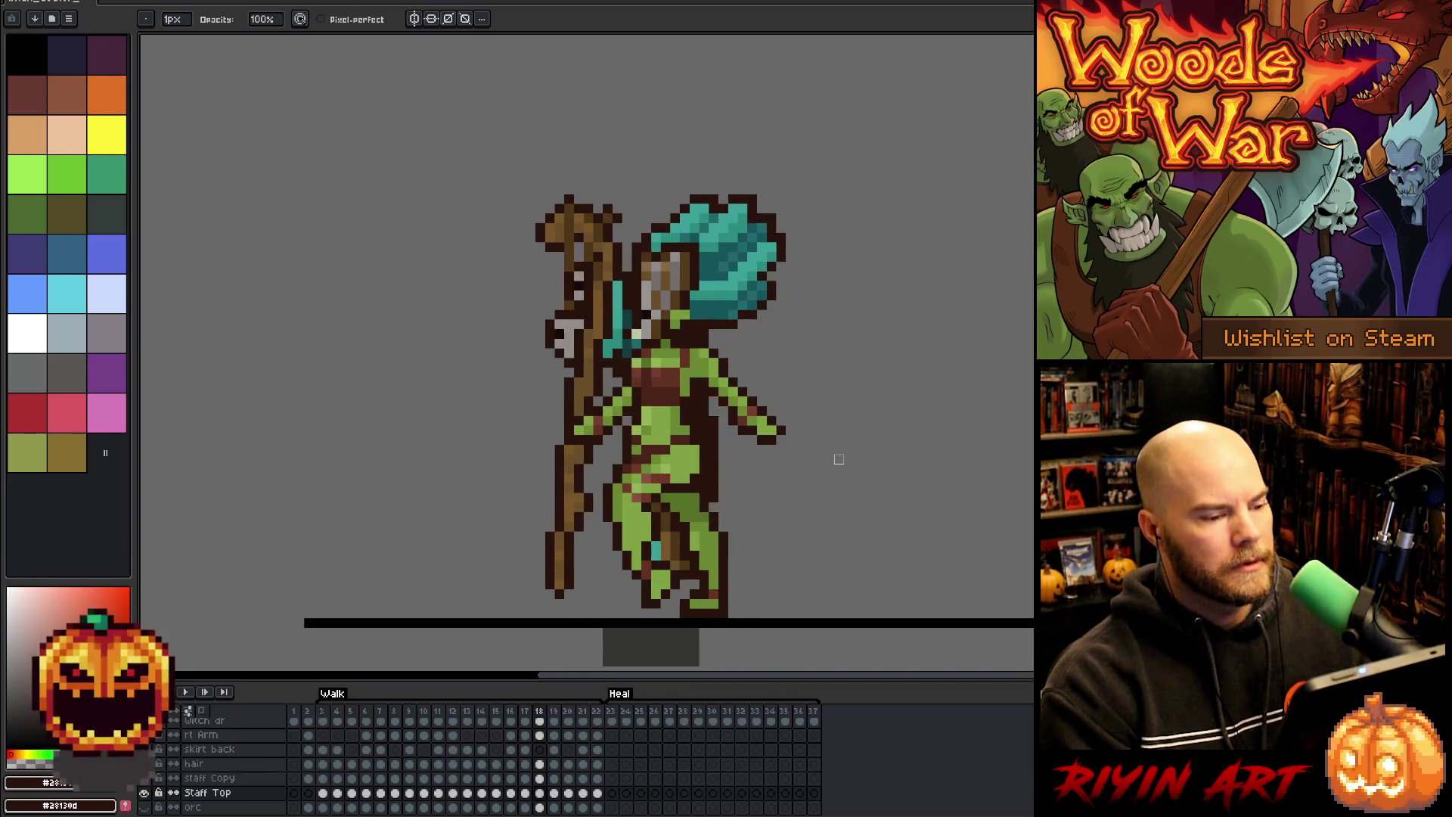
{"action": "key", "text": "Right"}
{"action": "key", "text": "Left"}
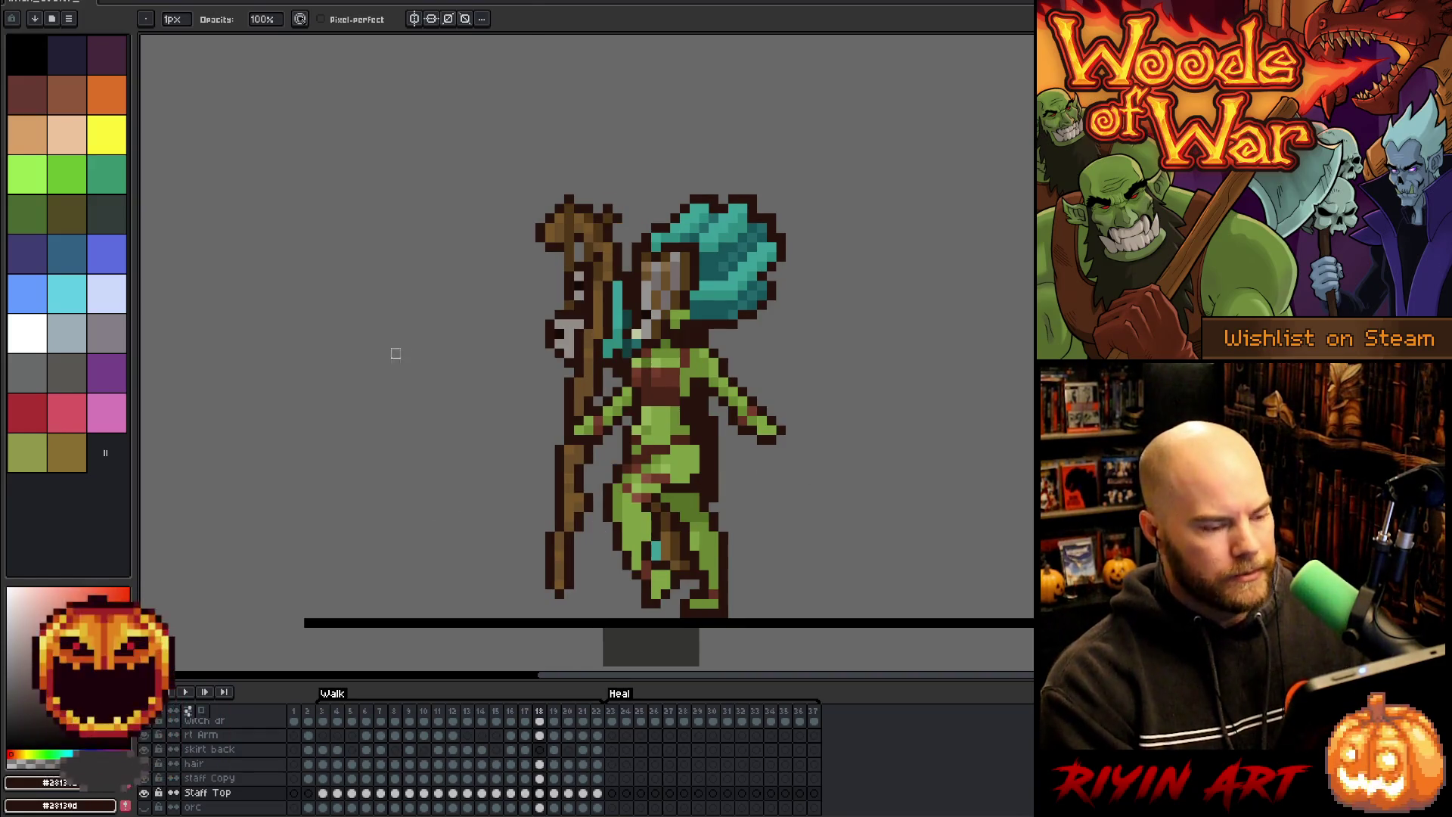
- Try marquee selections around the staff and torso, then eyedrop the staff's brown with the pencil
{"action": "key", "text": "m"}
{"action": "left_click_drag", "start_coordinate": [485, 318], "coordinate": [606, 380]}
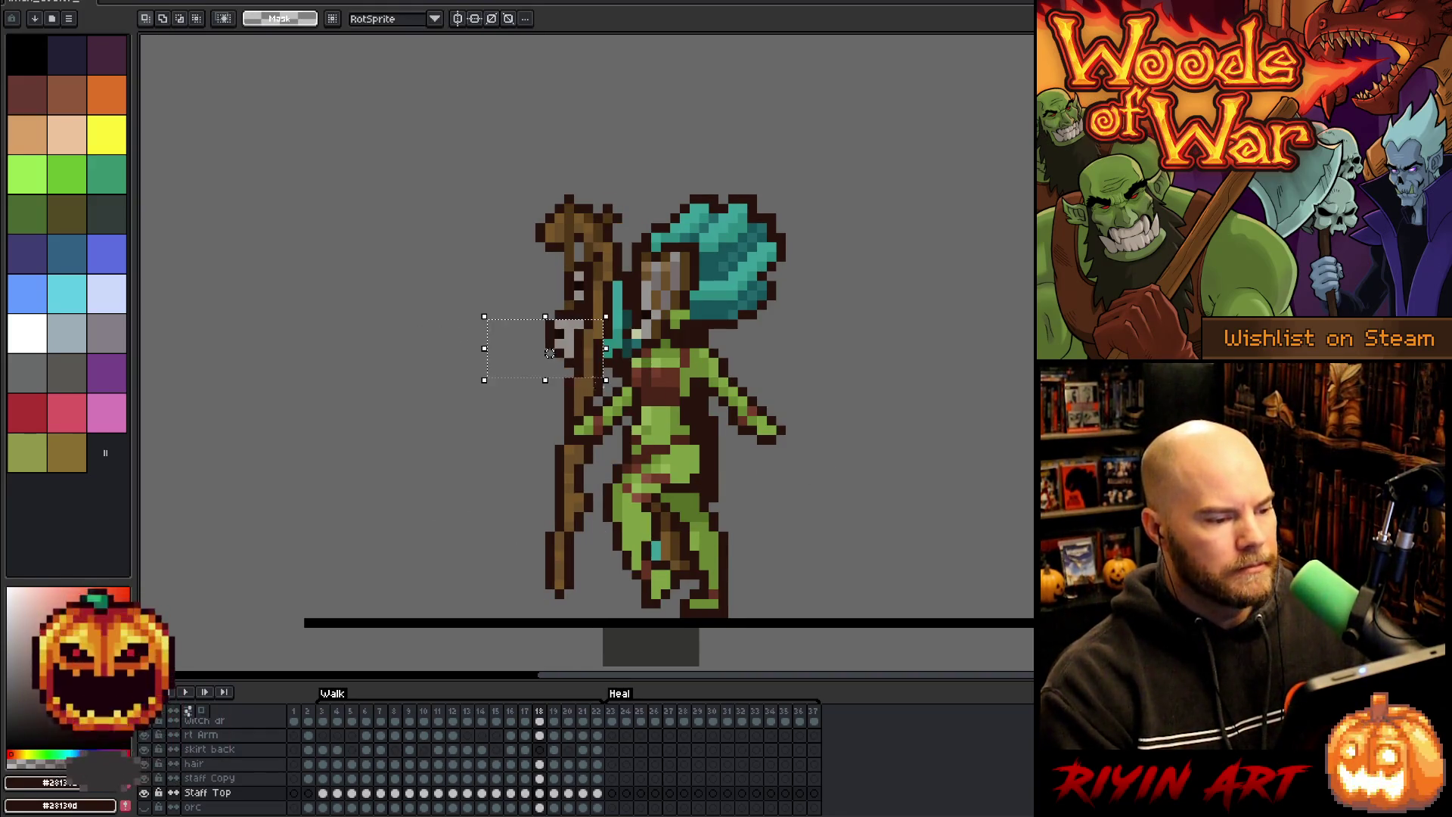
{"action": "mouse_move", "coordinate": [486, 261]}
{"action": "left_mouse_down"}
{"action": "mouse_move", "coordinate": [551, 383]}
{"action": "mouse_move", "coordinate": [626, 448]}
{"action": "mouse_move", "coordinate": [670, 462]}
{"action": "left_mouse_up"}
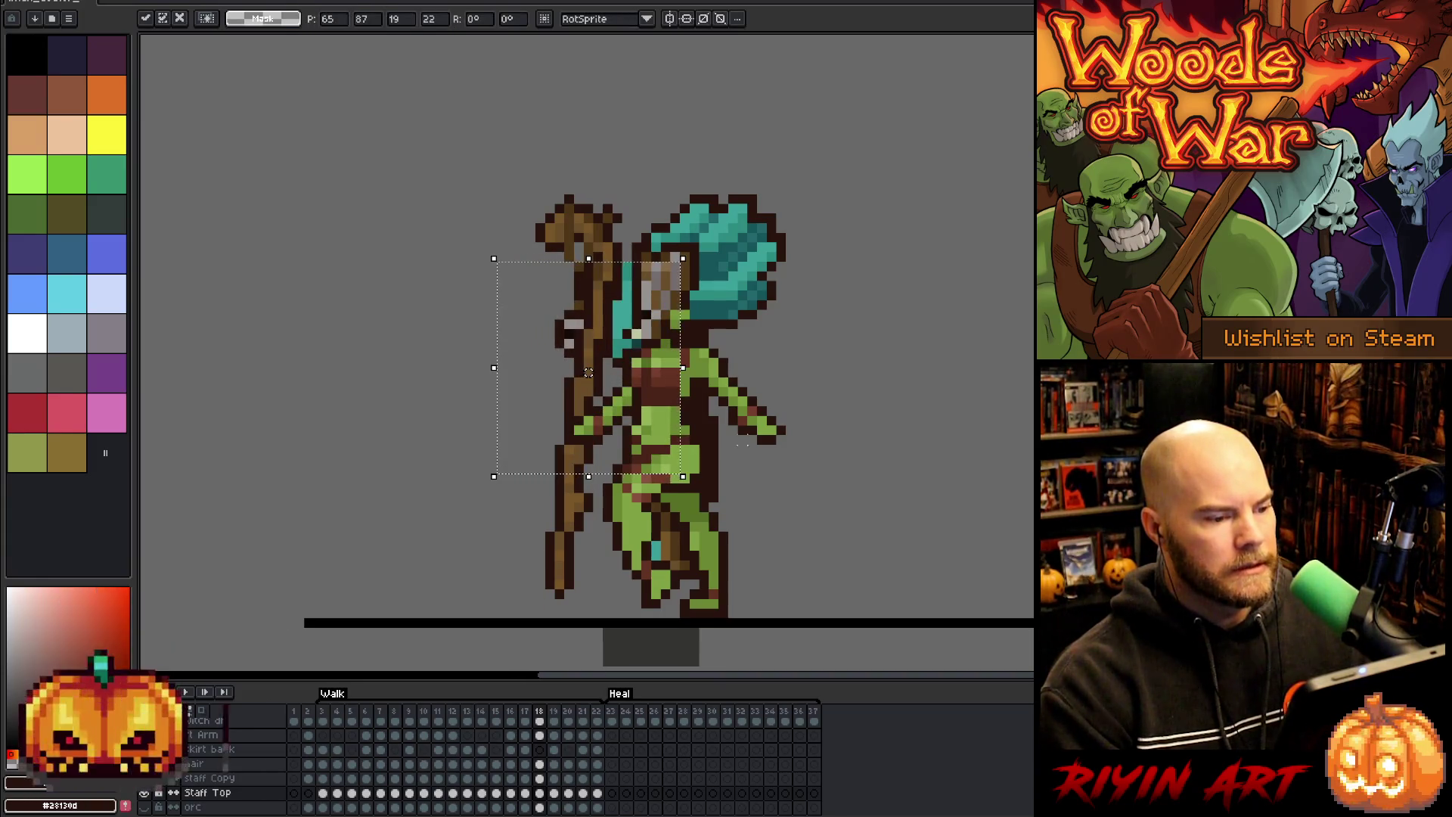
{"action": "mouse_move", "coordinate": [433, 323]}
{"action": "left_mouse_down"}
{"action": "mouse_move", "coordinate": [658, 431]}
{"action": "mouse_move", "coordinate": [749, 448]}
{"action": "left_mouse_up"}
{"action": "left_click_drag", "start_coordinate": [546, 314], "coordinate": [788, 429]}
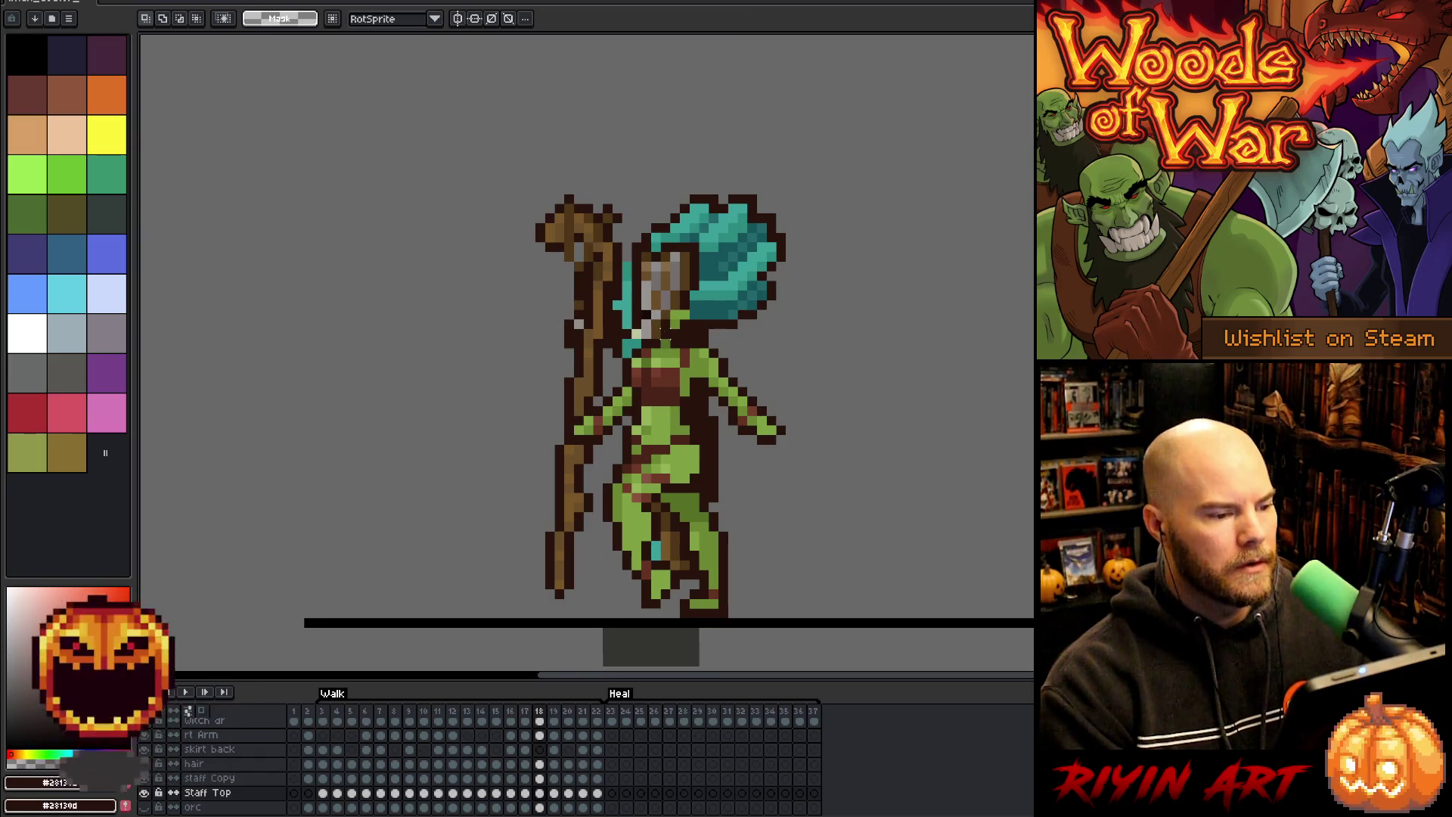
{"action": "key", "text": "b"}
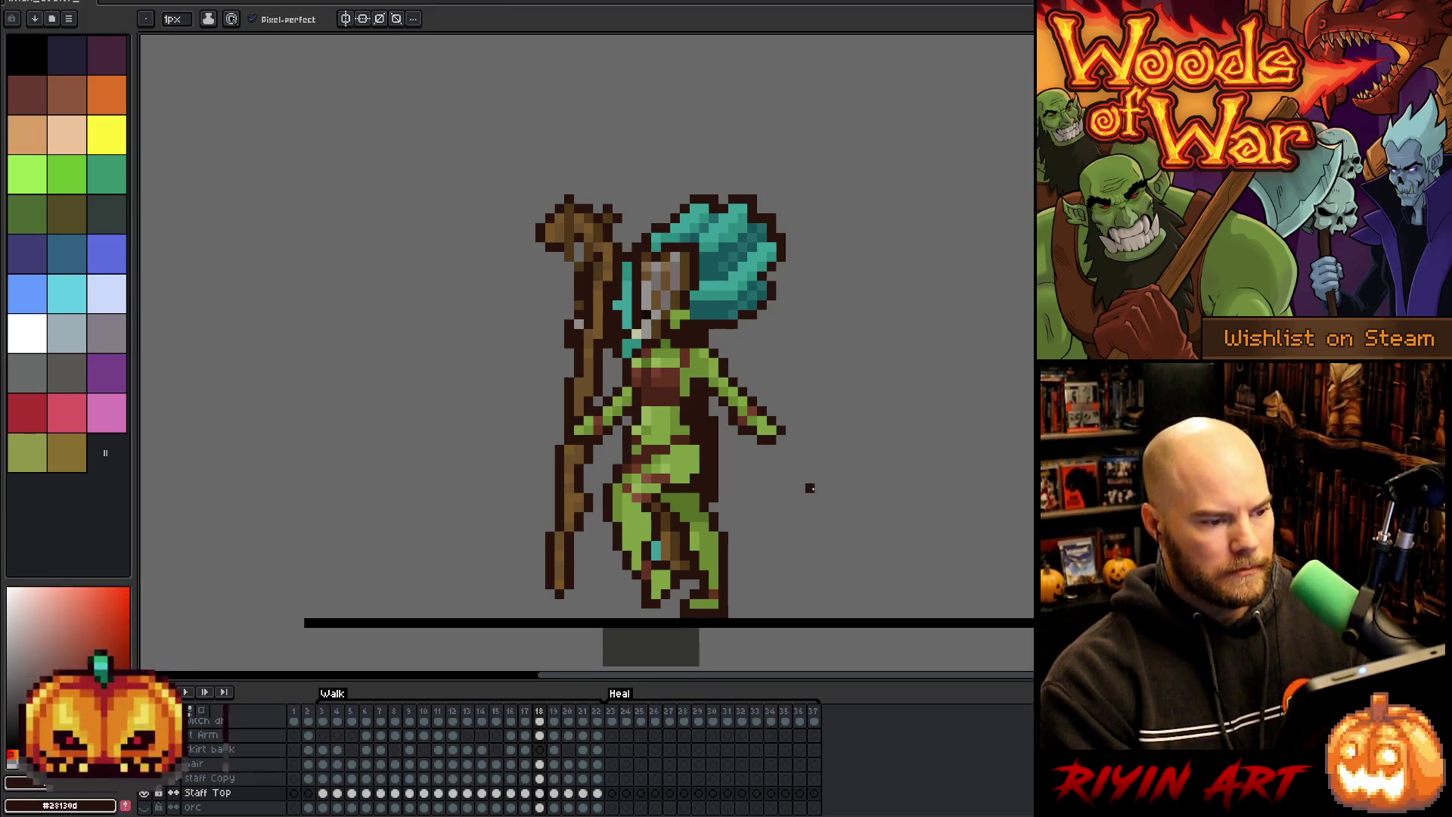
{"action": "left_click", "coordinate": [577, 257], "text": "alt"}
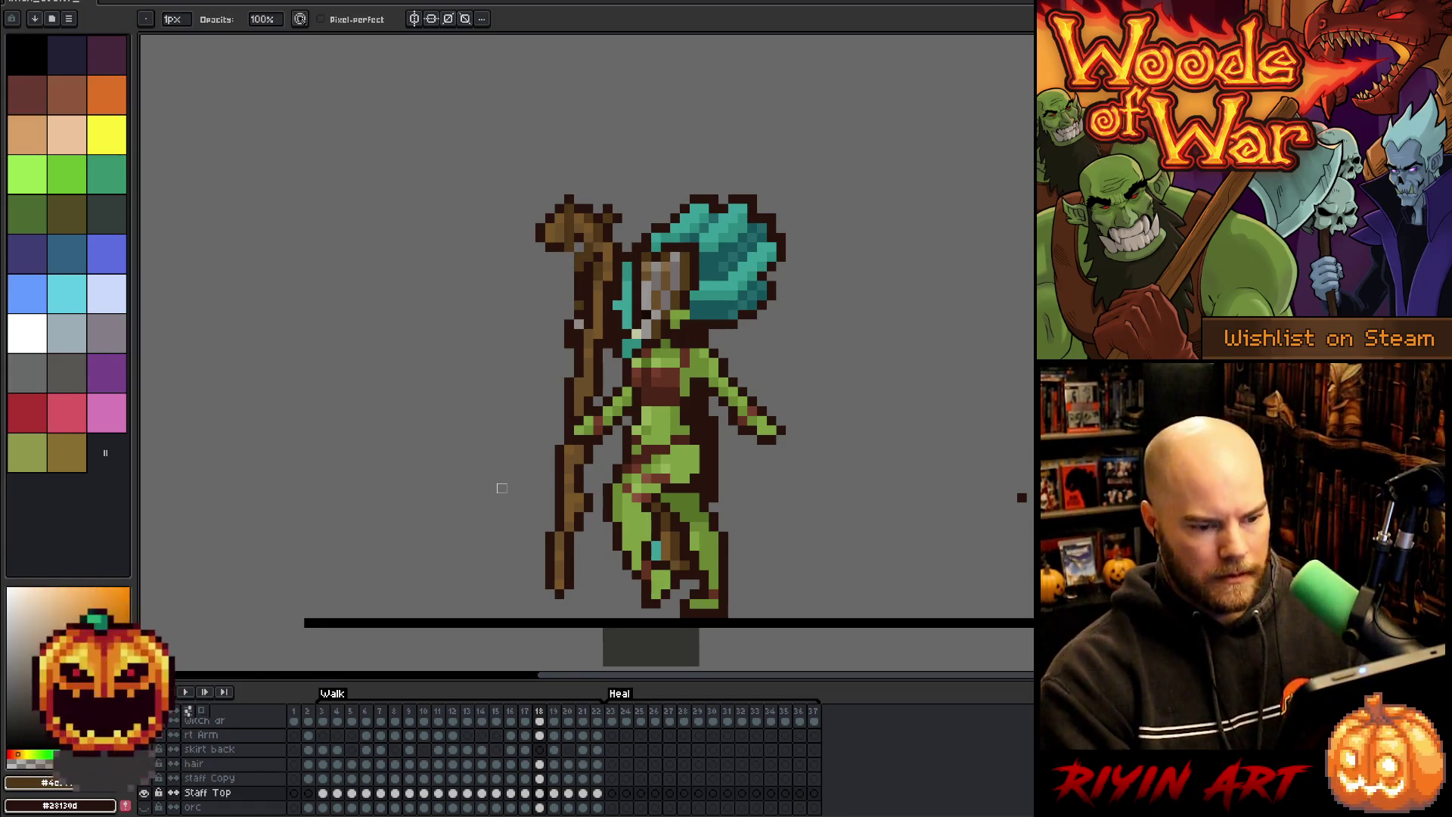
- Compare walk frame 17 with its neighbouring pose
{"action": "key", "text": "Right"}
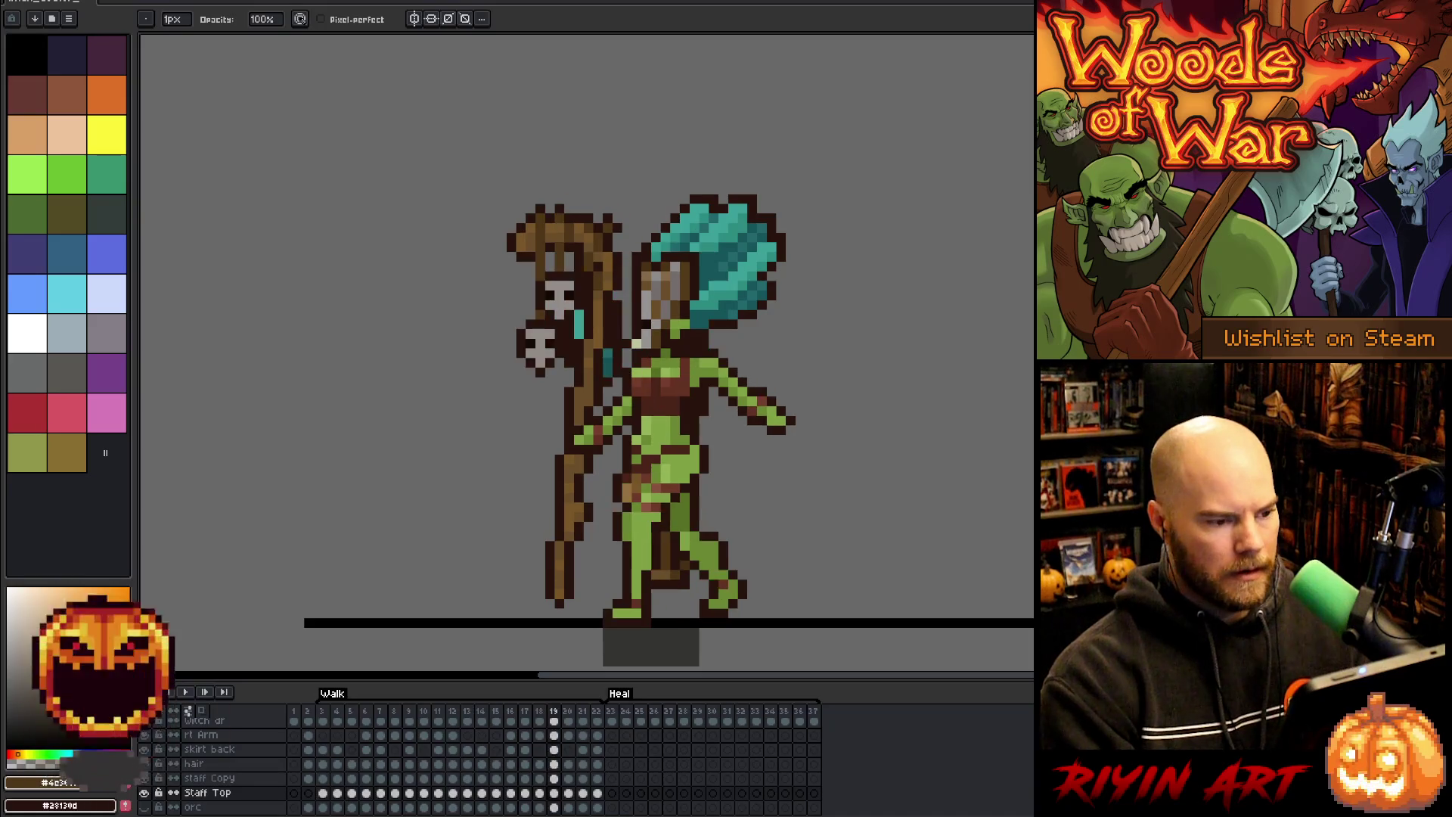
{"action": "key", "text": "Left"}
{"action": "key", "text": "Left"}
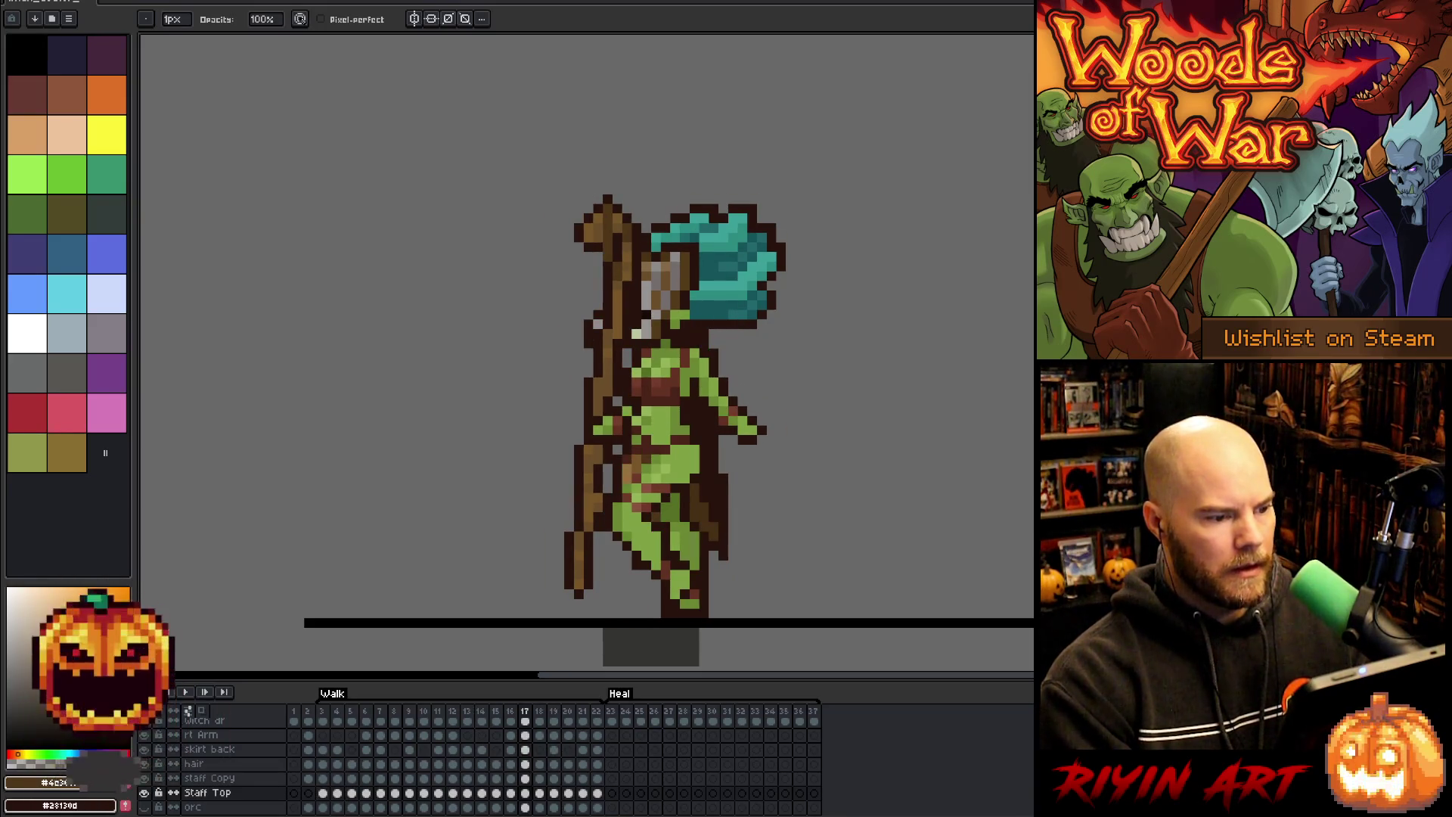
{"action": "key", "text": "Right"}
{"action": "key", "text": "Left"}
{"action": "key", "text": "Left"}
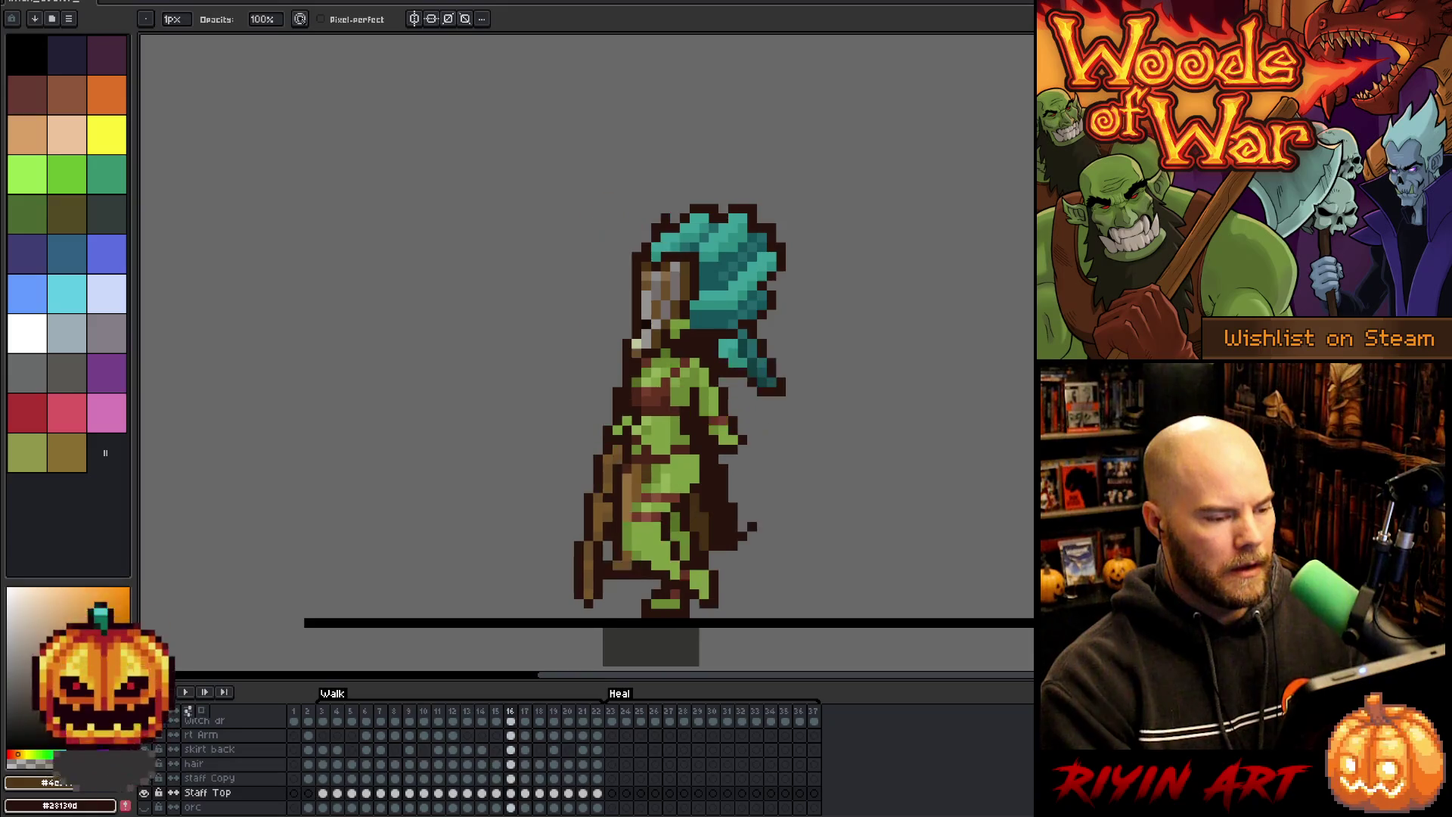
{"action": "key", "text": "Right"}
{"action": "key", "text": "Right"}
{"action": "key", "text": "Left"}
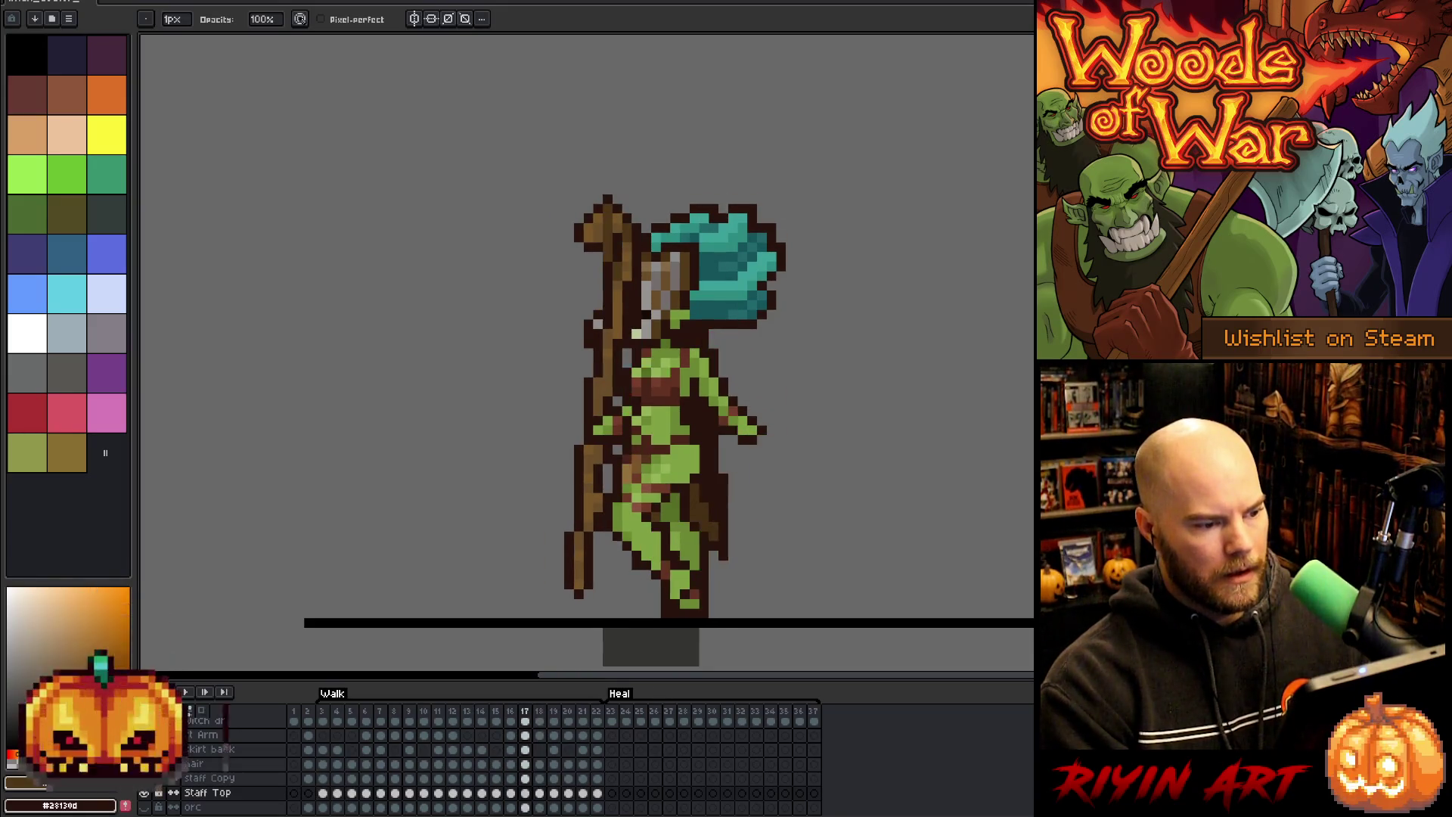
- Move the selected top of the staff one pixel right on frame 17 and commit it
{"action": "key", "text": "m"}
{"action": "left_click_drag", "start_coordinate": [542, 307], "coordinate": [624, 390]}
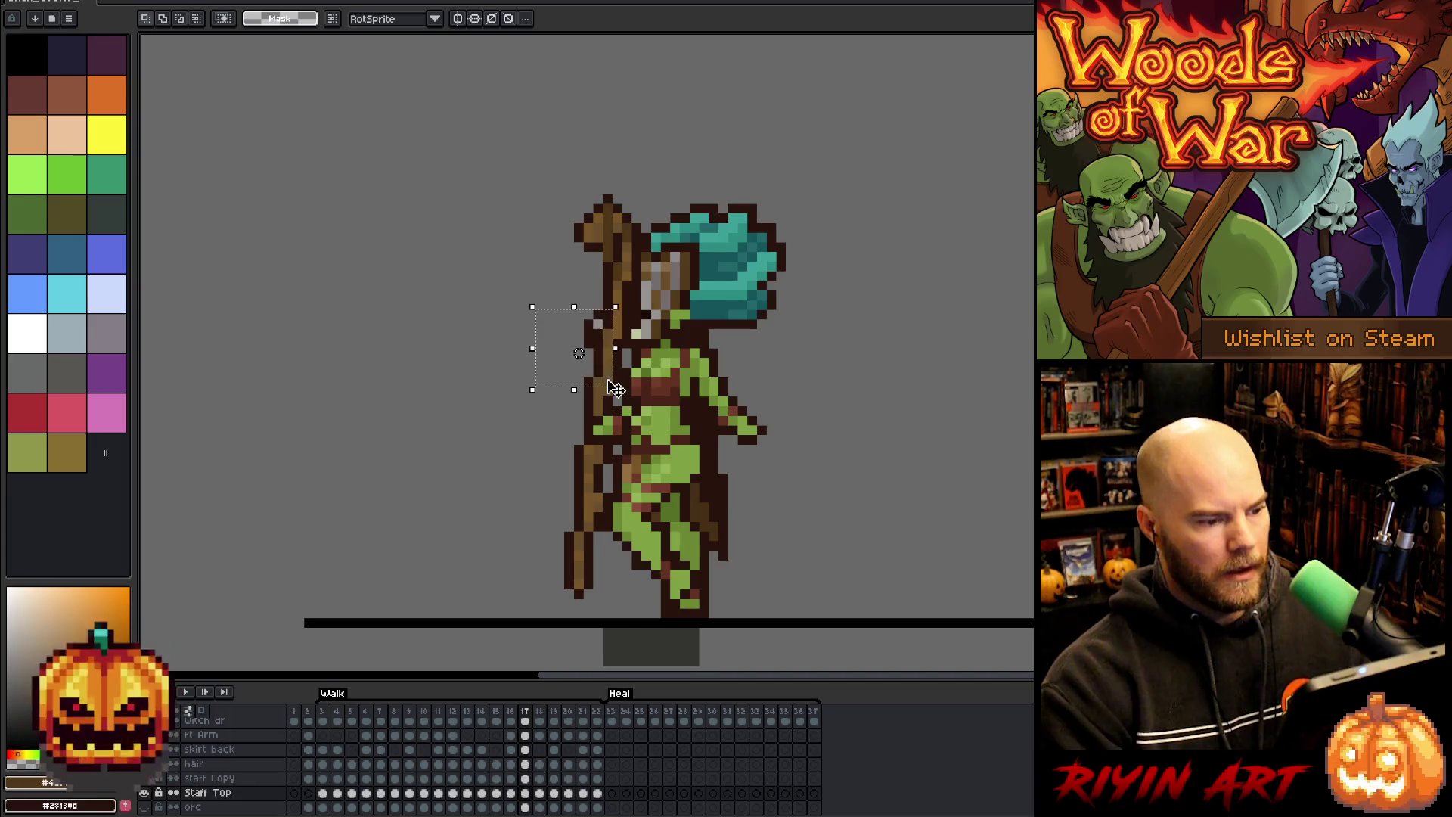
{"action": "key", "text": "Right"}
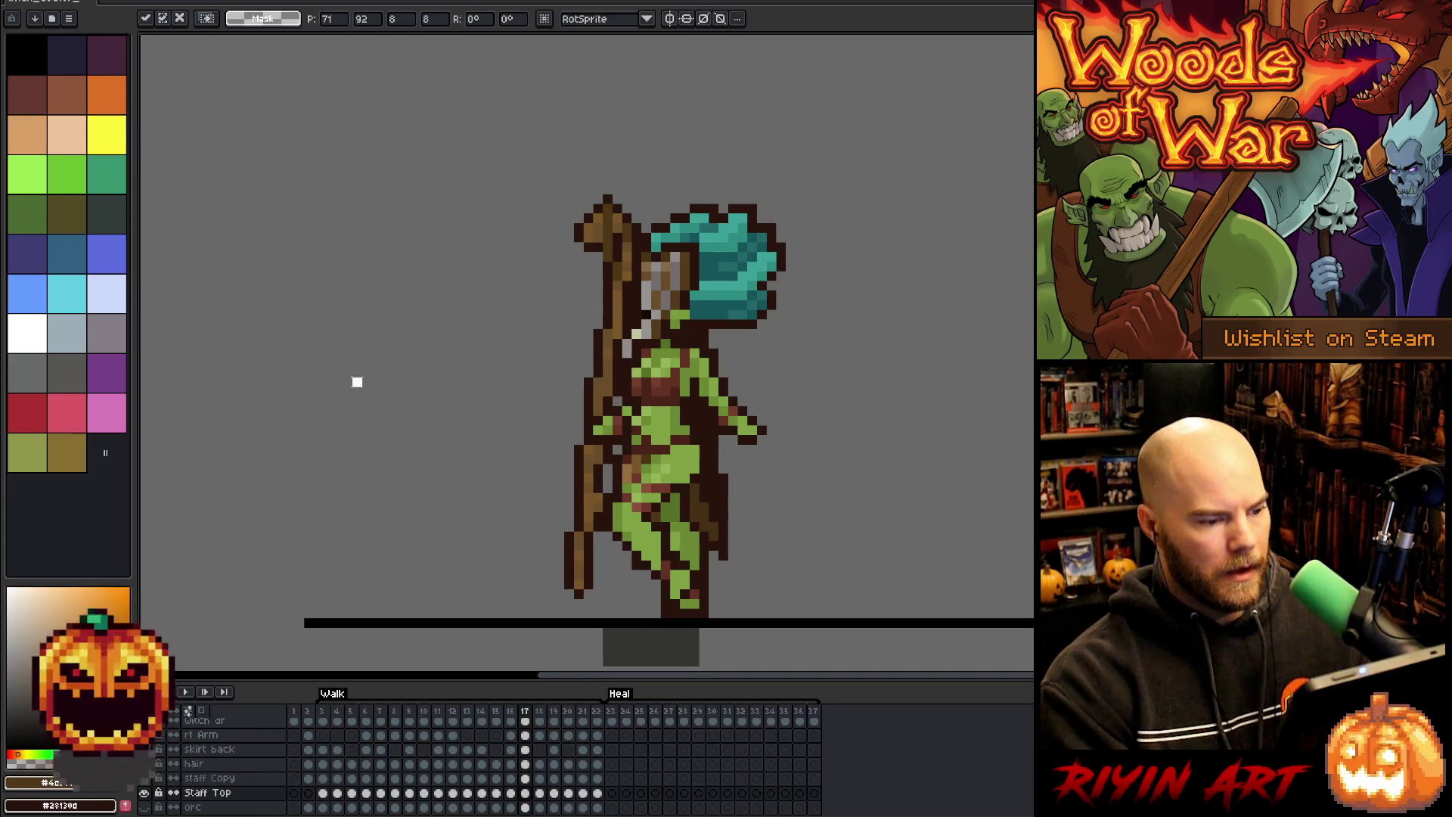
{"action": "left_click", "coordinate": [356, 382]}
- Select the staff and upper body on frame 18, clear it unchanged, and step through to frame 19
{"action": "key", "text": "Right"}
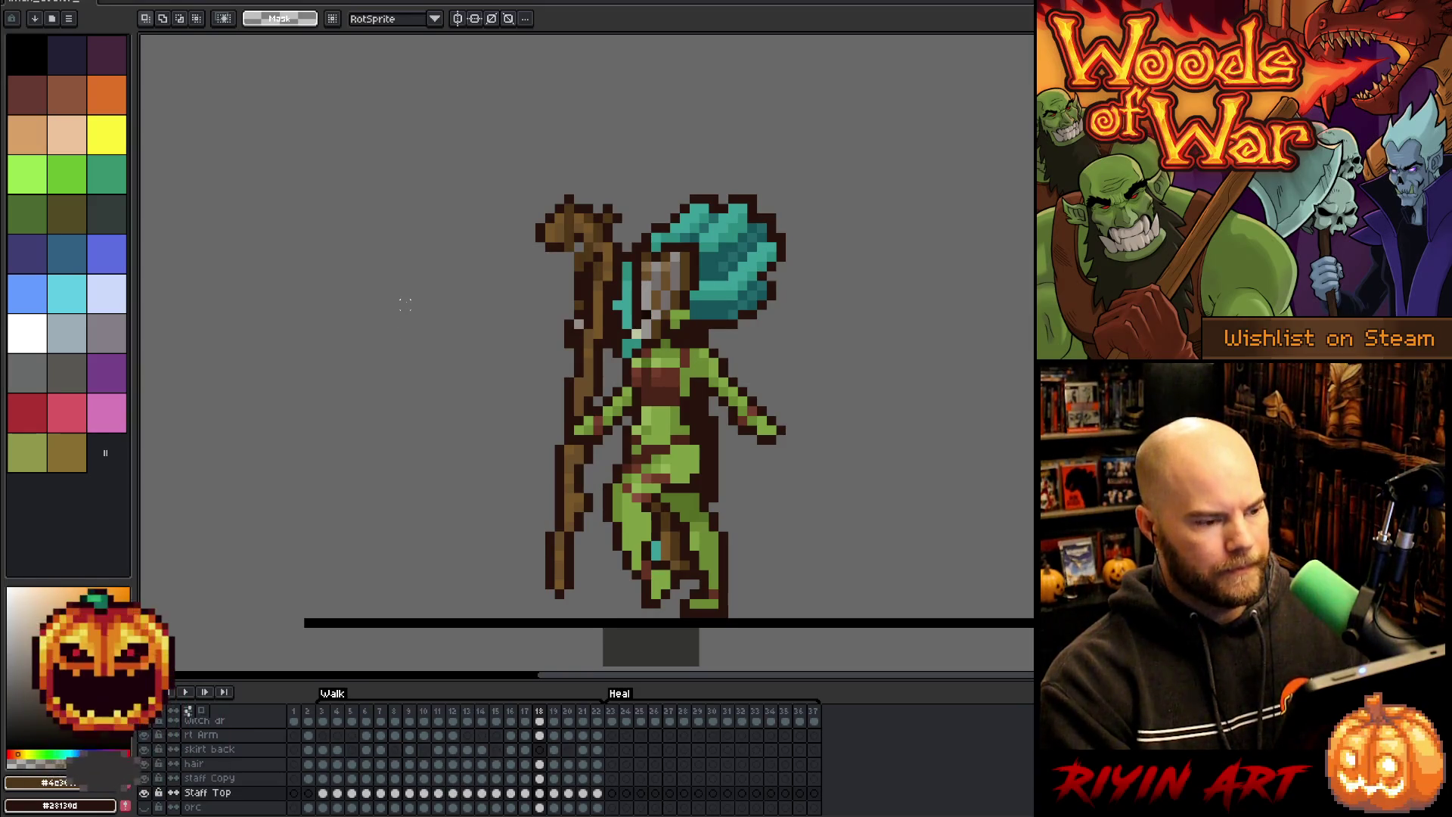
{"action": "mouse_move", "coordinate": [403, 301]}
{"action": "left_mouse_down"}
{"action": "mouse_move", "coordinate": [542, 389]}
{"action": "mouse_move", "coordinate": [769, 466]}
{"action": "left_mouse_up"}
{"action": "left_click", "coordinate": [974, 429]}
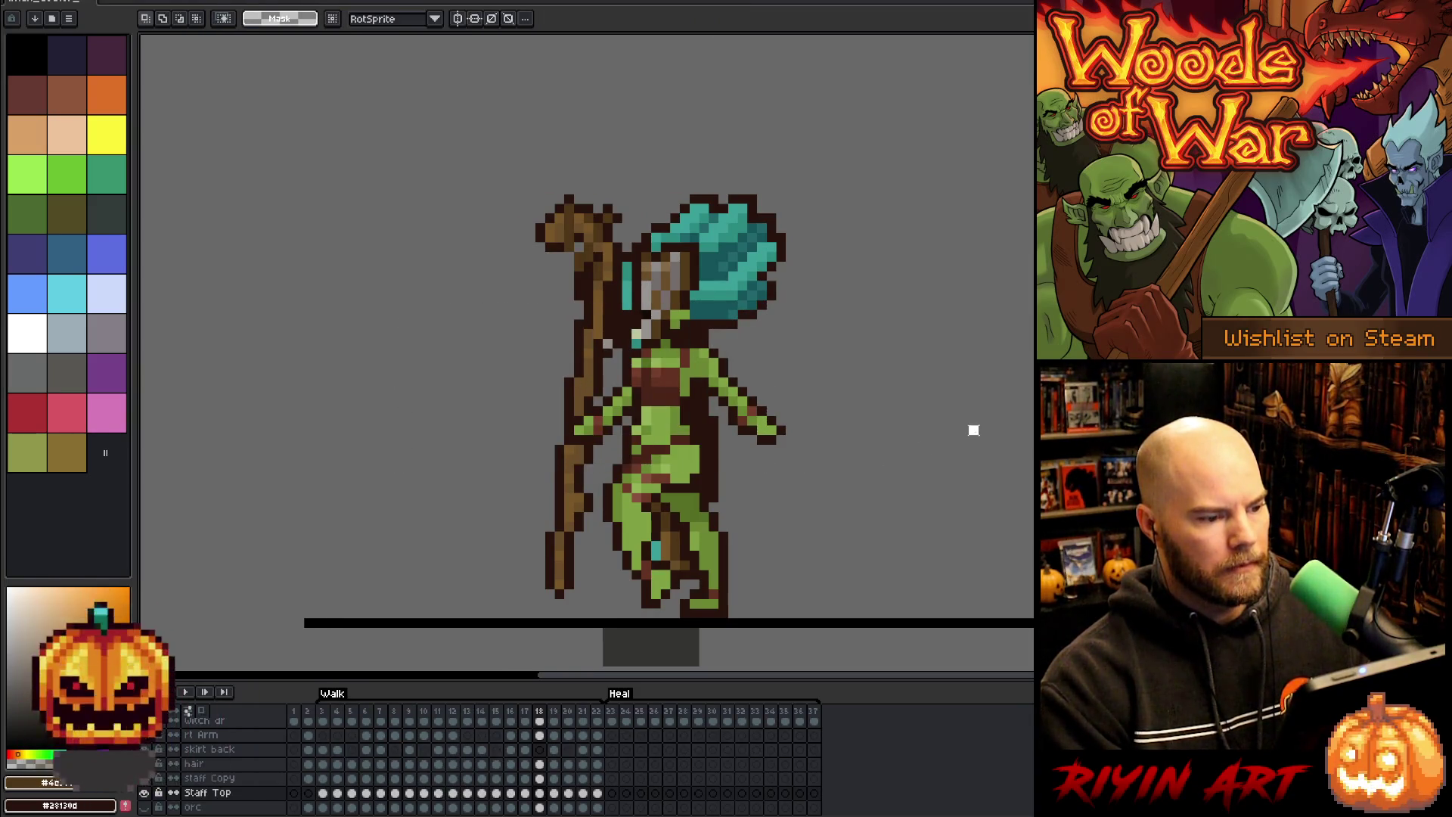
{"action": "key", "text": "Left"}
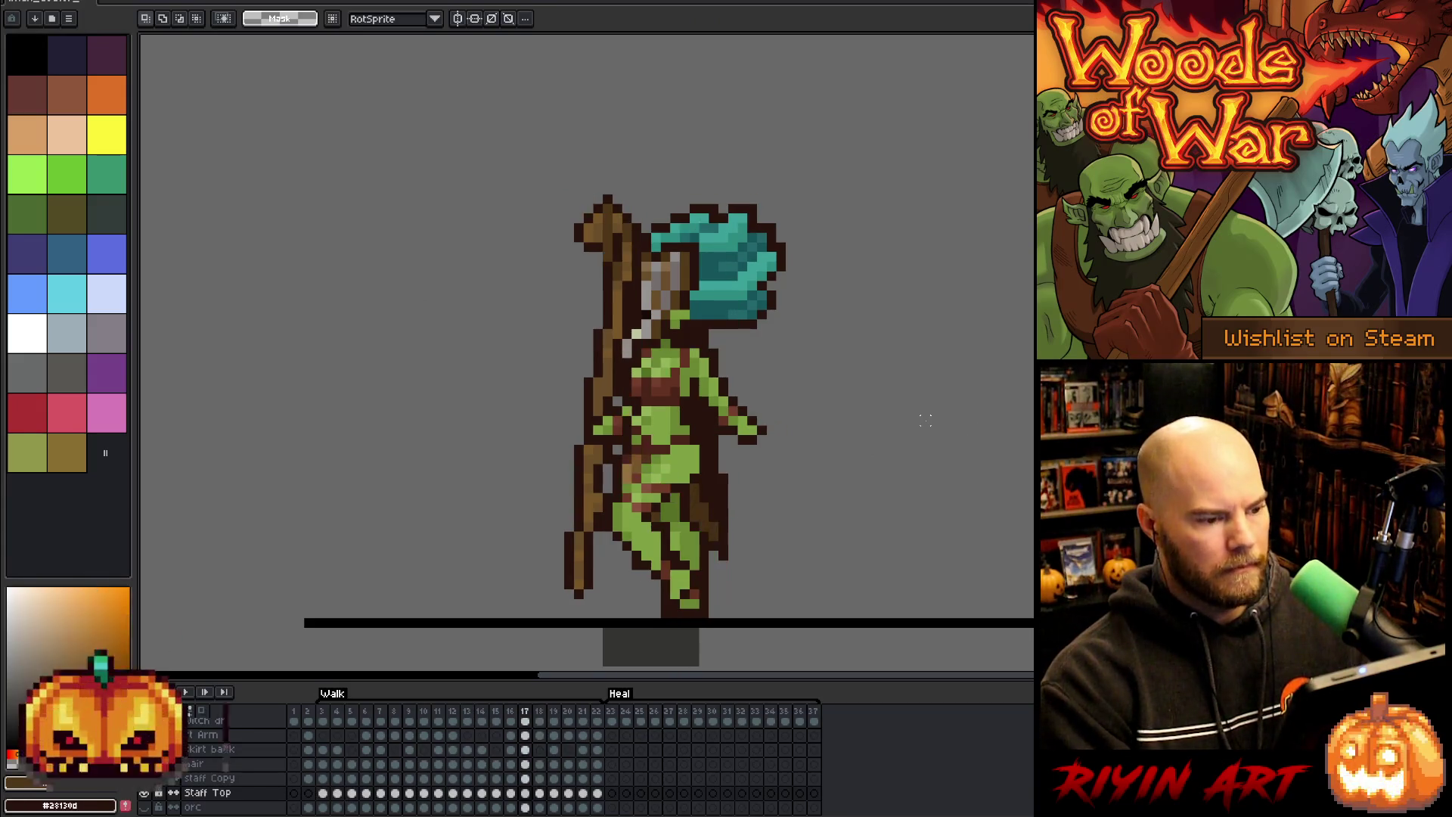
{"action": "key", "text": "Right"}
{"action": "key", "text": "Right"}
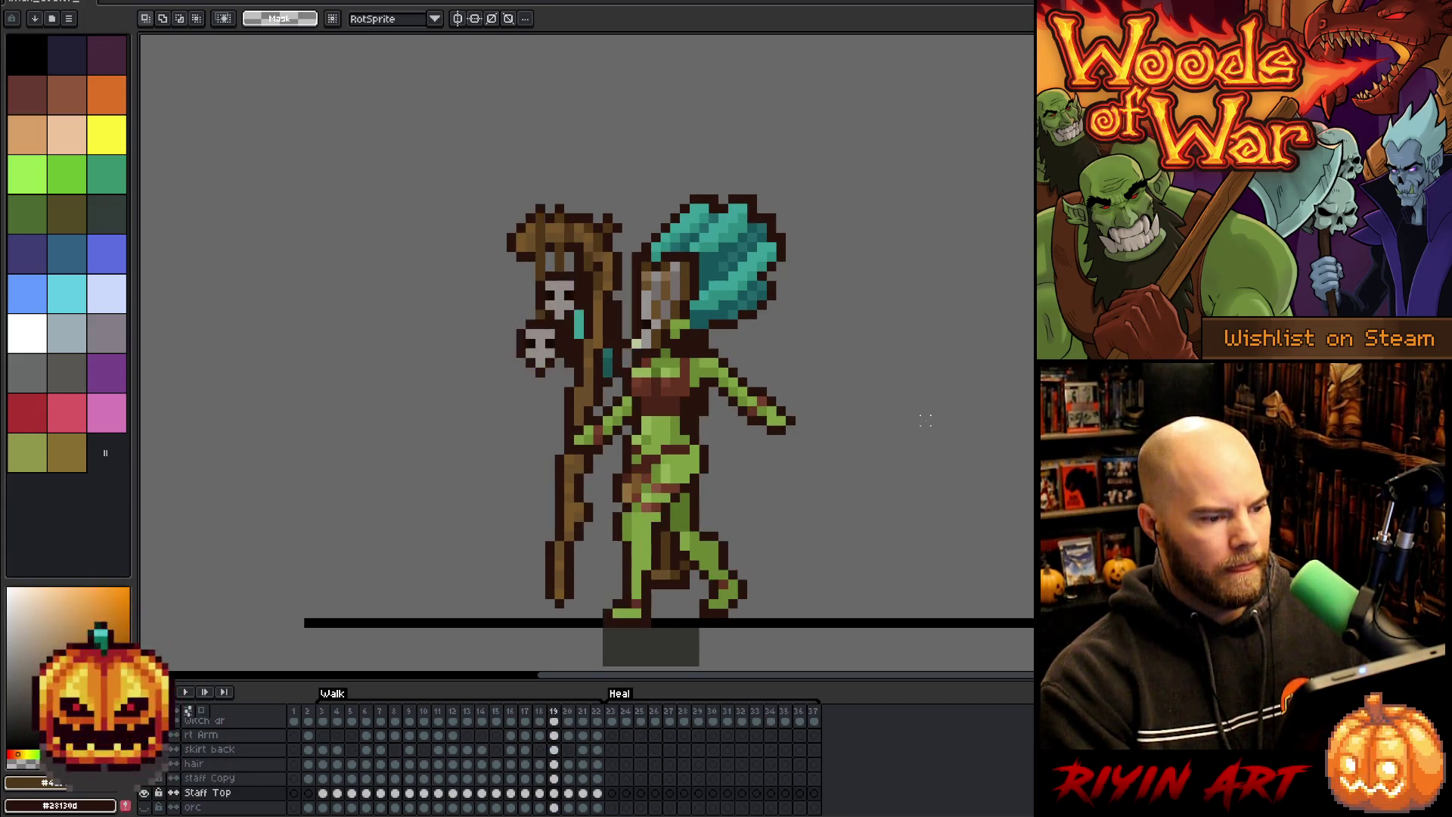
{"action": "key", "text": "Left"}
{"action": "key", "text": "Left"}
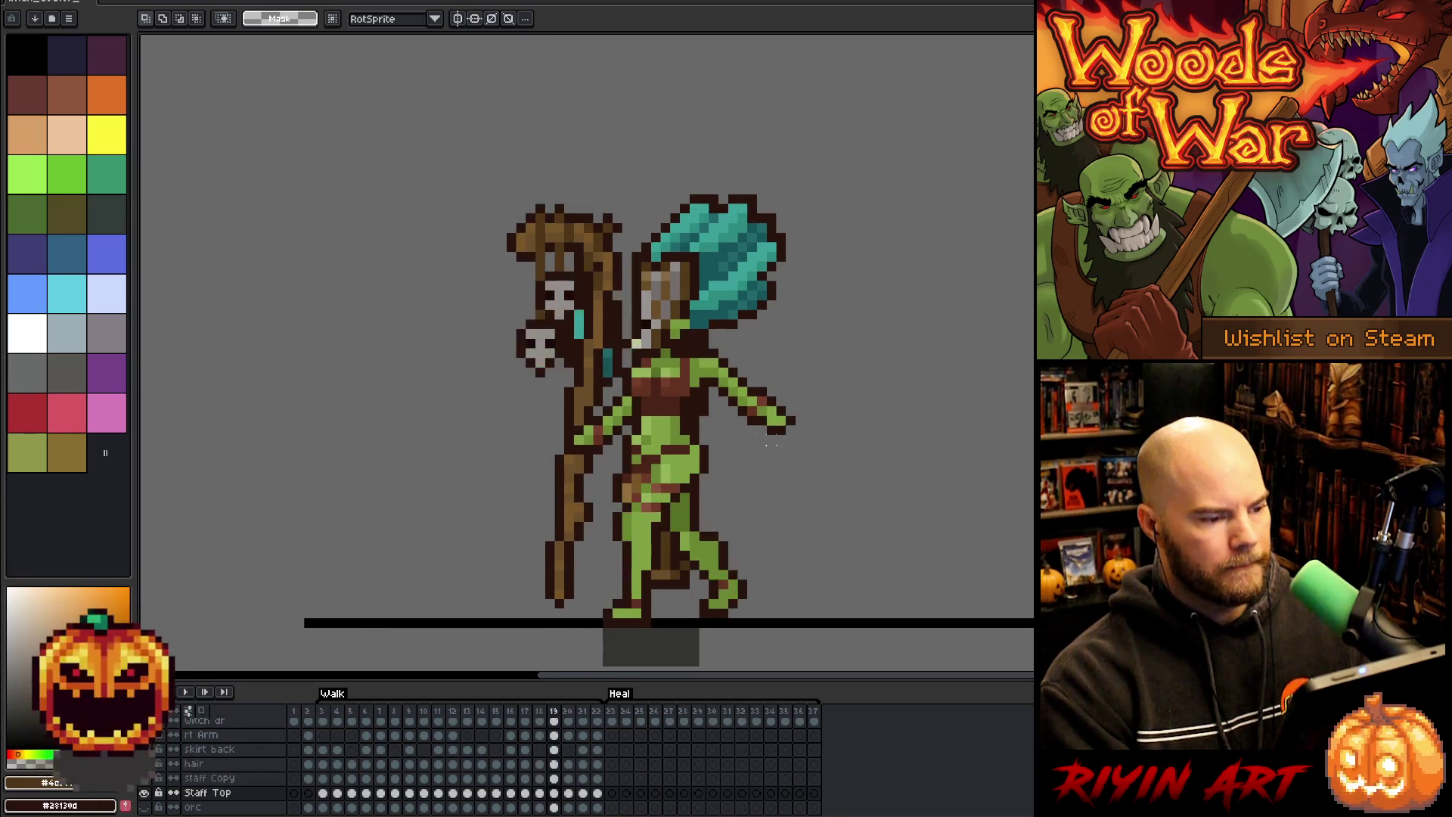
{"action": "key", "text": "Right"}
{"action": "key", "text": "Right"}
{"action": "key", "text": "Left"}
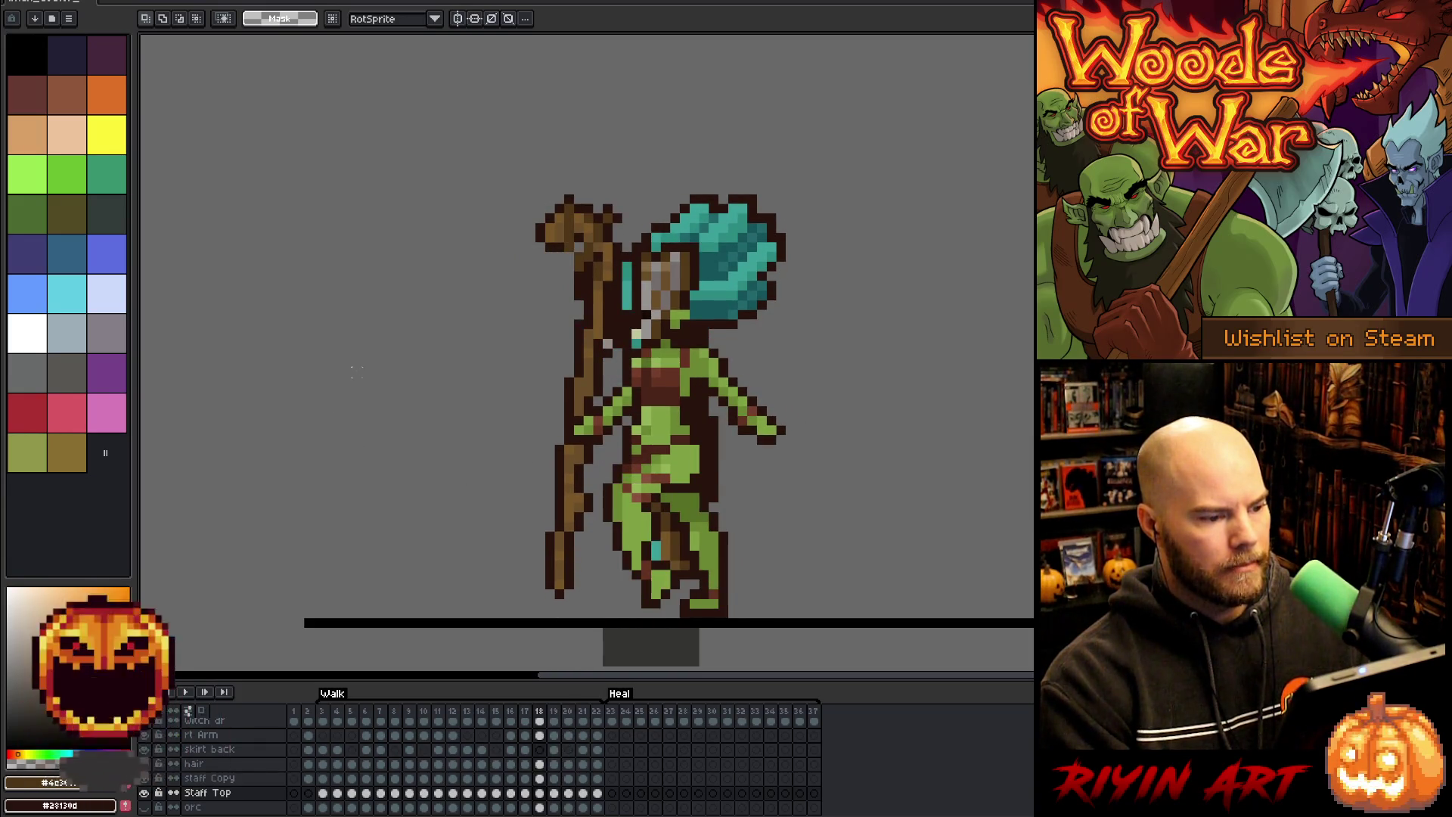
{"action": "key", "text": "Right"}
- Shift the skull staff on frame 19 one pixel right and commit the move
{"action": "mouse_move", "coordinate": [416, 260]}
{"action": "left_mouse_down"}
{"action": "mouse_move", "coordinate": [574, 416]}
{"action": "mouse_move", "coordinate": [664, 476]}
{"action": "left_mouse_up"}
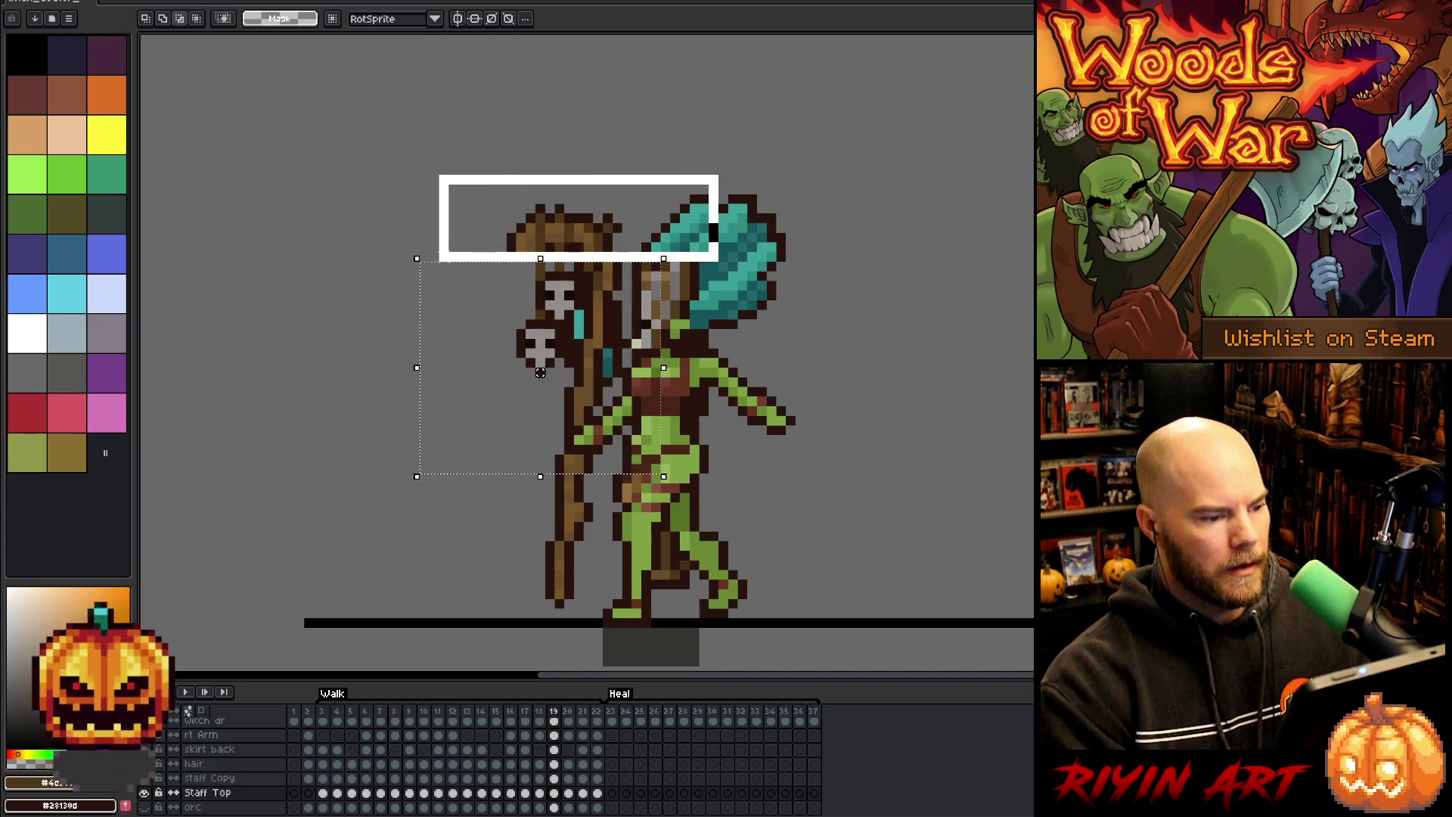
{"action": "left_click_drag", "start_coordinate": [540, 372], "coordinate": [549, 372]}
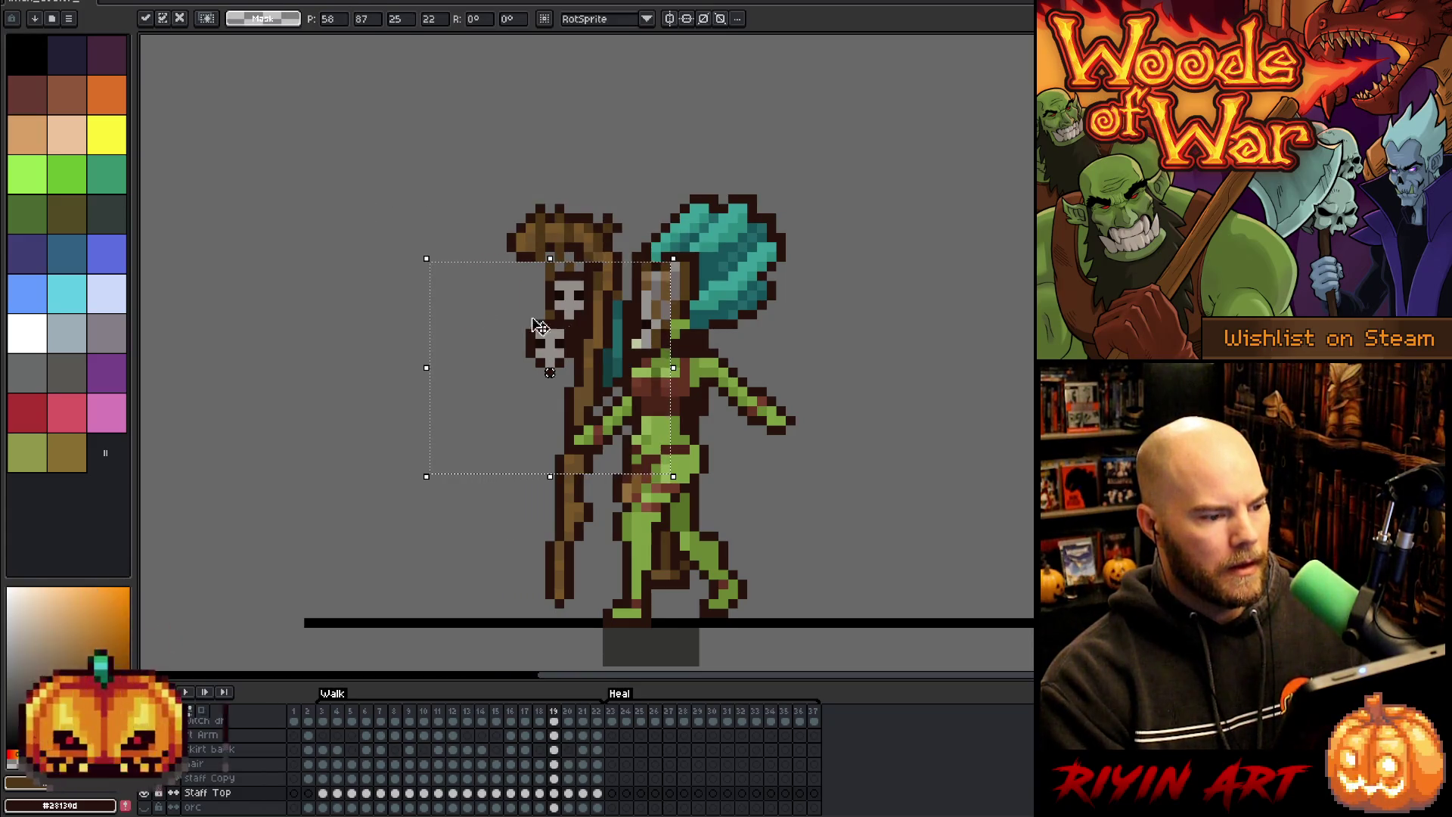
{"action": "left_click", "coordinate": [847, 430]}
{"action": "mouse_move", "coordinate": [405, 535]}
{"action": "left_mouse_down"}
{"action": "mouse_move", "coordinate": [764, 366]}
{"action": "mouse_move", "coordinate": [816, 314]}
{"action": "left_mouse_up"}
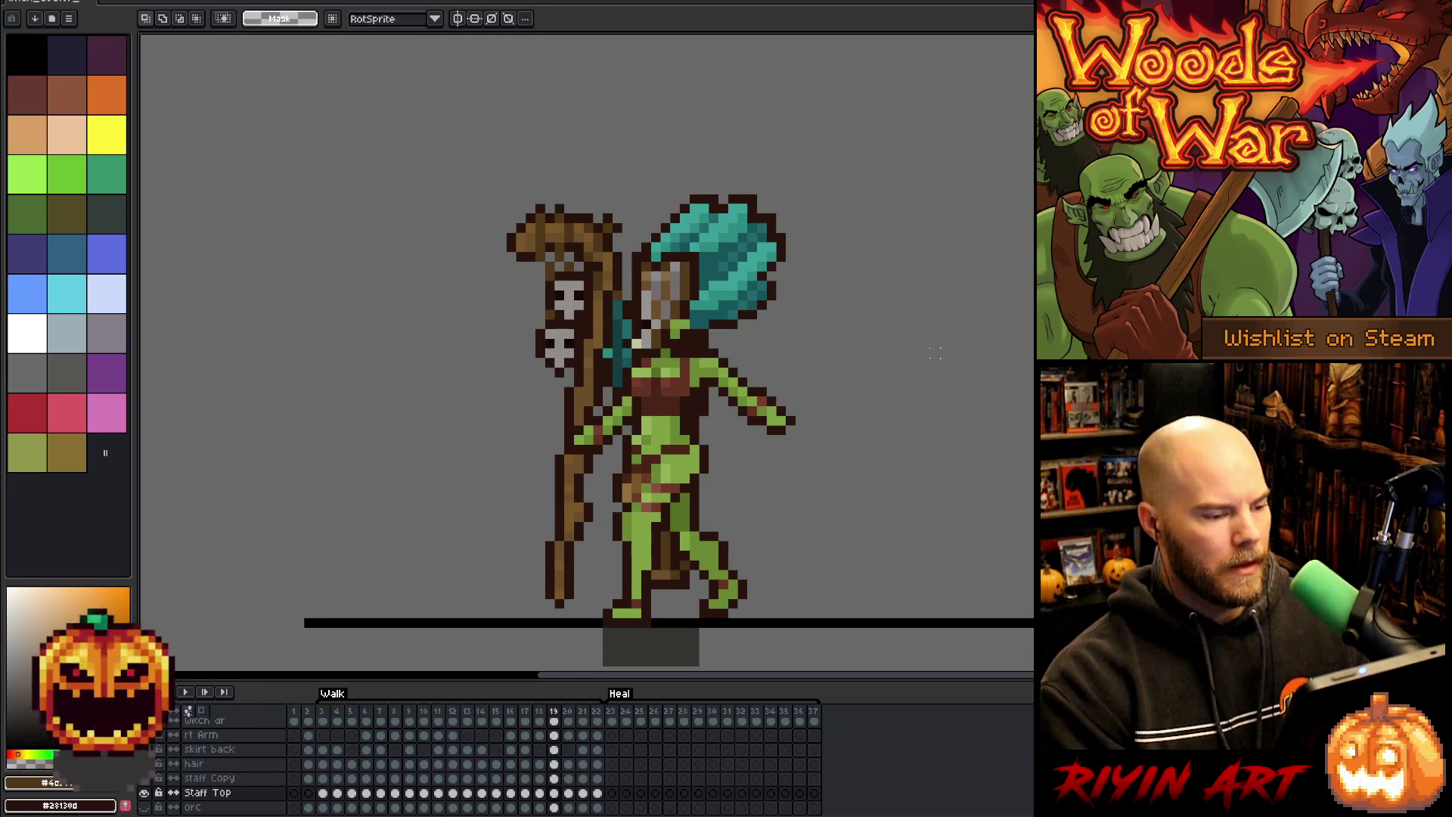
- Compare walk frames 19 and 20, finishing on frame 20
{"action": "key", "text": "Right"}
{"action": "key", "text": "Left"}
{"action": "key", "text": "Right"}
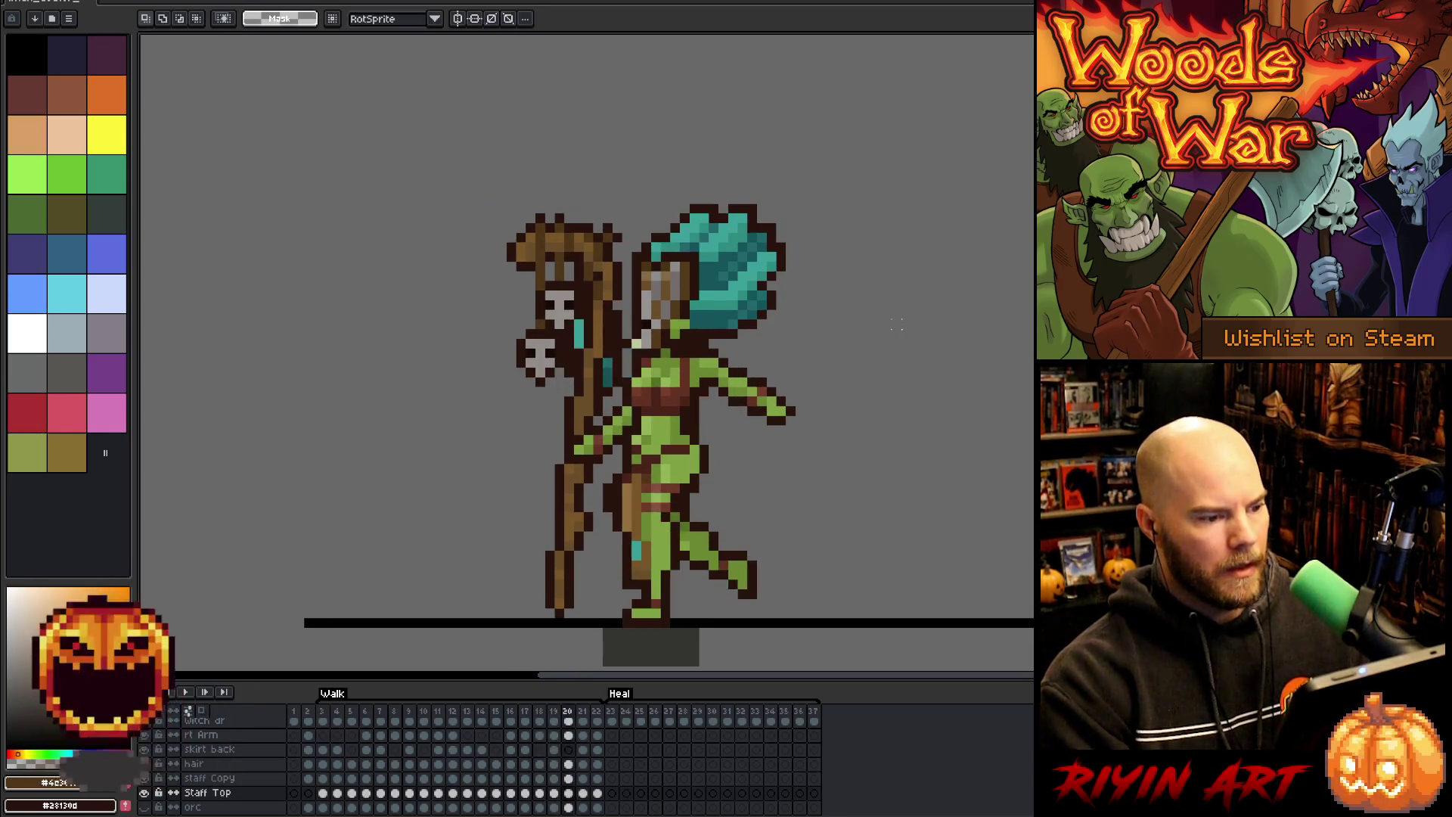
- On walk frame 21, nudge the selected skull and ribbon one pixel left and commit
{"action": "key", "text": "Right"}
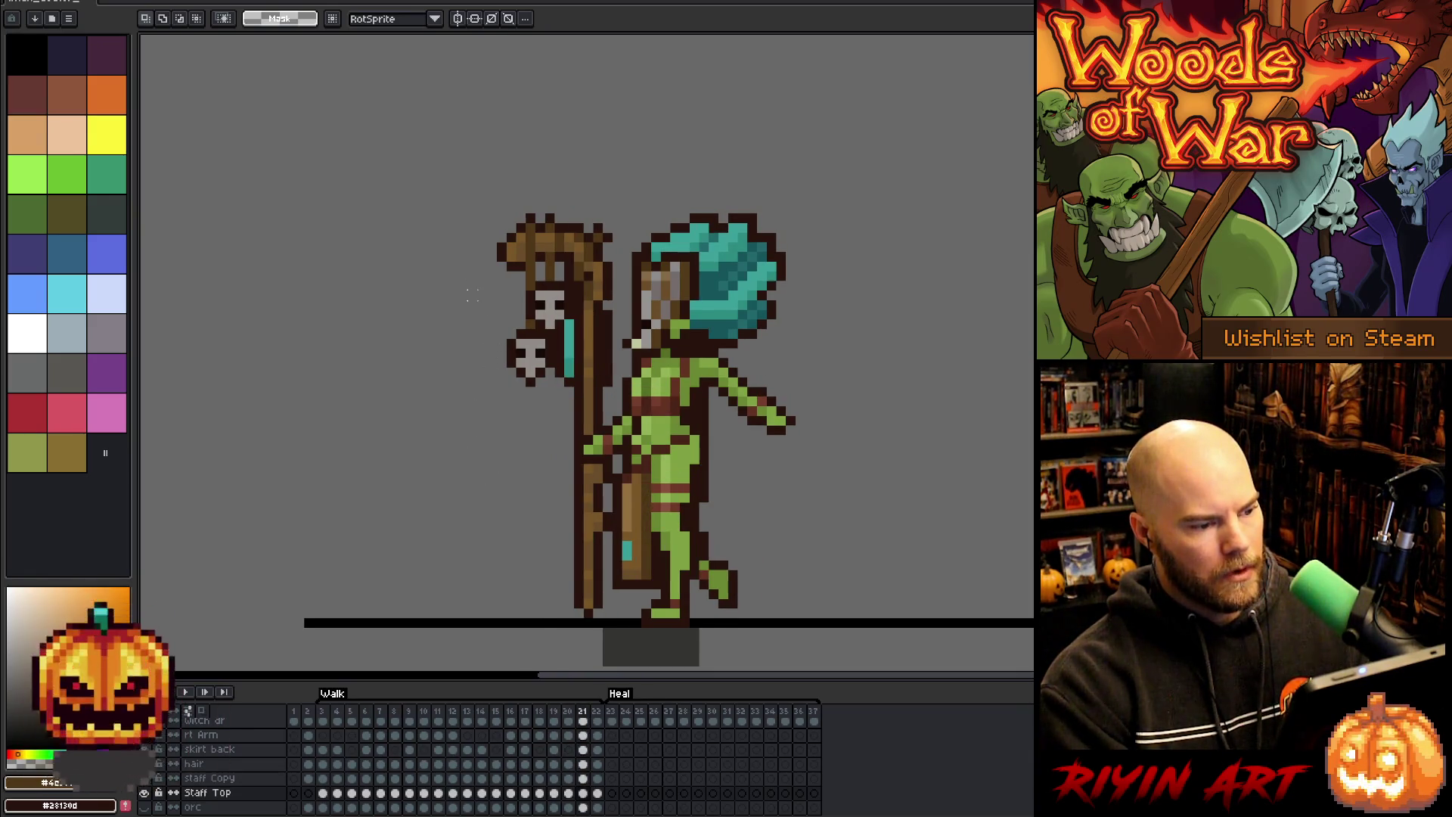
{"action": "left_click_drag", "start_coordinate": [473, 285], "coordinate": [666, 469]}
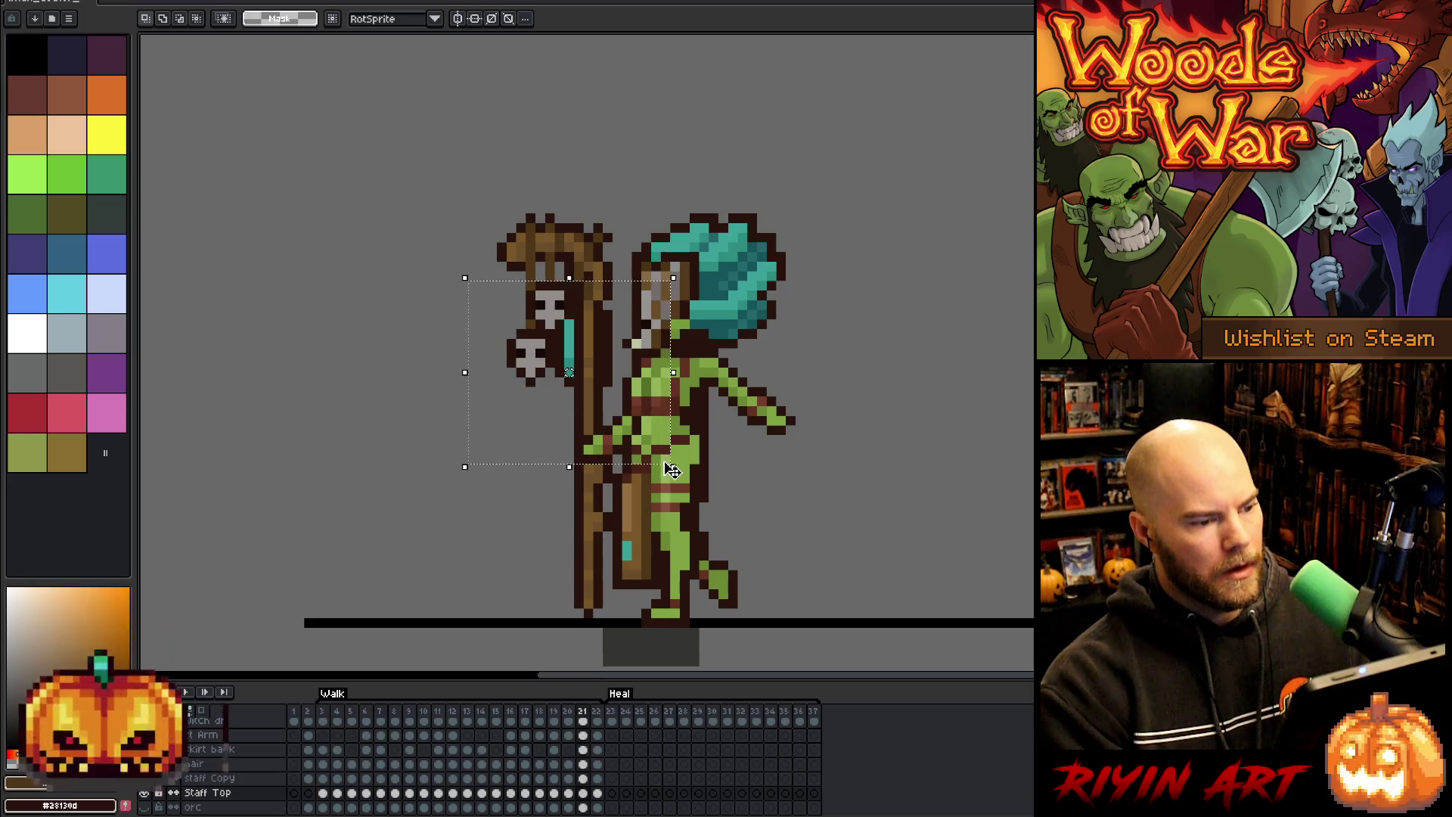
{"action": "key", "text": "Left"}
{"action": "key", "text": "Return"}
- Reselect the lower skull and ribbon, test a one-pixel nudge right and back, and commit
{"action": "mouse_move", "coordinate": [712, 534]}
{"action": "left_mouse_down"}
{"action": "mouse_move", "coordinate": [464, 350]}
{"action": "mouse_move", "coordinate": [350, 326]}
{"action": "left_mouse_up"}
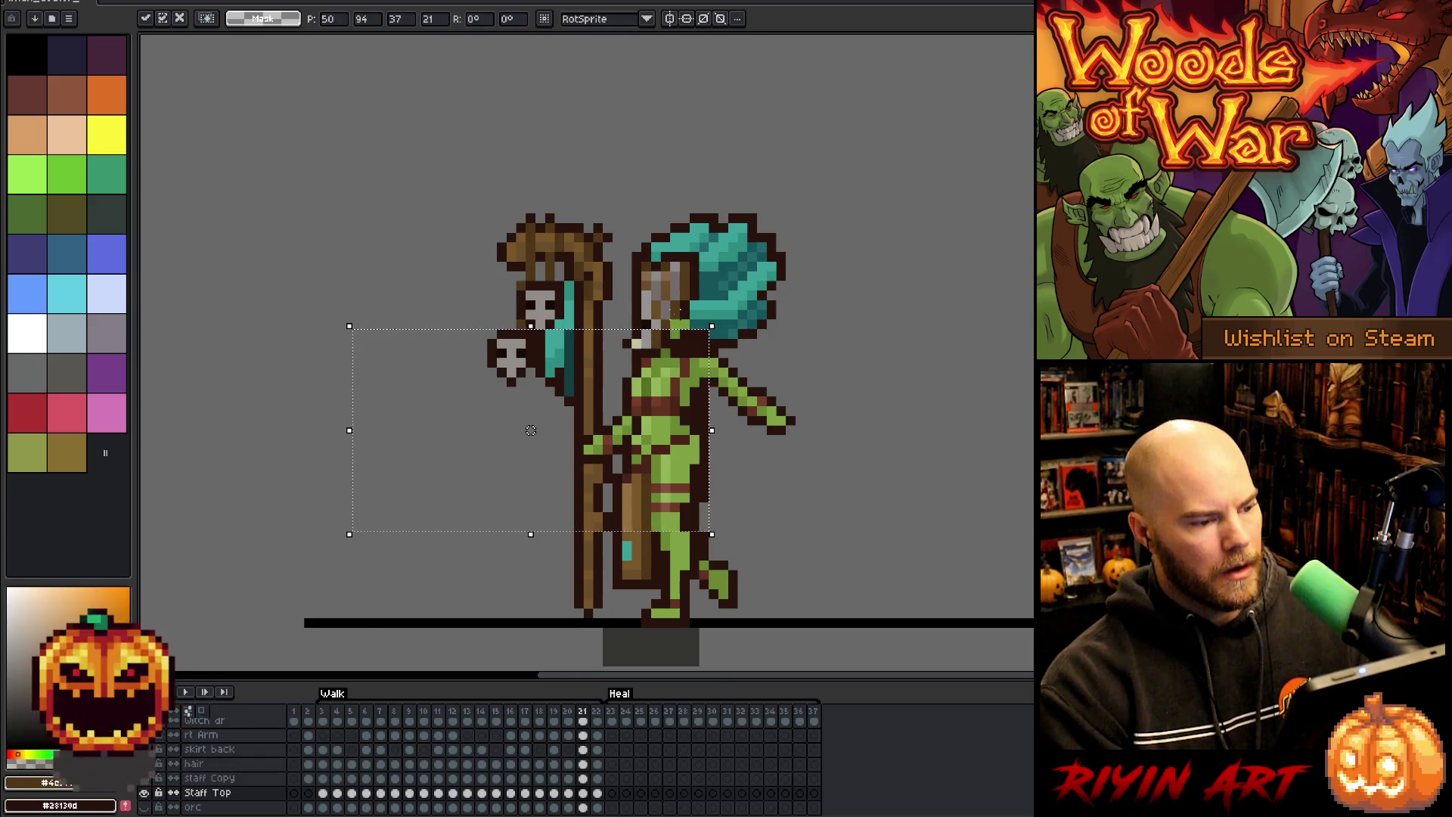
{"action": "left_click", "coordinate": [732, 459]}
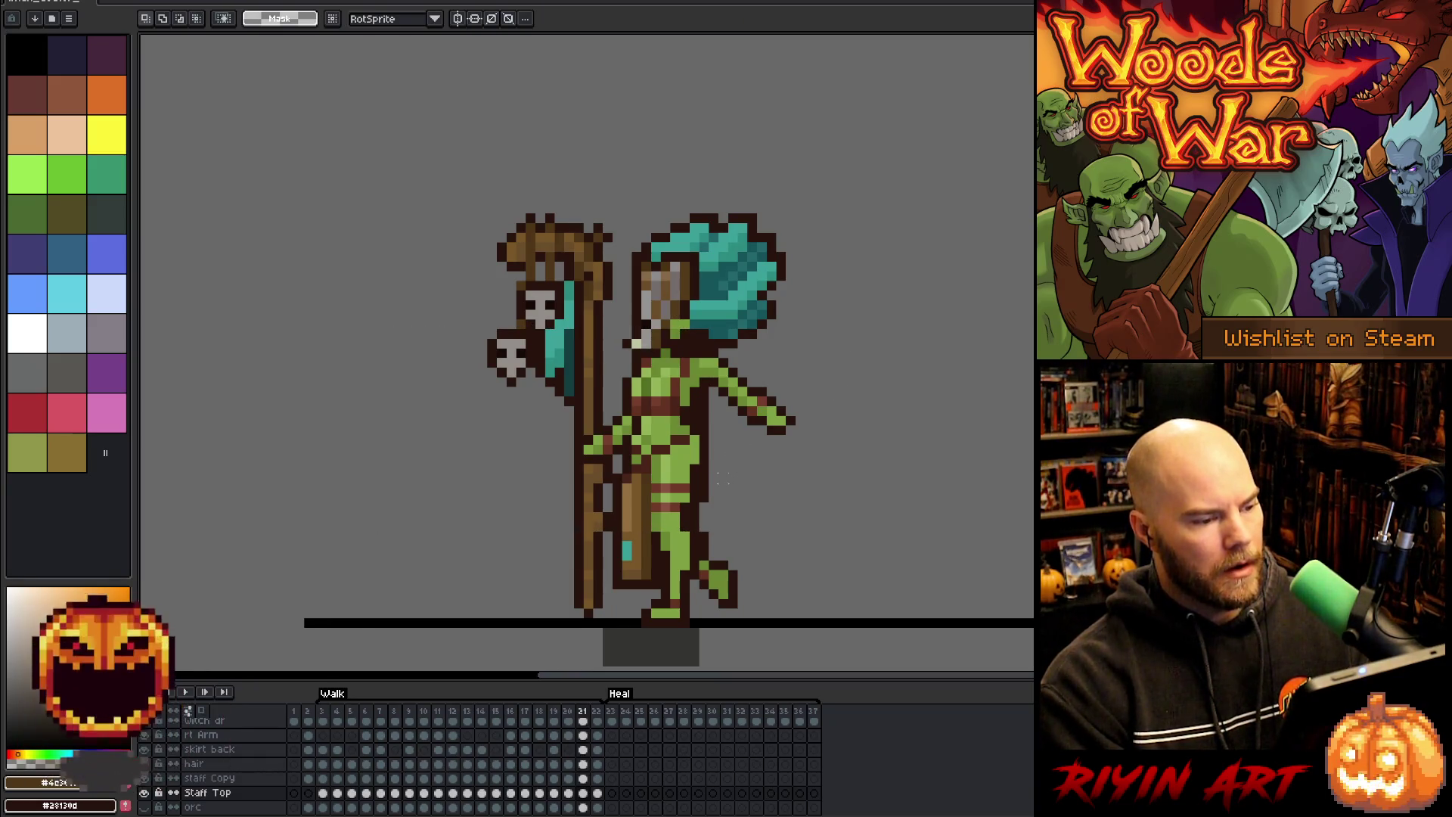
{"action": "left_click_drag", "start_coordinate": [722, 533], "coordinate": [358, 326]}
{"action": "key", "text": "Right"}
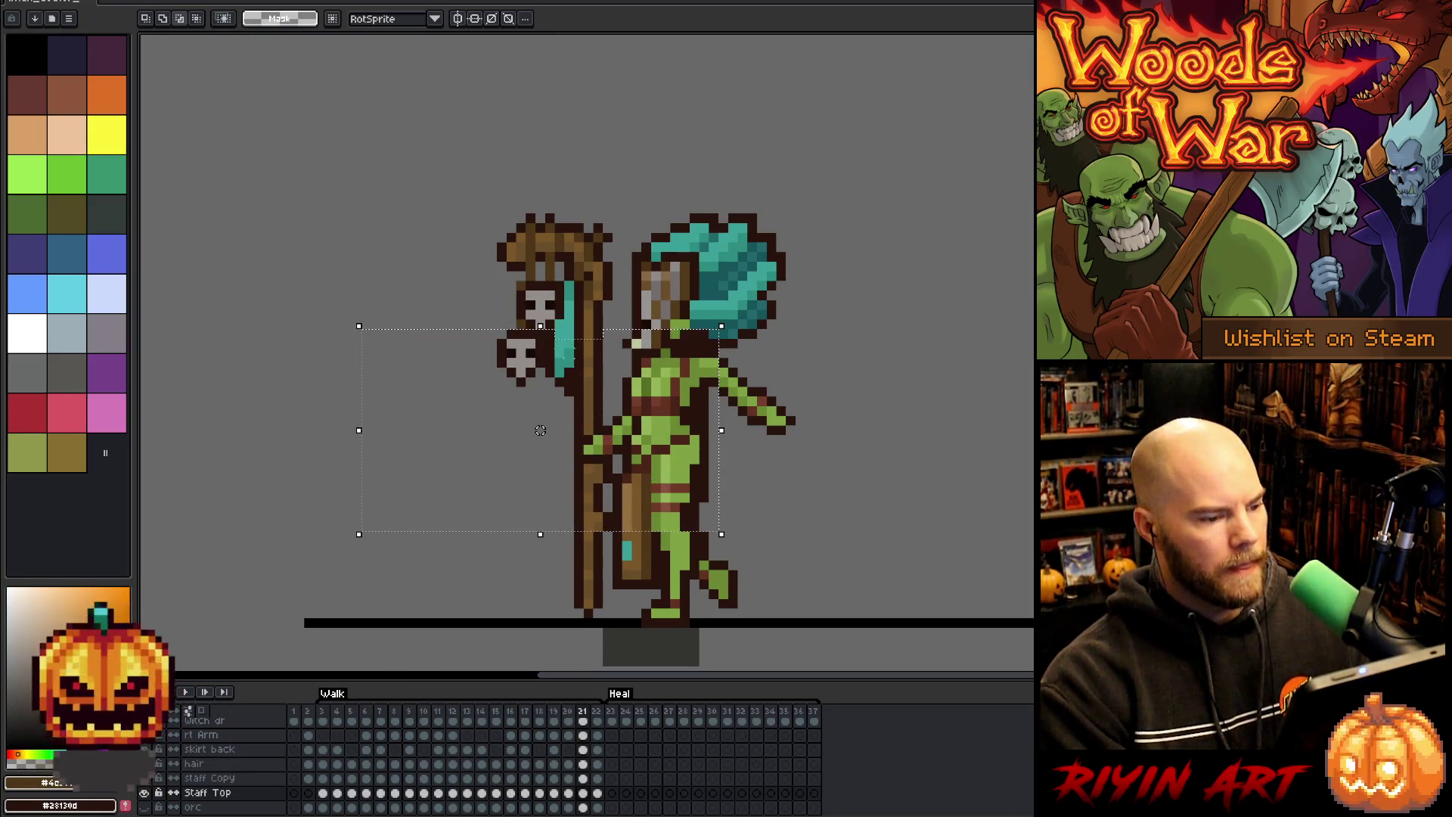
{"action": "key", "text": "Left"}
{"action": "key", "text": "ctrl+d"}
{"action": "mouse_move", "coordinate": [449, 426]}
{"action": "left_mouse_down"}
{"action": "mouse_move", "coordinate": [771, 508]}
{"action": "mouse_move", "coordinate": [373, 379]}
{"action": "mouse_move", "coordinate": [537, 380]}
{"action": "mouse_move", "coordinate": [524, 366]}
{"action": "left_mouse_up"}
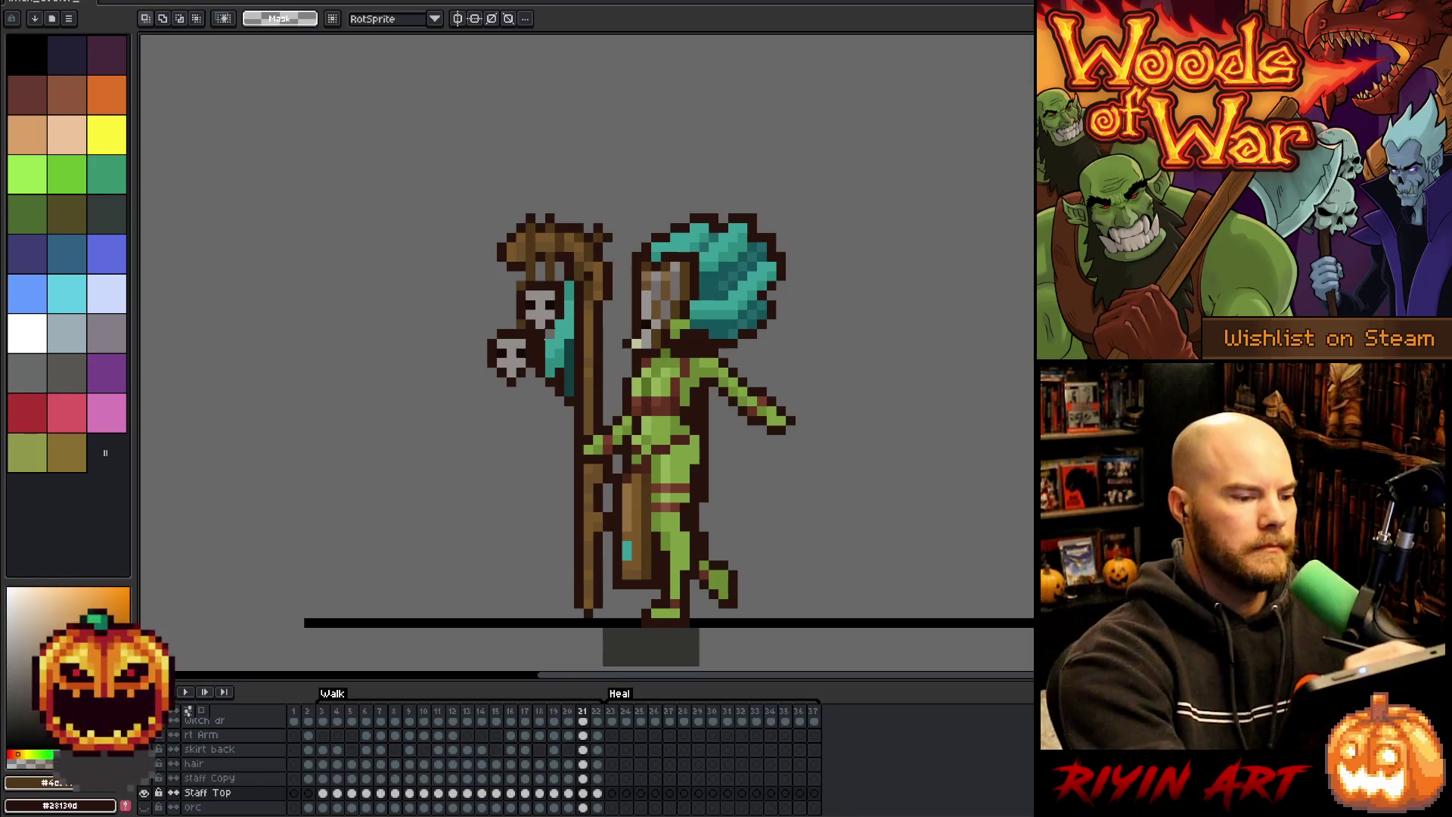
- Sample the skull's dark outline colour with the pencil and switch between pencil and eraser for touch-ups
{"action": "key", "text": "b"}
{"action": "left_click", "coordinate": [547, 338], "text": "alt"}
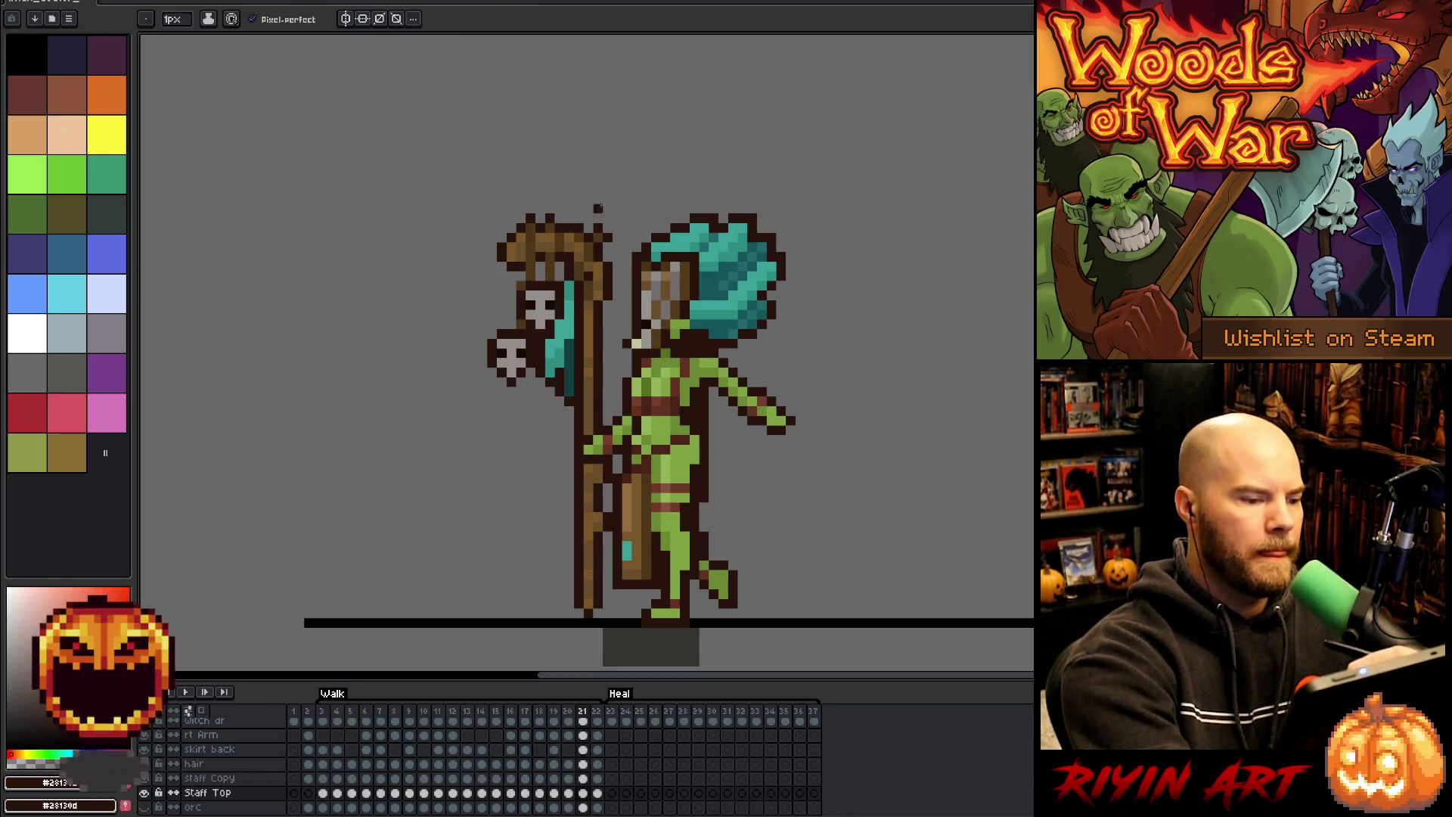
{"action": "left_click", "coordinate": [514, 321], "text": "alt"}
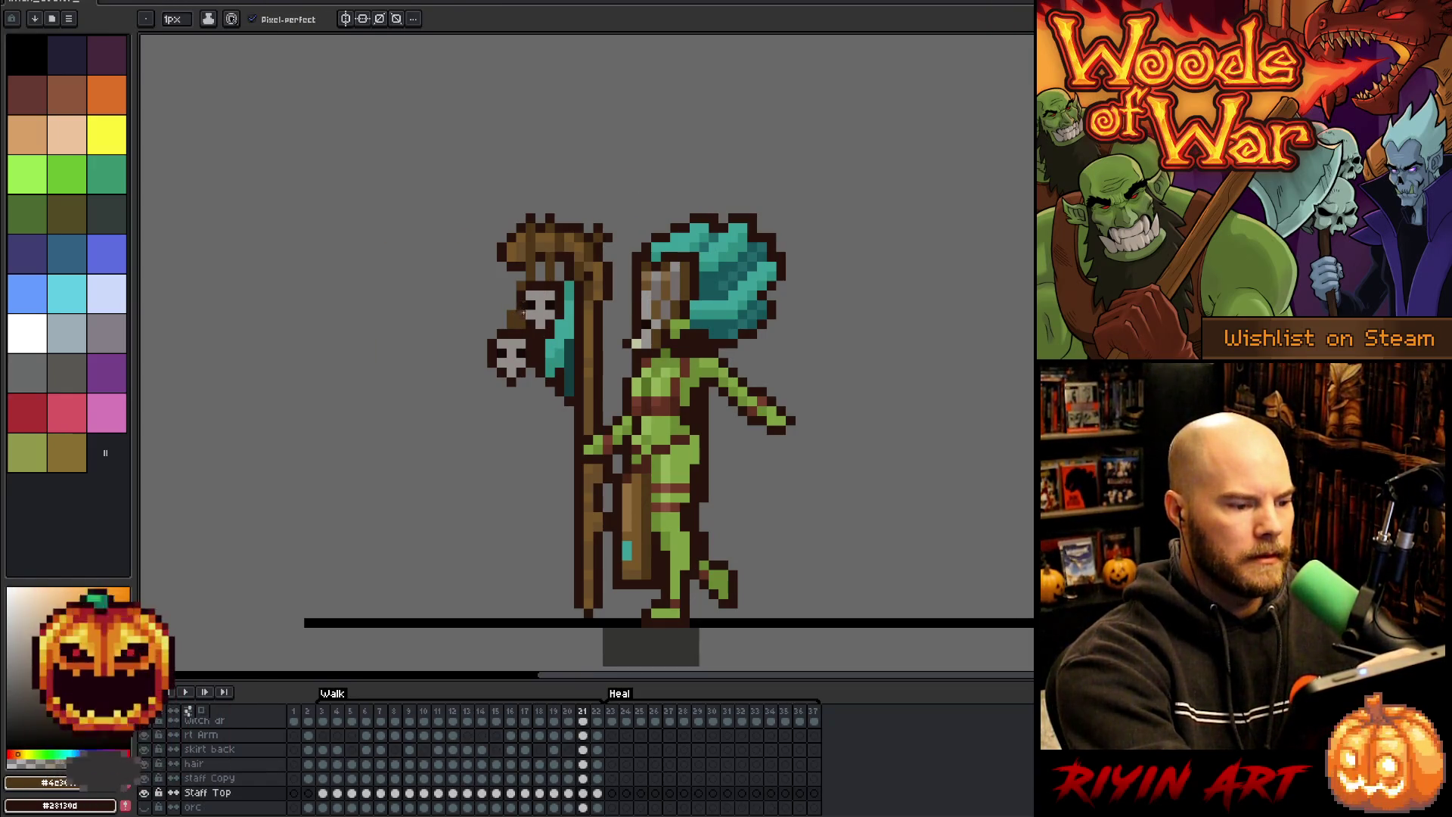
{"action": "key", "text": "e"}
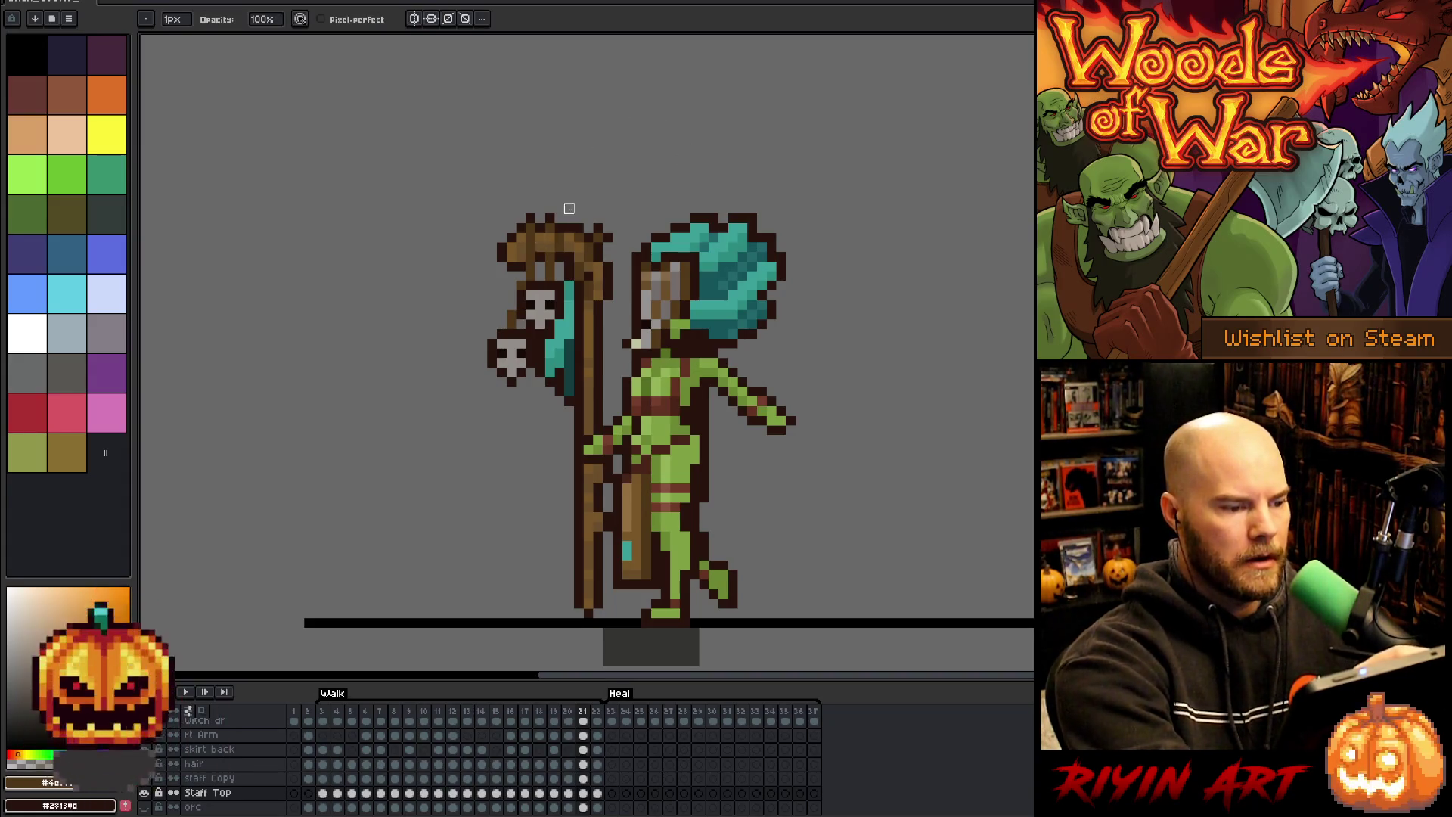
{"action": "key", "text": "b"}
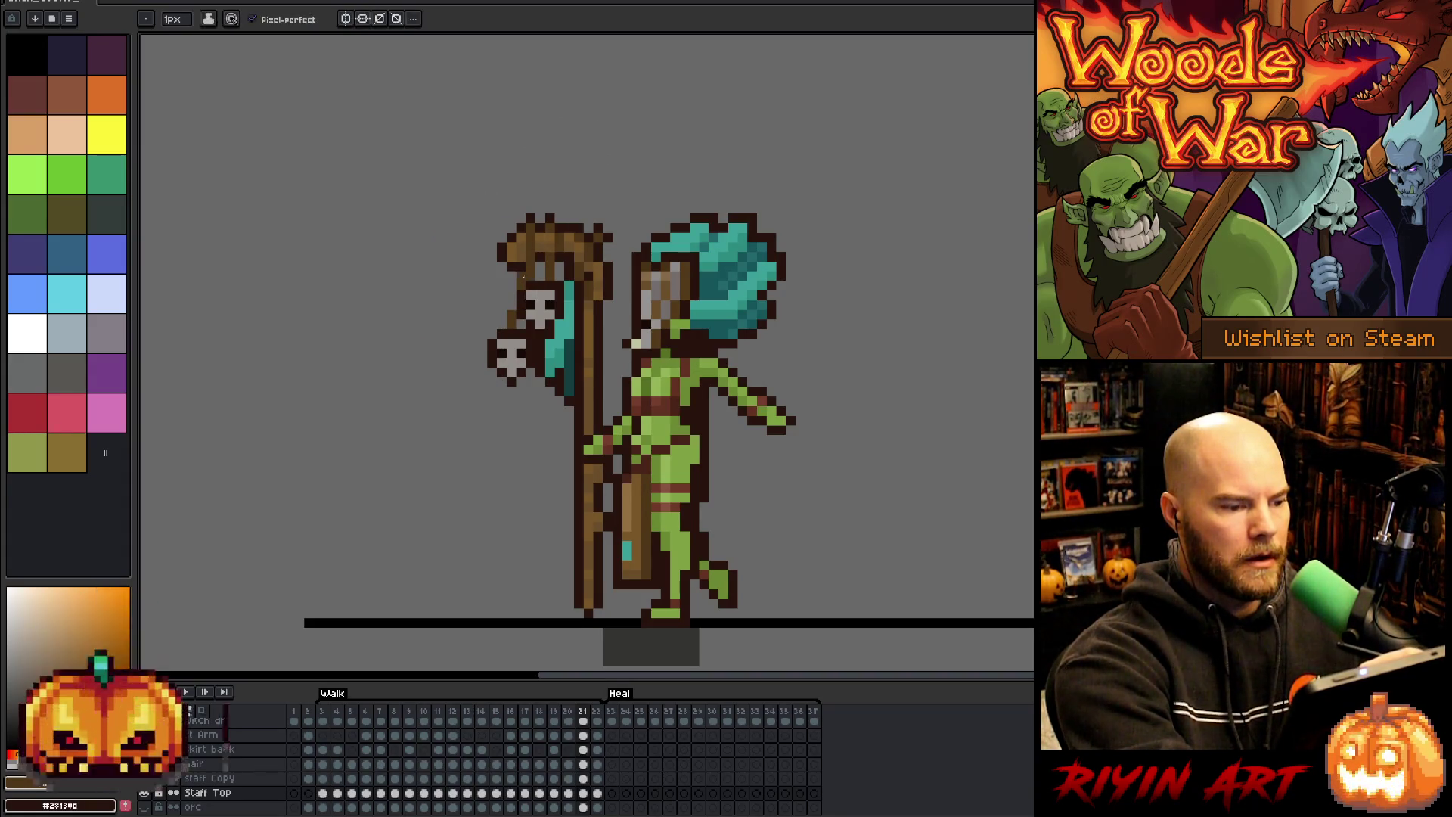
{"action": "key", "text": "e"}
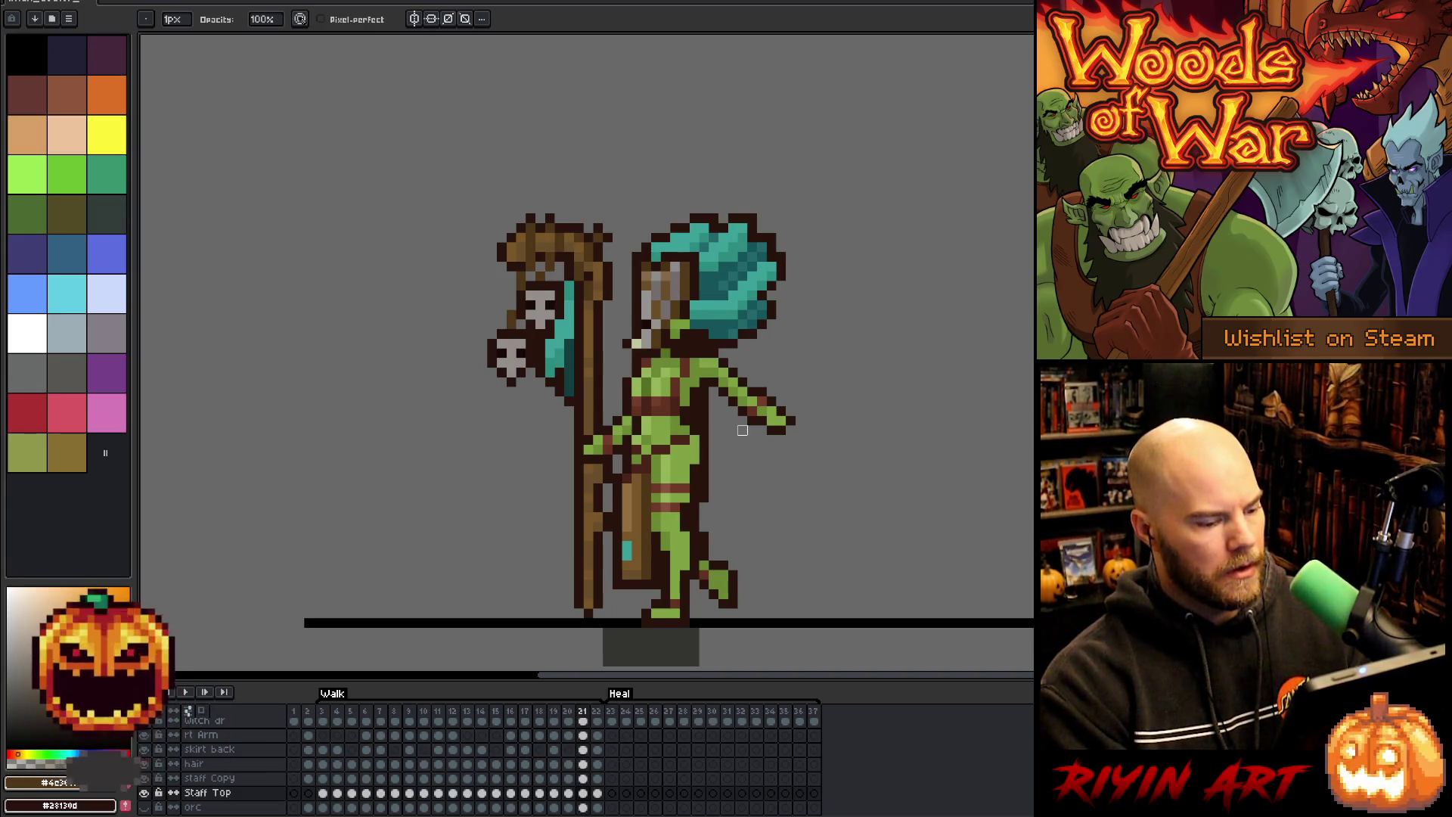
- Step through the timeline frames to land on Walk frame 3
{"action": "key", "text": "Right"}
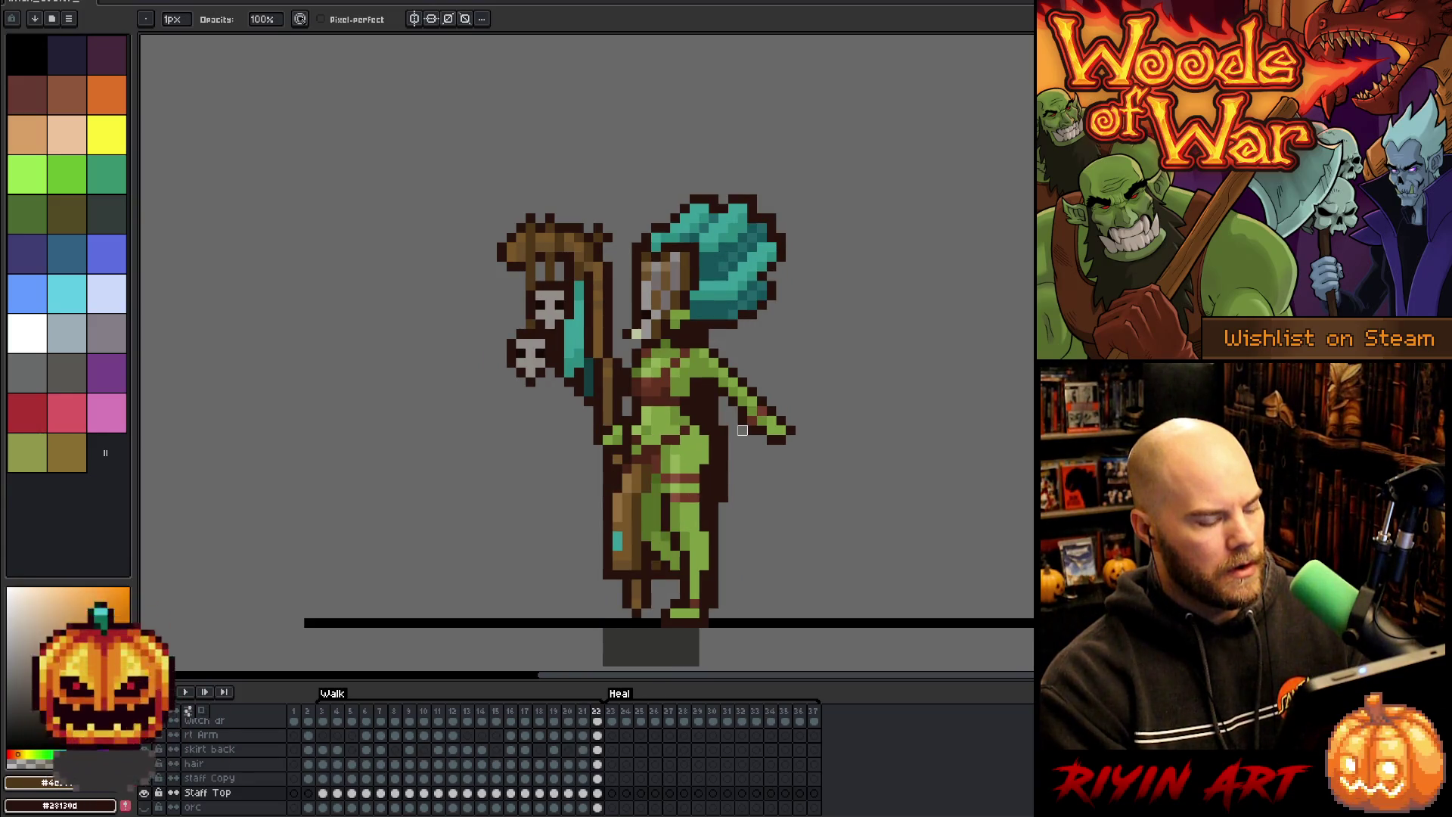
{"action": "key", "text": "Right"}
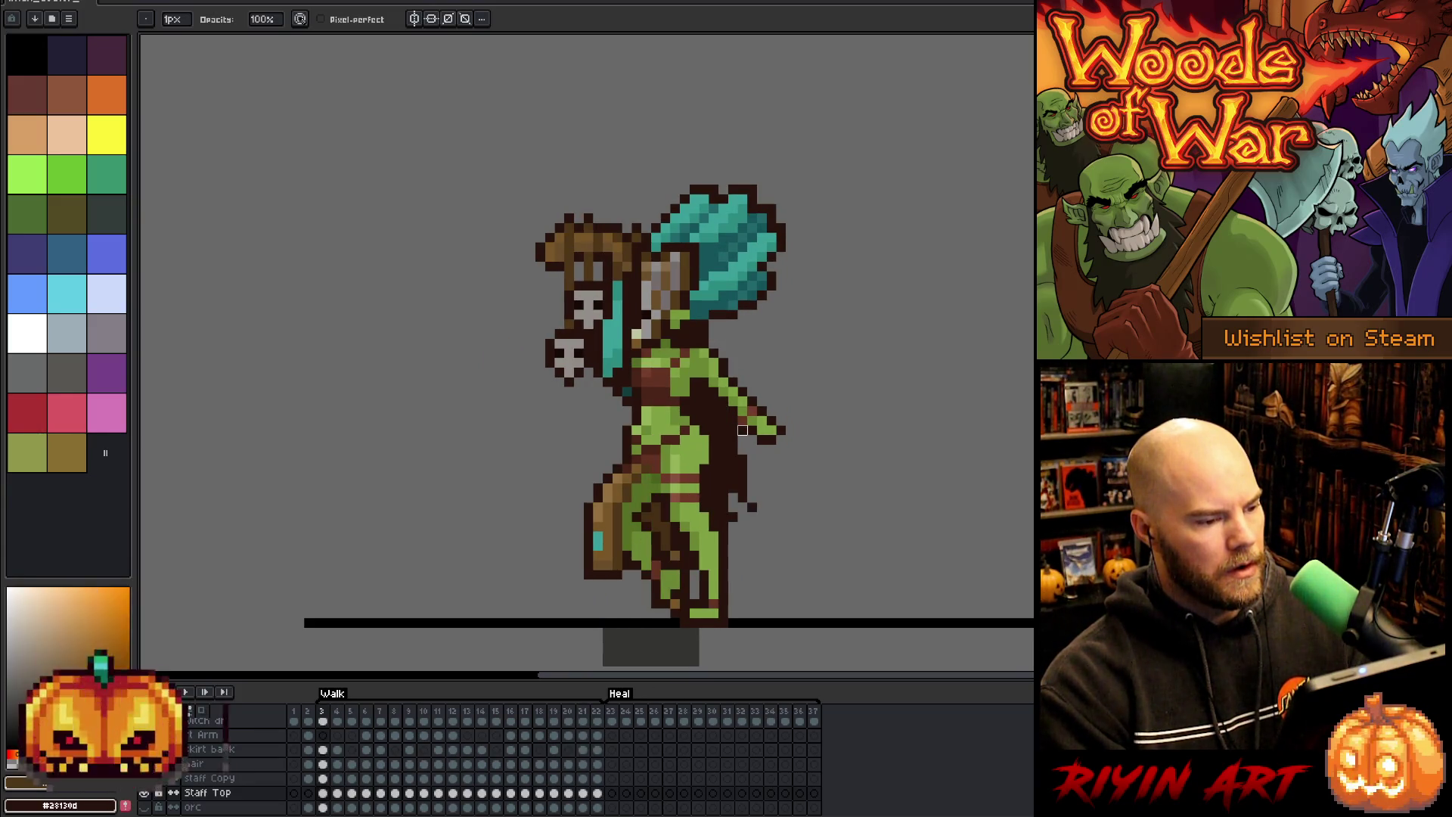
{"action": "key", "text": "Left"}
{"action": "key", "text": "Left"}
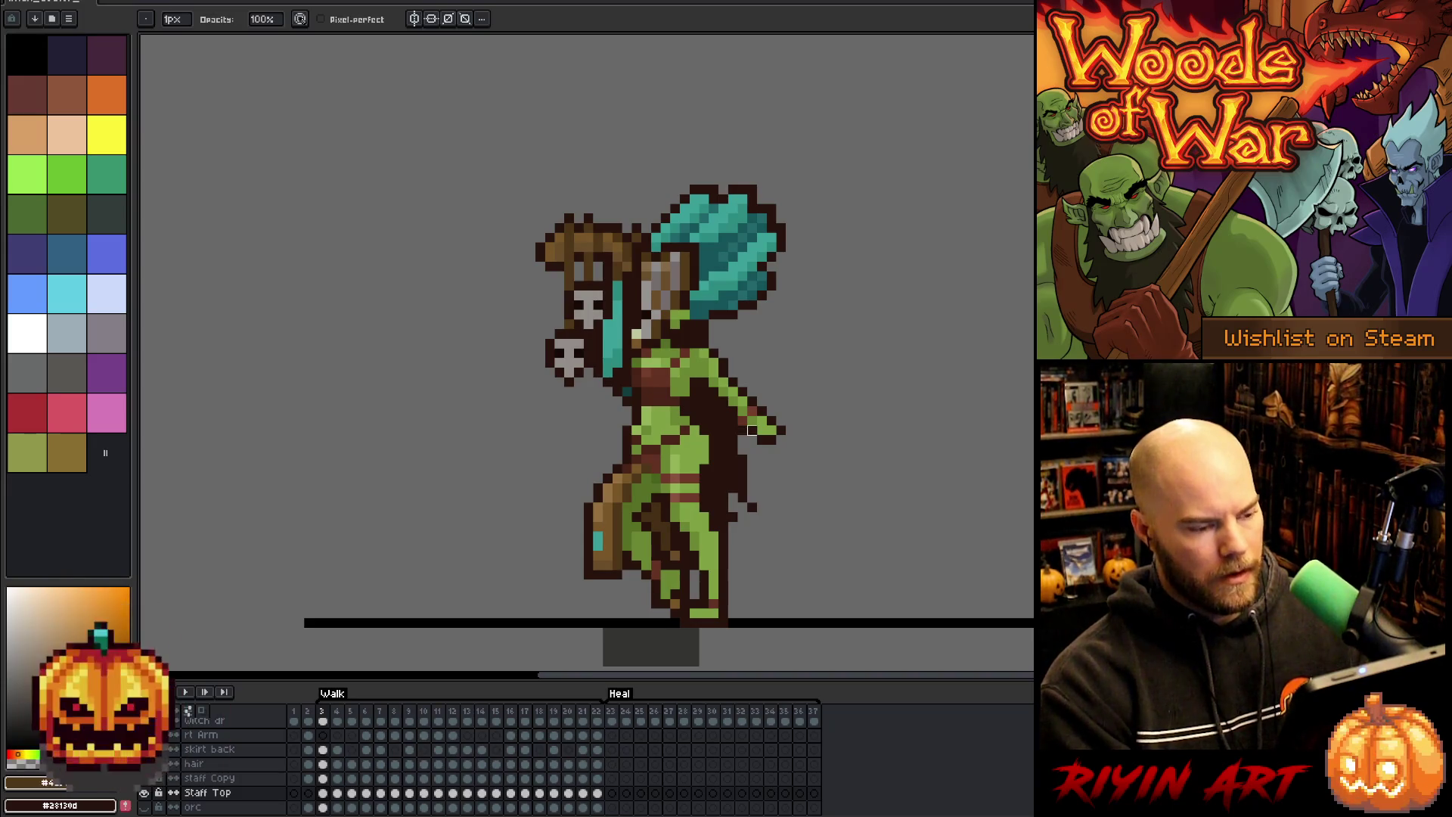
- Shift the staff top and its hanging skull one pixel right and commit both moves
{"action": "key", "text": "m"}
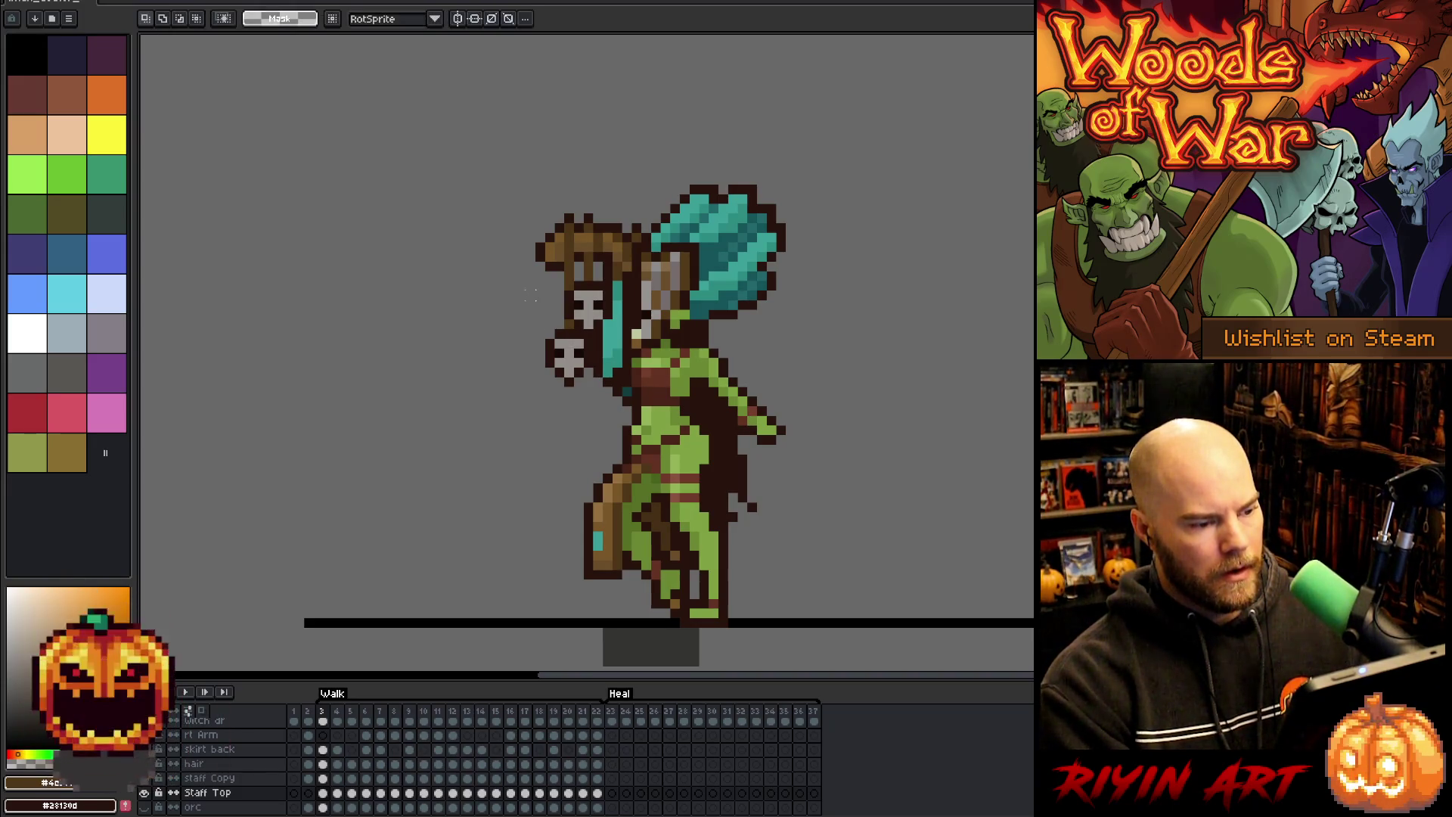
{"action": "left_click_drag", "start_coordinate": [530, 293], "coordinate": [663, 399]}
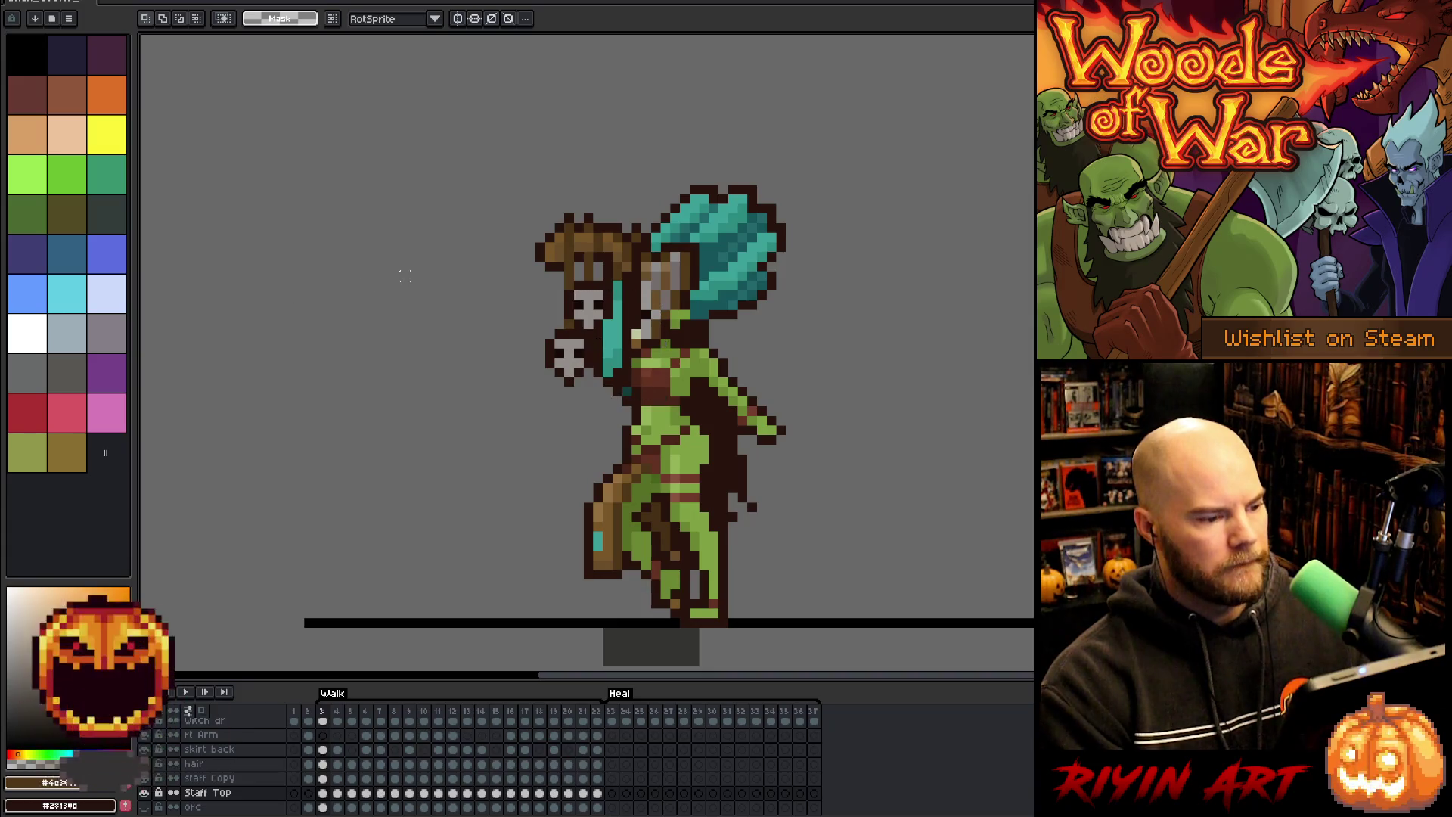
{"action": "mouse_move", "coordinate": [399, 270]}
{"action": "left_mouse_down"}
{"action": "mouse_move", "coordinate": [560, 411]}
{"action": "mouse_move", "coordinate": [760, 495]}
{"action": "left_mouse_up"}
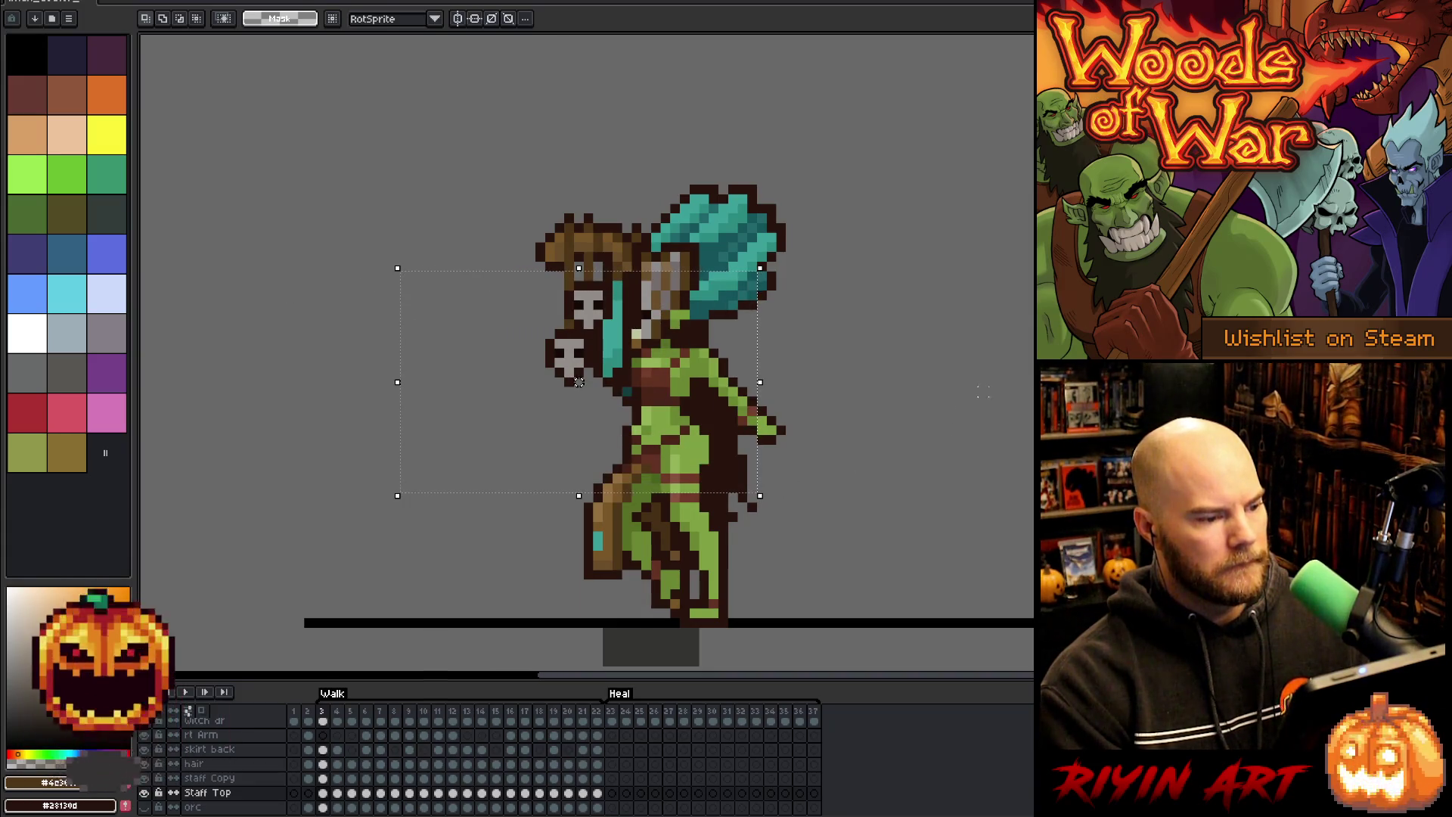
{"action": "left_click_drag", "start_coordinate": [578, 382], "coordinate": [577, 389]}
{"action": "key", "text": "ctrl+d"}
{"action": "left_click_drag", "start_coordinate": [519, 331], "coordinate": [592, 444]}
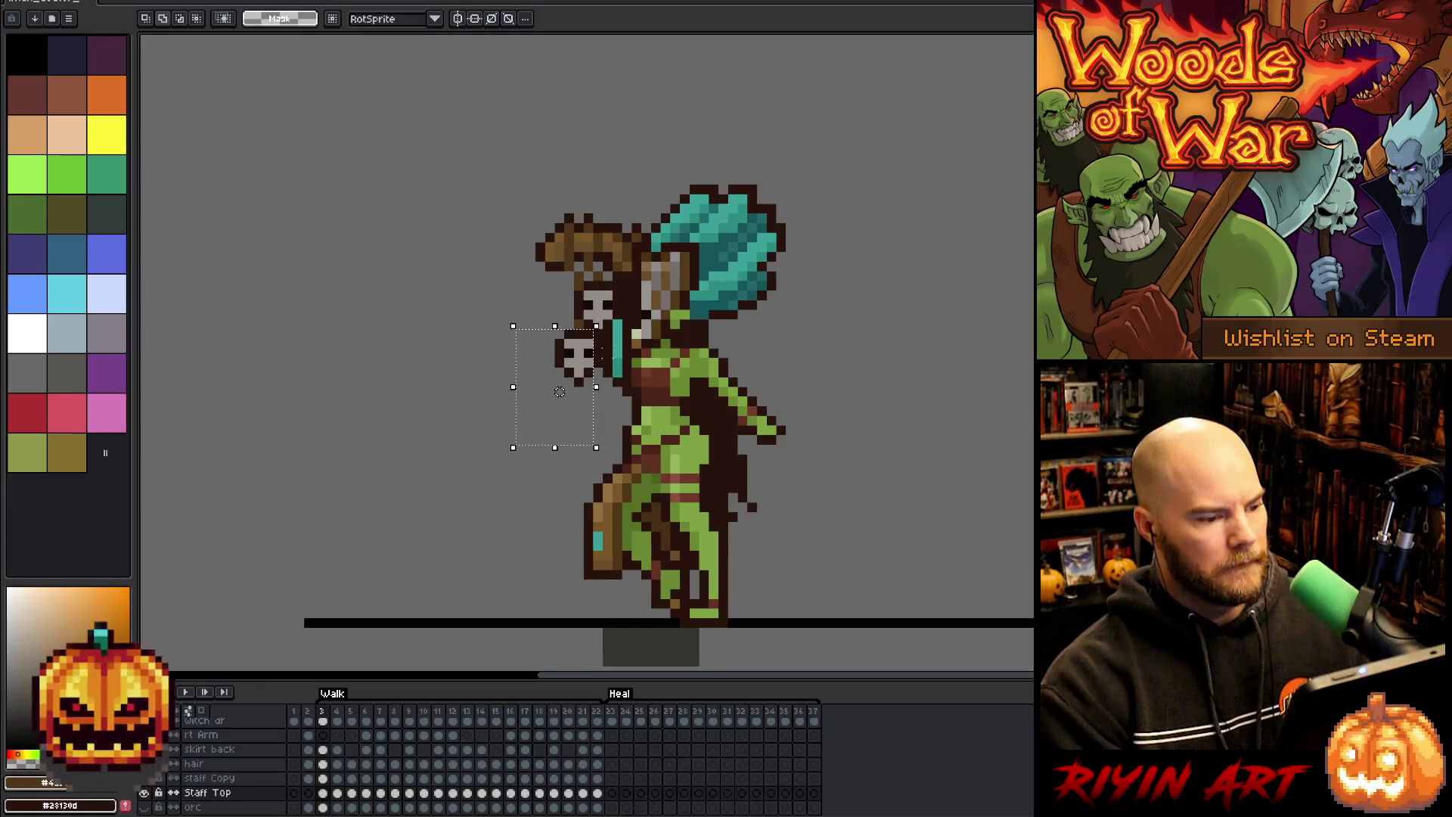
{"action": "left_click_drag", "start_coordinate": [559, 391], "coordinate": [569, 392]}
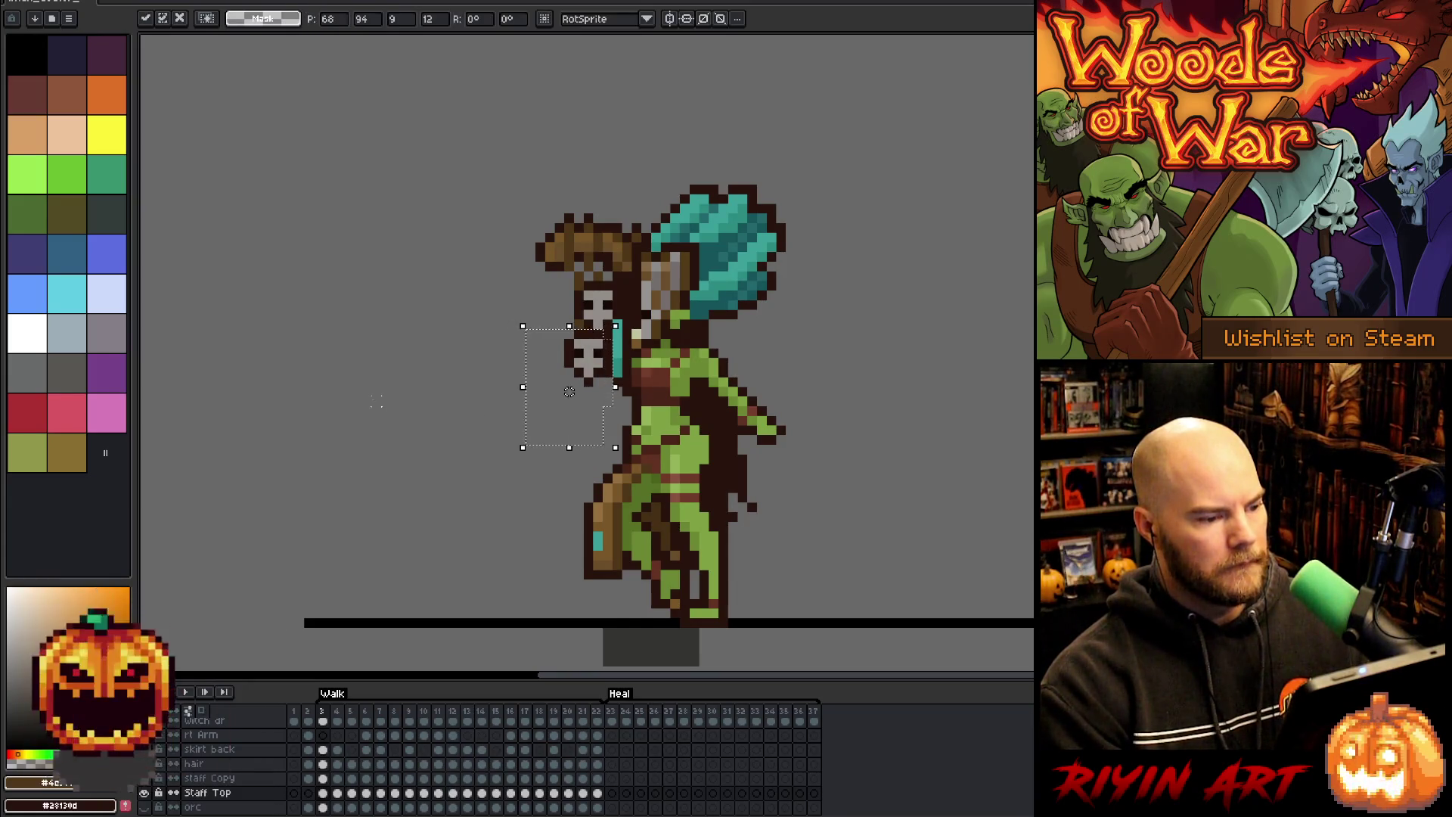
{"action": "left_click", "coordinate": [376, 400]}
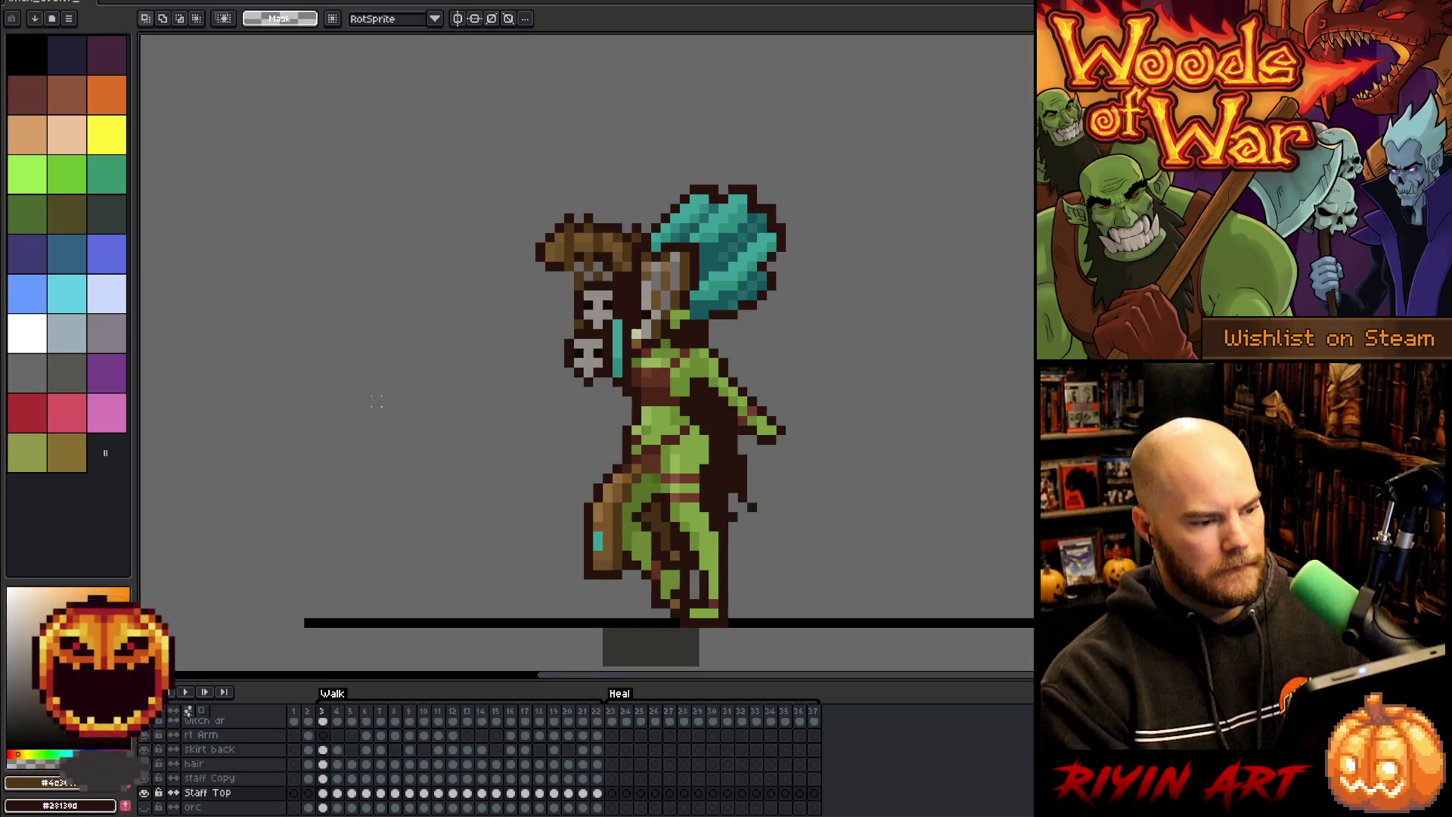
- Try staff-top selections on walk frames 4 and 5, dropping them without changes
{"action": "key", "text": "Right"}
{"action": "key", "text": "Right"}
{"action": "key", "text": "Right"}
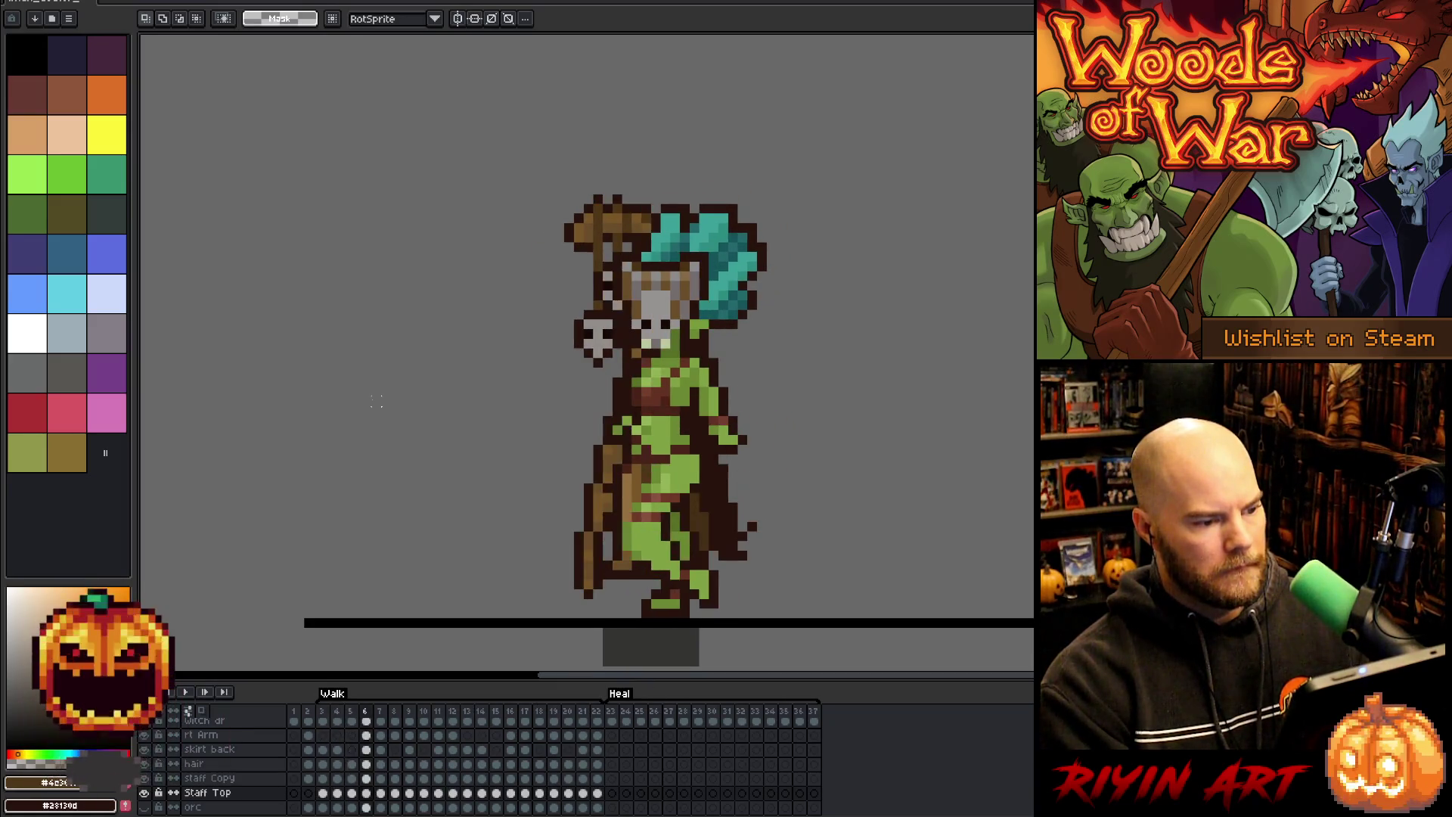
{"action": "key", "text": "Left"}
{"action": "key", "text": "Left"}
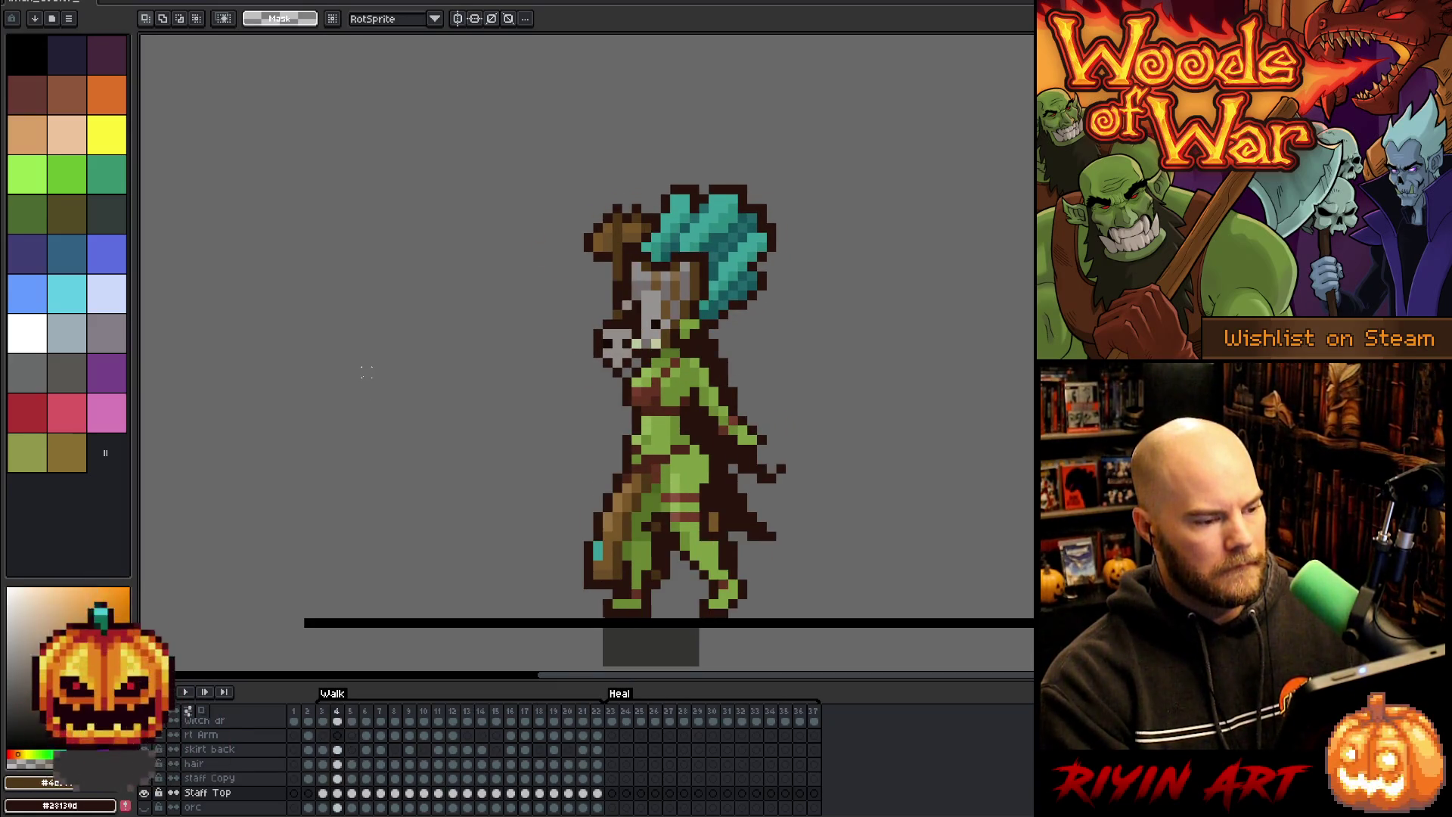
{"action": "key", "text": "Left"}
{"action": "key", "text": "Right"}
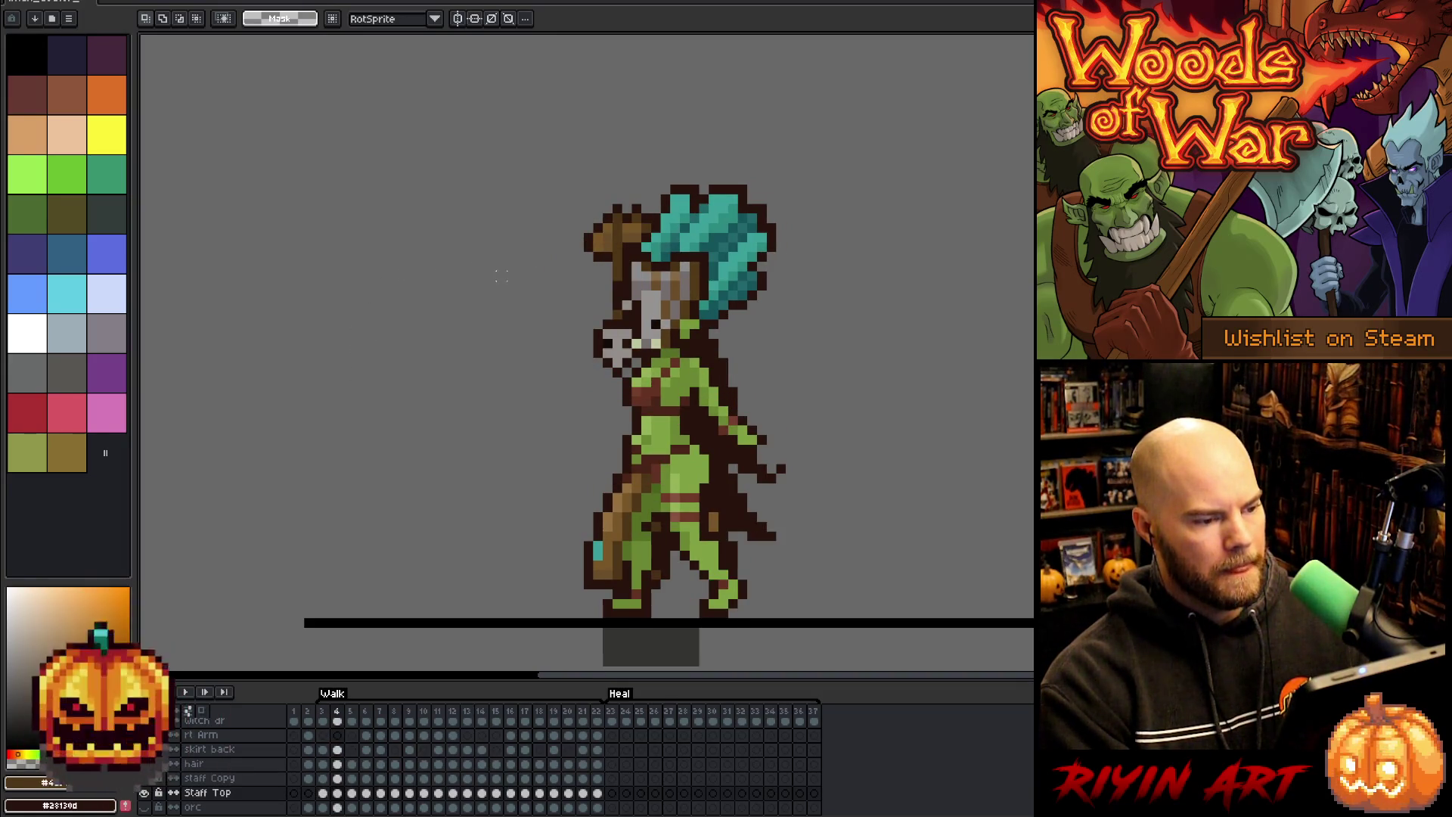
{"action": "mouse_move", "coordinate": [503, 270]}
{"action": "left_mouse_down"}
{"action": "mouse_move", "coordinate": [632, 382]}
{"action": "mouse_move", "coordinate": [769, 428]}
{"action": "left_mouse_up"}
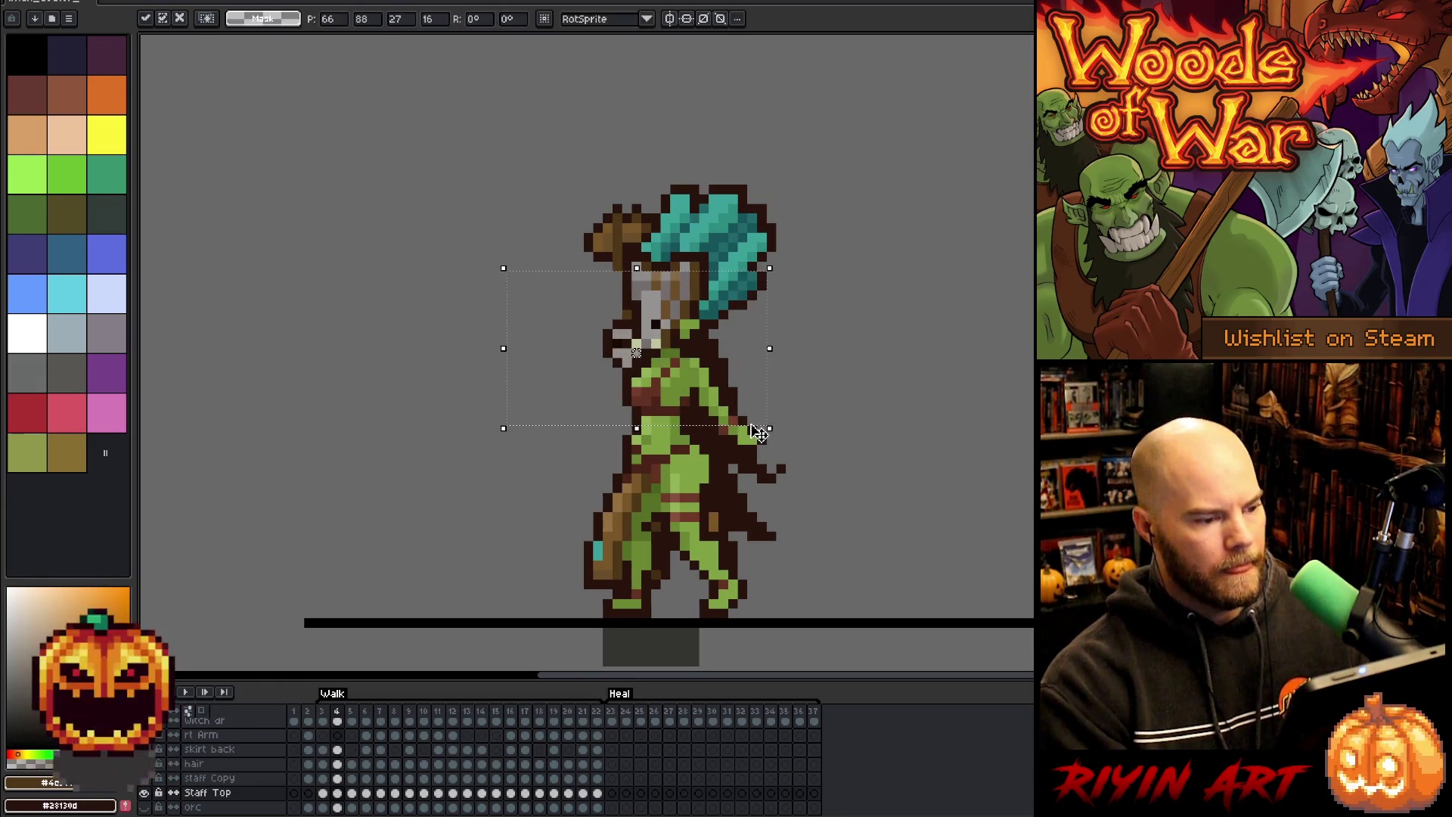
{"action": "mouse_move", "coordinate": [407, 495]}
{"action": "left_mouse_down"}
{"action": "mouse_move", "coordinate": [783, 386]}
{"action": "mouse_move", "coordinate": [836, 316]}
{"action": "left_mouse_up"}
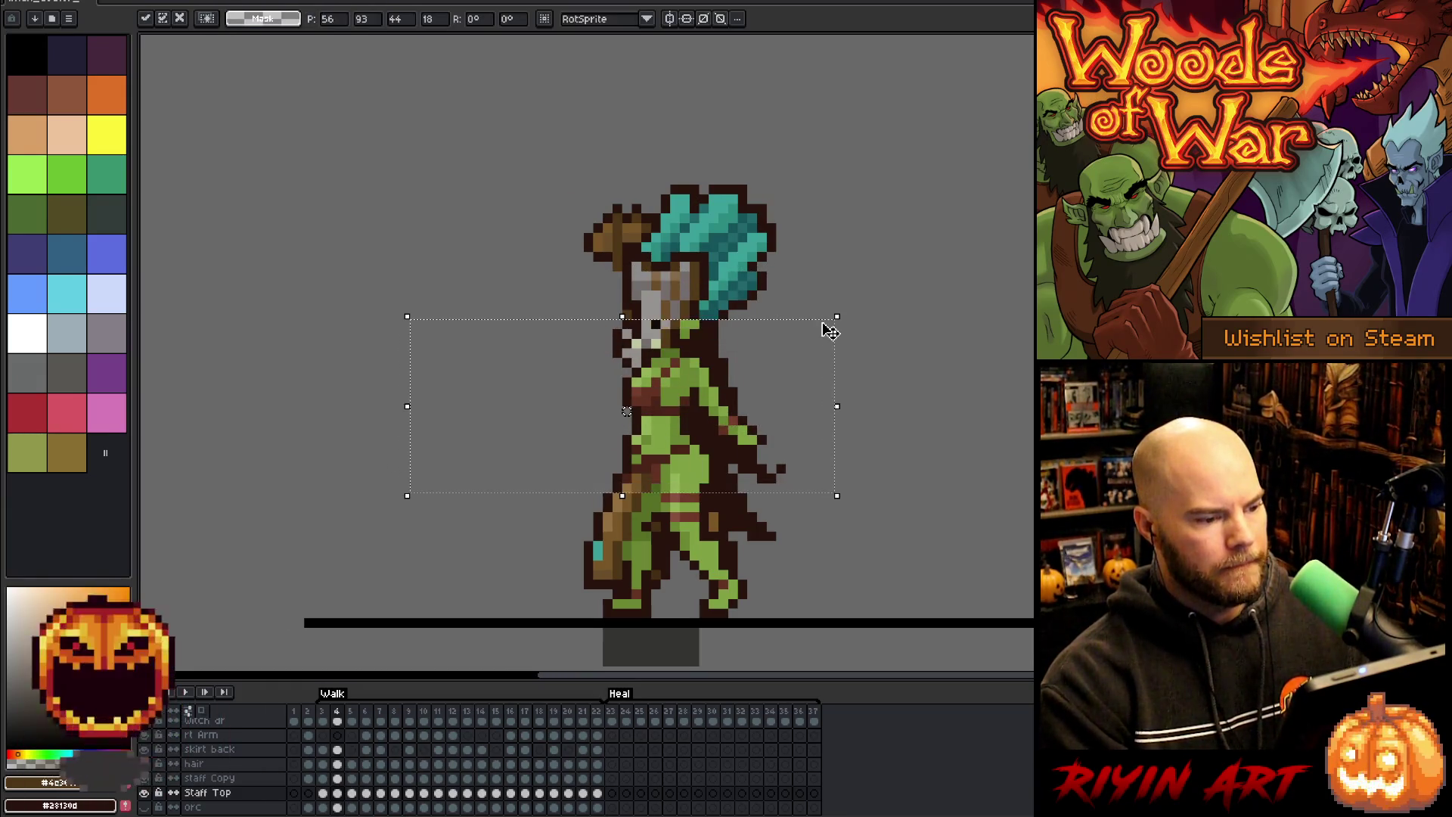
{"action": "key", "text": "Left"}
{"action": "key", "text": "Right"}
{"action": "key", "text": "Right"}
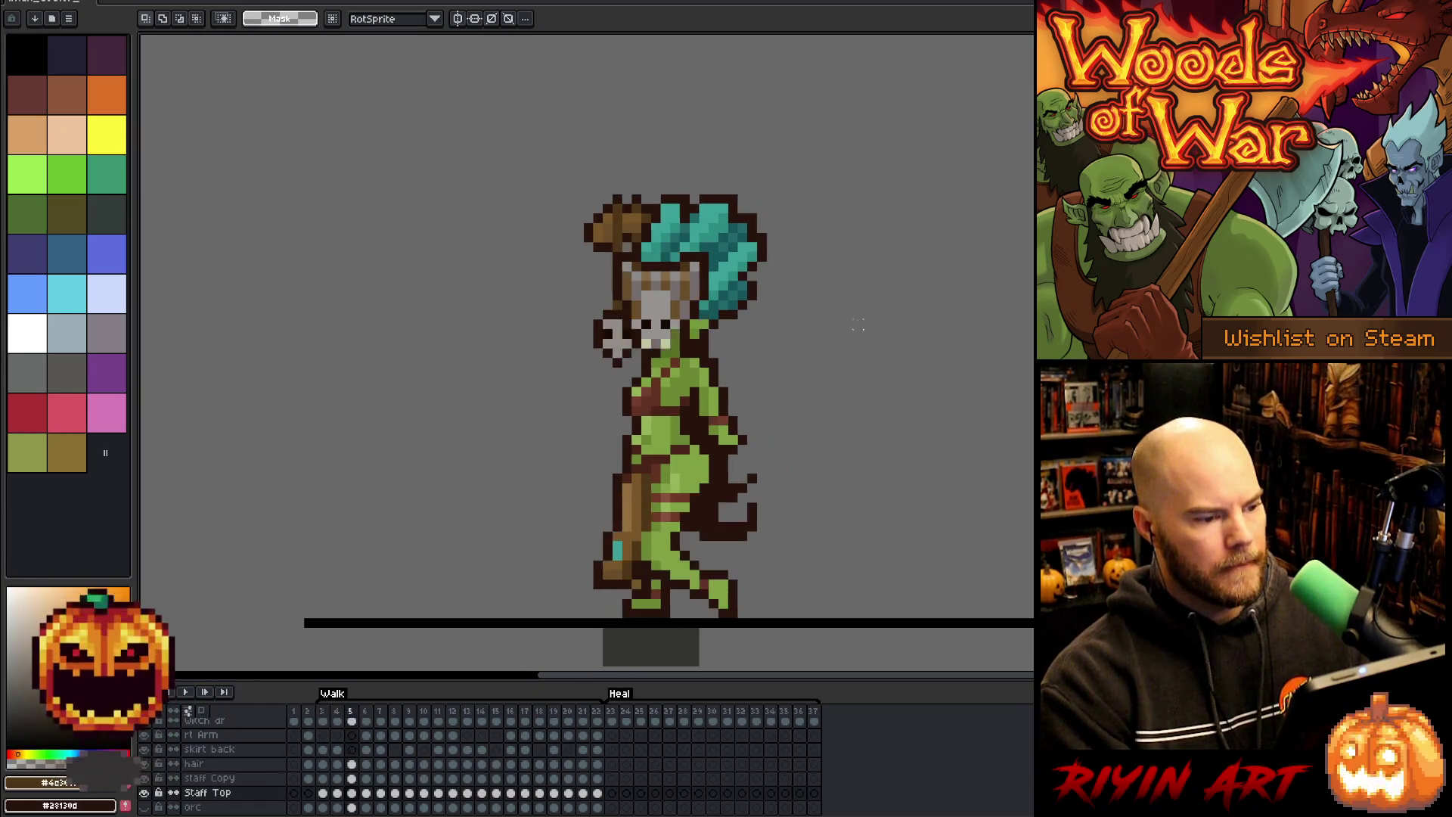
{"action": "mouse_move", "coordinate": [468, 426]}
{"action": "left_mouse_down"}
{"action": "mouse_move", "coordinate": [726, 318]}
{"action": "mouse_move", "coordinate": [781, 272]}
{"action": "mouse_move", "coordinate": [807, 278]}
{"action": "left_mouse_up"}
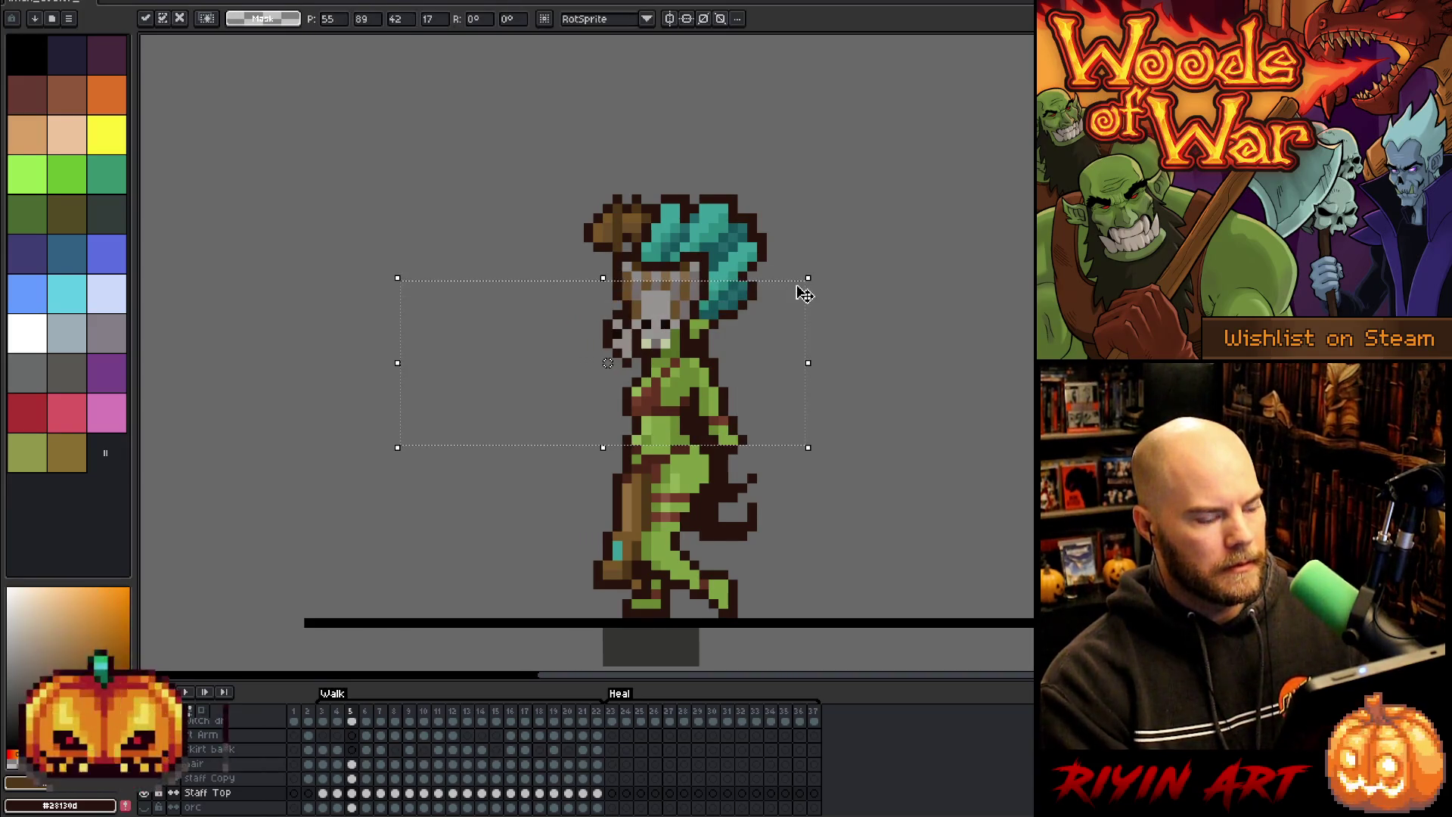
{"action": "key", "text": "Return"}
- Check the staff-top area on frames 6 and 7, then play the Walk animation
{"action": "key", "text": "period"}
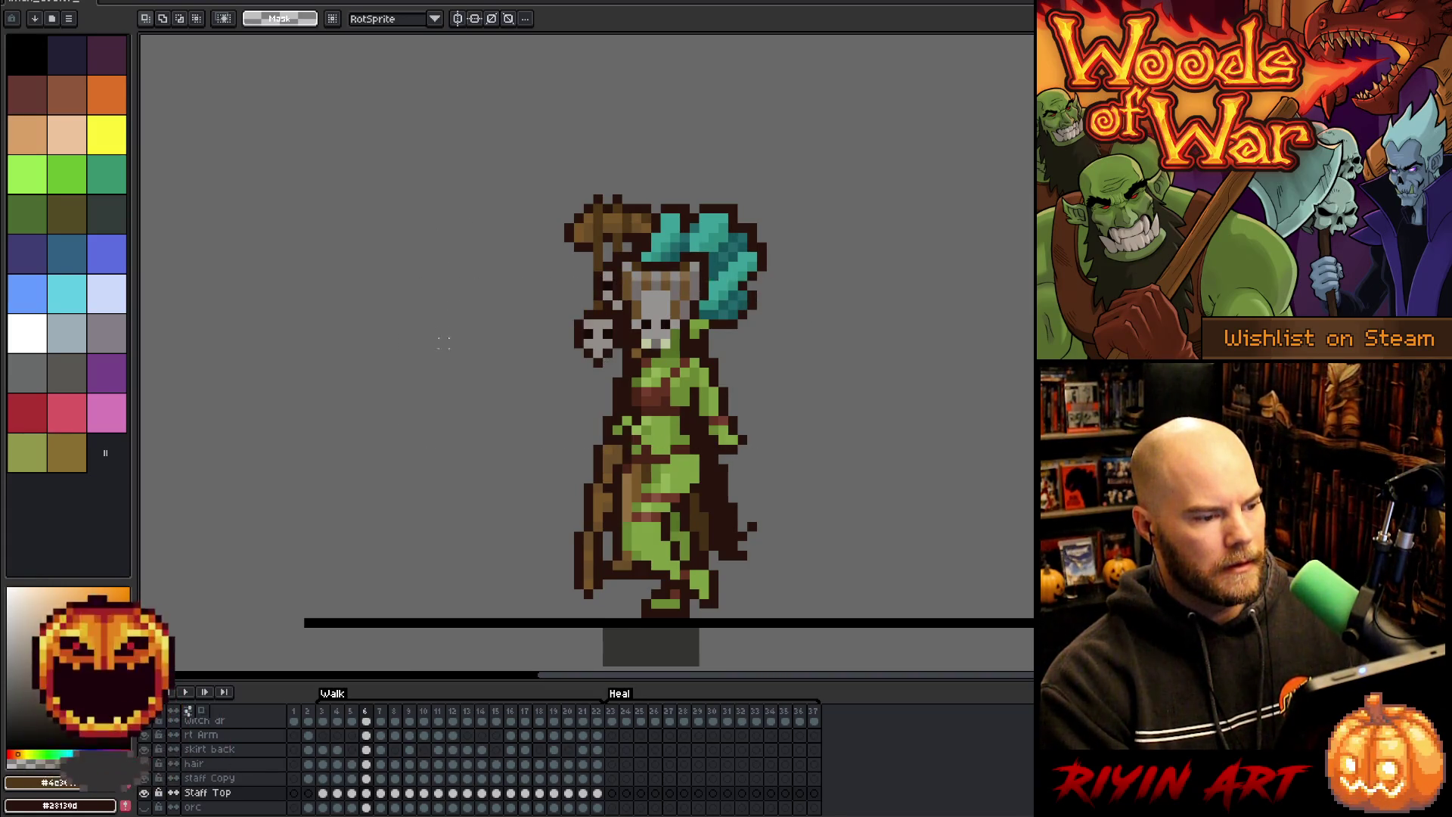
{"action": "mouse_move", "coordinate": [436, 418]}
{"action": "left_mouse_down"}
{"action": "mouse_move", "coordinate": [820, 292]}
{"action": "mouse_move", "coordinate": [846, 259]}
{"action": "left_mouse_up"}
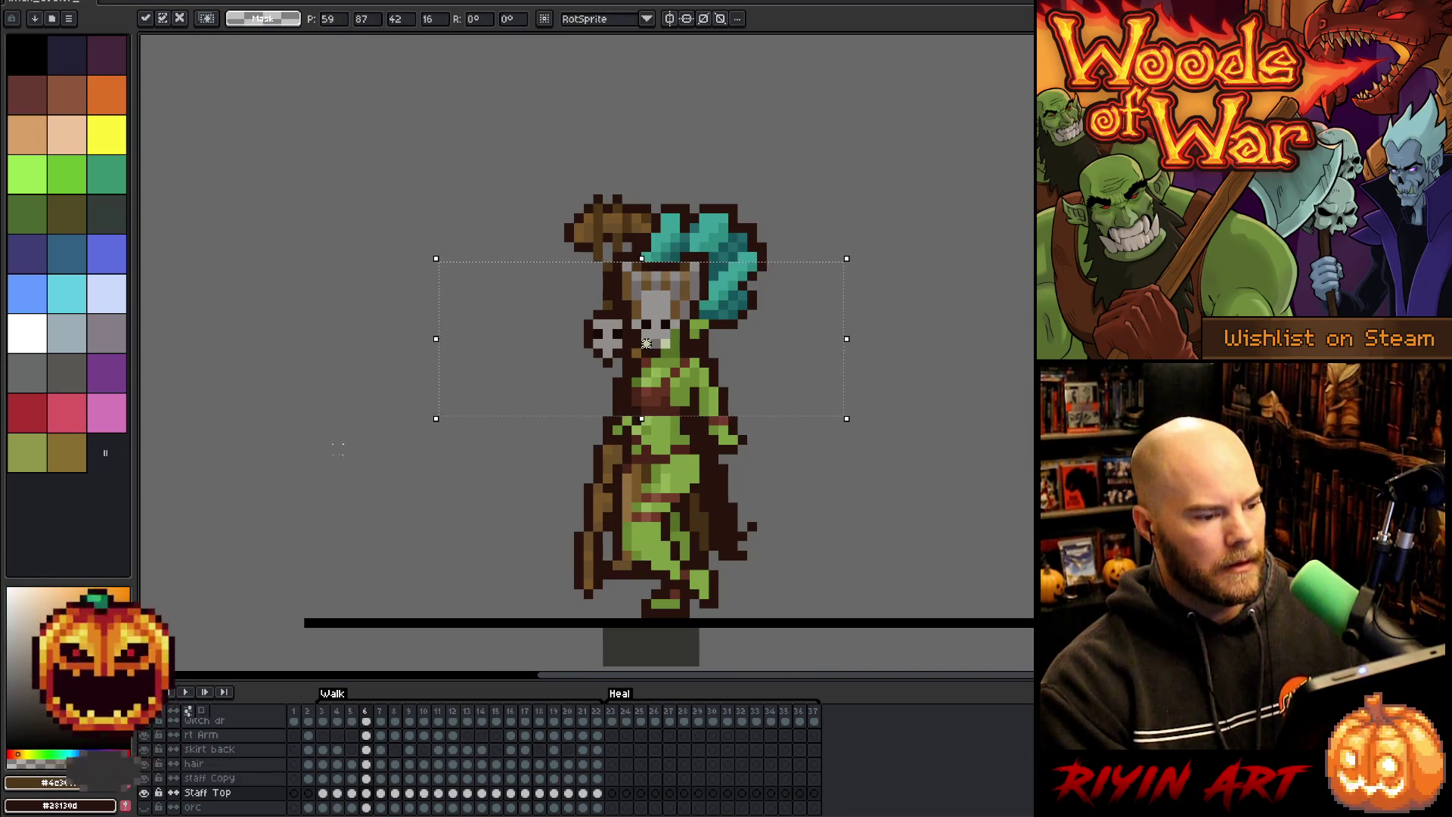
{"action": "left_click_drag", "start_coordinate": [359, 467], "coordinate": [856, 306]}
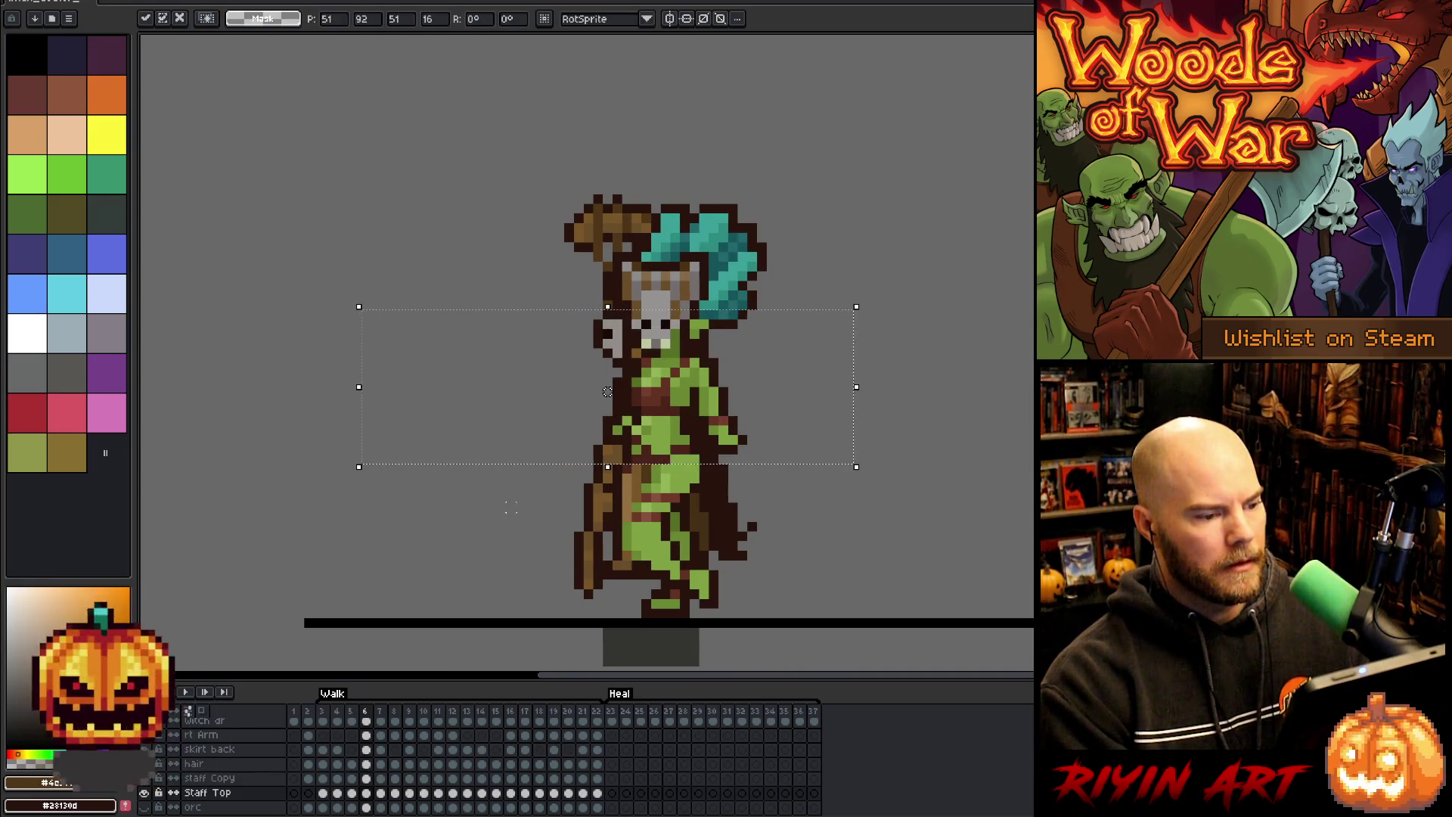
{"action": "key", "text": "comma"}
{"action": "mouse_move", "coordinate": [426, 466]}
{"action": "left_mouse_down"}
{"action": "mouse_move", "coordinate": [772, 331]}
{"action": "mouse_move", "coordinate": [788, 307]}
{"action": "left_mouse_up"}
{"action": "key", "text": "period"}
{"action": "key", "text": "period"}
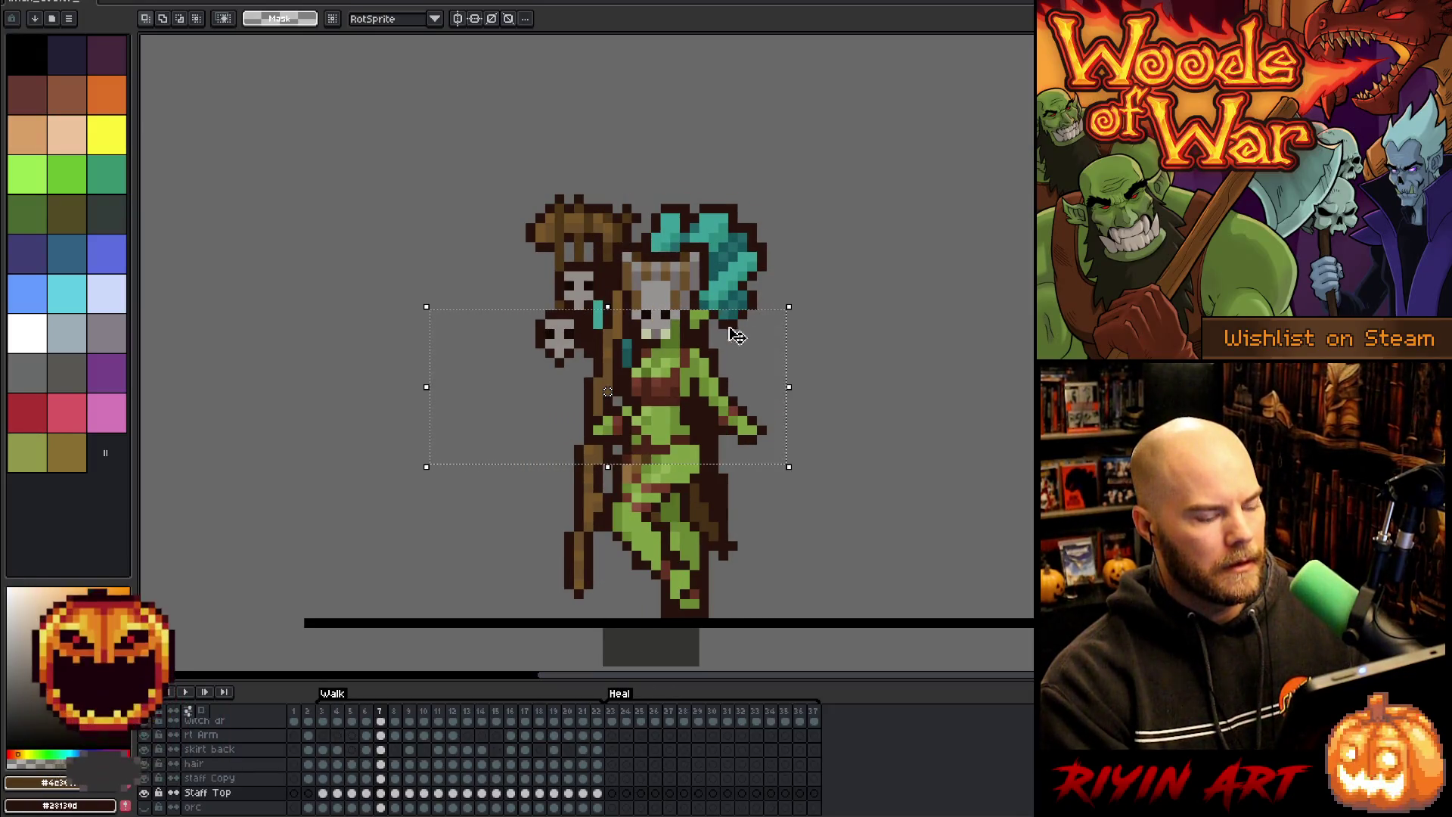
{"action": "key", "text": "comma"}
{"action": "key", "text": "period"}
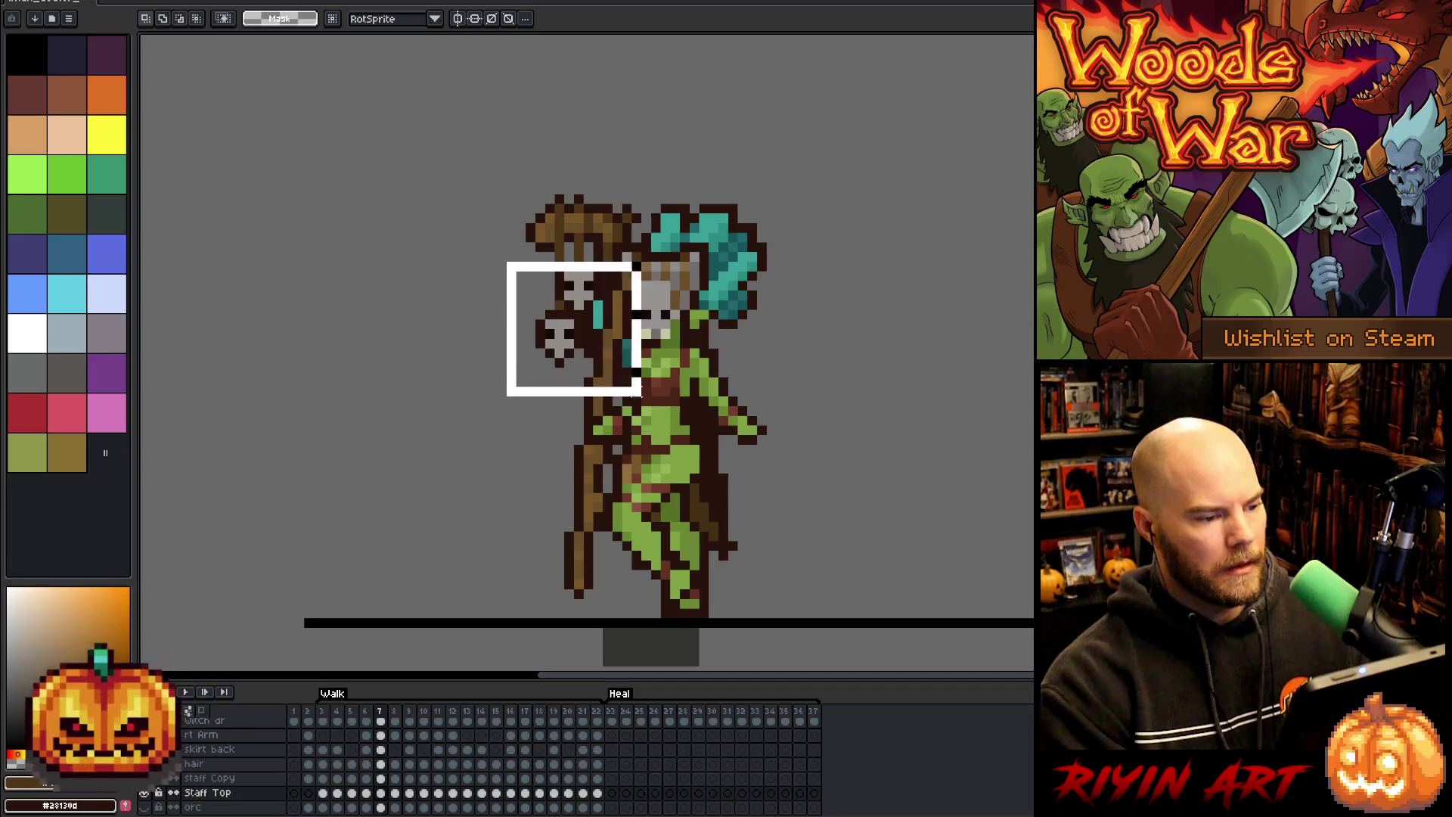
{"action": "key", "text": "Return"}
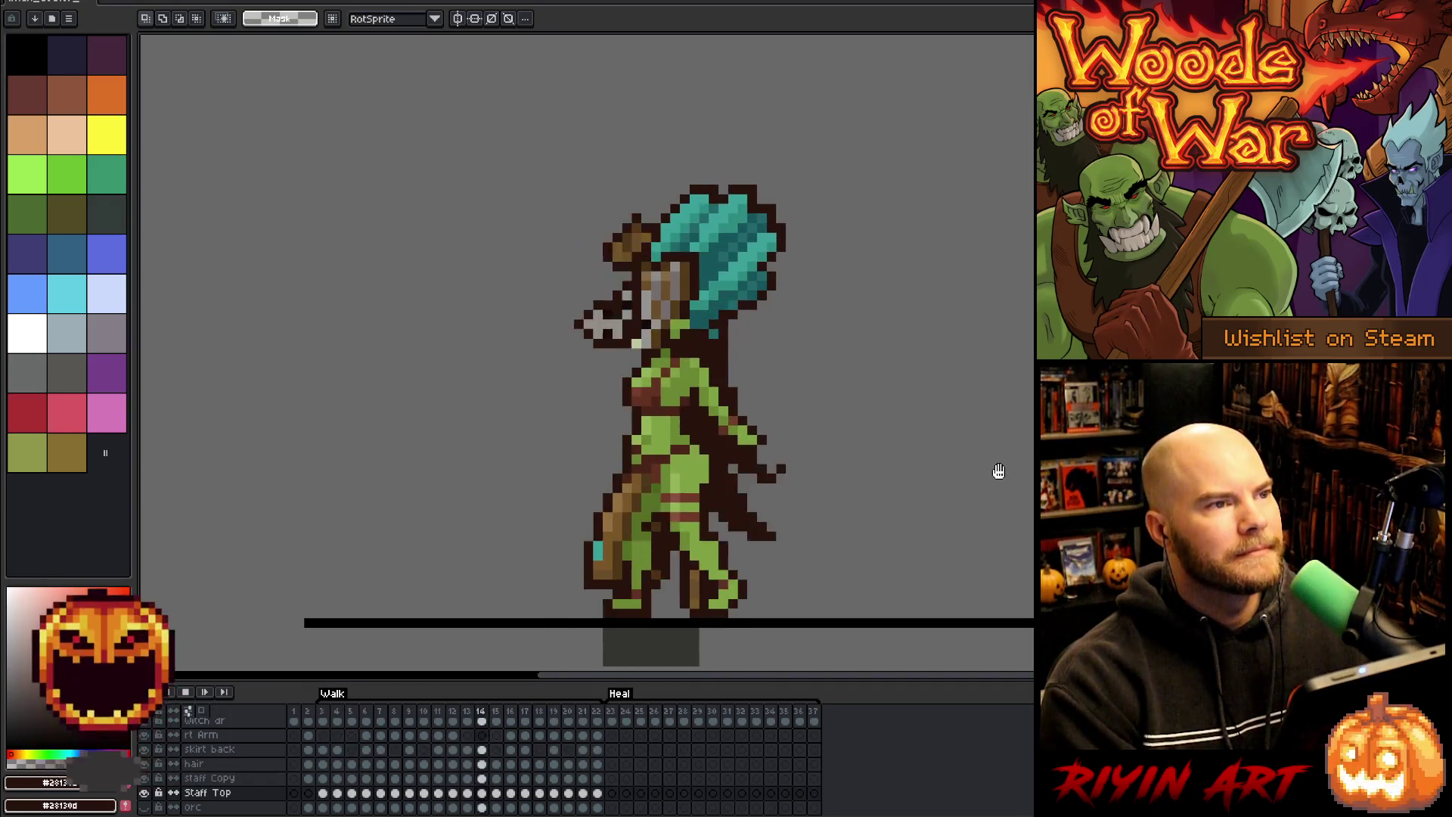
{"action": "key", "text": "Return"}
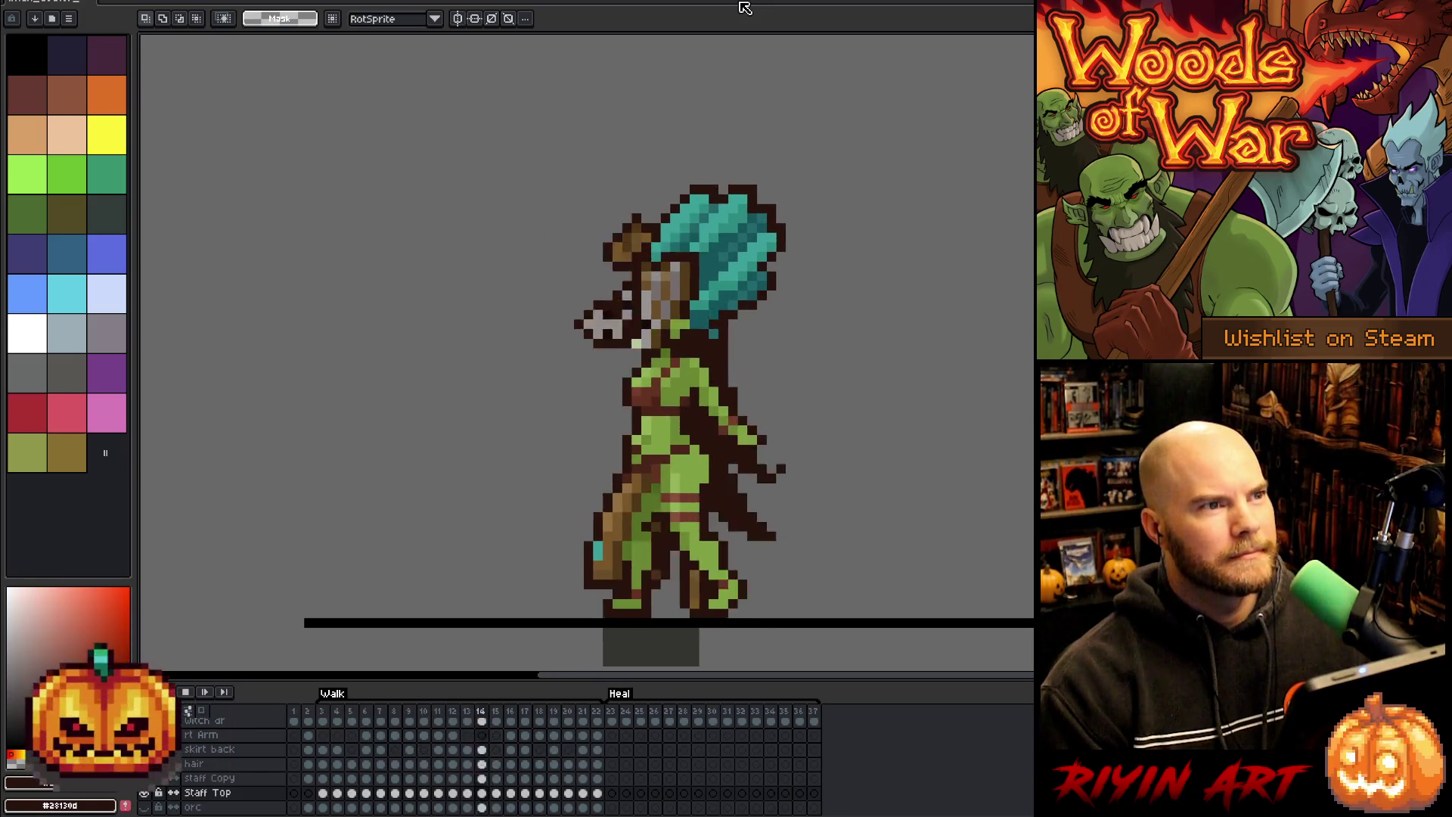
{"action": "scroll", "coordinate": [740, 459], "scroll_direction": "down", "scroll_amount": 1}
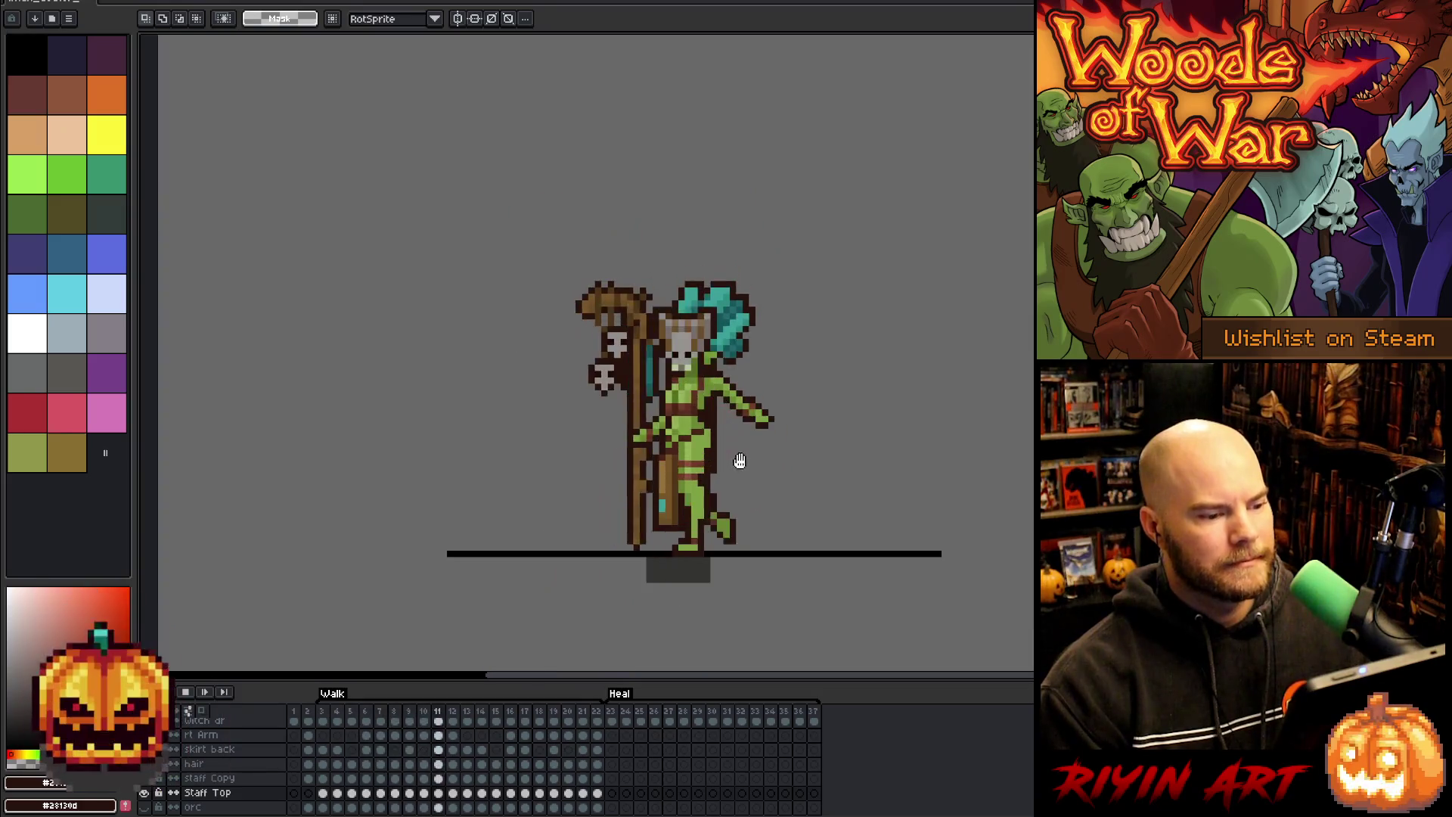
{"action": "scroll", "coordinate": [819, 535], "scroll_direction": "up", "scroll_amount": 1}
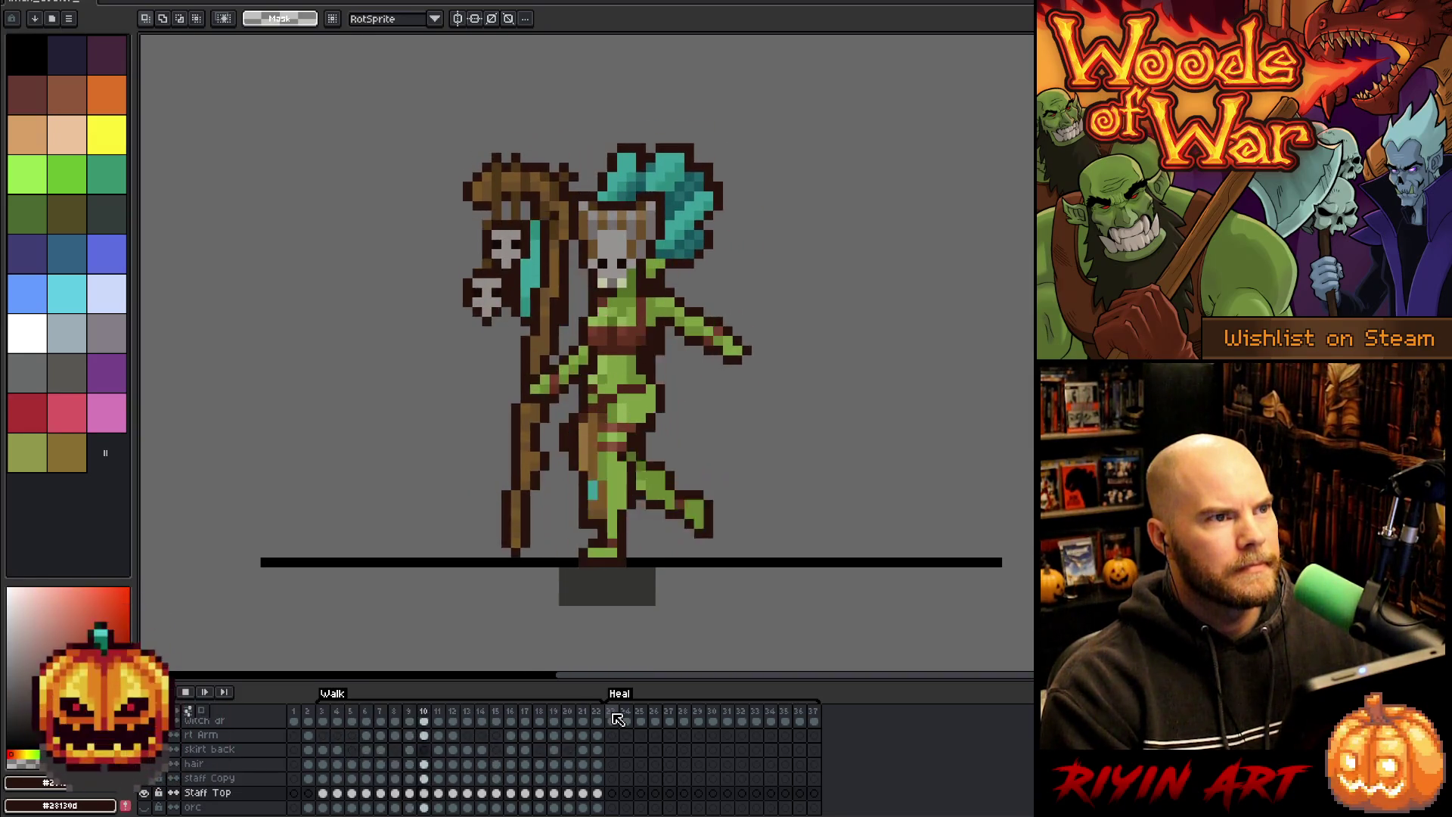
- Play the Heal animation from its first frame, then stop it
{"action": "left_click", "coordinate": [615, 715]}
{"action": "scroll", "coordinate": [666, 509], "scroll_direction": "down", "scroll_amount": 2}
{"action": "key", "text": "Return"}
{"action": "scroll", "coordinate": [739, 518], "scroll_direction": "up", "scroll_amount": 2}
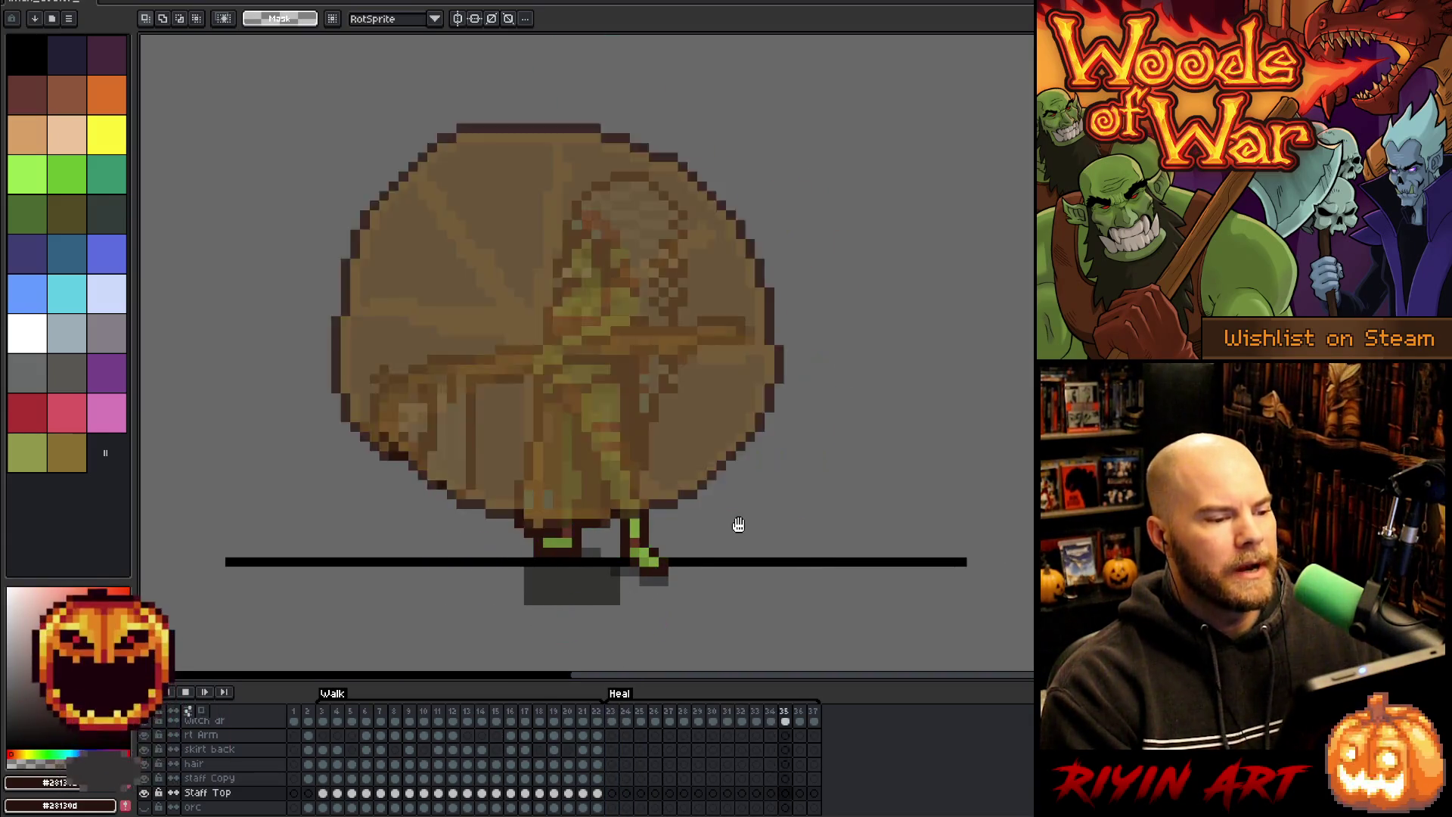
{"action": "scroll", "coordinate": [739, 524], "scroll_direction": "down", "scroll_amount": 1}
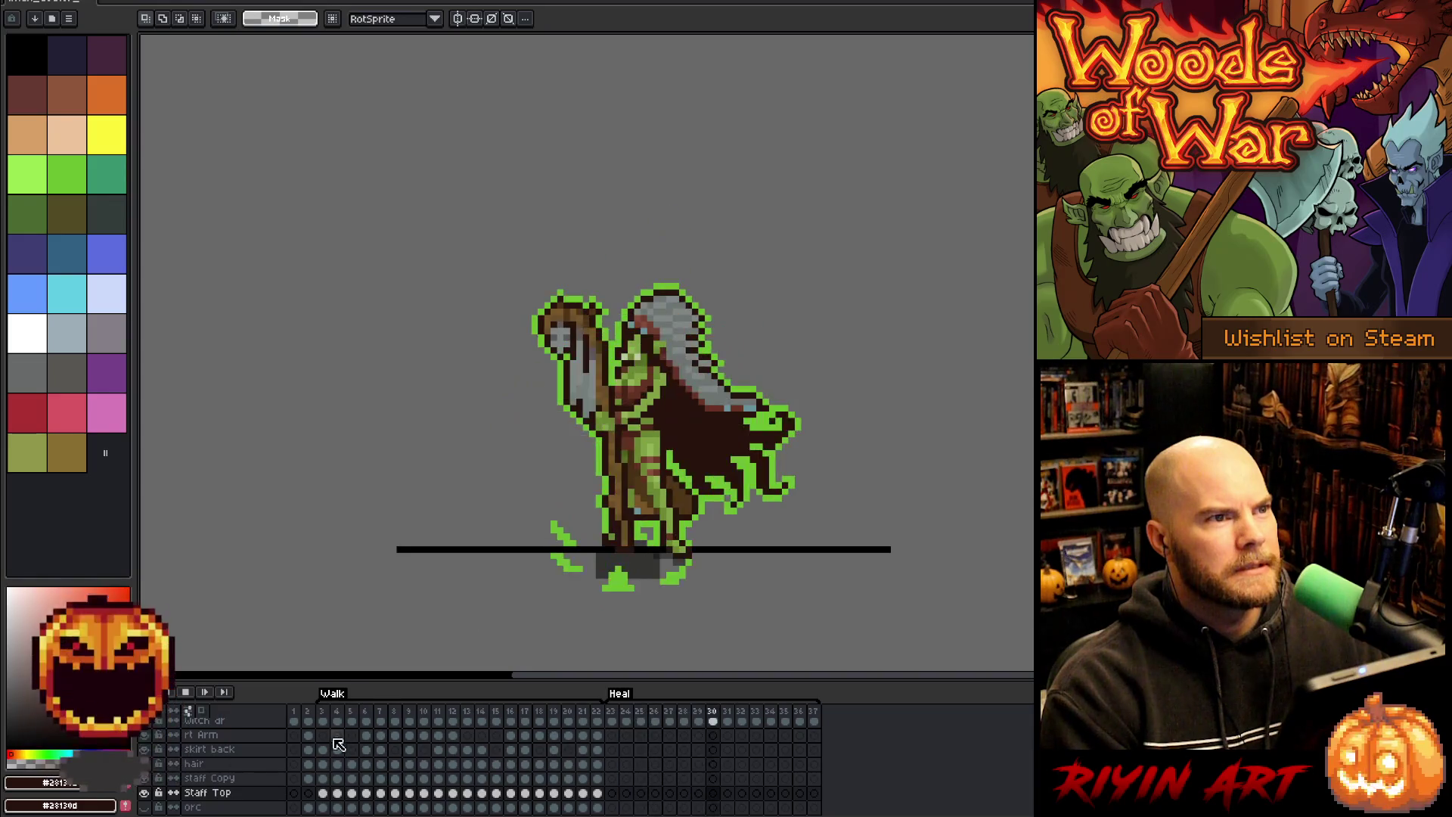
{"action": "key", "text": "Return"}
- Play the Walk animation from frame 3, recentre the sprite, stop, and go to frame 1
{"action": "left_click", "coordinate": [330, 715]}
{"action": "key", "text": "Return"}
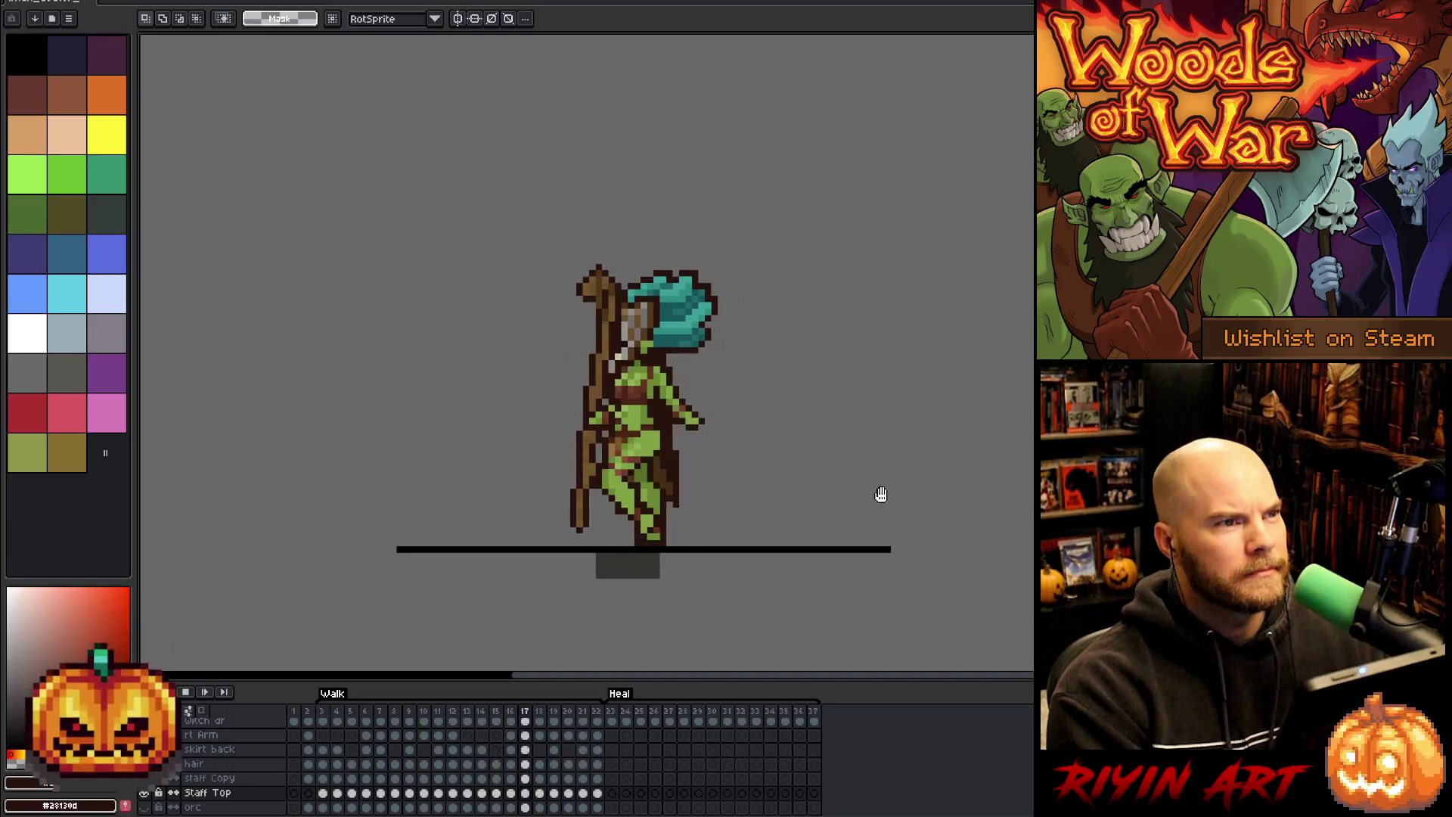
{"action": "scroll", "coordinate": [855, 480], "scroll_direction": "up", "scroll_amount": 1}
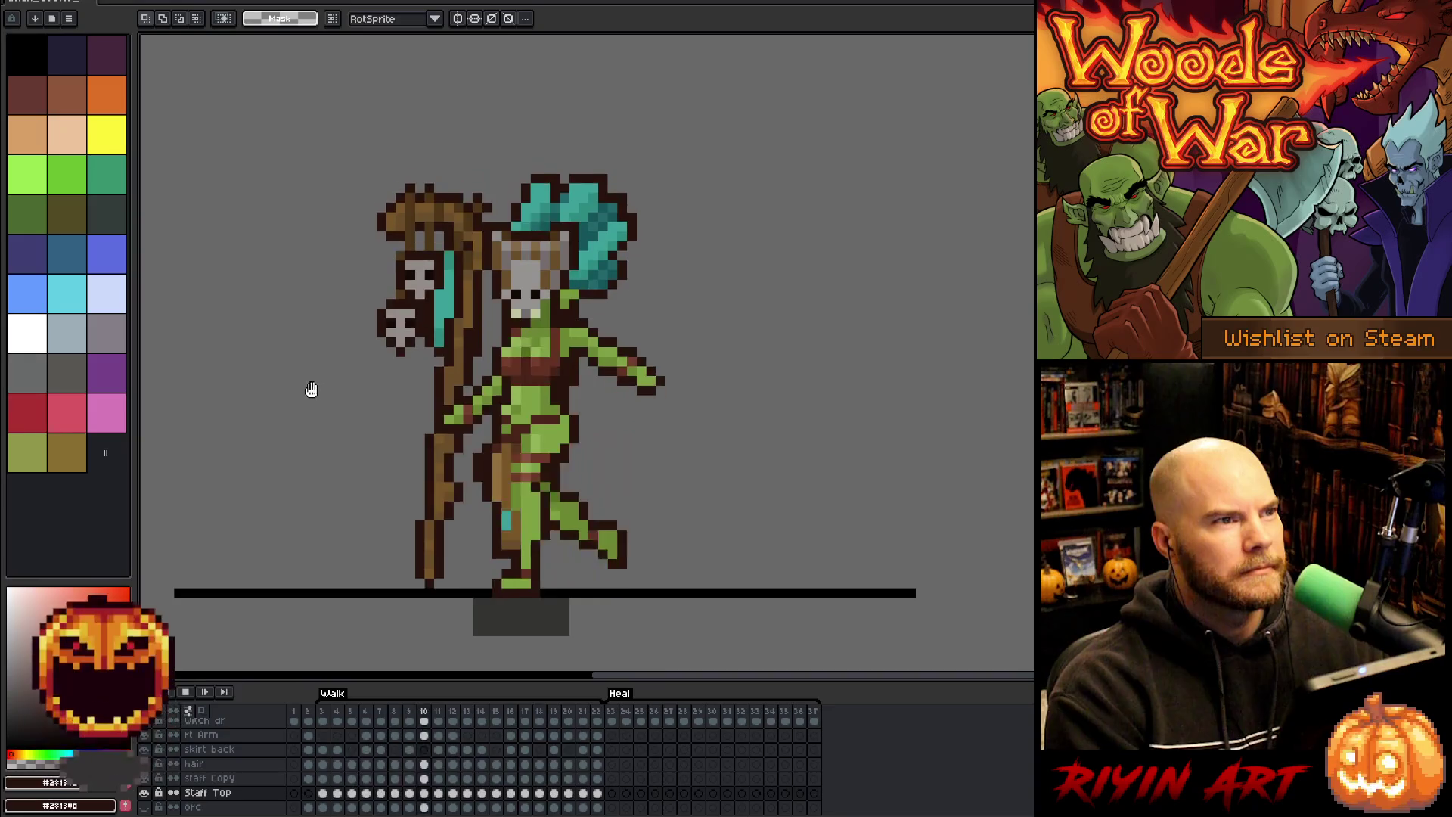
{"action": "left_click_drag", "start_coordinate": [307, 389], "coordinate": [415, 386]}
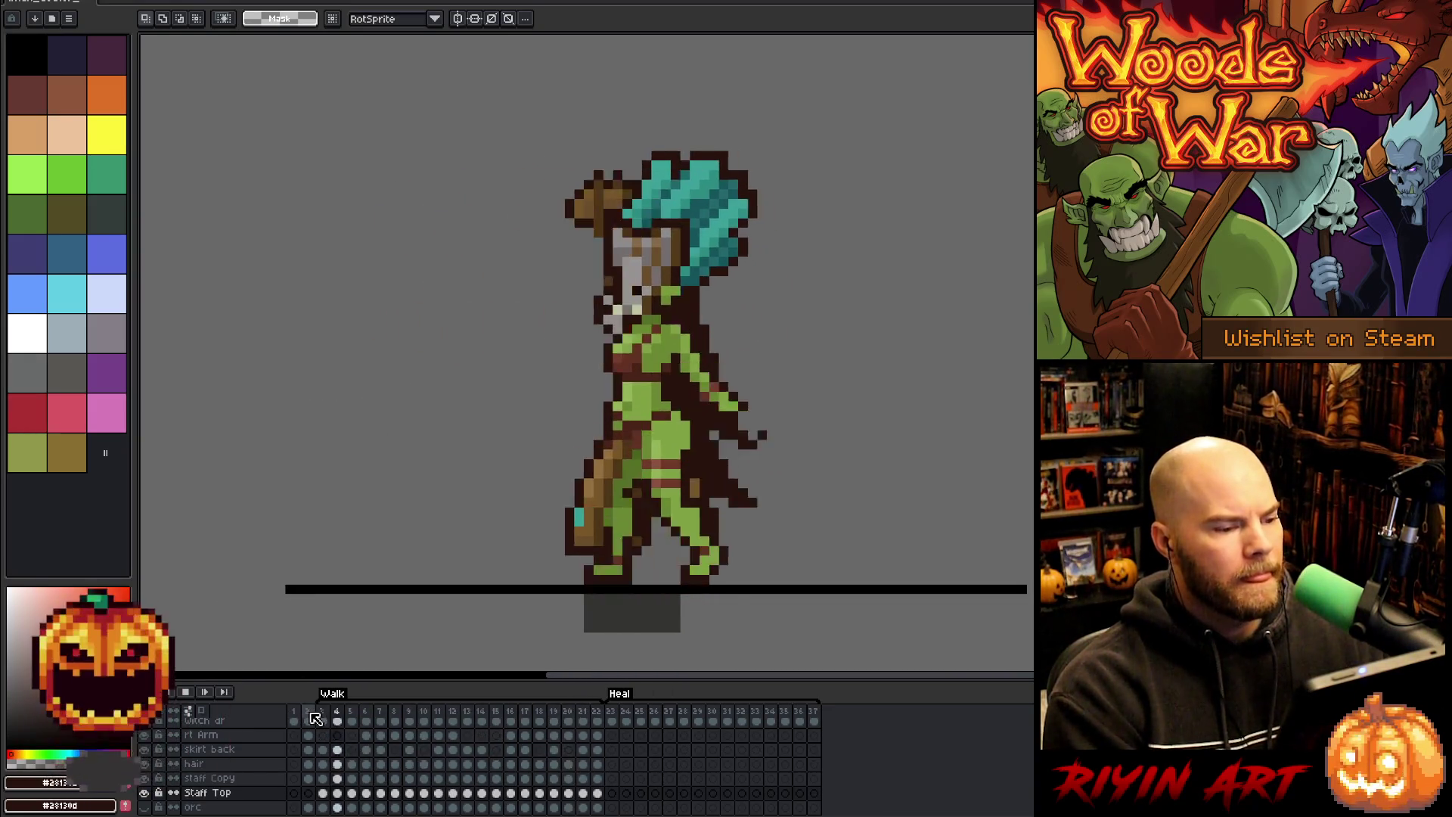
{"action": "key", "text": "Return"}
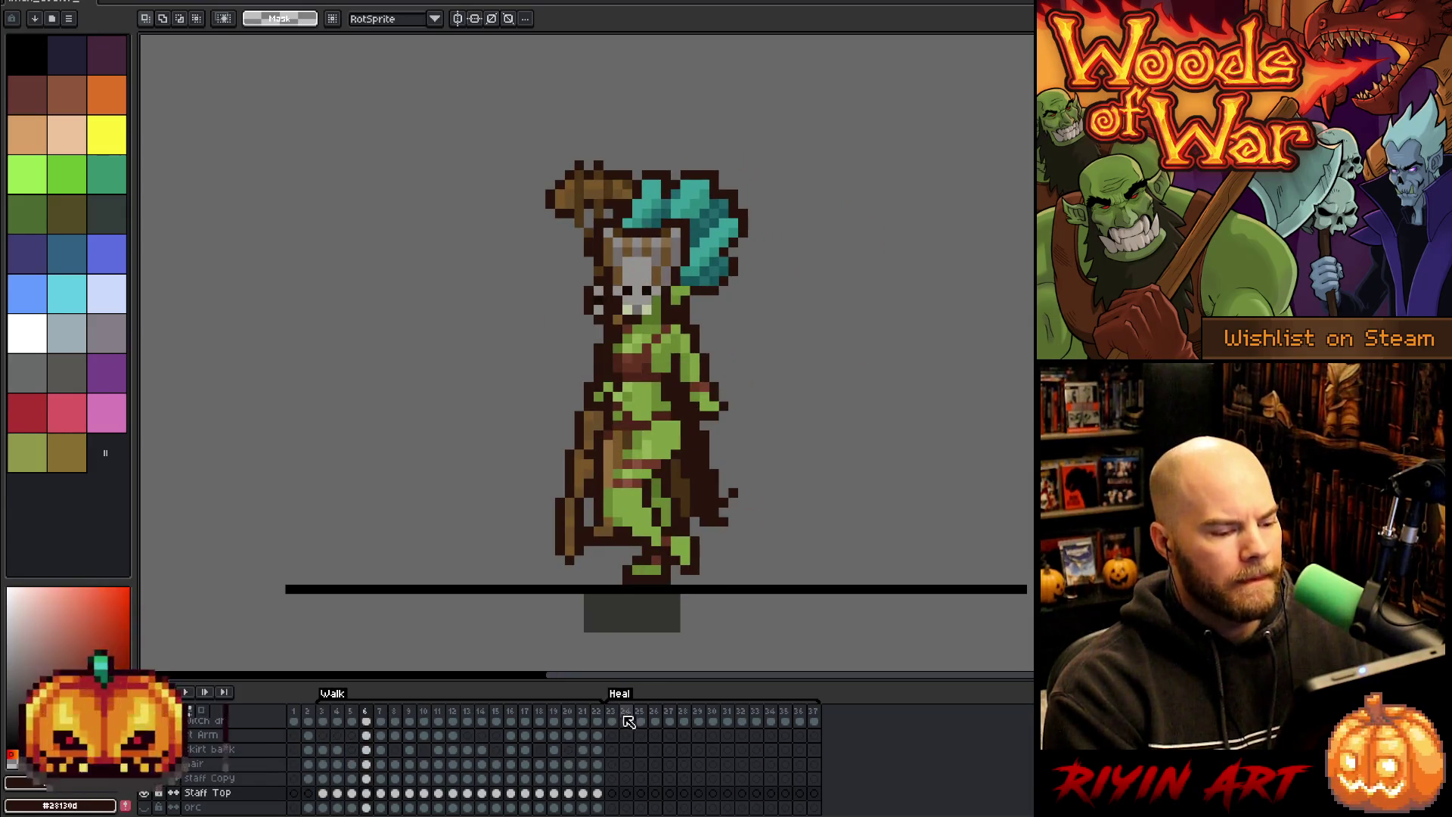
{"action": "left_click", "coordinate": [294, 714]}
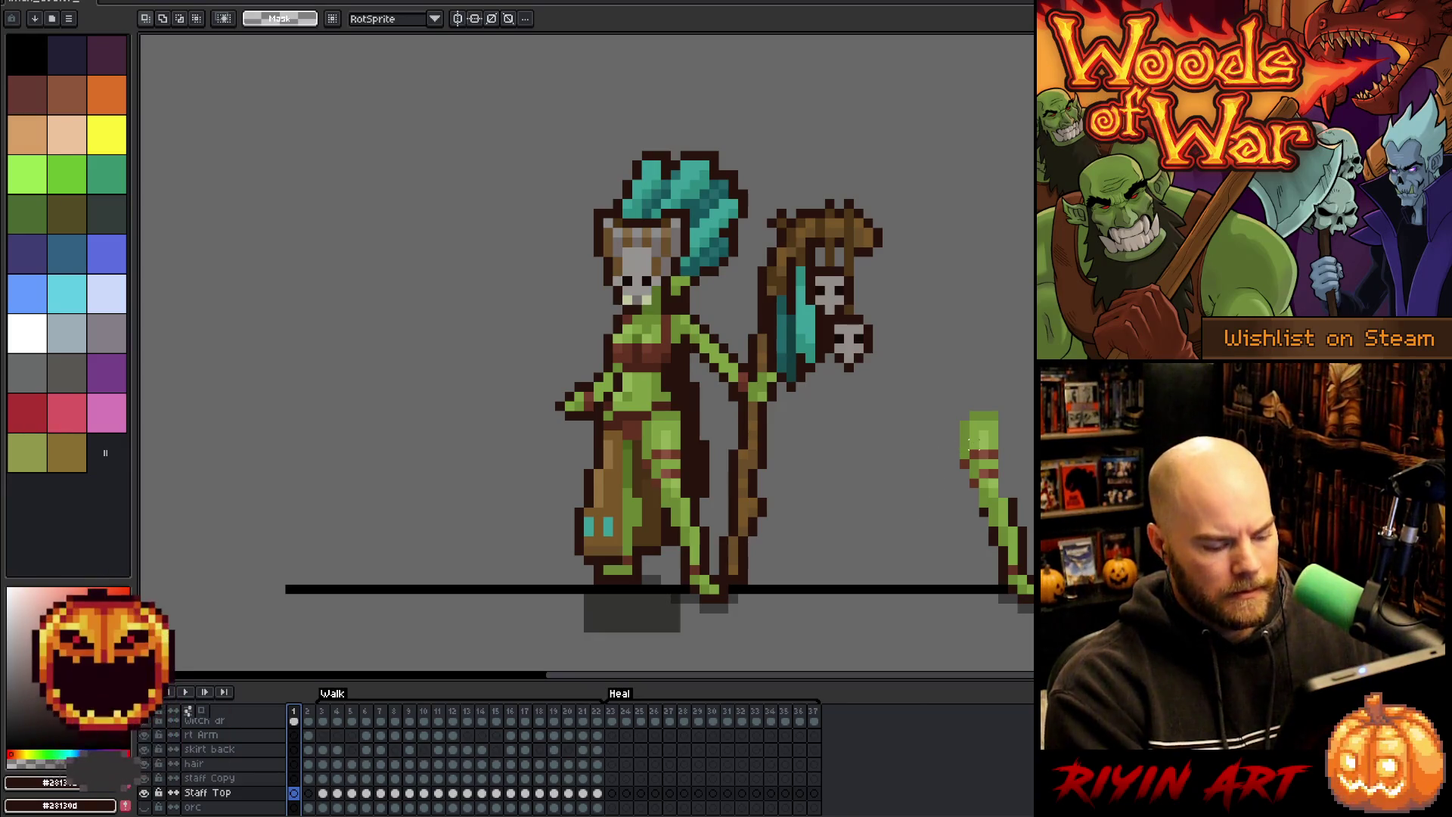
- Pick Layer 14, delete its stray green staff-tip pixels, and jump to the first Heal frame
{"action": "key", "text": "v"}
{"action": "left_click", "coordinate": [987, 450]}
{"action": "key", "text": "m"}
{"action": "left_click_drag", "start_coordinate": [928, 361], "coordinate": [1040, 635]}
{"action": "key", "text": "Delete"}
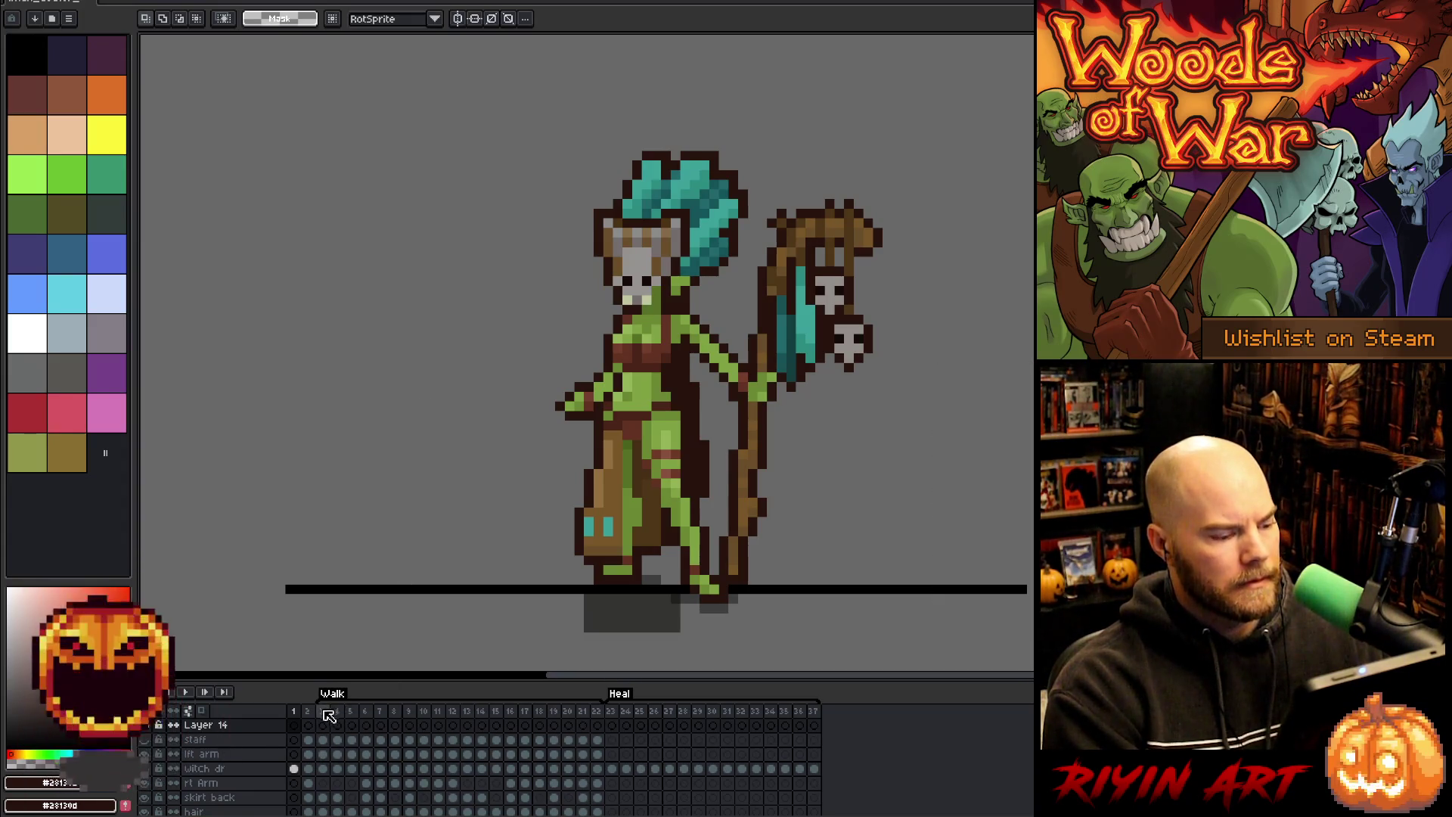
{"action": "left_click", "coordinate": [611, 715]}
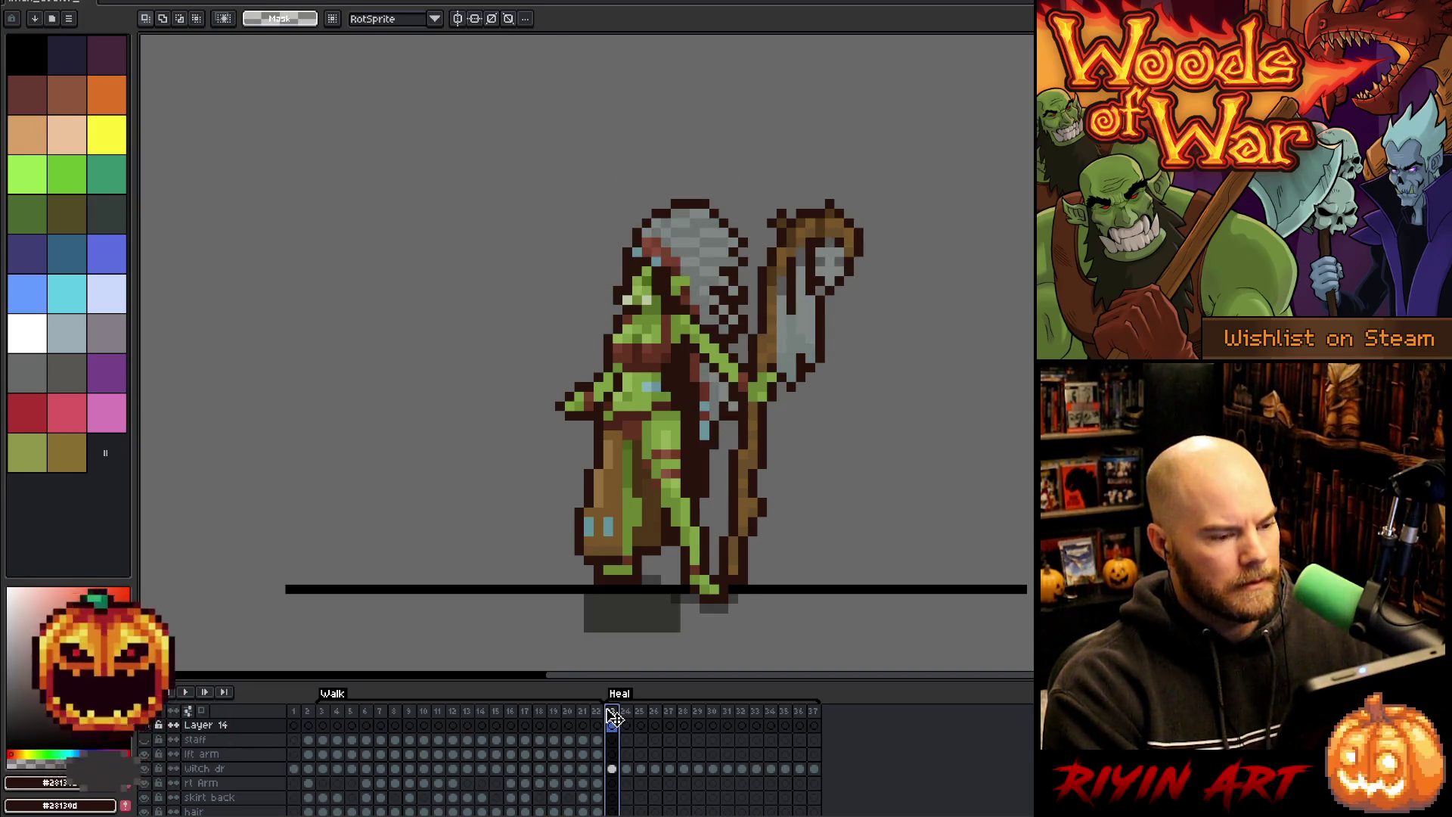
- Save the sprite, then save it as witch_doctor_v7.aseprite by changing 6 to 7
{"action": "left_click", "coordinate": [11, 4]}
{"action": "left_click", "coordinate": [30, 45]}
{"action": "left_click", "coordinate": [19, 4]}
{"action": "left_click", "coordinate": [63, 63]}
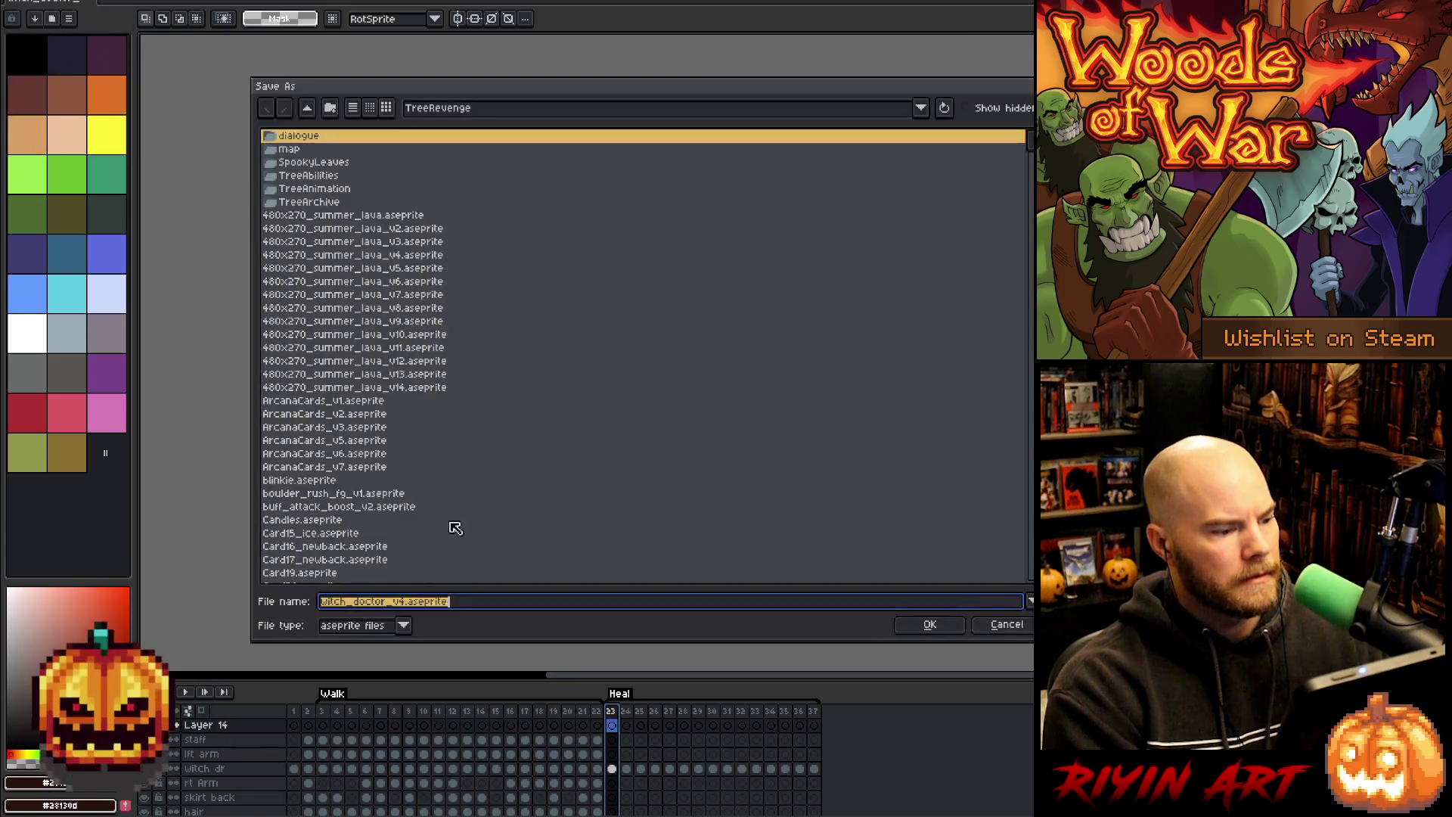
{"action": "left_click", "coordinate": [405, 601]}
{"action": "key", "text": "Delete"}
{"action": "type", "text": "7"}
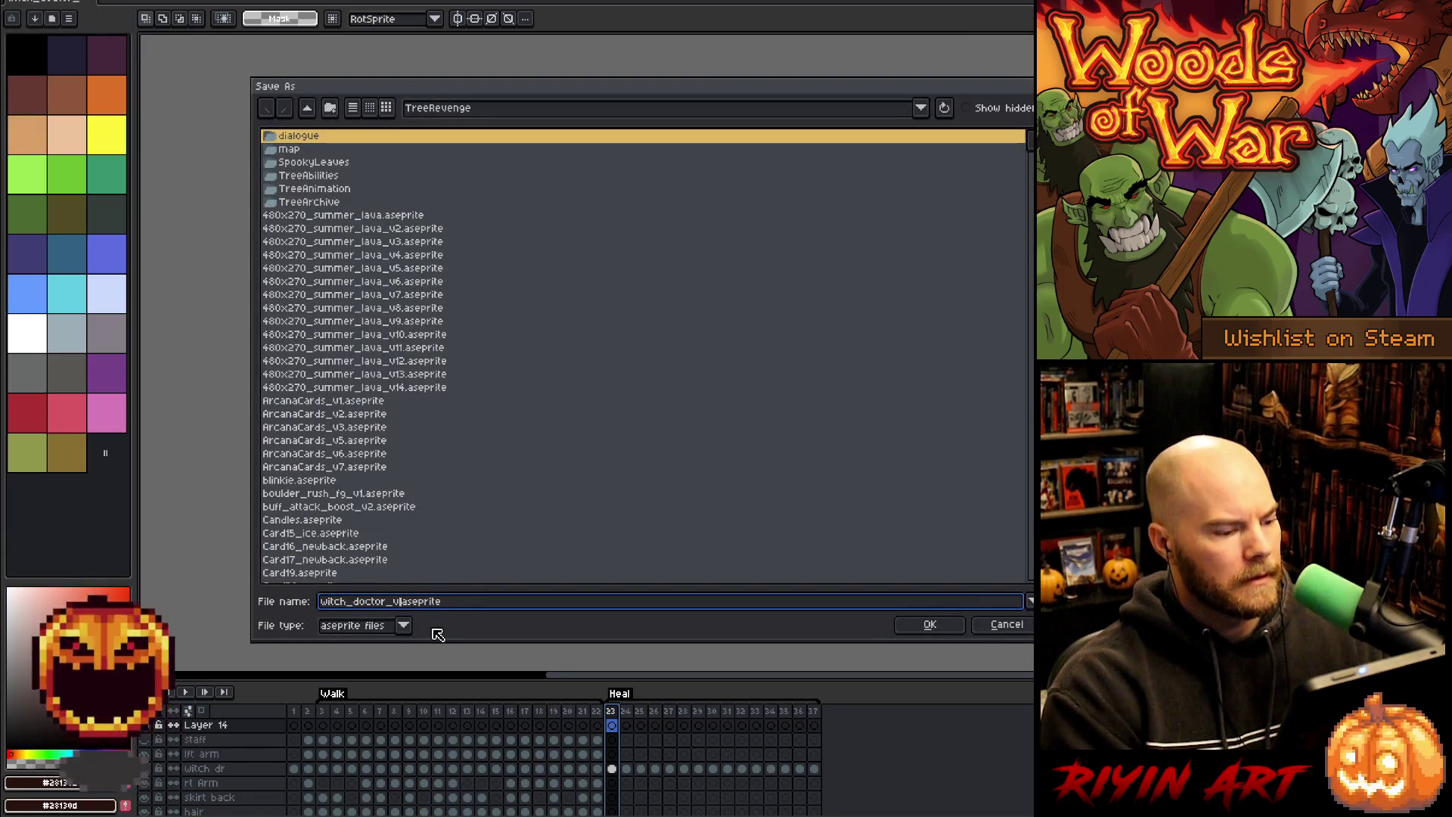
{"action": "key", "text": "Return"}
- Replay the Walk animation twice, then drag the timeline splitter up to show more layers
{"action": "left_click", "coordinate": [369, 716]}
{"action": "key", "text": "Return"}
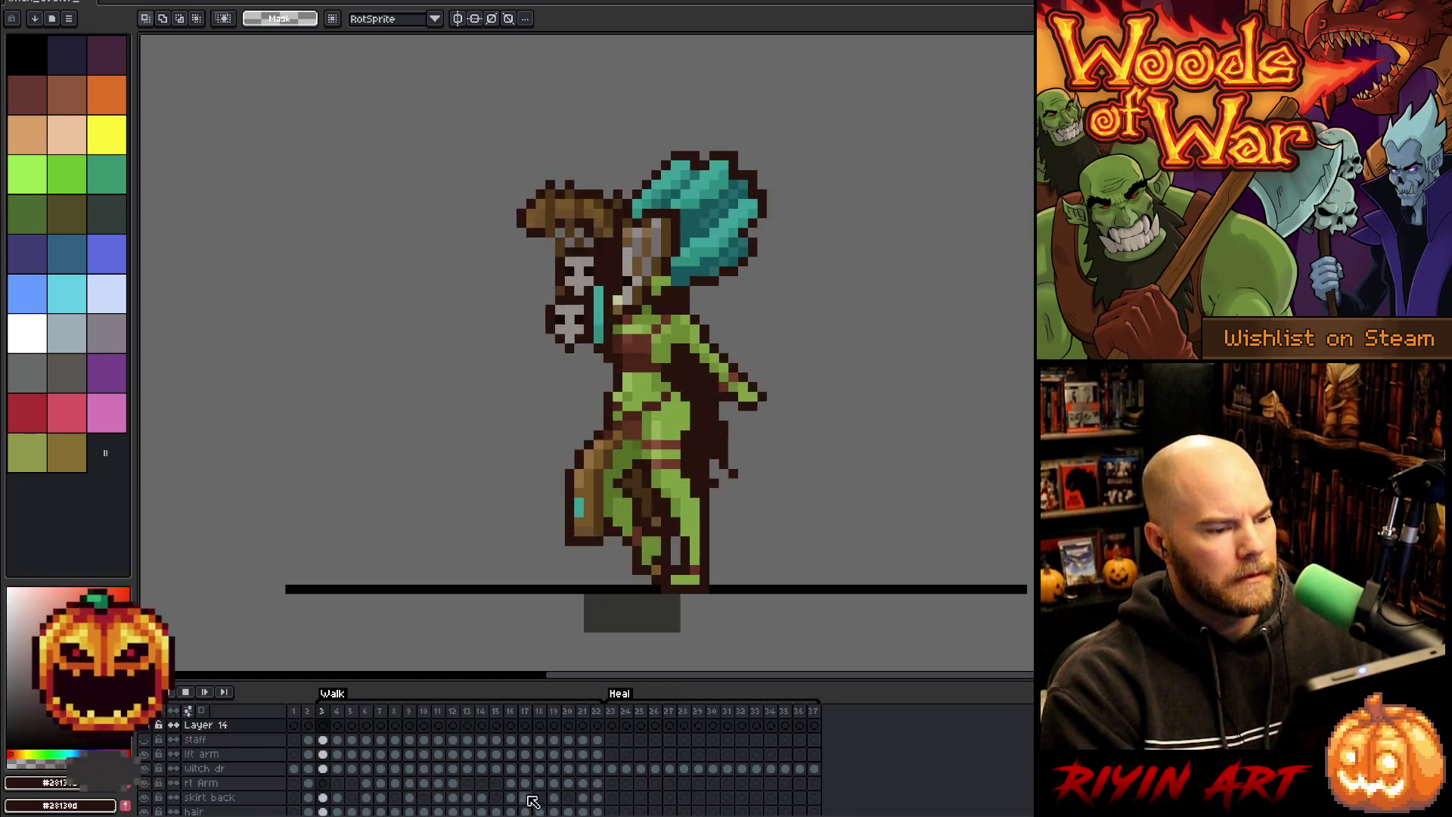
{"action": "key", "text": "Return"}
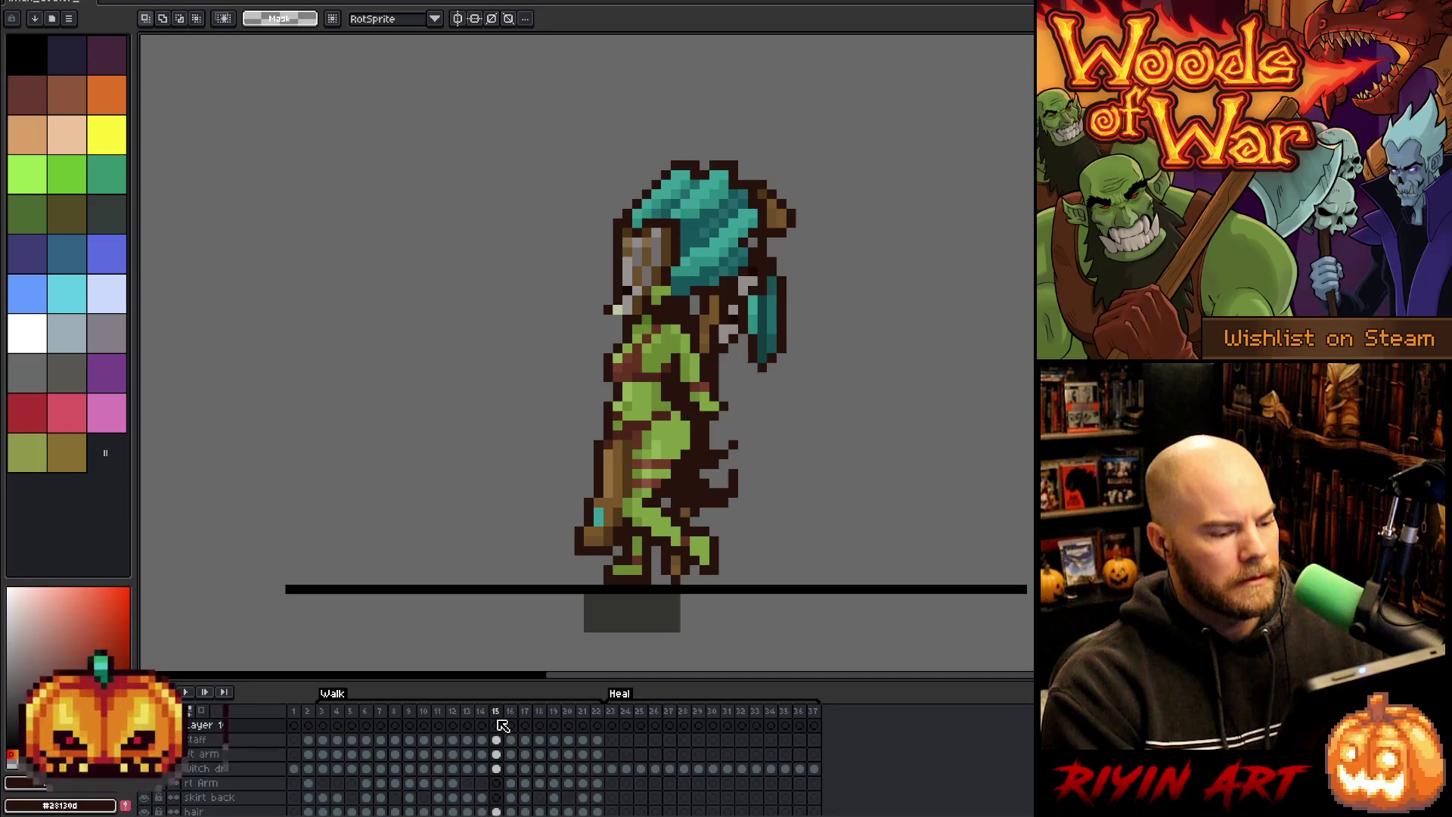
{"action": "key", "text": "Right"}
{"action": "key", "text": "Right"}
{"action": "key", "text": "Return"}
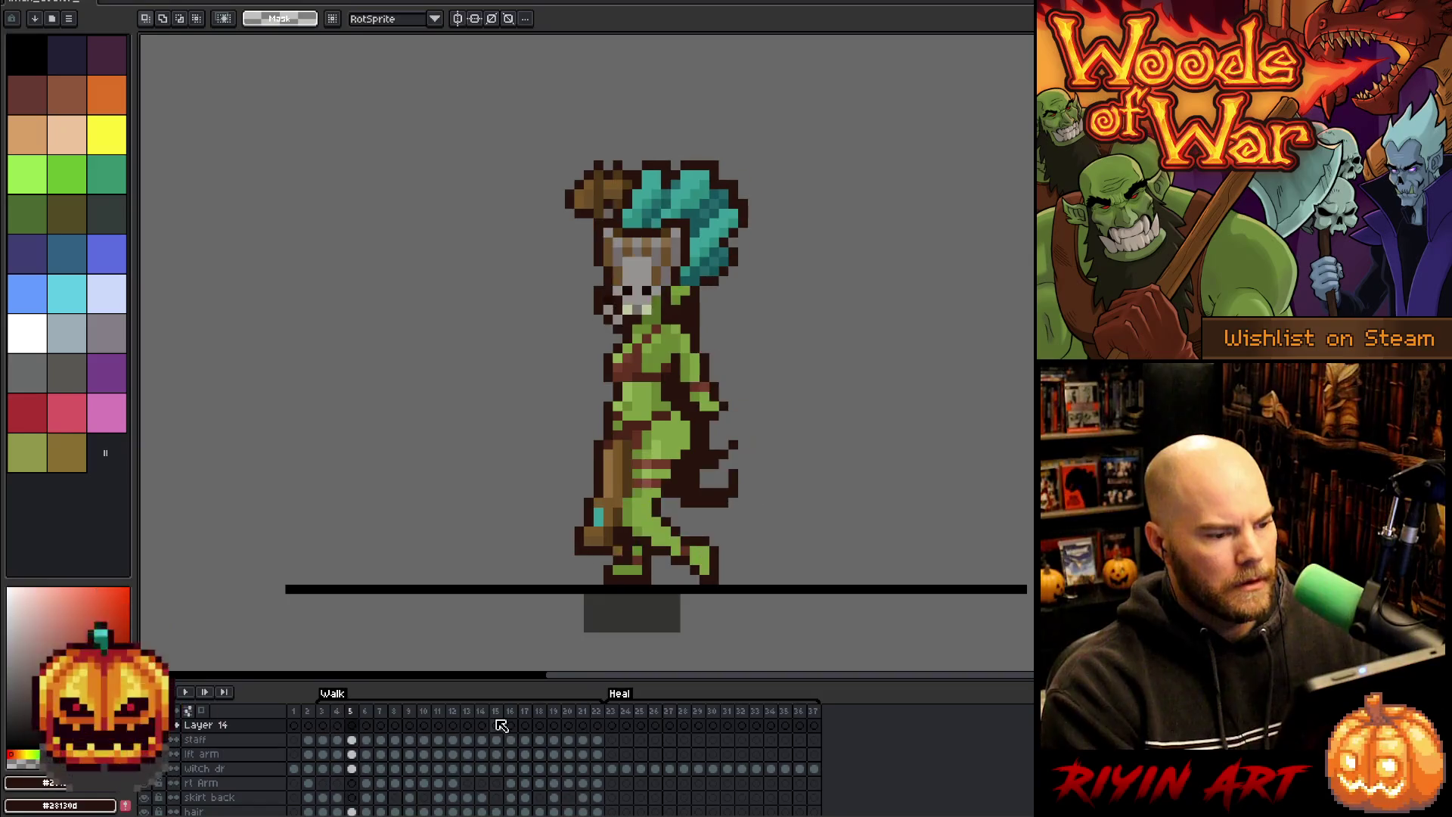
{"action": "key", "text": "Return"}
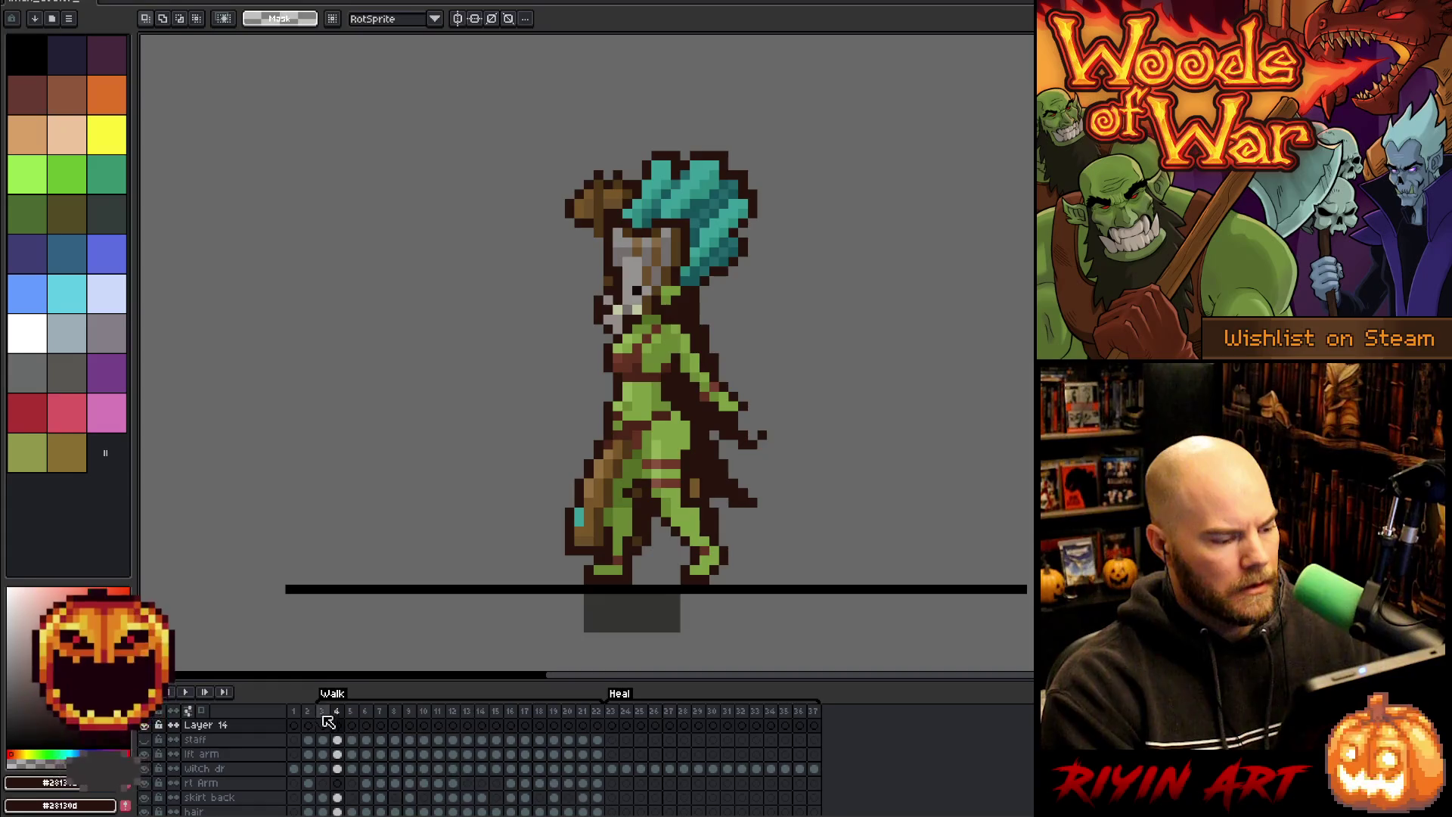
{"action": "left_click_drag", "start_coordinate": [314, 674], "coordinate": [314, 621]}
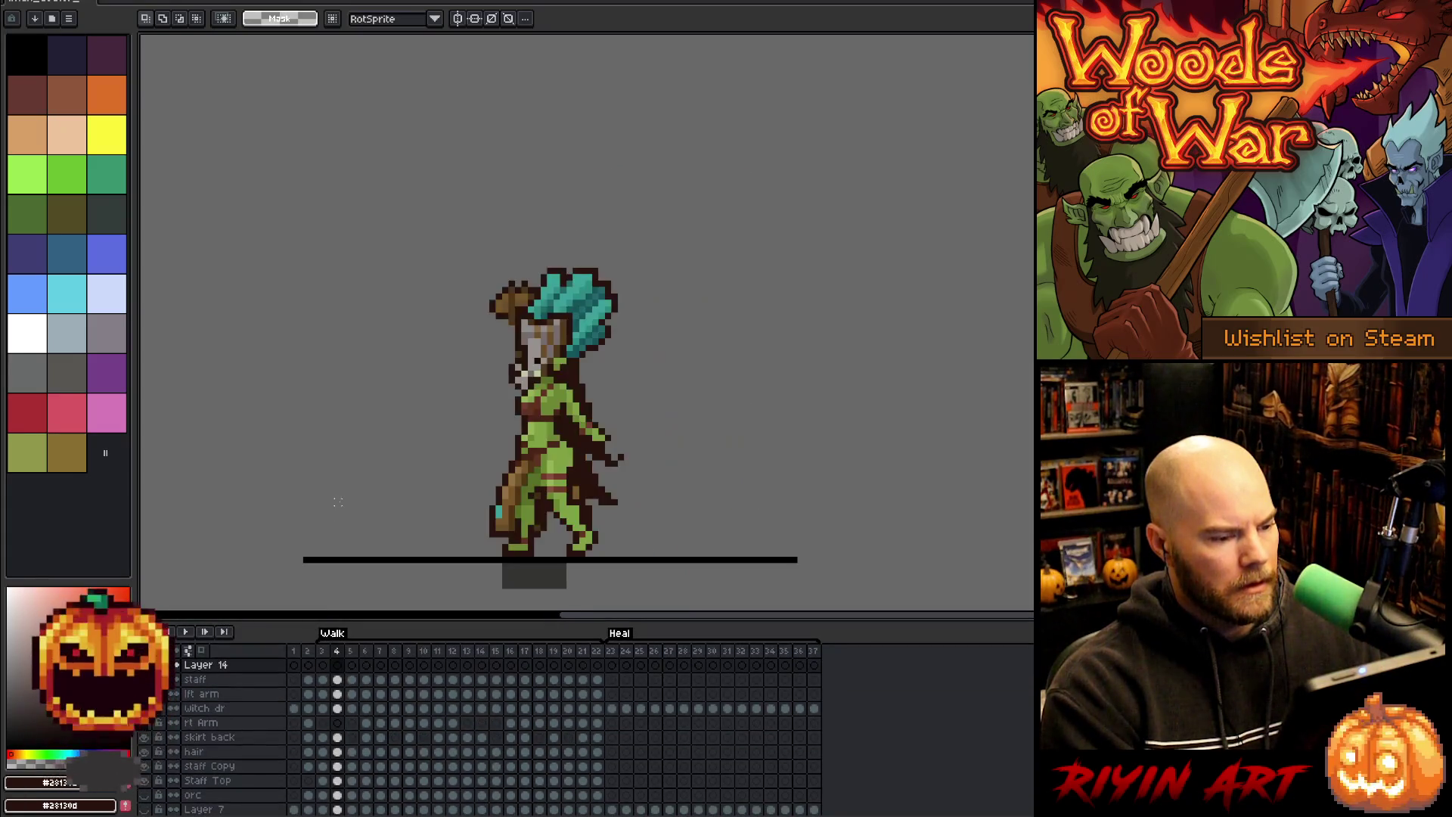
- Delete the staff layer and the next unused layer from the timeline
{"action": "right_click", "coordinate": [236, 680]}
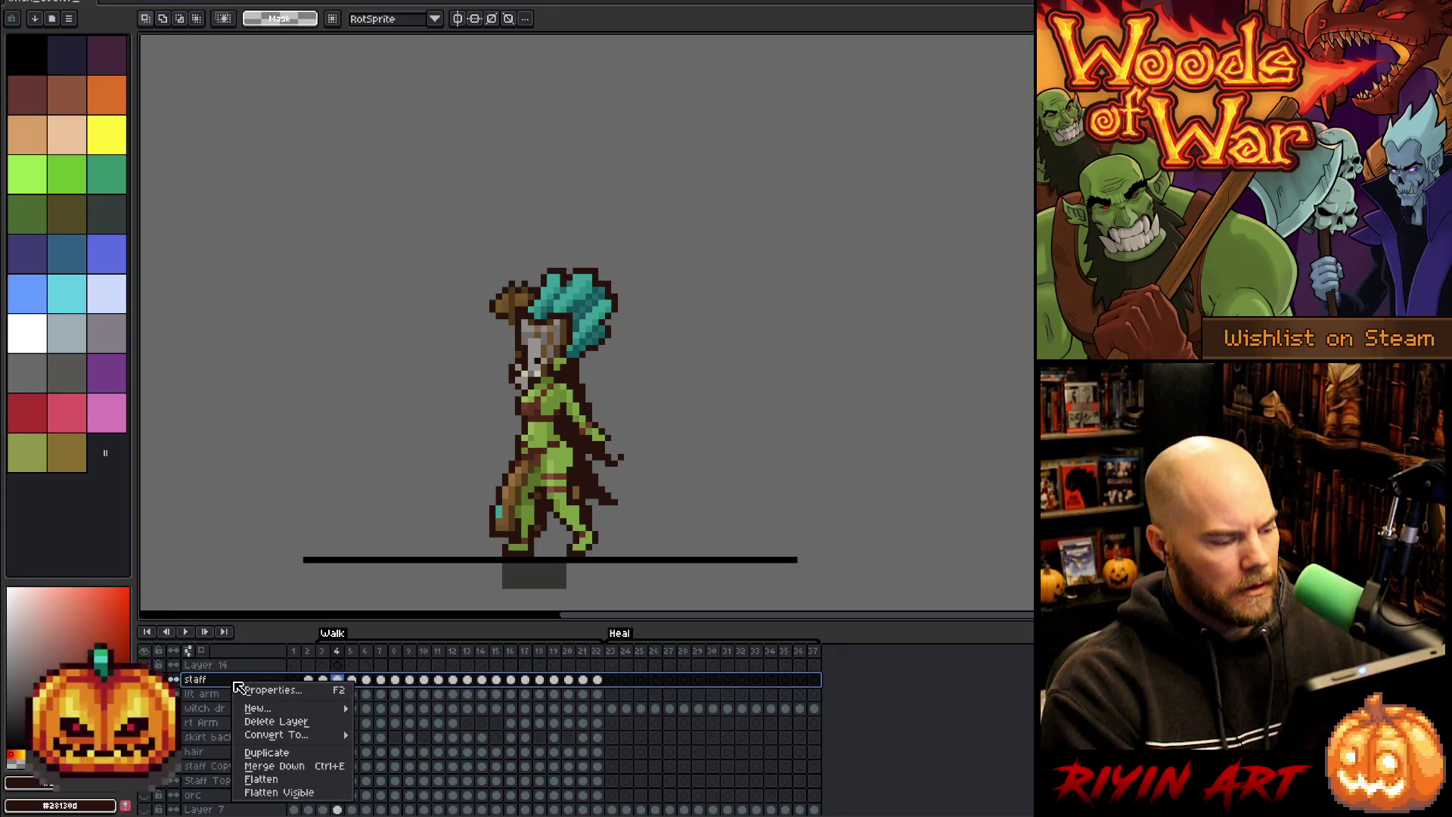
{"action": "left_click", "coordinate": [253, 726]}
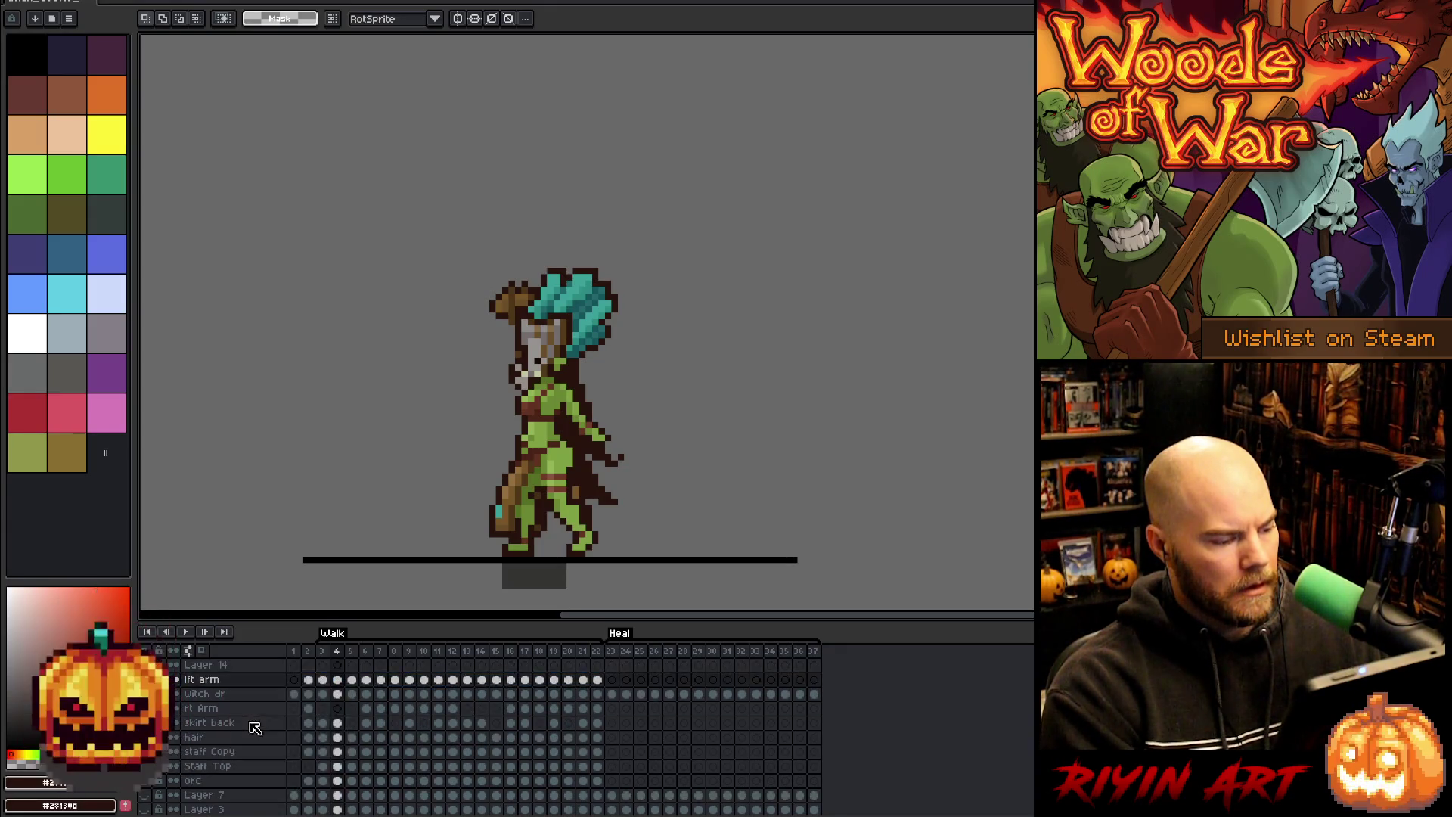
{"action": "scroll", "coordinate": [232, 715], "scroll_direction": "up", "scroll_amount": 3}
{"action": "left_click", "coordinate": [230, 710]}
{"action": "right_click", "coordinate": [225, 709]}
{"action": "left_click", "coordinate": [243, 748]}
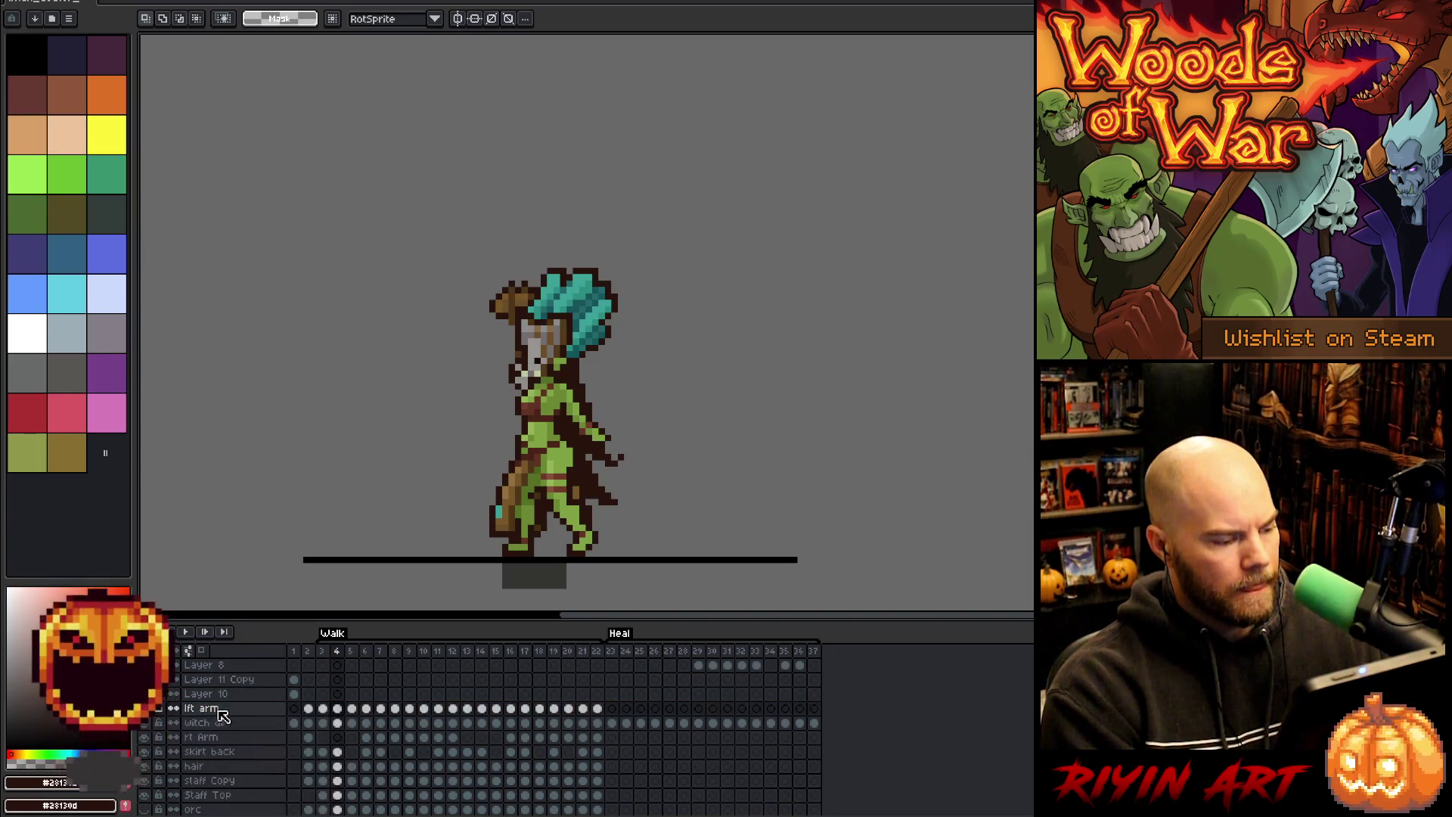
- Delete Layer 10, then select Layer 11 Copy and marquee the top of the skull staff
{"action": "left_click", "coordinate": [219, 693]}
{"action": "right_click", "coordinate": [219, 696]}
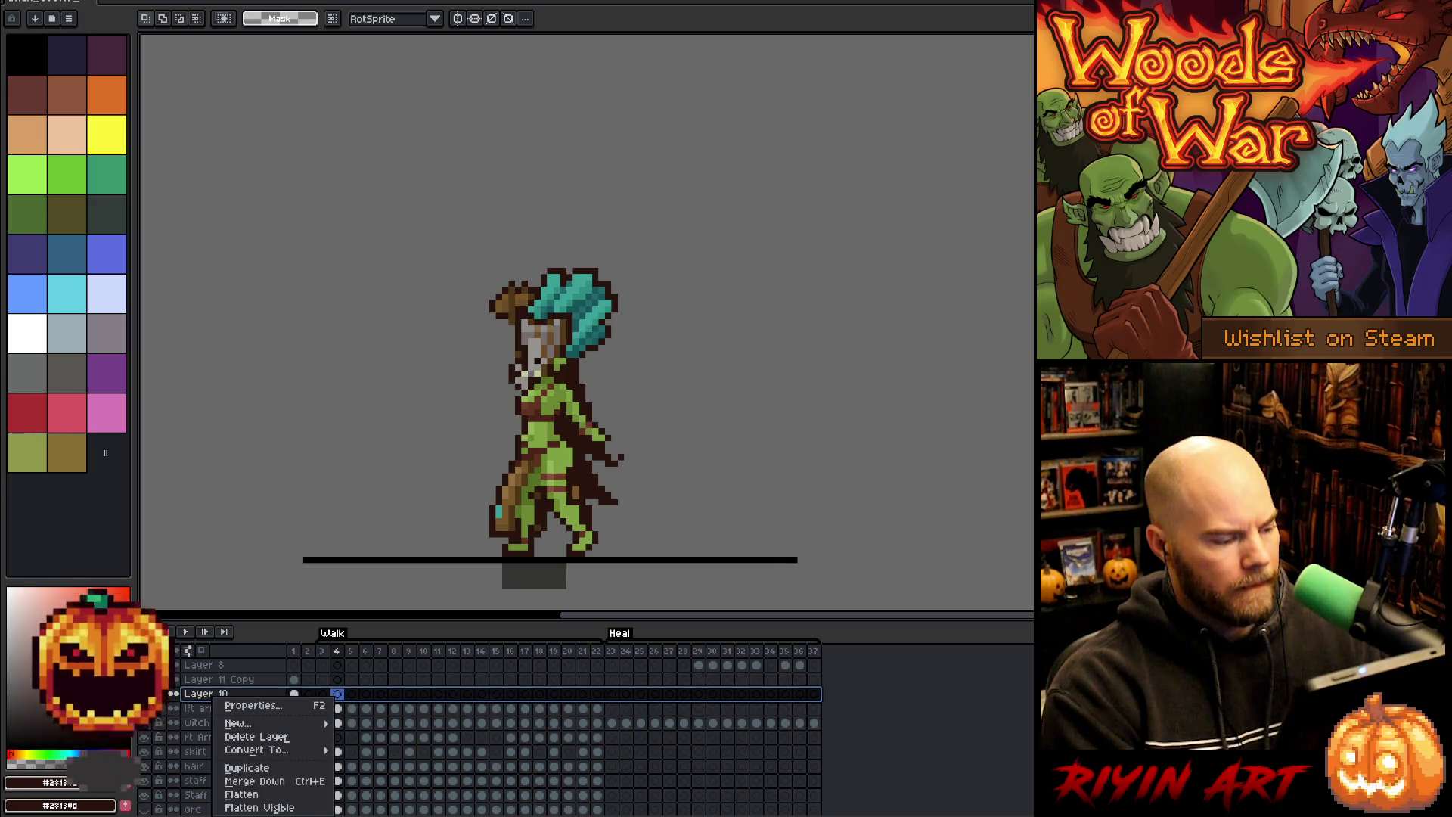
{"action": "left_click", "coordinate": [163, 705]}
{"action": "left_click", "coordinate": [293, 652]}
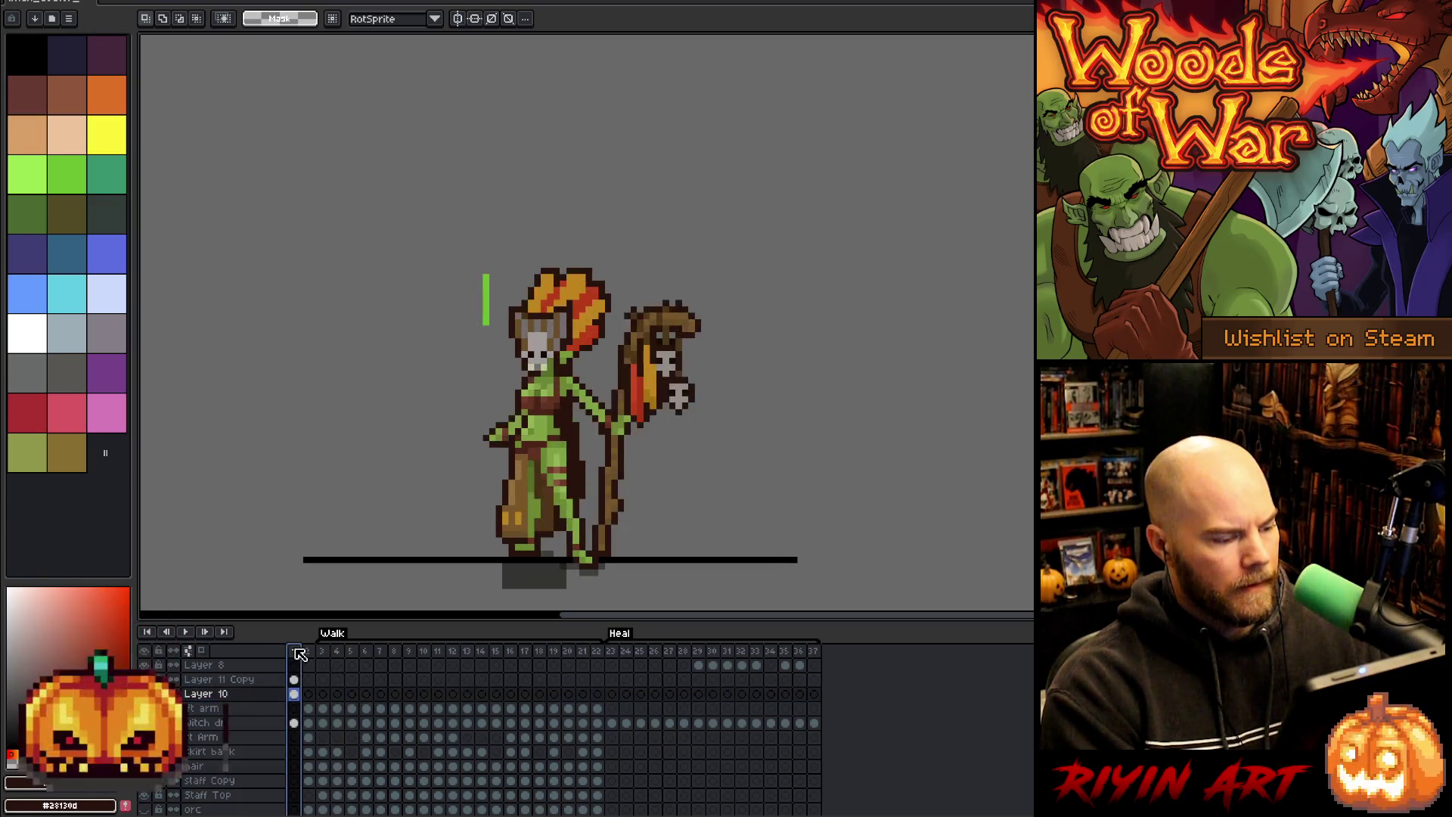
{"action": "right_click", "coordinate": [206, 694]}
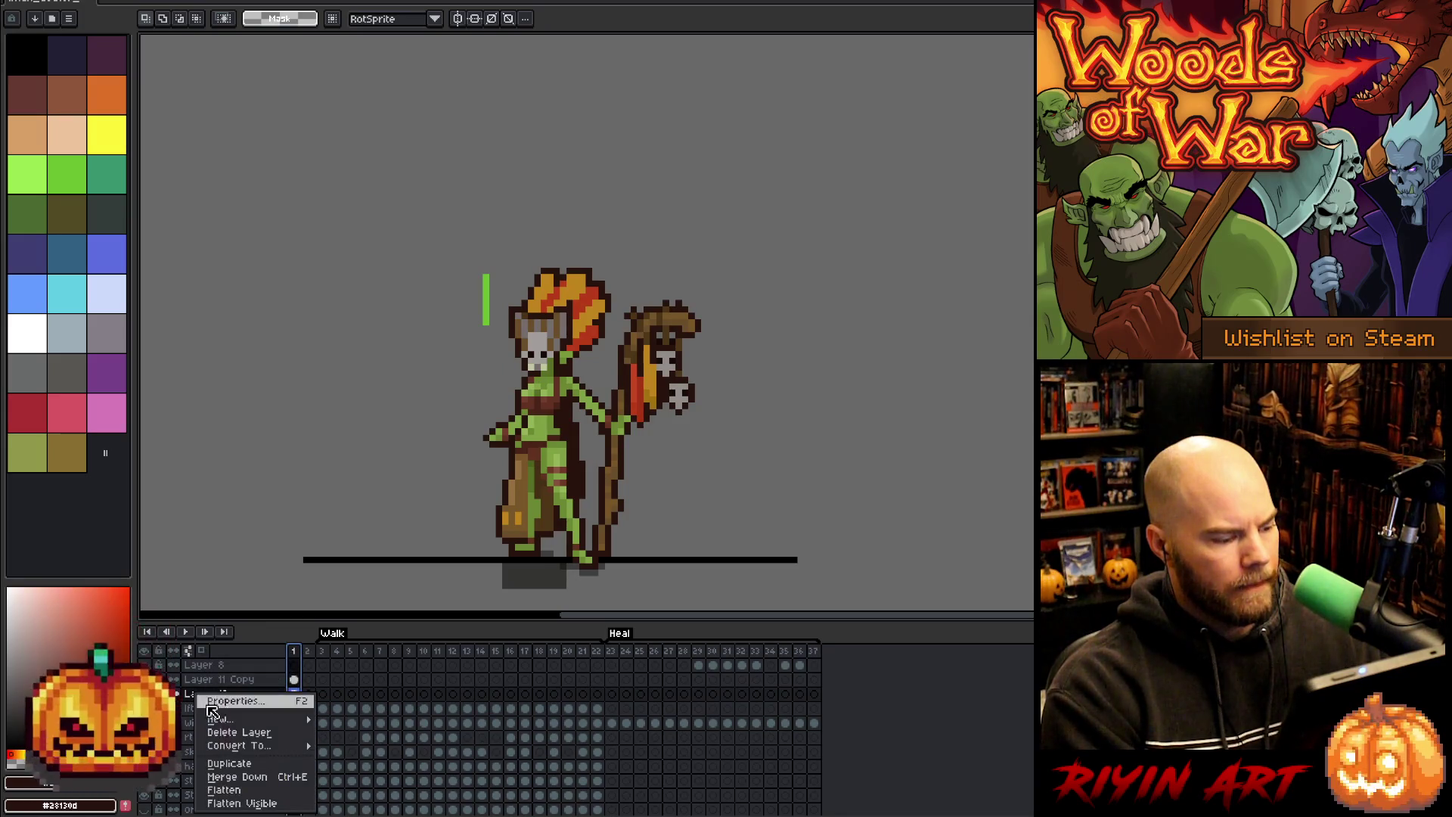
{"action": "left_click", "coordinate": [227, 737]}
{"action": "left_click", "coordinate": [217, 680]}
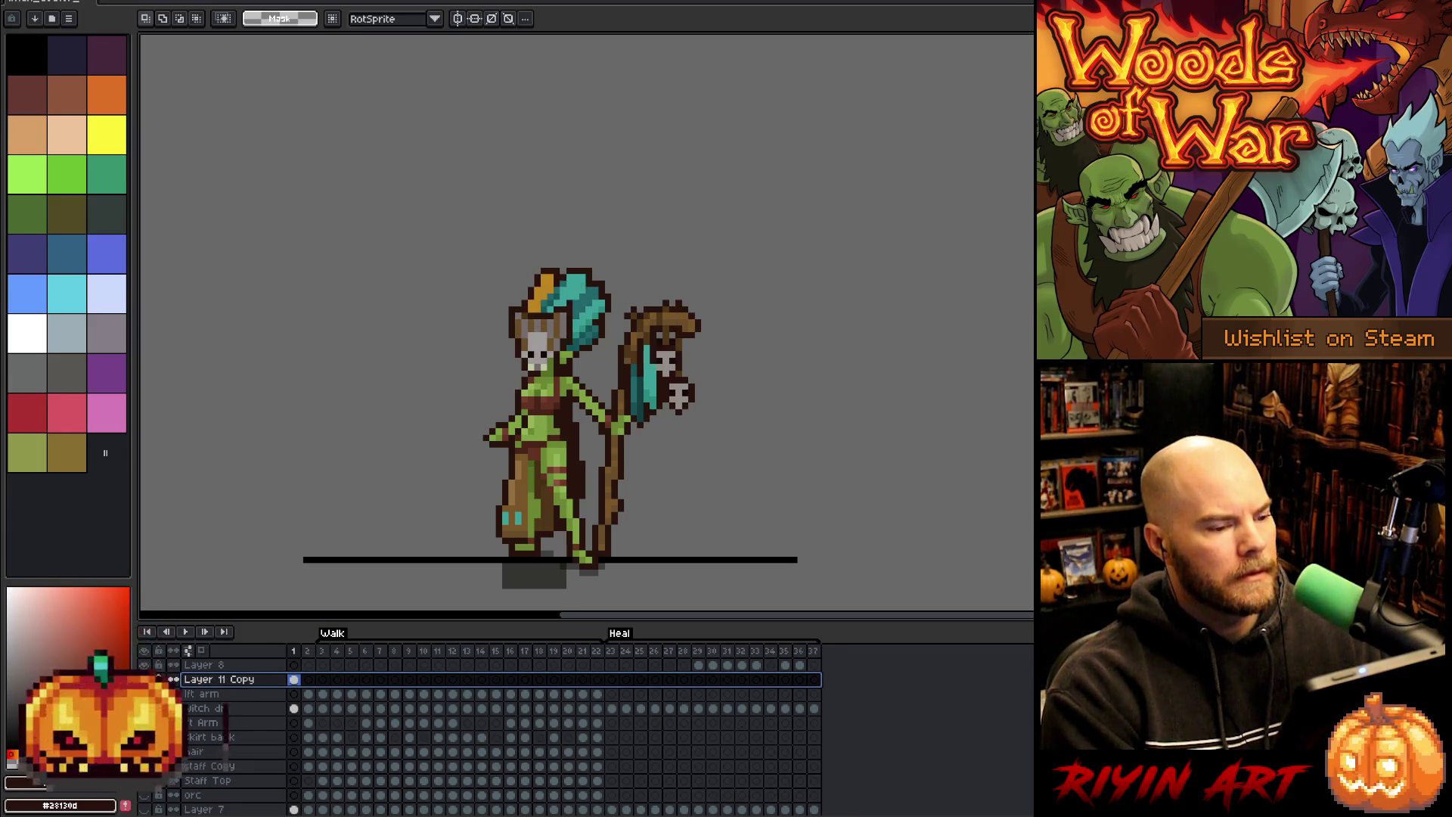
{"action": "left_click_drag", "start_coordinate": [723, 271], "coordinate": [608, 501]}
- Drop the staff selection unchanged and shift the view up over the sprite
{"action": "left_click", "coordinate": [787, 368]}
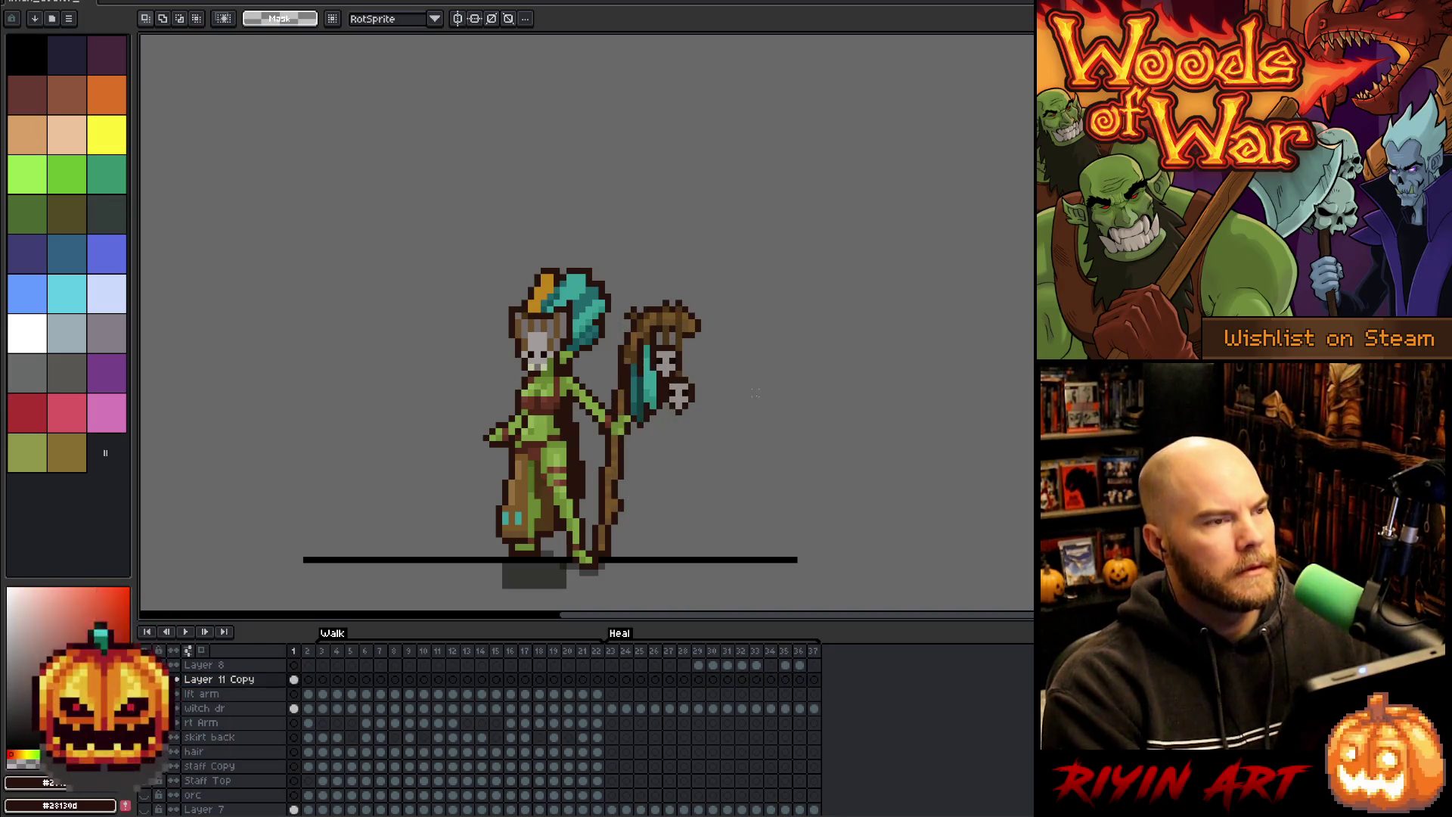
{"action": "scroll", "coordinate": [590, 340], "scroll_direction": "up", "scroll_amount": 1}
{"action": "scroll", "coordinate": [575, 355], "scroll_direction": "down", "scroll_amount": 3}
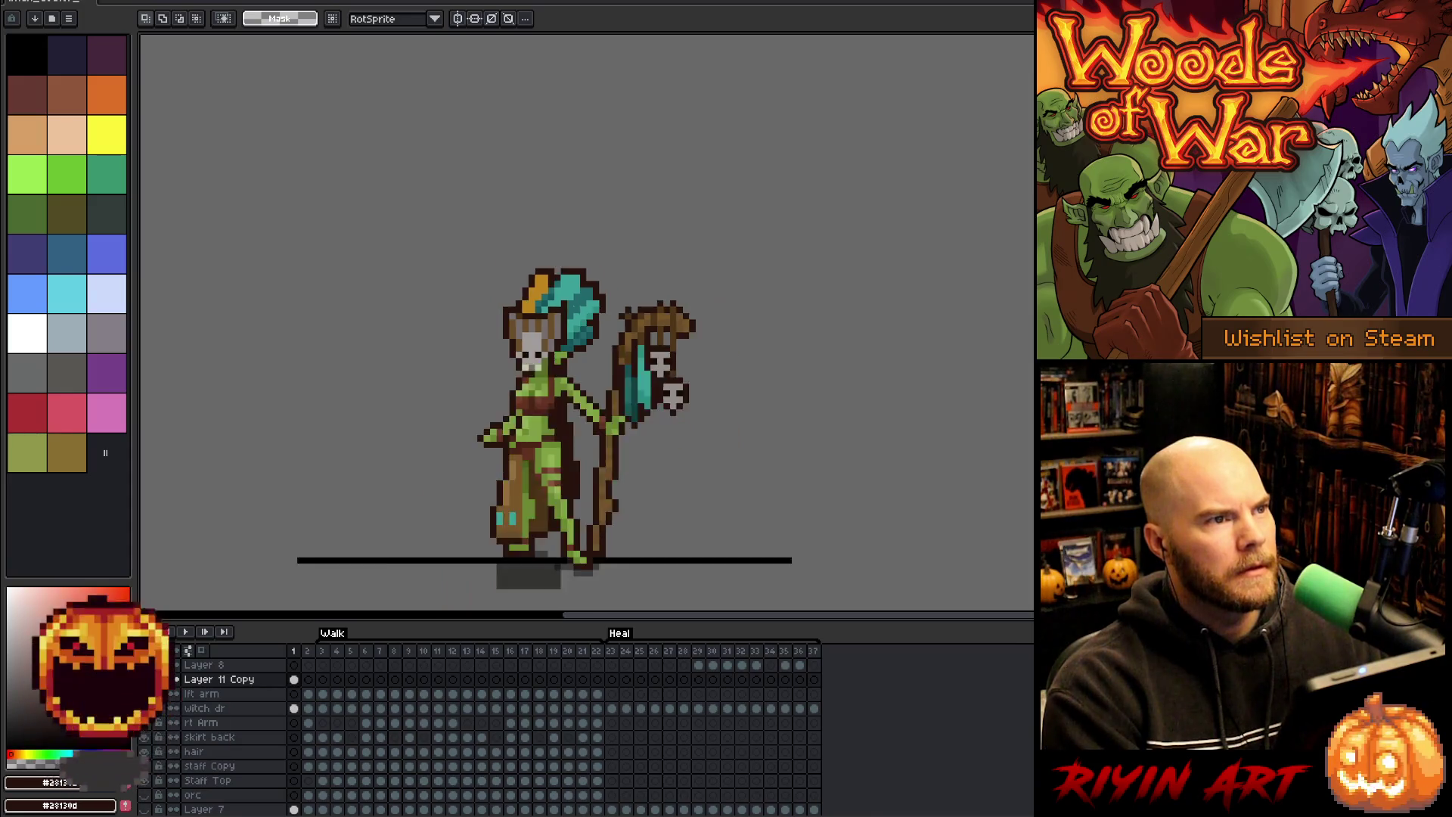
{"action": "scroll", "coordinate": [555, 367], "scroll_direction": "up", "scroll_amount": 2}
{"action": "mouse_move", "coordinate": [554, 367]}
{"action": "left_mouse_down"}
{"action": "mouse_move", "coordinate": [560, 294]}
{"action": "mouse_move", "coordinate": [544, 310]}
{"action": "left_mouse_up"}
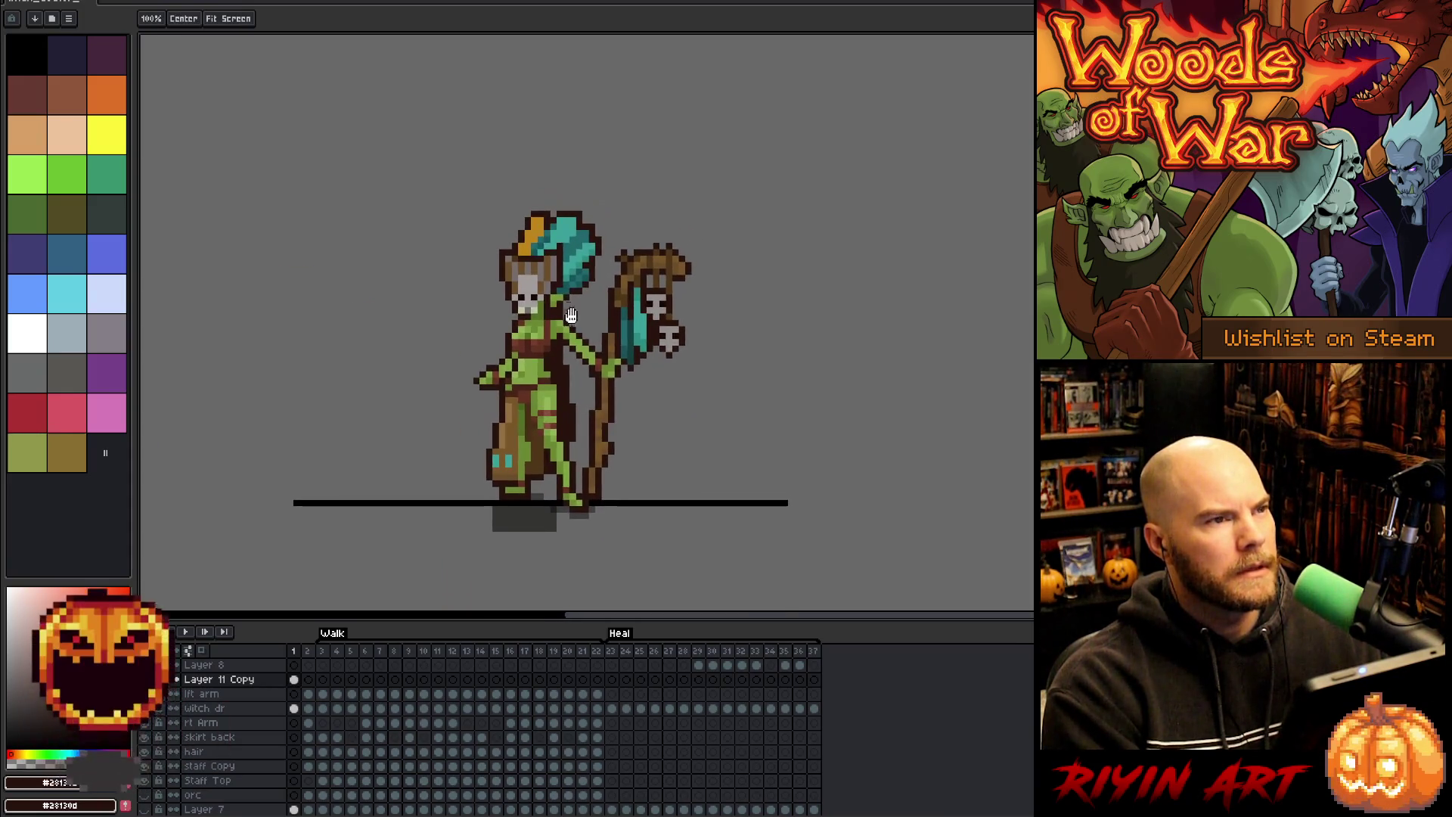
{"action": "scroll", "coordinate": [597, 291], "scroll_direction": "up", "scroll_amount": 1}
{"action": "scroll", "coordinate": [577, 291], "scroll_direction": "down", "scroll_amount": 1}
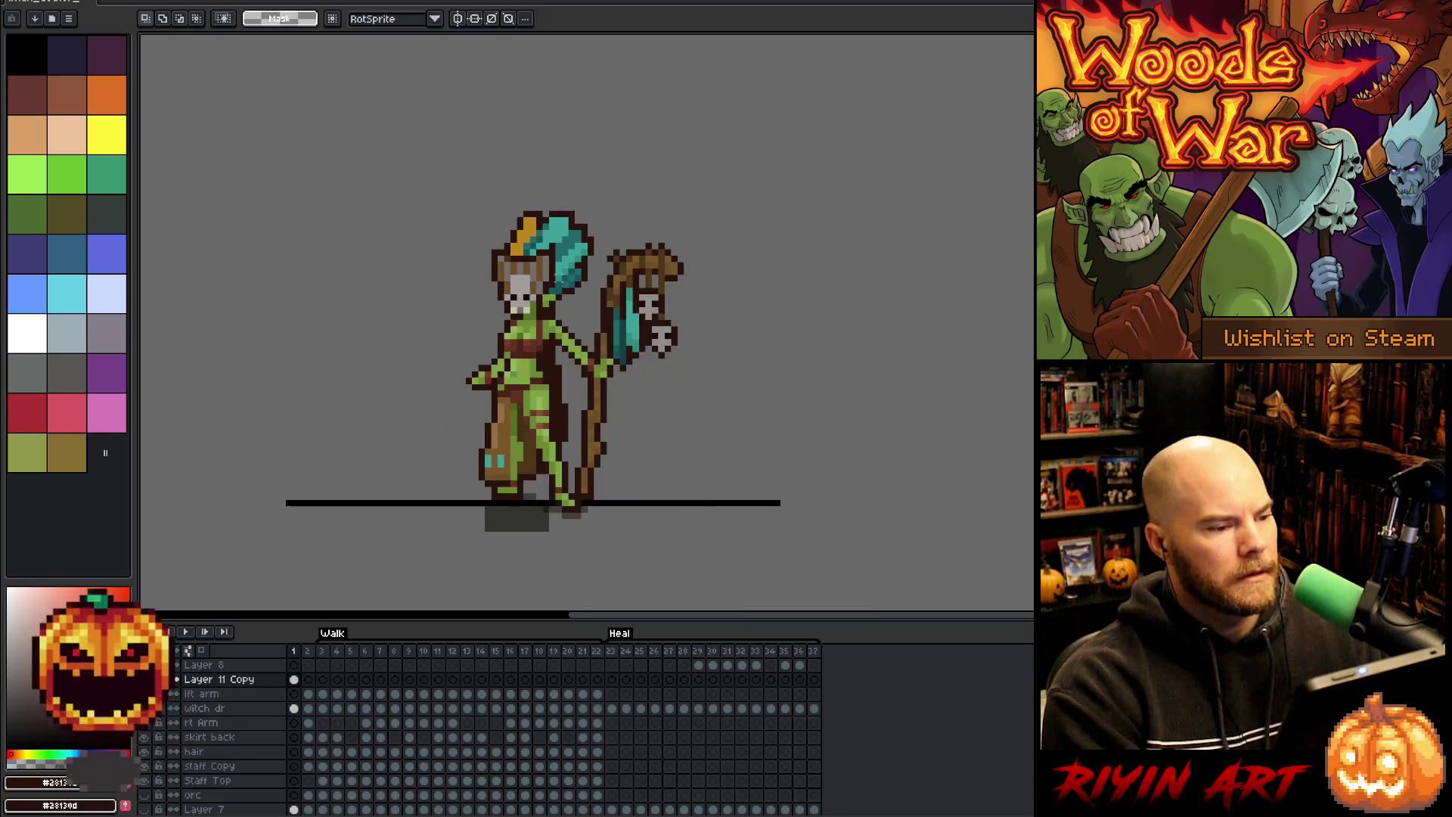
{"action": "scroll", "coordinate": [563, 257], "scroll_direction": "up", "scroll_amount": 2}
- Delete the Layer 11 Copy layer from the timeline
{"action": "key", "text": "i"}
{"action": "scroll", "coordinate": [562, 241], "scroll_direction": "down", "scroll_amount": 1}
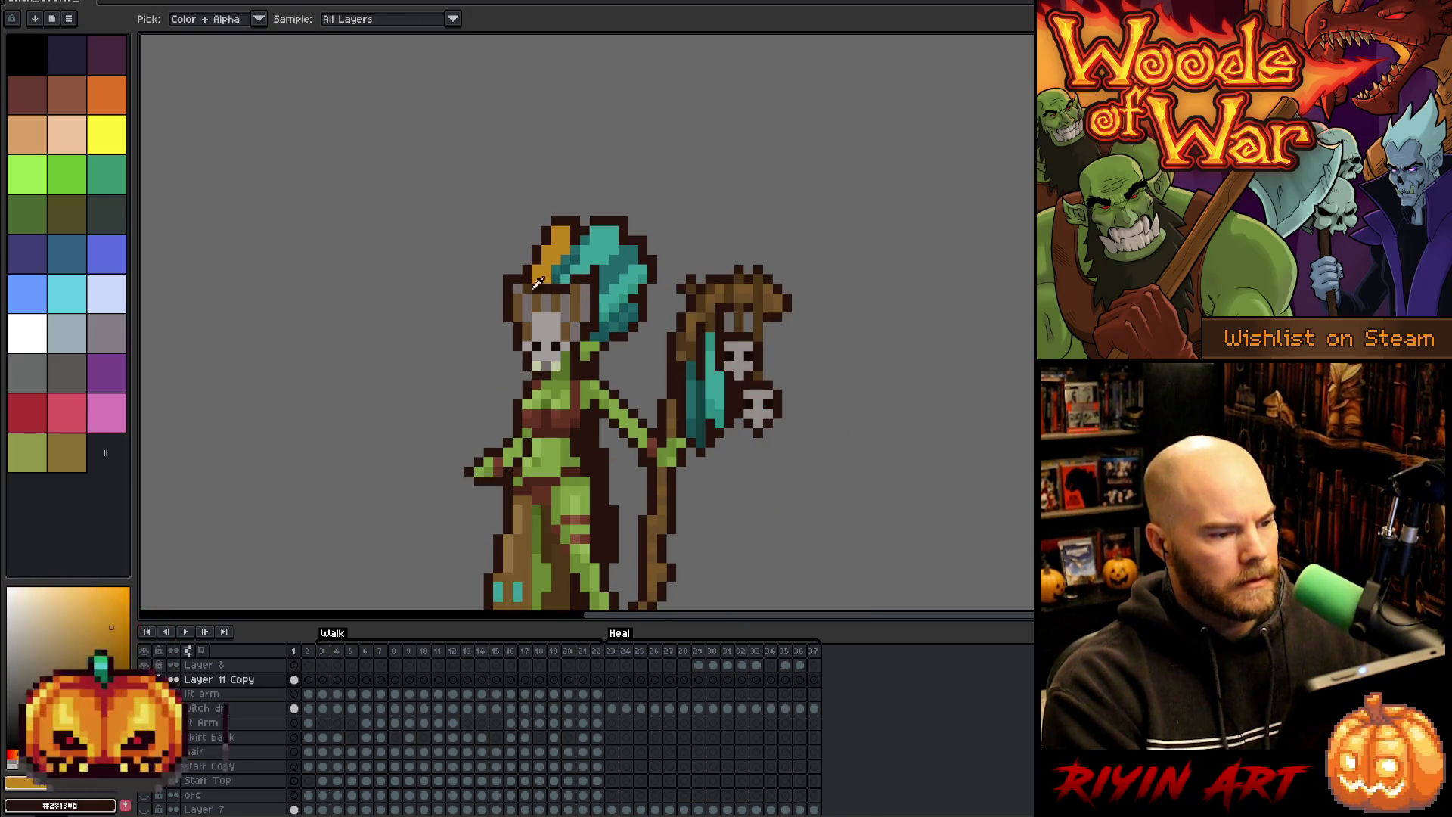
{"action": "right_click", "coordinate": [210, 683]}
{"action": "left_click", "coordinate": [242, 724]}
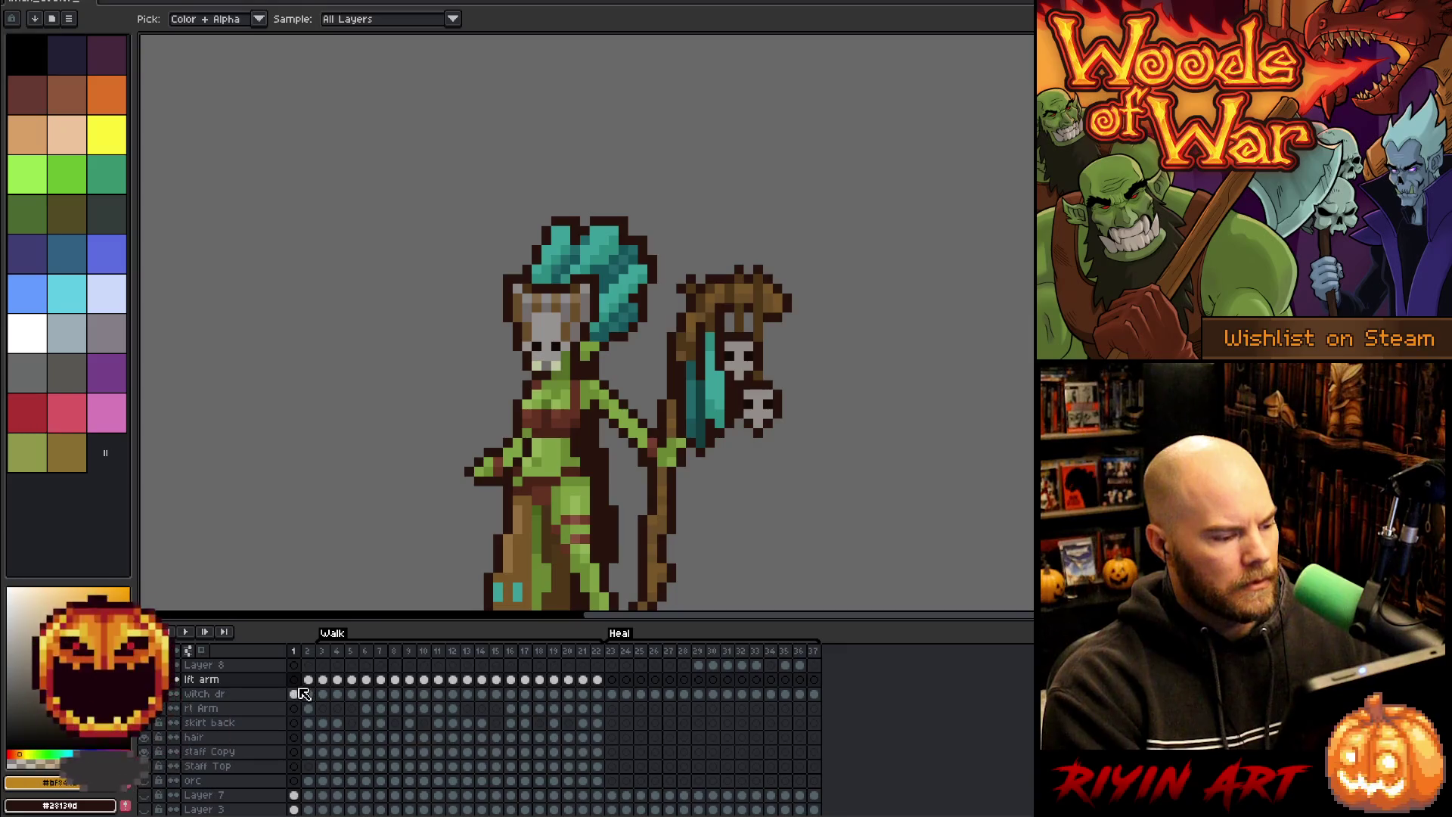
- Make witch dr the active layer and fill the hair accent yellow with the Paint Bucket
{"action": "left_click", "coordinate": [569, 246], "text": "ctrl"}
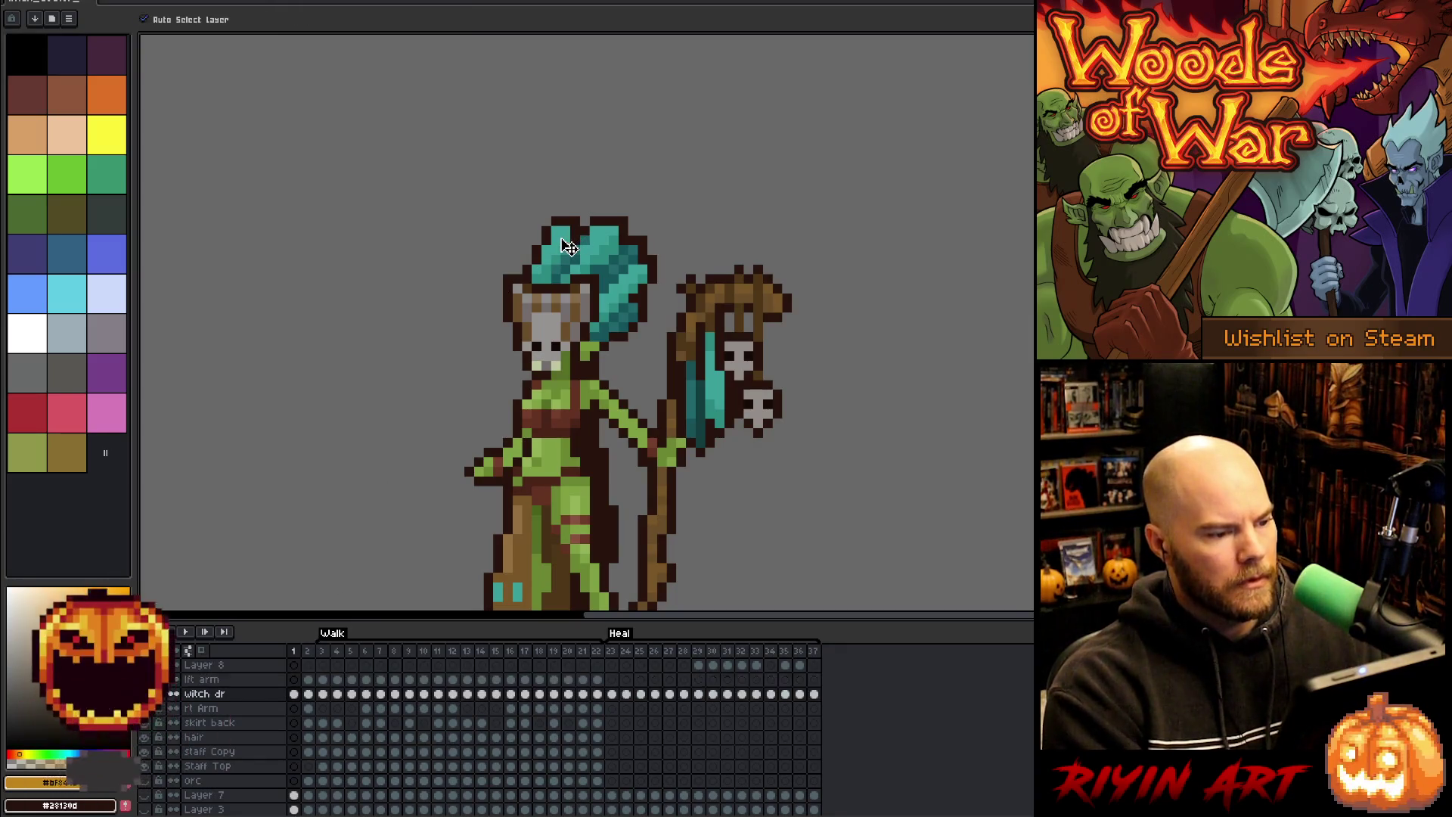
{"action": "key", "text": "g"}
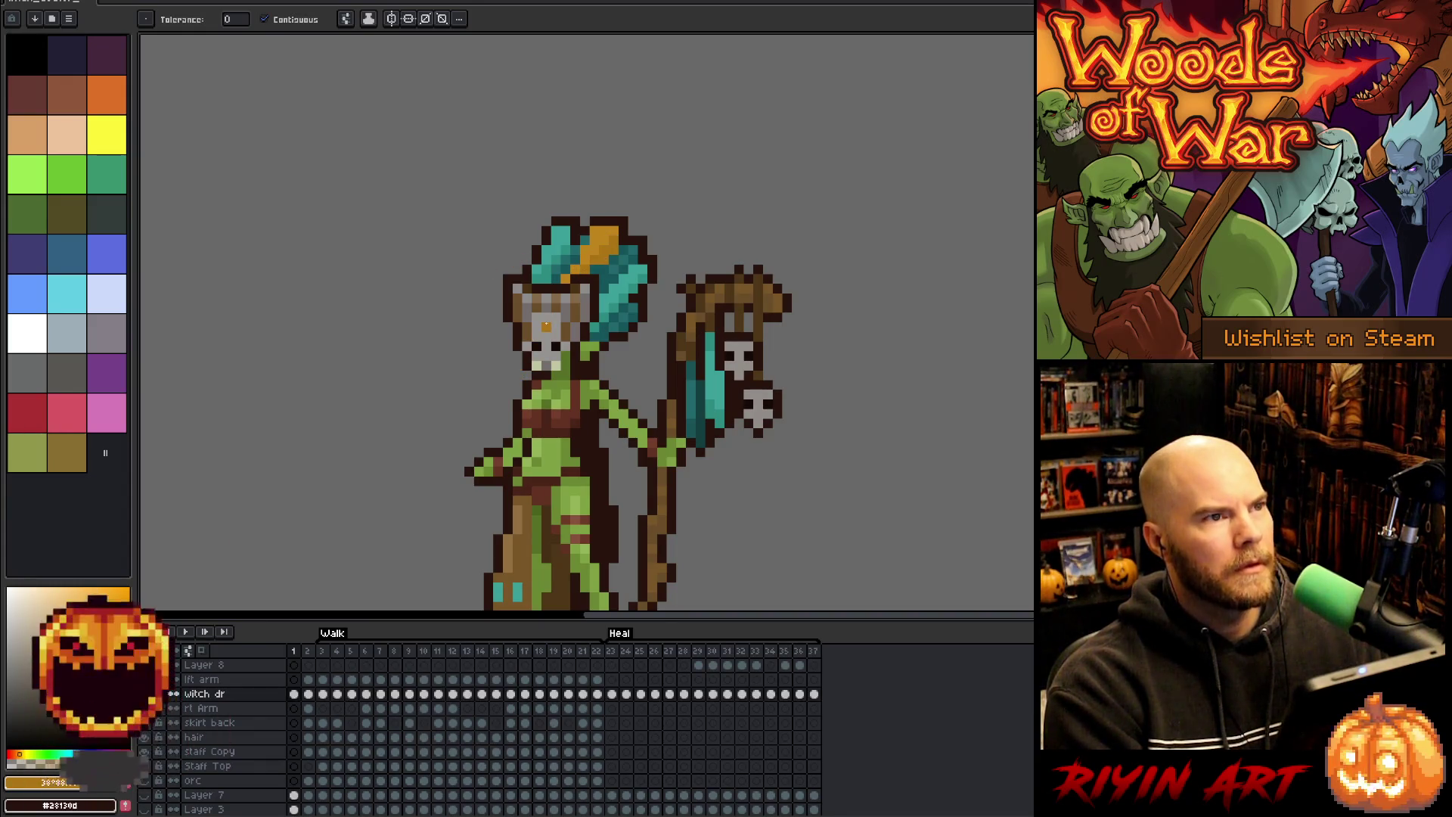
{"action": "scroll", "coordinate": [546, 325], "scroll_direction": "down", "scroll_amount": 1}
{"action": "key", "text": "space"}
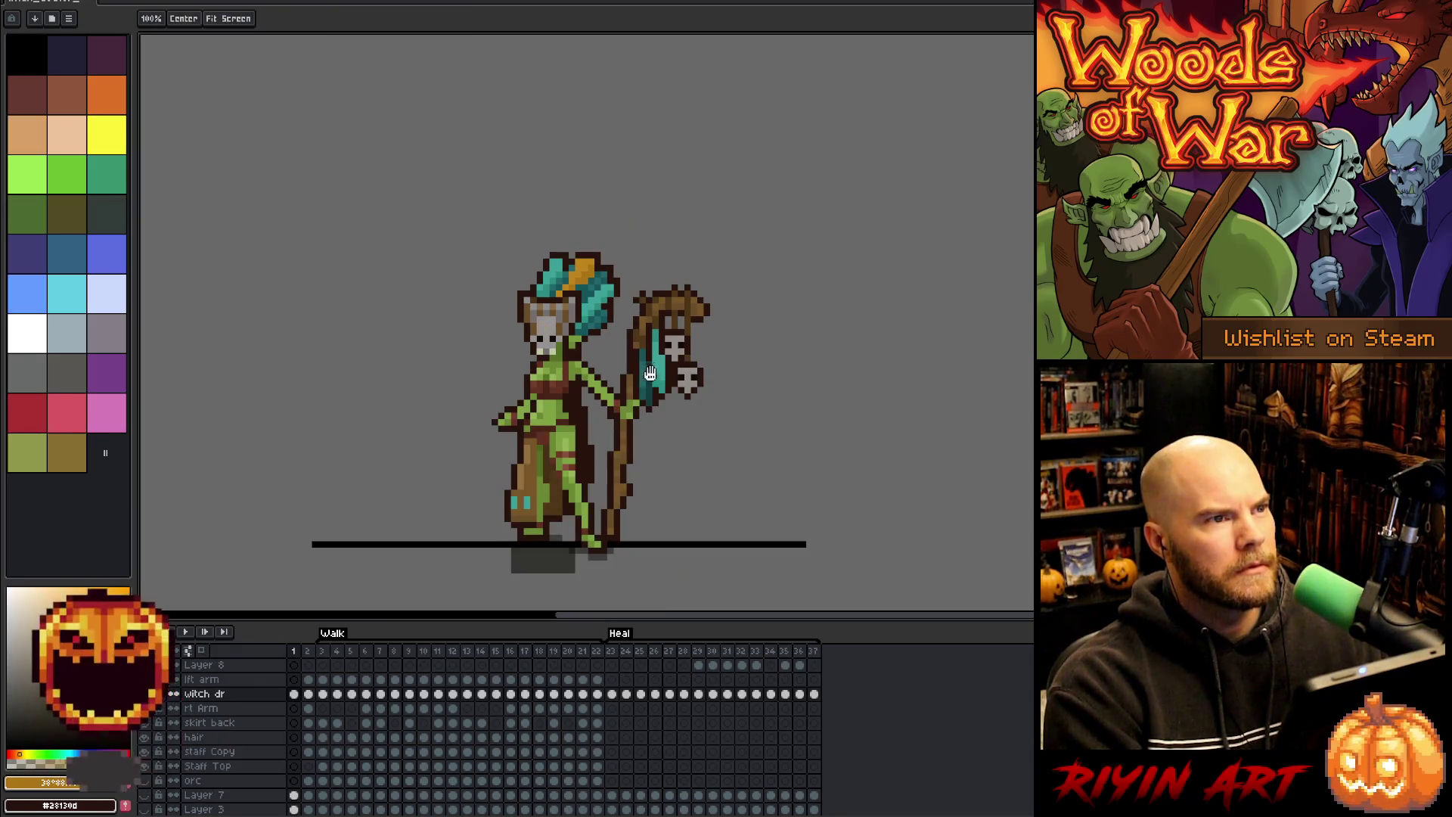
{"action": "scroll", "coordinate": [649, 376], "scroll_direction": "up", "scroll_amount": 2}
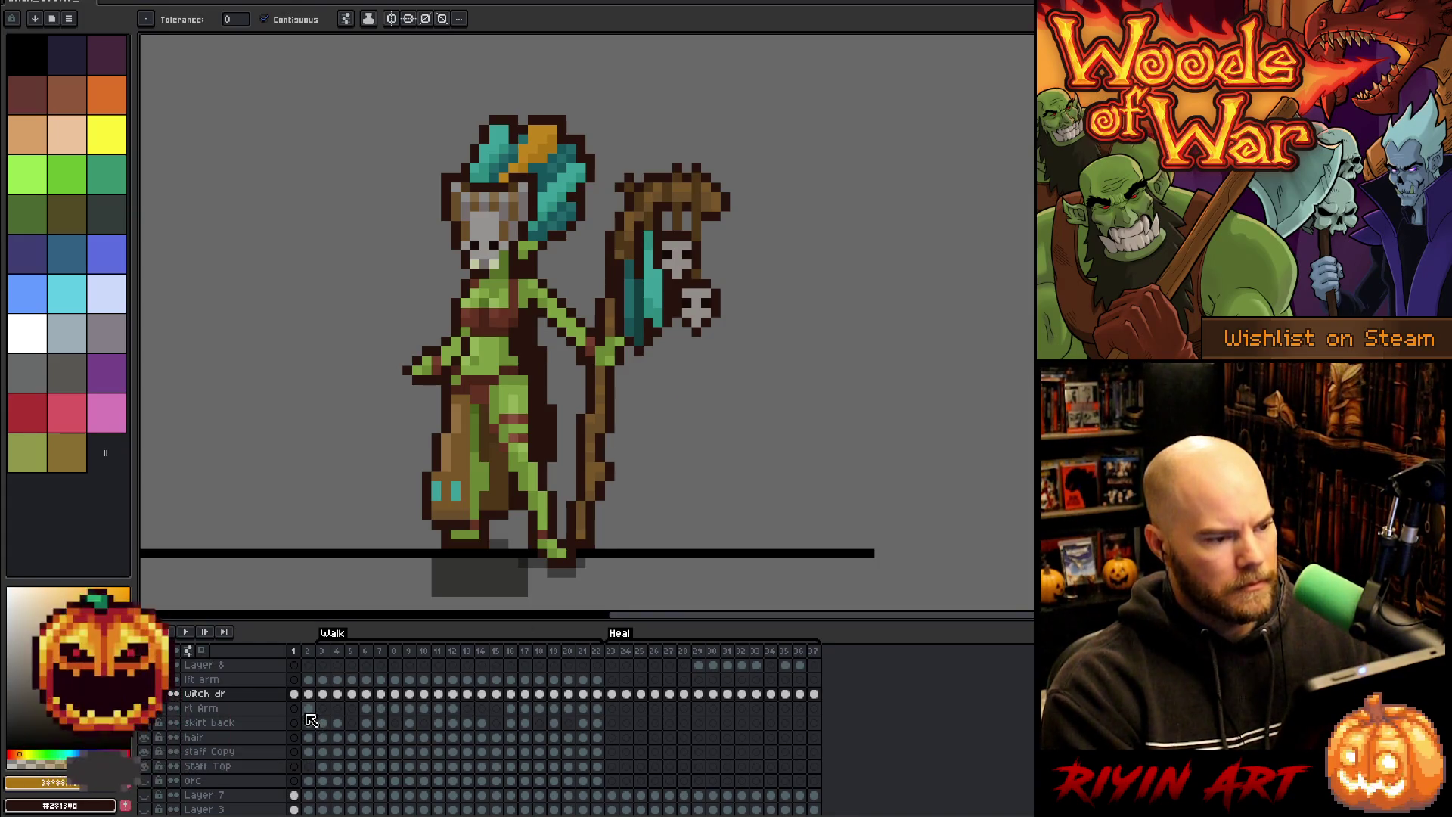
- Play the walk animation, stop it on frame 1, then play it again
{"action": "key", "text": "Return"}
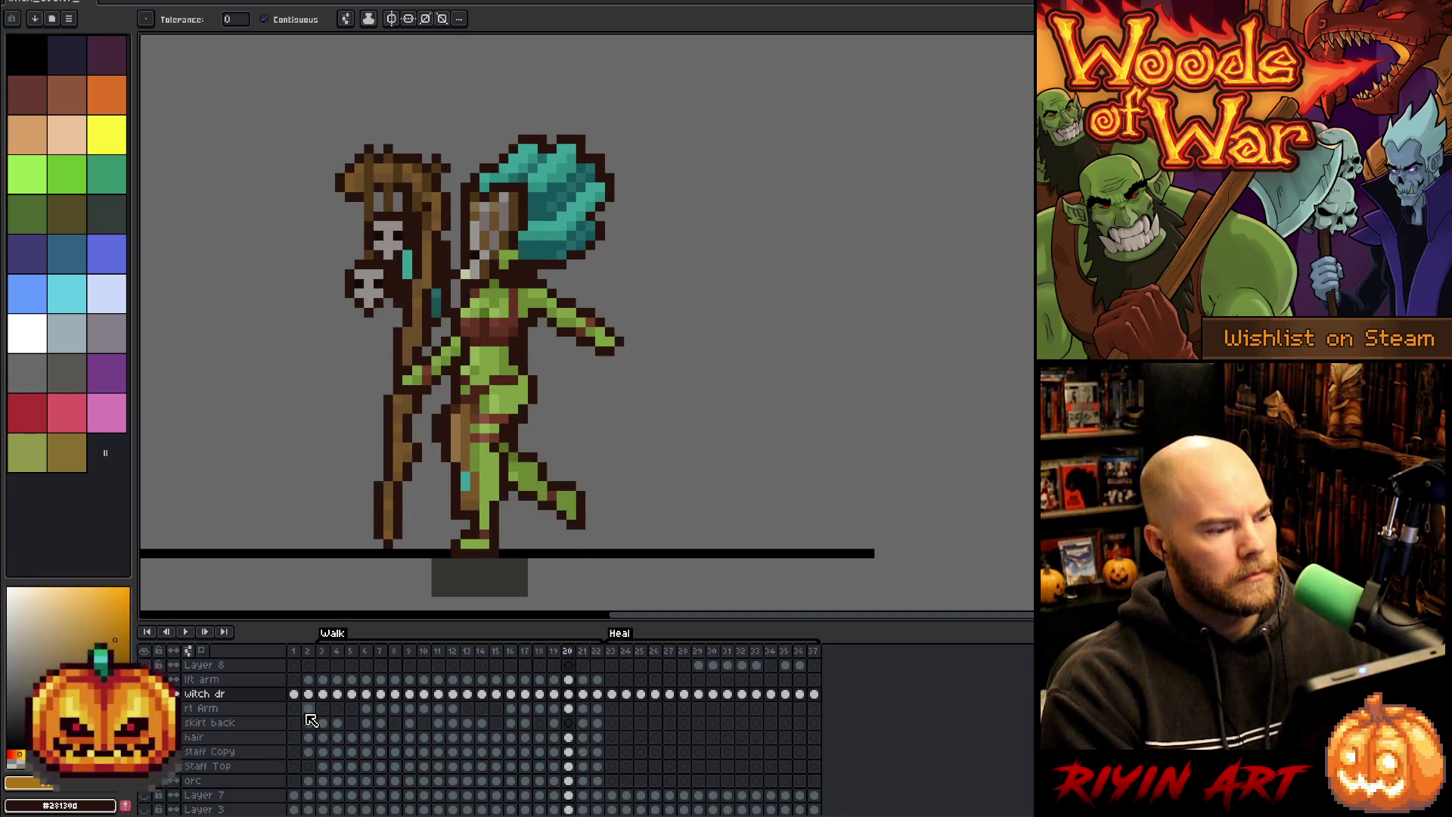
{"action": "left_click", "coordinate": [293, 694]}
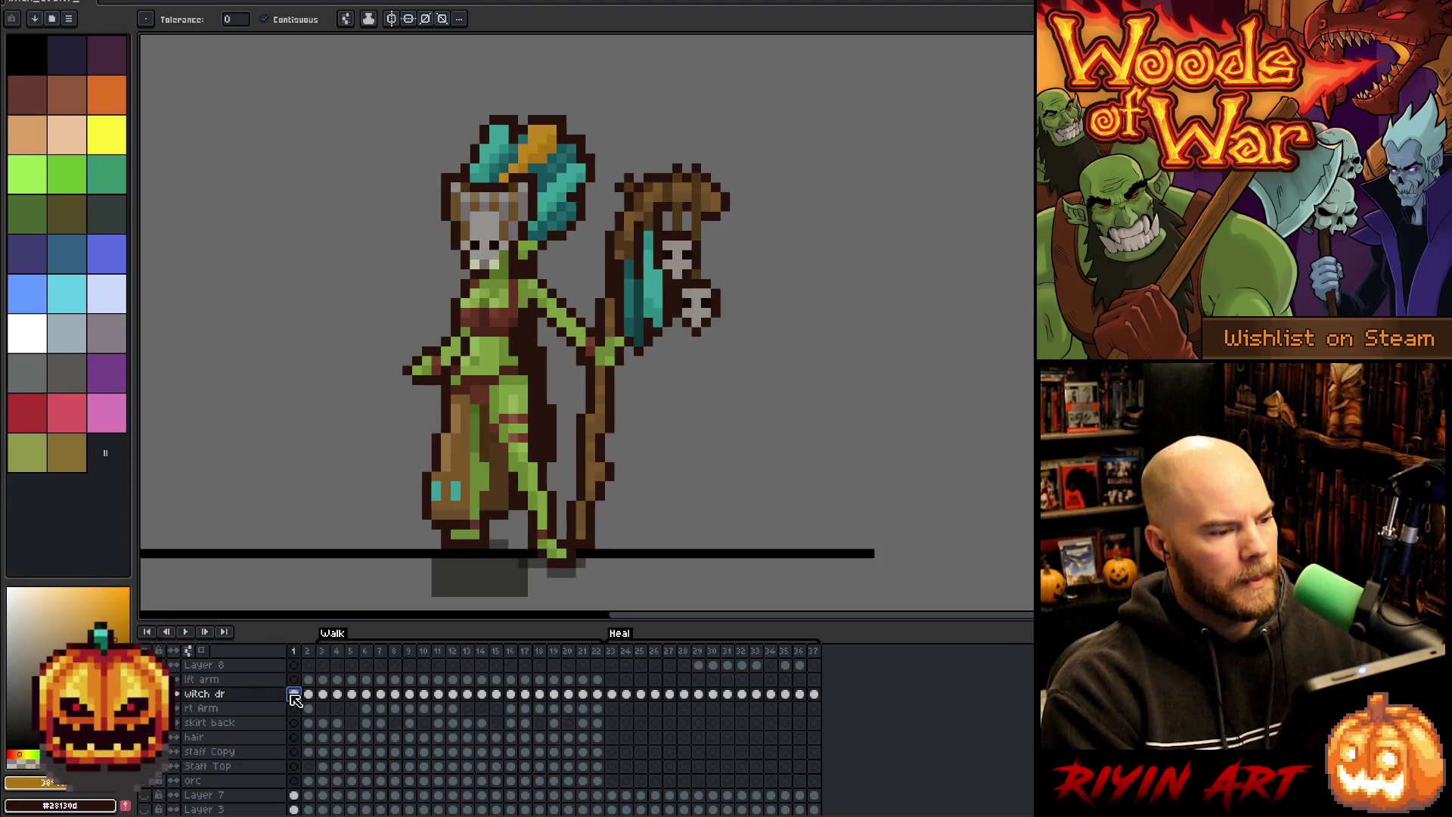
{"action": "key", "text": "Return"}
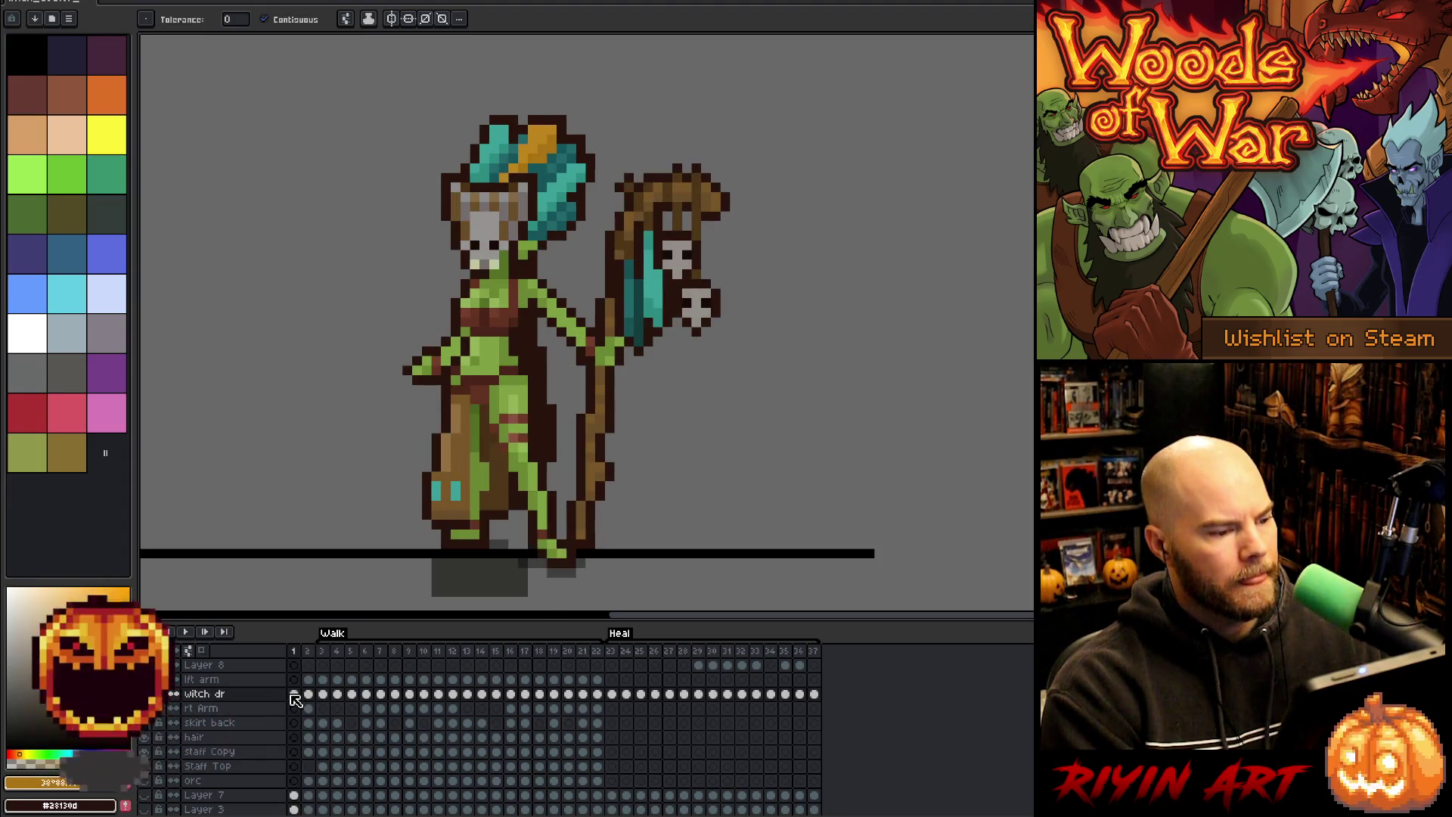
- Delete frame 2 from the animation and move to walk frame 12
{"action": "right_click", "coordinate": [312, 656]}
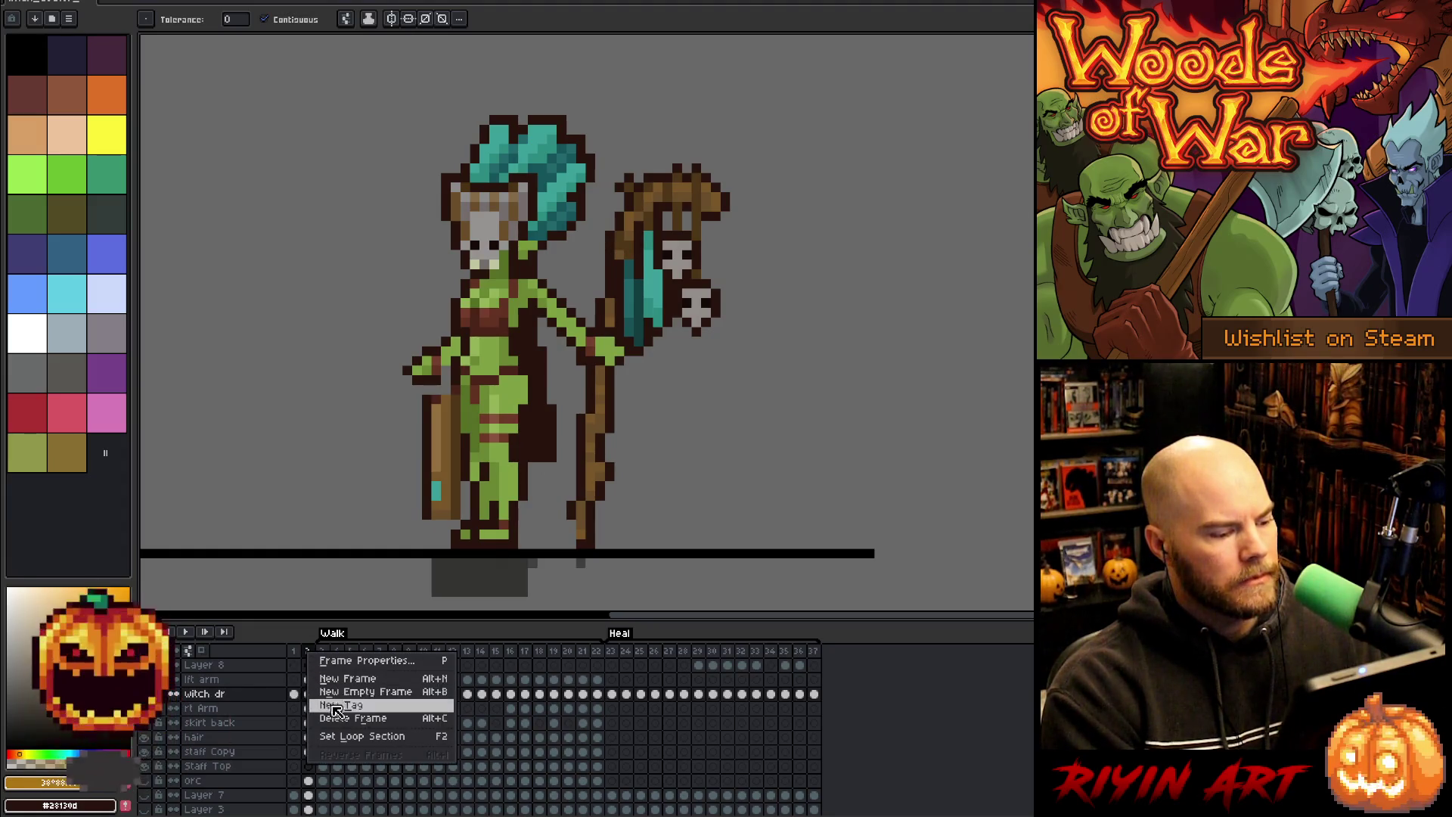
{"action": "left_click", "coordinate": [338, 725]}
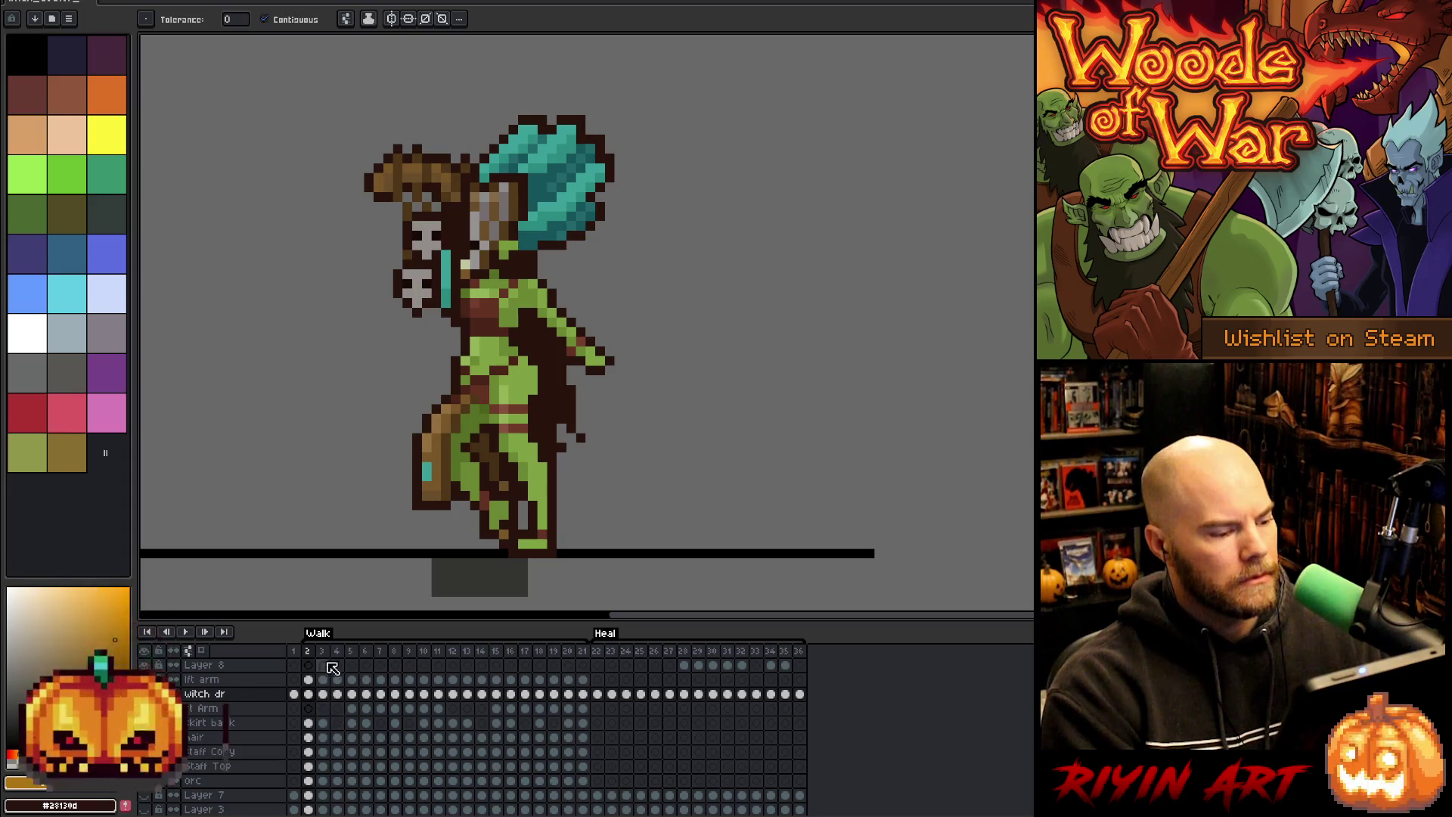
{"action": "left_click", "coordinate": [395, 651]}
{"action": "left_click_drag", "start_coordinate": [395, 651], "coordinate": [460, 697]}
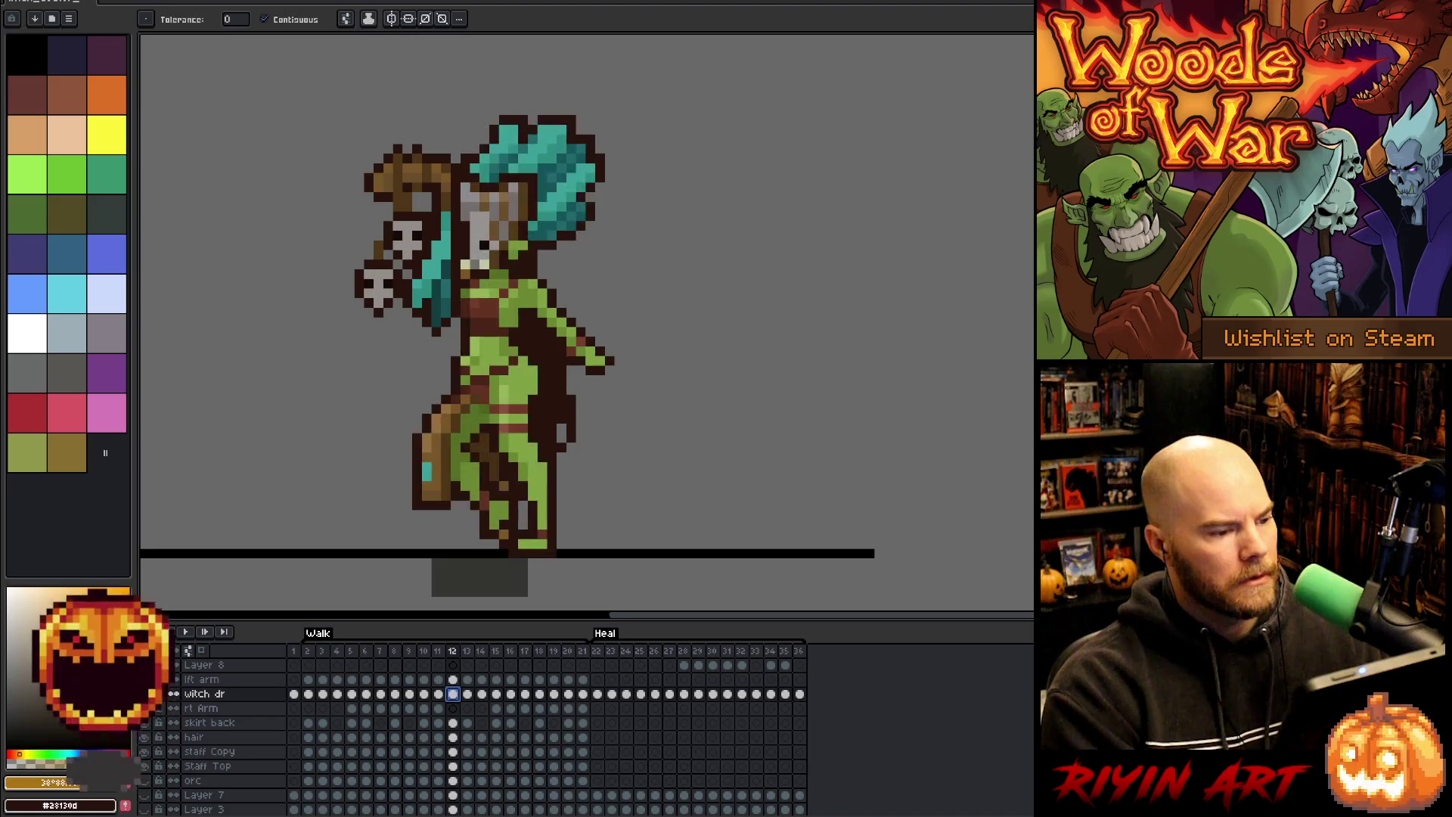
- Marquee-select the witch's head on frame 12 and bring the copied head into frame 1
{"action": "key", "text": "m"}
{"action": "mouse_move", "coordinate": [626, 84]}
{"action": "left_mouse_down"}
{"action": "mouse_move", "coordinate": [421, 252]}
{"action": "mouse_move", "coordinate": [419, 271]}
{"action": "left_mouse_up"}
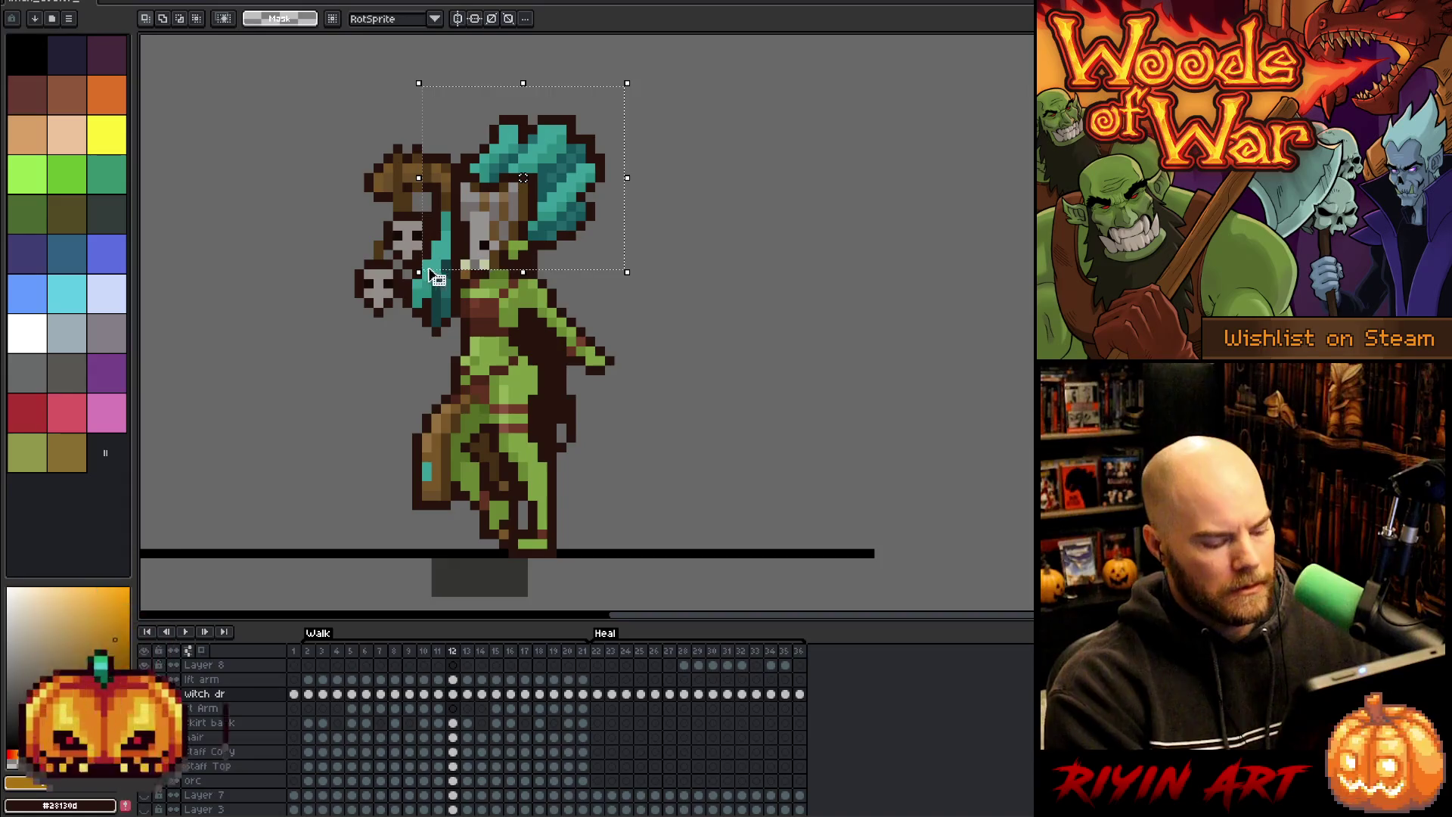
{"action": "left_click", "coordinate": [294, 694]}
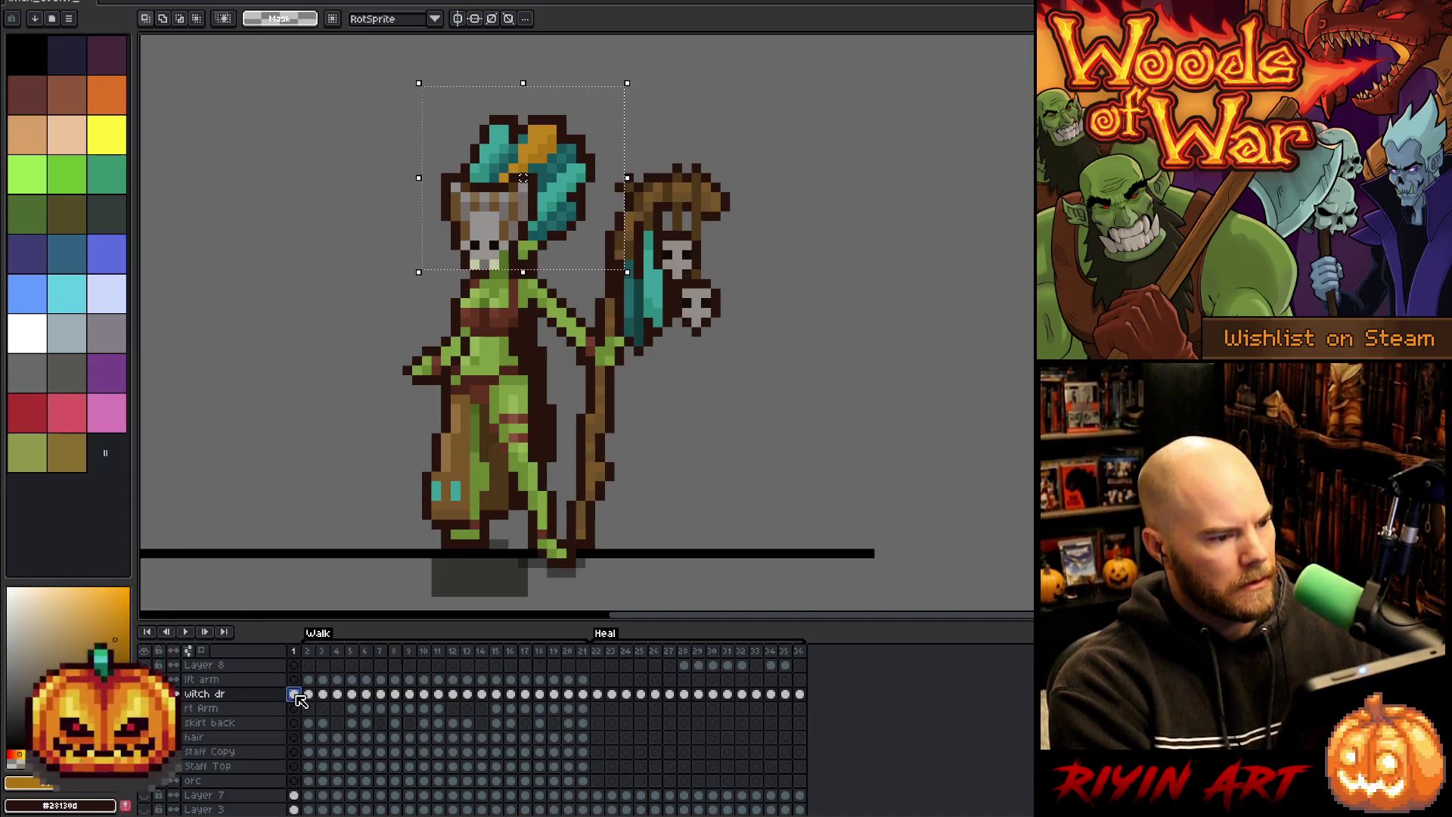
{"action": "left_click_drag", "start_coordinate": [598, 274], "coordinate": [546, 273]}
{"action": "key", "text": "ctrl+z"}
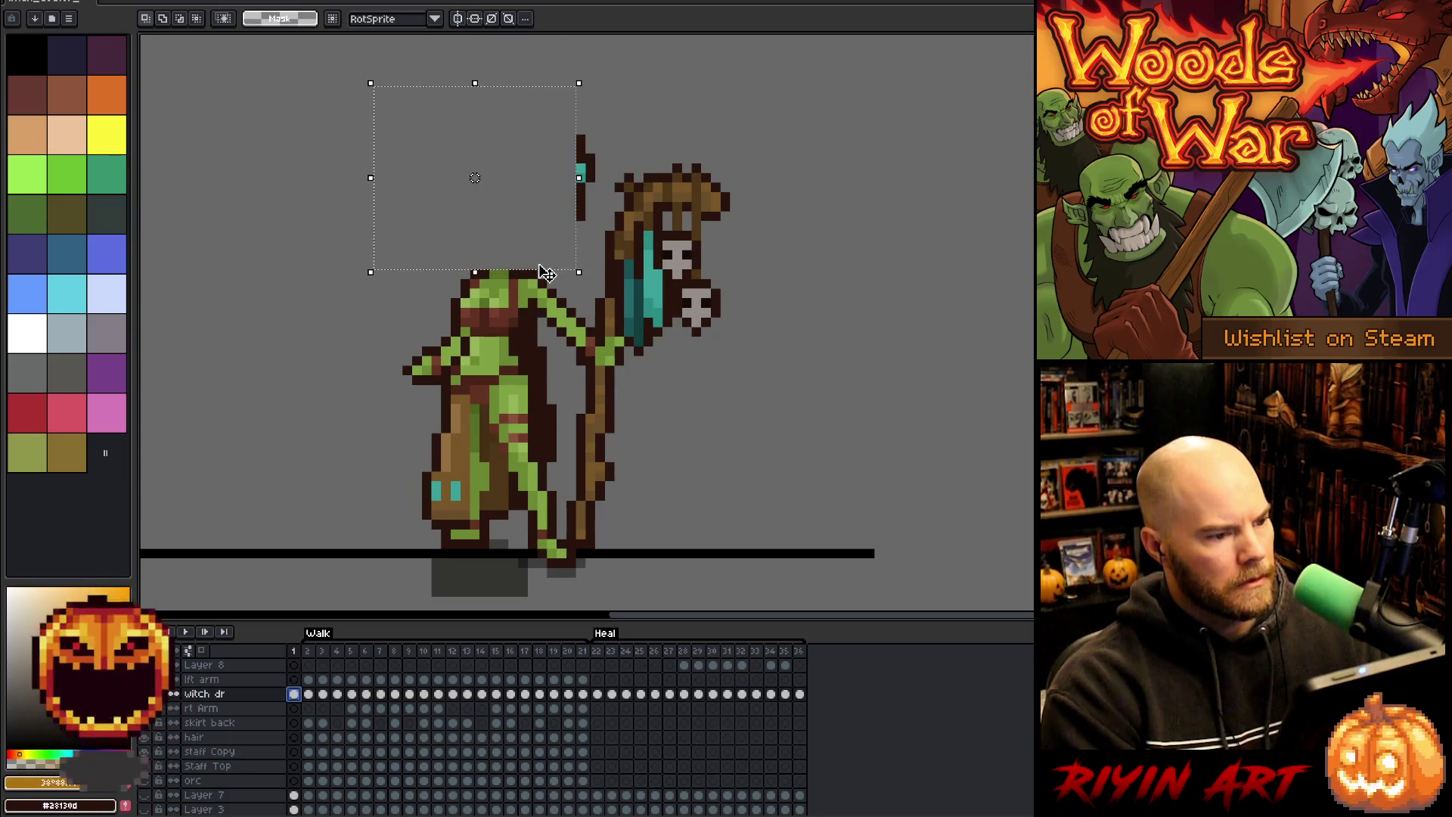
{"action": "key", "text": "ctrl+z"}
{"action": "key", "text": "ctrl+z"}
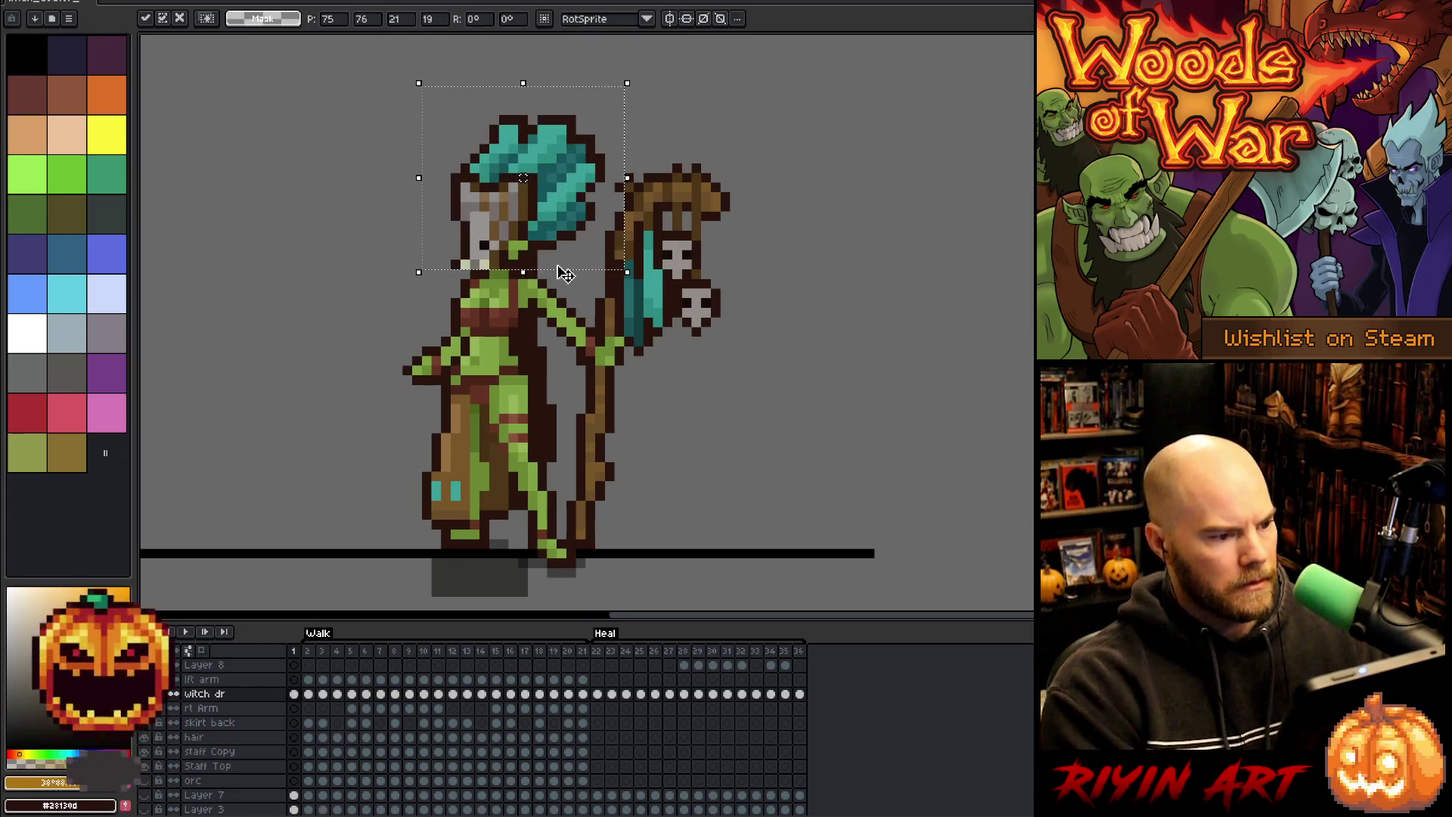
{"action": "left_click", "coordinate": [831, 293]}
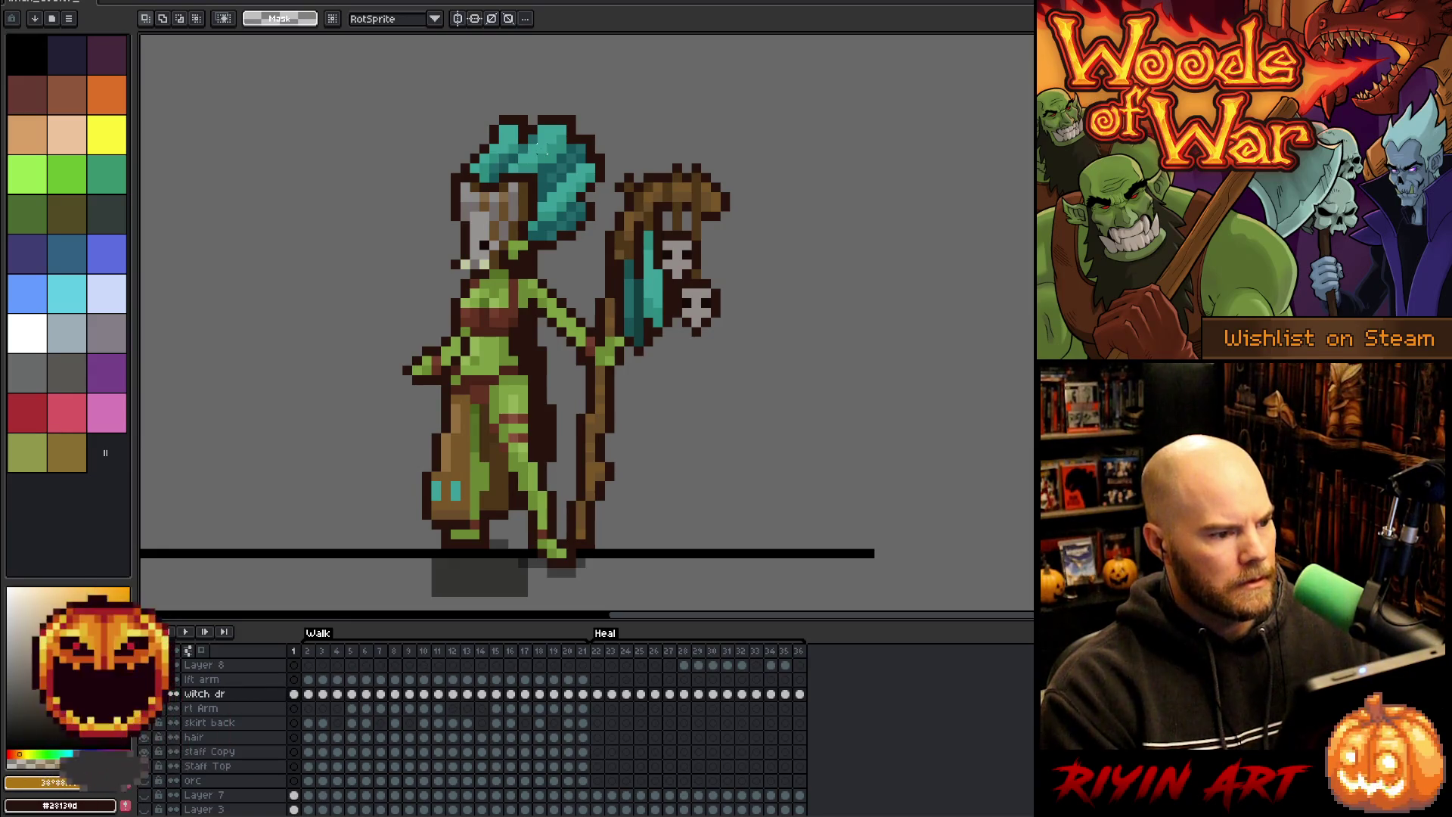
- Clear frame 1's head area and paste the copied head into it
{"action": "left_click_drag", "start_coordinate": [389, 83], "coordinate": [599, 272]}
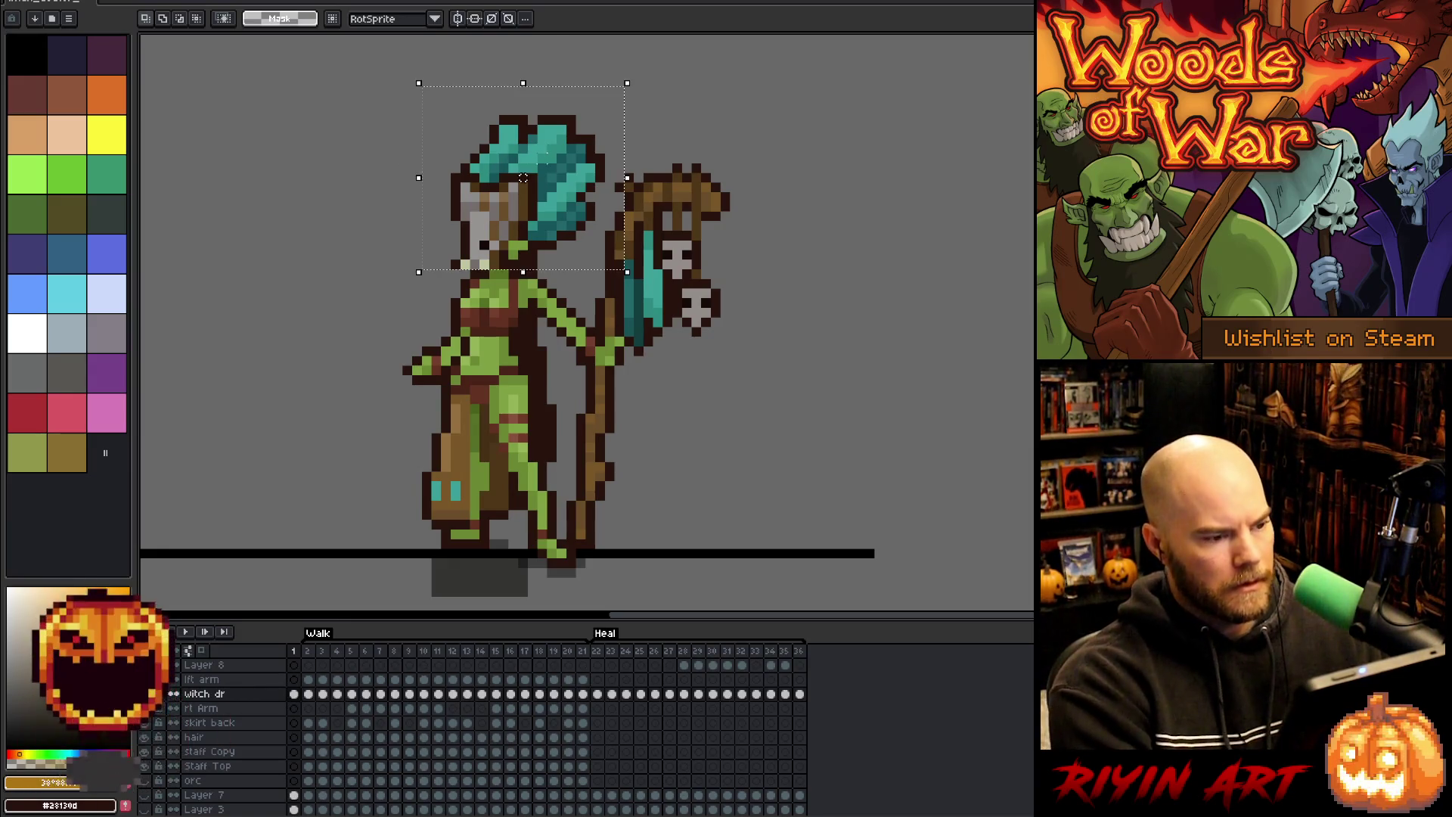
{"action": "key", "text": "Delete"}
{"action": "key", "text": "ctrl+v"}
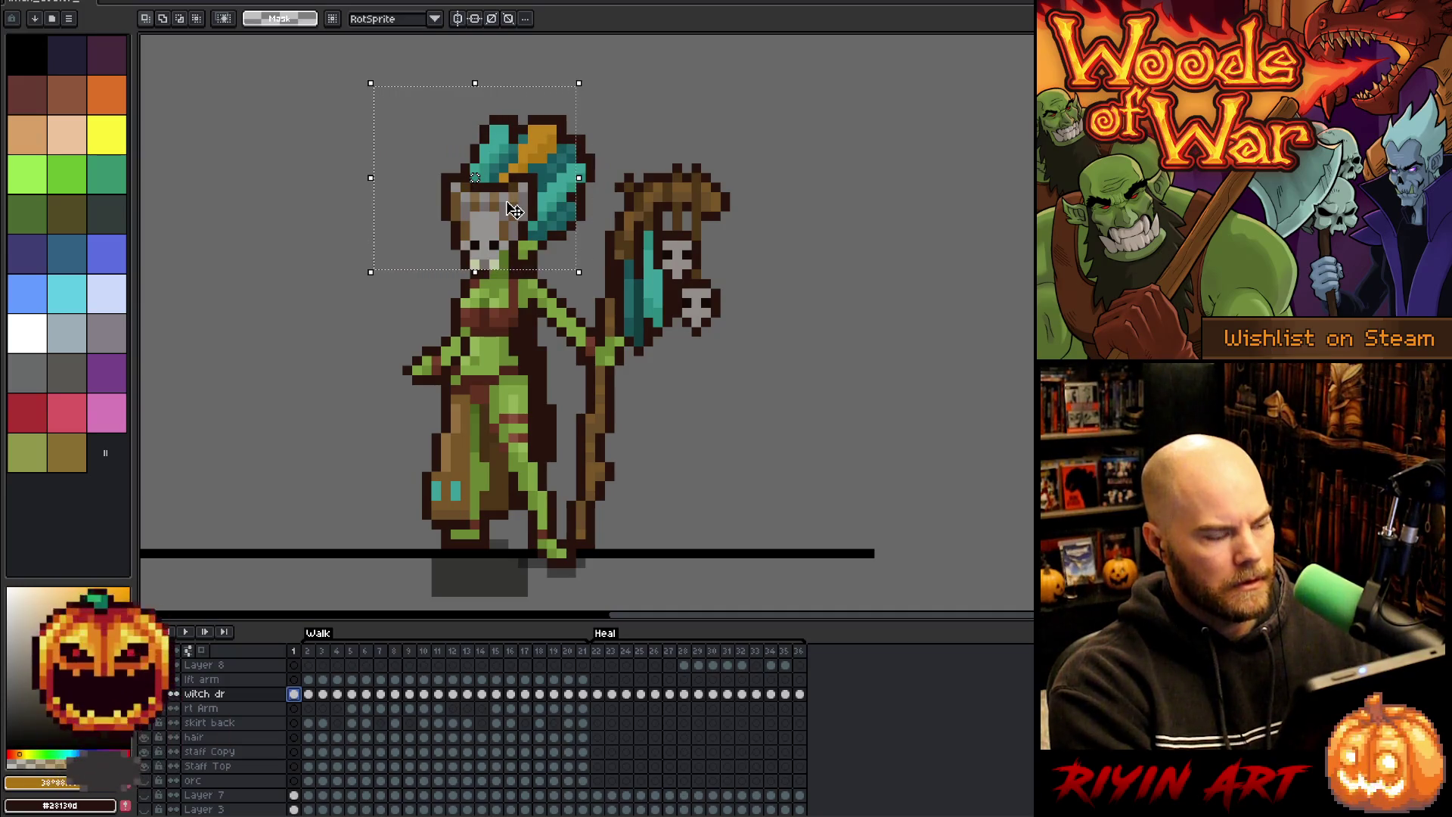
- Sample the hair accent colour, undo the pasted head, and fill a hair pixel with it
{"action": "key", "text": "i"}
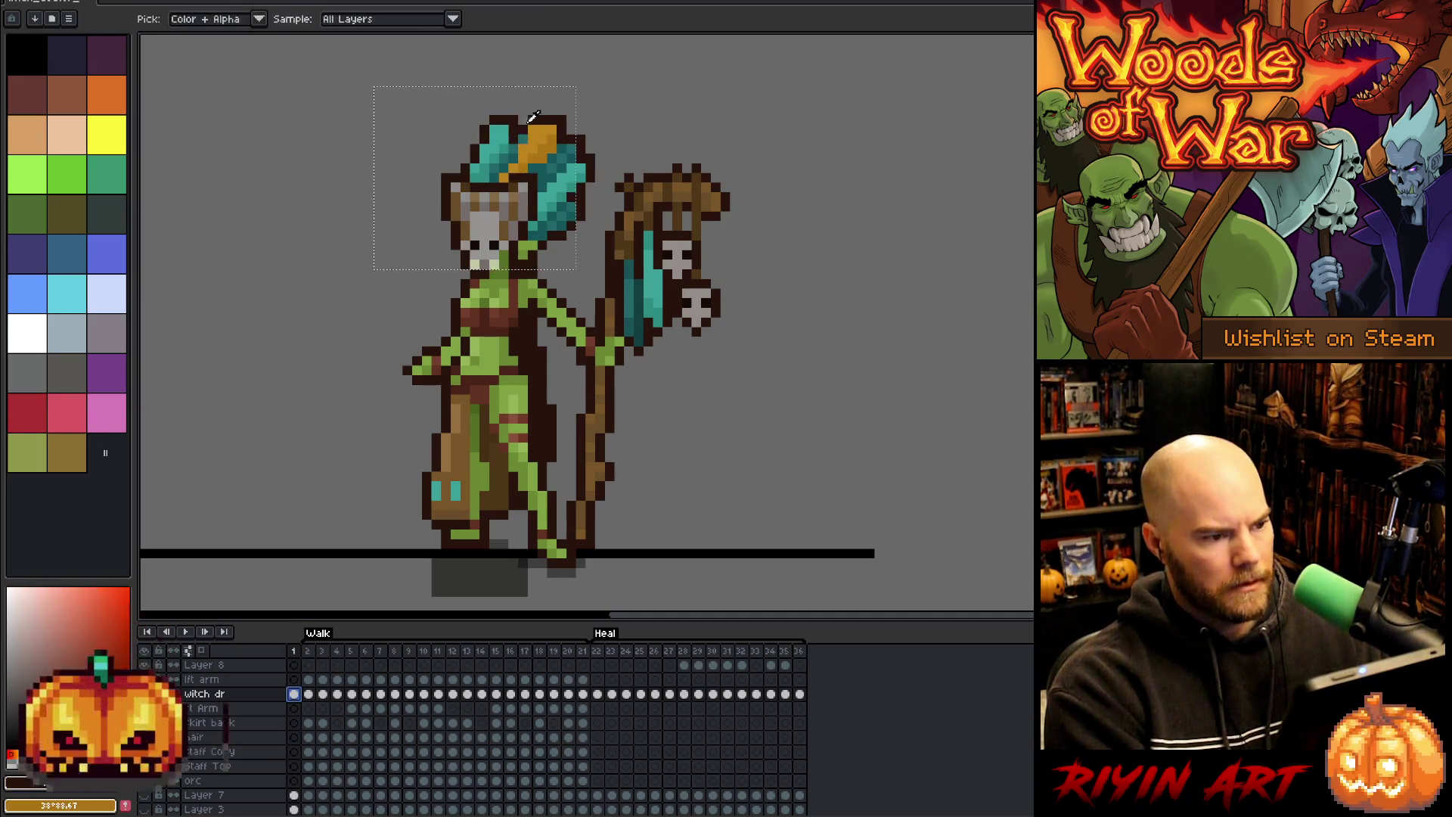
{"action": "left_click", "coordinate": [537, 134]}
{"action": "key", "text": "ctrl+z"}
{"action": "key", "text": "ctrl+z"}
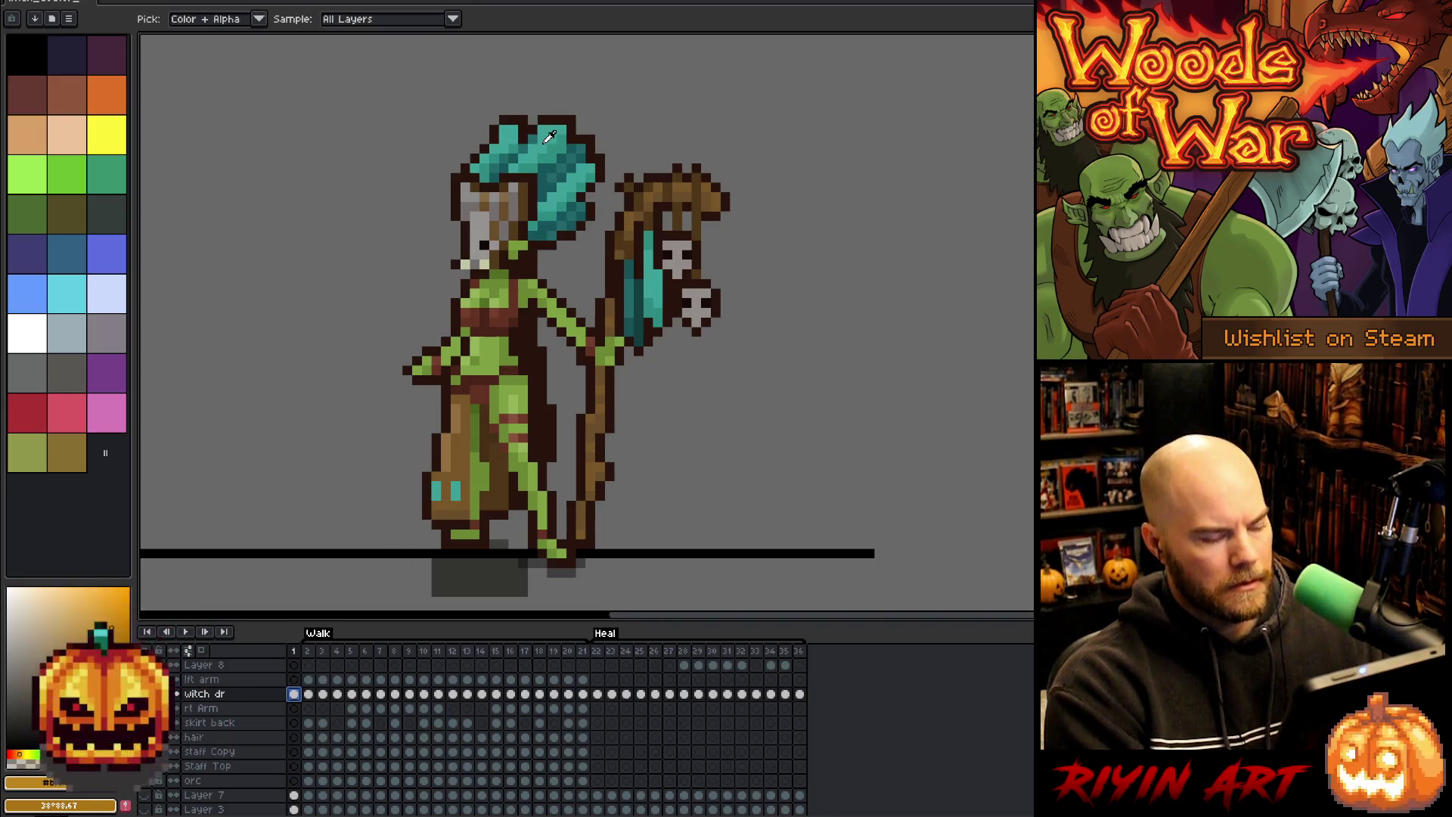
{"action": "key", "text": "v"}
{"action": "key", "text": "i"}
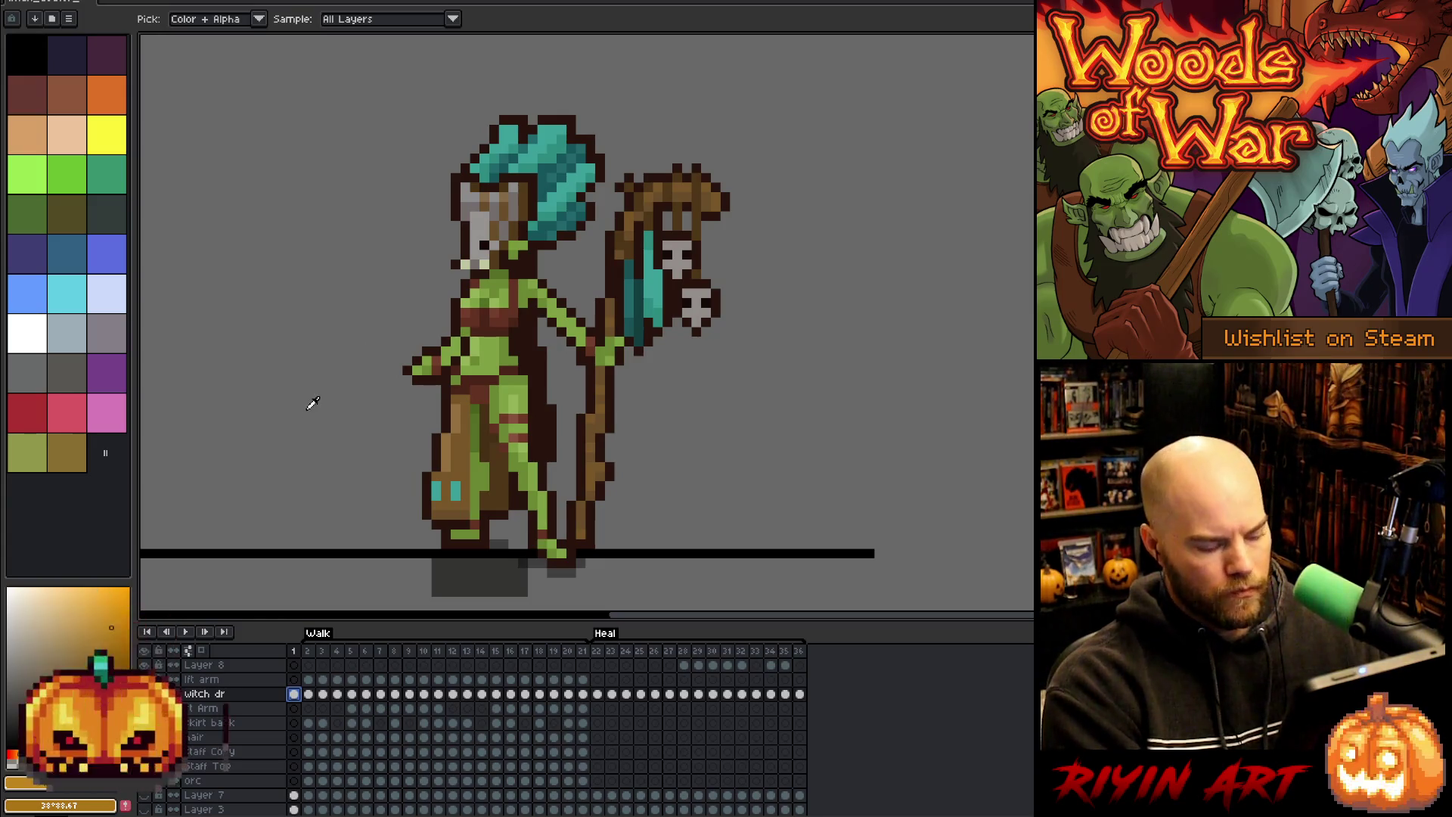
{"action": "key", "text": "w"}
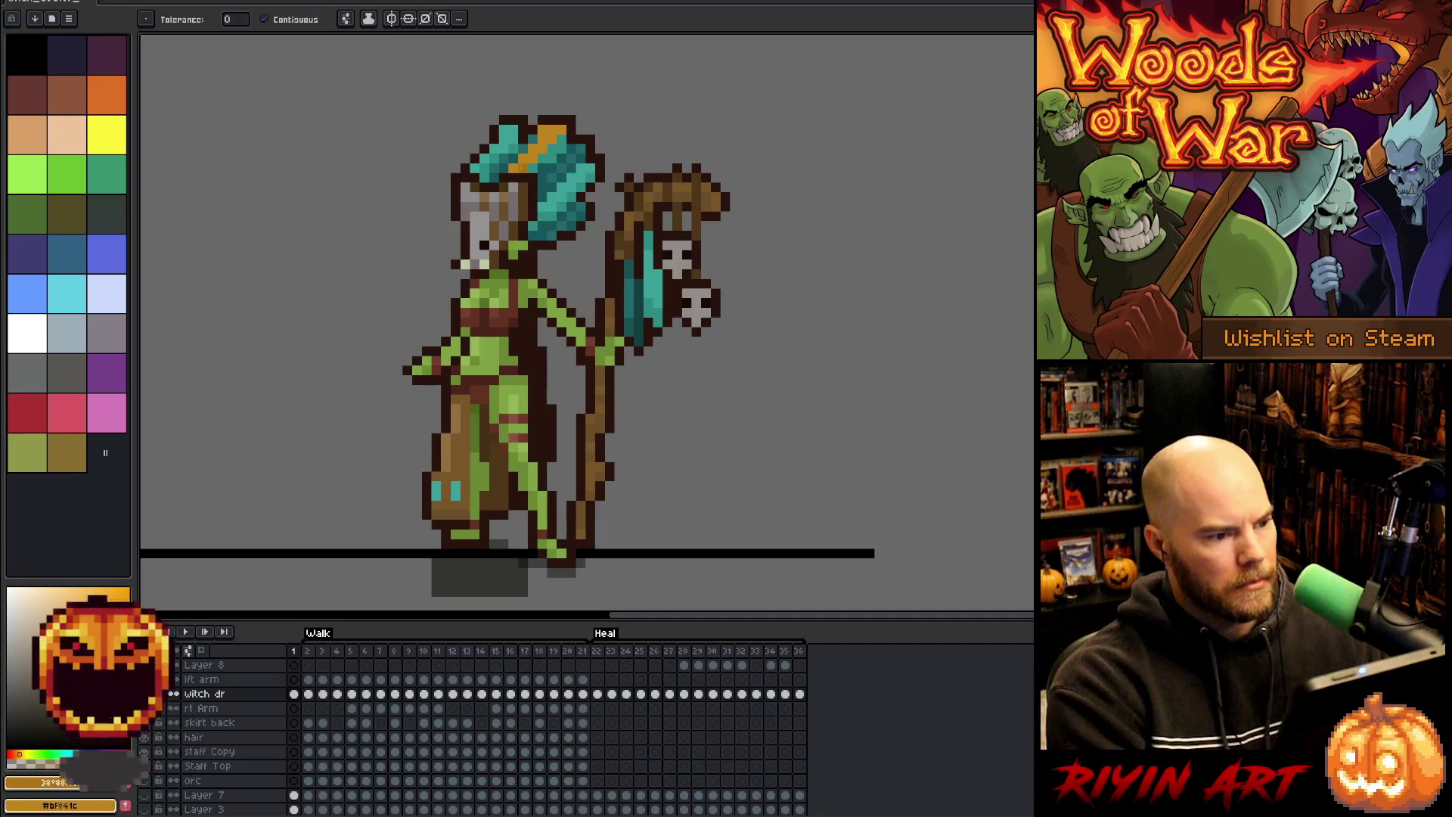
{"action": "left_click", "coordinate": [561, 177]}
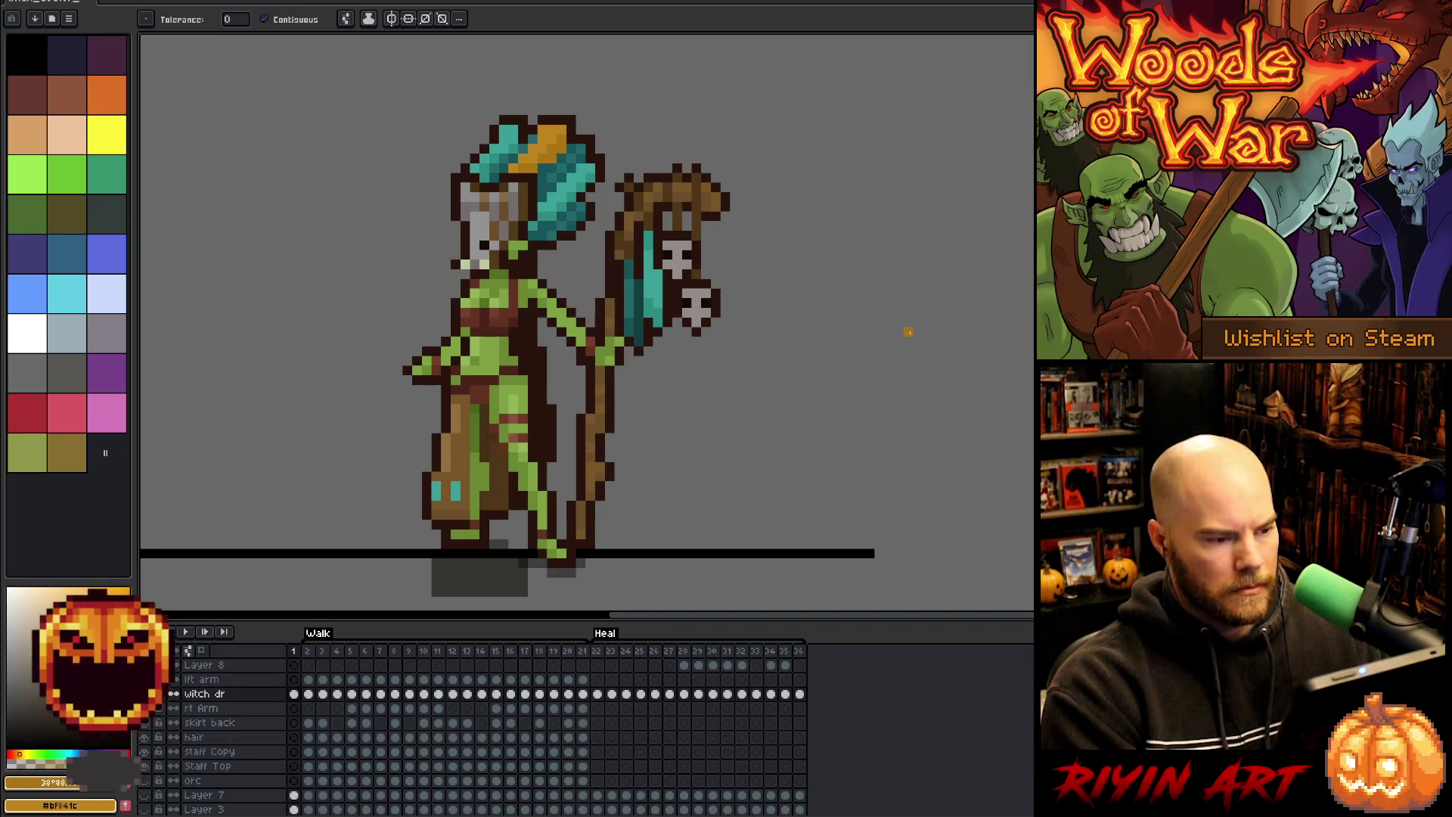
- Fill a second spot of the diagonal hair stripe with the accent colour
{"action": "scroll", "coordinate": [908, 332], "scroll_direction": "down", "scroll_amount": 3}
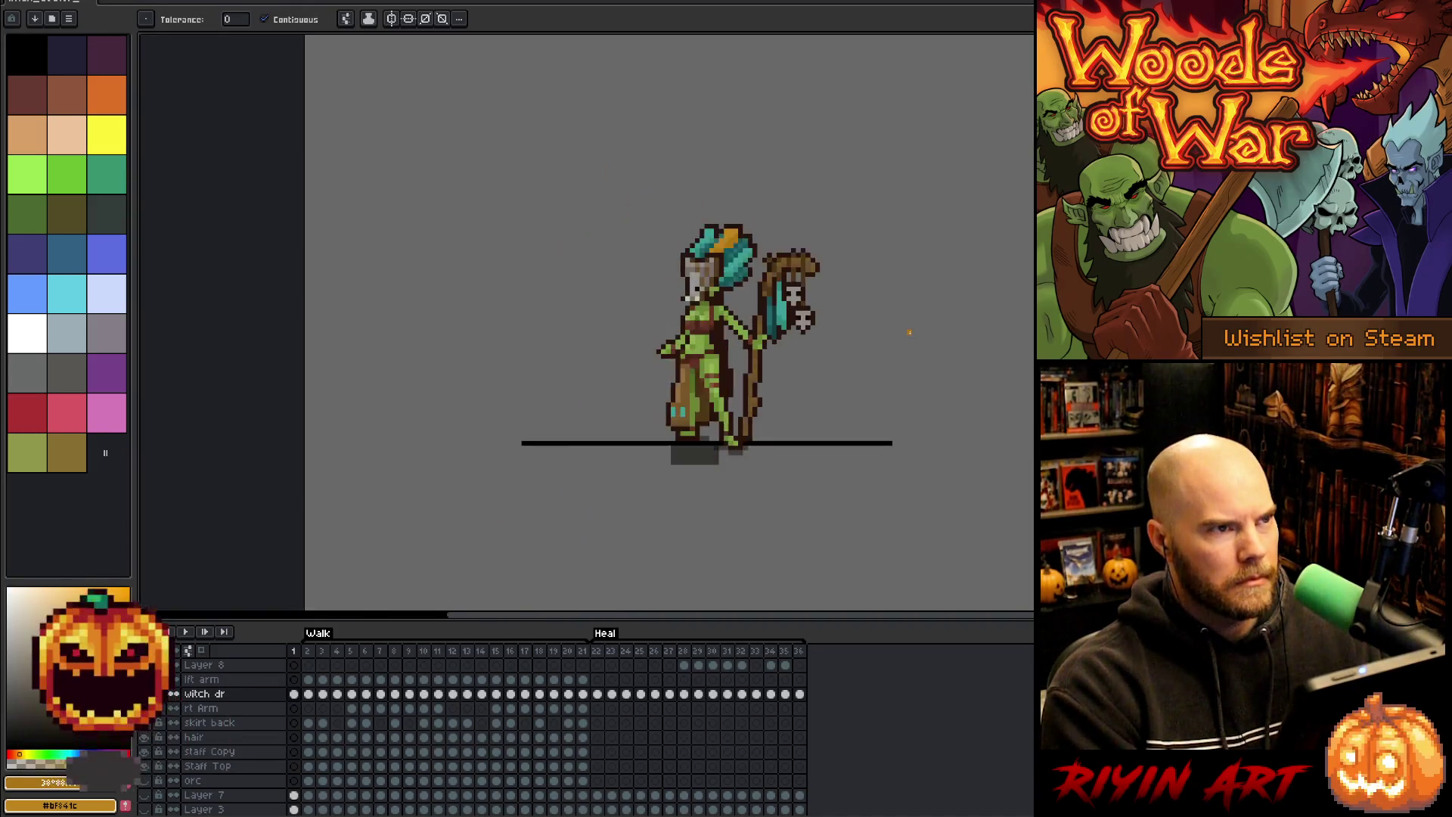
{"action": "scroll", "coordinate": [885, 339], "scroll_direction": "up", "scroll_amount": 3}
{"action": "key", "text": "v"}
{"action": "key", "text": "w"}
{"action": "left_click", "coordinate": [576, 184]}
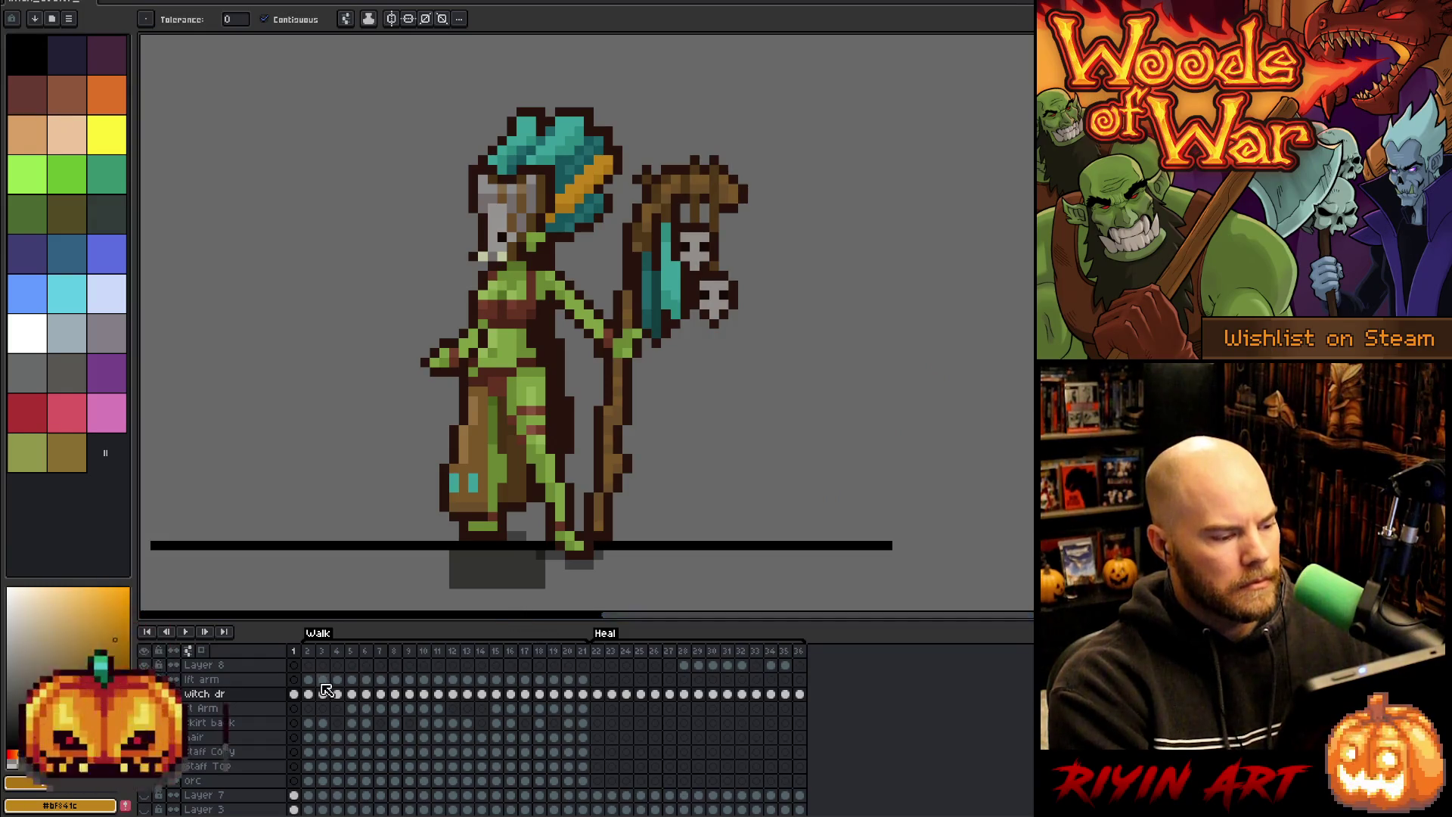
{"action": "right_click", "coordinate": [226, 694]}
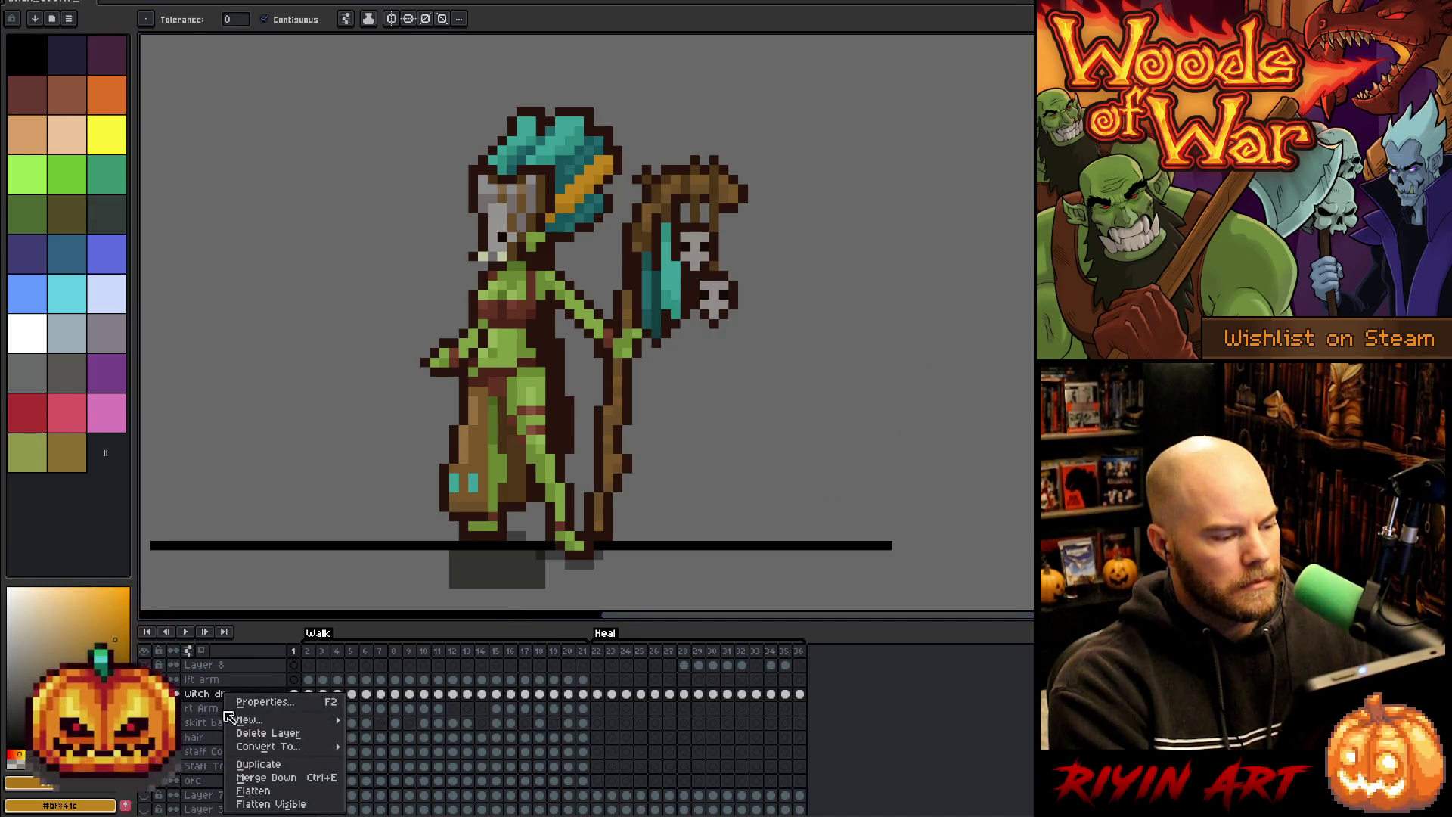
- Duplicate witch dr, rename the copy 'witch dr yellow', and go to frame 2
{"action": "left_click", "coordinate": [255, 764]}
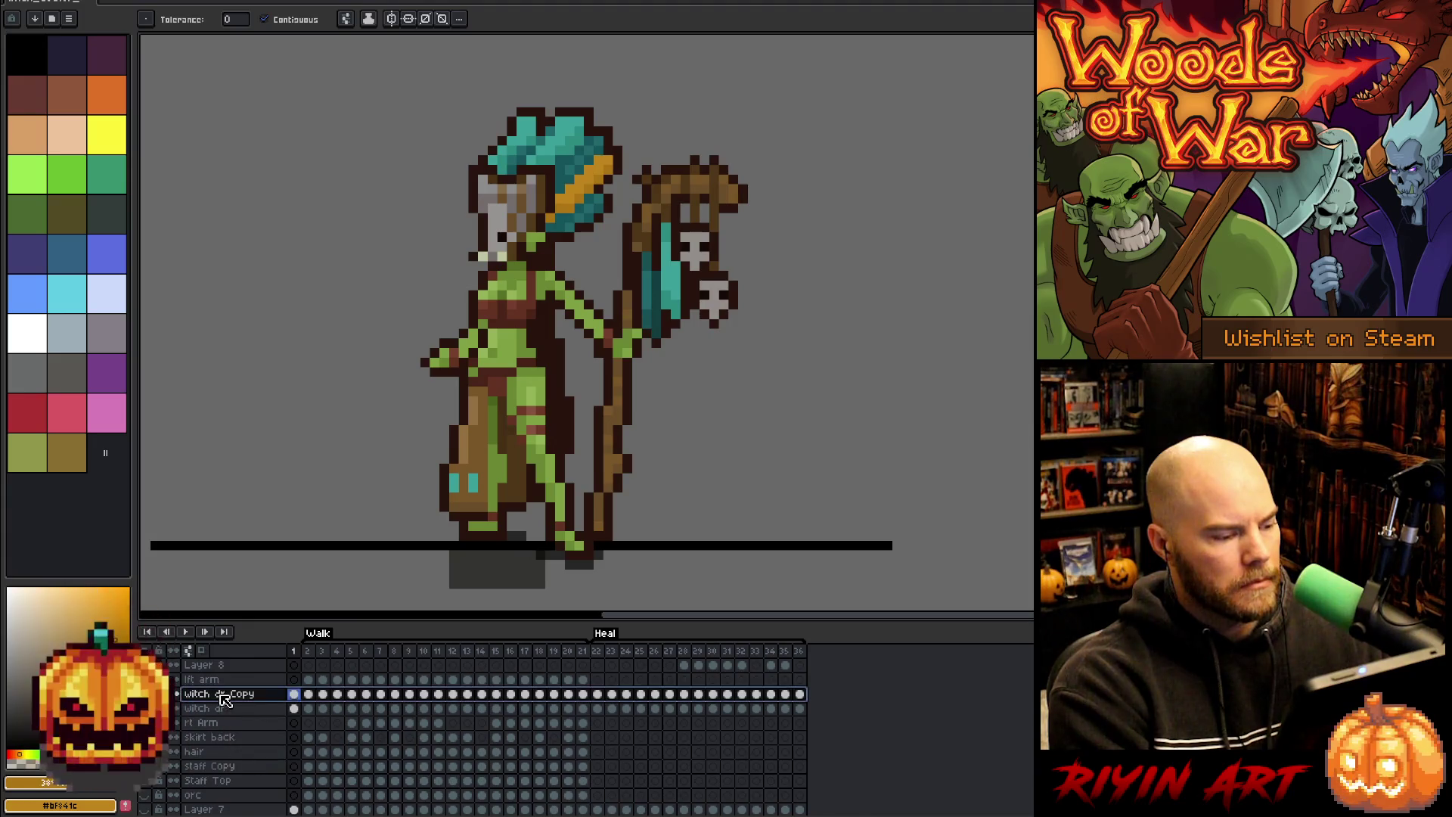
{"action": "double_click", "coordinate": [224, 696]}
{"action": "key", "text": "BackSpace"}
{"action": "key", "text": "BackSpace"}
{"action": "key", "text": "BackSpace"}
{"action": "type", "text": "yello"}
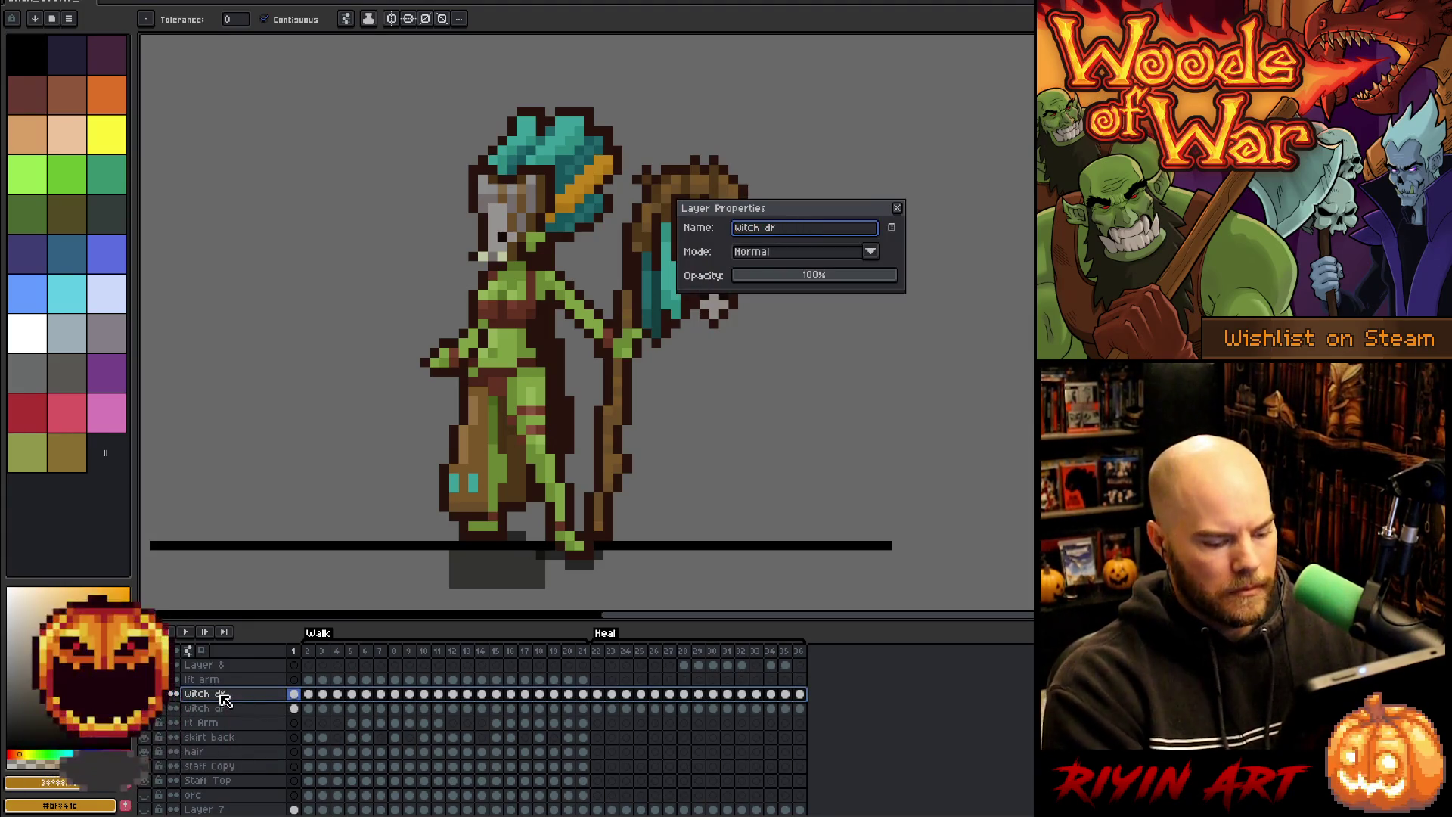
{"action": "type", "text": "w"}
{"action": "key", "text": "Return"}
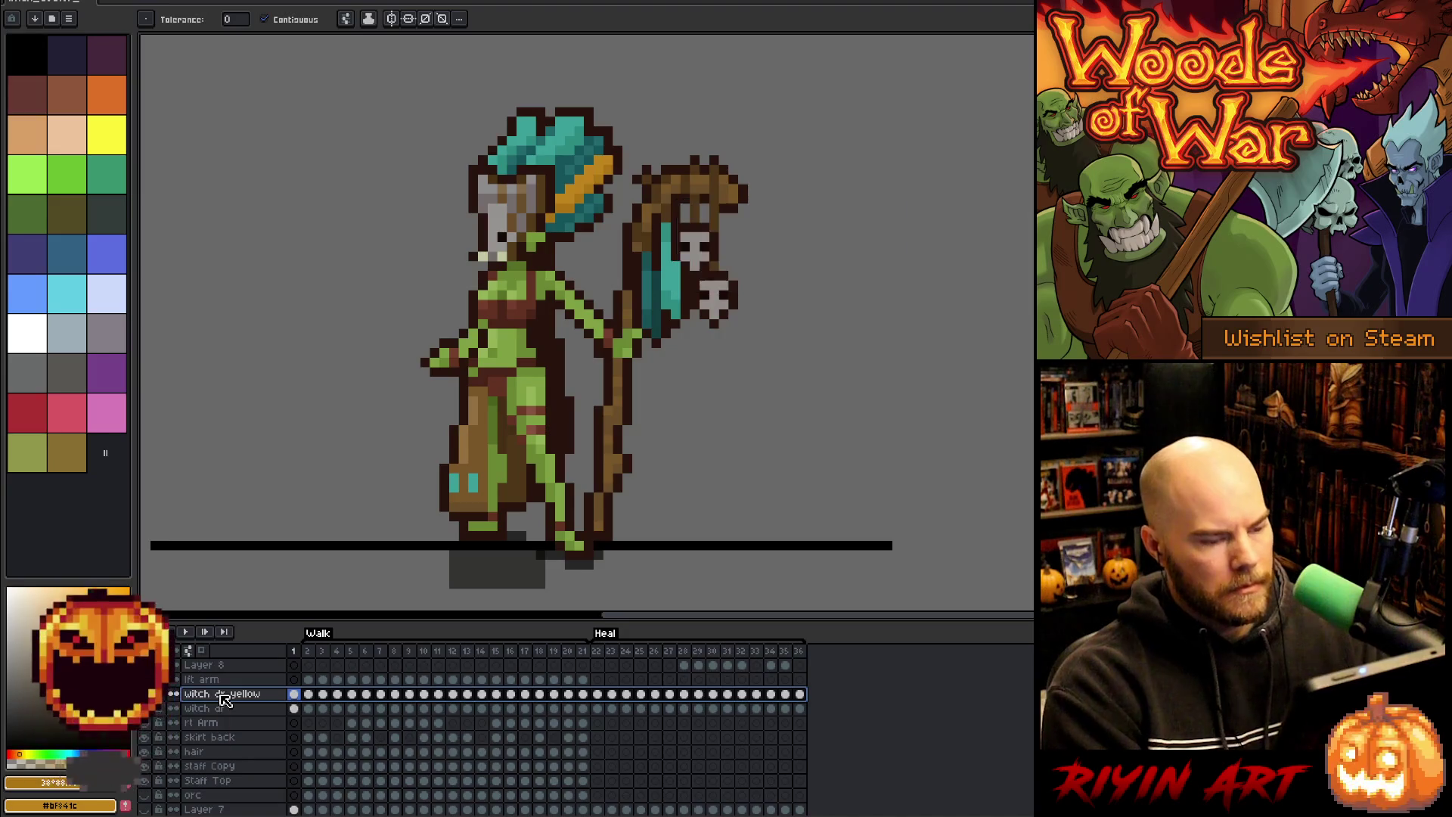
{"action": "left_click", "coordinate": [308, 693]}
{"action": "left_click_drag", "start_coordinate": [722, 258], "coordinate": [757, 319]}
- Add a yellow pixel in the teal hair on frame 2, then step ahead through the walk frames
{"action": "left_click", "coordinate": [606, 258], "text": "shift"}
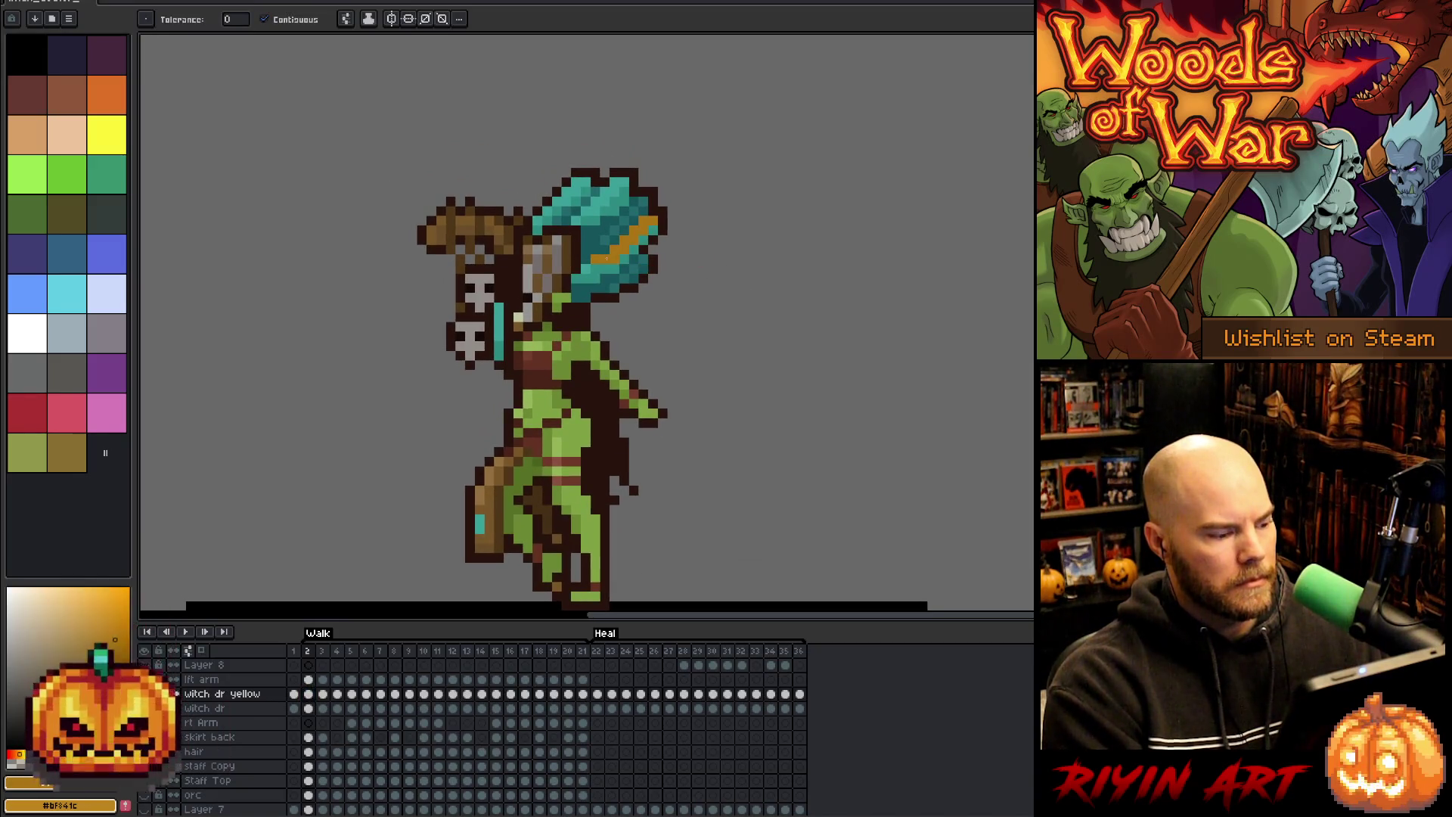
{"action": "key", "text": "ctrl+z"}
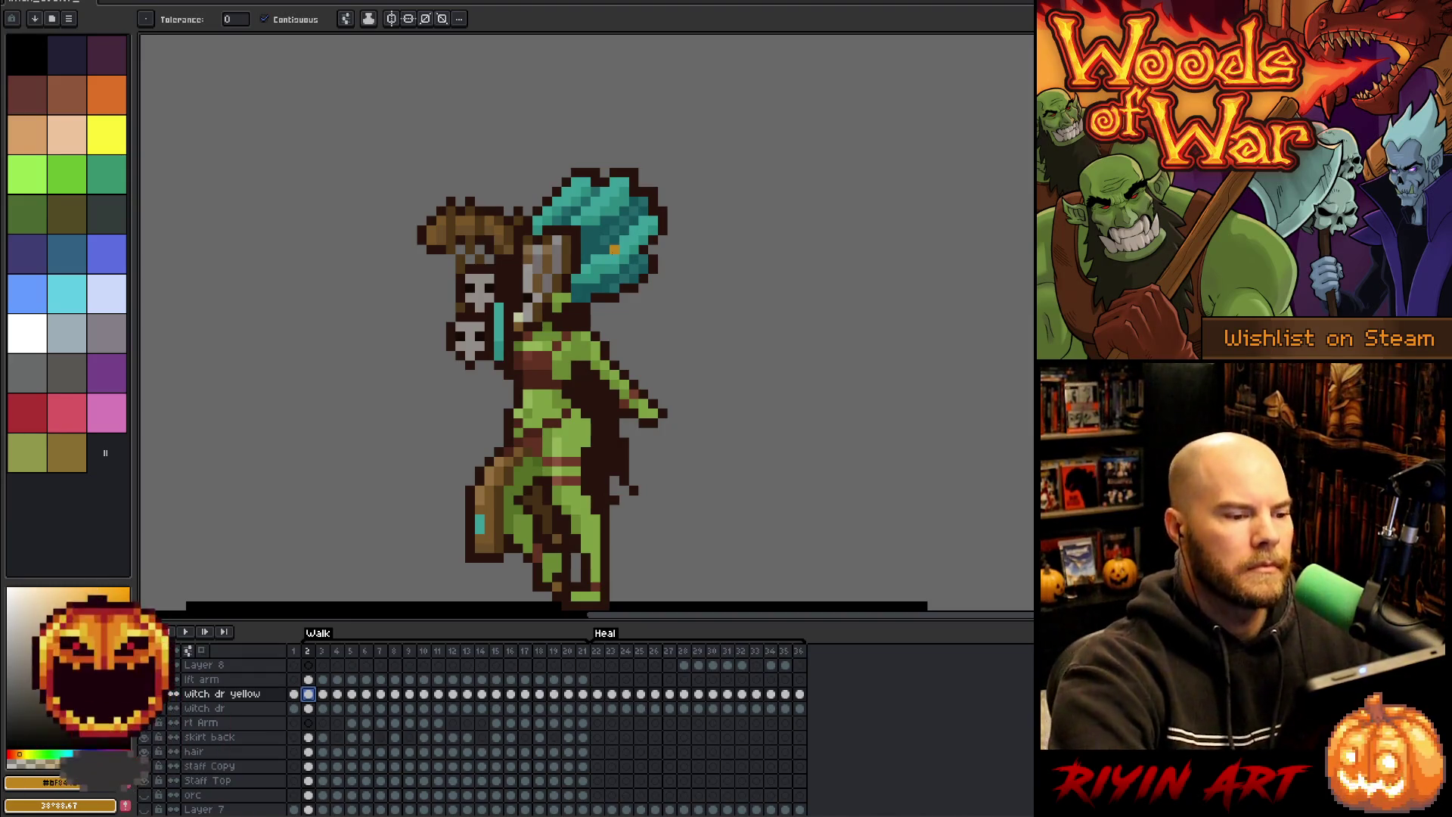
{"action": "left_click", "coordinate": [586, 268]}
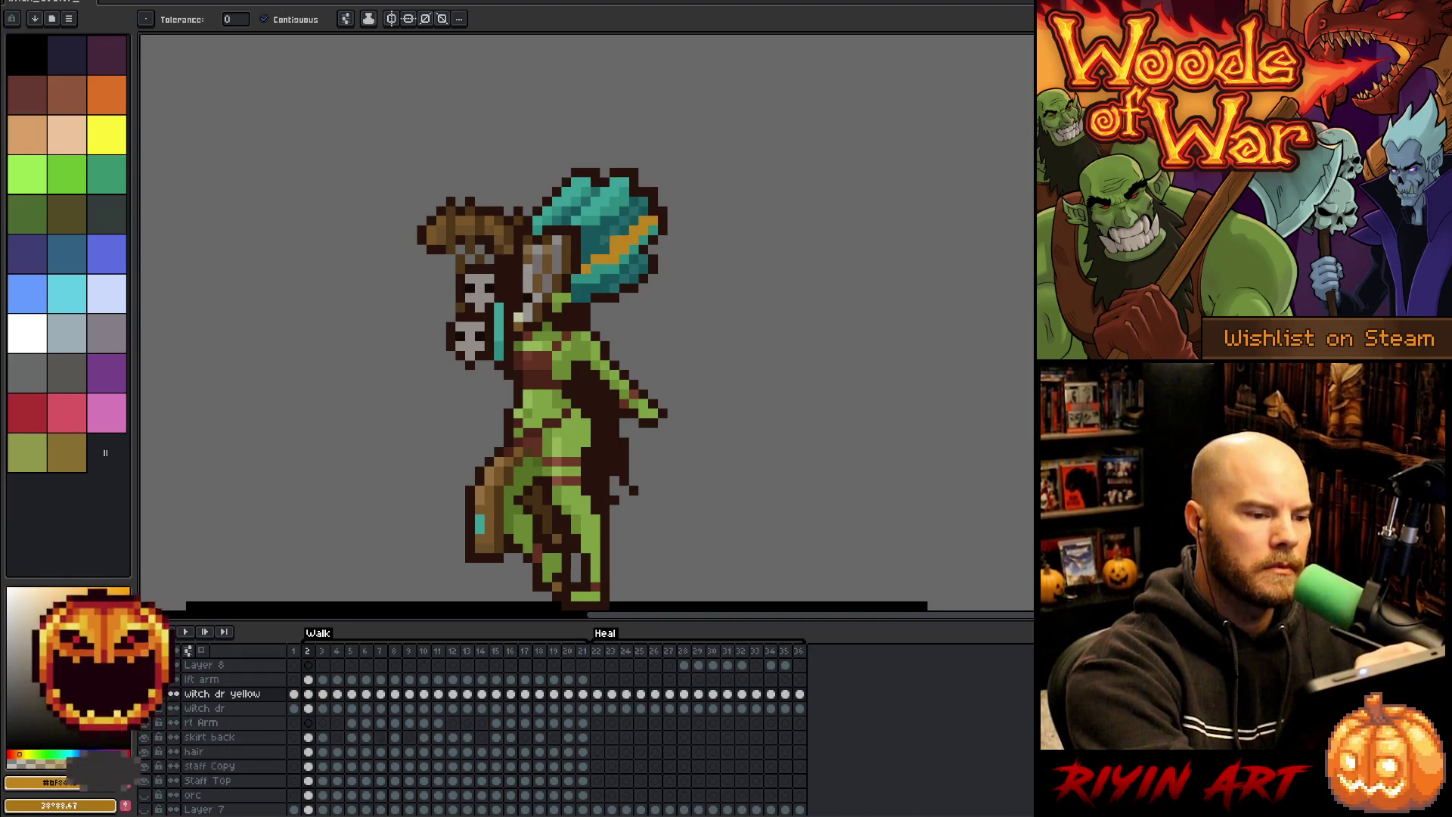
{"action": "key", "text": "period"}
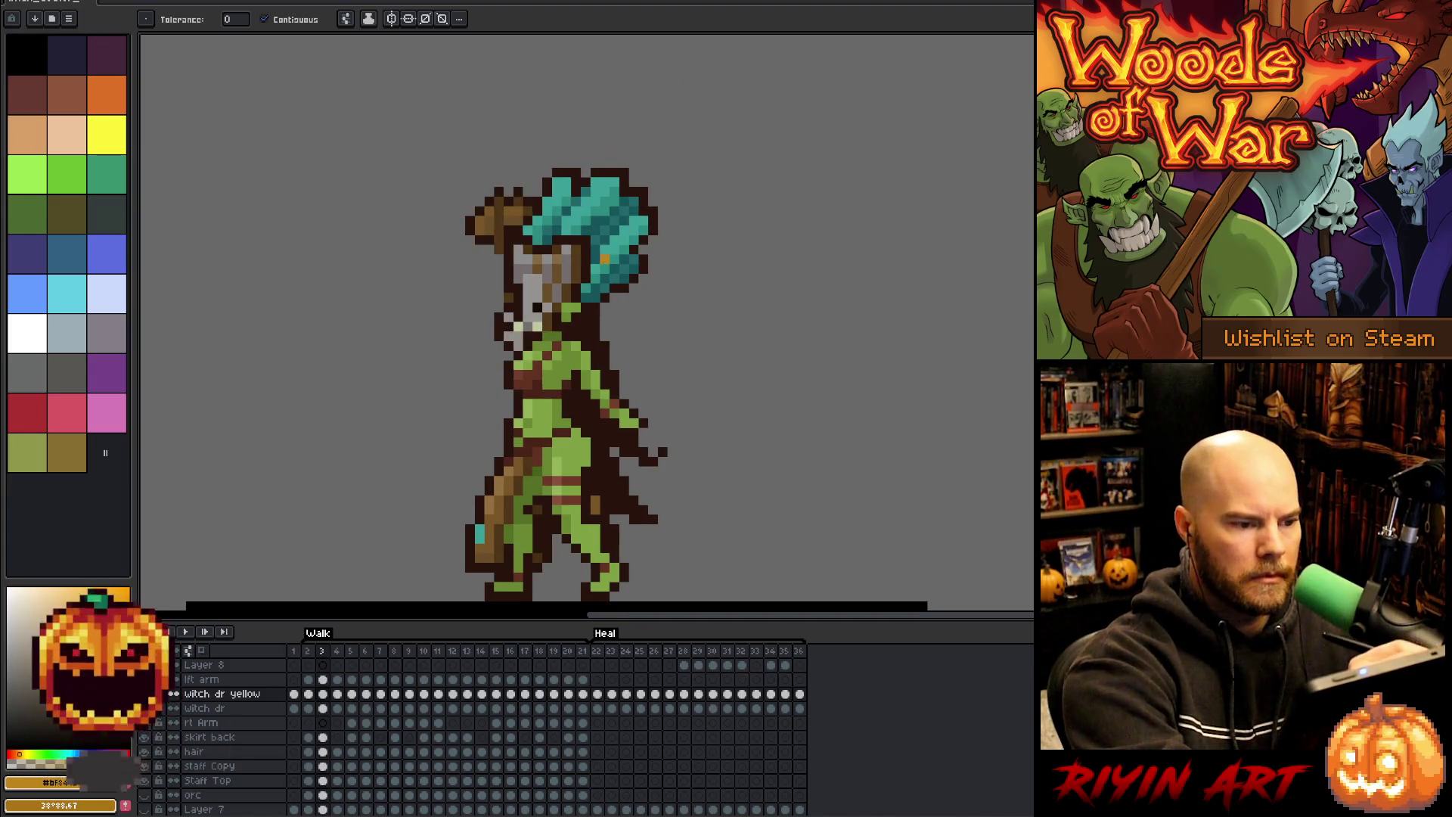
{"action": "key", "text": "period"}
{"action": "key", "text": "period"}
{"action": "key", "text": "period"}
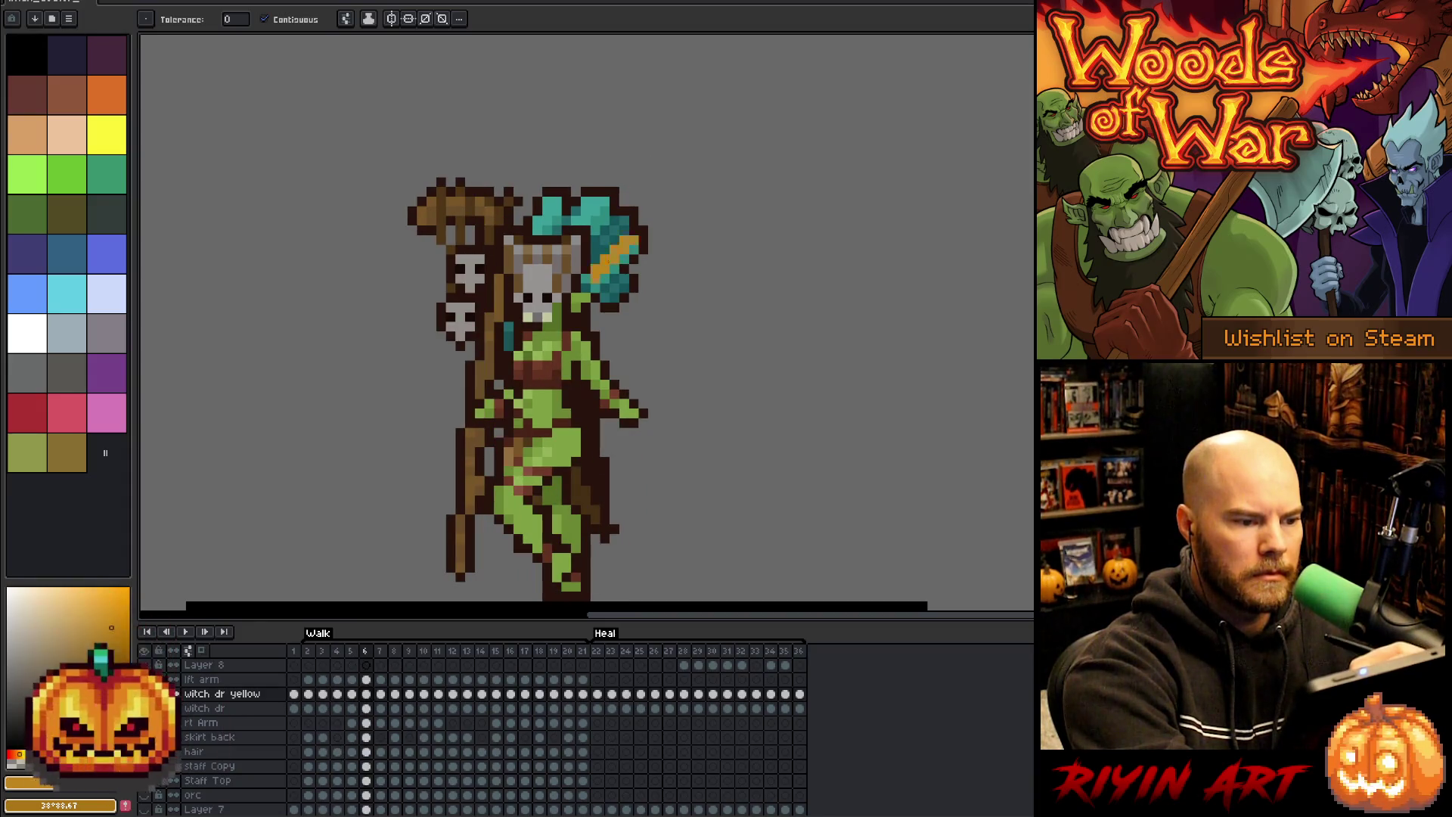
{"action": "key", "text": "period"}
{"action": "key", "text": "period"}
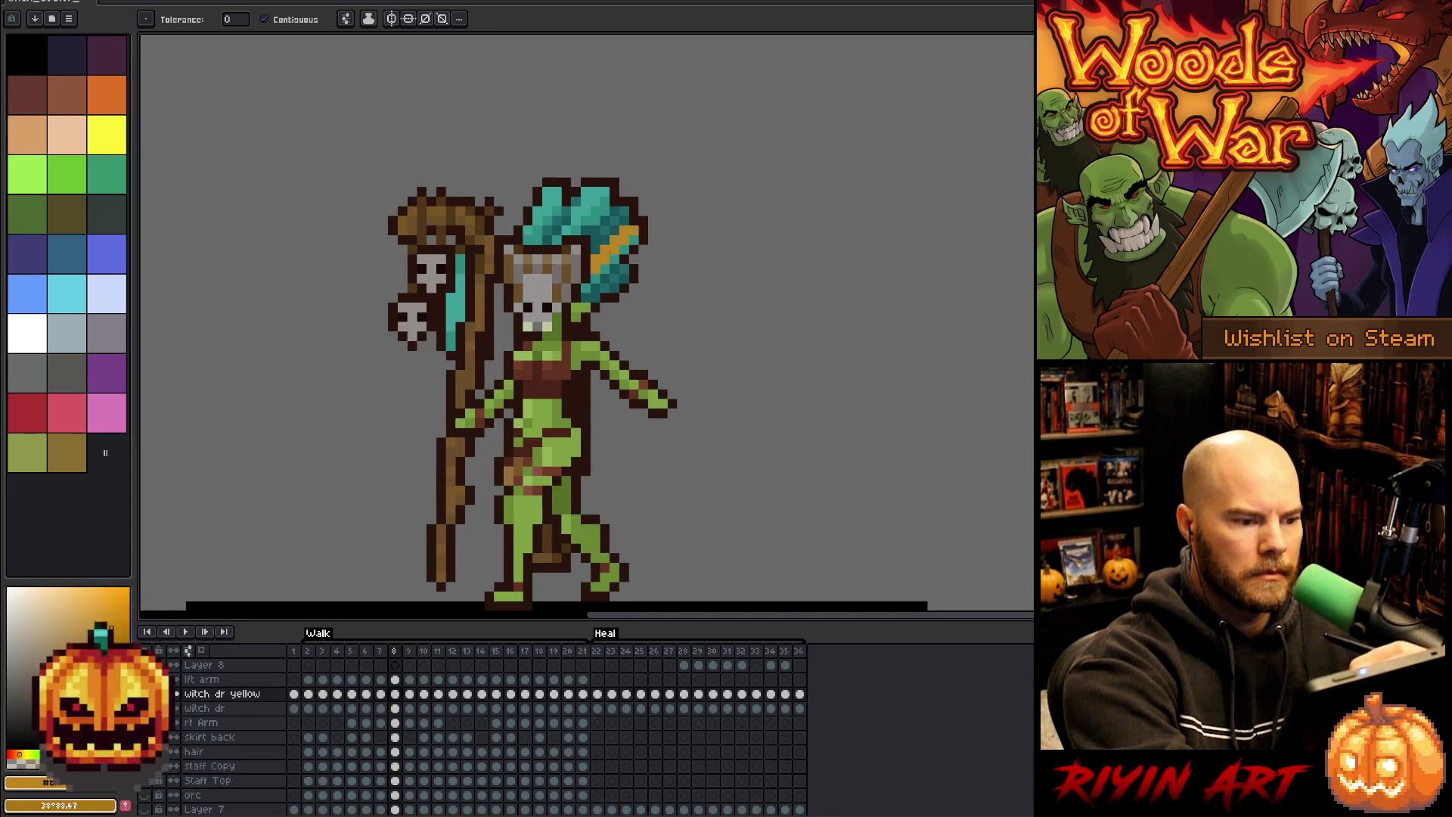
{"action": "key", "text": "period"}
{"action": "key", "text": "period"}
{"action": "key", "text": "period"}
{"action": "key", "text": "period"}
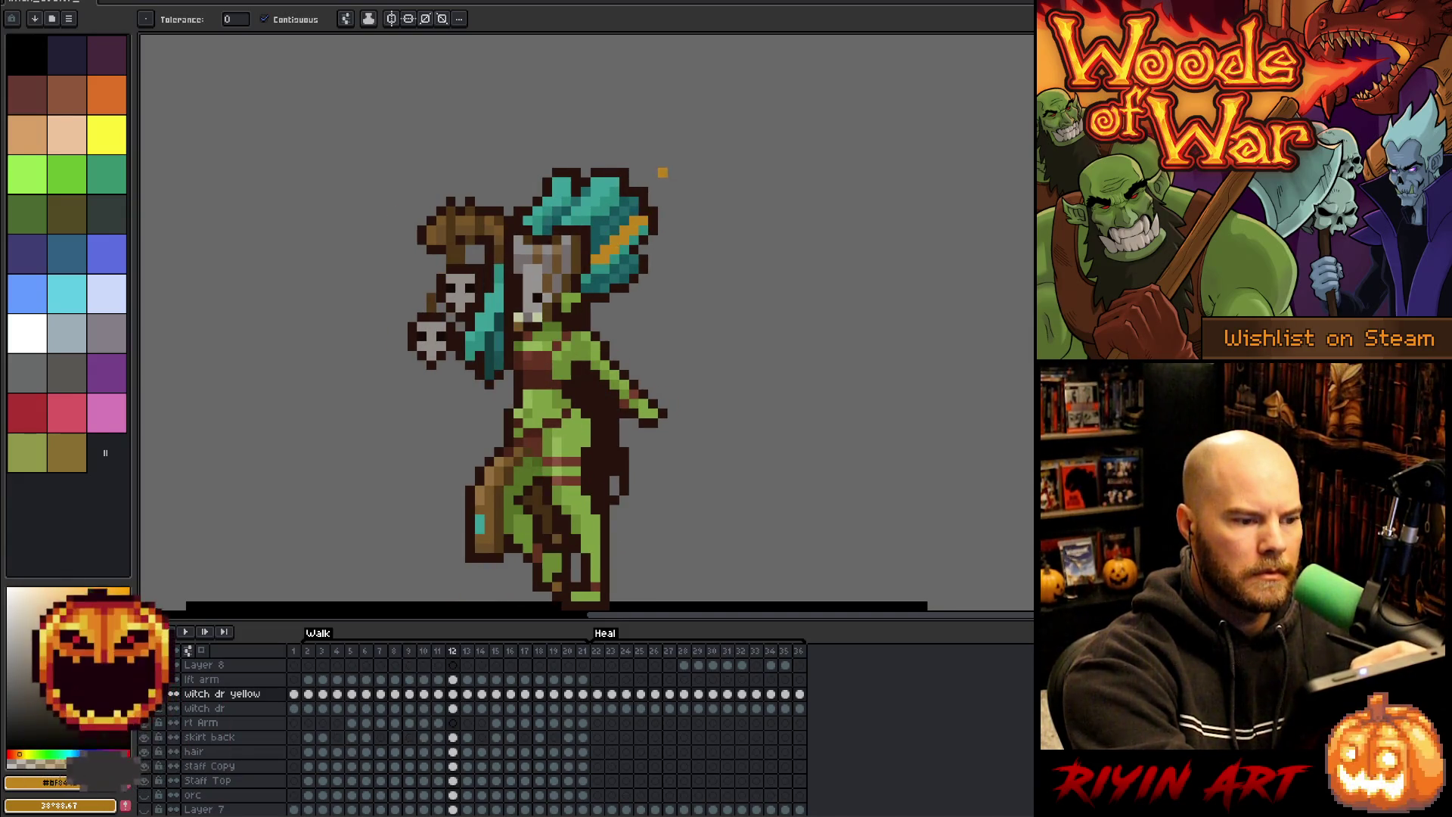
{"action": "key", "text": "period"}
{"action": "key", "text": "period"}
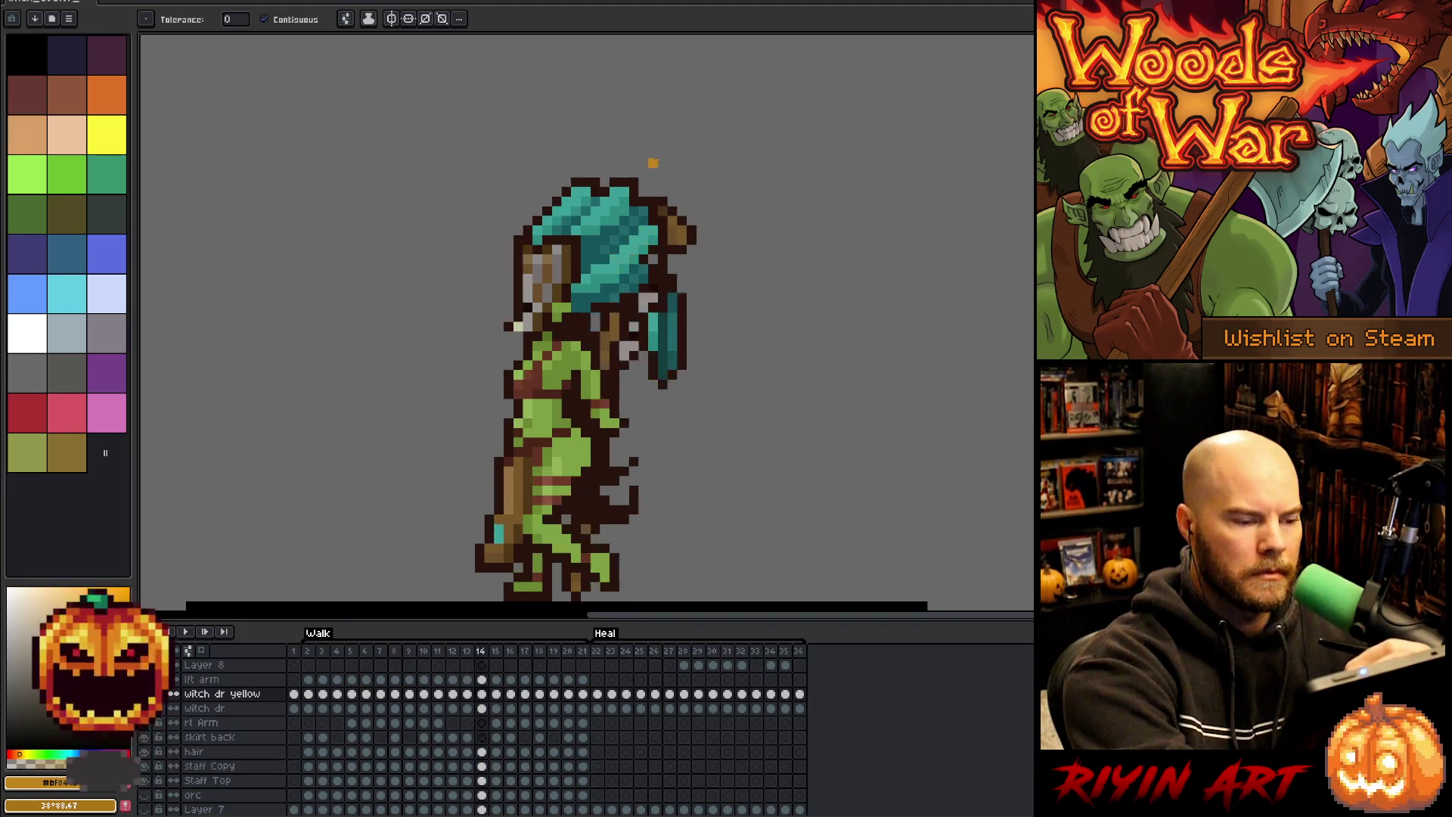
- Step back through the walk, then fill the diagonal hair band yellow on a later frame
{"action": "key", "text": "comma"}
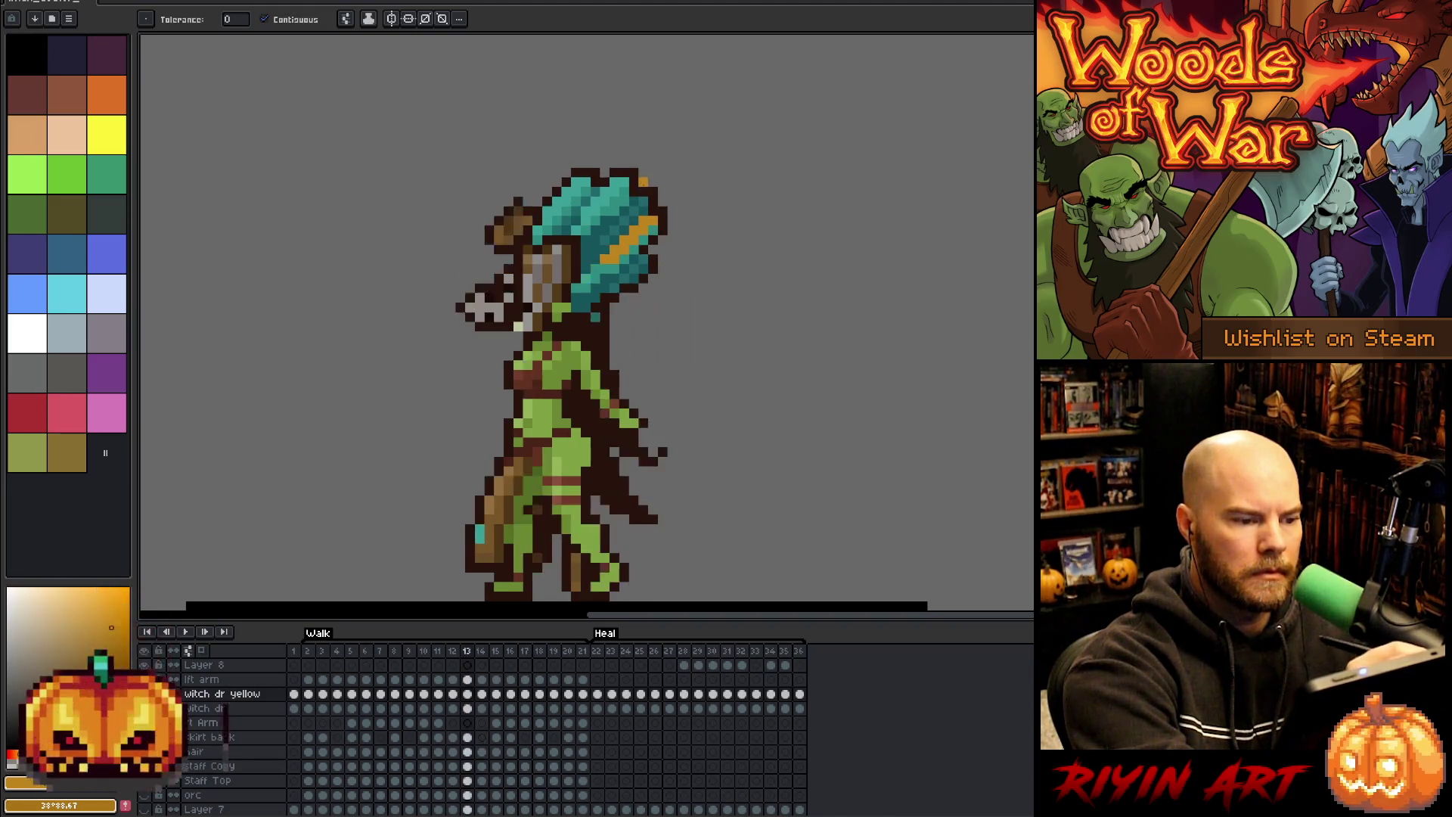
{"action": "key", "text": "b"}
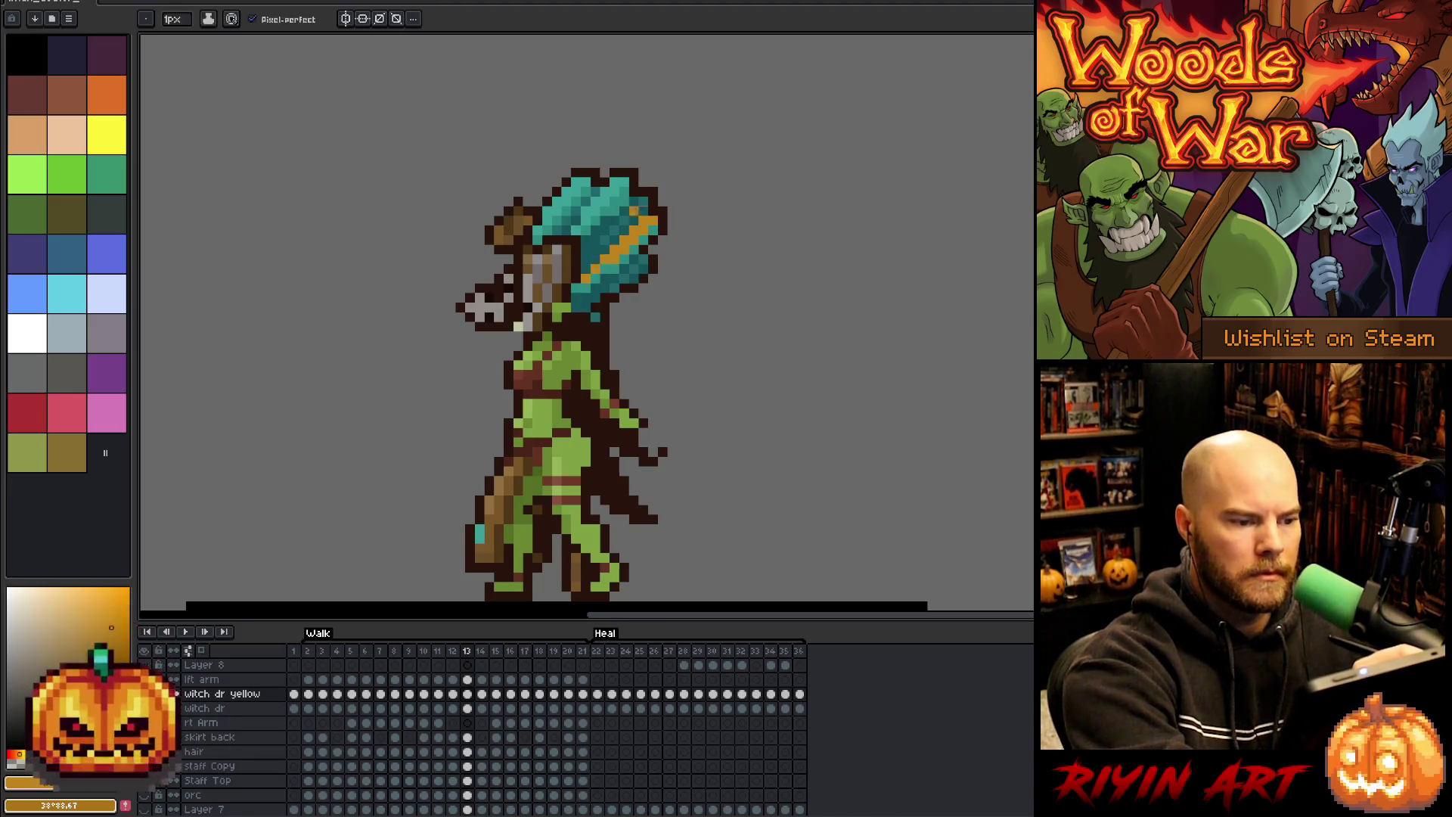
{"action": "key", "text": "period"}
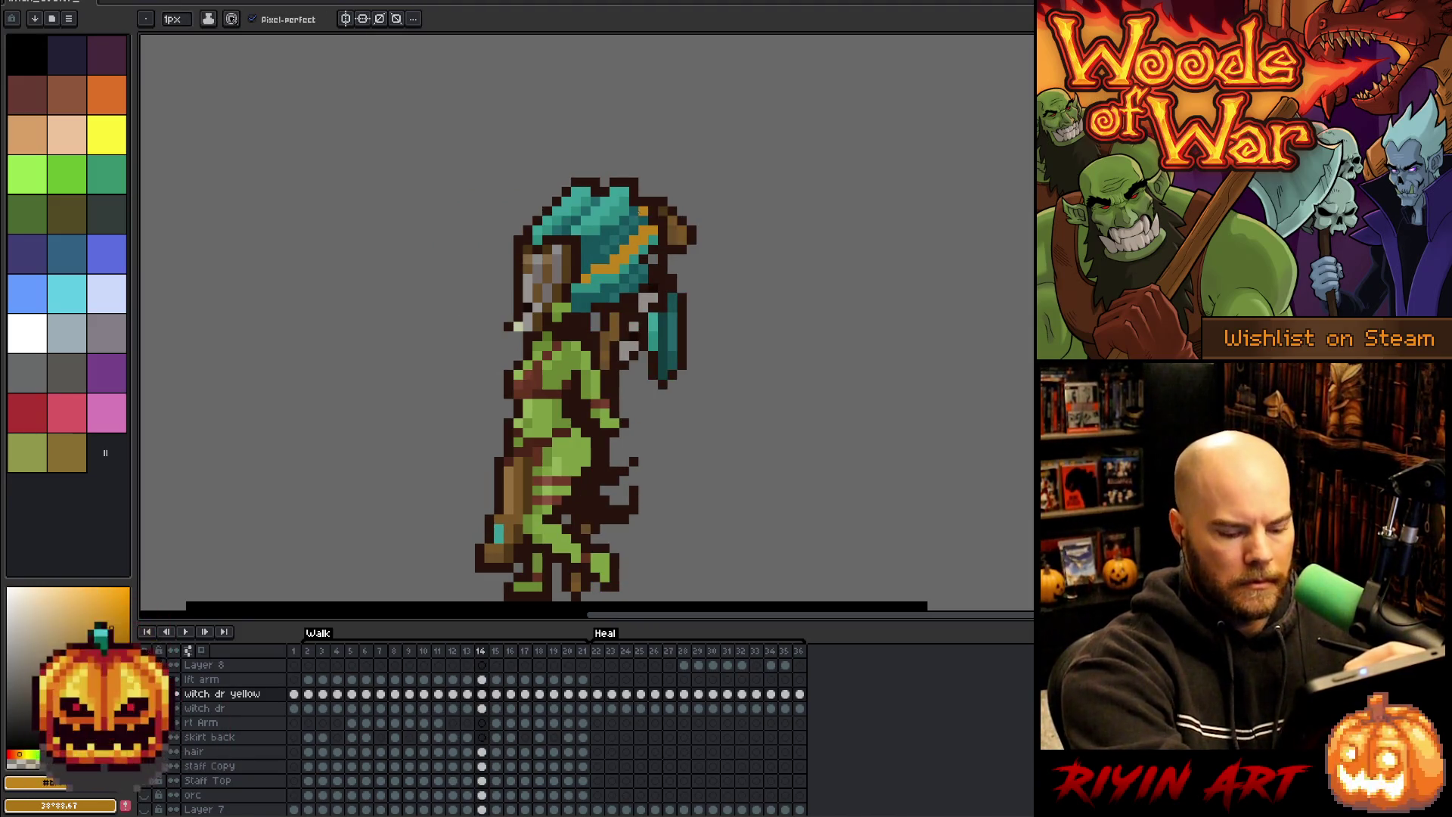
{"action": "key", "text": "period"}
{"action": "key", "text": "g"}
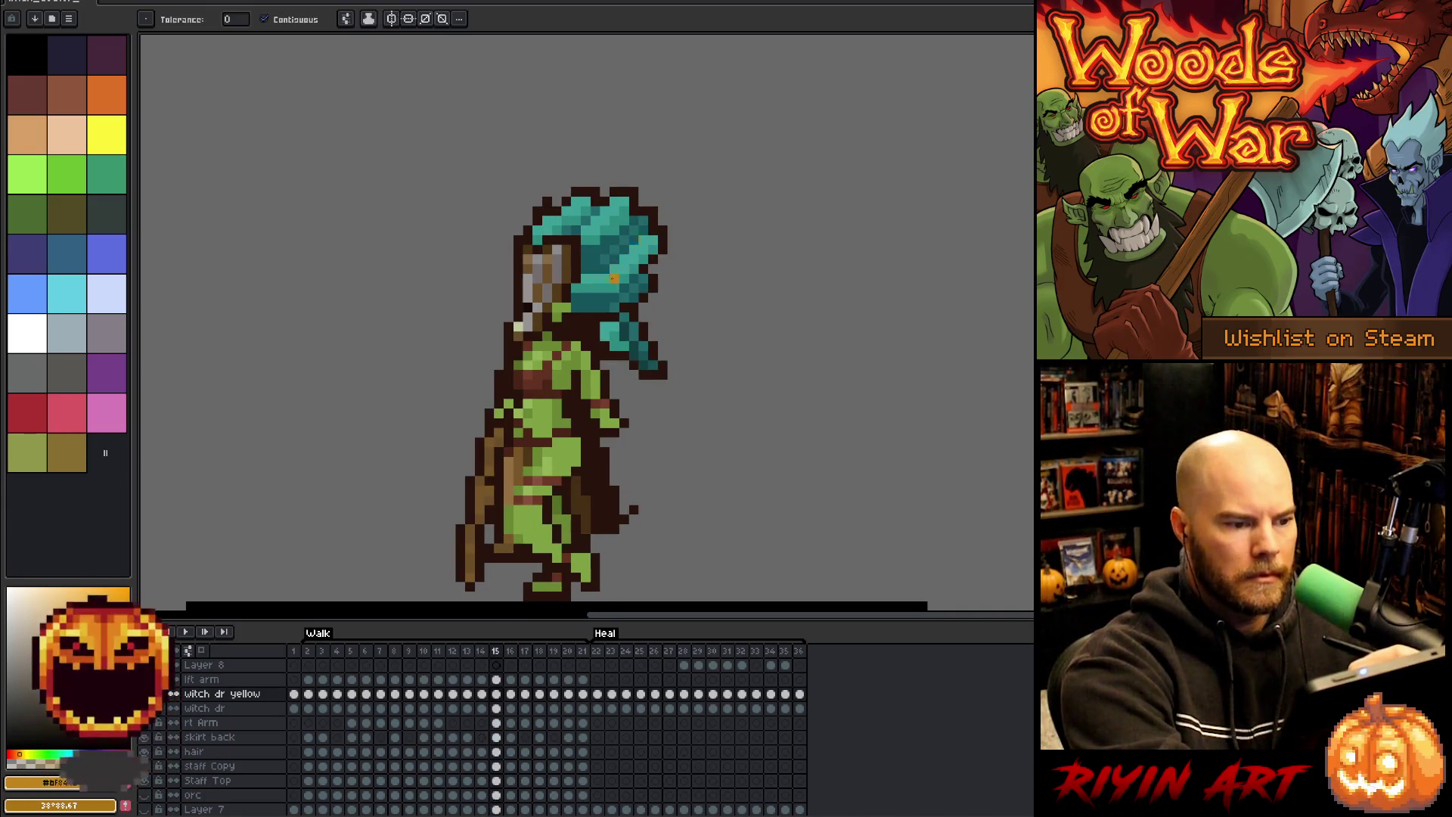
{"action": "key", "text": "period"}
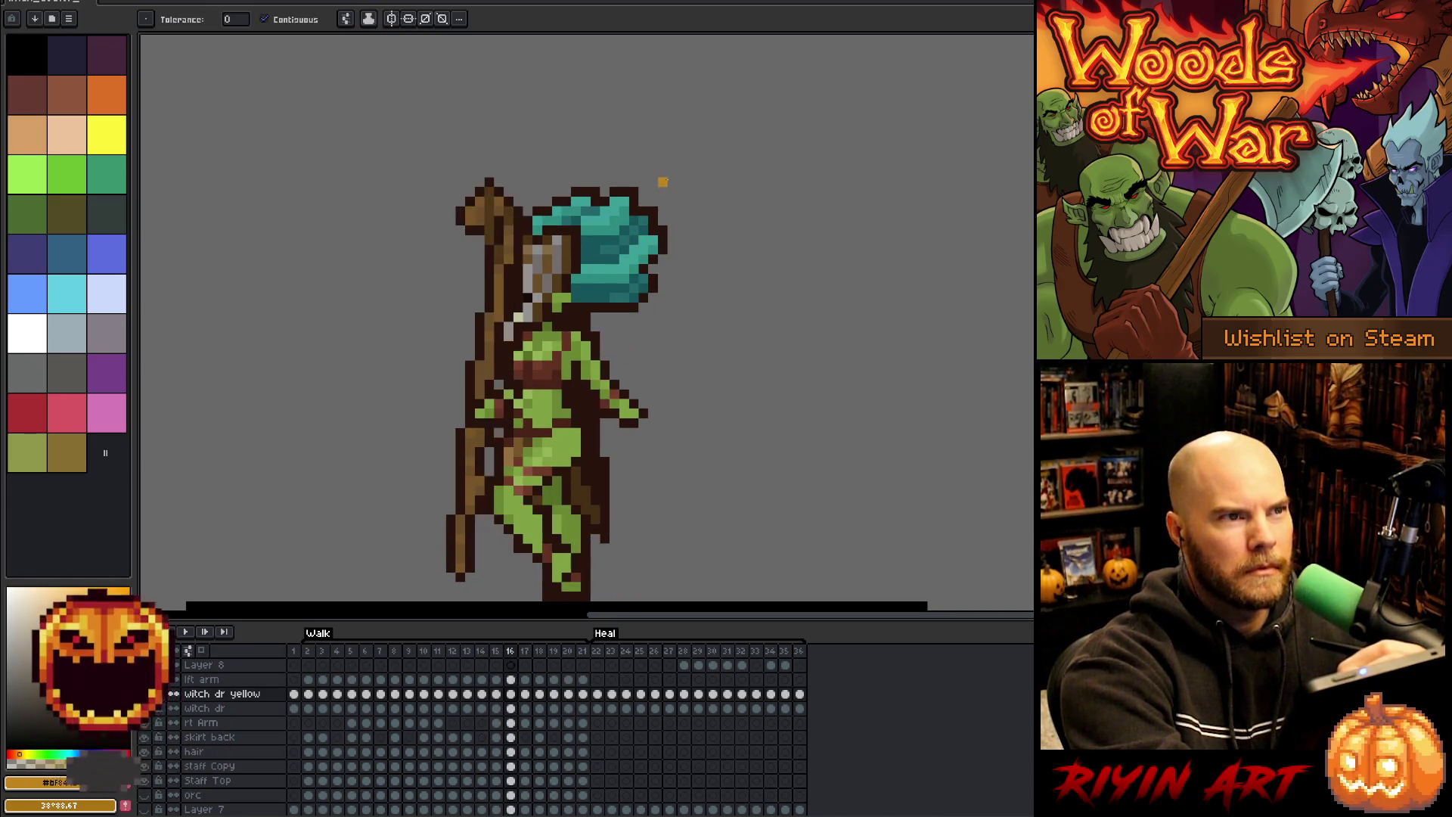
{"action": "key", "text": "period"}
- Step through the remaining walk frames to compare the yellow hair streak
{"action": "key", "text": "period"}
{"action": "left_click", "coordinate": [587, 268]}
{"action": "key", "text": "period"}
{"action": "key", "text": "period"}
{"action": "key", "text": "period"}
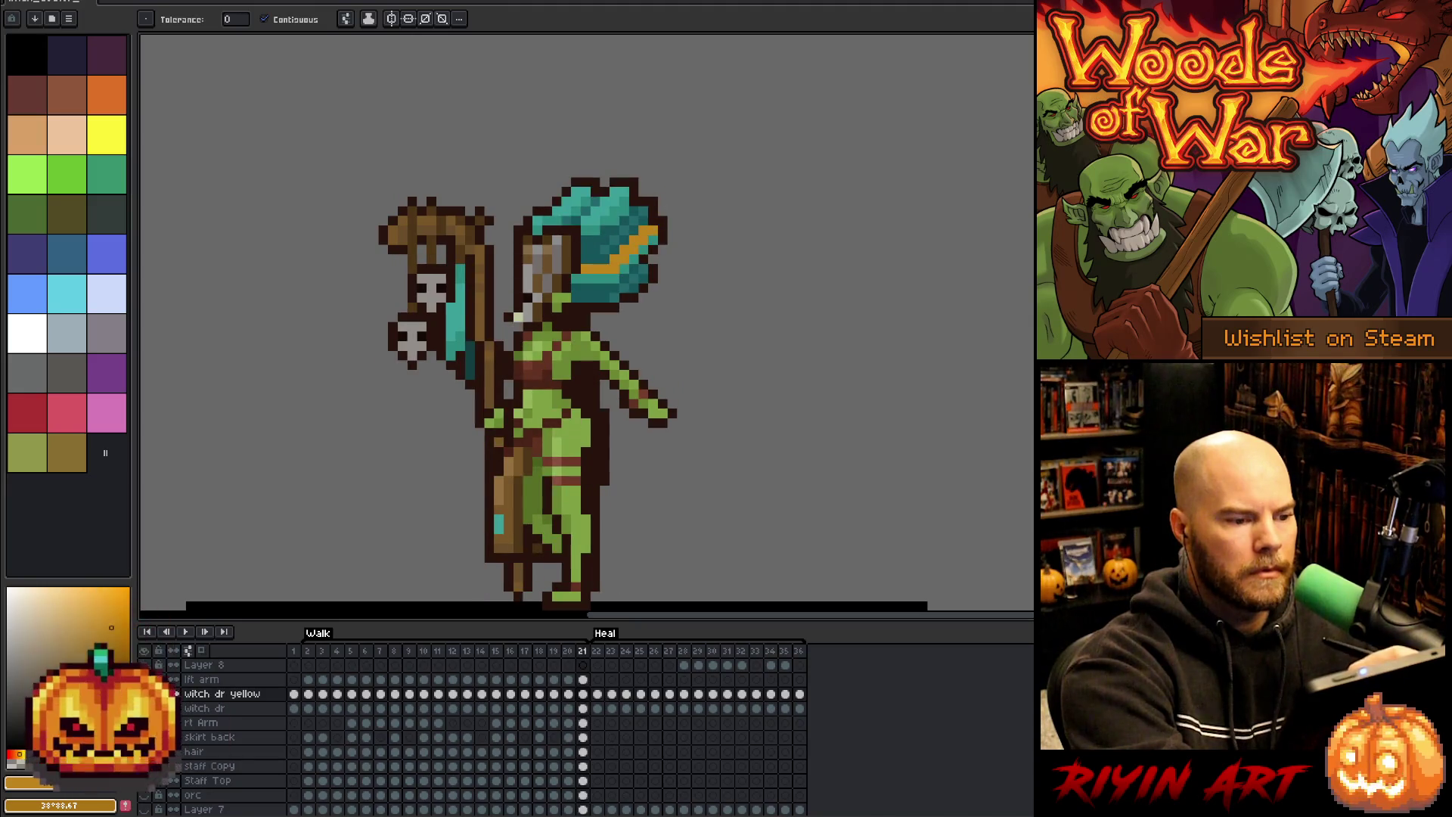
{"action": "key", "text": "period"}
{"action": "key", "text": "period"}
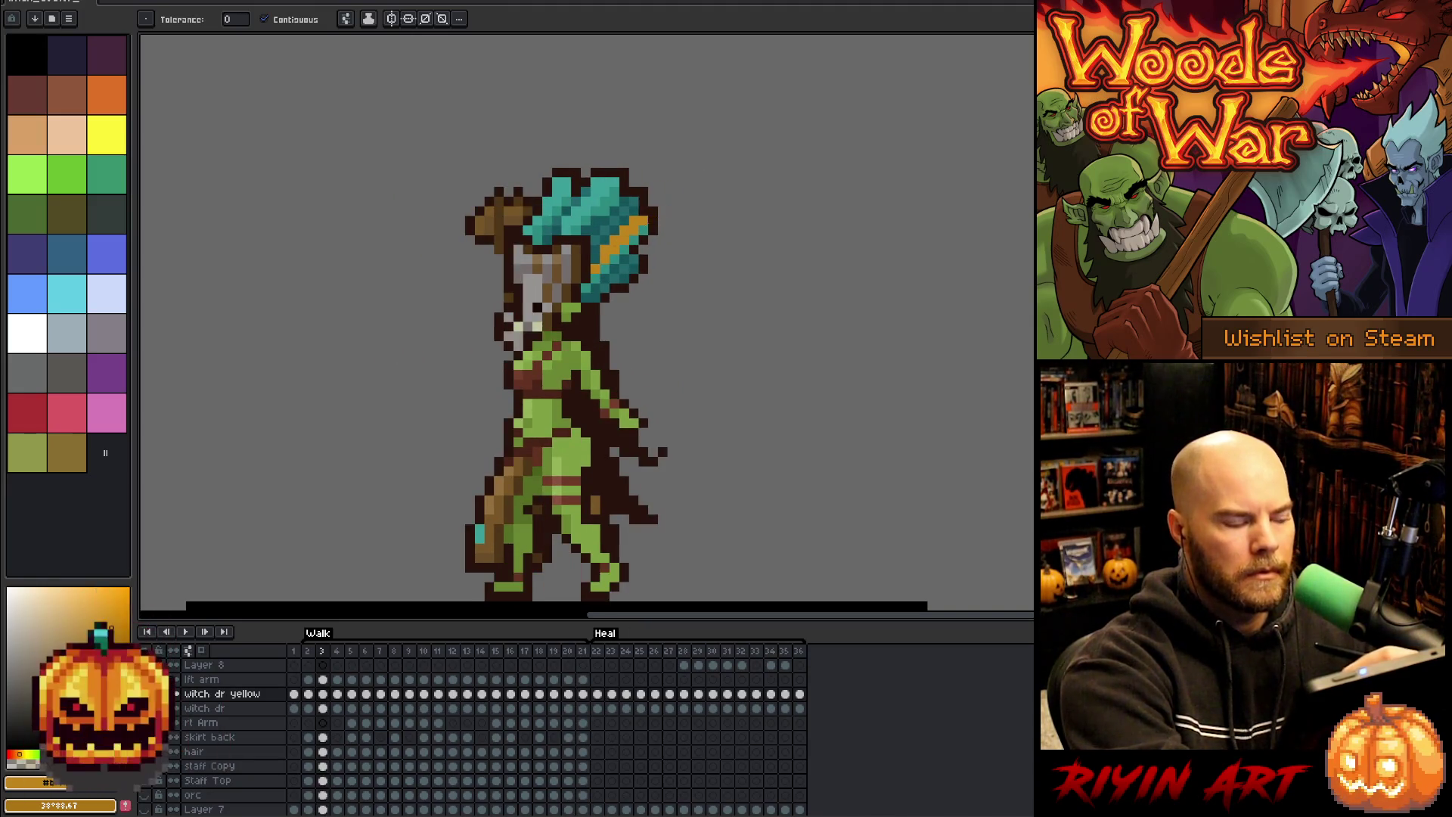
{"action": "key", "text": "comma"}
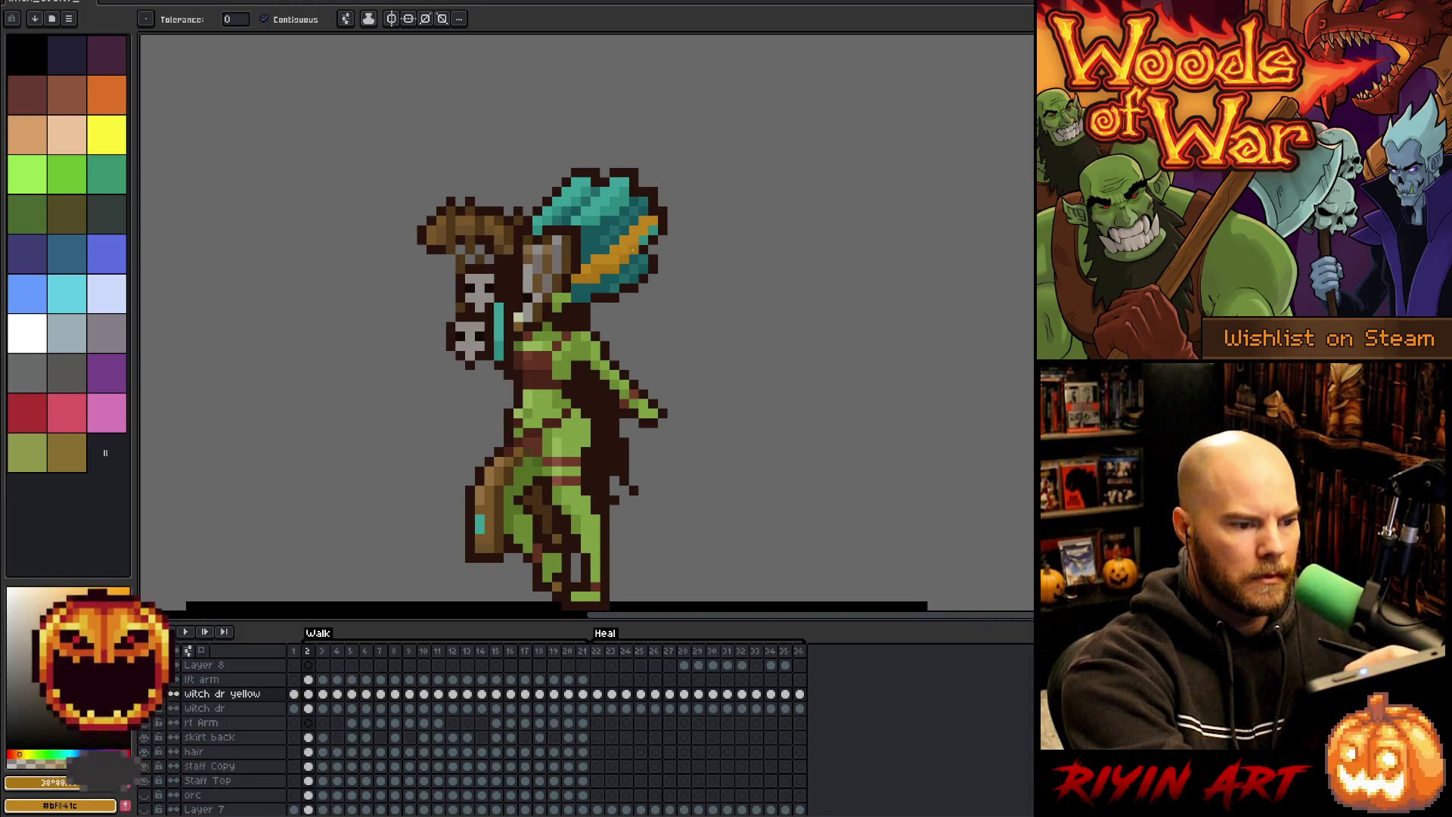
{"action": "key", "text": "period"}
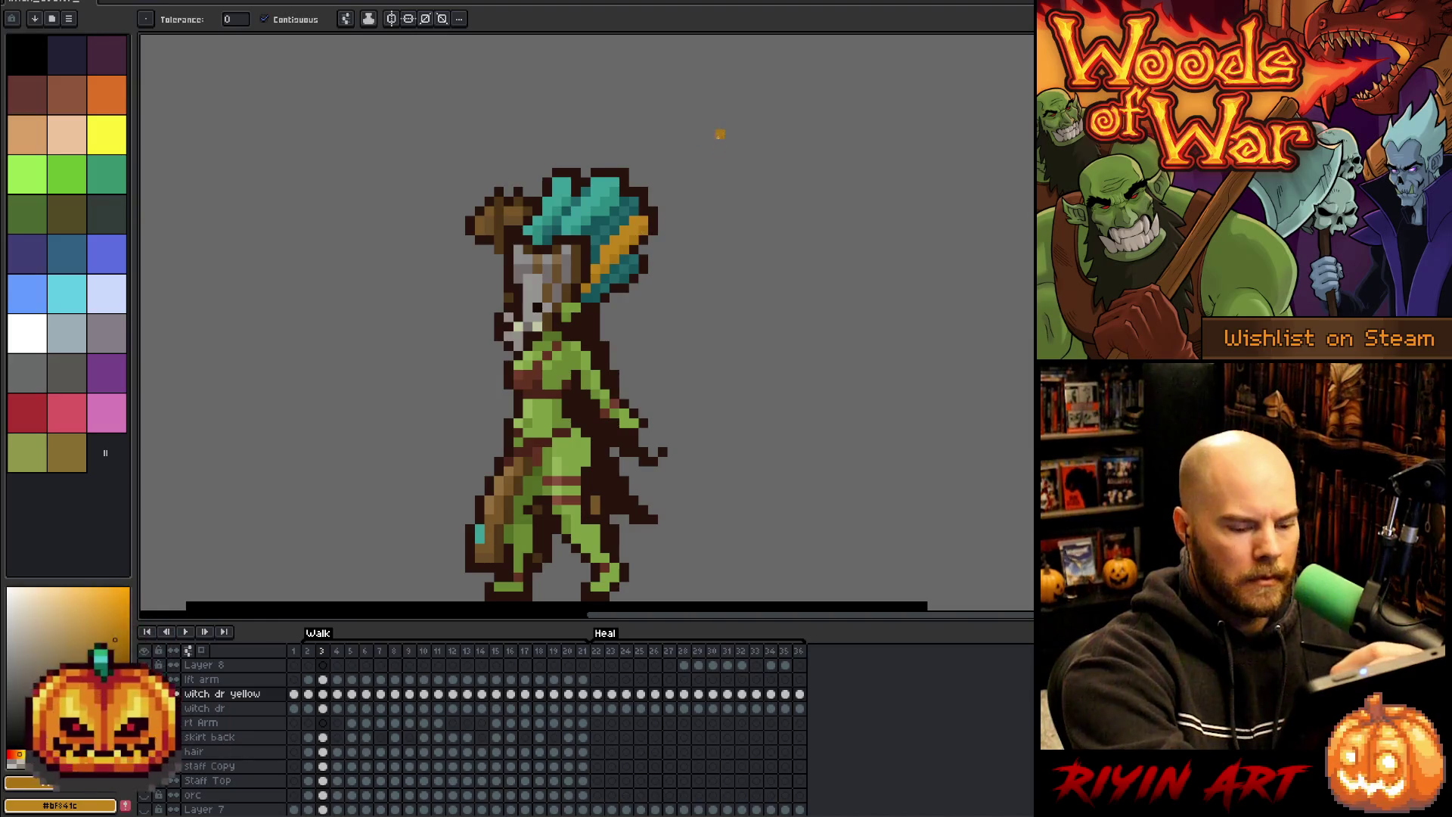
{"action": "key", "text": "period"}
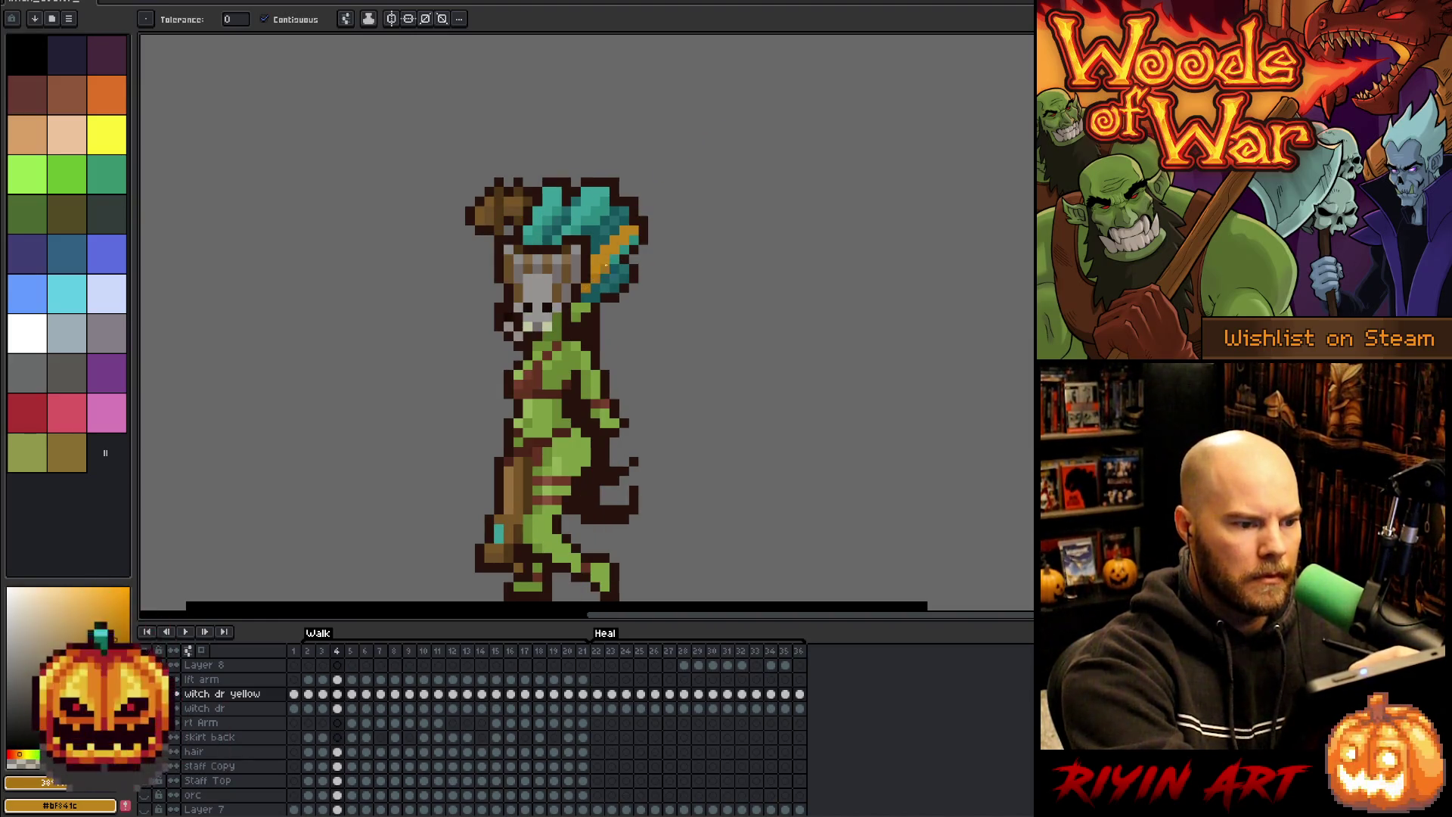
{"action": "key", "text": "period"}
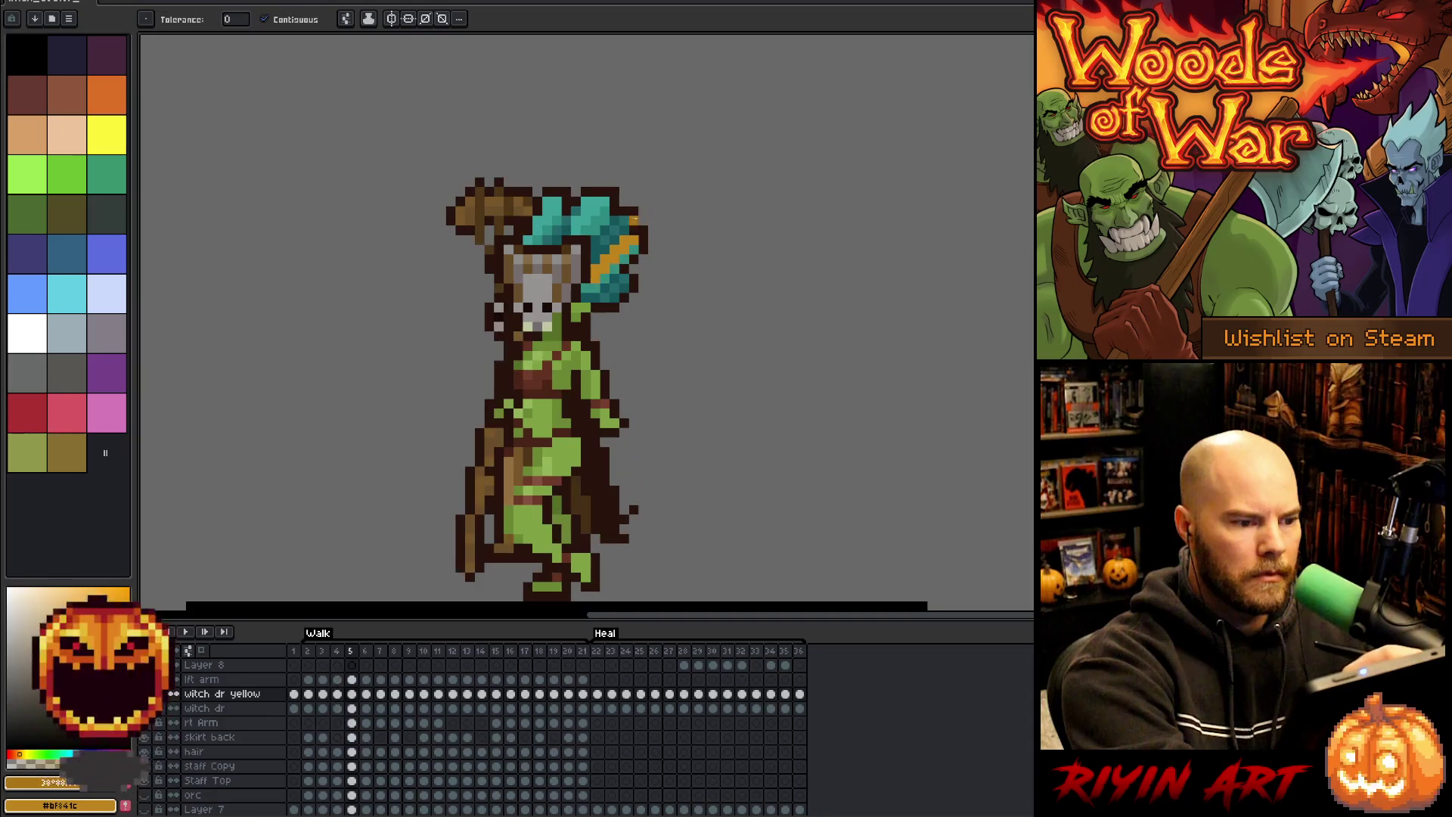
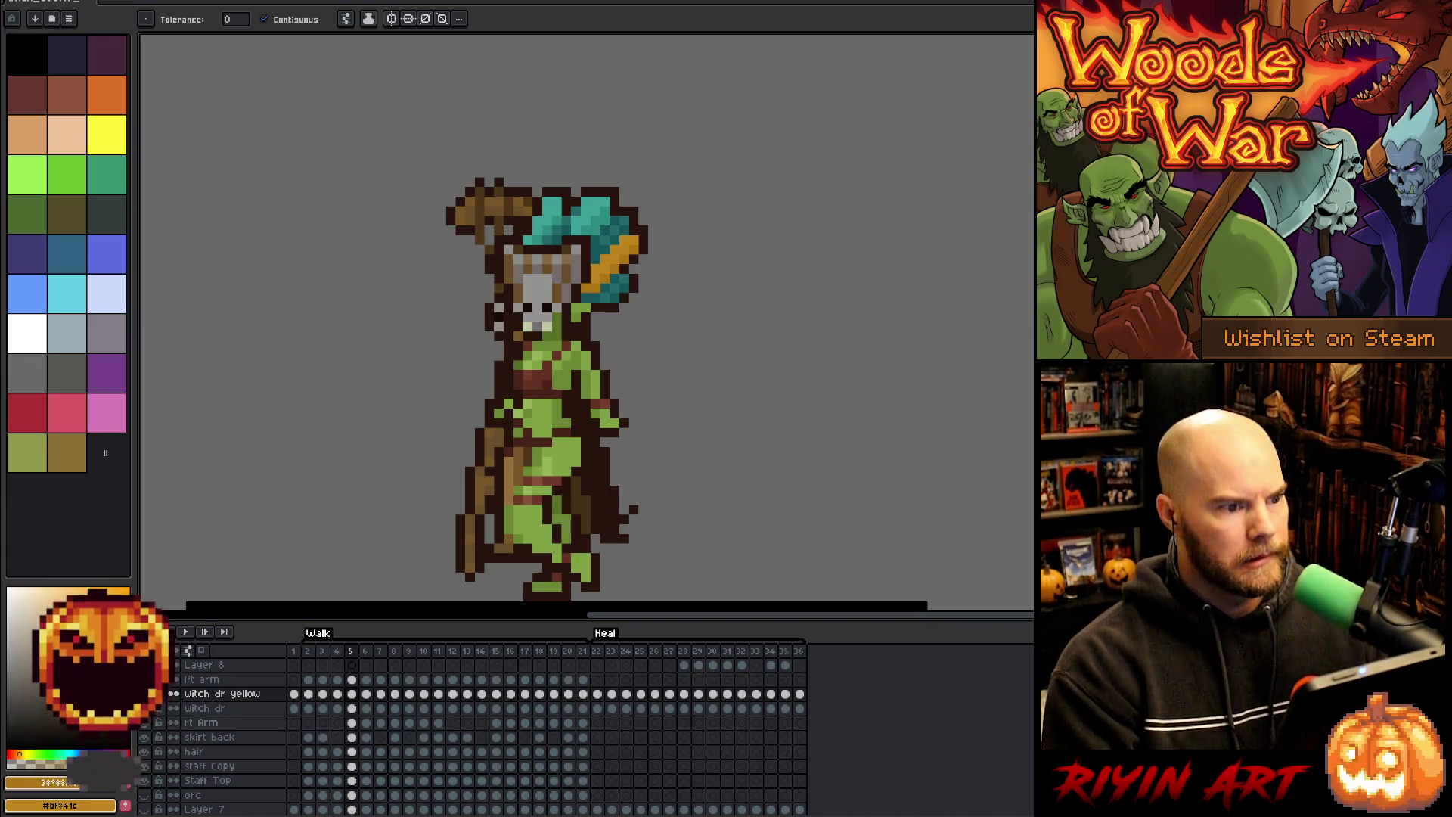
- Step through Walk frames 6 to 13, flipping back to compare frame 13 with its neighbour
{"action": "key", "text": "Right"}
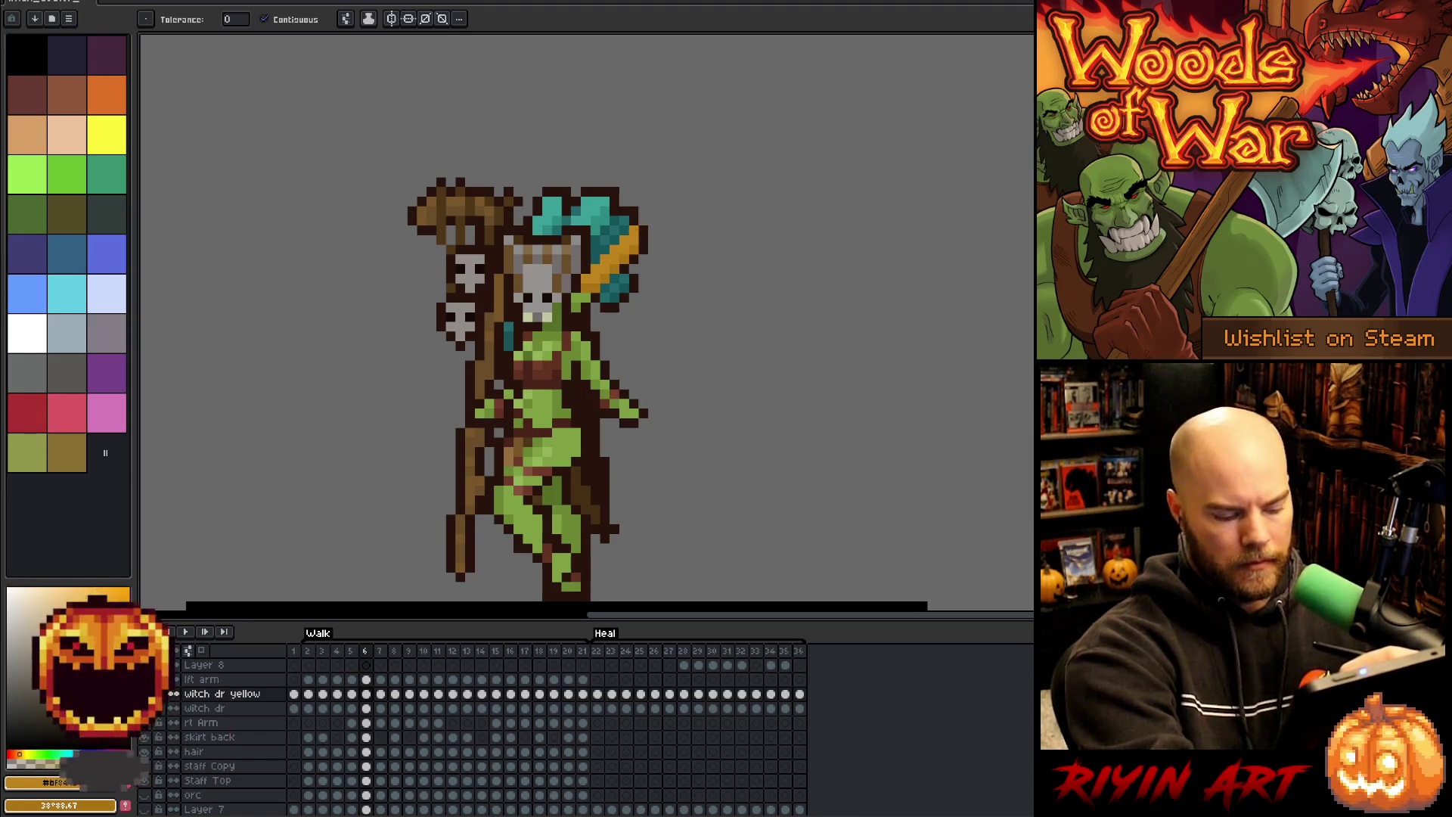
{"action": "key", "text": "Right"}
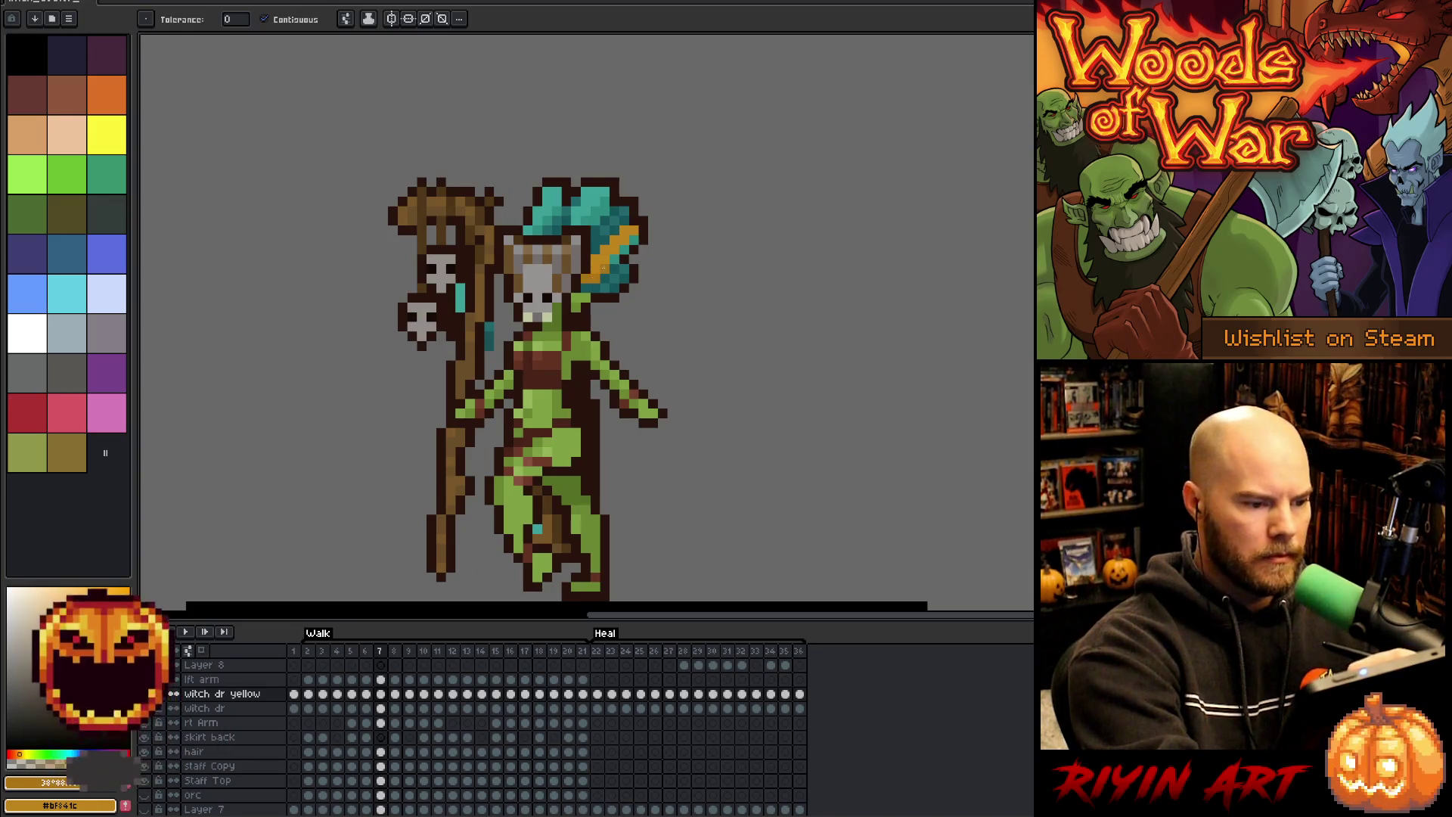
{"action": "key", "text": "Right"}
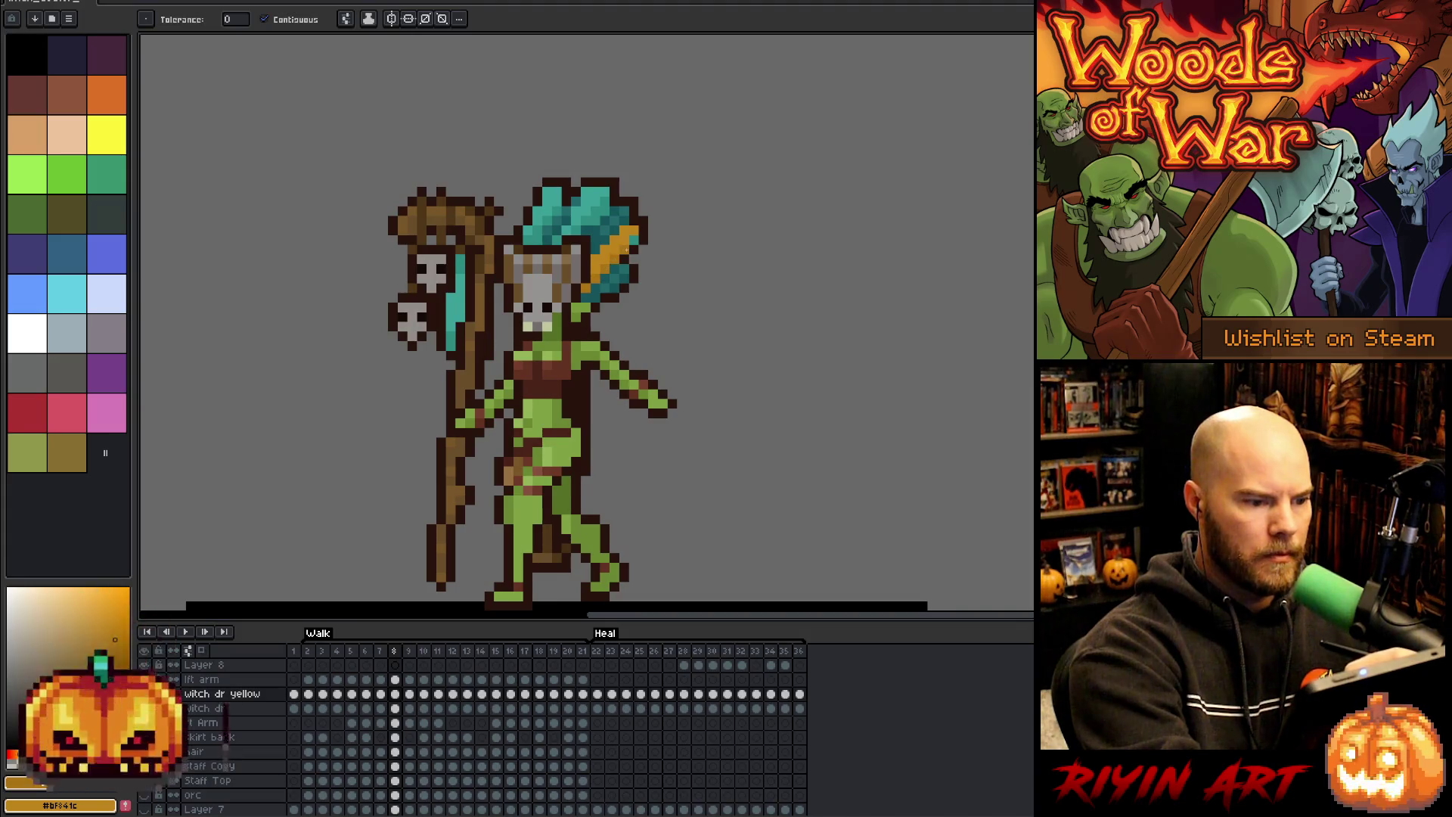
{"action": "key", "text": "Right"}
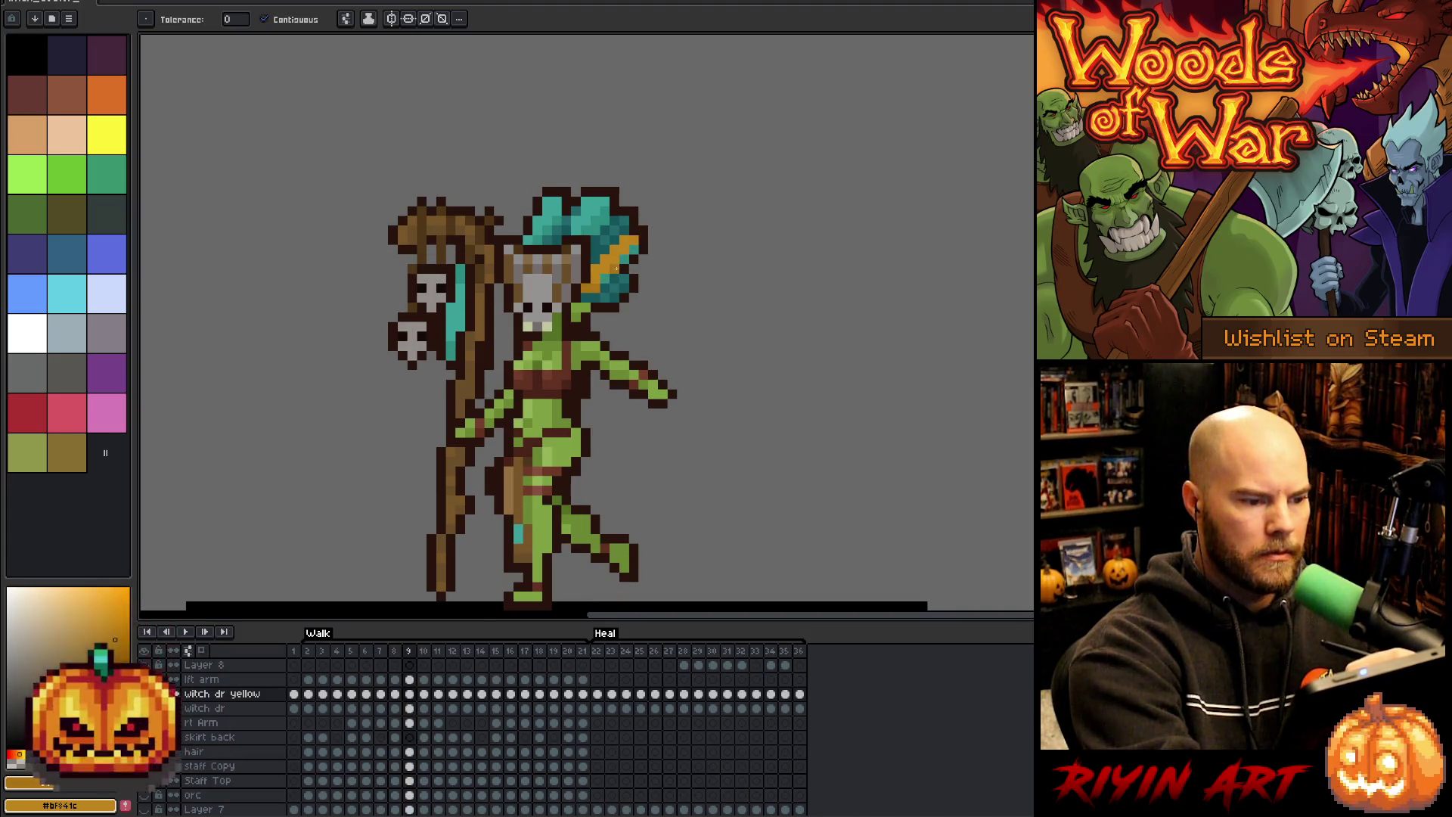
{"action": "key", "text": "Right"}
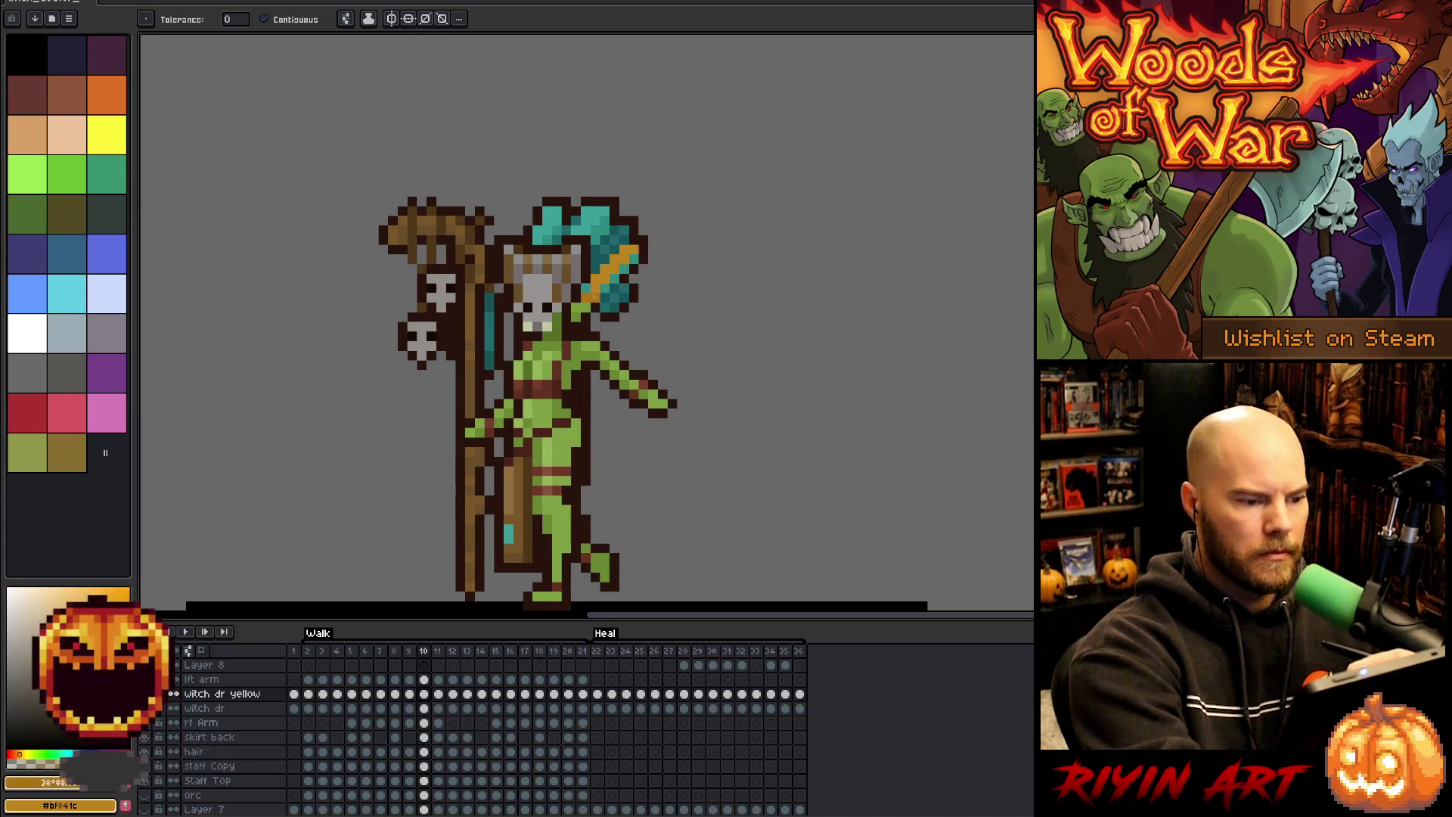
{"action": "key", "text": "b"}
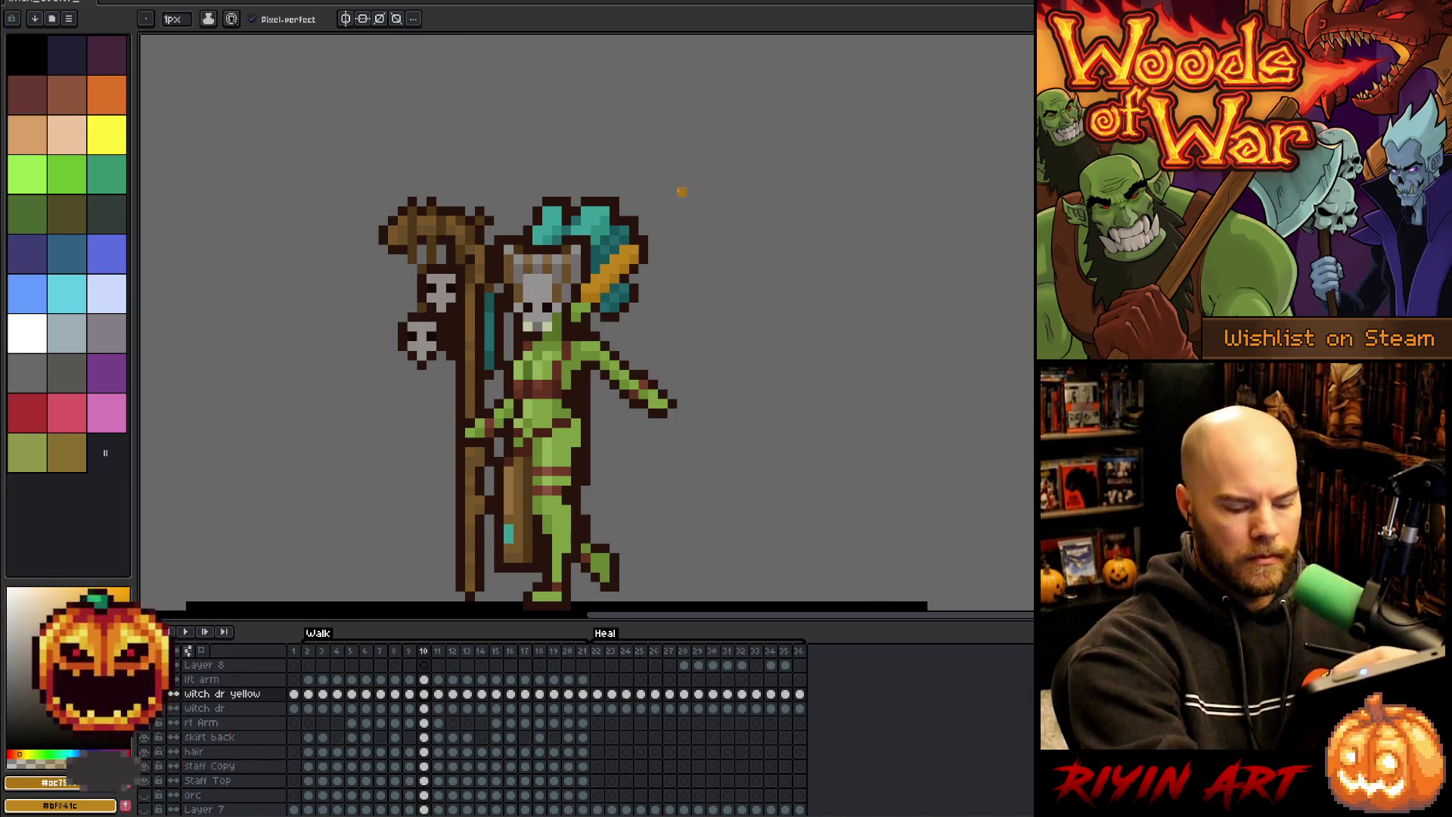
{"action": "key", "text": "Right"}
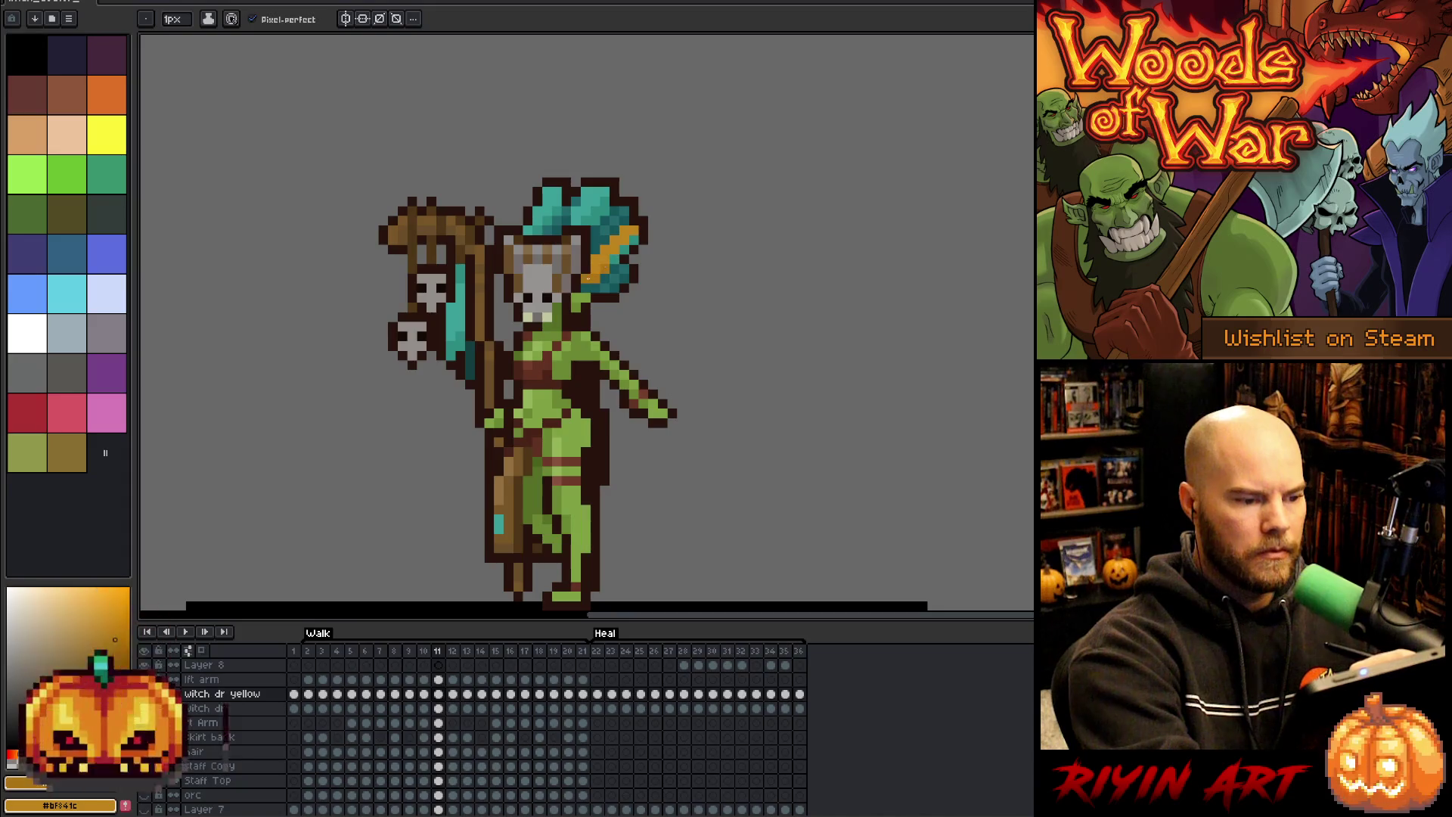
{"action": "key", "text": "Right"}
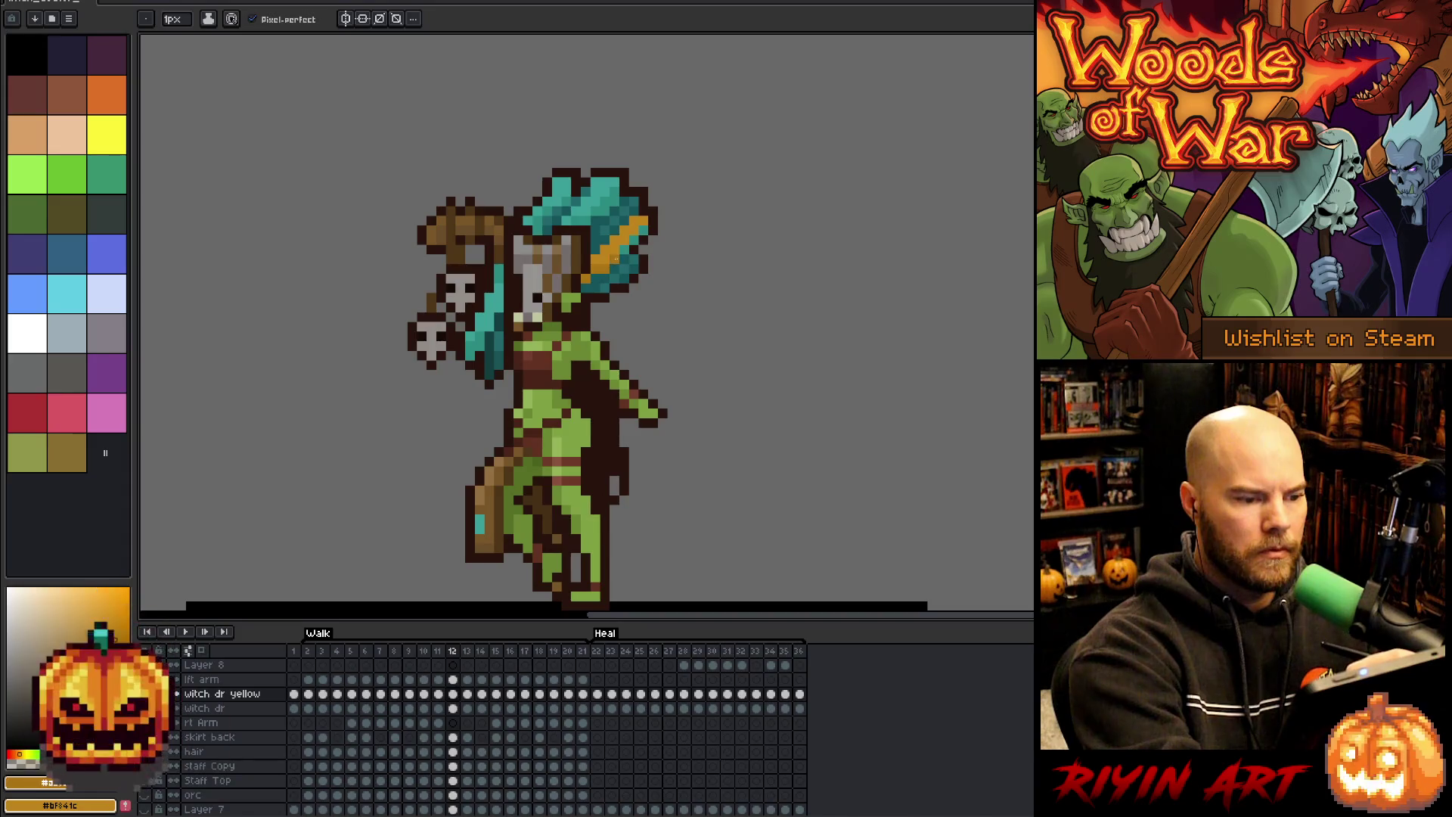
{"action": "key", "text": "Right"}
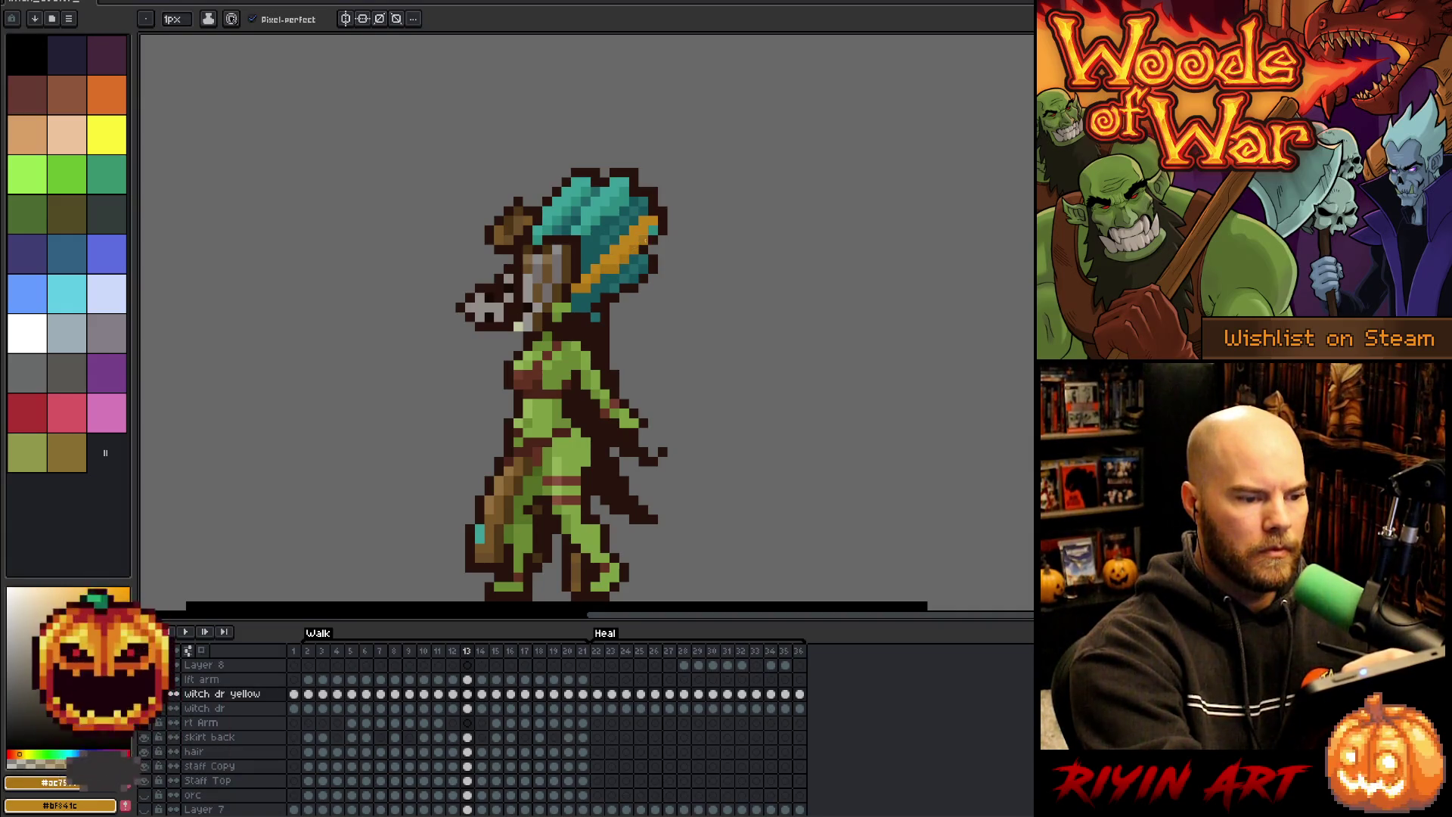
{"action": "key", "text": "Right"}
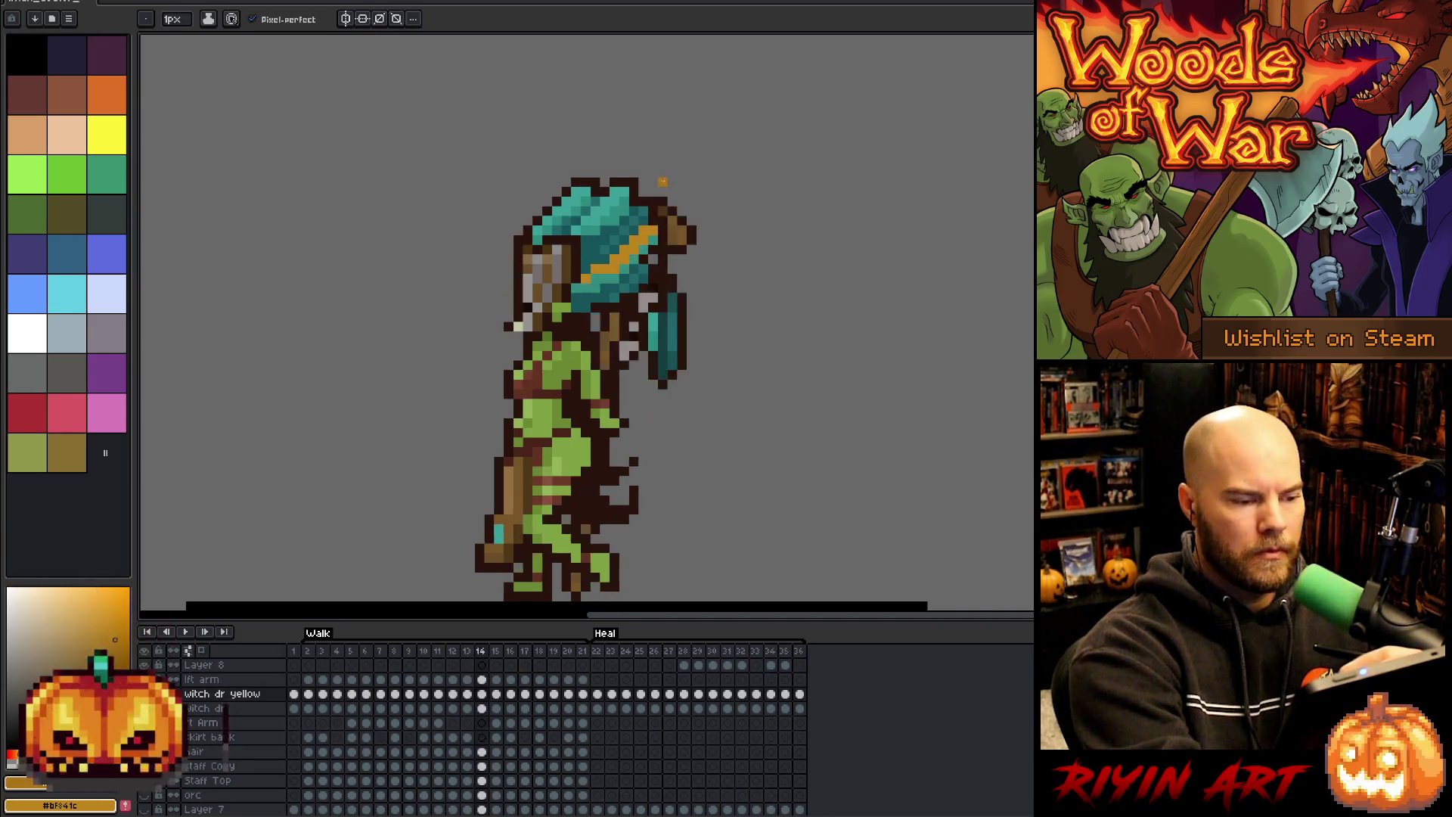
{"action": "key", "text": "Left"}
- Continue through Walk frames 14 to 21 and wrap back to the cycle start
{"action": "key", "text": "Right"}
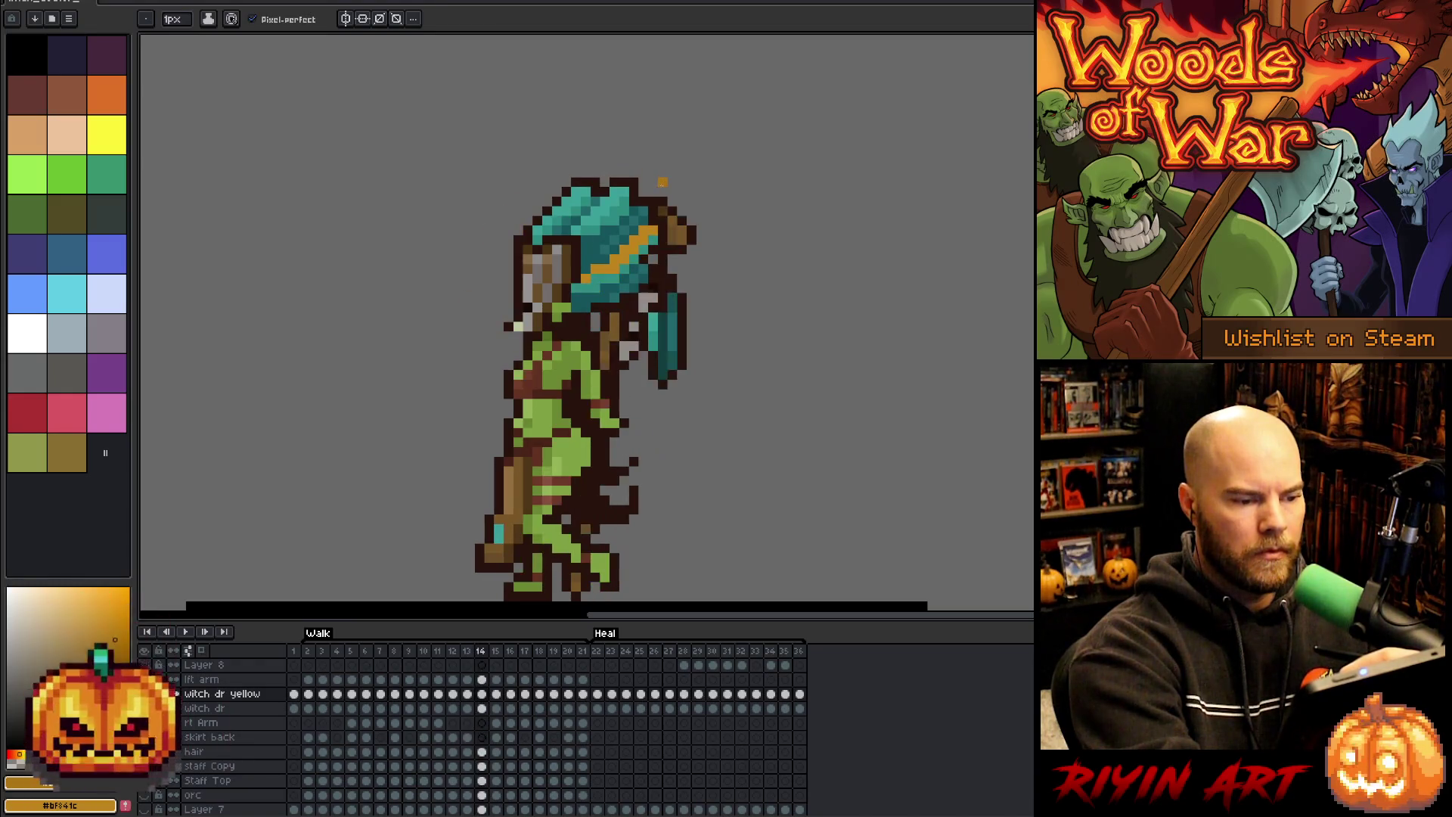
{"action": "key", "text": "g"}
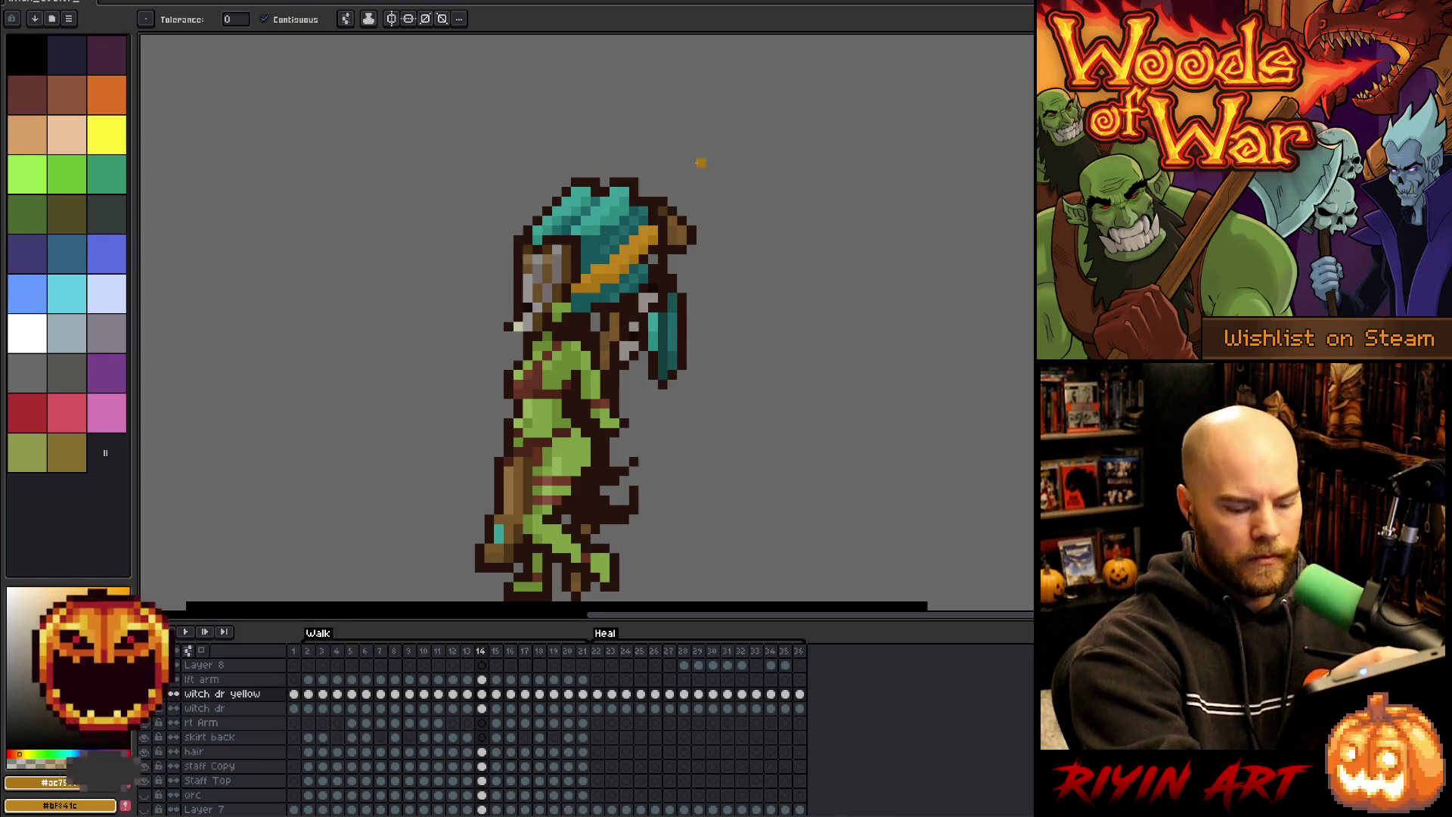
{"action": "key", "text": "Right"}
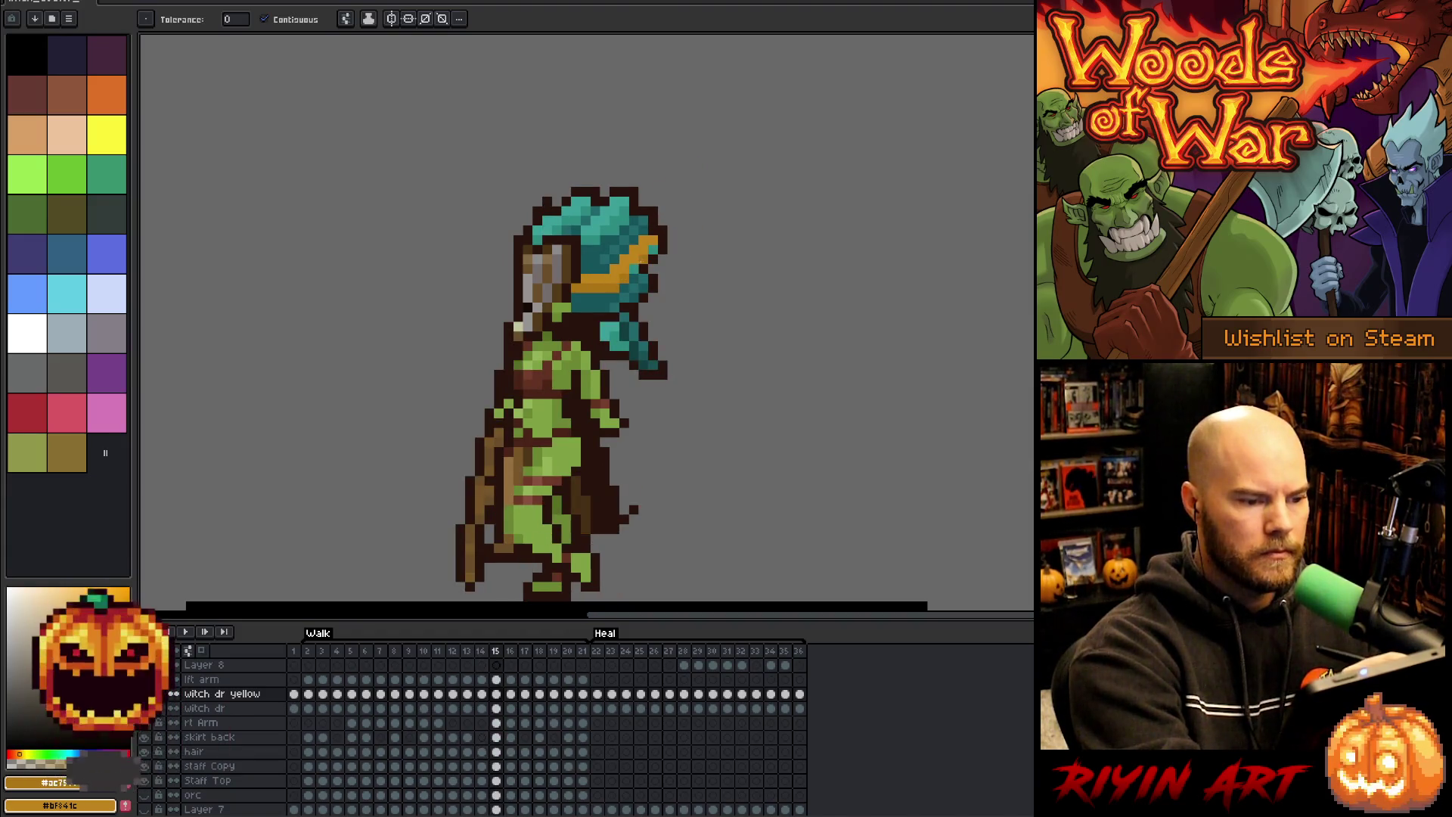
{"action": "key", "text": "Right"}
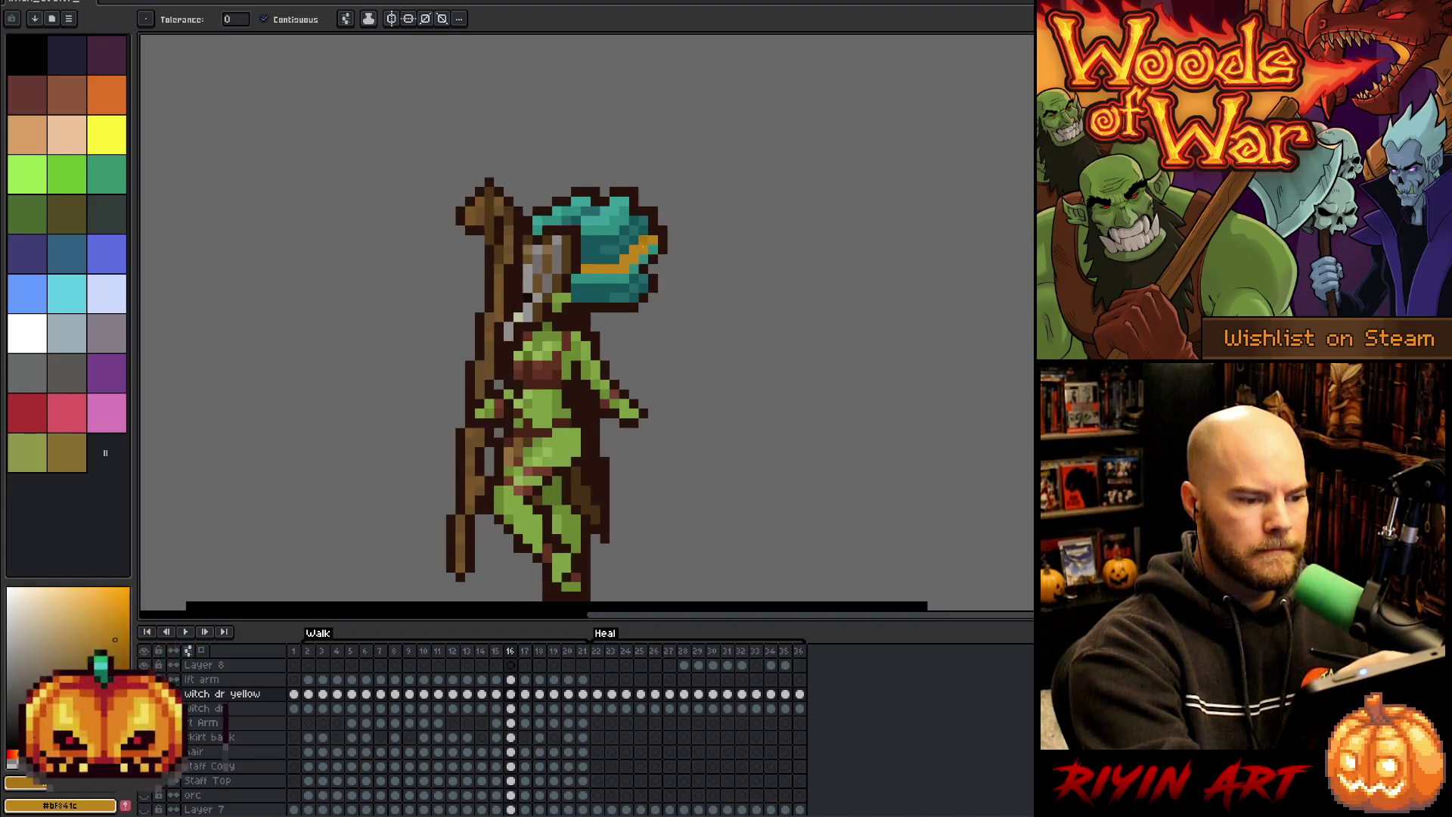
{"action": "key", "text": "Right"}
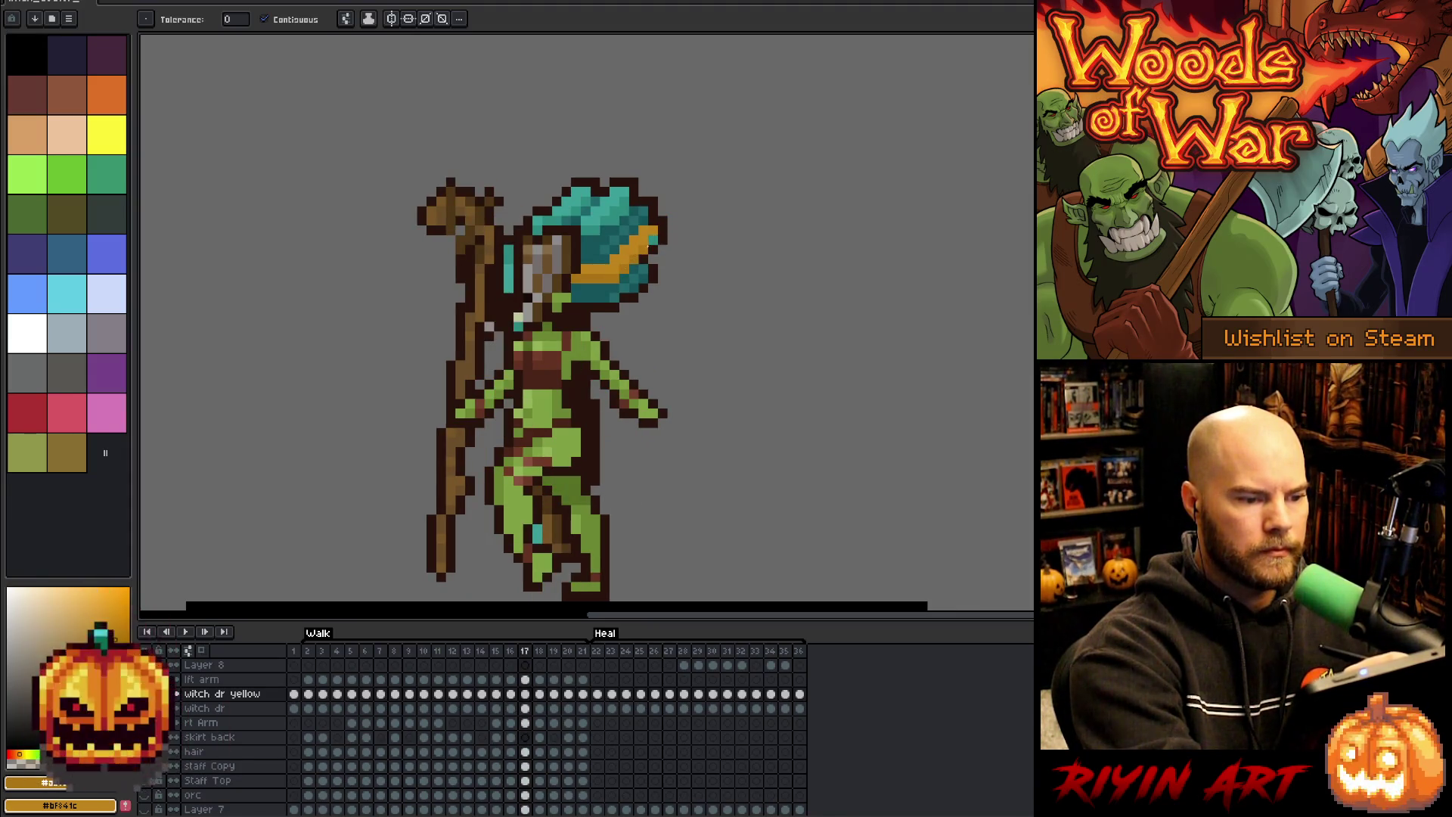
{"action": "key", "text": "Right"}
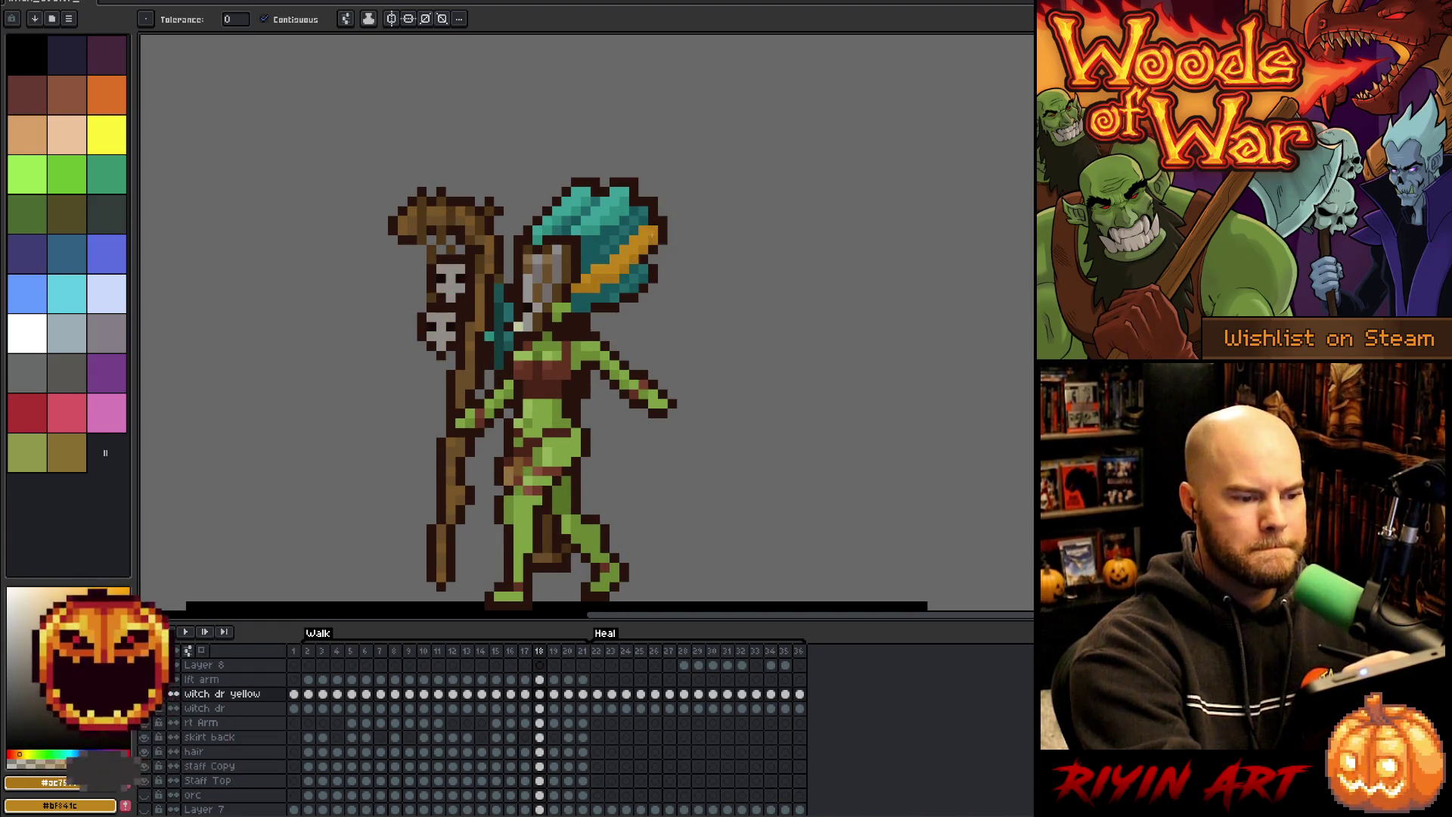
{"action": "key", "text": "Right"}
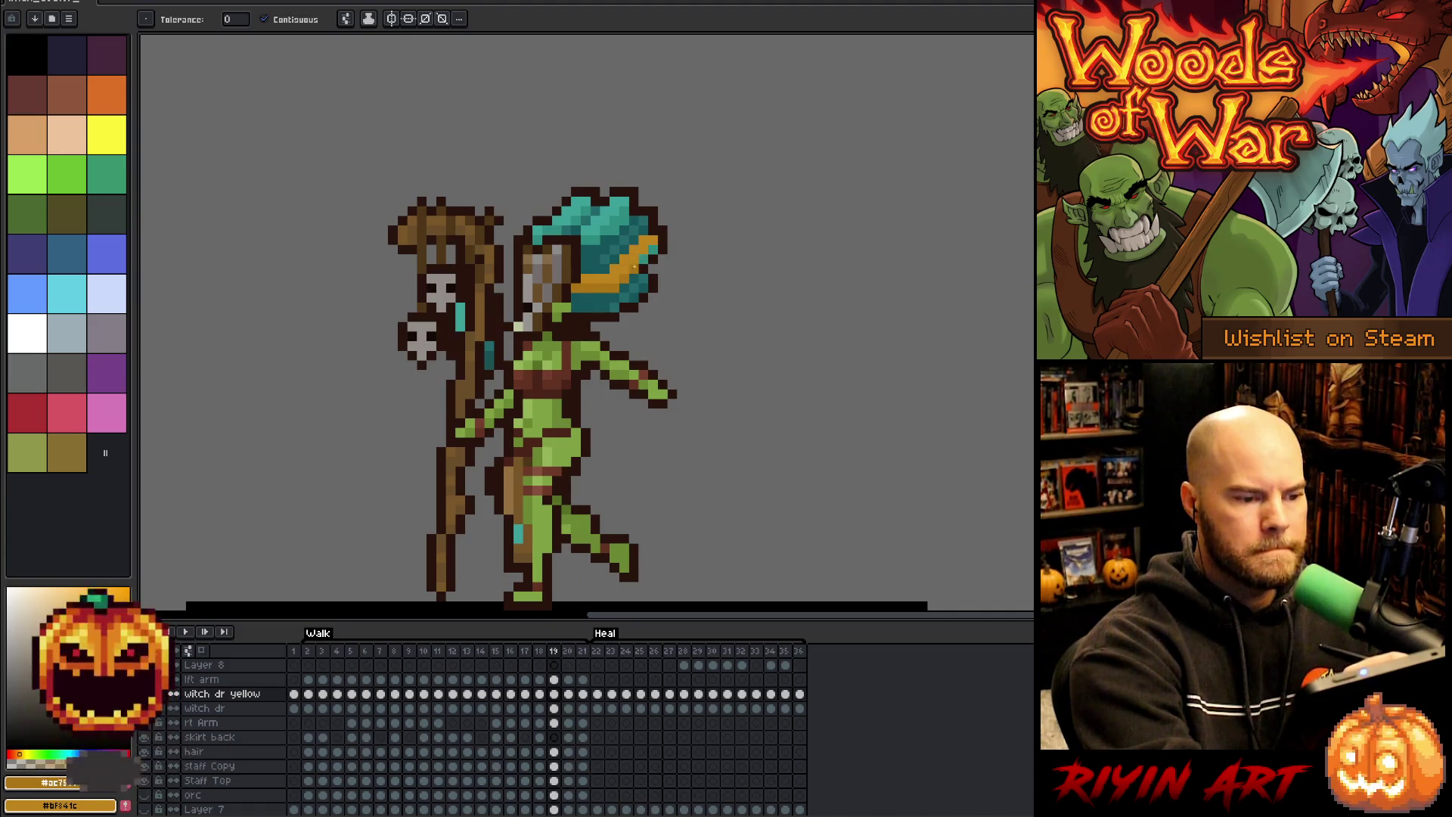
{"action": "key", "text": "Right"}
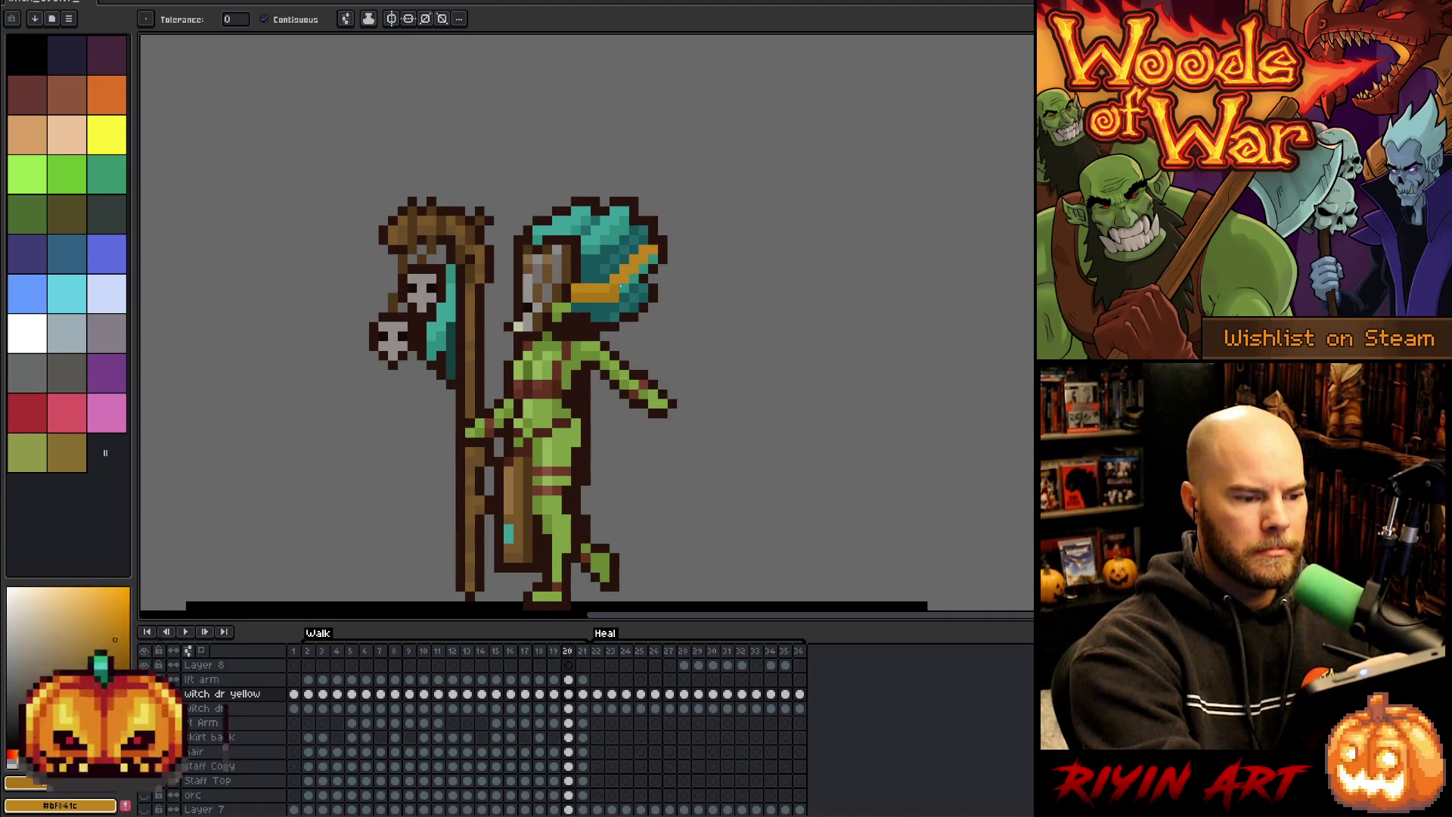
{"action": "key", "text": "Right"}
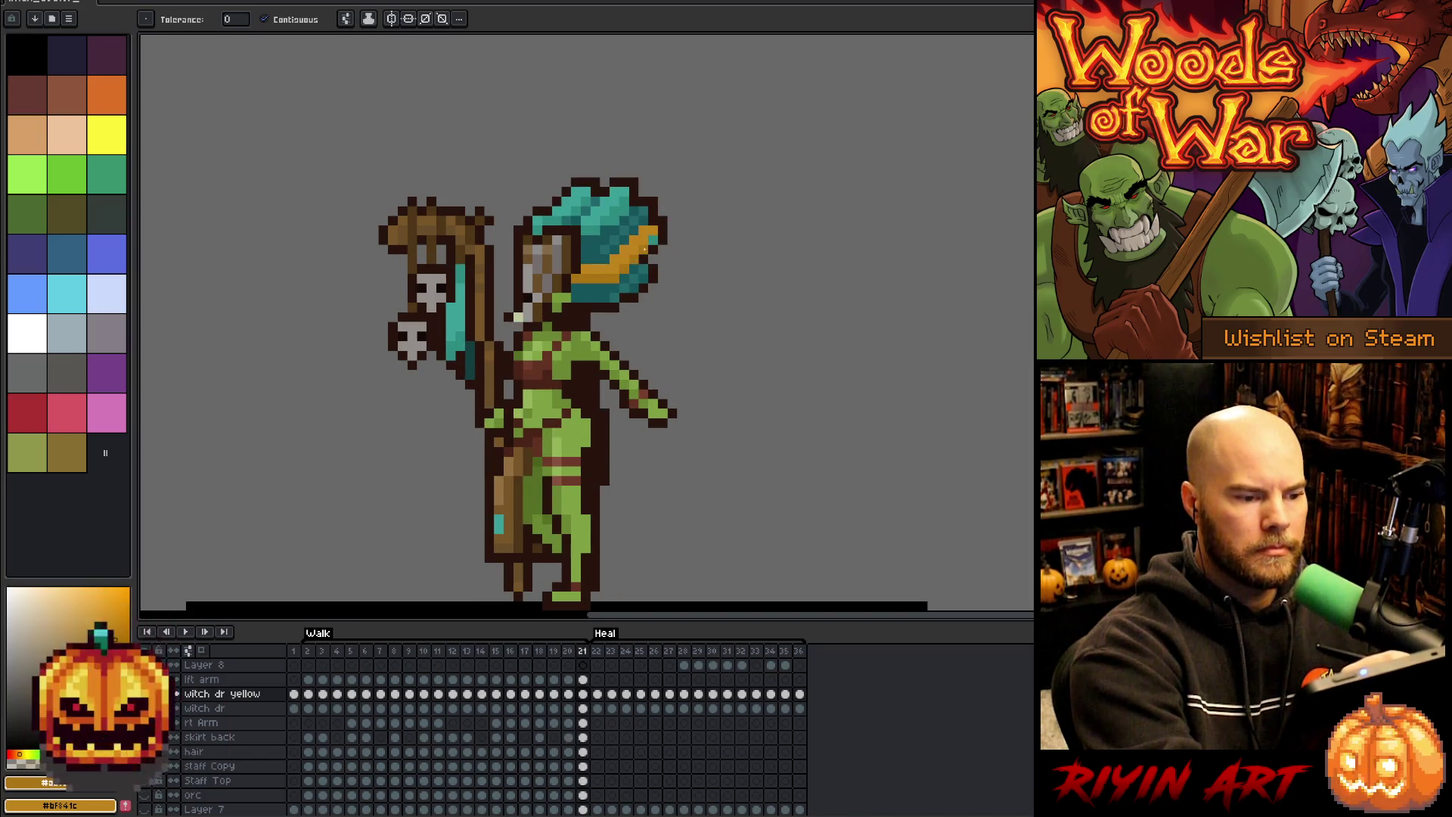
{"action": "key", "text": "Right"}
{"action": "key", "text": "Right"}
{"action": "key", "text": "Right"}
- Start, stop and restart looping playback of the Walk animation
{"action": "key", "text": "v"}
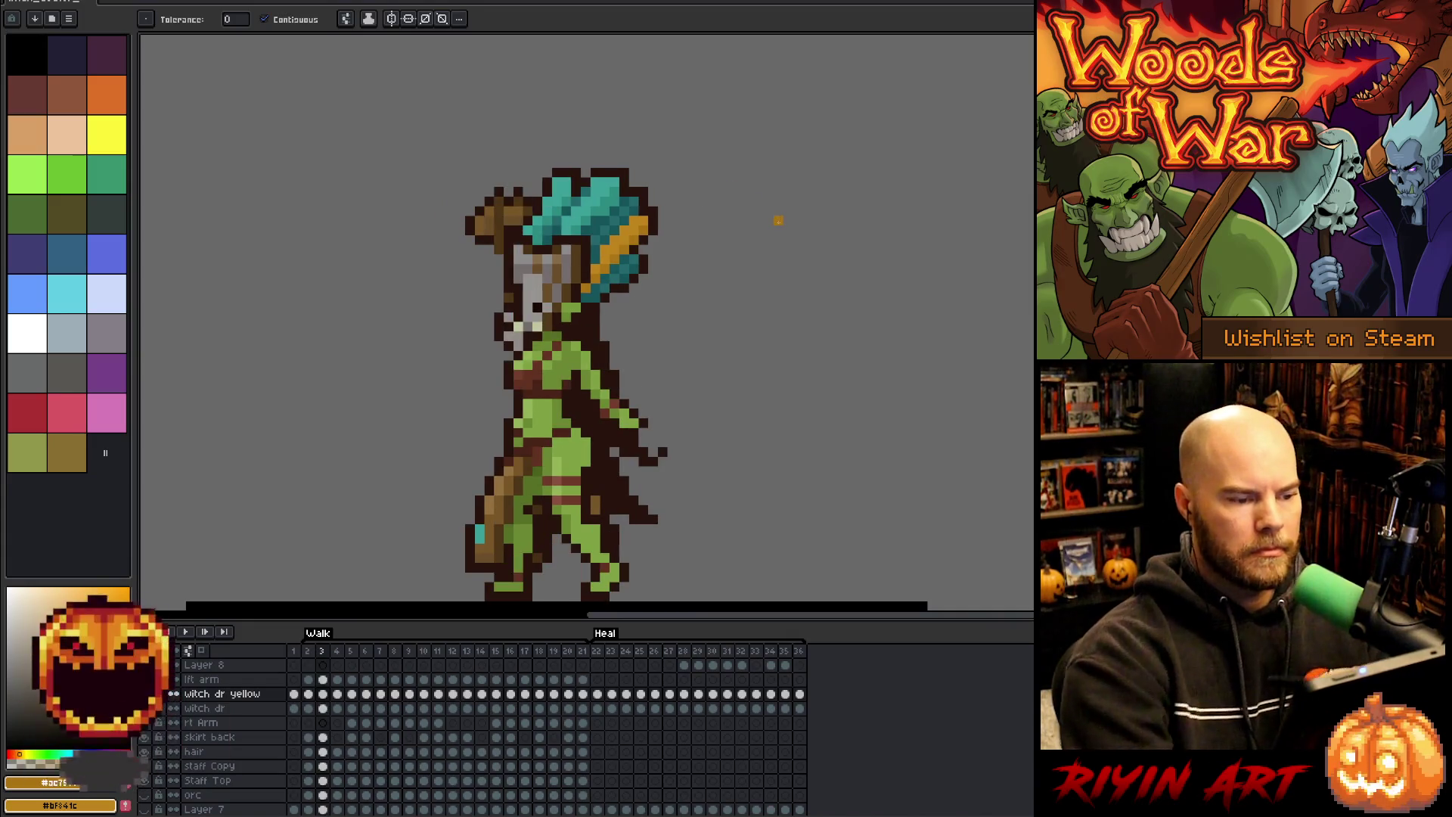
{"action": "key", "text": "w"}
{"action": "key", "text": "Return"}
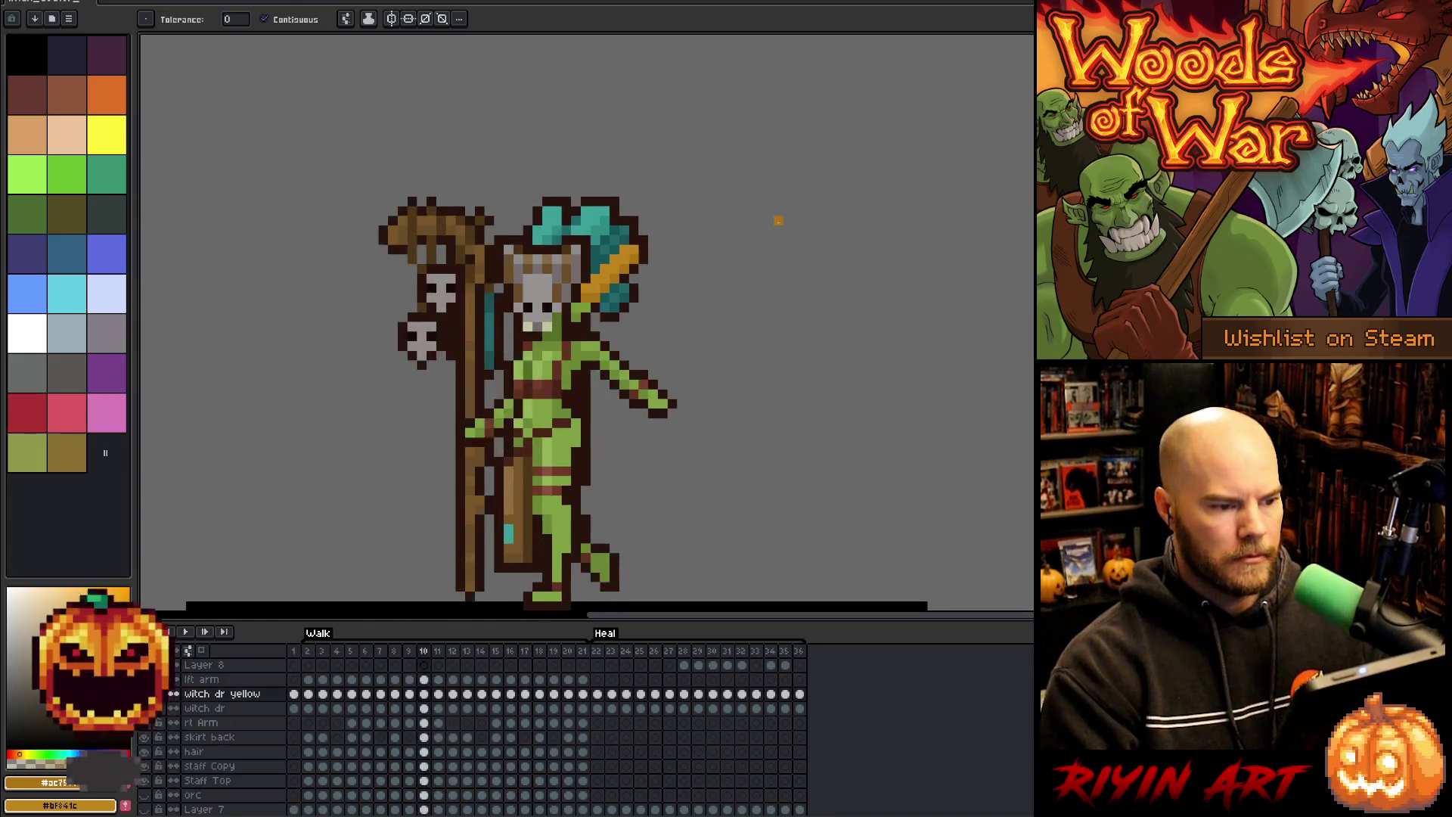
{"action": "key", "text": "Return"}
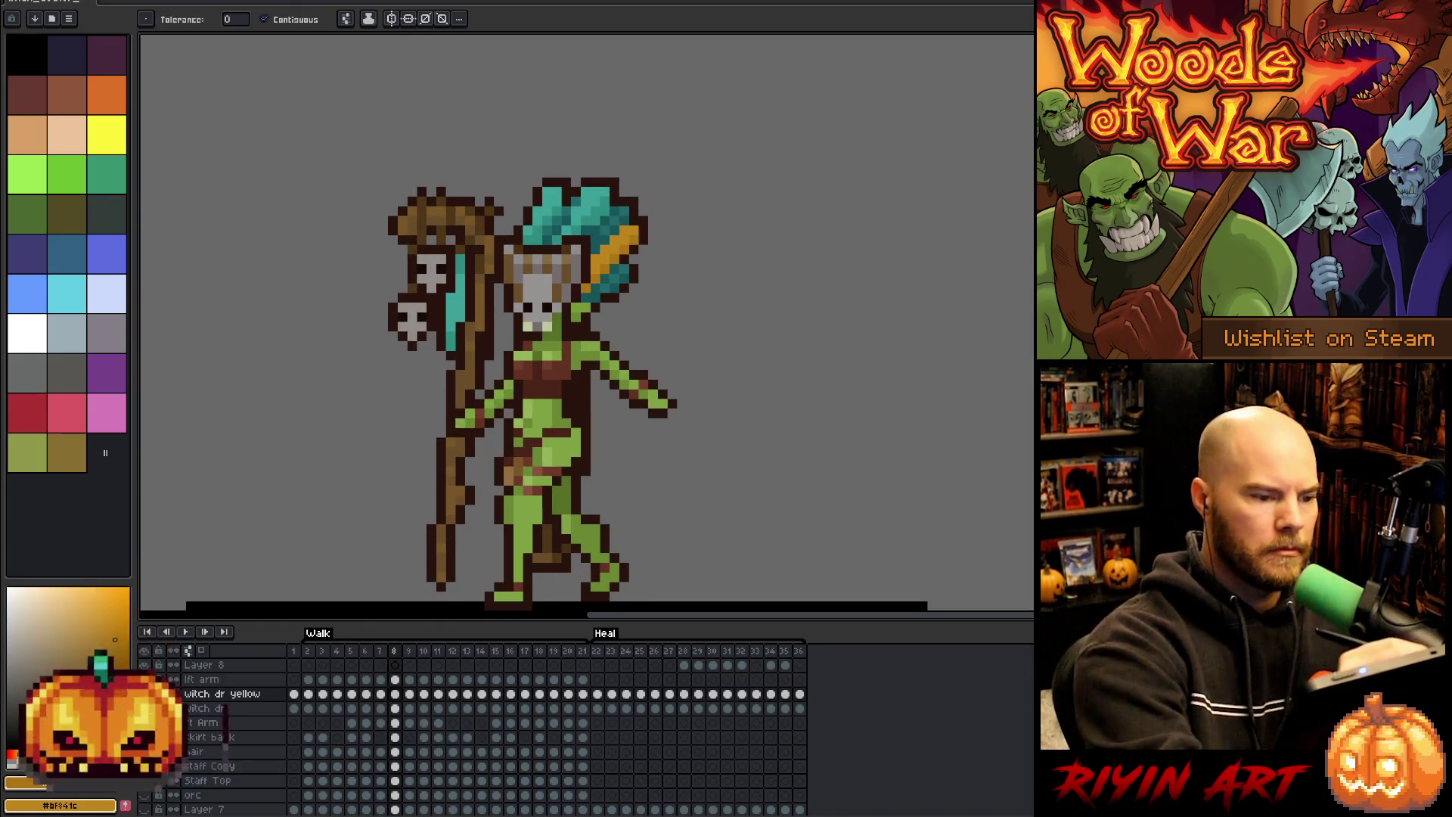
{"action": "key", "text": "Return"}
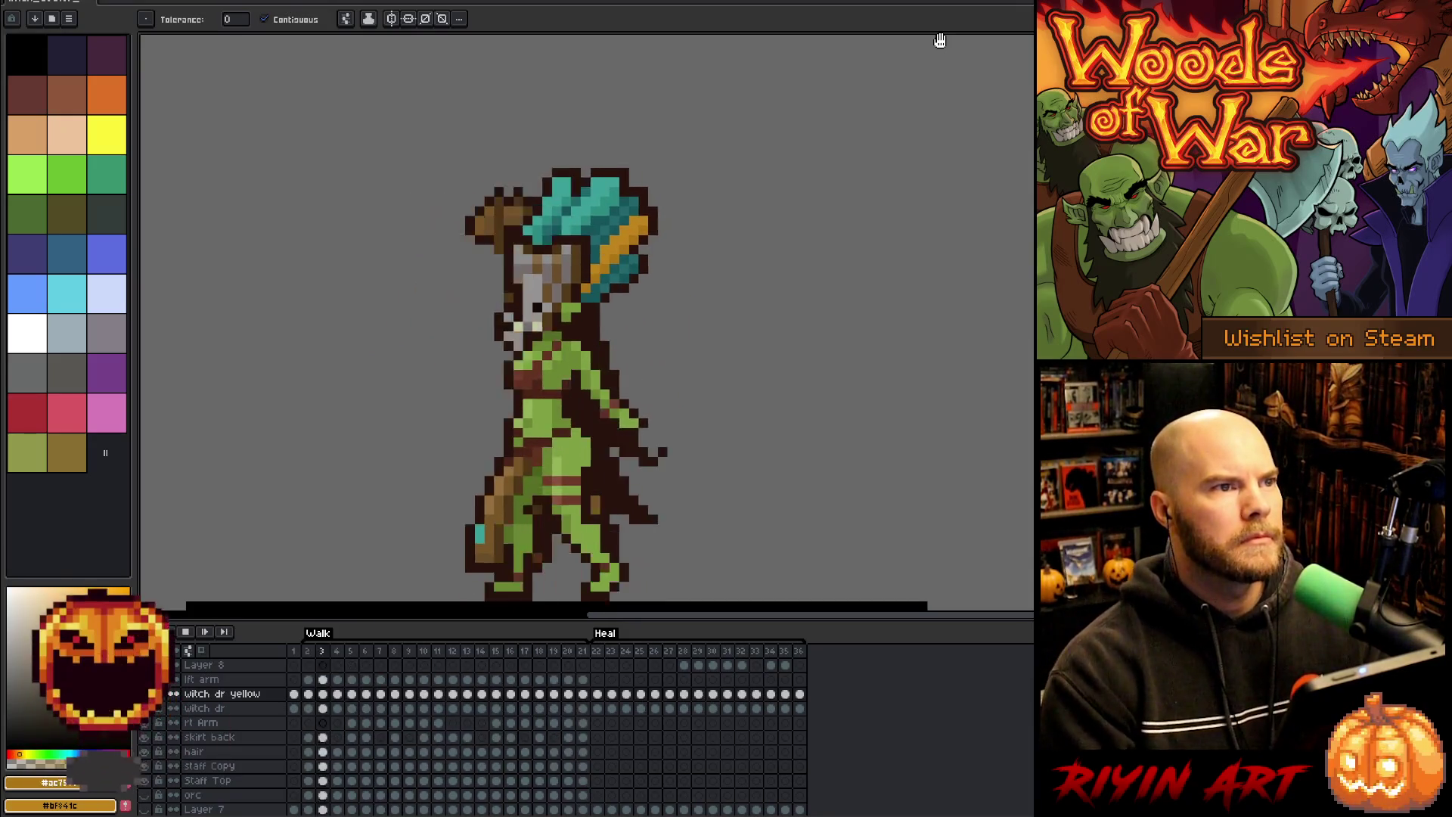
- Recentre the witch doctor in view and halt the Walk playback on frame 4
{"action": "scroll", "coordinate": [563, 400], "scroll_direction": "down", "scroll_amount": 2}
{"action": "scroll", "coordinate": [563, 401], "scroll_direction": "up", "scroll_amount": 1}
{"action": "scroll", "coordinate": [680, 317], "scroll_direction": "down", "scroll_amount": 1}
{"action": "scroll", "coordinate": [794, 249], "scroll_direction": "up", "scroll_amount": 1}
{"action": "left_click_drag", "start_coordinate": [863, 212], "coordinate": [876, 300]}
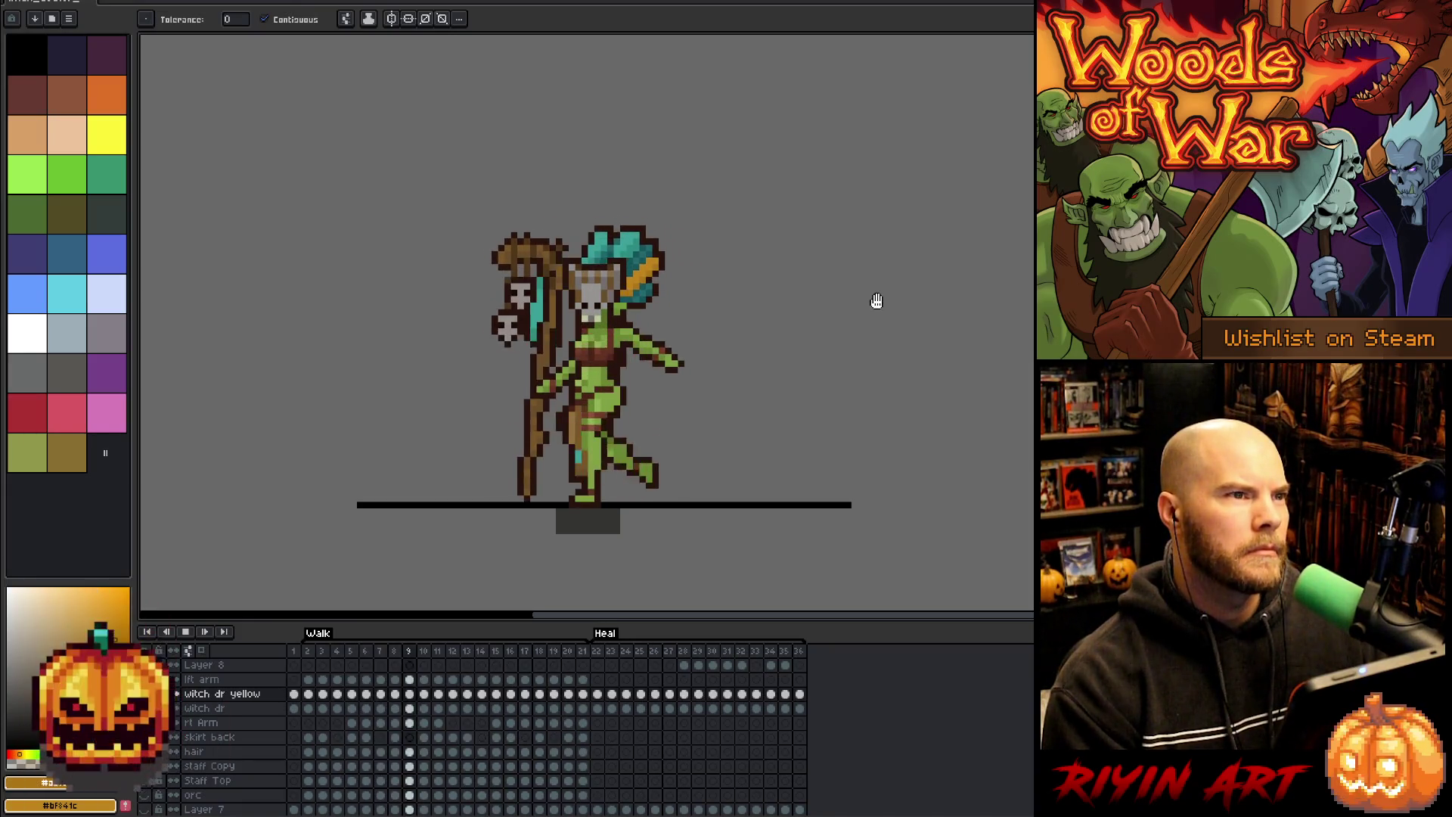
{"action": "scroll", "coordinate": [764, 217], "scroll_direction": "up", "scroll_amount": 1}
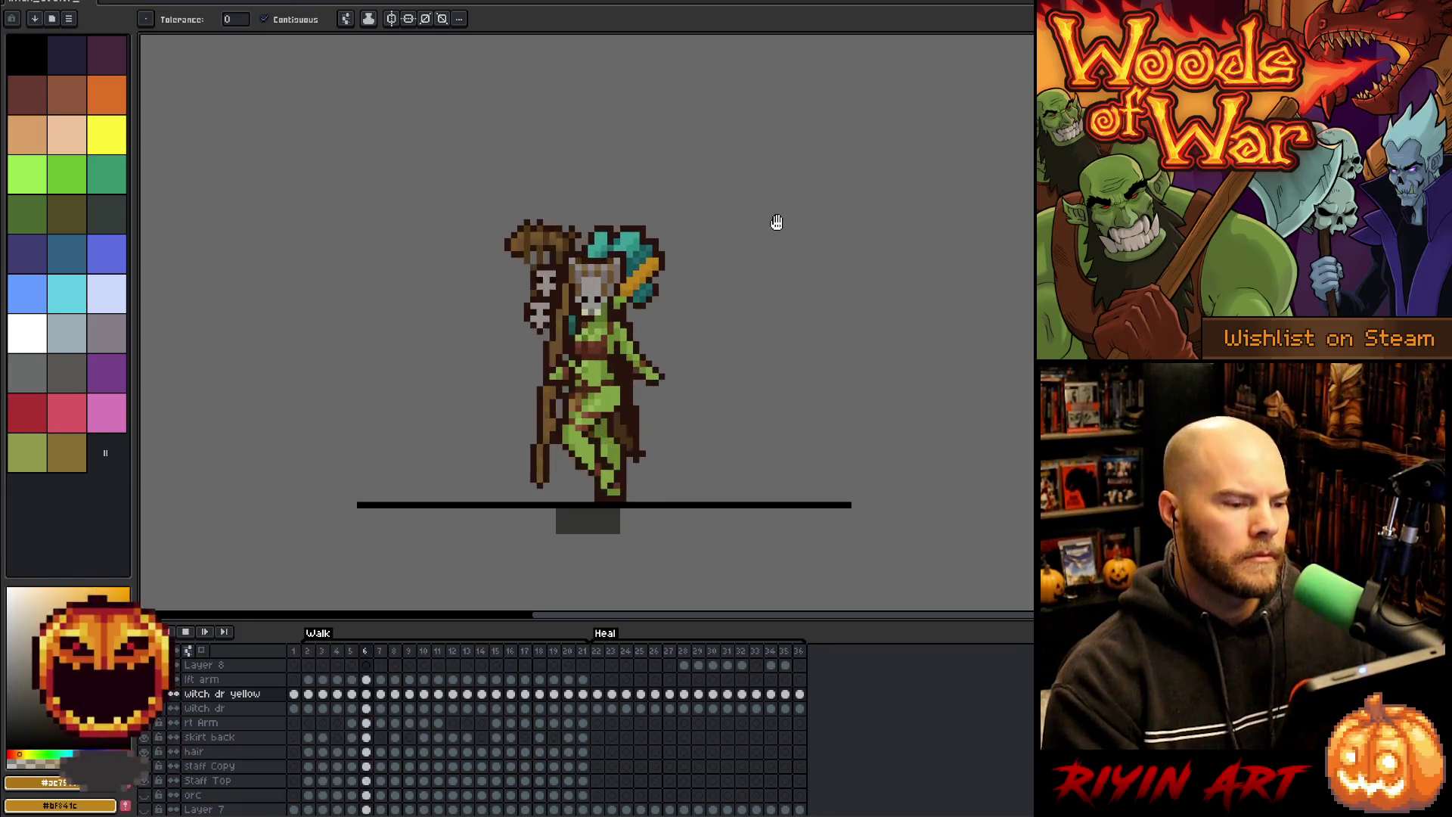
{"action": "scroll", "coordinate": [734, 242], "scroll_direction": "down", "scroll_amount": 1}
{"action": "key", "text": "Return"}
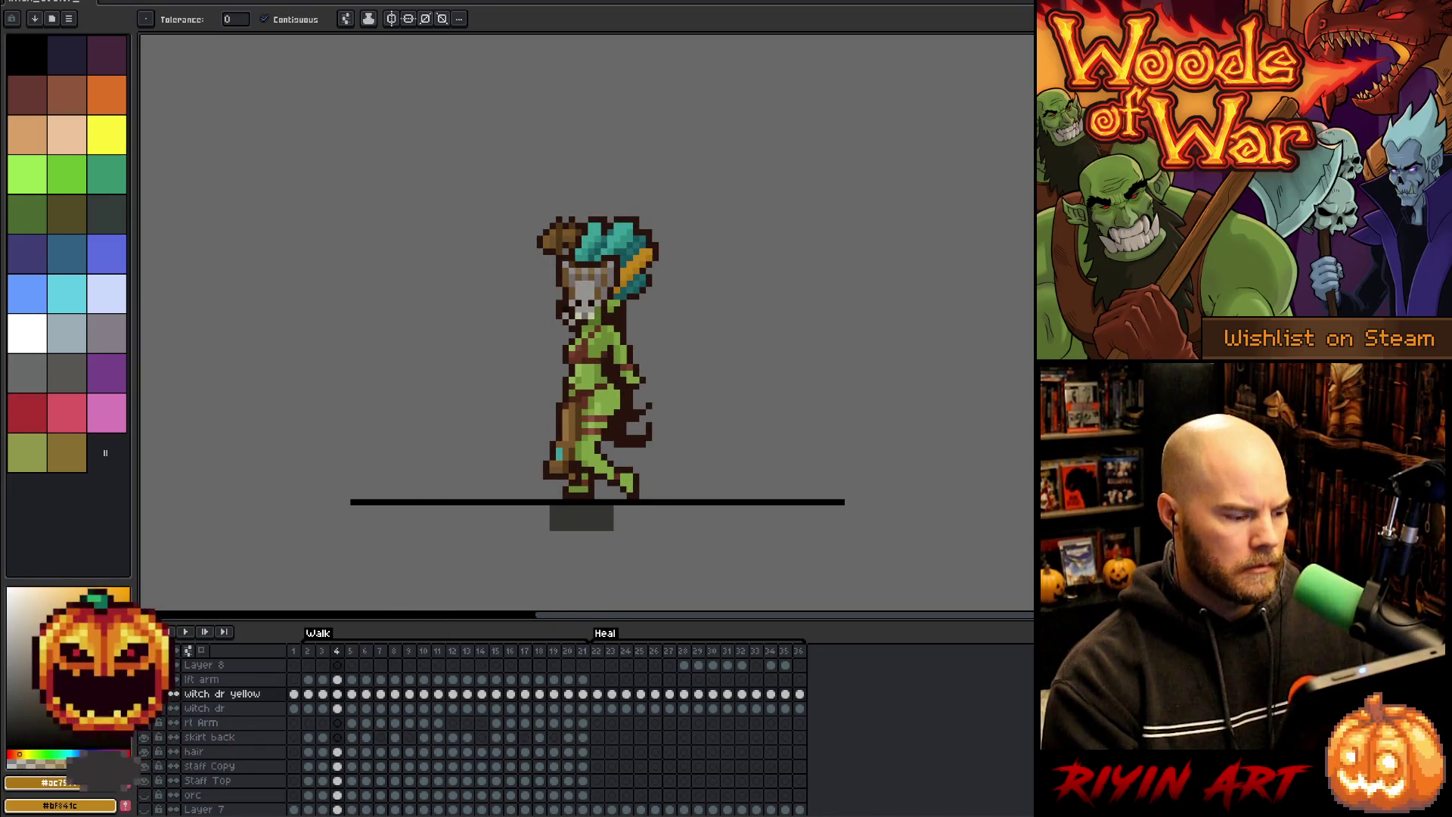
- Duplicate the witch dr layer, recentre the sprite, and go to Walk frame 2
{"action": "right_click", "coordinate": [200, 709]}
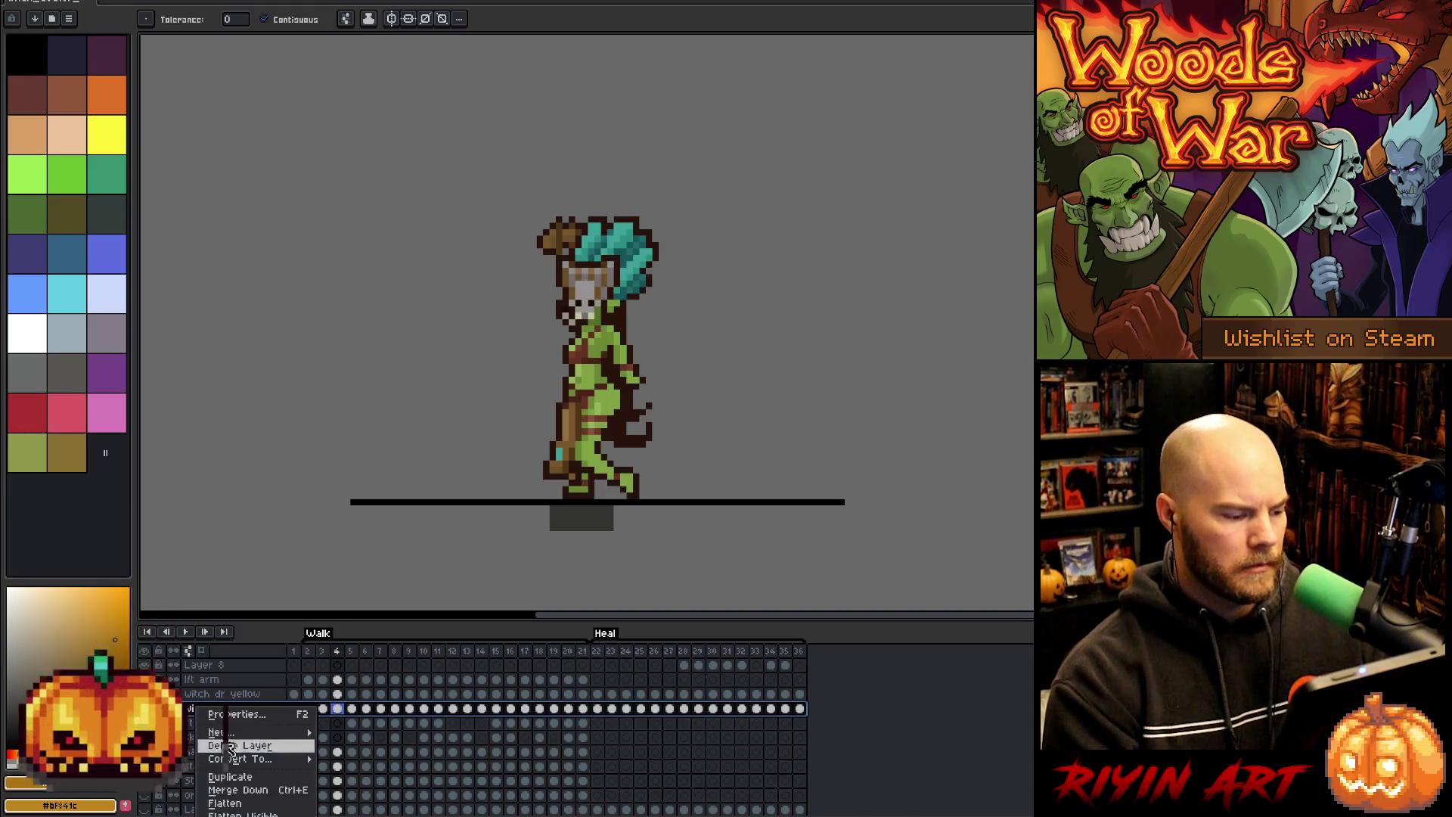
{"action": "left_click", "coordinate": [230, 776]}
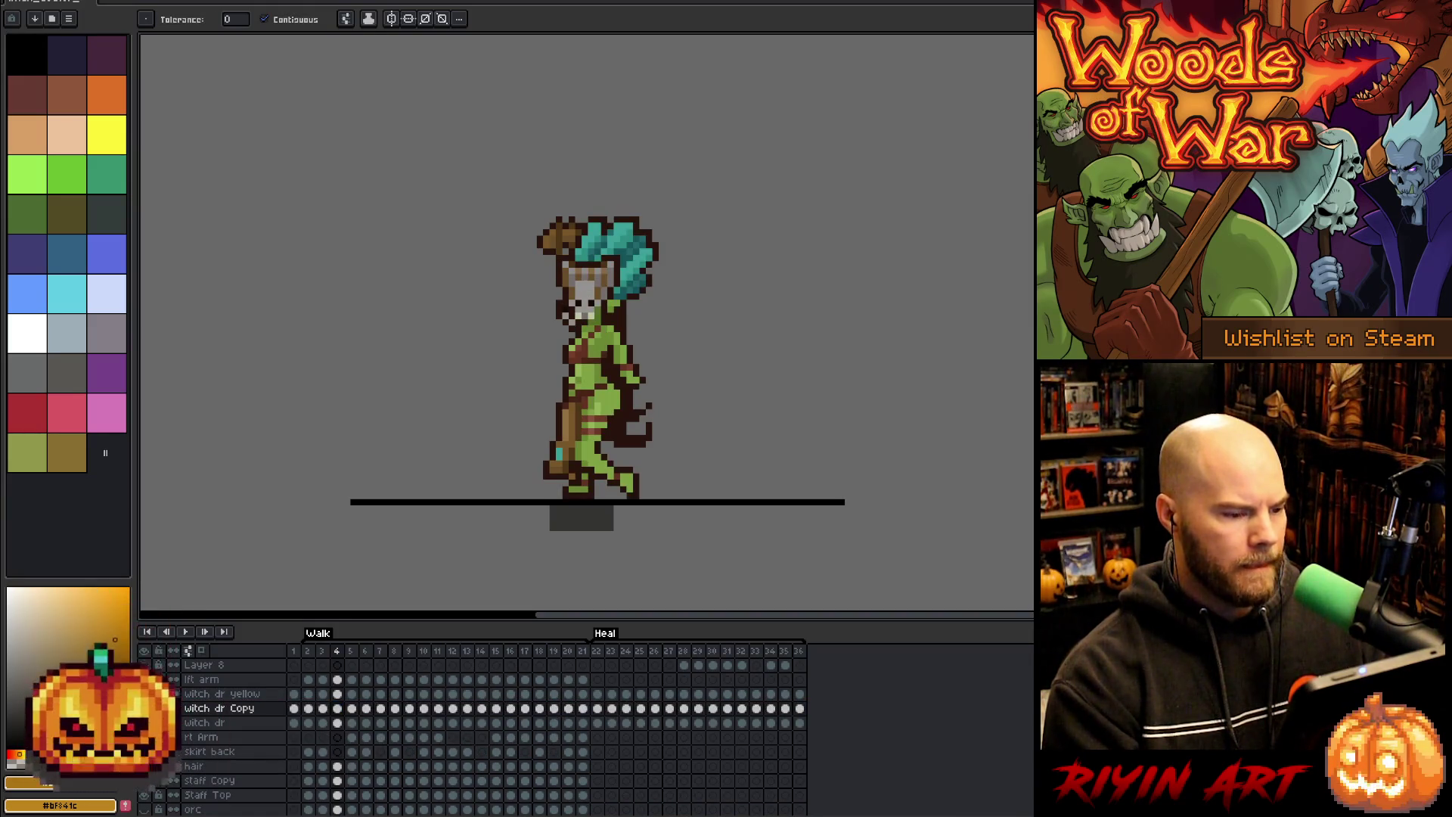
{"action": "key", "text": "Return"}
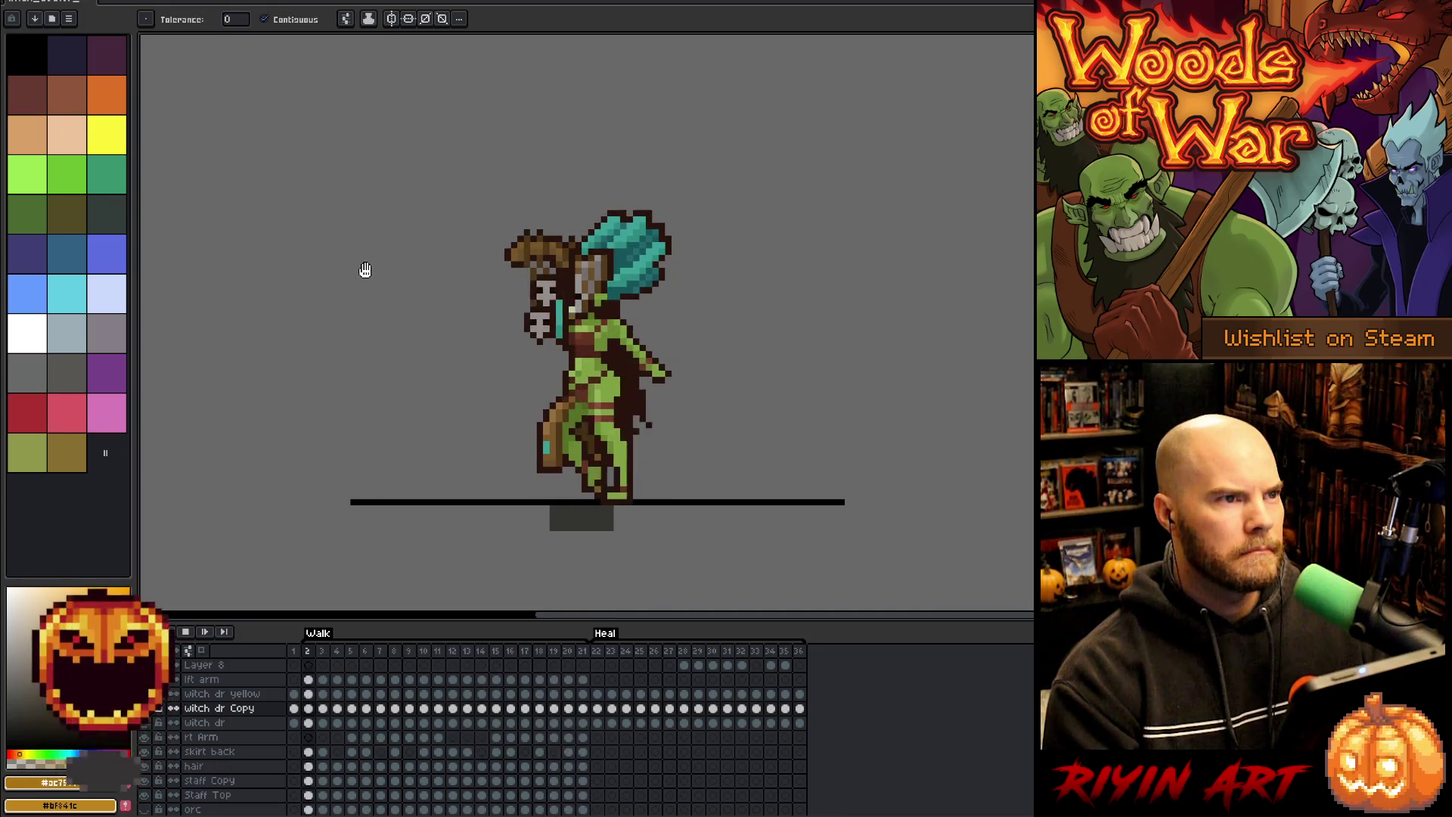
{"action": "scroll", "coordinate": [370, 232], "scroll_direction": "up", "scroll_amount": 2}
{"action": "key", "text": "Return"}
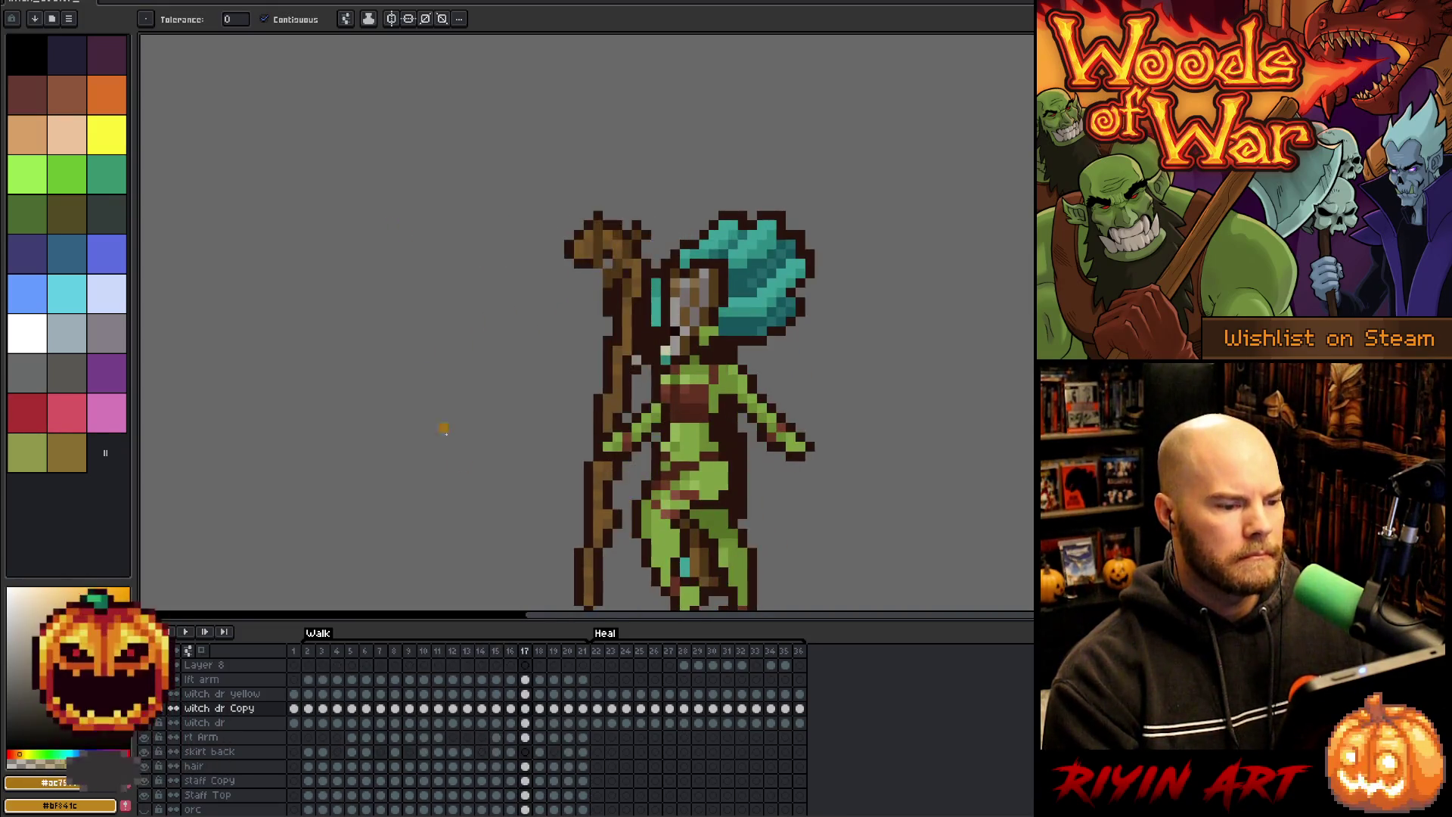
{"action": "left_click_drag", "start_coordinate": [434, 441], "coordinate": [395, 434]}
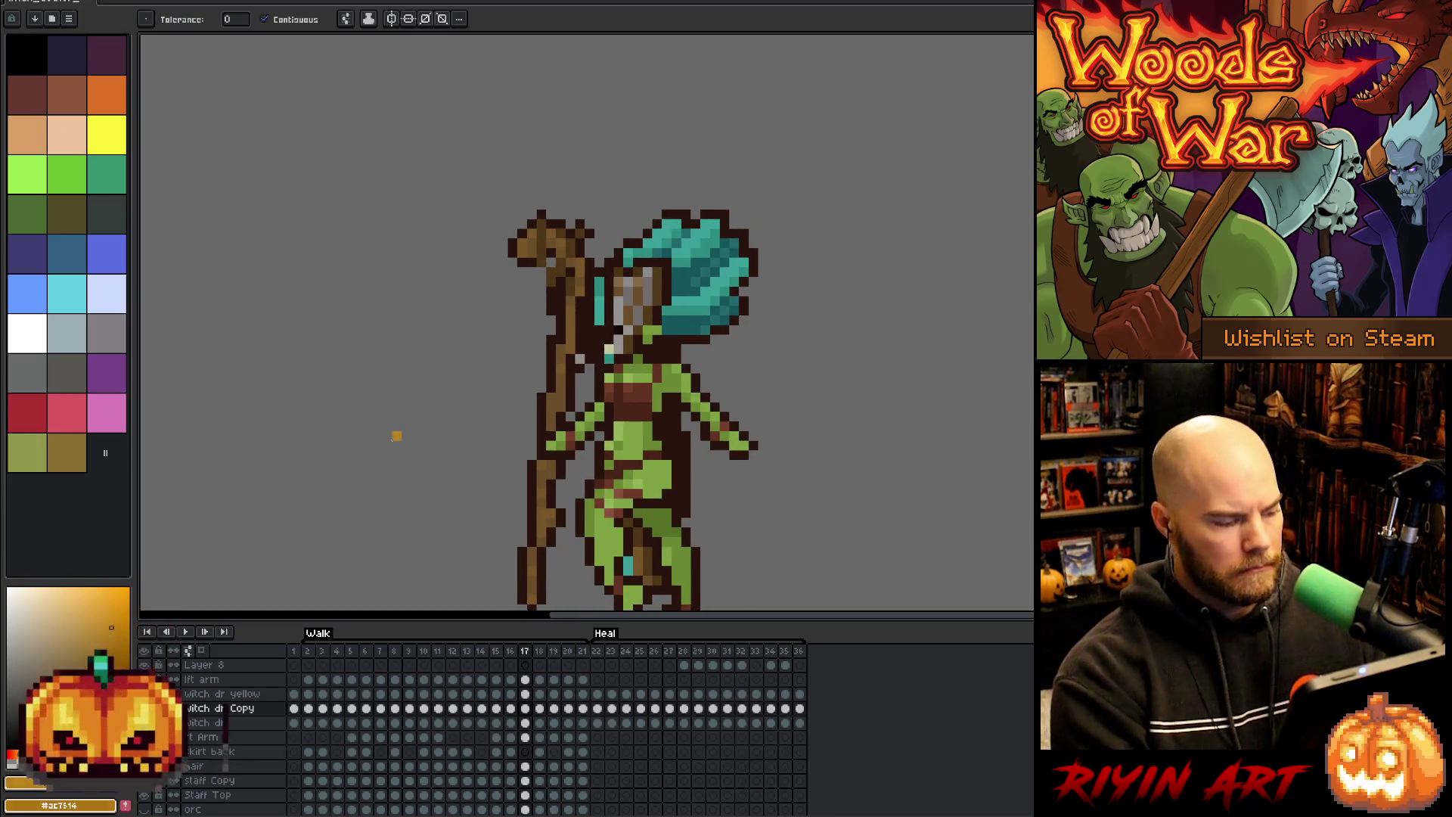
{"action": "left_click", "coordinate": [295, 709]}
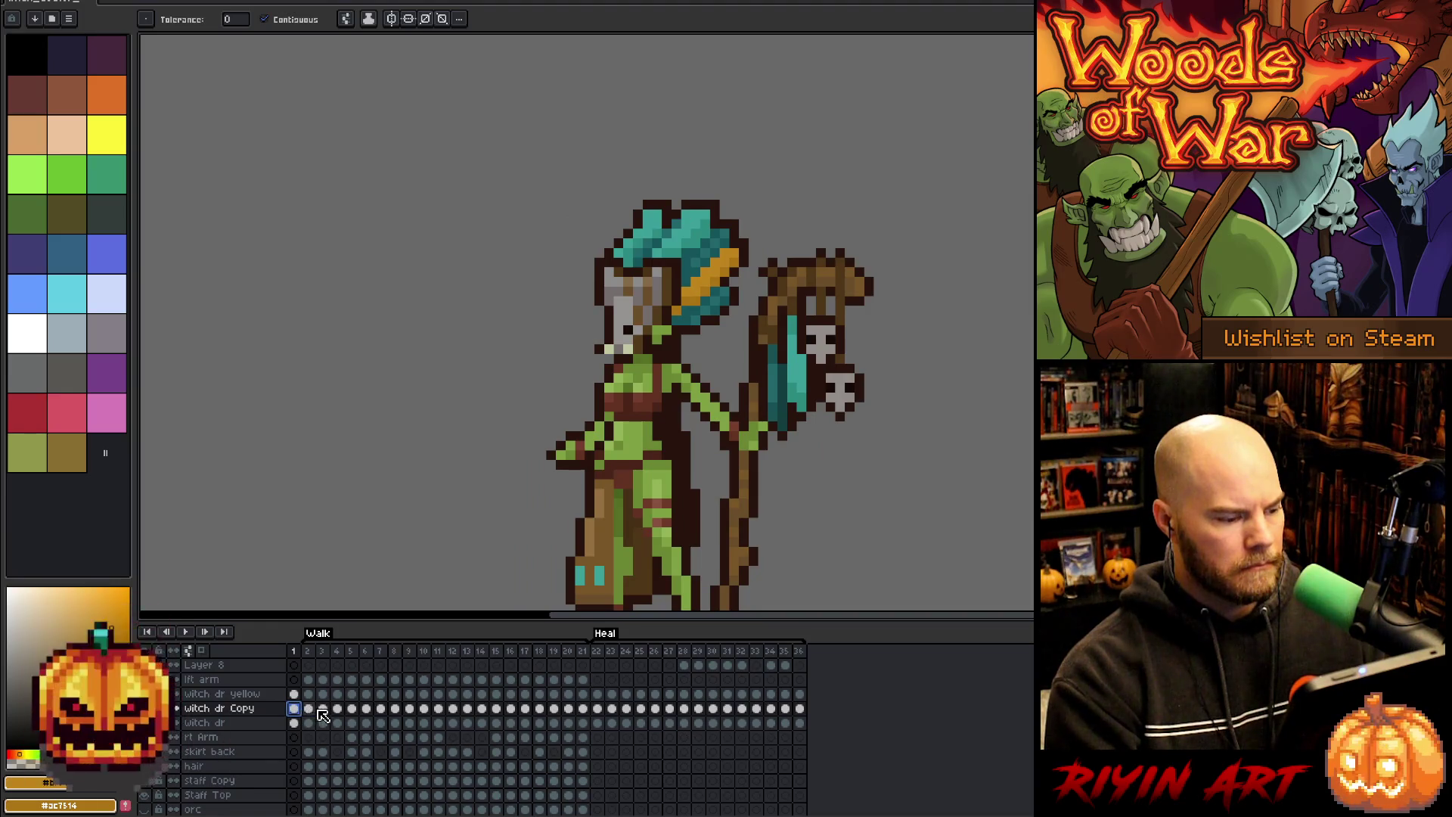
{"action": "left_click", "coordinate": [316, 709]}
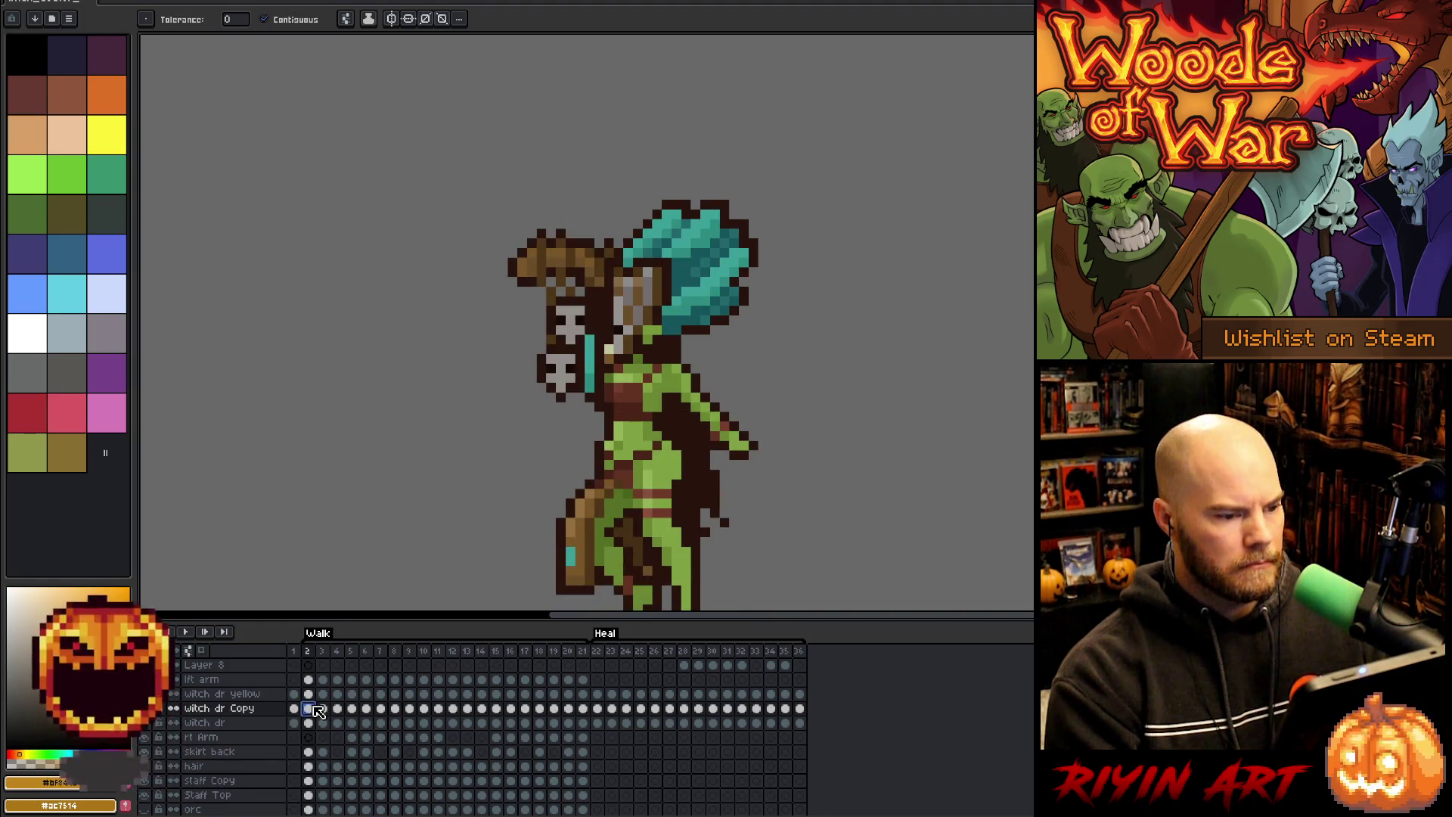
- Paint a diagonal orange stripe into the teal hair on frames 2 to 4
{"action": "left_click", "coordinate": [708, 228]}
{"action": "left_click", "coordinate": [686, 253]}
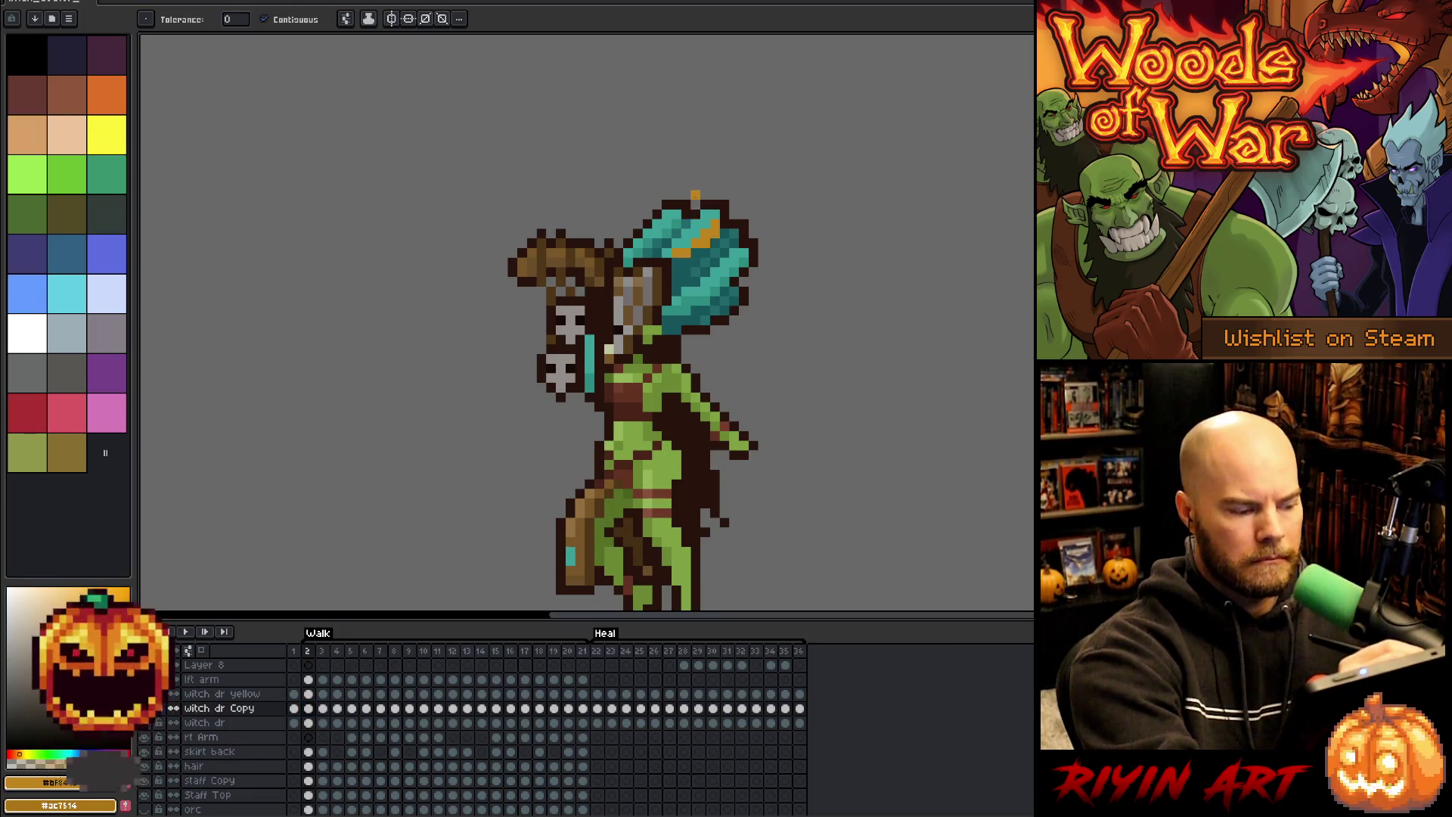
{"action": "left_click", "coordinate": [707, 219]}
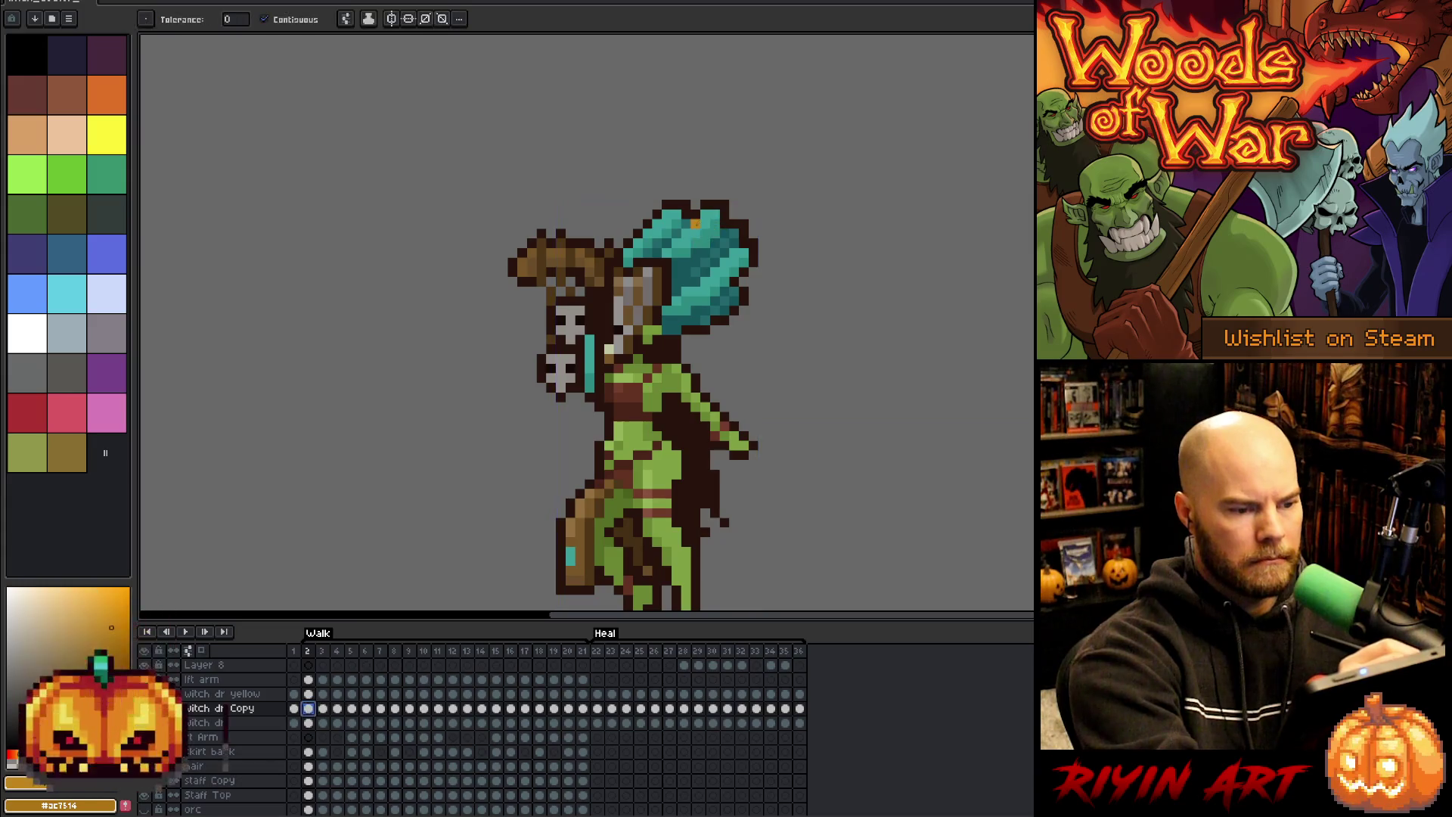
{"action": "left_click", "coordinate": [696, 233], "text": "alt"}
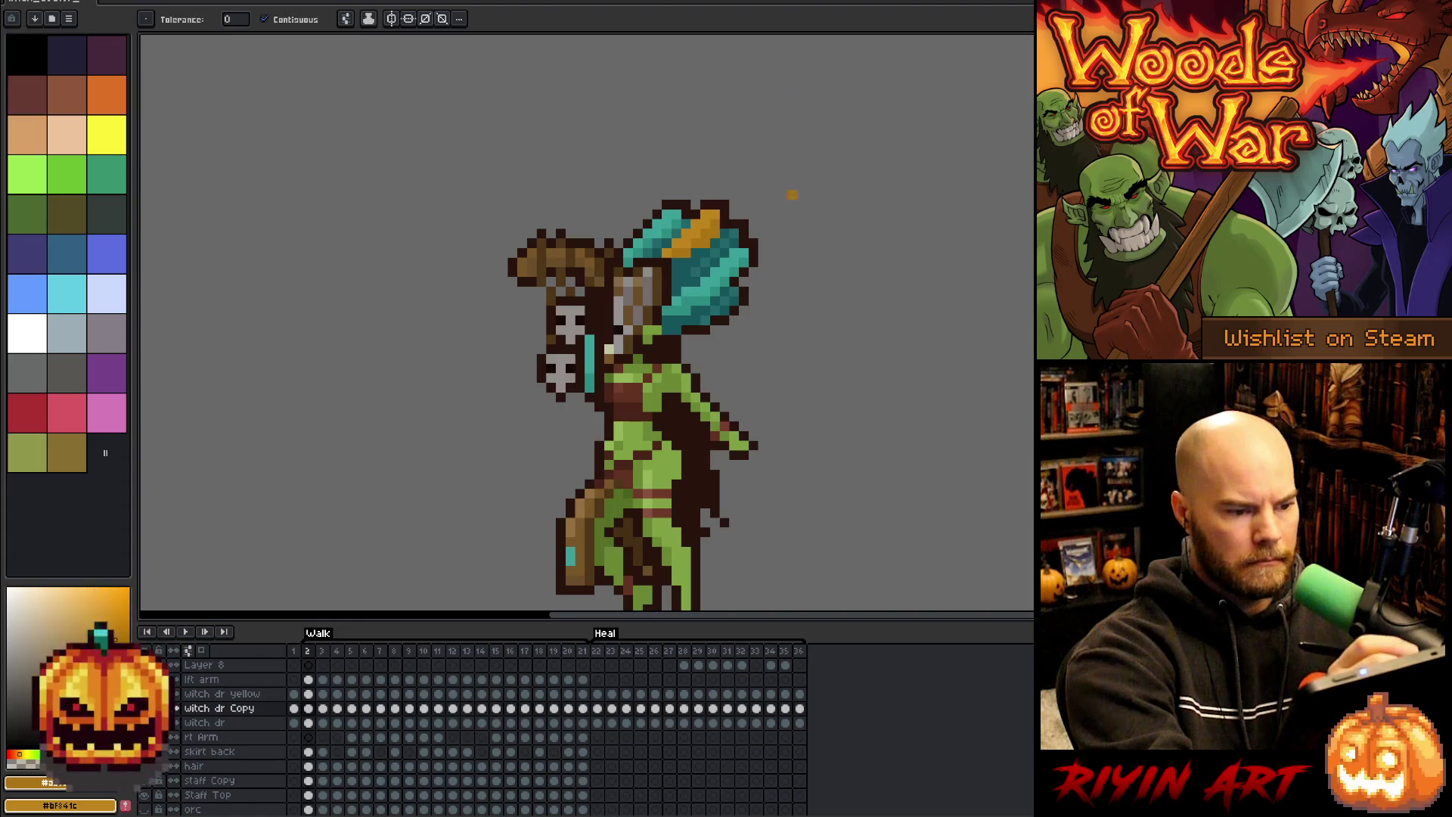
{"action": "key", "text": "period"}
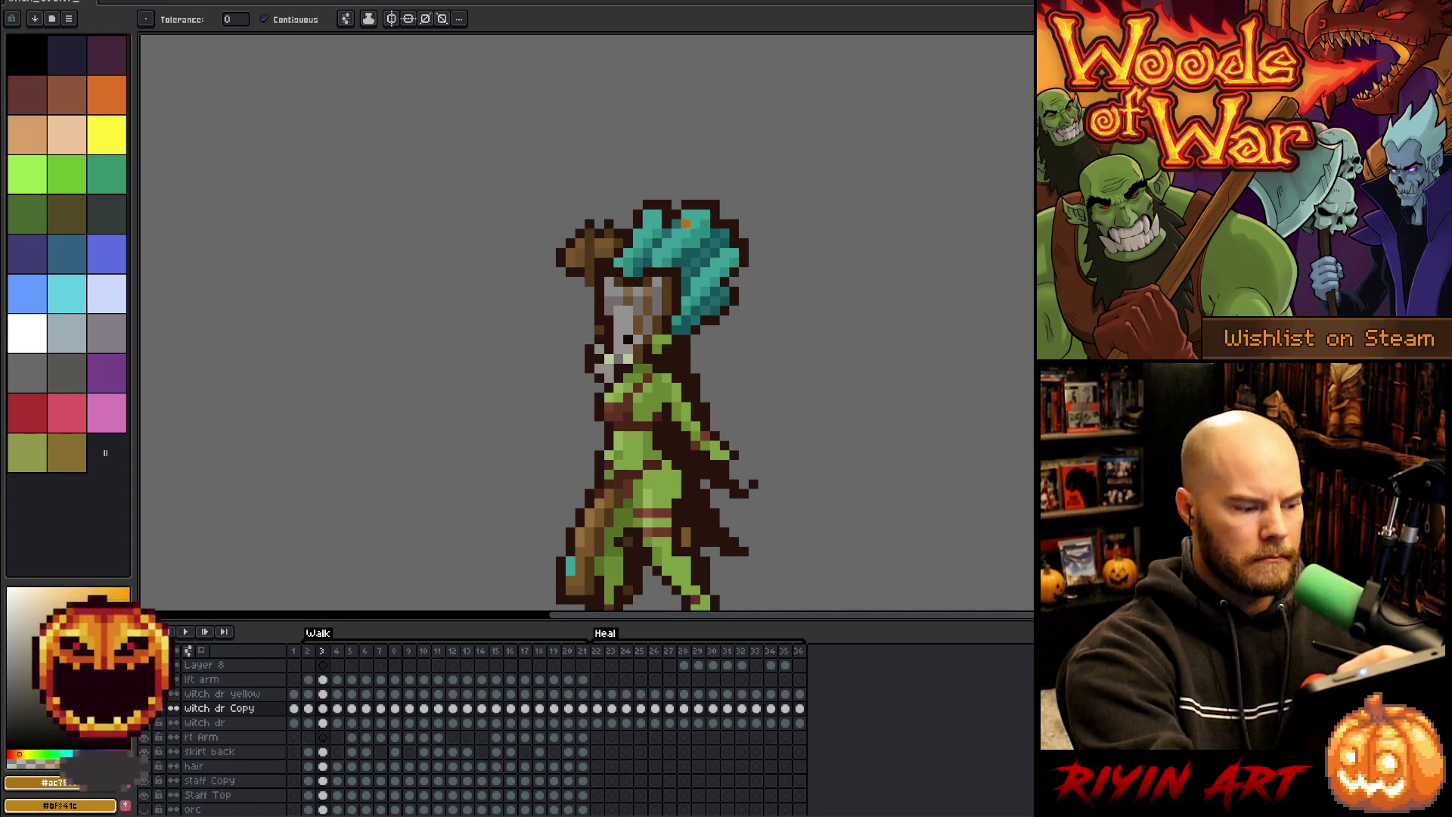
{"action": "left_click_drag", "start_coordinate": [696, 233], "coordinate": [678, 252]}
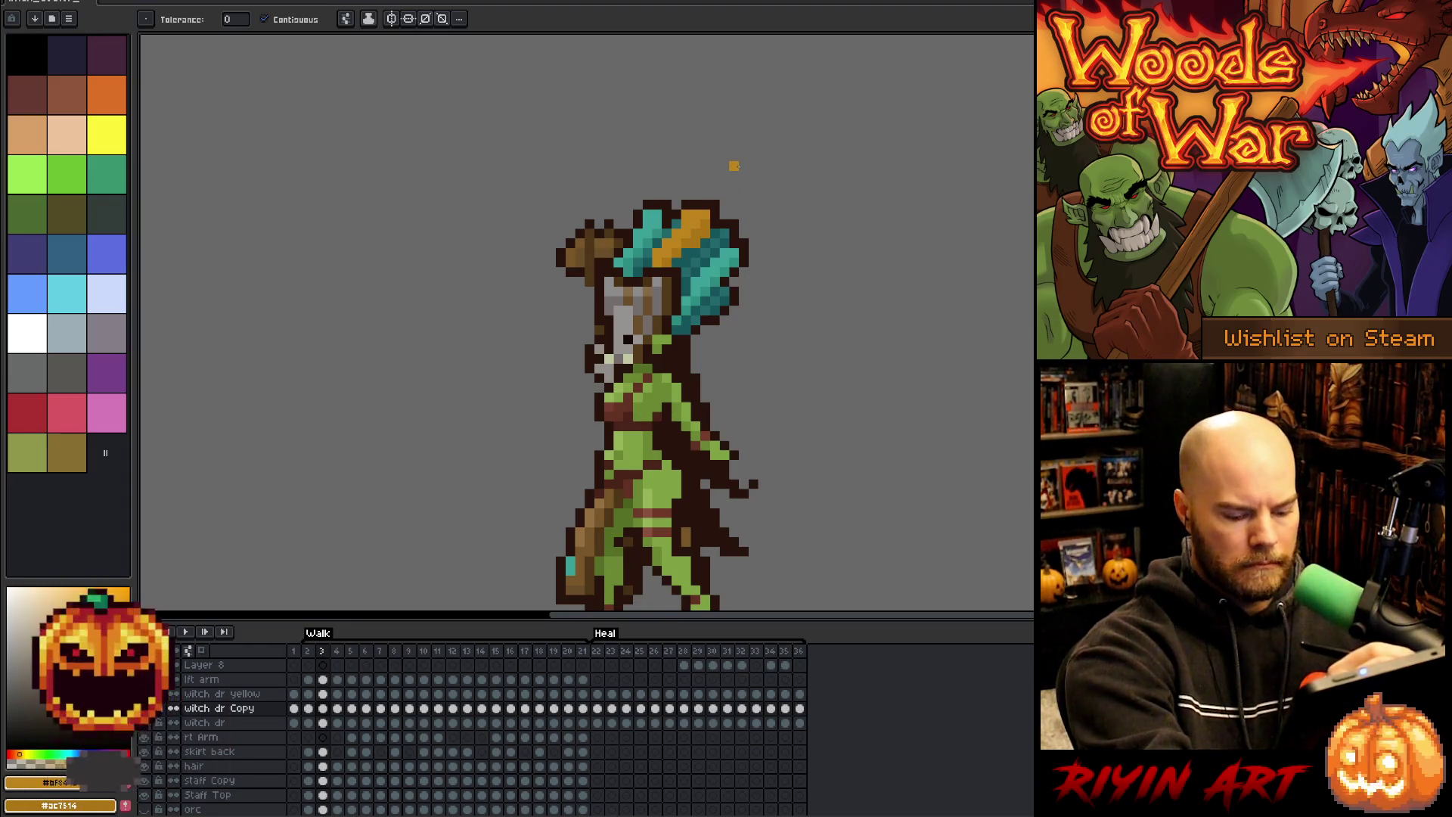
{"action": "key", "text": "period"}
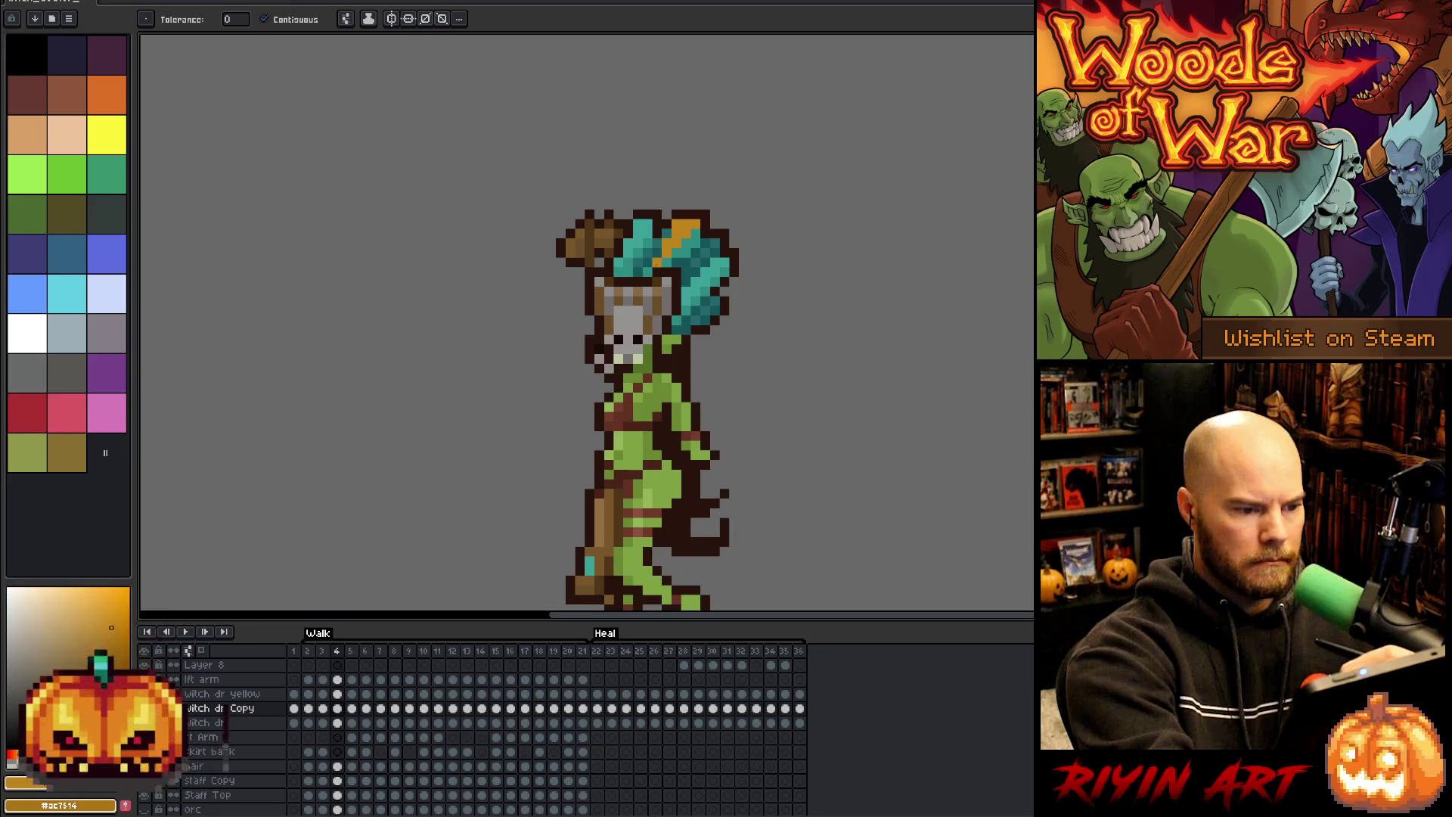
{"action": "left_click", "coordinate": [669, 262], "text": "alt"}
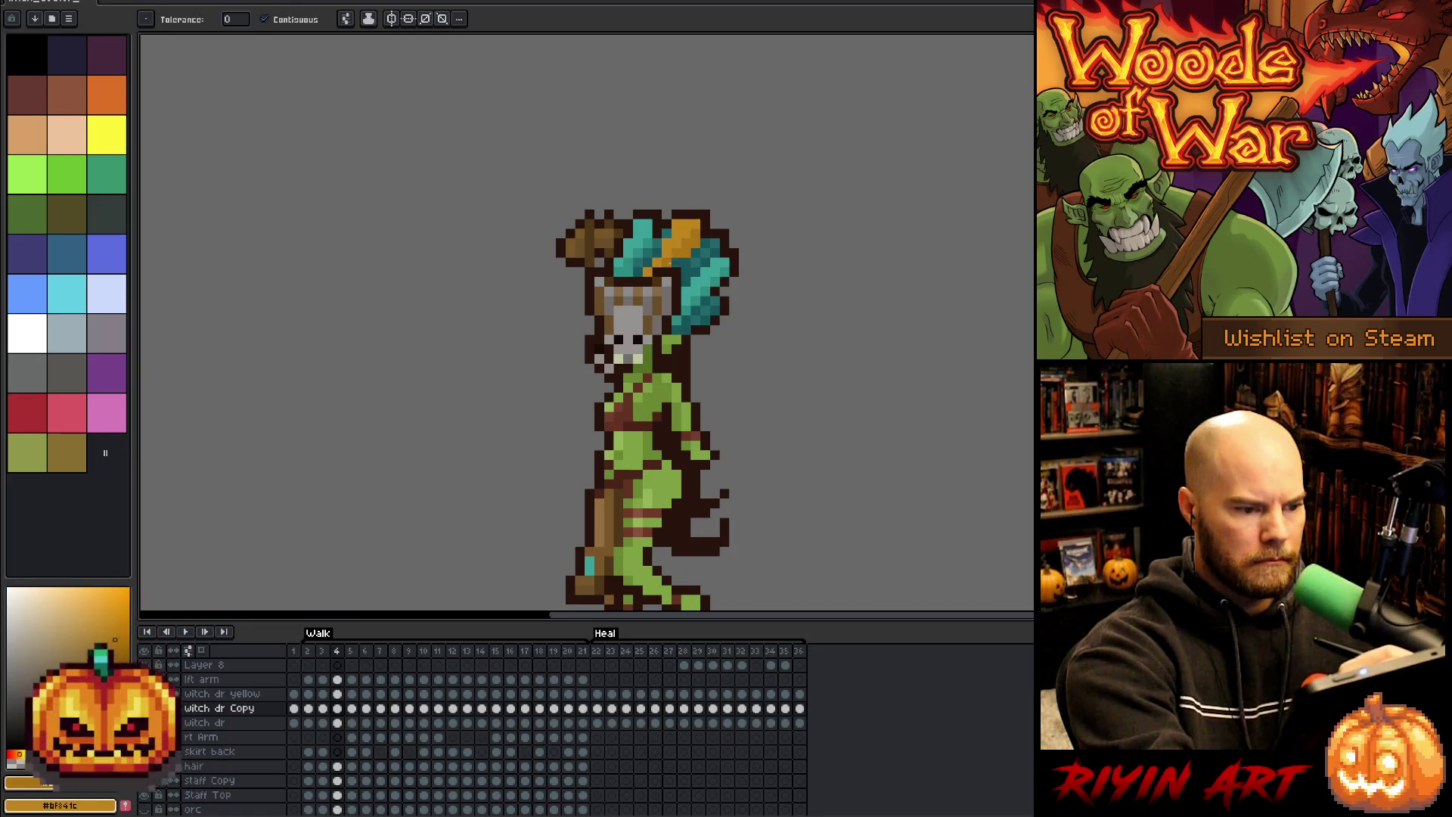
- Add the orange hair stripe on frames 6 and 8, swapping between the two orange shades
{"action": "key", "text": "period"}
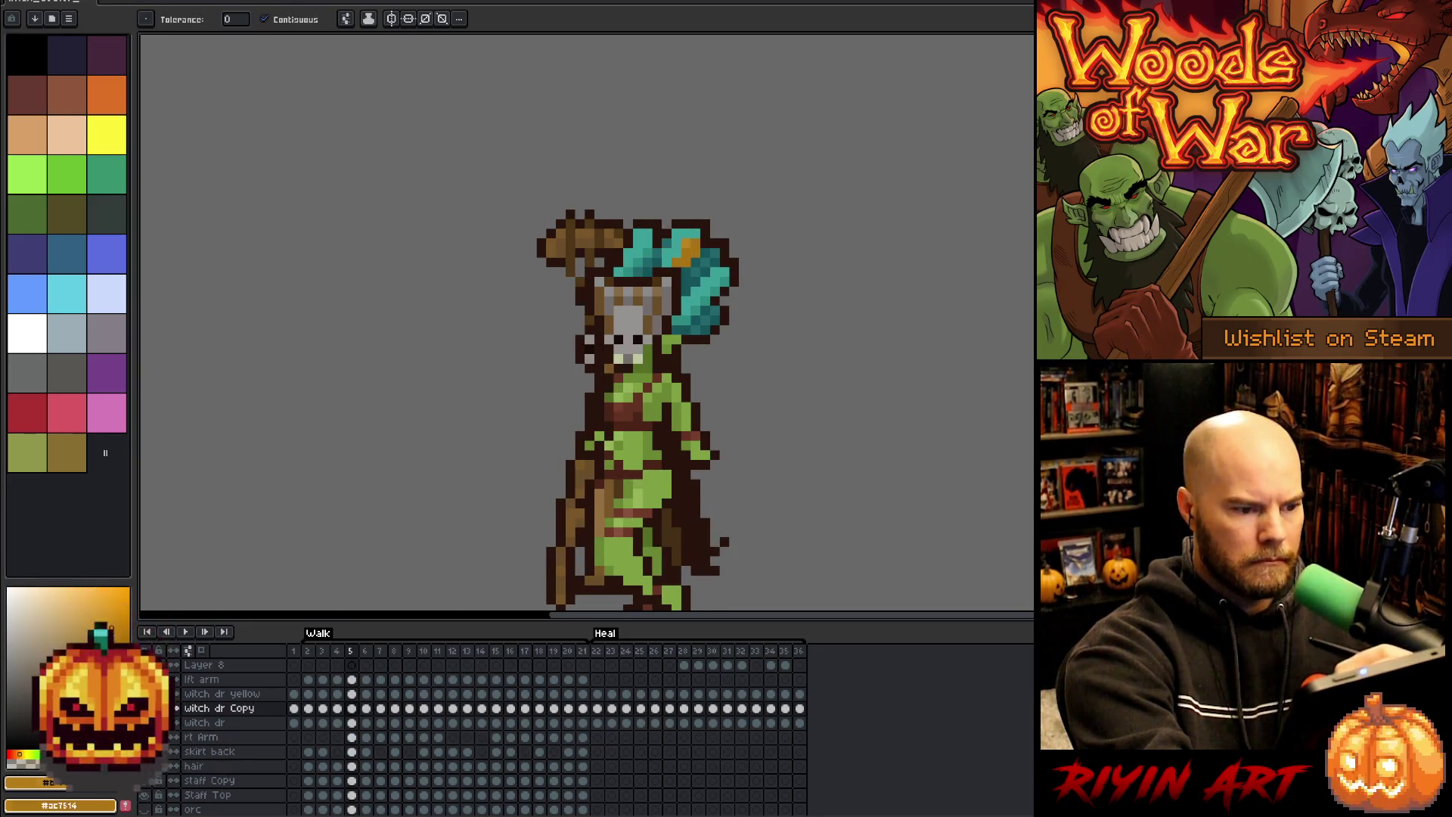
{"action": "key", "text": "period"}
{"action": "key", "text": "x"}
{"action": "left_click_drag", "start_coordinate": [694, 242], "coordinate": [695, 249]}
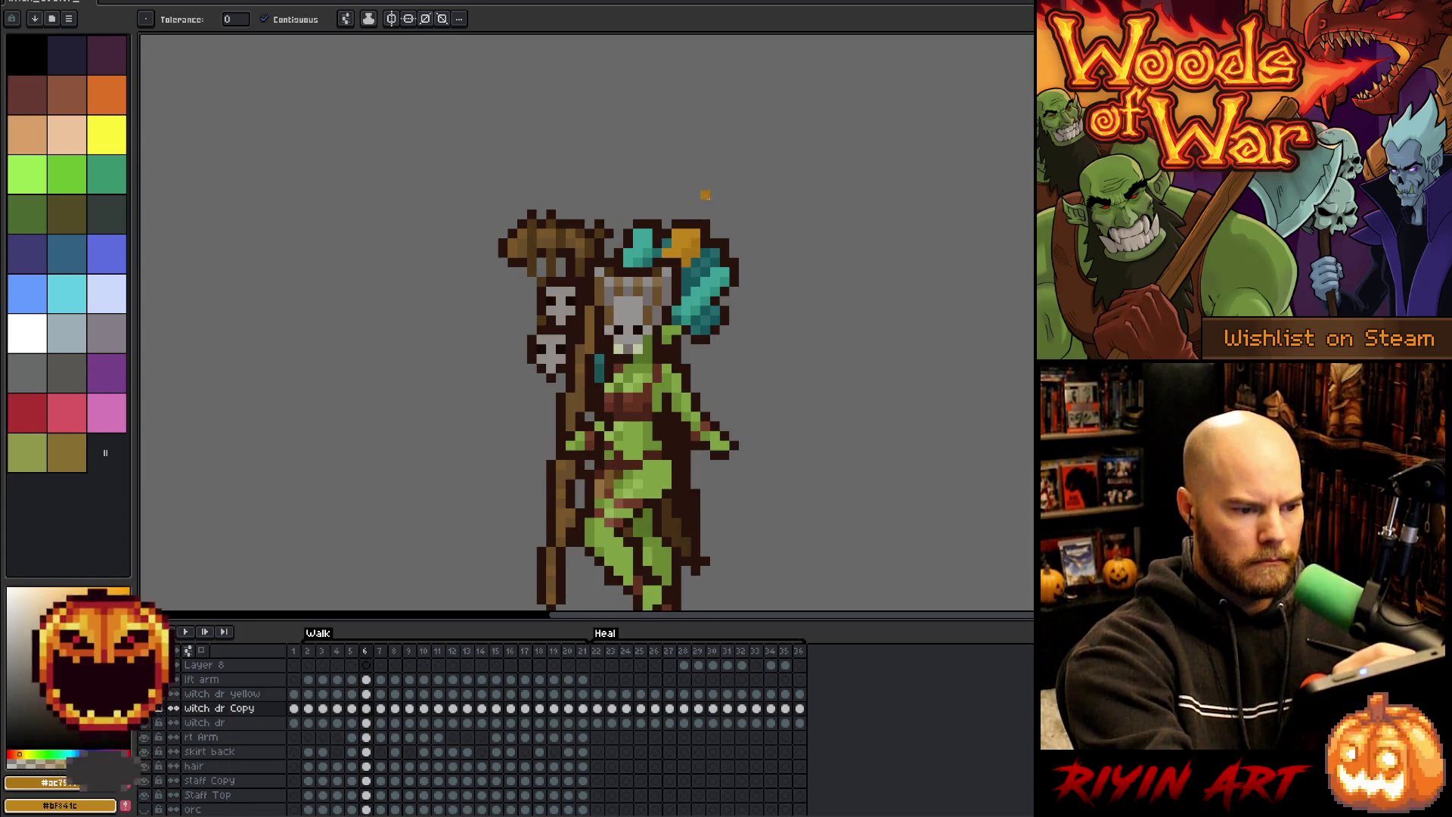
{"action": "key", "text": "period"}
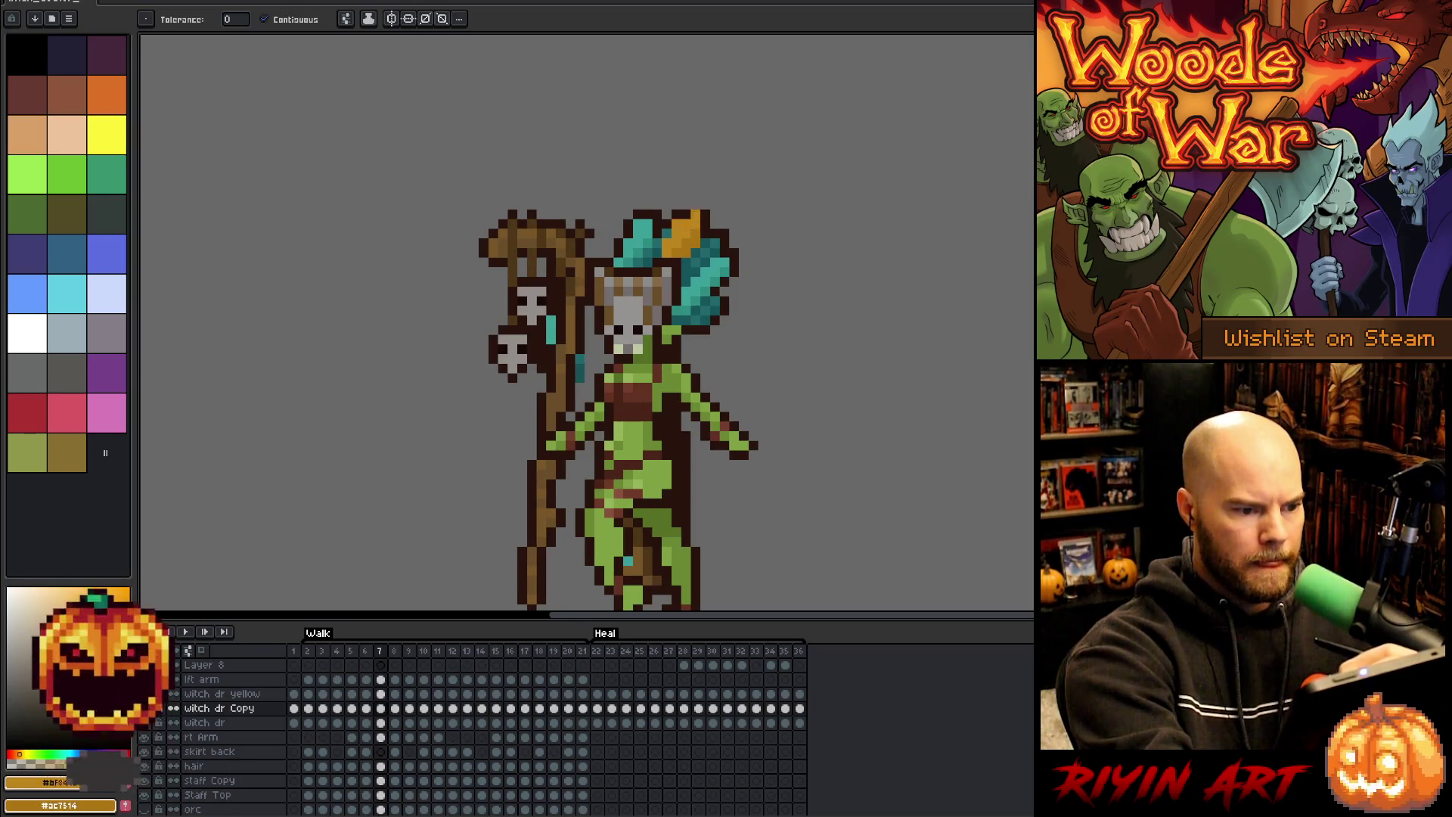
{"action": "key", "text": "period"}
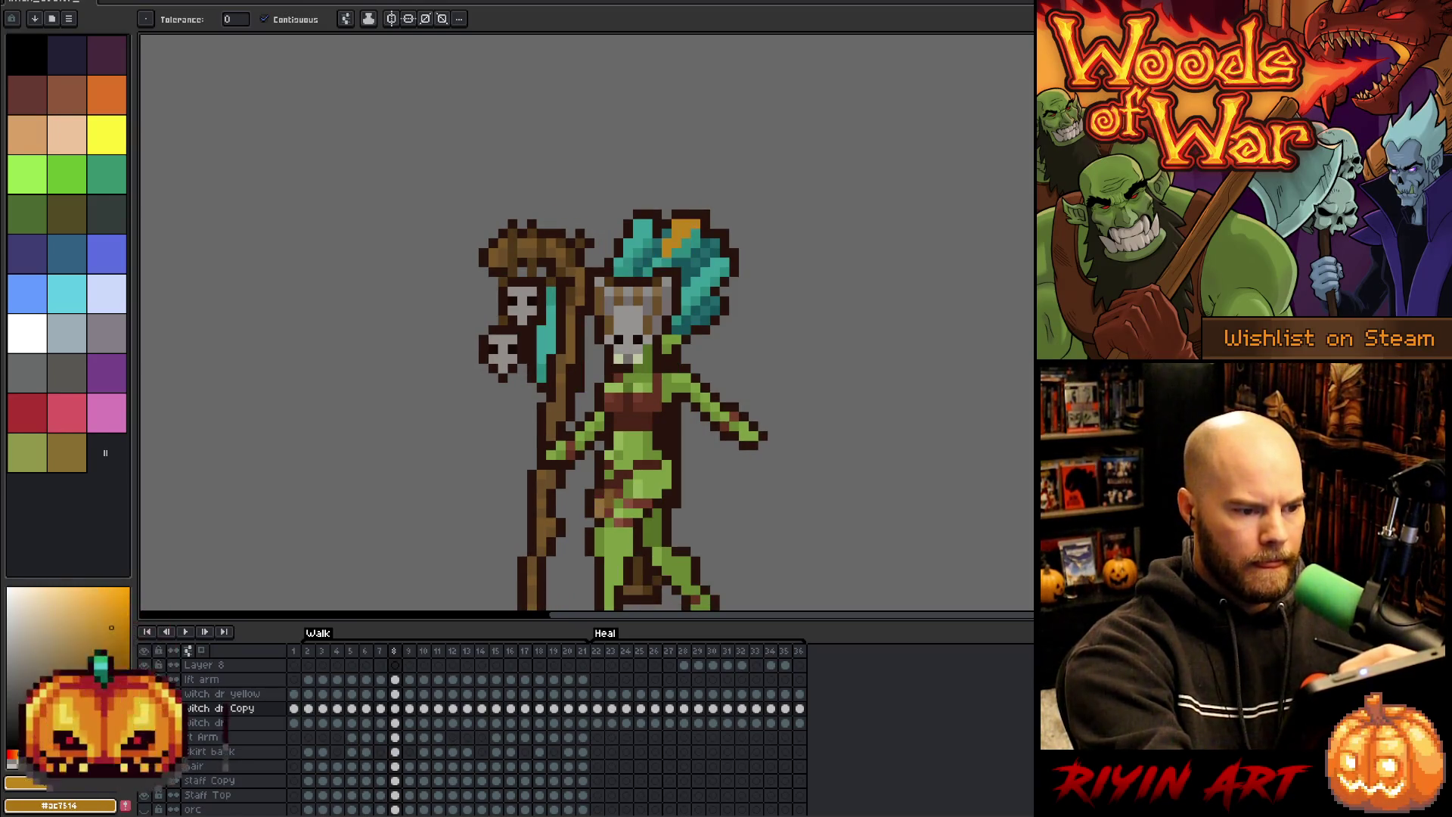
{"action": "key", "text": "x"}
{"action": "left_click", "coordinate": [688, 245]}
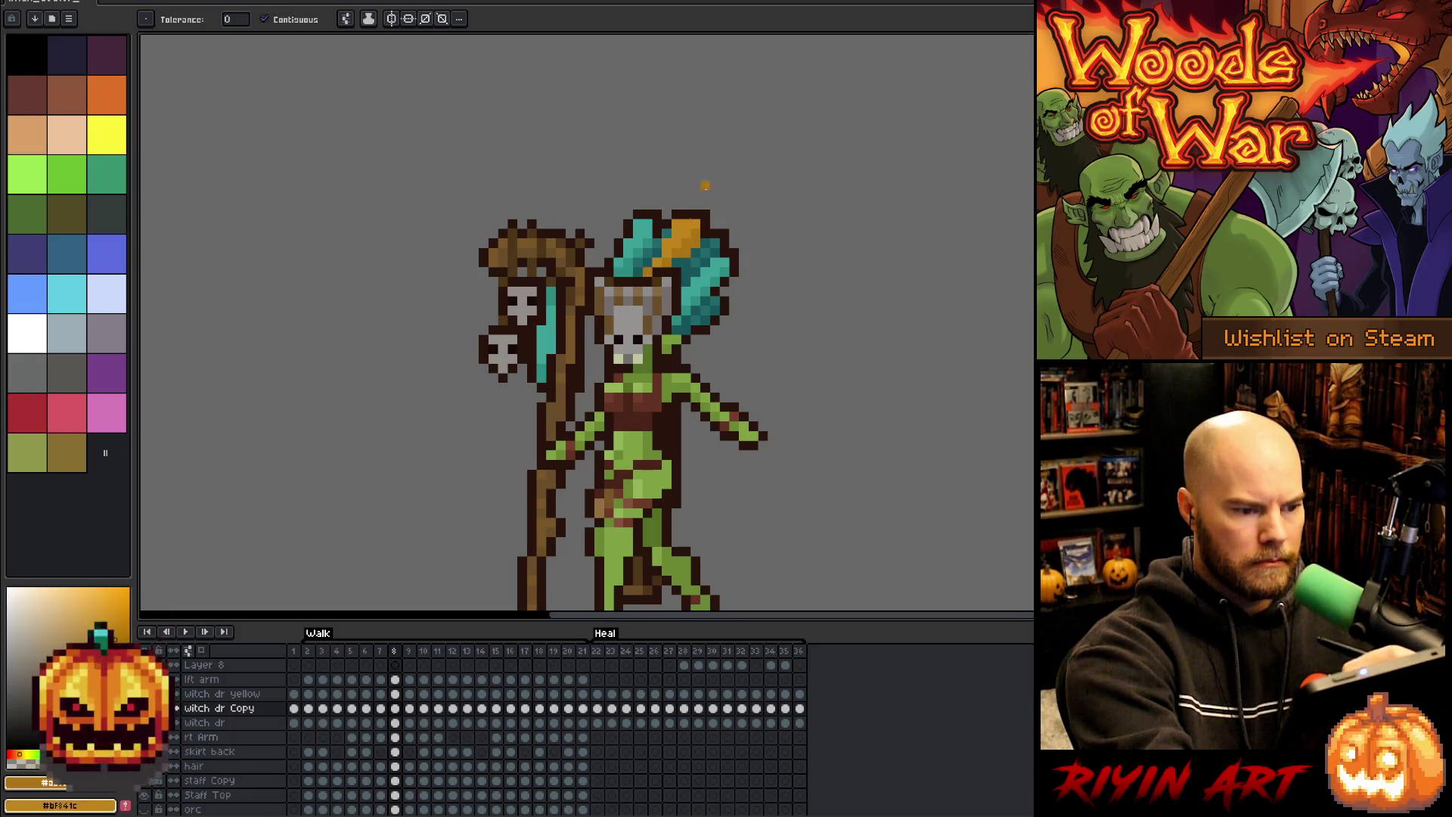
- Advance to frame 14 and redraw its orange hat stripe with the pencil
{"action": "key", "text": "period"}
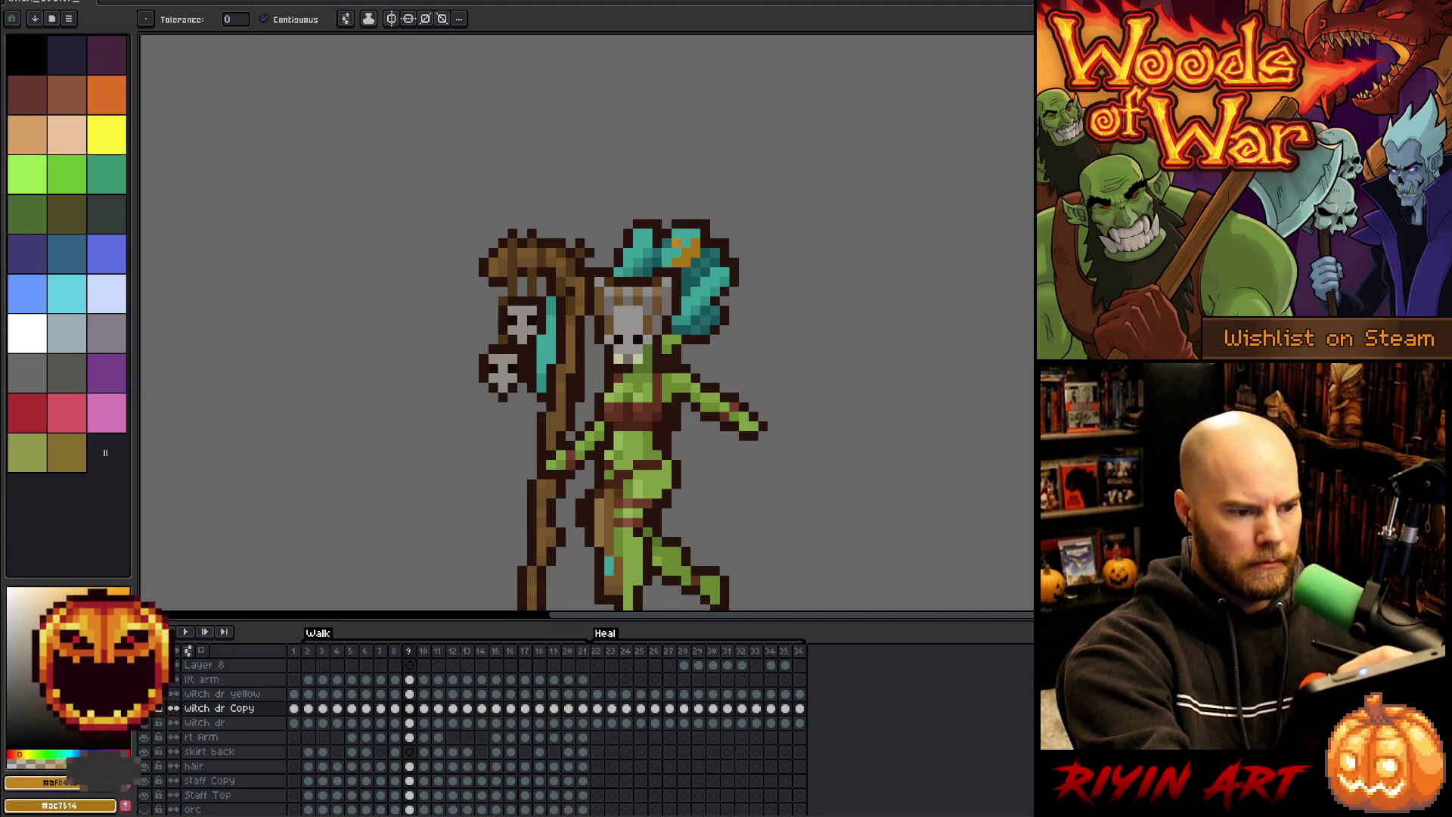
{"action": "key", "text": "period"}
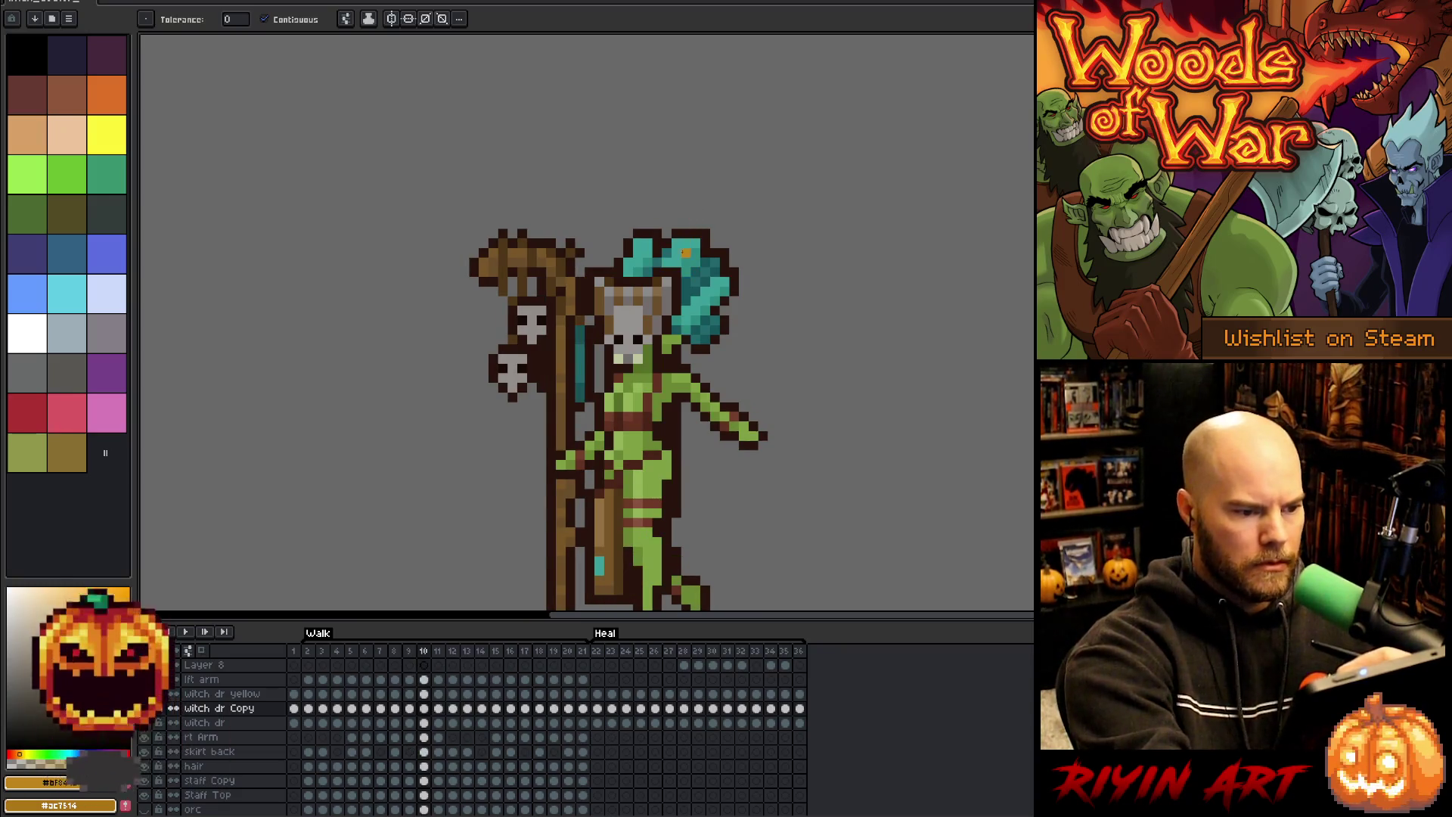
{"action": "key", "text": "period"}
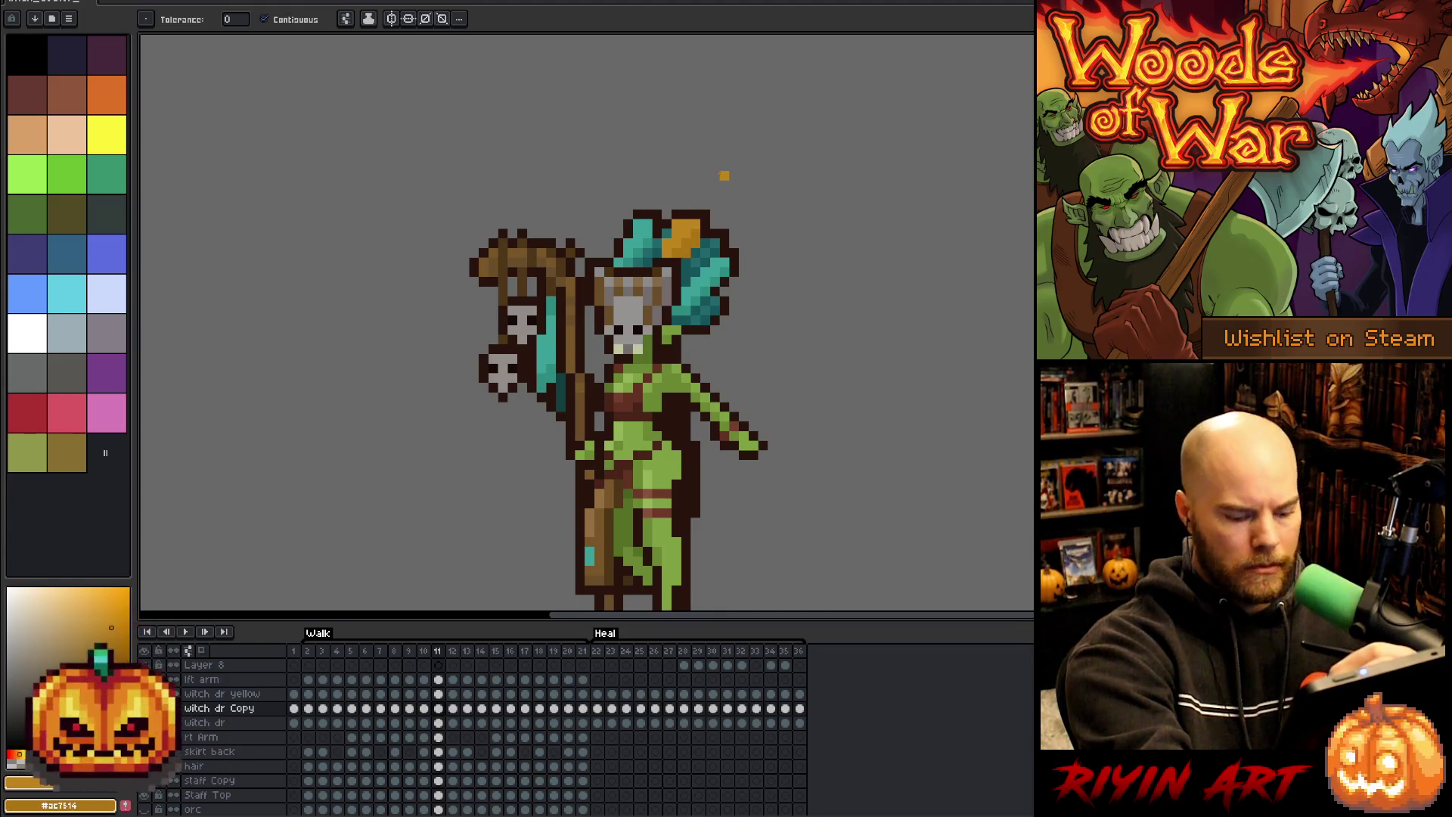
{"action": "key", "text": "period"}
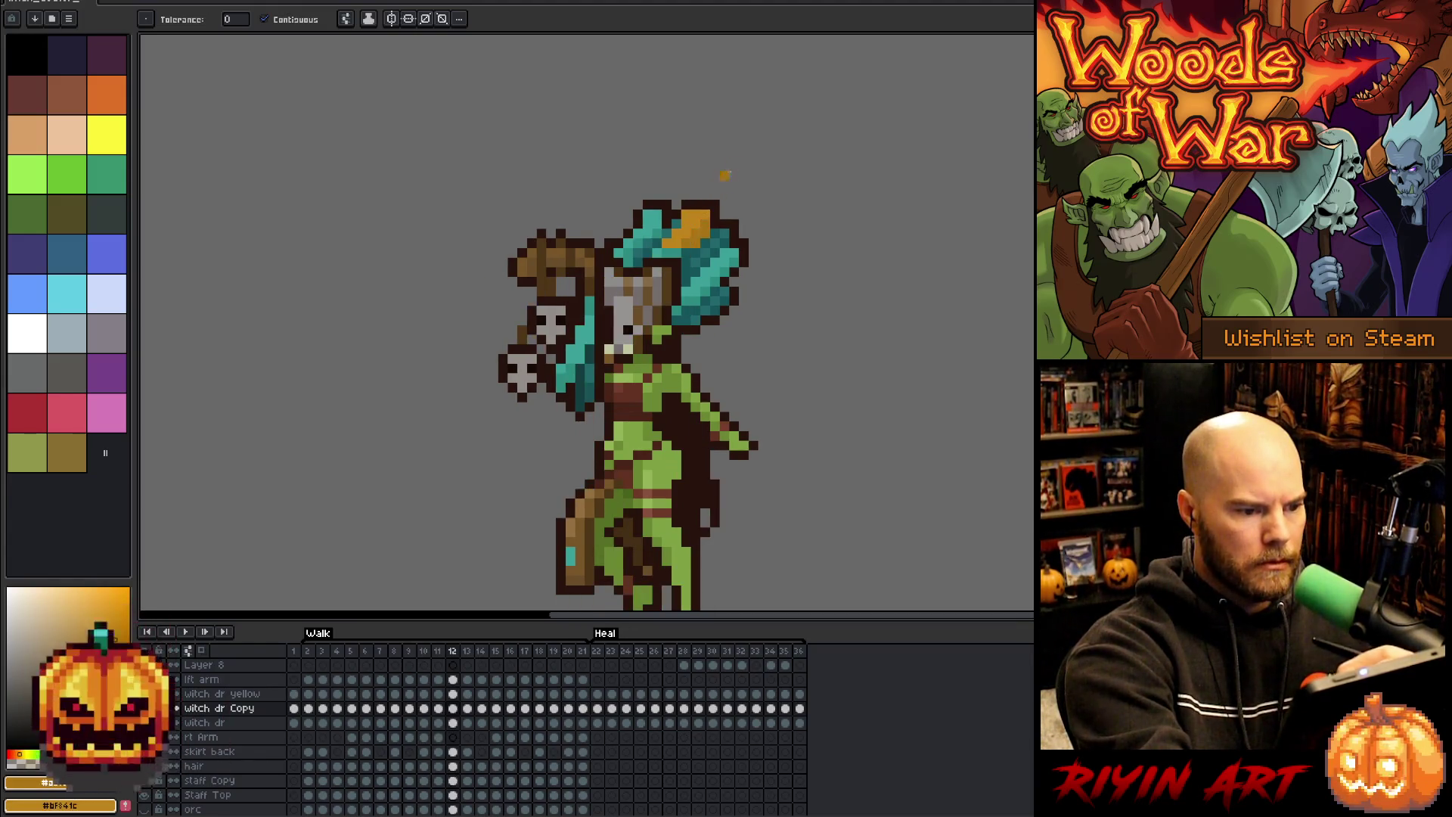
{"action": "key", "text": "period"}
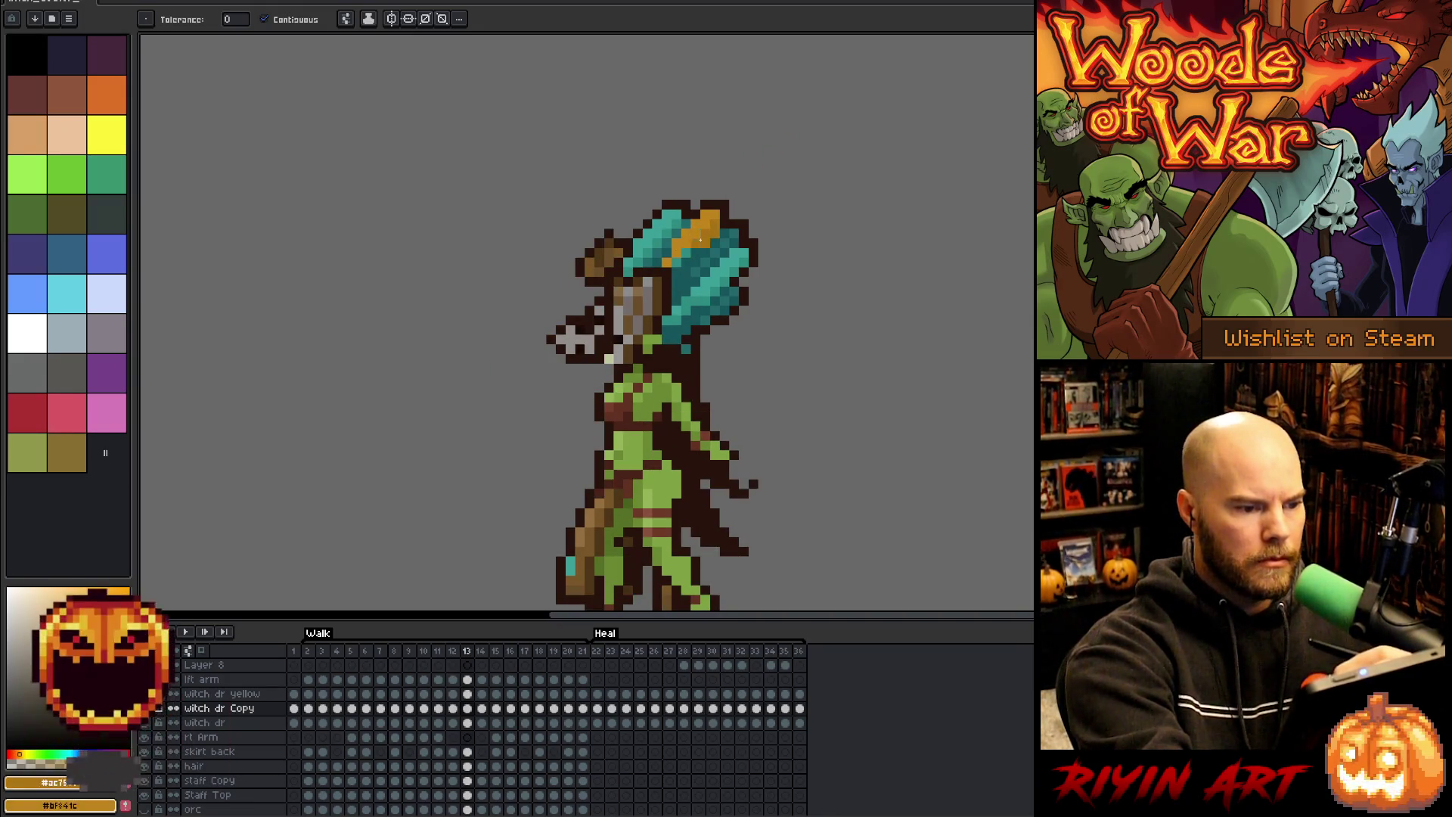
{"action": "key", "text": "period"}
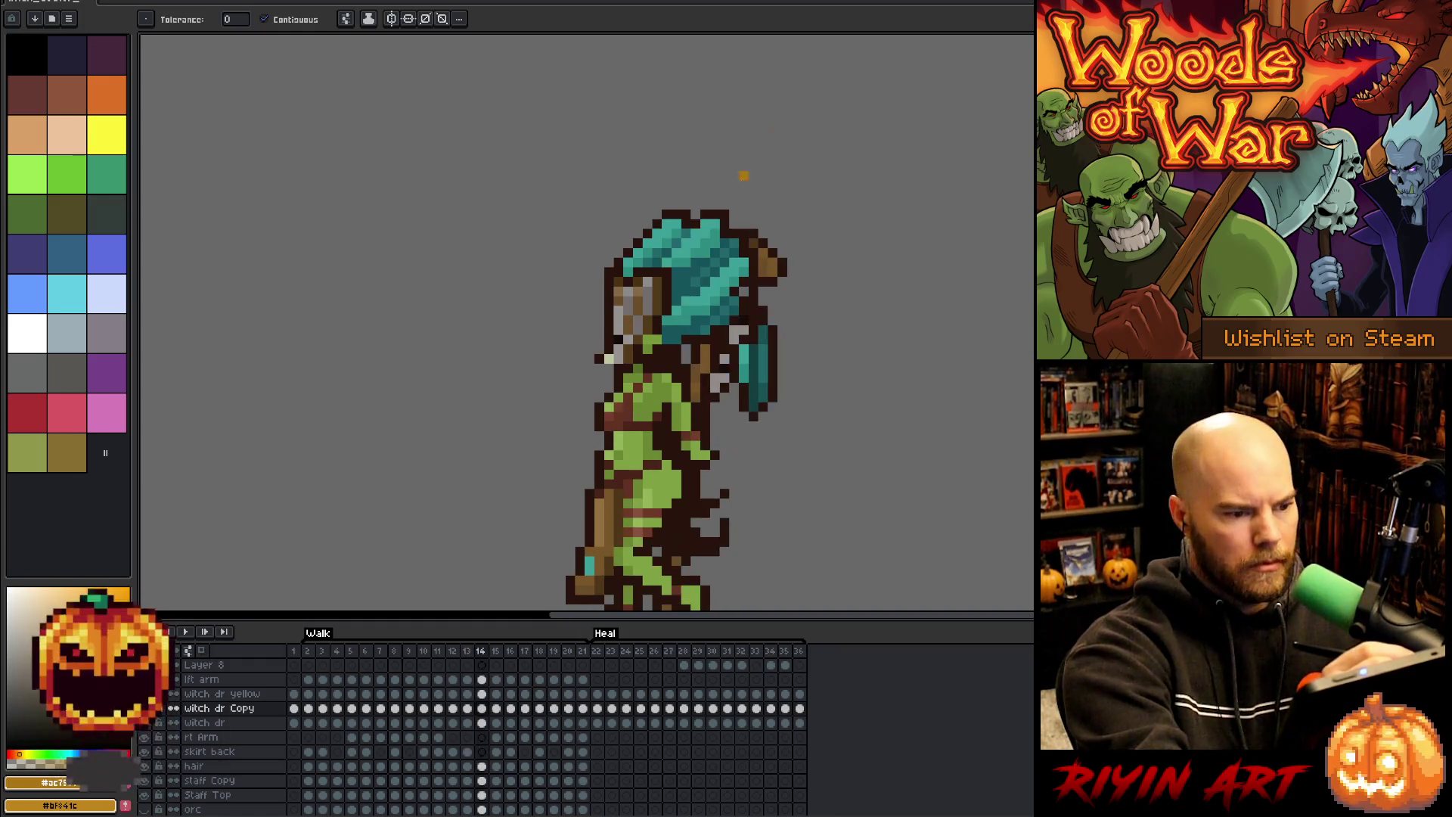
{"action": "key", "text": "b"}
{"action": "mouse_move", "coordinate": [711, 276]}
{"action": "left_mouse_down"}
{"action": "mouse_move", "coordinate": [696, 253]}
{"action": "mouse_move", "coordinate": [704, 214]}
{"action": "left_mouse_up"}
{"action": "key", "text": "g"}
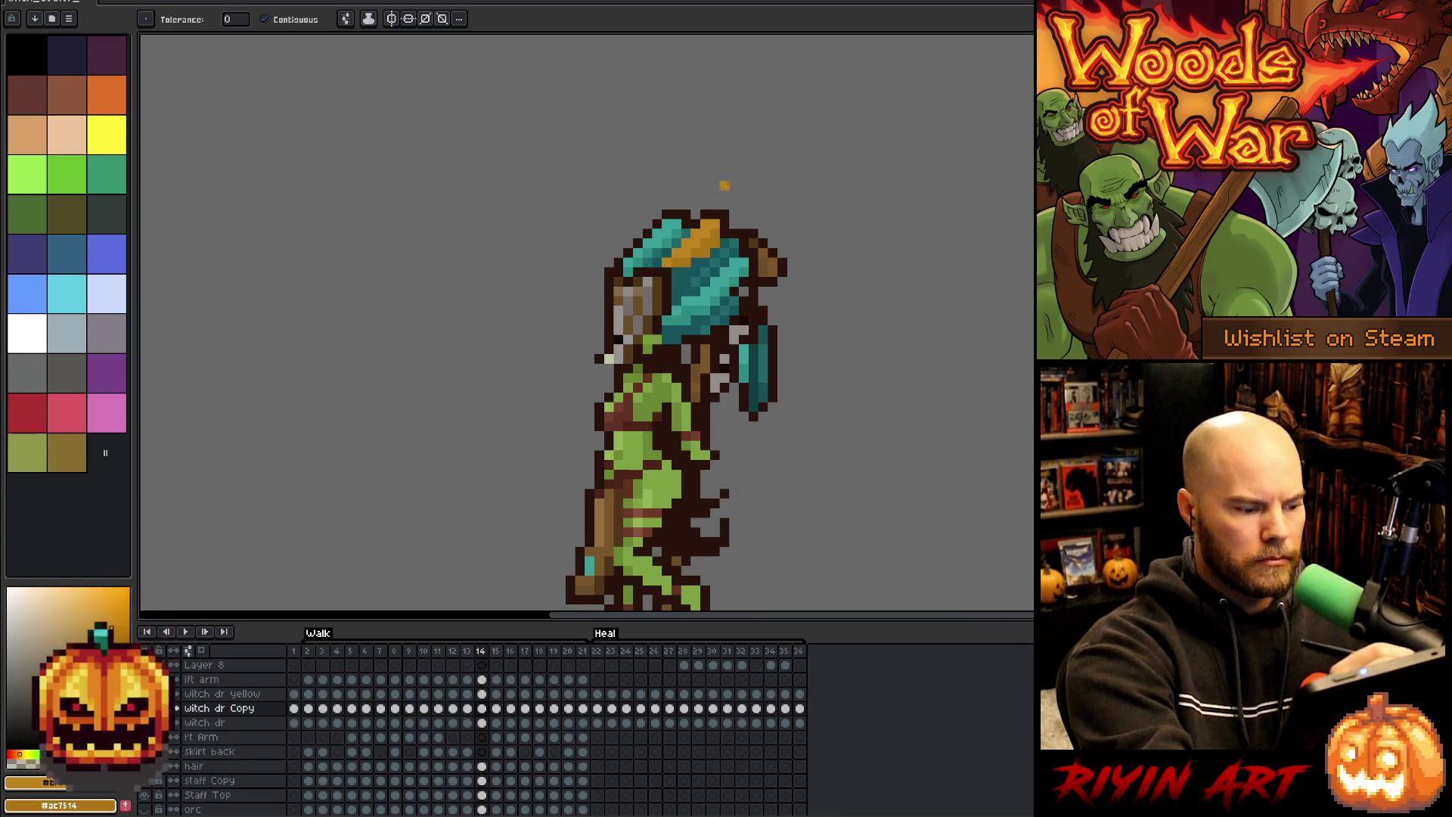
- Paint the orange diagonal hair stripe on frames 18 and 21, then replay the walk from frame 2
{"action": "key", "text": "period"}
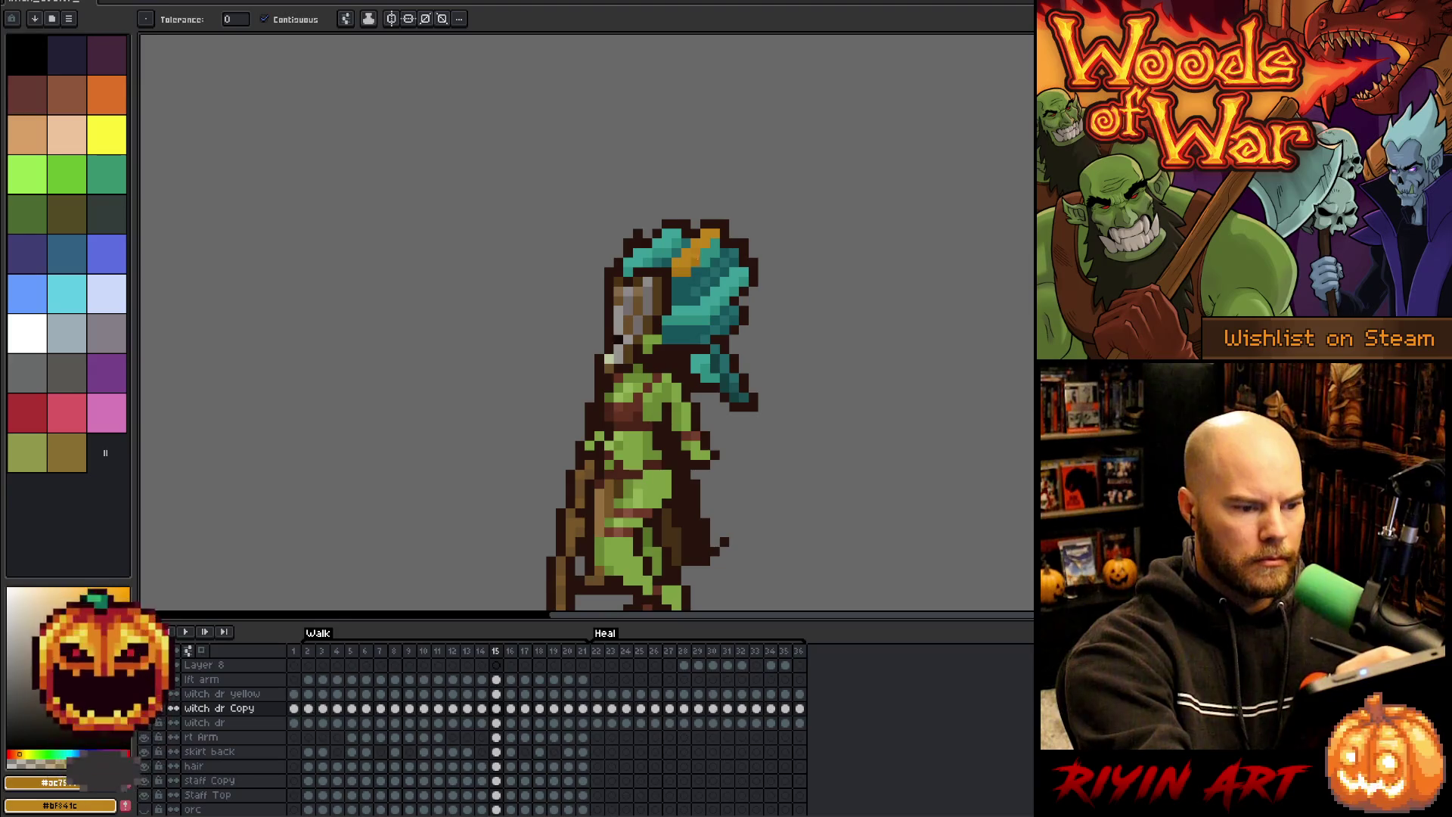
{"action": "key", "text": "period"}
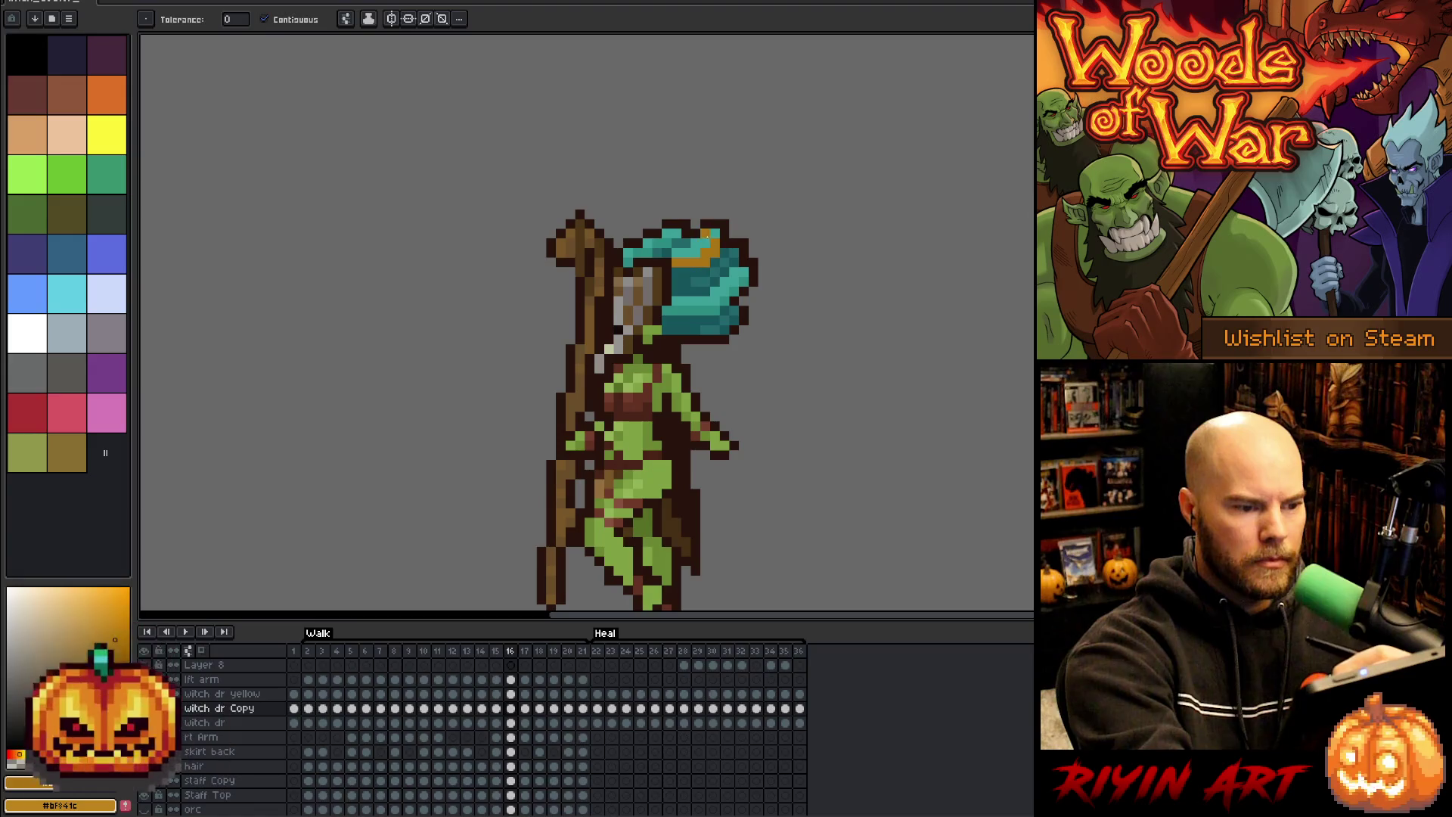
{"action": "key", "text": "period"}
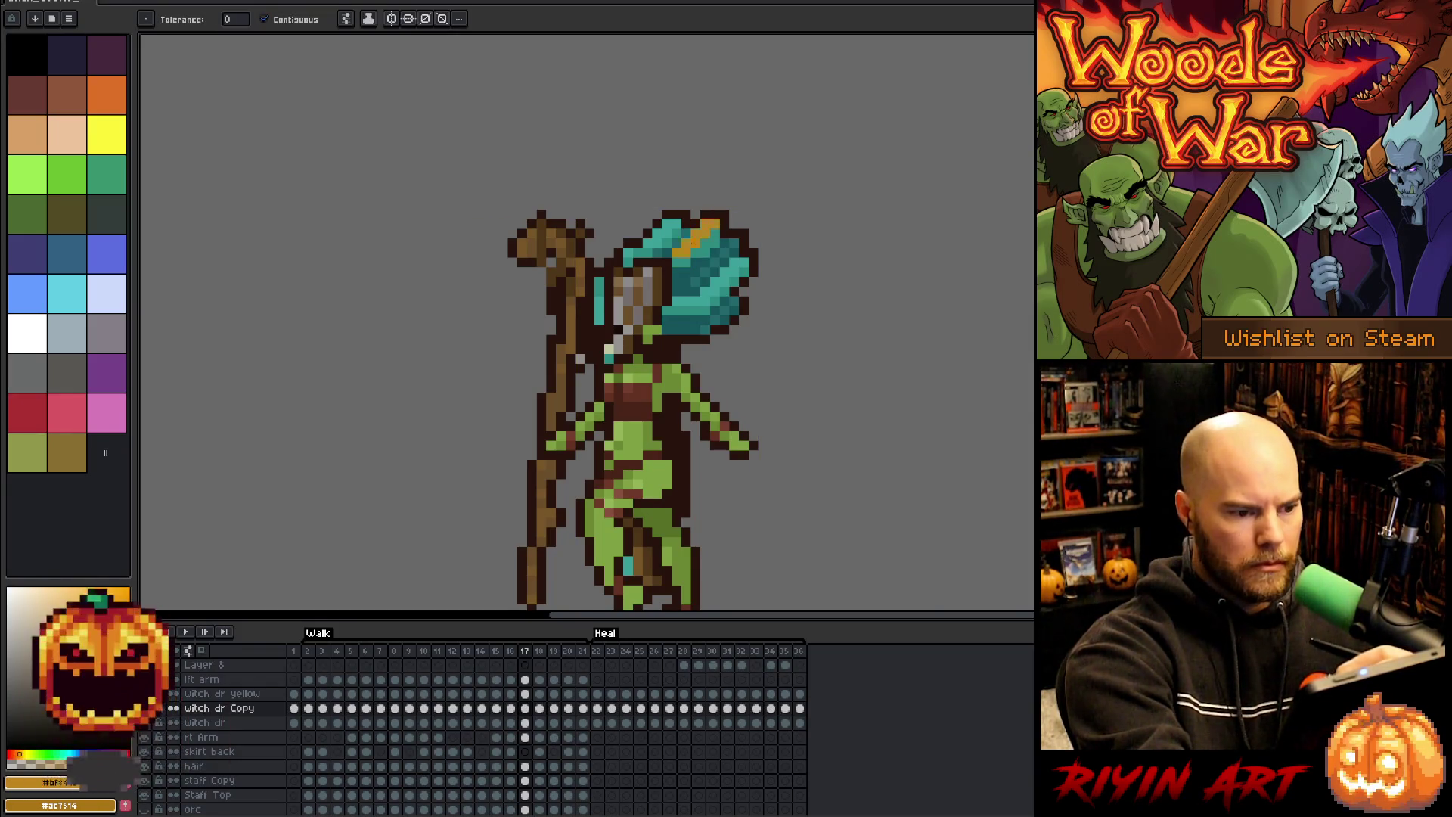
{"action": "key", "text": "period"}
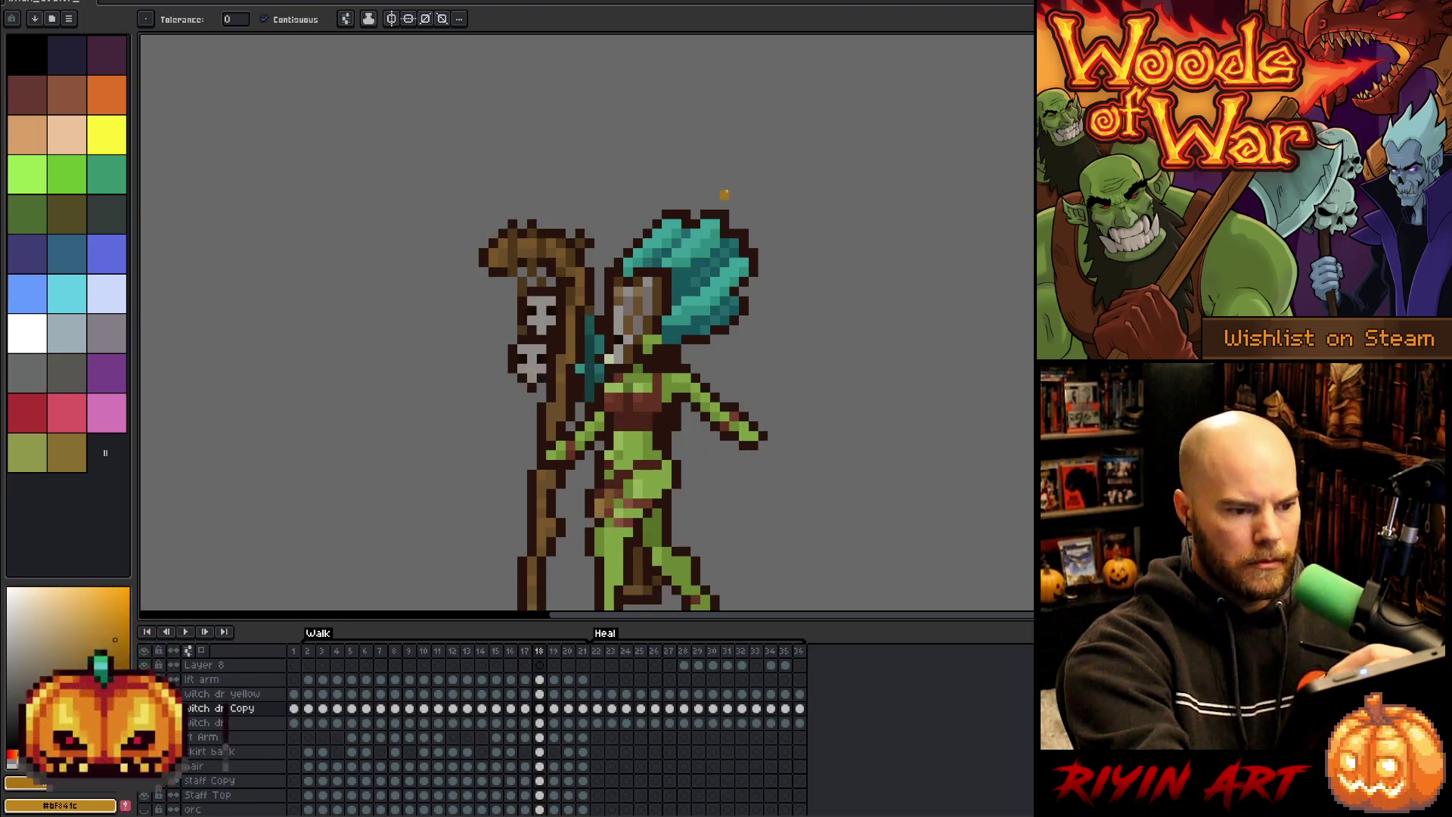
{"action": "left_click", "coordinate": [705, 236], "text": "shift"}
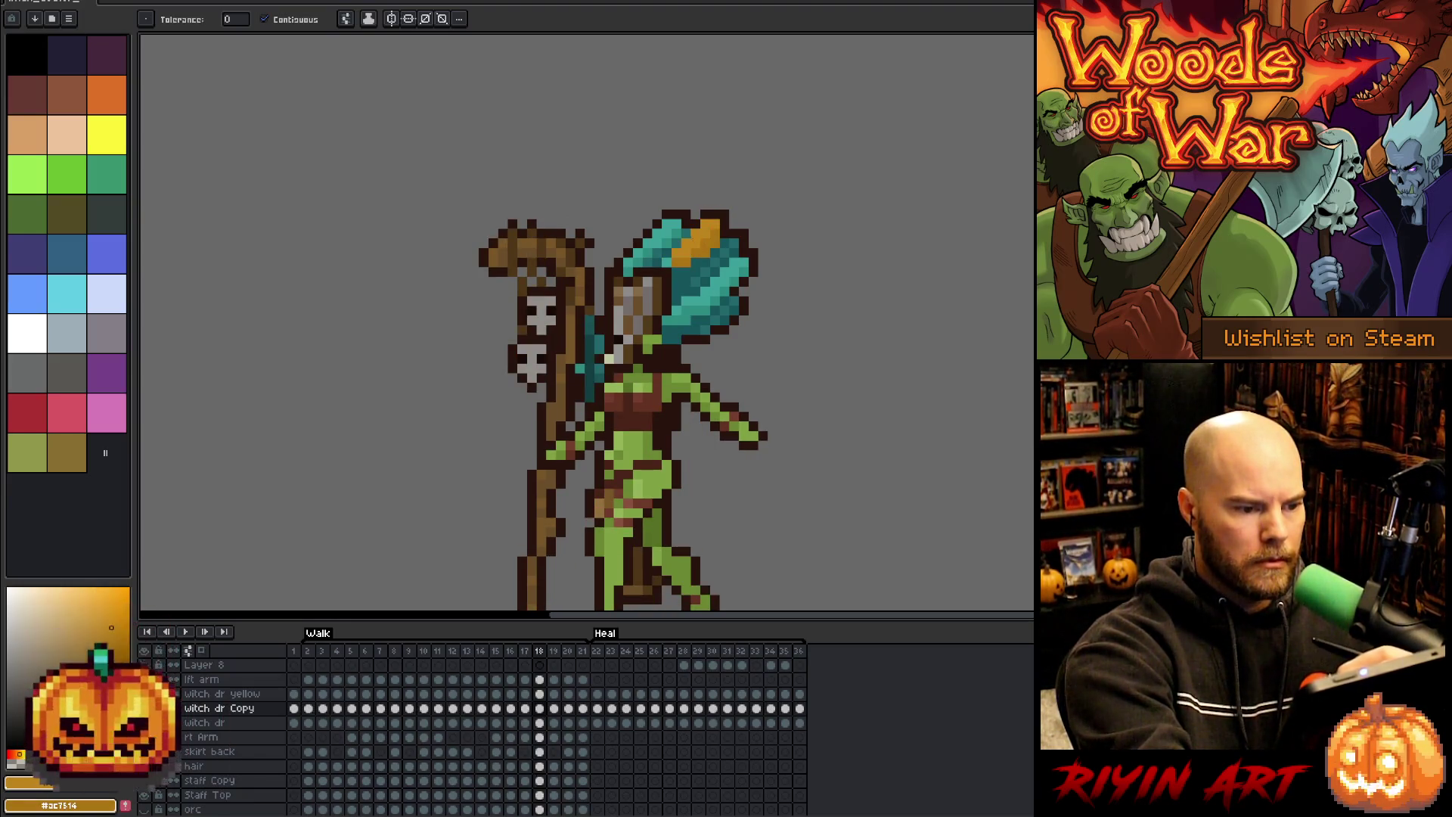
{"action": "key", "text": "period"}
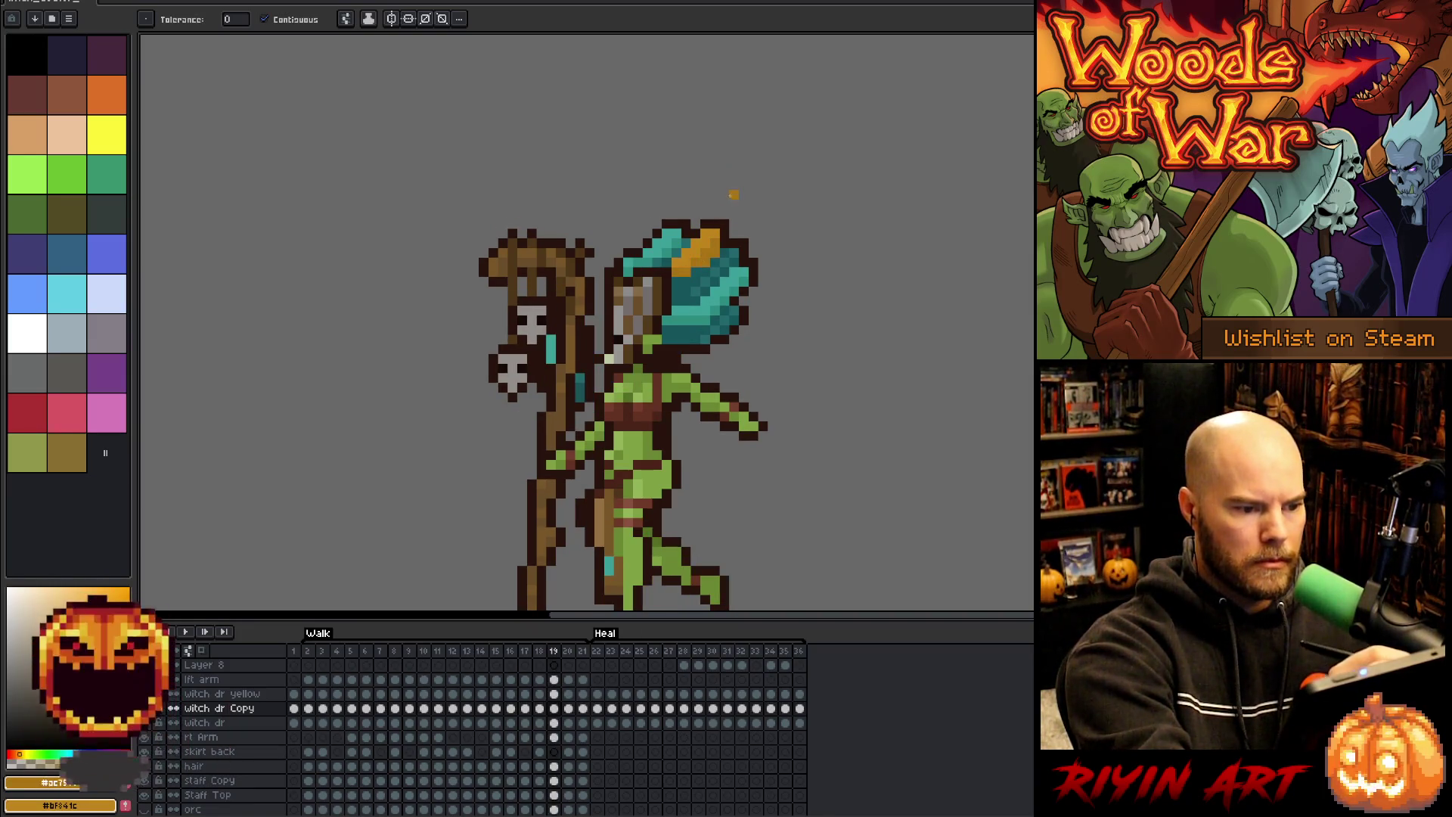
{"action": "key", "text": "period"}
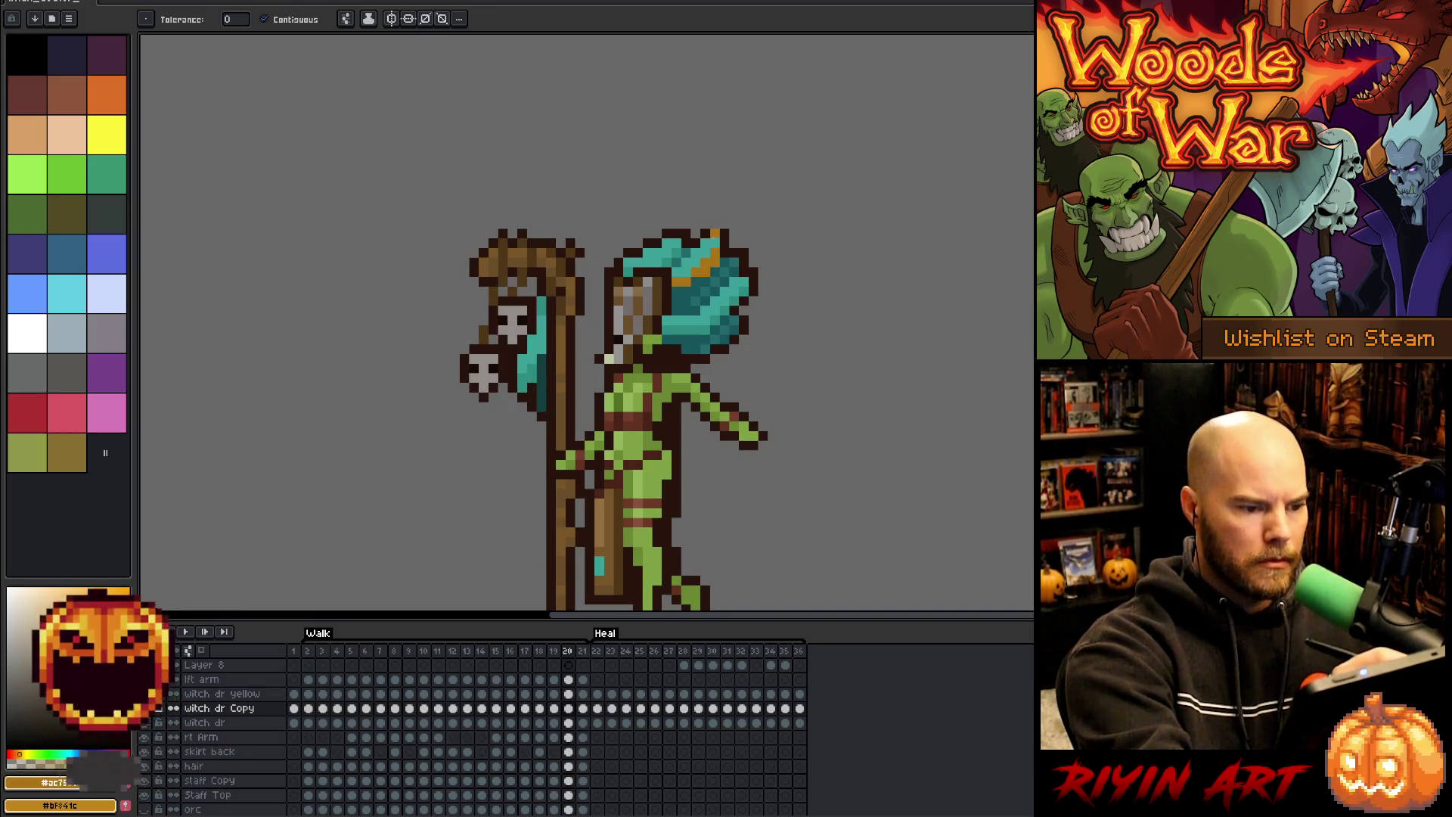
{"action": "key", "text": "period"}
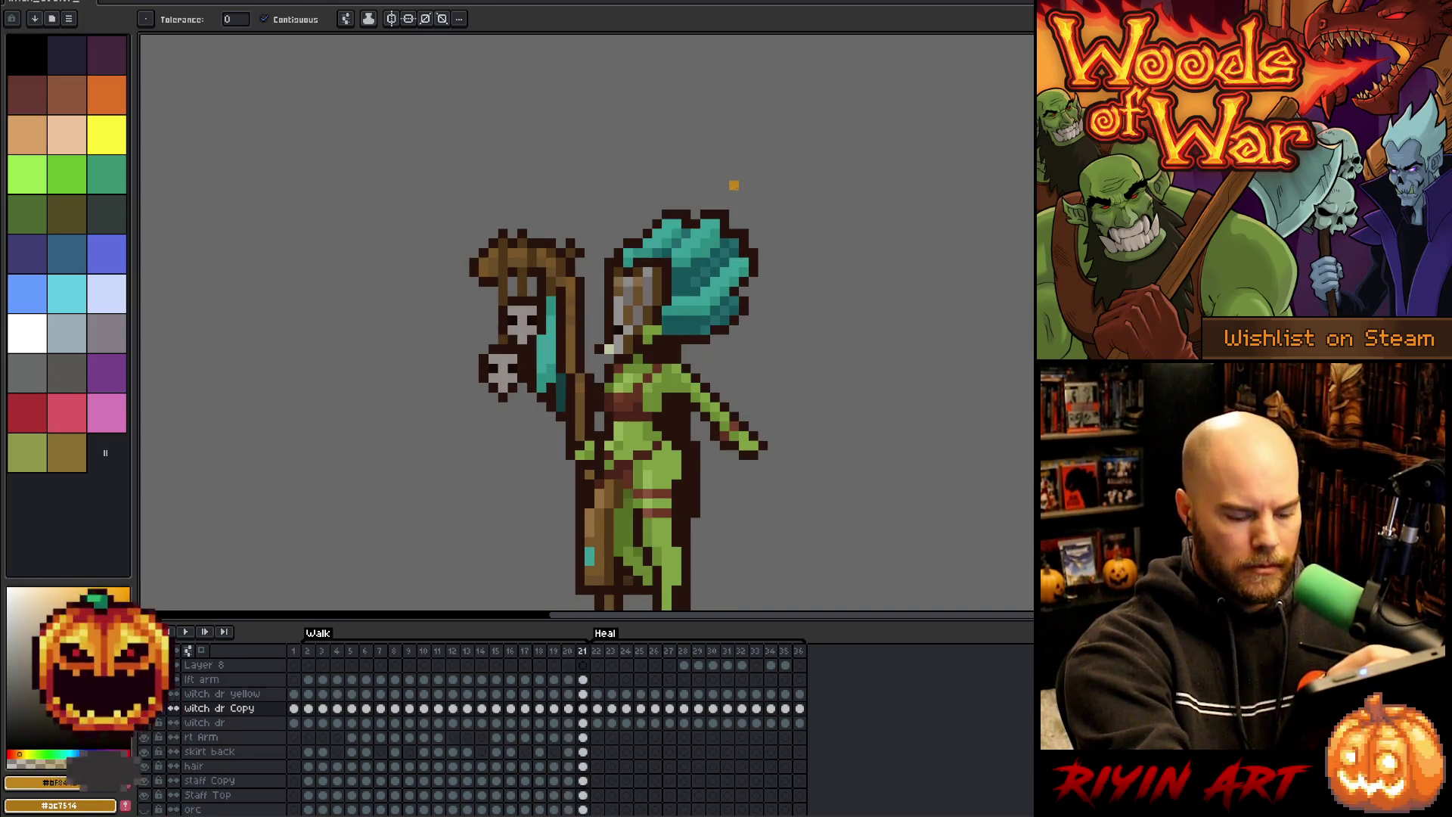
{"action": "left_click_drag", "start_coordinate": [695, 242], "coordinate": [713, 224]}
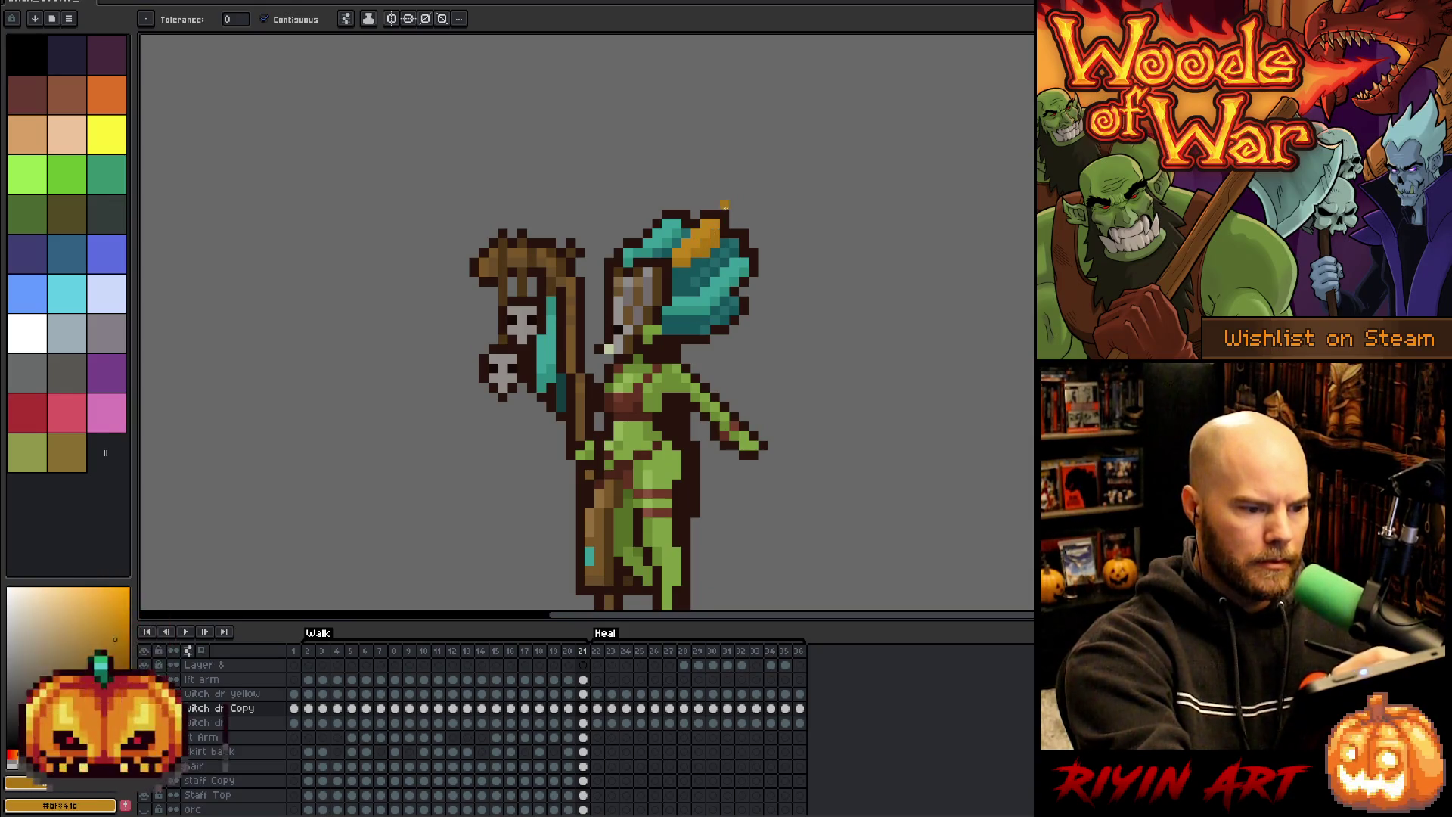
{"action": "key", "text": "period"}
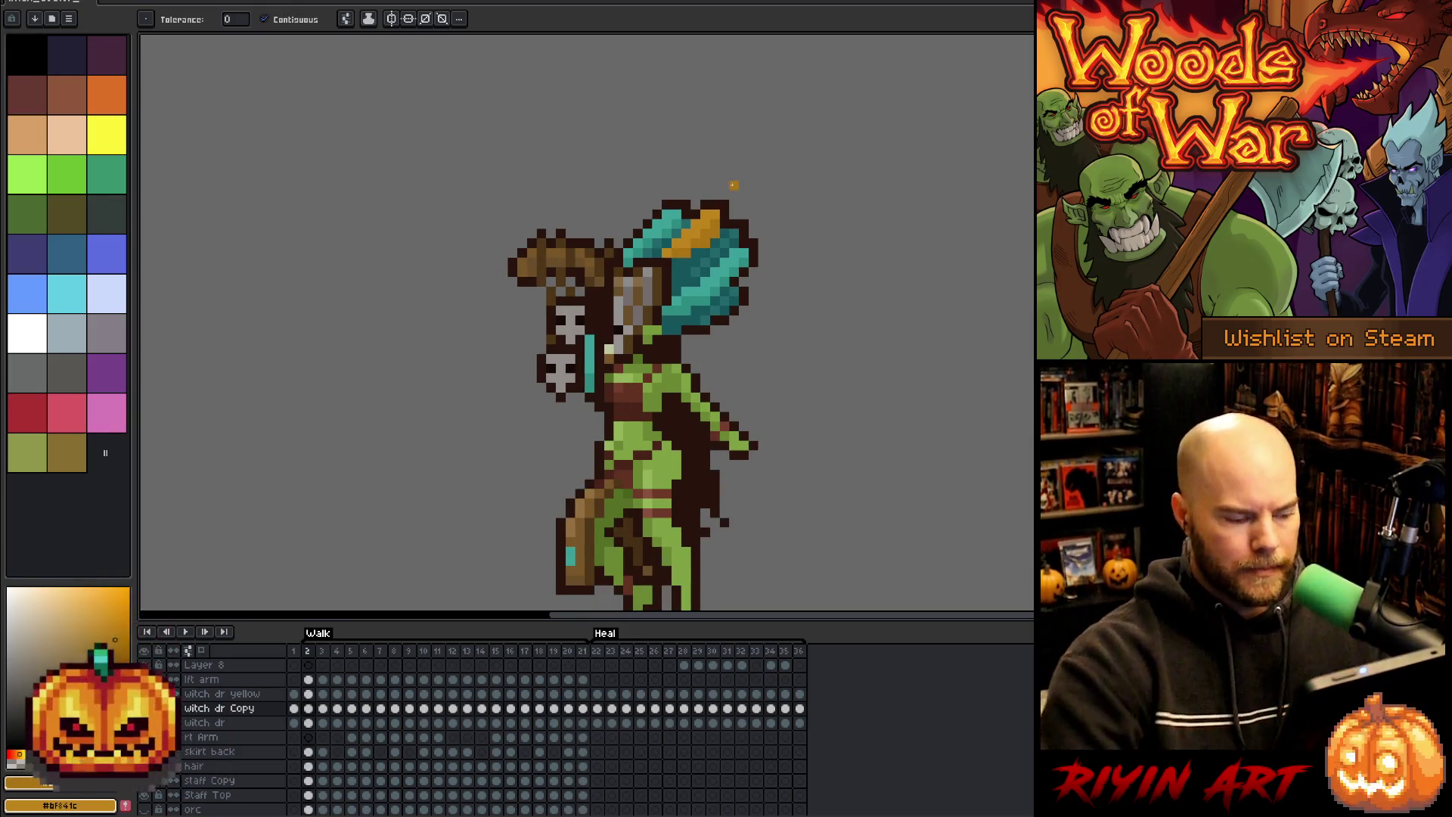
{"action": "key", "text": "Return"}
- Watch the walk play, stop it on frame 11, and jump to frame 3
{"action": "scroll", "coordinate": [846, 396], "scroll_direction": "down", "scroll_amount": 2}
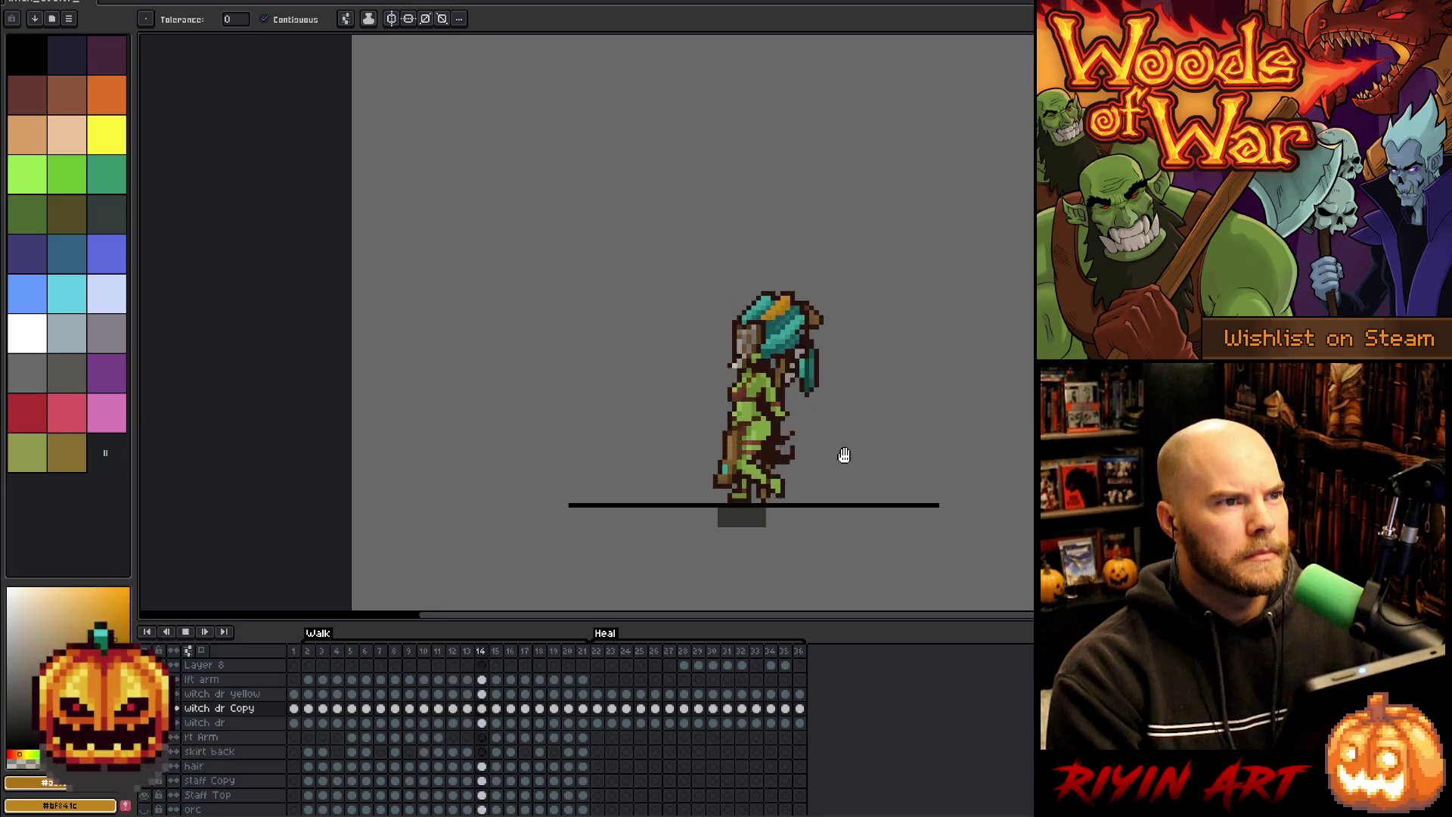
{"action": "scroll", "coordinate": [843, 455], "scroll_direction": "up", "scroll_amount": 1}
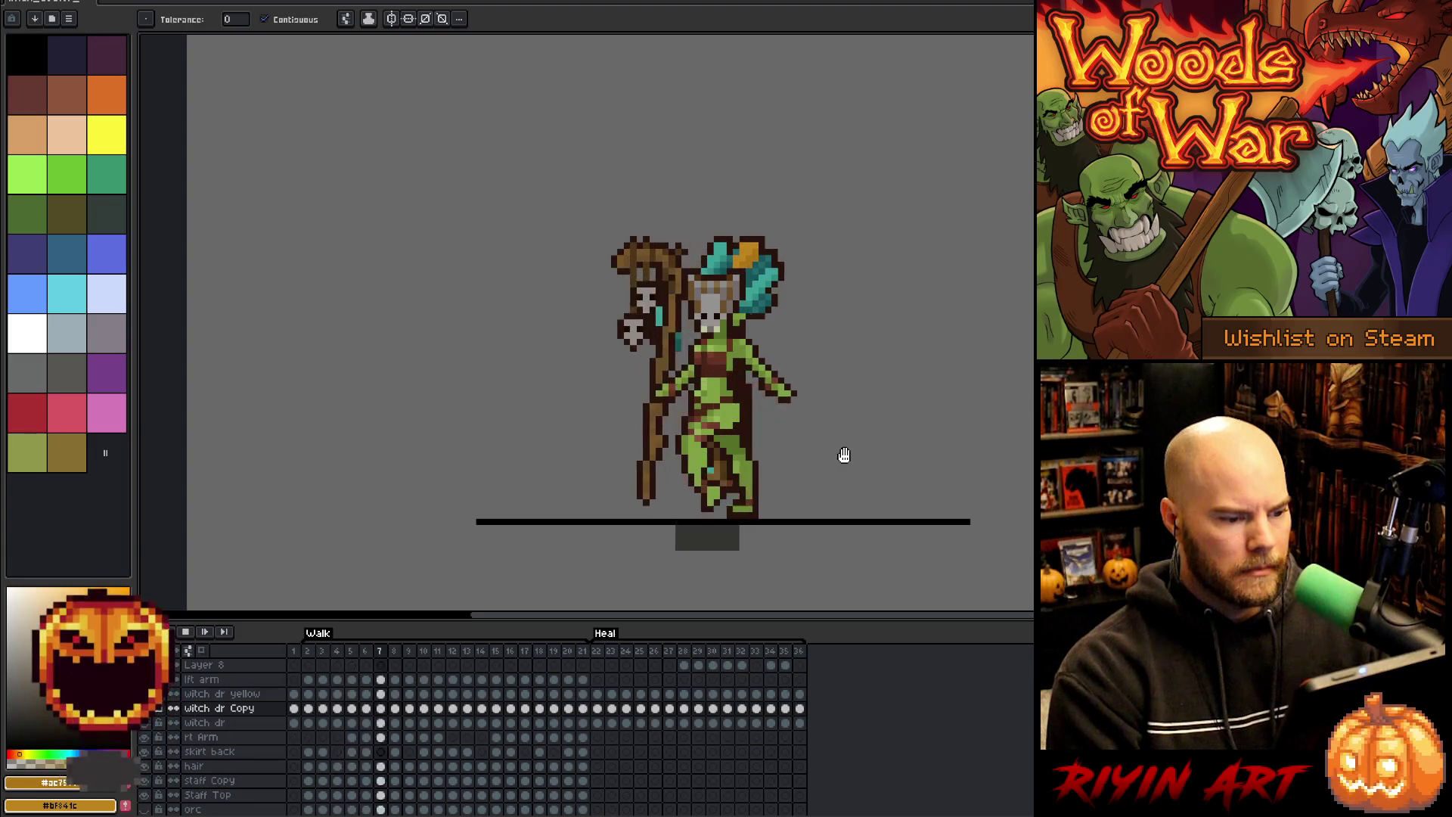
{"action": "key", "text": "Return"}
{"action": "key", "text": "m"}
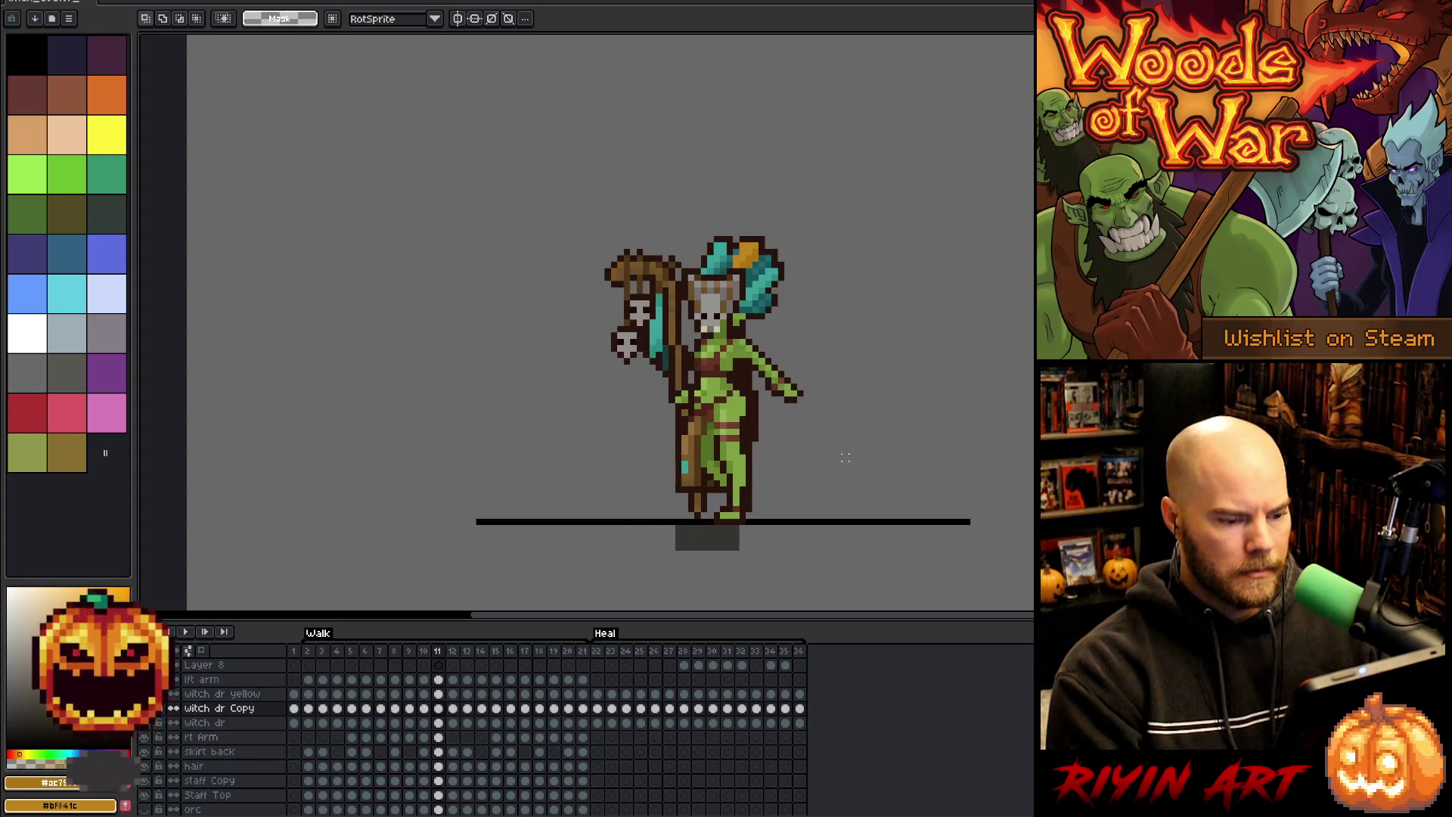
{"action": "key", "text": "Left"}
{"action": "key", "text": "Left"}
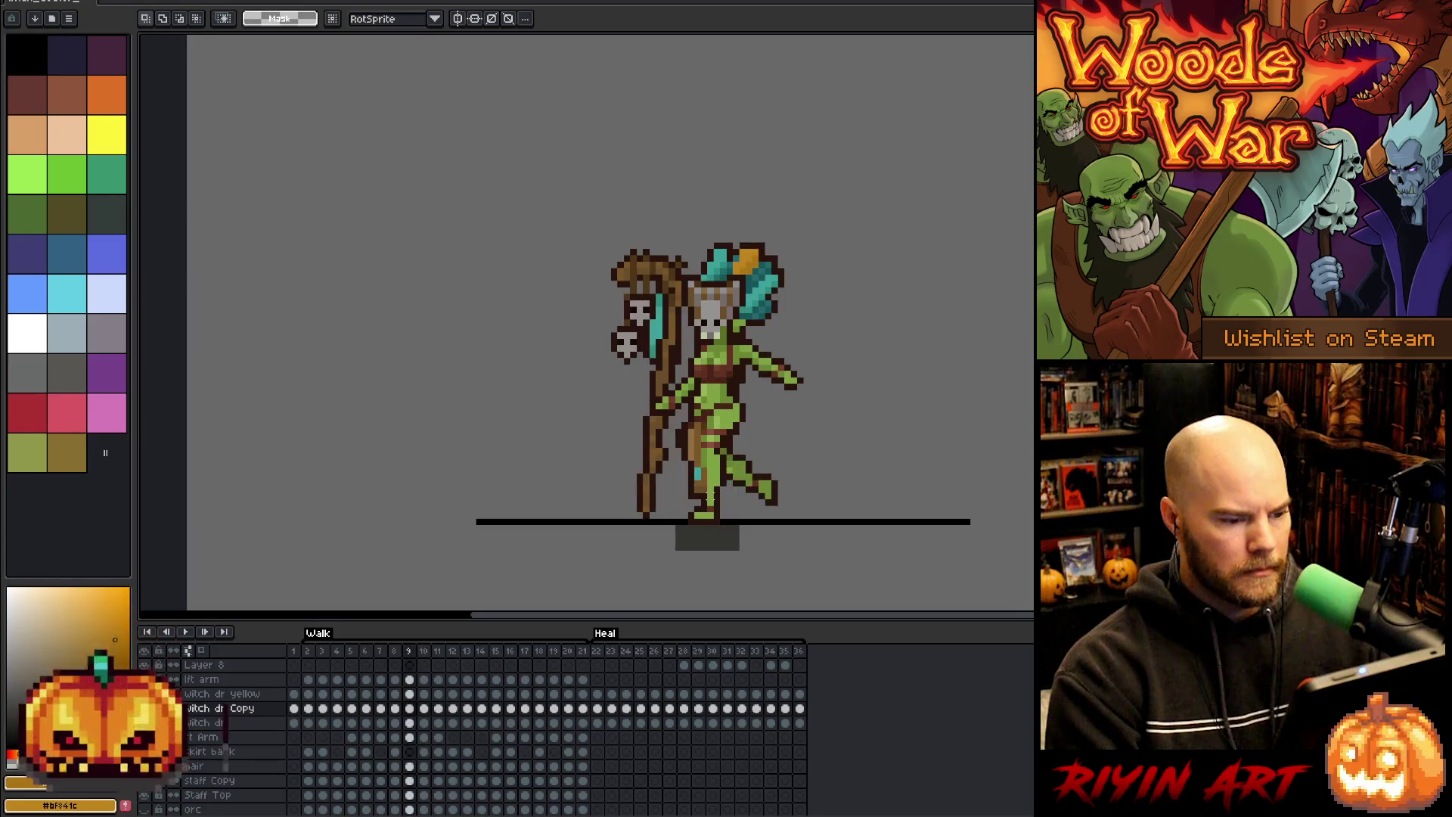
{"action": "left_click", "coordinate": [321, 652]}
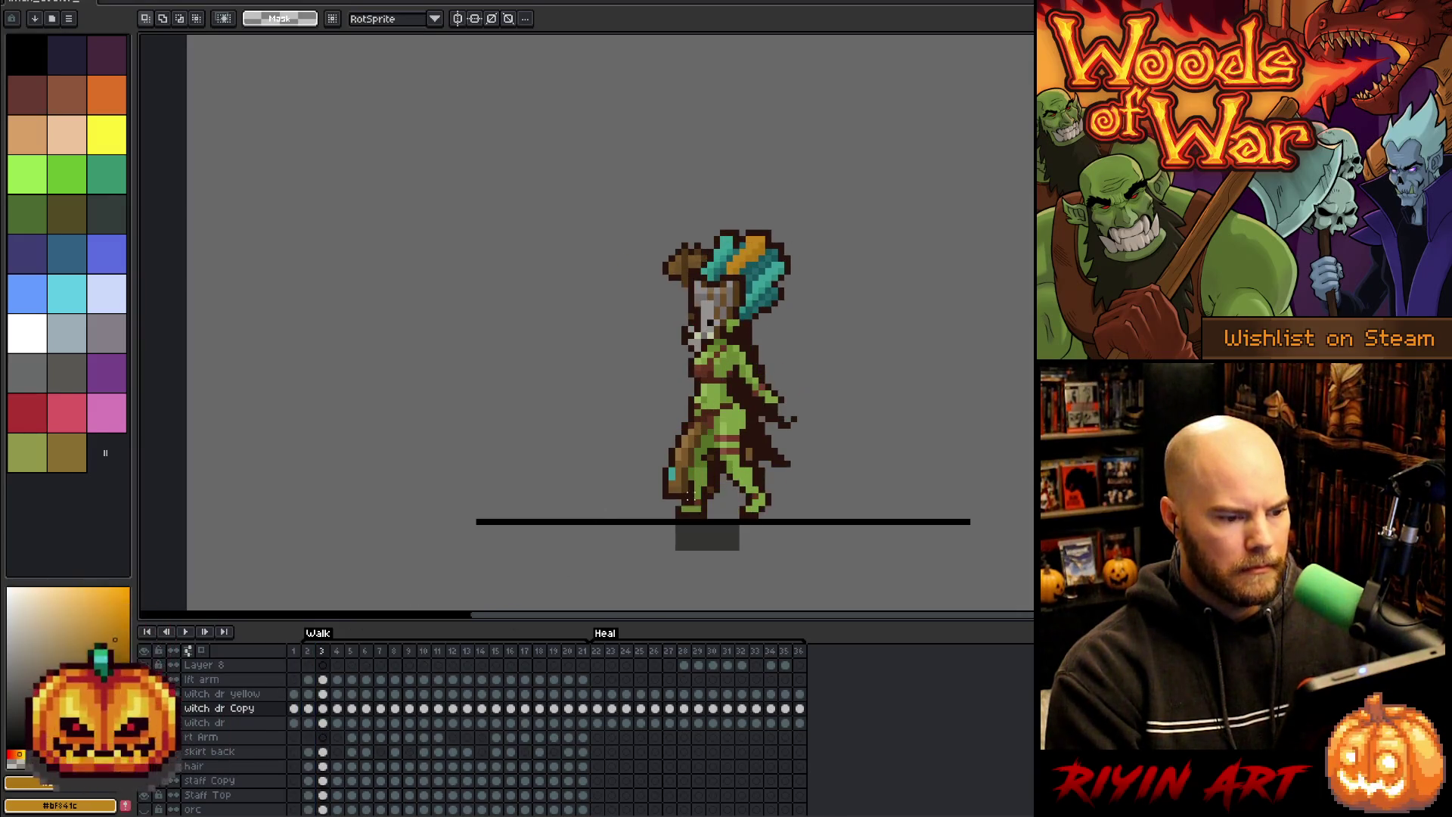
- Step forward through the poses and flip between frames 9, 10 and 11 to compare them
{"action": "key", "text": "Right"}
{"action": "key", "text": "Right"}
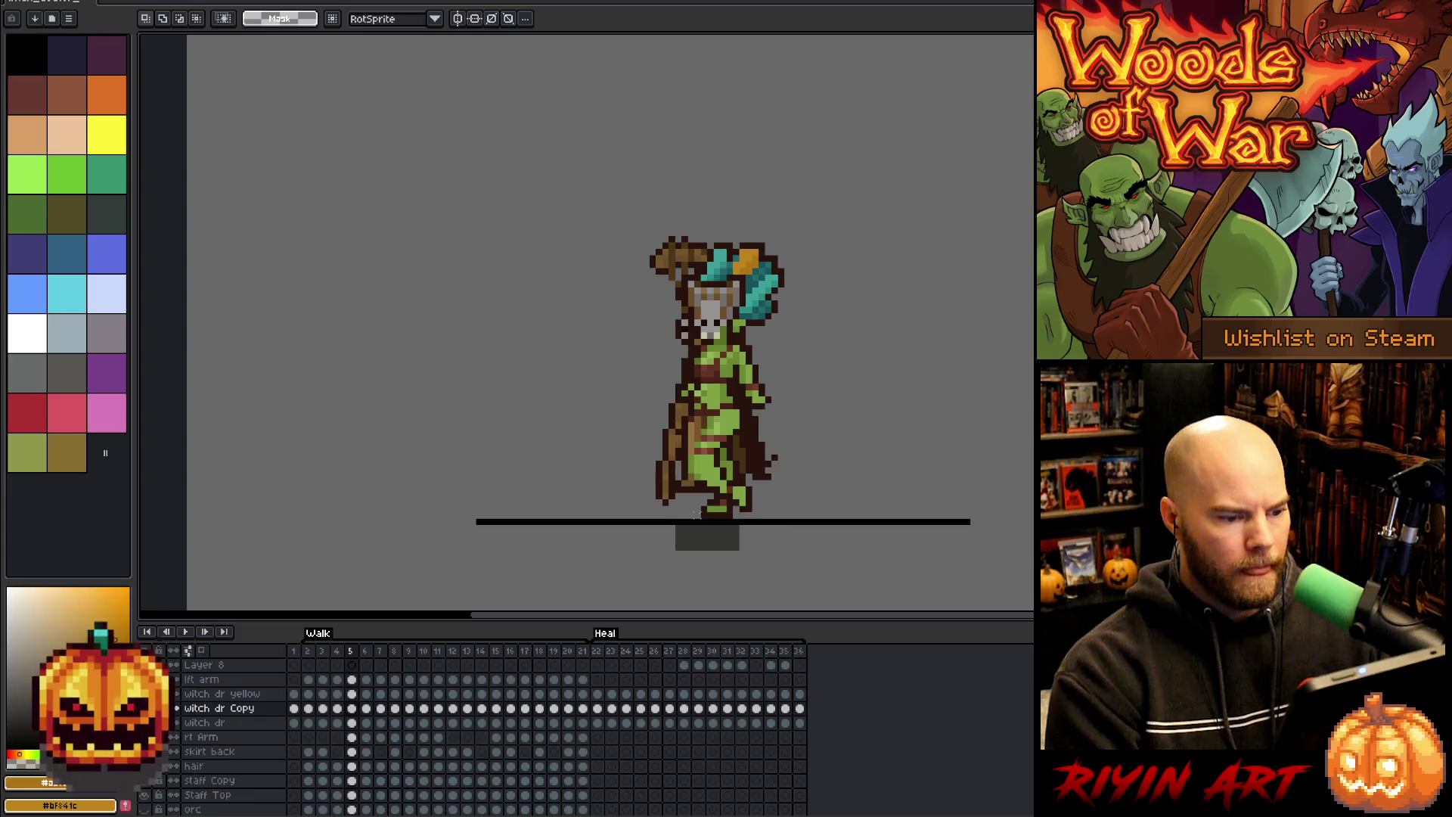
{"action": "key", "text": "Right"}
{"action": "key", "text": "Right"}
{"action": "key", "text": "Right"}
{"action": "key", "text": "Right"}
{"action": "key", "text": "Right"}
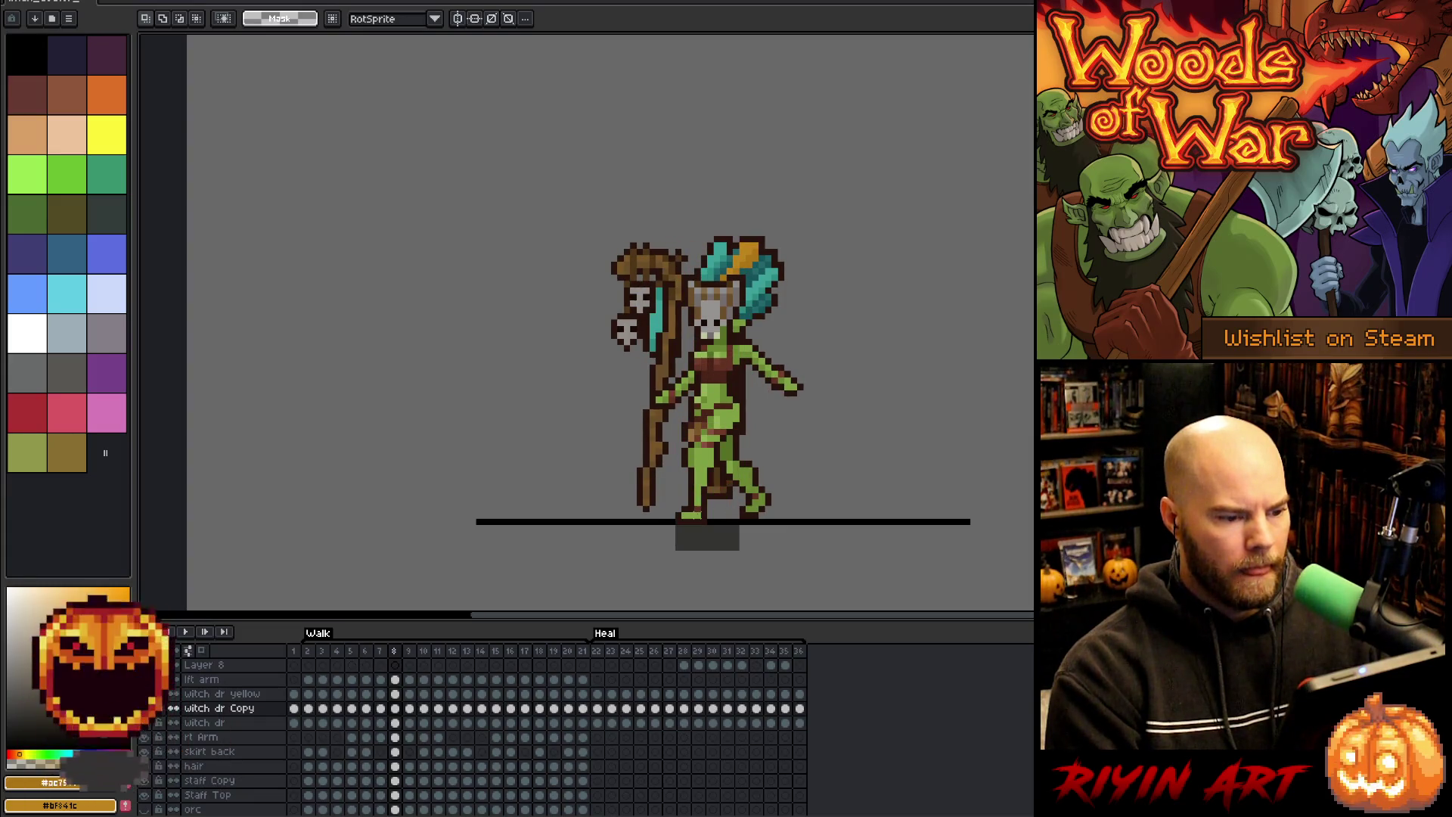
{"action": "key", "text": "Left"}
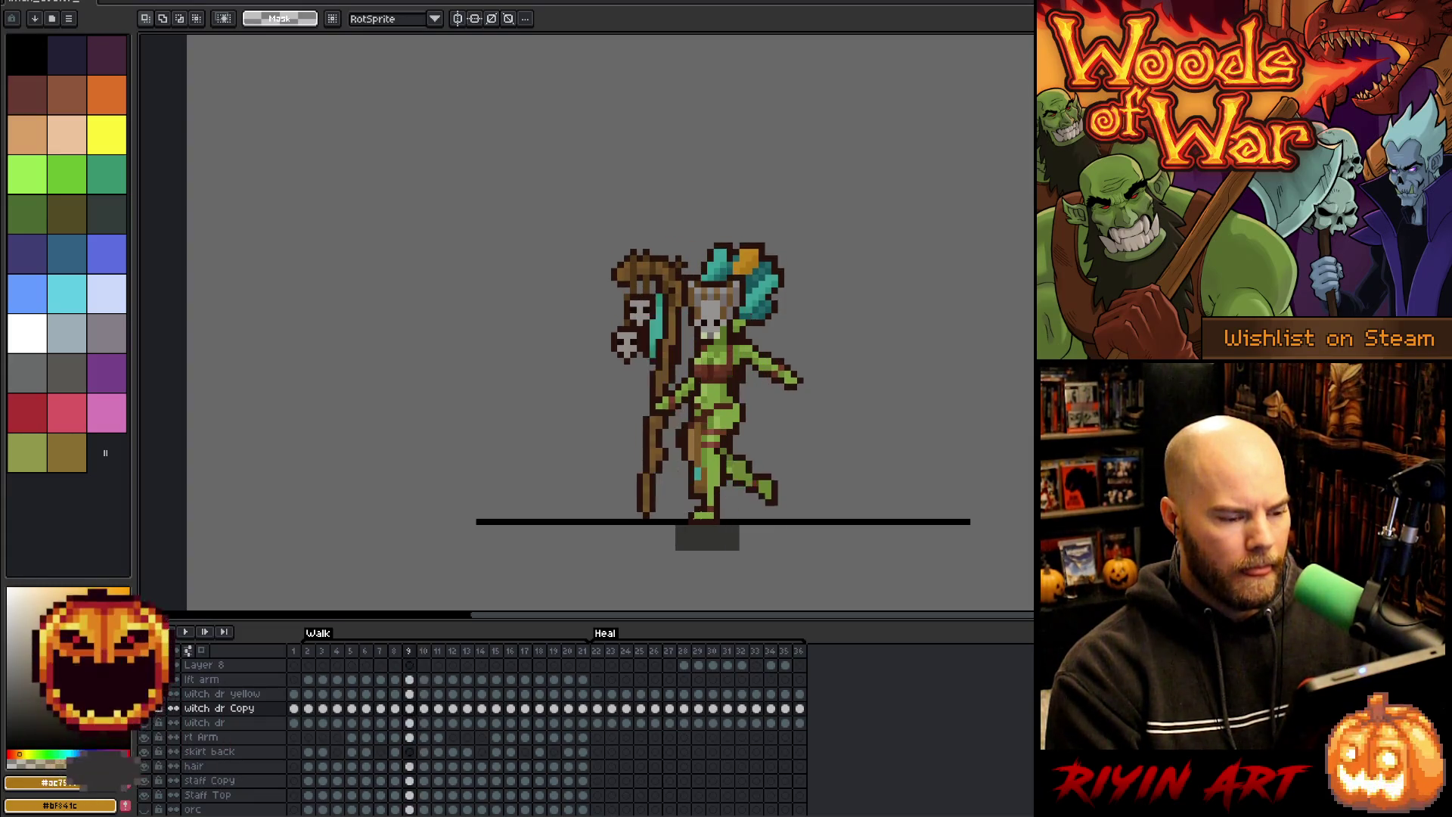
{"action": "key", "text": "Right"}
{"action": "key", "text": "Left"}
{"action": "key", "text": "Right"}
{"action": "key", "text": "Right"}
{"action": "key", "text": "Left"}
{"action": "key", "text": "Right"}
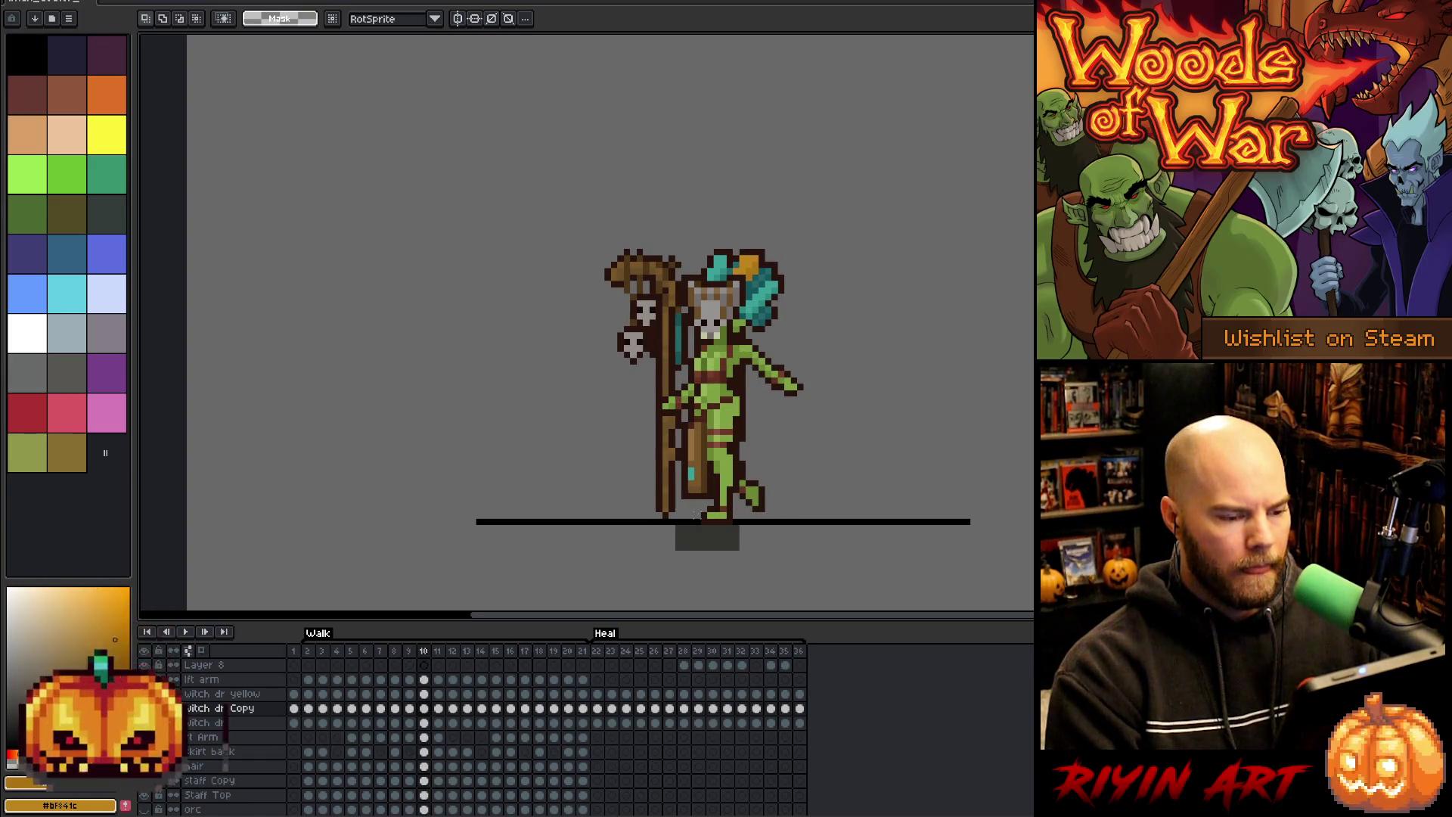
{"action": "key", "text": "Left"}
{"action": "scroll", "coordinate": [768, 476], "scroll_direction": "up", "scroll_amount": 1}
{"action": "key", "text": "Right"}
{"action": "key", "text": "Left"}
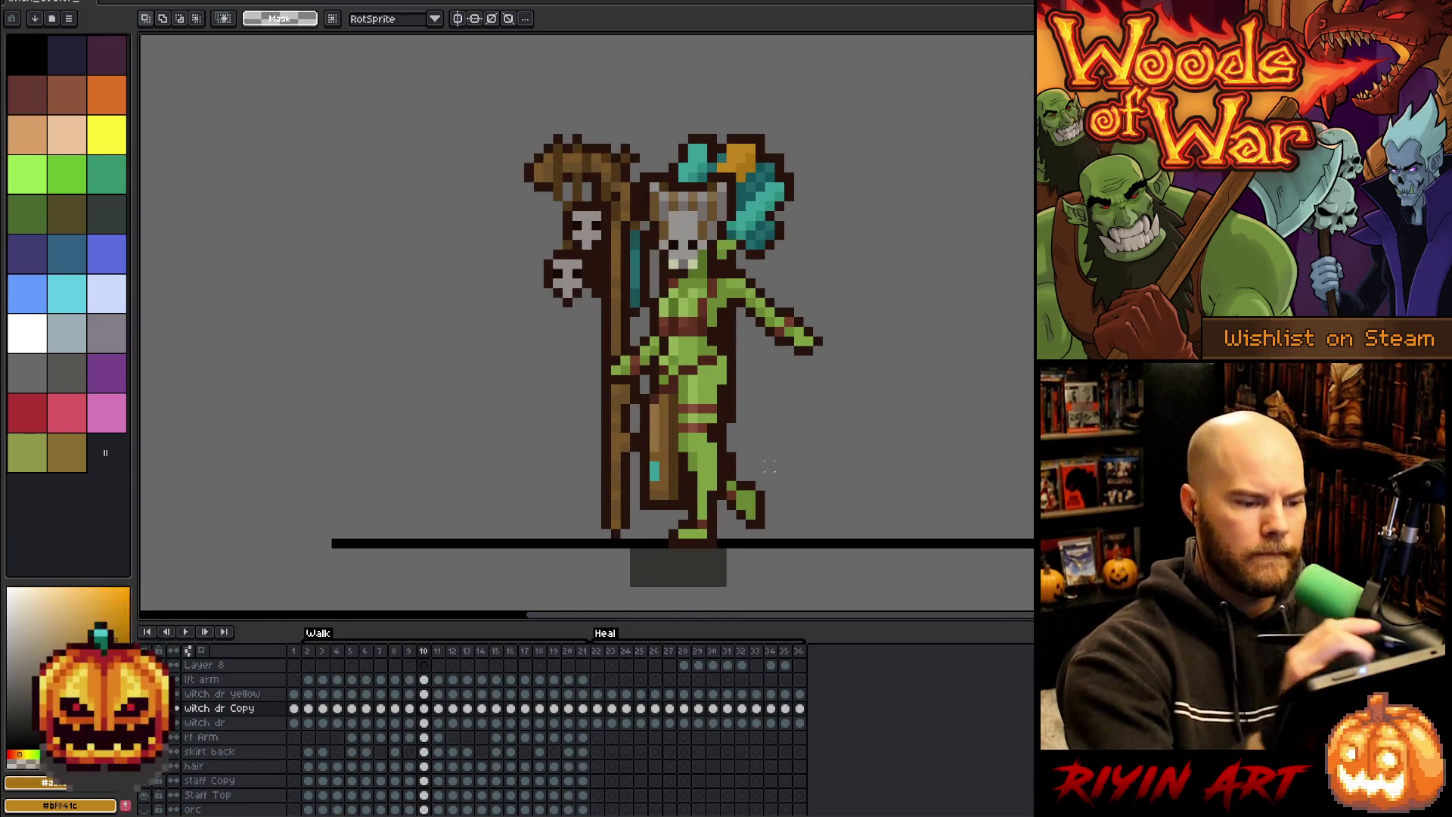
- With the pencil, sample the green skin and dark outline colours on frame 10
{"action": "key", "text": "b"}
{"action": "left_click", "coordinate": [663, 255], "text": "alt"}
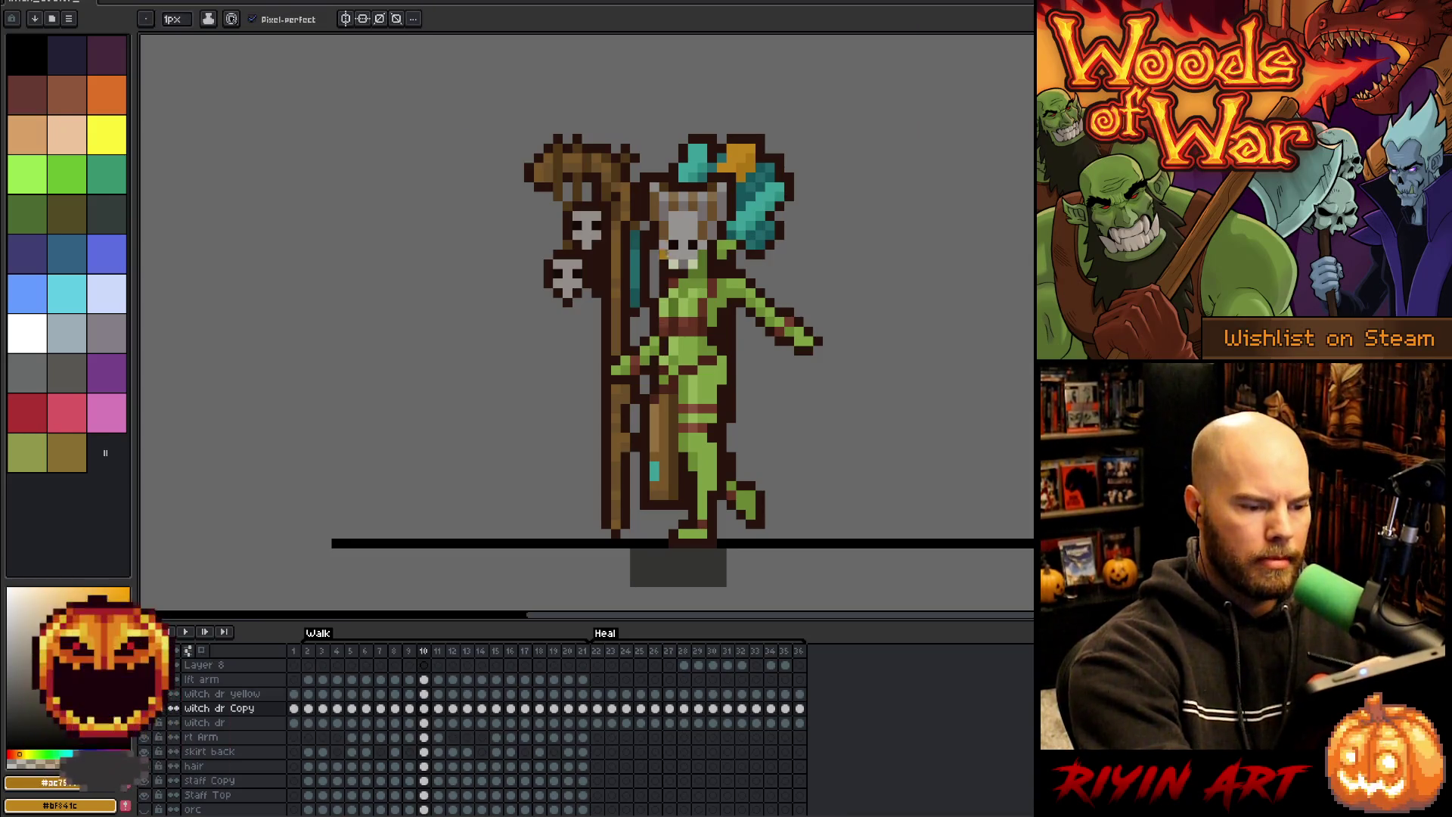
{"action": "left_click", "coordinate": [663, 359], "text": "alt"}
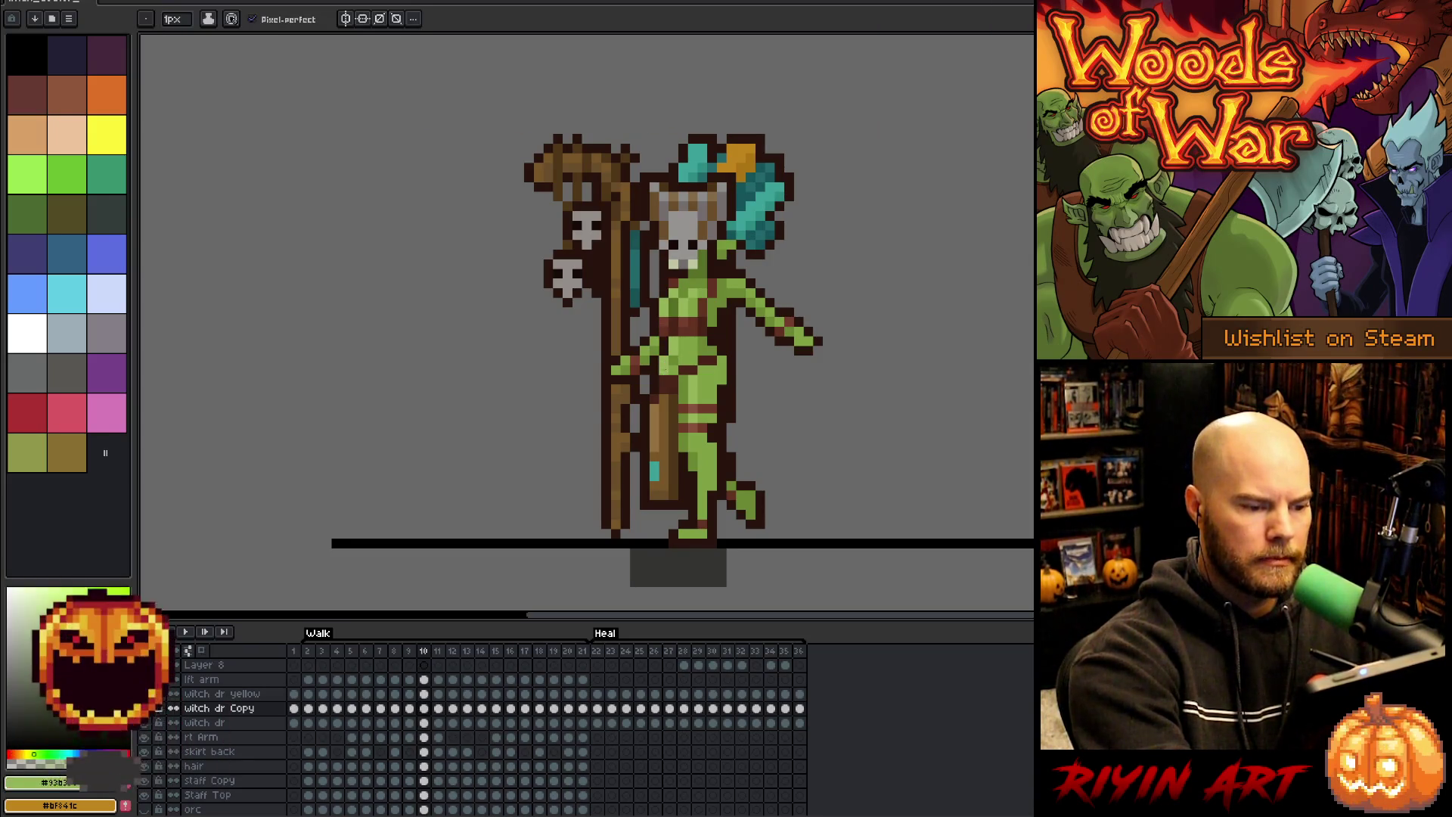
{"action": "left_click", "coordinate": [663, 356], "text": "alt"}
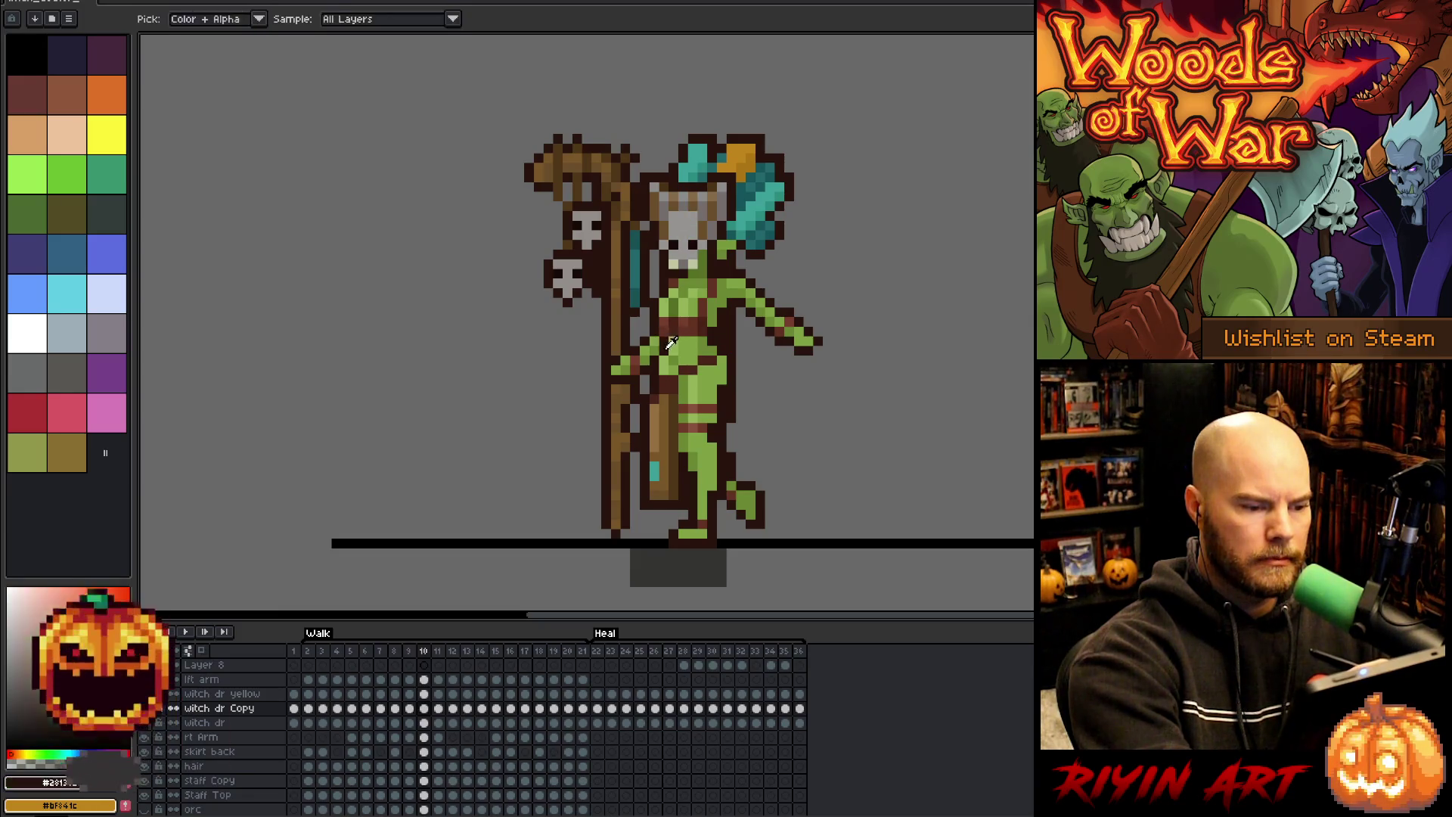
{"action": "left_click", "coordinate": [658, 346], "text": "alt"}
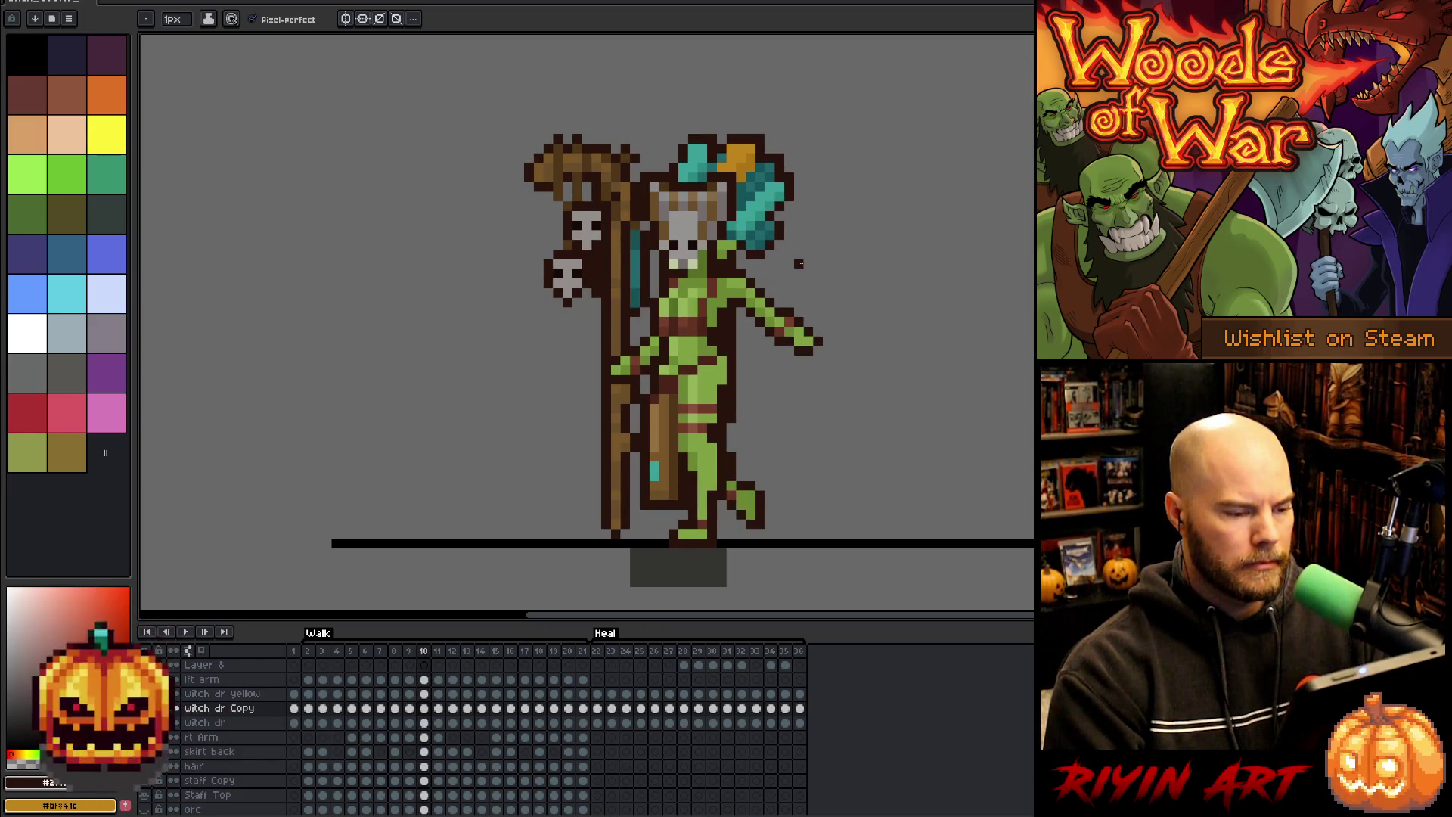
- Compare frames 9 to 12, sample more sprite colours on frame 11, and resume walk playback
{"action": "key", "text": "Left"}
{"action": "key", "text": "Right"}
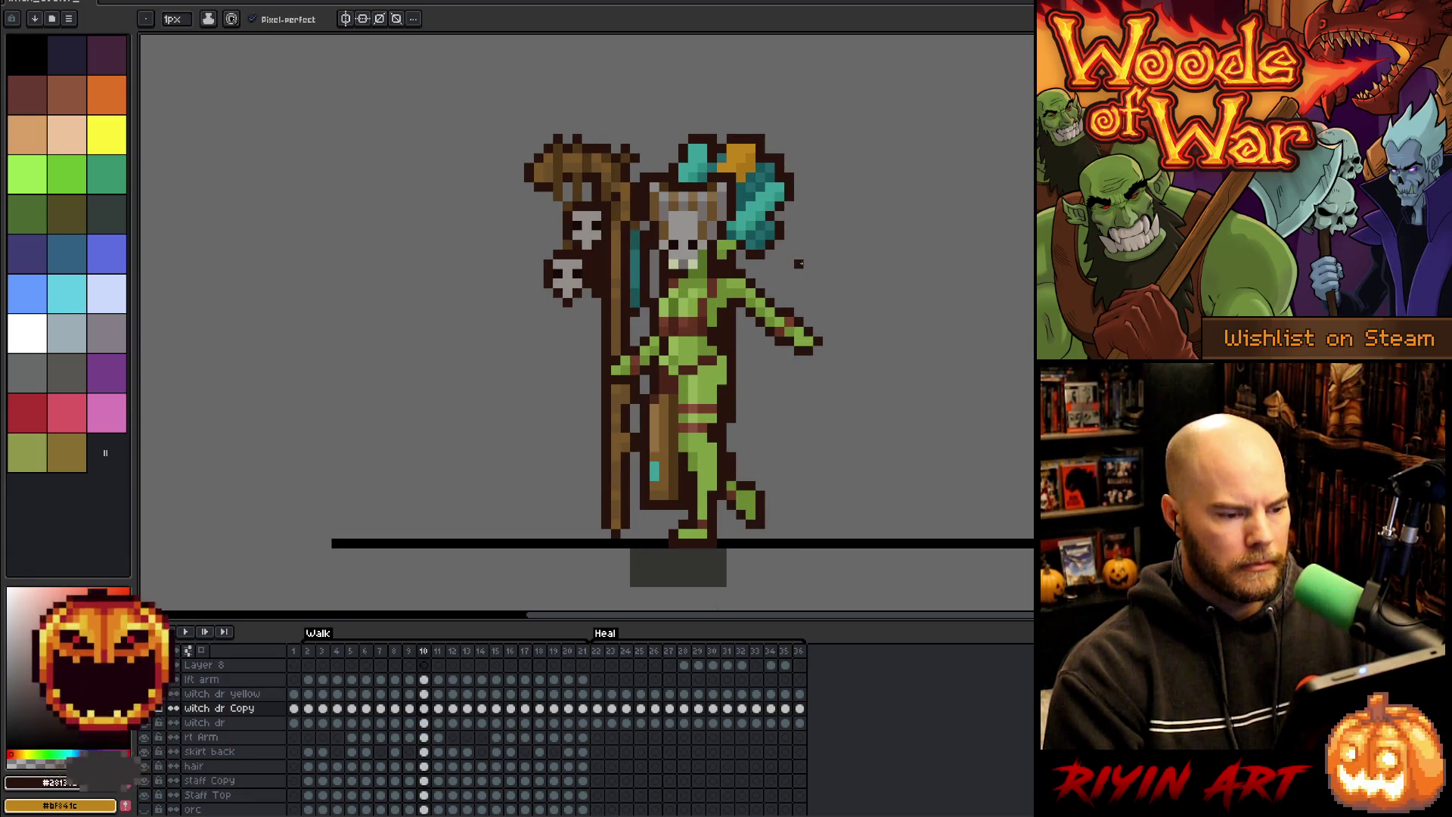
{"action": "key", "text": "Right"}
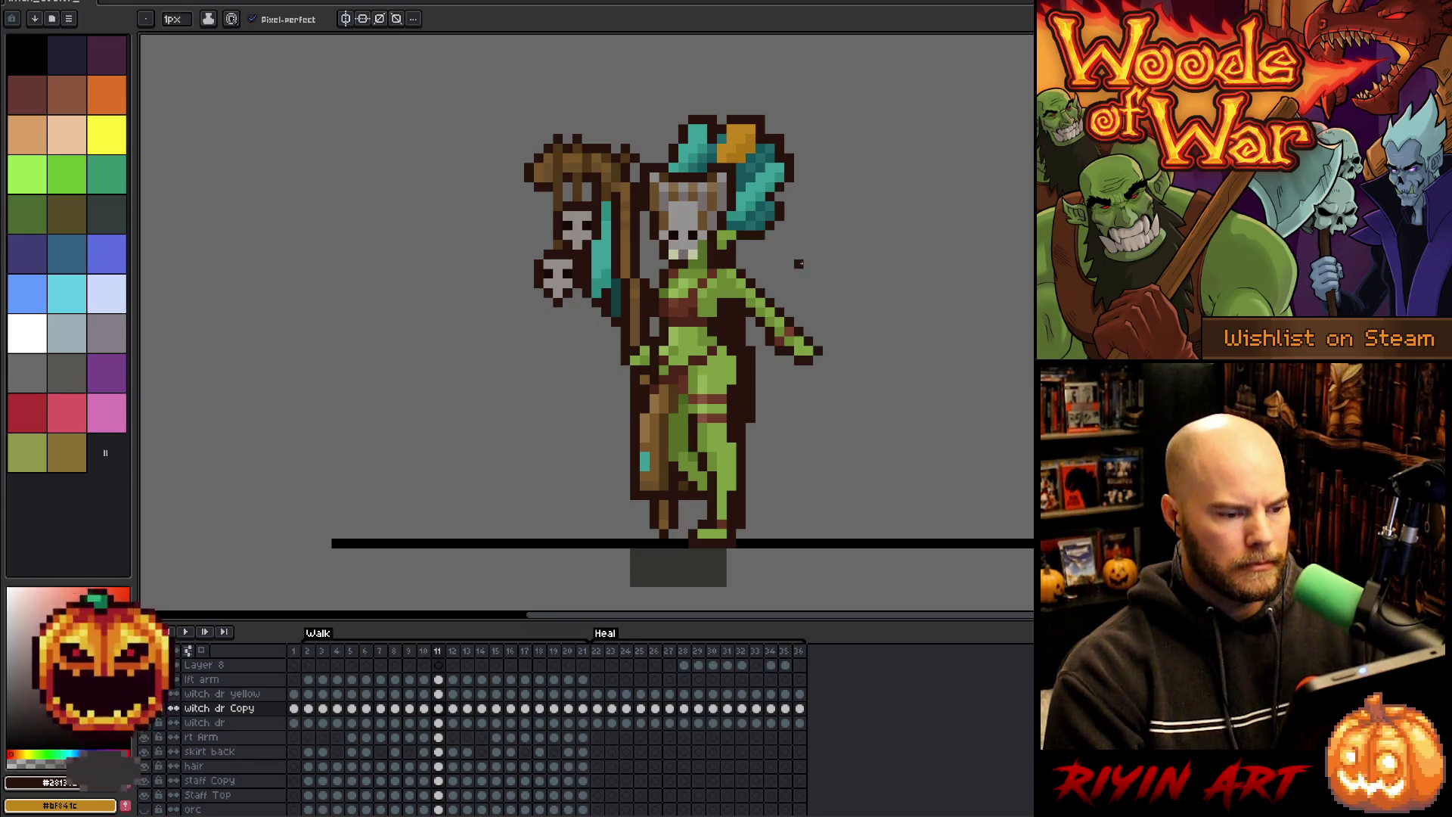
{"action": "left_click", "coordinate": [664, 361], "text": "alt"}
{"action": "left_click", "coordinate": [663, 370], "text": "alt"}
{"action": "left_click", "coordinate": [663, 342], "text": "alt"}
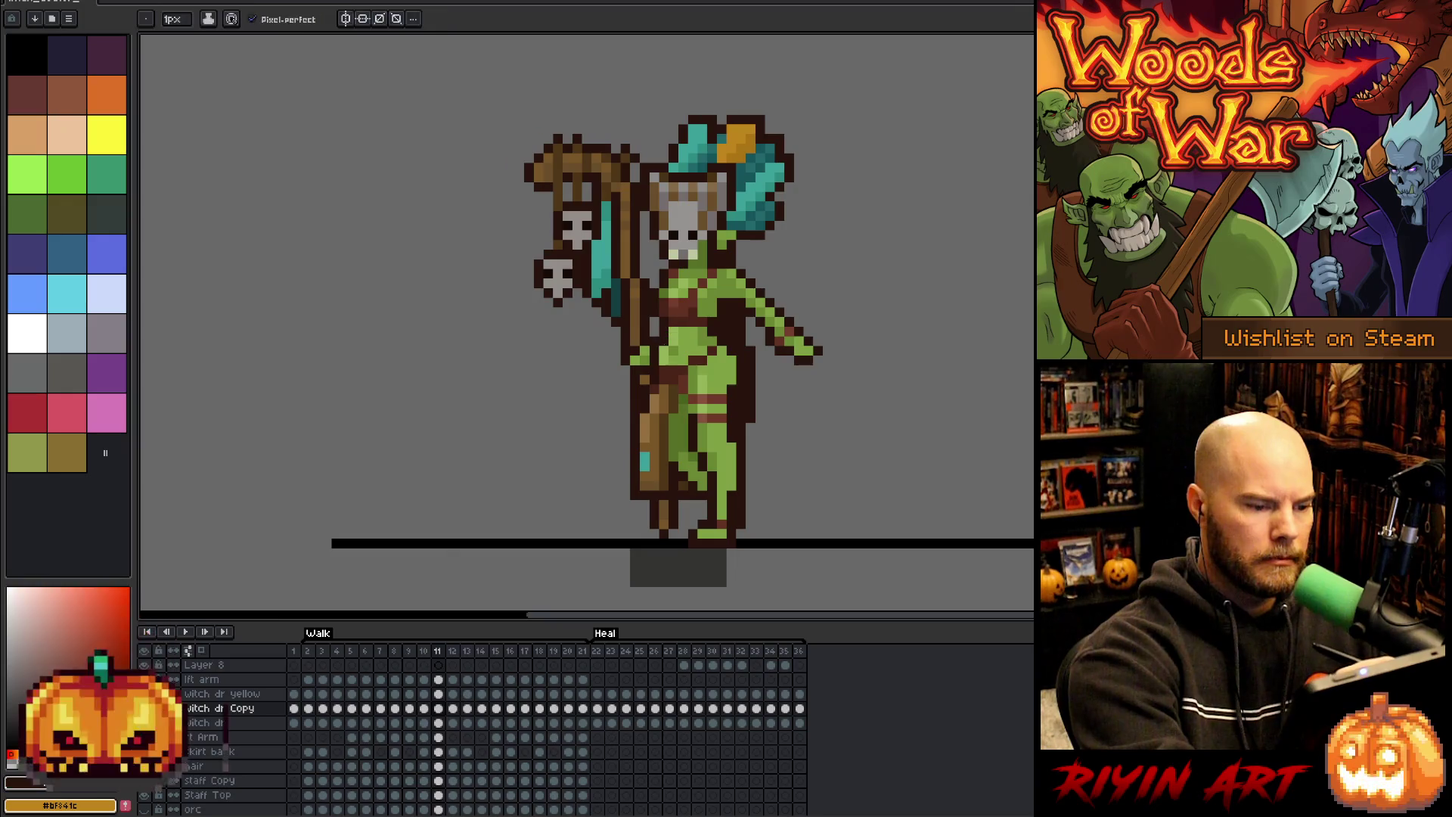
{"action": "left_click", "coordinate": [730, 226], "text": "alt"}
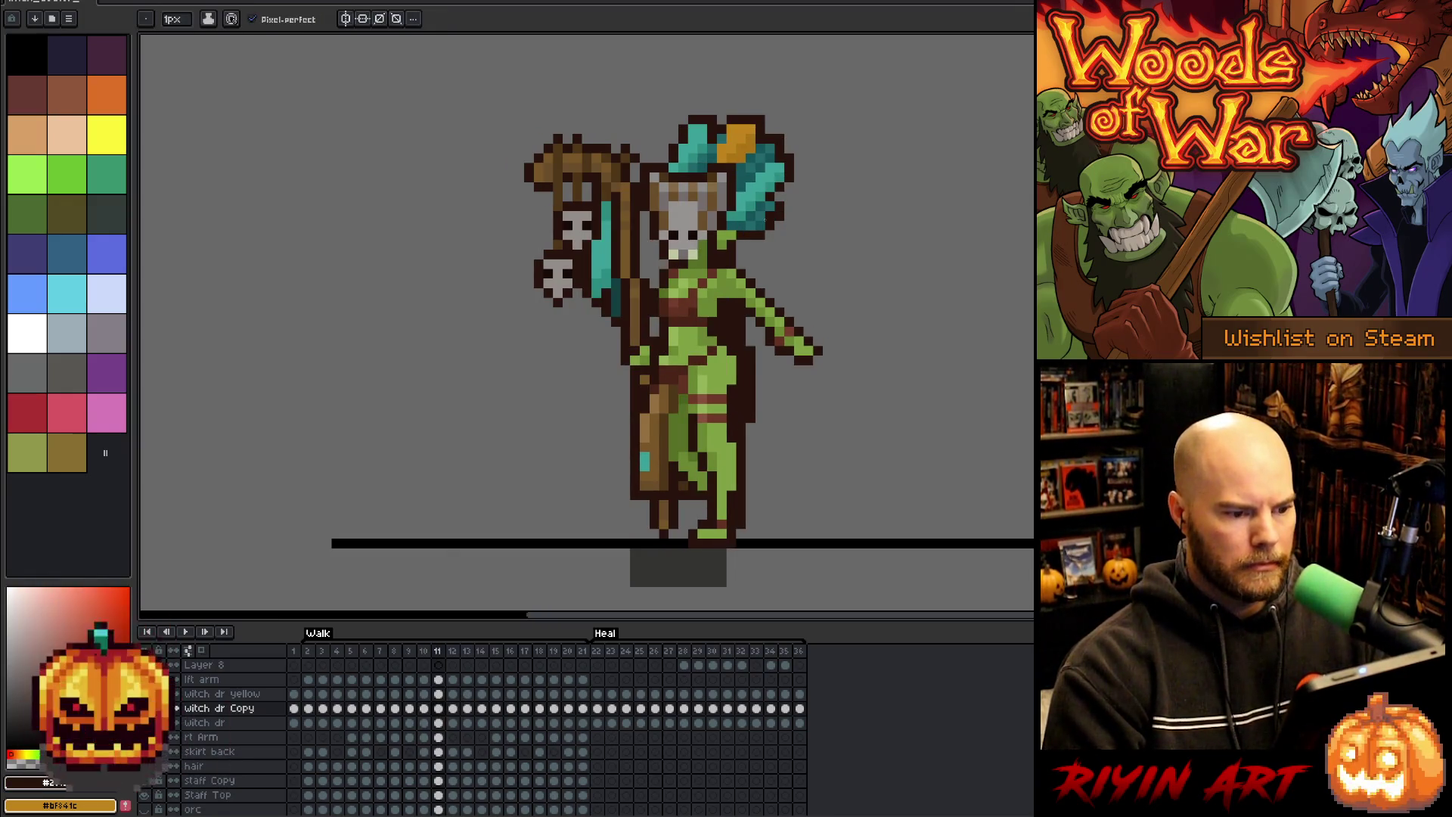
{"action": "key", "text": "Right"}
{"action": "key", "text": "Left"}
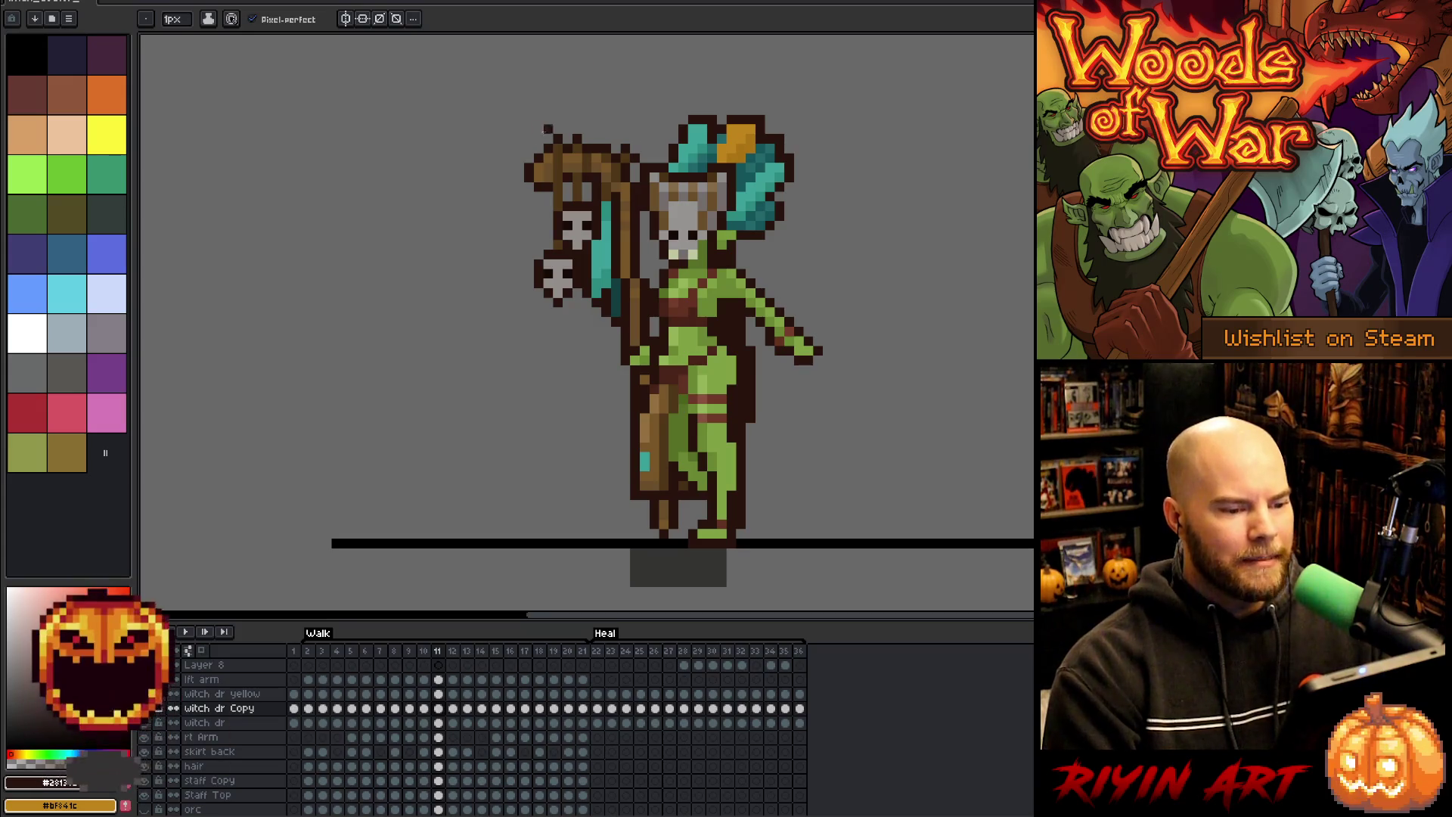
{"action": "key", "text": "Return"}
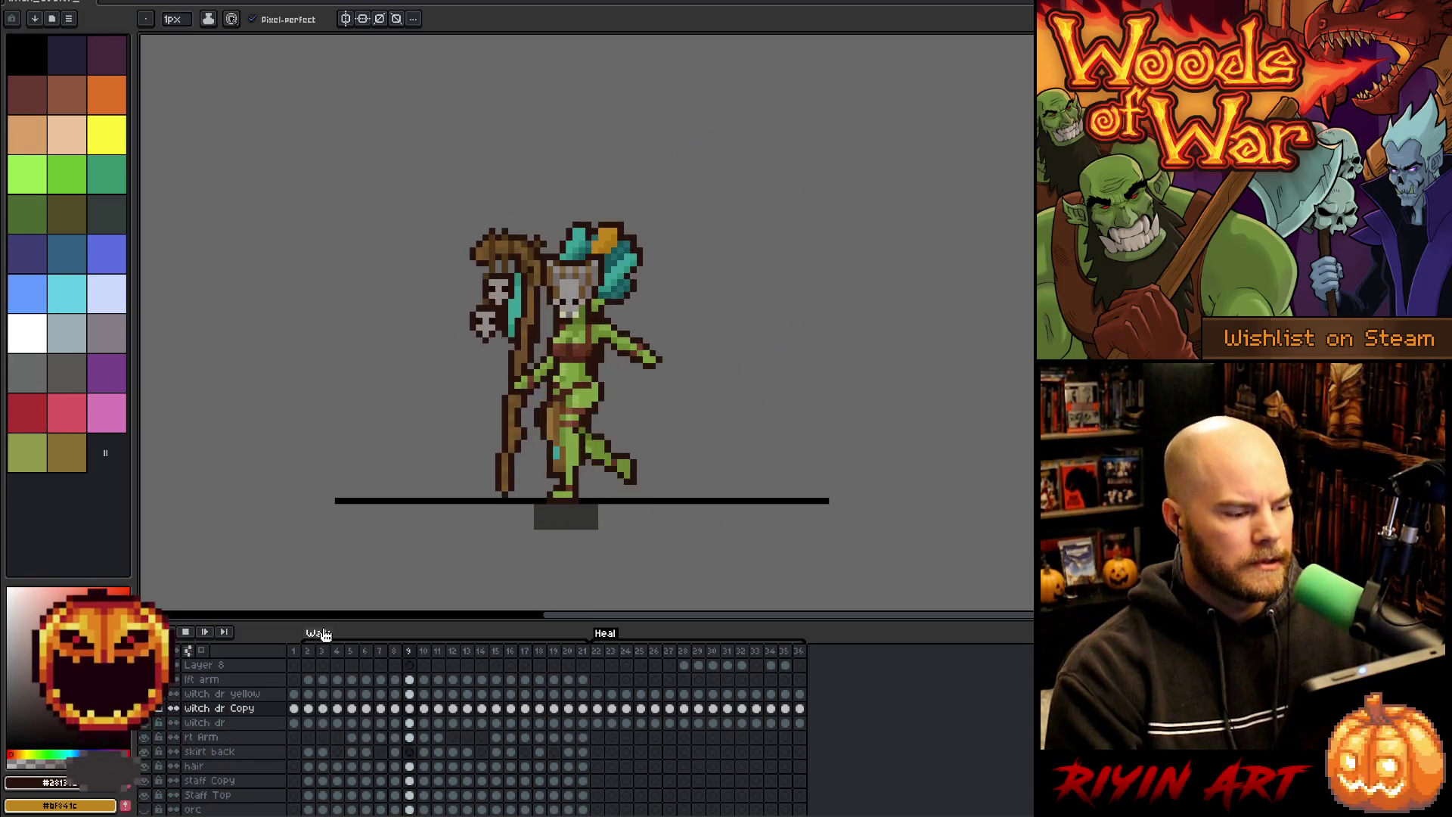
- Restart the Walk animation loop to watch the striped hair and staff in motion
{"action": "key", "text": "Return"}
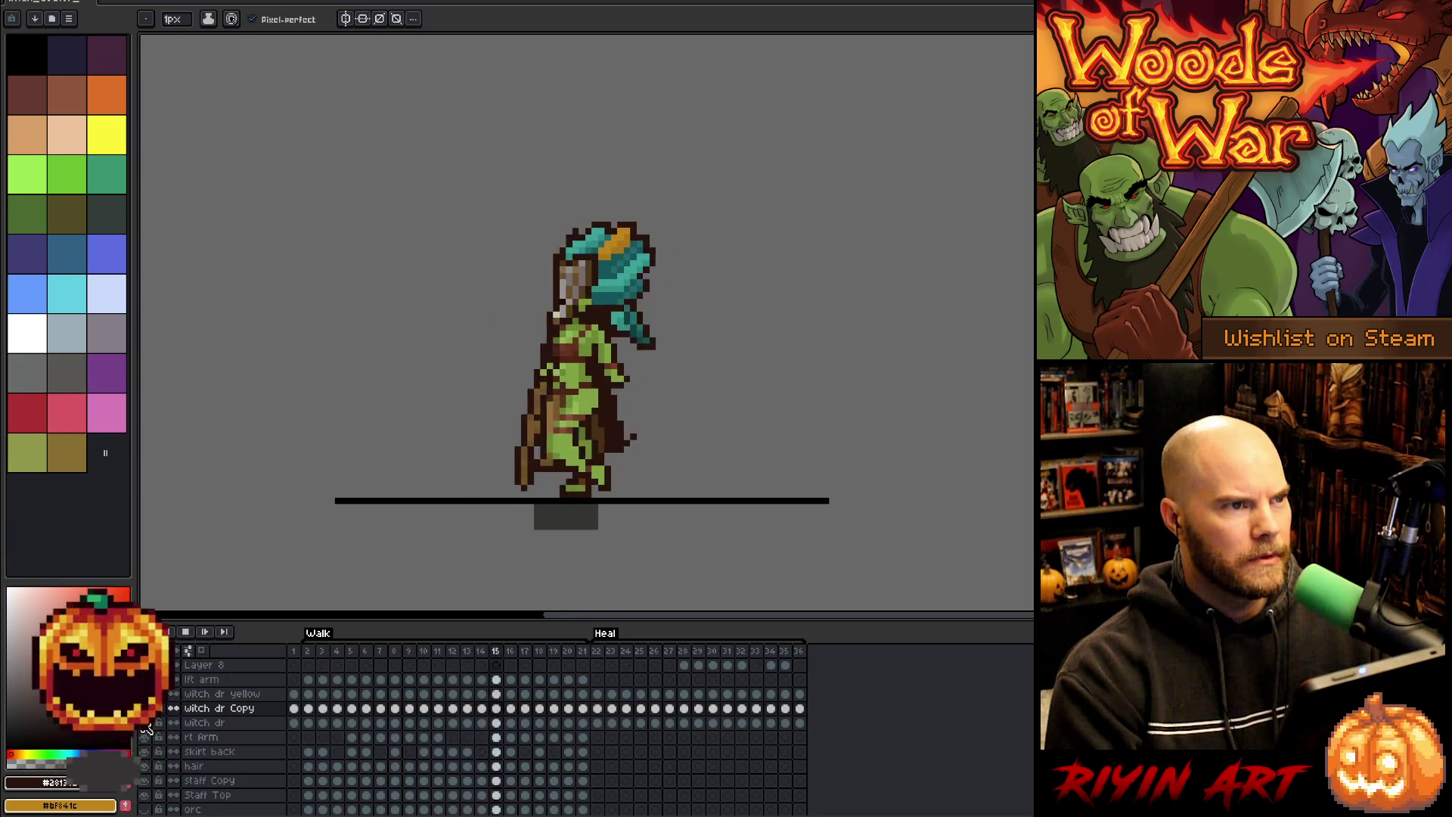
- On frame 1, sample the staff's orange and fill some hair pixels with it
{"action": "left_click", "coordinate": [296, 650]}
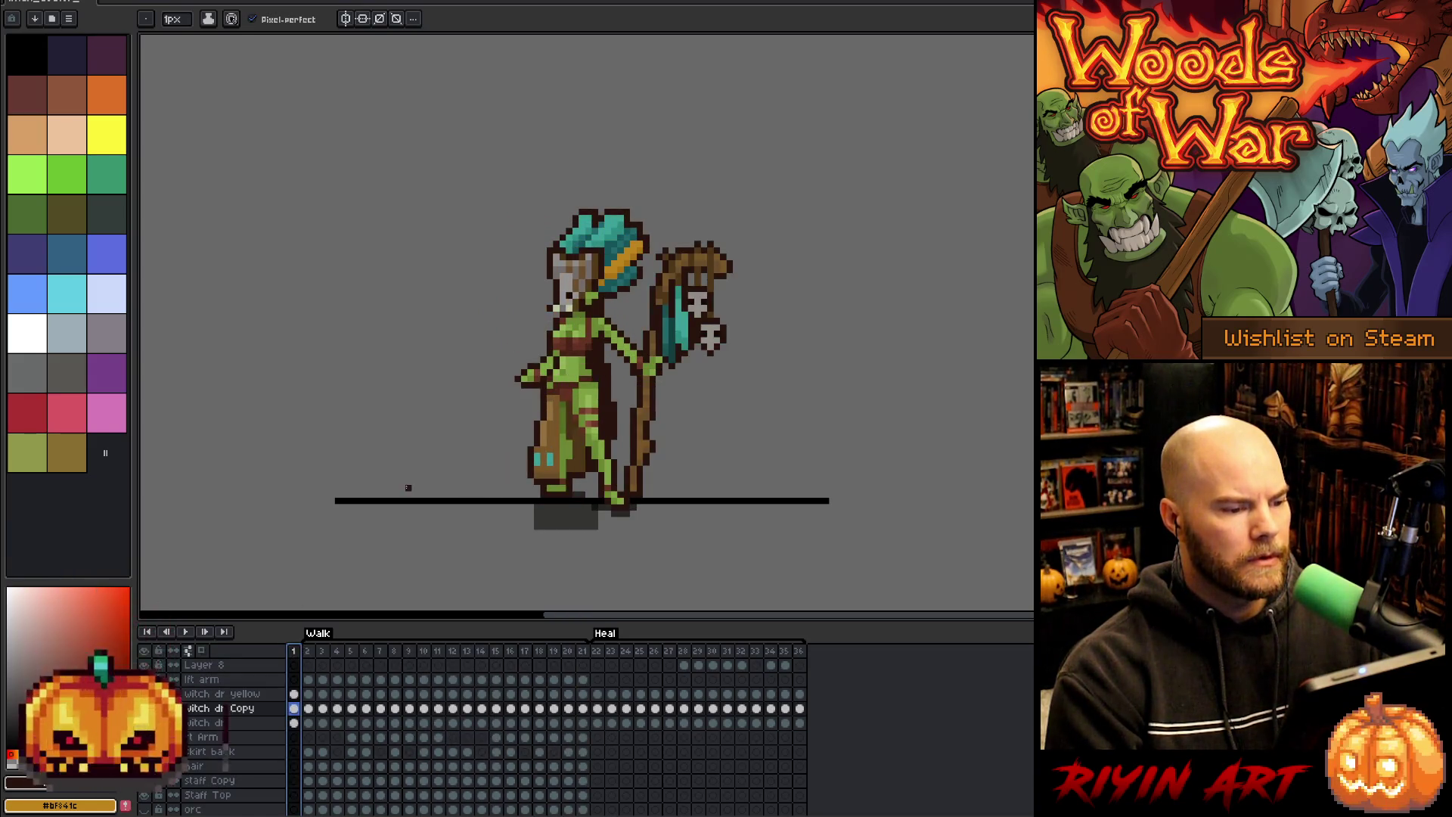
{"action": "scroll", "coordinate": [620, 219], "scroll_direction": "up", "scroll_amount": 5}
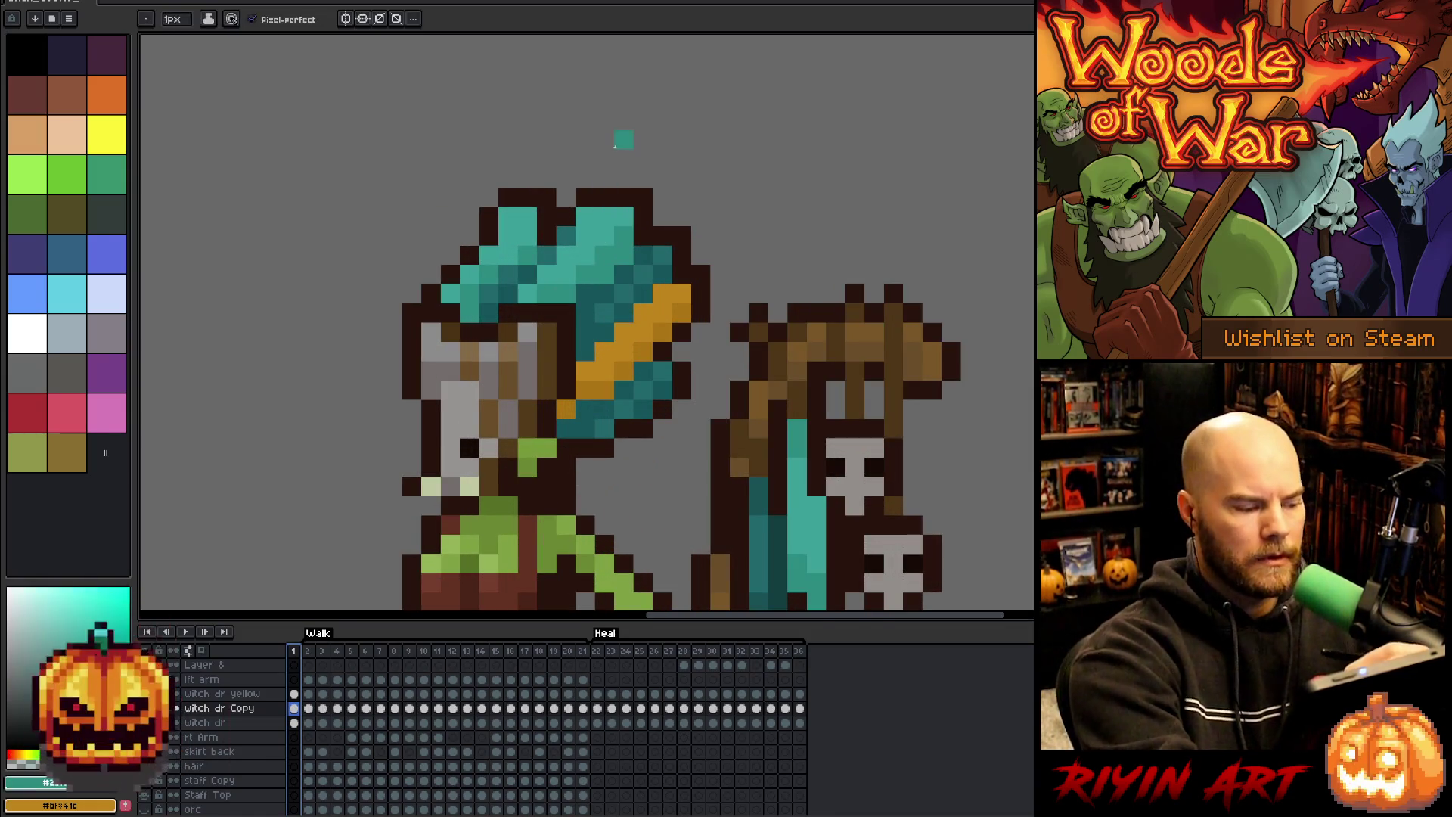
{"action": "key", "text": "i"}
{"action": "left_click", "coordinate": [633, 366]}
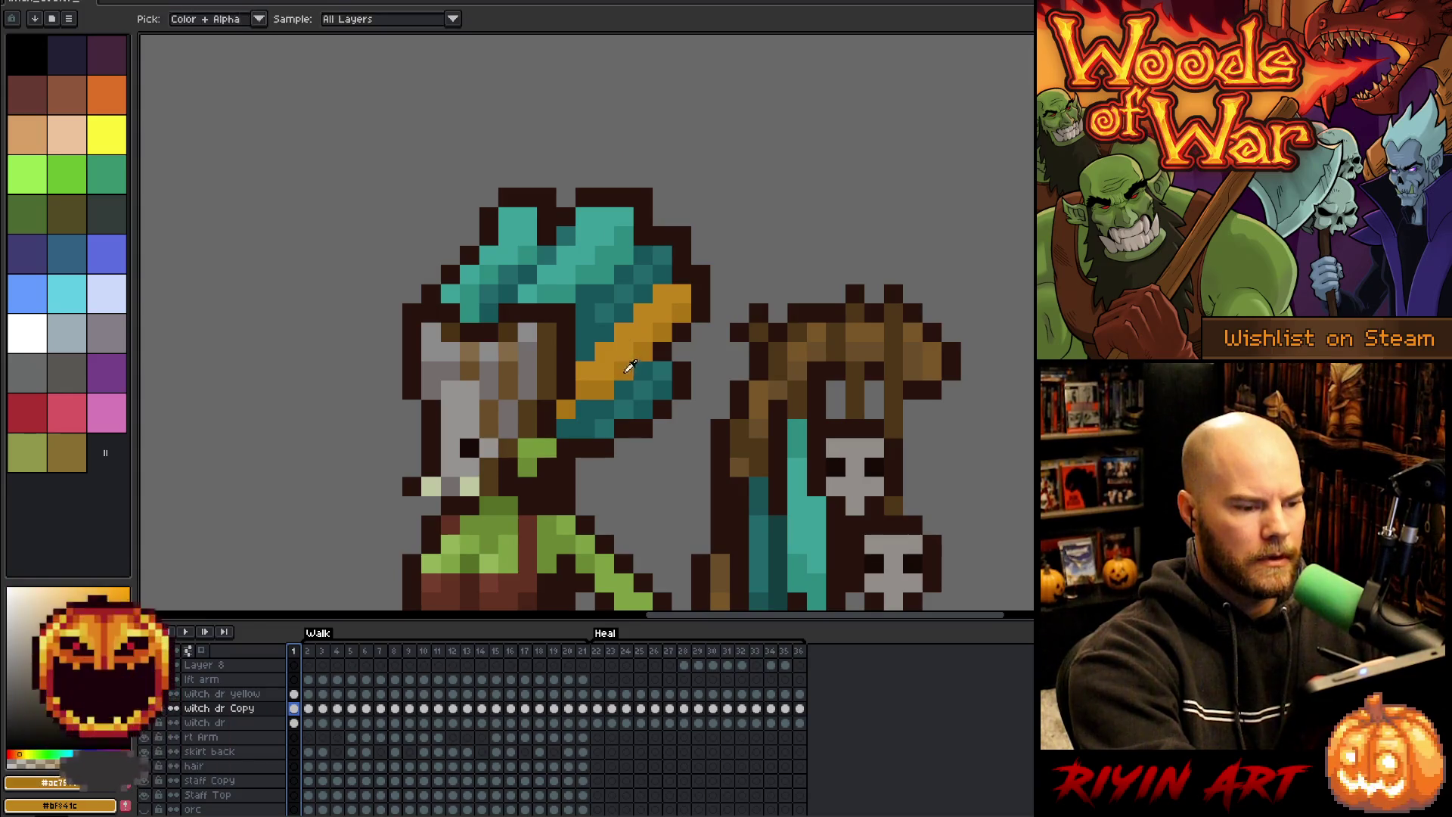
{"action": "key", "text": "g"}
{"action": "left_click", "coordinate": [588, 238]}
{"action": "key", "text": "x"}
{"action": "left_click", "coordinate": [590, 239]}
- Repaint the stray diagonal orange hair pixels back to teal
{"action": "left_click", "coordinate": [623, 274], "text": "alt"}
{"action": "left_click", "coordinate": [649, 295]}
{"action": "key", "text": "b"}
{"action": "left_click_drag", "start_coordinate": [565, 408], "coordinate": [681, 310]}
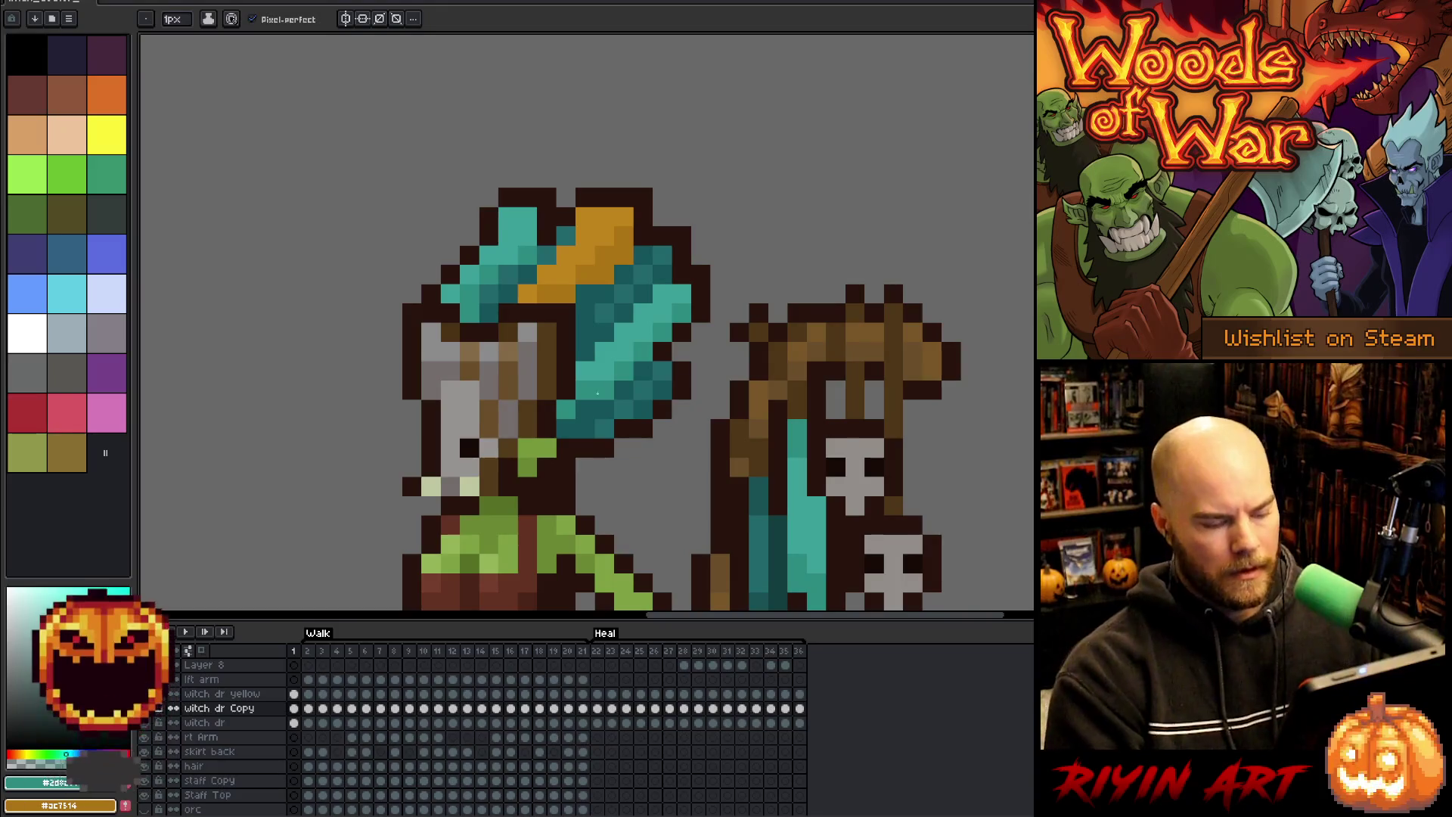
- Pan the view and check frames 22, 3 and 1, settling on the frame-1 staff pose
{"action": "scroll", "coordinate": [705, 383], "scroll_direction": "down", "scroll_amount": 3}
{"action": "scroll", "coordinate": [534, 420], "scroll_direction": "up", "scroll_amount": 1}
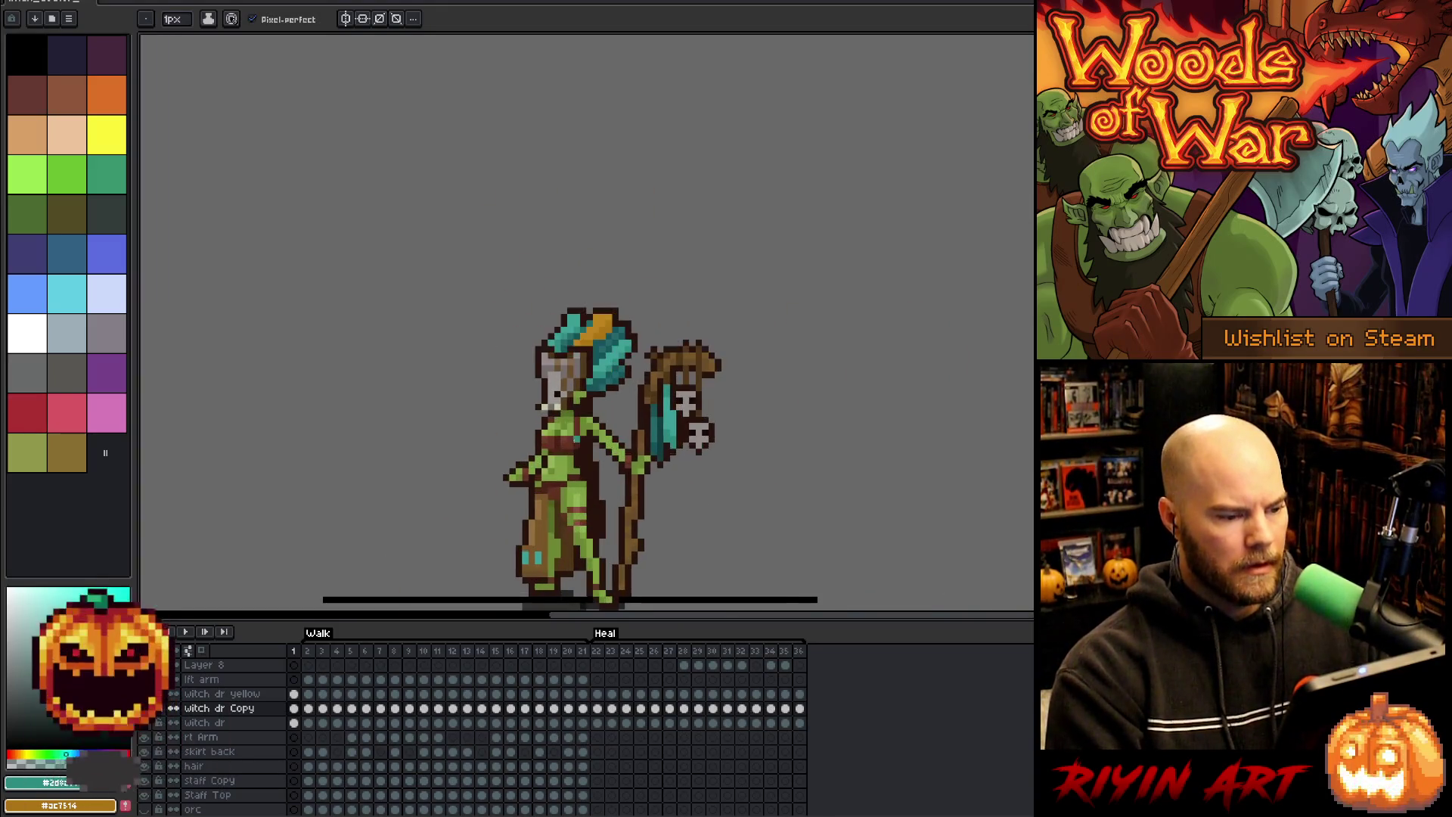
{"action": "left_click_drag", "start_coordinate": [468, 477], "coordinate": [486, 415]}
{"action": "key", "text": "ctrl+Right"}
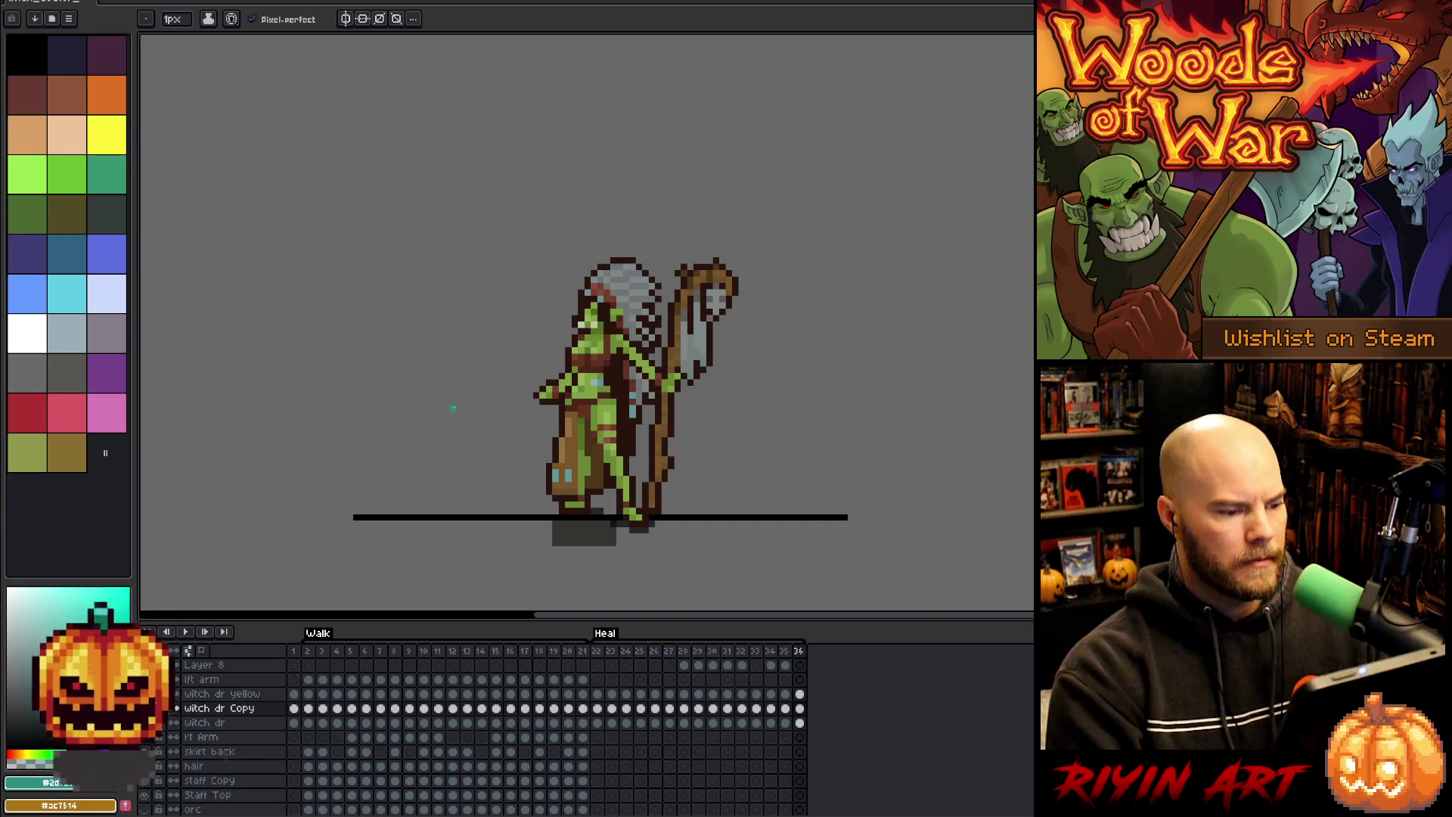
{"action": "left_click", "coordinate": [297, 651]}
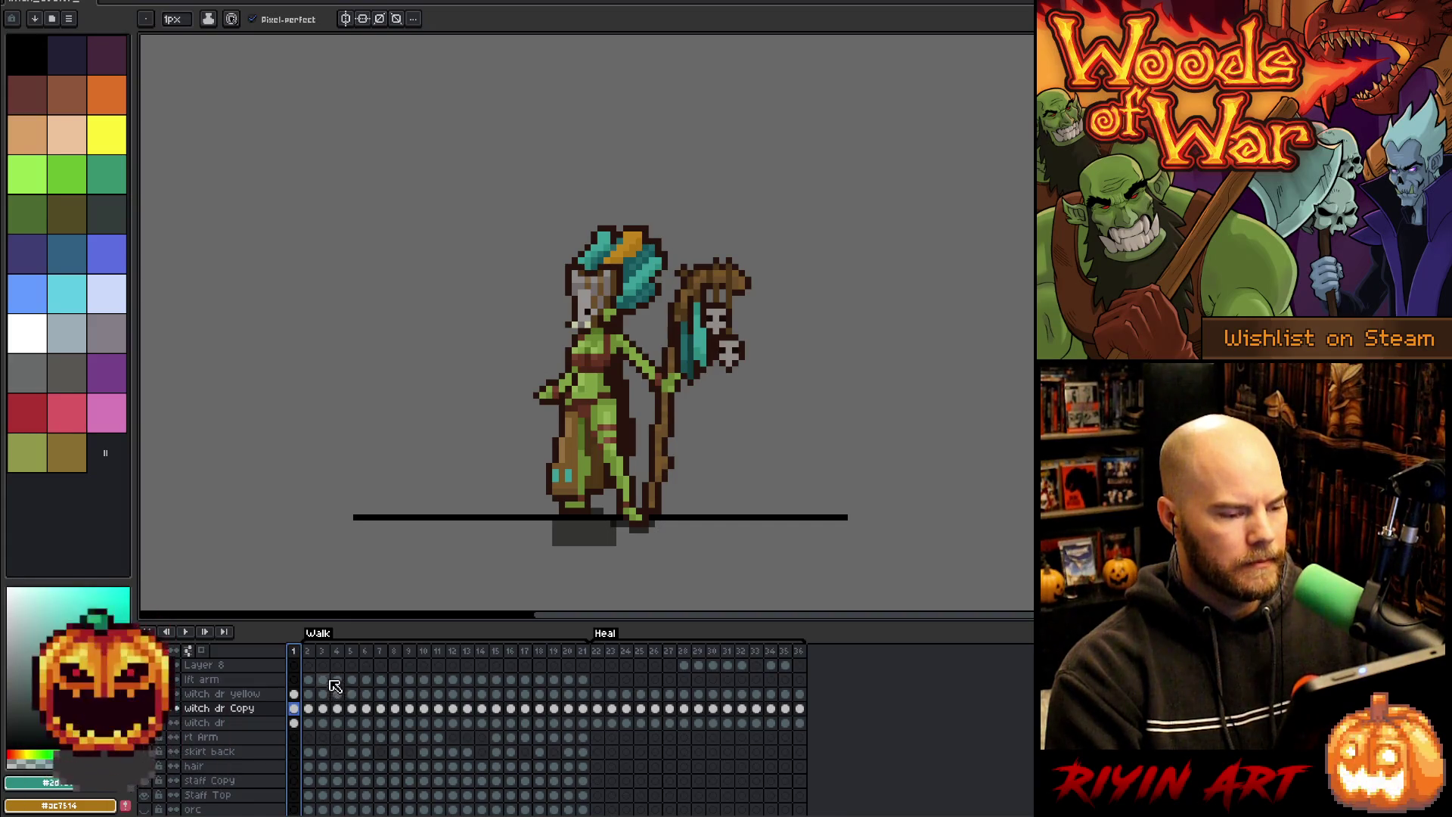
{"action": "left_click", "coordinate": [323, 655]}
{"action": "key", "text": "Right"}
{"action": "key", "text": "Right"}
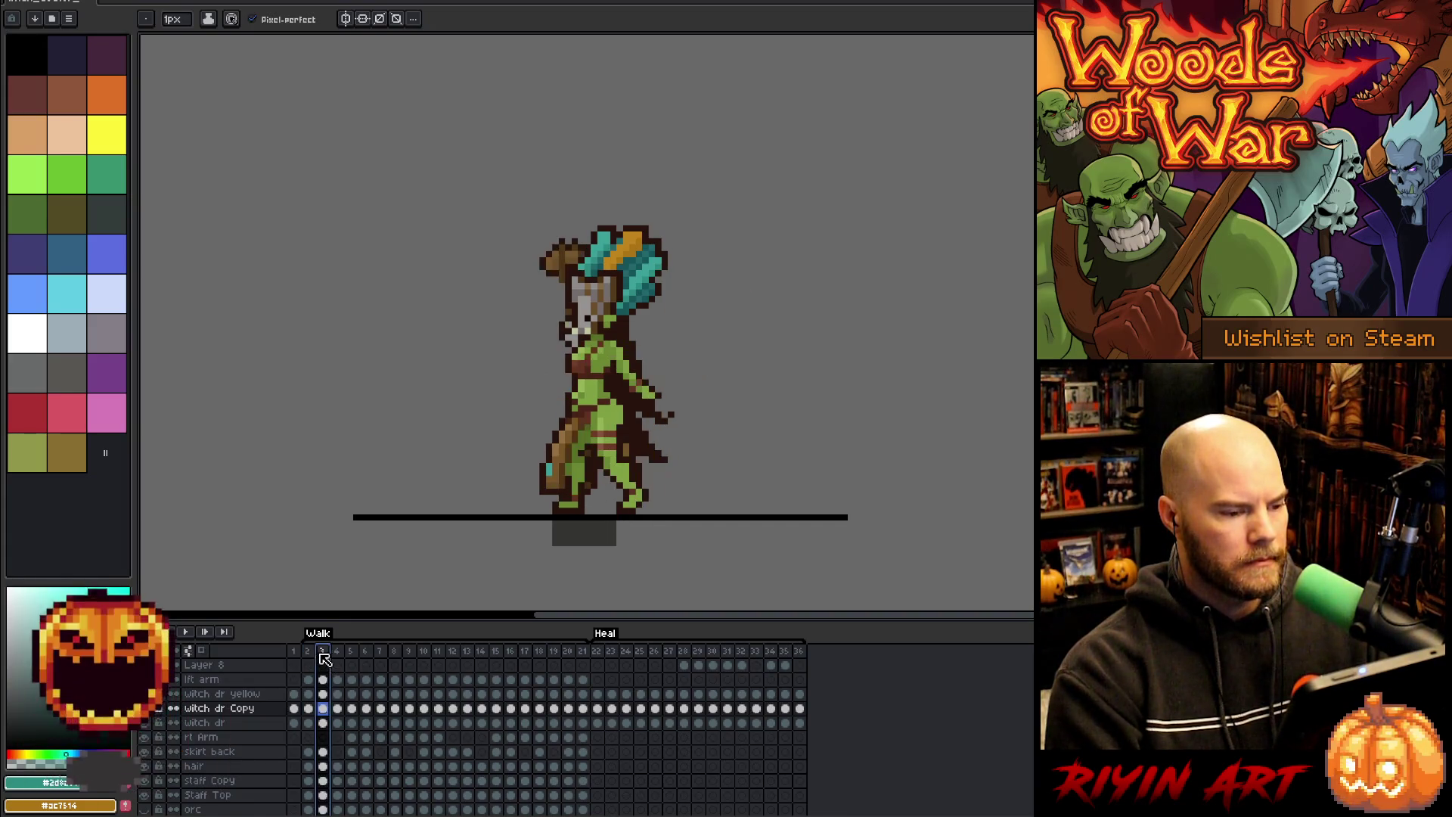
{"action": "left_click", "coordinate": [322, 656]}
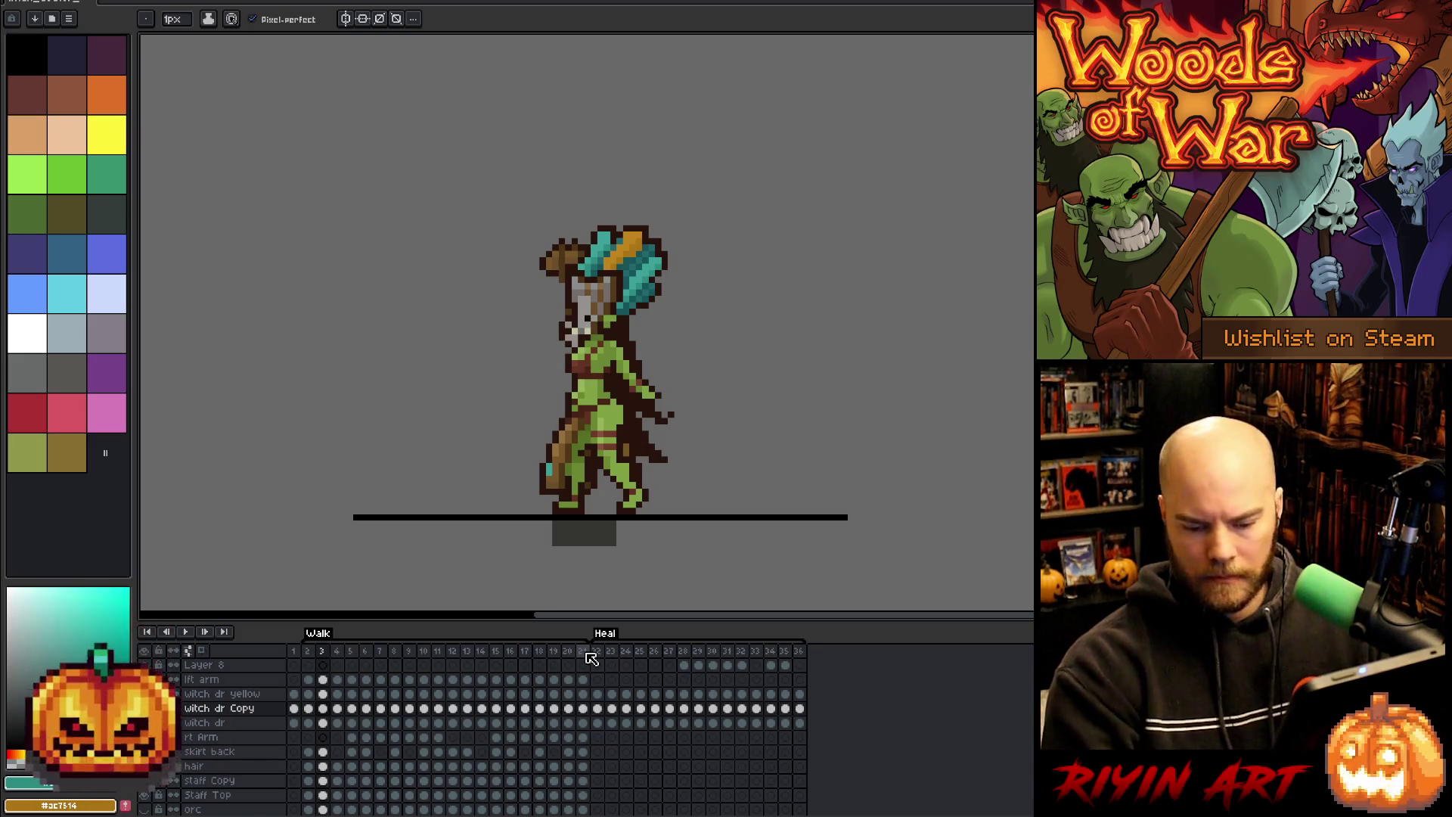
{"action": "left_click", "coordinate": [294, 655]}
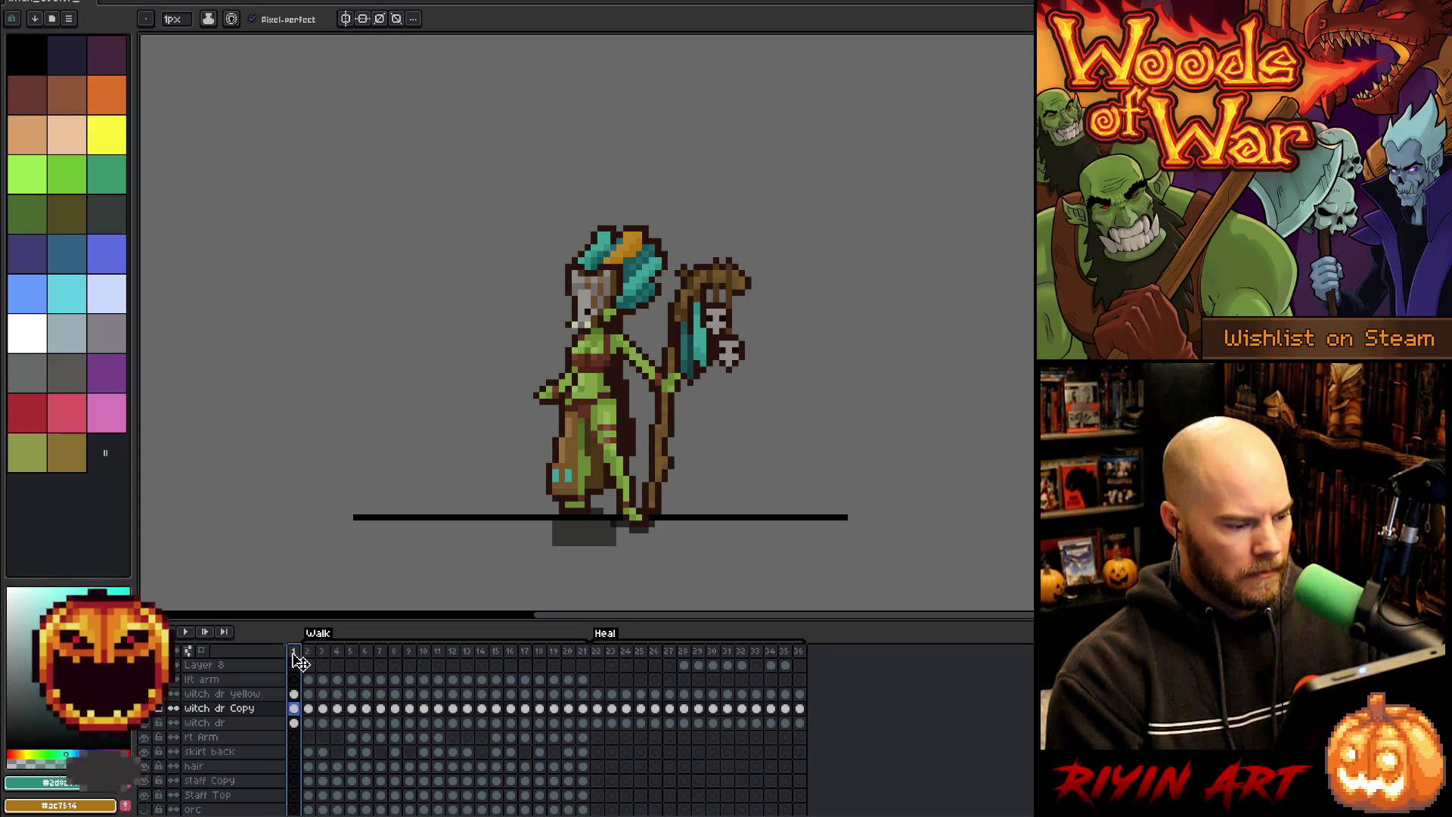
- Duplicate frame 1, move the copy to frame 22 before Heal, and start naming a new tag
{"action": "key", "text": "alt+n"}
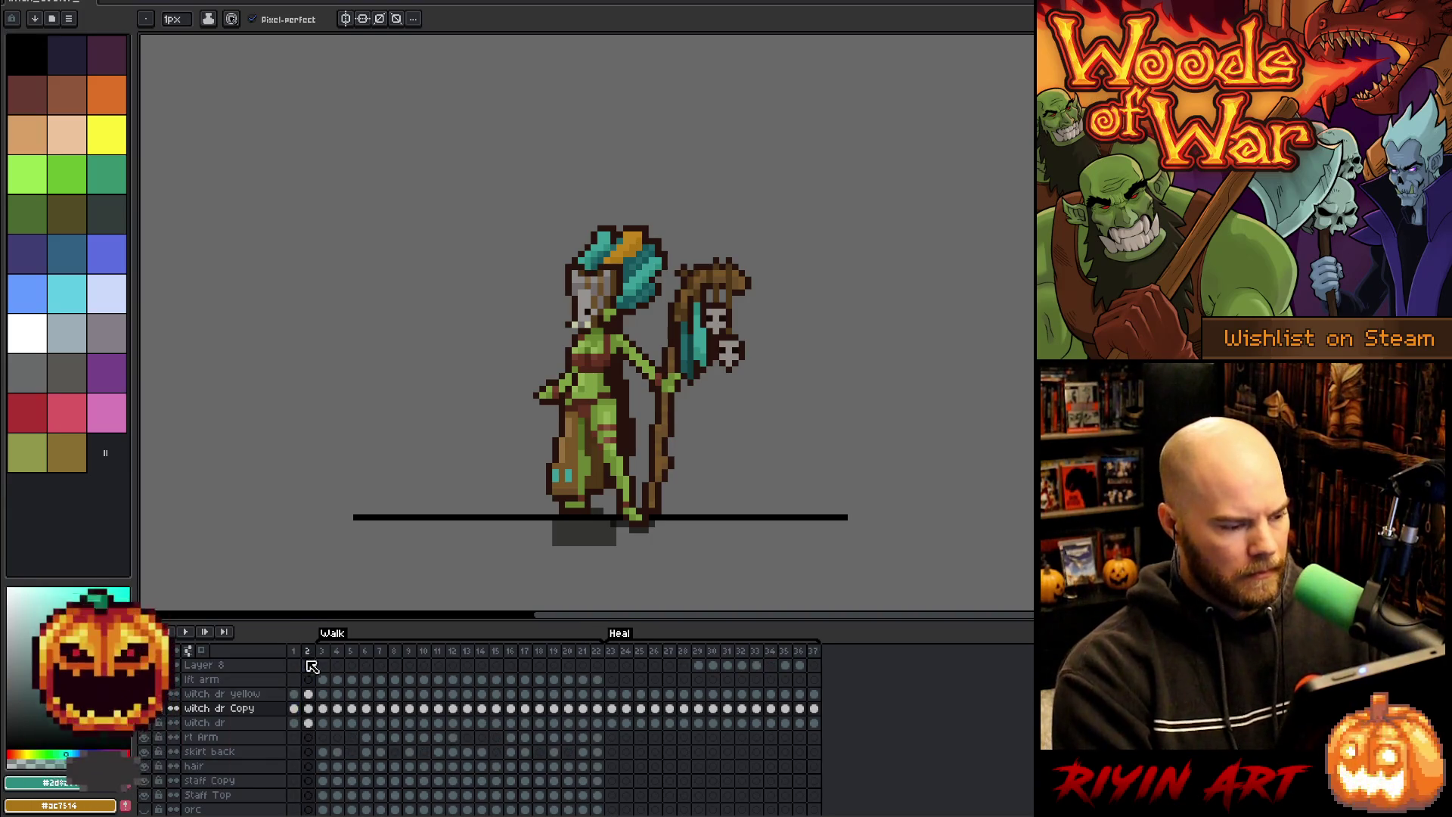
{"action": "left_click_drag", "start_coordinate": [317, 655], "coordinate": [599, 654]}
{"action": "right_click", "coordinate": [598, 652]}
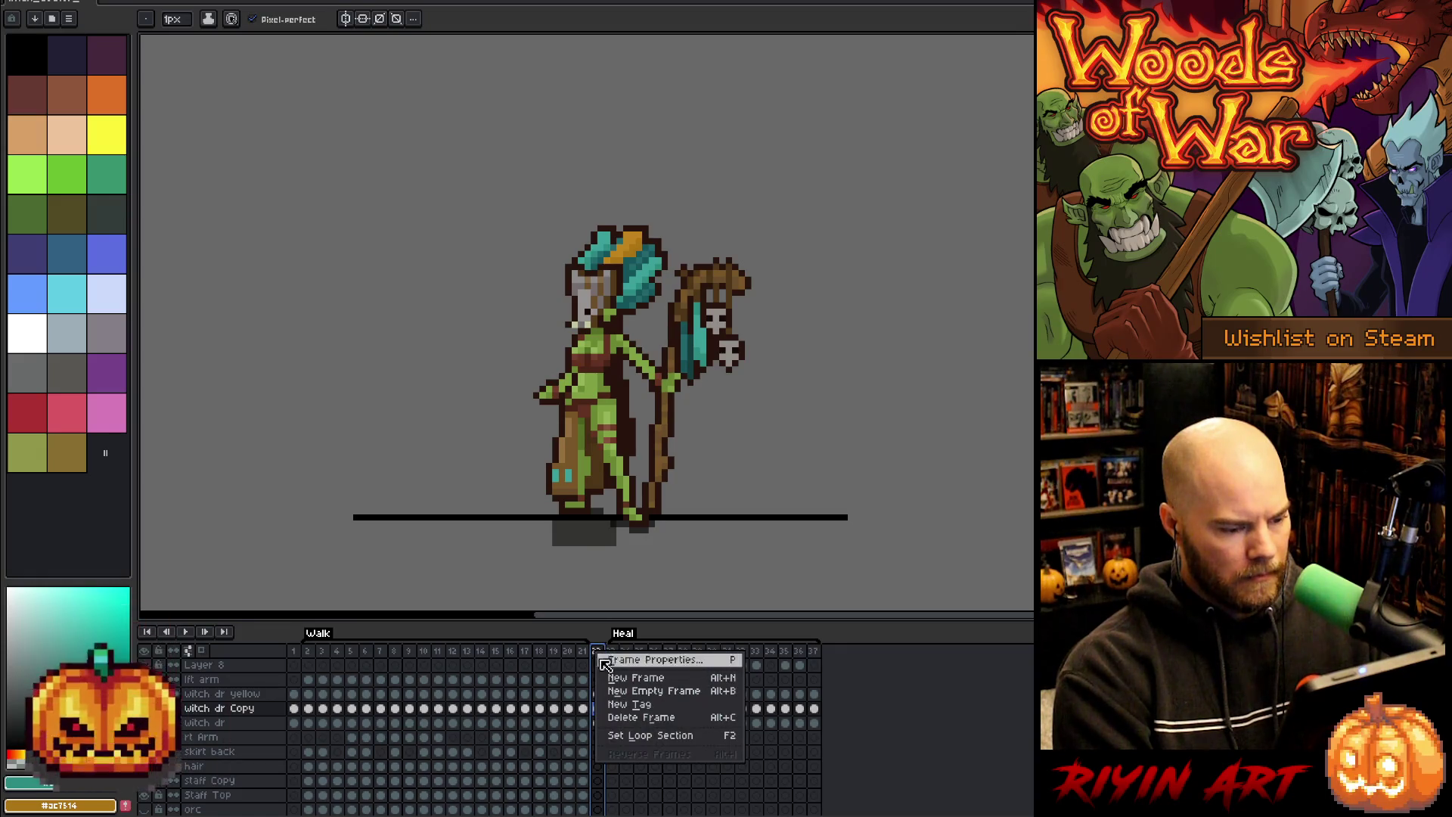
{"action": "left_click", "coordinate": [620, 710]}
{"action": "type", "text": "walkToIdle"}
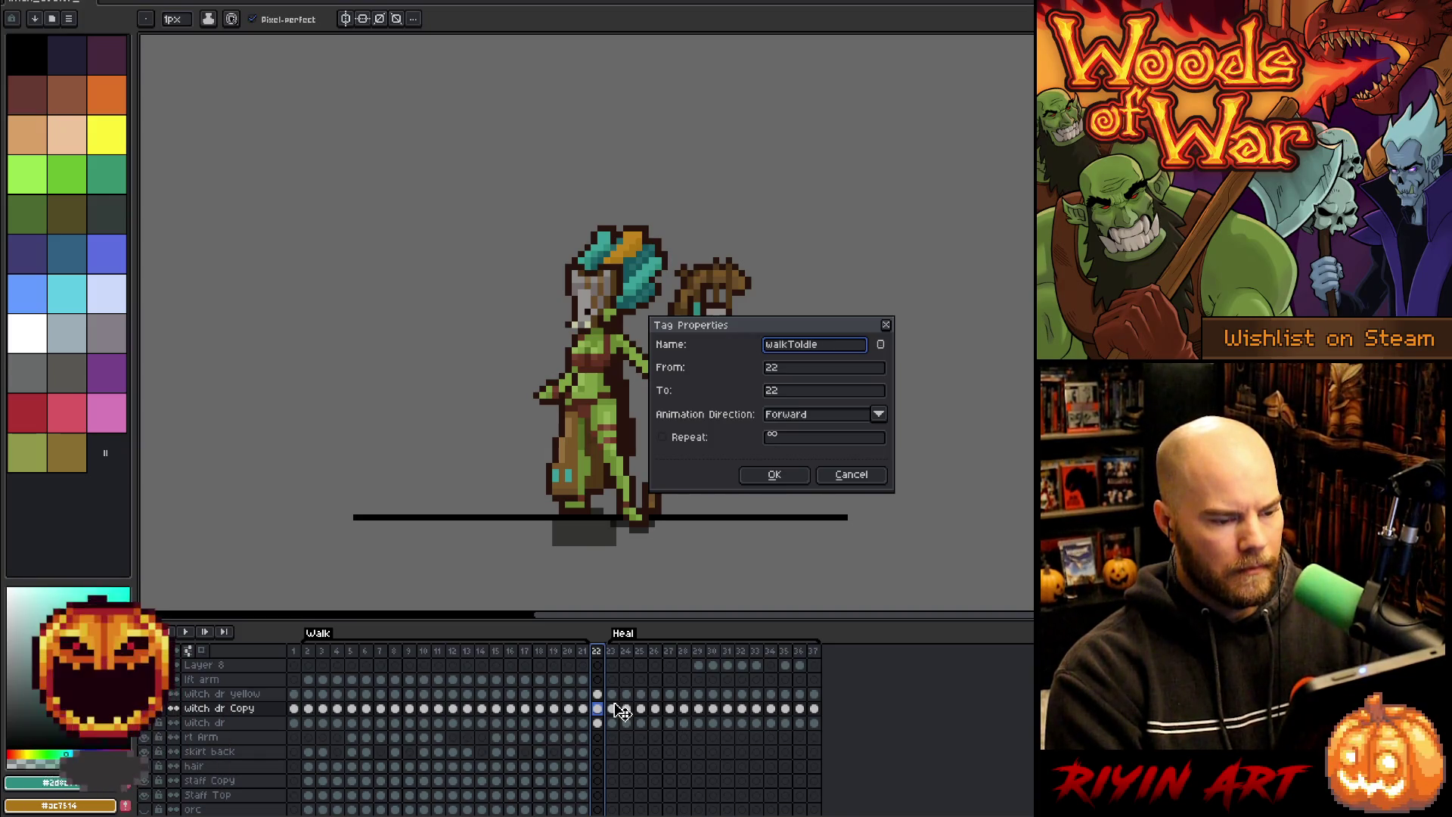
- Confirm the walkToIdle tag on frame 22 and add a new frame 23 after it
{"action": "key", "text": "Return"}
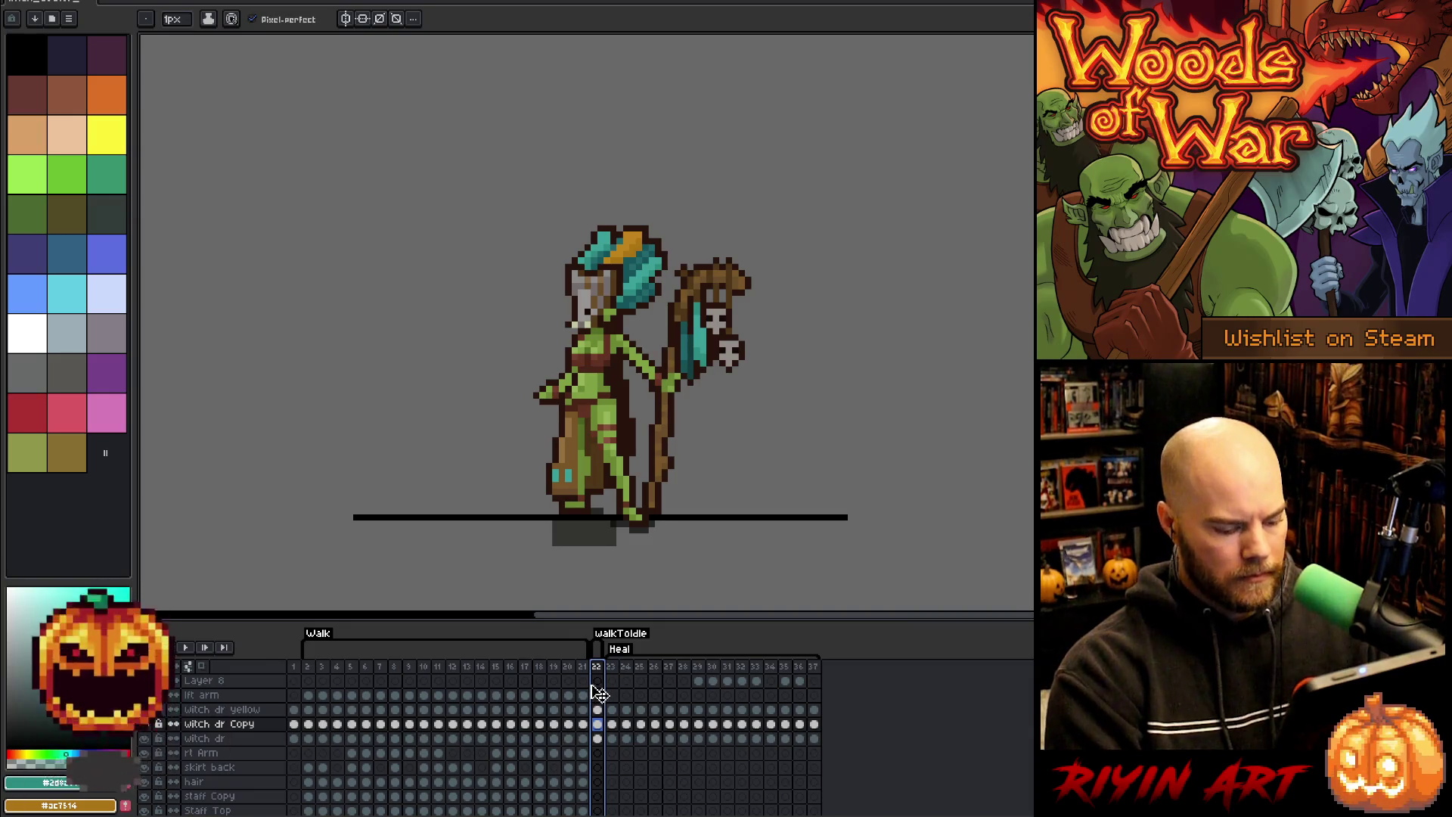
{"action": "key", "text": "alt+n"}
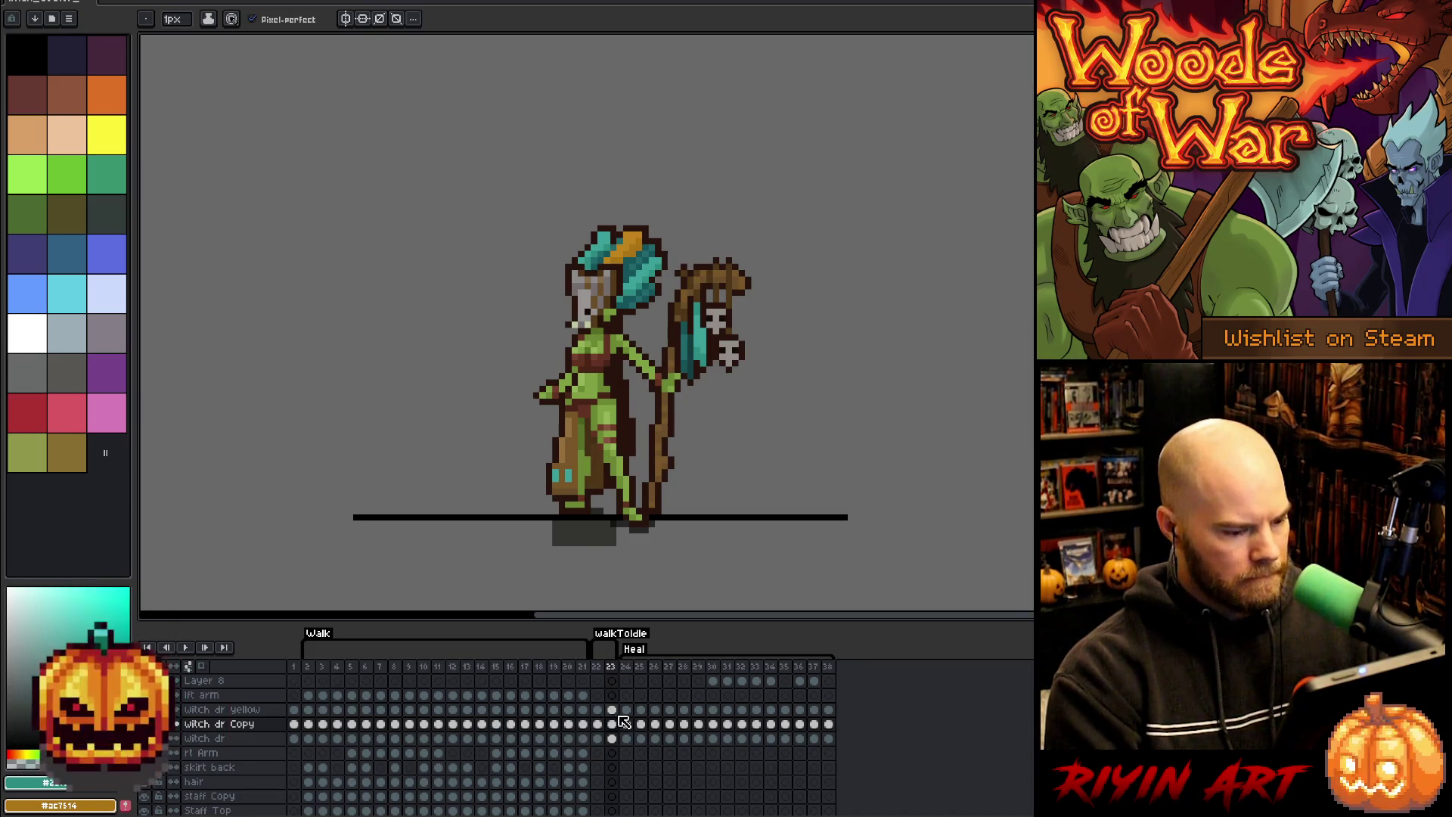
- Select frame 22–23 cels on the witch dr layers, then play the Walk cycle from frame 20
{"action": "left_click_drag", "start_coordinate": [613, 710], "coordinate": [605, 714]}
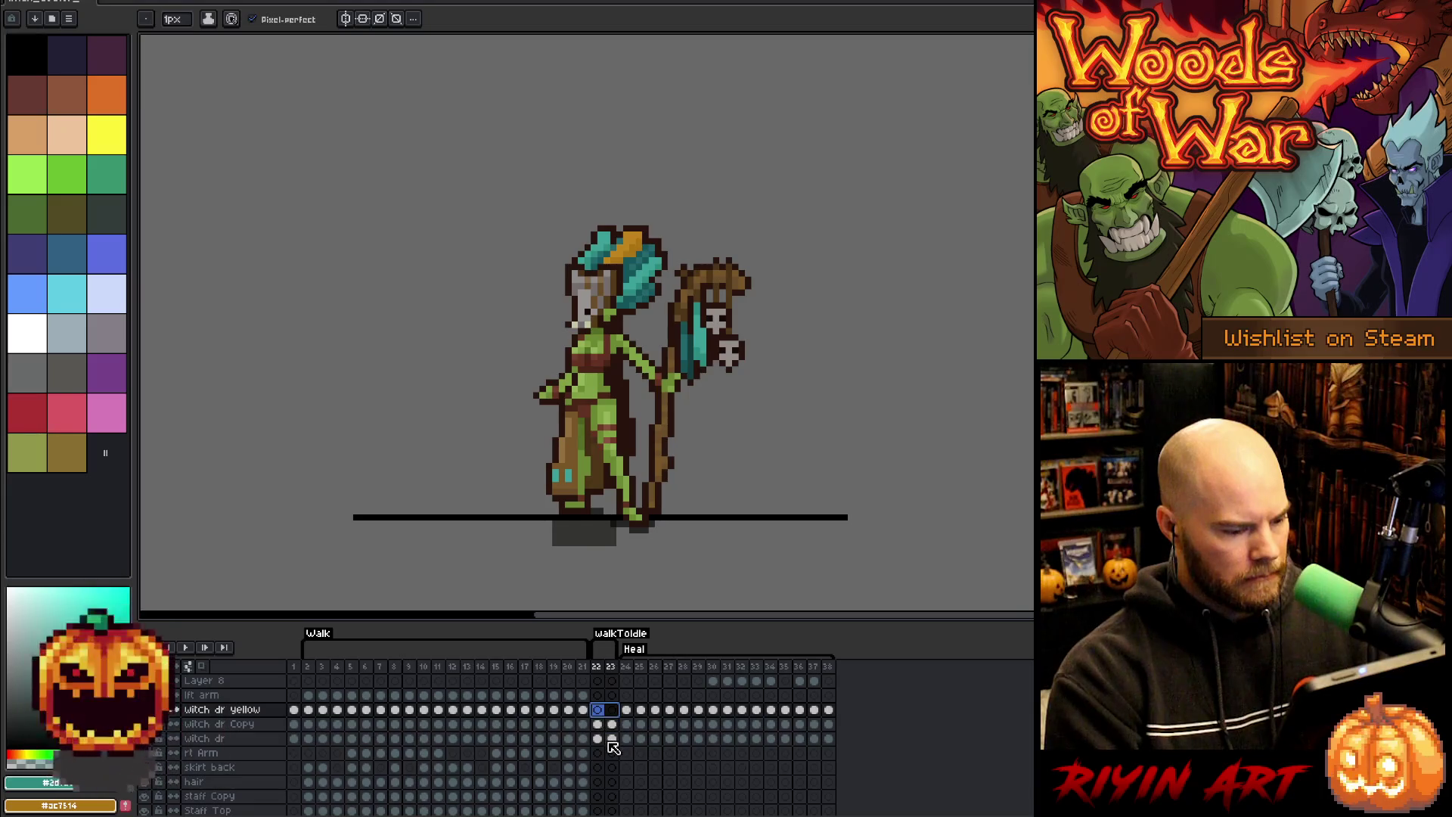
{"action": "left_click", "coordinate": [605, 739]}
{"action": "left_click", "coordinate": [599, 724]}
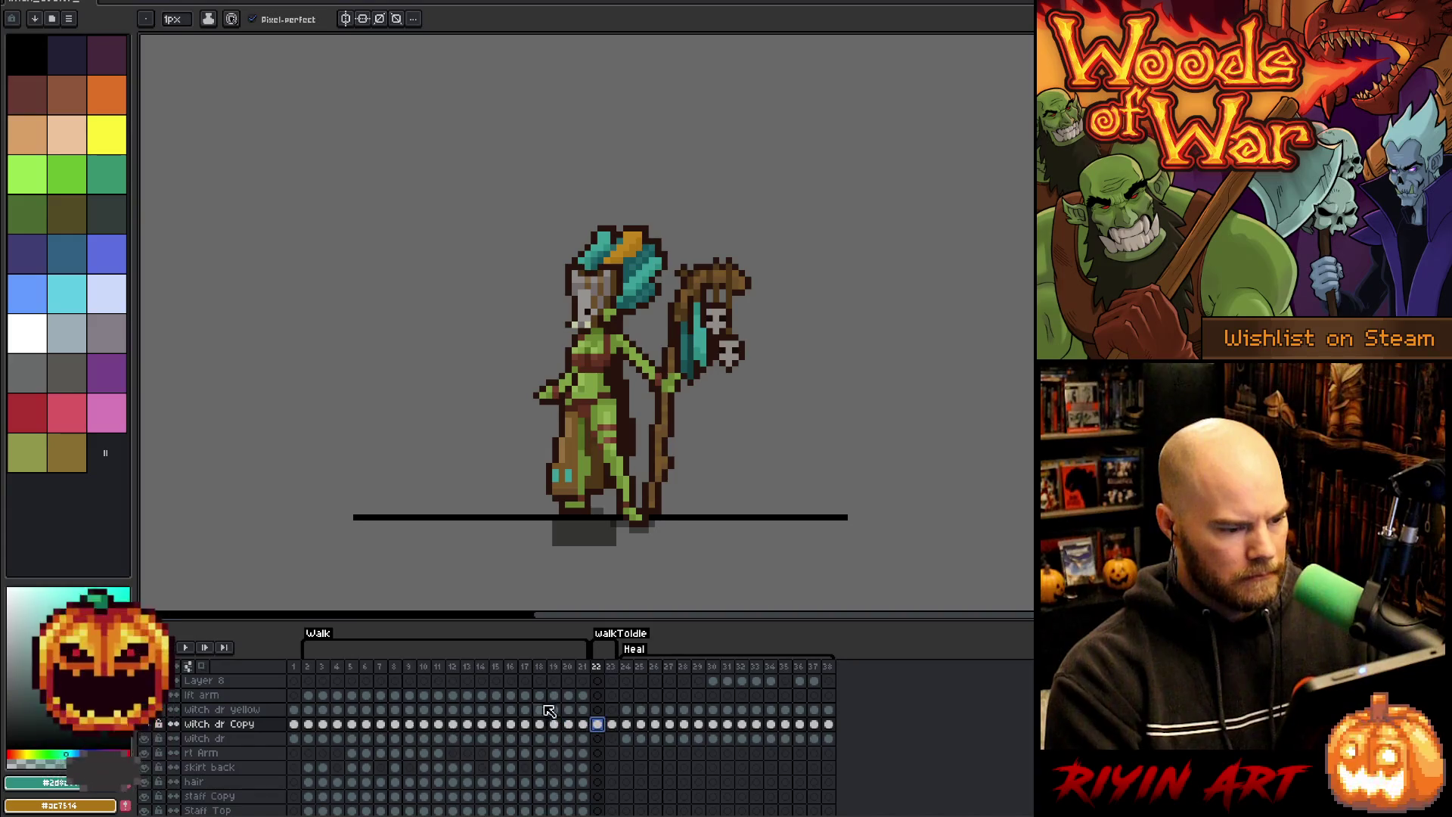
{"action": "left_click", "coordinate": [583, 670]}
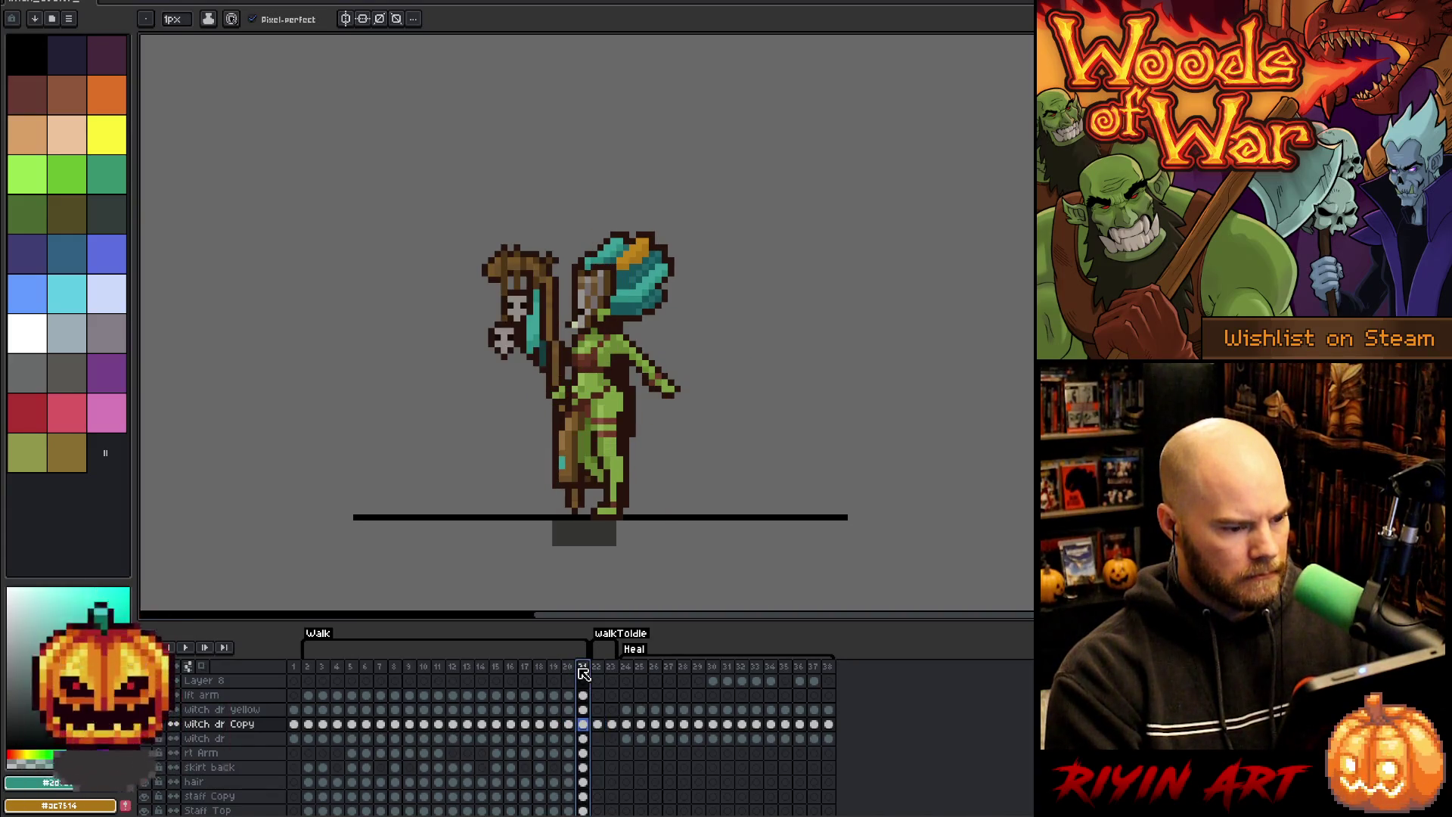
{"action": "left_click", "coordinate": [572, 669]}
{"action": "key", "text": "Return"}
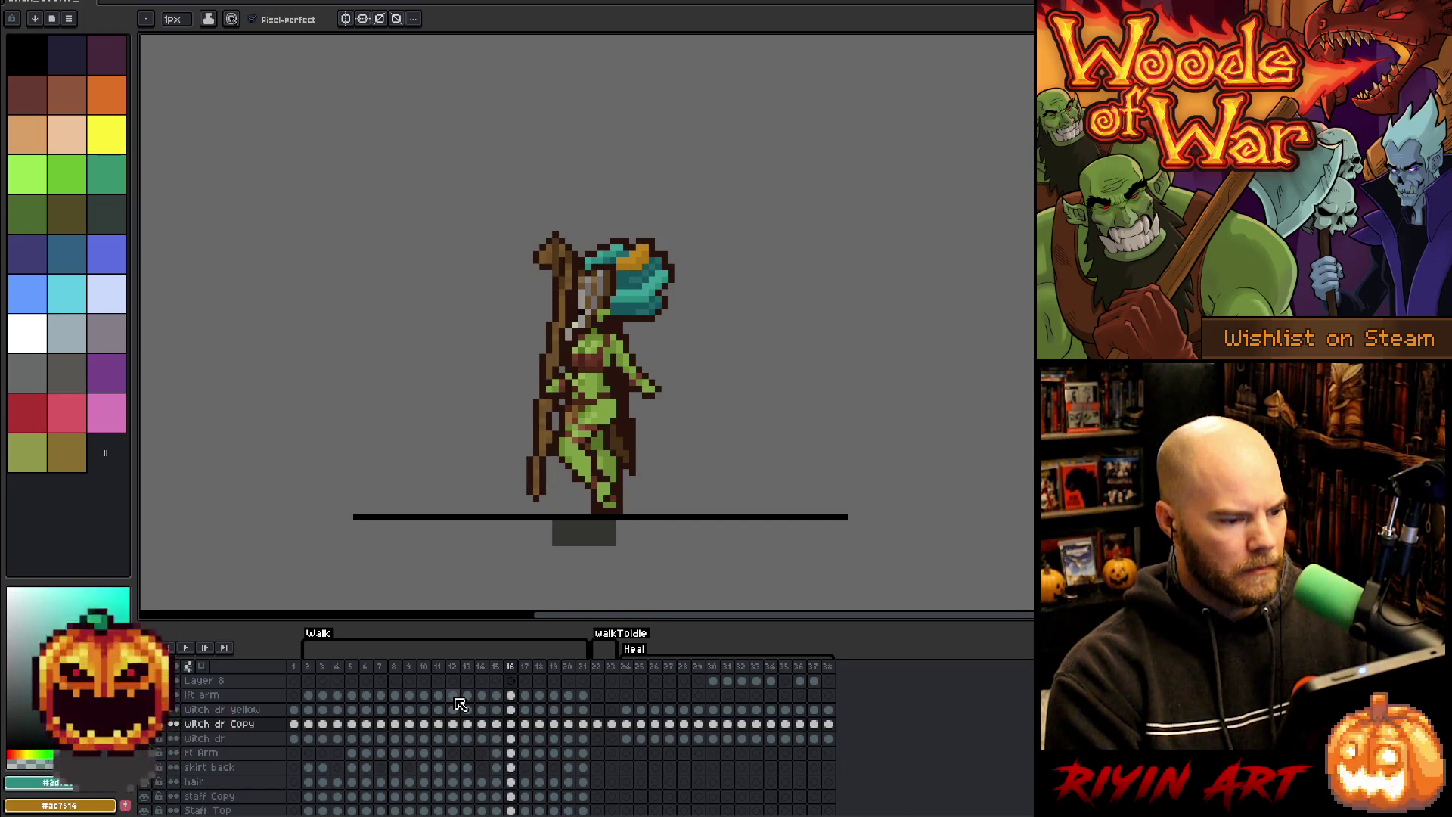
- Flip back and forth between walk frames 15, 16 and 17 to compare the stride poses
{"action": "key", "text": "Left"}
{"action": "key", "text": "Right"}
{"action": "key", "text": "Left"}
{"action": "key", "text": "Right"}
{"action": "key", "text": "Right"}
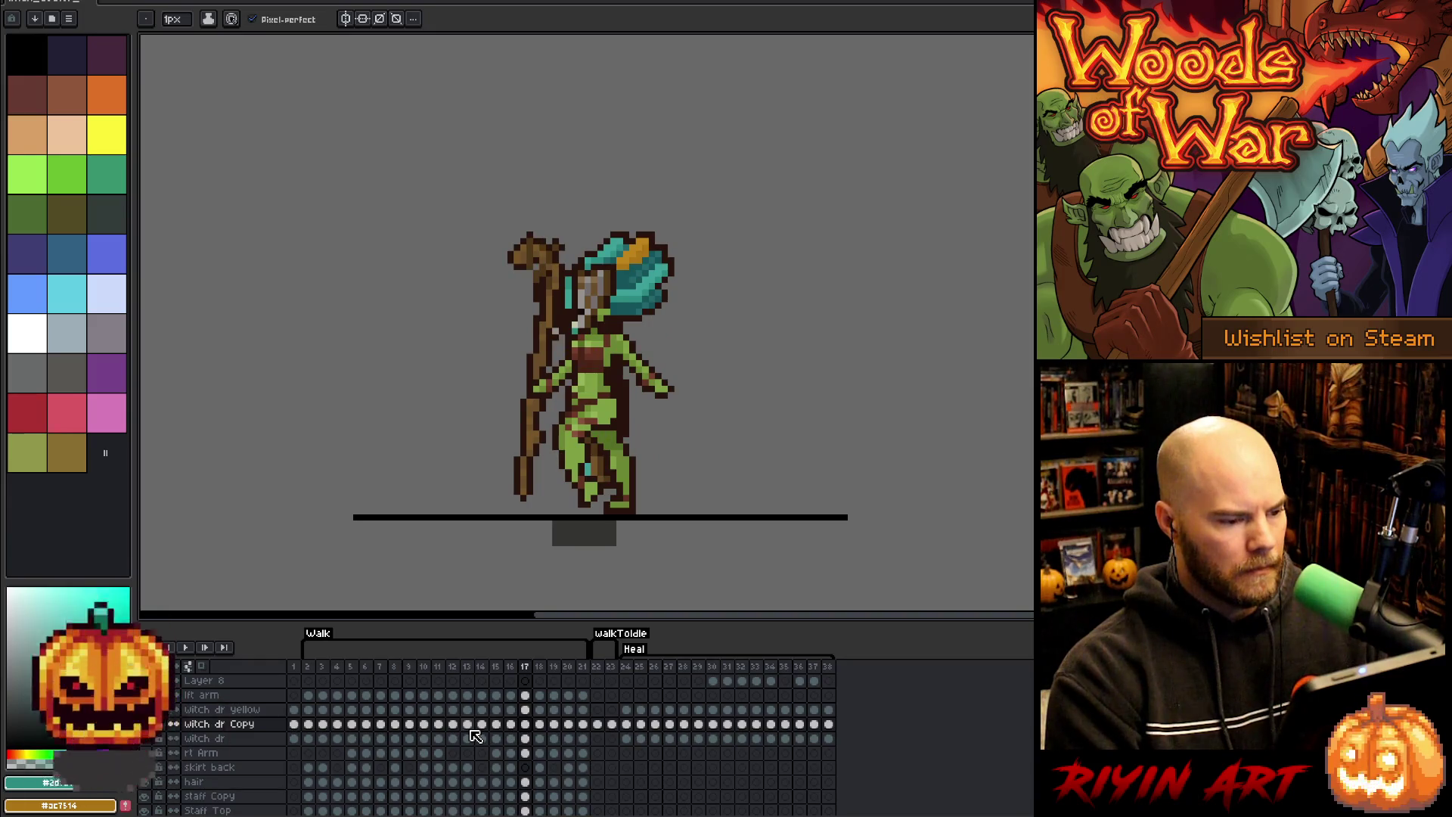
{"action": "key", "text": "Left"}
{"action": "key", "text": "Left"}
{"action": "key", "text": "Right"}
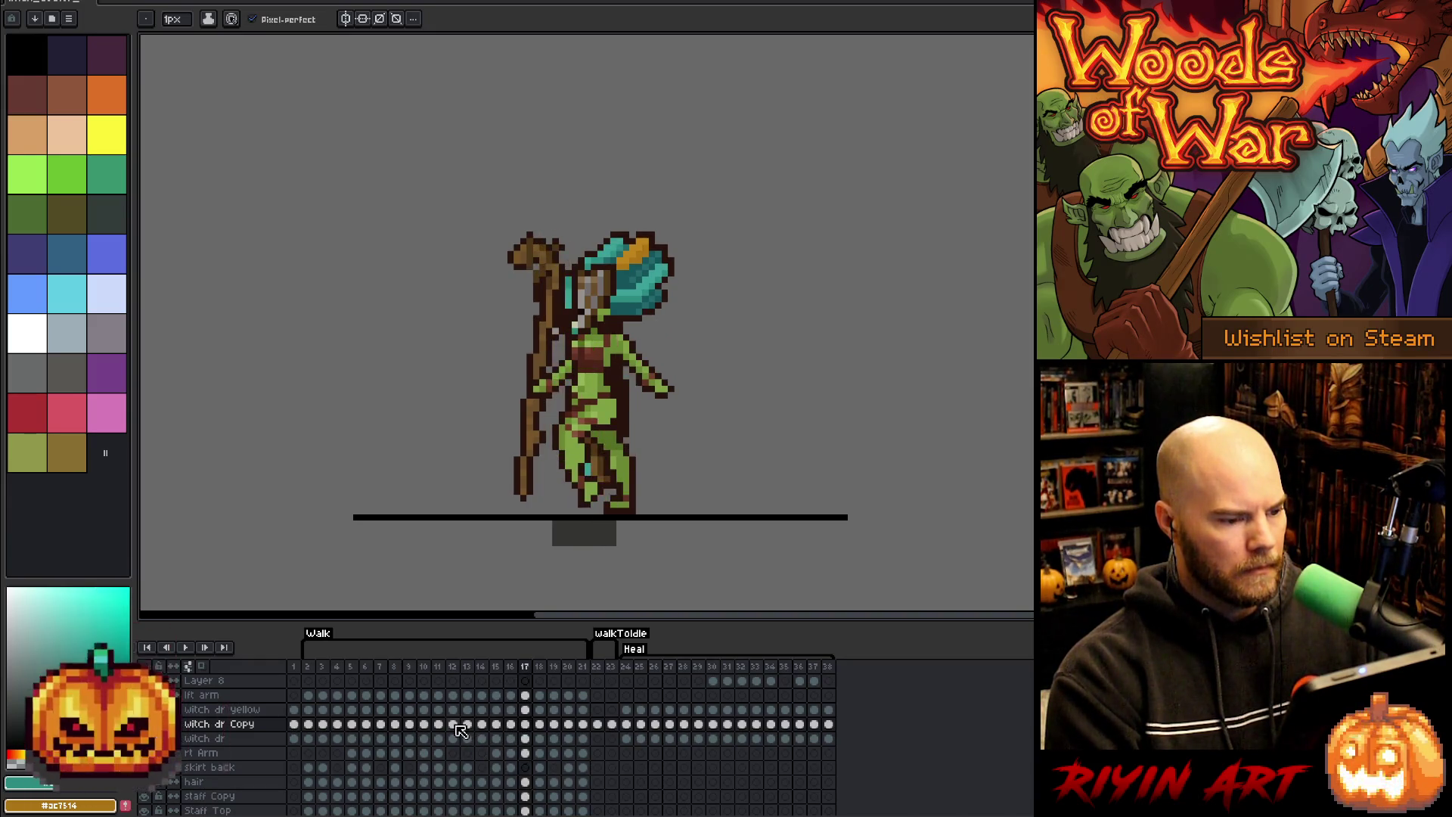
{"action": "key", "text": "Left"}
{"action": "key", "text": "Right"}
{"action": "key", "text": "Left"}
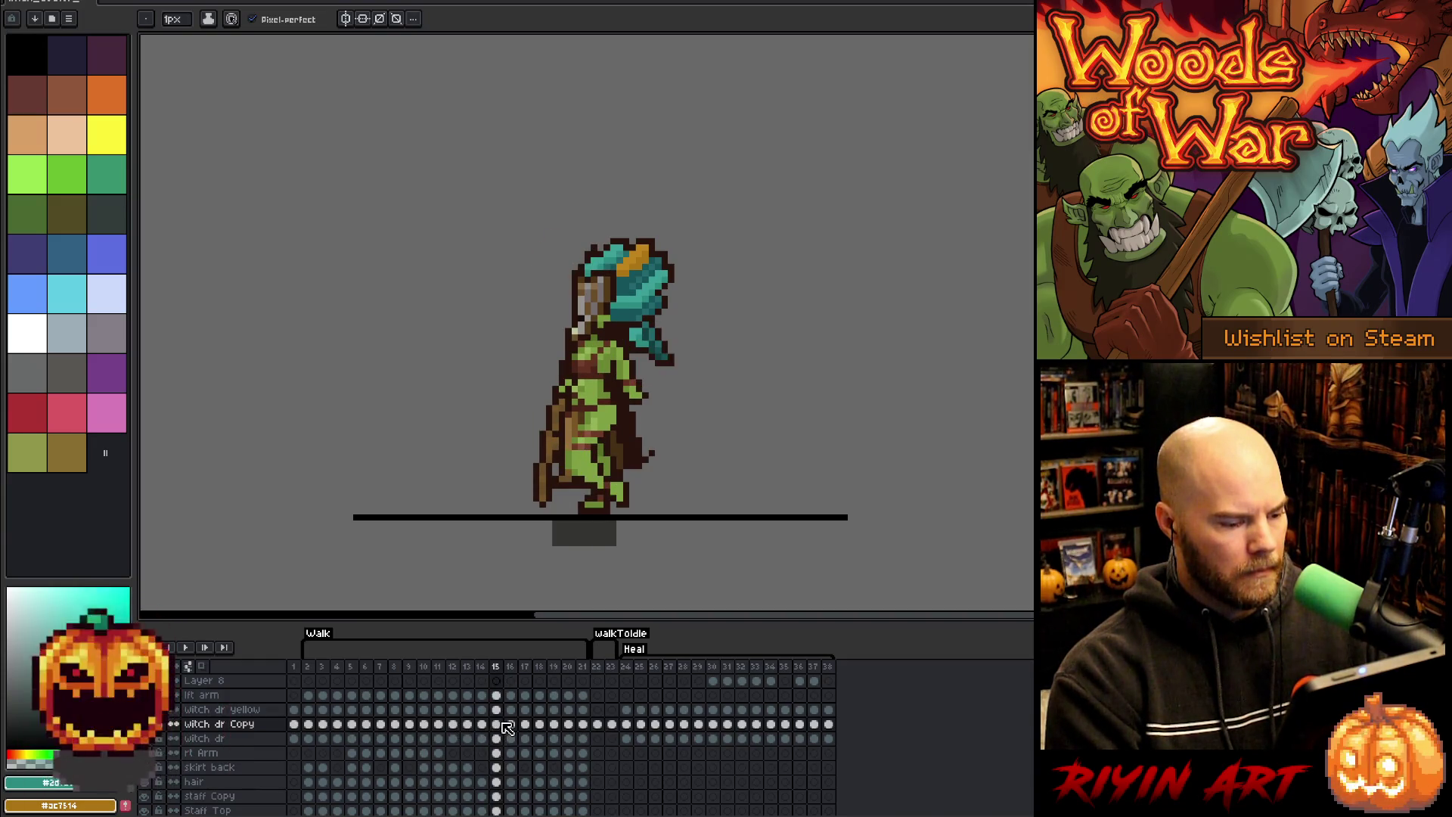
{"action": "key", "text": "Right"}
{"action": "key", "text": "Left"}
- Add another frame after the standing pose at frame 22 with Alt+N
{"action": "left_click", "coordinate": [598, 669]}
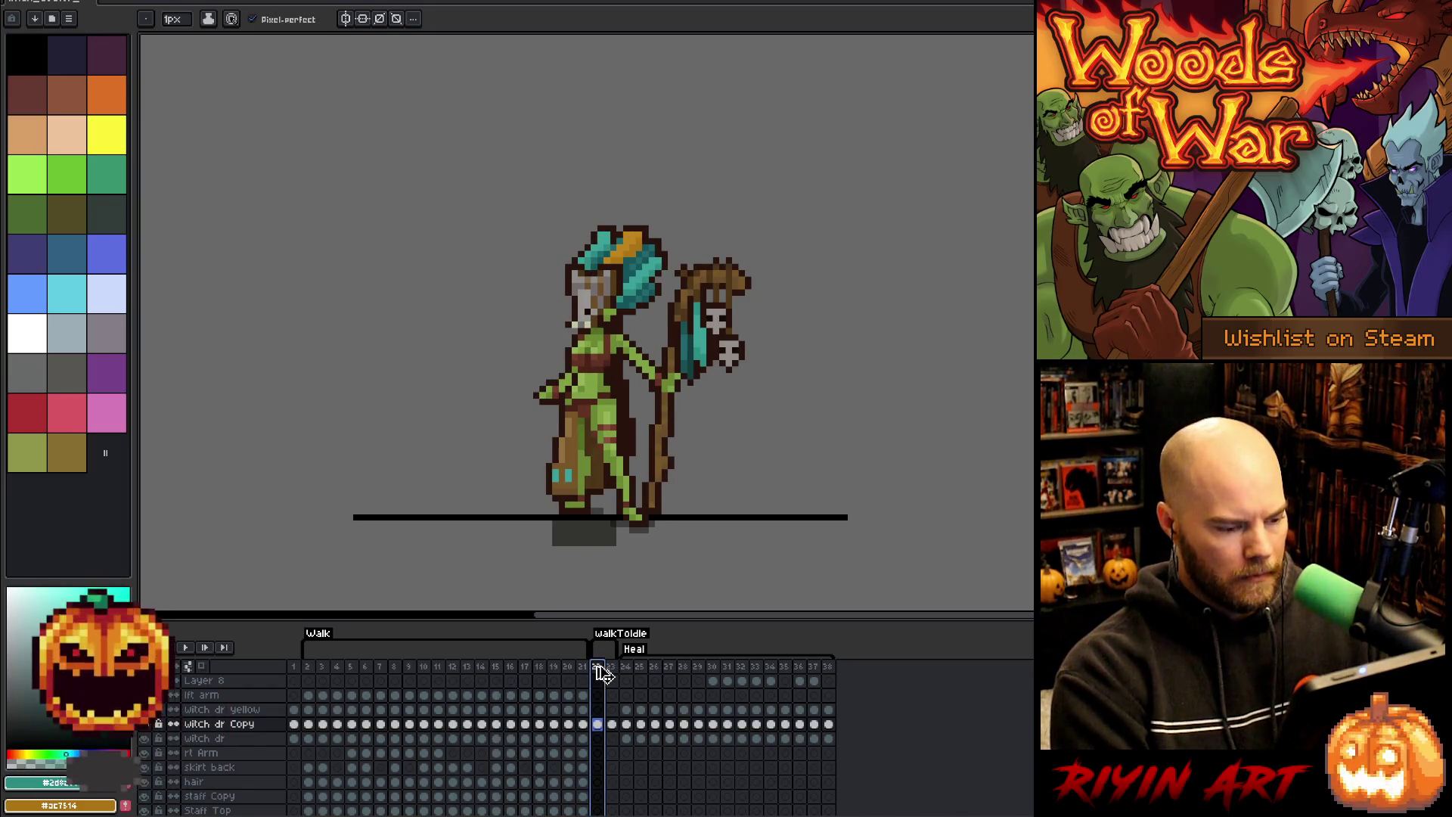
{"action": "key", "text": "alt+n"}
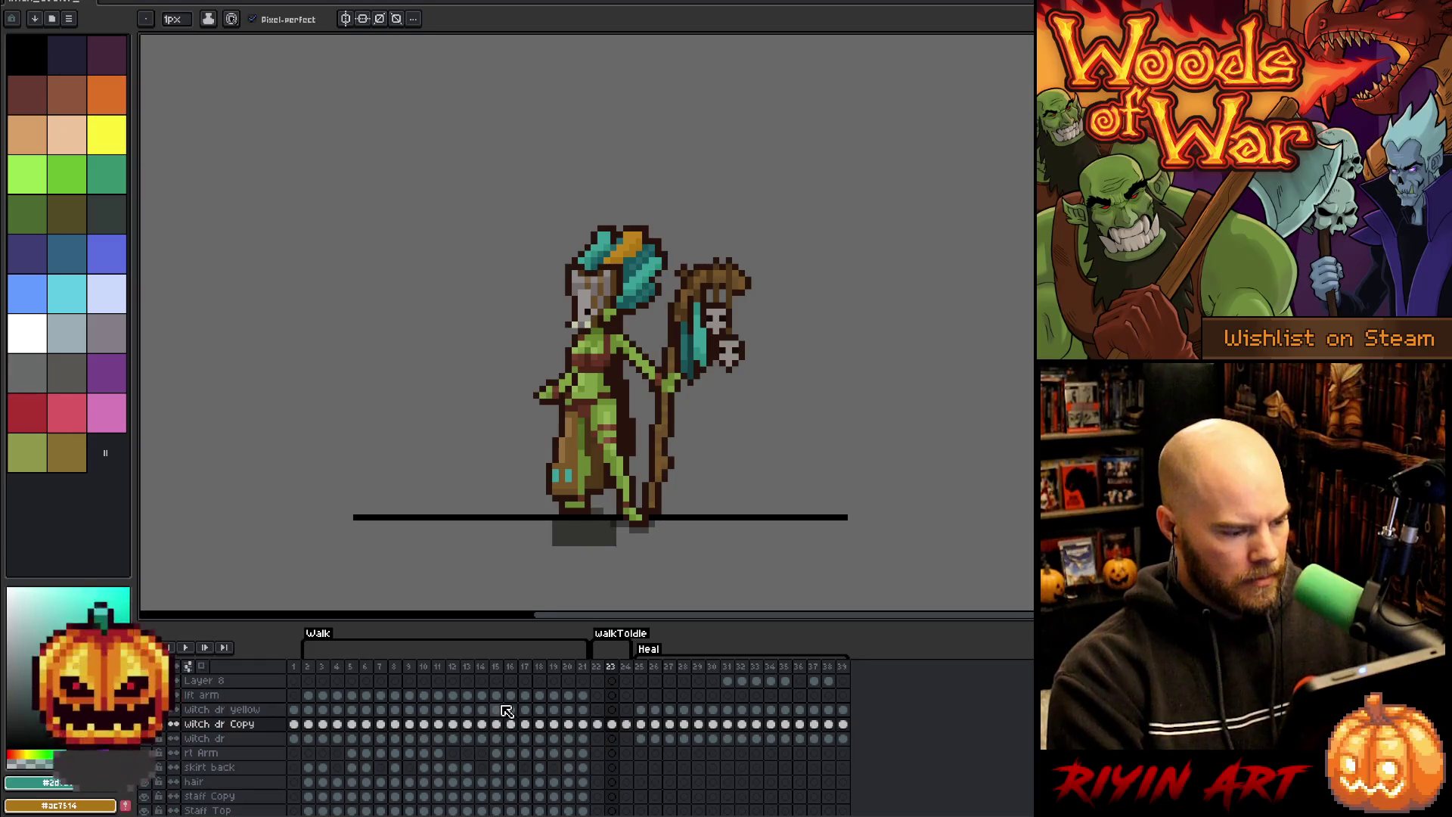
{"action": "scroll", "coordinate": [504, 704], "scroll_direction": "up", "scroll_amount": 3}
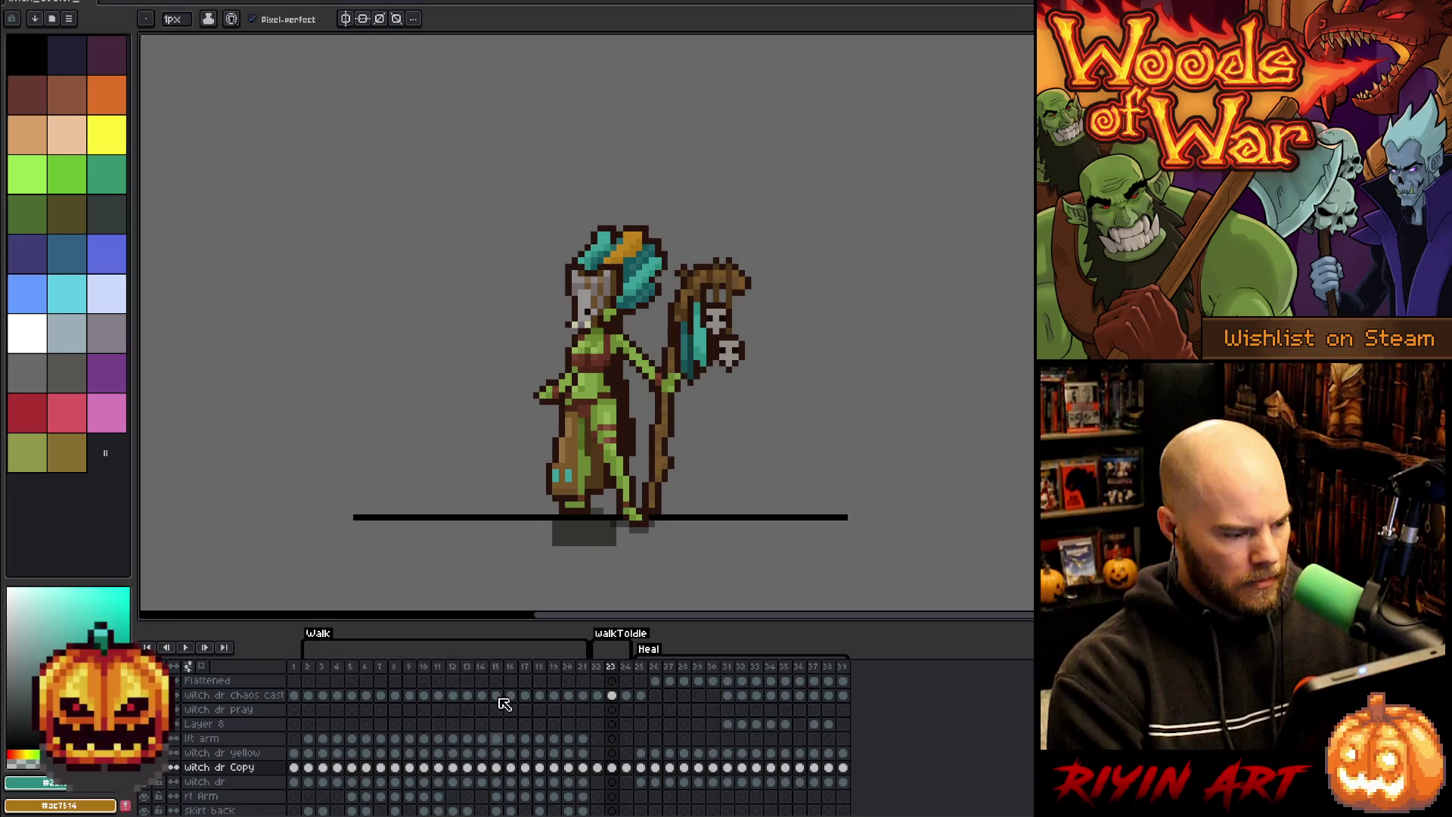
{"action": "scroll", "coordinate": [504, 704], "scroll_direction": "down", "scroll_amount": 3}
- Compare the lft arm poses across walk frames 13 to 17, one frame at a time
{"action": "left_click", "coordinate": [497, 697]}
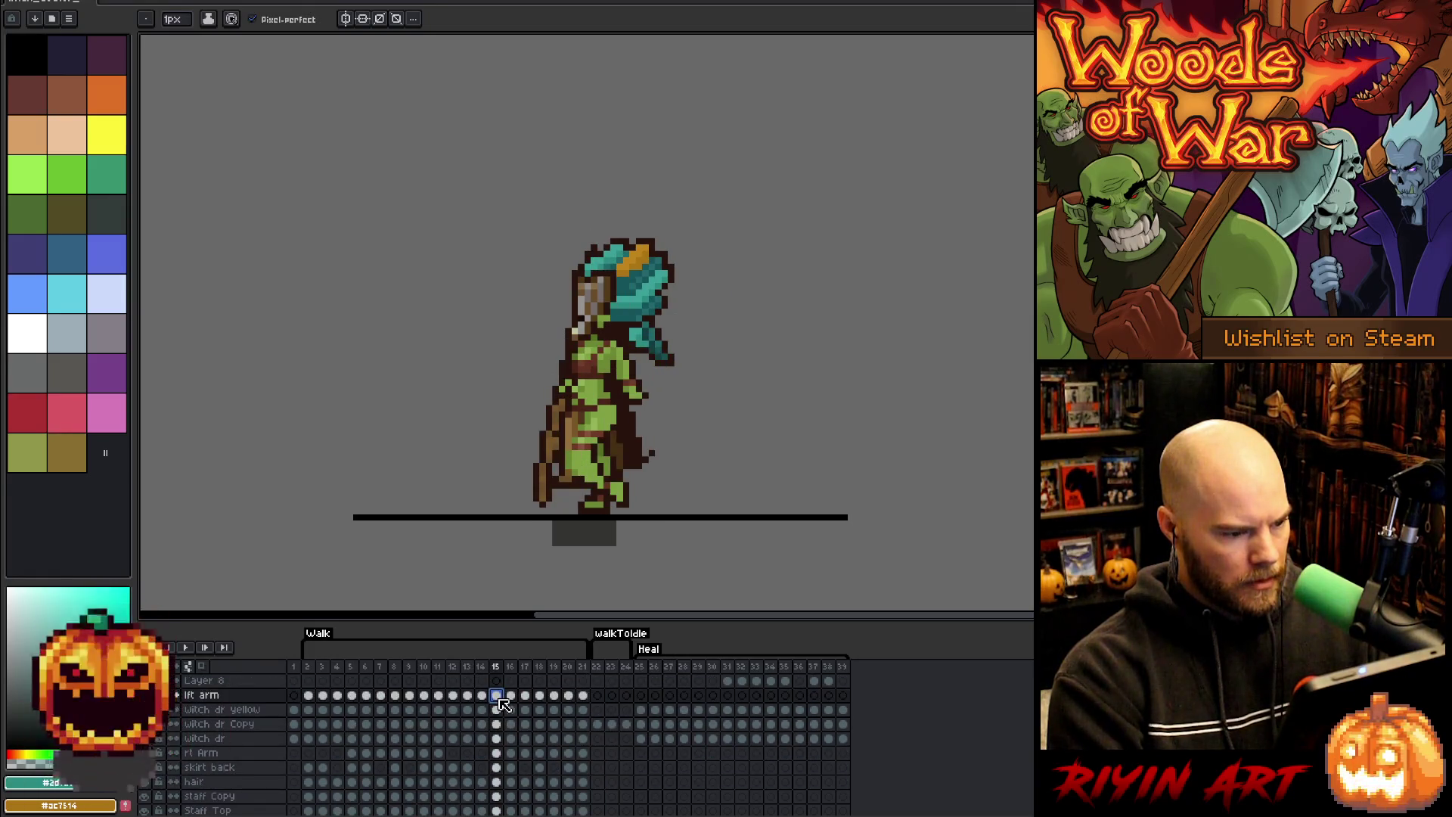
{"action": "key", "text": "Right"}
{"action": "key", "text": "Left"}
{"action": "key", "text": "Right"}
{"action": "key", "text": "Right"}
{"action": "key", "text": "Left"}
{"action": "key", "text": "Left"}
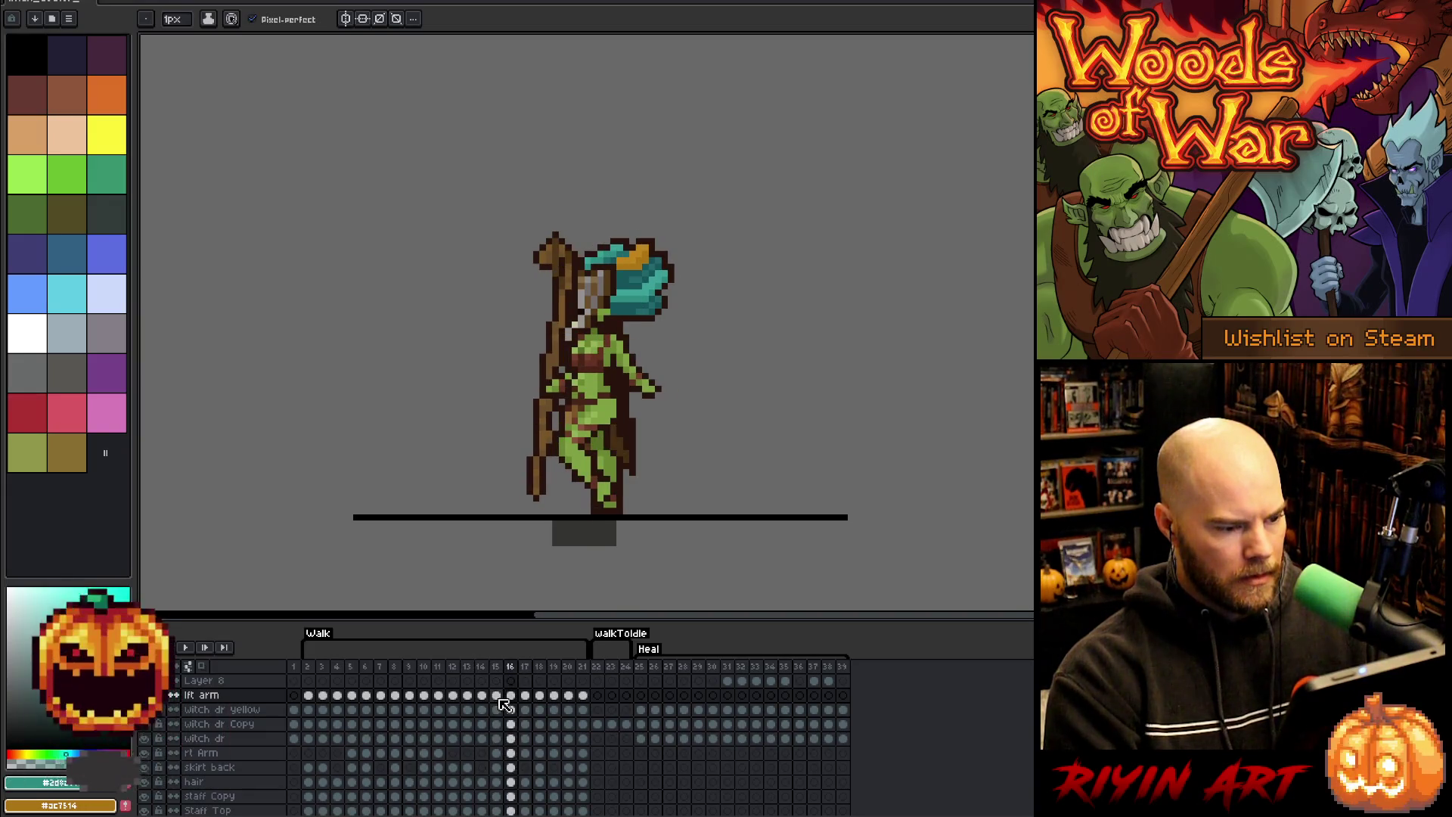
{"action": "key", "text": "Right"}
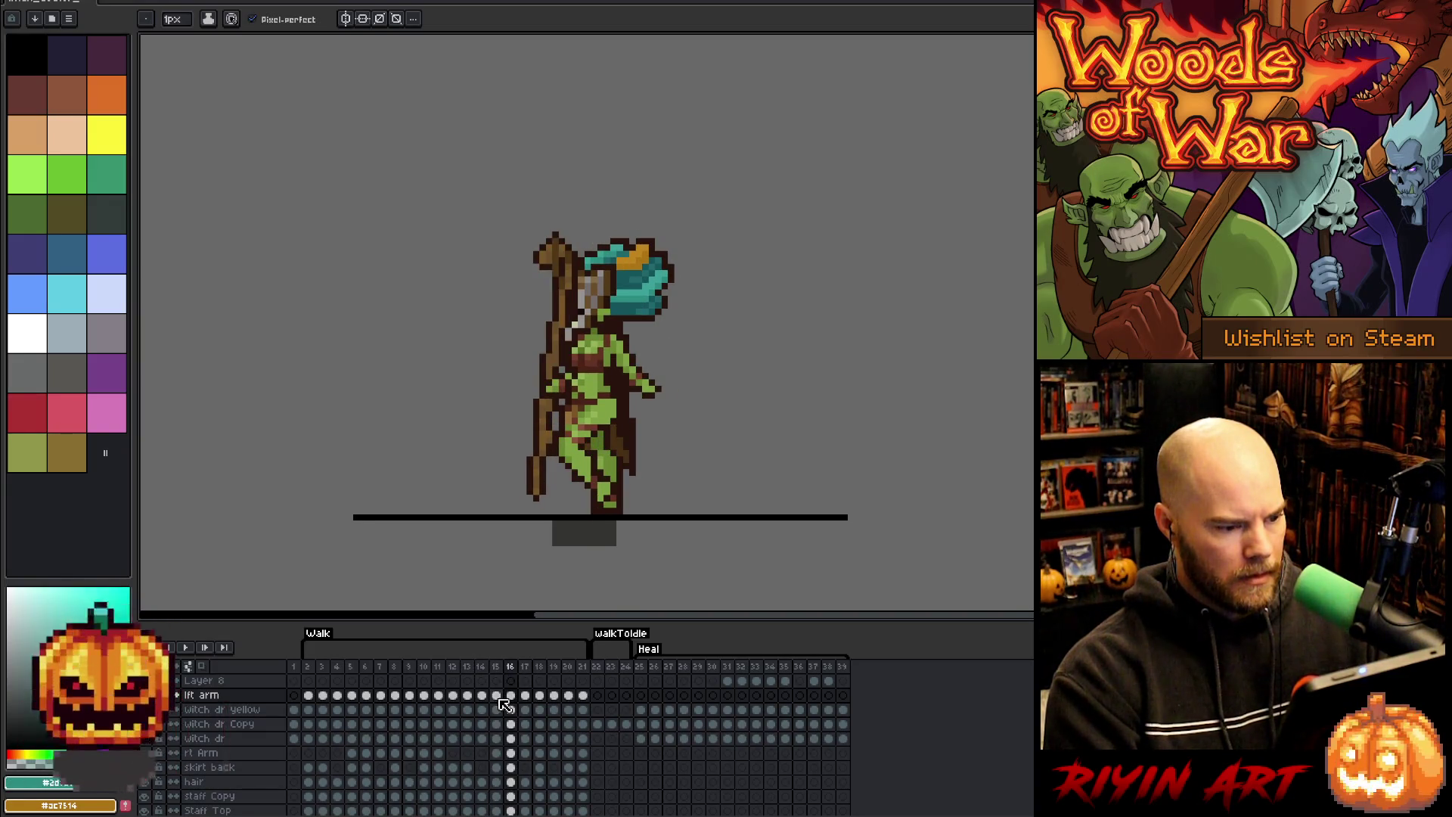
{"action": "key", "text": "Right"}
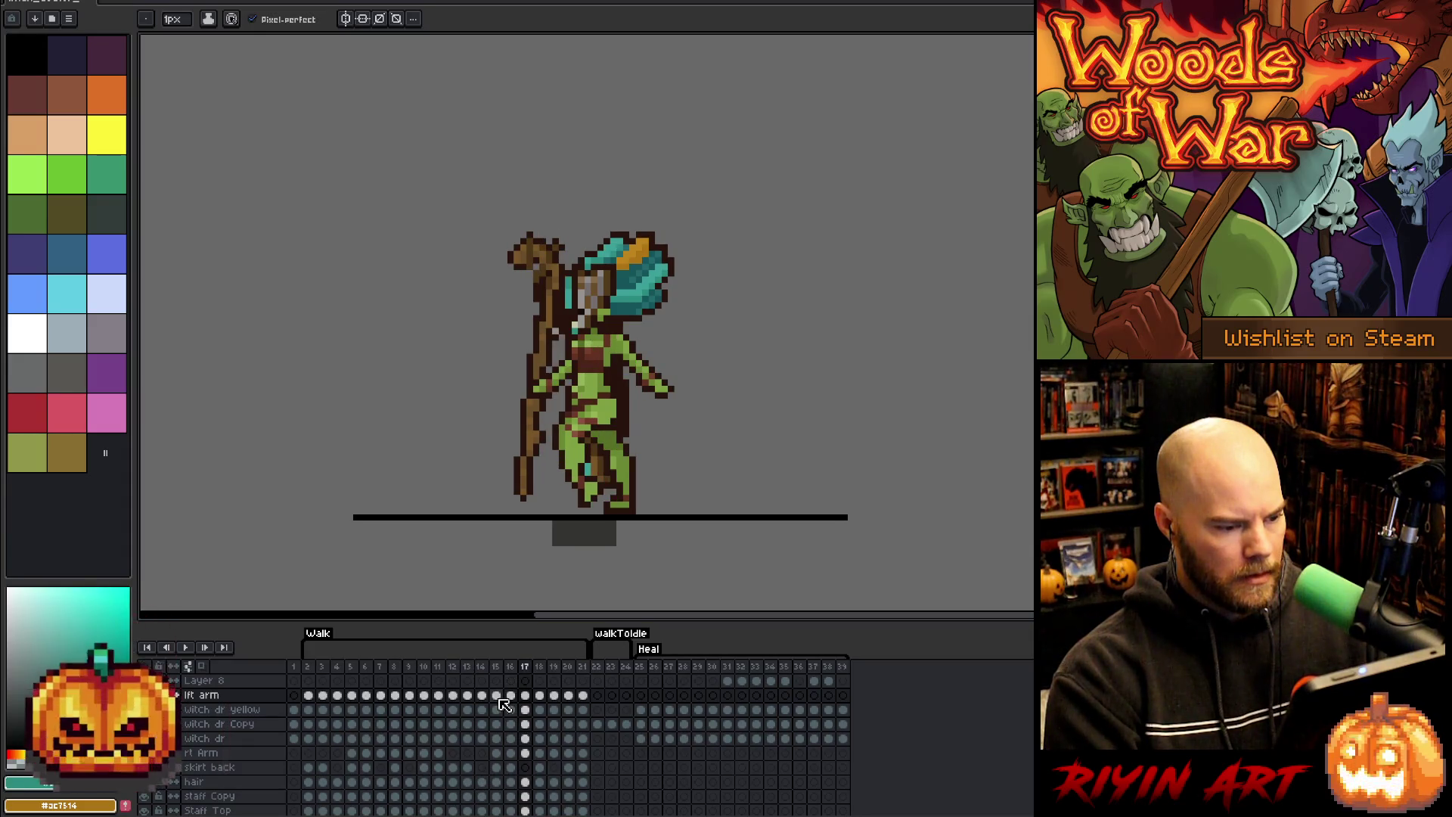
{"action": "key", "text": "Left"}
{"action": "key", "text": "Left"}
{"action": "key", "text": "Left"}
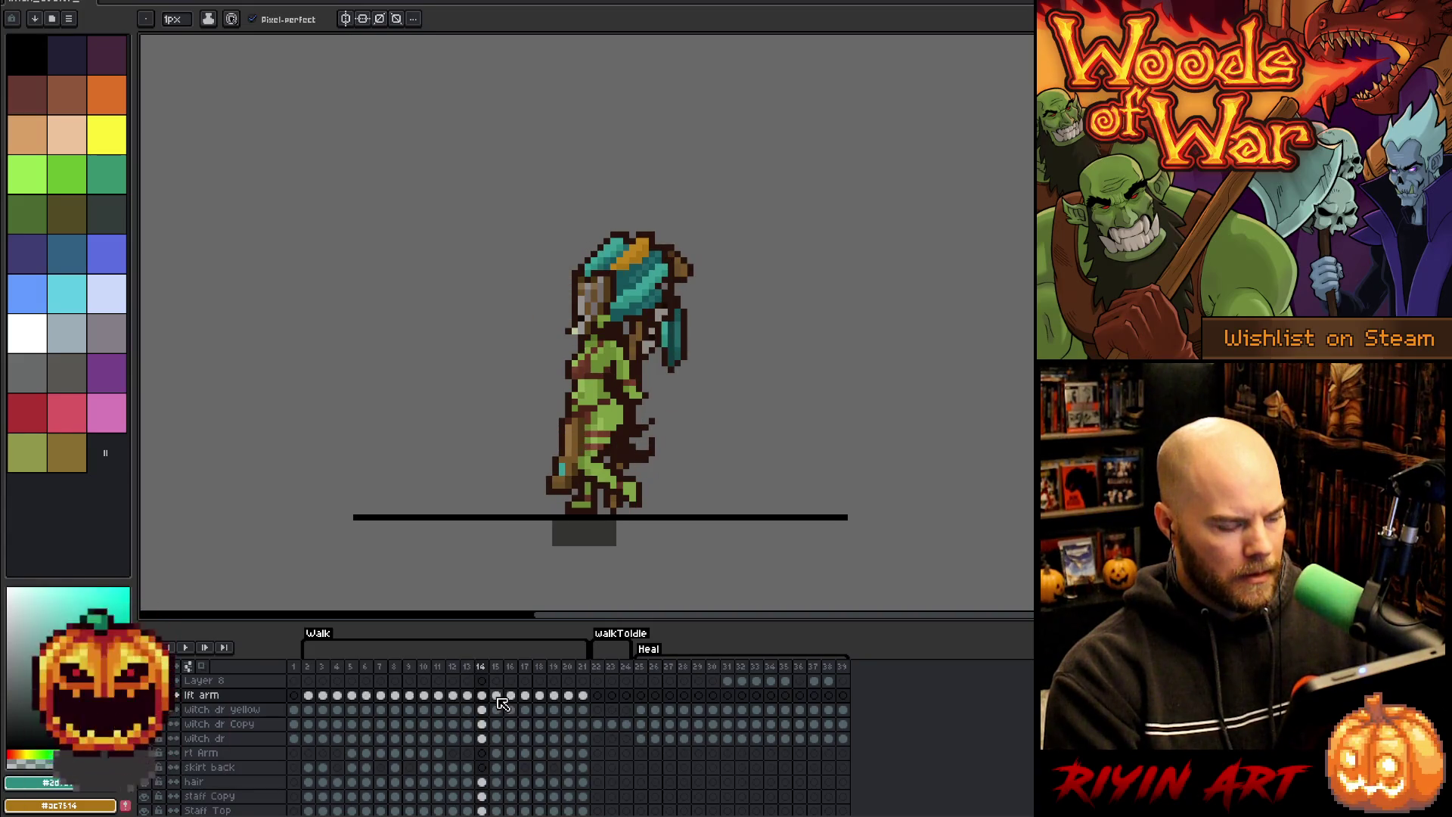
{"action": "key", "text": "comma"}
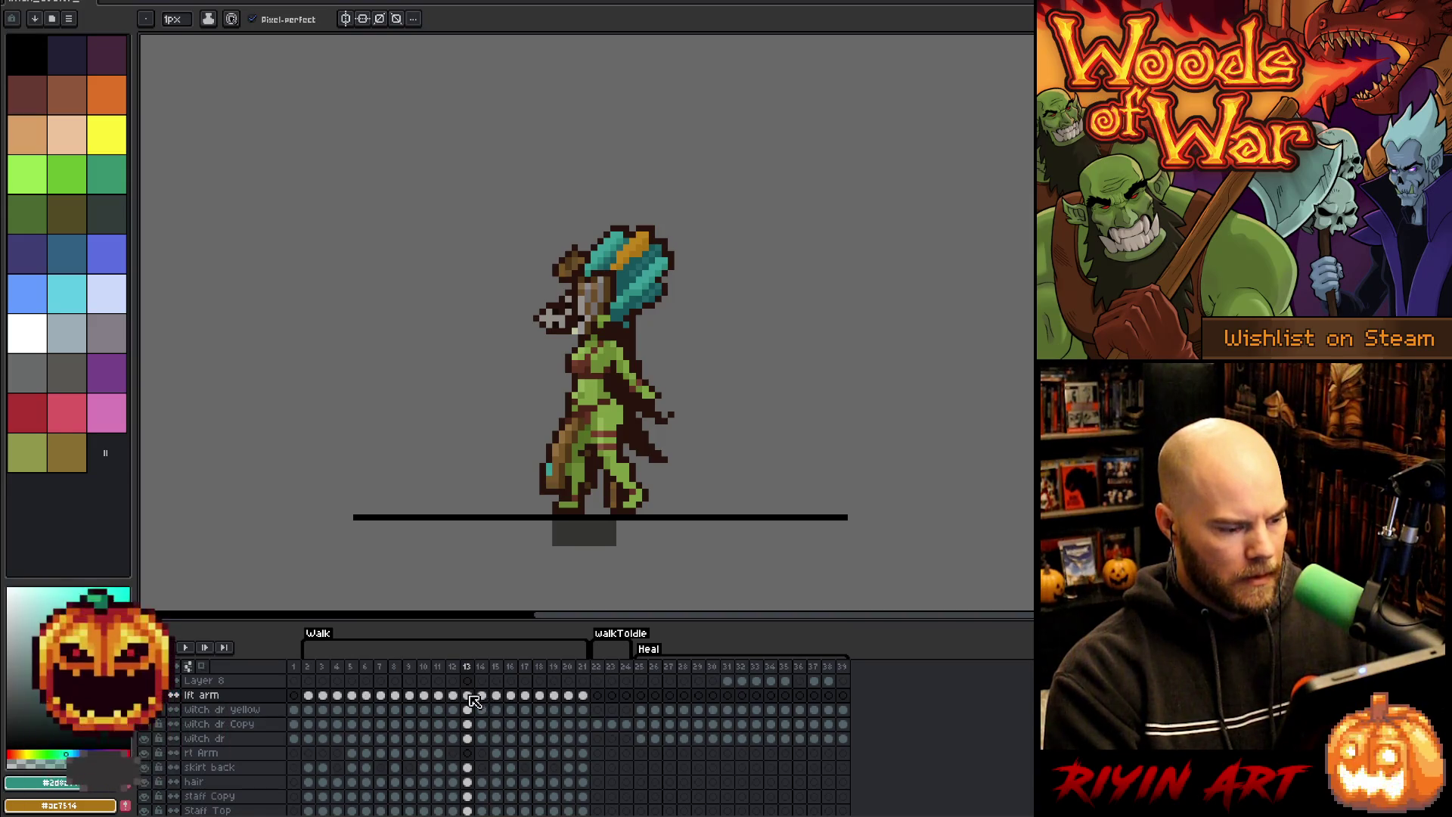
{"action": "scroll", "coordinate": [476, 756], "scroll_direction": "down", "scroll_amount": 3}
- Select frame-14 cels on Layer 2 and Staff Top, then play from frame 22
{"action": "left_click", "coordinate": [481, 751]}
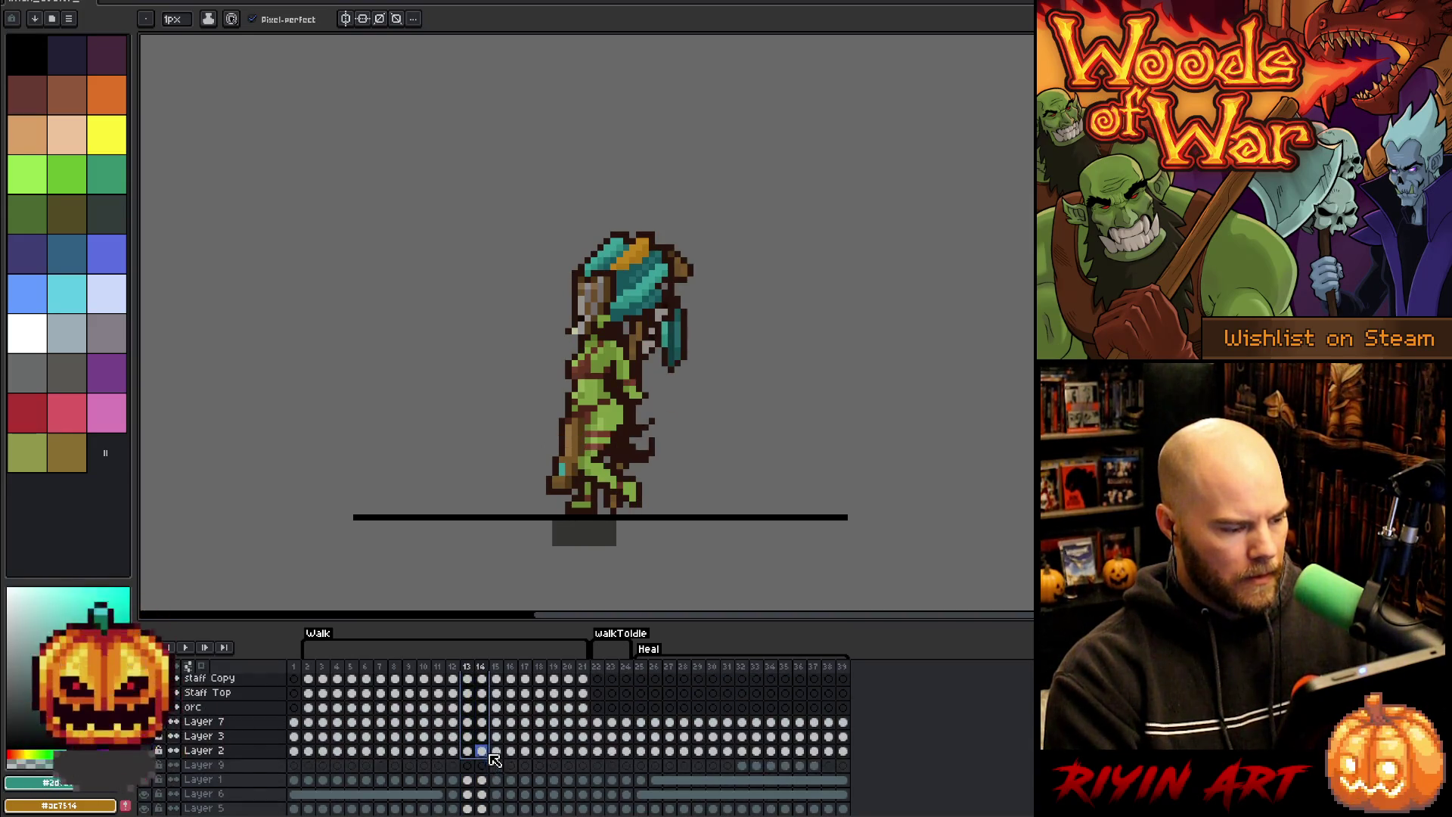
{"action": "left_click", "coordinate": [482, 693]}
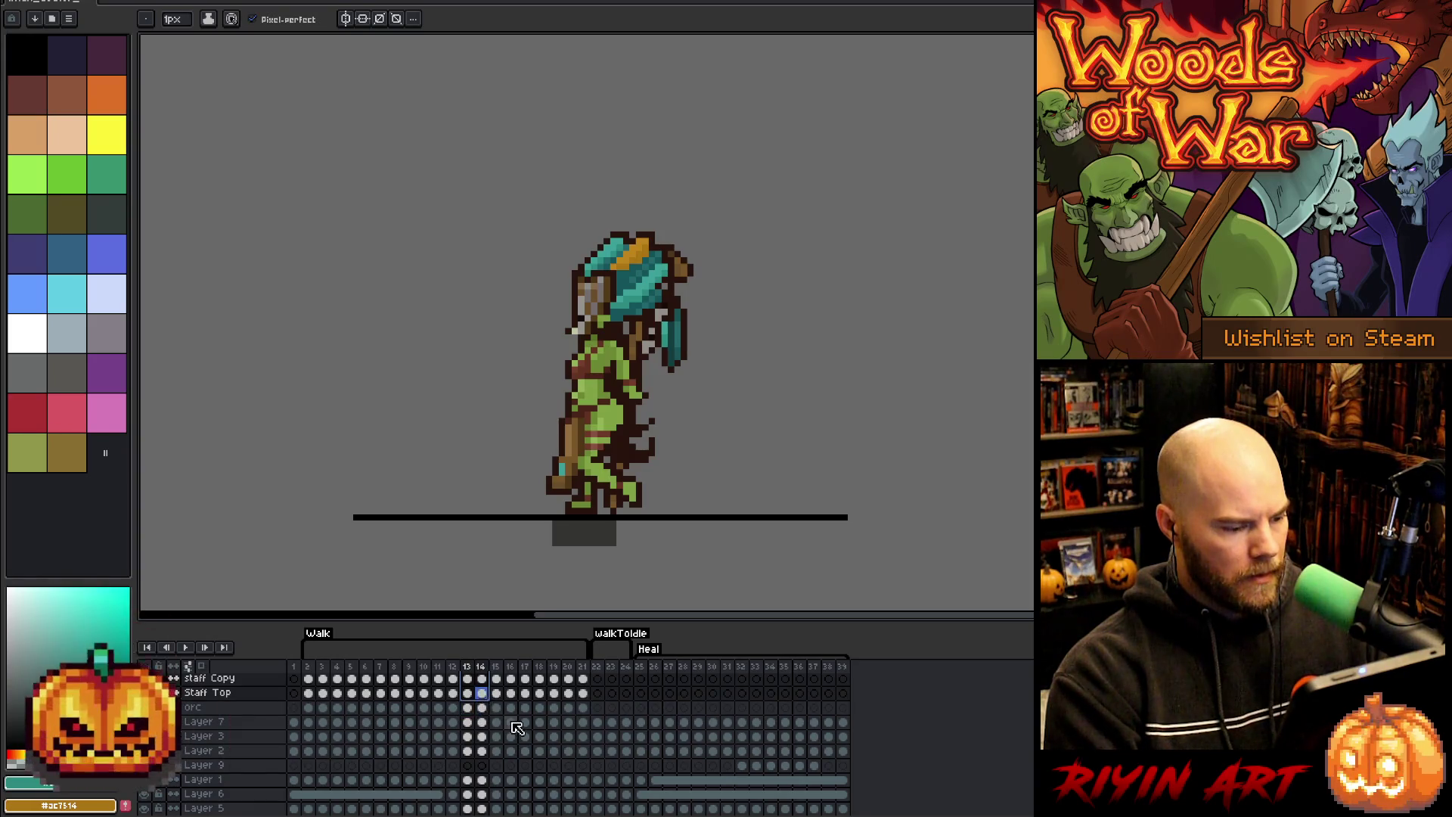
{"action": "scroll", "coordinate": [560, 729], "scroll_direction": "up", "scroll_amount": 3}
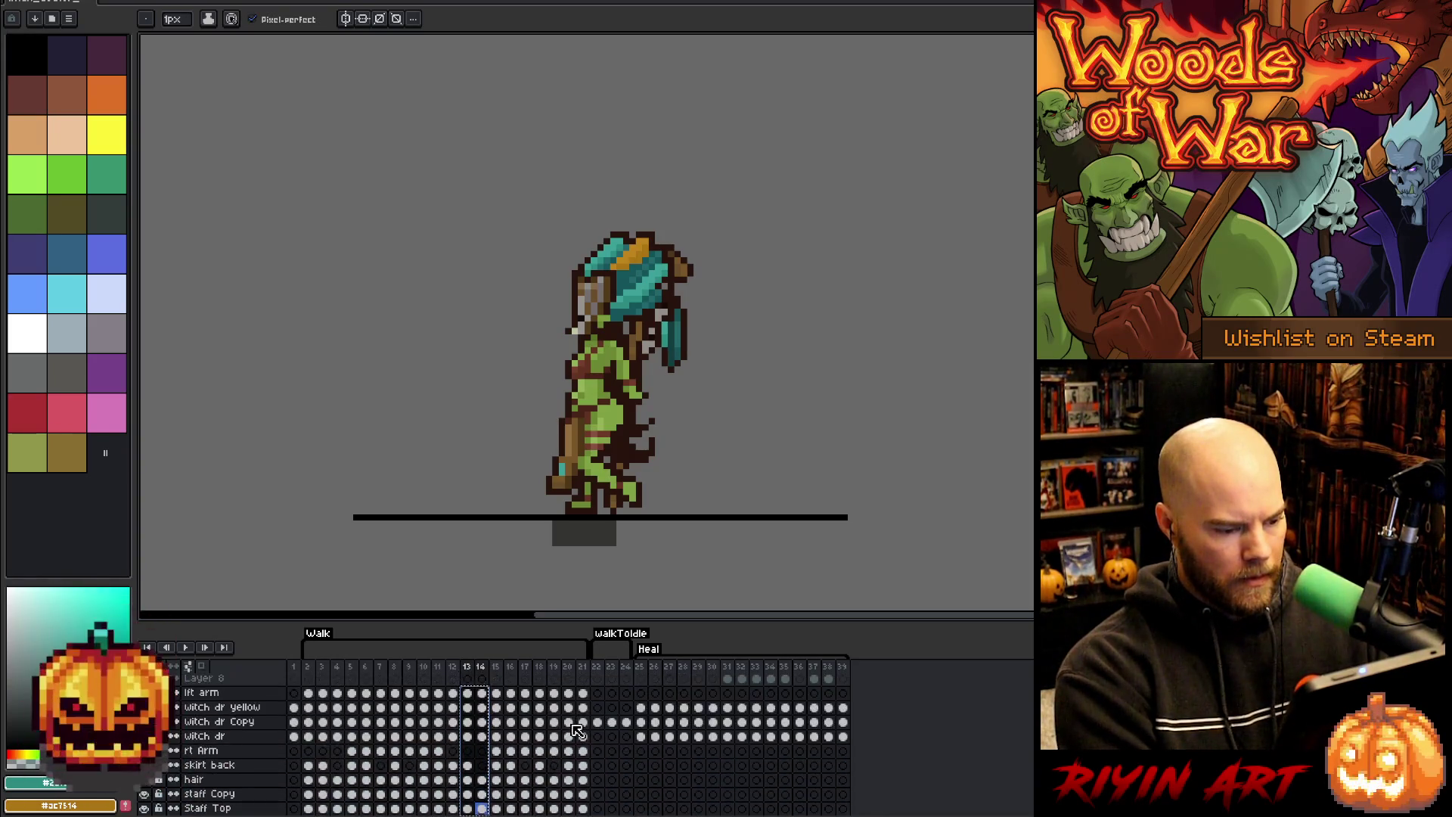
{"action": "left_click", "coordinate": [597, 693]}
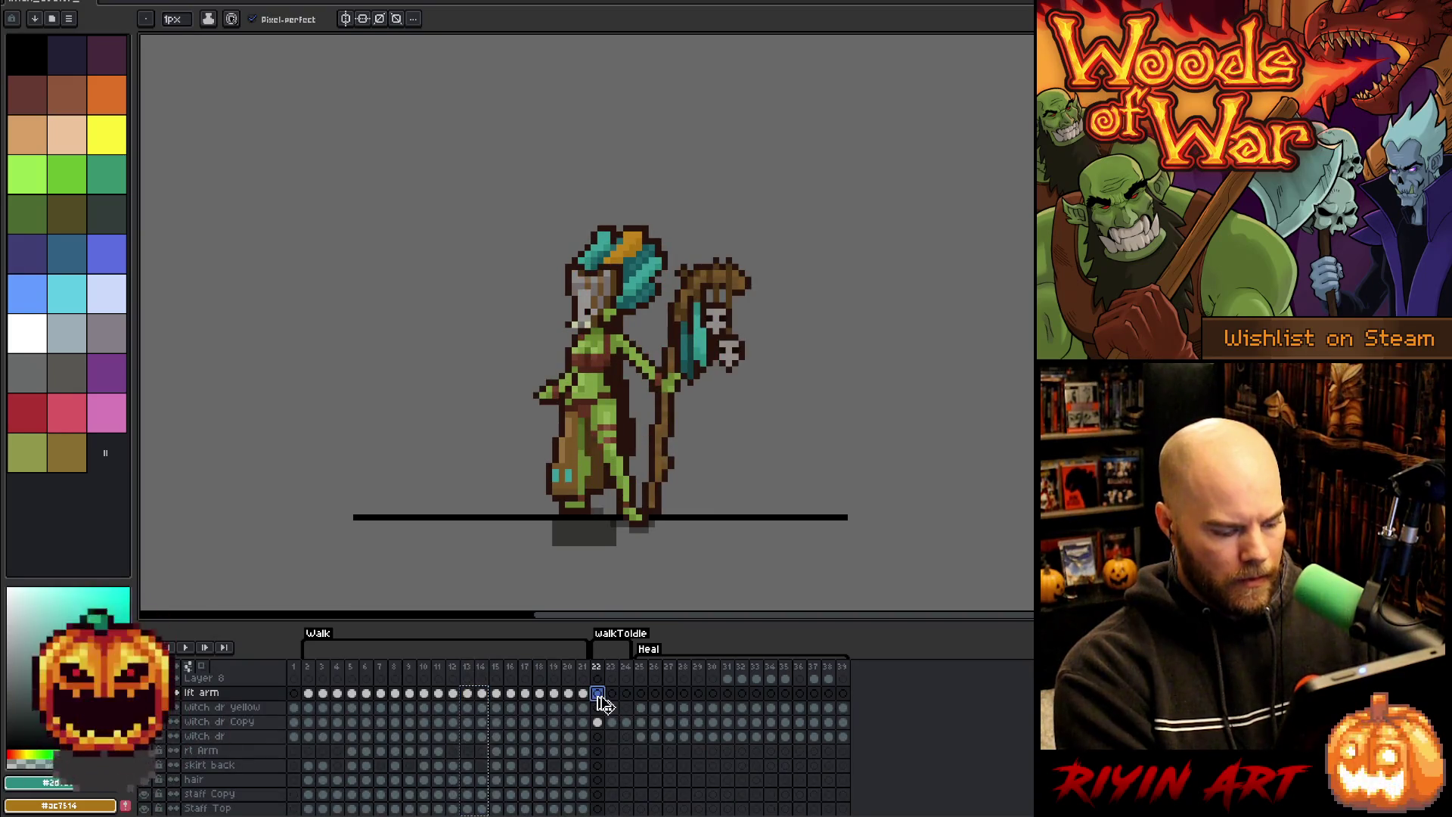
{"action": "key", "text": "Return"}
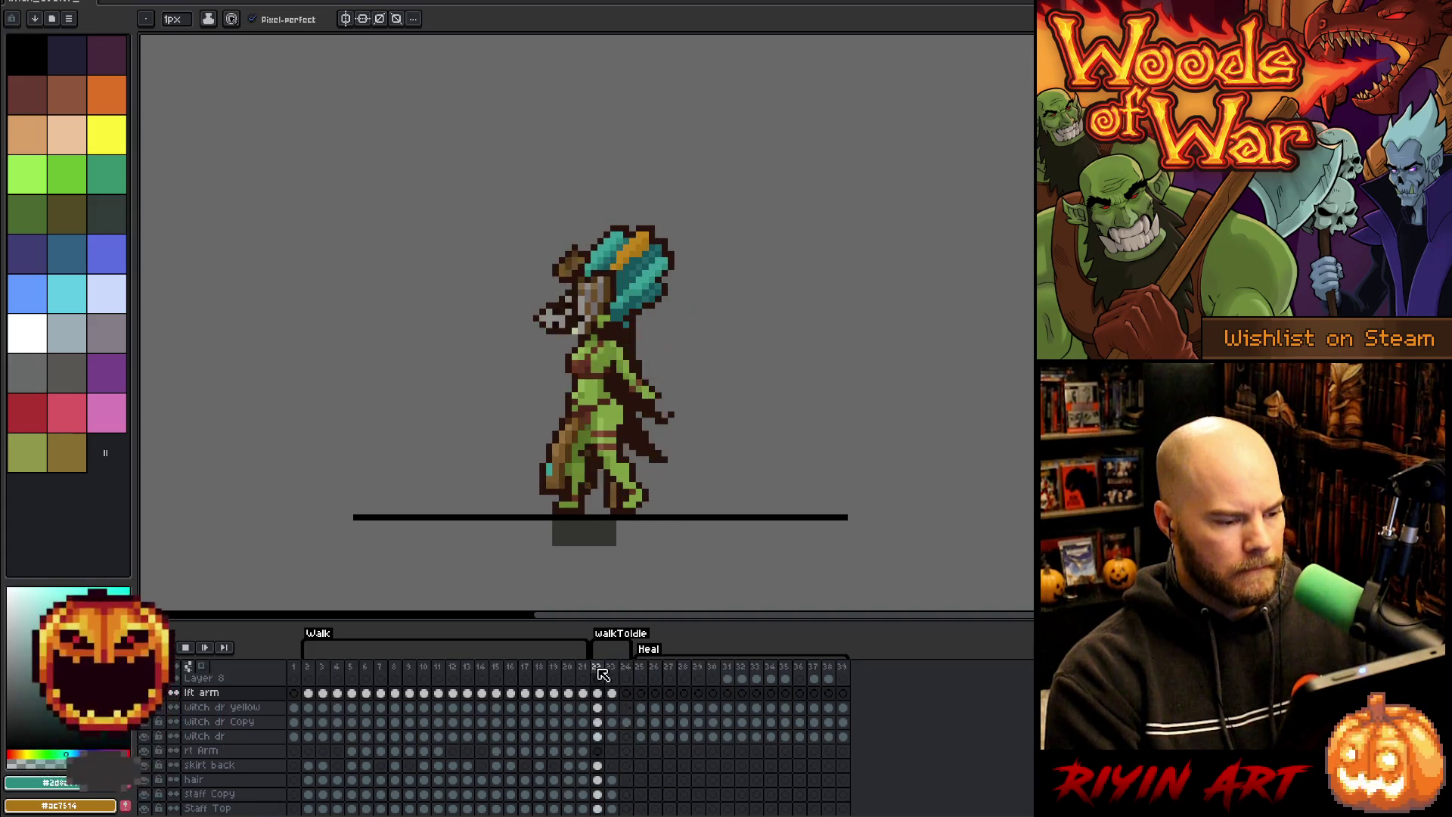
- Stop on frame 23, compare it with frame 24, and select all of frame 23's cels
{"action": "left_click", "coordinate": [600, 670]}
{"action": "key", "text": "Right"}
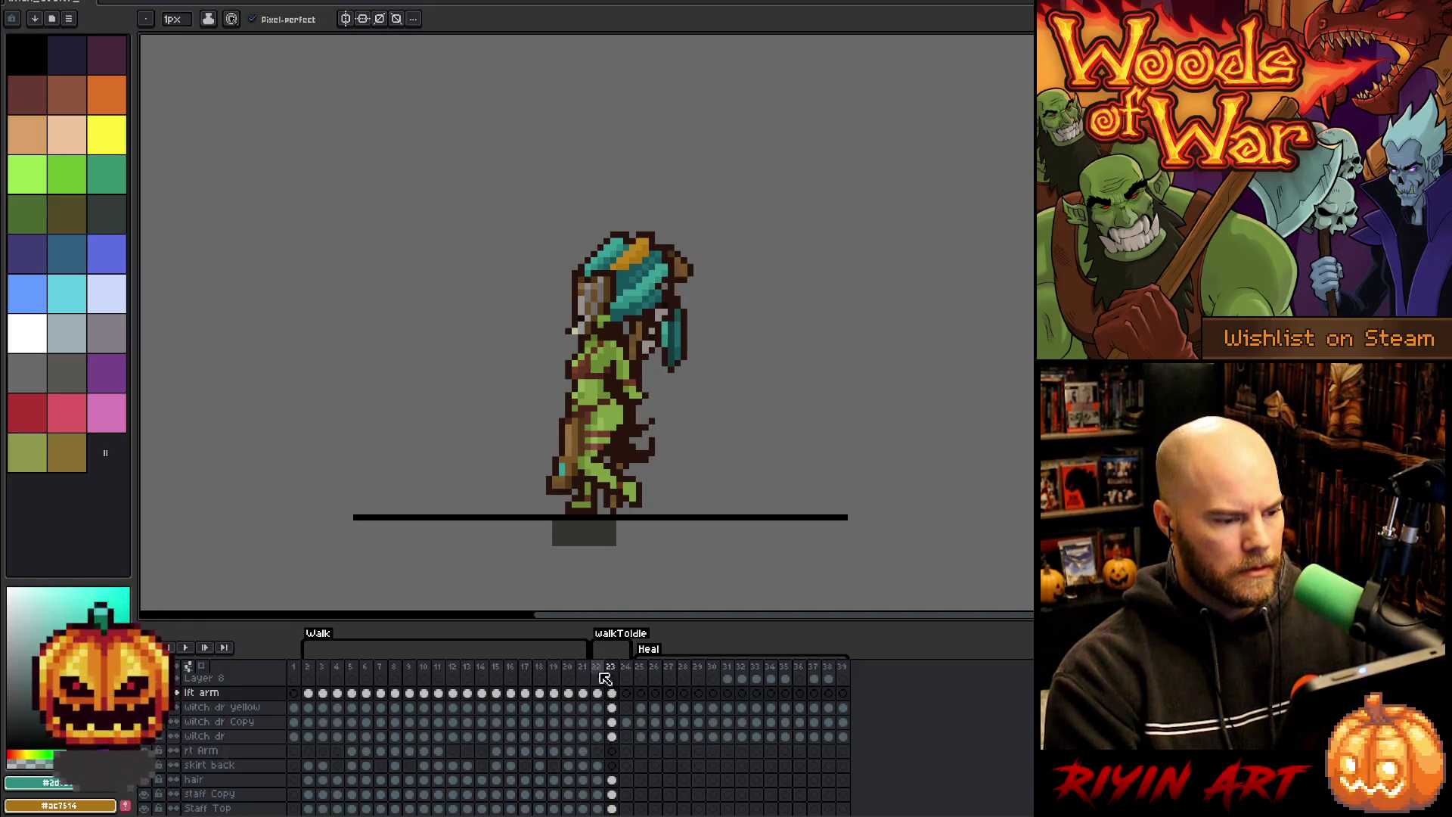
{"action": "key", "text": "Right"}
{"action": "key", "text": "Left"}
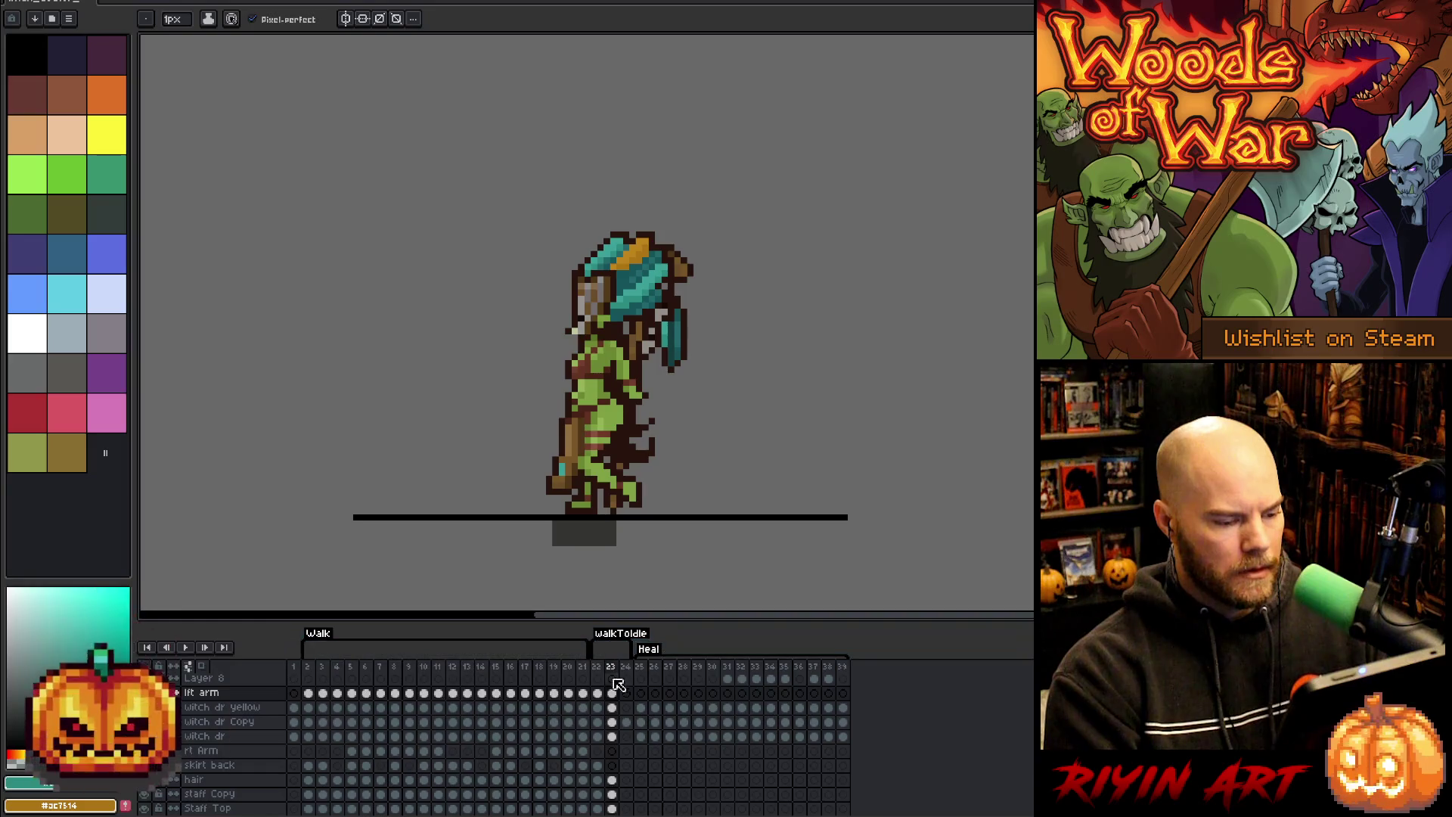
{"action": "mouse_move", "coordinate": [618, 701]}
{"action": "left_mouse_down"}
{"action": "mouse_move", "coordinate": [616, 805]}
{"action": "mouse_move", "coordinate": [626, 735]}
{"action": "mouse_move", "coordinate": [626, 747]}
{"action": "left_mouse_up"}
- Shift the frame-23 pose one pixel left with the Move tool and compare it with frames 22 and 24
{"action": "key", "text": "v"}
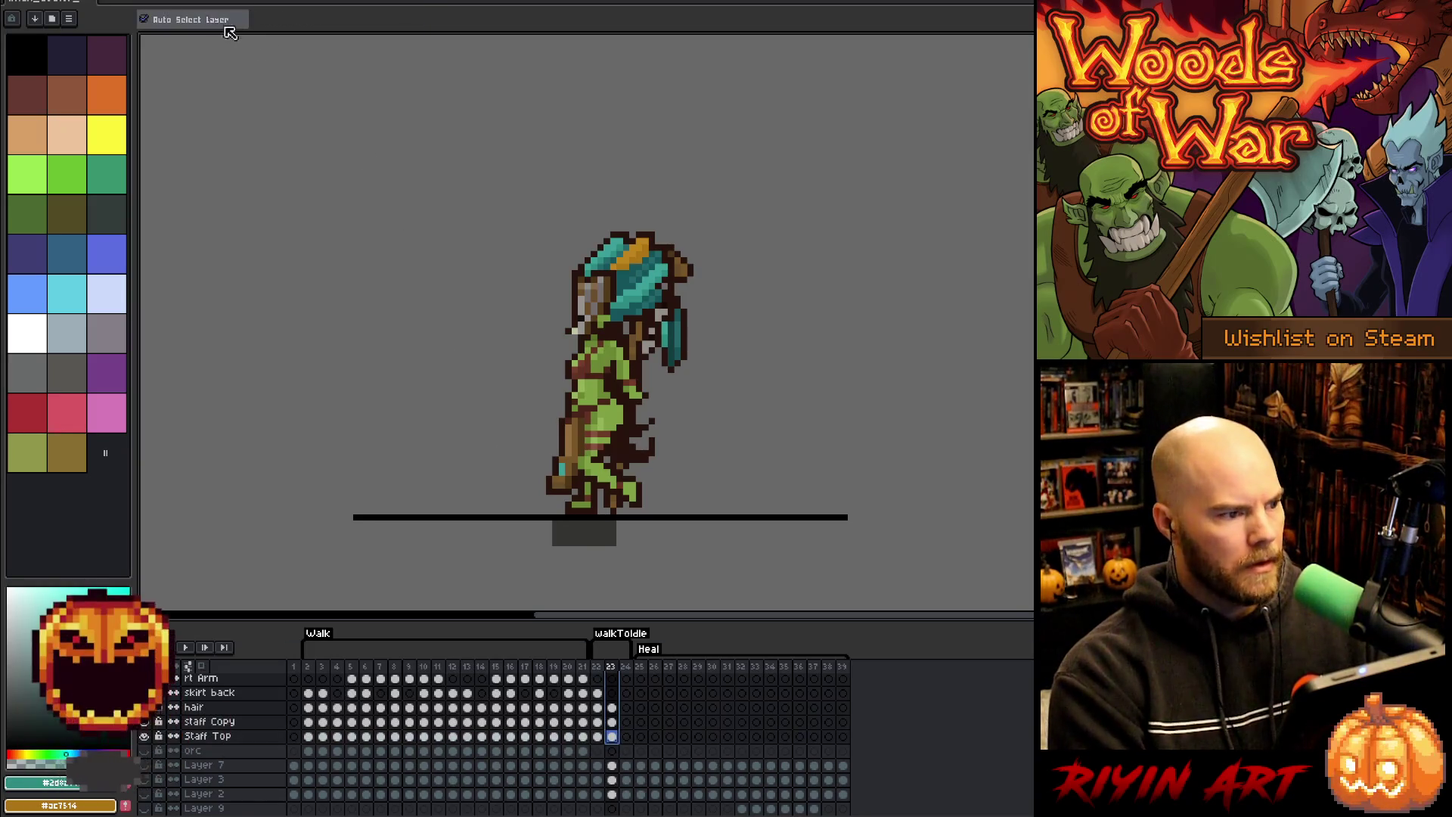
{"action": "left_click_drag", "start_coordinate": [607, 440], "coordinate": [602, 440]}
{"action": "key", "text": "Left"}
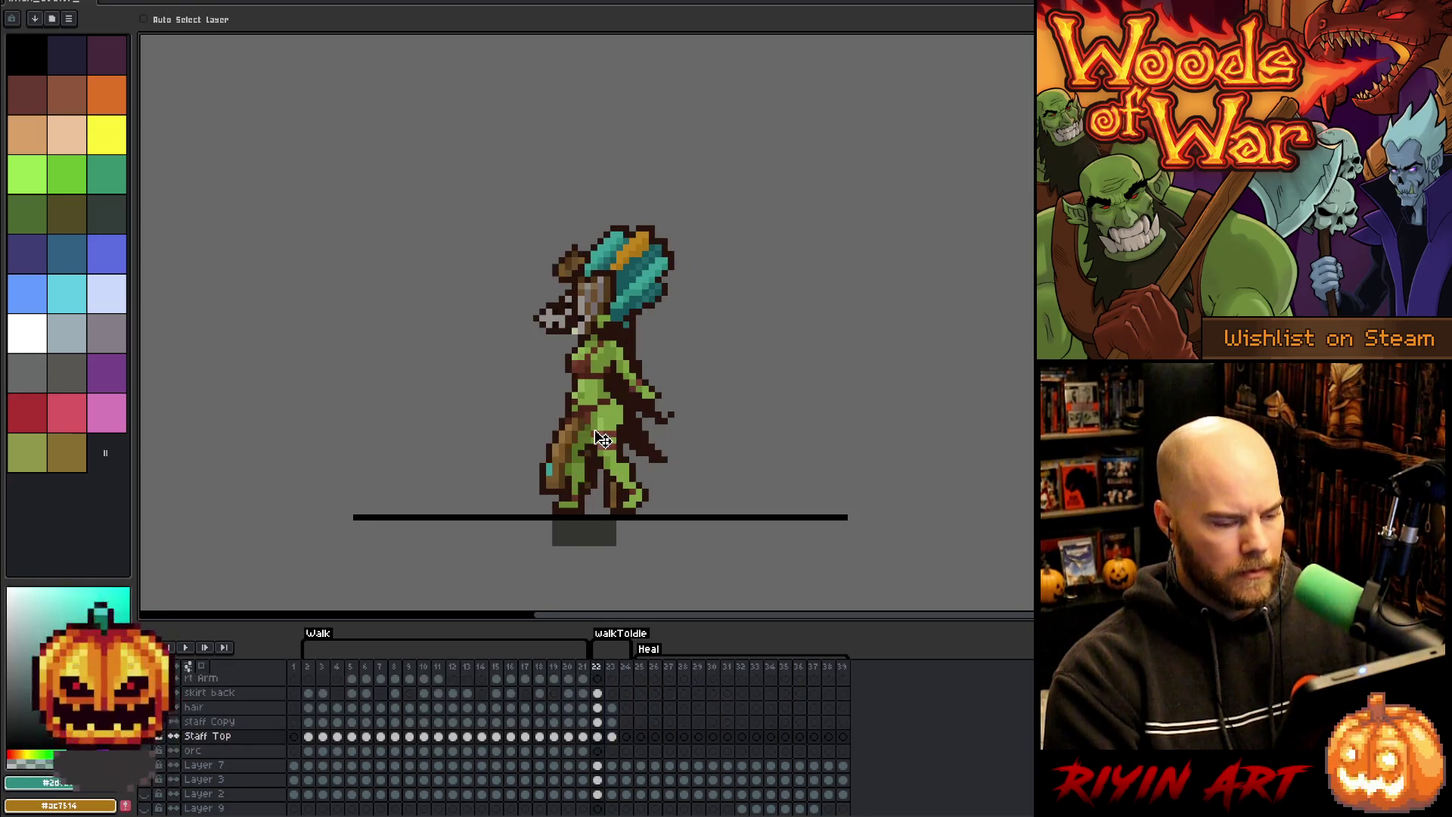
{"action": "key", "text": "Right"}
{"action": "key", "text": "Right"}
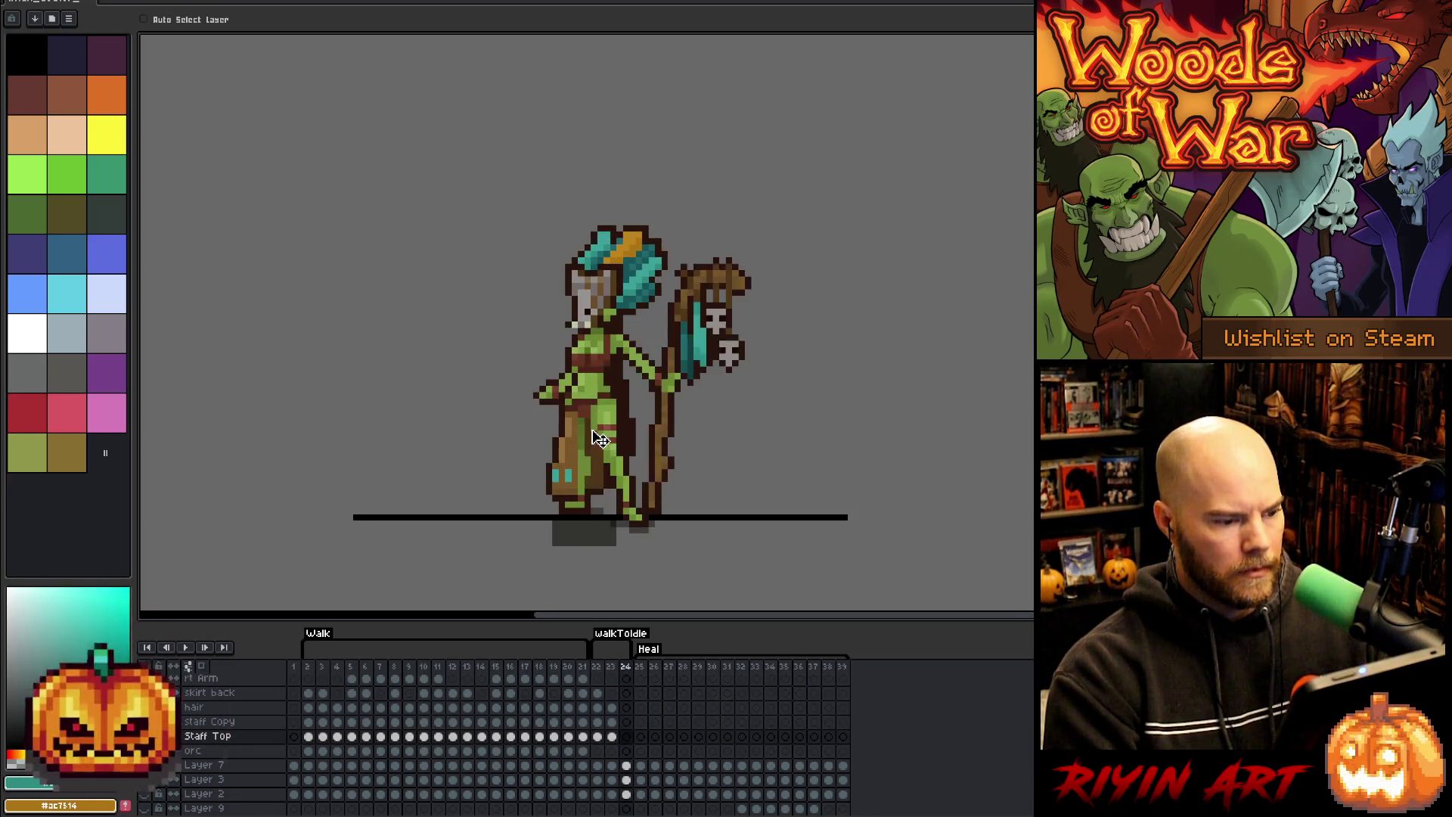
{"action": "key", "text": "Left"}
{"action": "key", "text": "Left"}
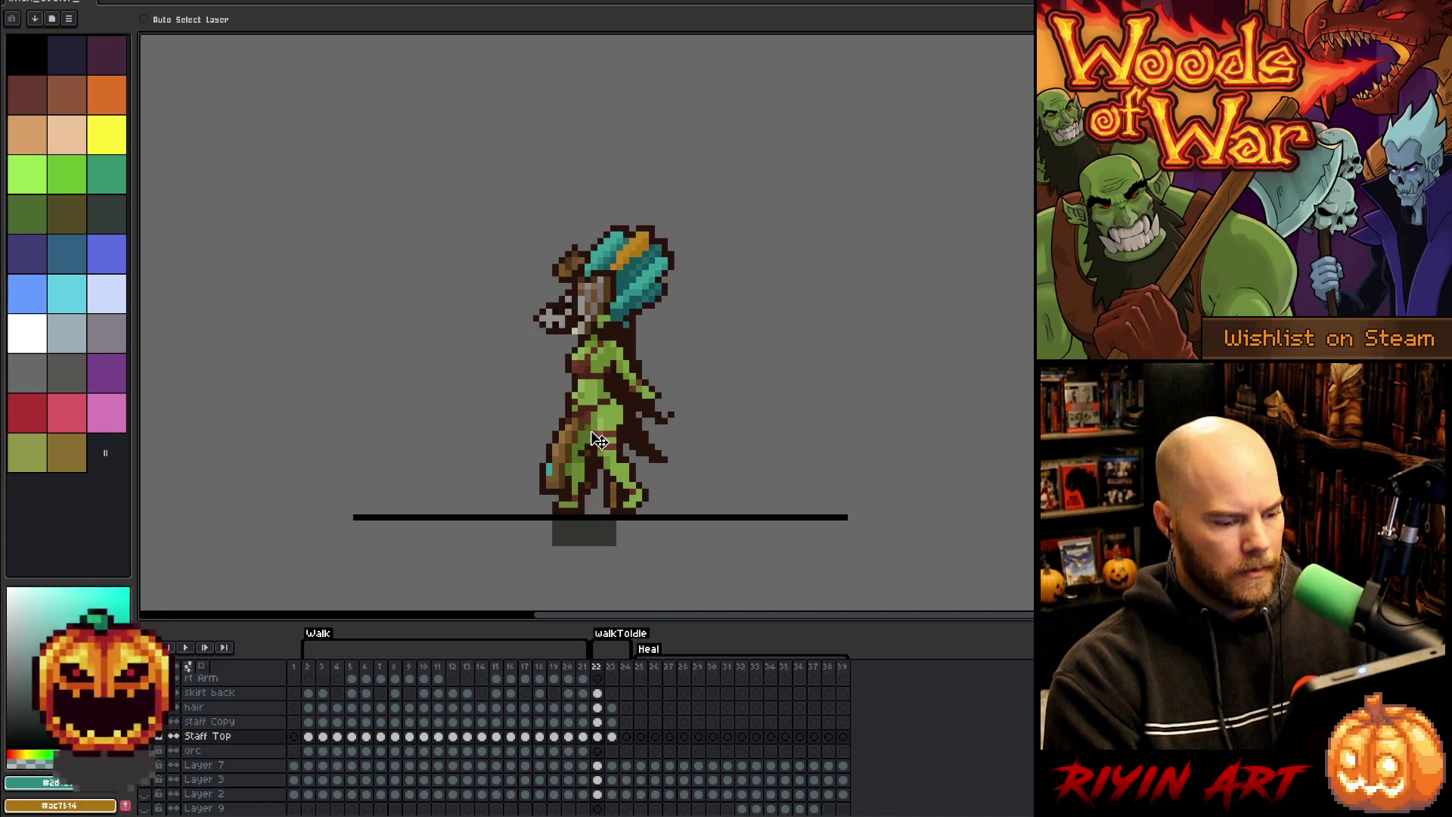
- Select the Staff Top cel in frame 22 and flip through frames 22–24 to check the transition
{"action": "scroll", "coordinate": [609, 696], "scroll_direction": "up", "scroll_amount": 3}
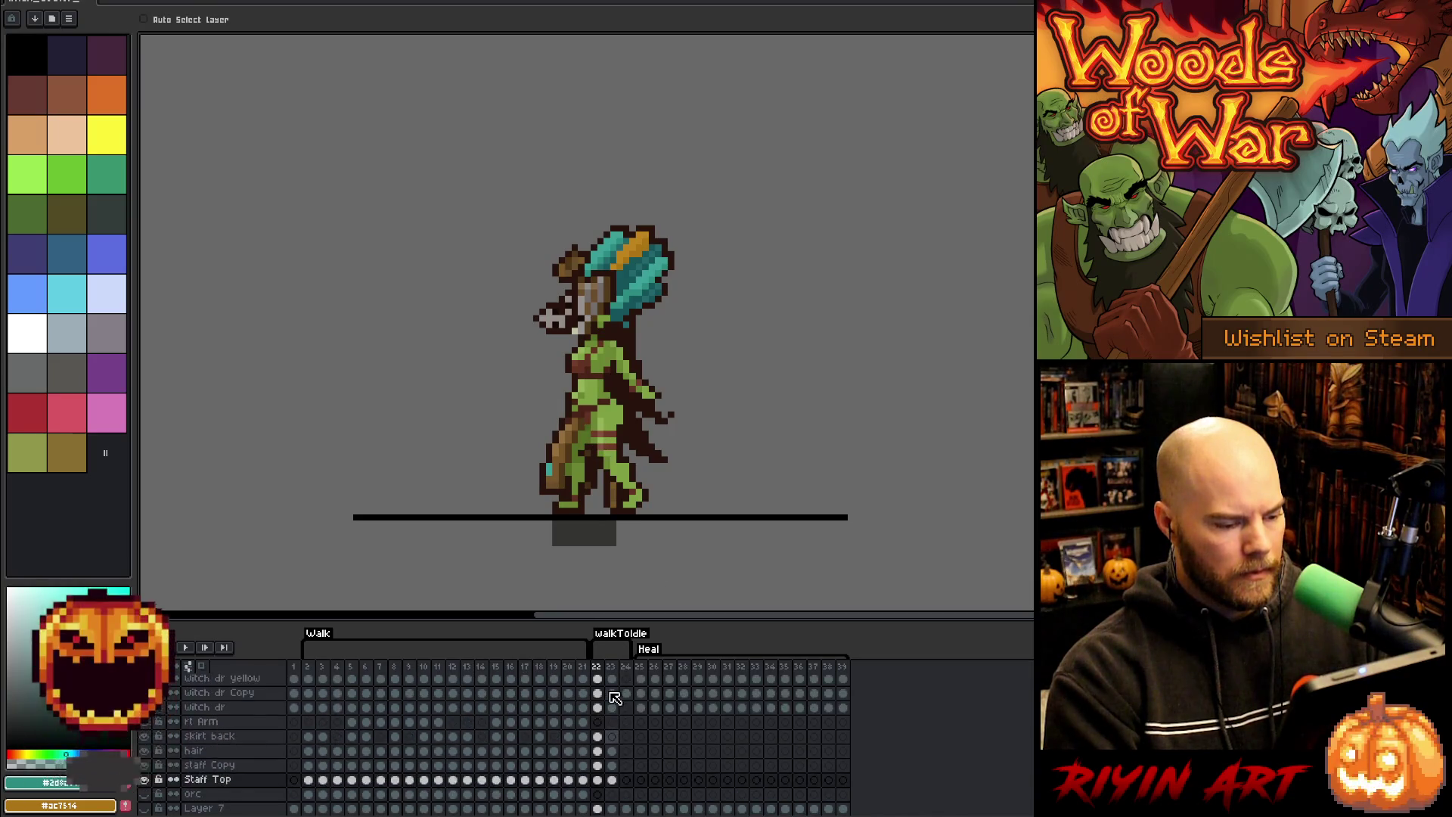
{"action": "scroll", "coordinate": [598, 791], "scroll_direction": "down", "scroll_amount": 4}
{"action": "left_click", "coordinate": [598, 751]}
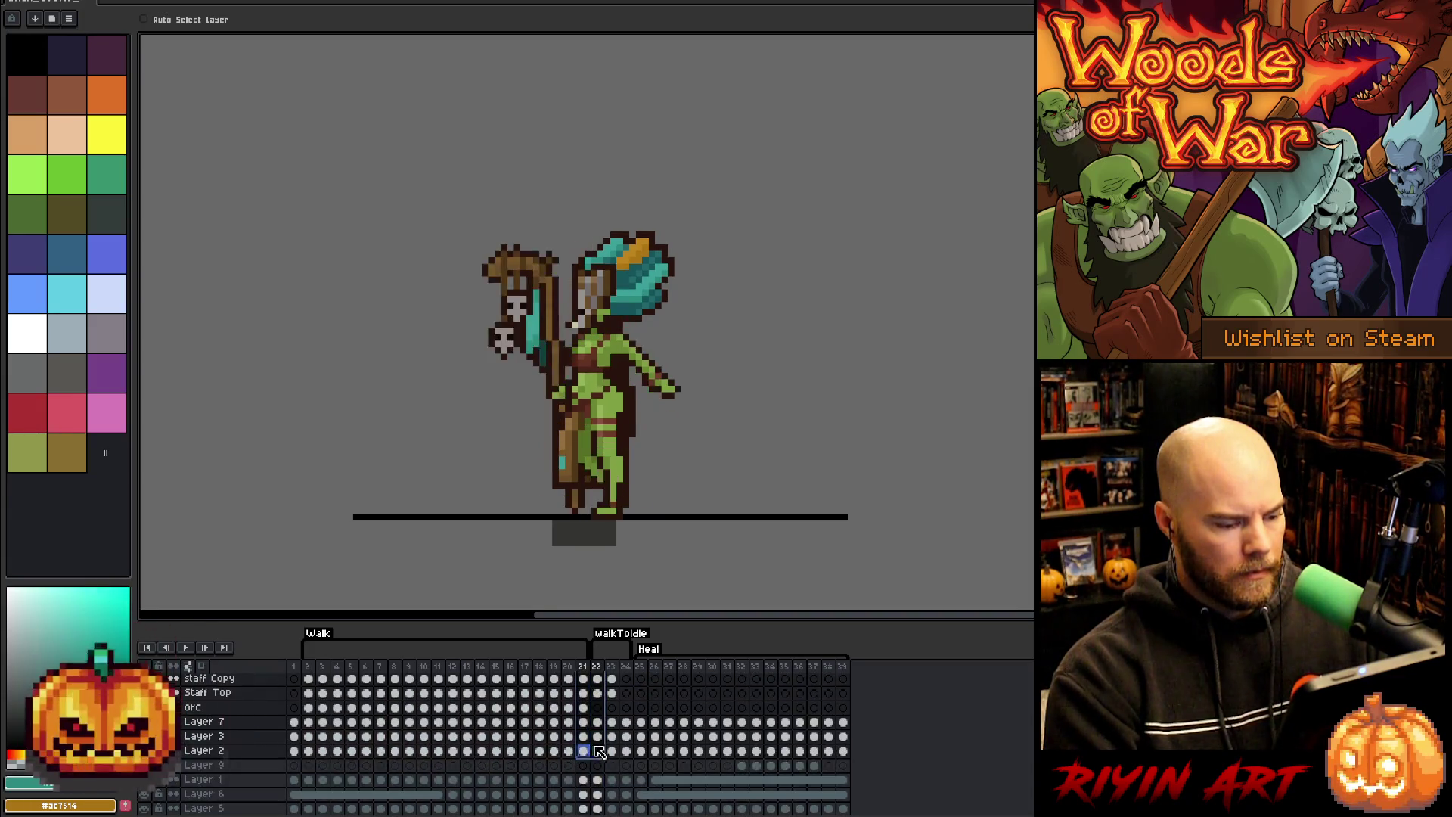
{"action": "left_click", "coordinate": [598, 707]}
{"action": "left_click", "coordinate": [597, 693]}
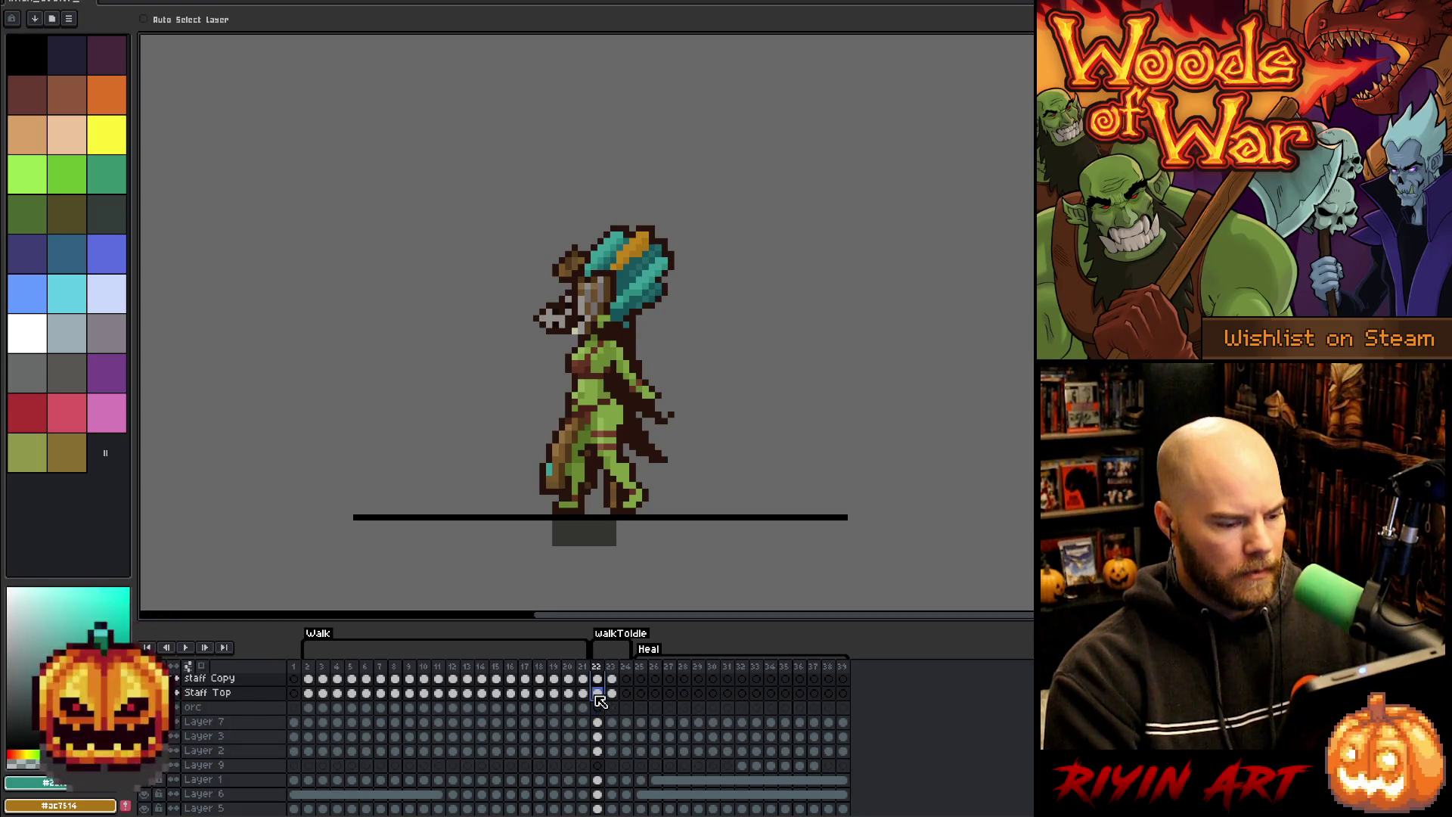
{"action": "key", "text": "Right"}
{"action": "key", "text": "Right"}
{"action": "key", "text": "Left"}
{"action": "key", "text": "Left"}
{"action": "key", "text": "Right"}
{"action": "key", "text": "Right"}
{"action": "key", "text": "Left"}
{"action": "key", "text": "Left"}
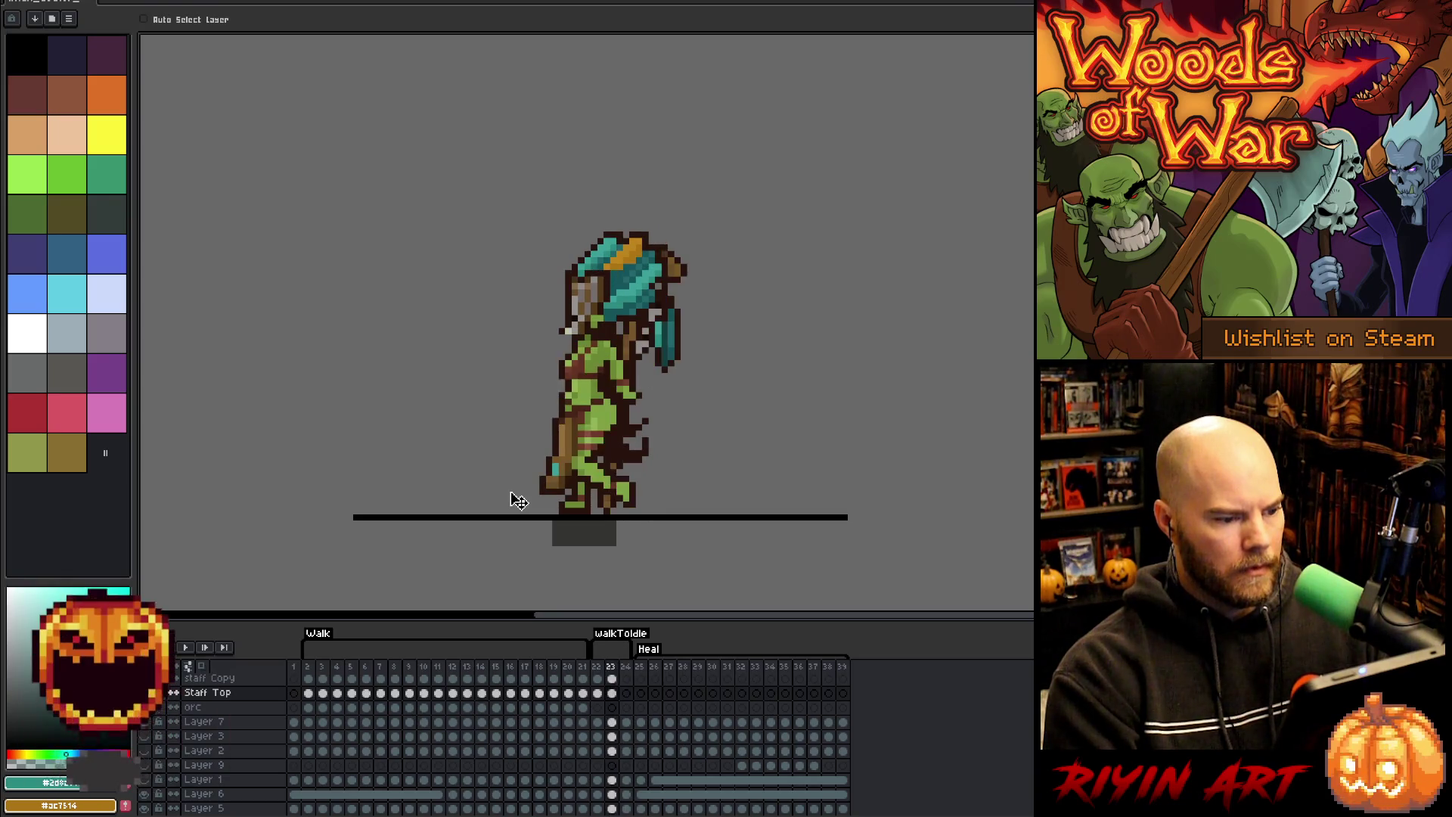
{"action": "key", "text": "Right"}
{"action": "key", "text": "Right"}
{"action": "key", "text": "Left"}
{"action": "key", "text": "Right"}
{"action": "key", "text": "Left"}
{"action": "key", "text": "Right"}
{"action": "key", "text": "Left"}
{"action": "key", "text": "Left"}
{"action": "key", "text": "Right"}
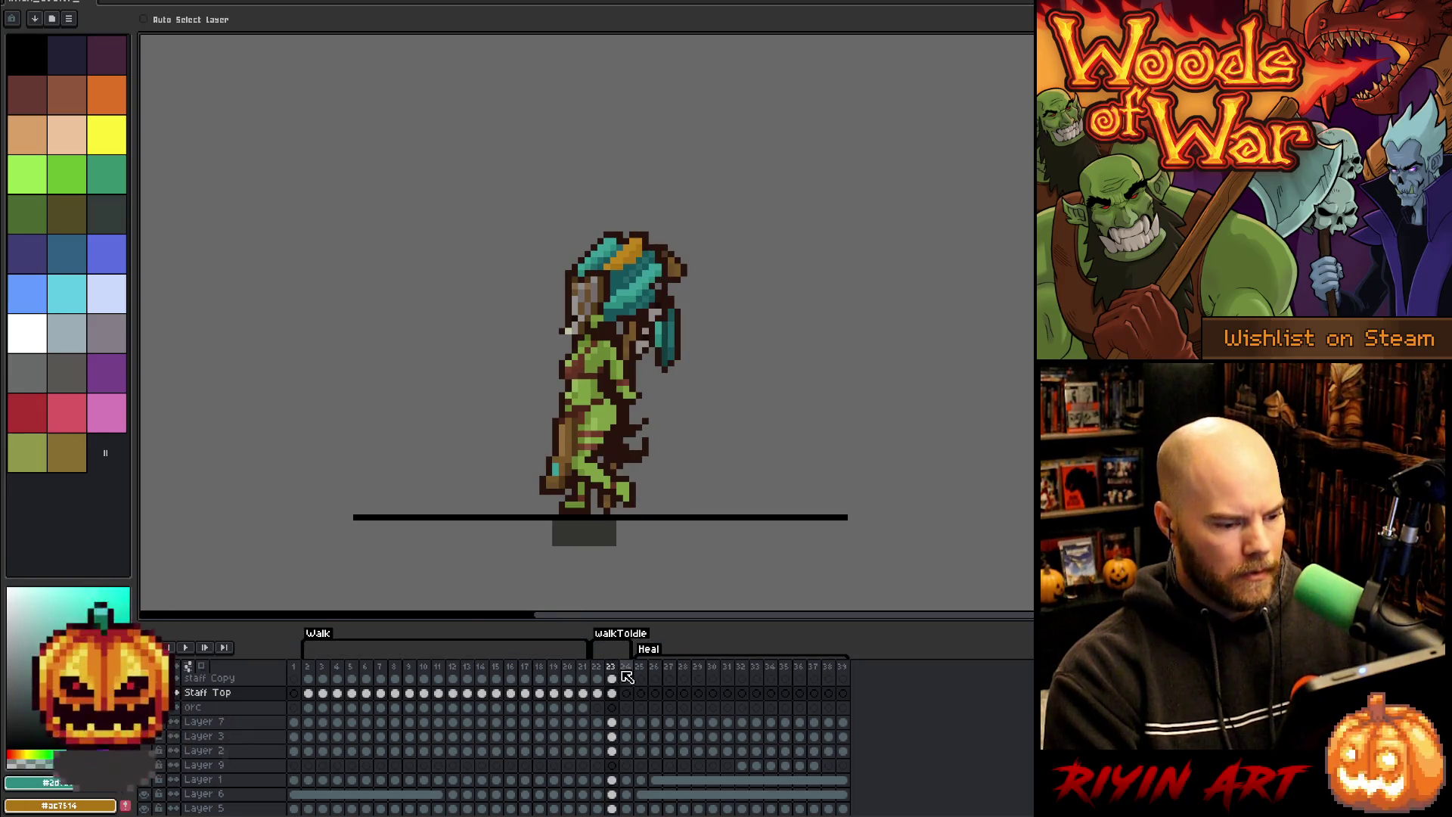
{"action": "key", "text": "Left"}
- Set a new duration for frames 22–24 in Frame Properties, then play the animation and stop on frame 24
{"action": "right_click", "coordinate": [605, 676]}
{"action": "left_click", "coordinate": [630, 679]}
{"action": "left_click", "coordinate": [747, 434]}
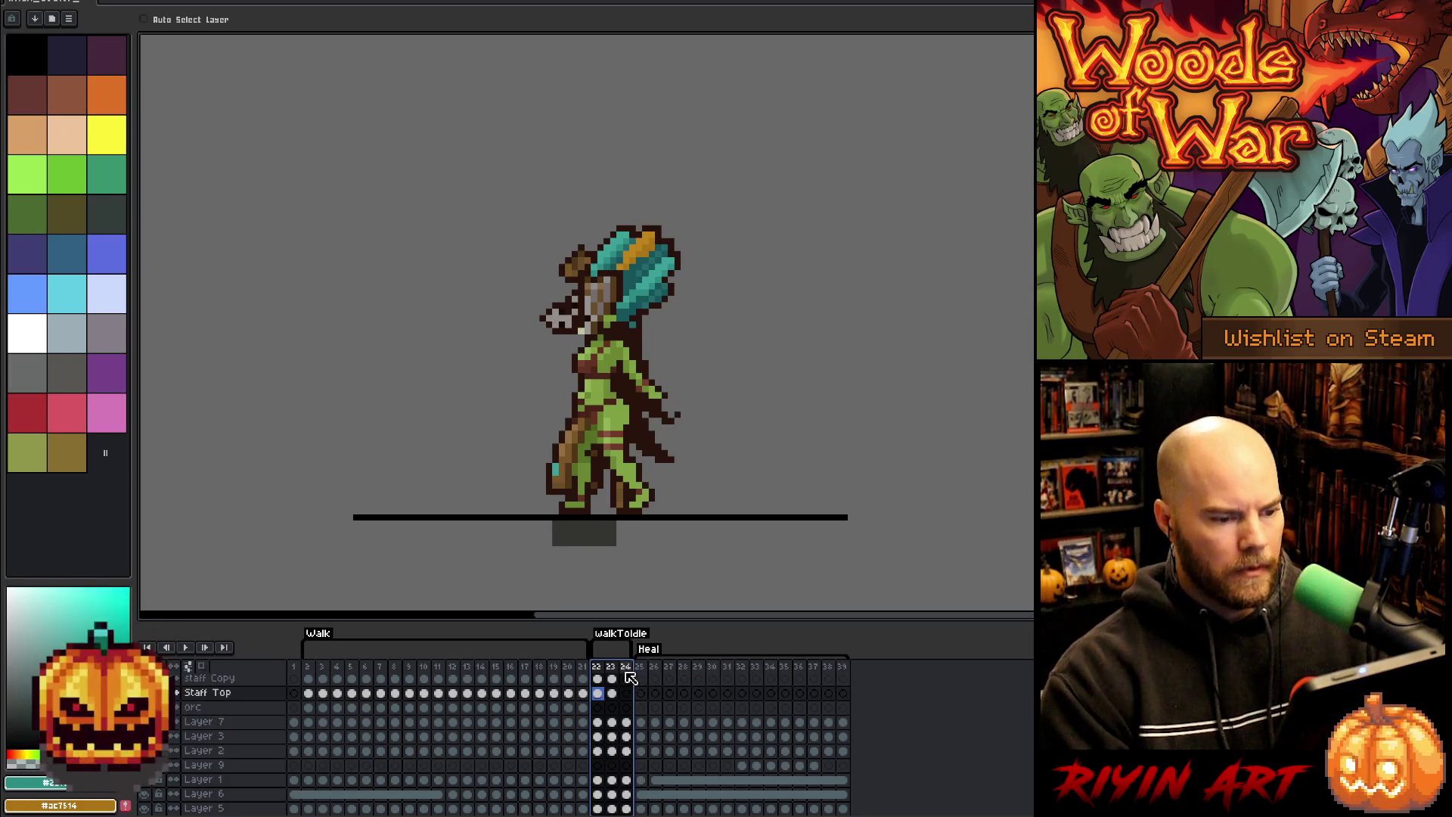
{"action": "key", "text": "Return"}
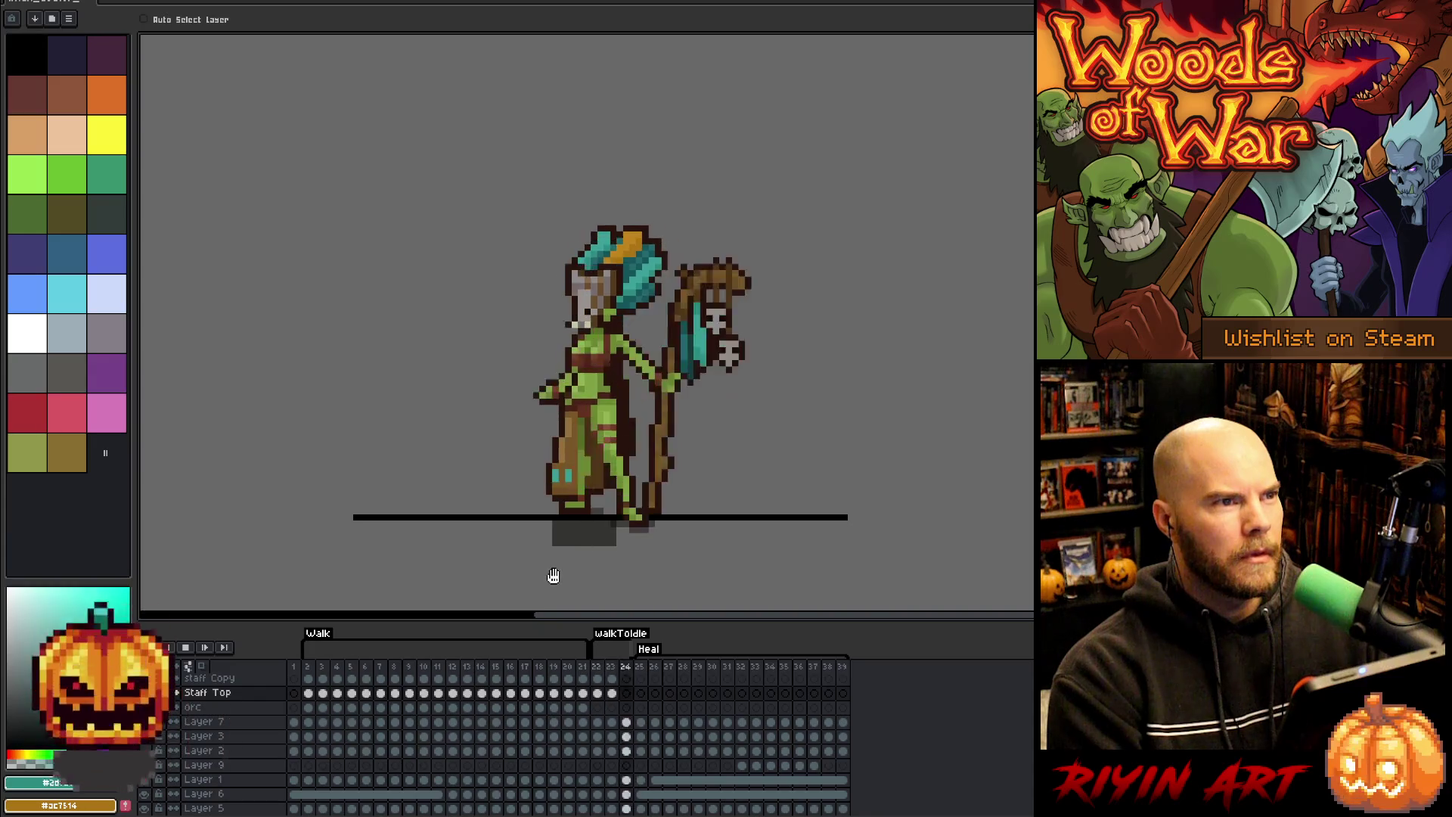
{"action": "key", "text": "Return"}
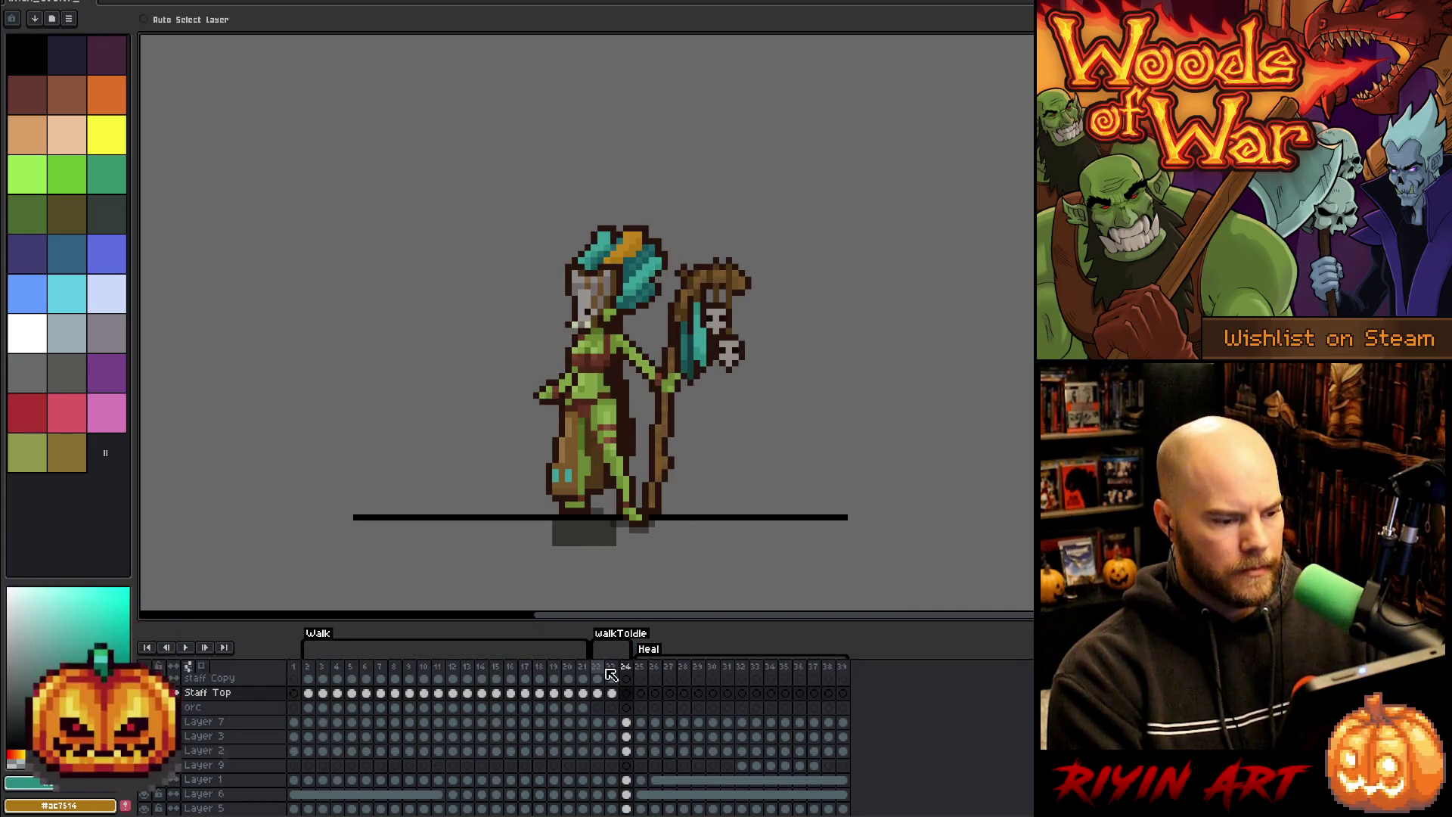
- Select the whole image of the witch dr Copy cel in frame 24
{"action": "scroll", "coordinate": [629, 707], "scroll_direction": "up", "scroll_amount": 5}
{"action": "left_click", "coordinate": [627, 708]}
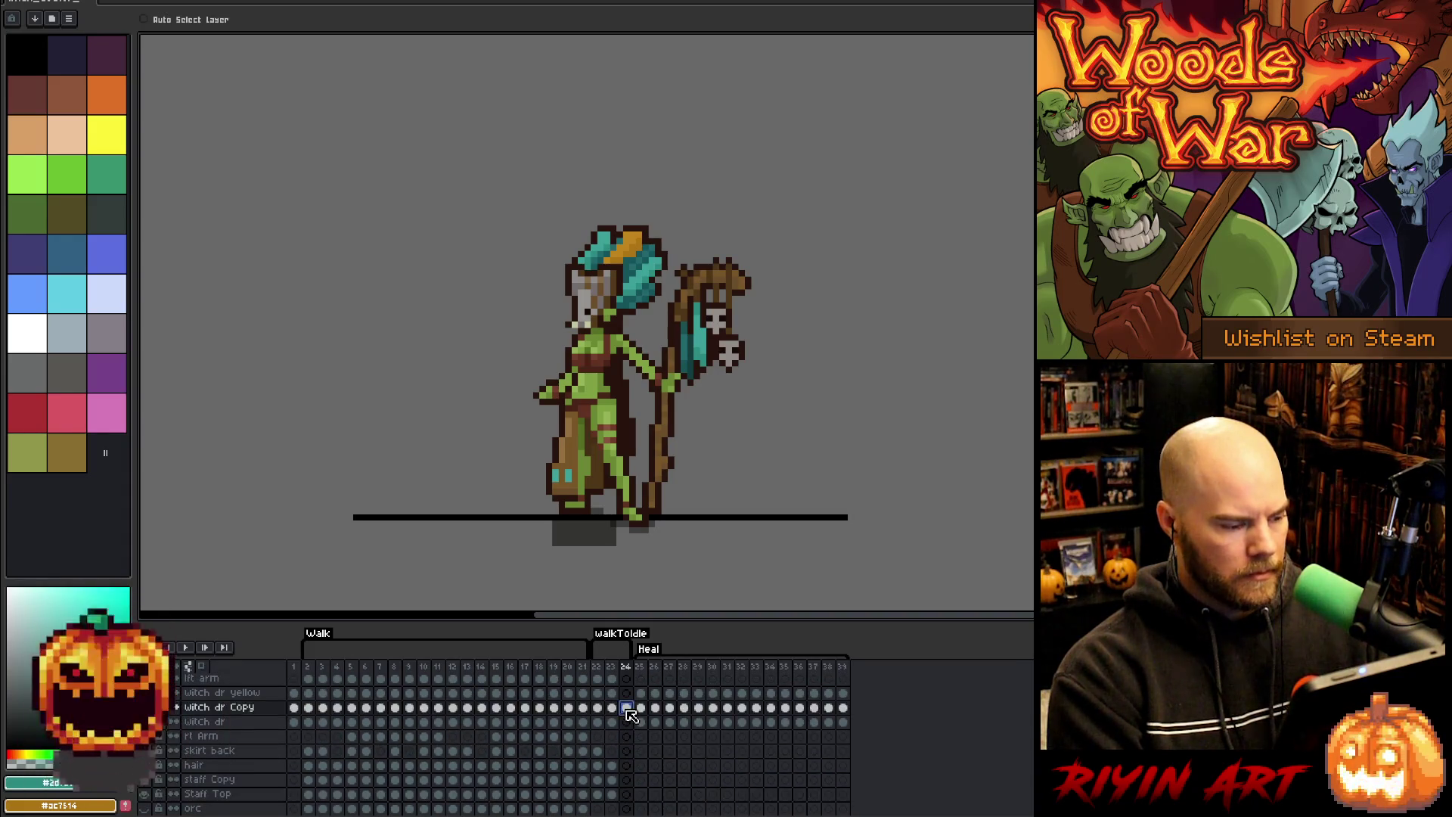
{"action": "scroll", "coordinate": [631, 716], "scroll_direction": "up", "scroll_amount": 1}
{"action": "key", "text": "ctrl+a"}
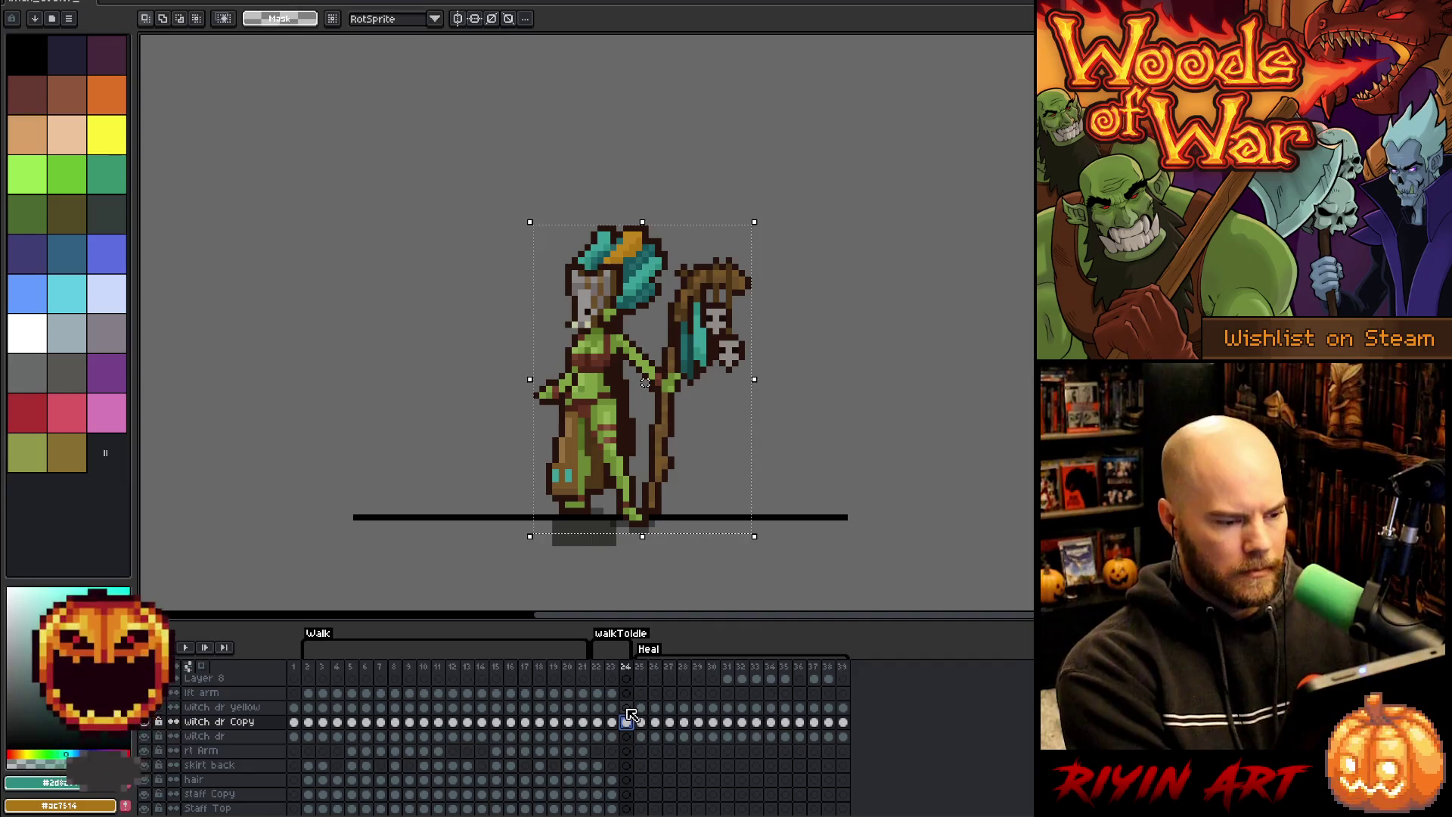
- Nudge the frame-24 pose one pixel left, then clear the selection
{"action": "key", "text": "Left"}
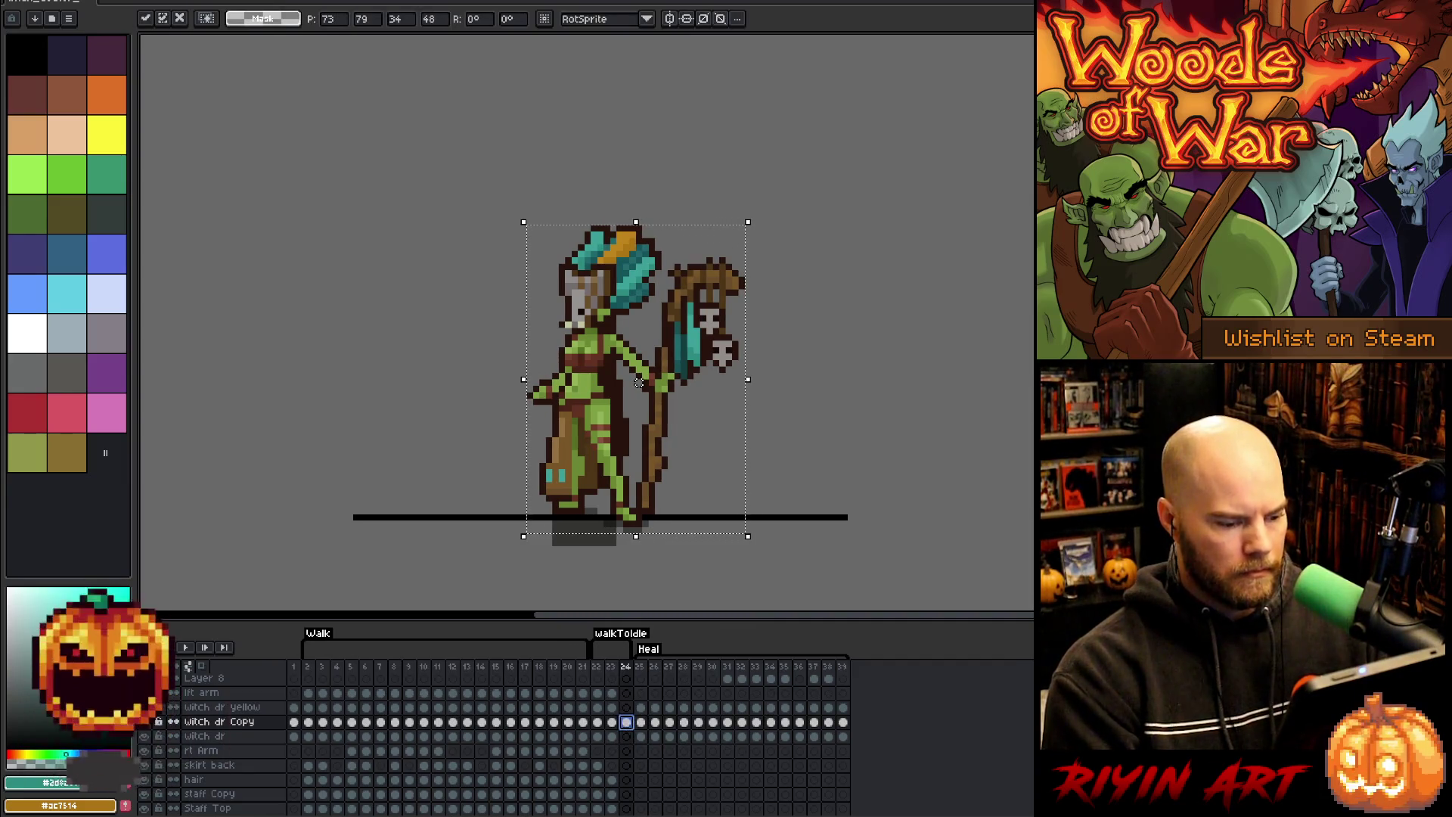
{"action": "key", "text": "comma"}
{"action": "key", "text": "comma"}
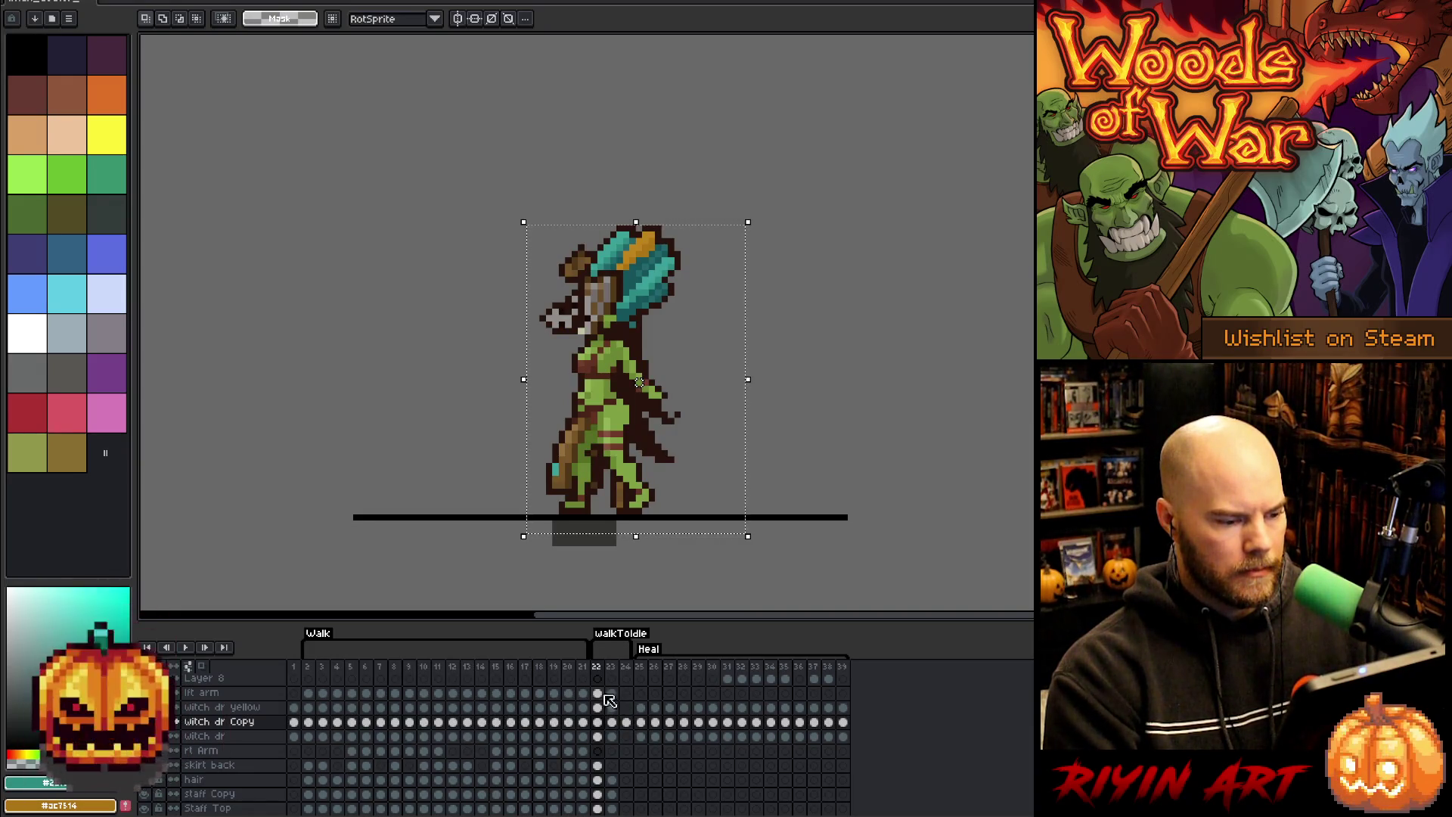
{"action": "scroll", "coordinate": [603, 697], "scroll_direction": "down", "scroll_amount": 4}
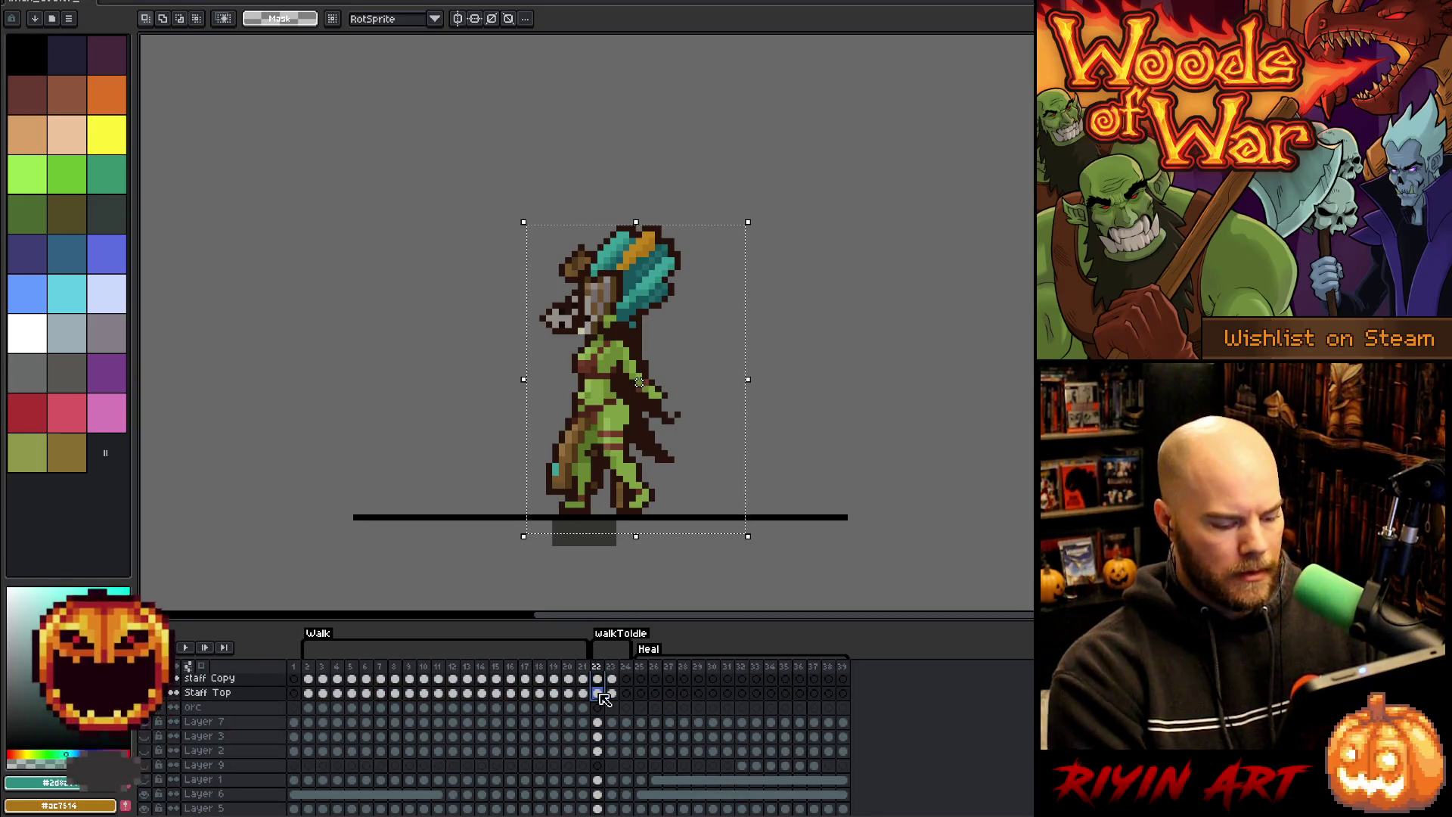
{"action": "key", "text": "ctrl+d"}
- Shift the frame-22 pose one pixel left and play the animation to check it
{"action": "key", "text": "v"}
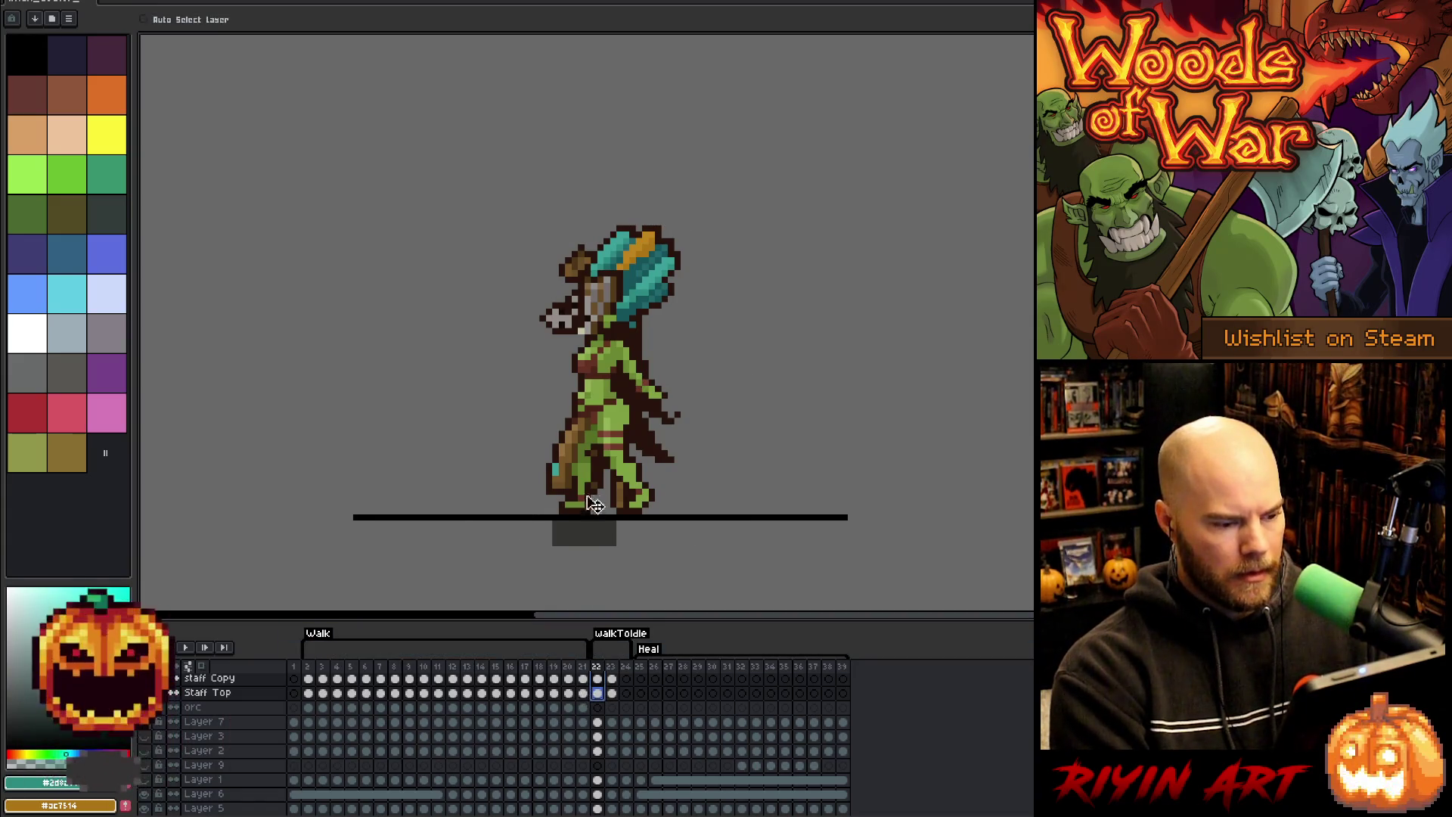
{"action": "left_click_drag", "start_coordinate": [619, 447], "coordinate": [615, 449]}
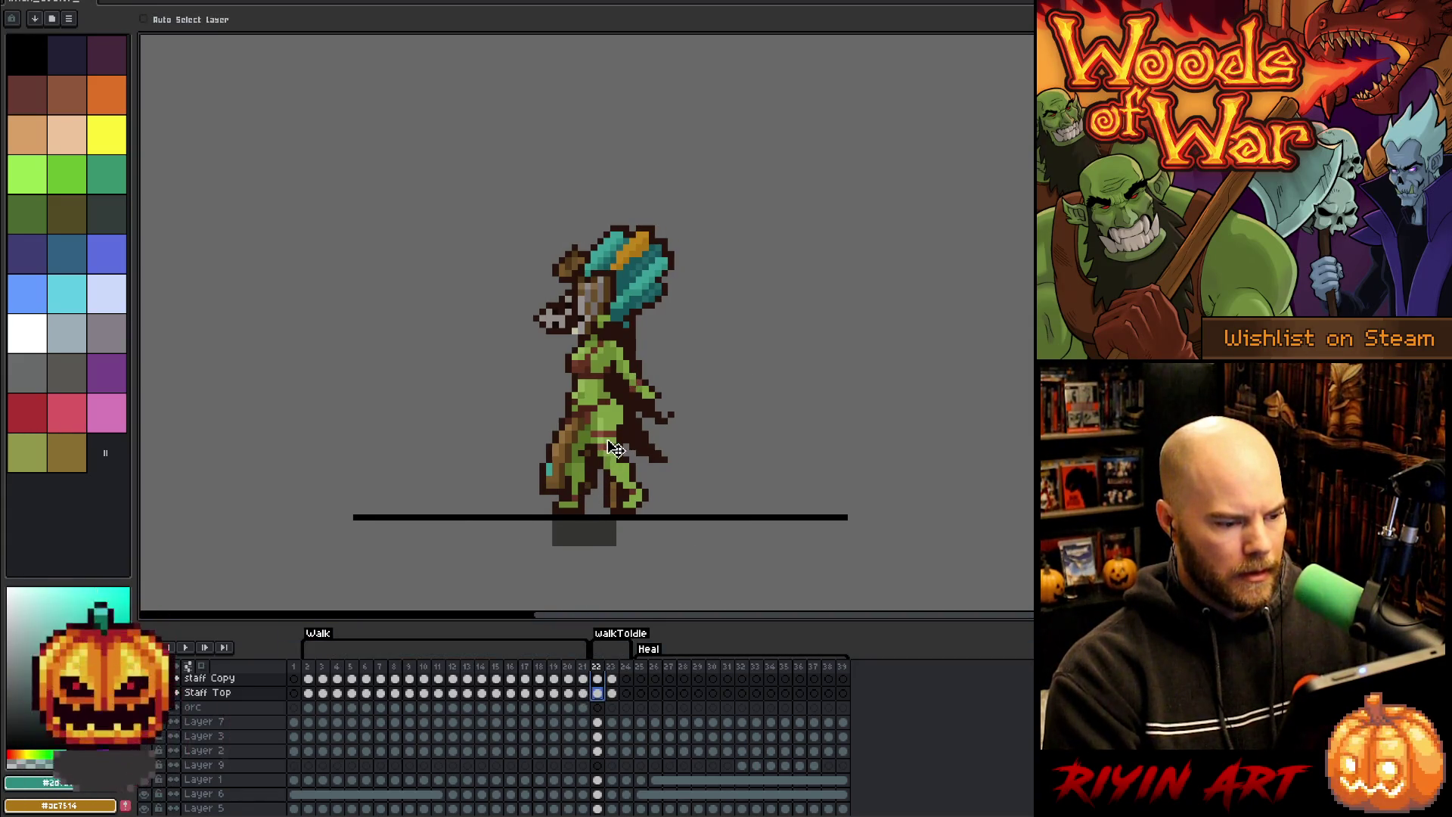
{"action": "key", "text": "space"}
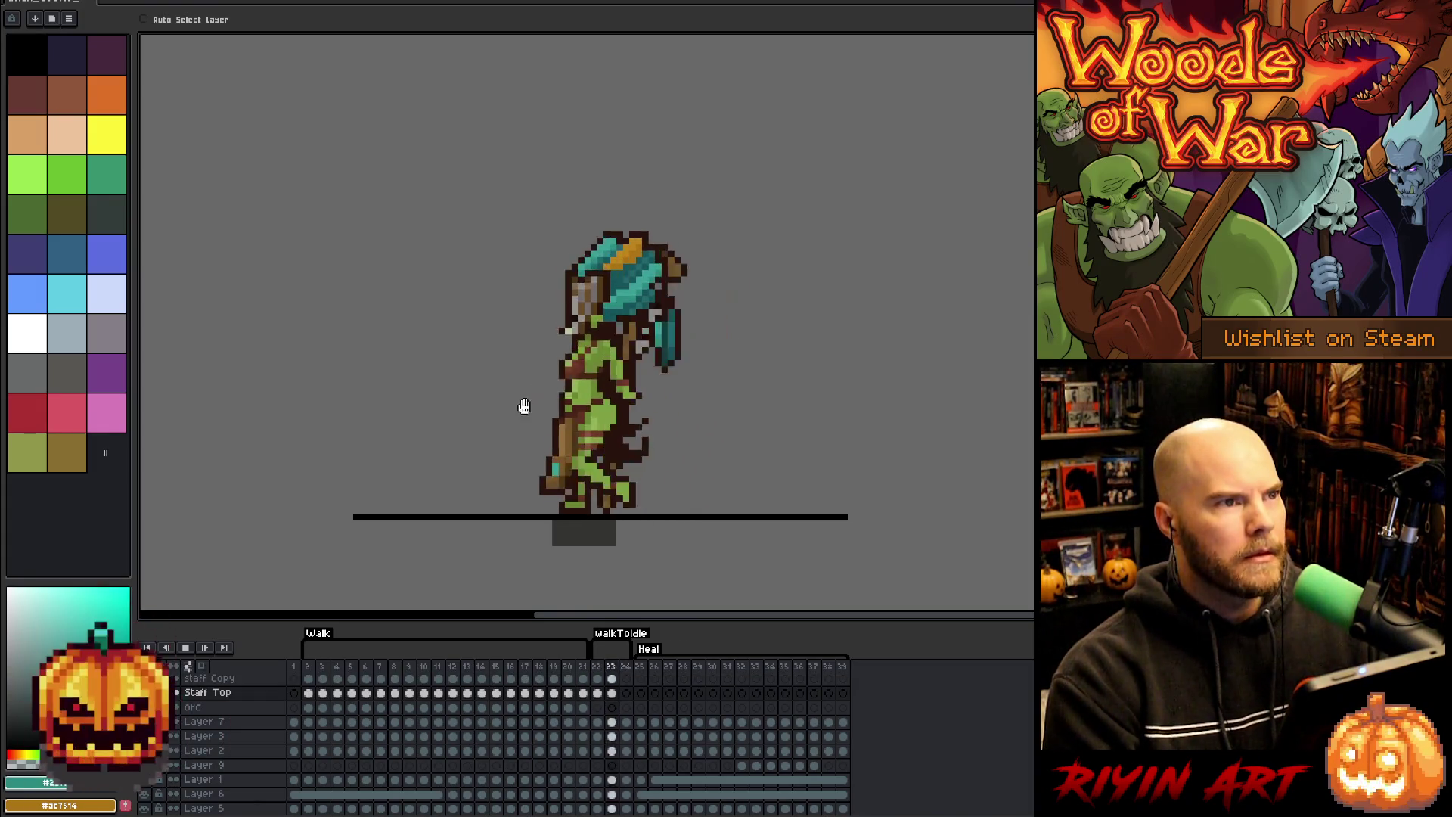
{"action": "scroll", "coordinate": [586, 406], "scroll_direction": "up", "scroll_amount": 2}
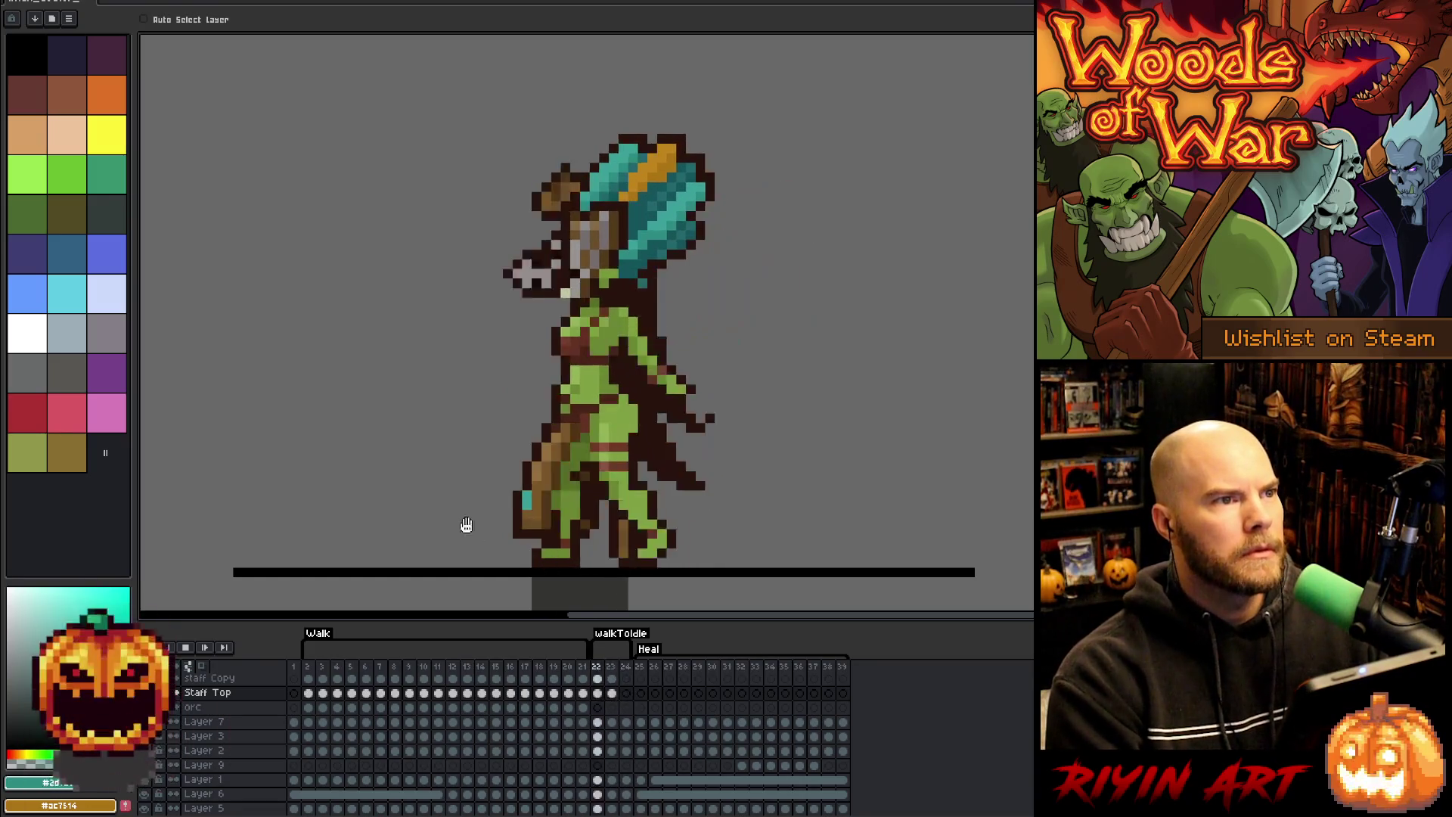
{"action": "key", "text": "space"}
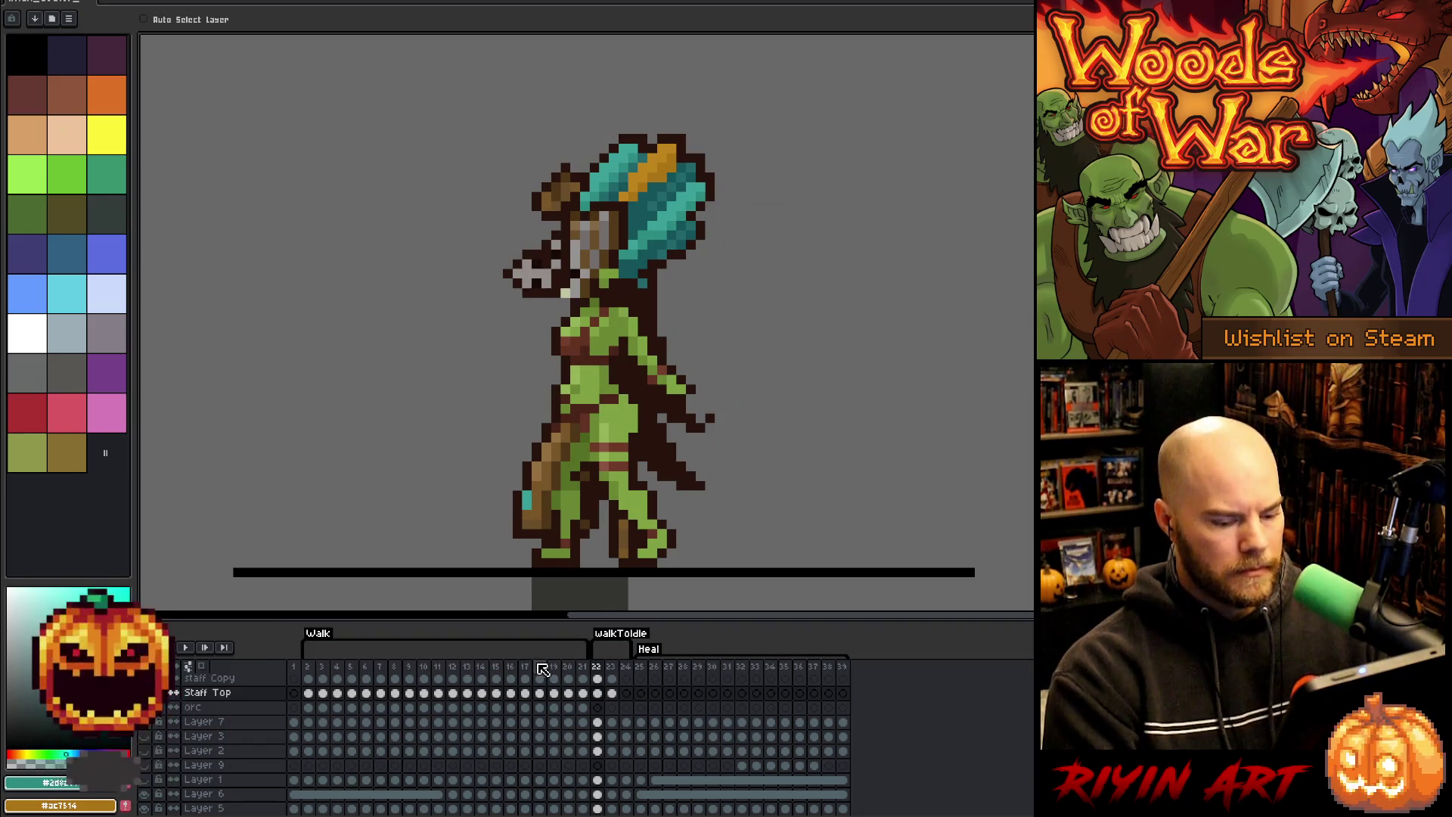
{"action": "key", "text": "Right"}
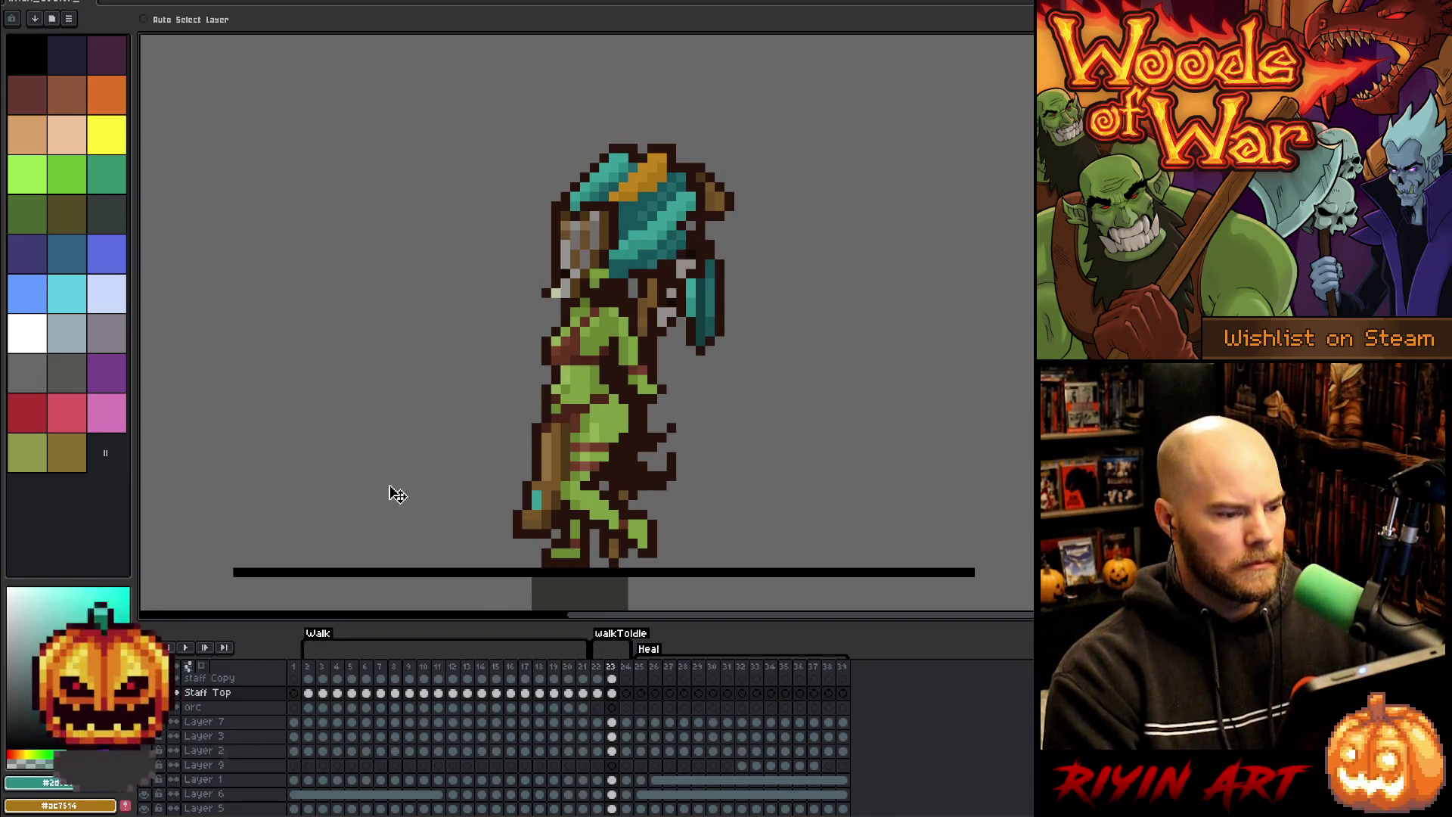
- Marquee-select the head and headdress on the witch dr Copy cel in frame 24
{"action": "key", "text": "Right"}
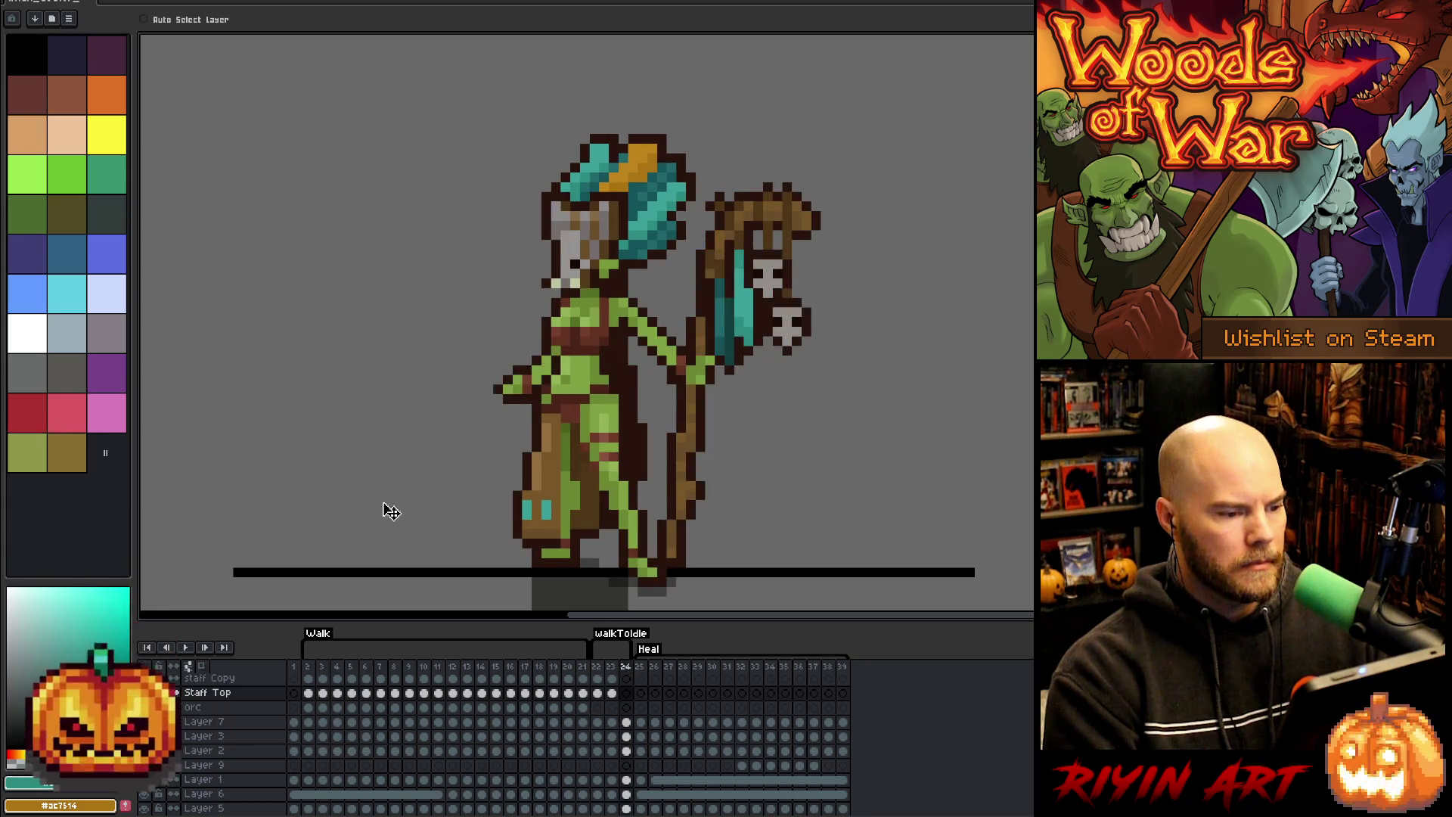
{"action": "key", "text": "Left"}
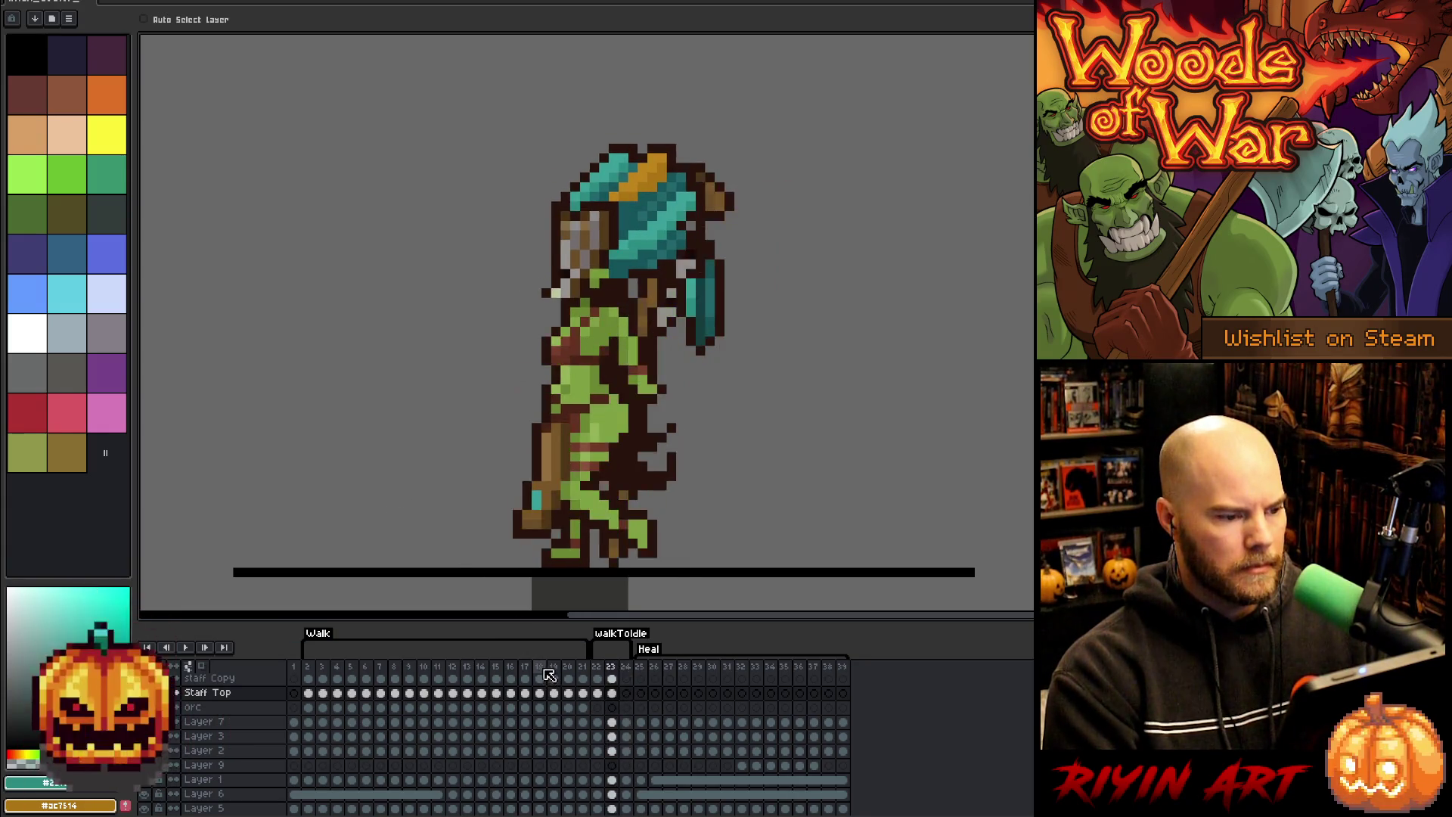
{"action": "key", "text": "Left"}
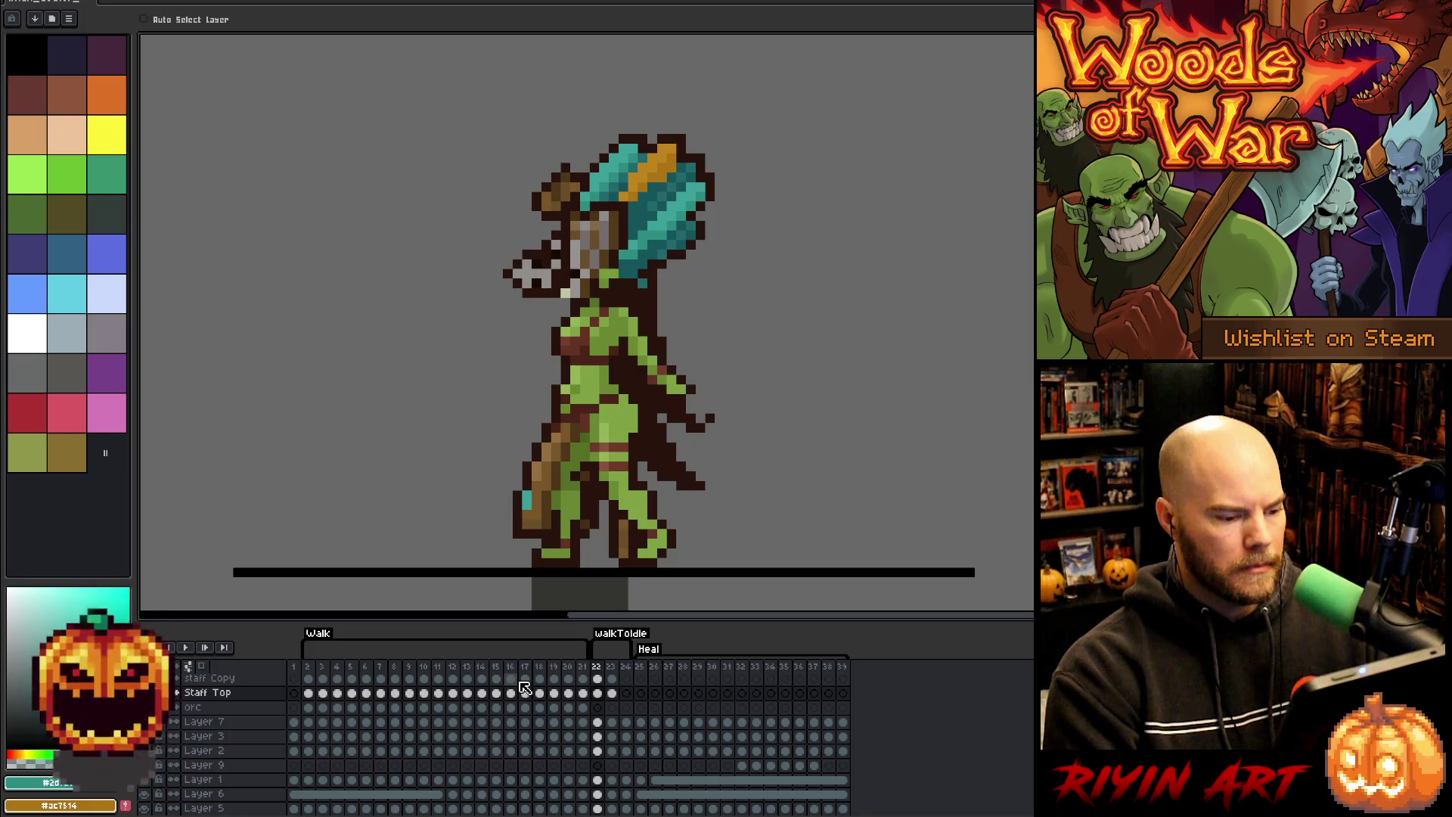
{"action": "key", "text": "Right"}
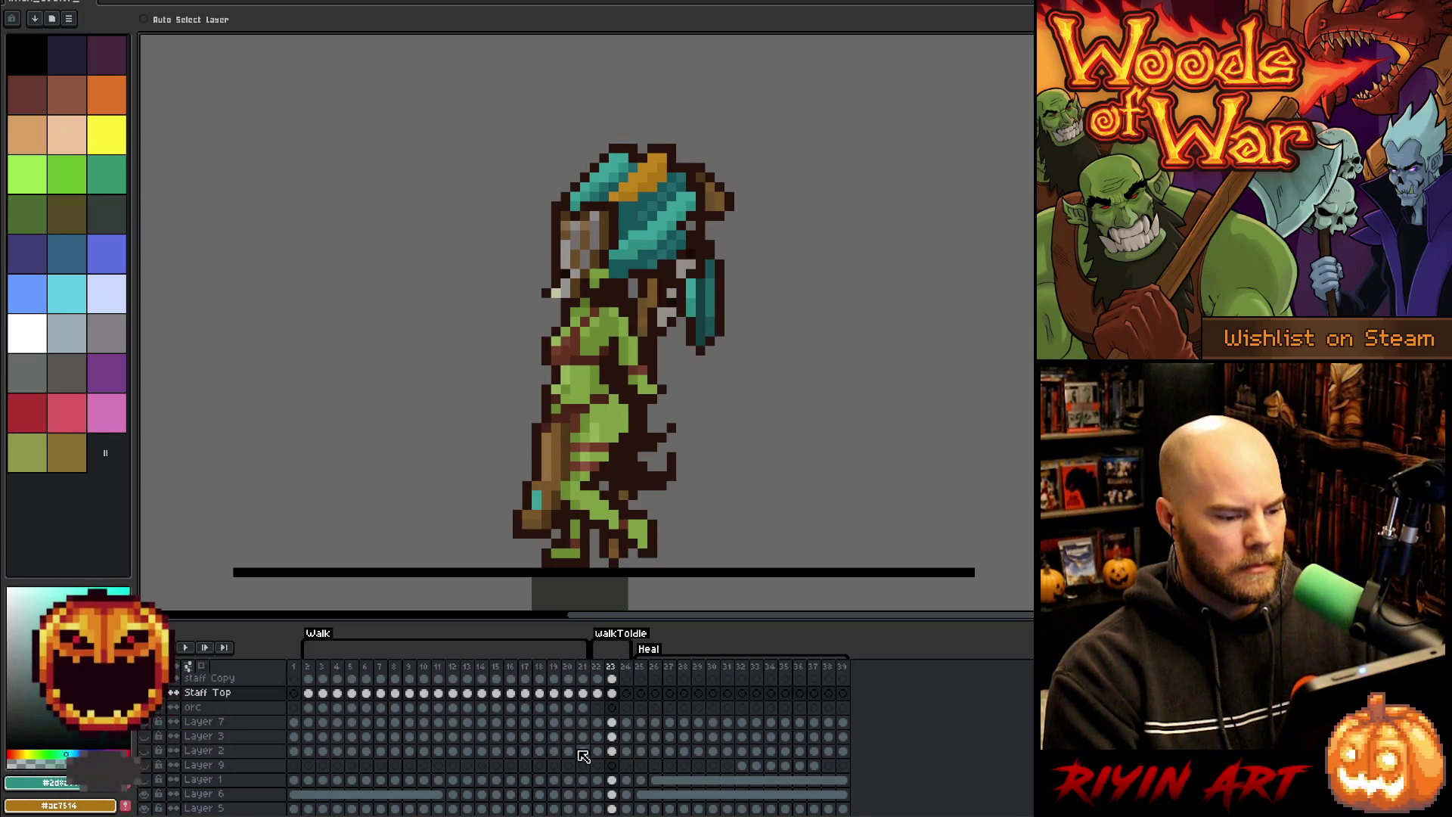
{"action": "key", "text": "Right"}
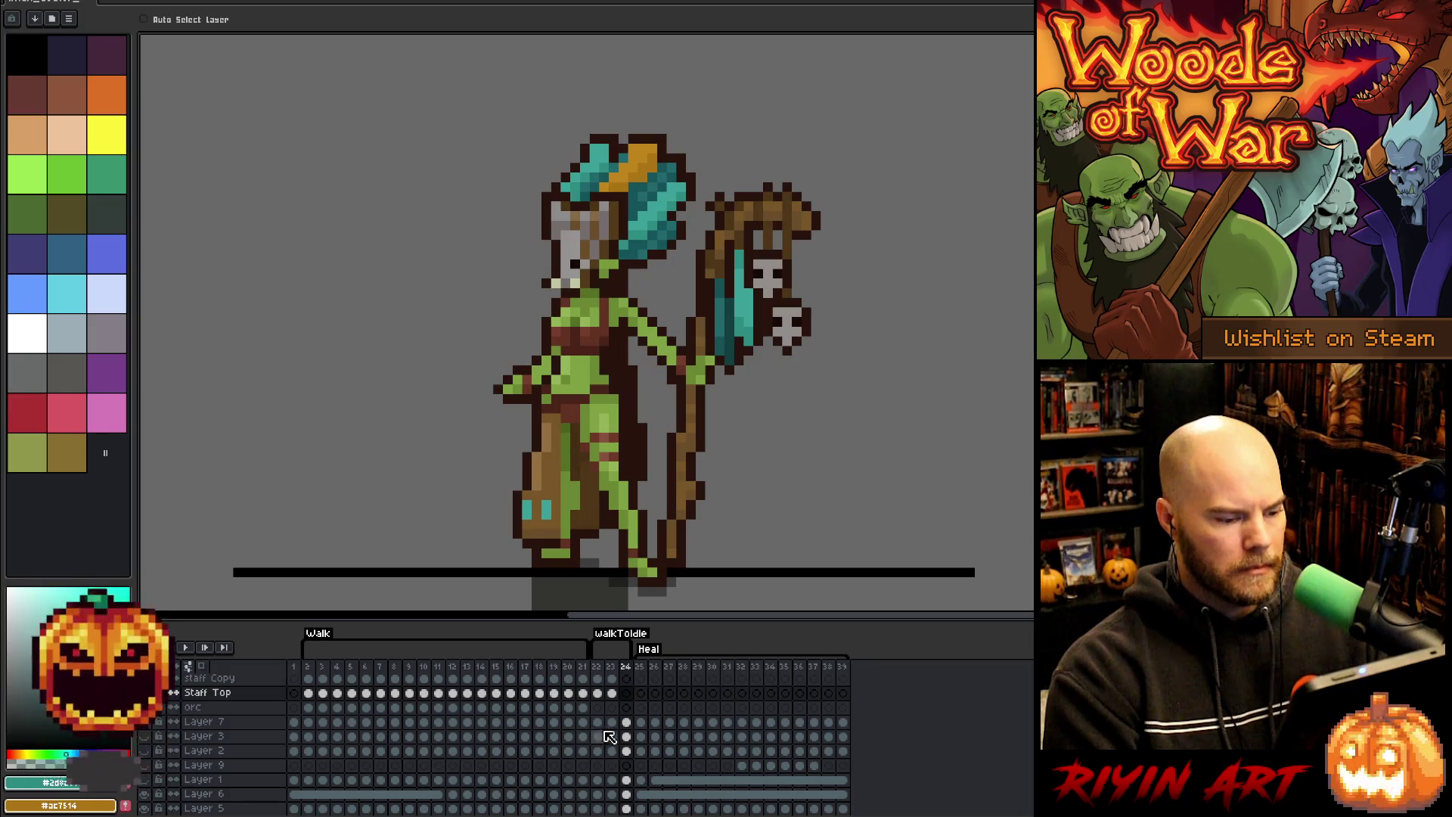
{"action": "scroll", "coordinate": [626, 730], "scroll_direction": "up", "scroll_amount": 3}
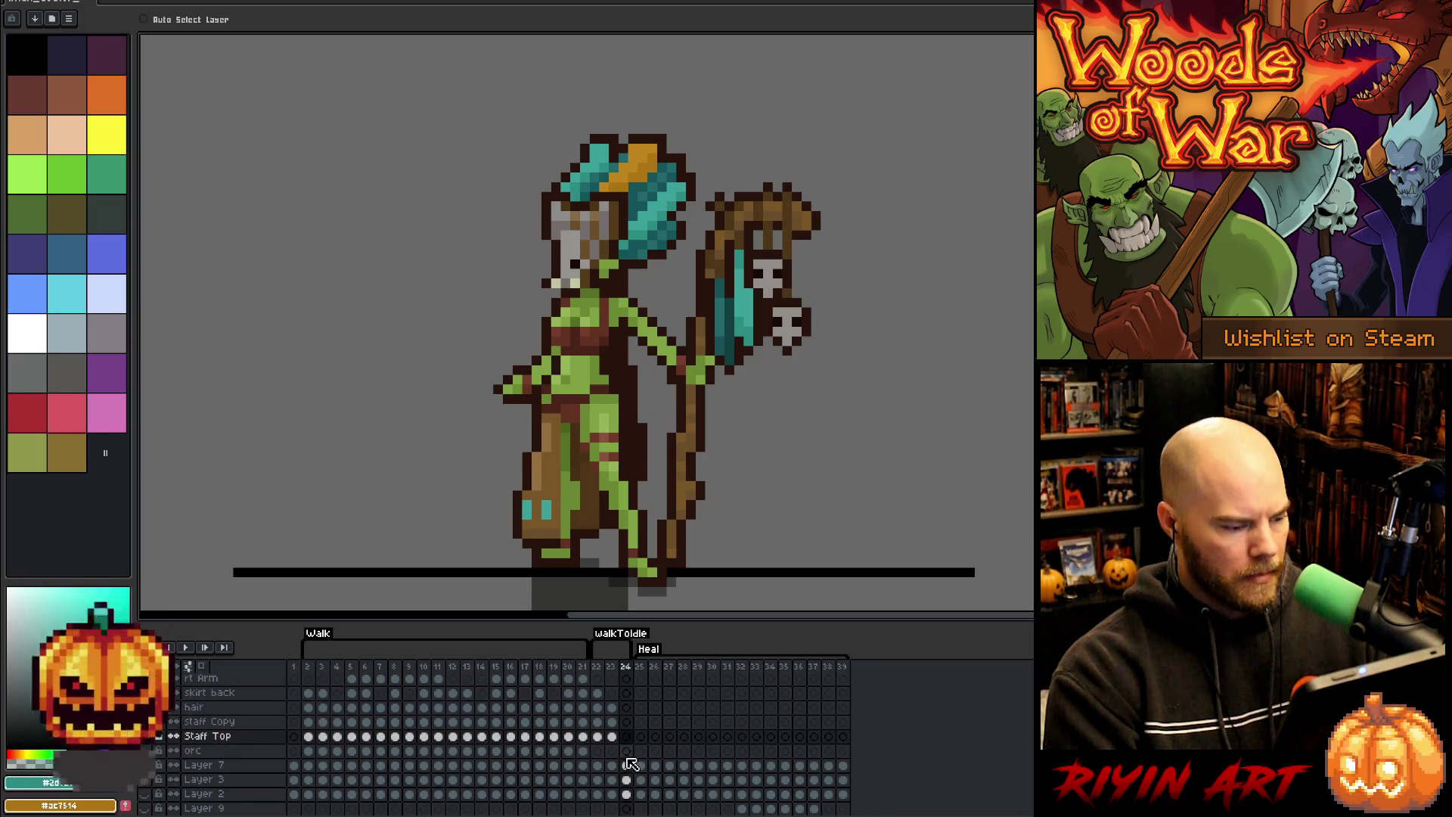
{"action": "scroll", "coordinate": [630, 762], "scroll_direction": "up", "scroll_amount": 5}
{"action": "left_click", "coordinate": [628, 723]}
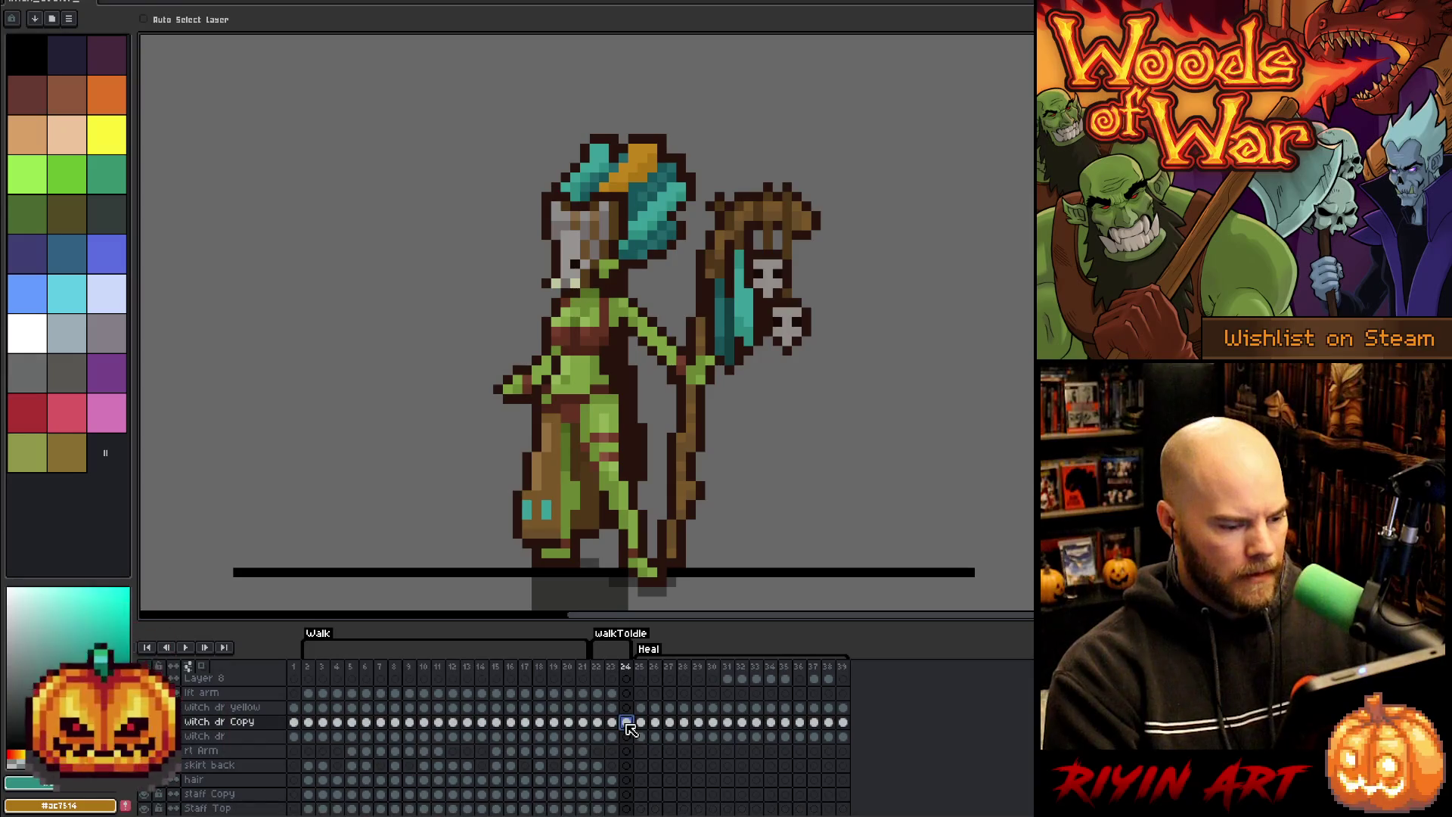
{"action": "key", "text": "m"}
{"action": "mouse_move", "coordinate": [464, 114]}
{"action": "left_mouse_down"}
{"action": "mouse_move", "coordinate": [591, 256]}
{"action": "mouse_move", "coordinate": [697, 290]}
{"action": "left_mouse_up"}
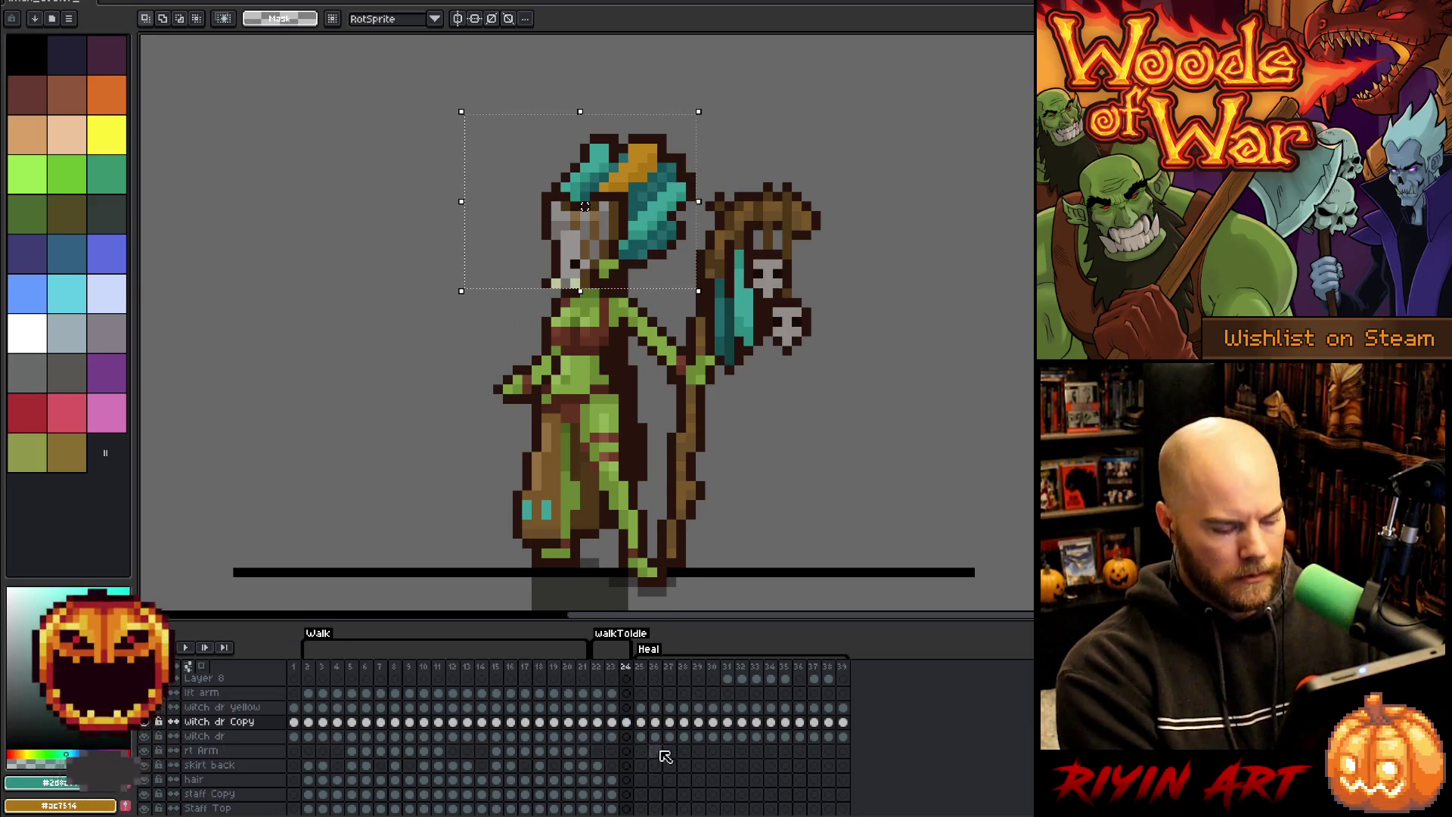
- Paste the headdress onto witch dr Copy in frame 23 and preview the animation
{"action": "left_click", "coordinate": [614, 722]}
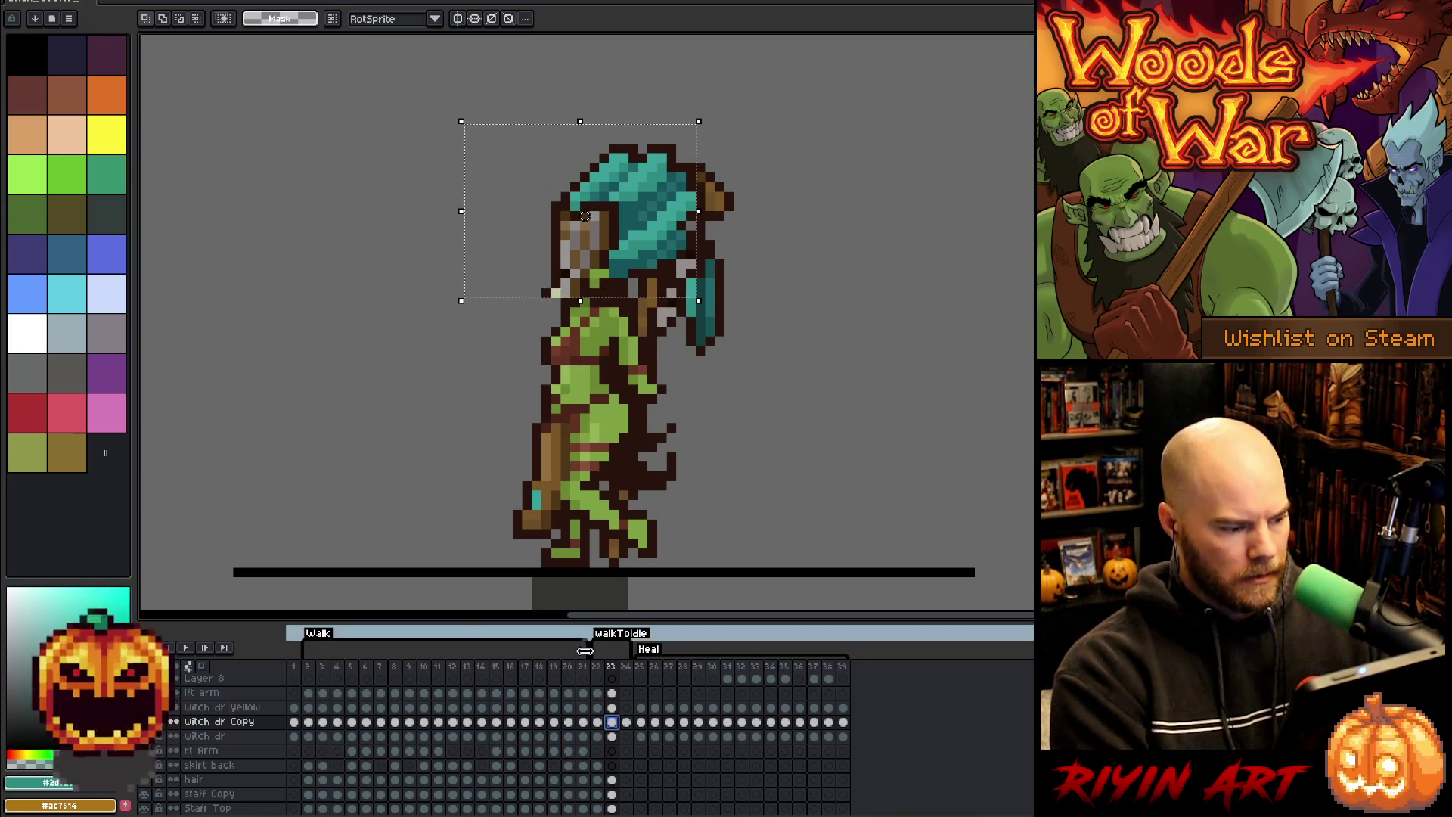
{"action": "left_click", "coordinate": [615, 738]}
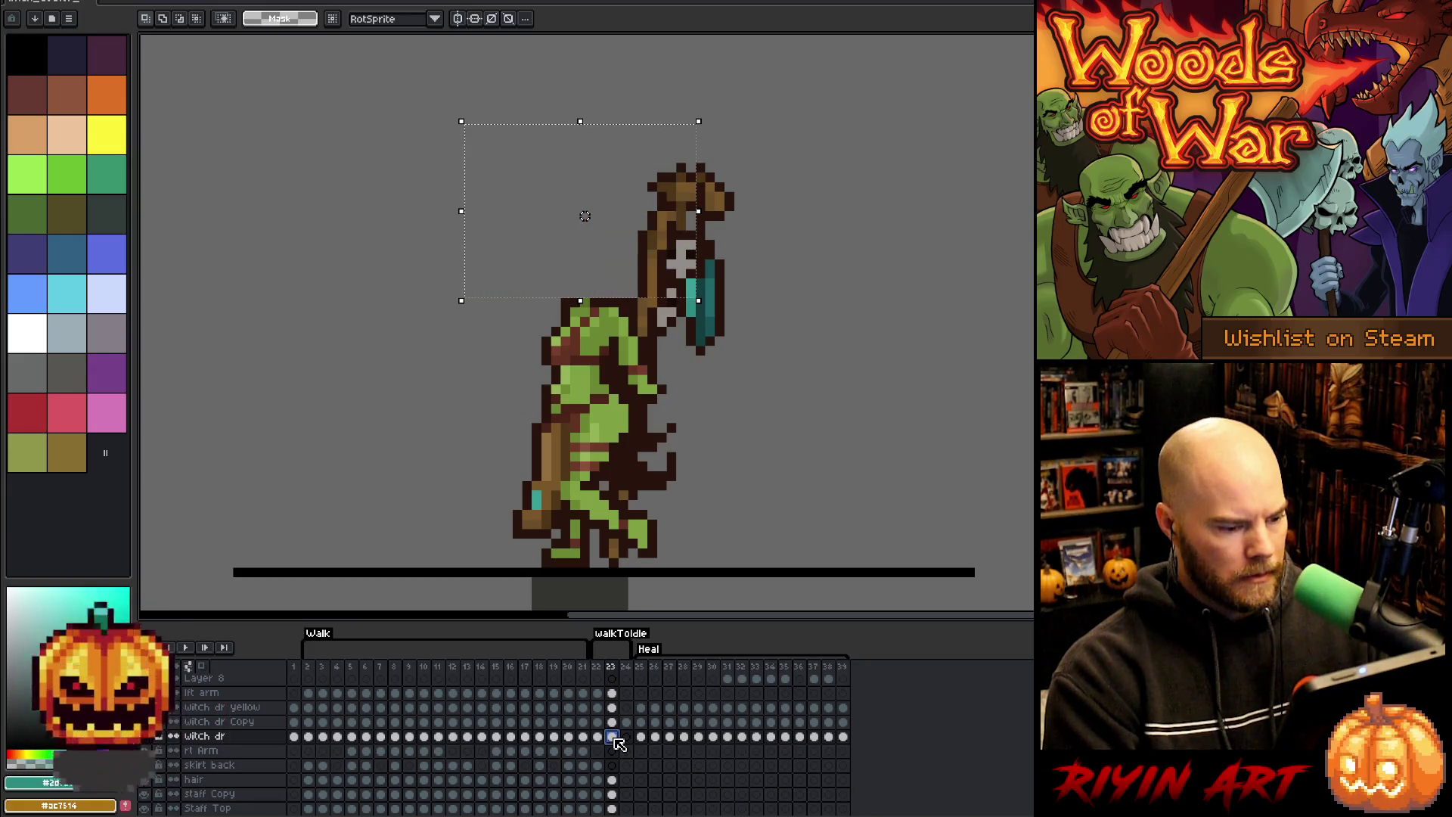
{"action": "left_click", "coordinate": [615, 723]}
{"action": "key", "text": "ctrl+v"}
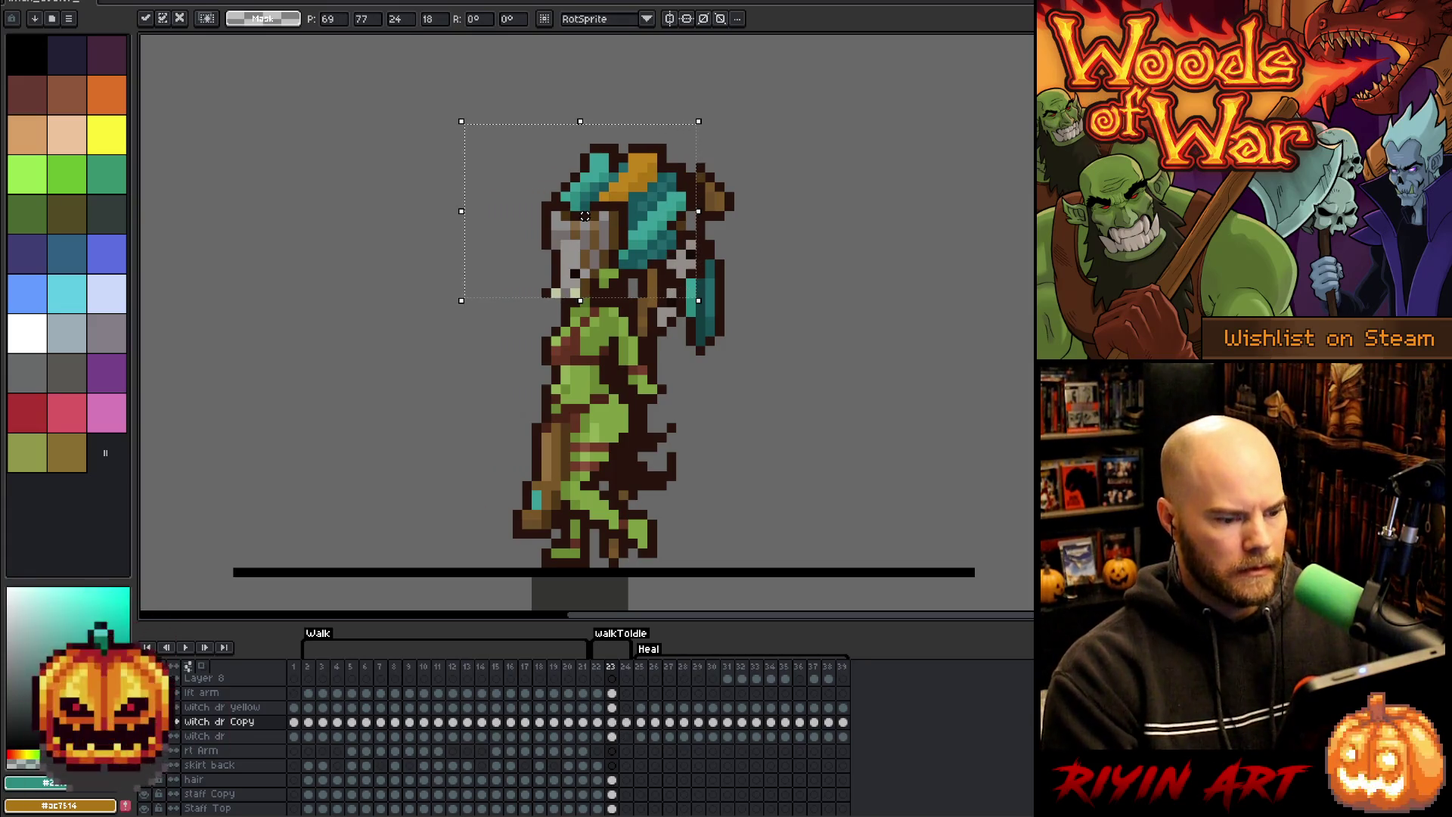
{"action": "key", "text": "Return"}
{"action": "key", "text": "Right"}
{"action": "key", "text": "Return"}
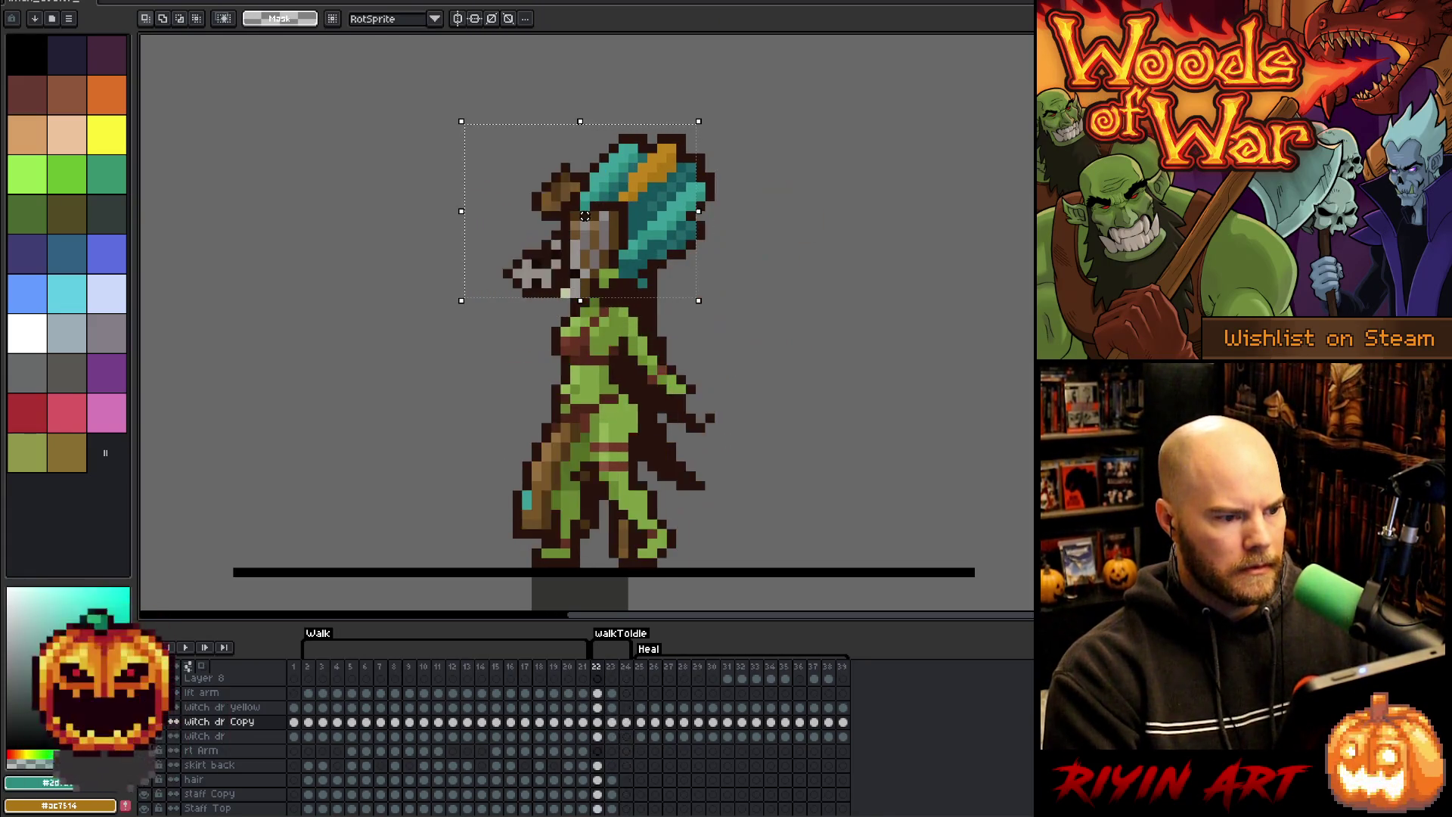
{"action": "key", "text": "Return"}
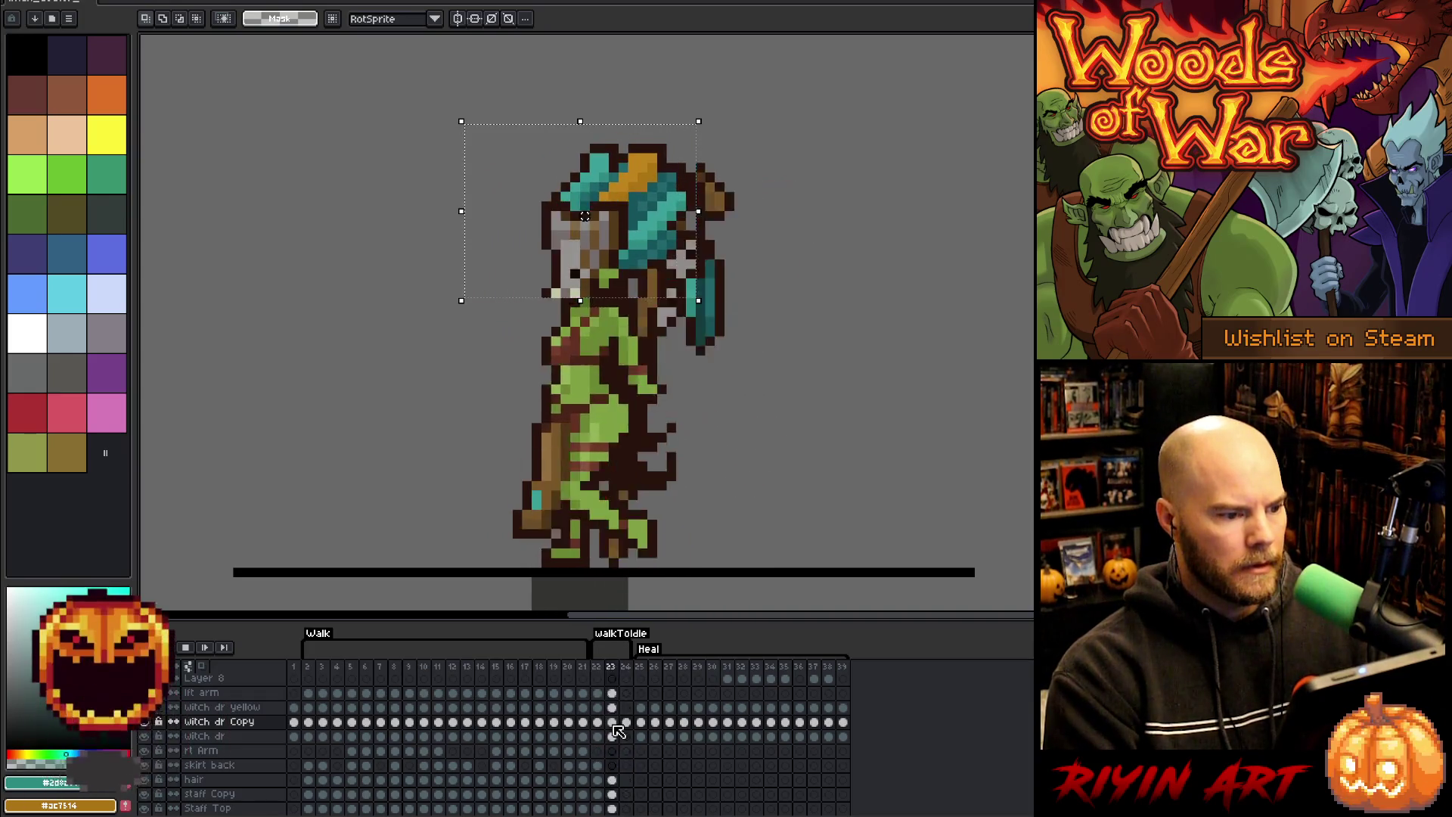
- On frame 22, switch to the witch dr layer and undo to clear the old hair pixels
{"action": "key", "text": "Left"}
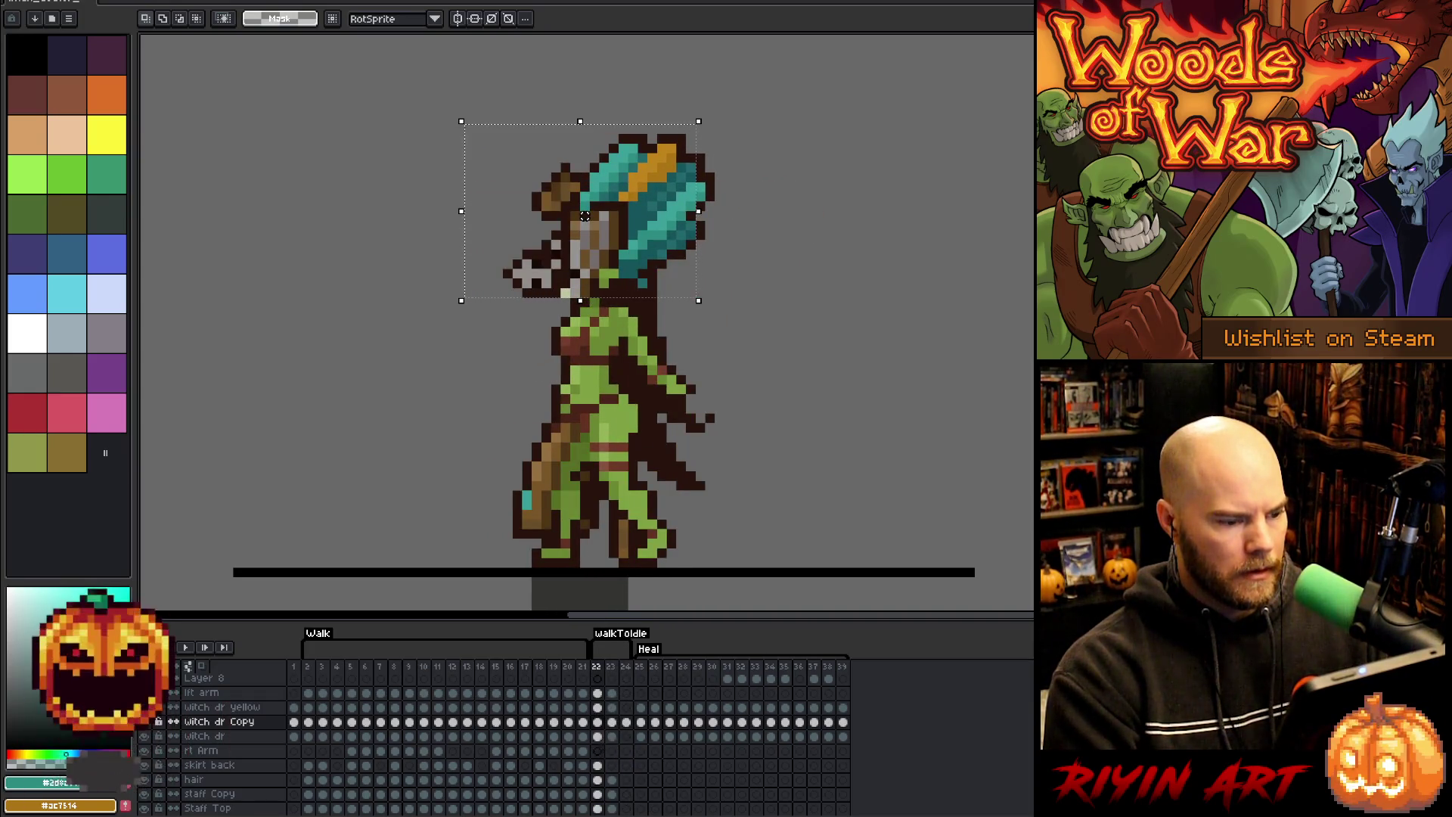
{"action": "key", "text": "Down"}
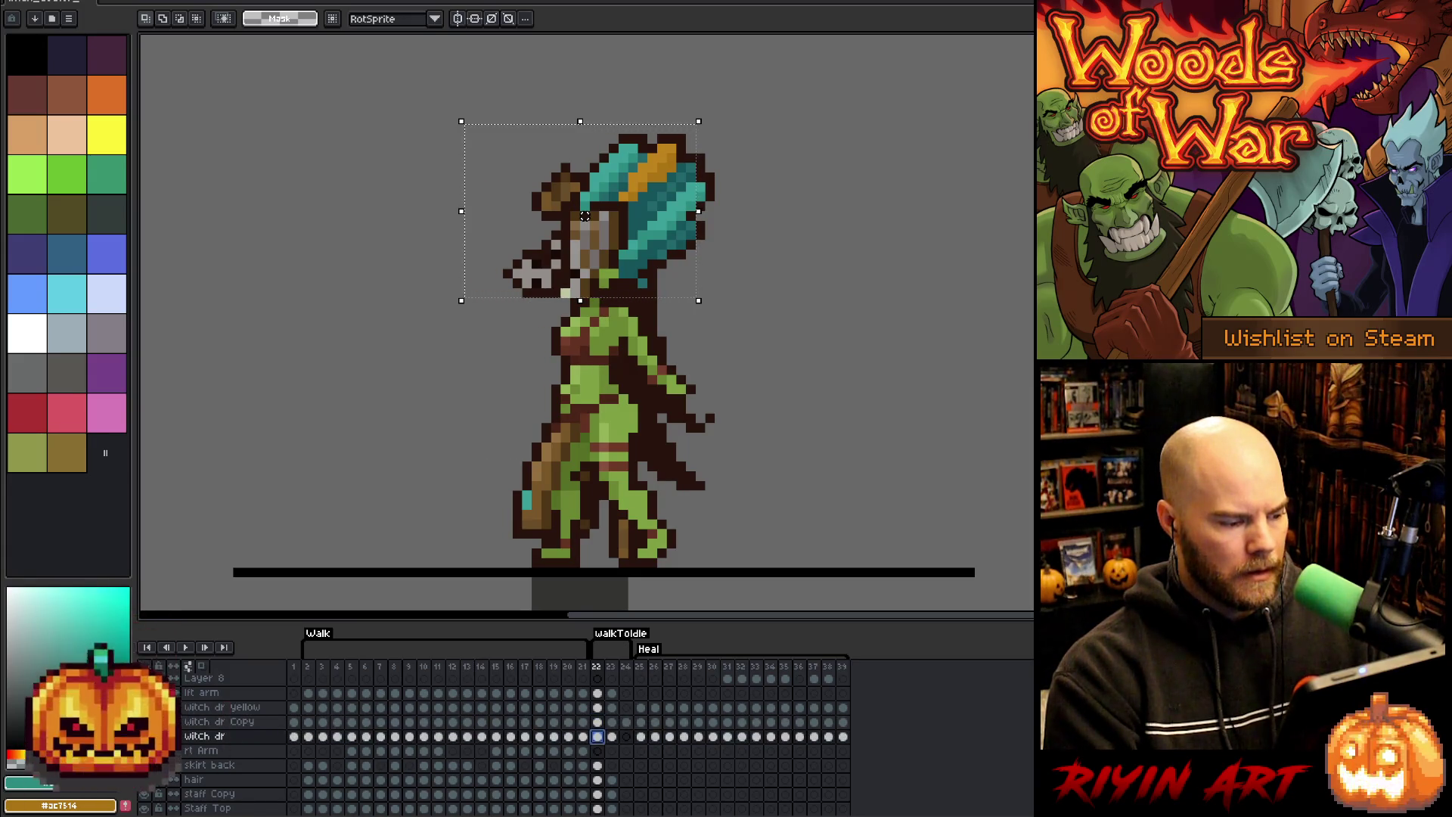
{"action": "key", "text": "Up"}
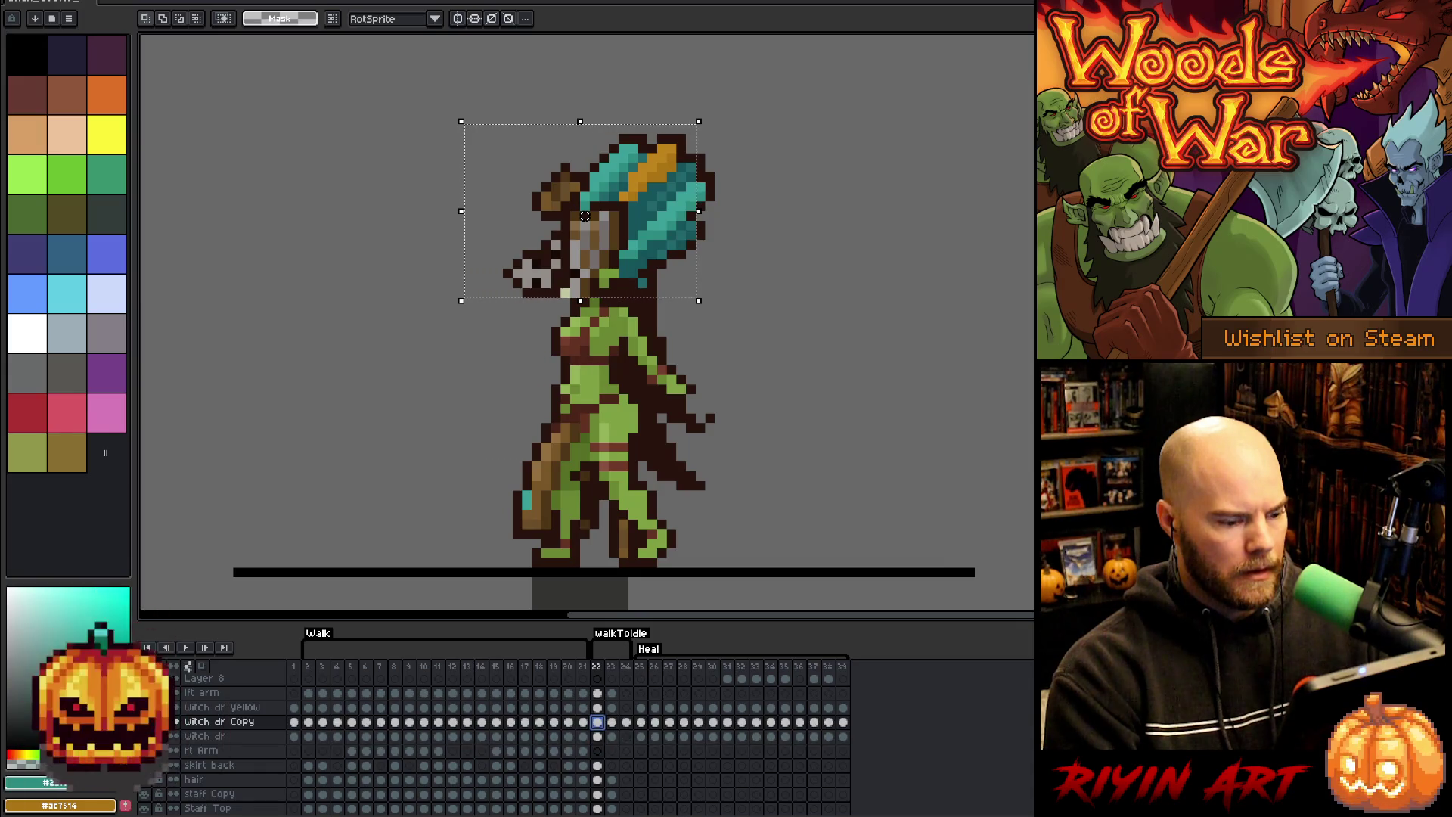
{"action": "key", "text": "Down"}
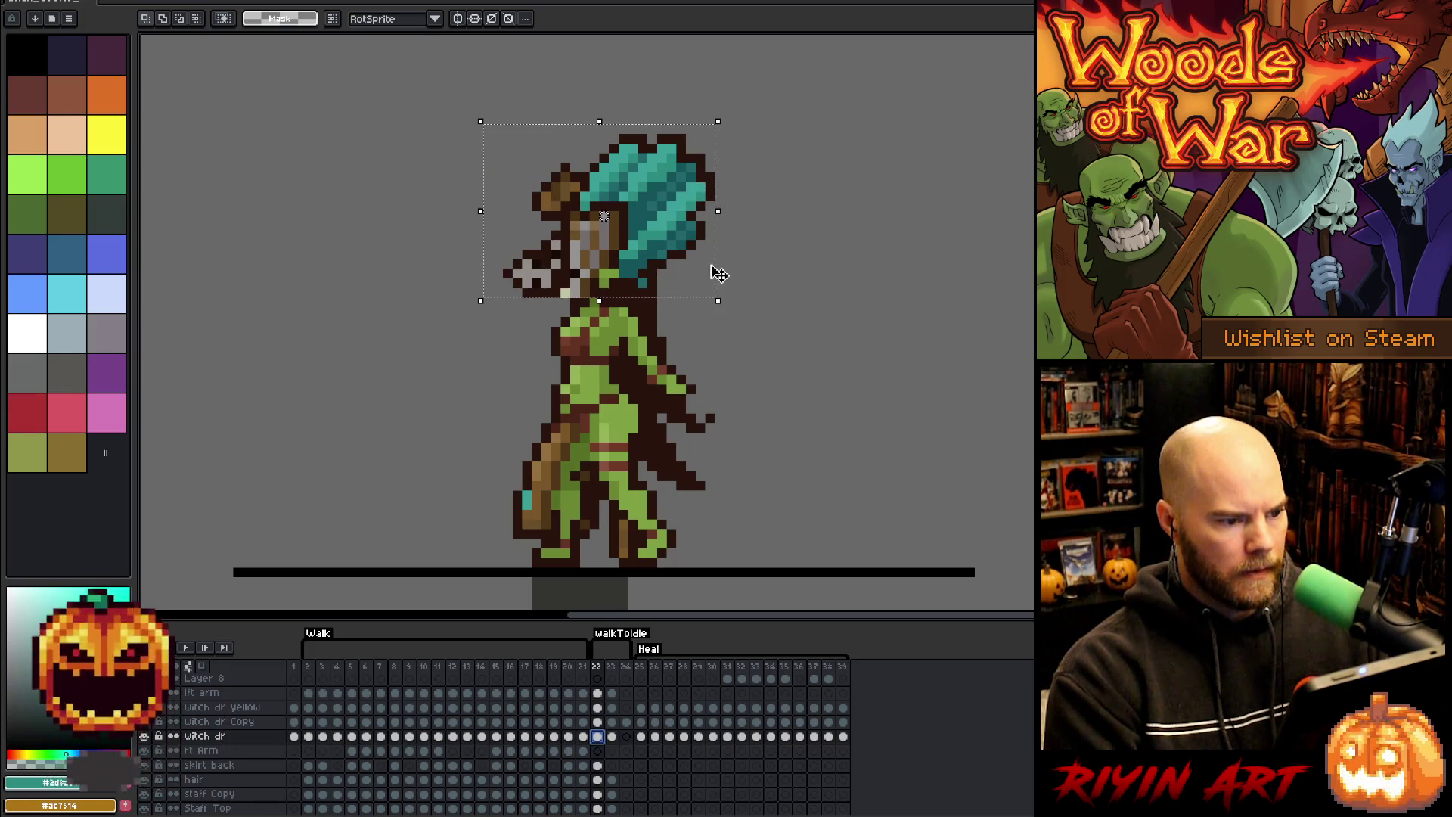
{"action": "key", "text": "ctrl+z"}
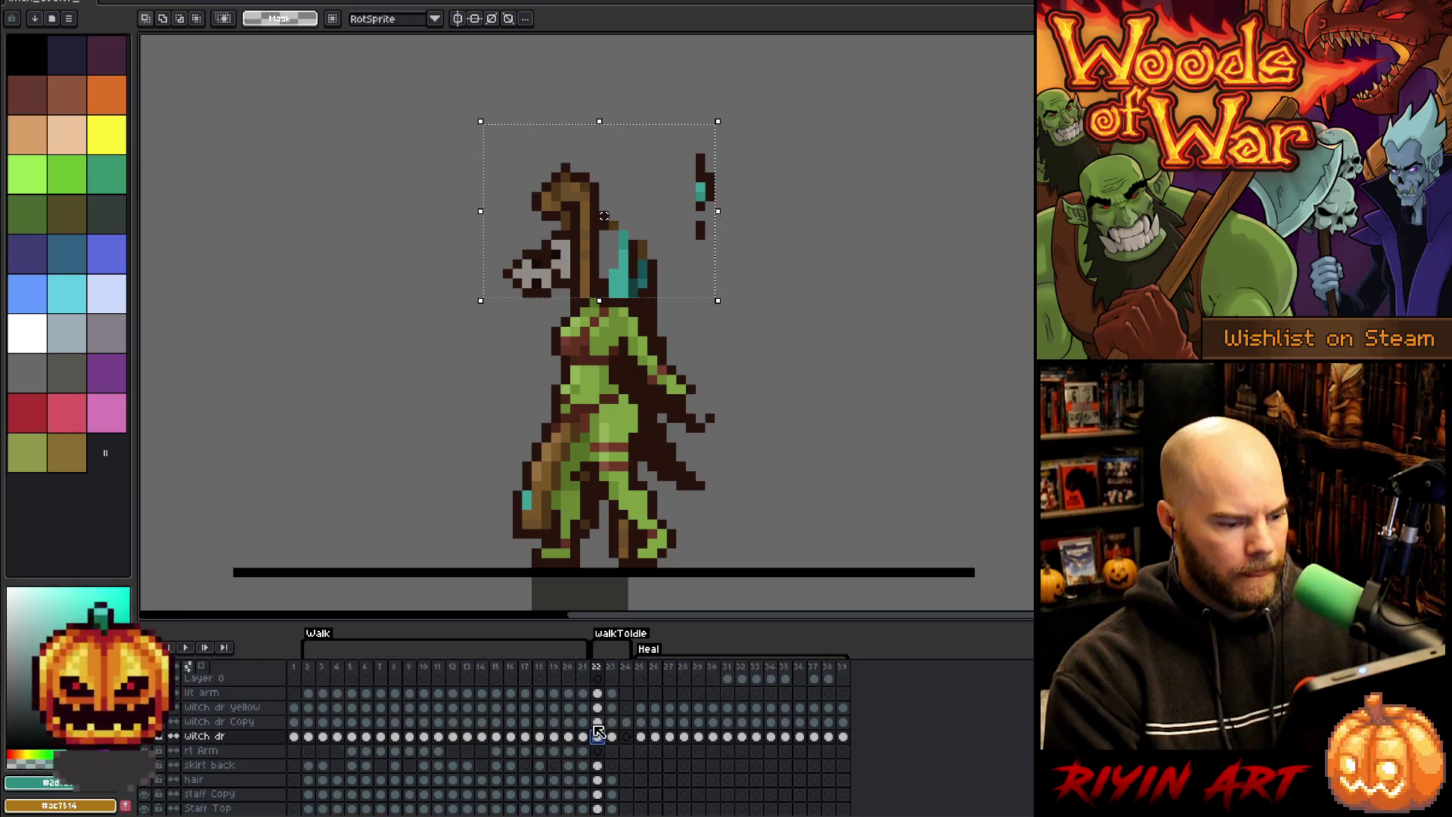
- Paste the headdress onto witch dr Copy in frame 22, nudged one pixel right and one down
{"action": "left_click", "coordinate": [597, 722]}
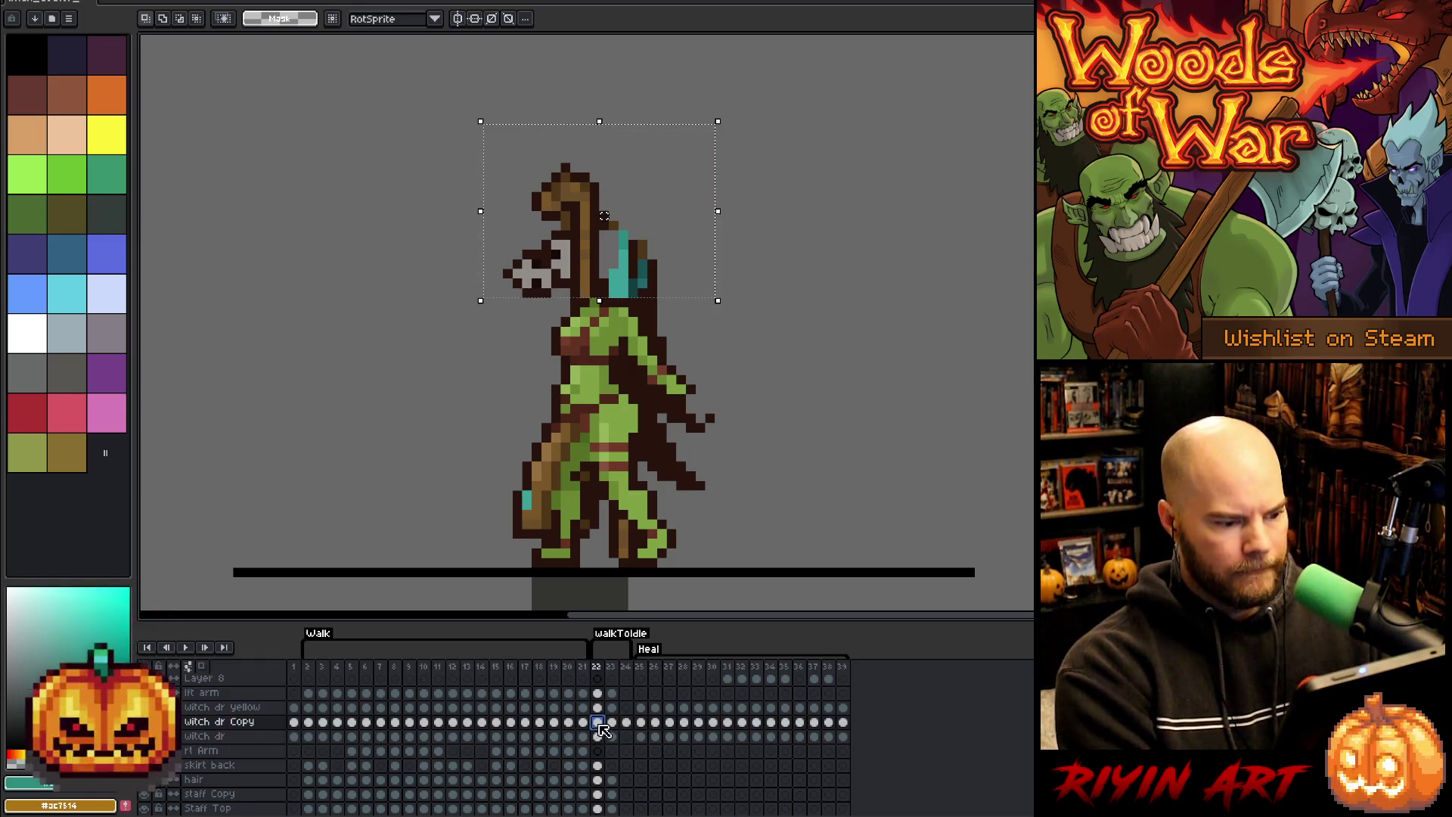
{"action": "key", "text": "ctrl+v"}
{"action": "key", "text": "Right"}
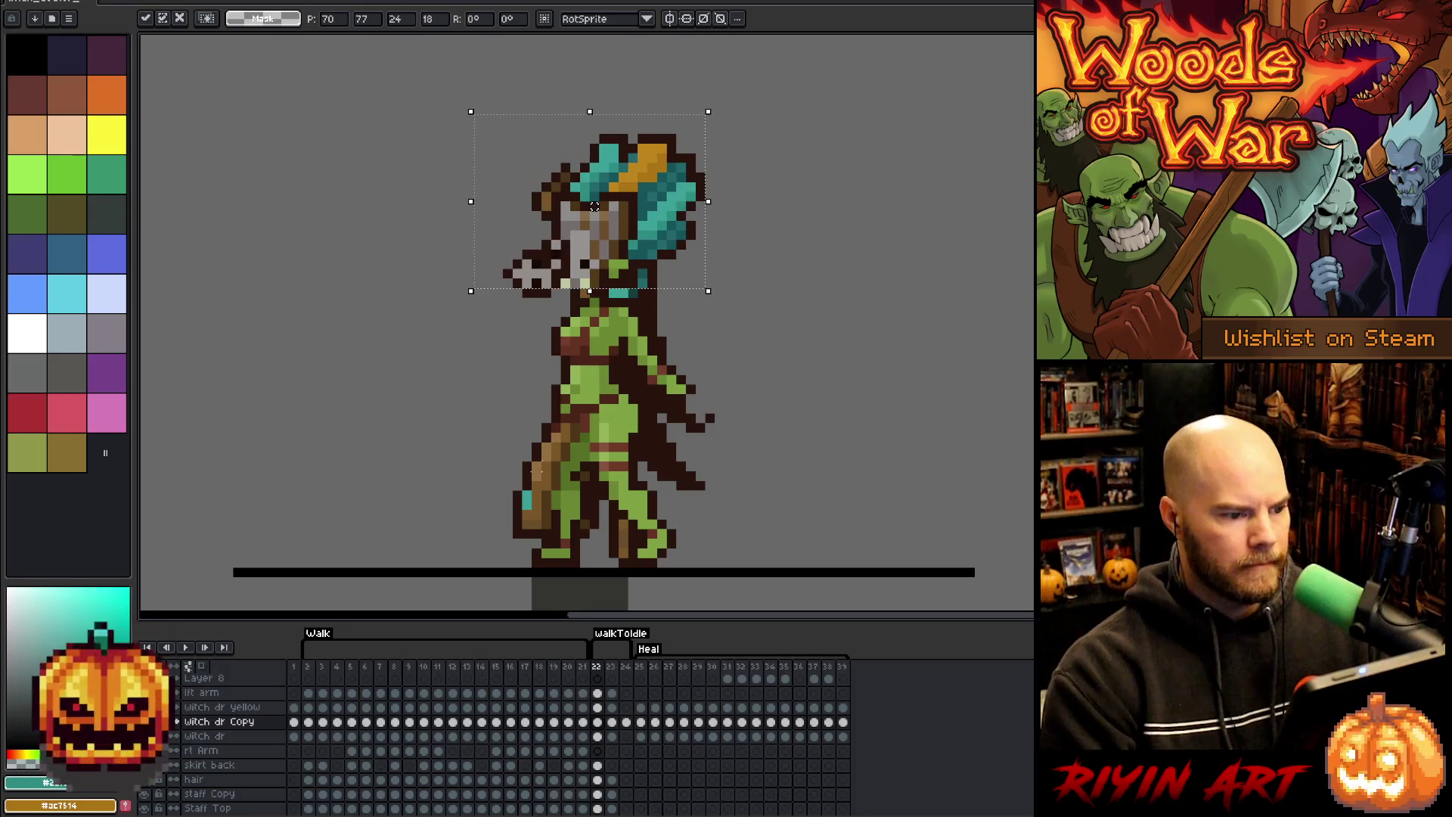
{"action": "key", "text": "Down"}
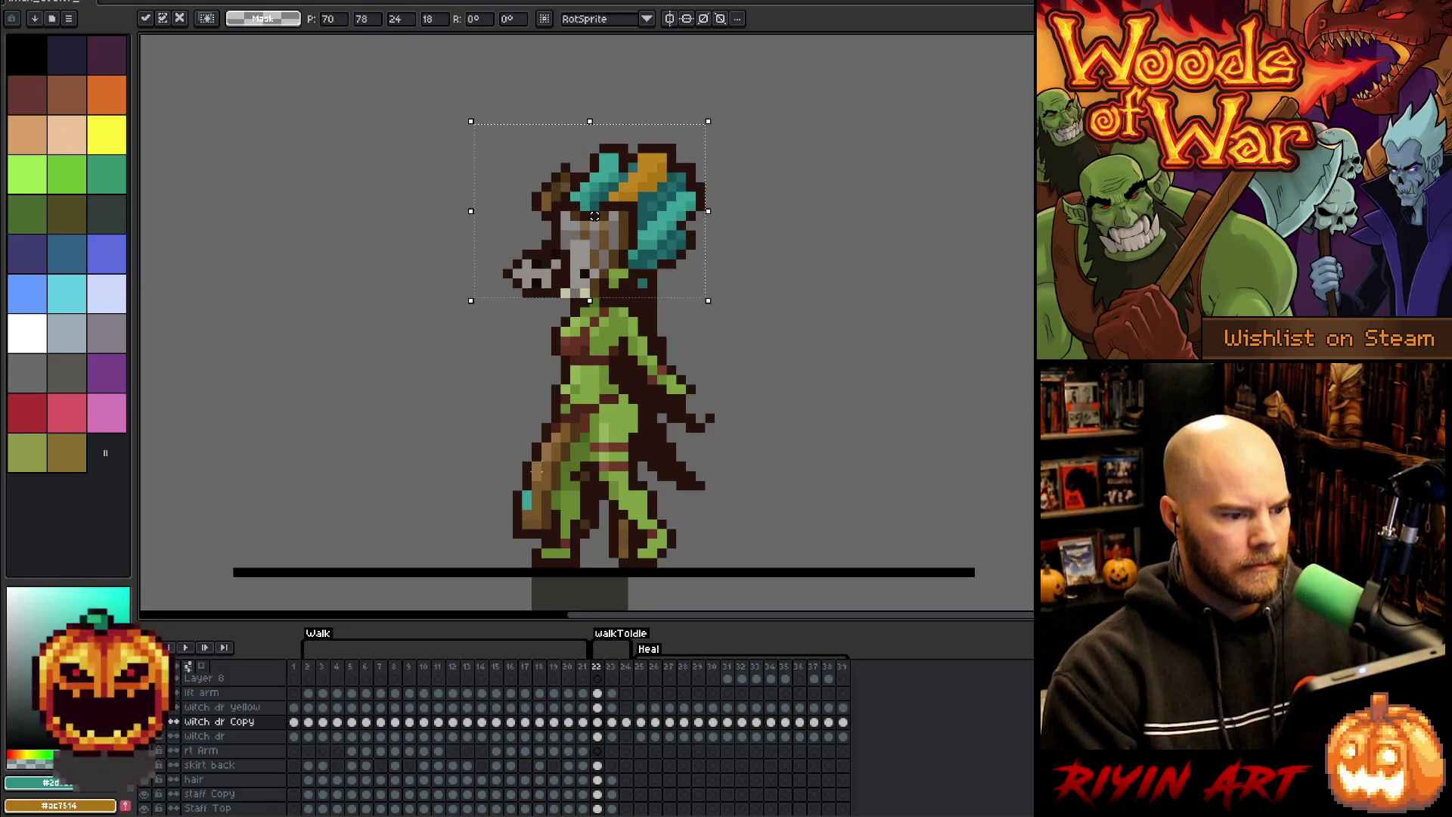
{"action": "key", "text": "period"}
{"action": "key", "text": "comma"}
{"action": "key", "text": "period"}
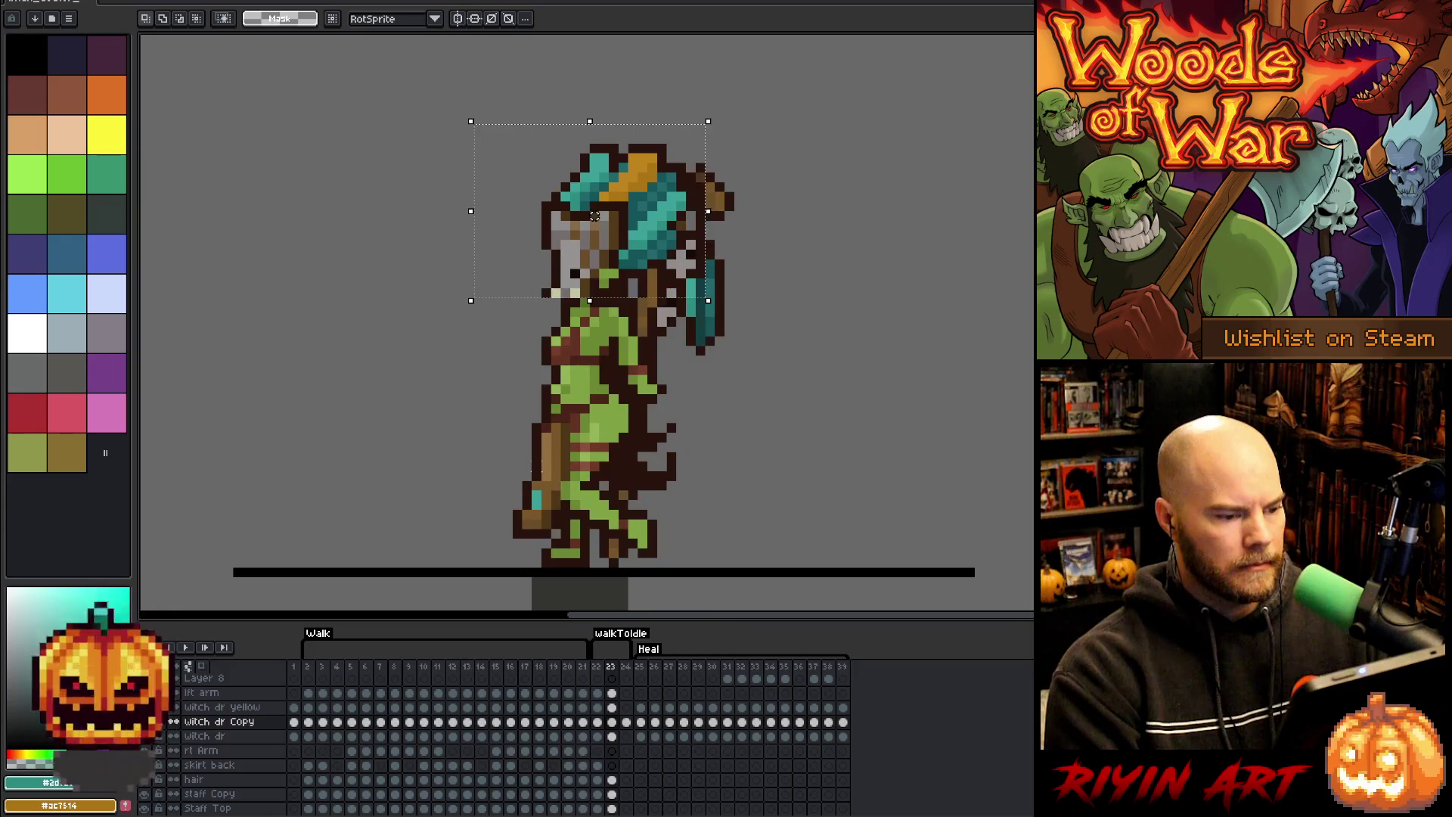
{"action": "scroll", "coordinate": [881, 446], "scroll_direction": "down", "scroll_amount": 2}
{"action": "scroll", "coordinate": [776, 471], "scroll_direction": "up", "scroll_amount": 2}
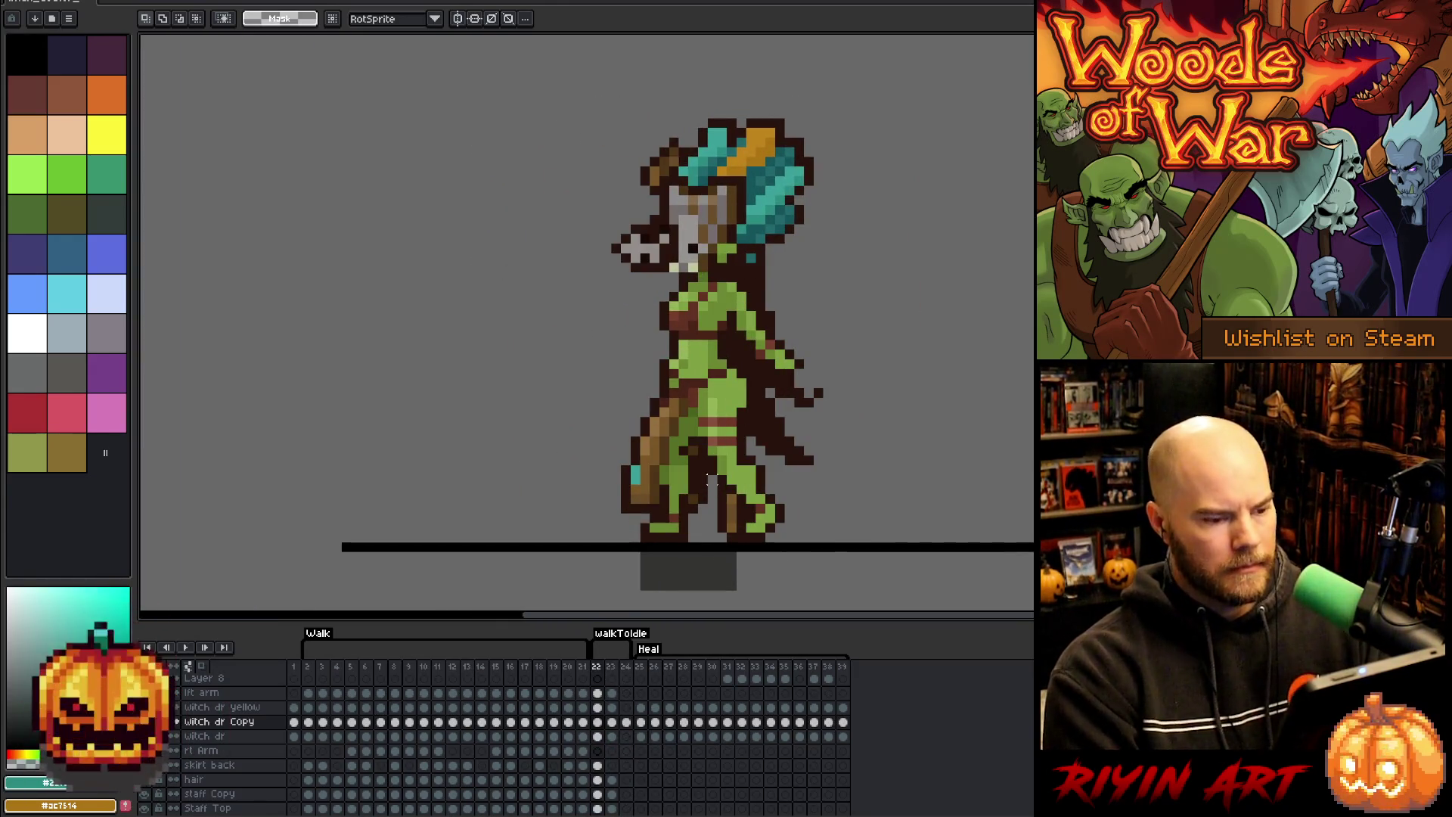
{"action": "scroll", "coordinate": [844, 467], "scroll_direction": "down", "scroll_amount": 2}
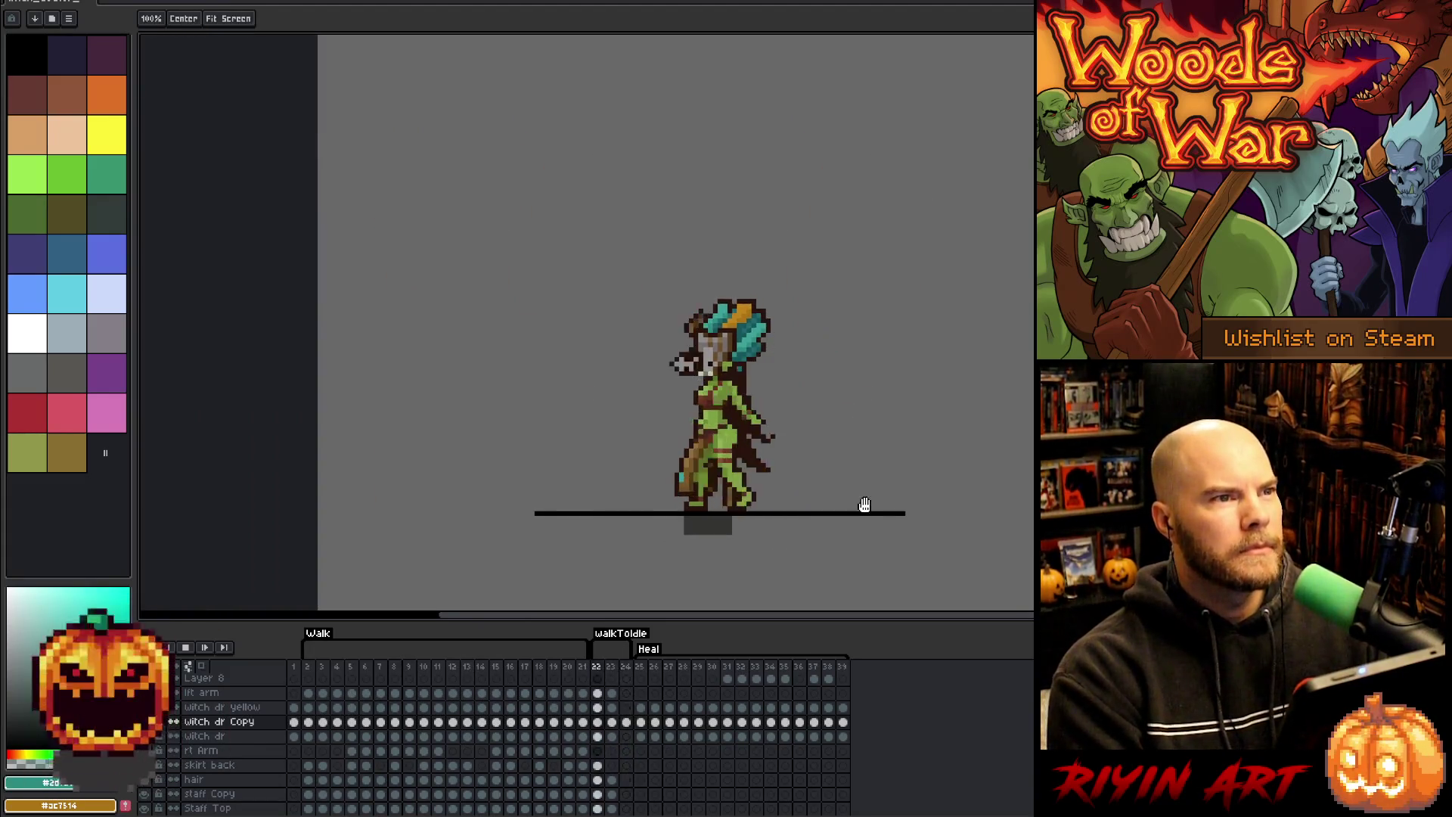
{"action": "left_click_drag", "start_coordinate": [863, 507], "coordinate": [820, 461]}
{"action": "left_click", "coordinate": [337, 721]}
{"action": "key", "text": "Return"}
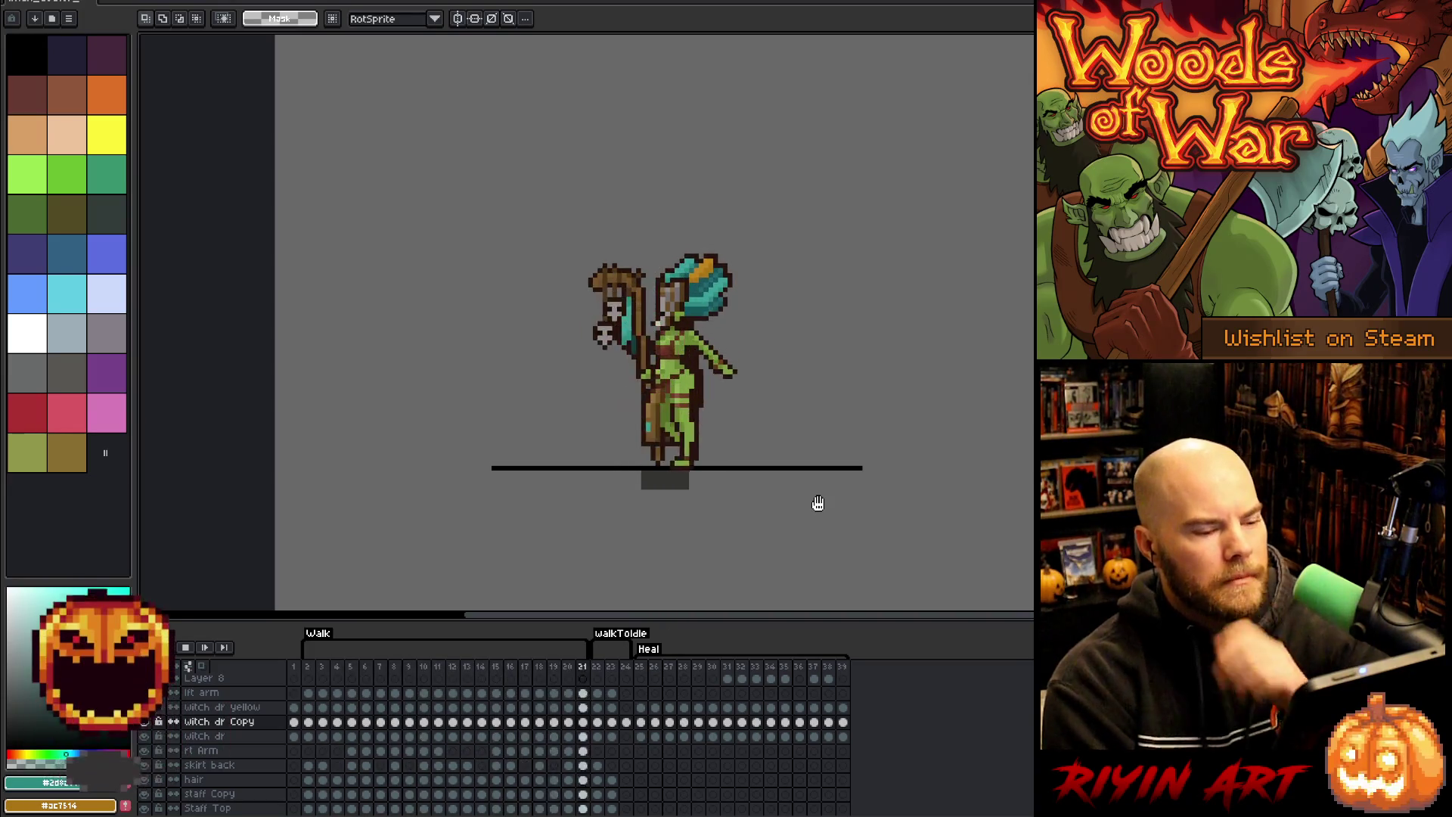
{"action": "scroll", "coordinate": [680, 375], "scroll_direction": "up", "scroll_amount": 1}
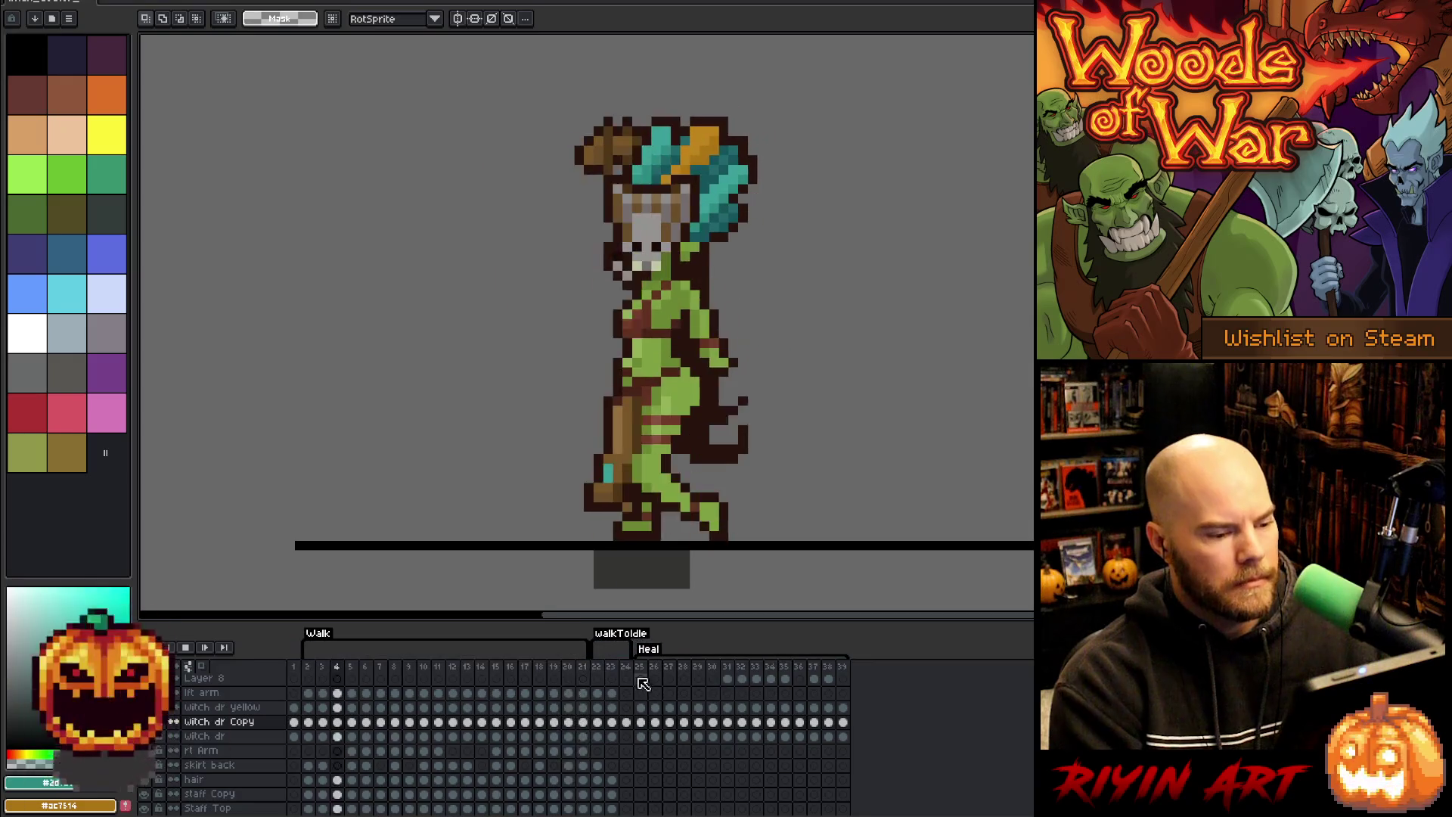
{"action": "left_click", "coordinate": [597, 667]}
{"action": "key", "text": "Right"}
{"action": "key", "text": "Right"}
{"action": "key", "text": "Left"}
{"action": "key", "text": "Left"}
{"action": "key", "text": "Right"}
{"action": "key", "text": "Right"}
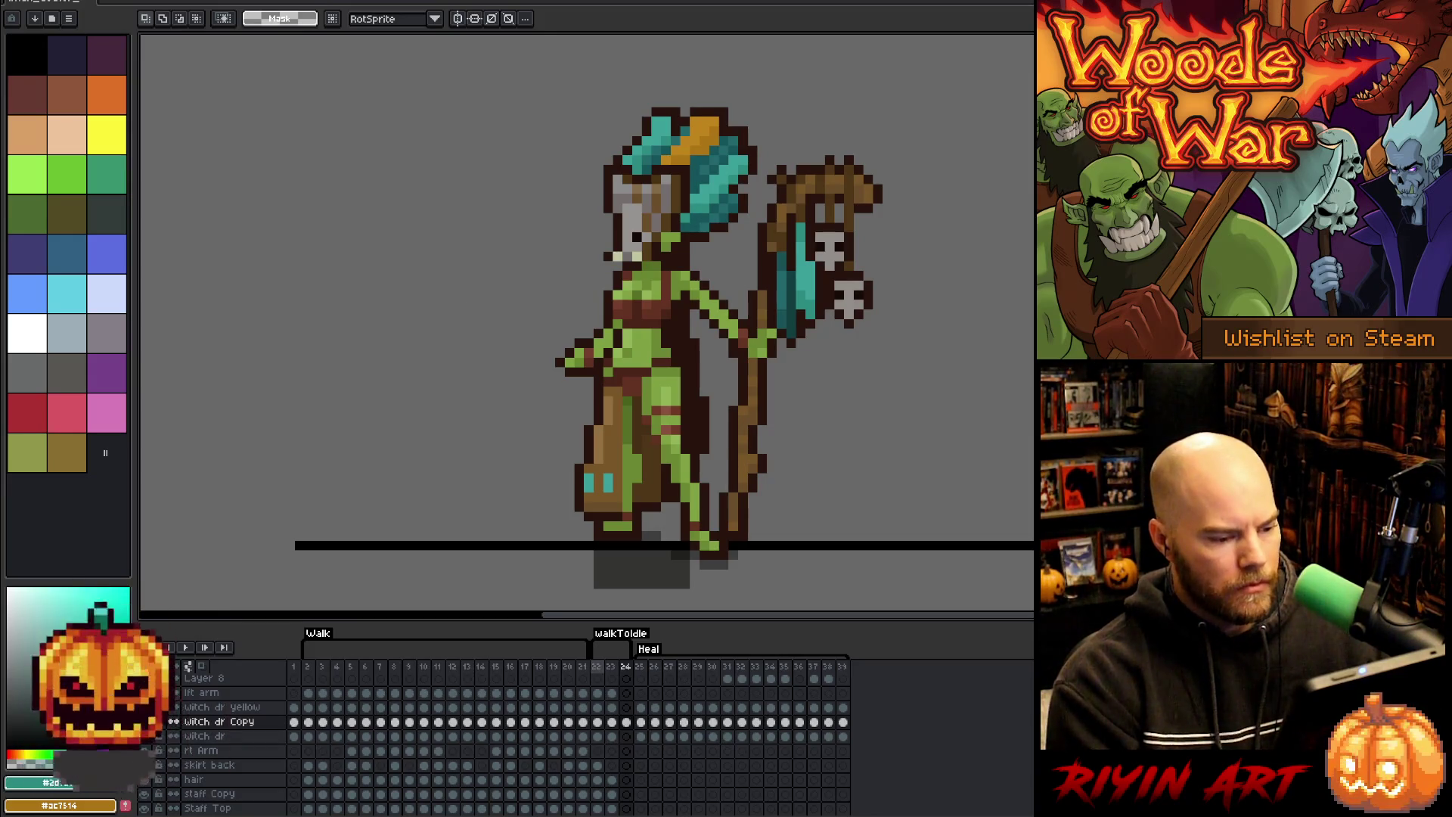
{"action": "left_click", "coordinate": [599, 667]}
{"action": "left_click", "coordinate": [610, 667]}
{"action": "left_click", "coordinate": [596, 667]}
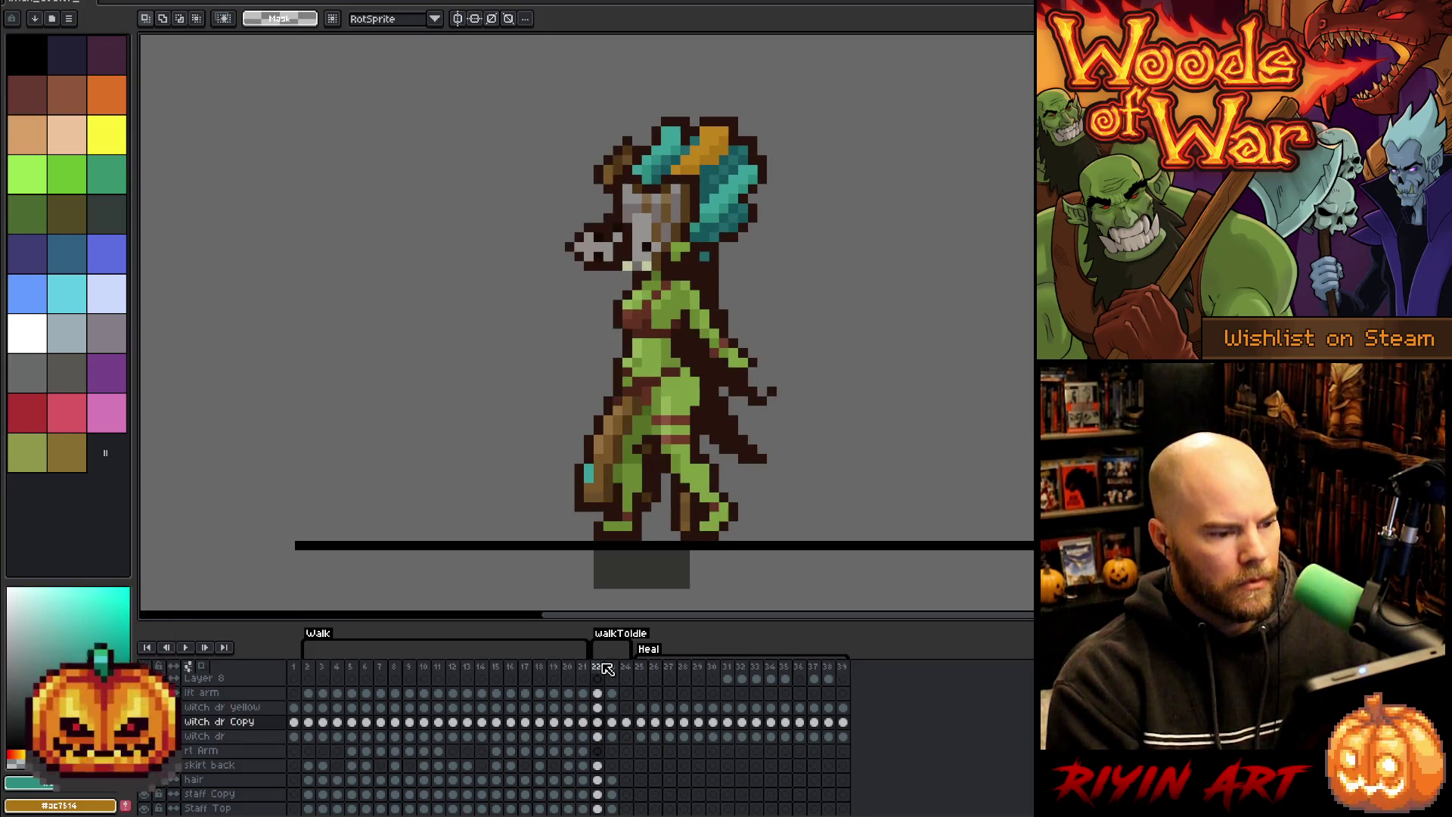
{"action": "scroll", "coordinate": [386, 449], "scroll_direction": "down", "scroll_amount": 1}
{"action": "scroll", "coordinate": [386, 449], "scroll_direction": "up", "scroll_amount": 1}
{"action": "key", "text": "Right"}
{"action": "key", "text": "Right"}
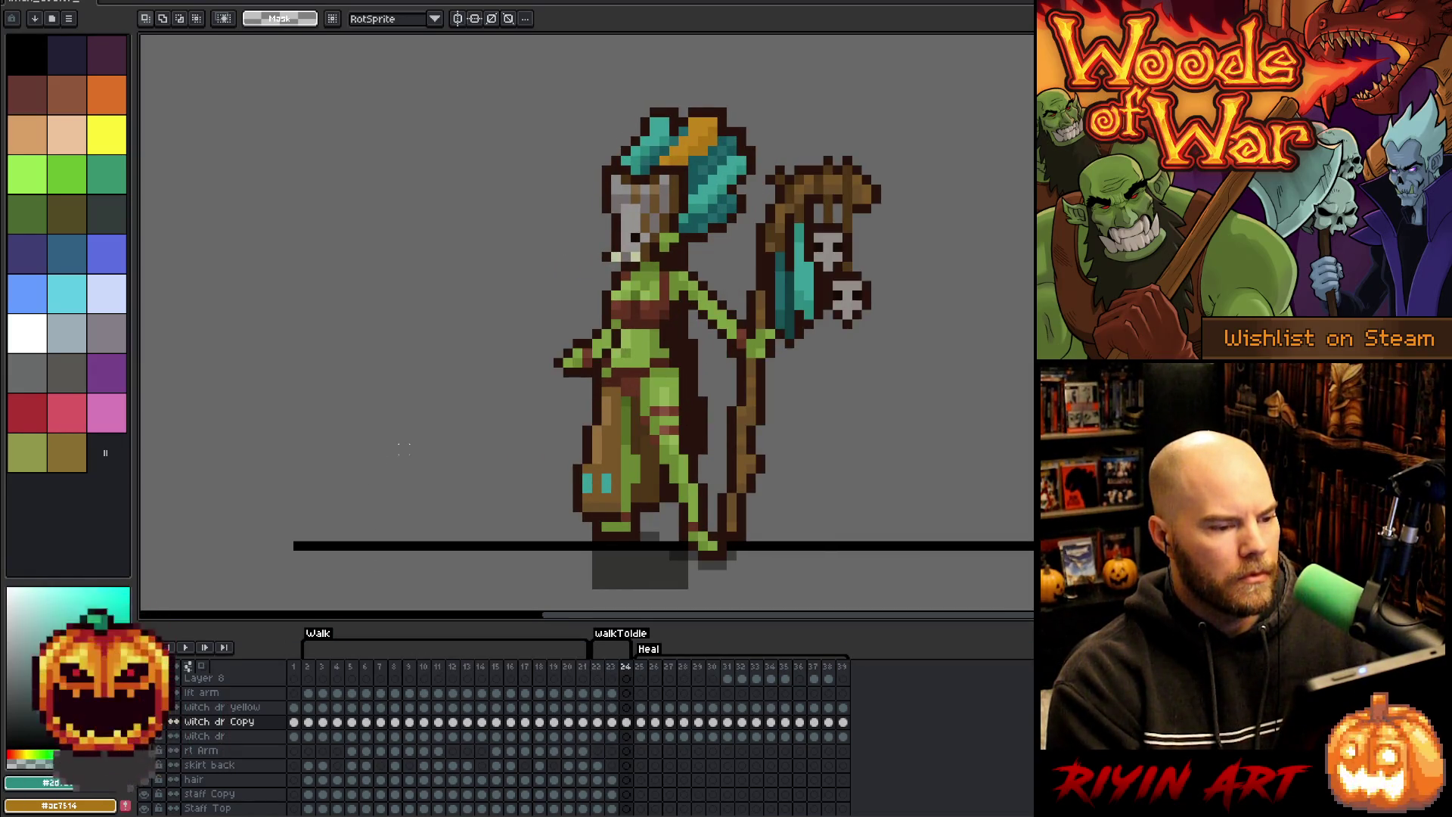
{"action": "key", "text": "Return"}
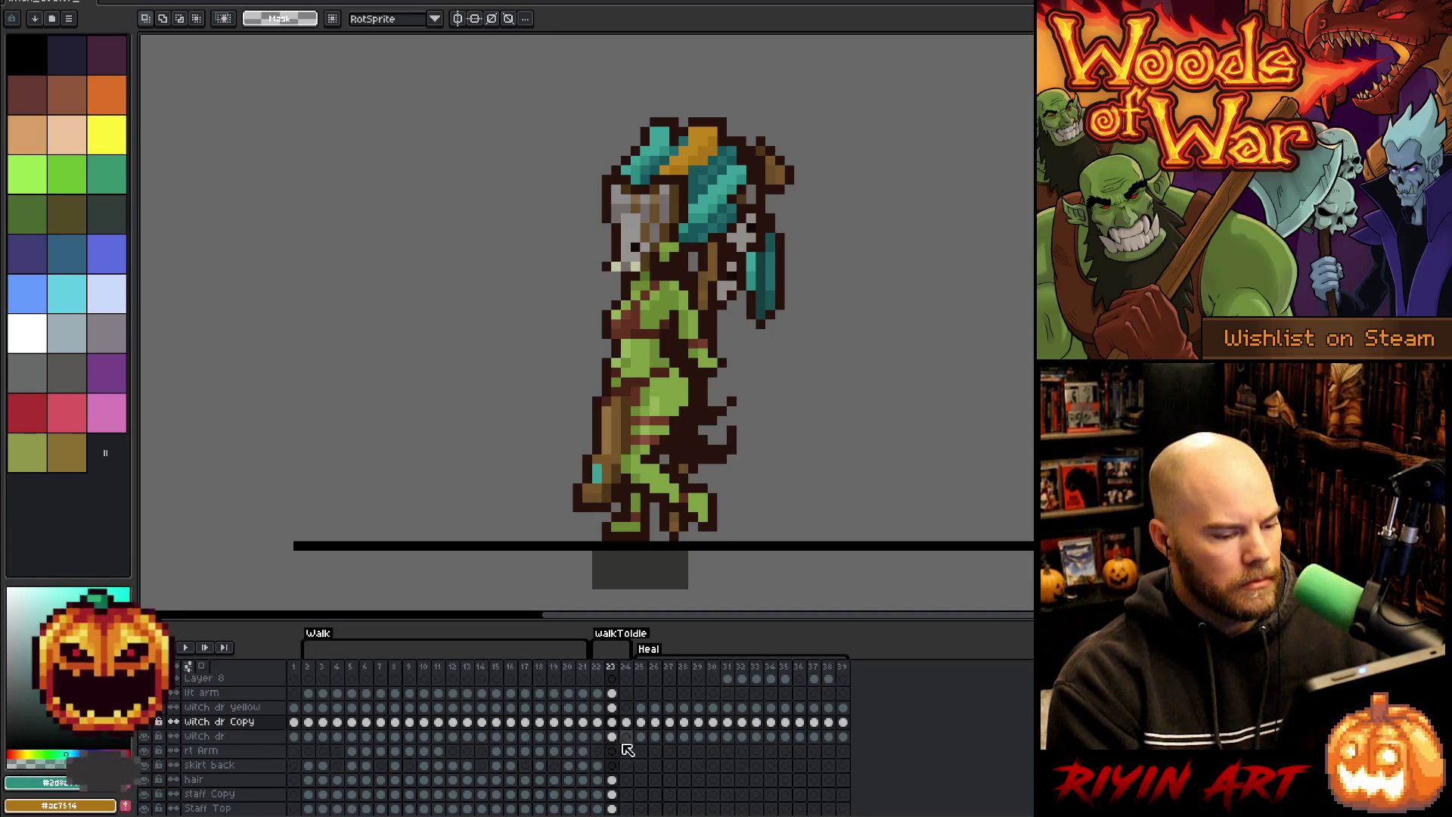
- Add new empty layers (Layers 10 and 11) above the lft arm layer
{"action": "scroll", "coordinate": [628, 748], "scroll_direction": "down", "scroll_amount": 1}
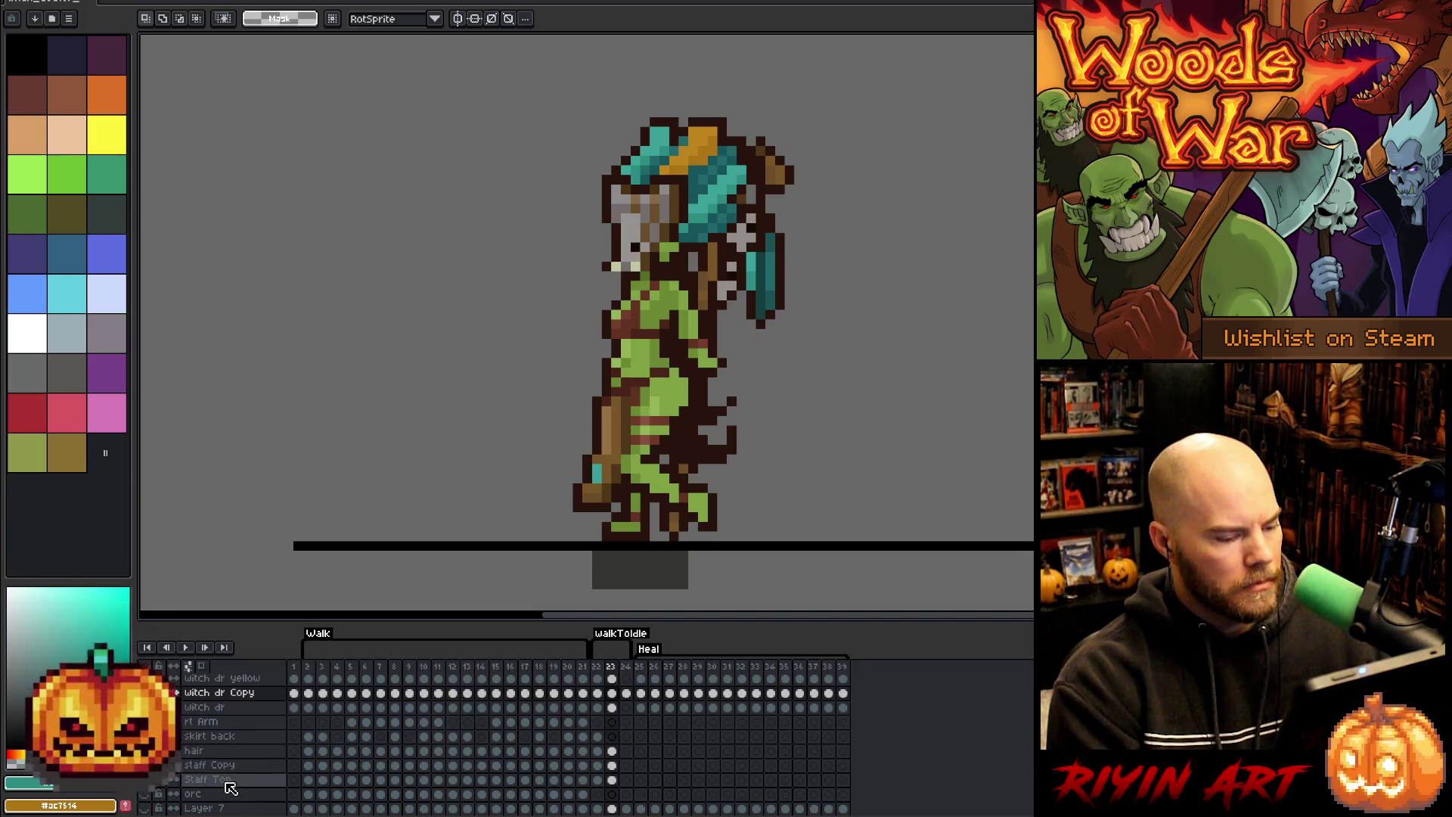
{"action": "scroll", "coordinate": [227, 778], "scroll_direction": "up", "scroll_amount": 2}
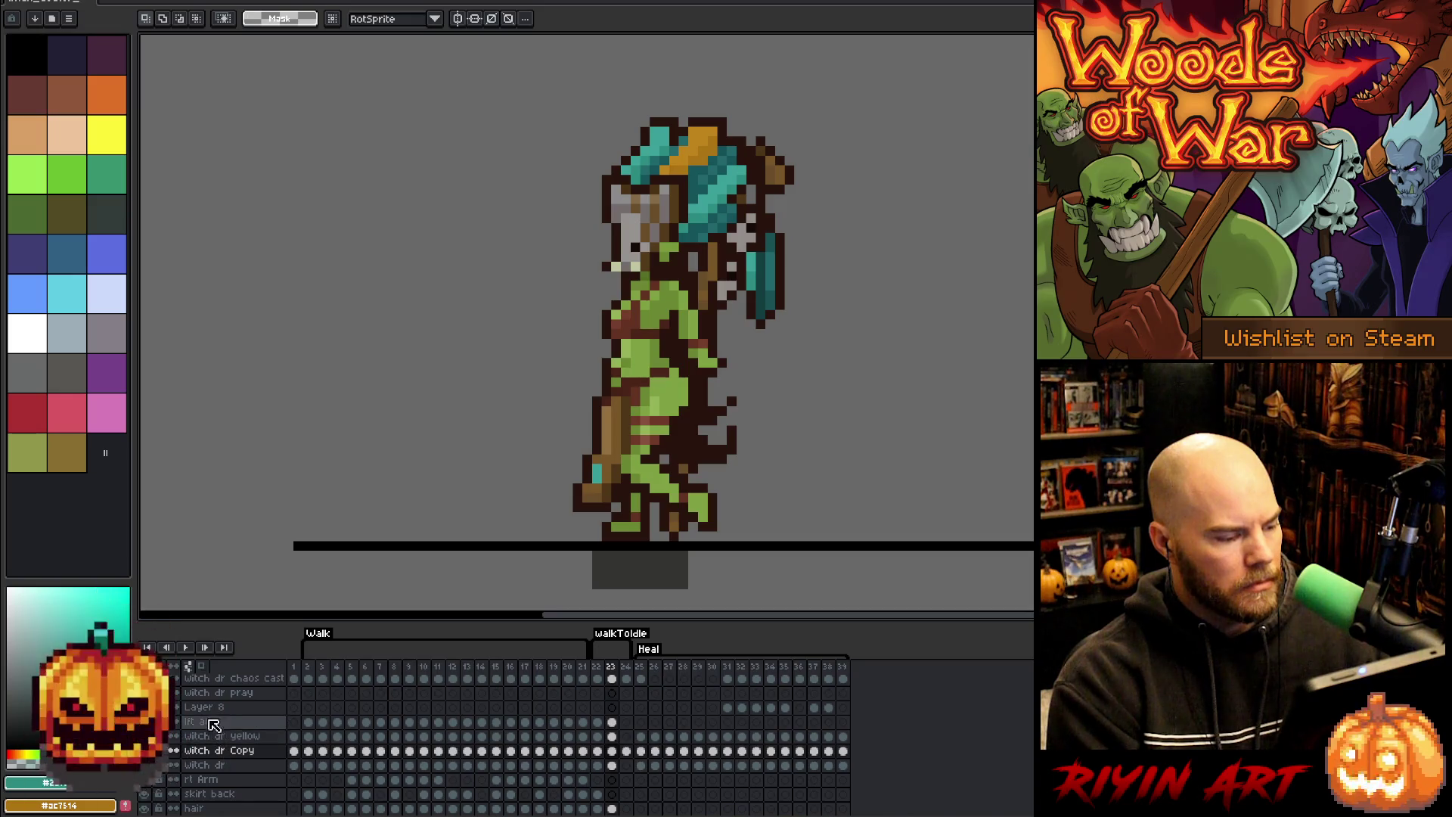
{"action": "left_click", "coordinate": [212, 709]}
{"action": "scroll", "coordinate": [214, 715], "scroll_direction": "up", "scroll_amount": 1}
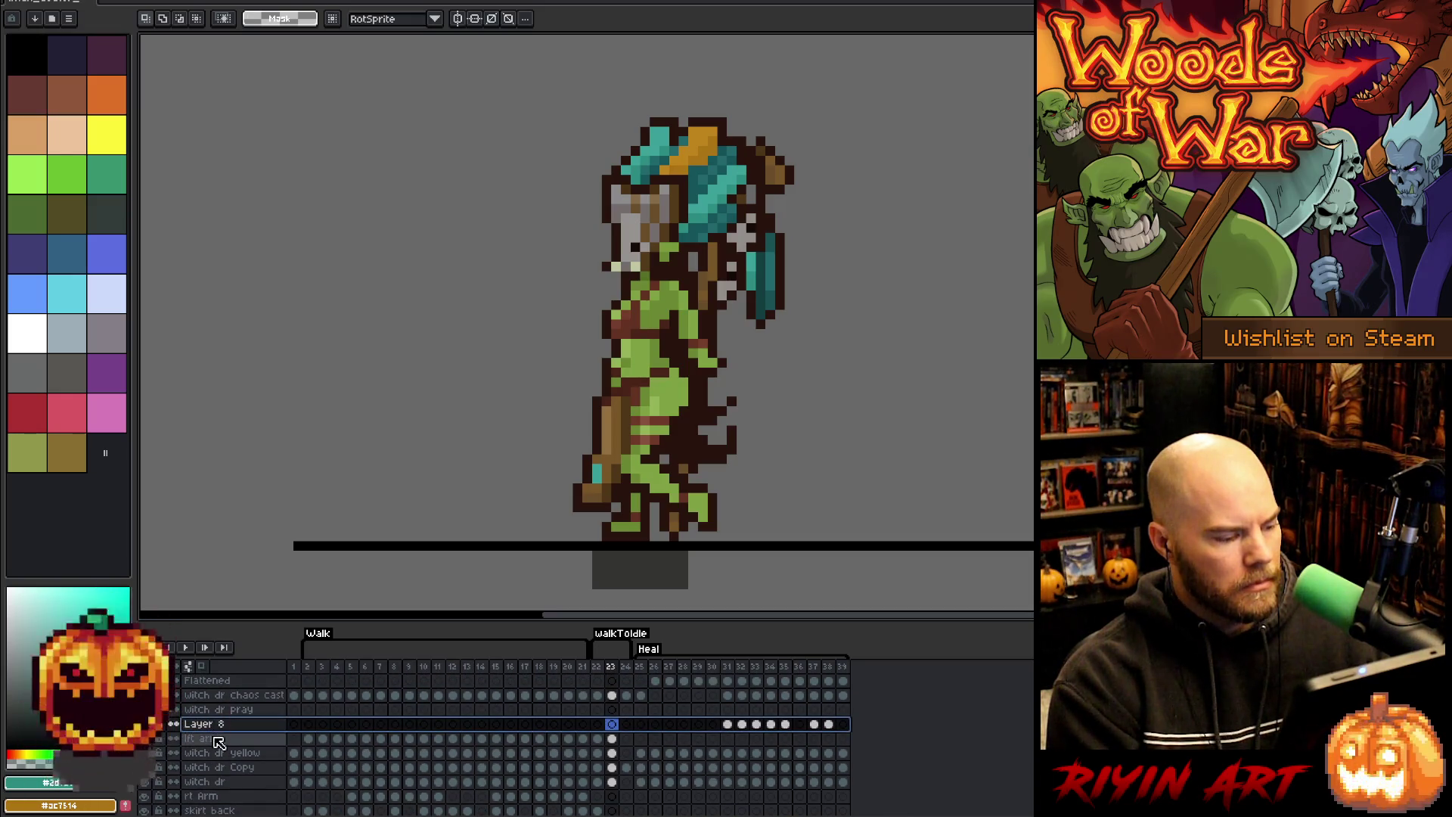
{"action": "left_click", "coordinate": [216, 739]}
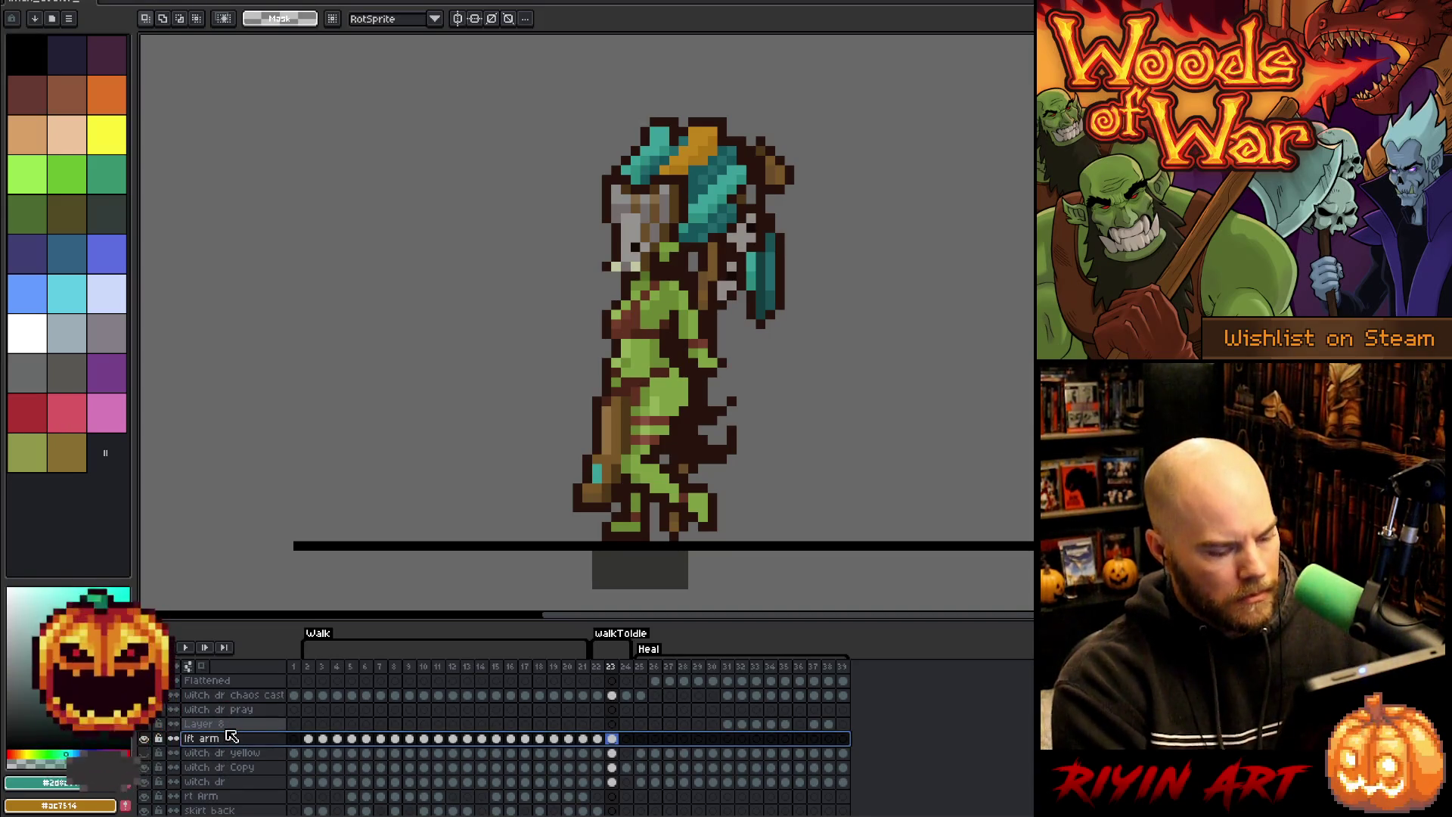
{"action": "key", "text": "shift+n"}
{"action": "key", "text": "shift+n"}
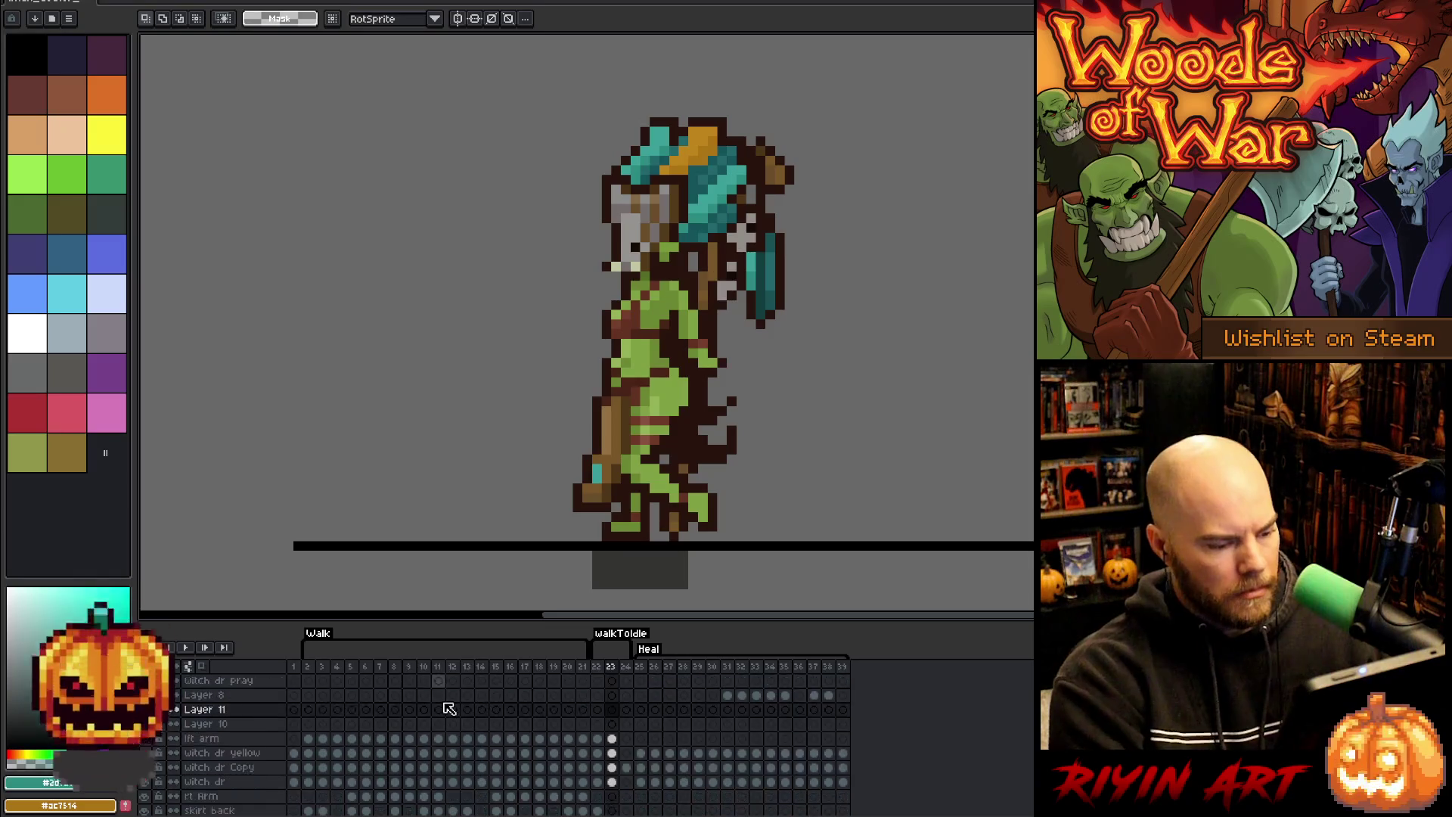
{"action": "scroll", "coordinate": [458, 714], "scroll_direction": "down", "scroll_amount": 10}
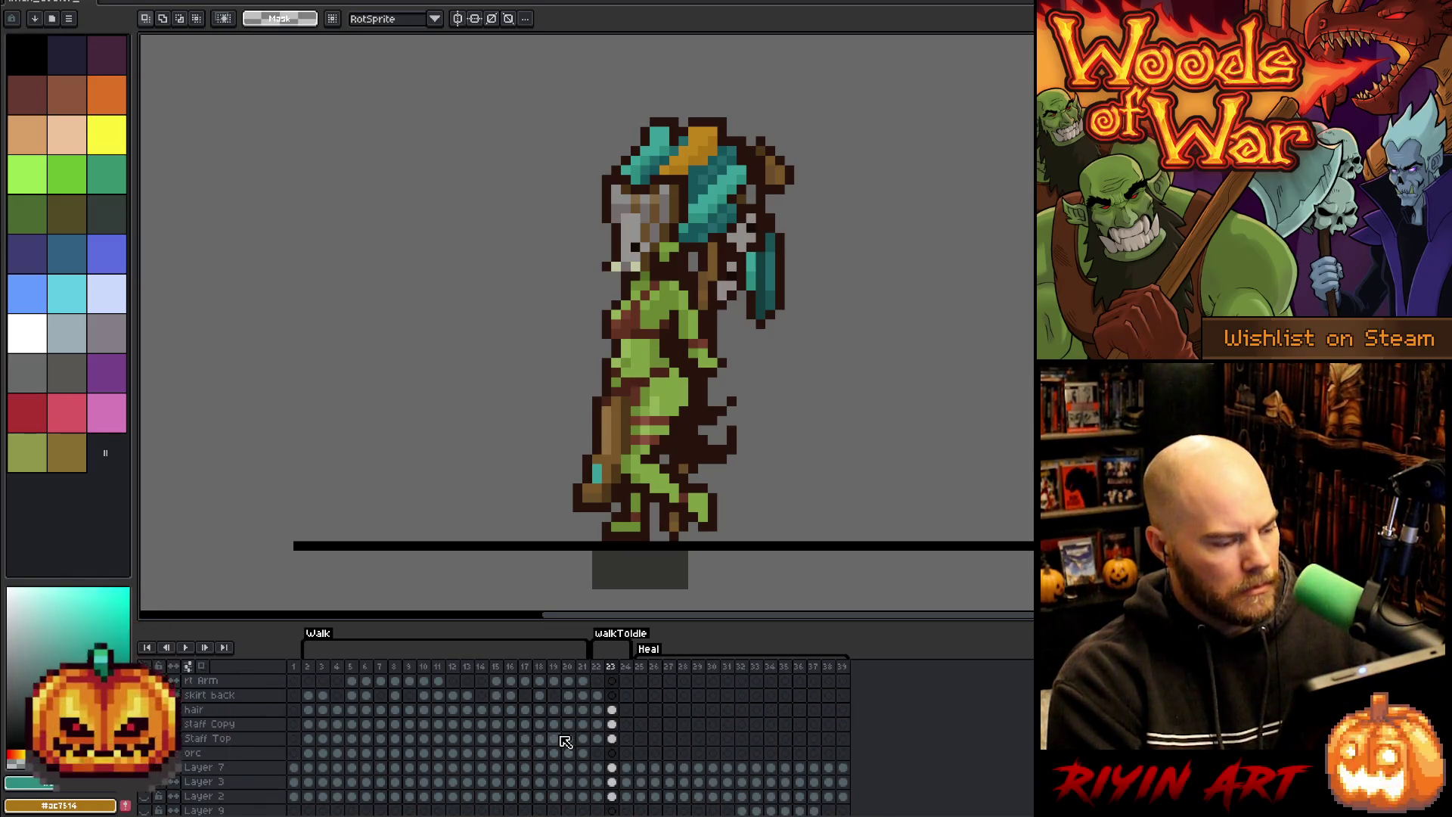
- Move the frame-23 Staff Top and staff Copy cels into Layers 10 and 11
{"action": "left_click", "coordinate": [614, 739]}
{"action": "left_click_drag", "start_coordinate": [616, 738], "coordinate": [610, 733]}
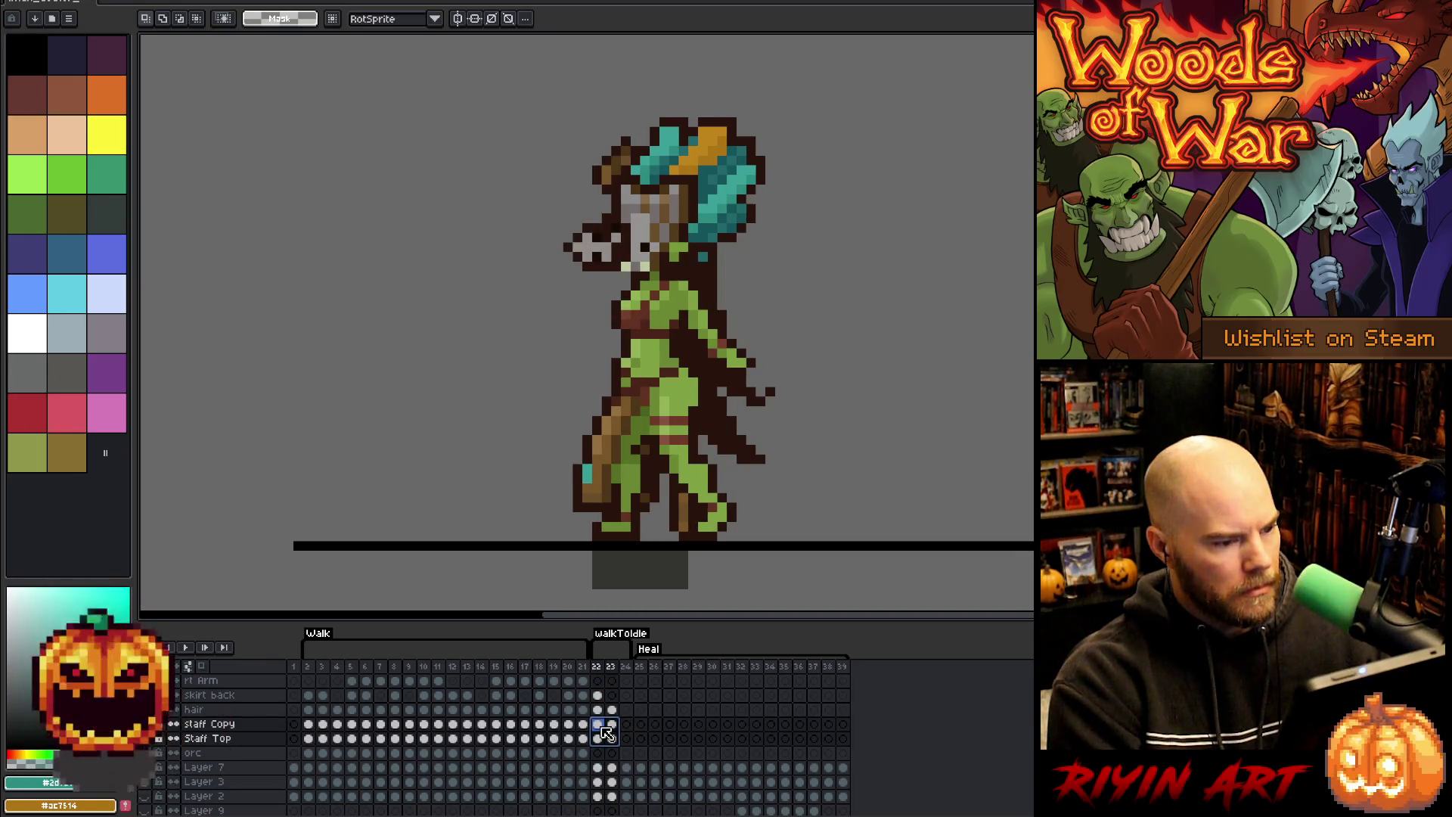
{"action": "scroll", "coordinate": [605, 732], "scroll_direction": "up", "scroll_amount": 3}
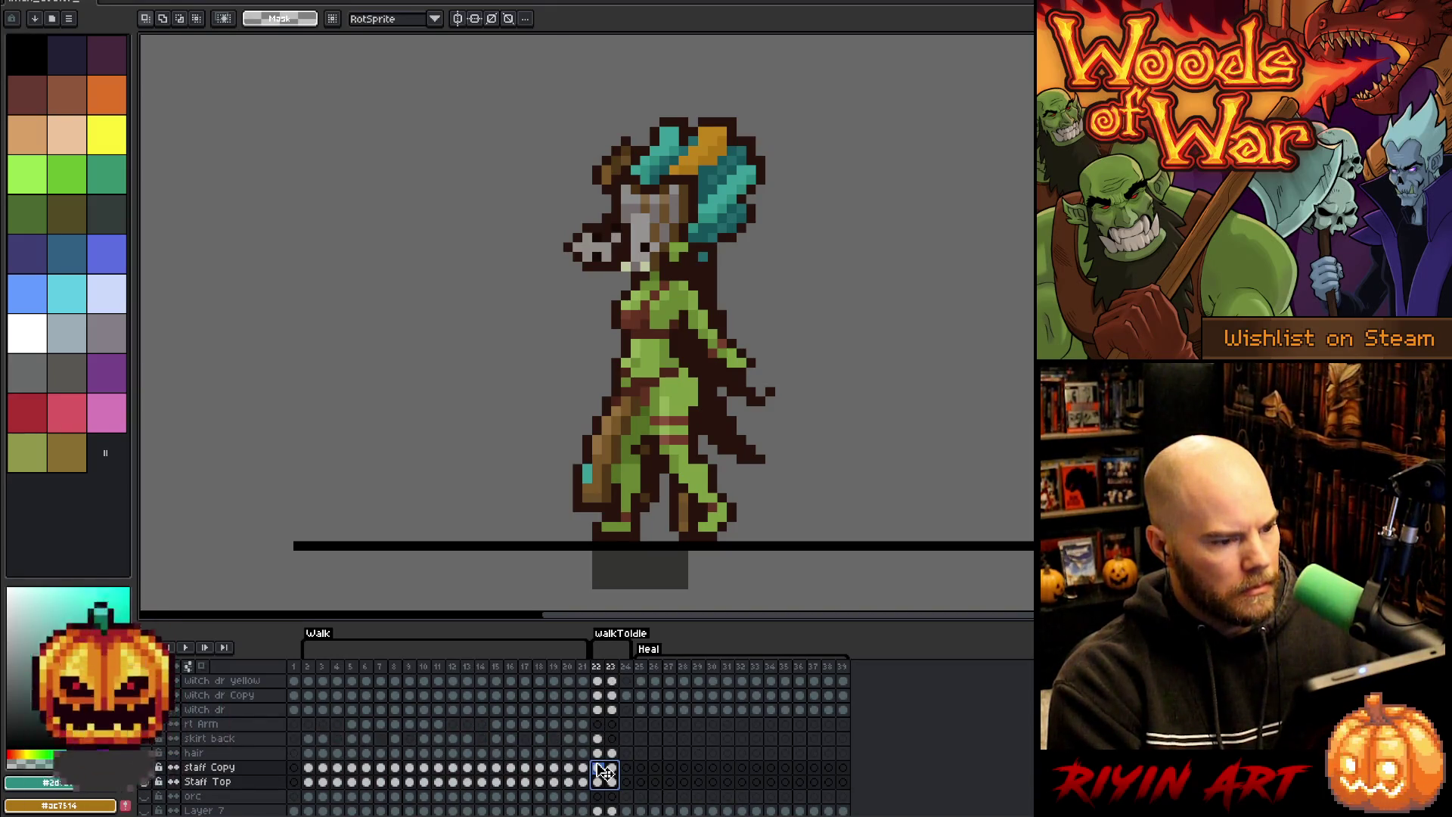
{"action": "left_click", "coordinate": [599, 669]}
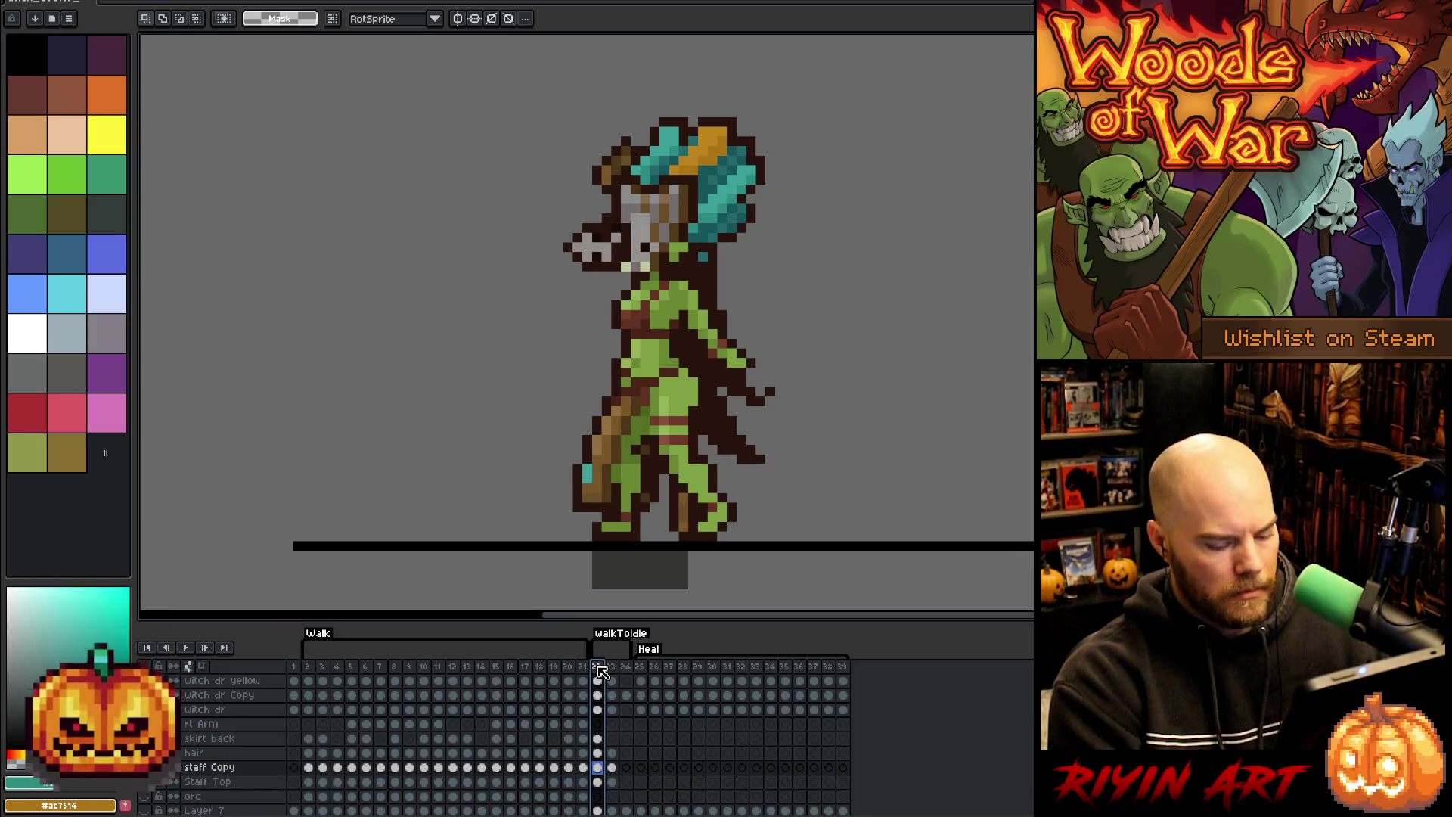
{"action": "key", "text": "Right"}
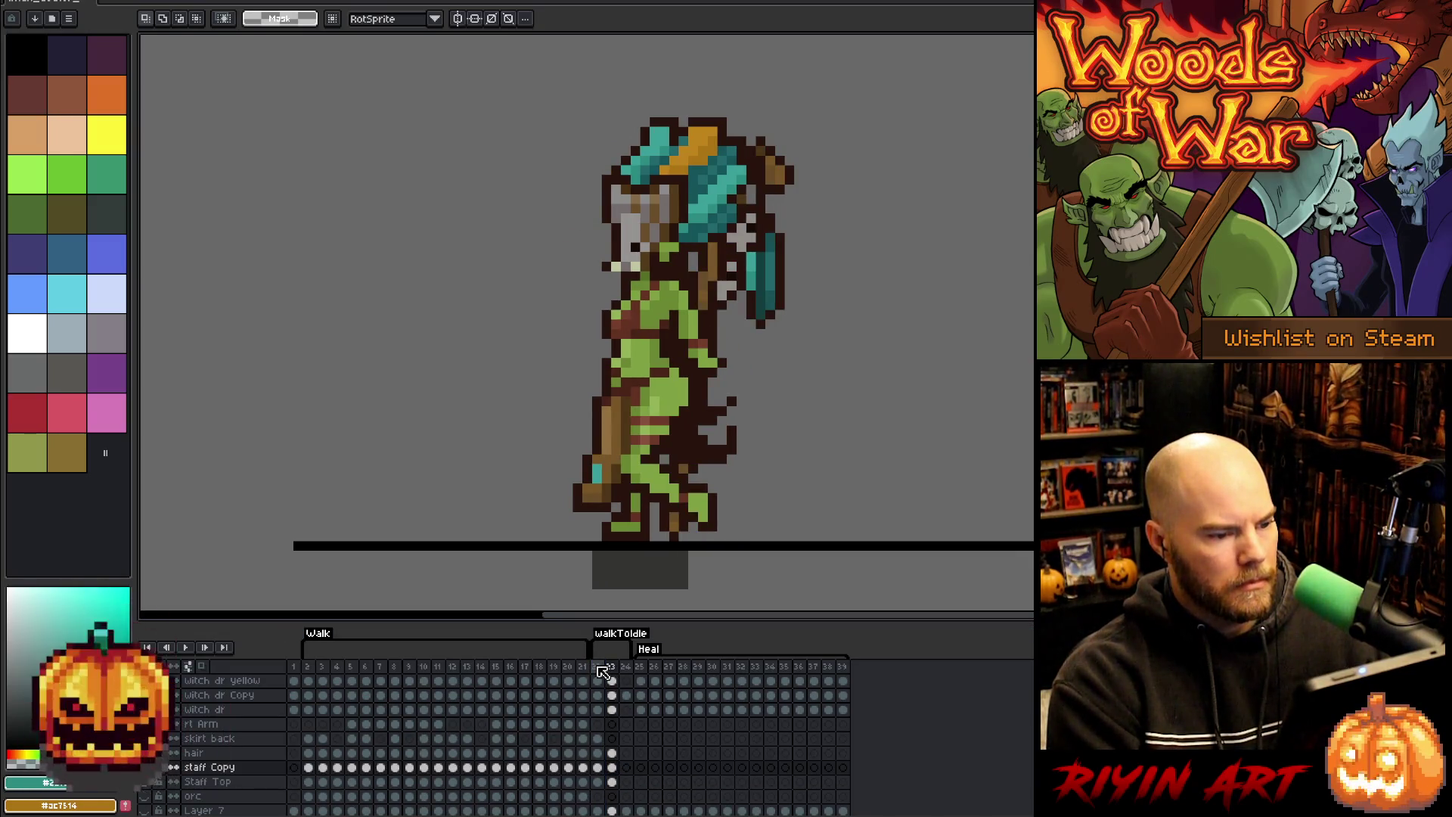
{"action": "left_click", "coordinate": [612, 767]}
{"action": "left_click", "coordinate": [612, 782]}
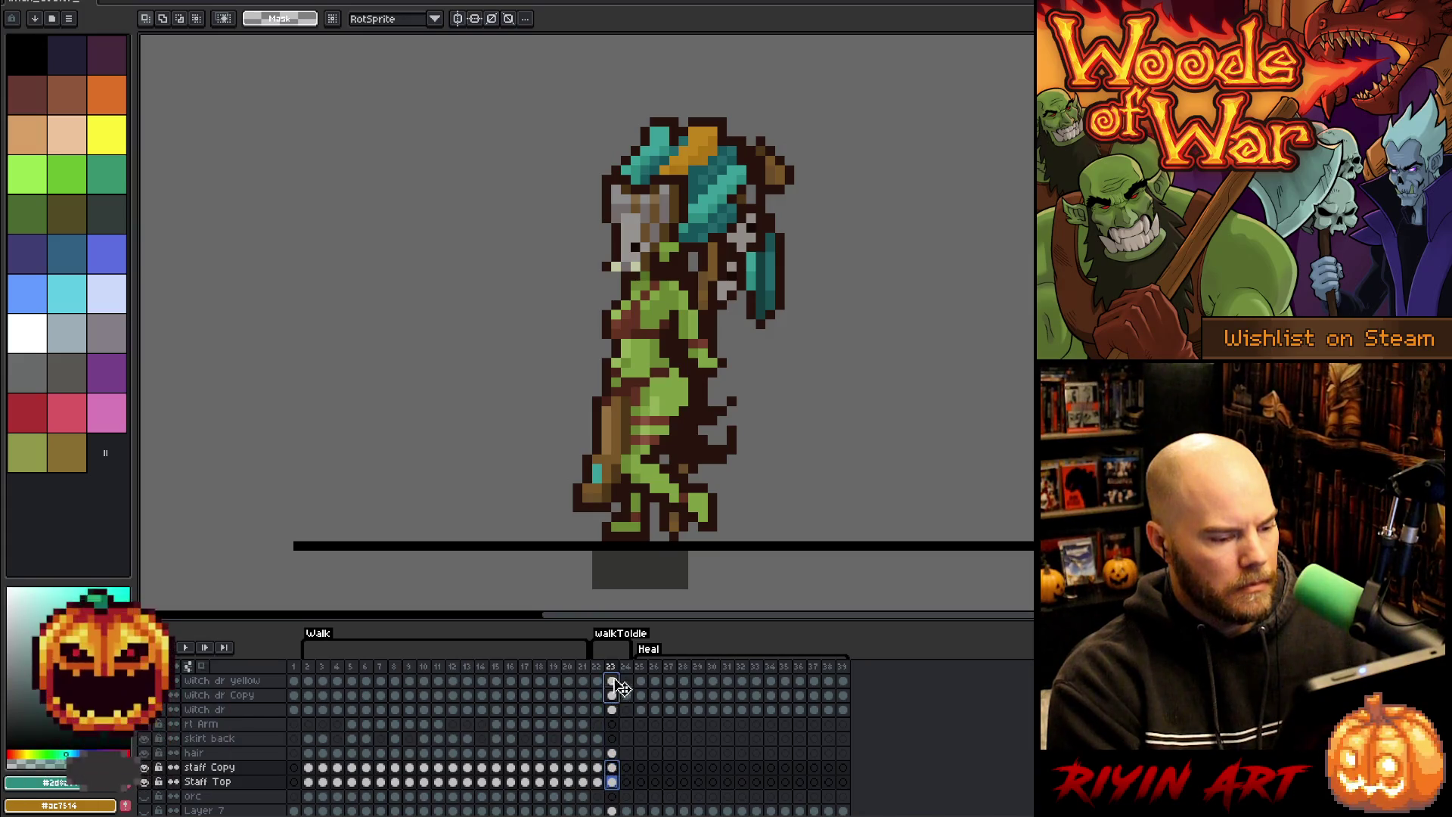
{"action": "scroll", "coordinate": [614, 689], "scroll_direction": "up", "scroll_amount": 3}
{"action": "left_click_drag", "start_coordinate": [619, 732], "coordinate": [622, 729]}
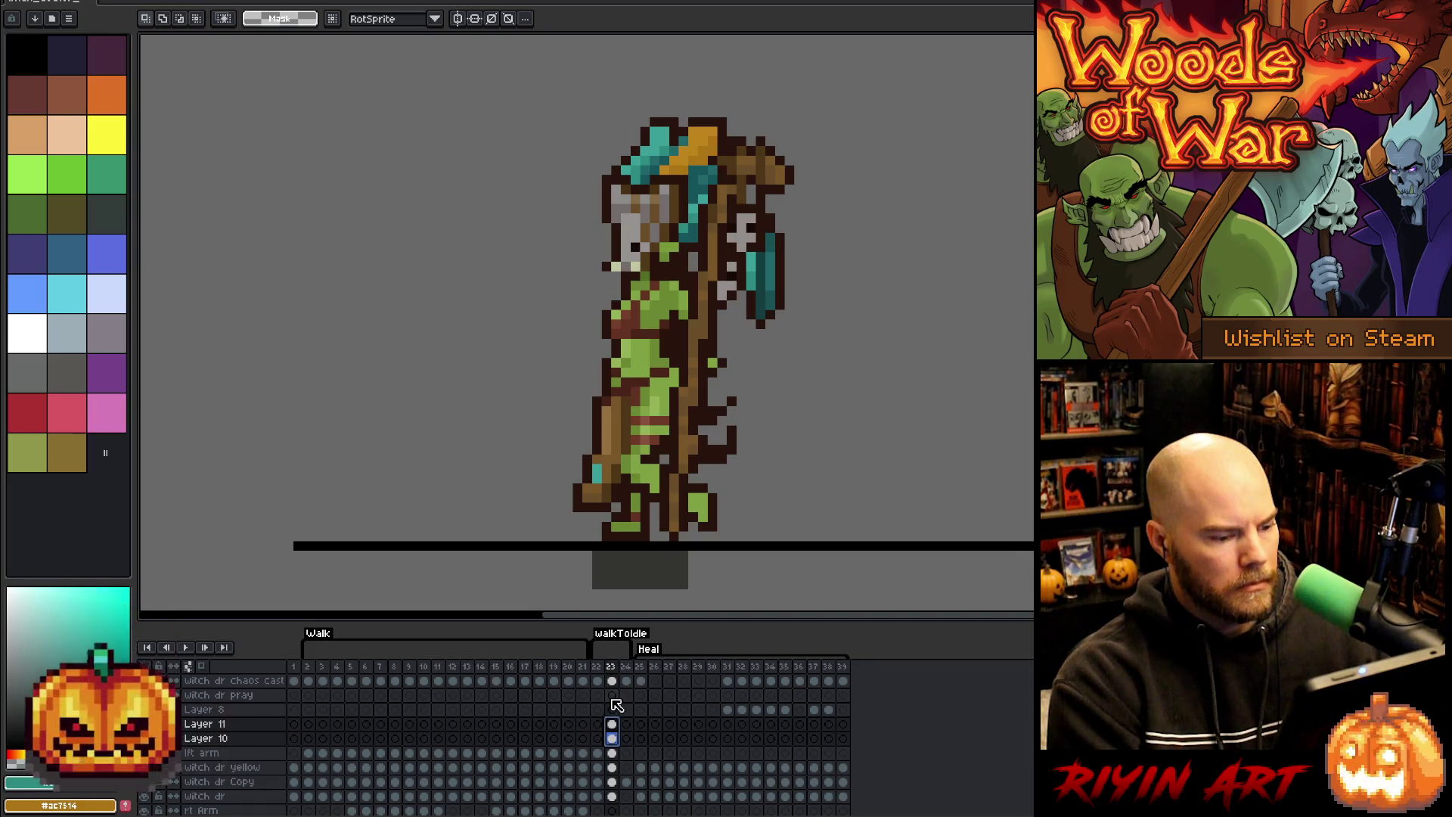
- Reorder Layer 10 above Layer 11, comparing frames 22 and 23
{"action": "left_click", "coordinate": [611, 731]}
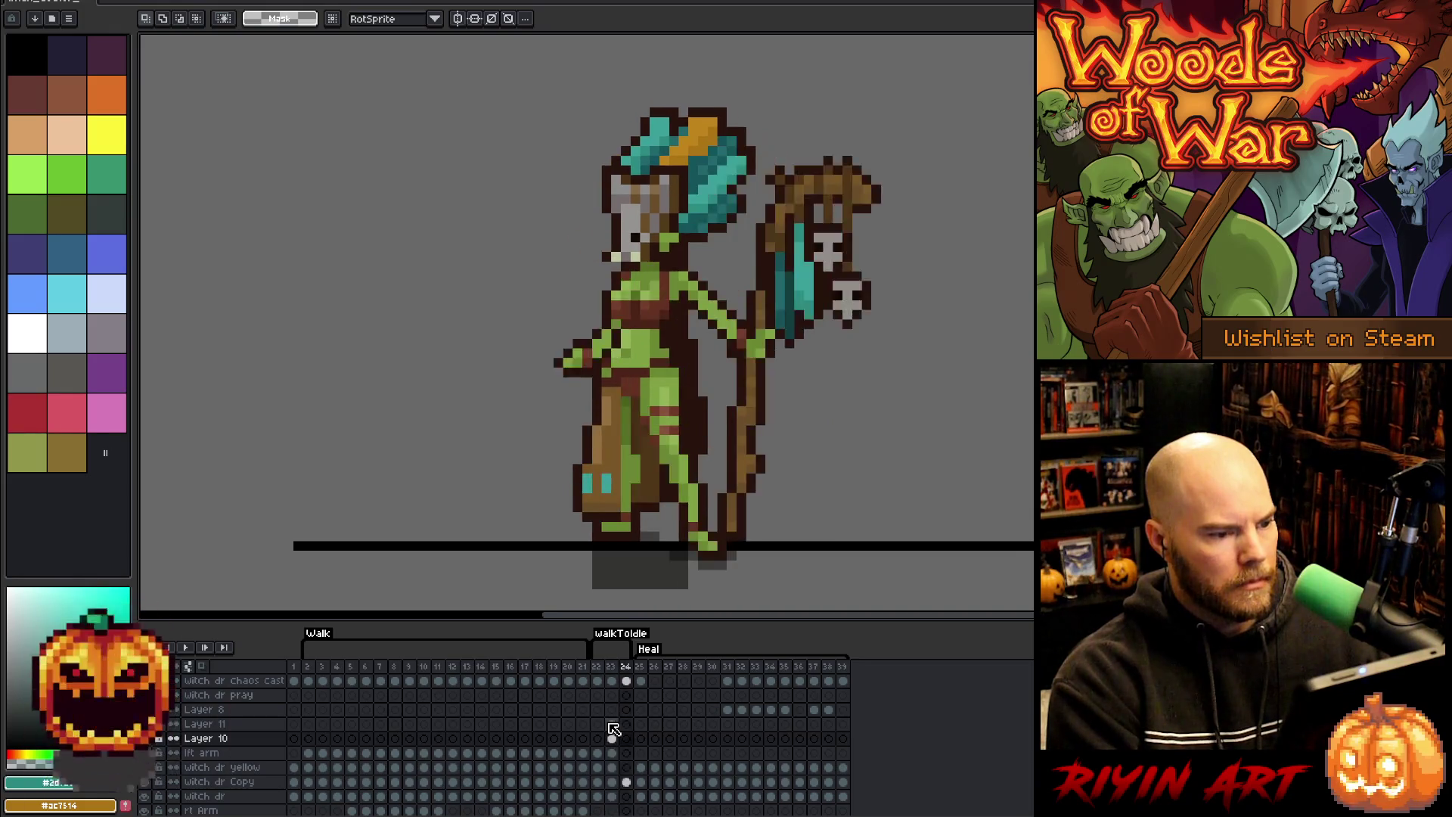
{"action": "key", "text": "Left"}
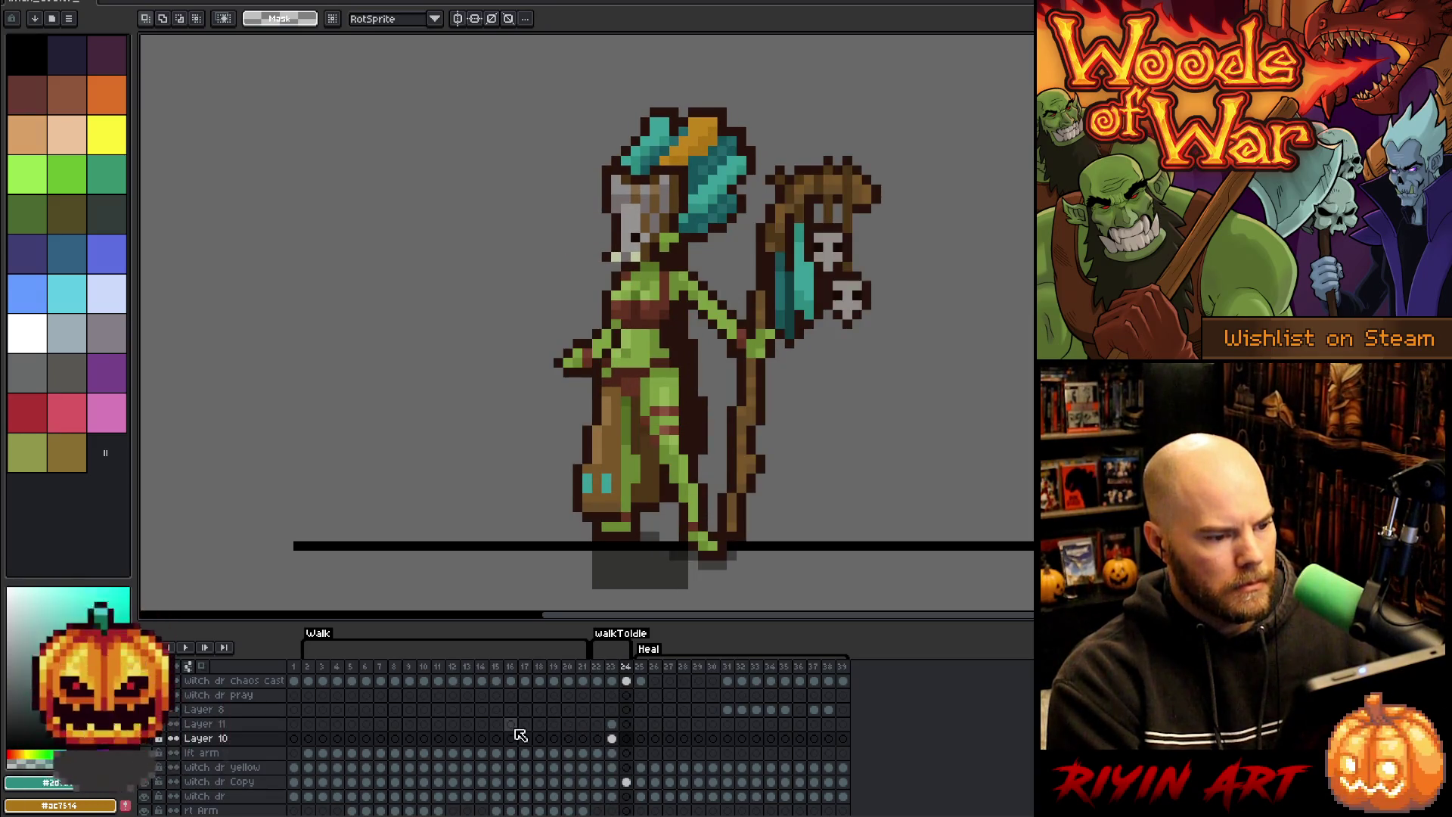
{"action": "key", "text": "Right"}
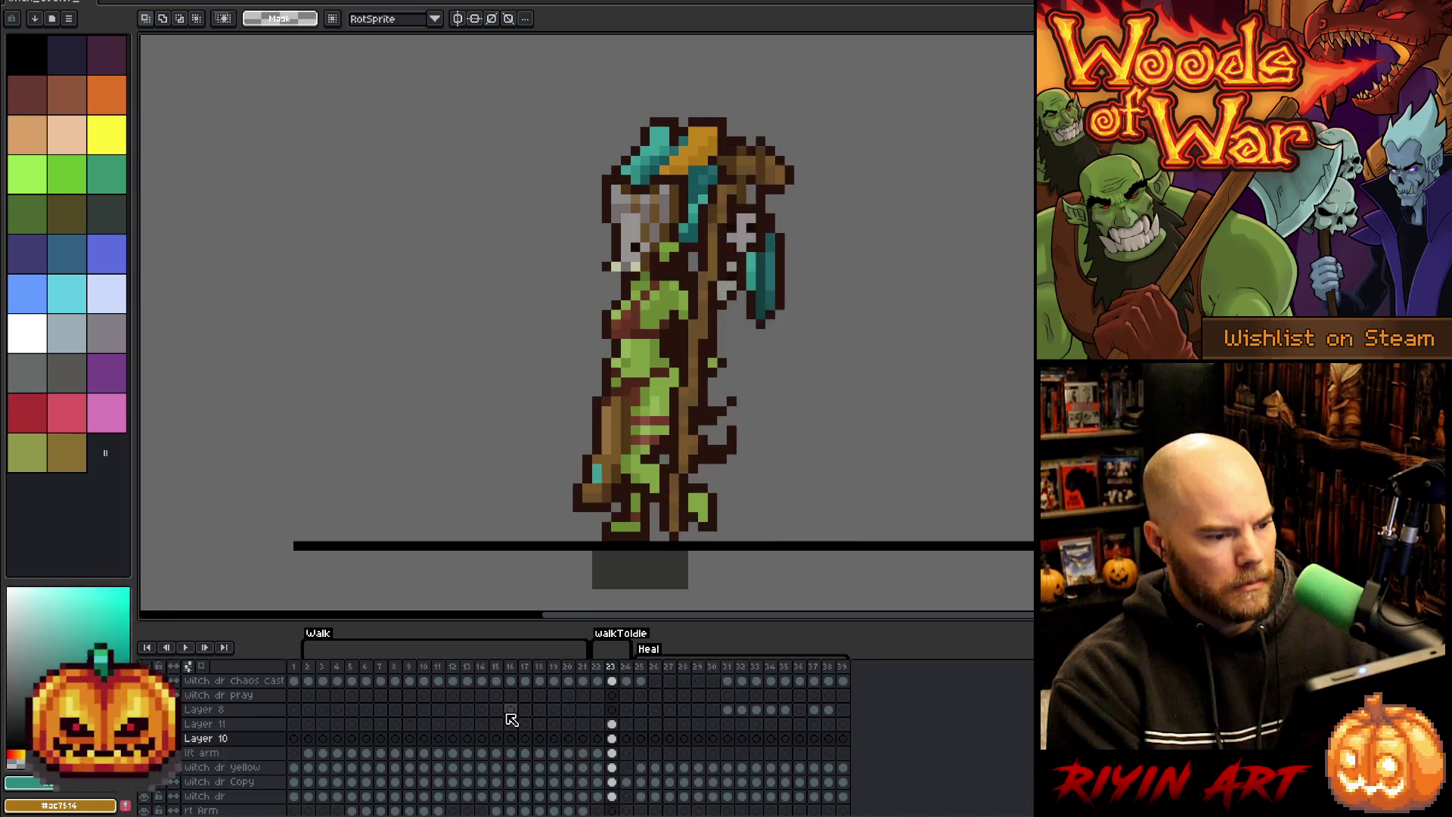
{"action": "left_click", "coordinate": [612, 725]}
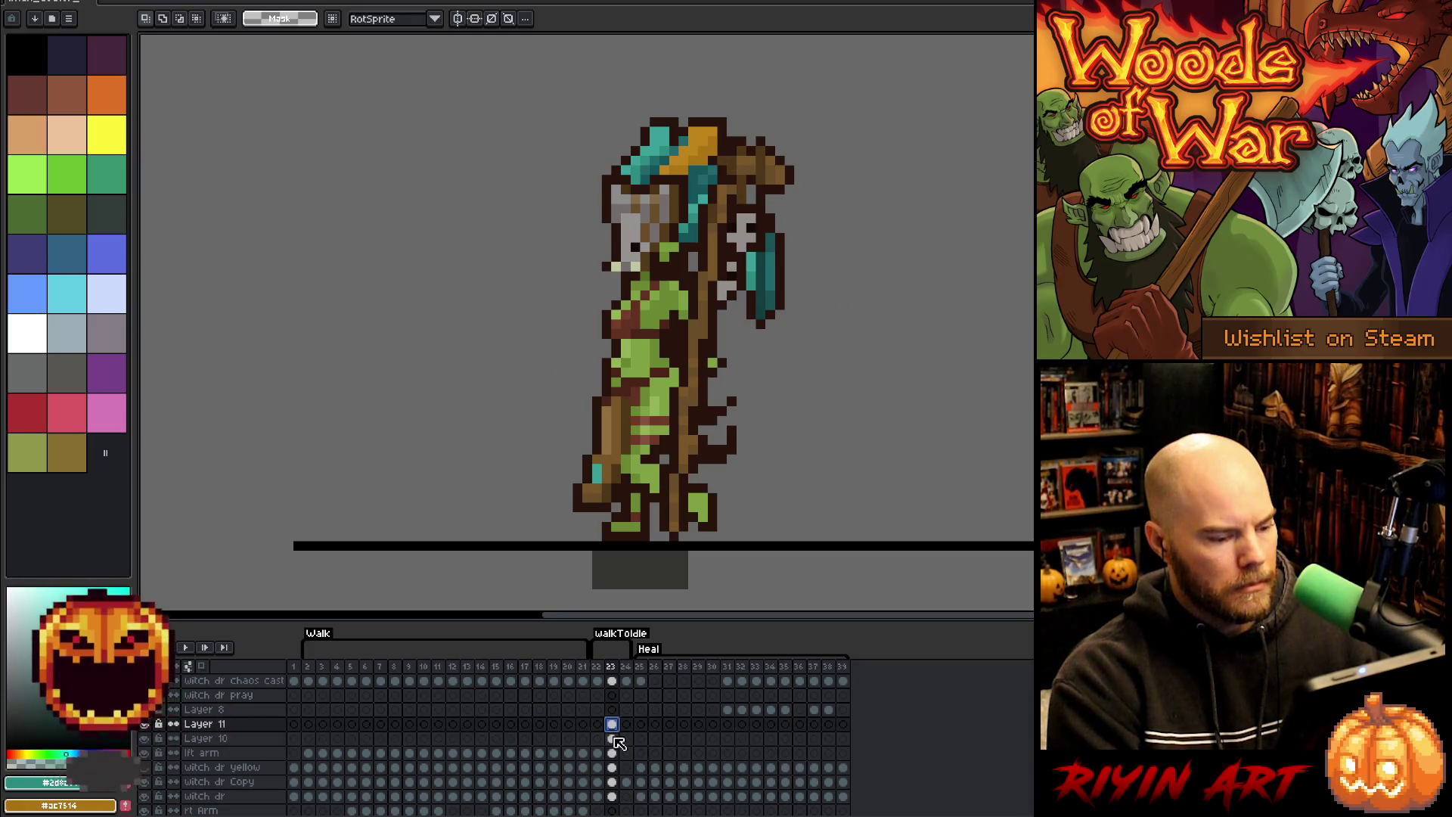
{"action": "left_click", "coordinate": [234, 739]}
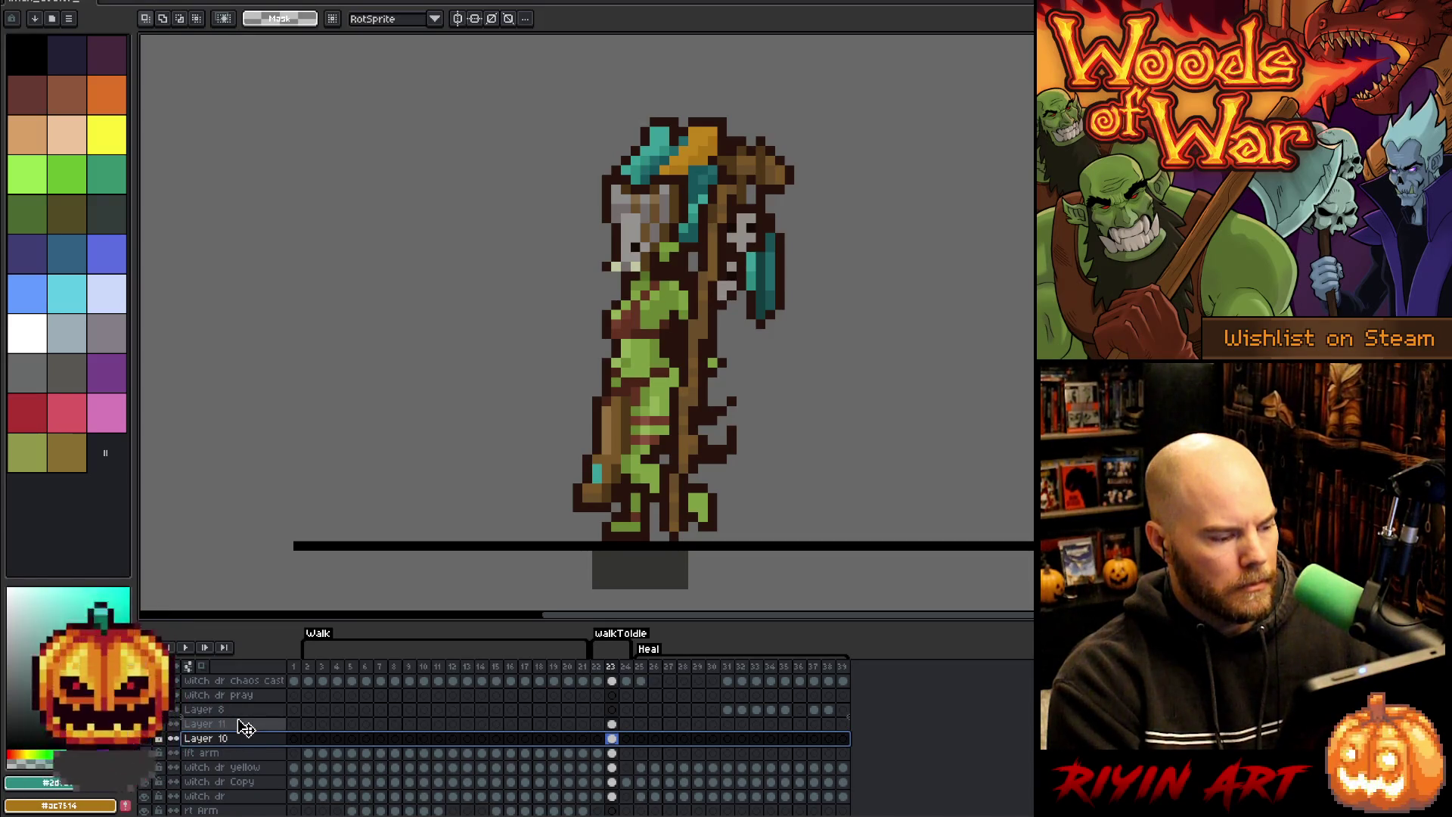
{"action": "left_click_drag", "start_coordinate": [246, 728], "coordinate": [243, 726]}
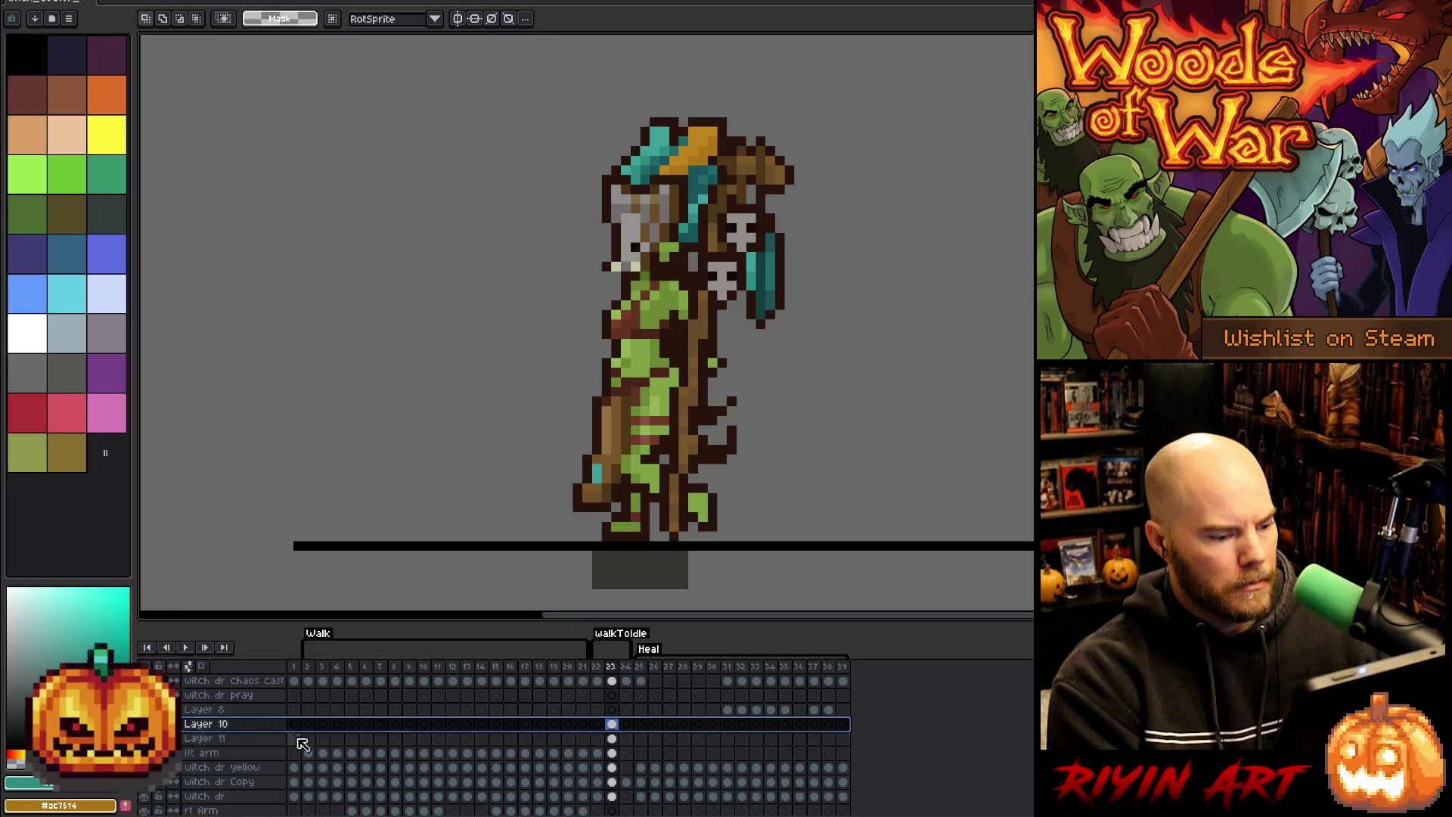
{"action": "key", "text": "Left"}
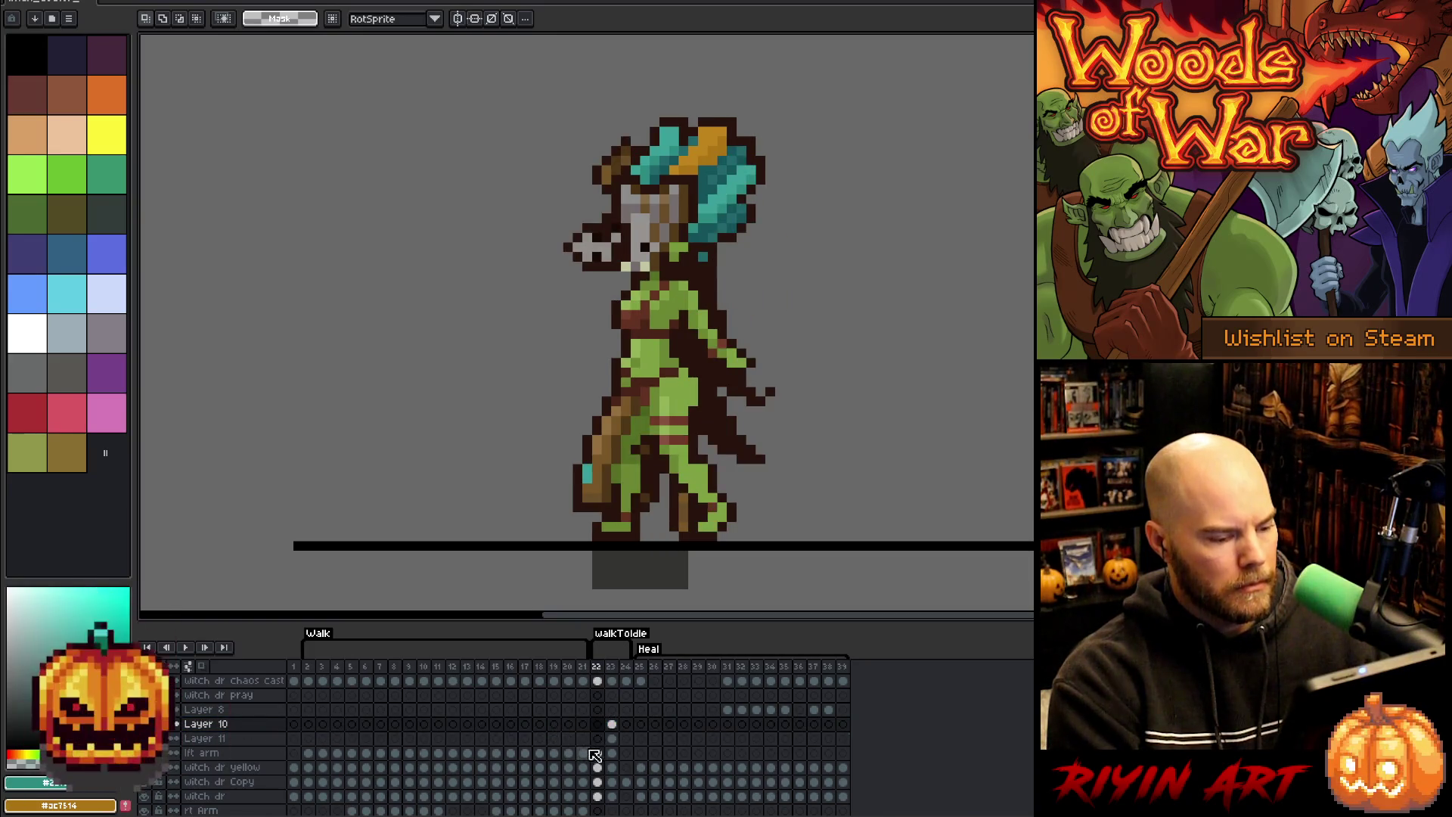
{"action": "key", "text": "Right"}
- Move frame 22's Layer 10 and 11 staff out to the witch doctor's left
{"action": "left_click_drag", "start_coordinate": [612, 725], "coordinate": [612, 737]}
{"action": "scroll", "coordinate": [613, 749], "scroll_direction": "down", "scroll_amount": 5}
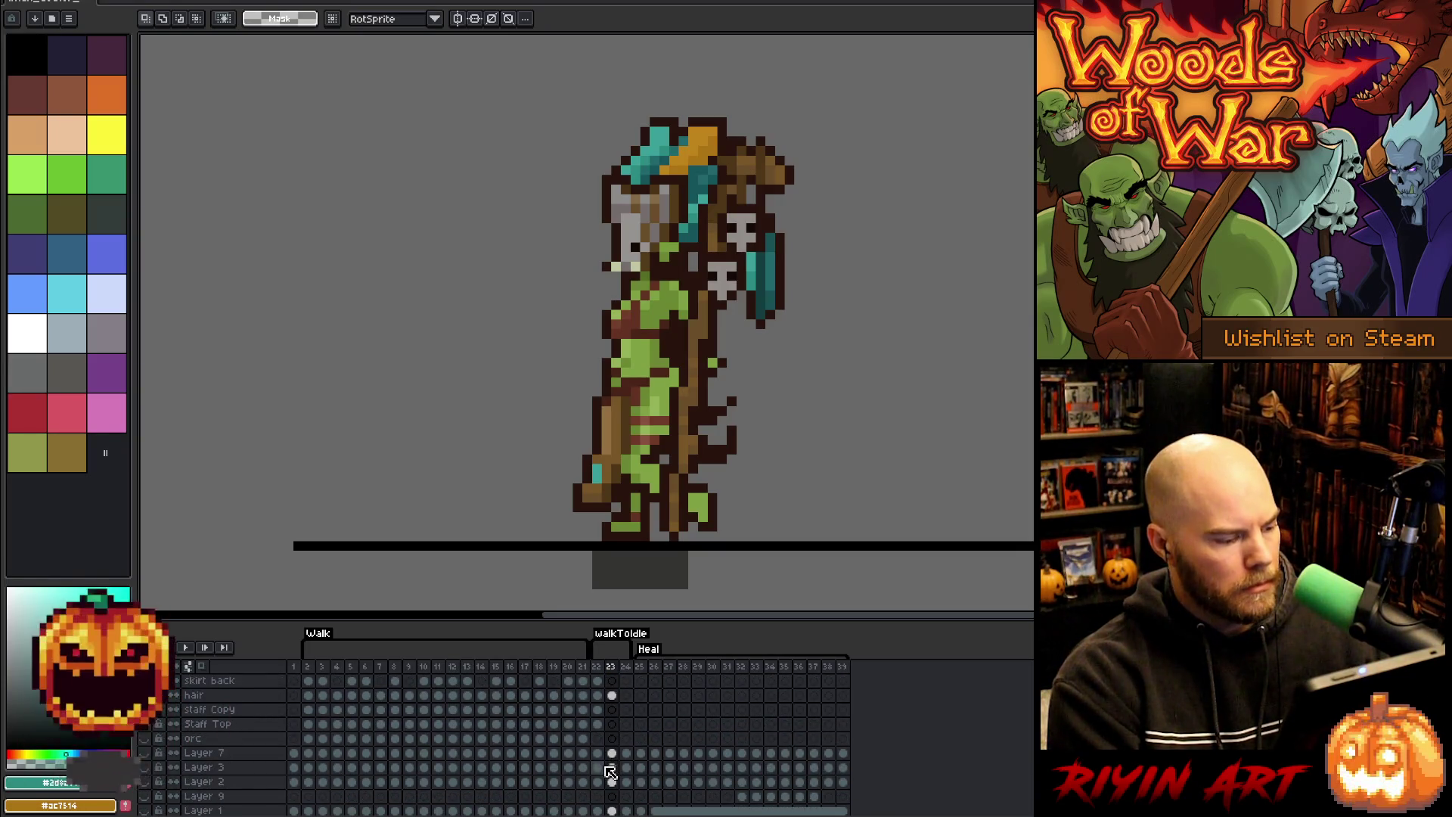
{"action": "scroll", "coordinate": [610, 749], "scroll_direction": "up", "scroll_amount": 2}
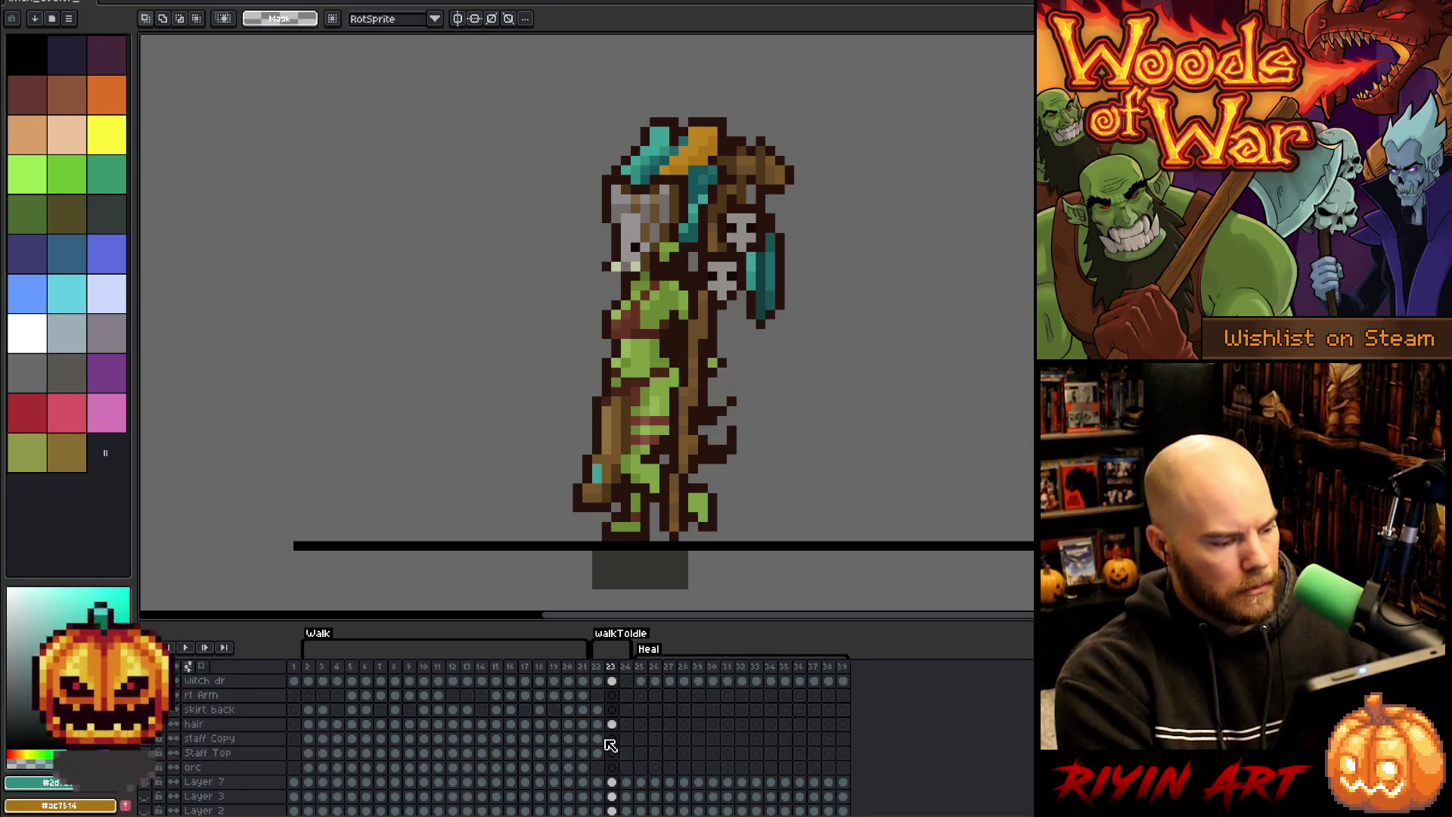
{"action": "left_click", "coordinate": [597, 739]}
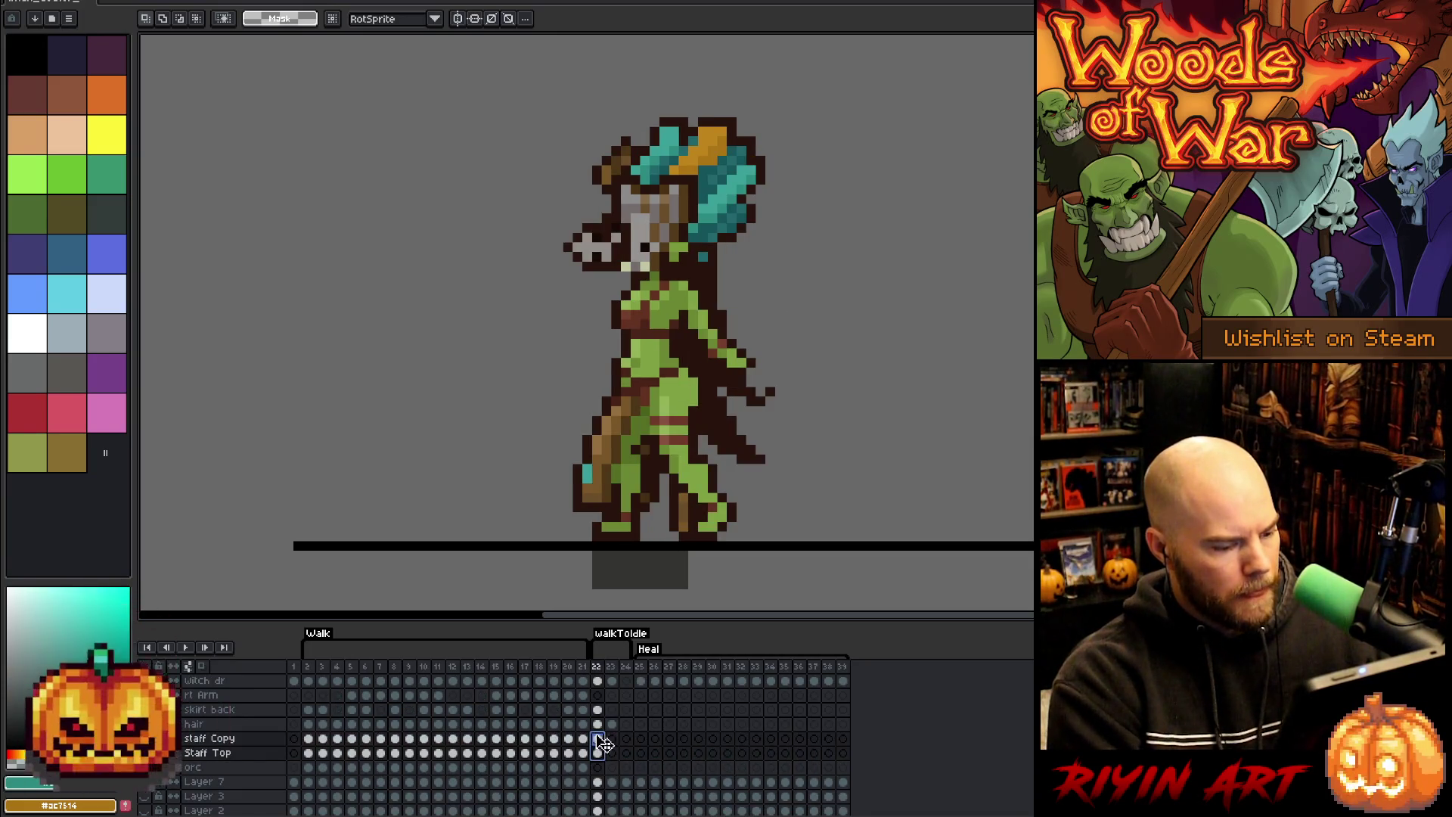
{"action": "scroll", "coordinate": [604, 675], "scroll_direction": "up", "scroll_amount": 6}
{"action": "scroll", "coordinate": [604, 675], "scroll_direction": "up", "scroll_amount": 1}
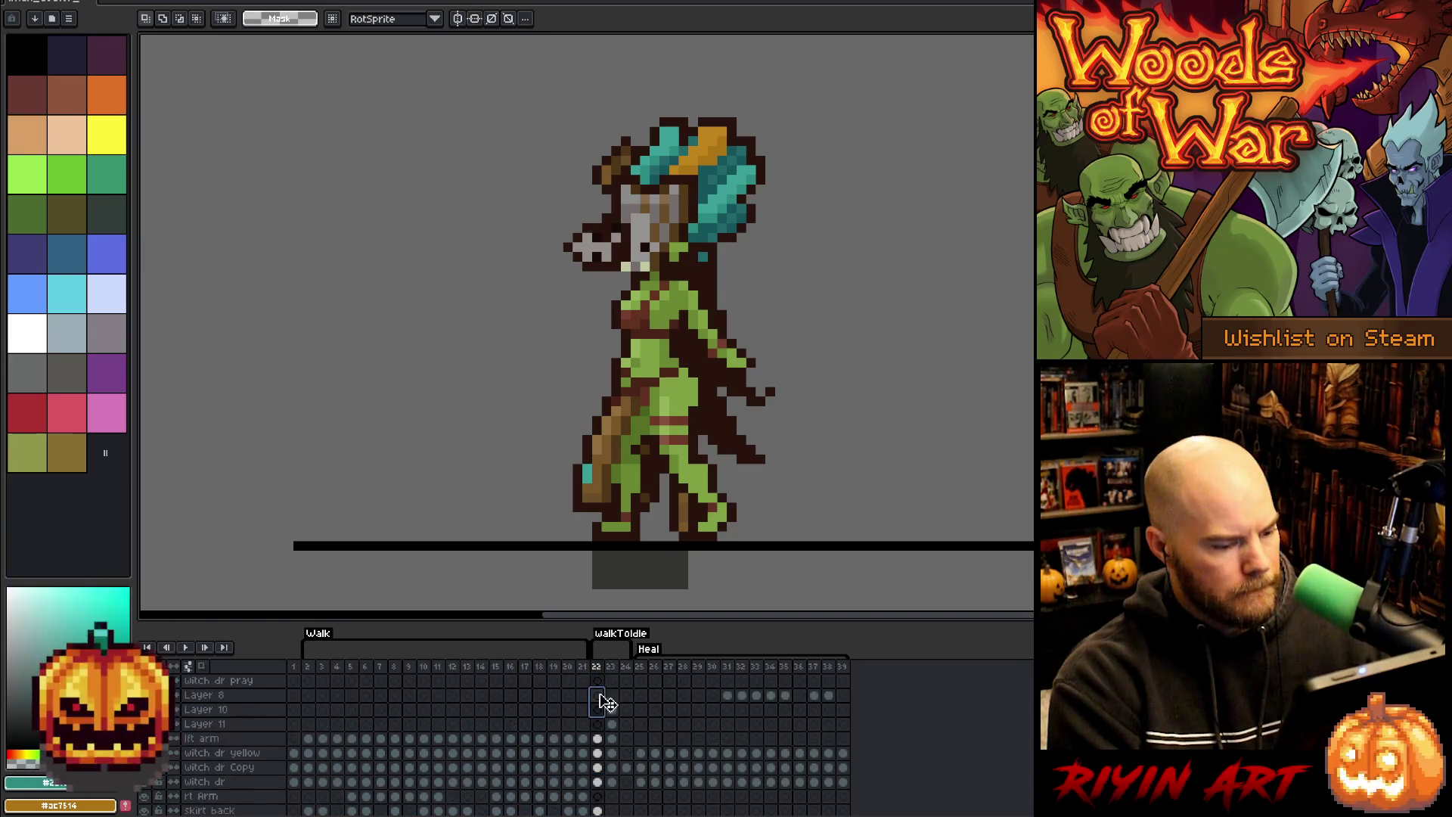
{"action": "left_click", "coordinate": [598, 709]}
{"action": "left_click", "coordinate": [597, 723]}
{"action": "left_click", "coordinate": [598, 695]}
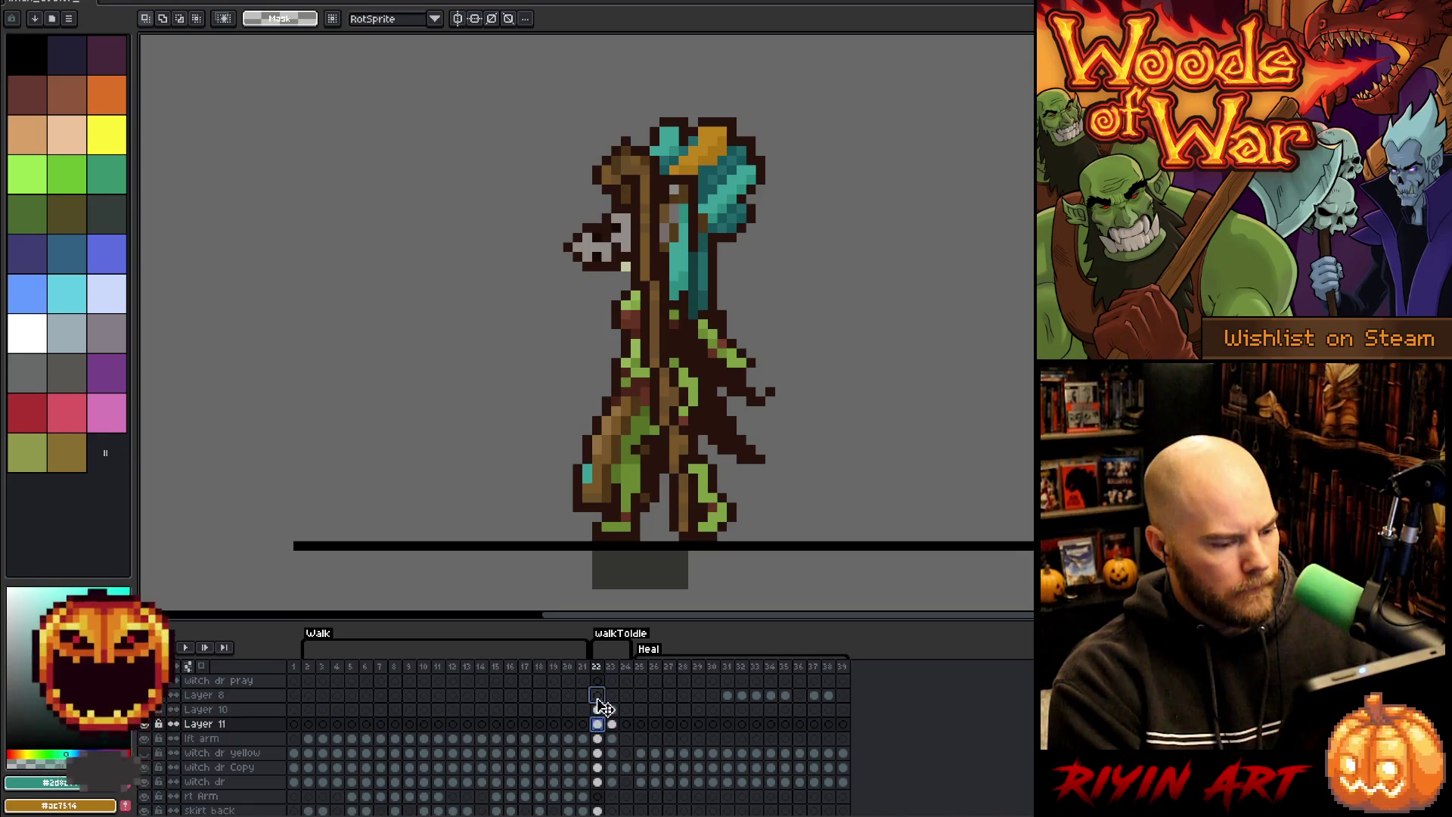
{"action": "left_click_drag", "start_coordinate": [603, 715], "coordinate": [602, 727]}
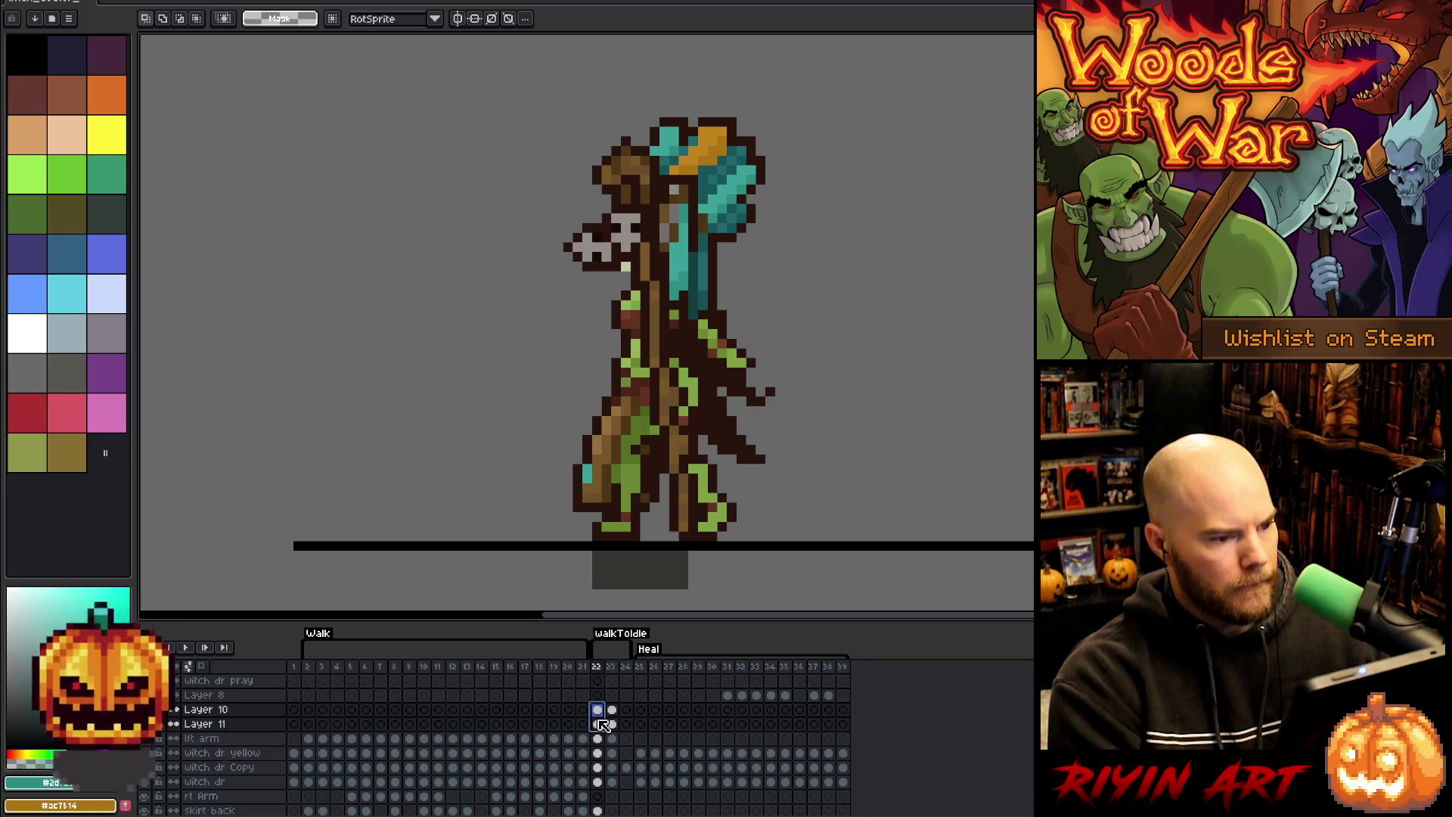
{"action": "key", "text": "v"}
{"action": "mouse_move", "coordinate": [663, 334]}
{"action": "left_mouse_down"}
{"action": "mouse_move", "coordinate": [535, 346]}
{"action": "mouse_move", "coordinate": [561, 331]}
{"action": "mouse_move", "coordinate": [542, 350]}
{"action": "mouse_move", "coordinate": [546, 338]}
{"action": "left_mouse_up"}
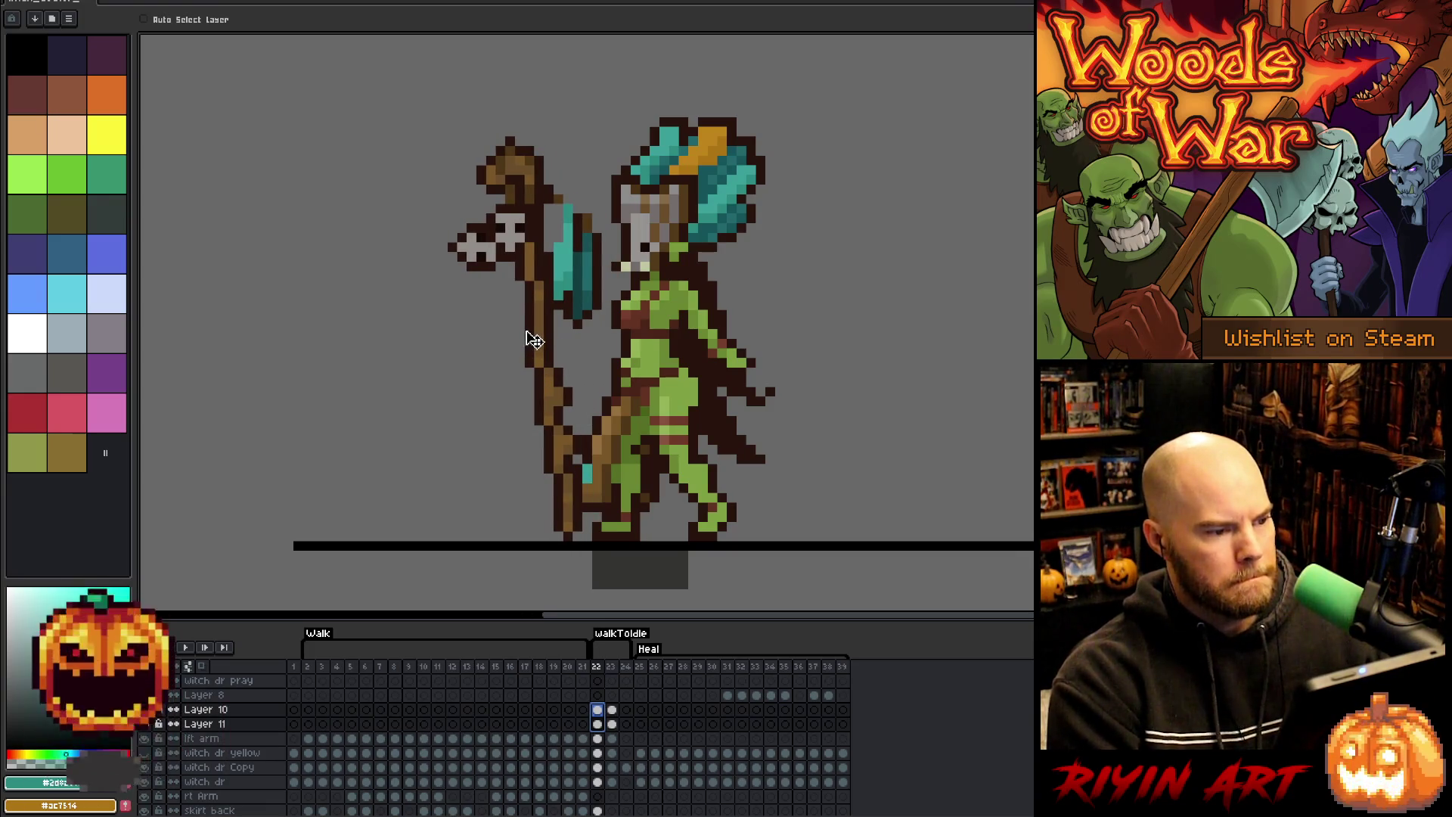
- On Layer 11, marquee the teal cloth strip, nudge it left, and commit
{"action": "left_click", "coordinate": [597, 724]}
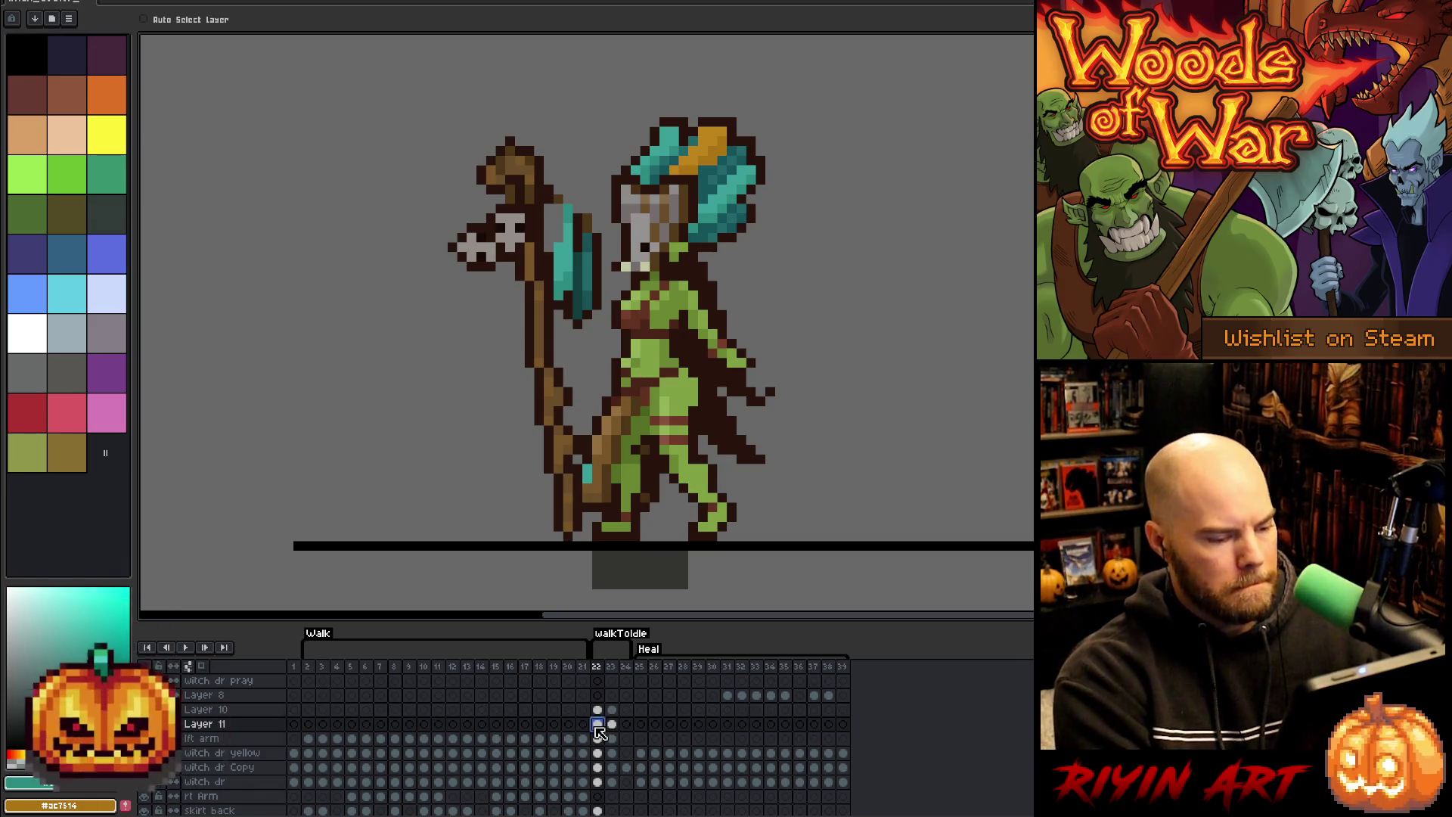
{"action": "left_click_drag", "start_coordinate": [600, 696], "coordinate": [602, 726]}
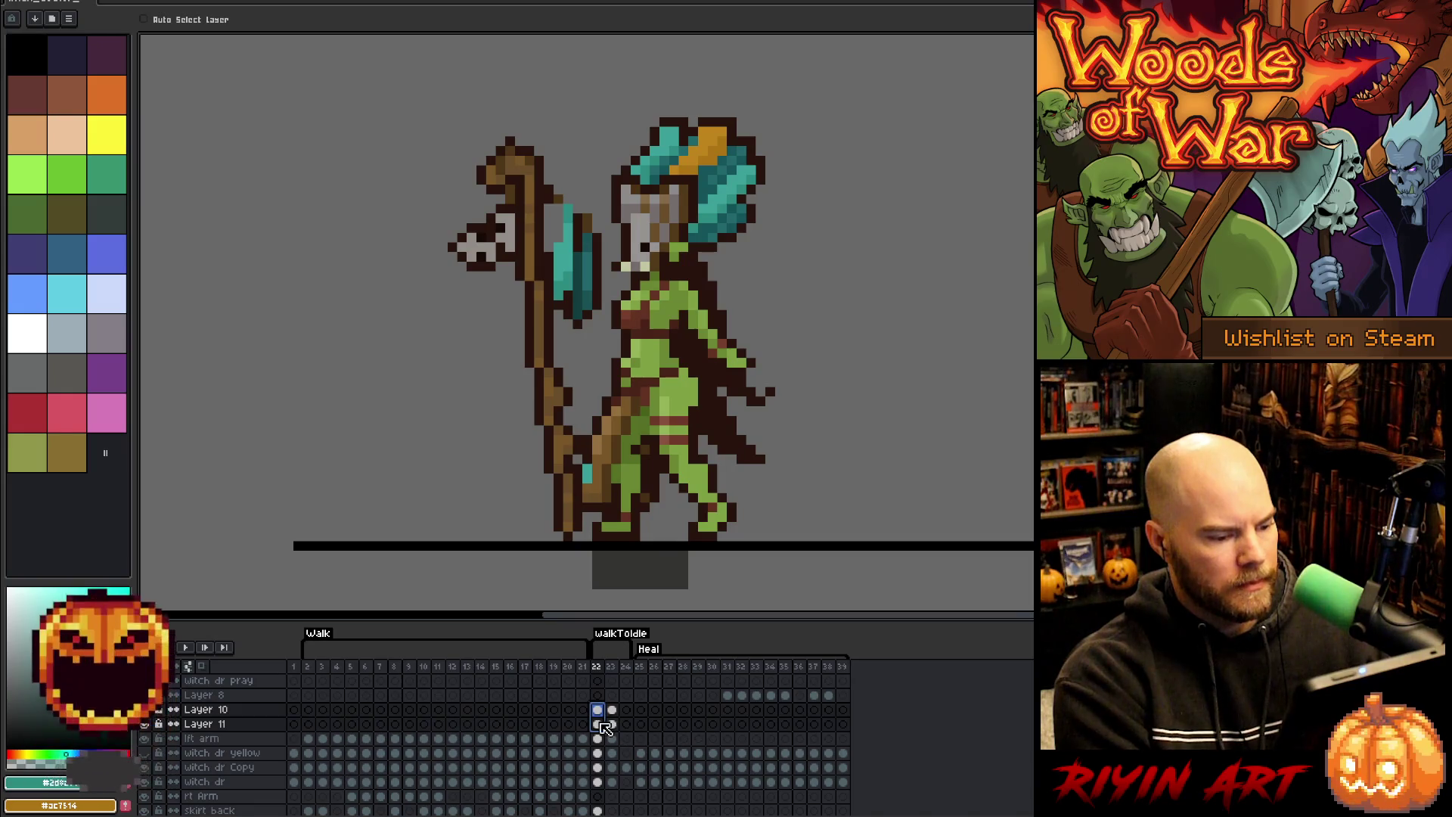
{"action": "left_click", "coordinate": [602, 724]}
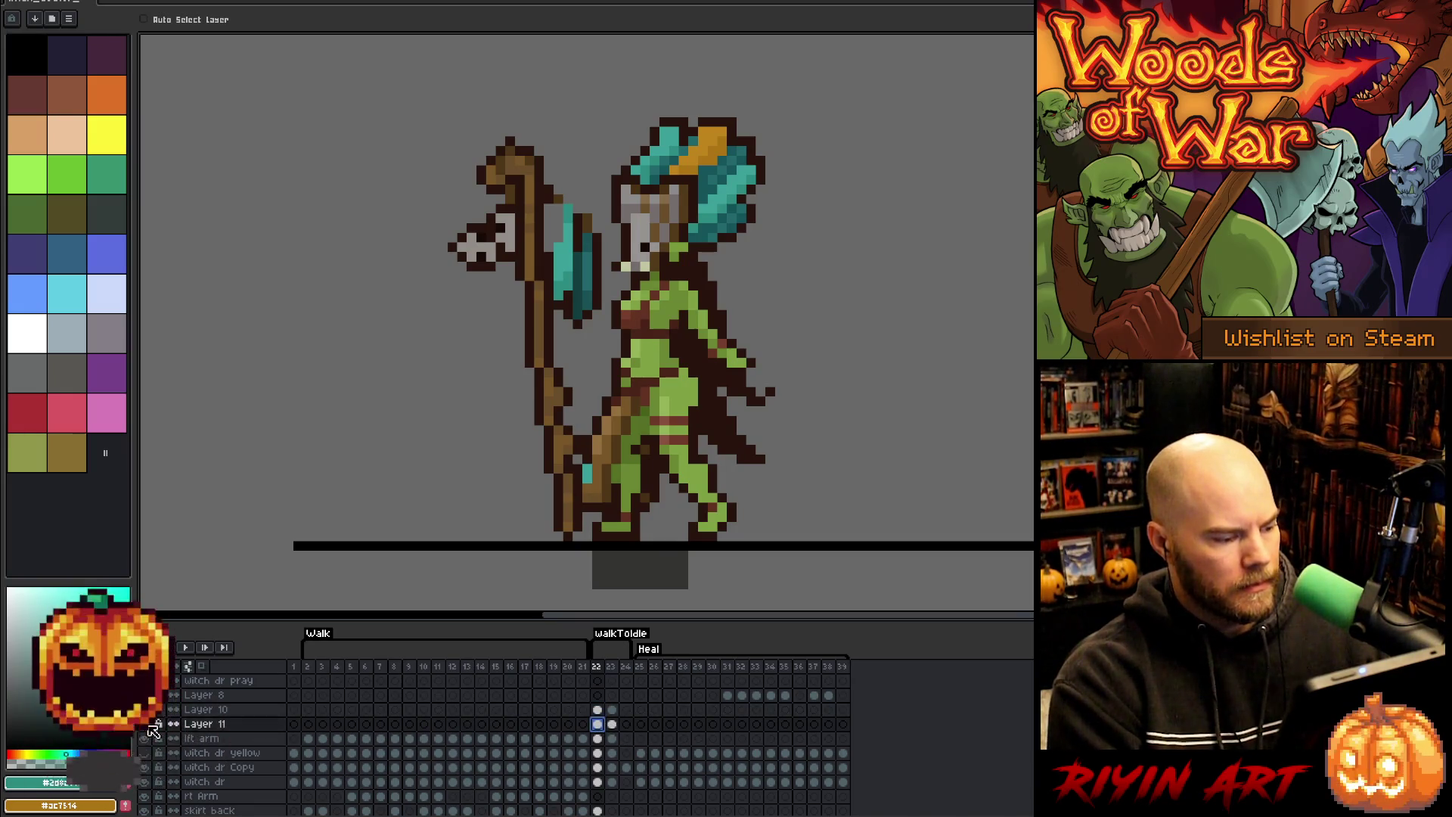
{"action": "key", "text": "m"}
{"action": "left_click_drag", "start_coordinate": [605, 179], "coordinate": [558, 368]}
{"action": "key", "text": "Left"}
{"action": "key", "text": "Left"}
{"action": "key", "text": "Left"}
{"action": "left_click_drag", "start_coordinate": [558, 276], "coordinate": [558, 266]}
{"action": "key", "text": "Return"}
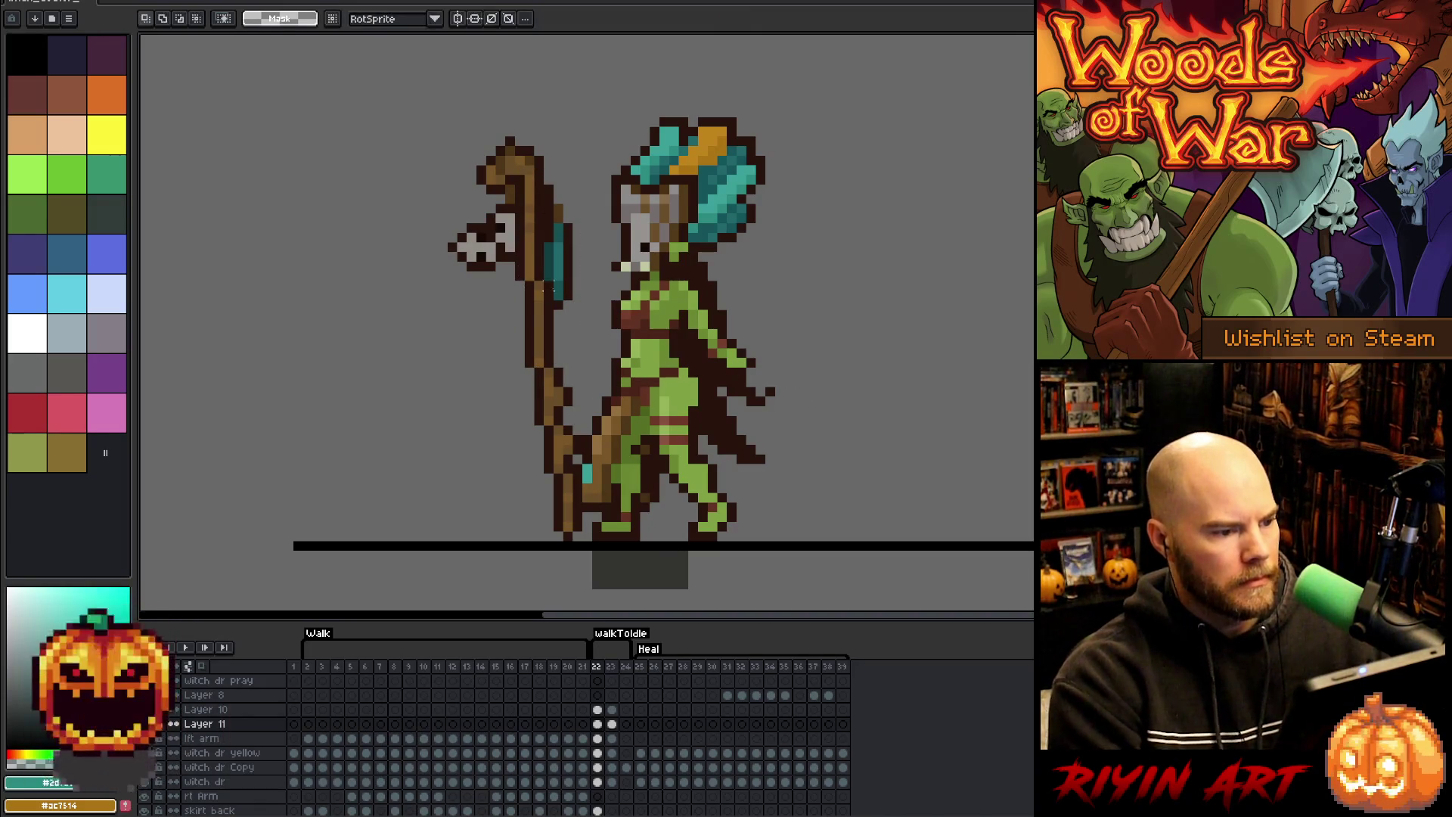
- Reselect the teal strip and shift it down-left beside the skull, then commit
{"action": "key", "text": "b"}
{"action": "left_click", "coordinate": [569, 218], "text": "alt"}
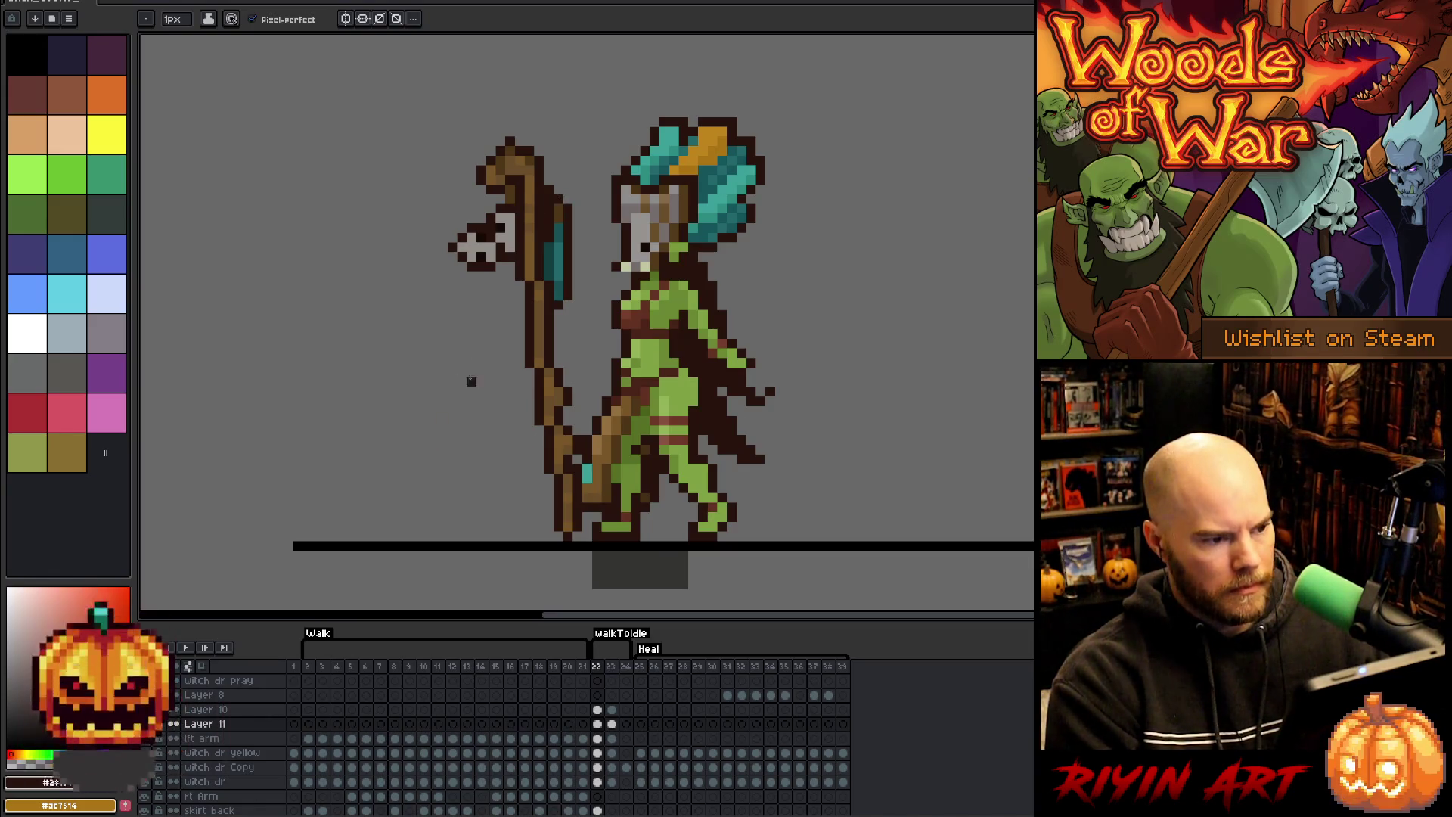
{"action": "key", "text": "m"}
{"action": "left_click_drag", "start_coordinate": [573, 202], "coordinate": [524, 342]}
{"action": "mouse_move", "coordinate": [565, 276]}
{"action": "left_mouse_down"}
{"action": "mouse_move", "coordinate": [533, 305]}
{"action": "mouse_move", "coordinate": [538, 272]}
{"action": "left_mouse_up"}
{"action": "left_click_drag", "start_coordinate": [581, 404], "coordinate": [420, 264]}
{"action": "key", "text": "Return"}
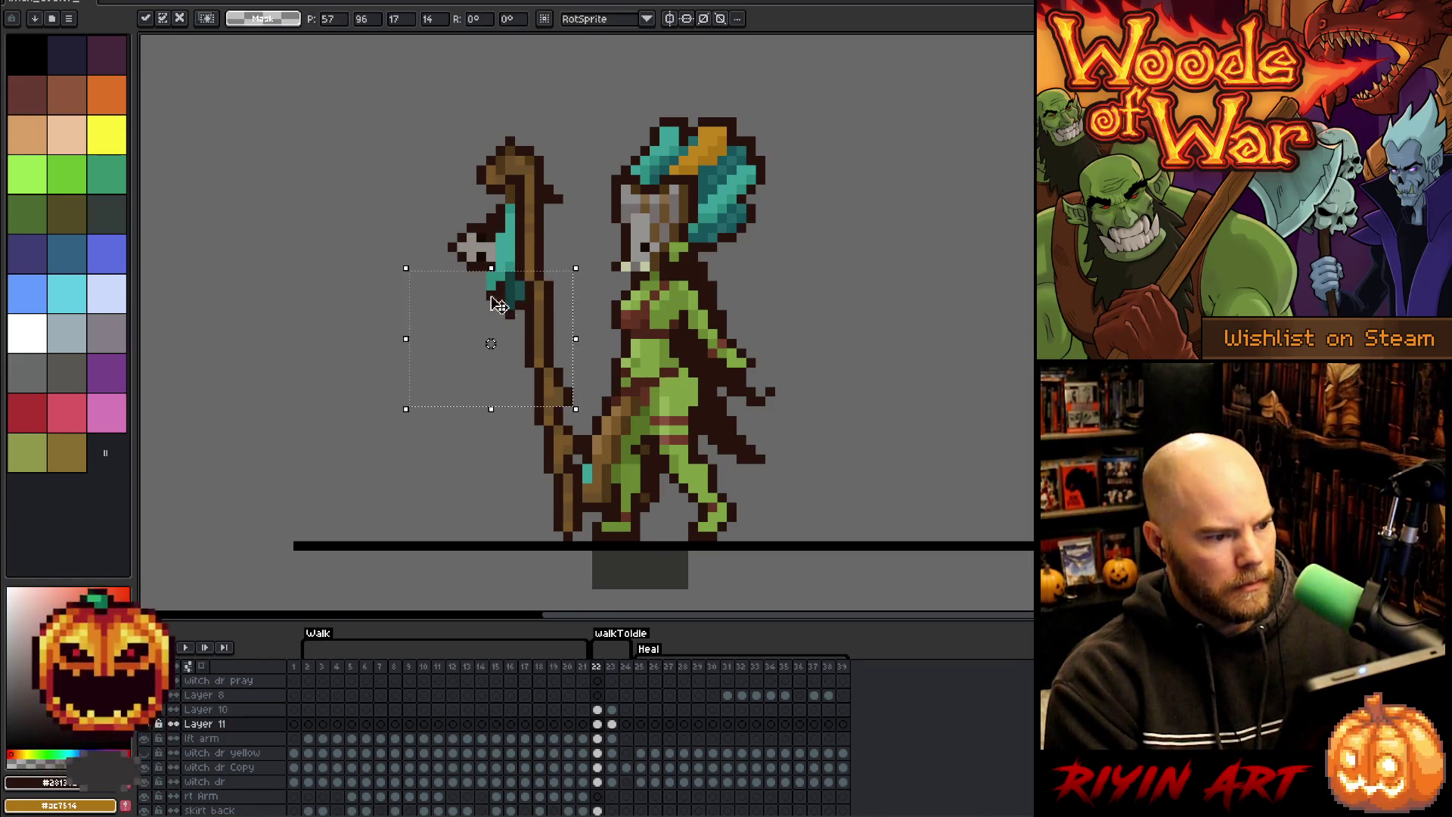
- Sample a dark staff colour and switch to the eraser for pixel touch-ups
{"action": "key", "text": "alt"}
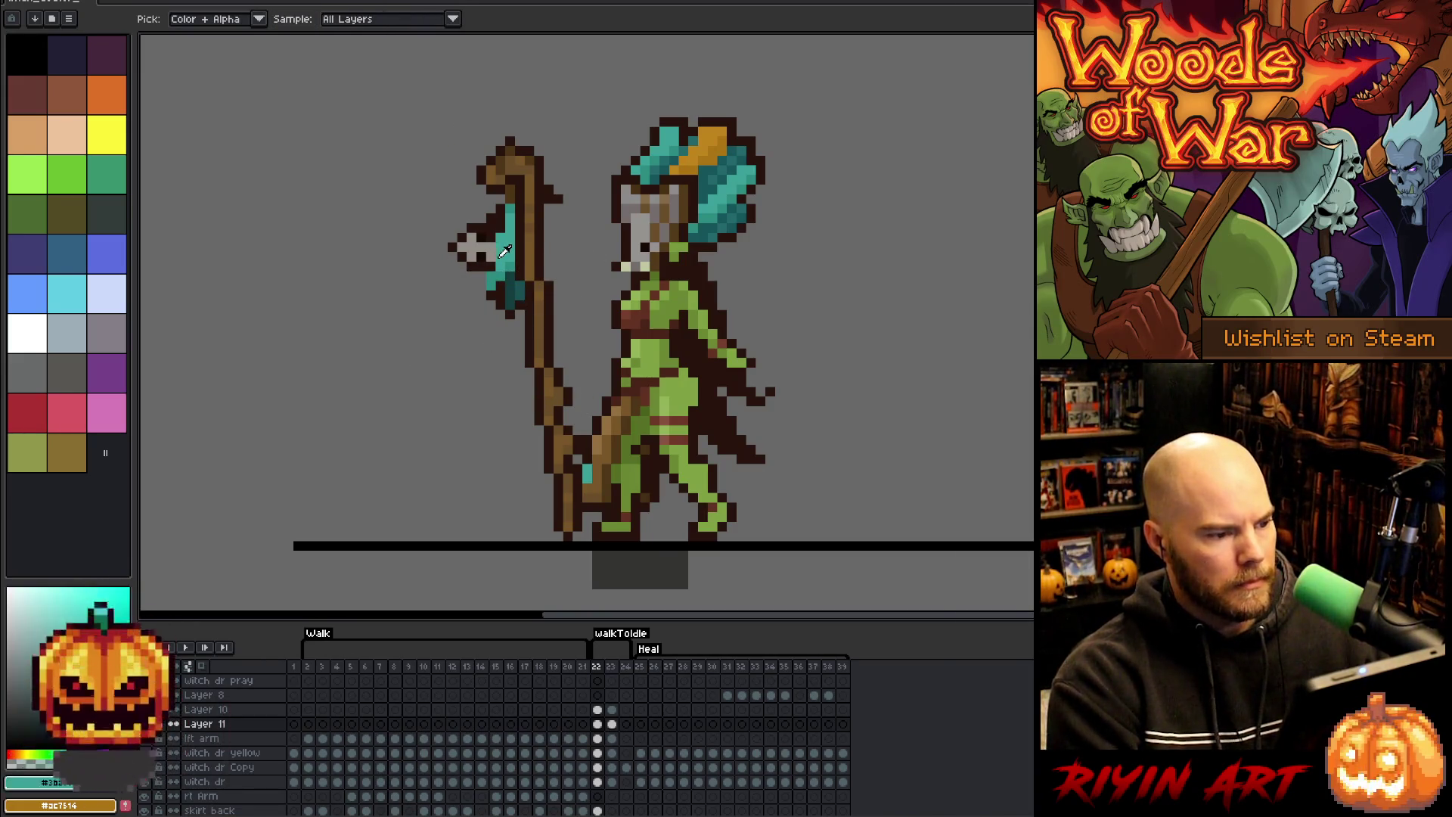
{"action": "left_click", "coordinate": [491, 286], "text": "alt"}
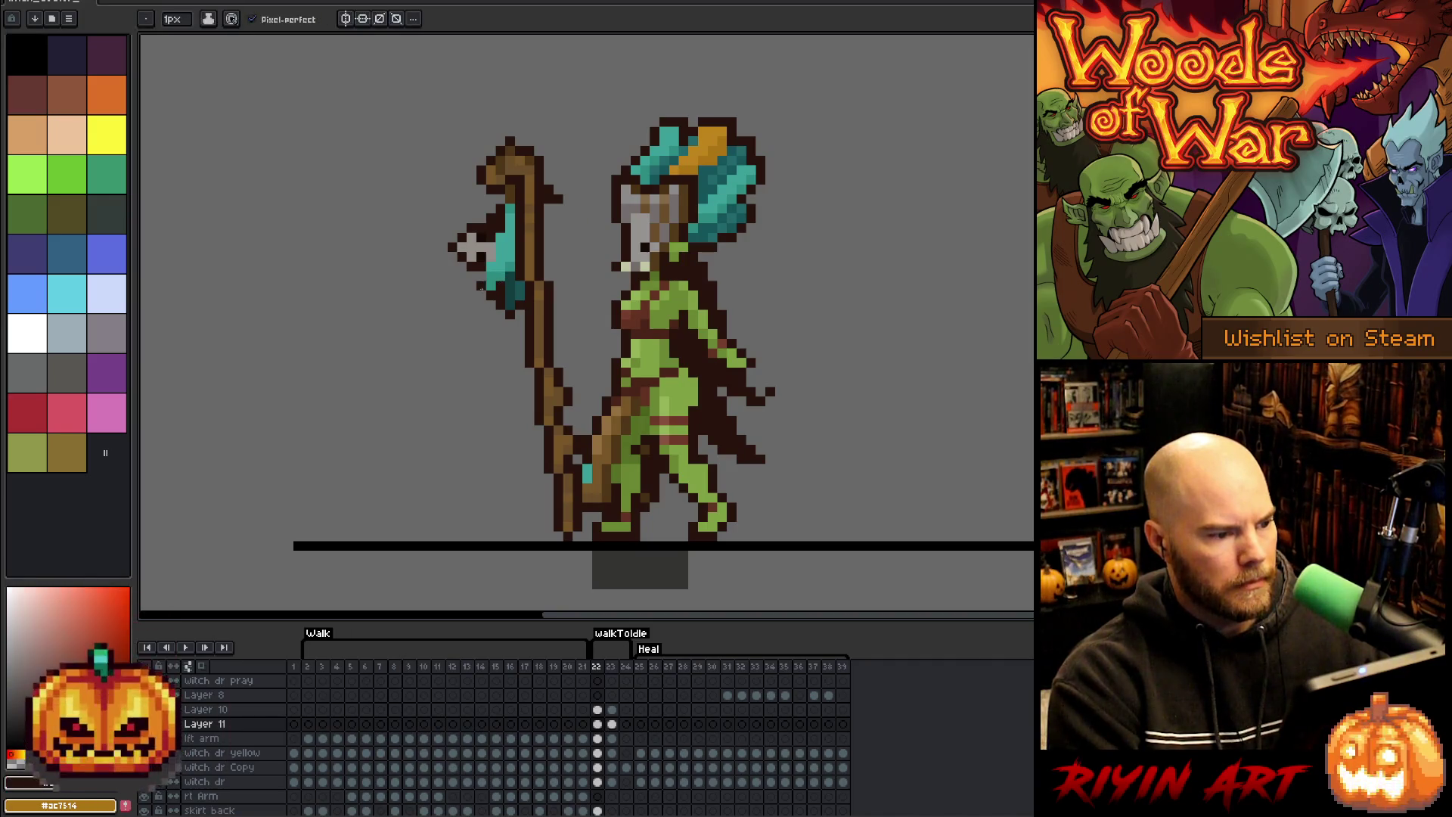
{"action": "key", "text": "e"}
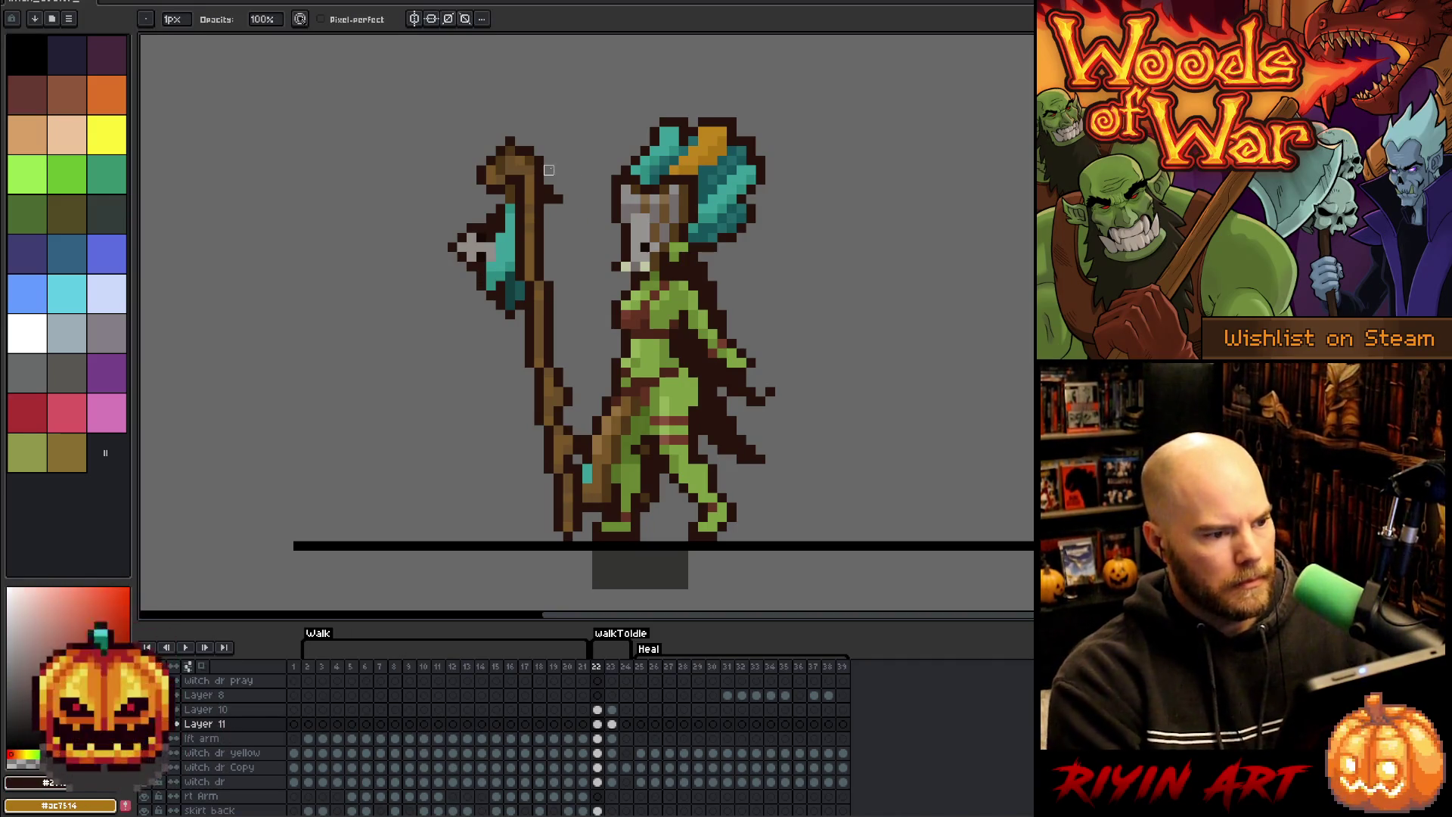
{"action": "scroll", "coordinate": [553, 283], "scroll_direction": "down", "scroll_amount": 1}
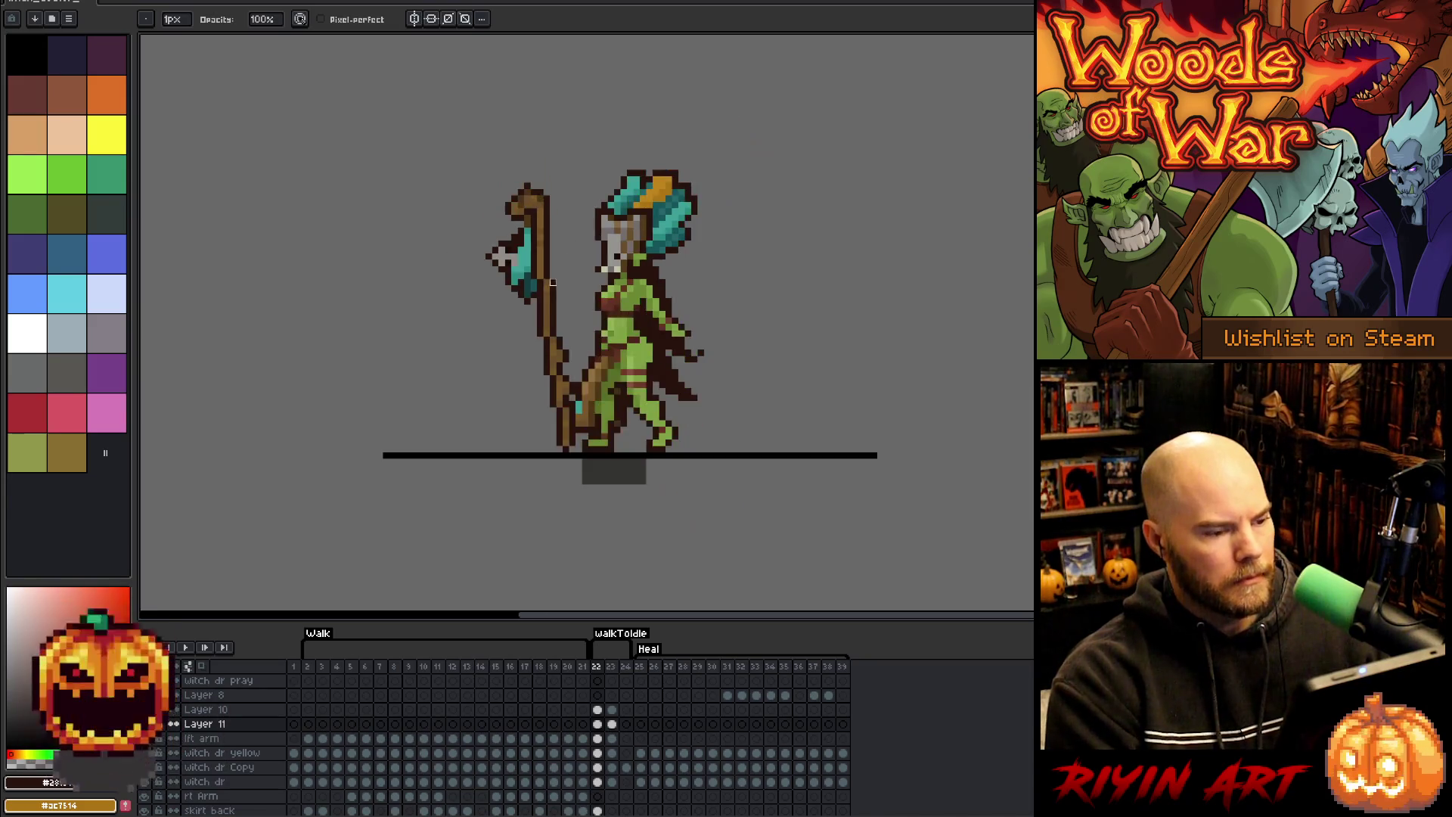
- Play back the animation and compare the WalkToIdle poses around frame 23
{"action": "scroll", "coordinate": [513, 270], "scroll_direction": "up", "scroll_amount": 1}
{"action": "key", "text": "b"}
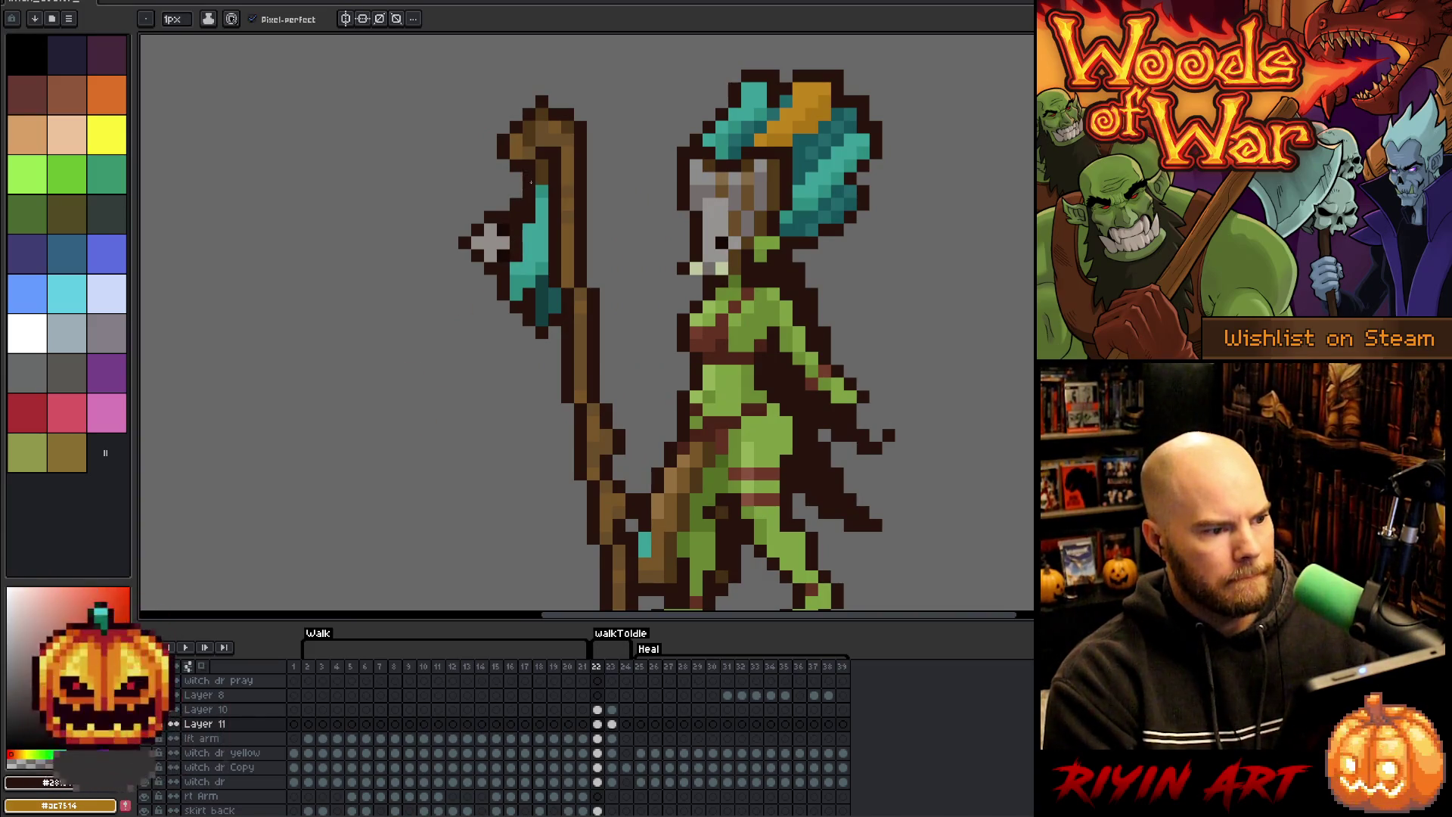
{"action": "scroll", "coordinate": [318, 519], "scroll_direction": "down", "scroll_amount": 3}
{"action": "scroll", "coordinate": [392, 366], "scroll_direction": "up", "scroll_amount": 2}
{"action": "scroll", "coordinate": [451, 413], "scroll_direction": "down", "scroll_amount": 1}
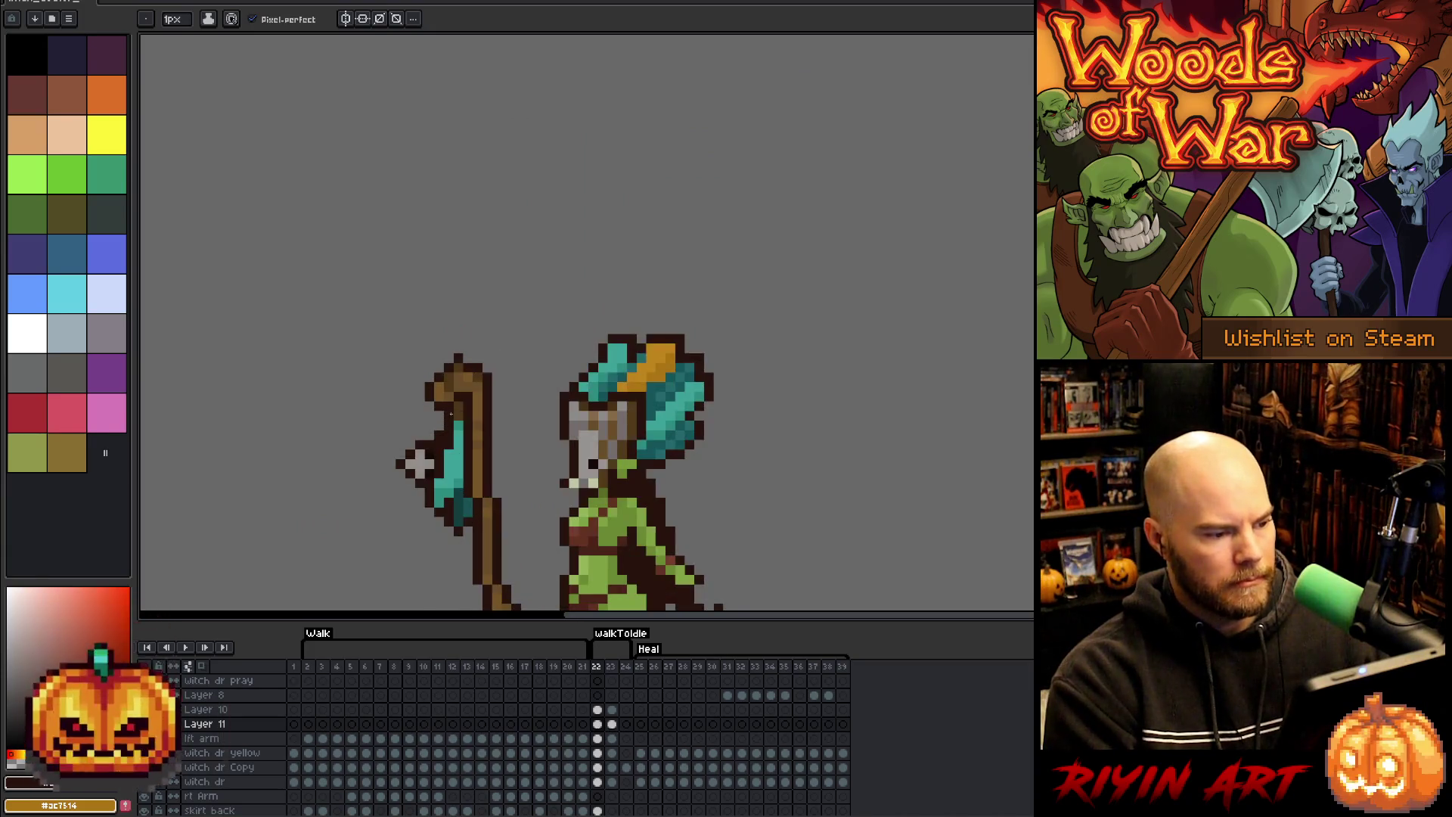
{"action": "scroll", "coordinate": [518, 427], "scroll_direction": "up", "scroll_amount": 1}
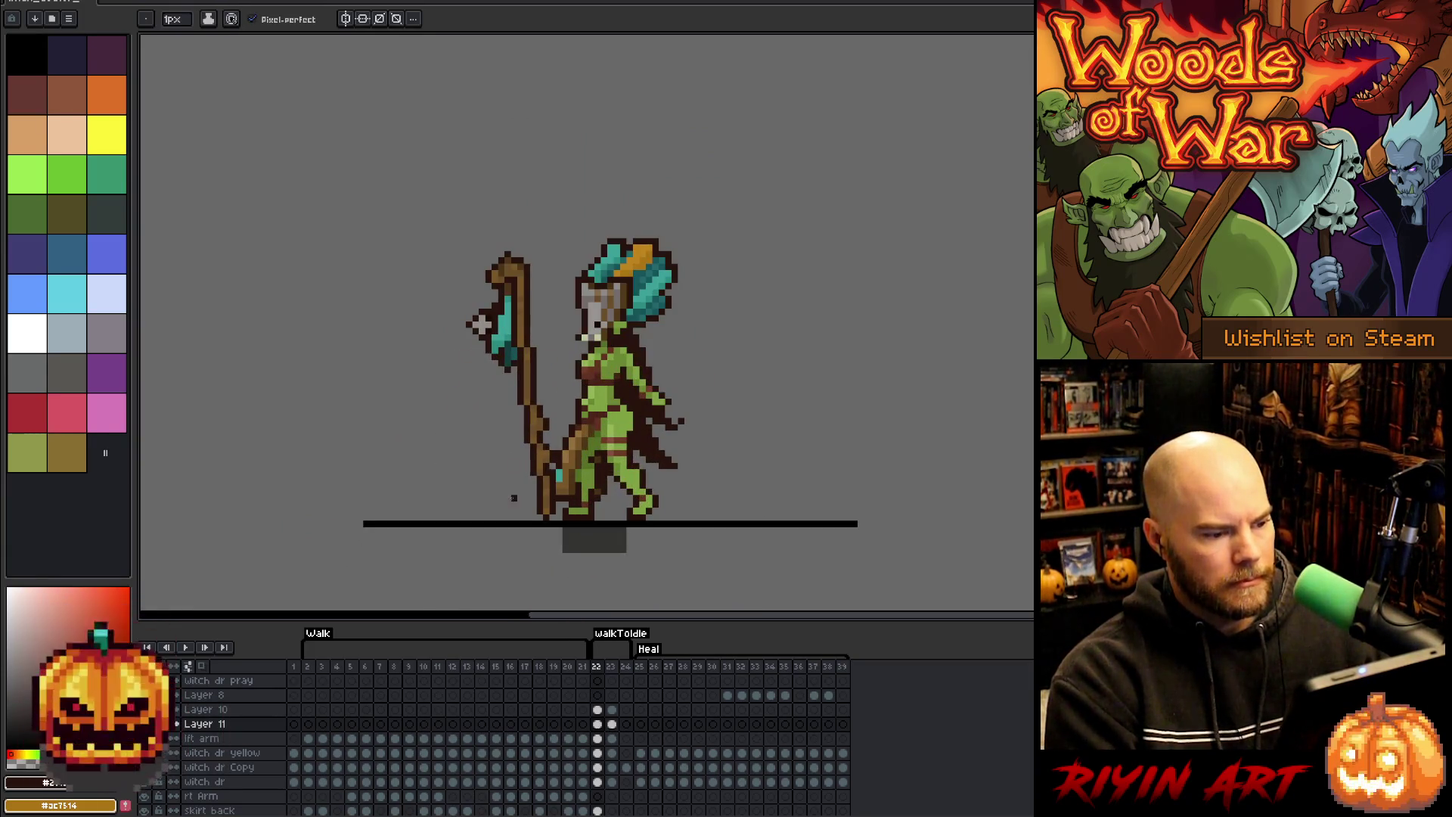
{"action": "key", "text": "Right"}
{"action": "scroll", "coordinate": [450, 458], "scroll_direction": "up", "scroll_amount": 1}
{"action": "scroll", "coordinate": [467, 451], "scroll_direction": "down", "scroll_amount": 2}
{"action": "key", "text": "Return"}
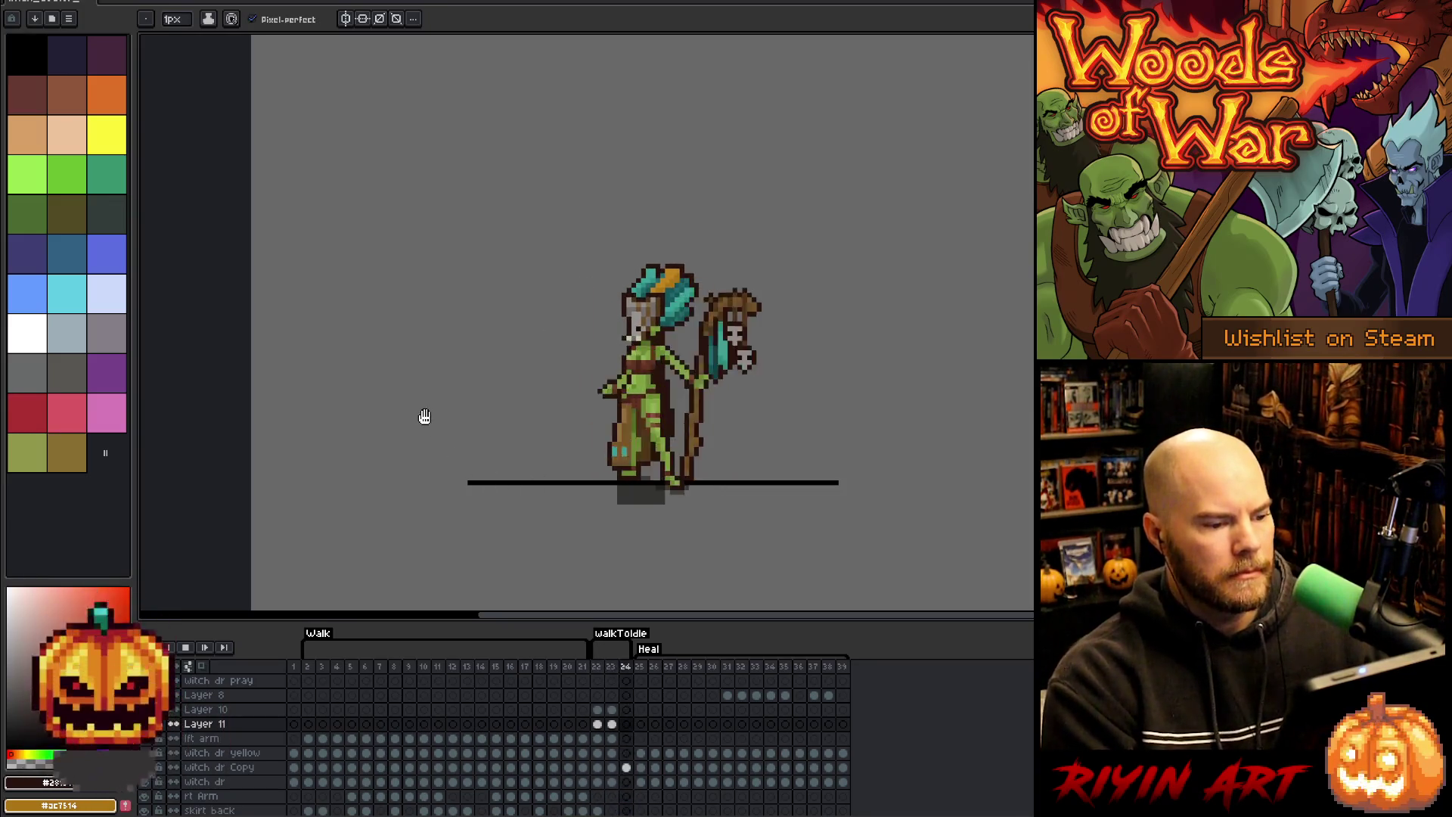
{"action": "key", "text": "Return"}
{"action": "key", "text": "Left"}
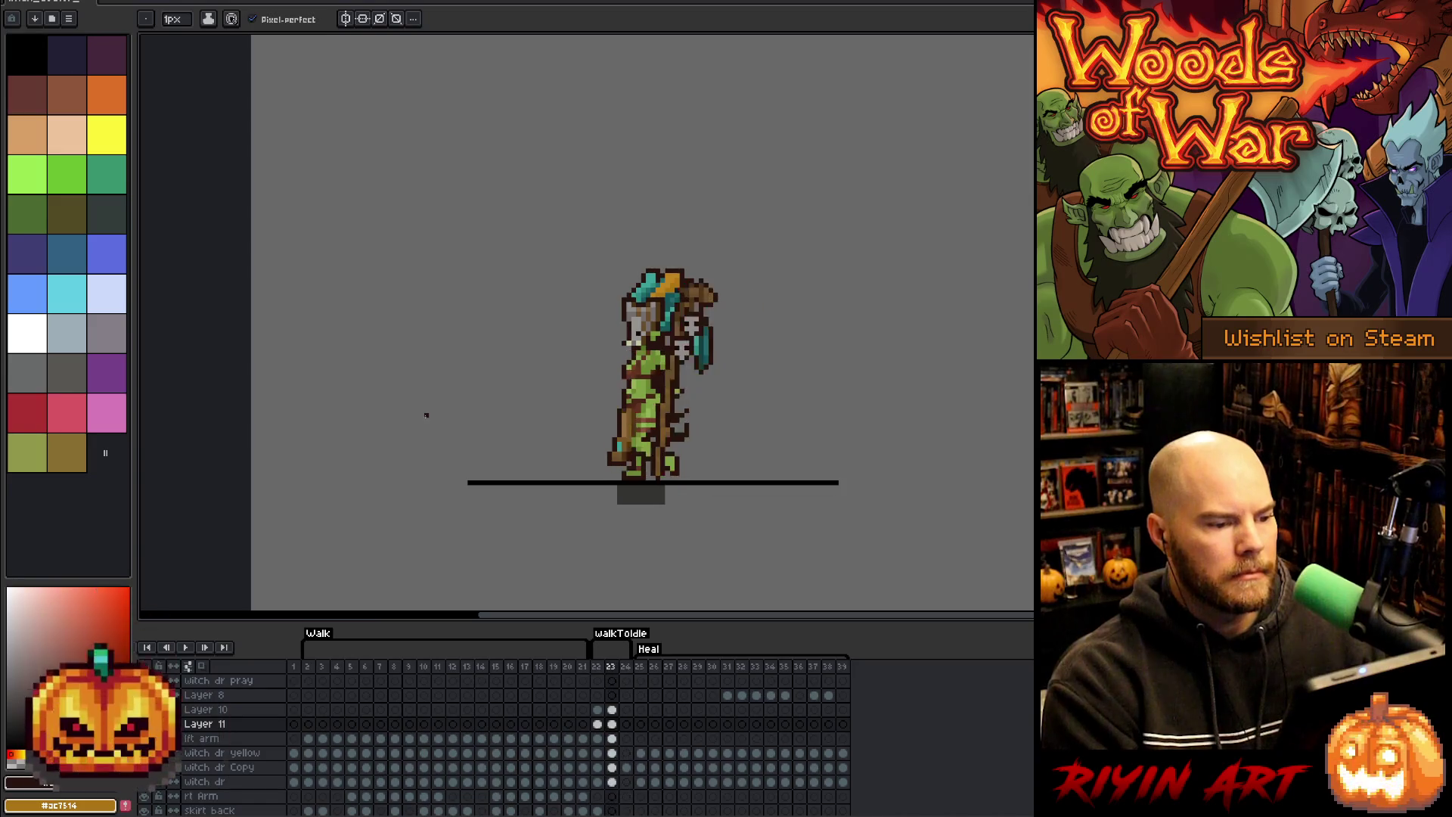
{"action": "key", "text": "Right"}
{"action": "key", "text": "Right"}
{"action": "key", "text": "Left"}
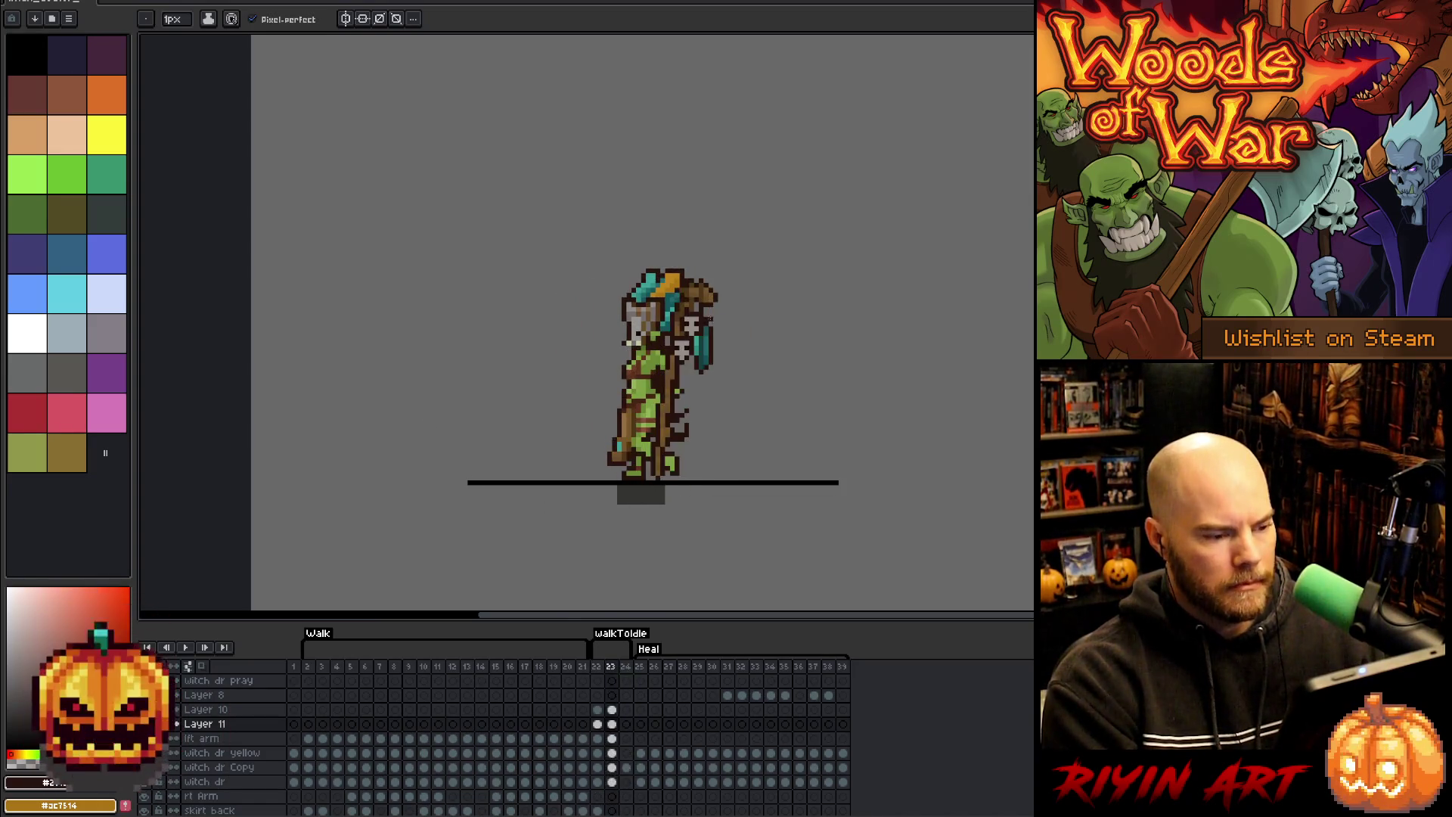
- Step through walk frames 3 to 10, settle on frame 6, and pick the rectangular marquee
{"action": "scroll", "coordinate": [666, 340], "scroll_direction": "up", "scroll_amount": 2}
{"action": "left_click_drag", "start_coordinate": [580, 468], "coordinate": [626, 387]}
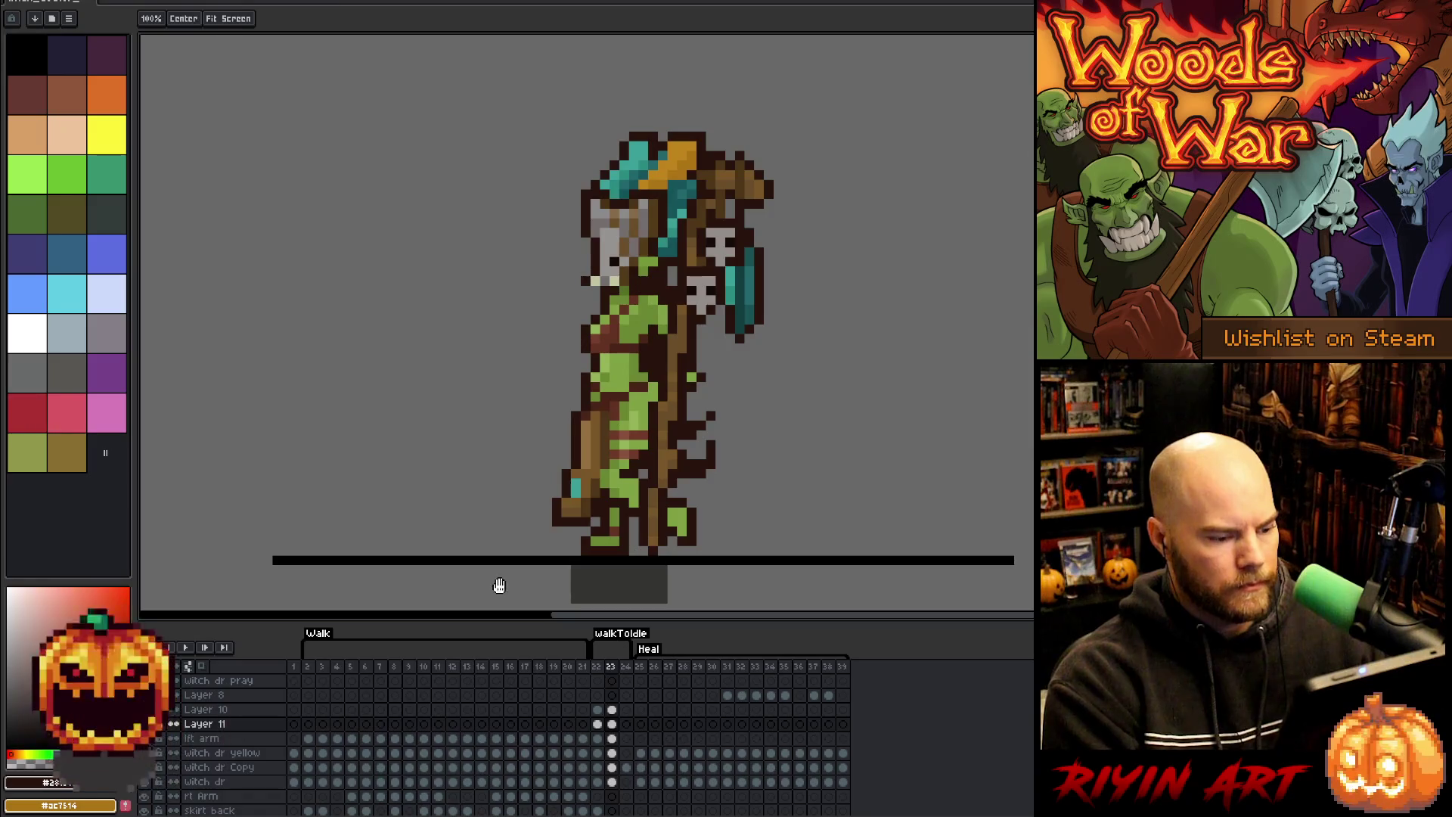
{"action": "left_click", "coordinate": [323, 670]}
{"action": "key", "text": "Right"}
{"action": "key", "text": "Right"}
{"action": "key", "text": "Right"}
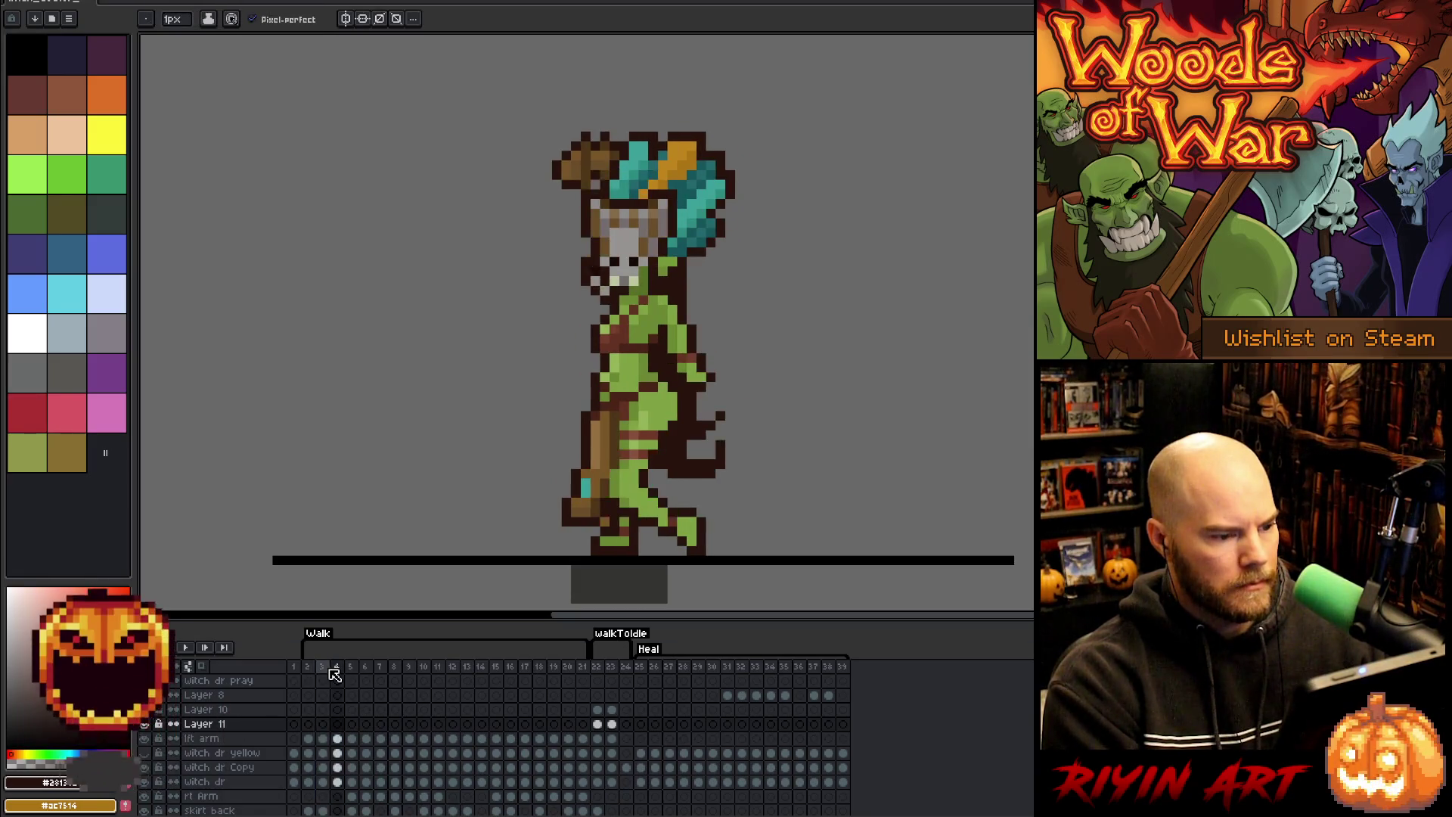
{"action": "key", "text": "Right"}
{"action": "key", "text": "Left"}
{"action": "key", "text": "Right"}
{"action": "key", "text": "Right"}
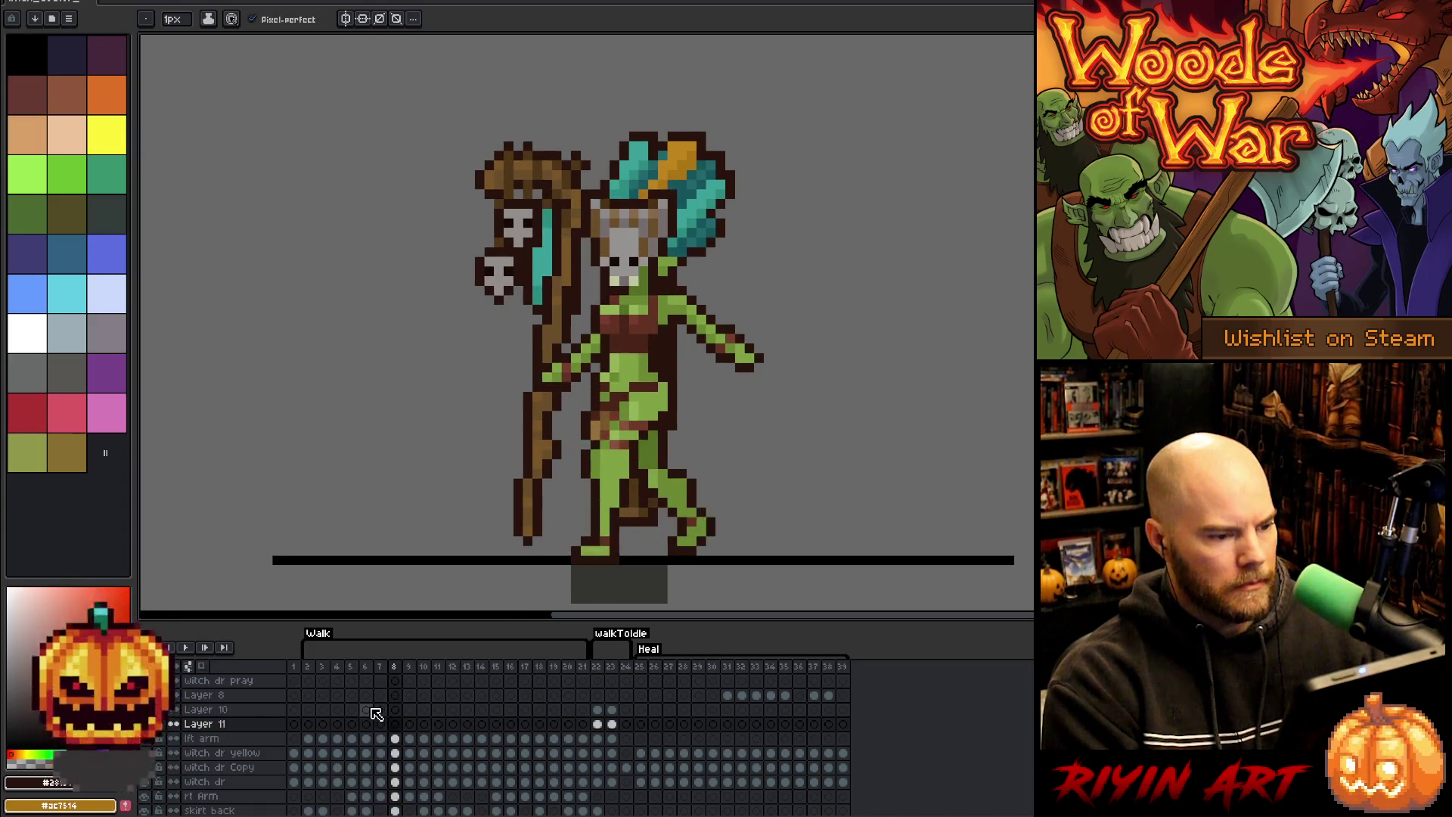
{"action": "key", "text": "Right"}
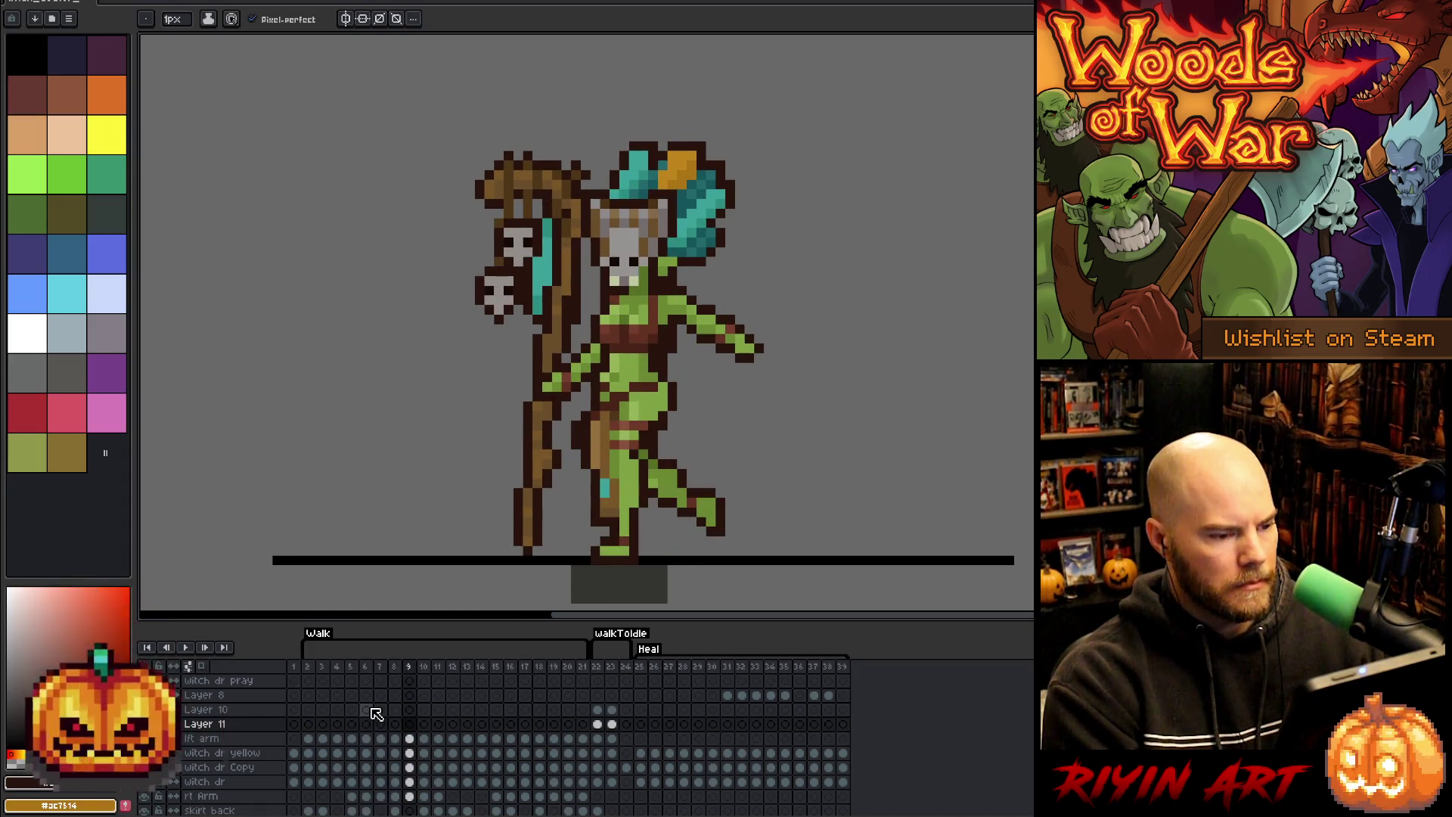
{"action": "key", "text": "Right"}
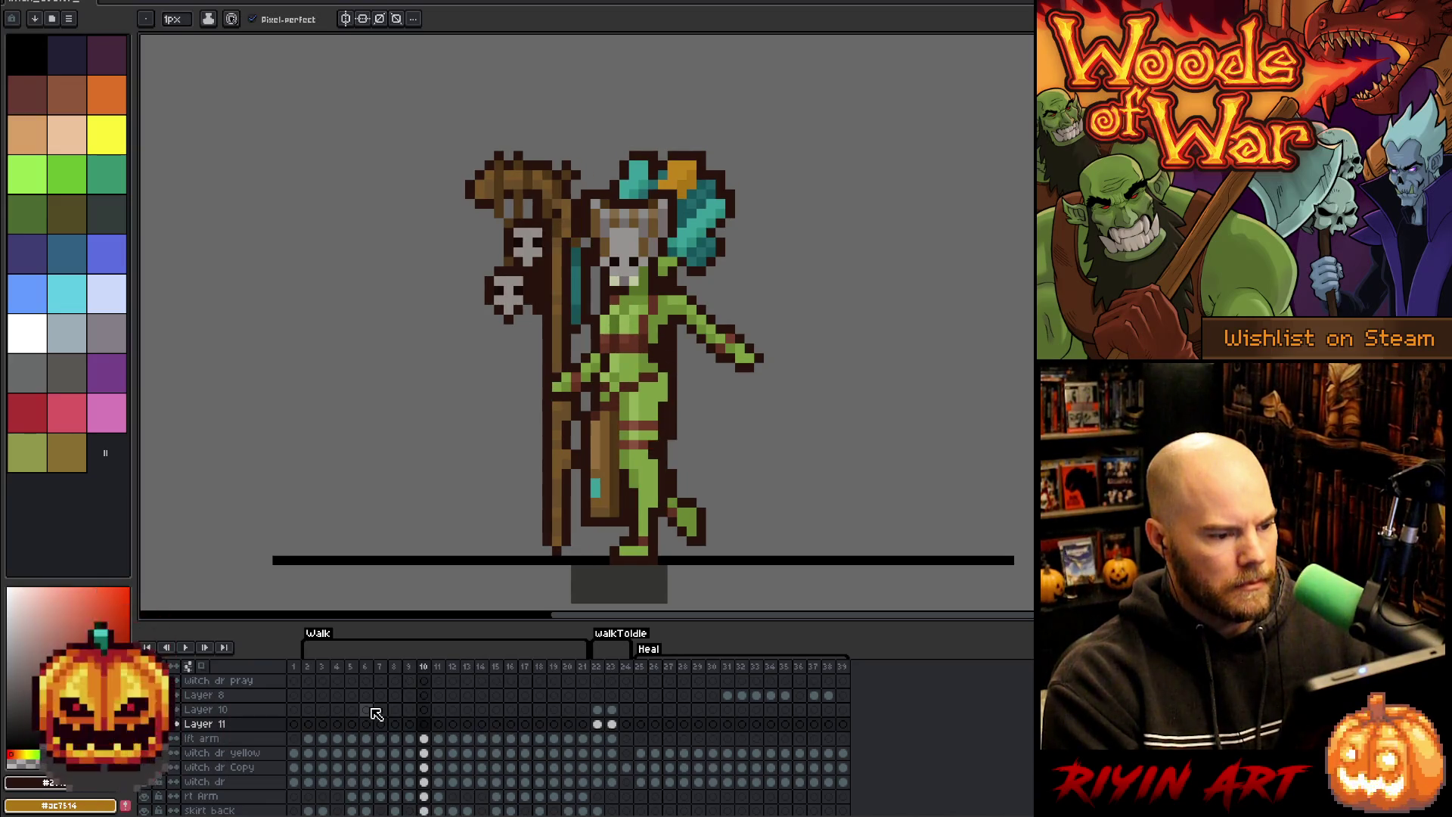
{"action": "key", "text": "Left"}
{"action": "key", "text": "Left"}
{"action": "key", "text": "Left"}
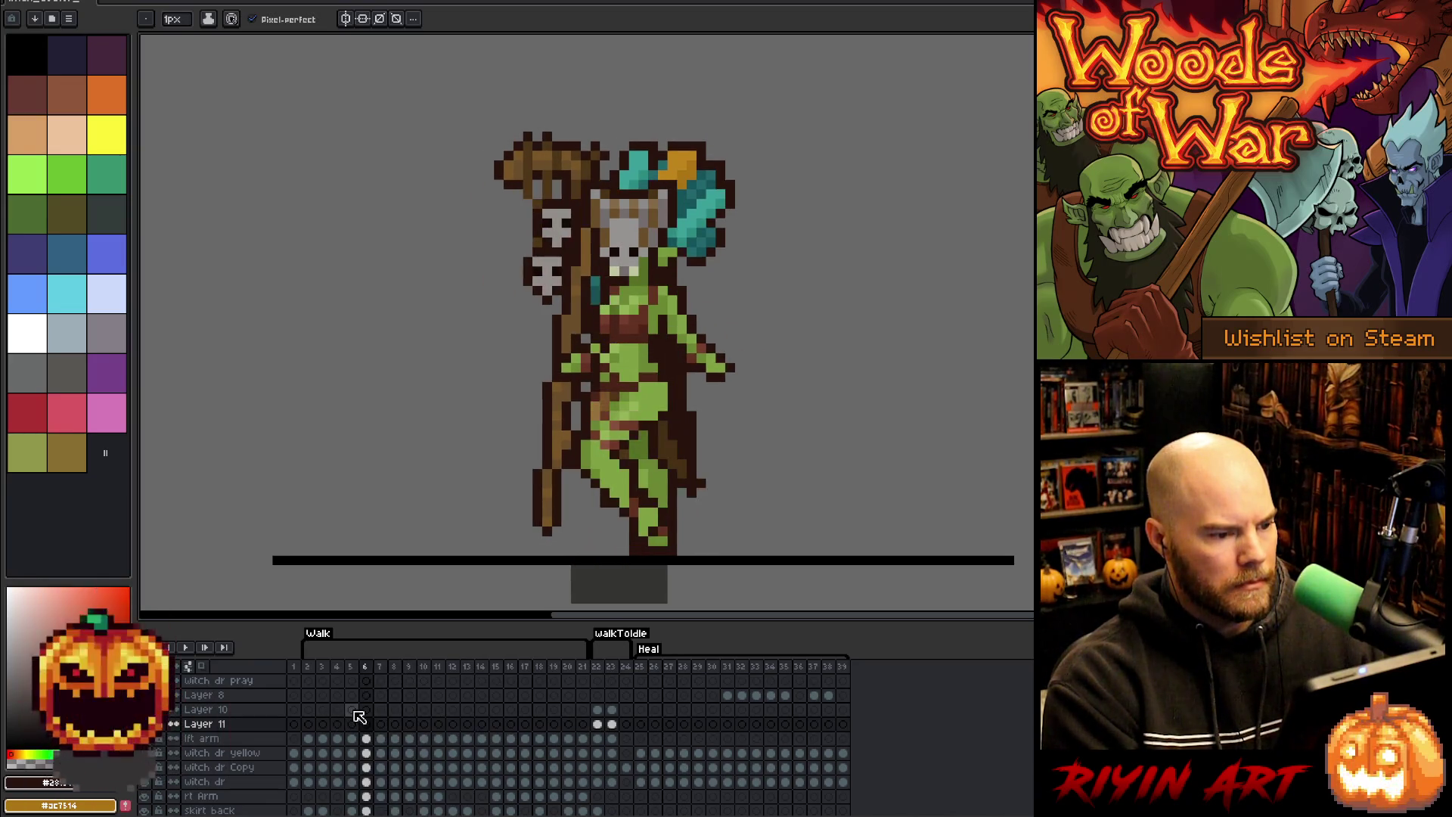
{"action": "key", "text": "m"}
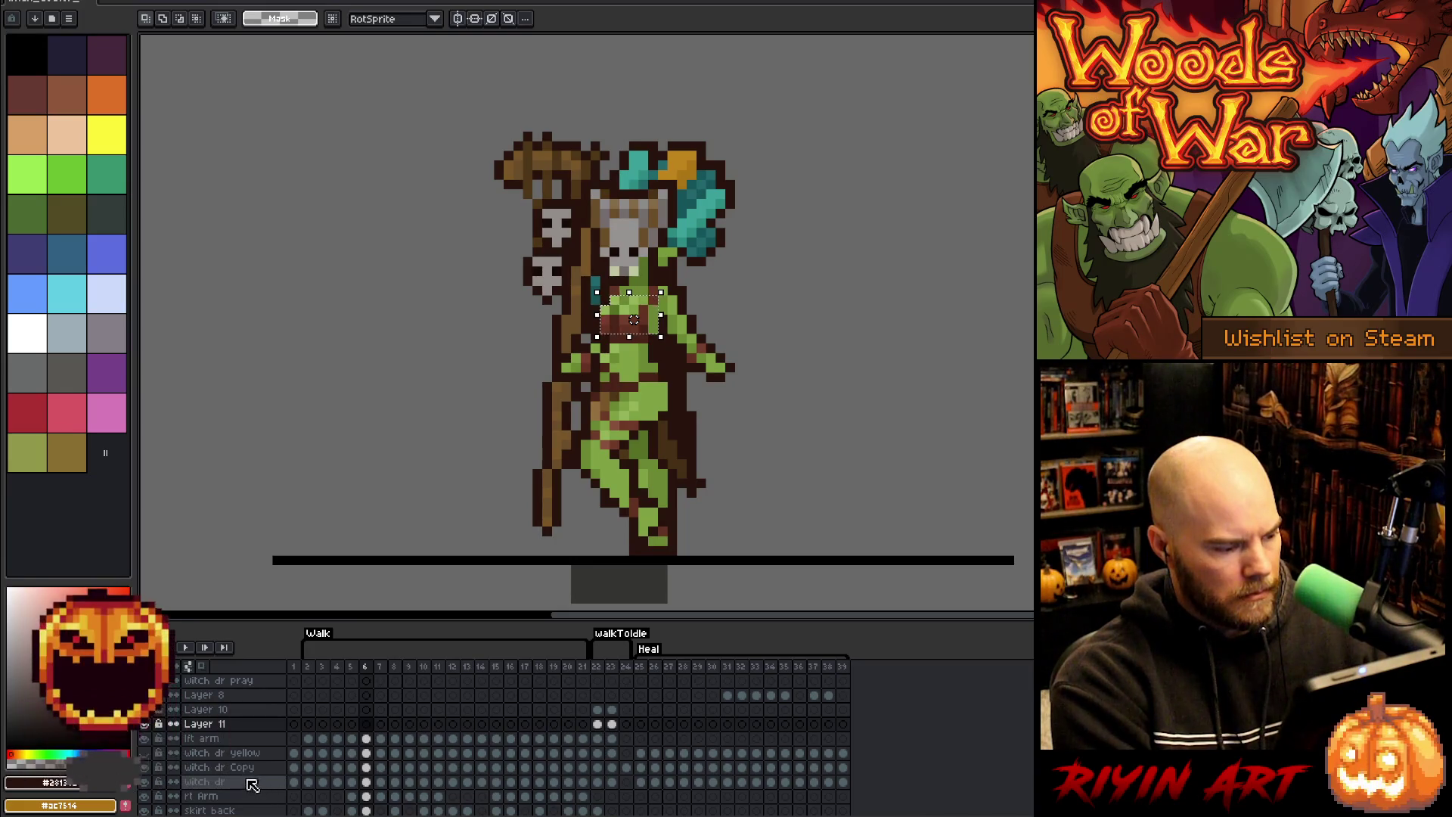
- Lower the chest band one pixel on frame 22 of witch dr Copy
{"action": "left_click", "coordinate": [366, 767]}
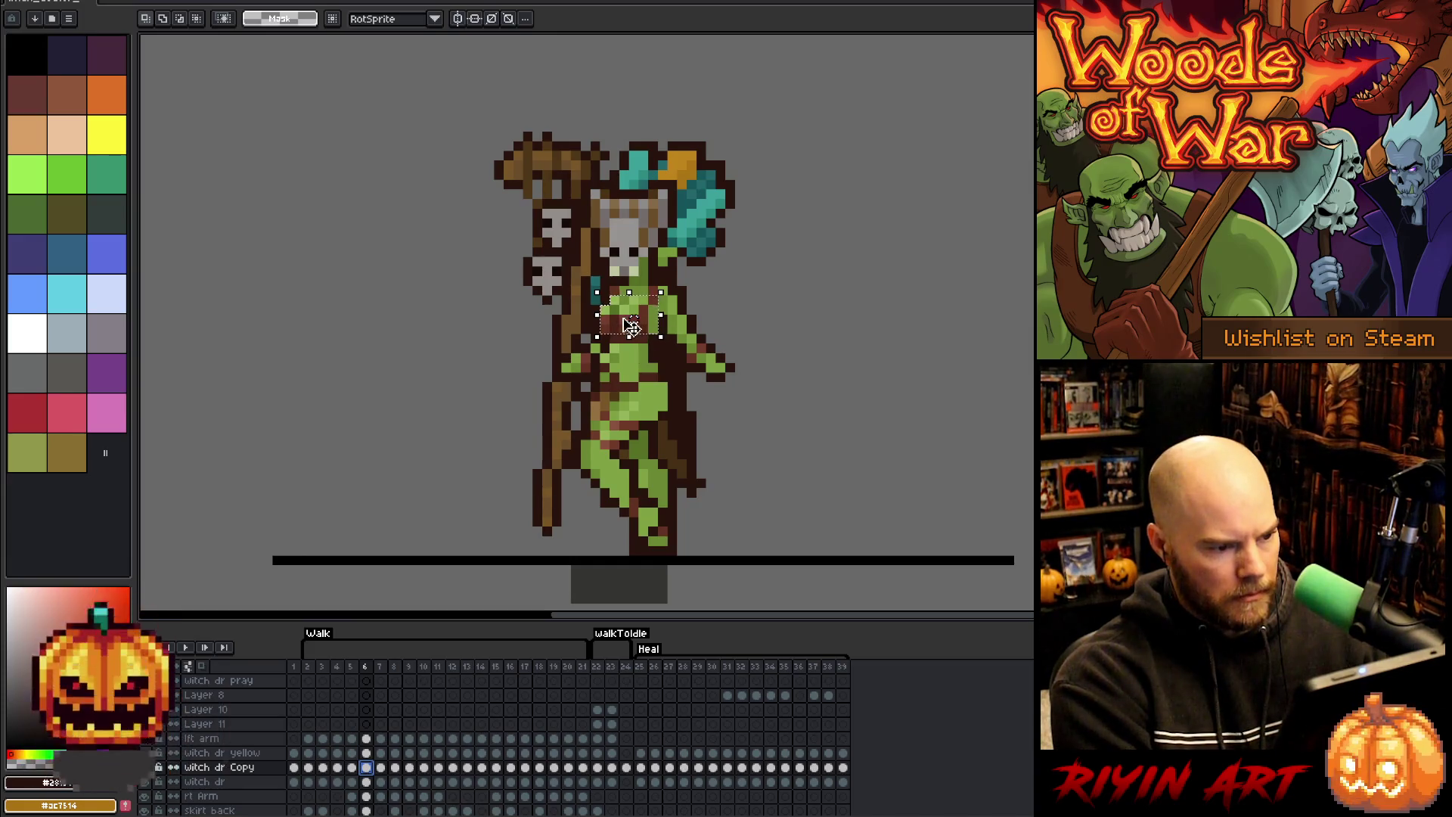
{"action": "left_click", "coordinate": [630, 325]}
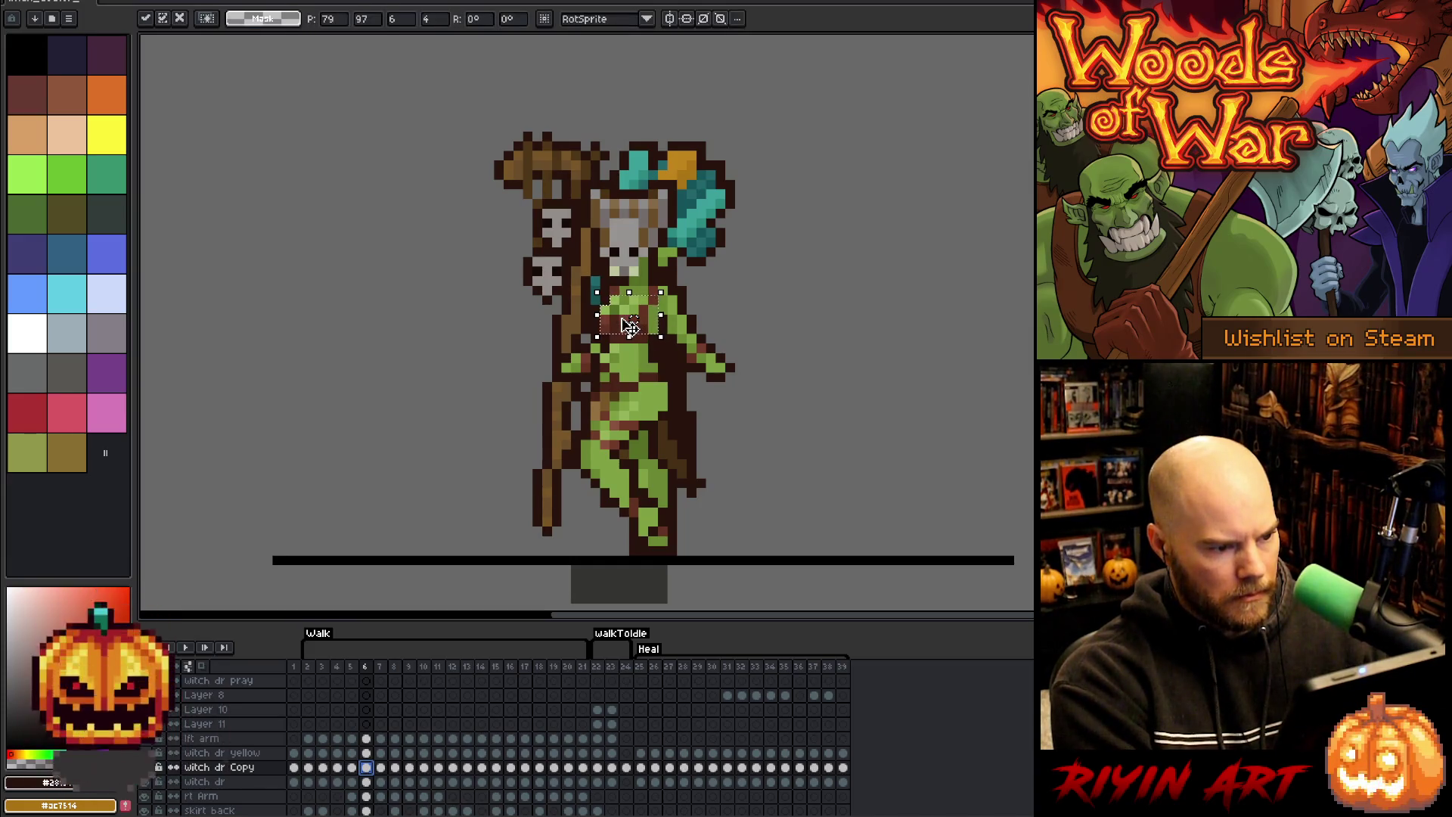
{"action": "left_click", "coordinate": [597, 767]}
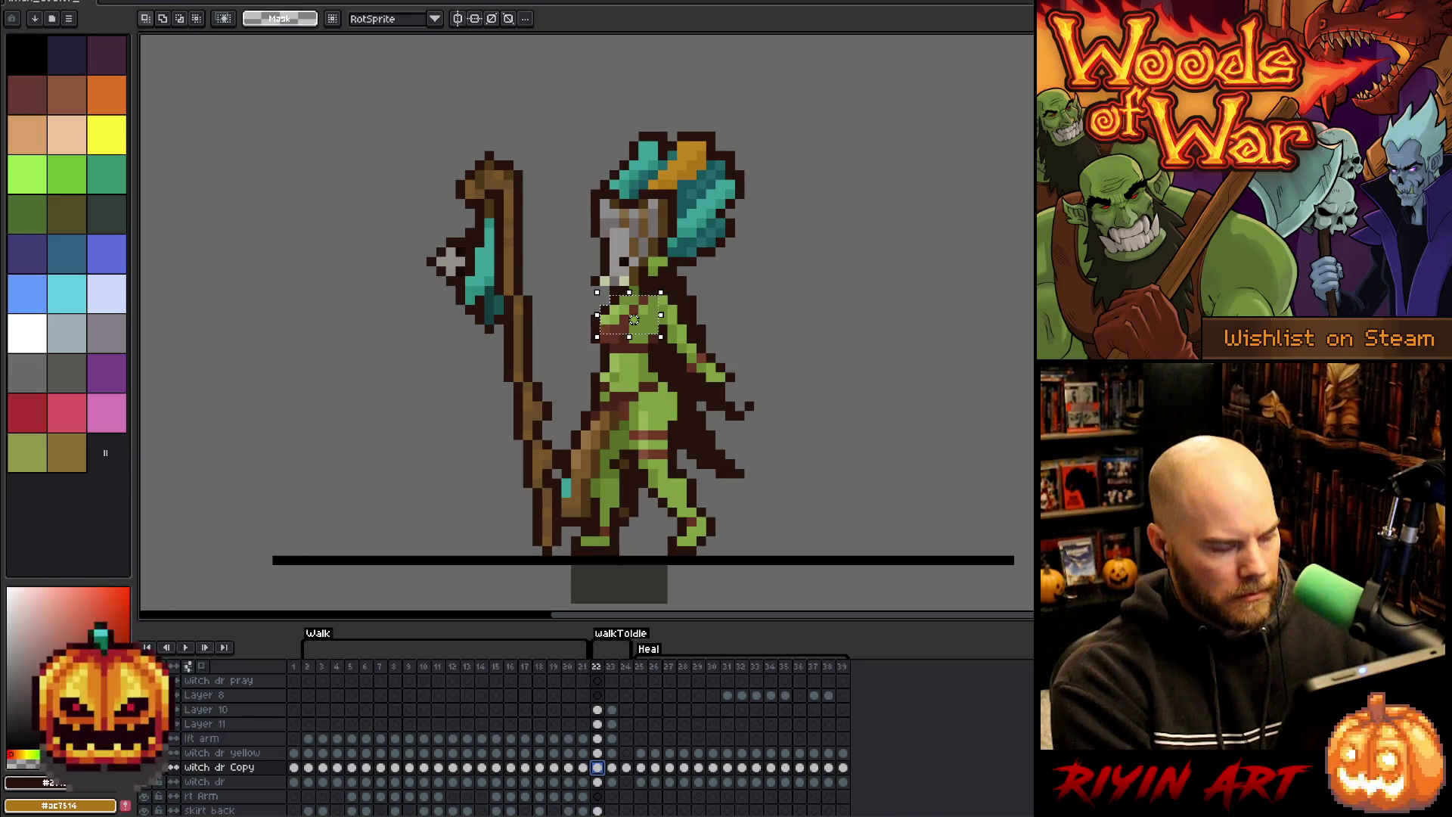
{"action": "left_click_drag", "start_coordinate": [634, 319], "coordinate": [633, 330]}
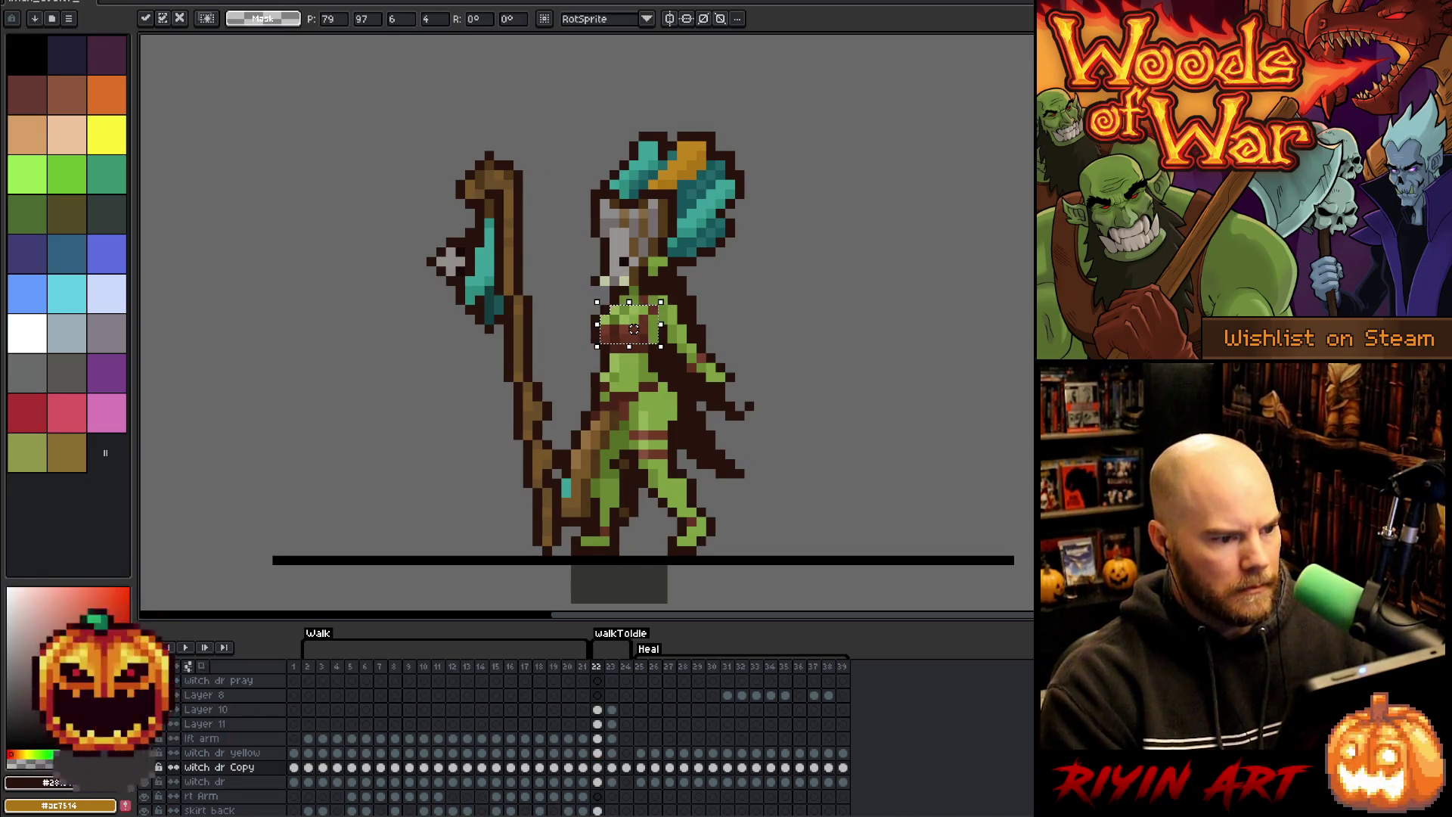
{"action": "key", "text": "Down"}
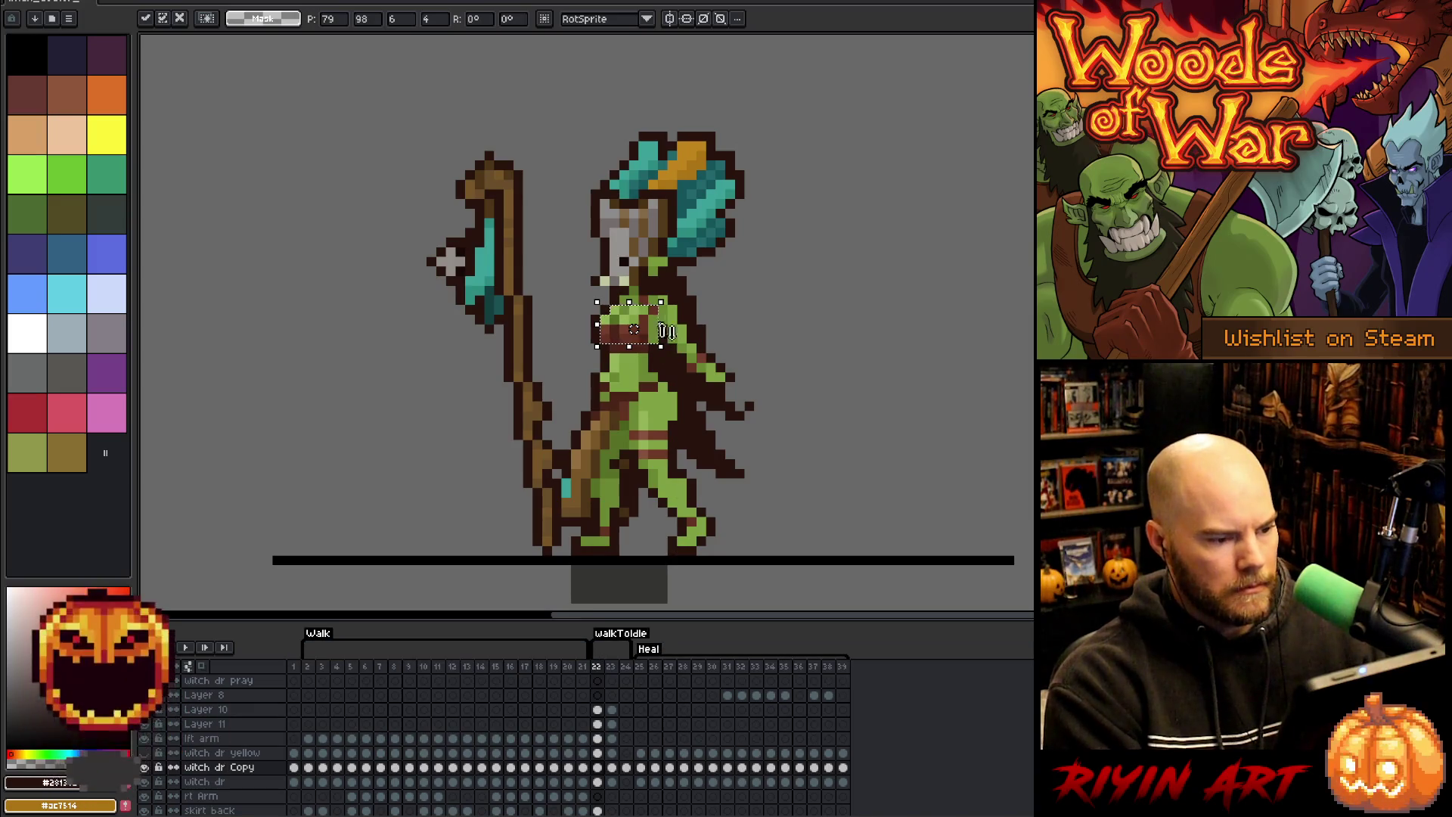
{"action": "key", "text": "ctrl+d"}
{"action": "key", "text": "alt"}
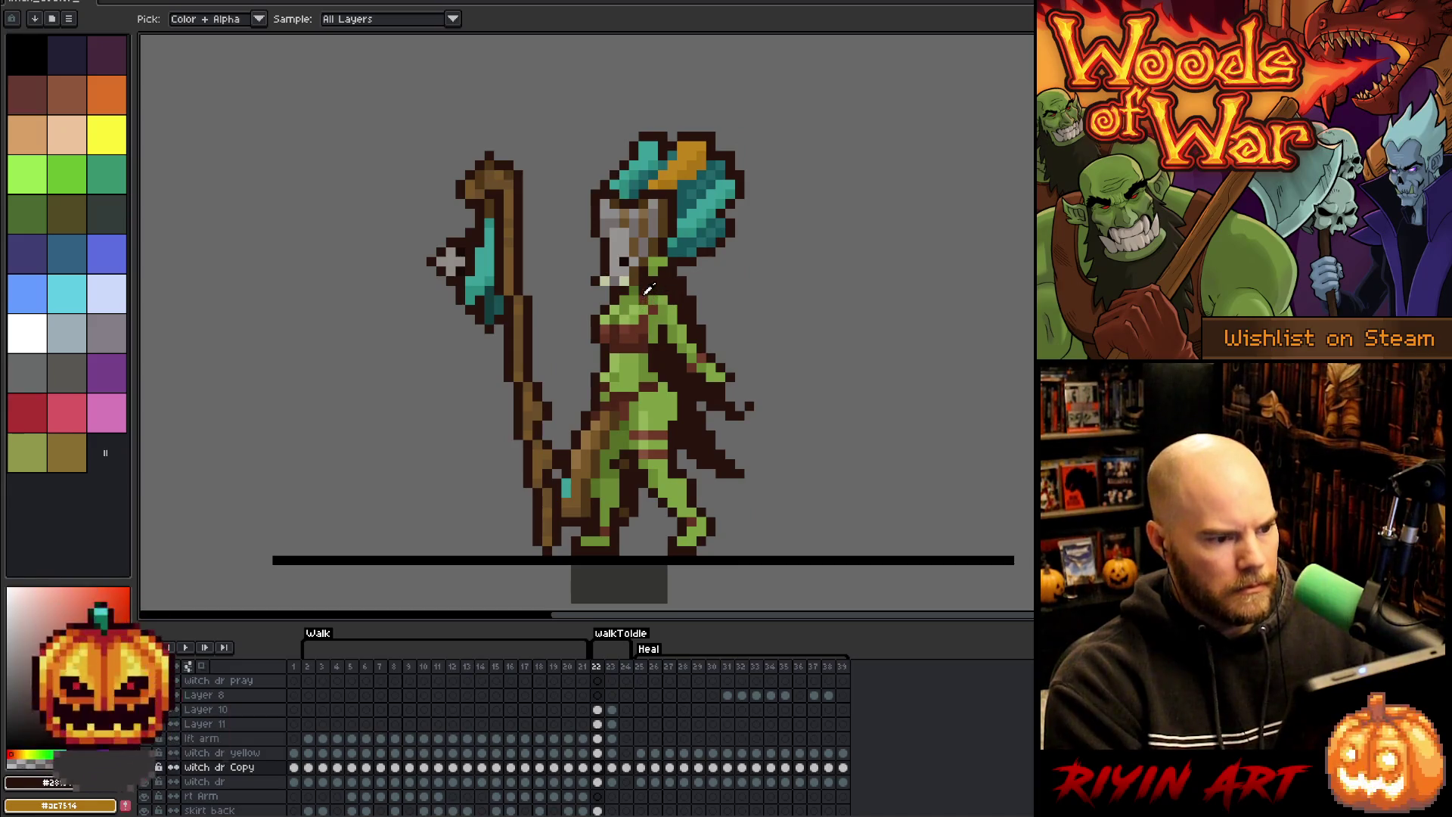
- Pick the body green and check the pose mirrored across frames 22 and 23
{"action": "key", "text": "alt"}
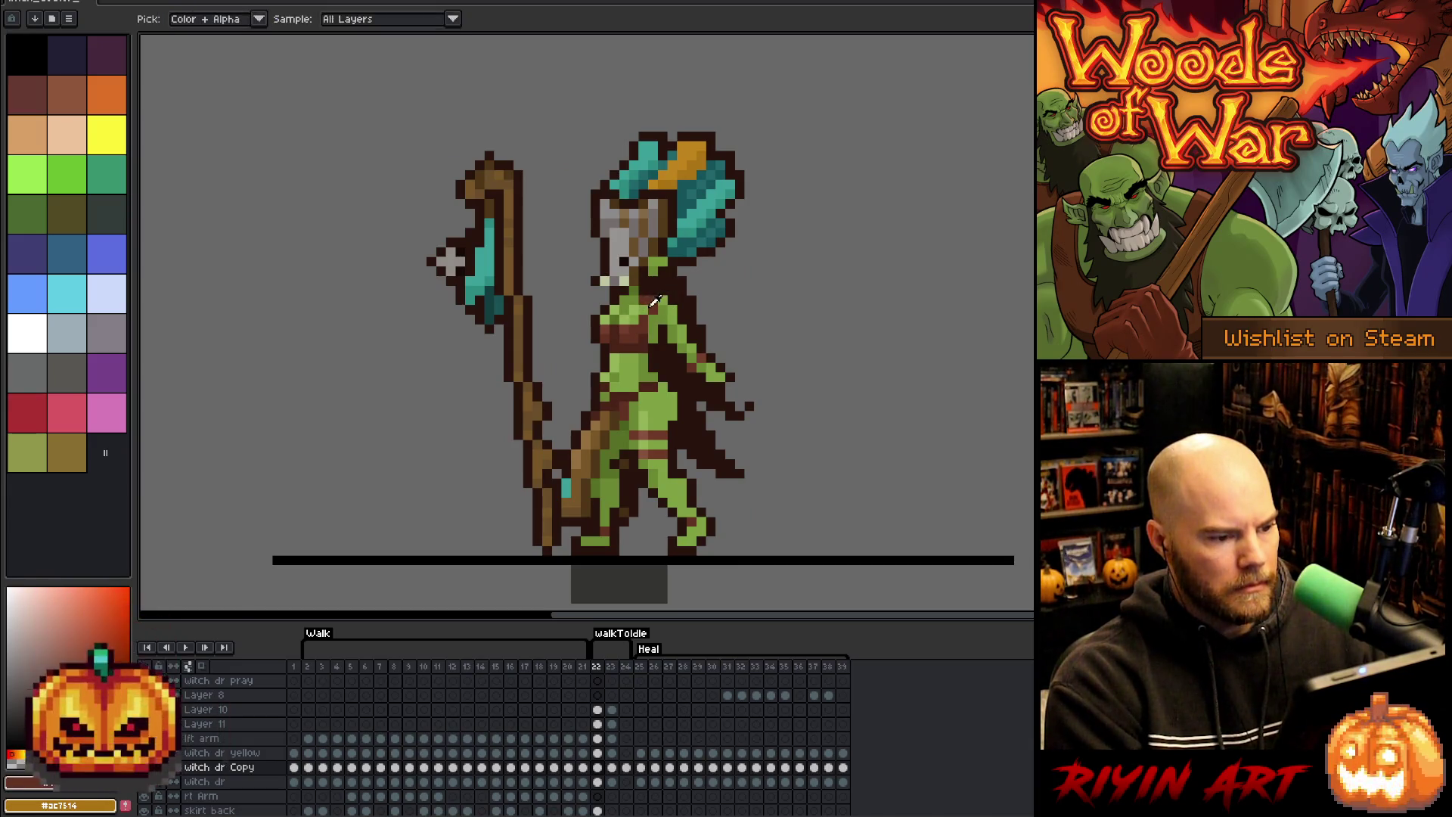
{"action": "left_click", "coordinate": [641, 301], "text": "alt"}
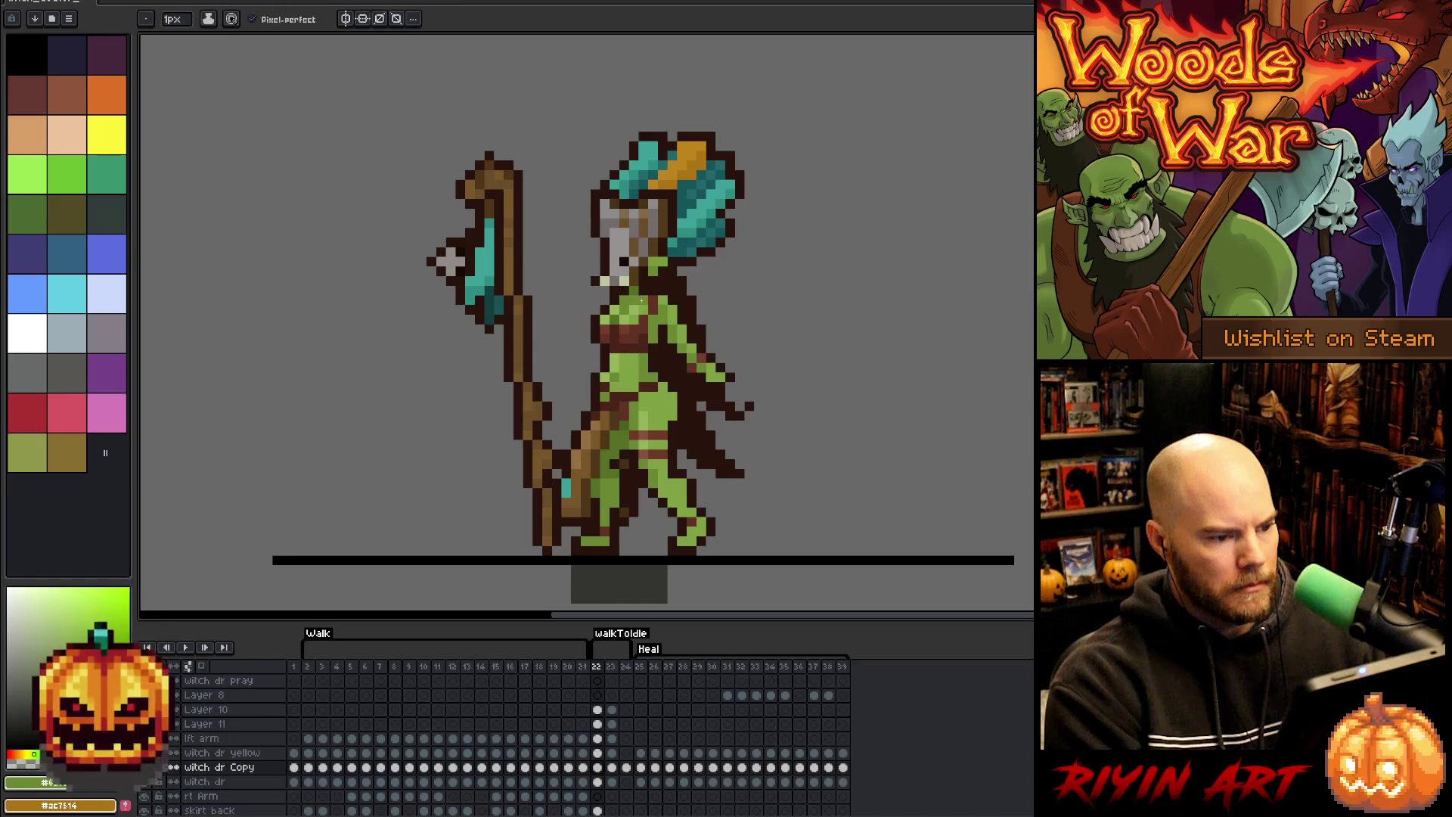
{"action": "key", "text": "shift+h"}
{"action": "key", "text": "shift+h"}
{"action": "key", "text": "Right"}
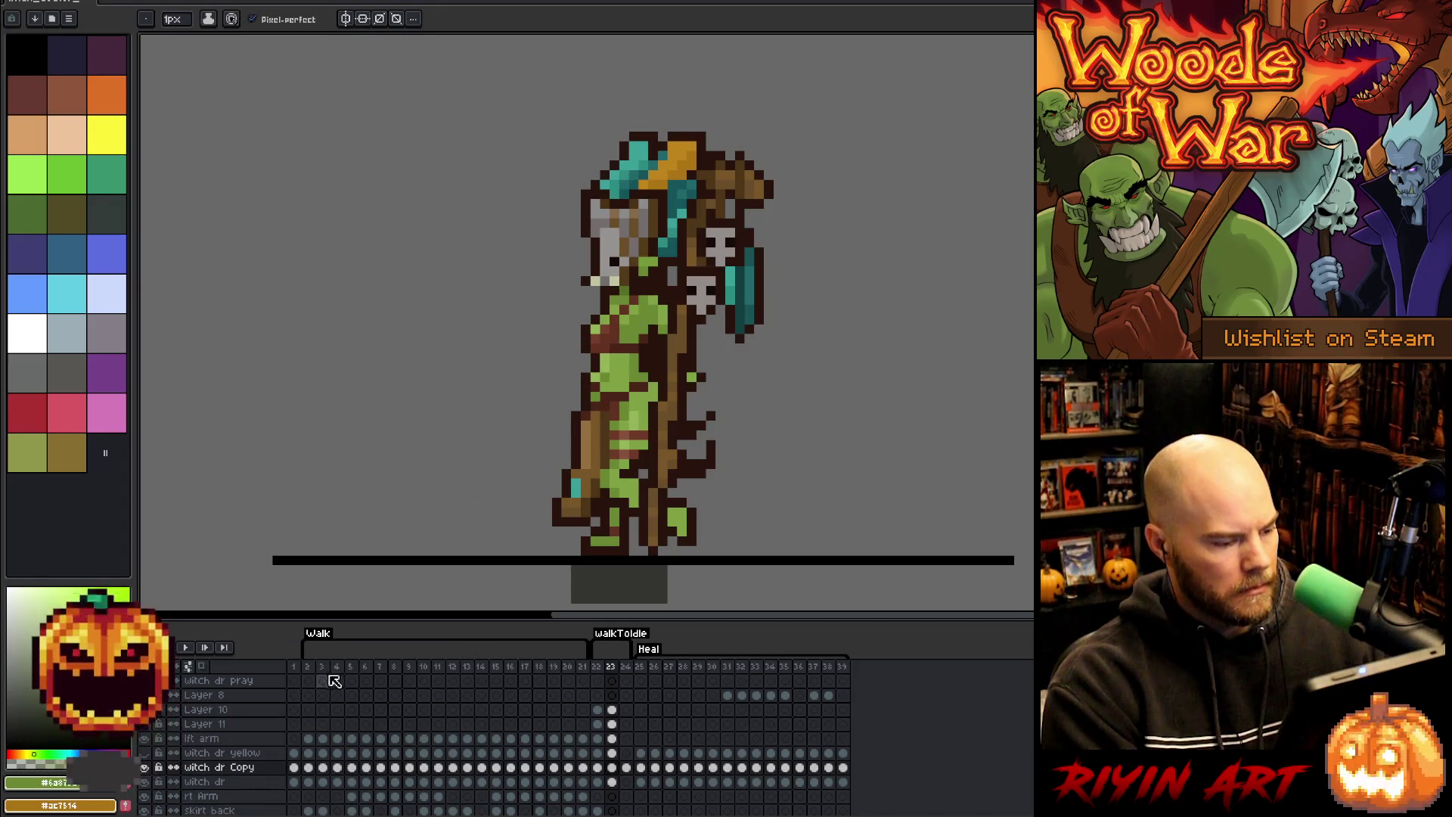
{"action": "key", "text": "Left"}
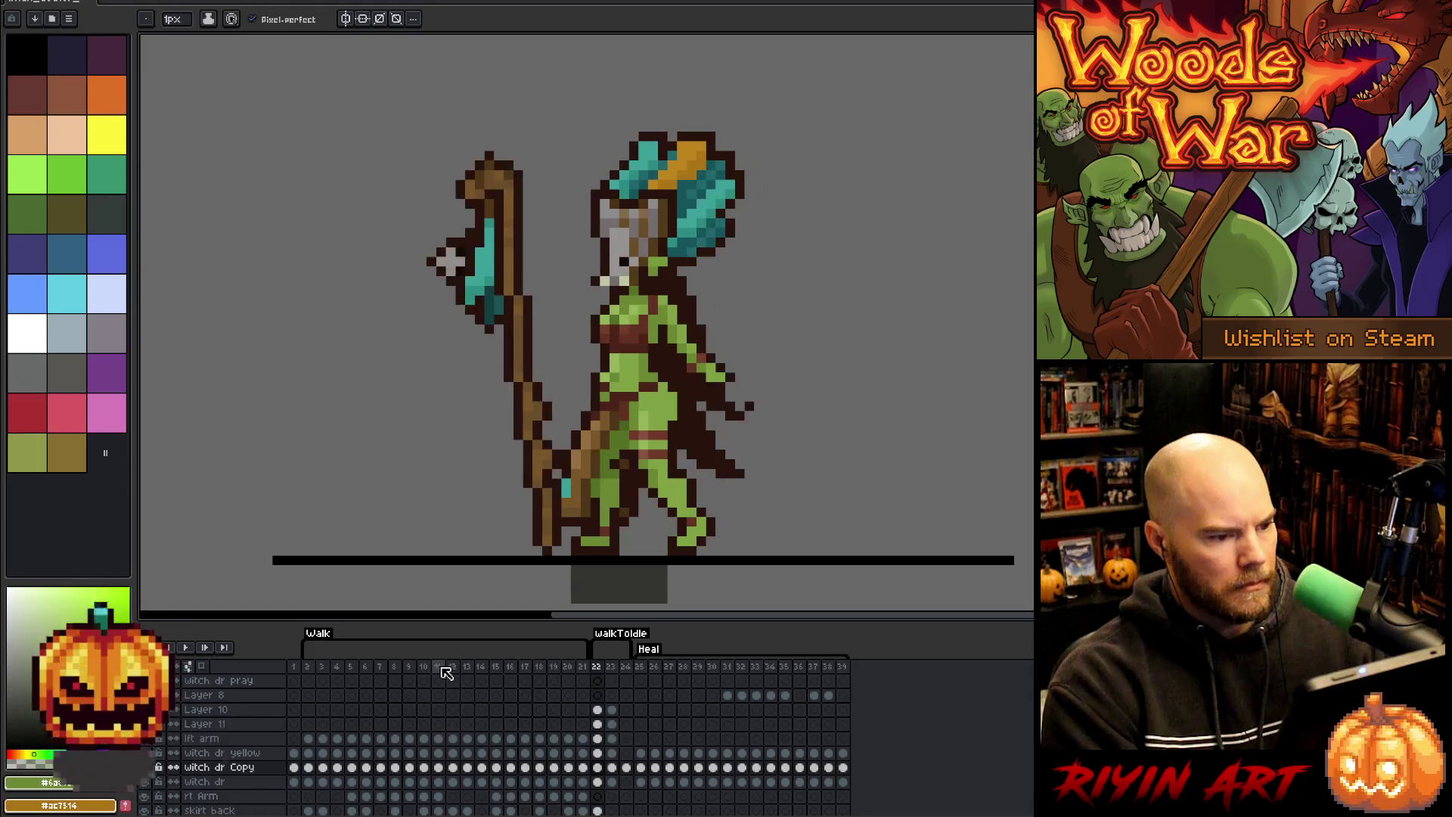
- Go to walk frame 8 and marquee the chest band for repositioning
{"action": "left_click", "coordinate": [433, 669]}
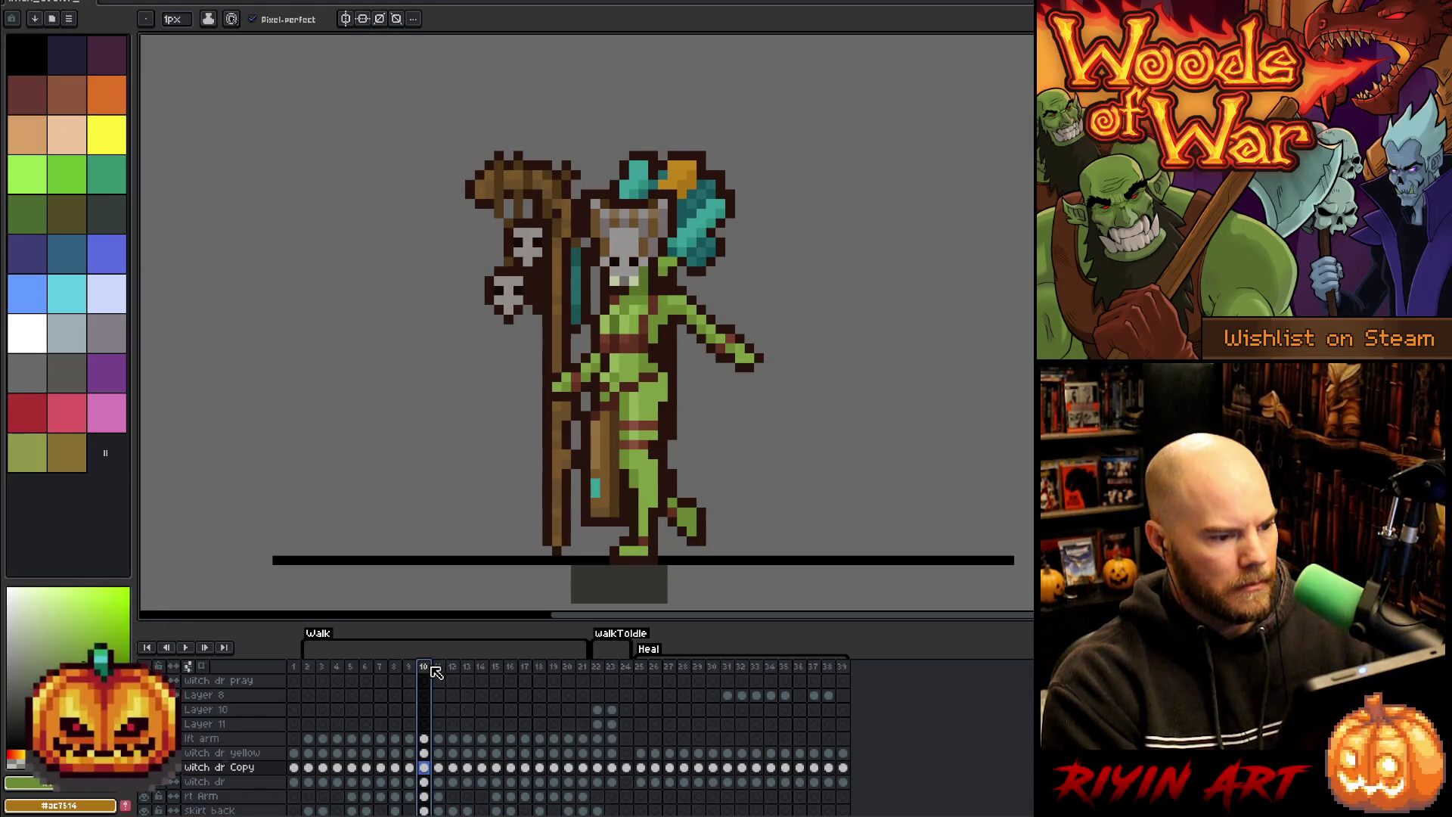
{"action": "key", "text": "Right"}
{"action": "key", "text": "Left"}
{"action": "key", "text": "Left"}
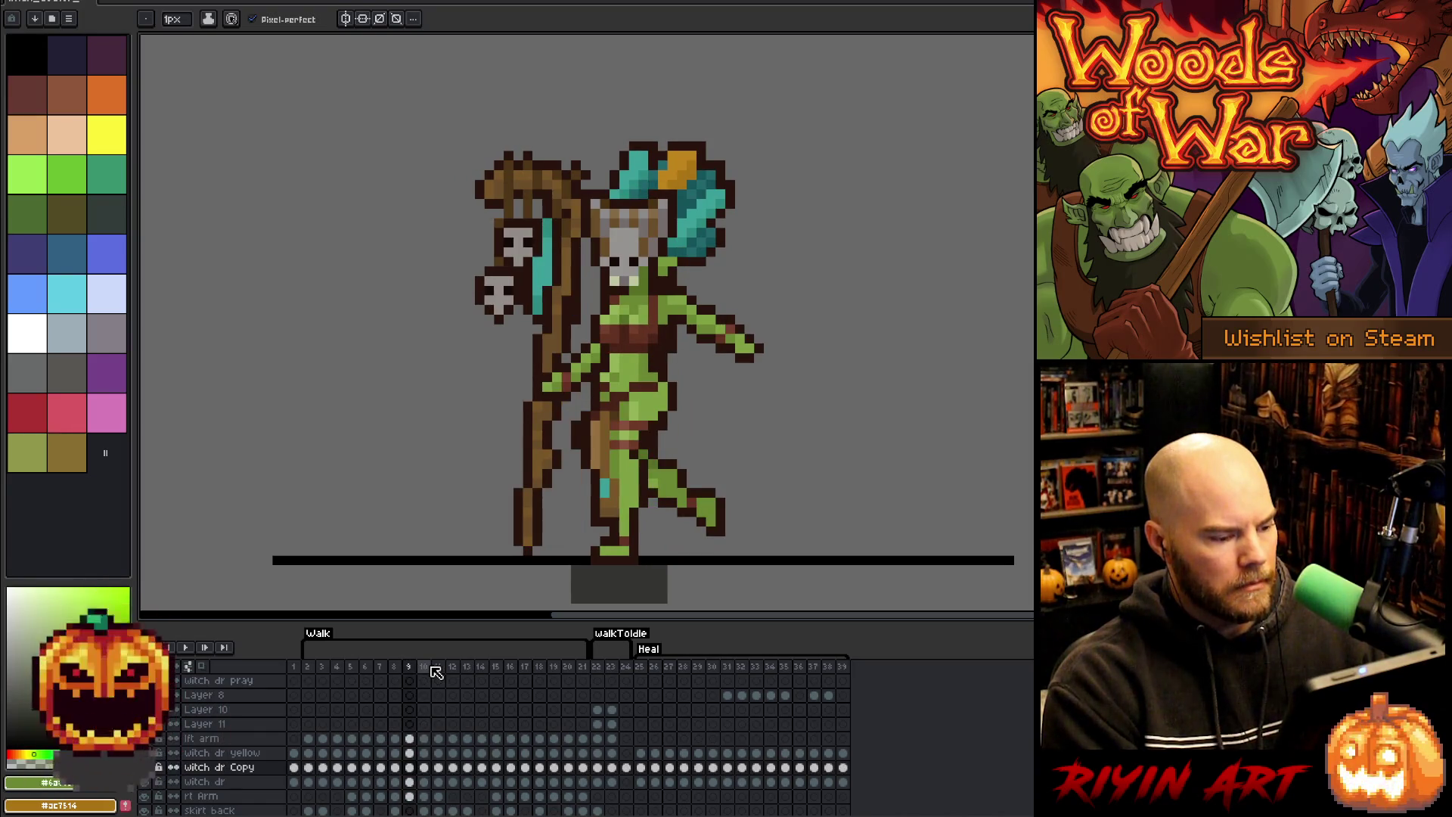
{"action": "key", "text": "Right"}
{"action": "key", "text": "Left"}
{"action": "key", "text": "Left"}
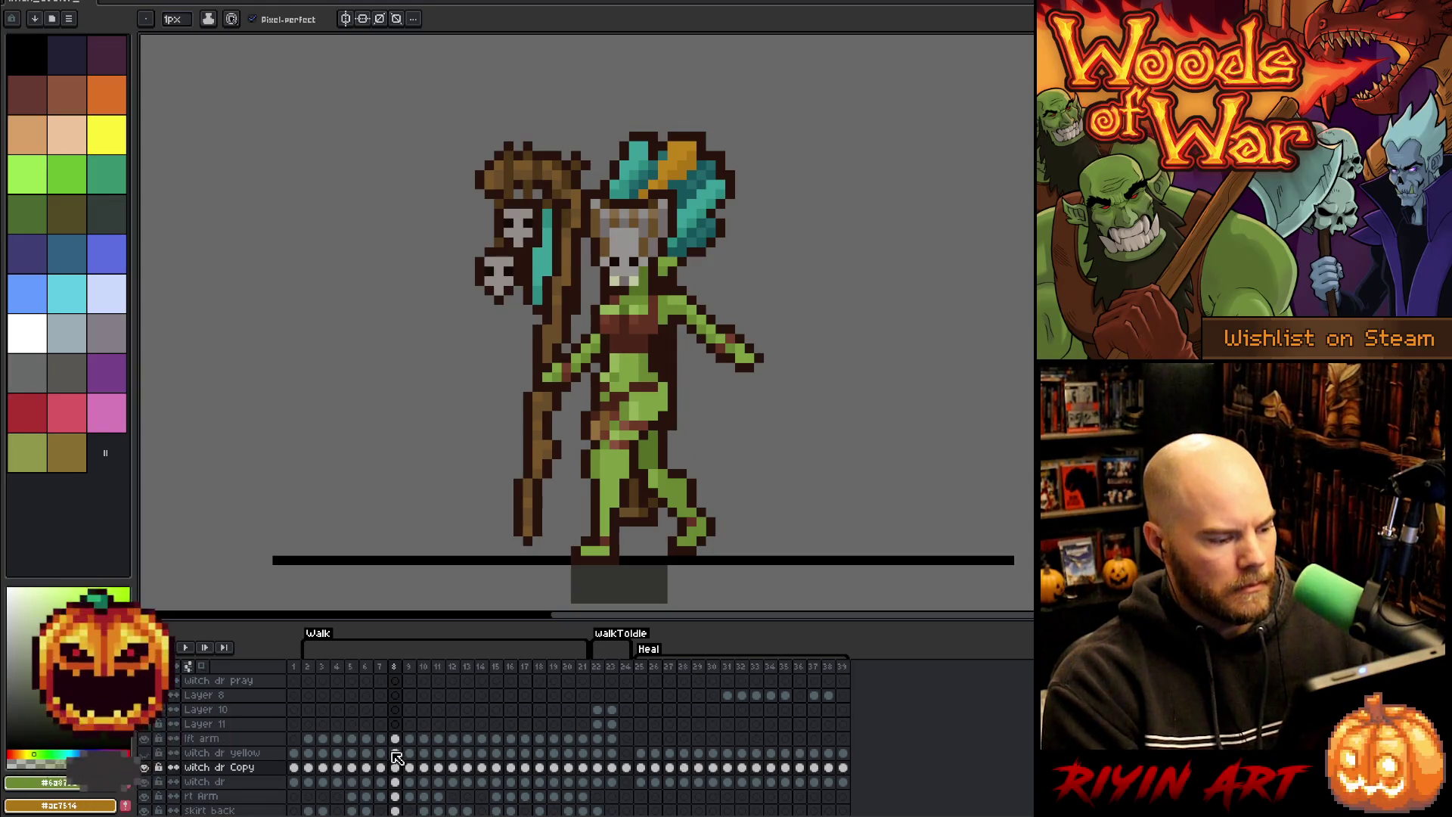
{"action": "key", "text": "m"}
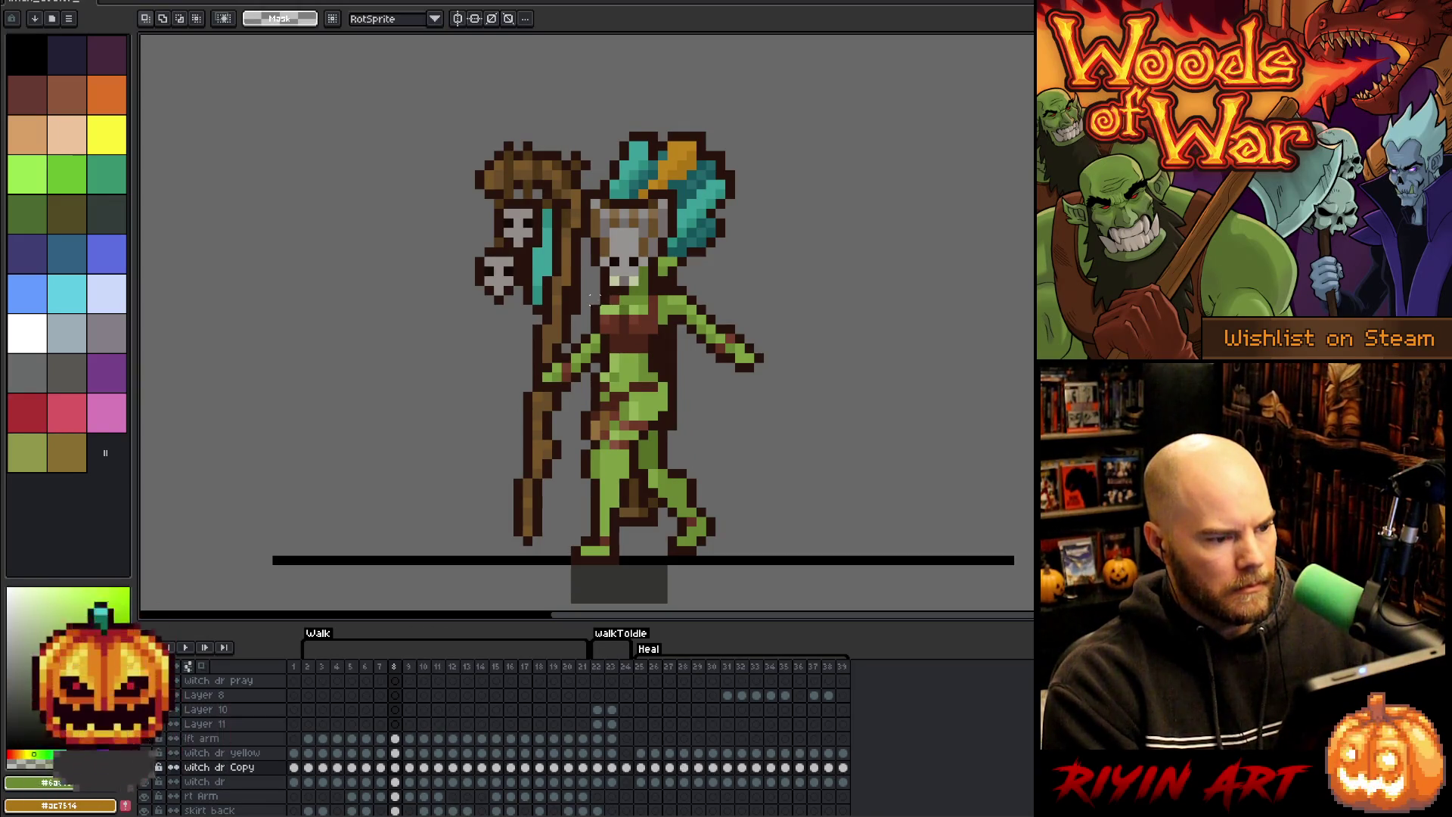
{"action": "left_click_drag", "start_coordinate": [657, 330], "coordinate": [656, 341]}
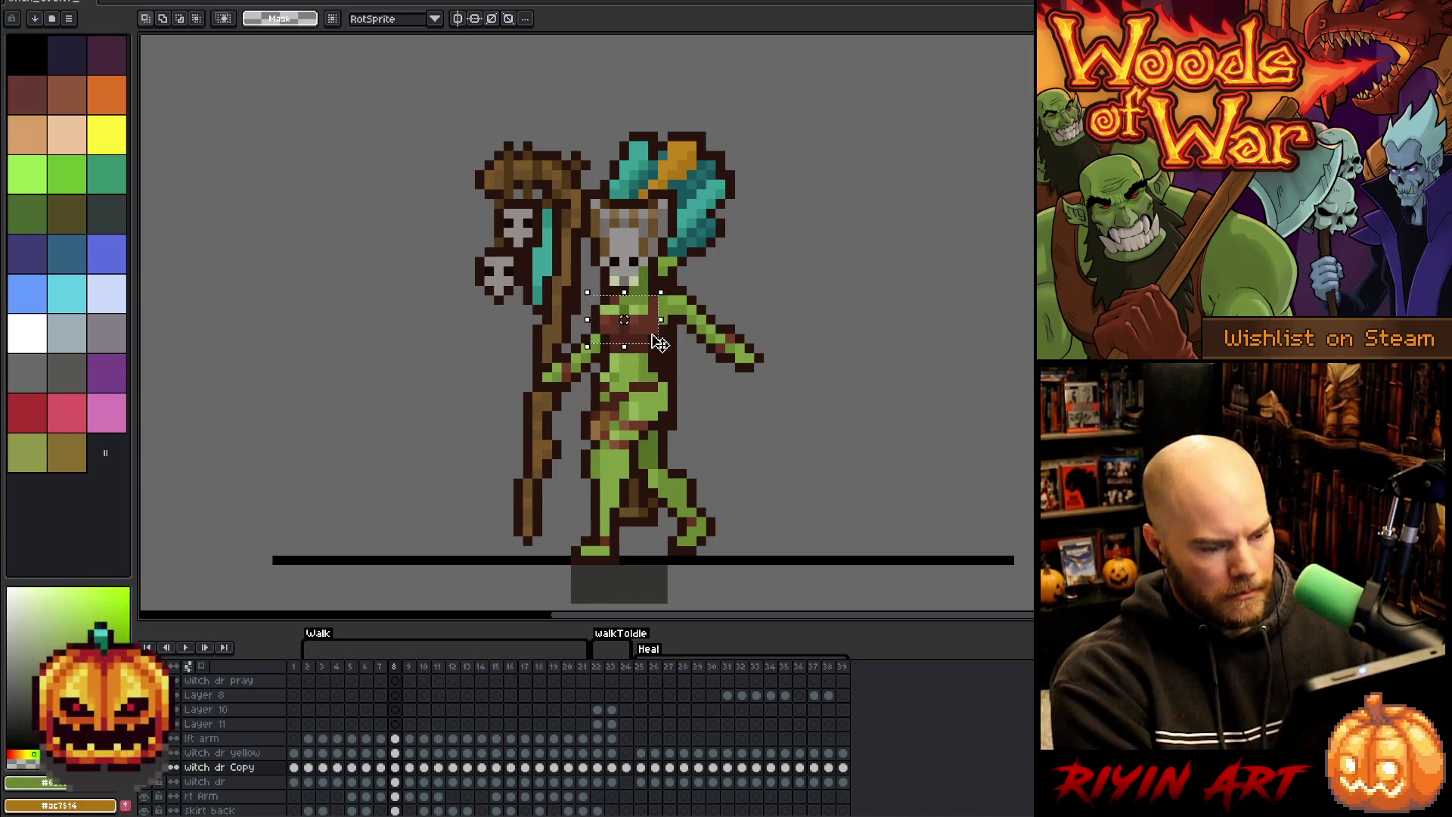
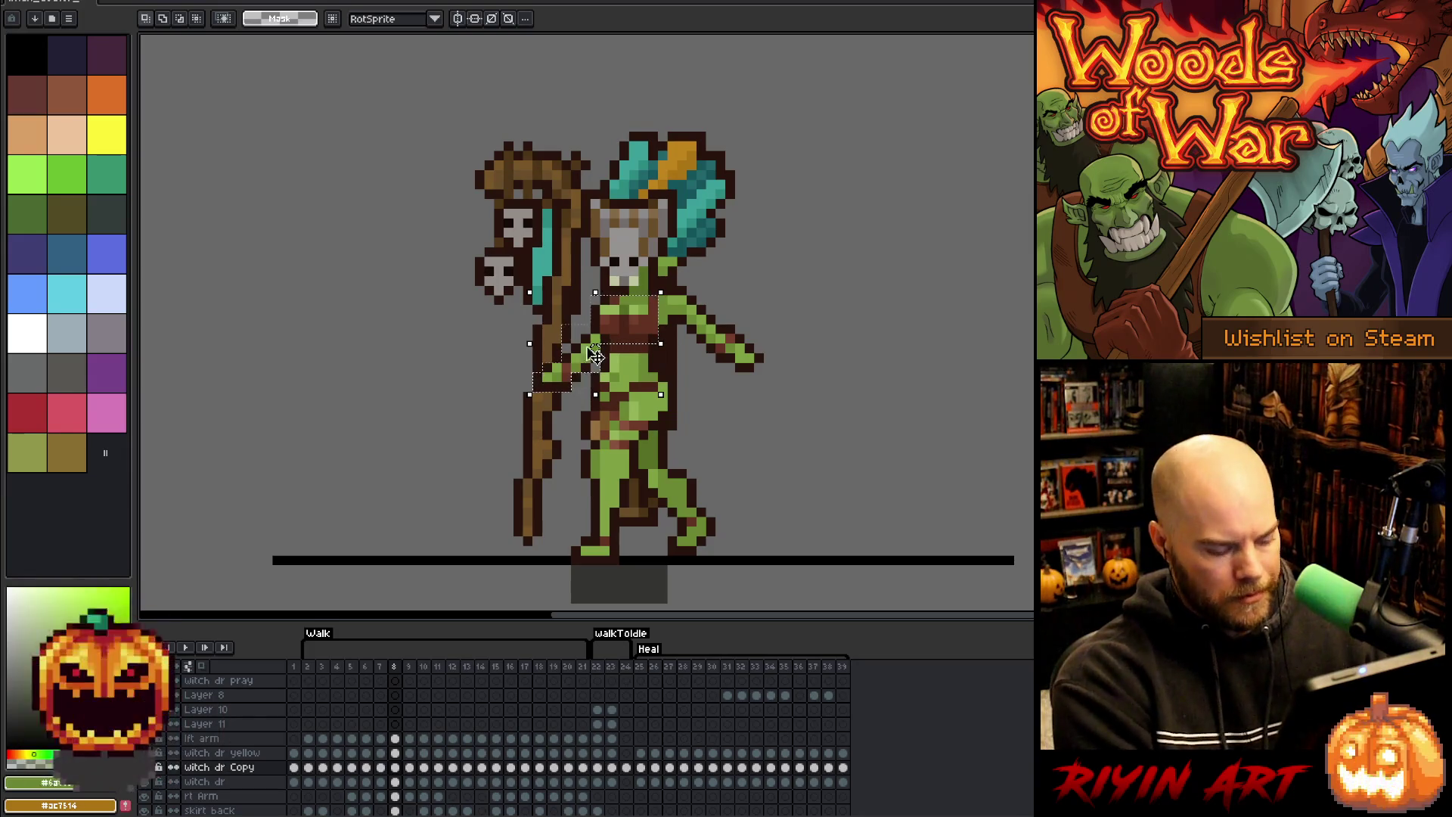
- Restore the chest-and-arm selection and paste it into walkToIdle frame 23
{"action": "key", "text": "ctrl+z"}
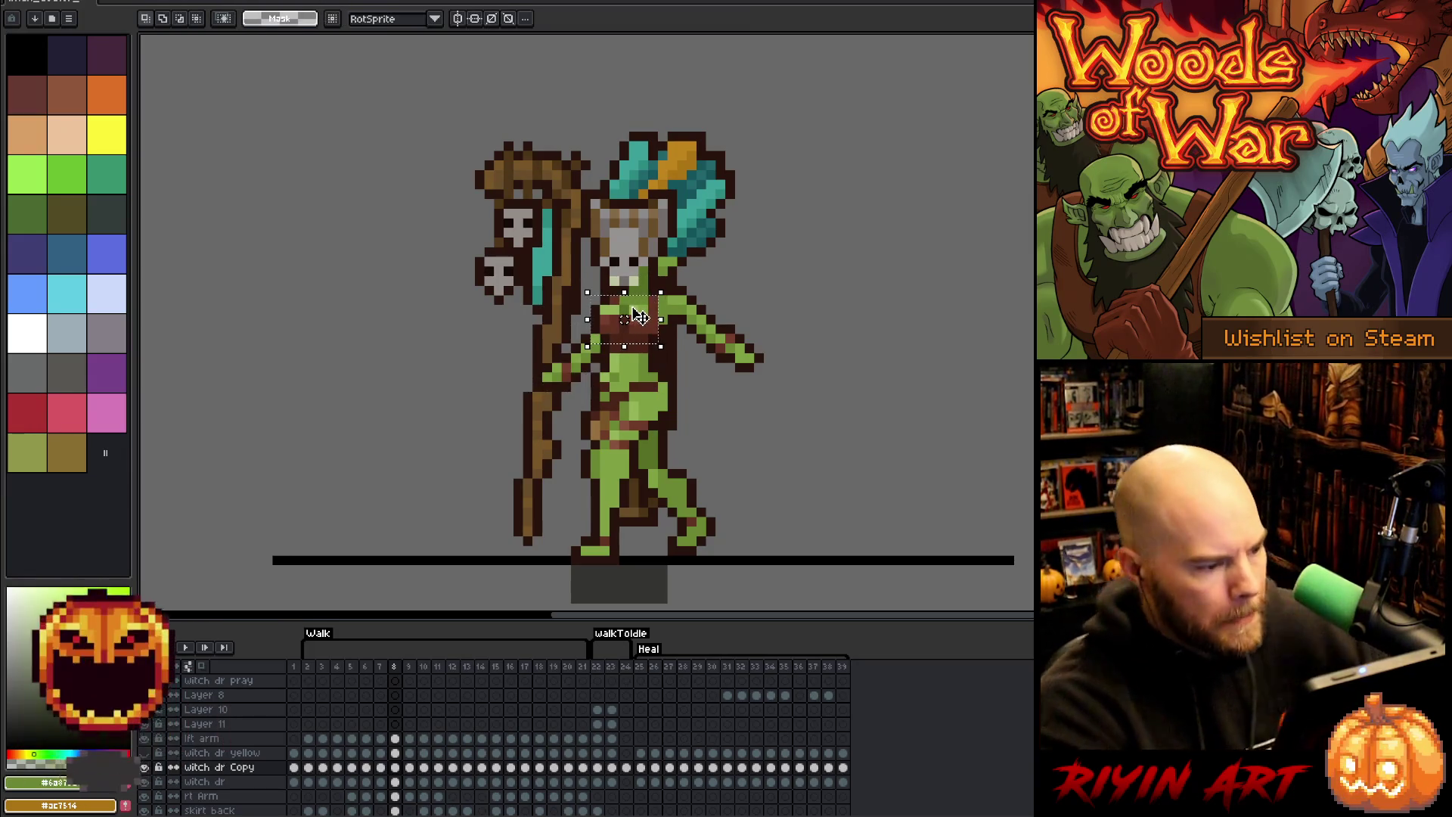
{"action": "key", "text": "ctrl+y"}
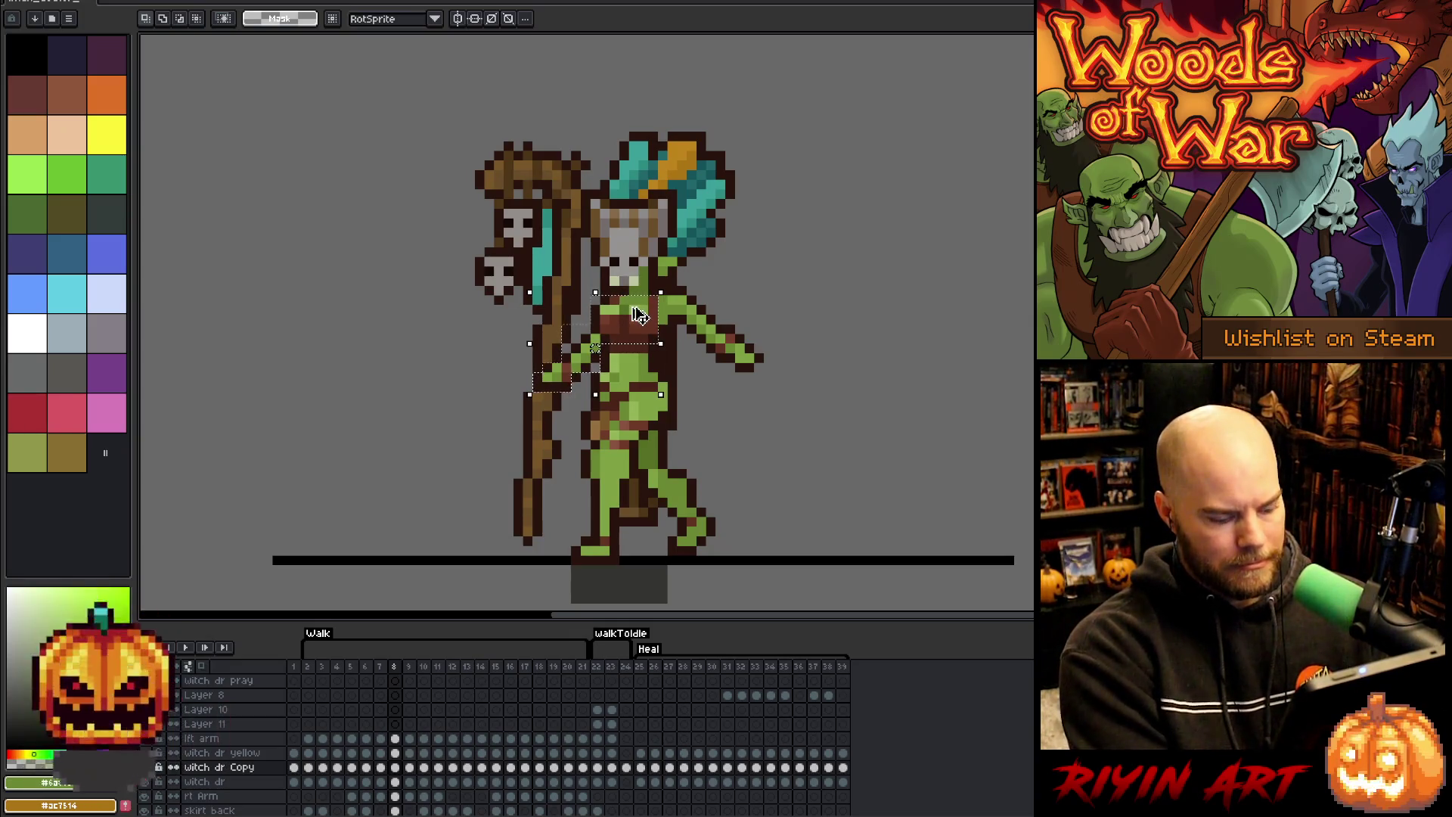
{"action": "left_click", "coordinate": [613, 767]}
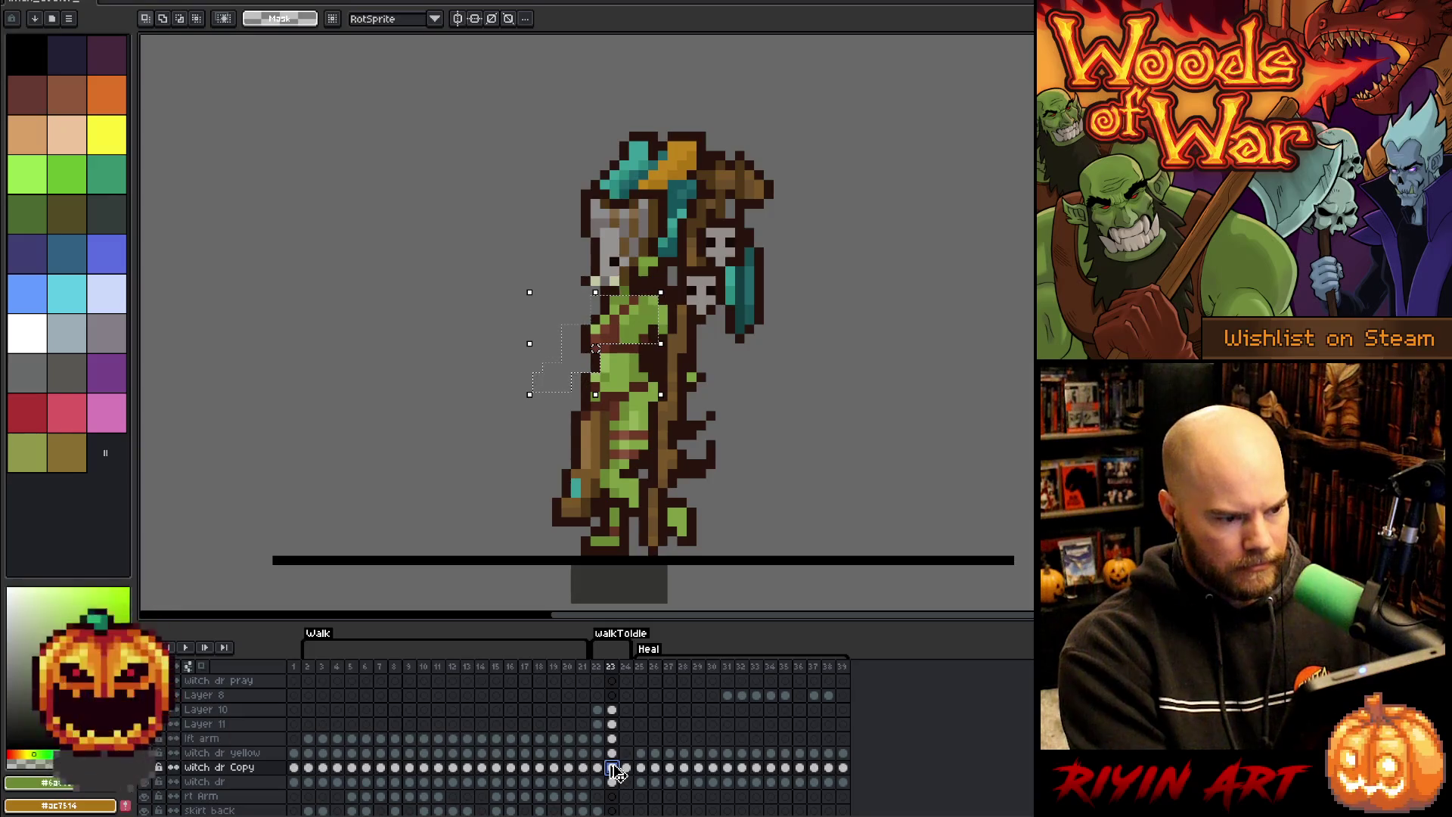
{"action": "key", "text": "ctrl+v"}
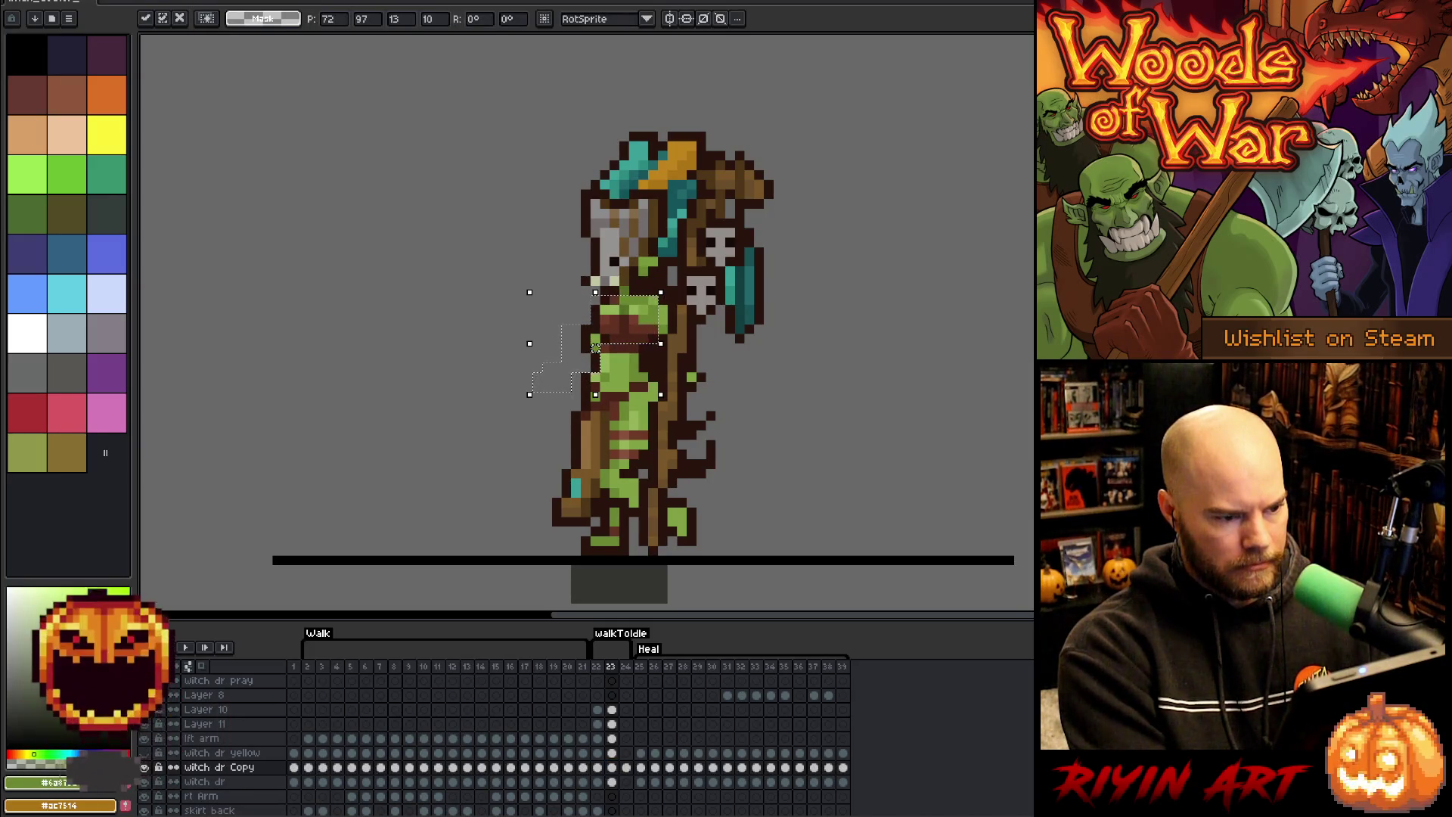
- Nudge the pasted chest one pixel left and down, commit it, and sample a dark colour
{"action": "key", "text": "Left"}
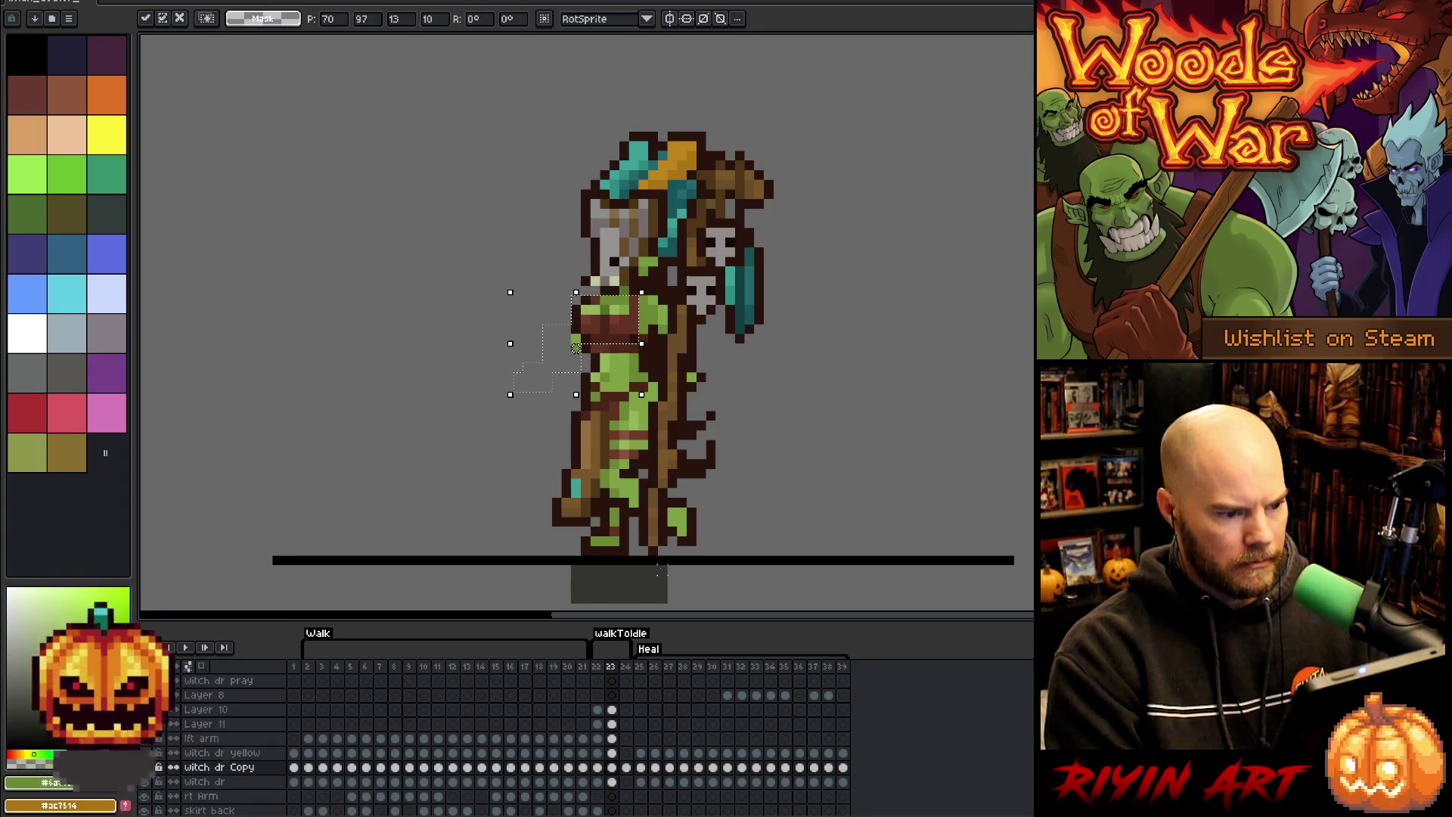
{"action": "left_click_drag", "start_coordinate": [577, 338], "coordinate": [576, 347]}
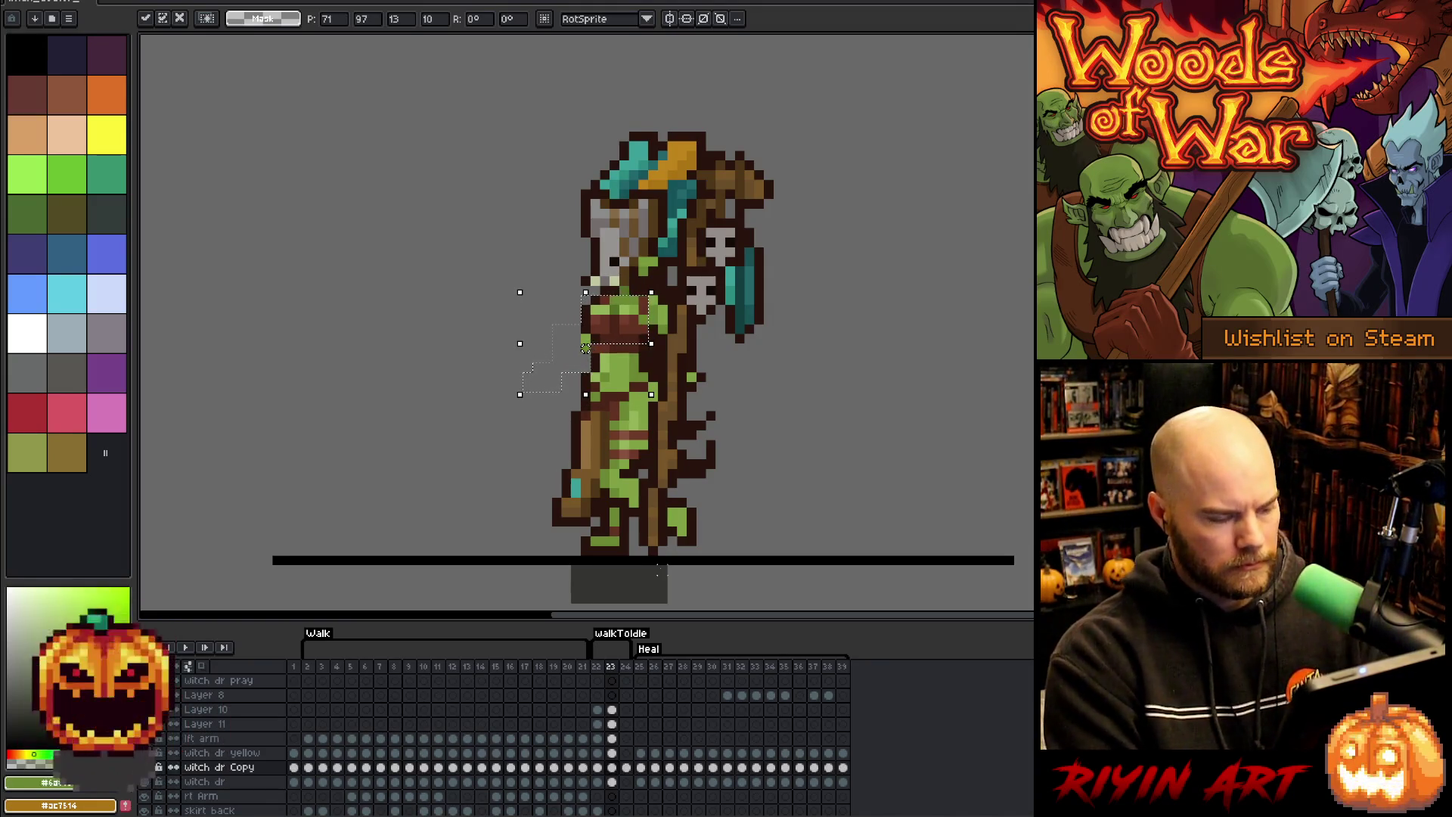
{"action": "key", "text": "Return"}
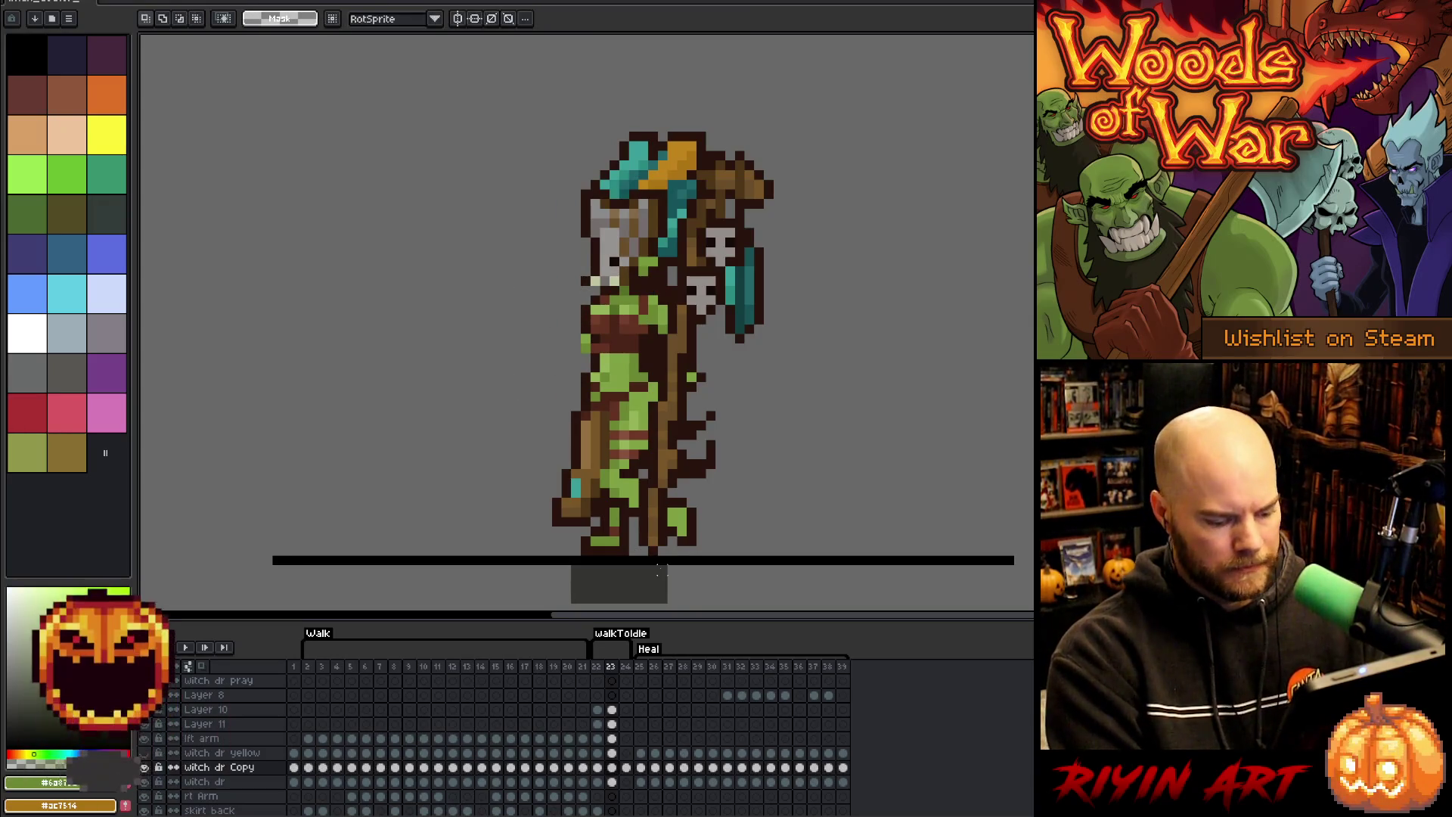
{"action": "key", "text": "i"}
{"action": "left_click", "coordinate": [614, 347], "text": "alt"}
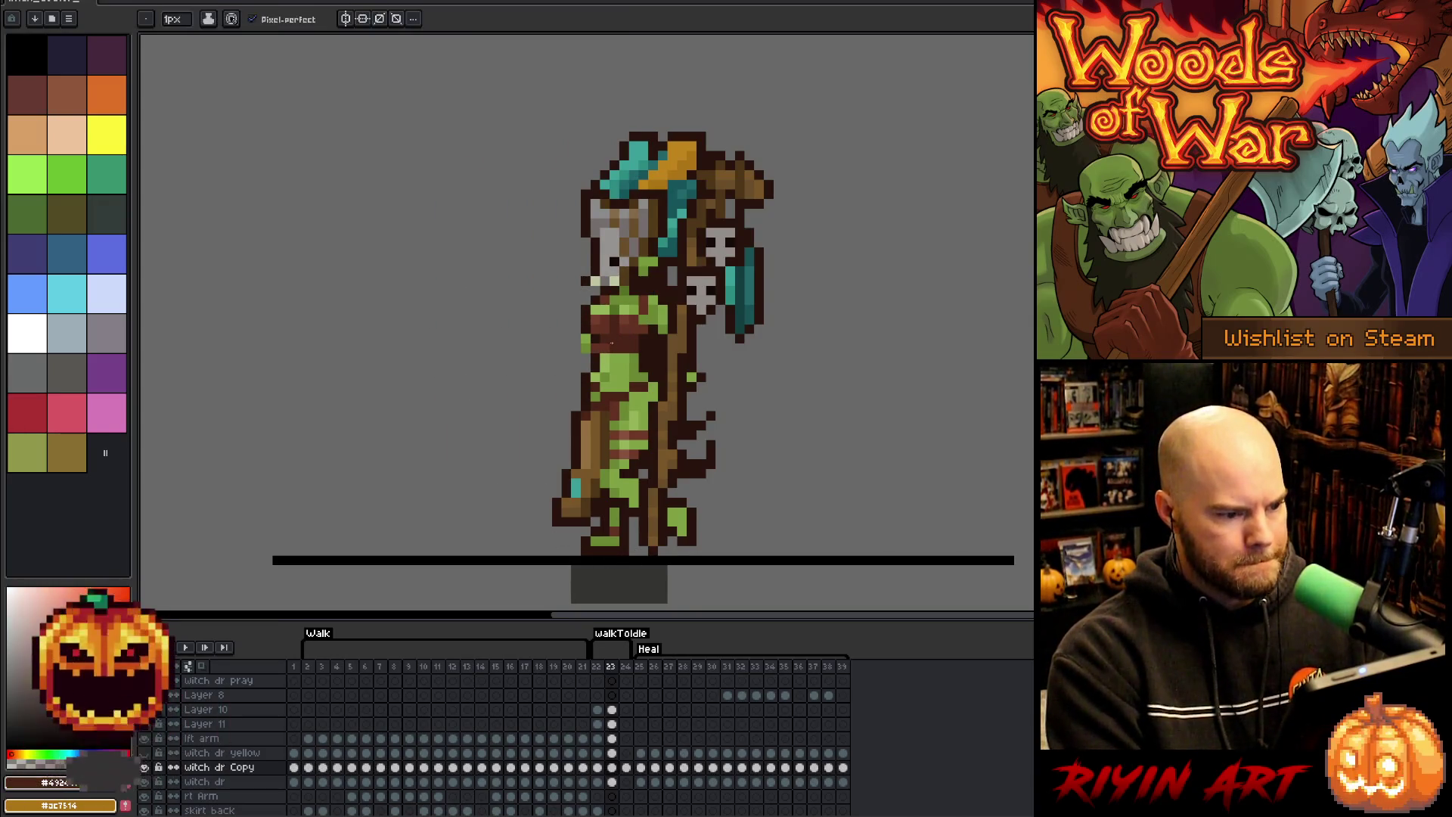
- Sample a sprite colour, flip through frames 22–24 and preview the walkToIdle playback
{"action": "key", "text": "alt"}
{"action": "left_click", "coordinate": [599, 335], "text": "alt"}
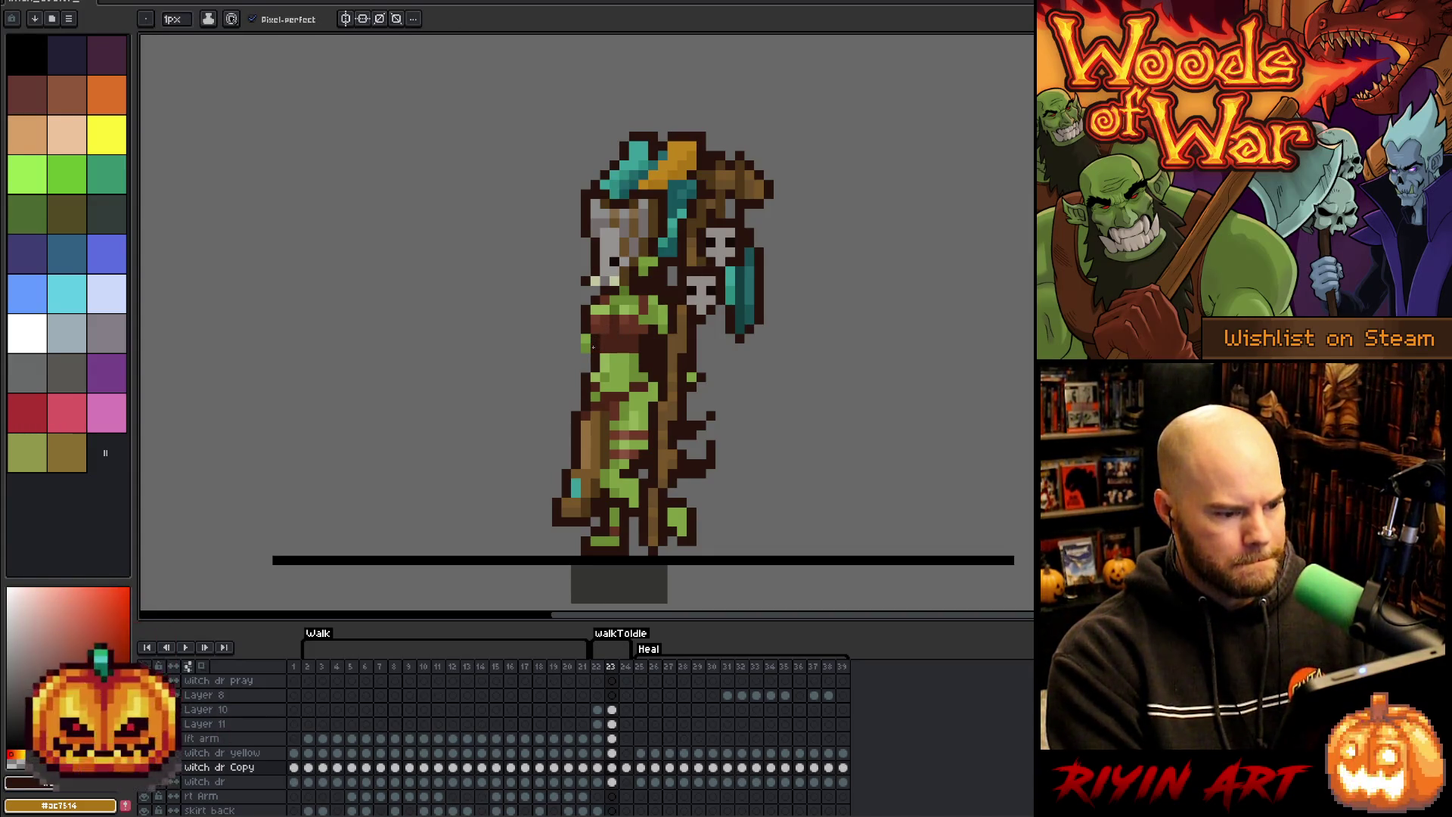
{"action": "key", "text": "Right"}
{"action": "key", "text": "Right"}
{"action": "key", "text": "Left"}
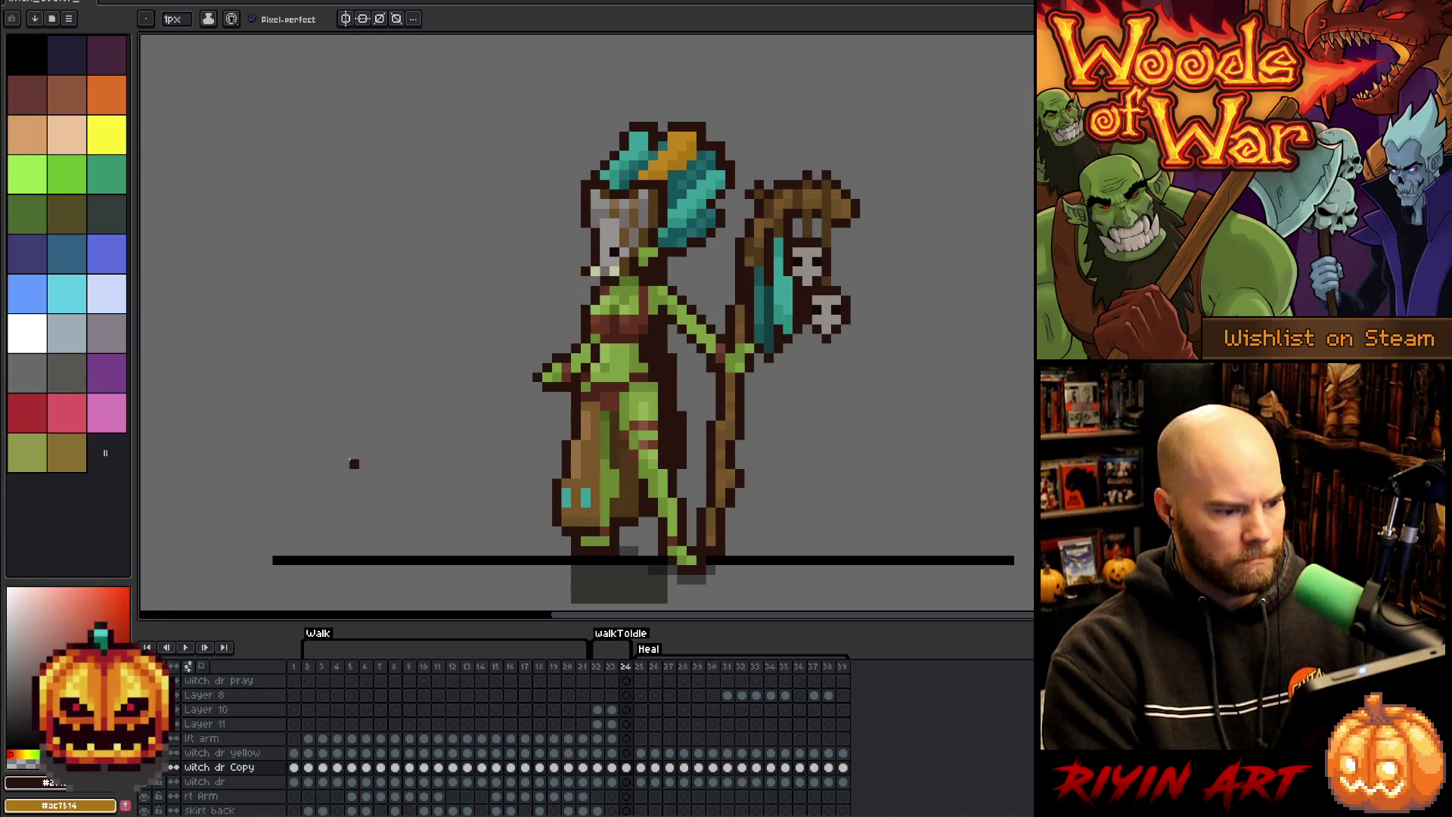
{"action": "key", "text": "Left"}
{"action": "key", "text": "Left"}
{"action": "key", "text": "Right"}
{"action": "key", "text": "Right"}
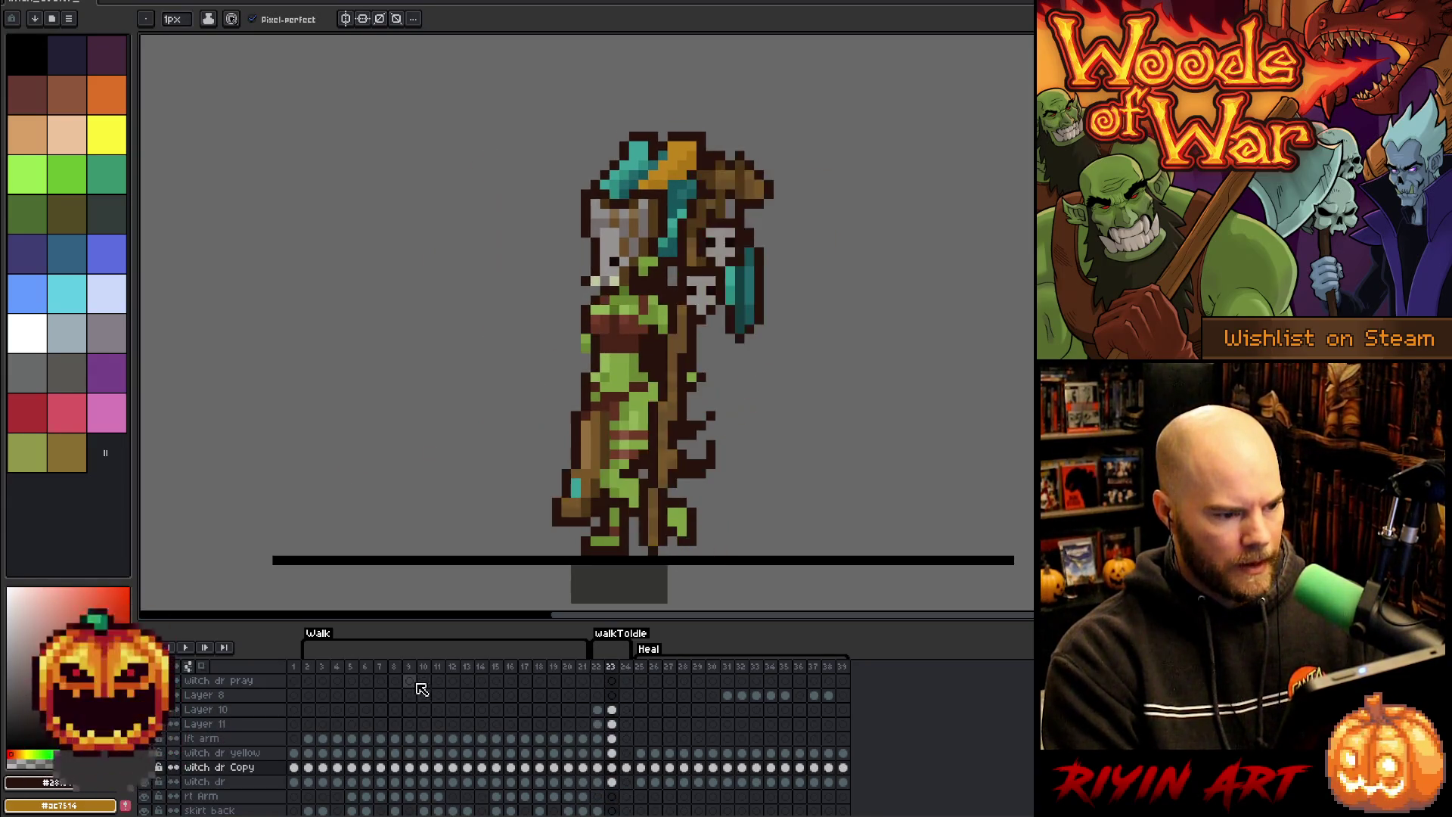
{"action": "key", "text": "Left"}
{"action": "key", "text": "Left"}
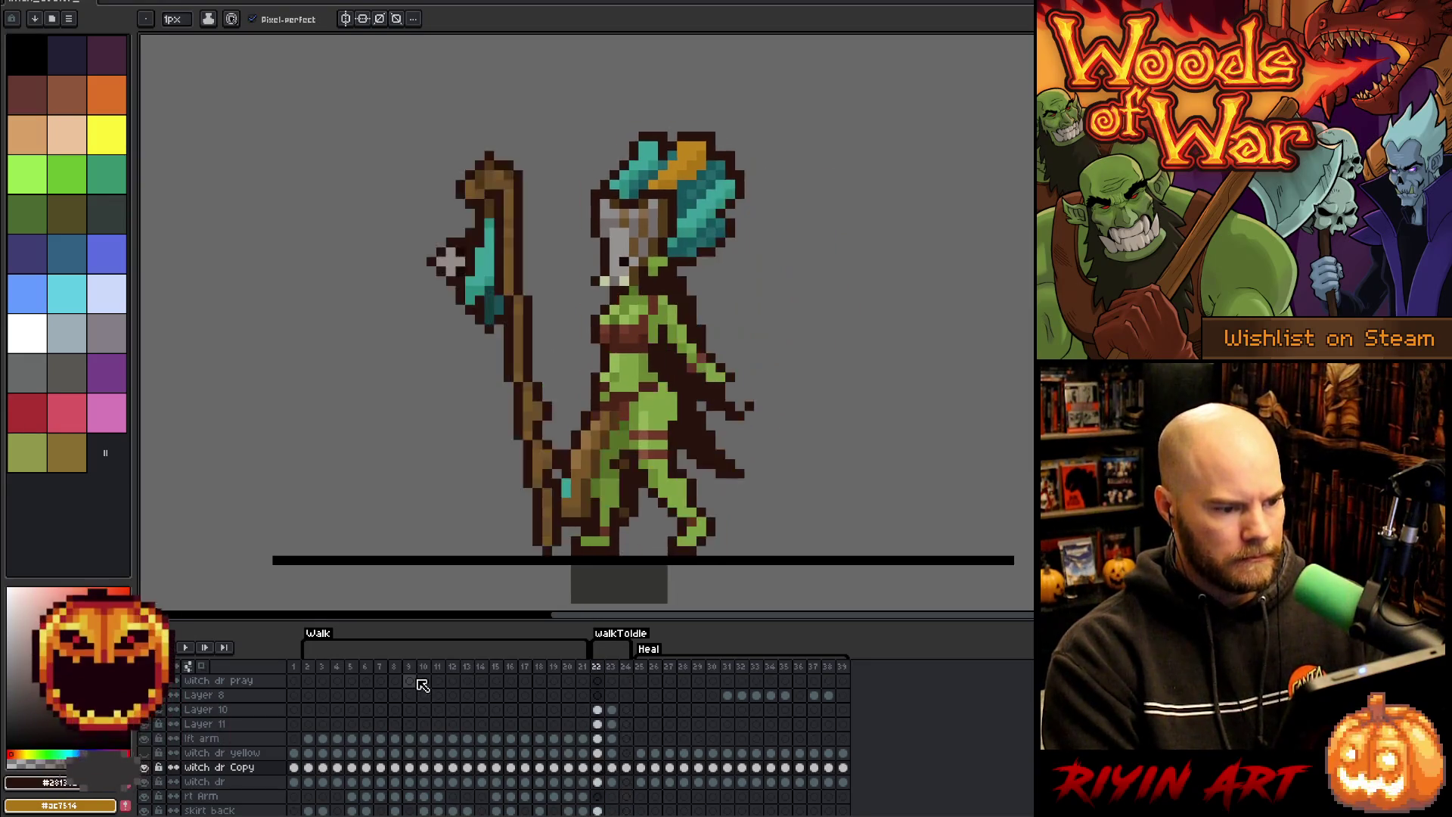
{"action": "key", "text": "Return"}
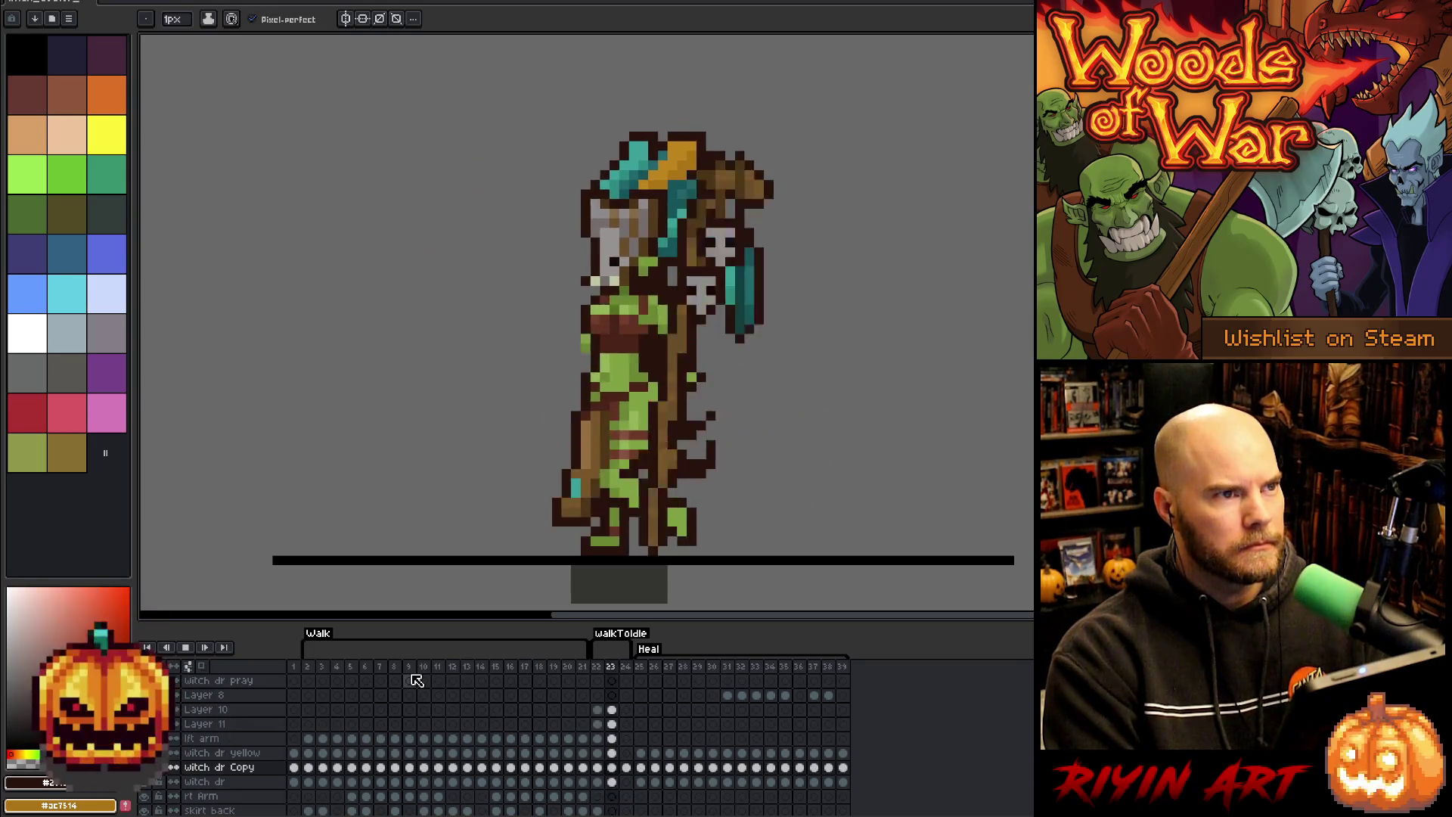
{"action": "key", "text": "Return"}
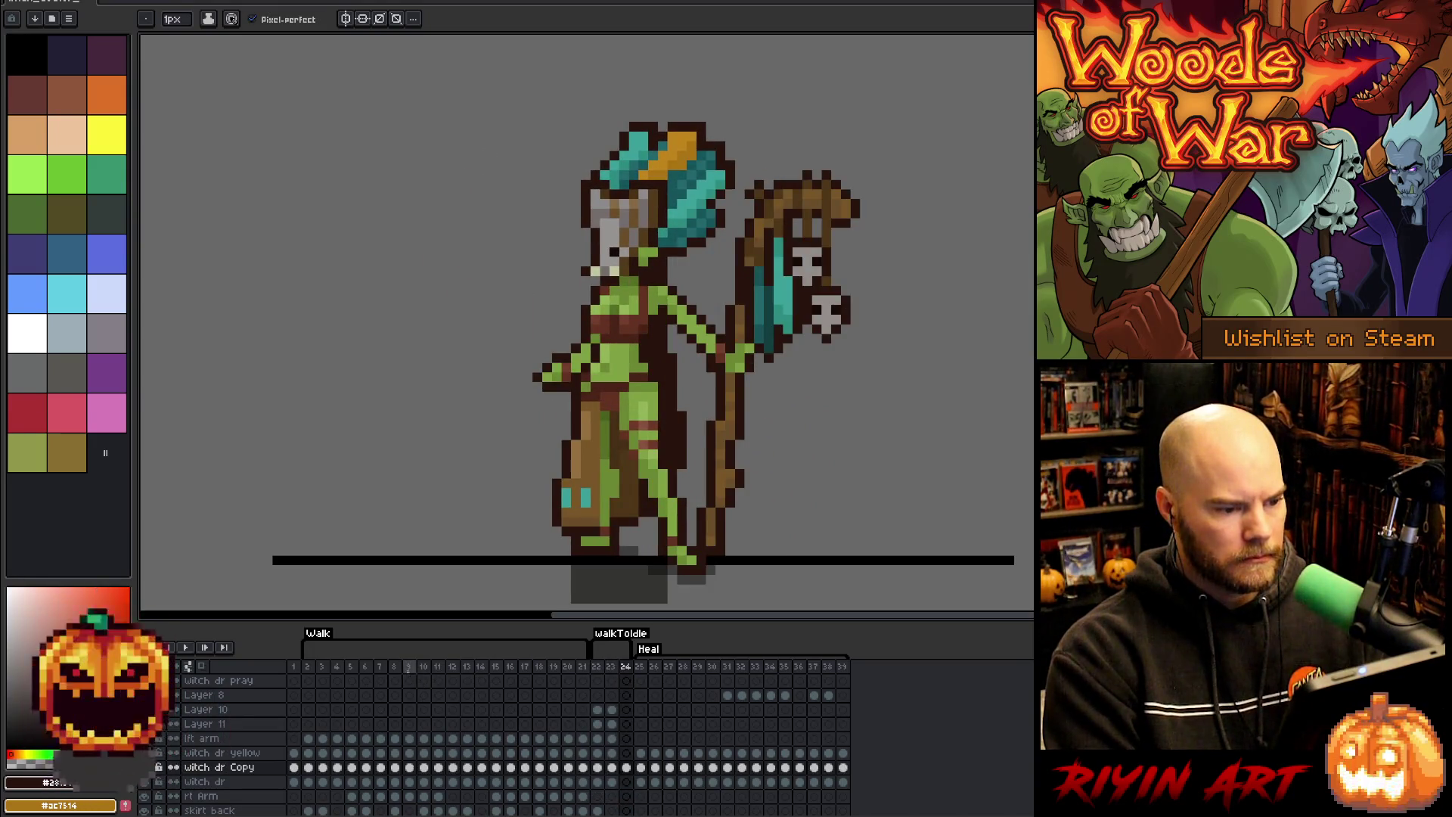
- Select the hand on frame 24 and move it left beside the staff on frame 23
{"action": "key", "text": "Left"}
{"action": "key", "text": "Right"}
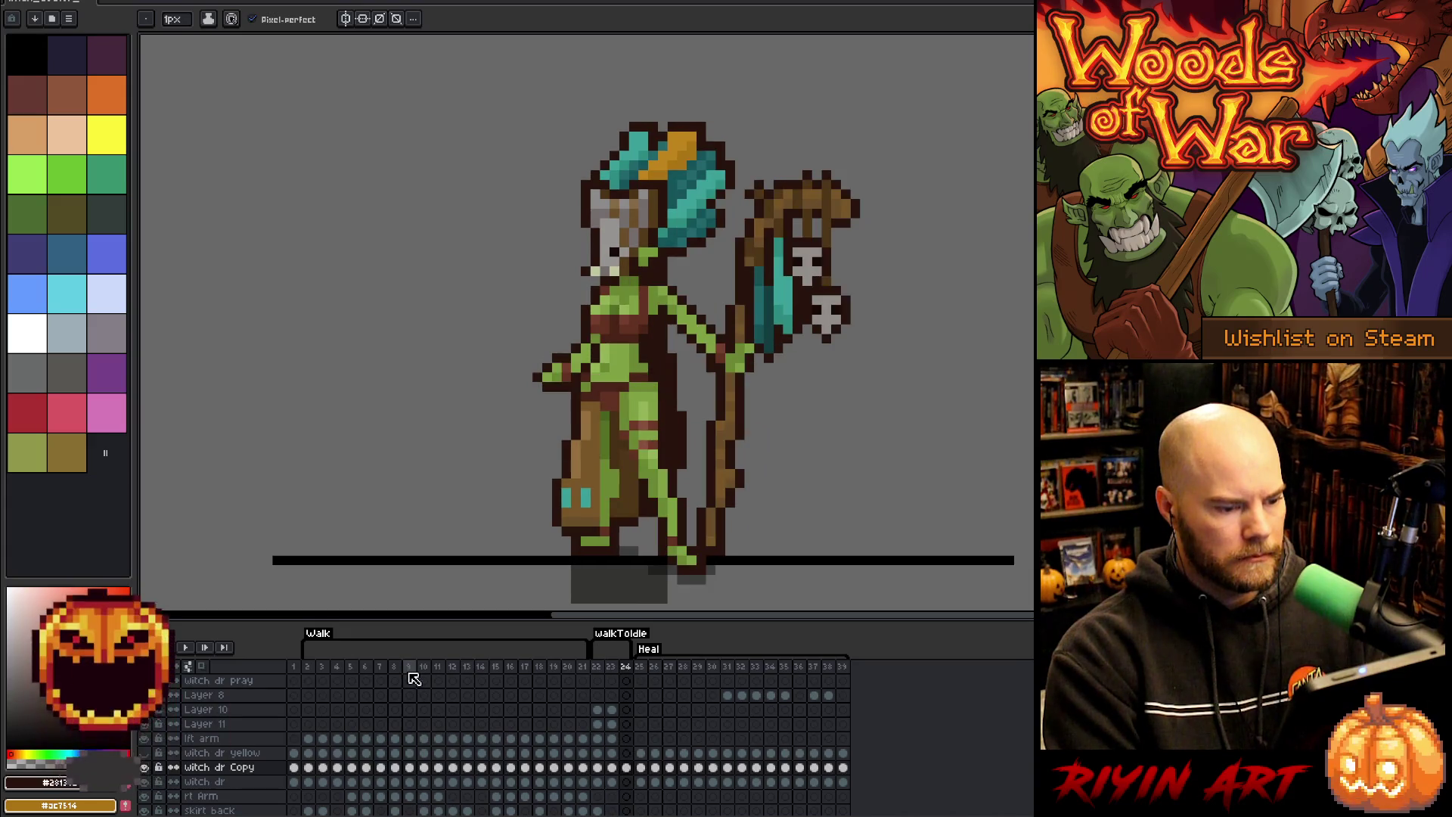
{"action": "key", "text": "m"}
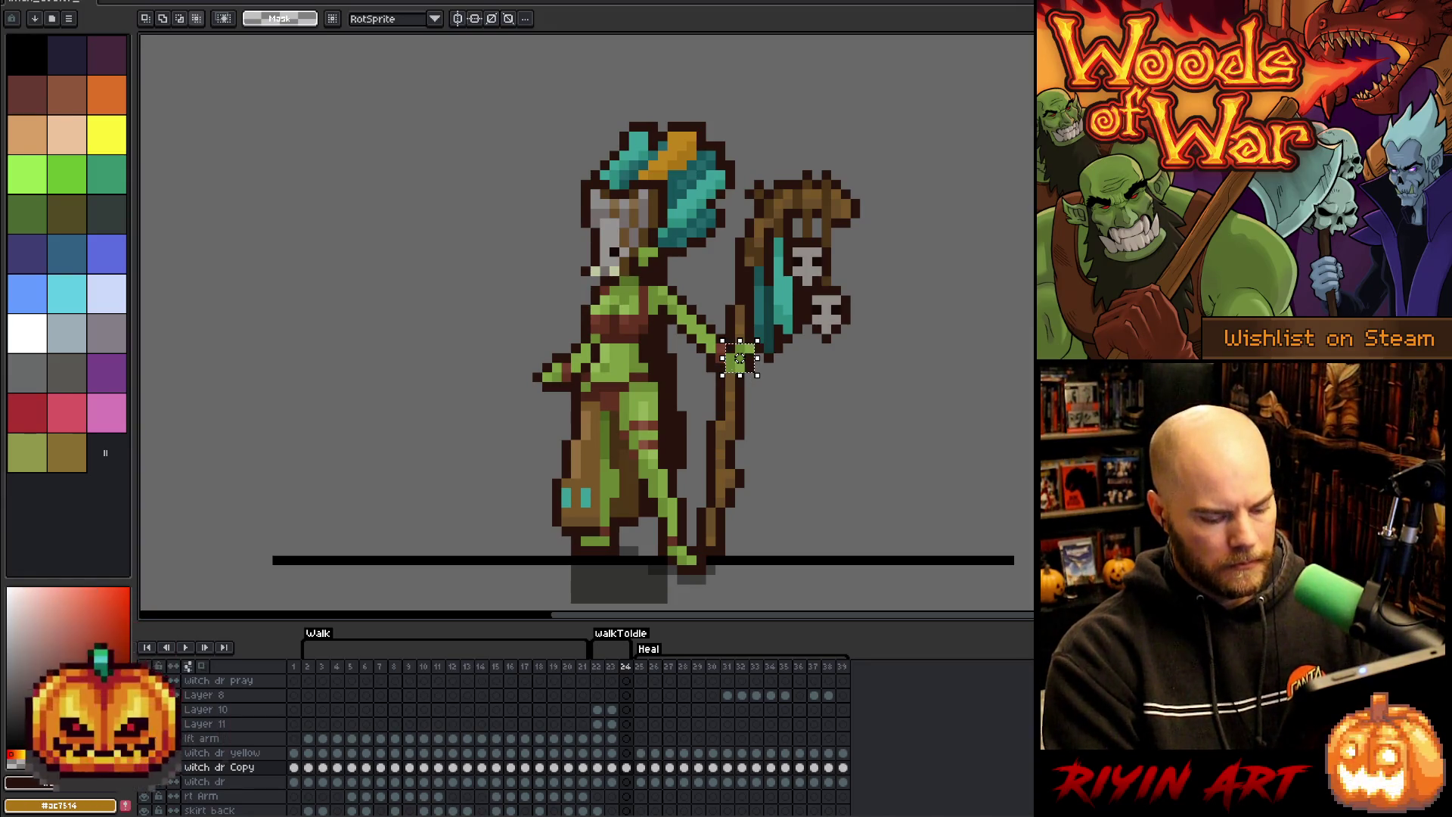
{"action": "key", "text": "comma"}
{"action": "mouse_move", "coordinate": [740, 369]}
{"action": "left_mouse_down"}
{"action": "mouse_move", "coordinate": [710, 375]}
{"action": "mouse_move", "coordinate": [682, 348]}
{"action": "left_mouse_up"}
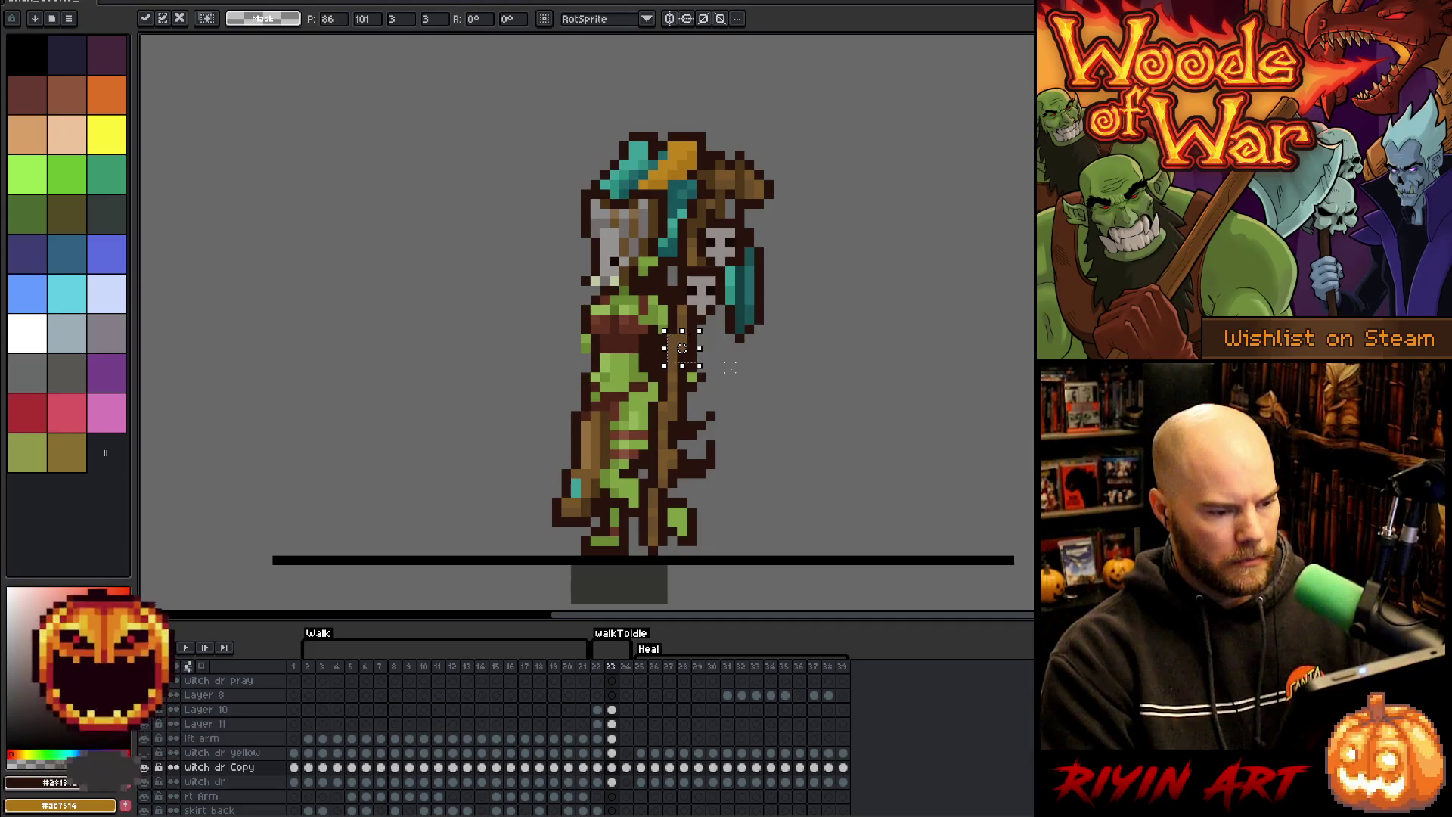
- Commit the hand piece on Layer 11 right next to the staff and compare frames 23 and 24
{"action": "key", "text": "Up"}
{"action": "key", "text": "Up"}
{"action": "key", "text": "Up"}
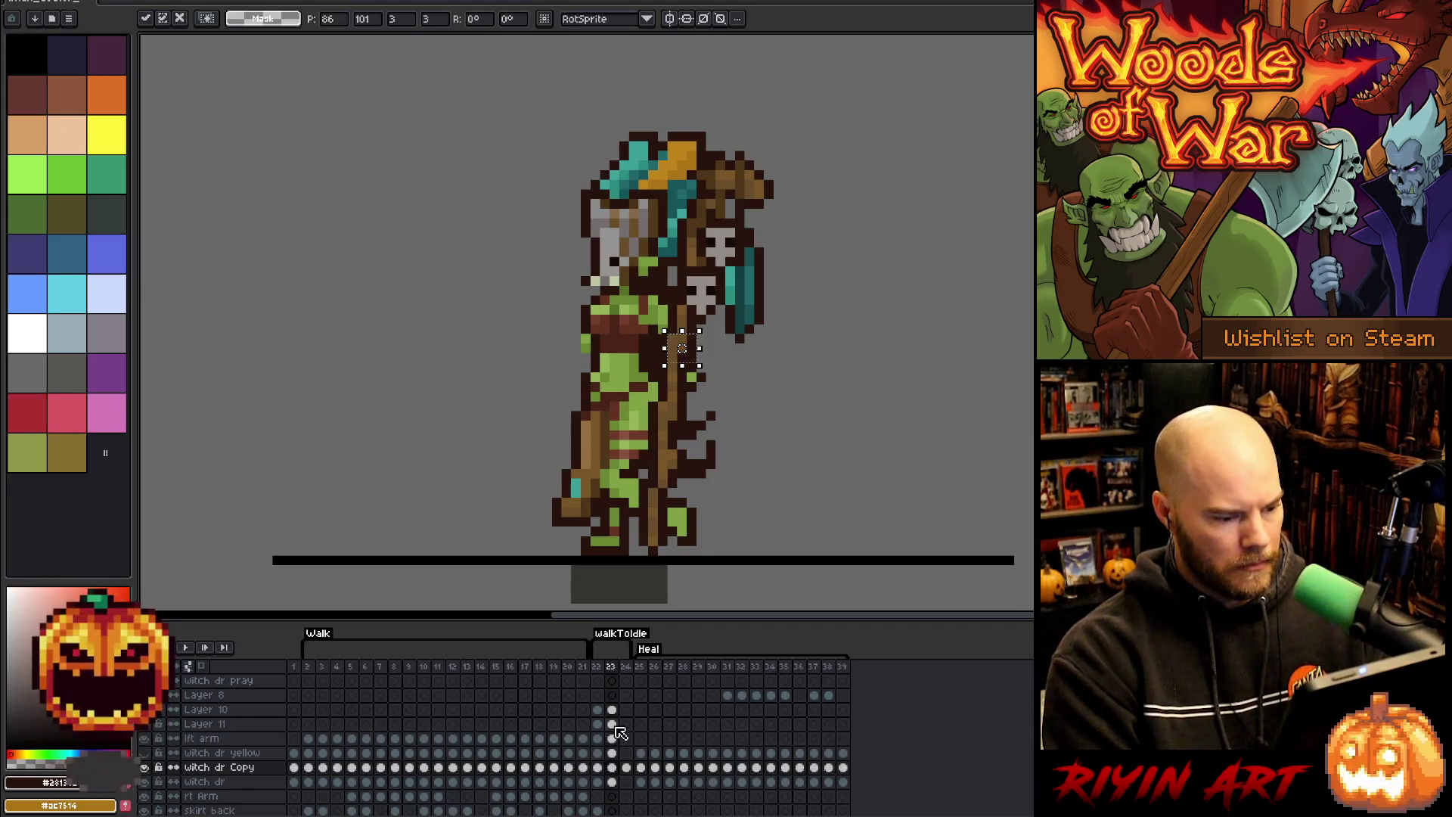
{"action": "key", "text": "Return"}
{"action": "mouse_move", "coordinate": [681, 348]}
{"action": "left_mouse_down"}
{"action": "mouse_move", "coordinate": [743, 342]}
{"action": "mouse_move", "coordinate": [730, 358]}
{"action": "mouse_move", "coordinate": [681, 348]}
{"action": "left_mouse_up"}
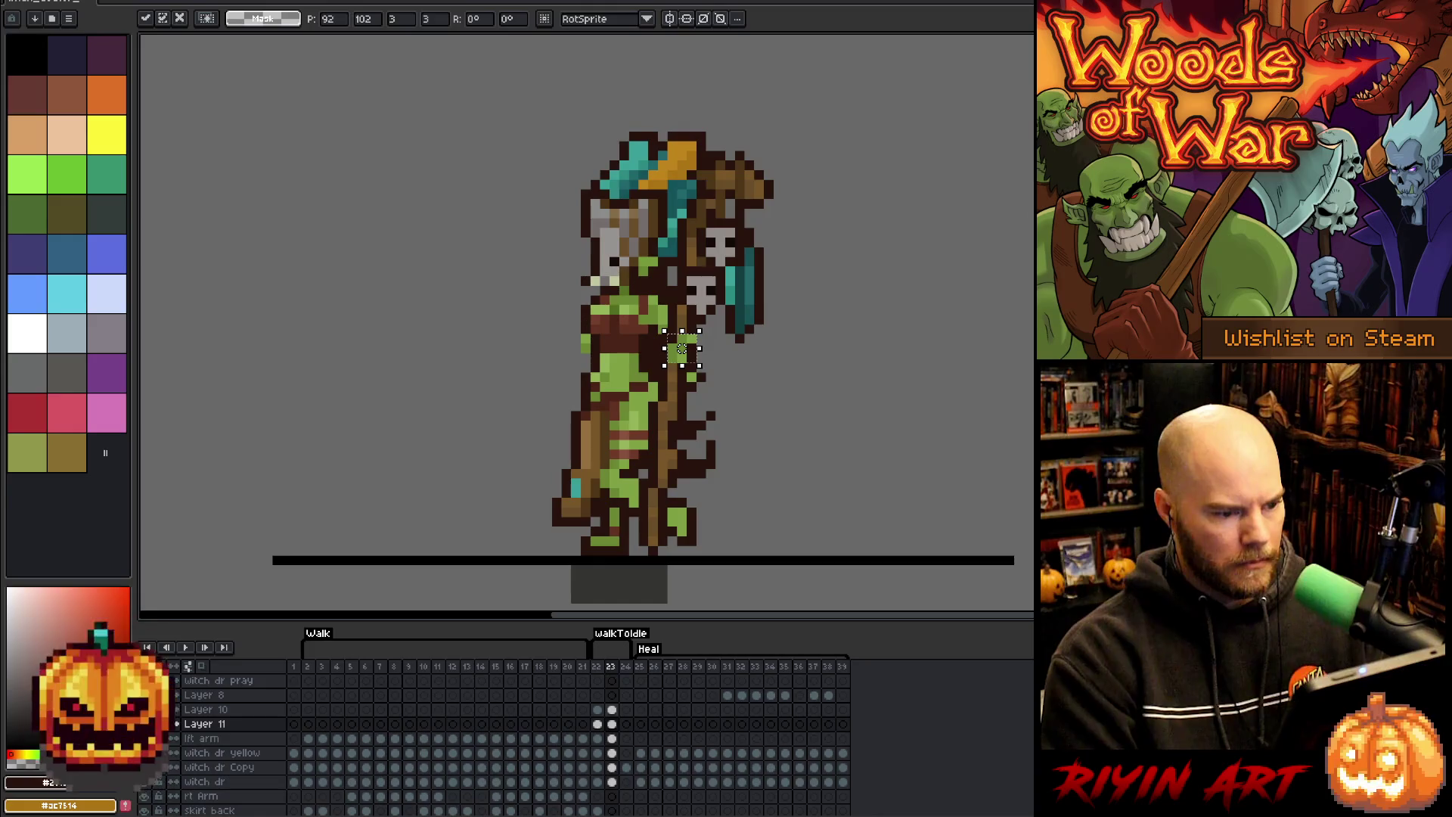
{"action": "key", "text": "Return"}
{"action": "key", "text": "Right"}
{"action": "key", "text": "Left"}
- Return to the Move tool and make the lft arm layer active
{"action": "key", "text": "v"}
{"action": "key", "text": "b"}
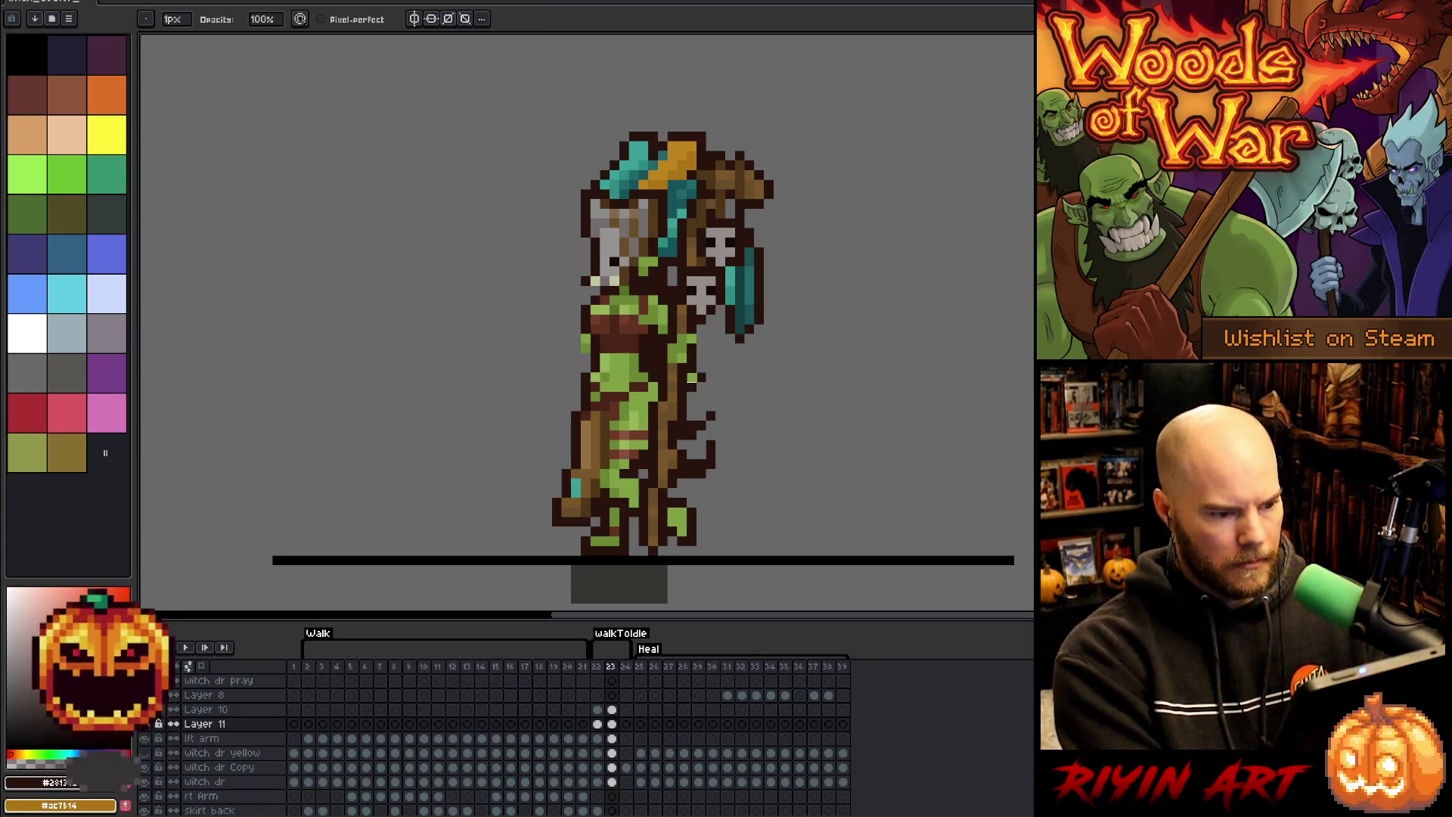
{"action": "key", "text": "v"}
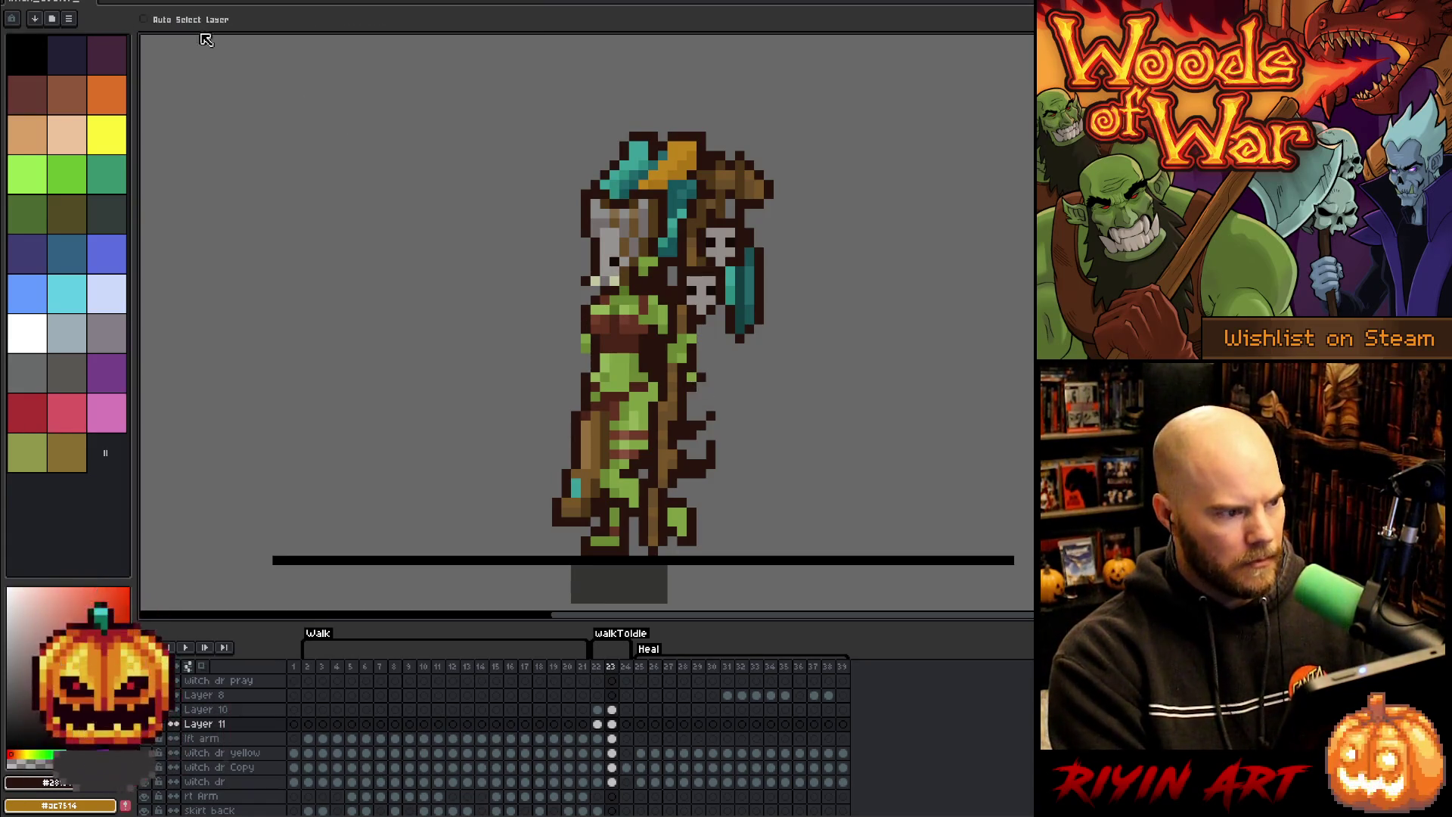
{"action": "left_click", "coordinate": [689, 381]}
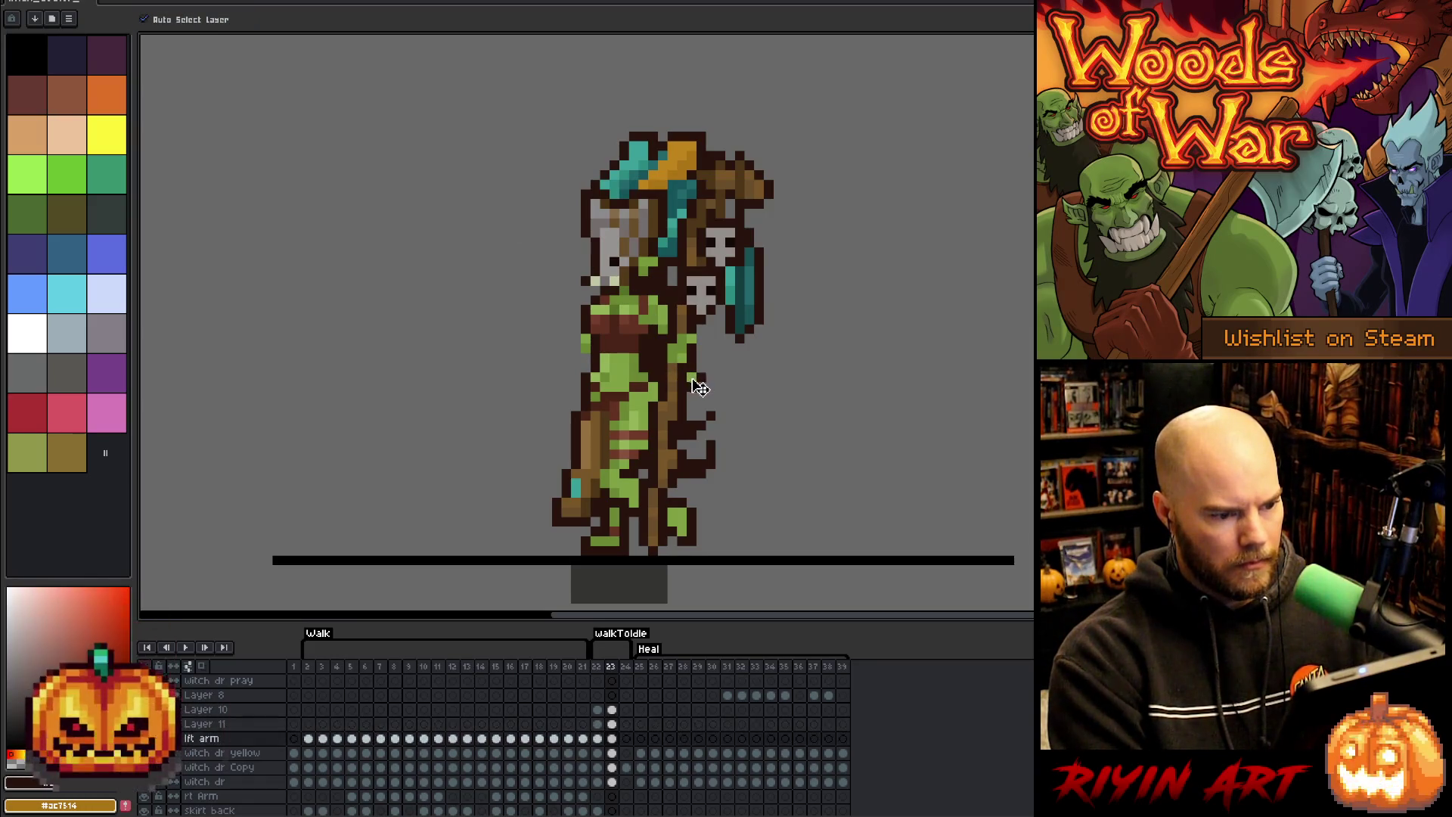
- Switch to the pencil and flip between transition frames 22 and 23 to compare
{"action": "key", "text": "b"}
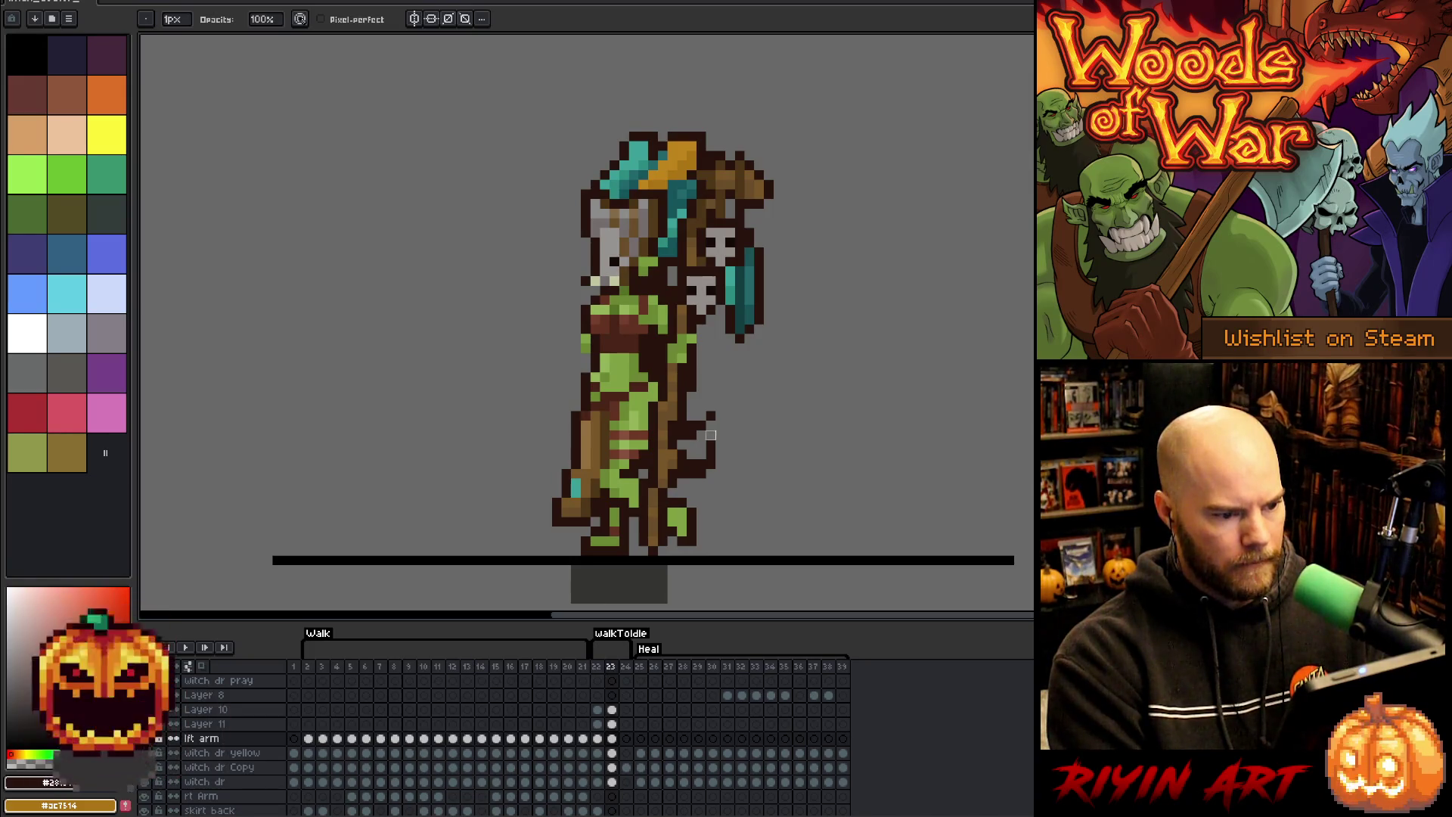
{"action": "key", "text": "e"}
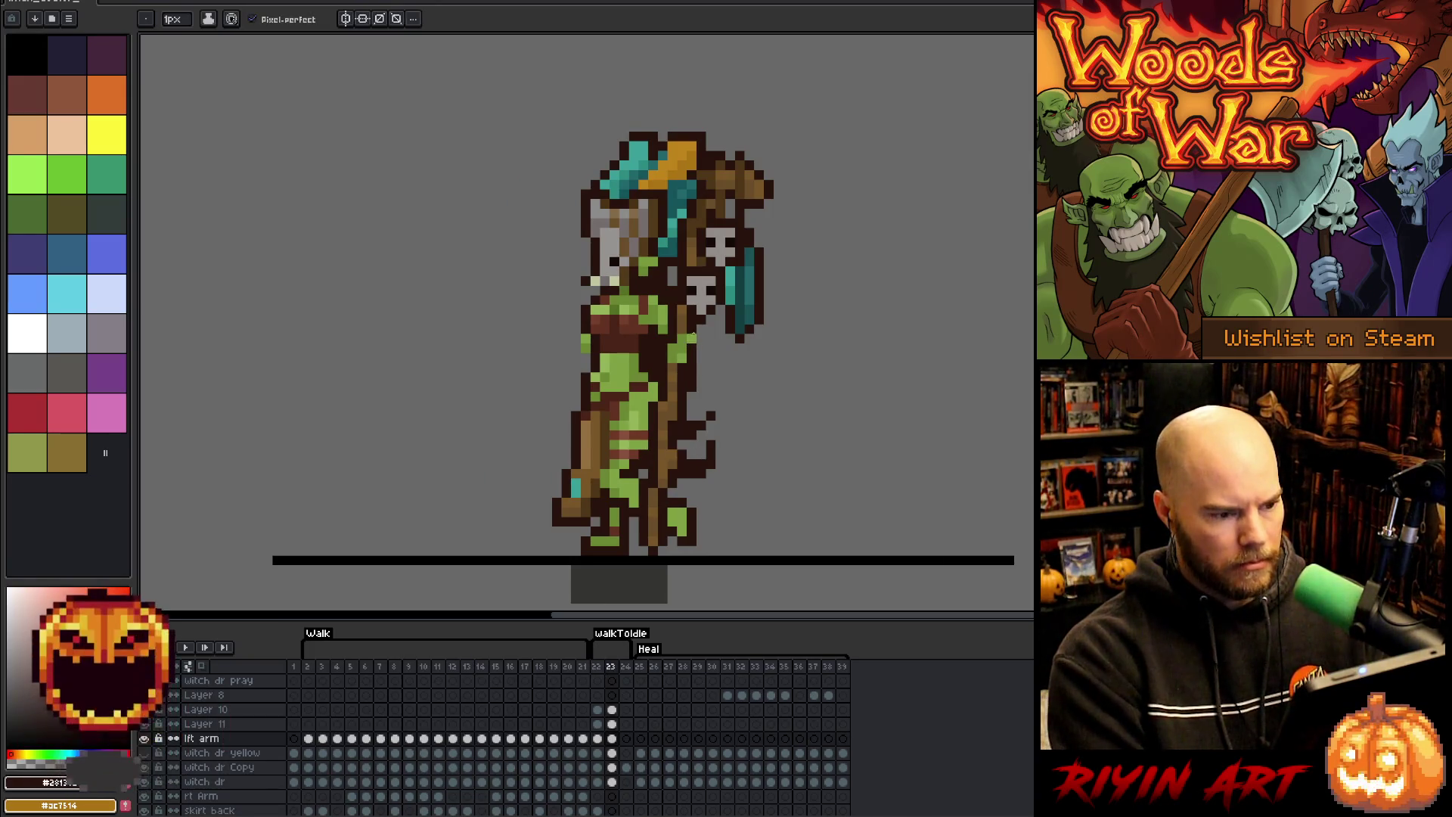
{"action": "key", "text": "Left"}
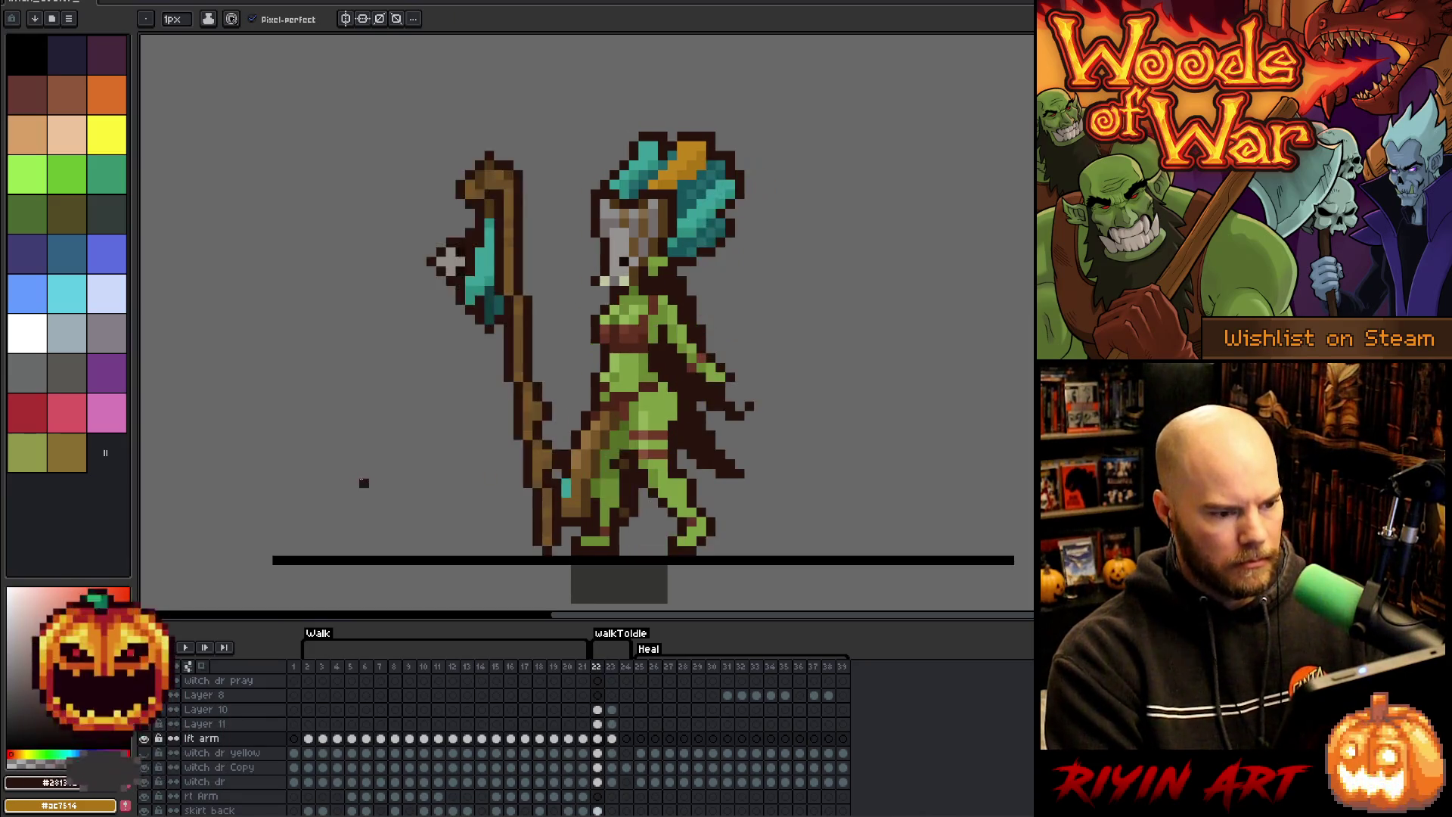
{"action": "key", "text": "Right"}
{"action": "key", "text": "Right"}
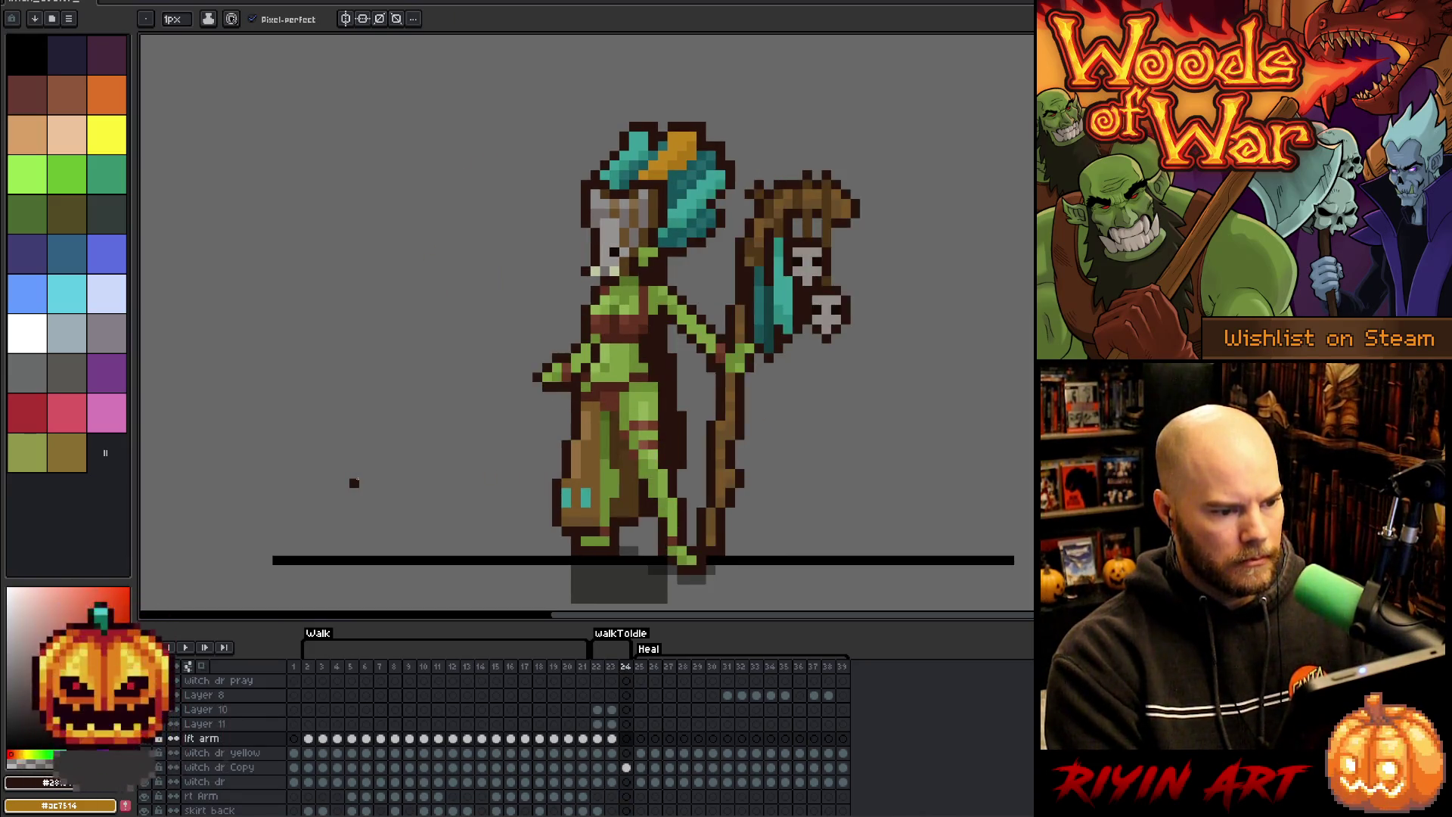
{"action": "key", "text": "Left"}
{"action": "key", "text": "Left"}
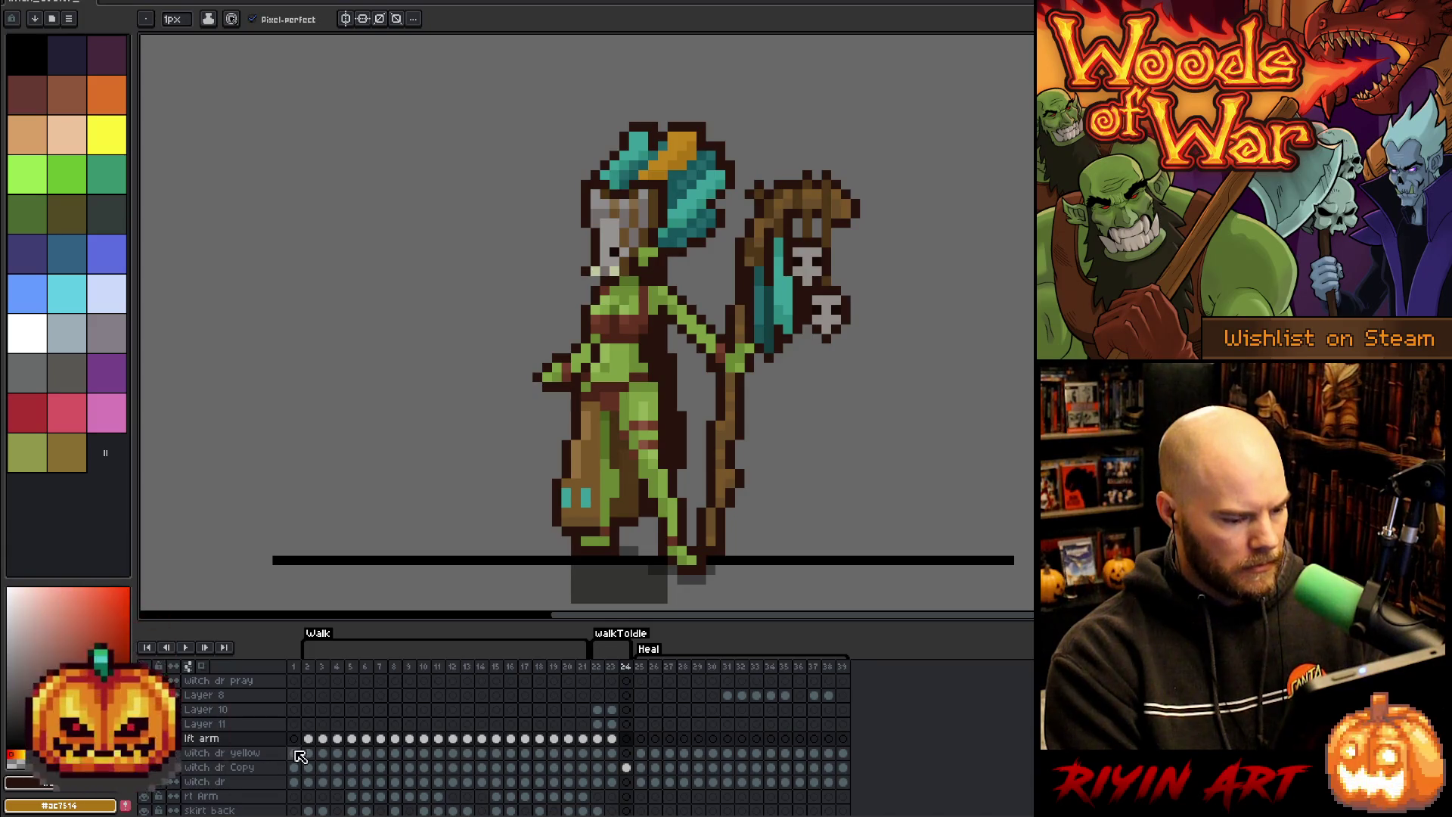
- Check the left arm pose on walk frames 7–8, then return to transition frame 22
{"action": "left_click", "coordinate": [396, 741]}
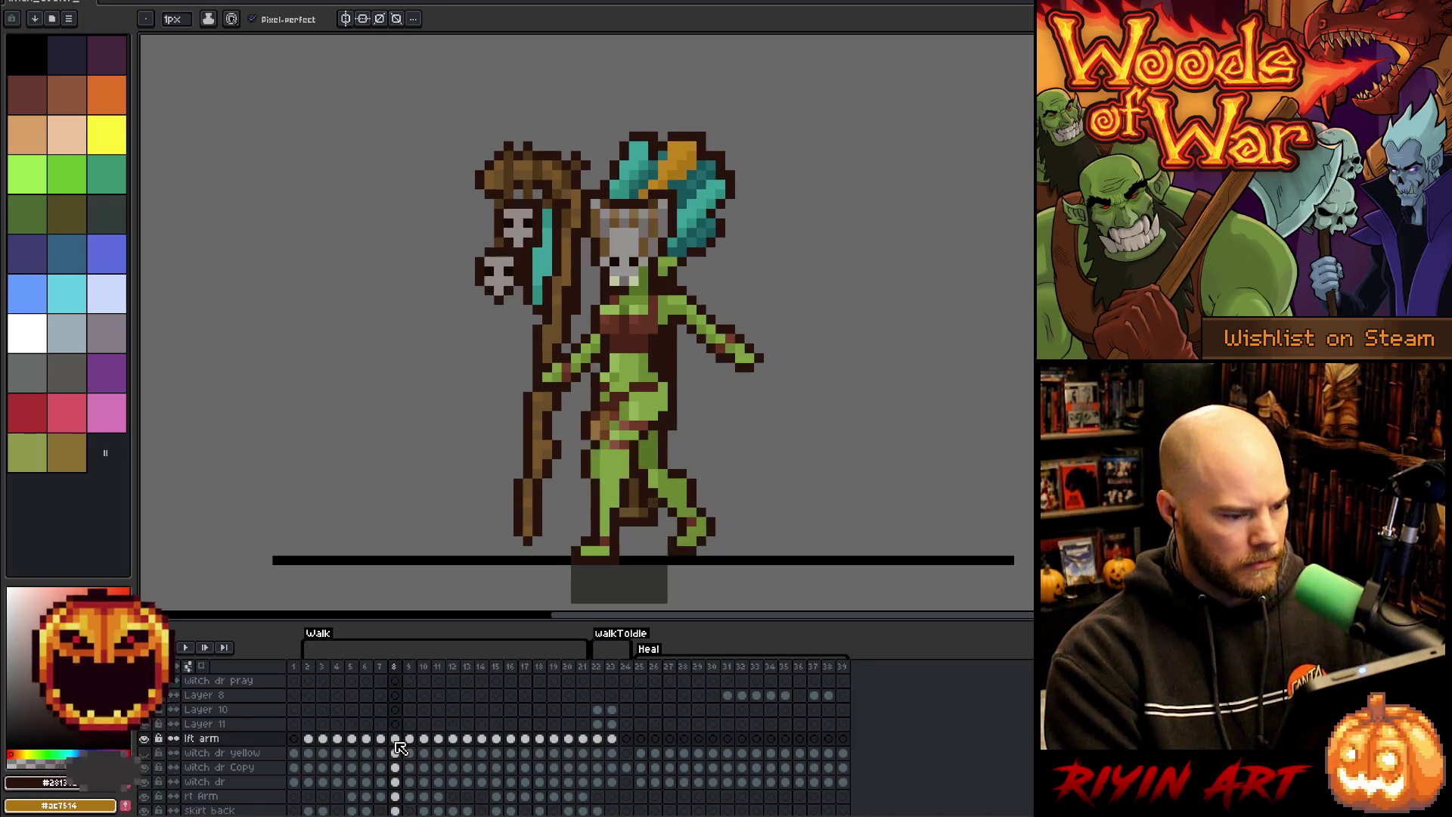
{"action": "key", "text": "Left"}
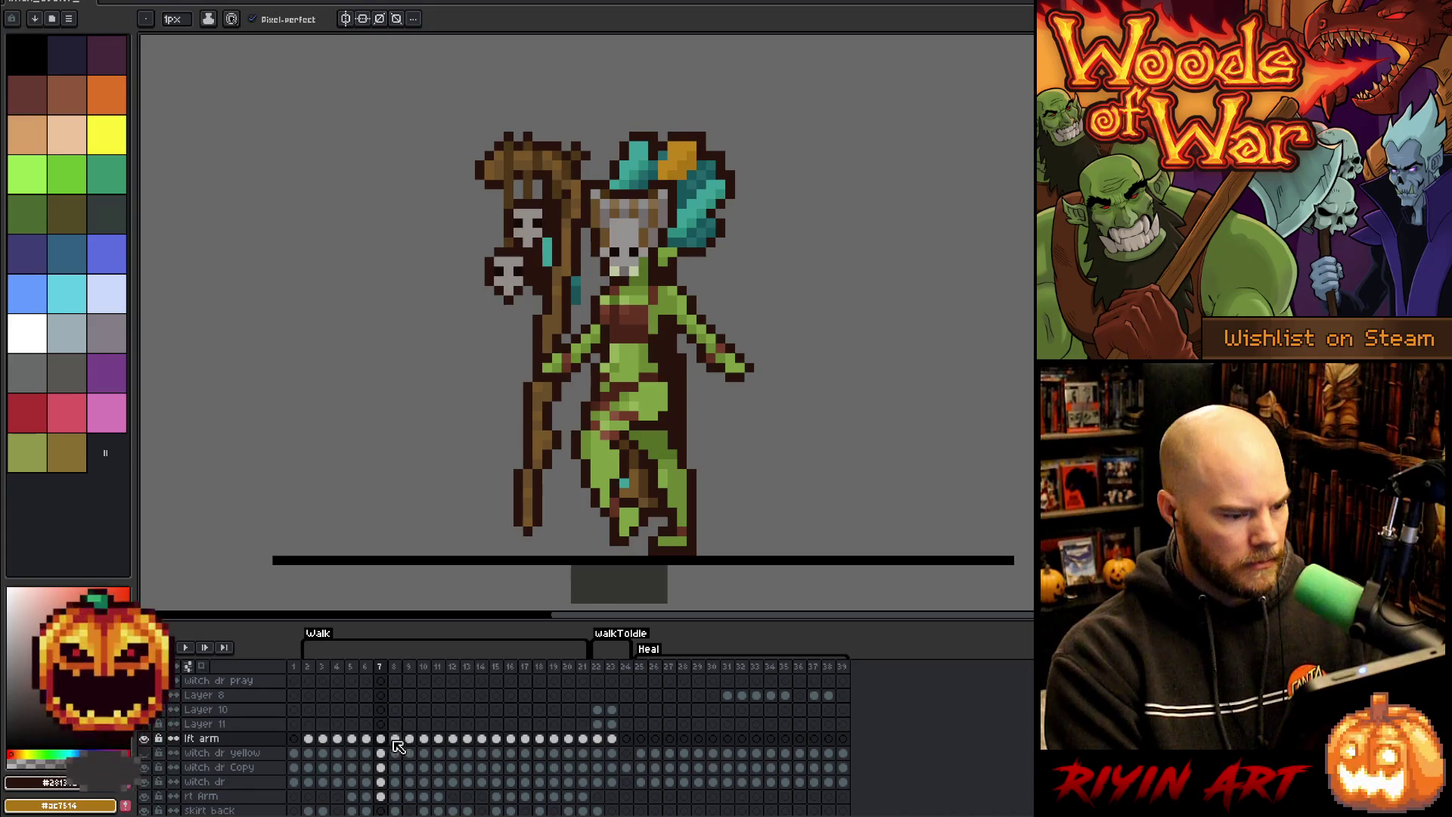
{"action": "left_click", "coordinate": [392, 741], "text": "shift"}
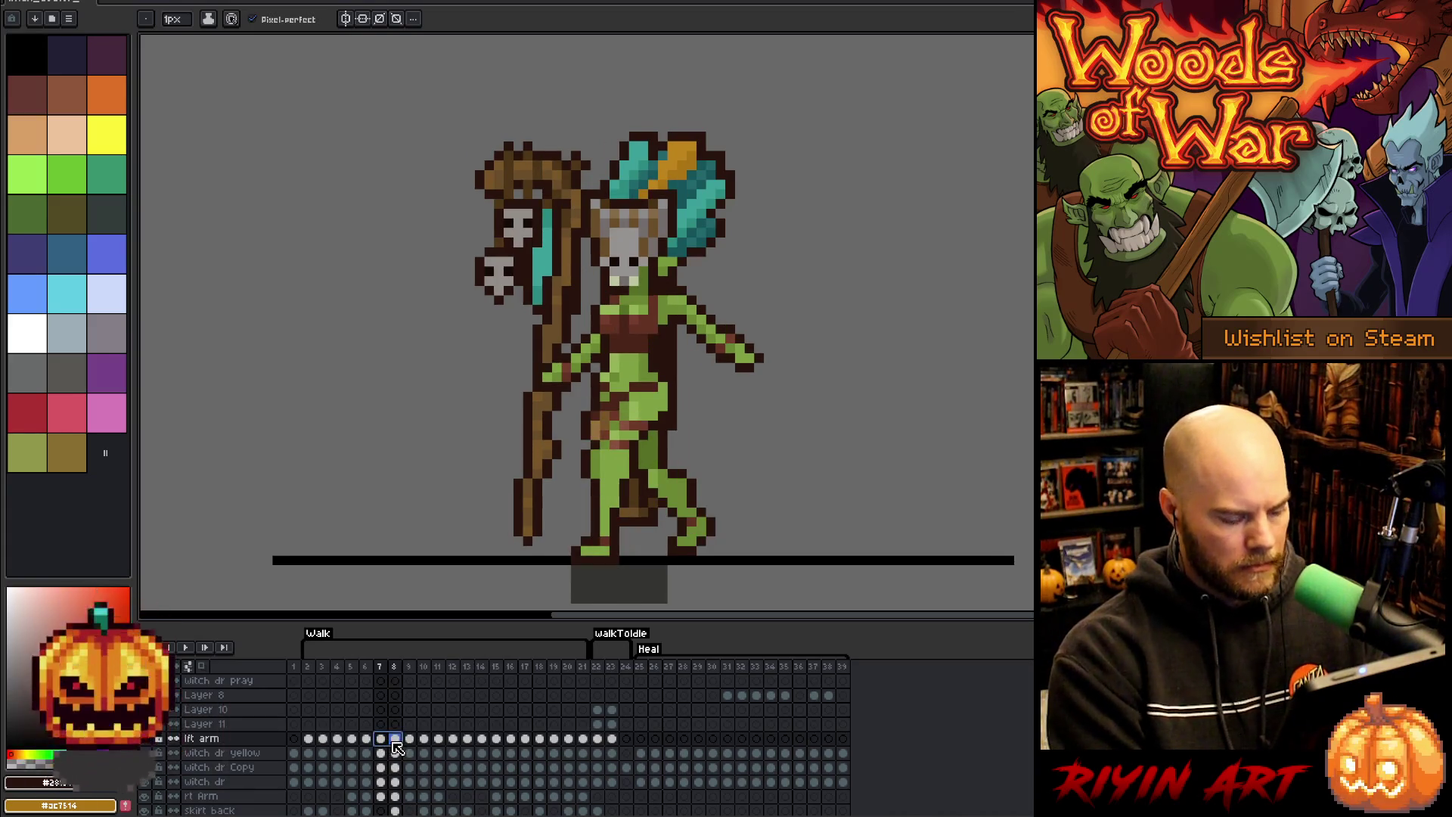
{"action": "left_click", "coordinate": [598, 739]}
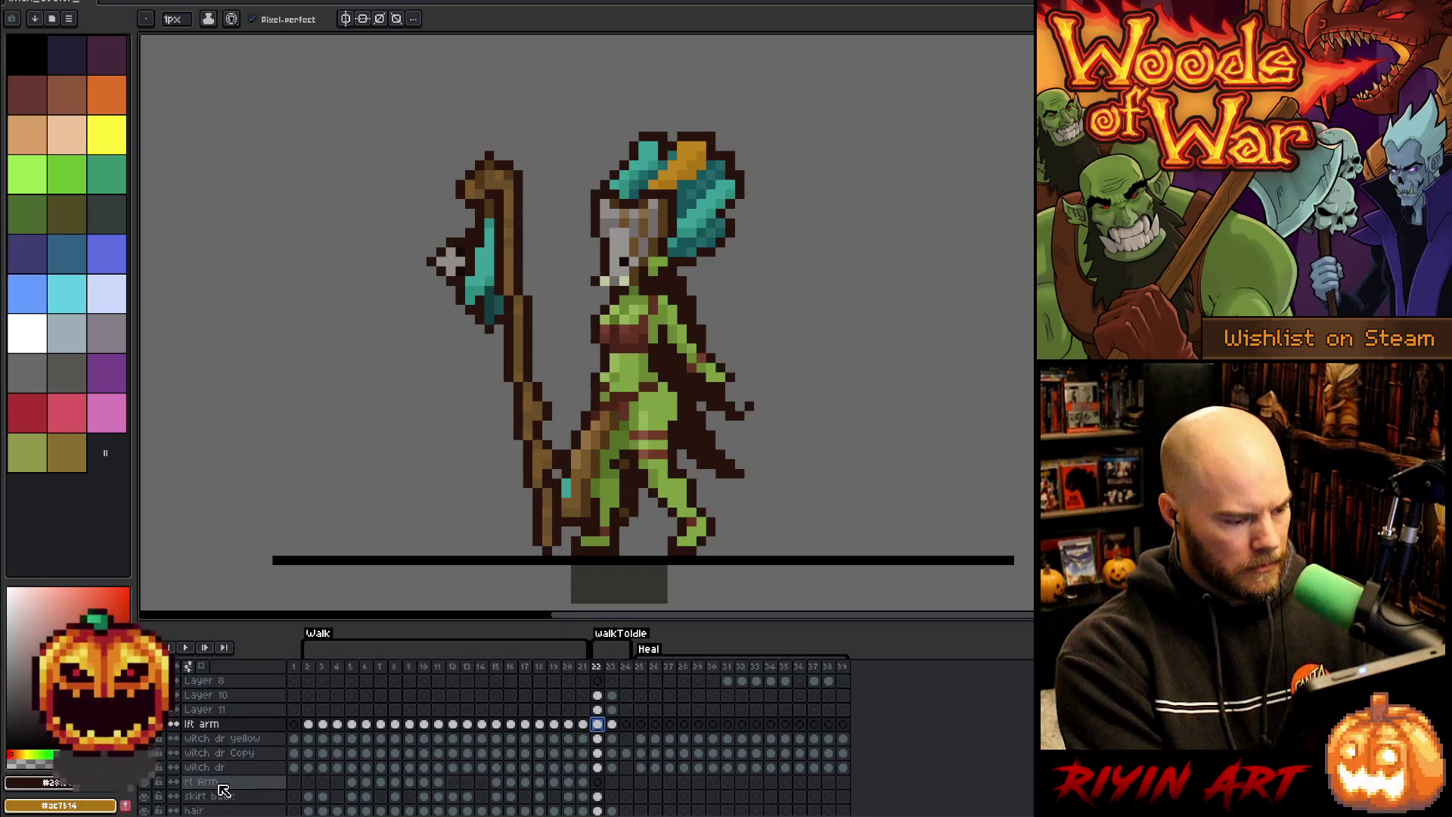
{"action": "scroll", "coordinate": [386, 785], "scroll_direction": "down", "scroll_amount": 1}
- Select the rt Arm cel on frame 22 for transforming
{"action": "left_click_drag", "start_coordinate": [380, 783], "coordinate": [397, 786]}
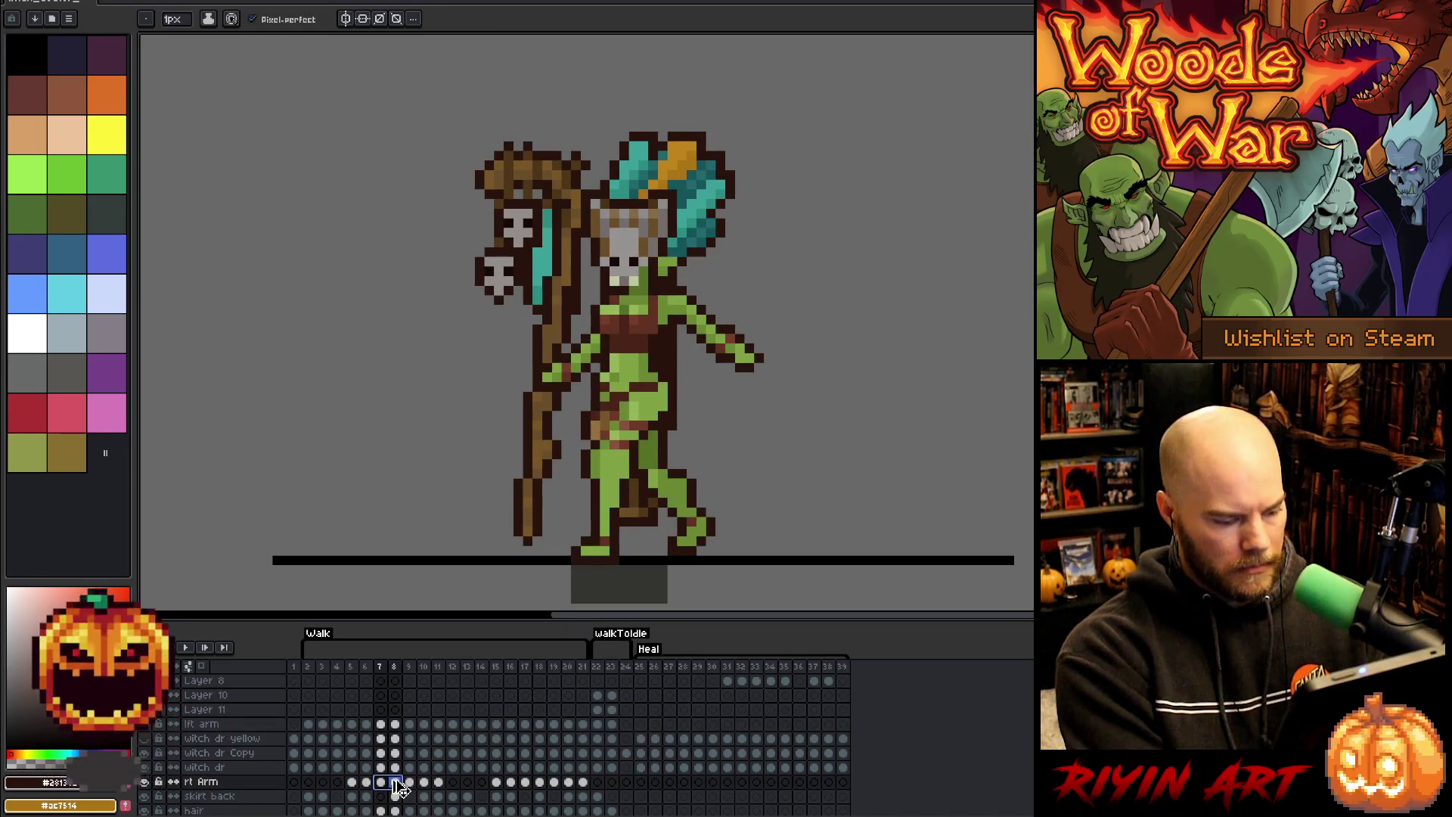
{"action": "left_click", "coordinate": [599, 783]}
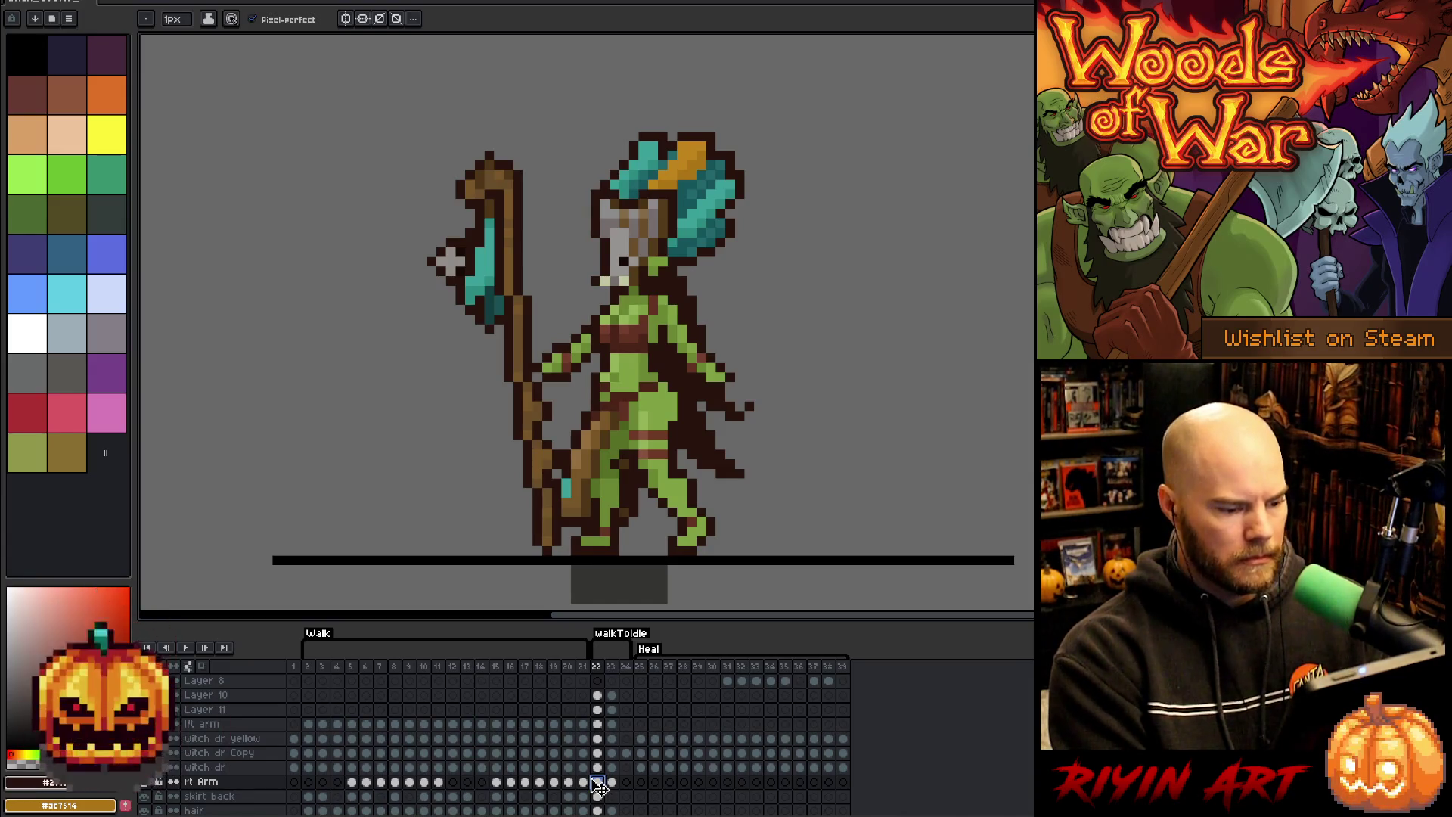
{"action": "left_click_drag", "start_coordinate": [599, 695], "coordinate": [604, 710]}
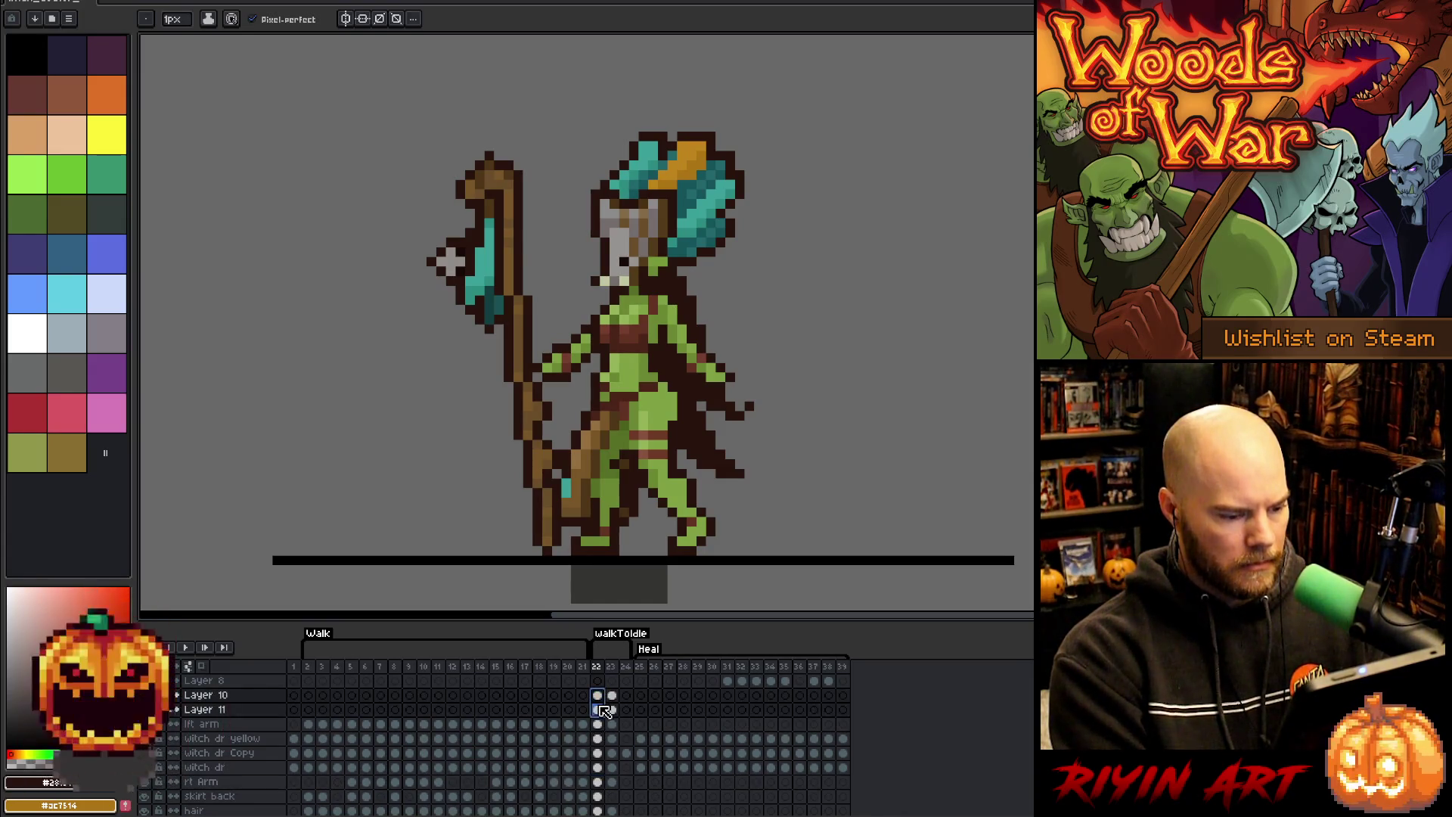
{"action": "left_click", "coordinate": [596, 783]}
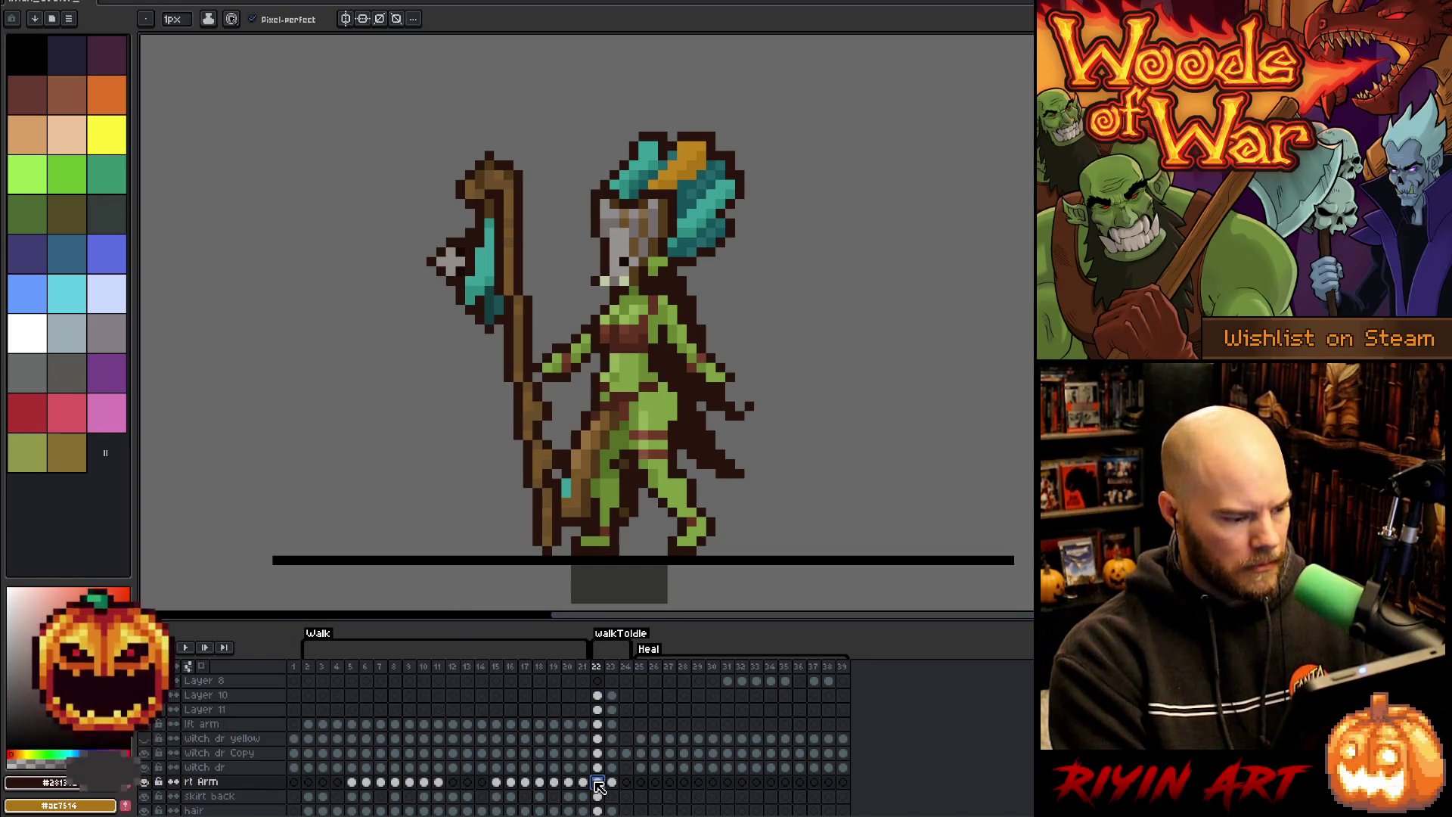
{"action": "left_click", "coordinate": [598, 782], "text": "ctrl"}
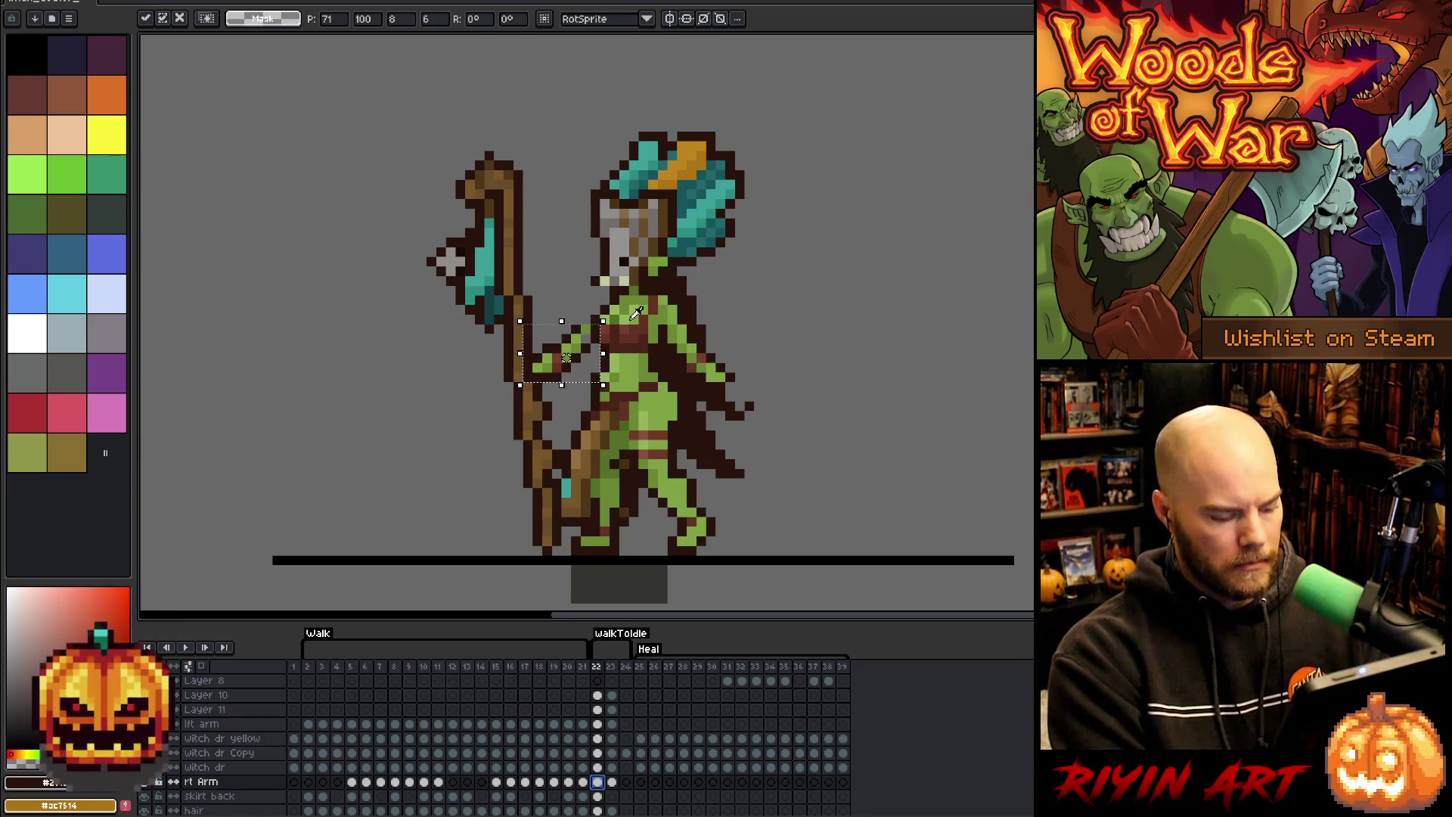
- Apply the arm transform and repaint the right arm with sampled colours and dark brown outline
{"action": "left_click", "coordinate": [581, 307], "text": "alt"}
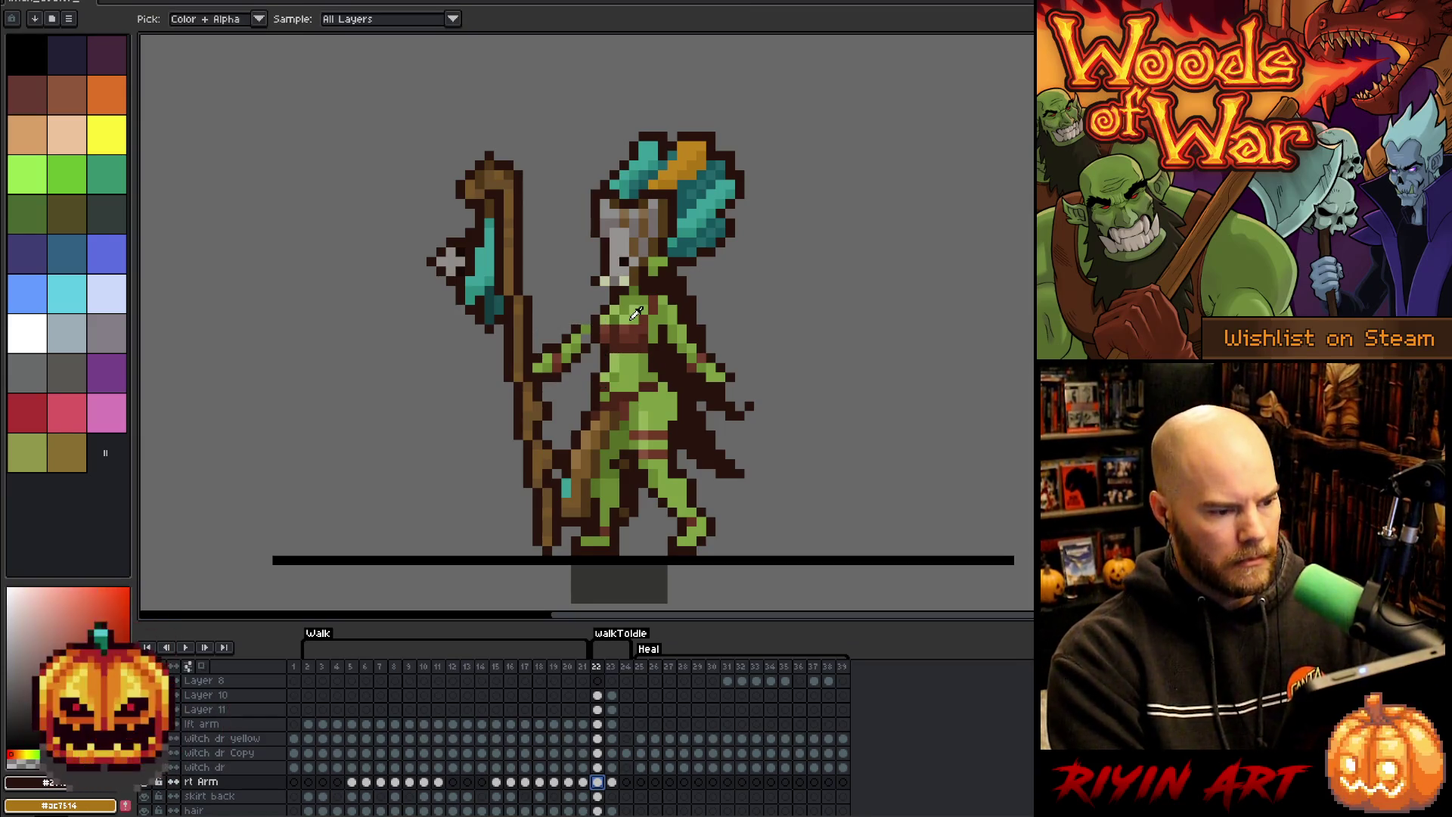
{"action": "left_click", "coordinate": [586, 328], "text": "alt"}
{"action": "left_click", "coordinate": [583, 335]}
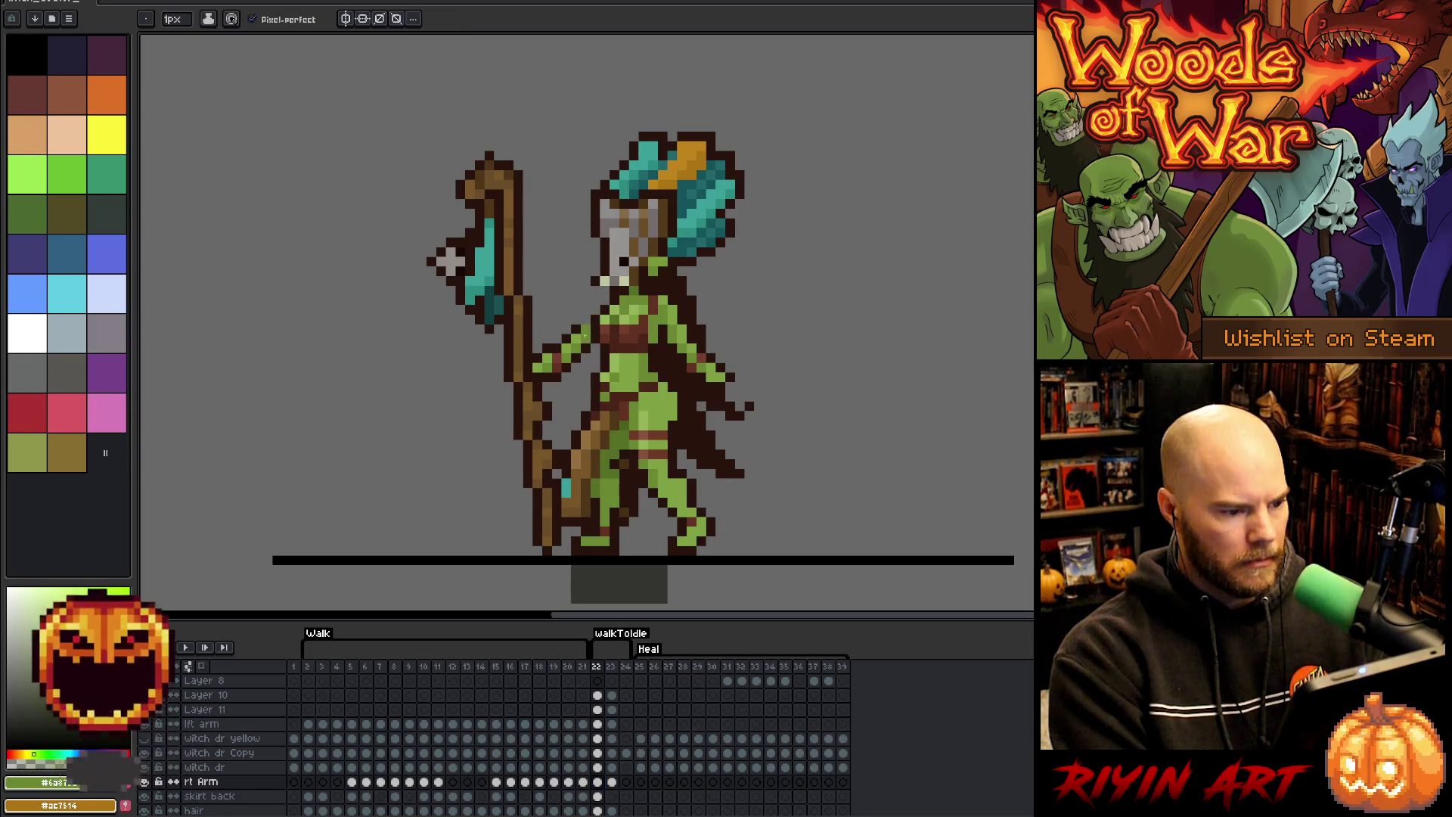
{"action": "left_click", "coordinate": [585, 321], "text": "alt"}
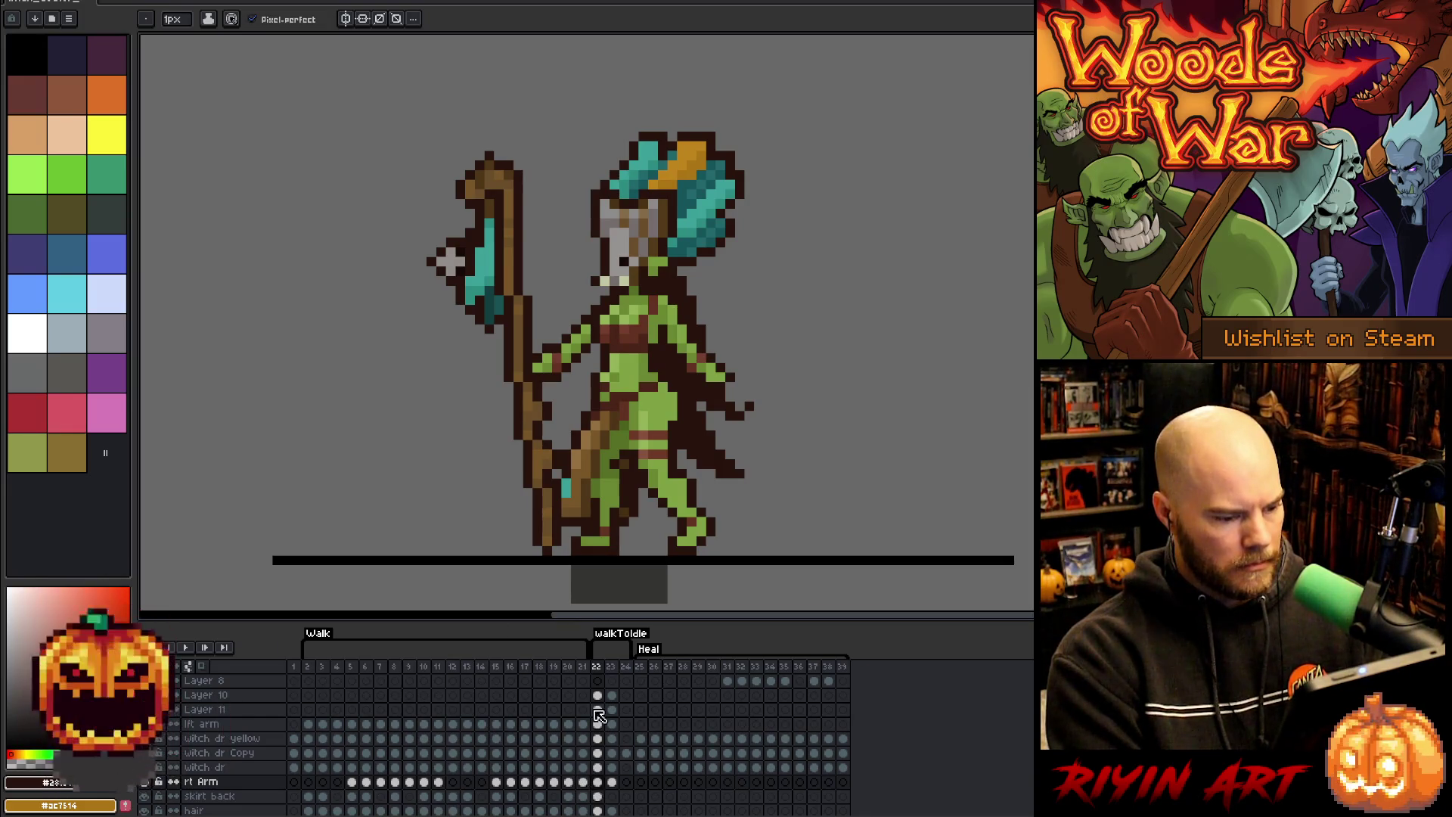
- Shift the Layer 10 staff about 13 pixels right with auto layer picking turned off
{"action": "key", "text": "v"}
{"action": "left_click", "coordinate": [509, 296]}
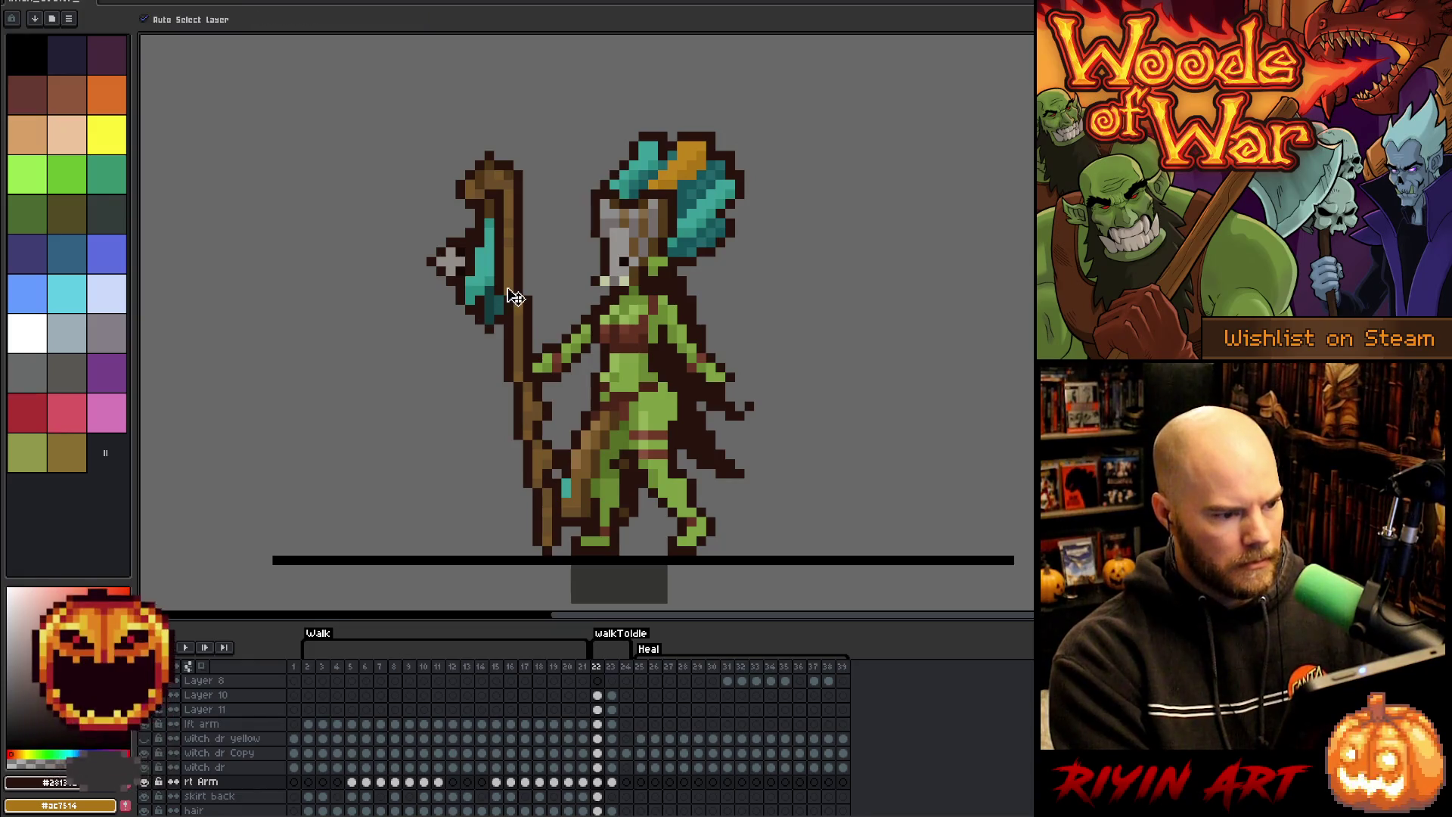
{"action": "left_click_drag", "start_coordinate": [597, 711], "coordinate": [605, 696]}
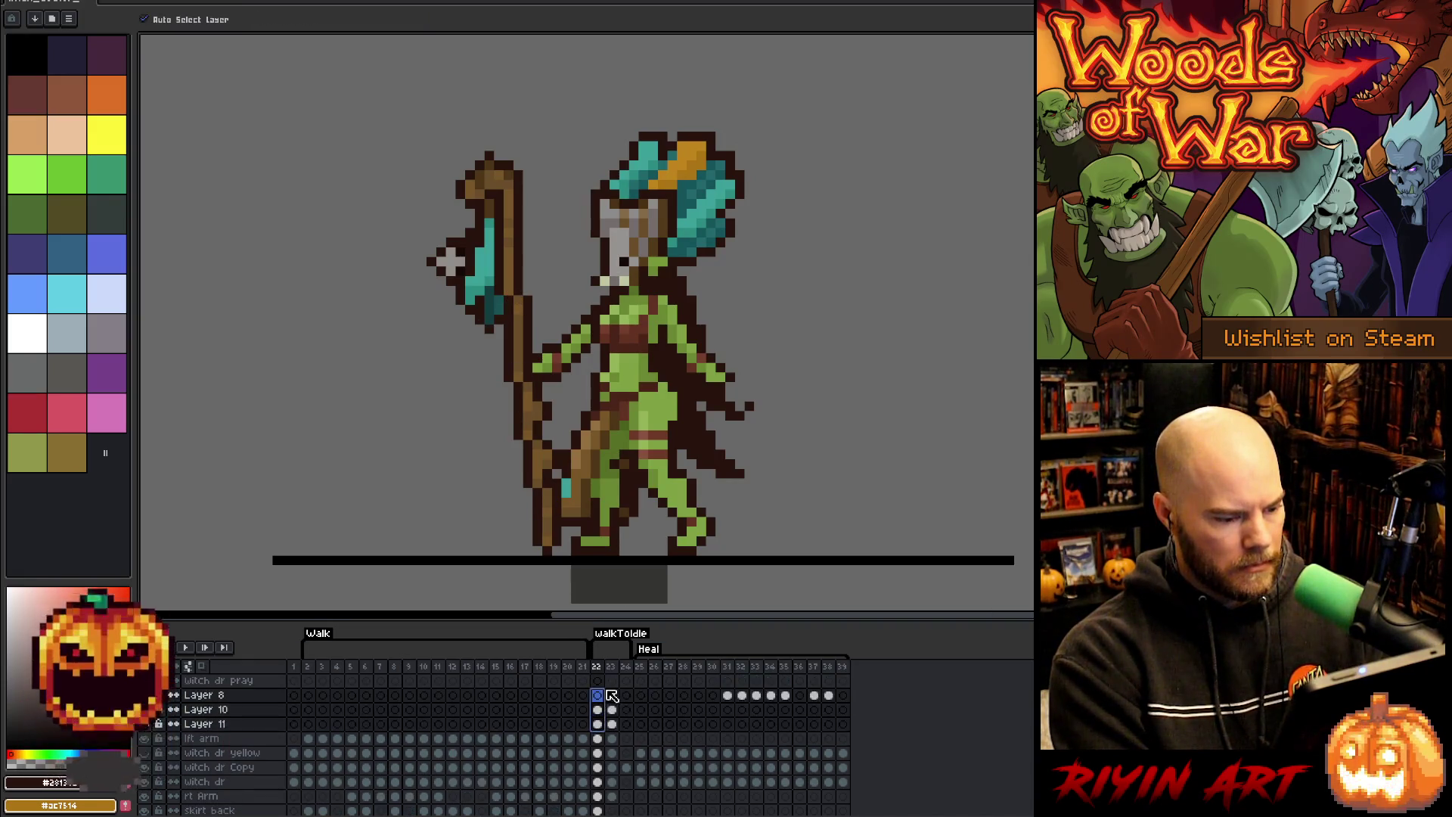
{"action": "left_click", "coordinate": [601, 709]}
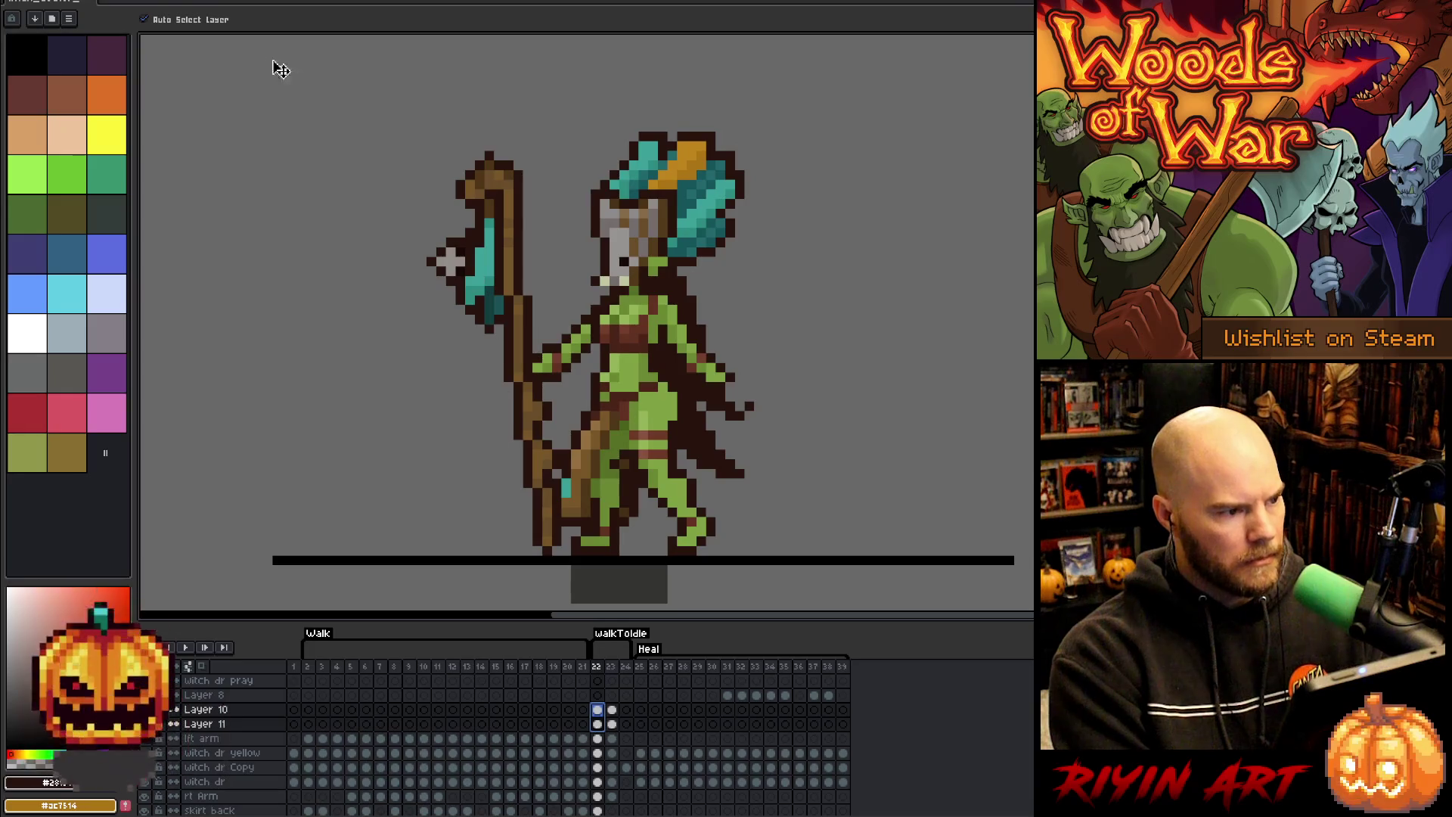
{"action": "left_click", "coordinate": [189, 18]}
{"action": "left_click_drag", "start_coordinate": [518, 286], "coordinate": [534, 288]}
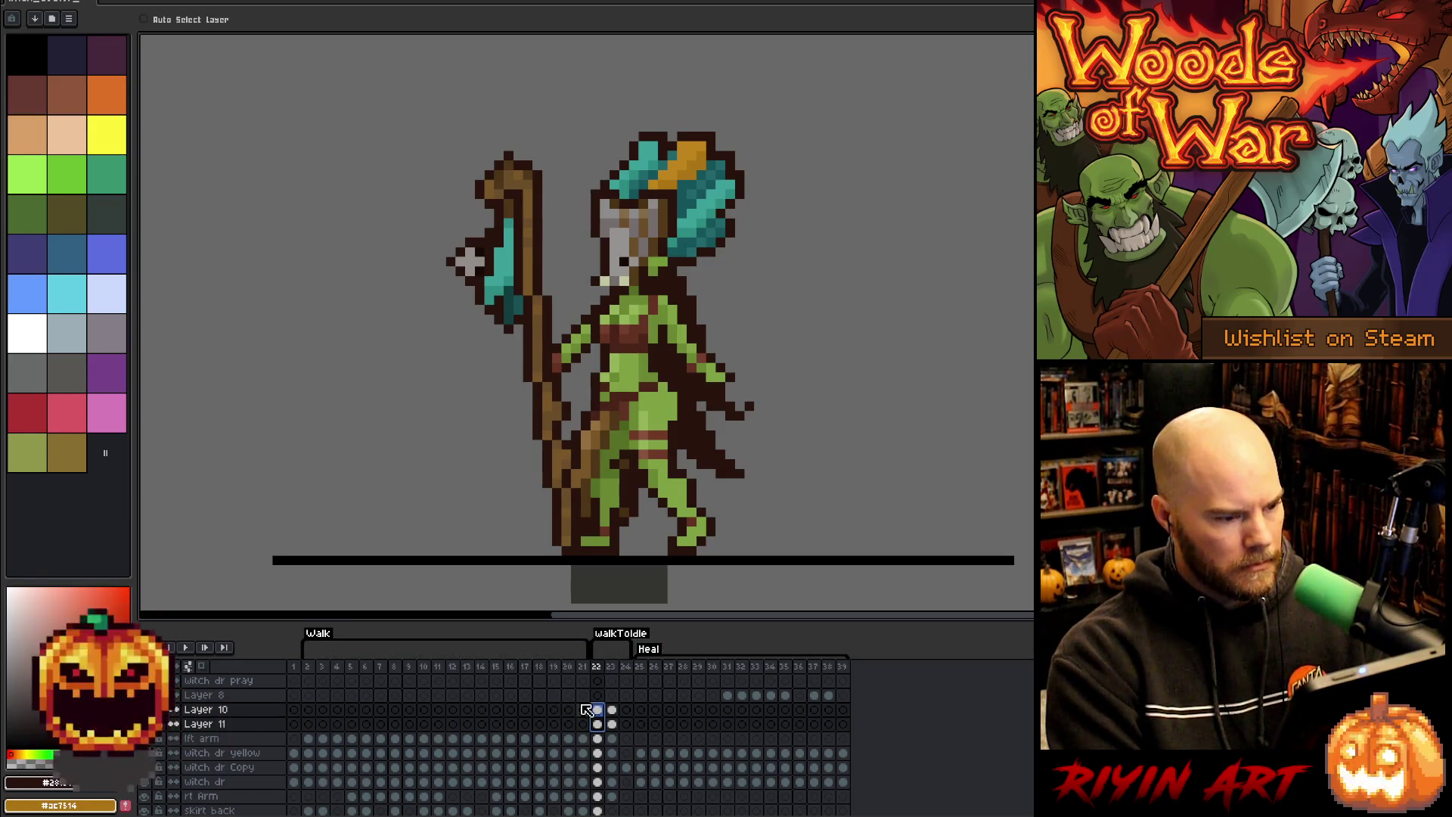
{"action": "key", "text": "b"}
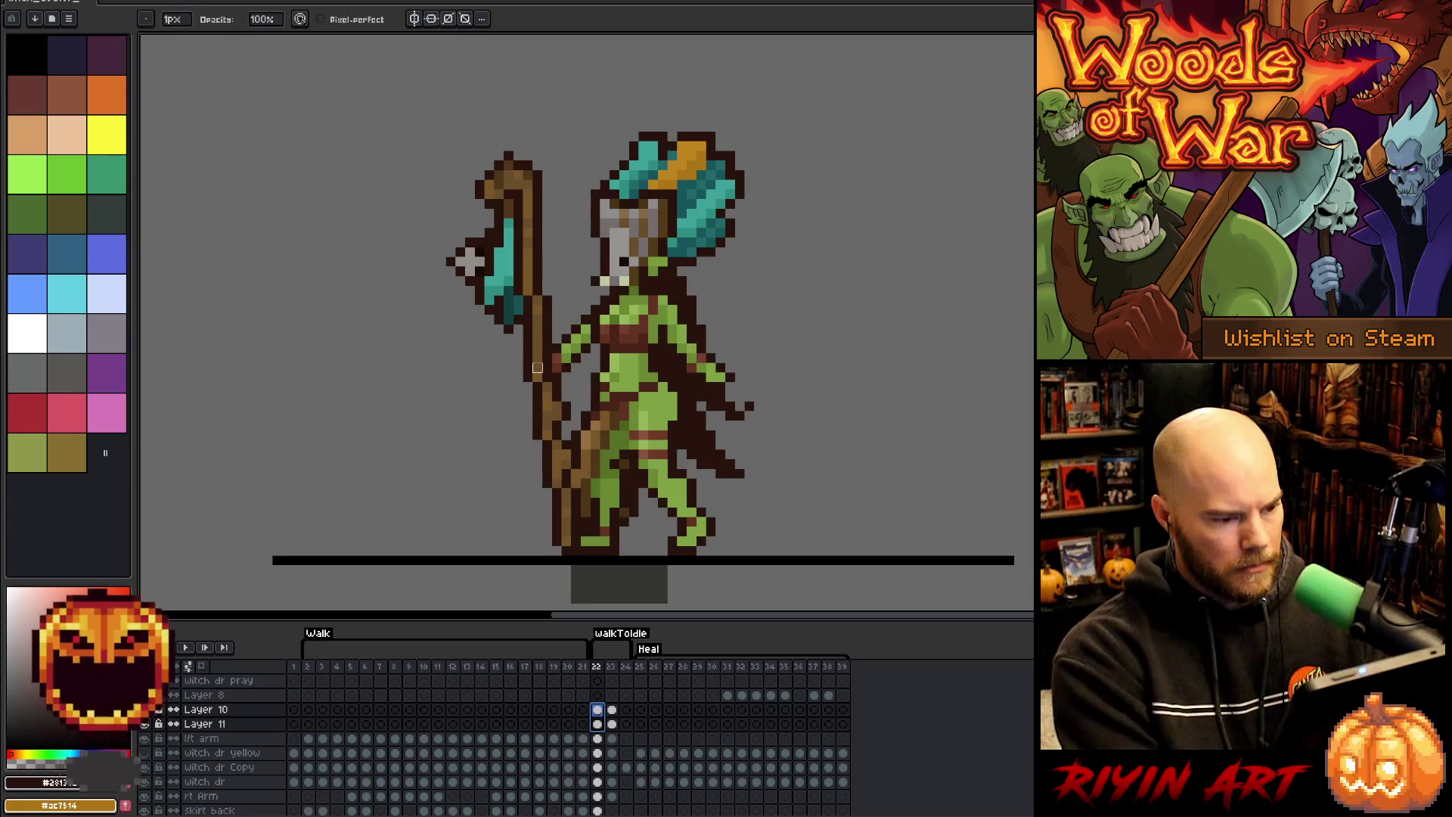
{"action": "left_click", "coordinate": [547, 367]}
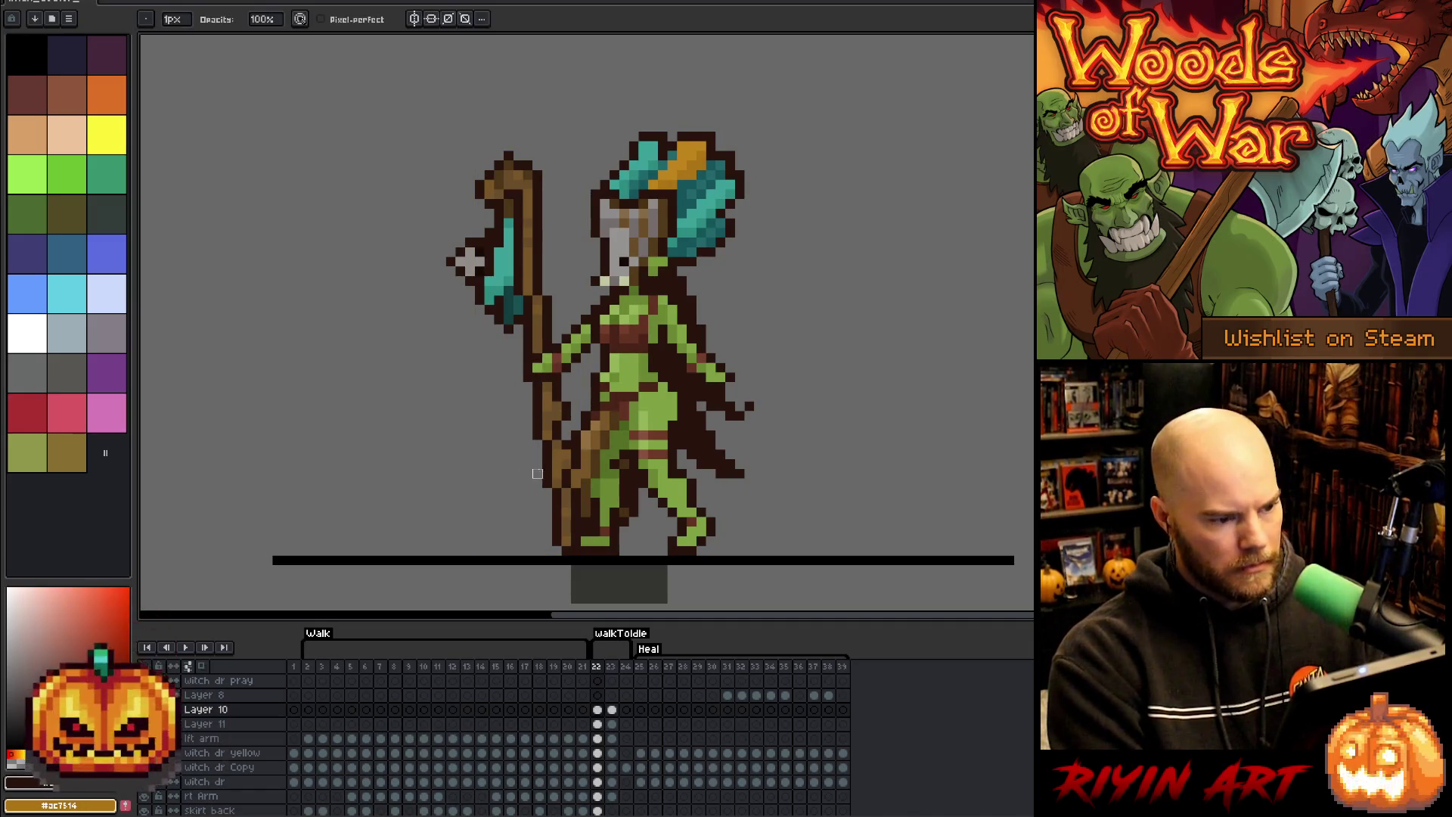
- Flip between frames 22–24 to check the new arm and staff motion
{"action": "key", "text": "period"}
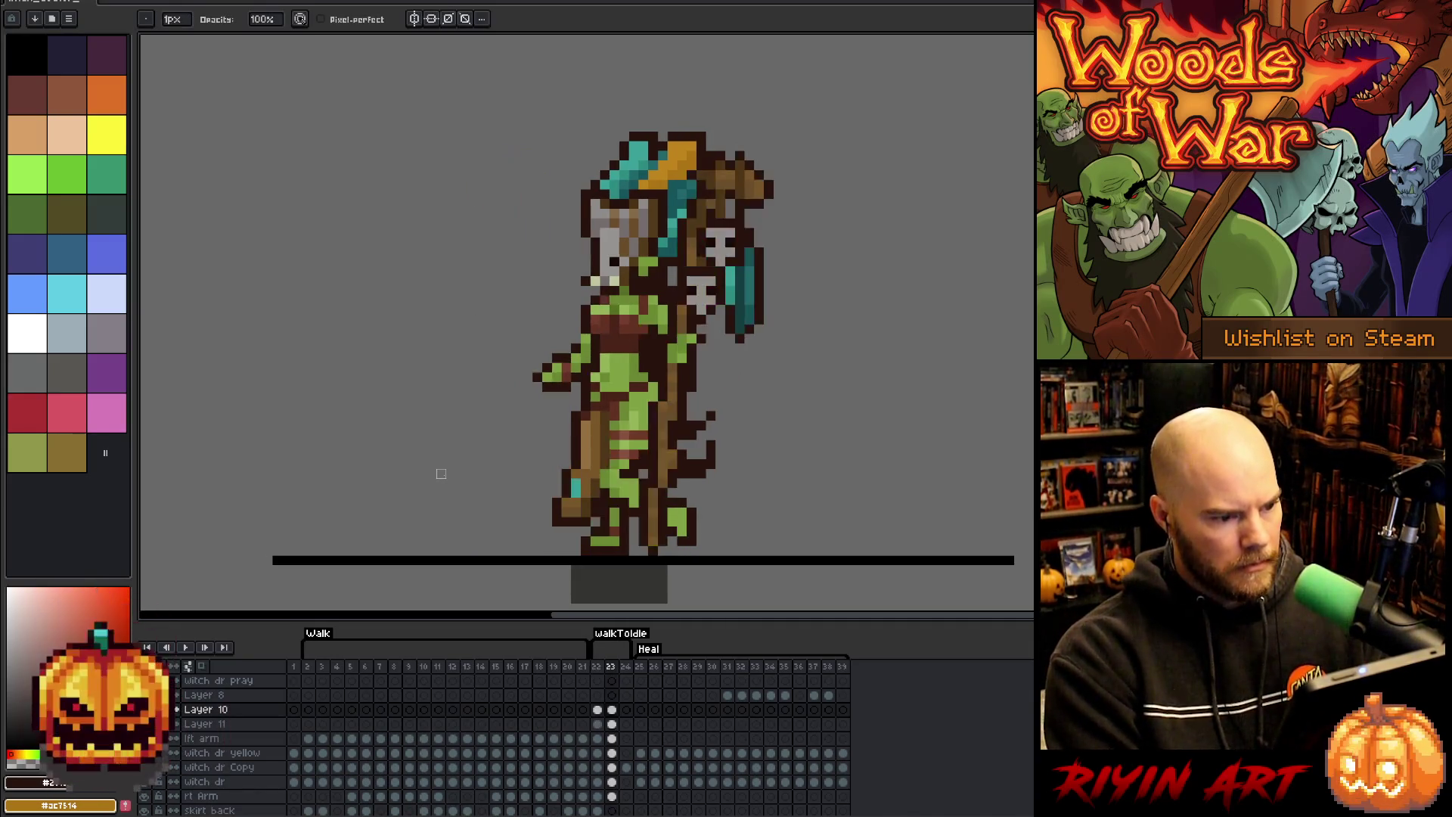
{"action": "key", "text": "comma"}
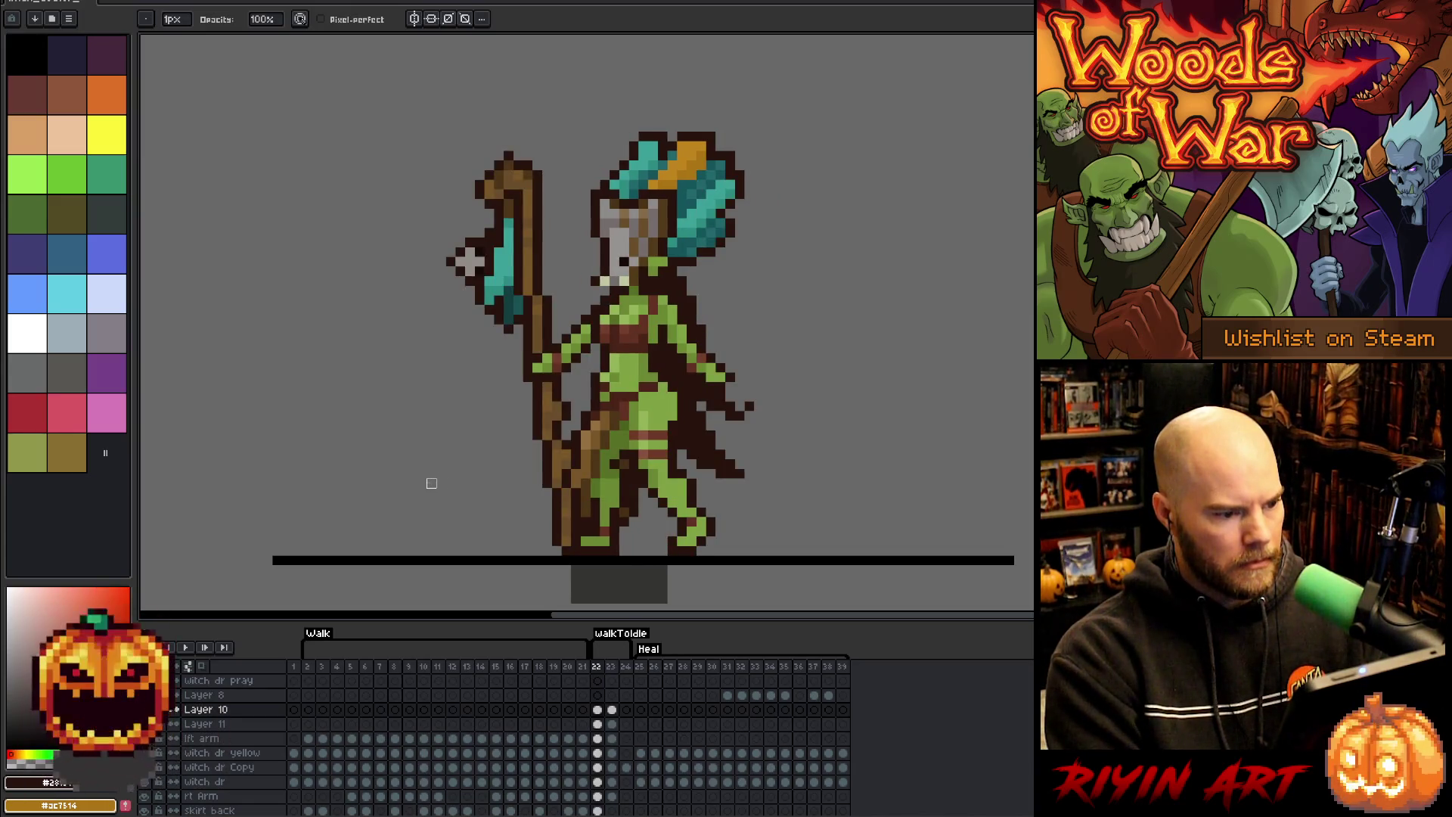
{"action": "key", "text": "period"}
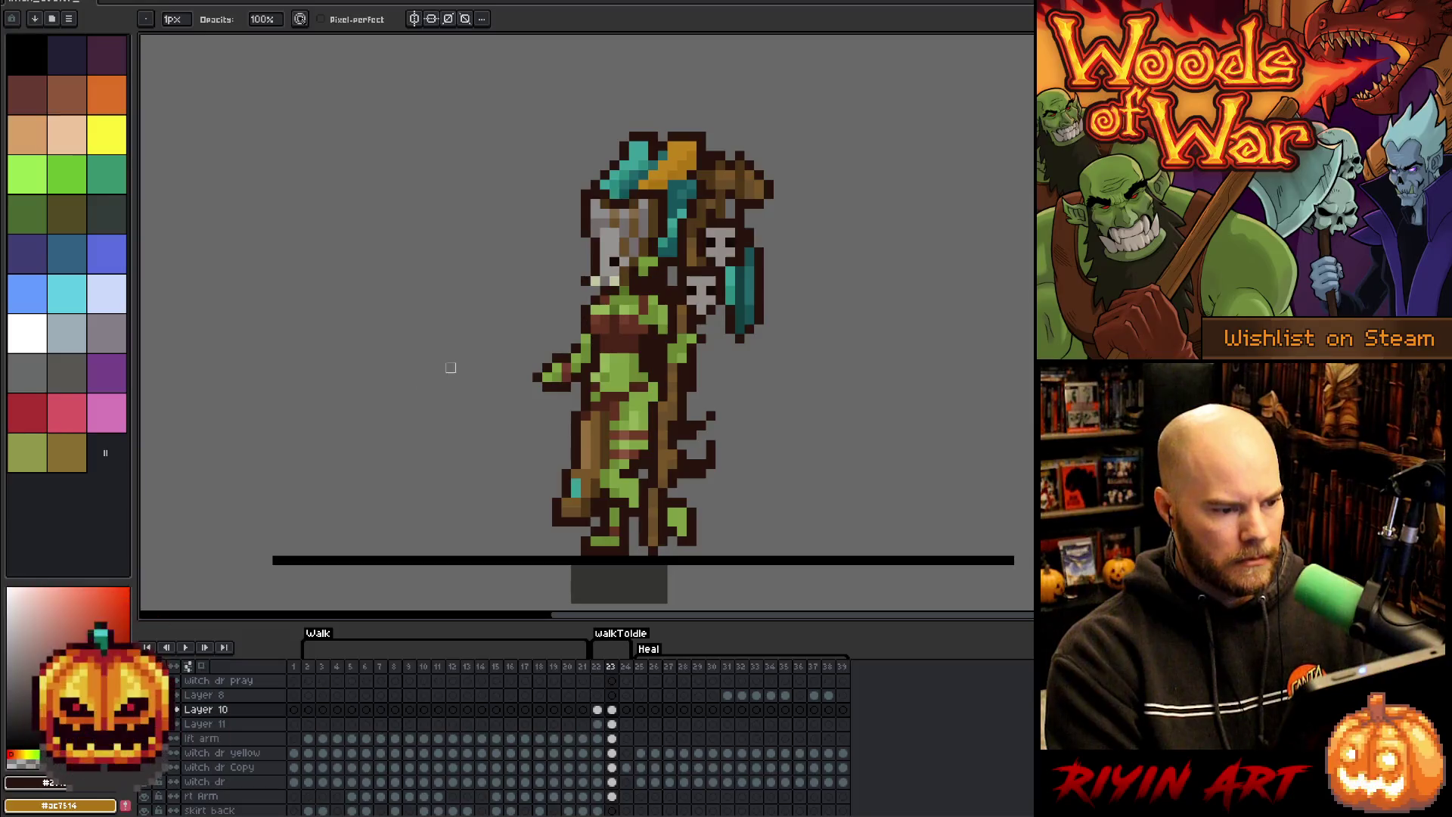
{"action": "key", "text": "alt"}
{"action": "left_click", "coordinate": [581, 336]}
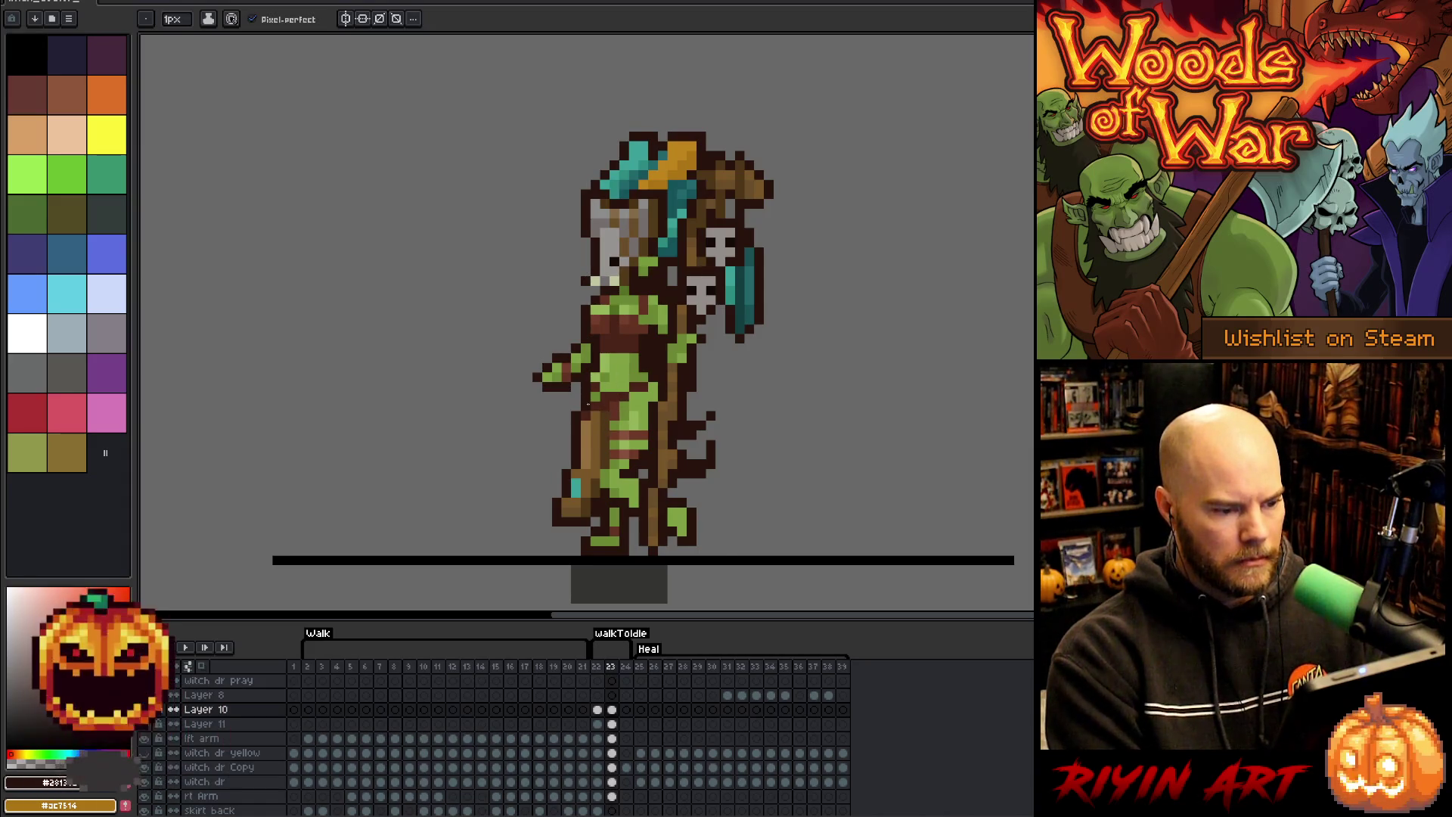
{"action": "key", "text": "Right"}
{"action": "key", "text": "Left"}
{"action": "key", "text": "Left"}
{"action": "key", "text": "Right"}
{"action": "key", "text": "Right"}
{"action": "key", "text": "Left"}
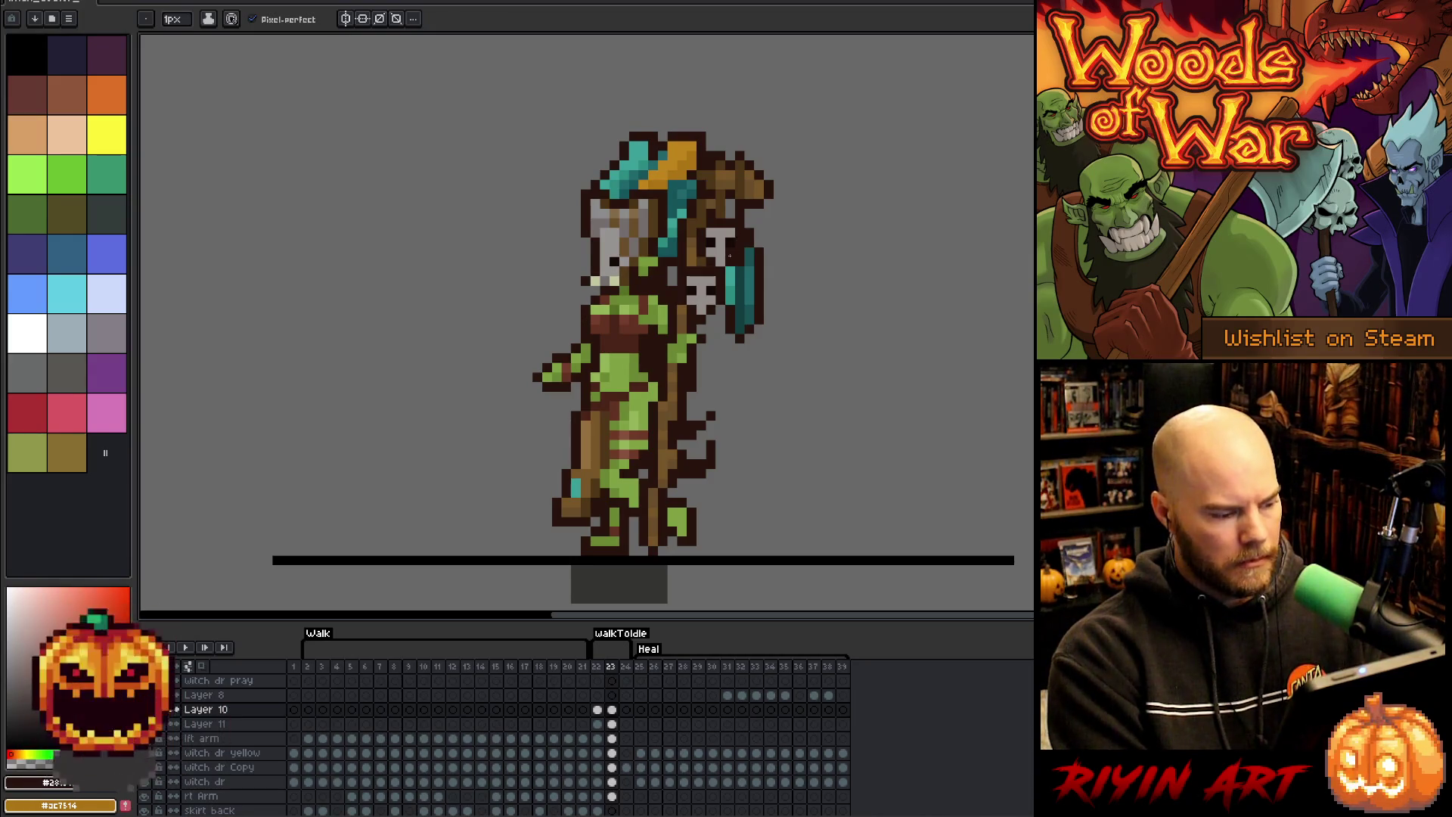
{"action": "key", "text": "v"}
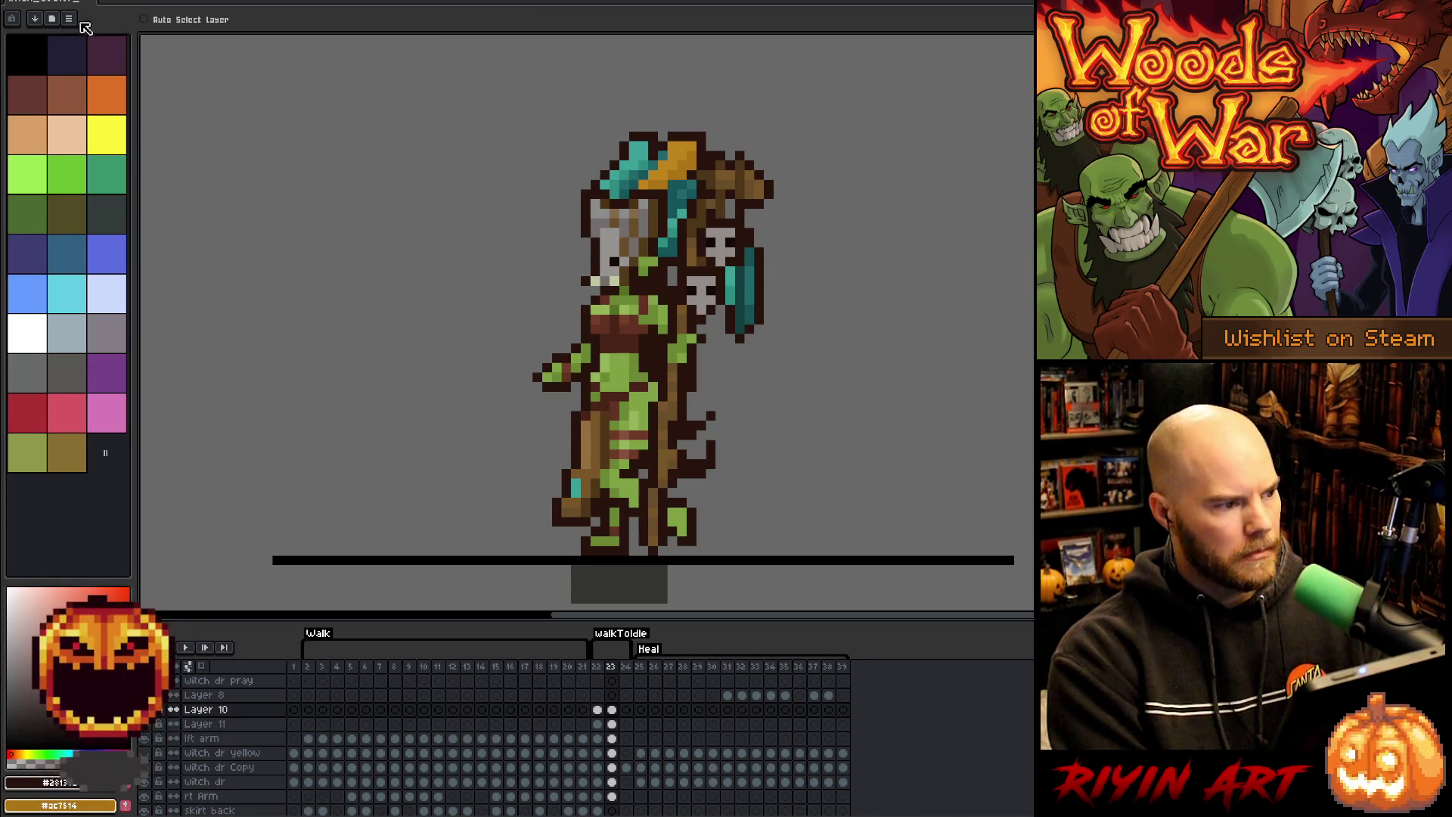
{"action": "left_click", "coordinate": [45, 2]}
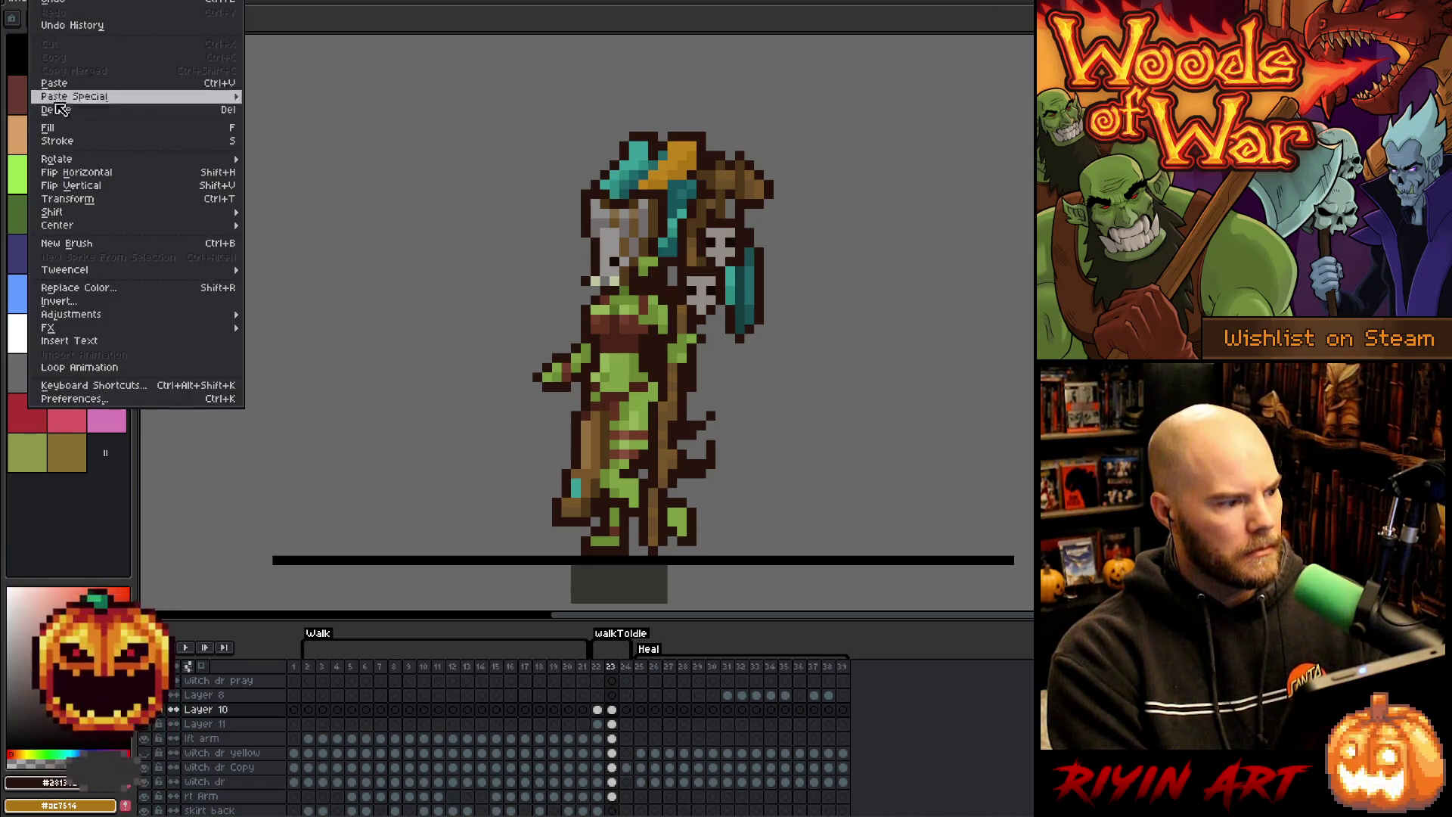
- Rotate the skull-topped staff piece from the Edit menu
{"action": "mouse_move", "coordinate": [68, 168]}
{"action": "left_click", "coordinate": [272, 159]}
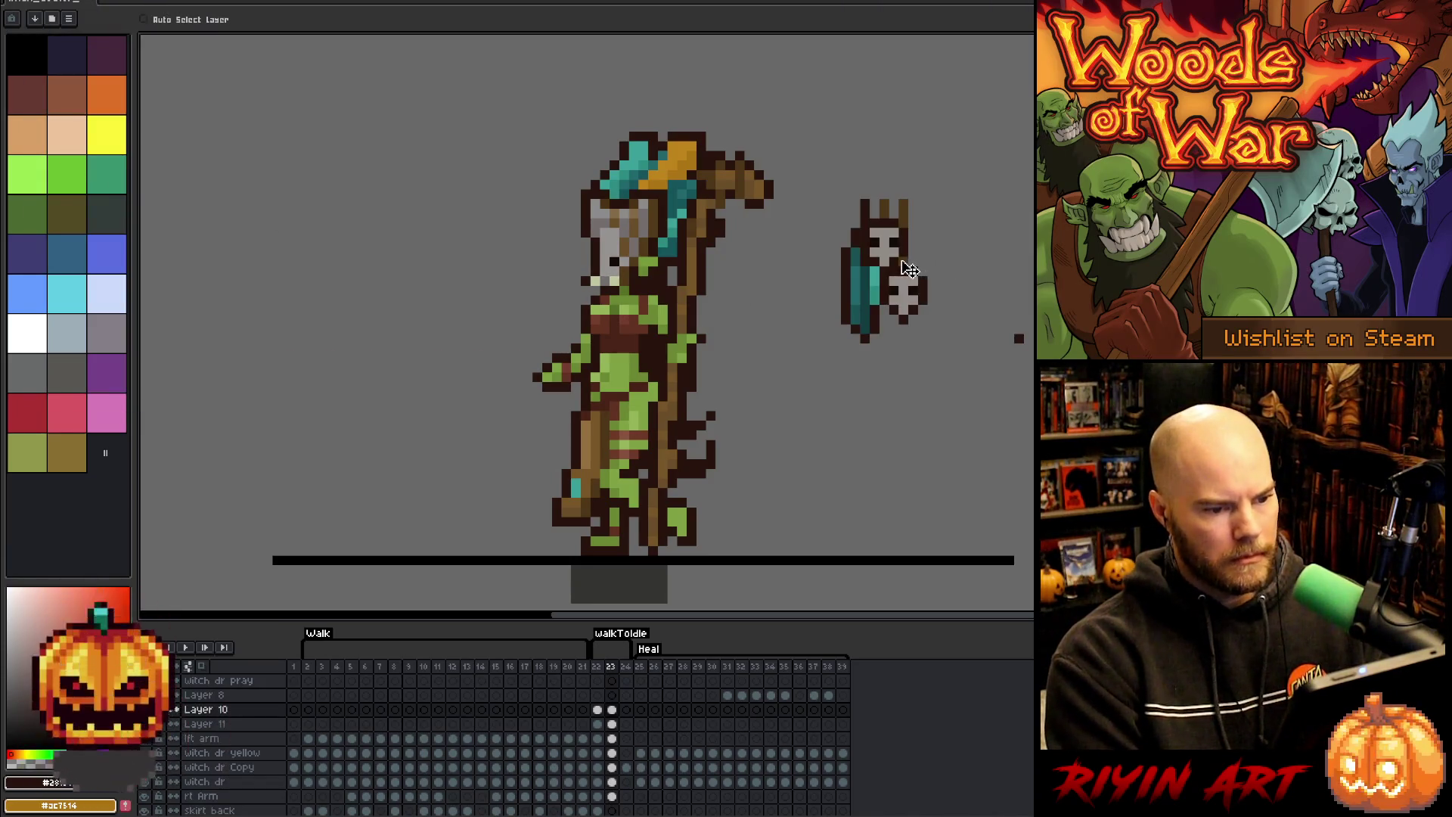
{"action": "key", "text": "b"}
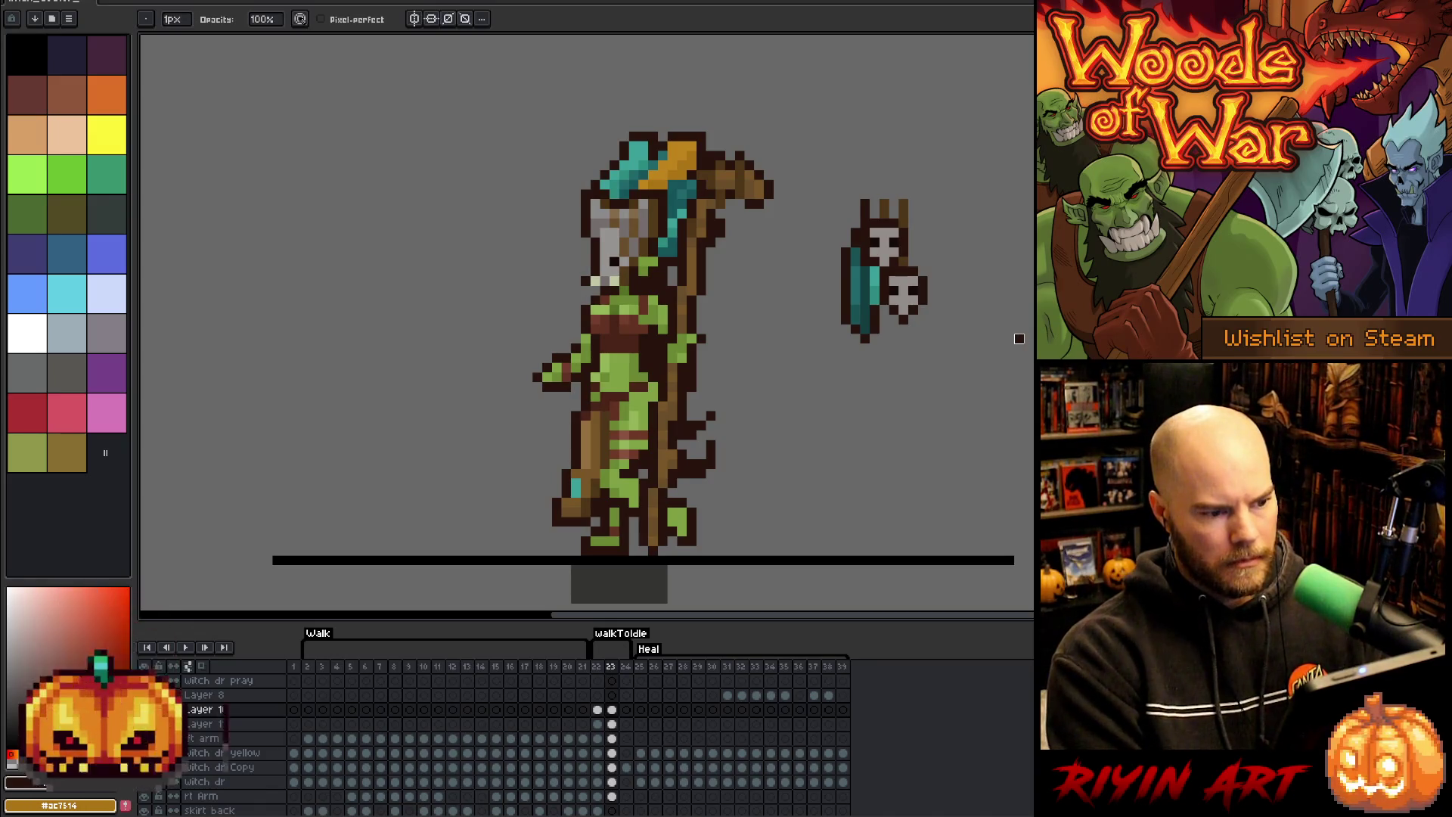
{"action": "key", "text": "v"}
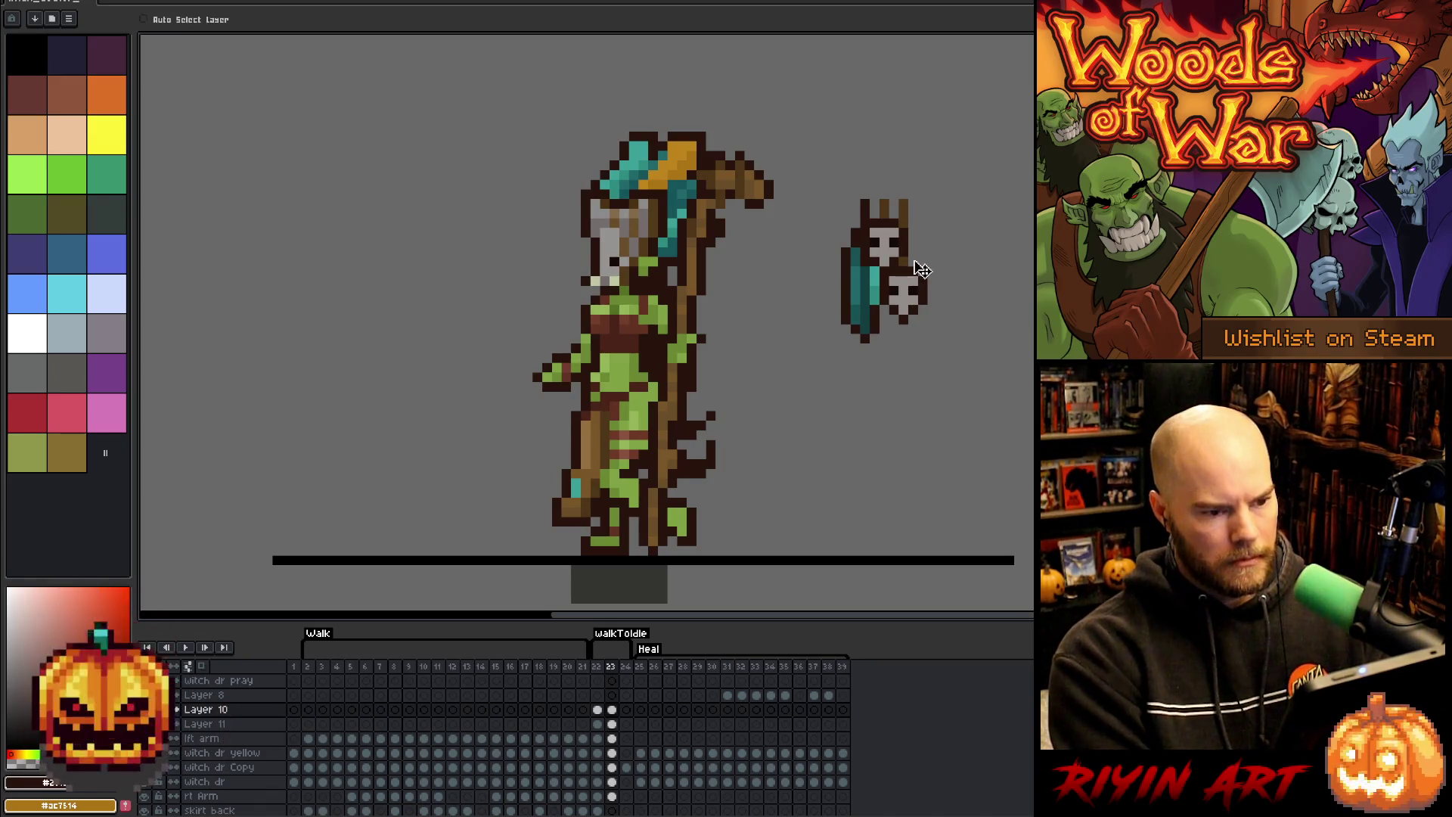
{"action": "key", "text": "m"}
- Select the detached staff piece and nudge it up and left to rejoin the staff
{"action": "left_click_drag", "start_coordinate": [981, 417], "coordinate": [784, 229]}
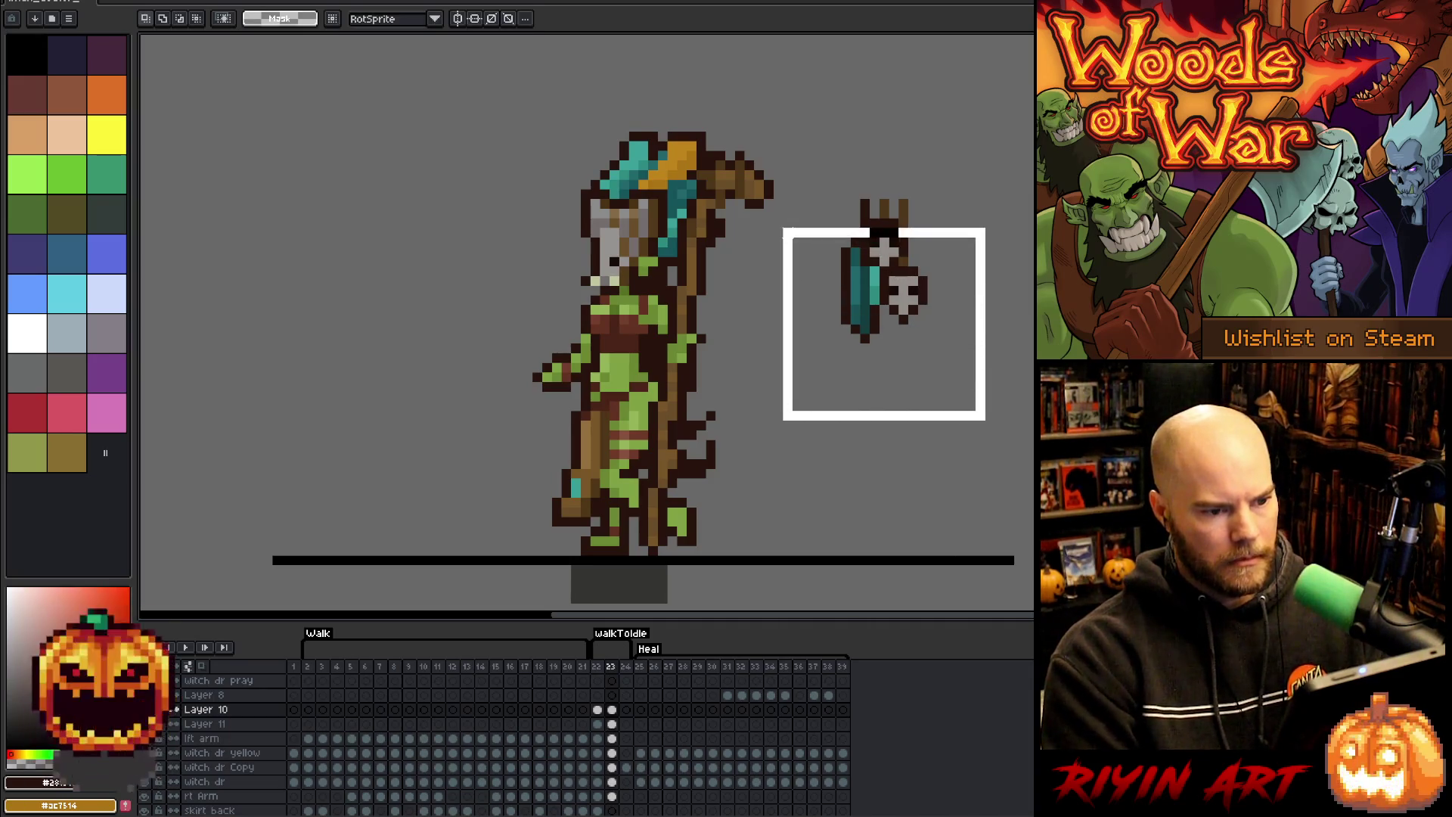
{"action": "key", "text": "Left"}
{"action": "mouse_move", "coordinate": [1005, 420]}
{"action": "left_mouse_down"}
{"action": "mouse_move", "coordinate": [964, 399]}
{"action": "mouse_move", "coordinate": [876, 267]}
{"action": "left_mouse_up"}
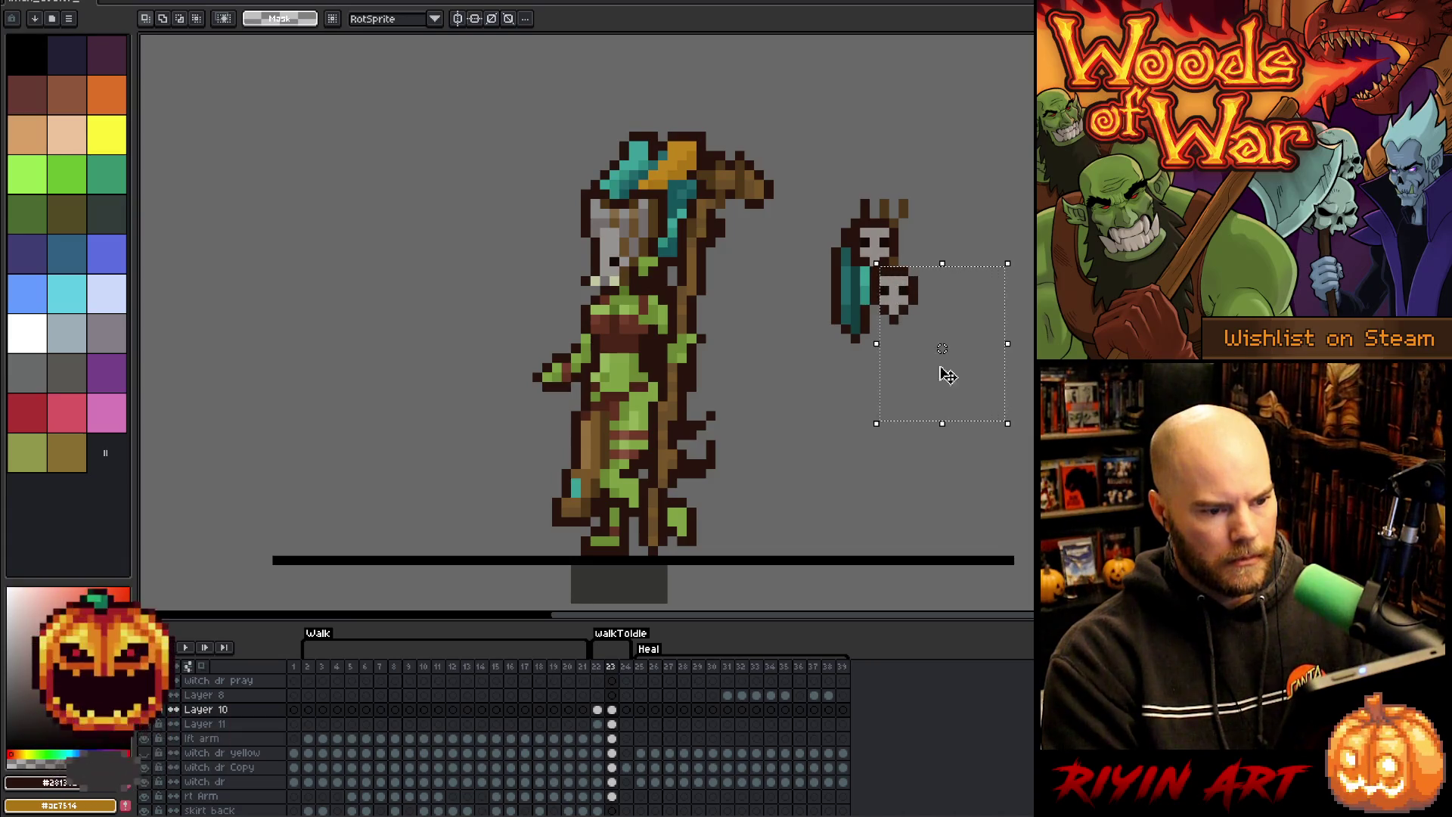
{"action": "key", "text": "Up"}
{"action": "key", "text": "Left"}
{"action": "key", "text": "Return"}
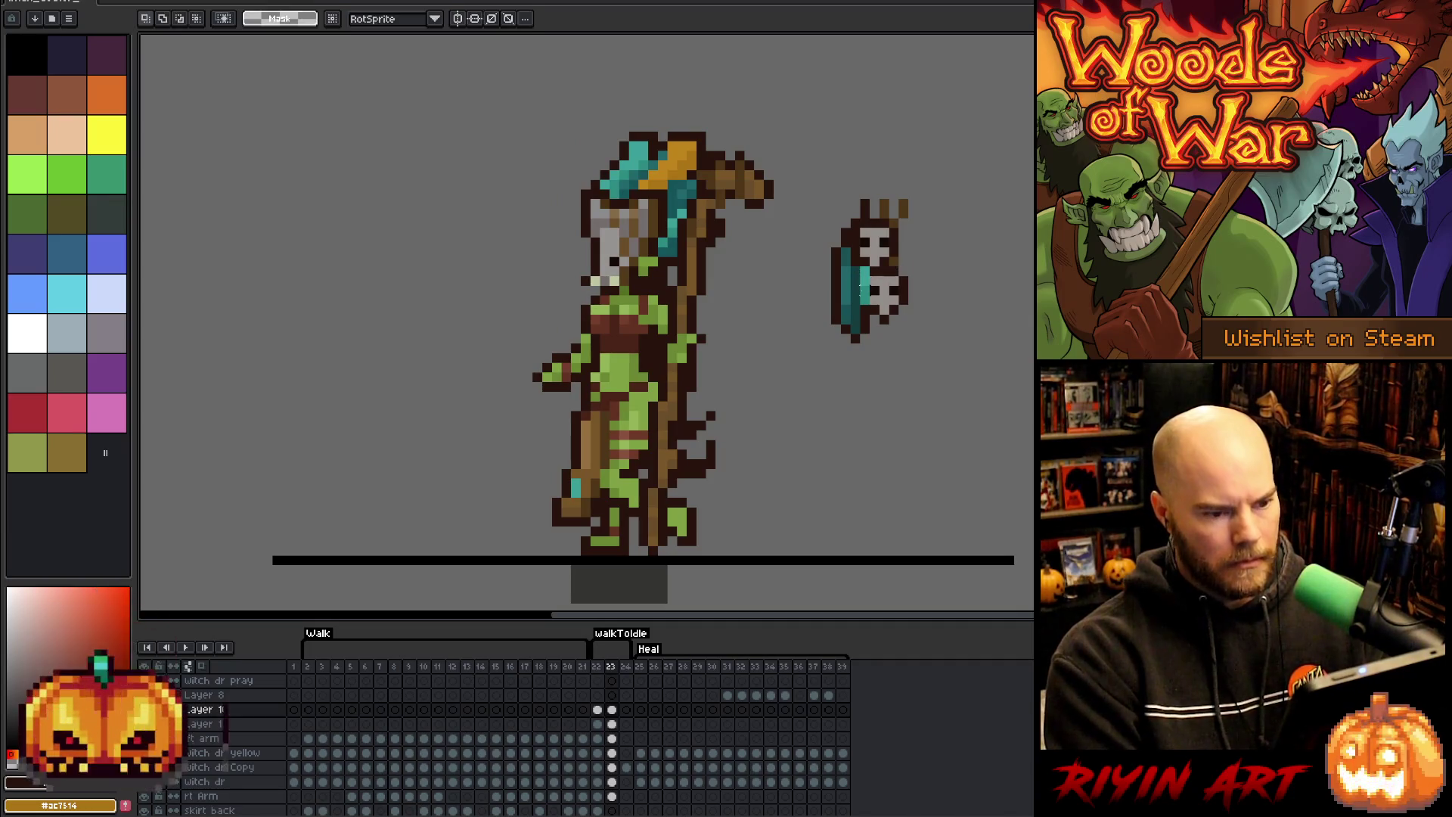
- Reposition the teal staff piece and pick the teal and dark outline colours
{"action": "mouse_move", "coordinate": [863, 273]}
{"action": "left_mouse_down"}
{"action": "mouse_move", "coordinate": [808, 375]}
{"action": "mouse_move", "coordinate": [837, 350]}
{"action": "mouse_move", "coordinate": [827, 357]}
{"action": "left_mouse_up"}
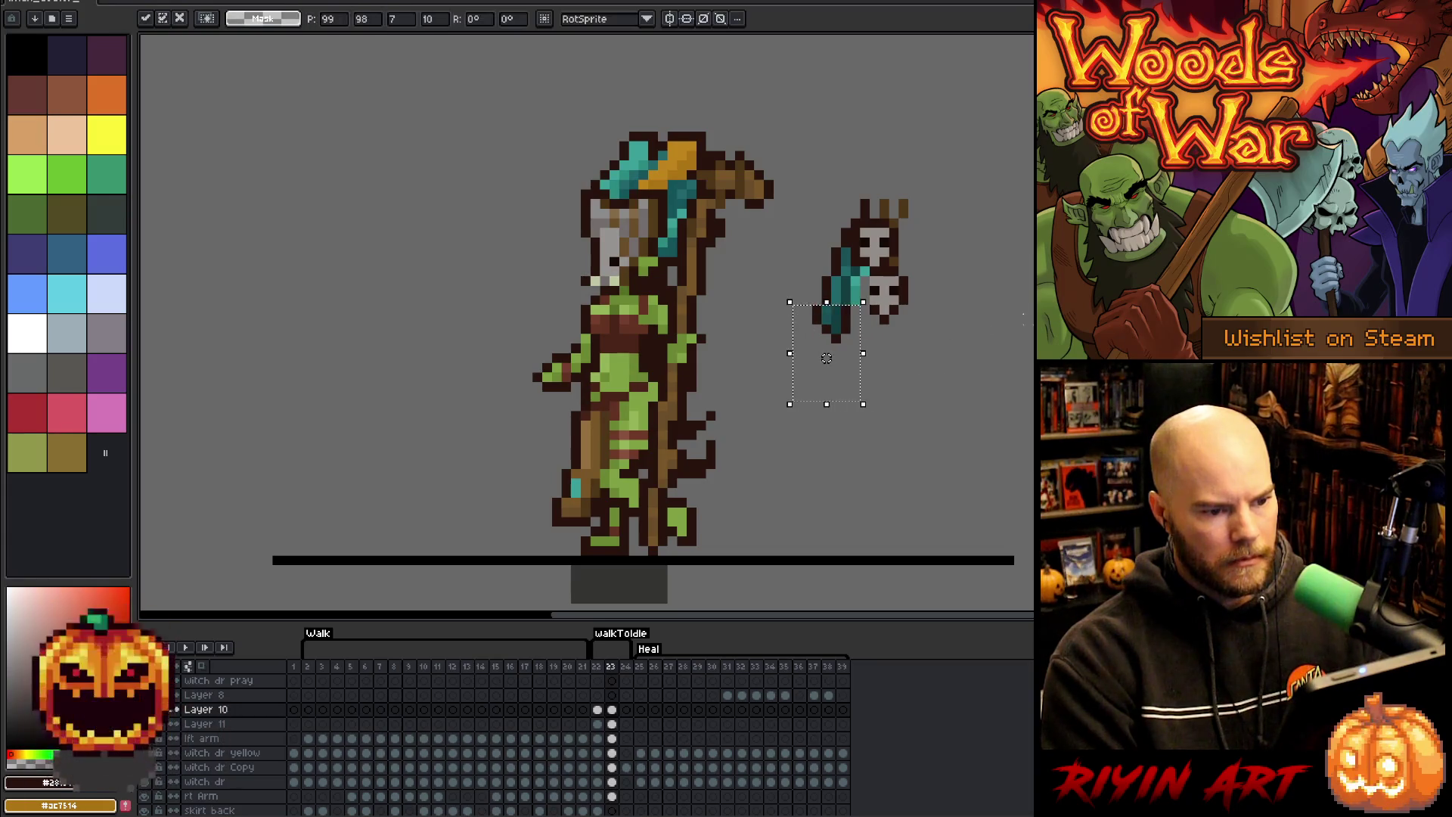
{"action": "key", "text": "Return"}
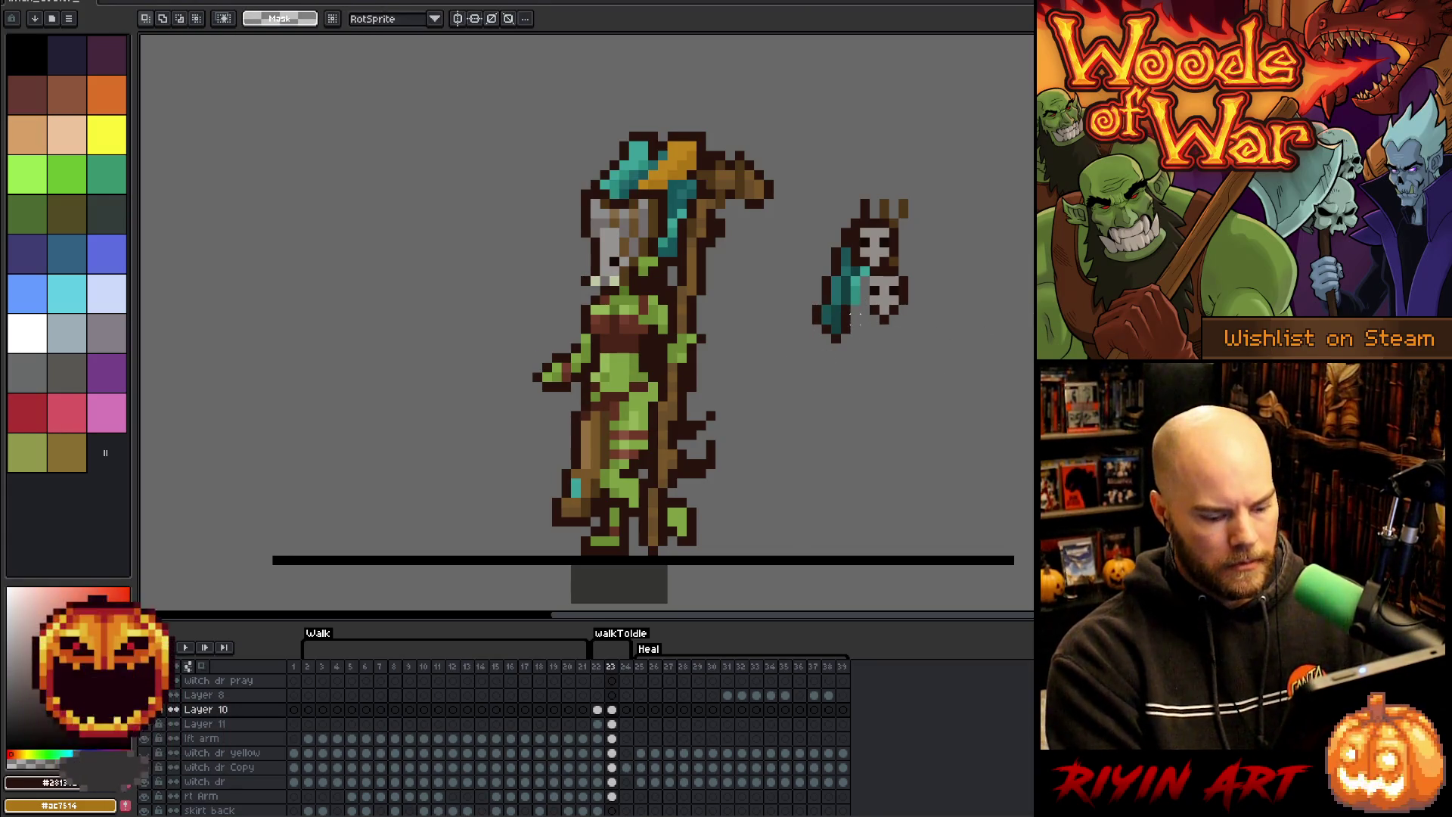
{"action": "key", "text": "b"}
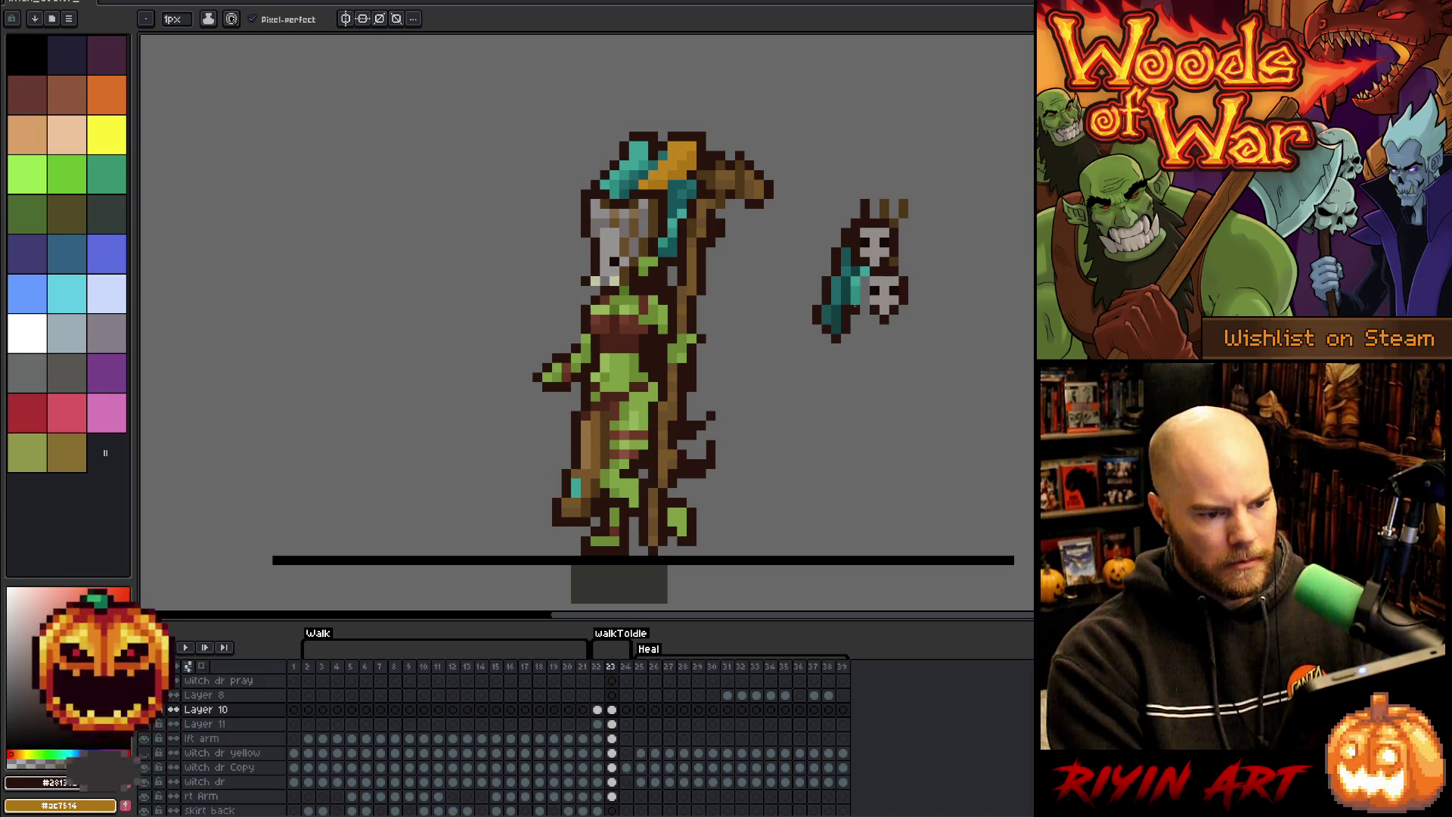
{"action": "left_click", "coordinate": [853, 301], "text": "alt"}
{"action": "left_click", "coordinate": [860, 300], "text": "alt"}
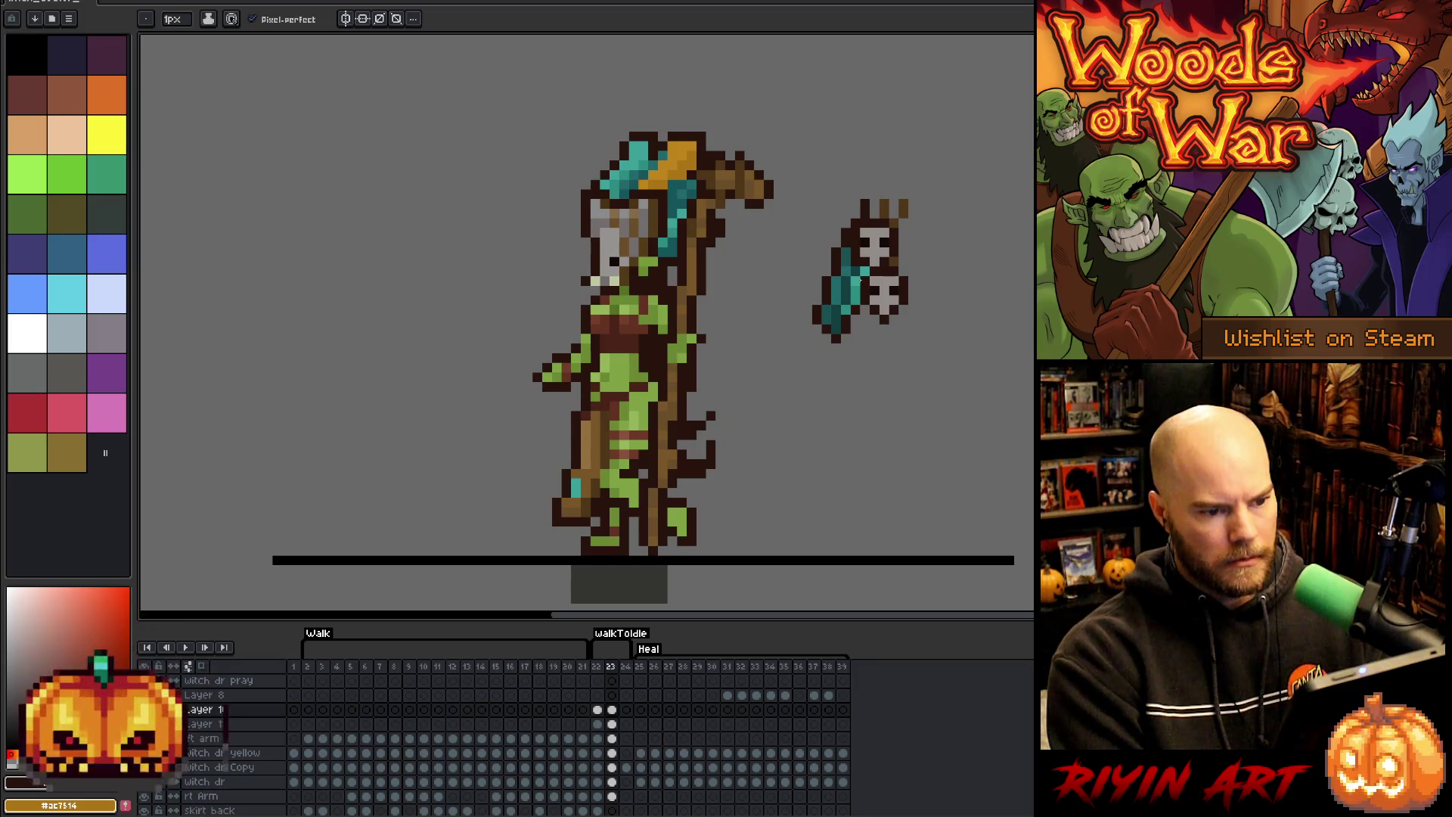
- Move the whole skull staff beside the witch doctor's head and compare with frame 22
{"action": "key", "text": "m"}
{"action": "left_click_drag", "start_coordinate": [928, 157], "coordinate": [790, 384]}
{"action": "left_click_drag", "start_coordinate": [875, 298], "coordinate": [712, 307]}
{"action": "left_click", "coordinate": [921, 310]}
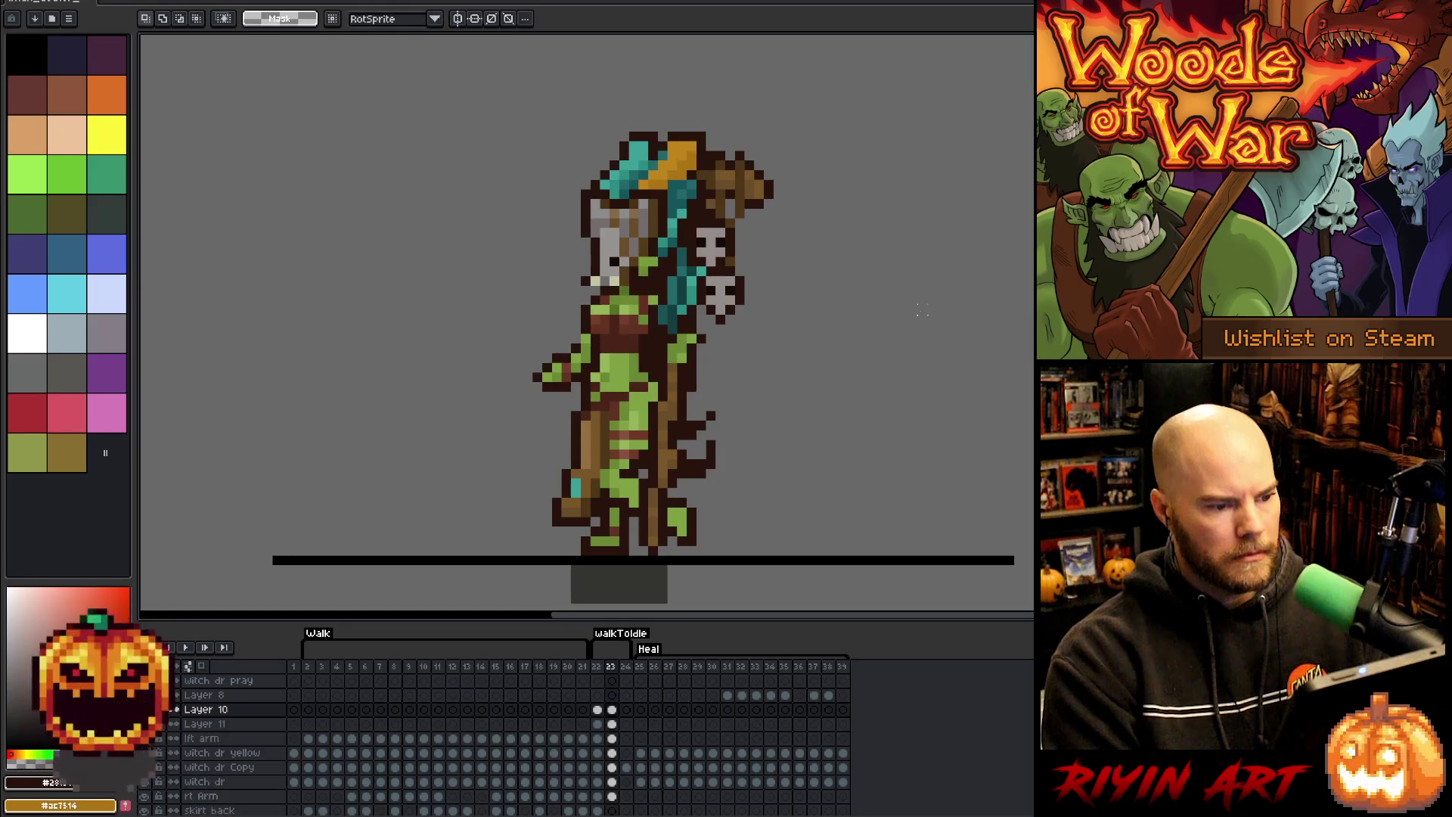
{"action": "key", "text": "Left"}
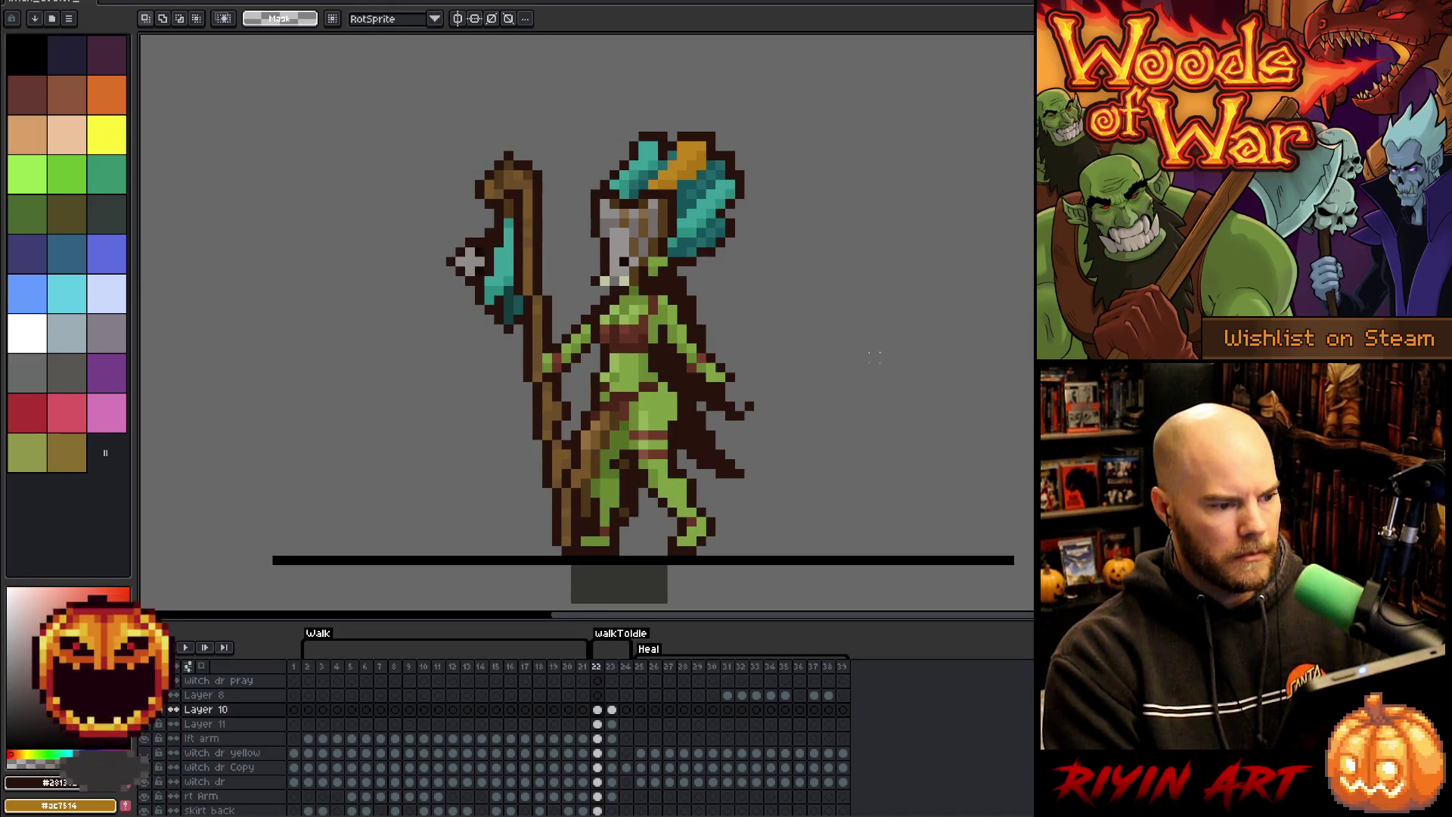
{"action": "key", "text": "Right"}
{"action": "key", "text": "Right"}
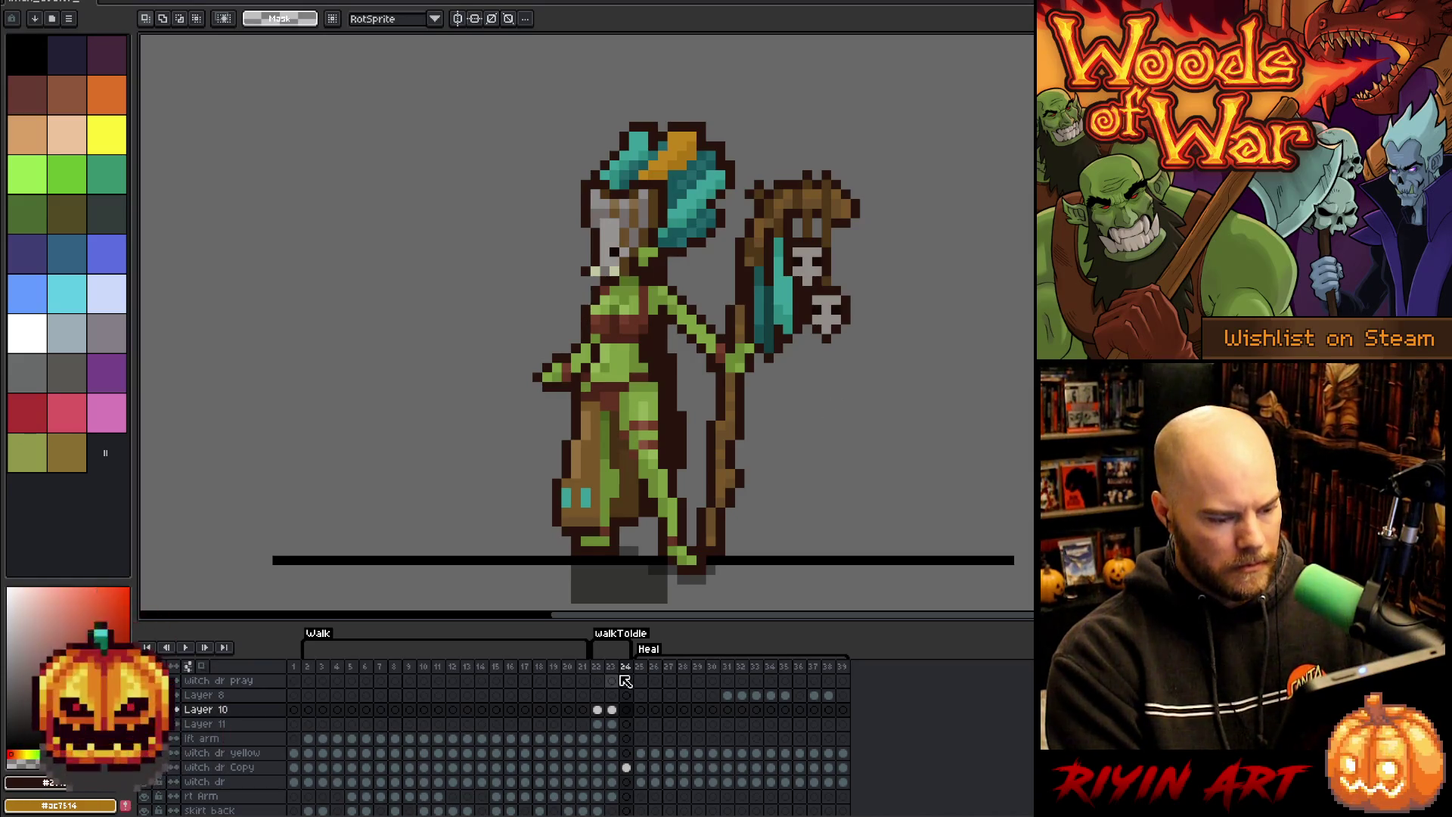
- Insert frame 25, then nudge the skull charms on frame 24's staff to the right
{"action": "key", "text": "alt+n"}
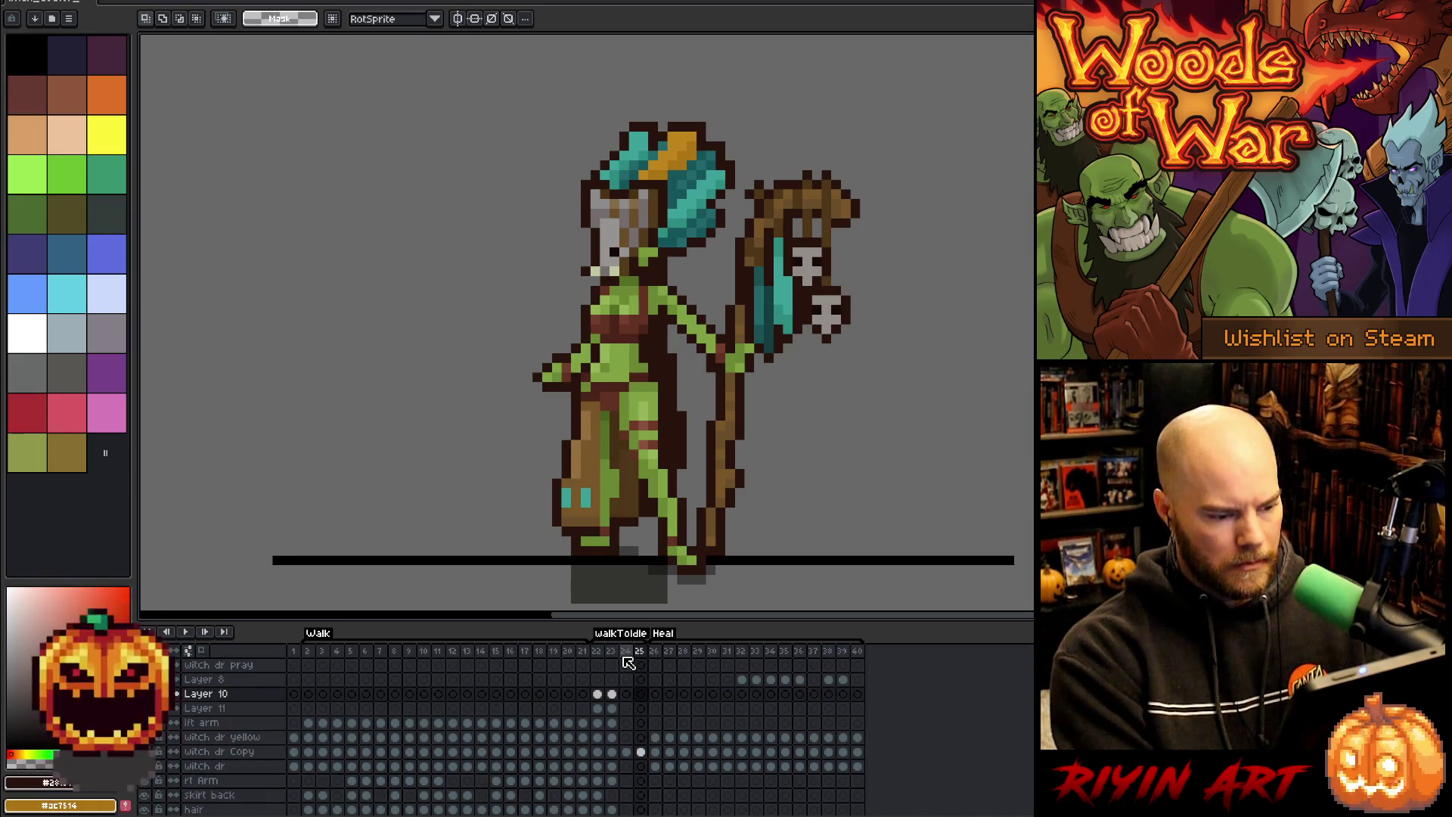
{"action": "left_click", "coordinate": [626, 693]}
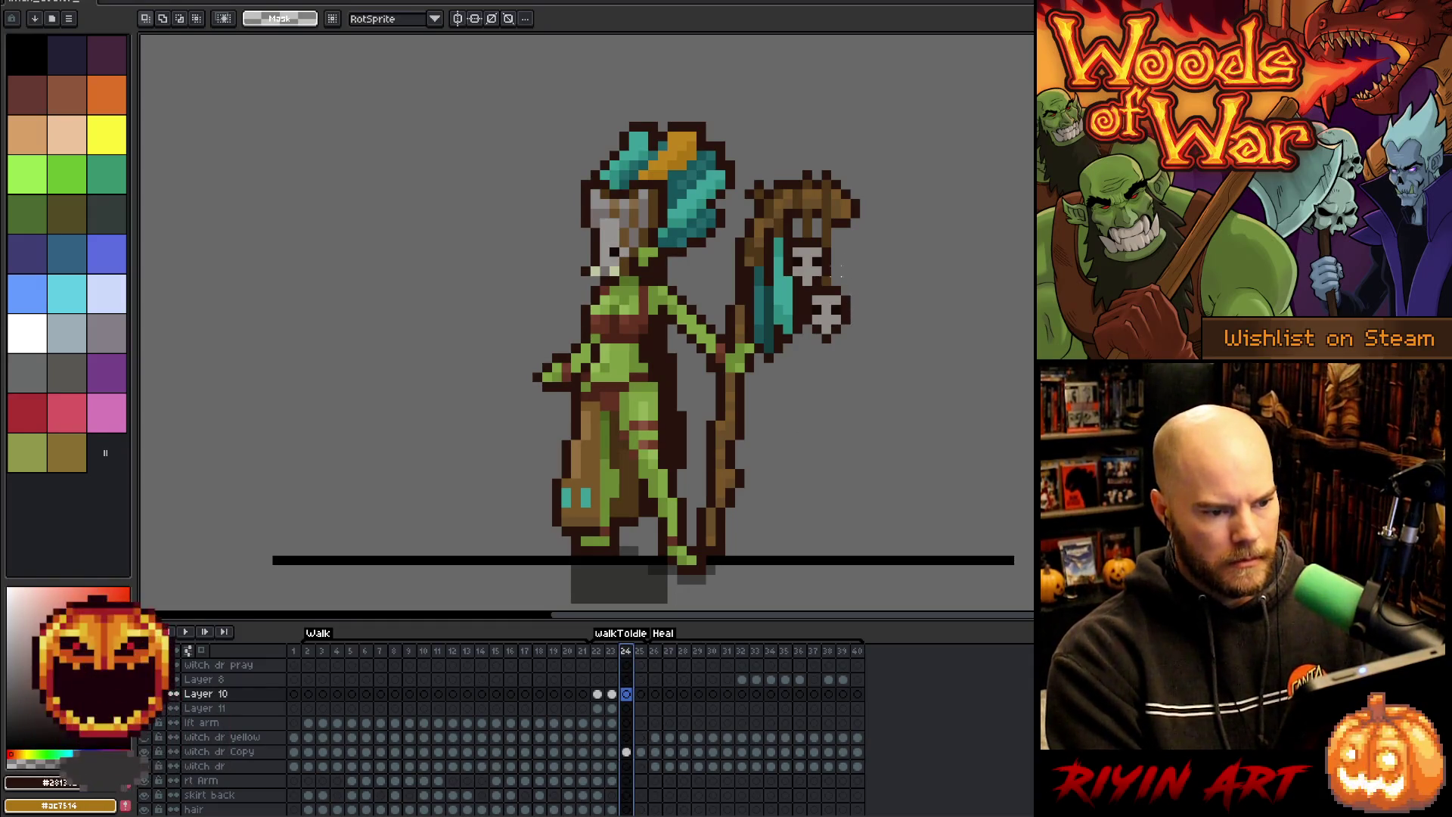
{"action": "mouse_move", "coordinate": [846, 242]}
{"action": "left_mouse_down"}
{"action": "mouse_move", "coordinate": [775, 379]}
{"action": "mouse_move", "coordinate": [812, 306]}
{"action": "left_mouse_up"}
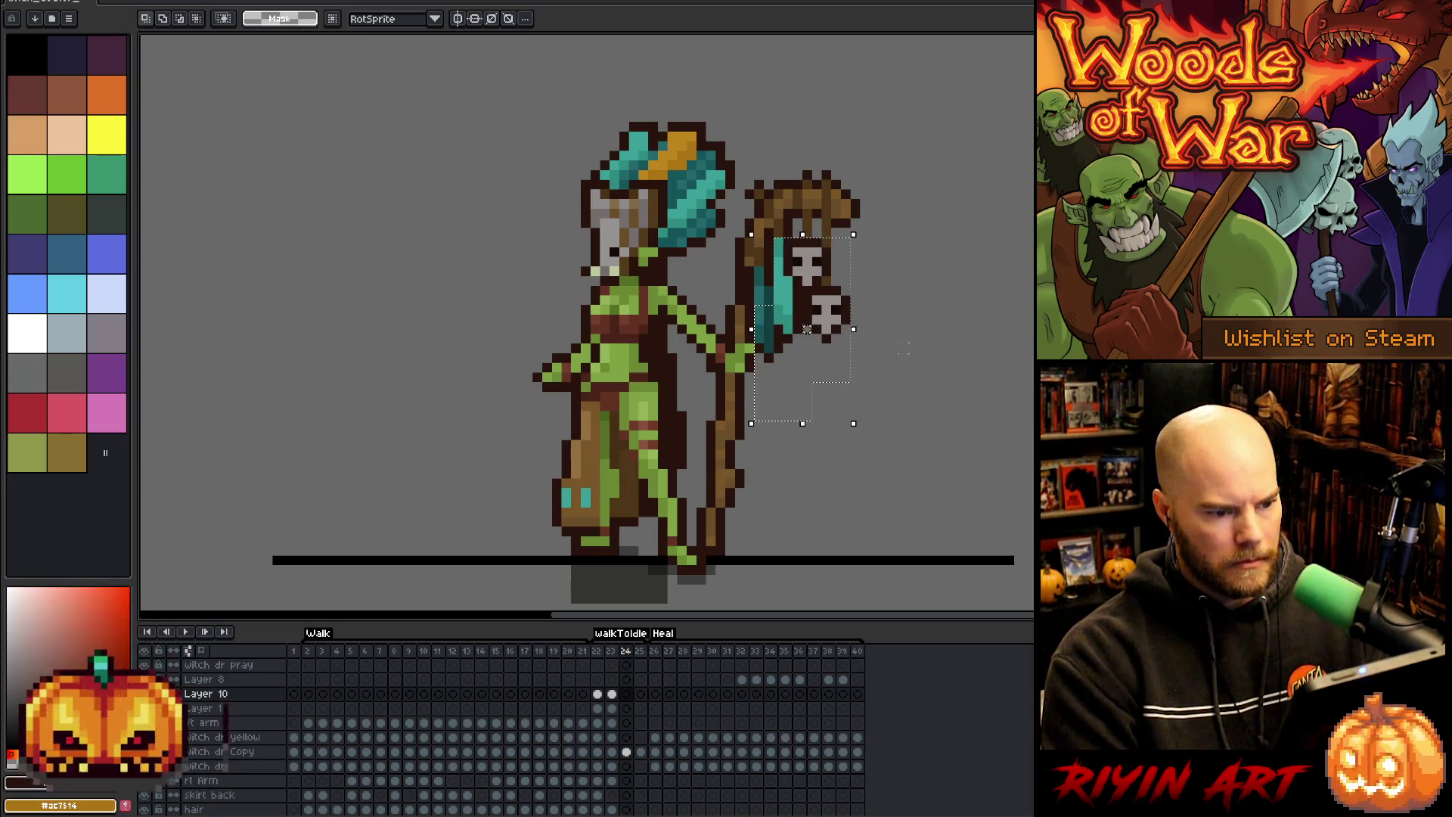
{"action": "key", "text": "Down"}
{"action": "key", "text": "Down"}
{"action": "key", "text": "Down"}
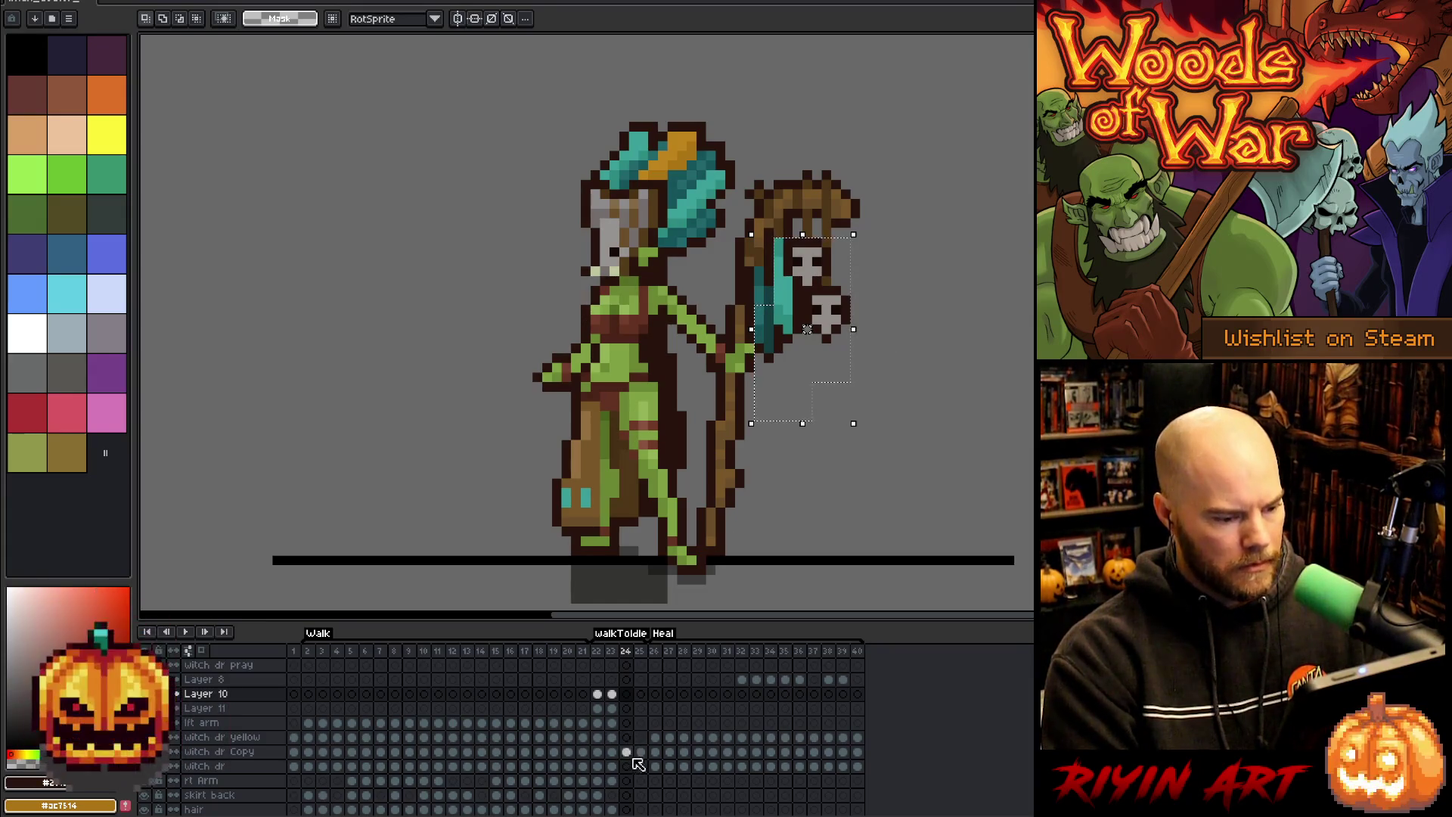
{"action": "key", "text": "Right"}
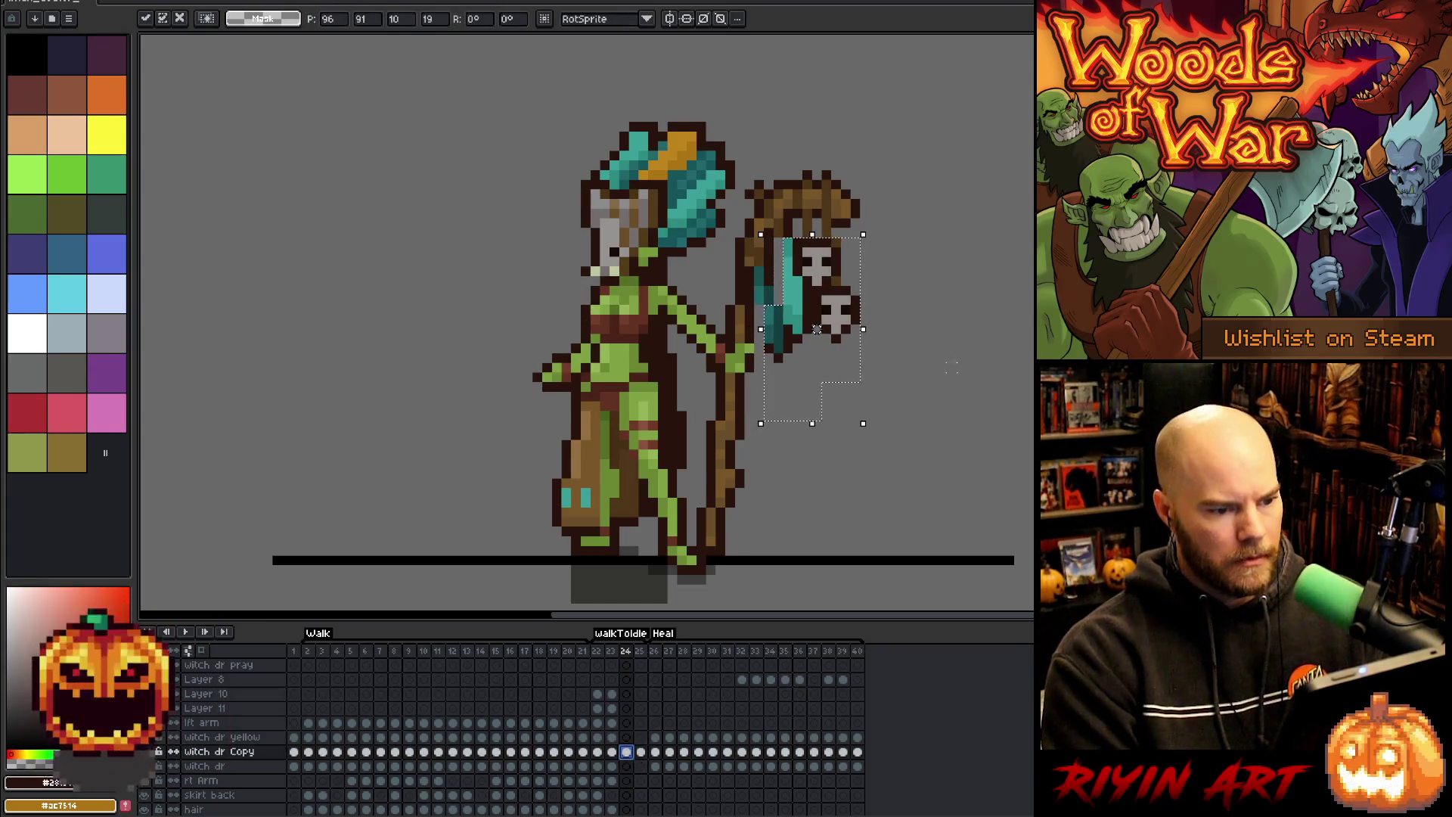
{"action": "left_click_drag", "start_coordinate": [944, 459], "coordinate": [809, 297]}
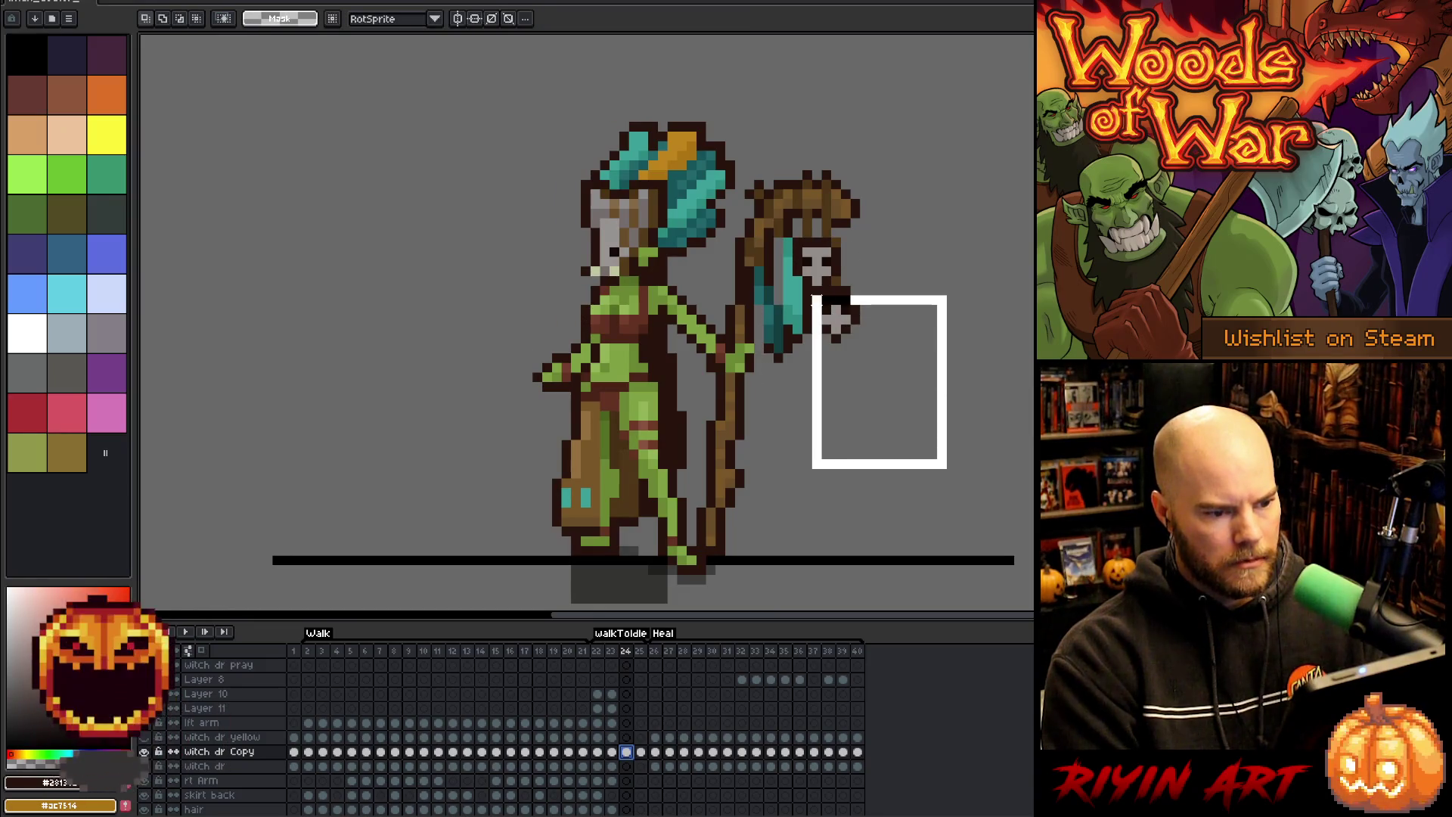
{"action": "left_click", "coordinate": [860, 286]}
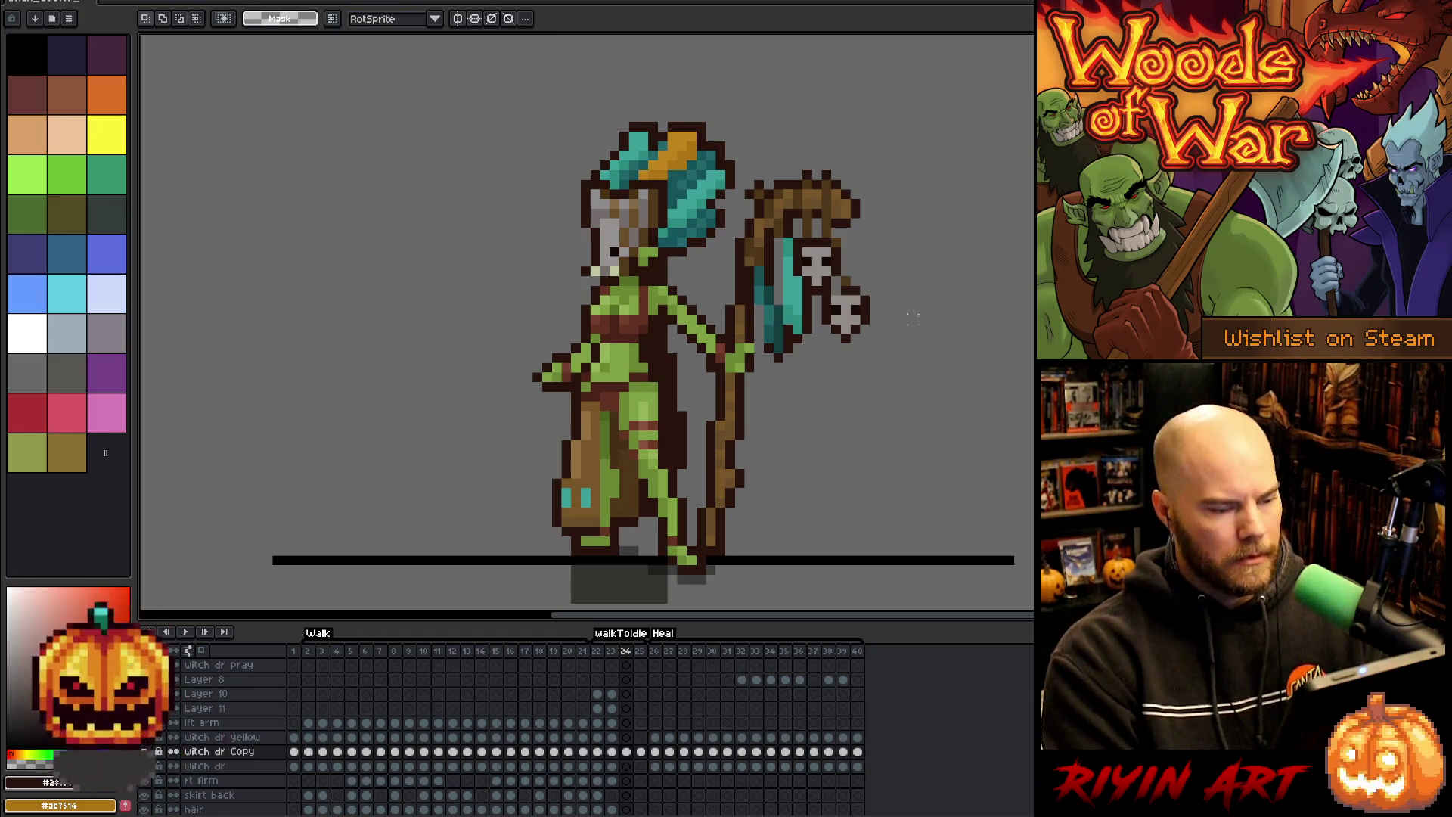
- Sample the skull colour, add another frame after frame 25 and play the transition
{"action": "key", "text": "b"}
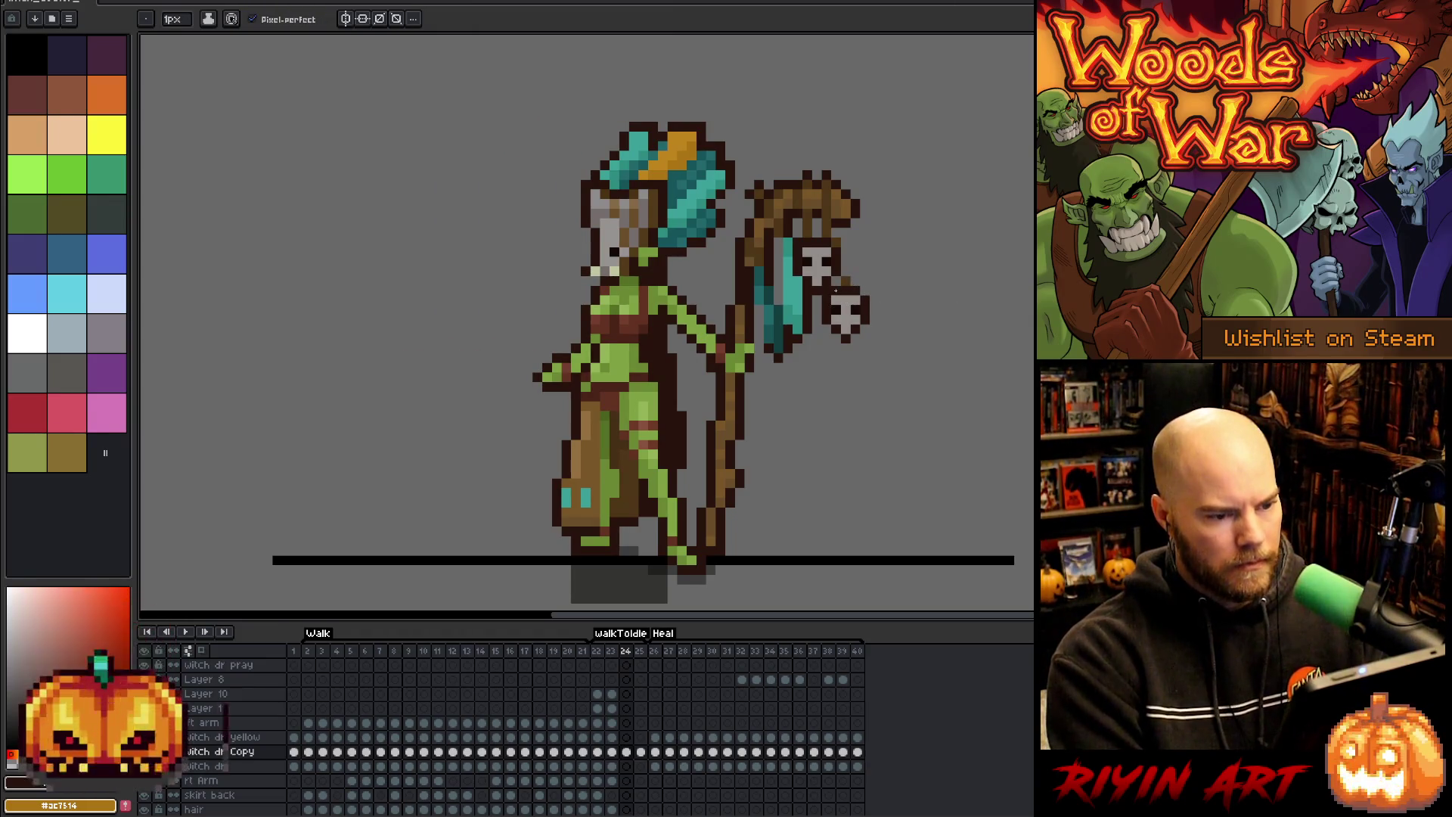
{"action": "key", "text": "alt"}
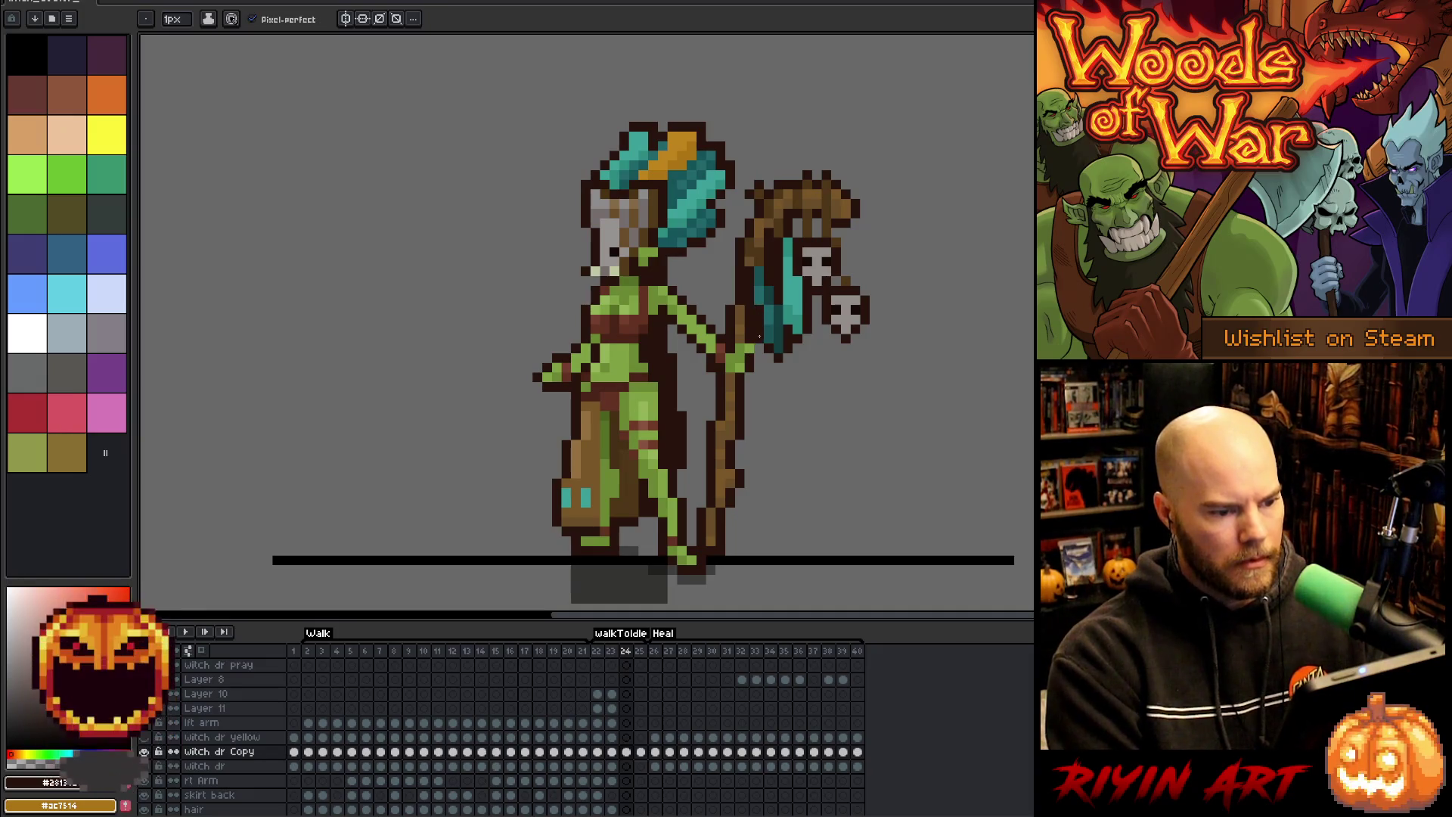
{"action": "key", "text": "alt"}
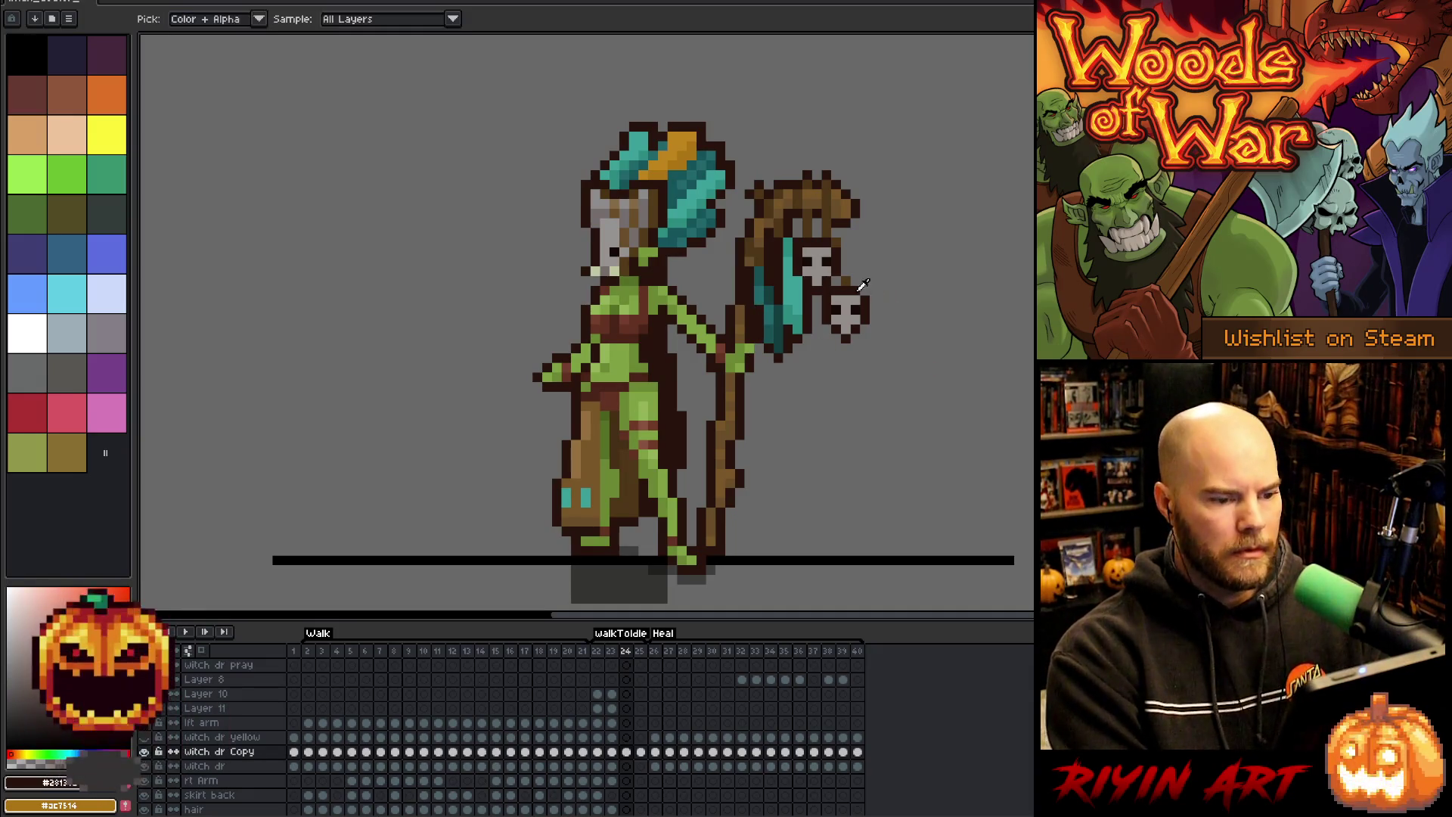
{"action": "left_click", "coordinate": [855, 273], "text": "alt"}
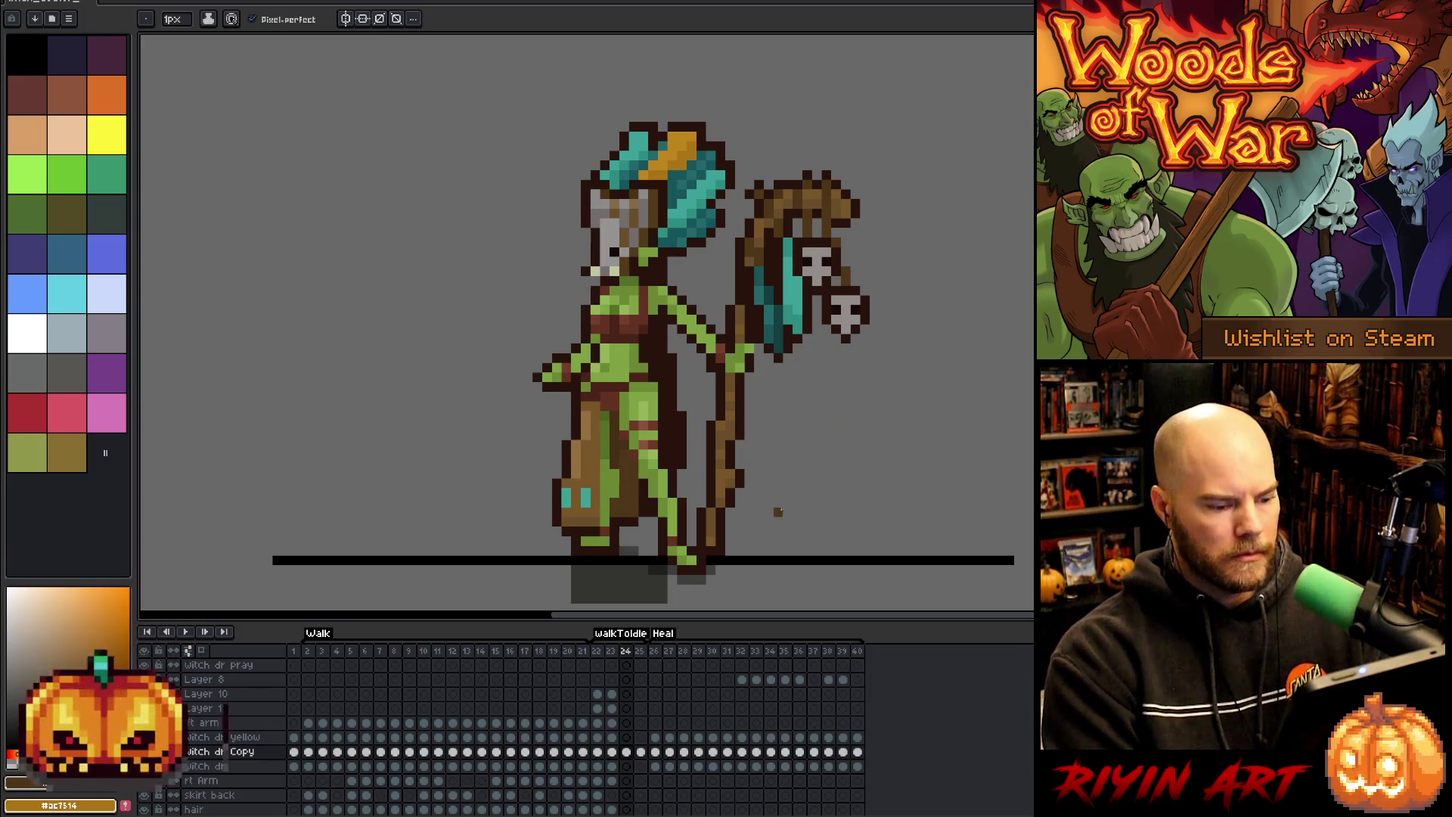
{"action": "left_click", "coordinate": [641, 653]}
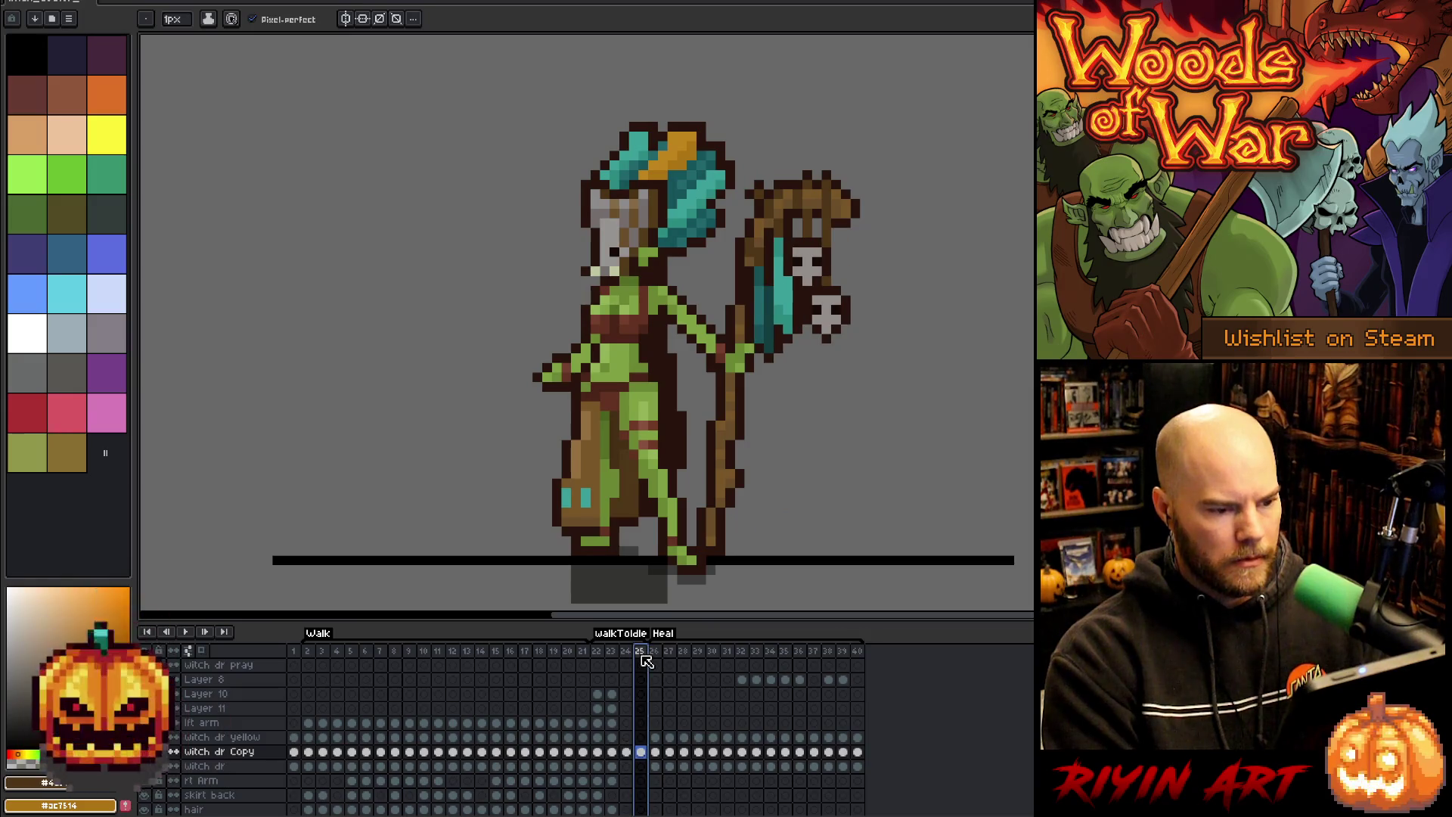
{"action": "key", "text": "alt+n"}
{"action": "key", "text": "Return"}
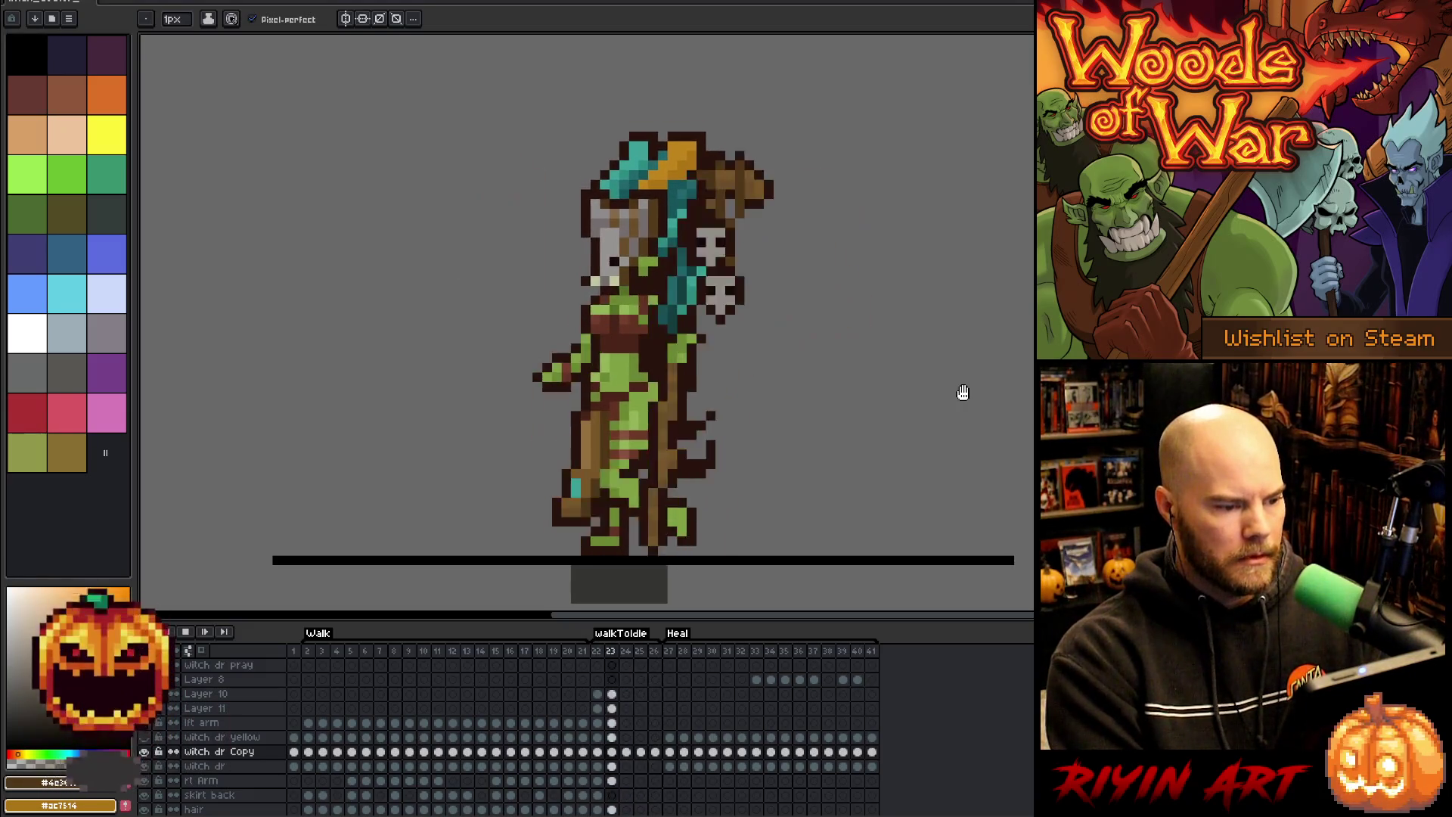
- Stop the preview on frame 23 and sample the dark brown outline colour
{"action": "key", "text": "Return"}
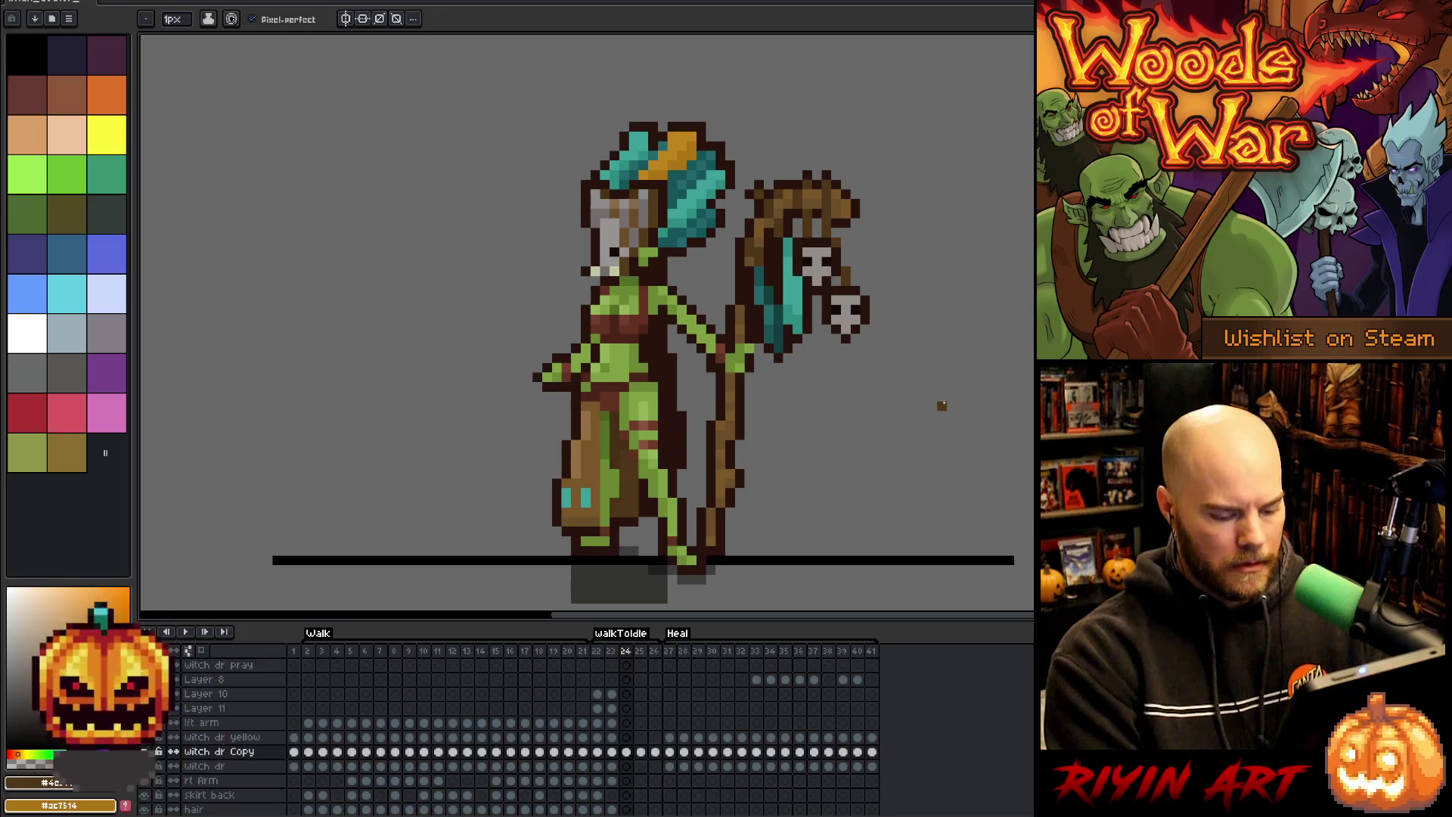
{"action": "key", "text": "Left"}
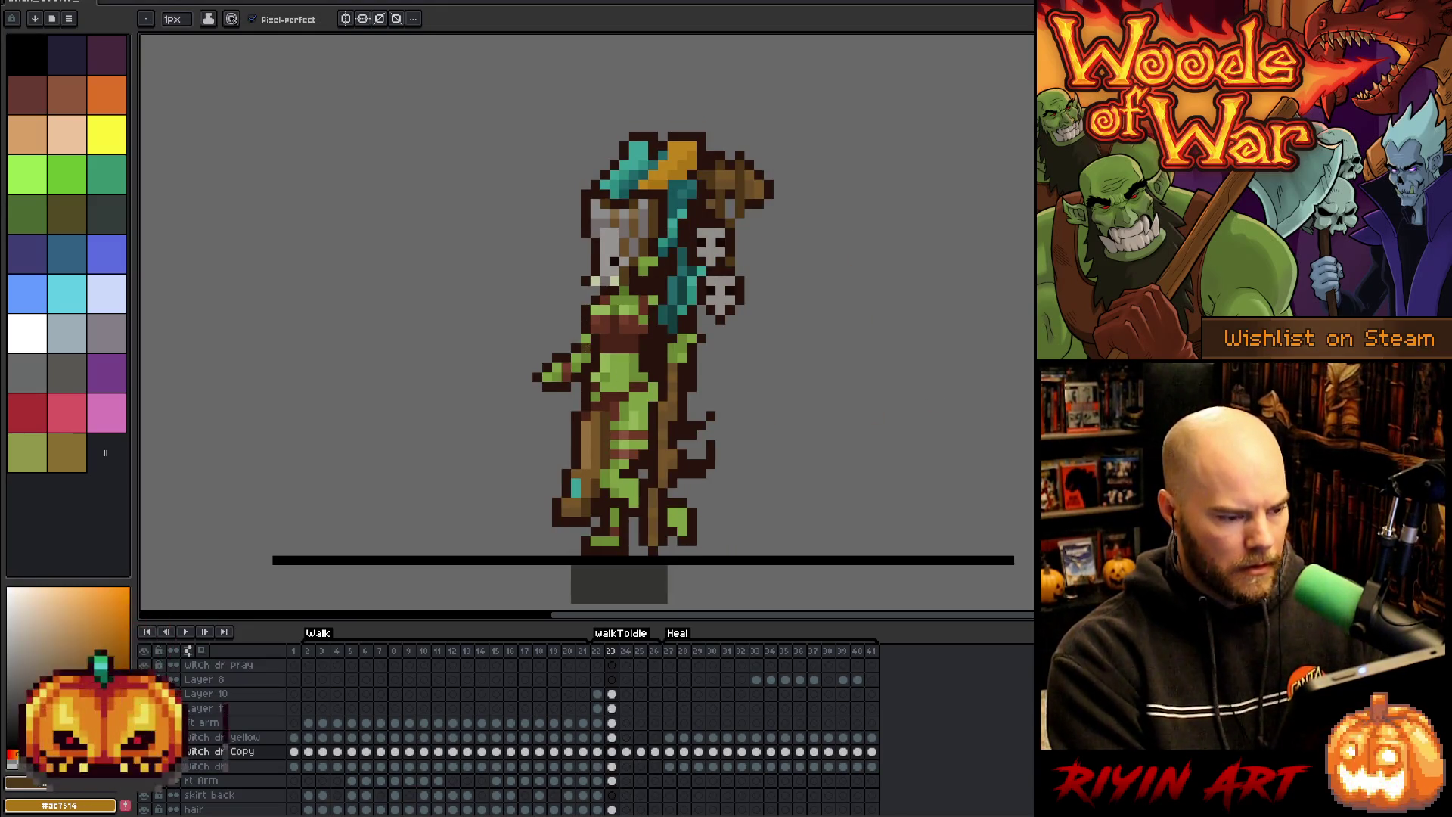
{"action": "key", "text": "i"}
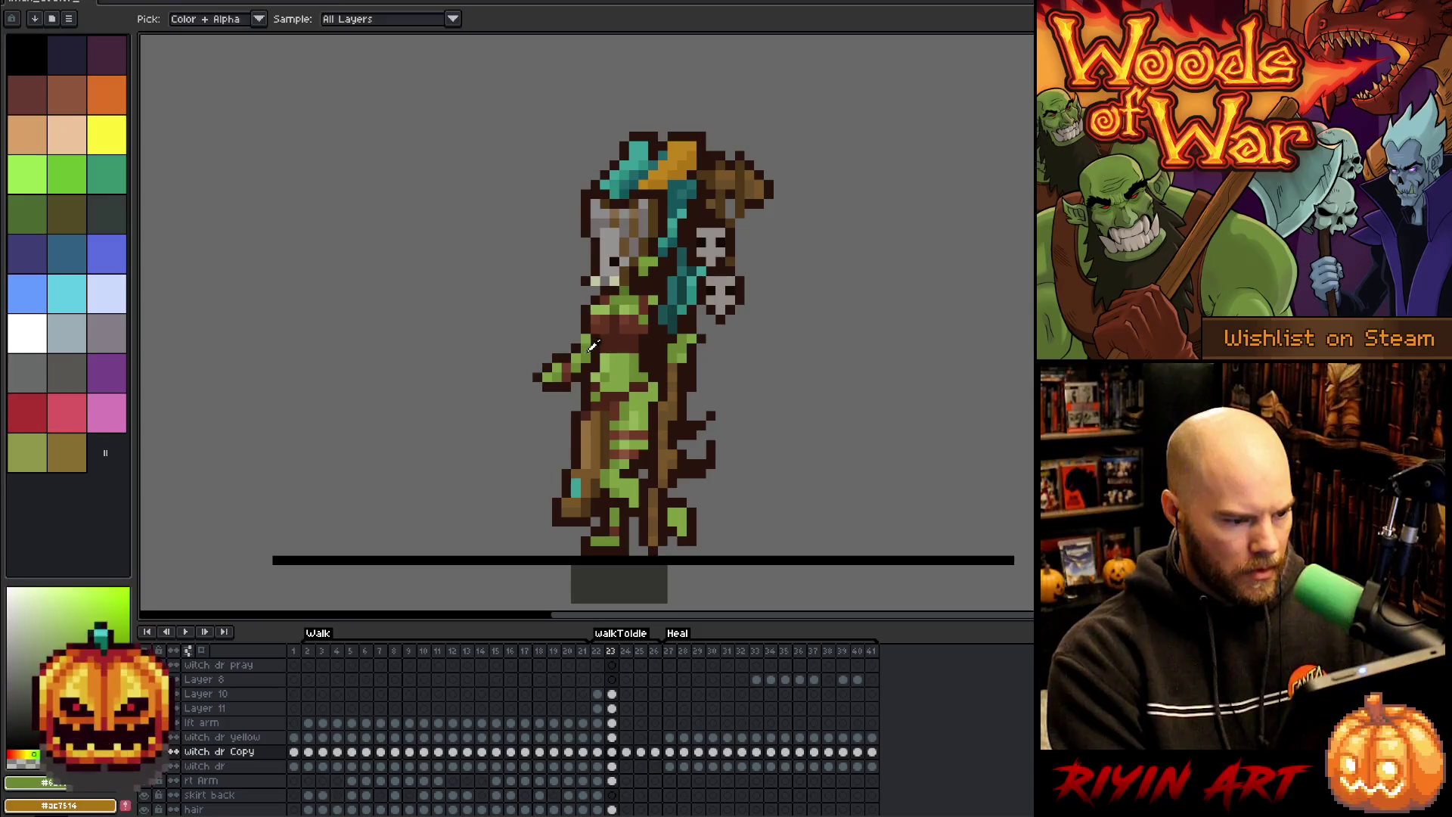
{"action": "key", "text": "b"}
{"action": "left_click", "coordinate": [587, 336], "text": "alt"}
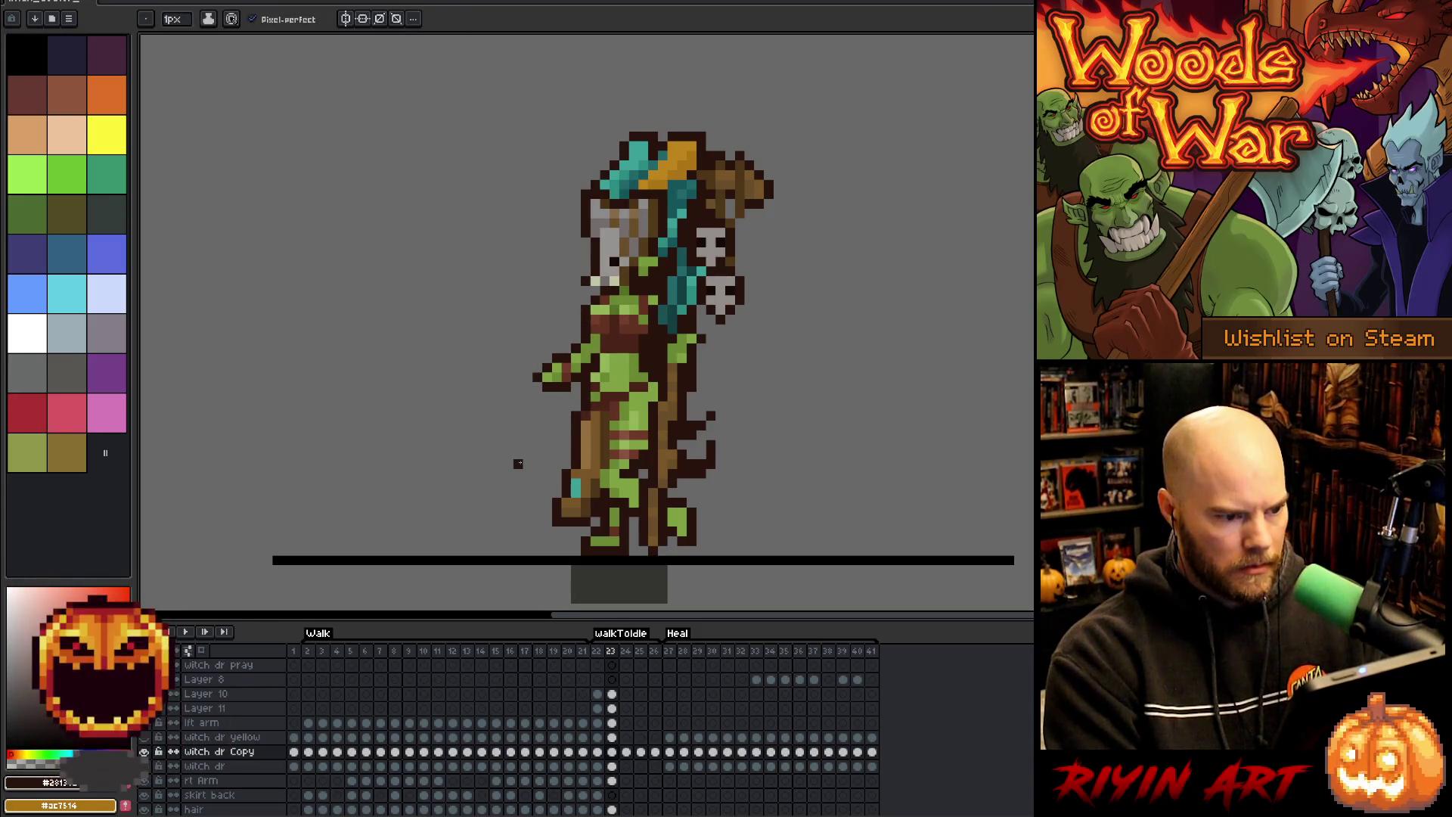
- Compare frames 24 and 23, then sample a brown from the witch doctor's torso
{"action": "key", "text": "period"}
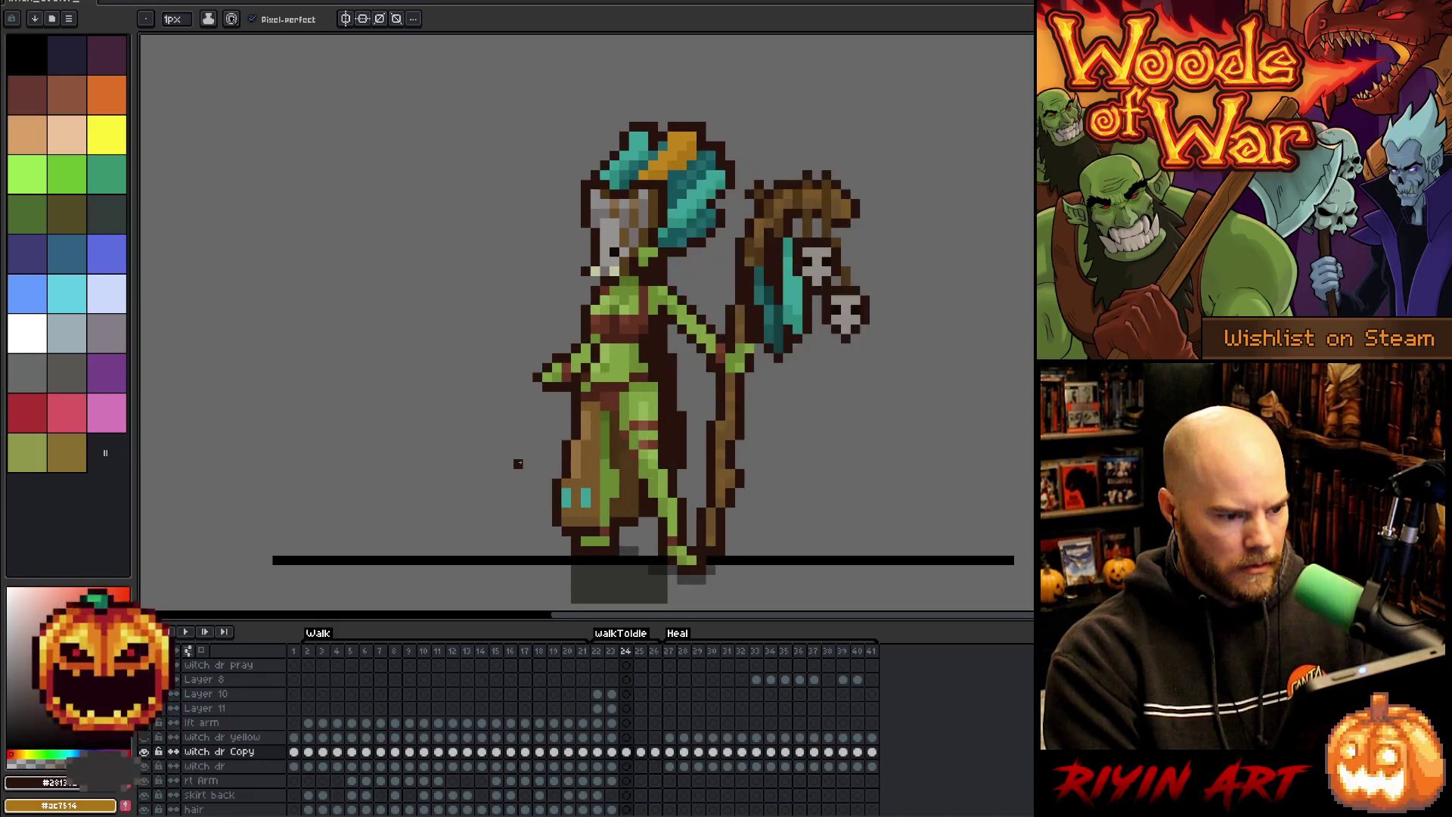
{"action": "key", "text": "comma"}
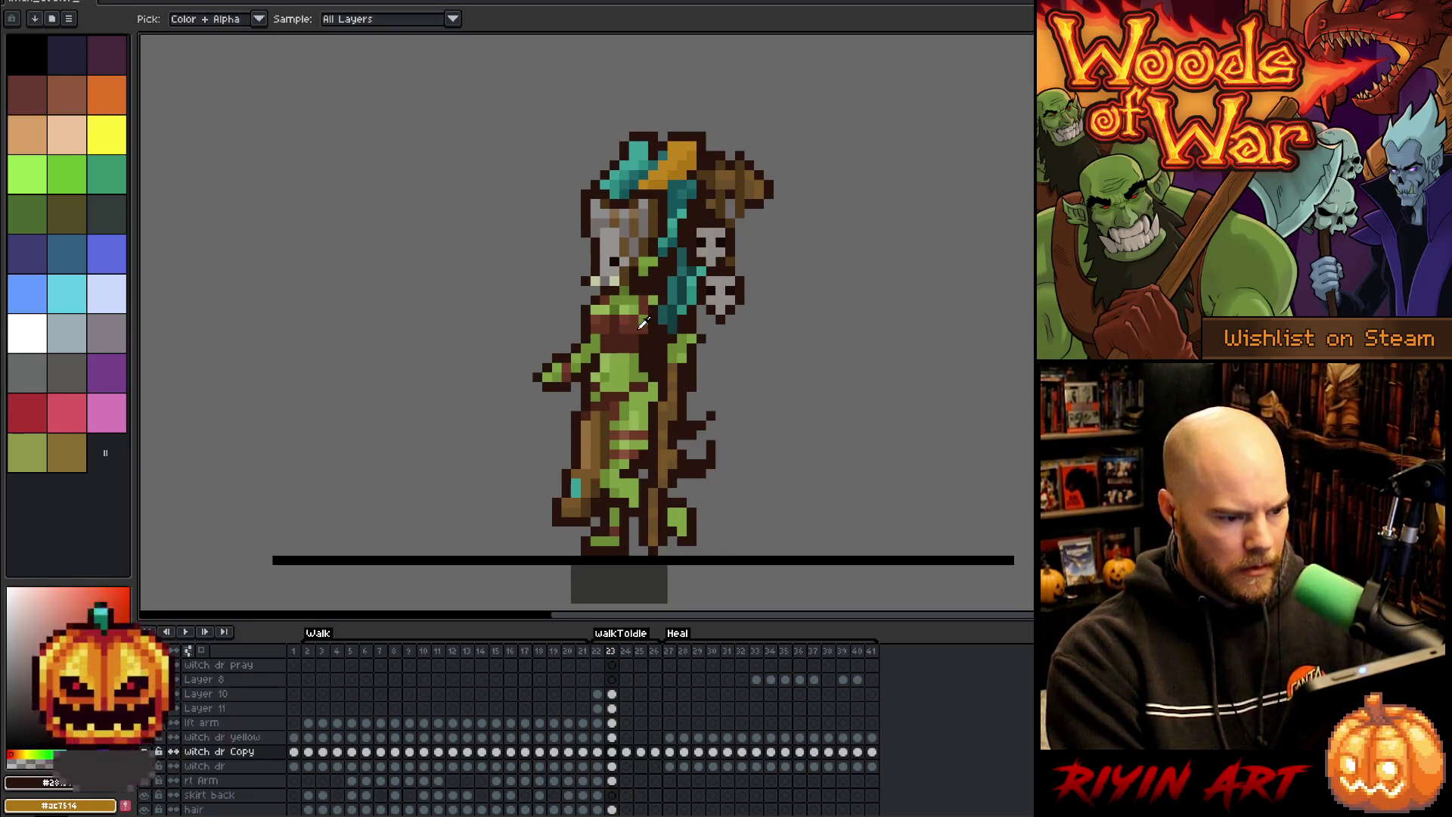
{"action": "left_click", "coordinate": [642, 324], "text": "alt"}
{"action": "key", "text": "v"}
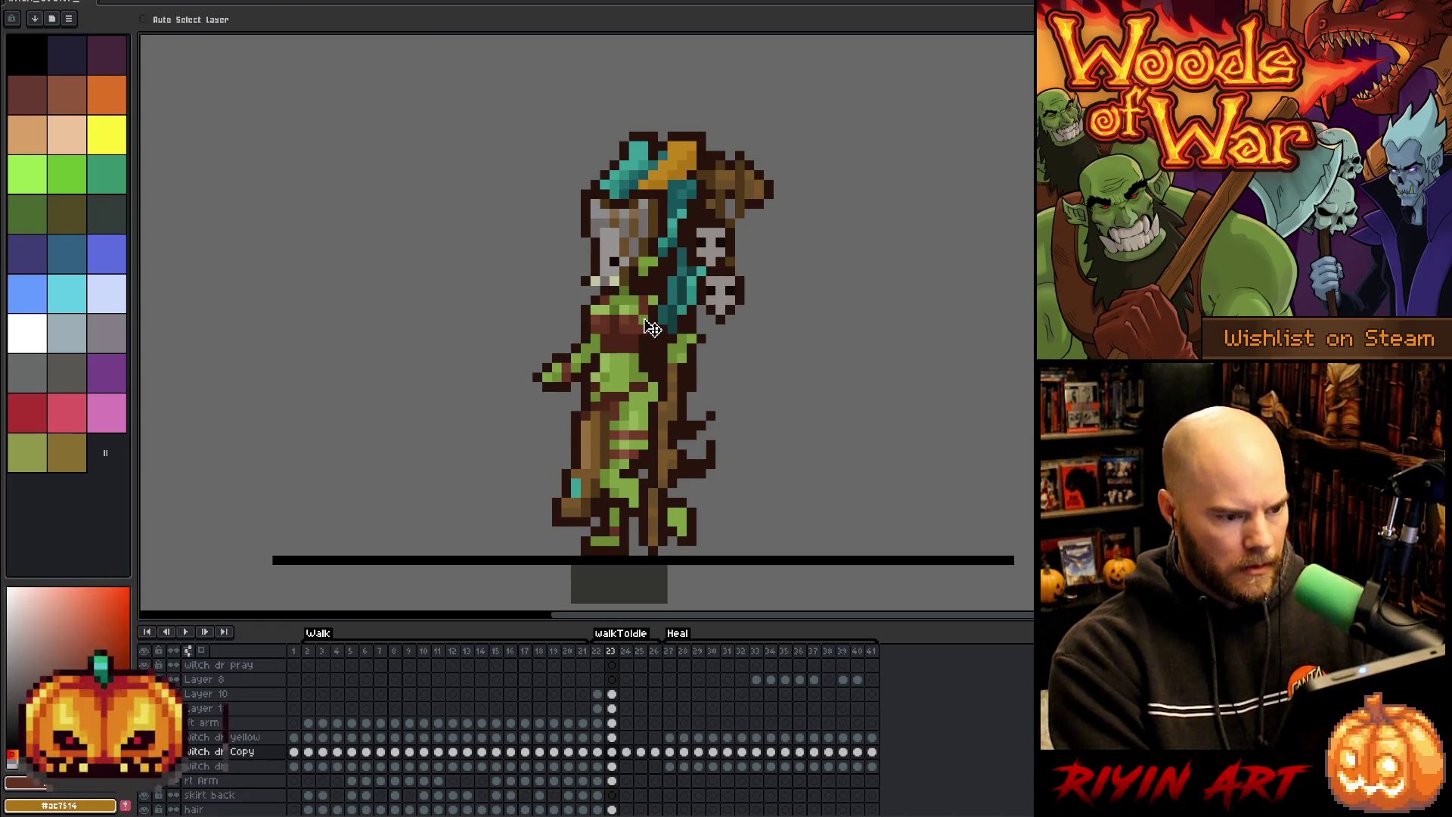
{"action": "key", "text": "b"}
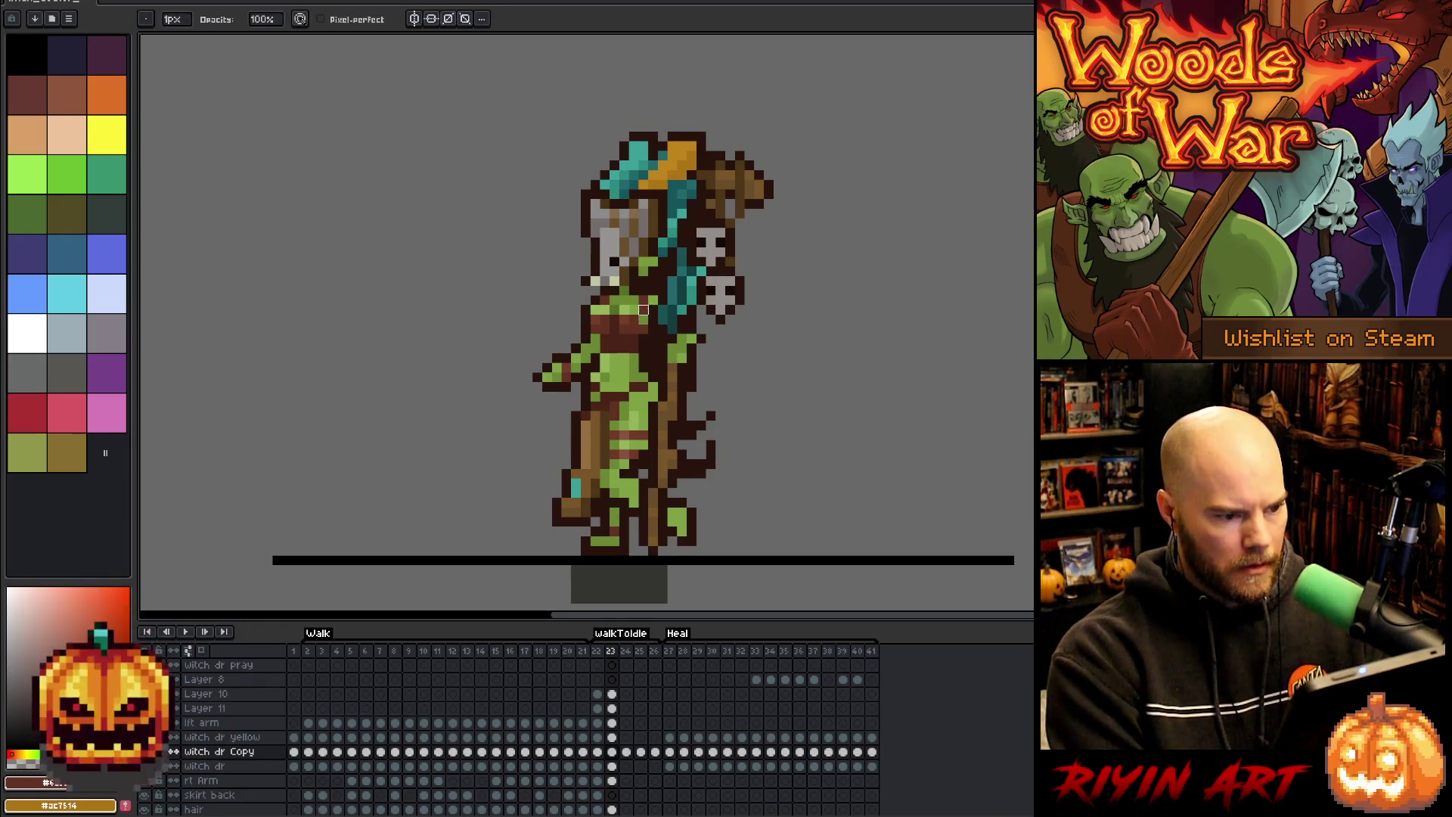
{"action": "key", "text": "alt"}
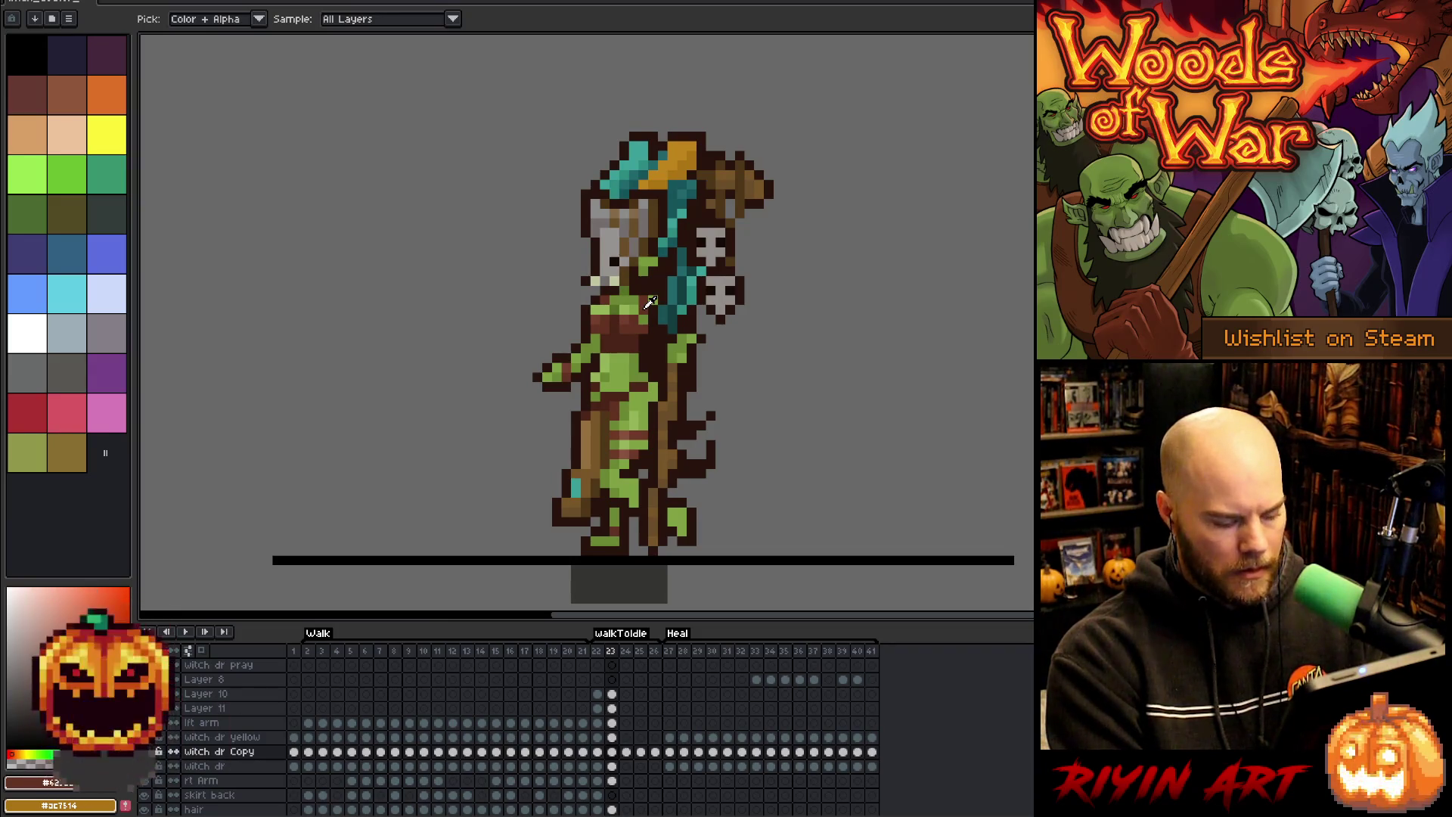
- Make the lft arm layer active by auto-picking the arm, then ready the eraser
{"action": "key", "text": "v"}
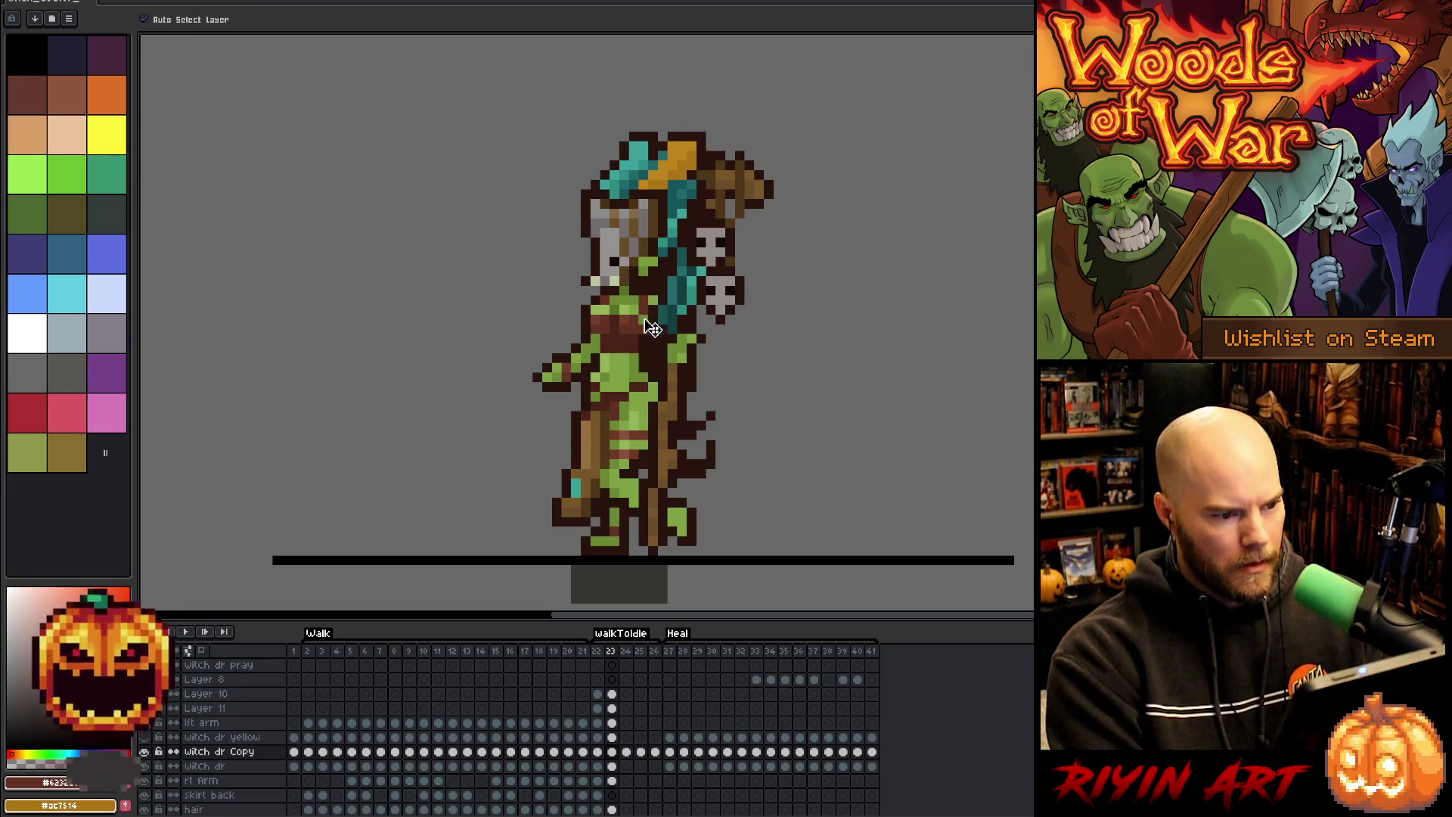
{"action": "left_click", "coordinate": [644, 322]}
{"action": "key", "text": "i"}
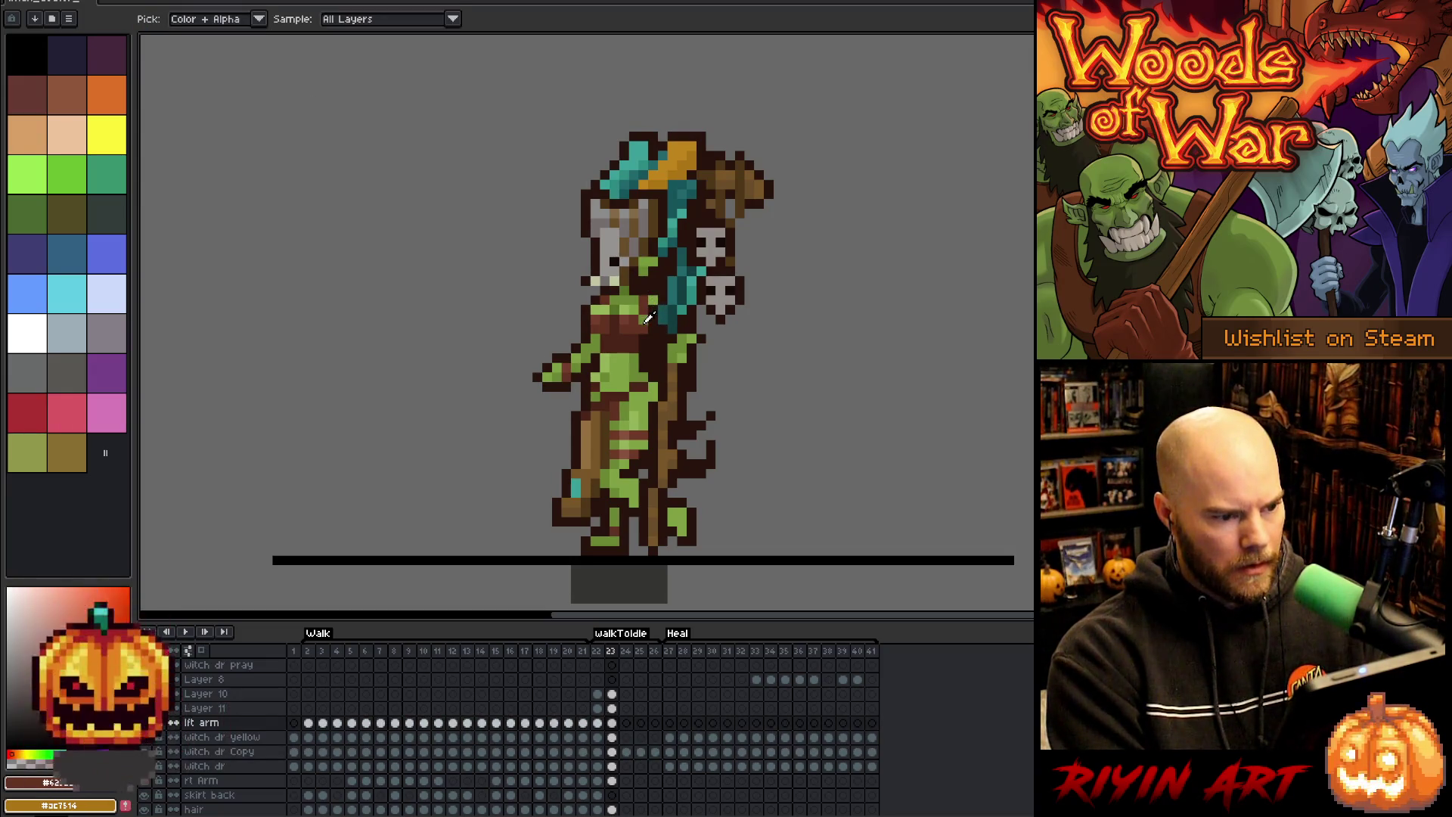
{"action": "key", "text": "b"}
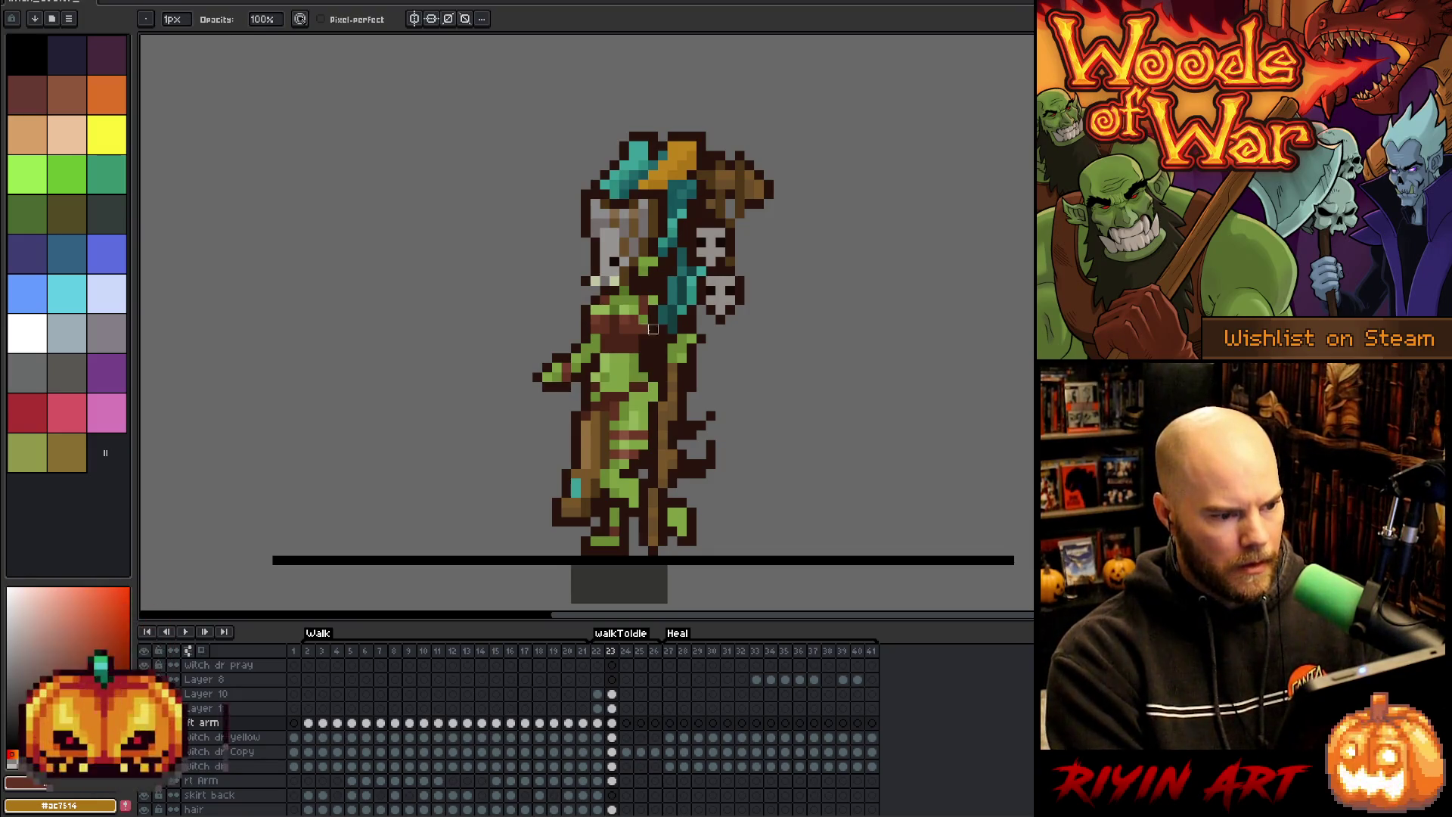
{"action": "key", "text": "i"}
{"action": "key", "text": "e"}
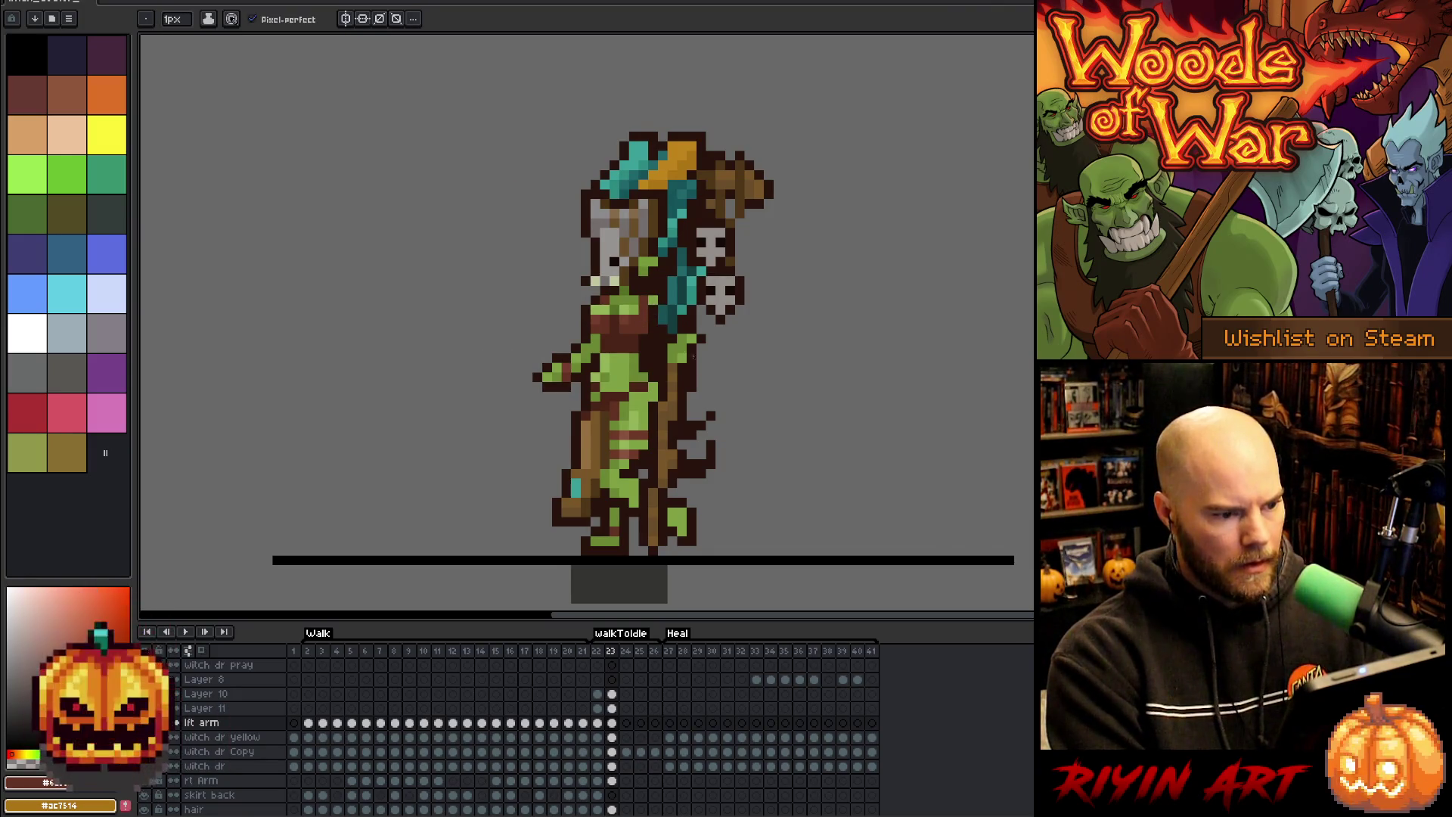
- Step between frames 22–24, then play the transition and stop at frame 26
{"action": "key", "text": "comma"}
{"action": "key", "text": "i"}
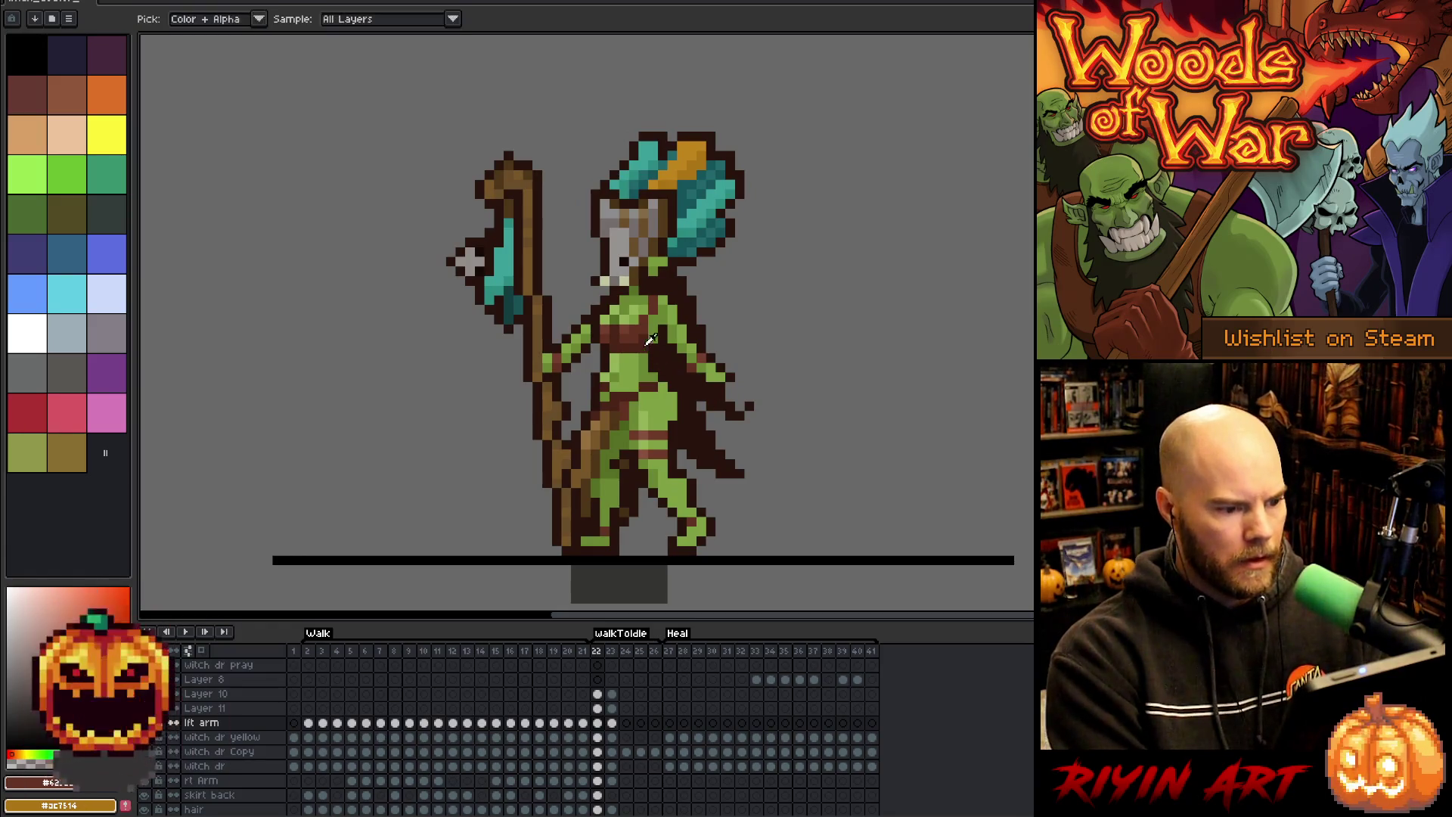
{"action": "key", "text": "period"}
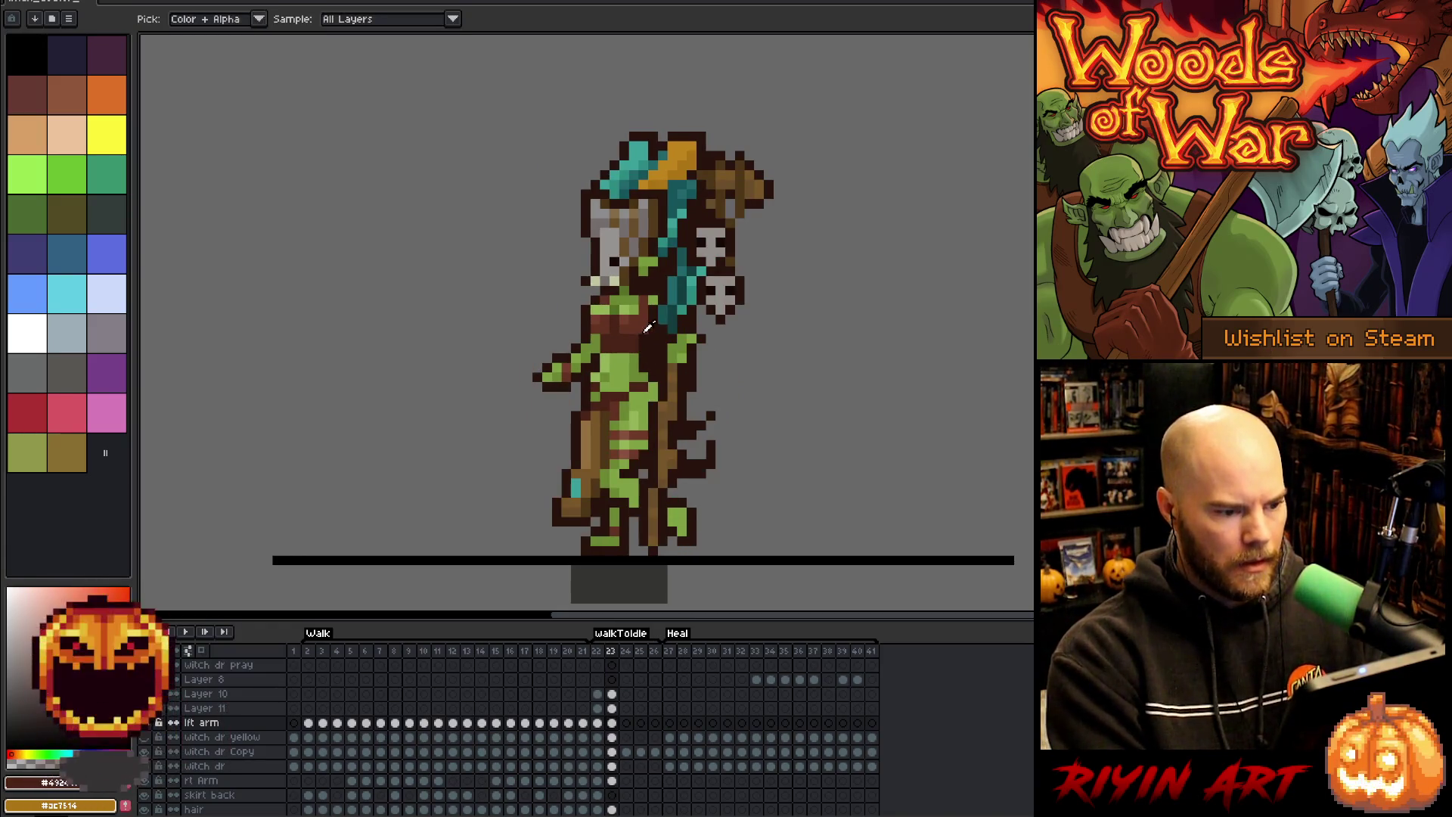
{"action": "key", "text": "v"}
{"action": "key", "text": "b"}
{"action": "key", "text": "comma"}
{"action": "key", "text": "period"}
{"action": "key", "text": "period"}
{"action": "key", "text": "comma"}
{"action": "key", "text": "period"}
{"action": "key", "text": "comma"}
{"action": "key", "text": "comma"}
{"action": "key", "text": "Return"}
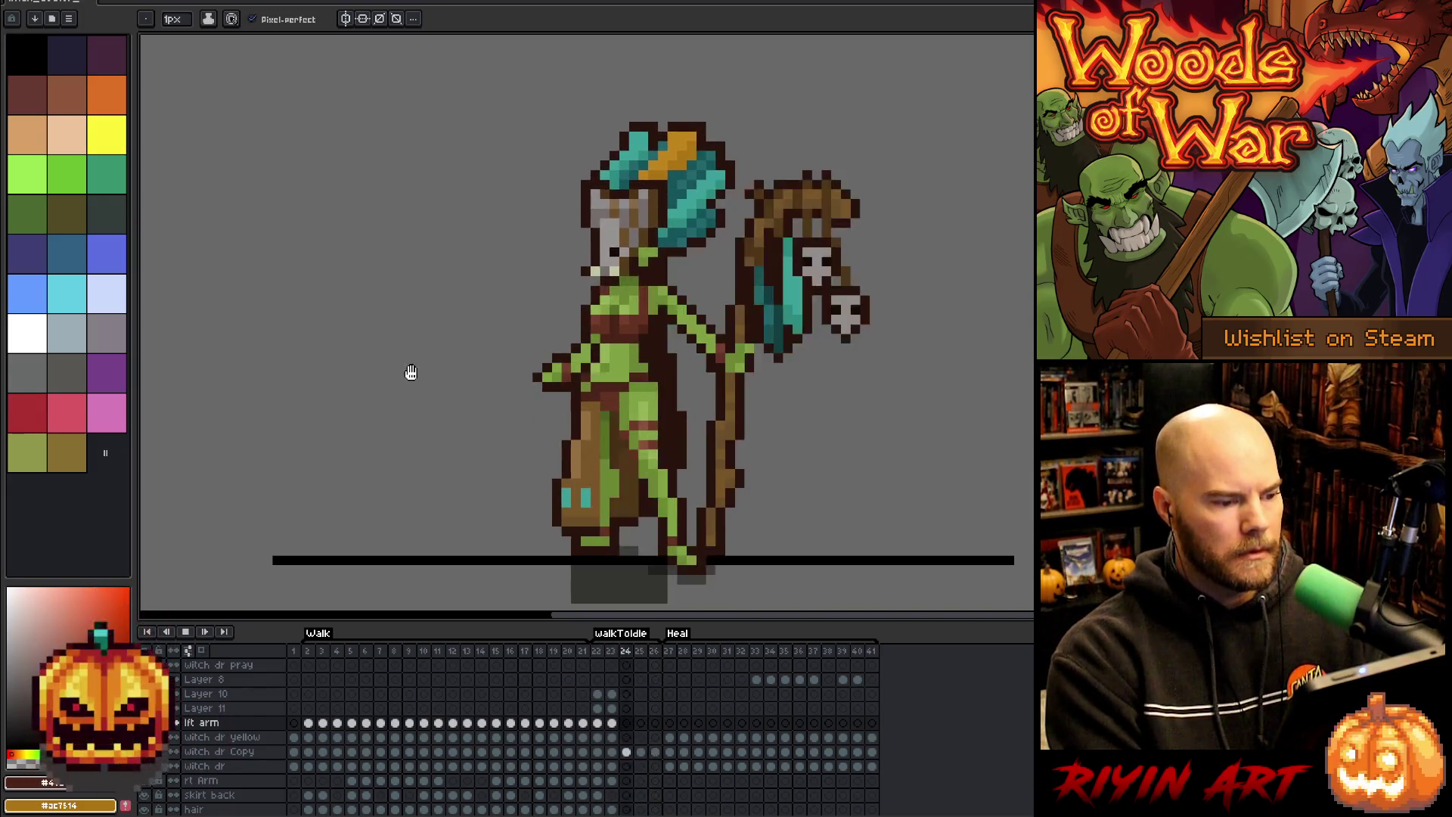
{"action": "key", "text": "Return"}
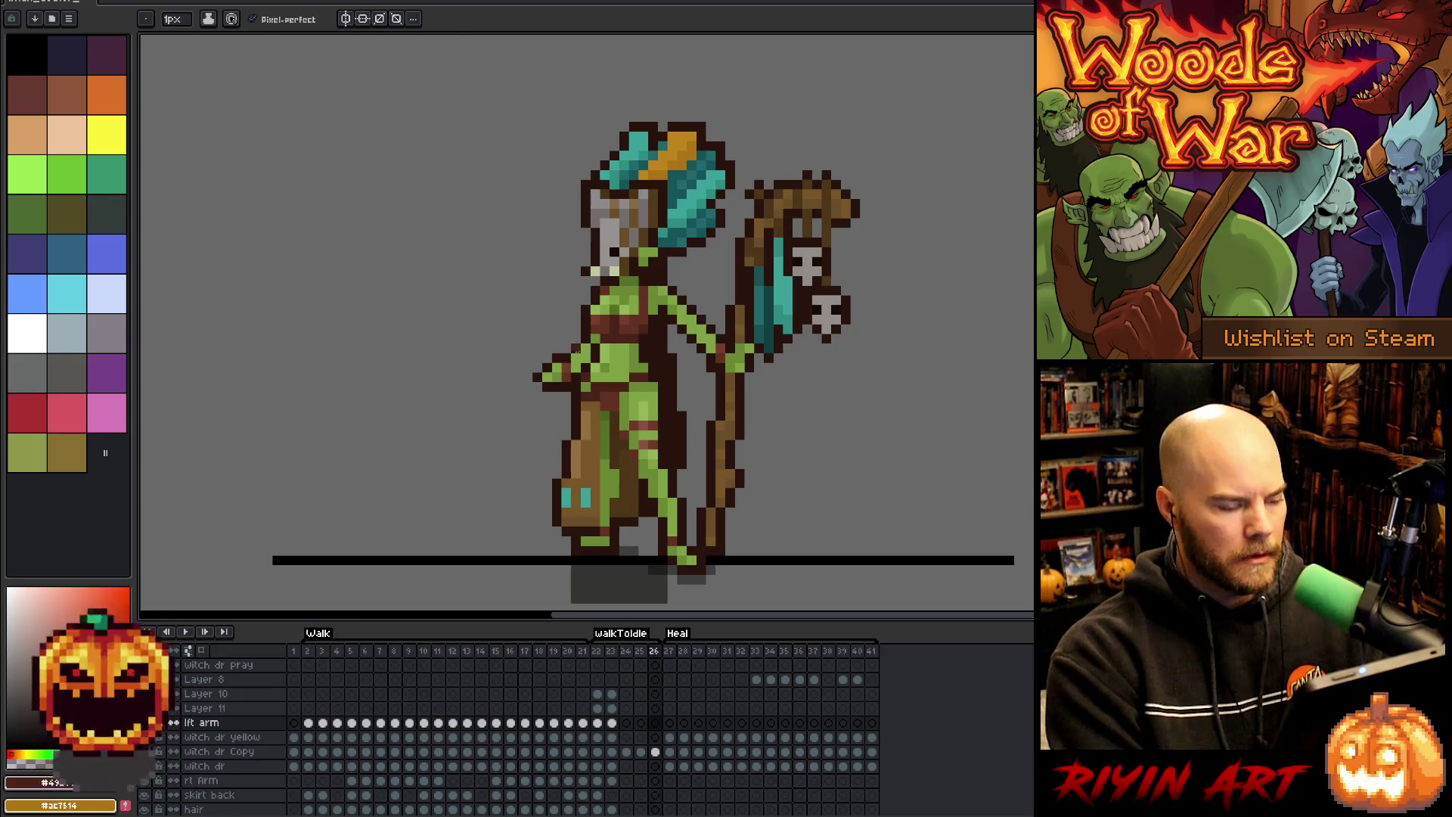
- Eyedrop the green skin colour, then review frames 25, 26, 23 and 24
{"action": "key", "text": "i"}
{"action": "left_click", "coordinate": [598, 333]}
{"action": "key", "text": "b"}
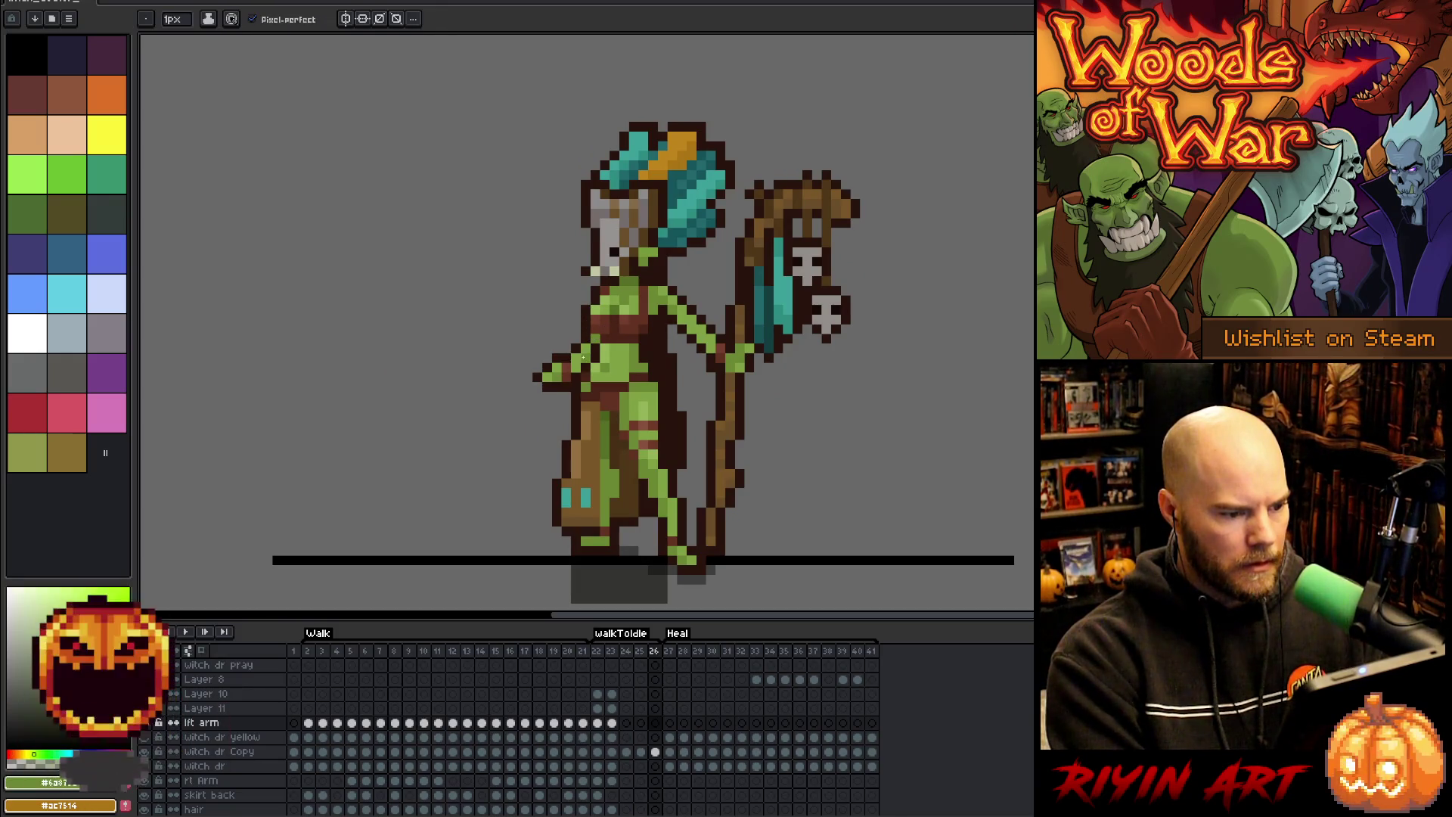
{"action": "key", "text": "Left"}
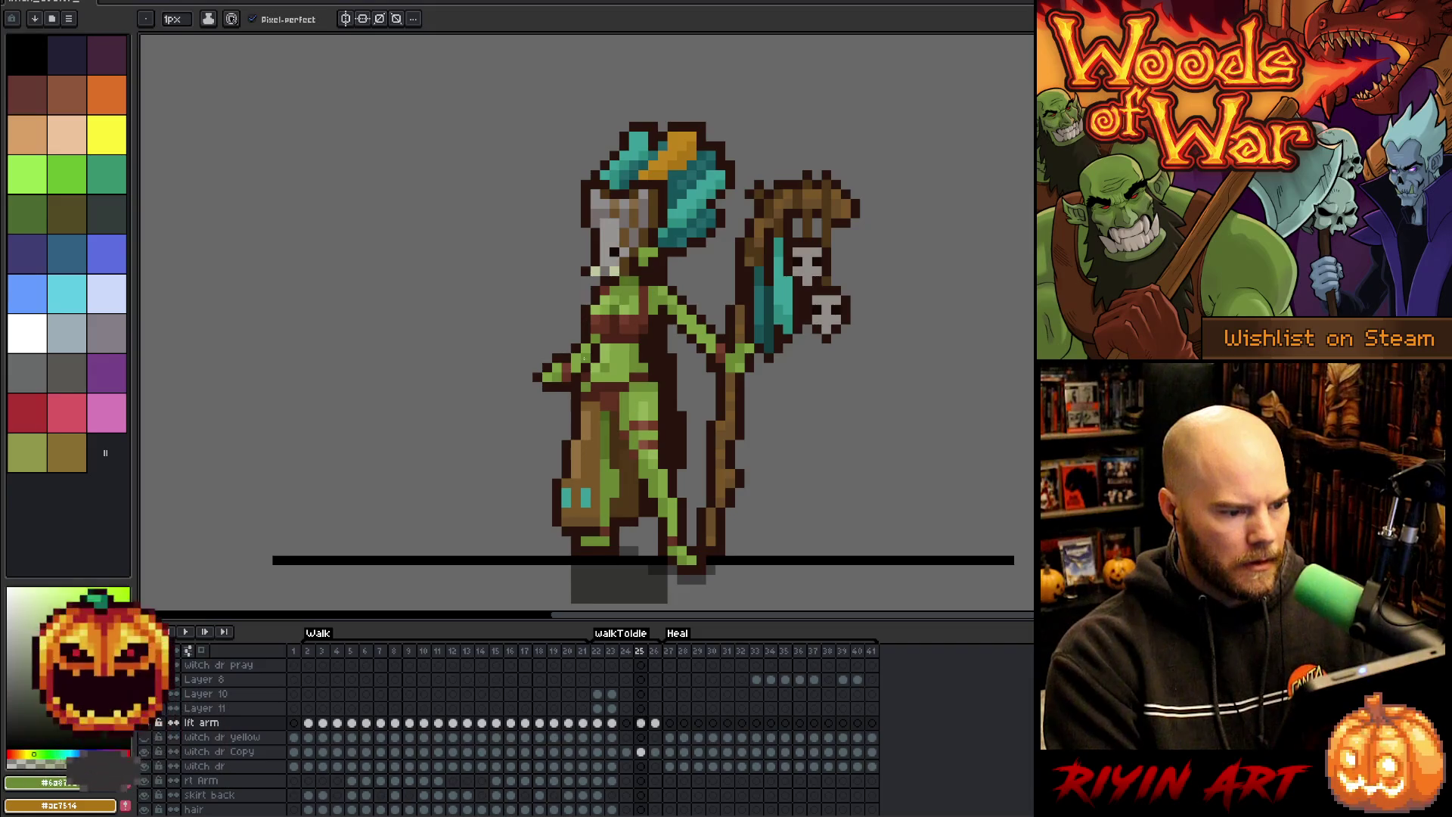
{"action": "key", "text": "Return"}
{"action": "key", "text": "Return"}
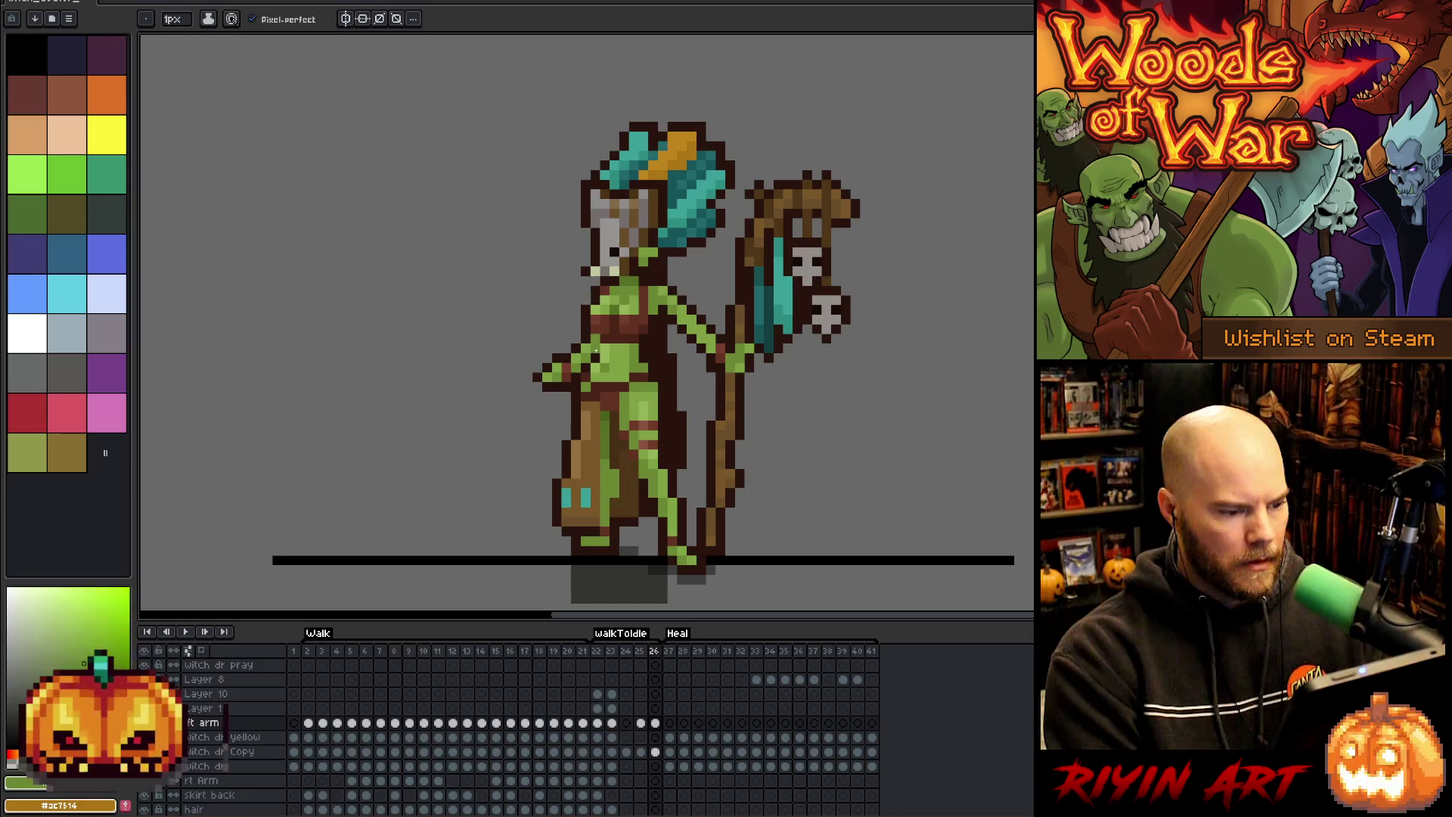
{"action": "key", "text": "Left"}
{"action": "key", "text": "Left"}
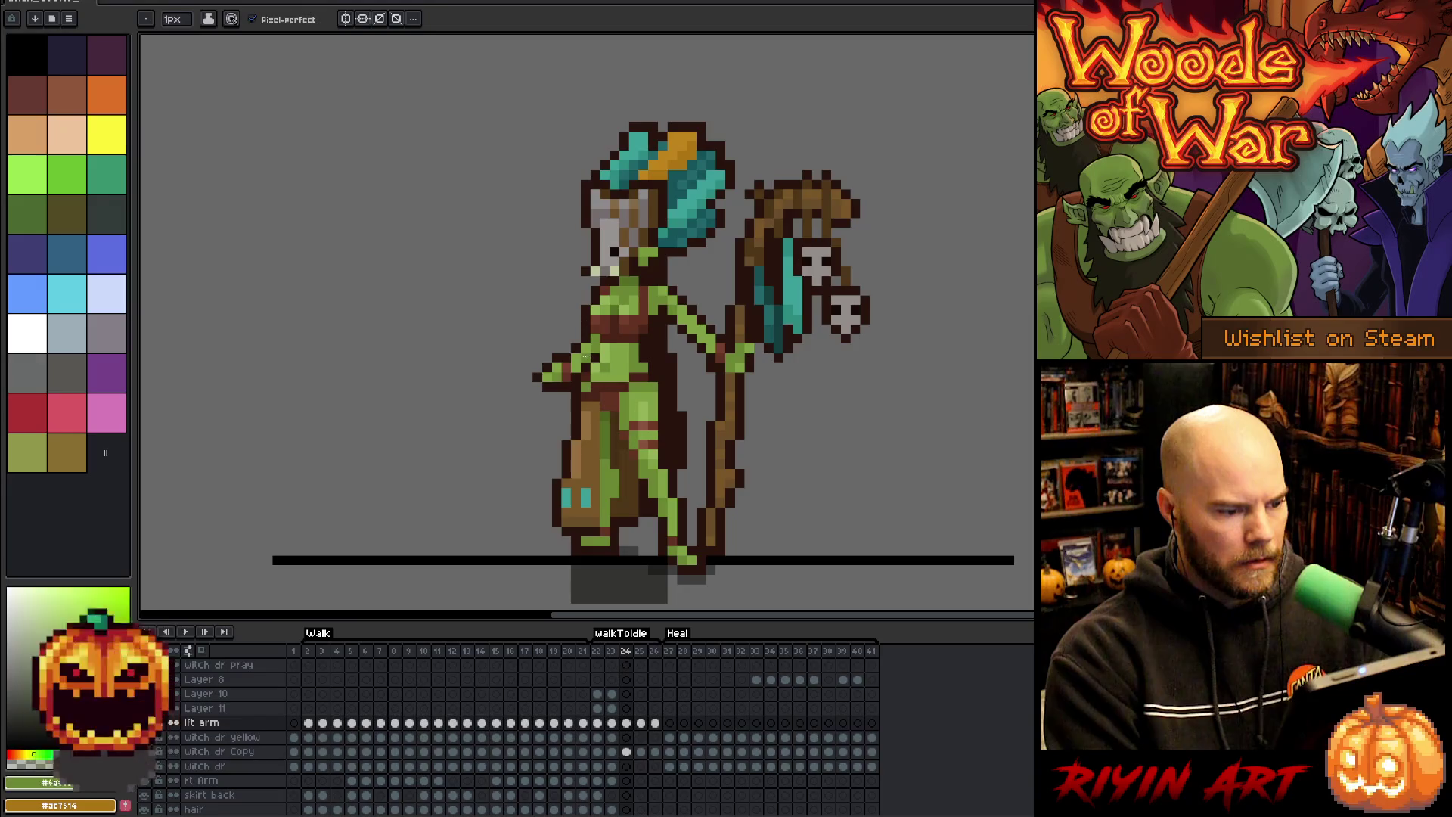
{"action": "key", "text": "Left"}
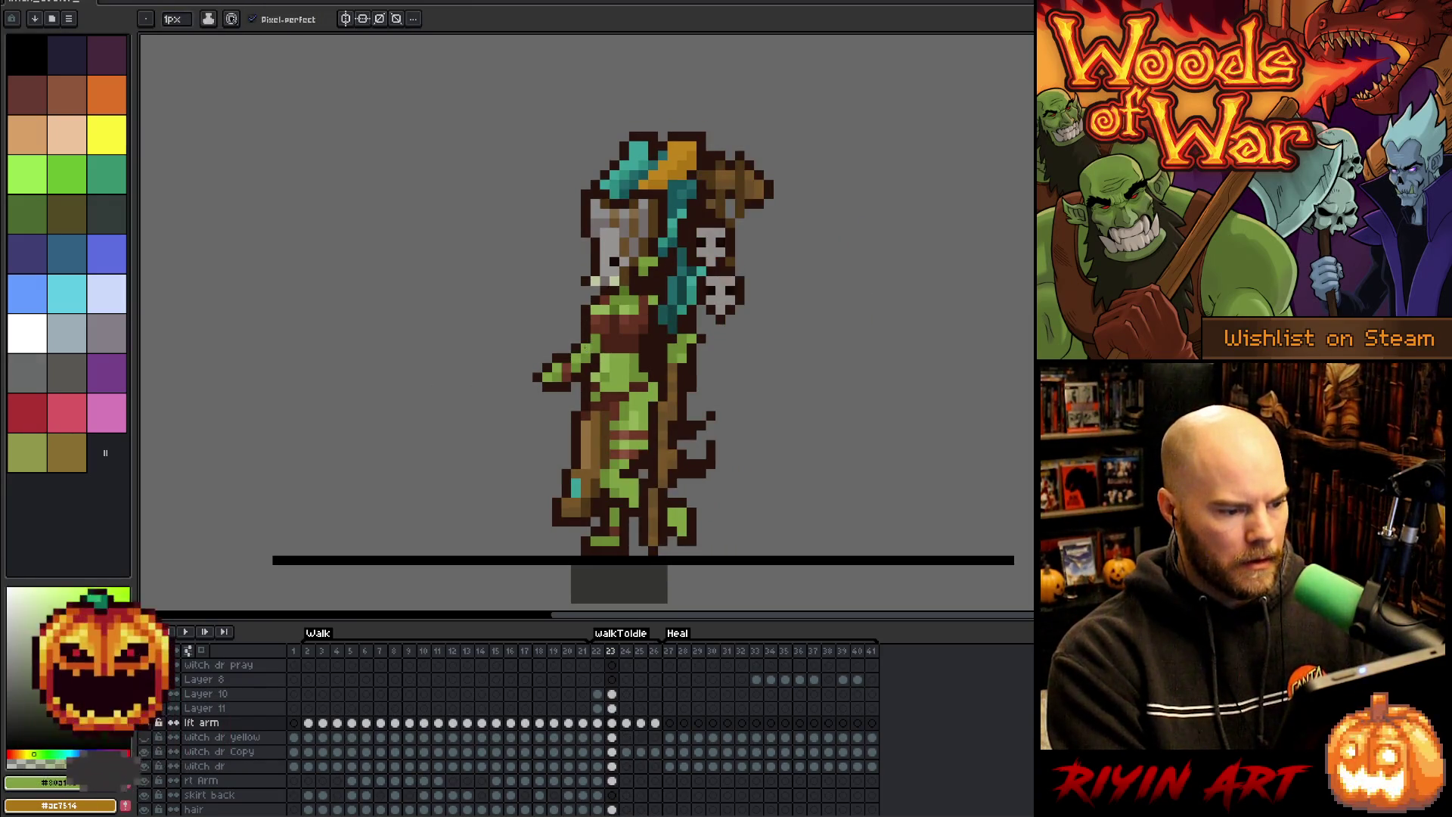
{"action": "key", "text": "Right"}
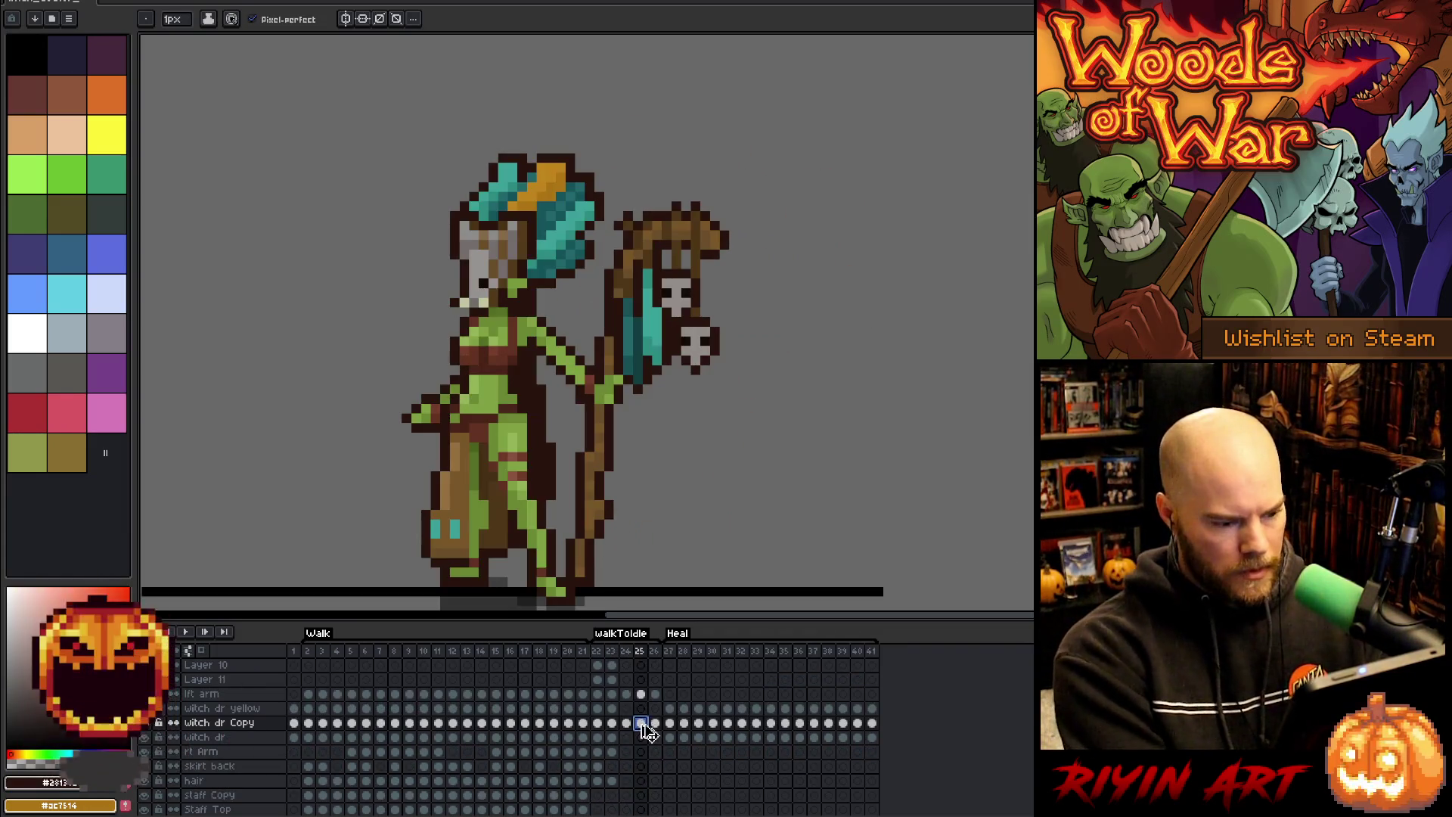
- Play the animation from frame 26, stop, and settle on frame 23
{"action": "left_click", "coordinate": [655, 723]}
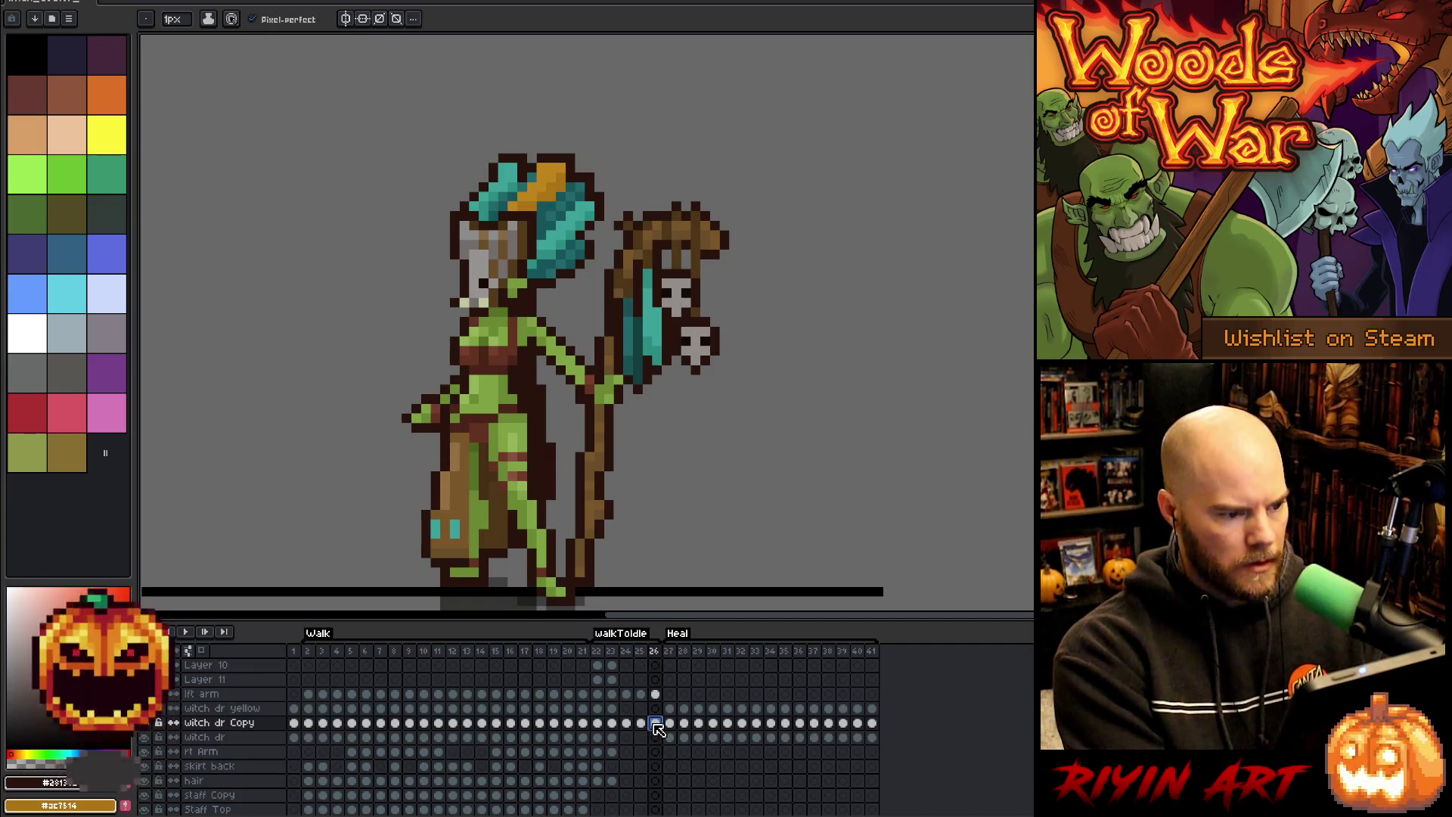
{"action": "key", "text": "Return"}
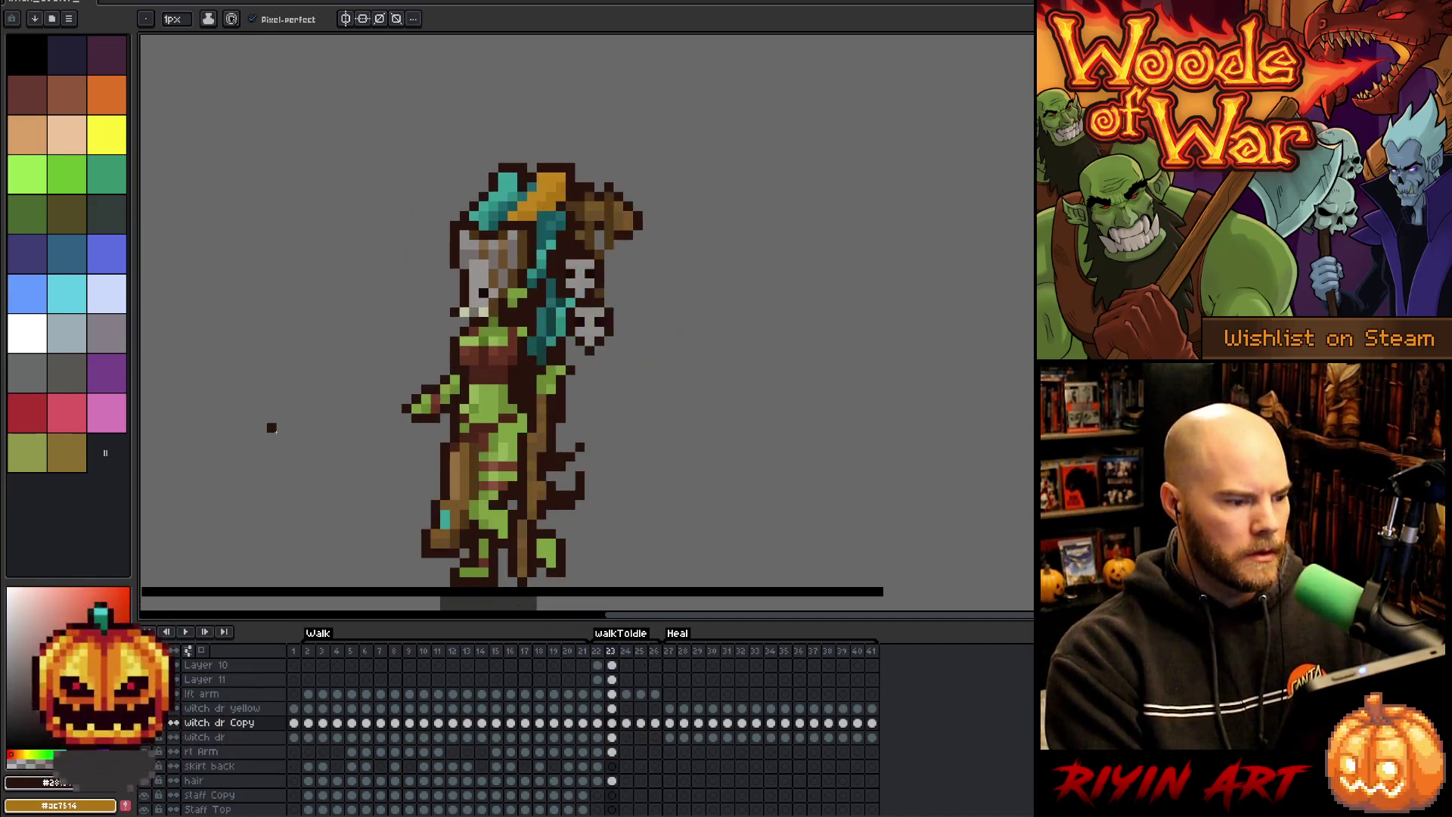
{"action": "key", "text": "Return"}
{"action": "key", "text": "Left"}
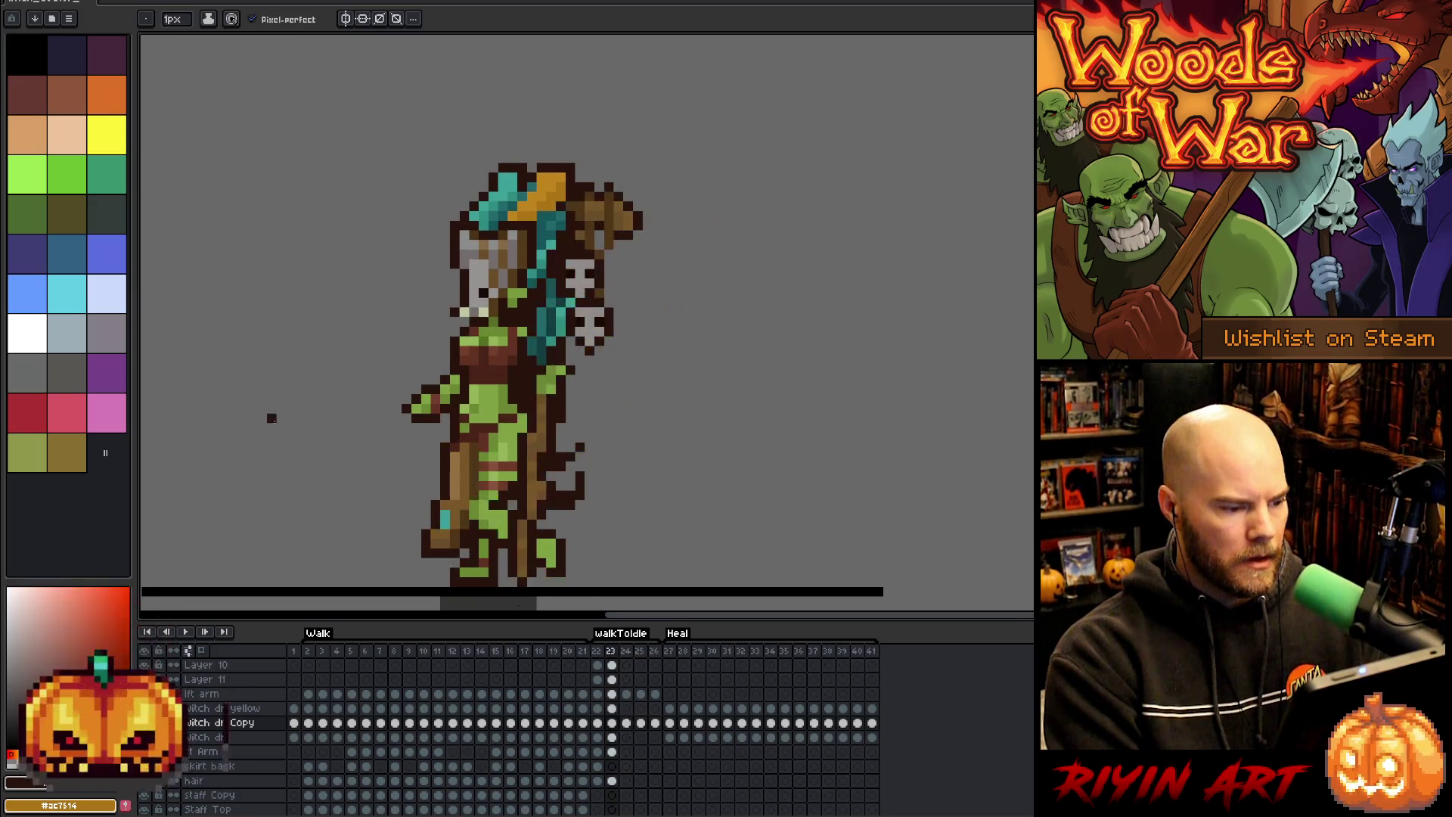
{"action": "key", "text": "Left"}
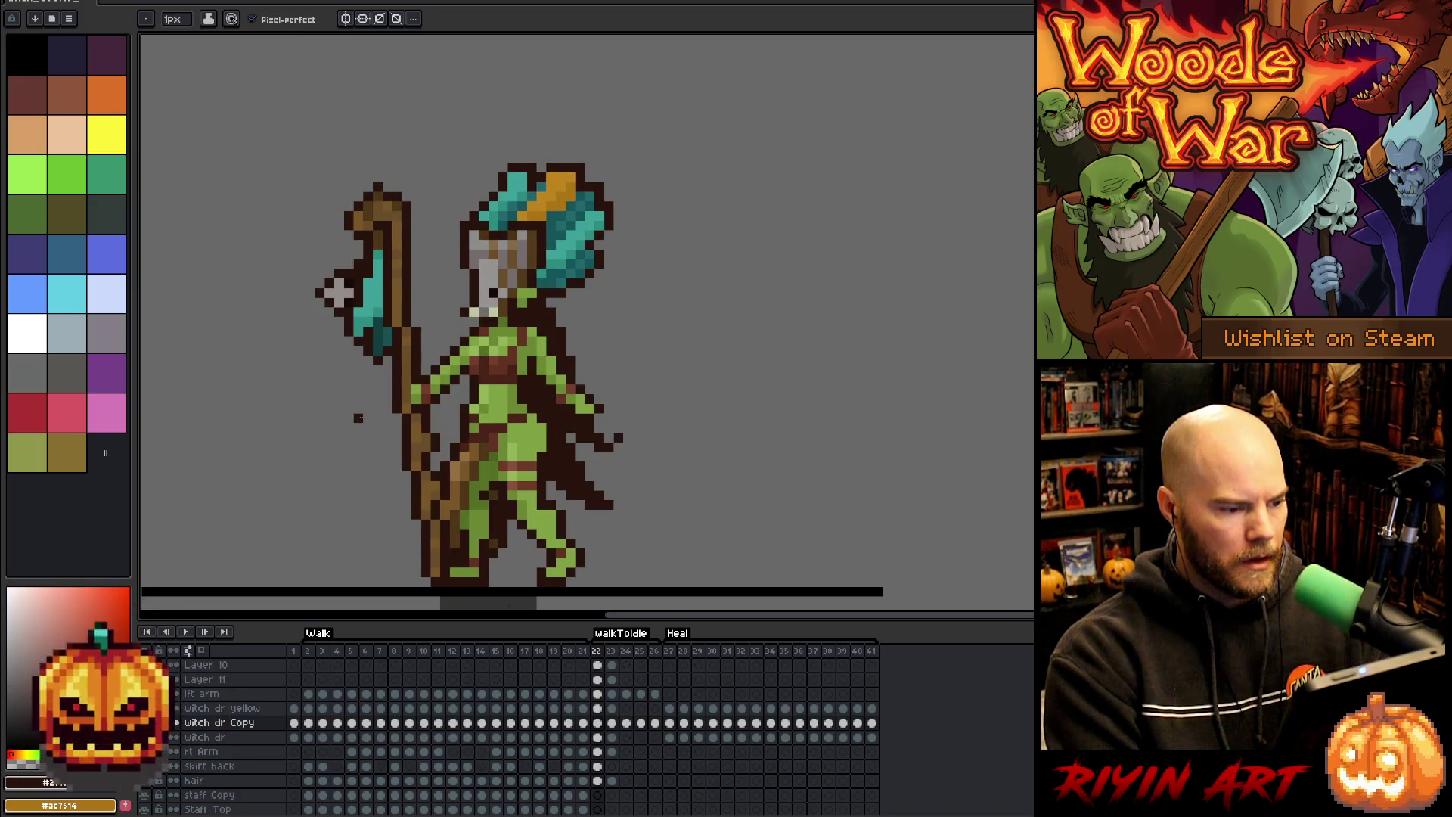
{"action": "key", "text": "Right"}
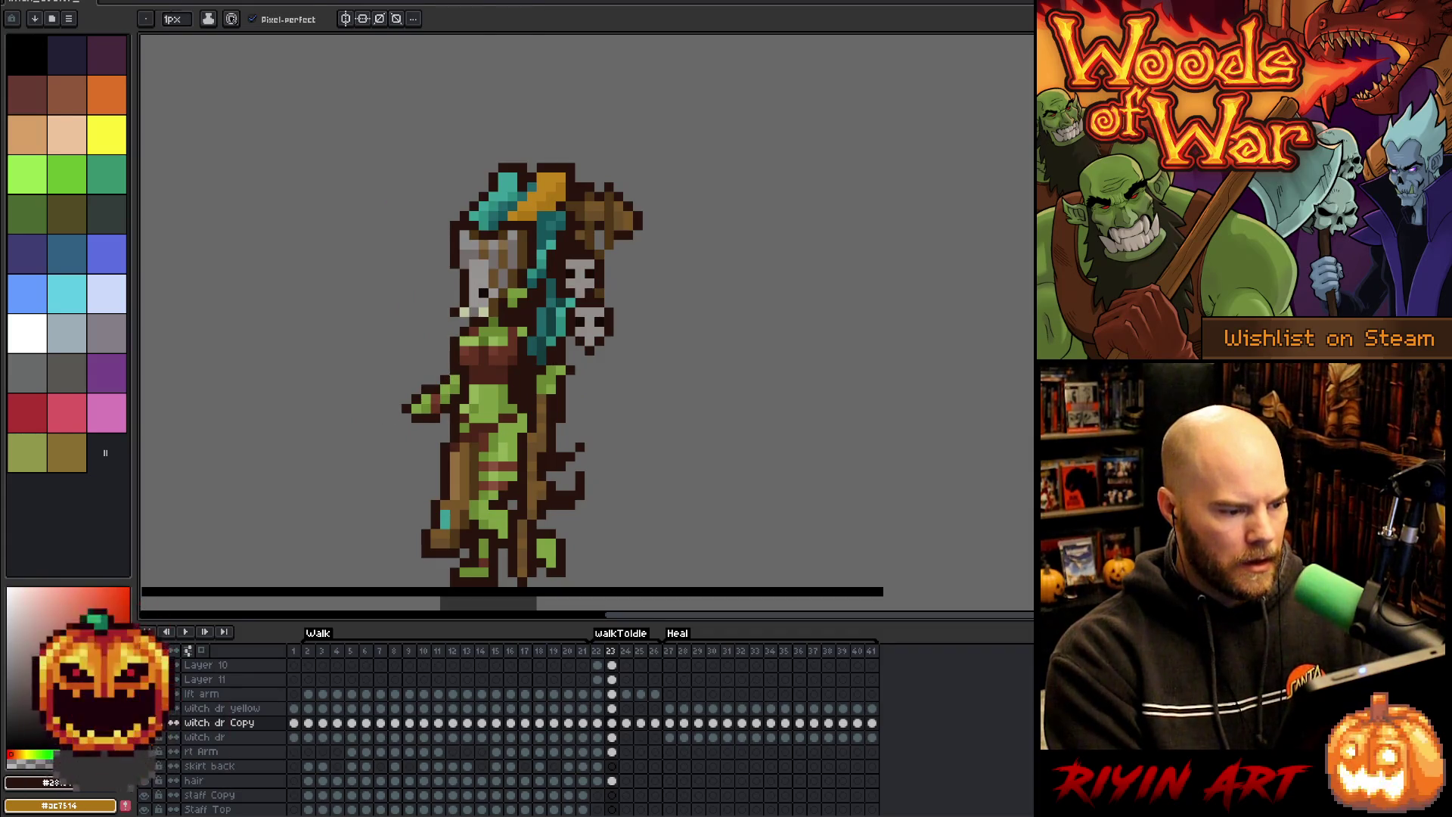
- Marquee-select the outstretched arm area and nudge it down one pixel
{"action": "key", "text": "m"}
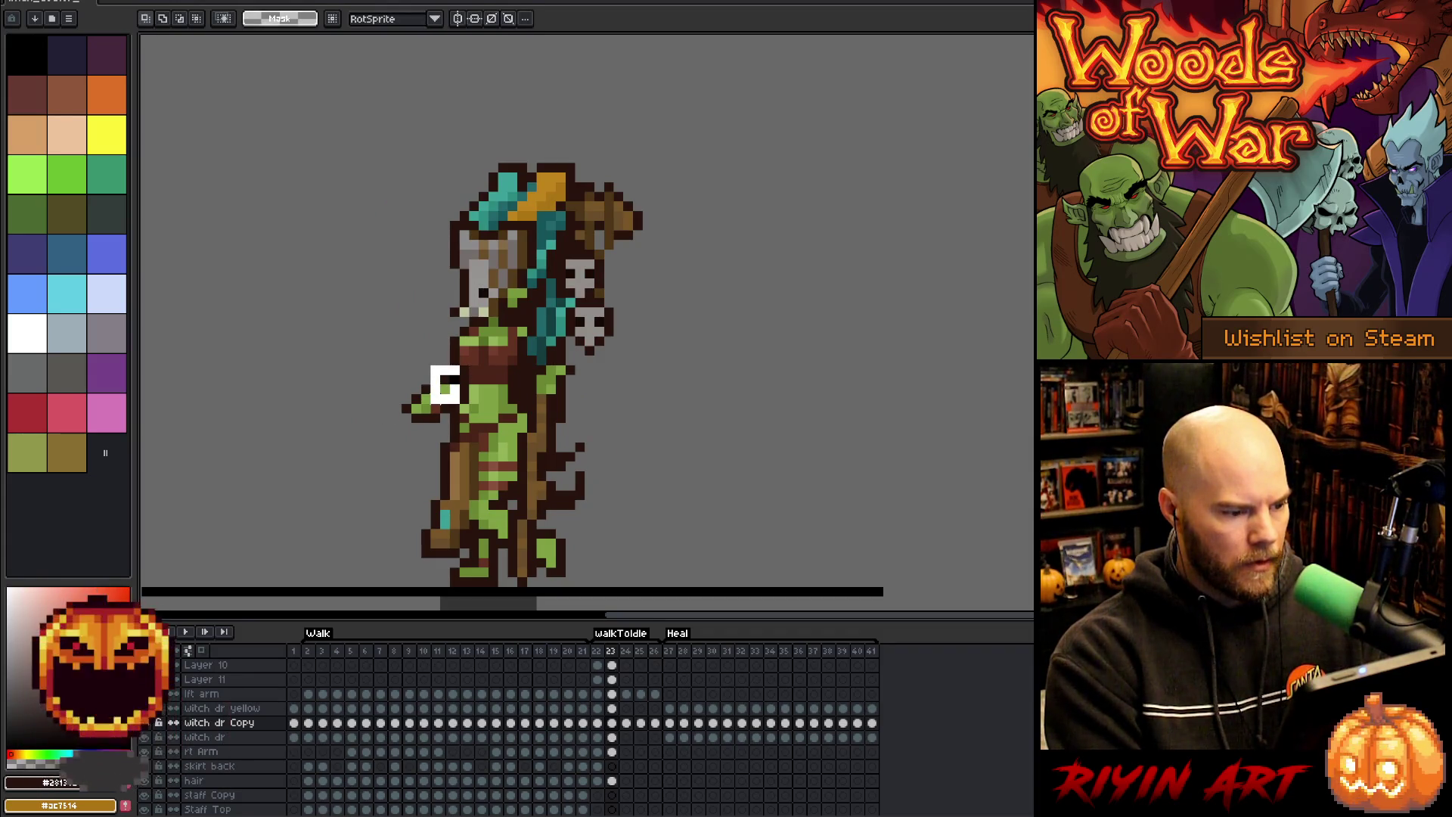
{"action": "left_click_drag", "start_coordinate": [428, 363], "coordinate": [462, 407]}
{"action": "mouse_move", "coordinate": [351, 353]}
{"action": "left_mouse_down", "text": "shift"}
{"action": "mouse_move", "coordinate": [398, 427]}
{"action": "mouse_move", "coordinate": [438, 436]}
{"action": "left_mouse_up", "text": "shift"}
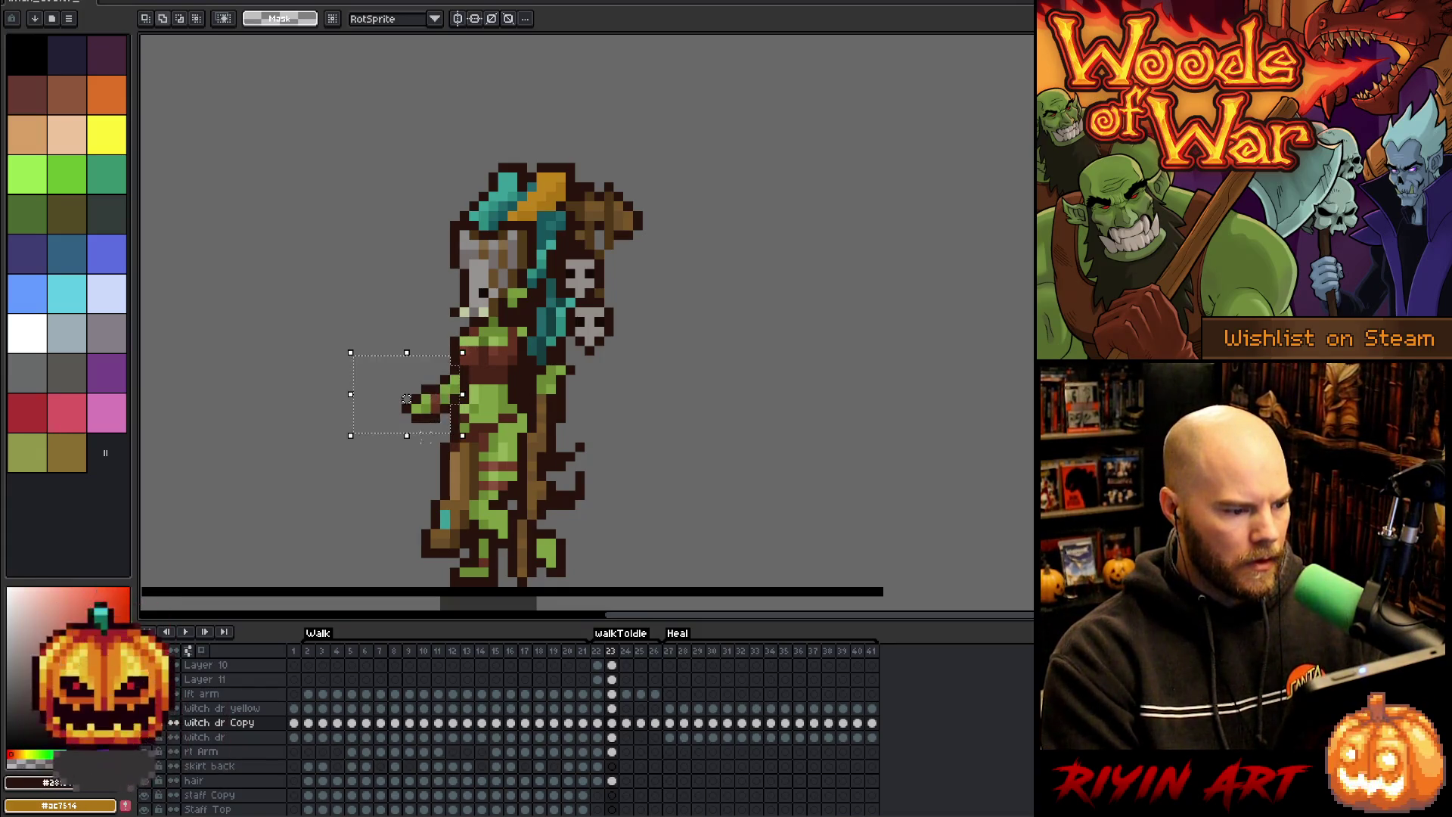
{"action": "left_click_drag", "start_coordinate": [334, 307], "coordinate": [450, 435]}
{"action": "left_click", "coordinate": [397, 369]}
{"action": "key", "text": "Down"}
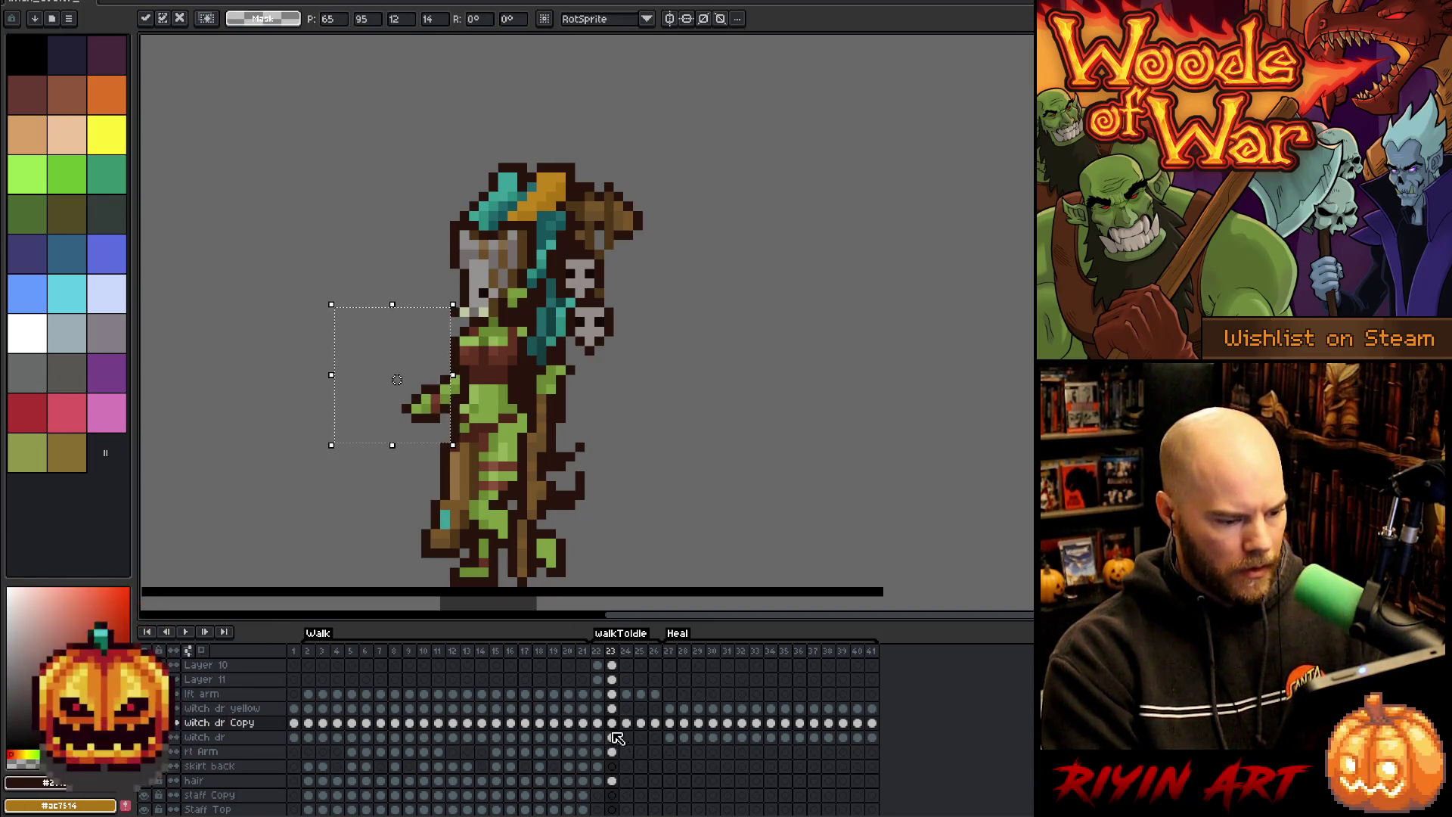
{"action": "left_click", "coordinate": [423, 408], "text": "ctrl"}
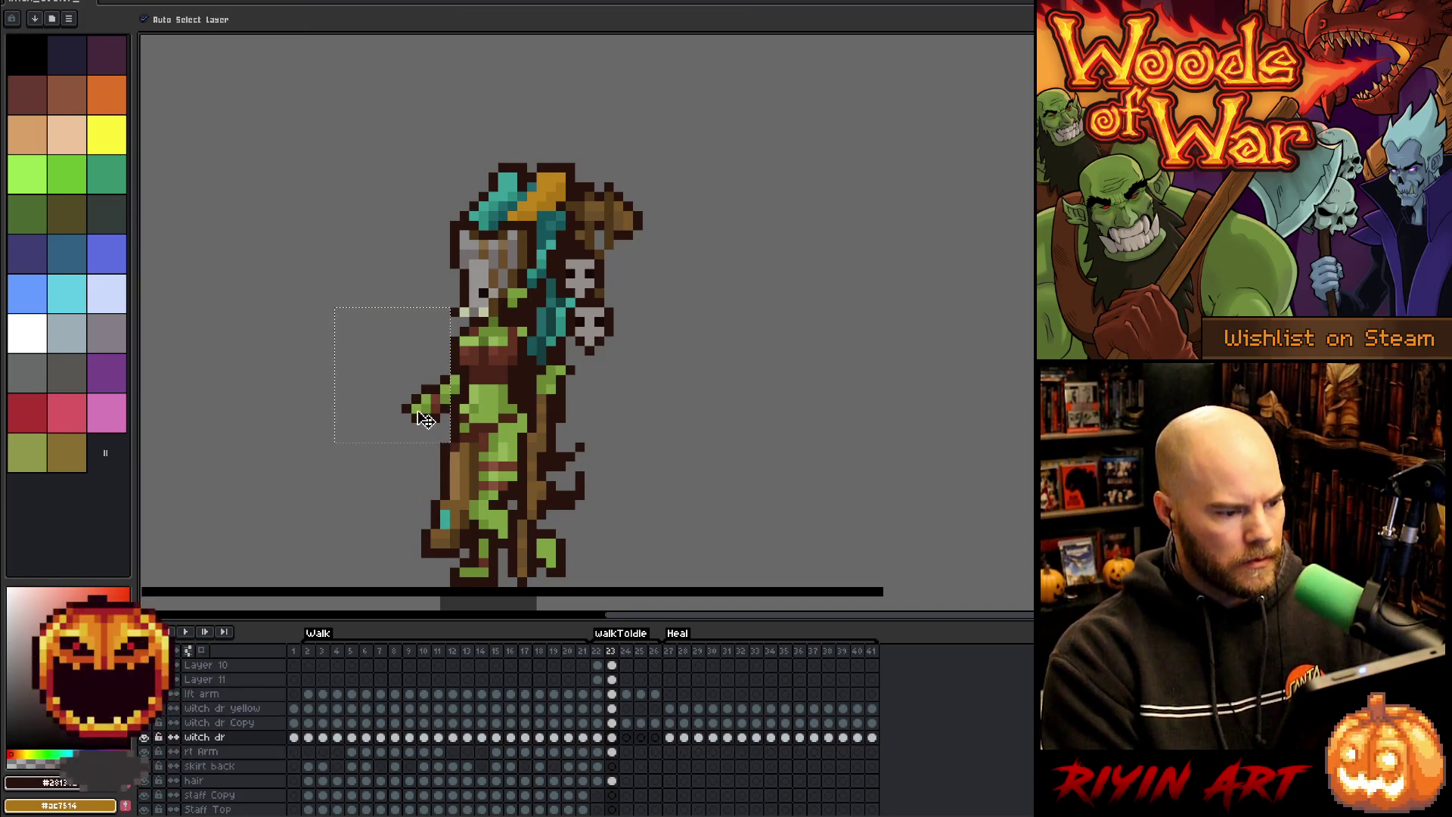
- On the rt Arm layer, transform the outstretched arm slightly upward and commit
{"action": "left_click", "coordinate": [425, 420]}
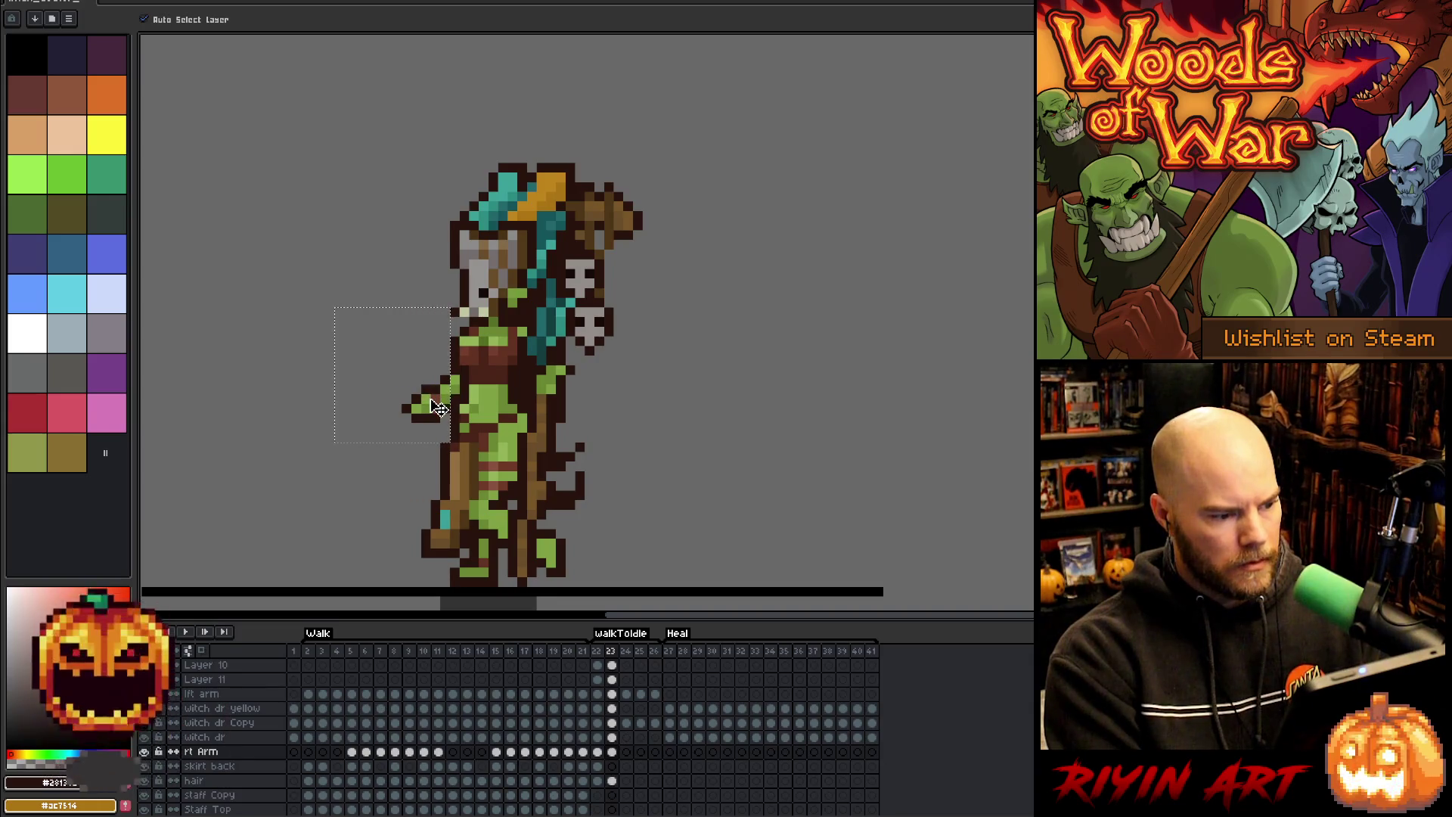
{"action": "key", "text": "ctrl+d"}
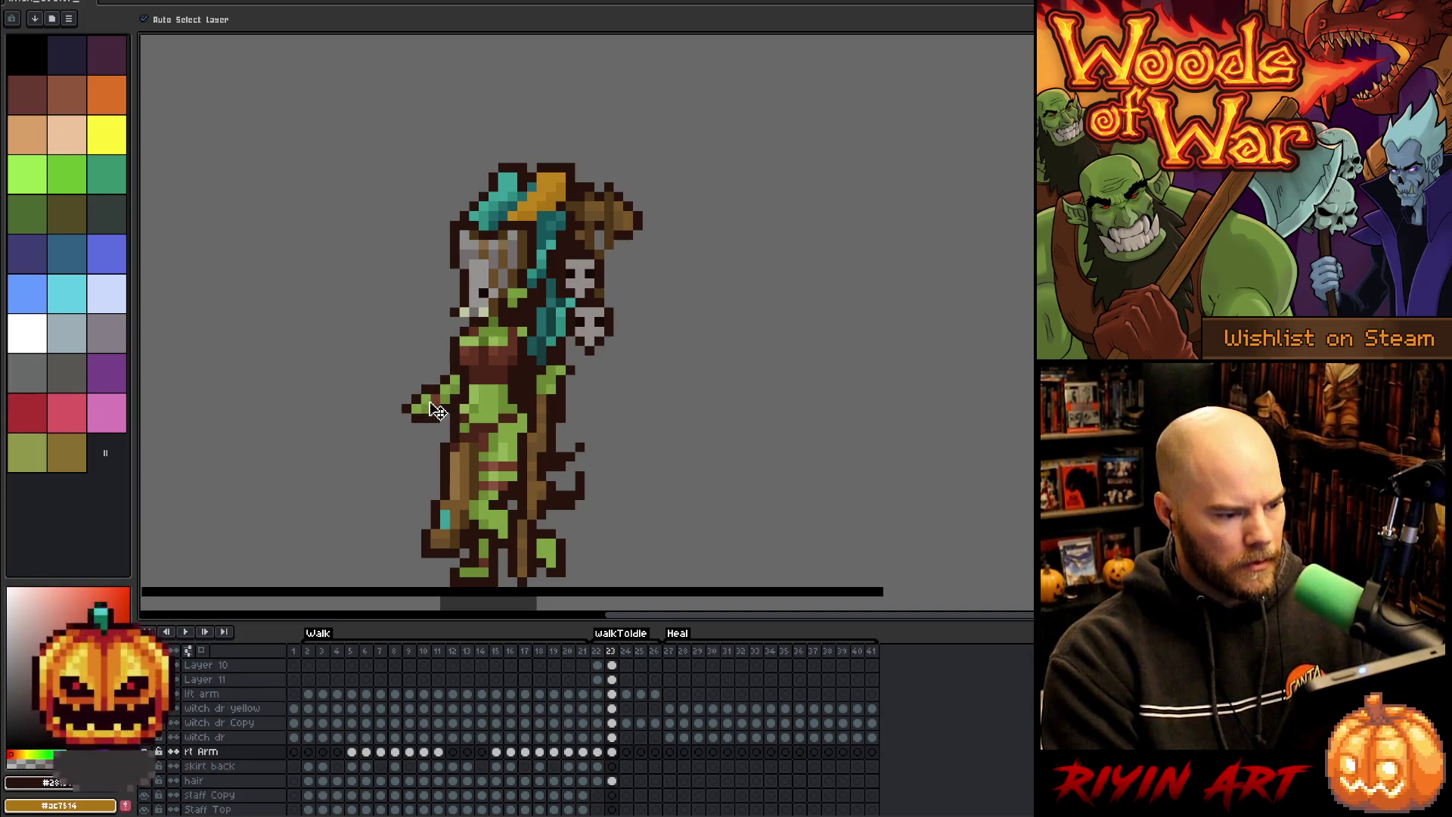
{"action": "key", "text": "ctrl+t"}
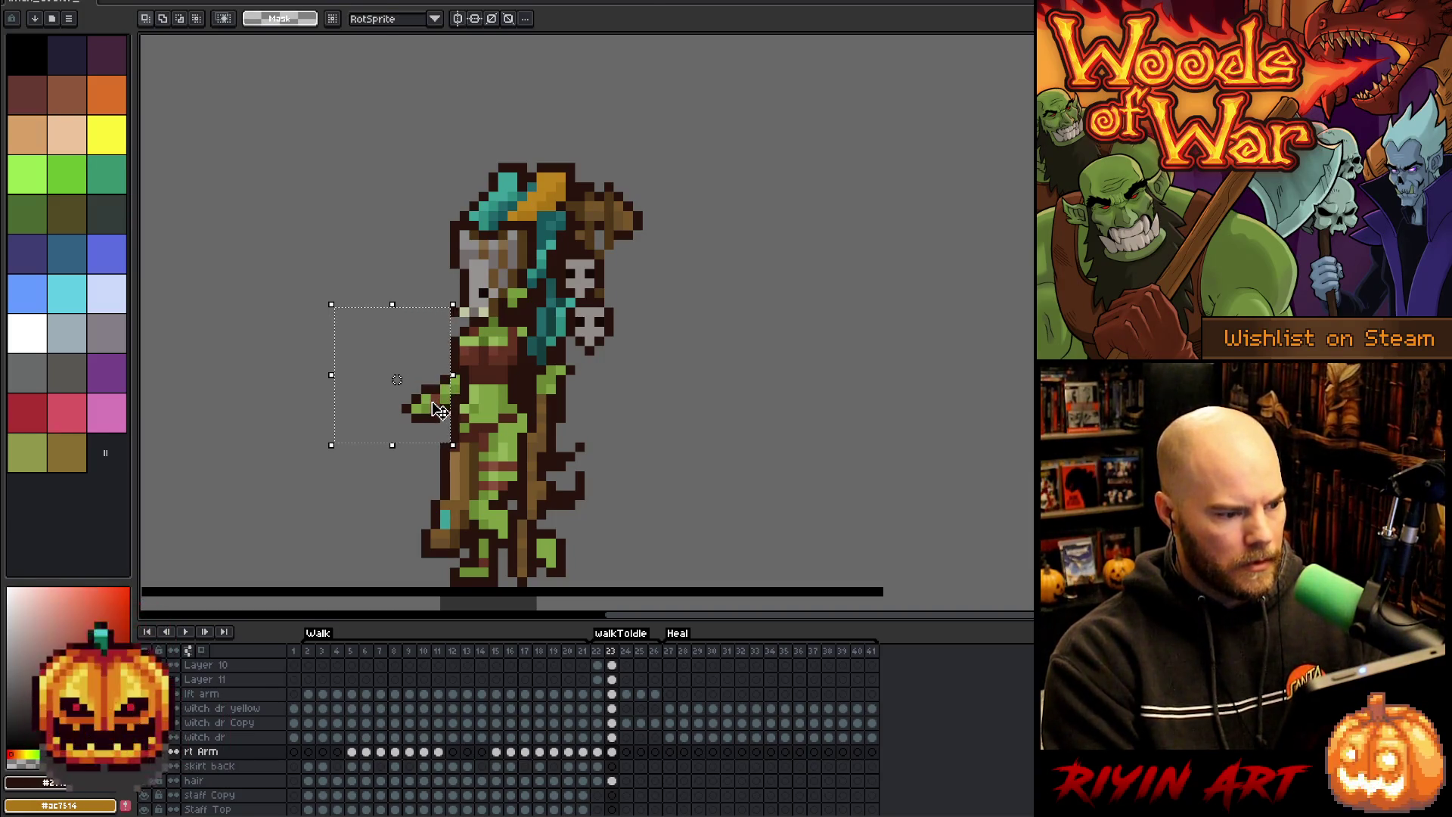
{"action": "left_click_drag", "start_coordinate": [439, 411], "coordinate": [437, 399]}
{"action": "left_click", "coordinate": [598, 408]}
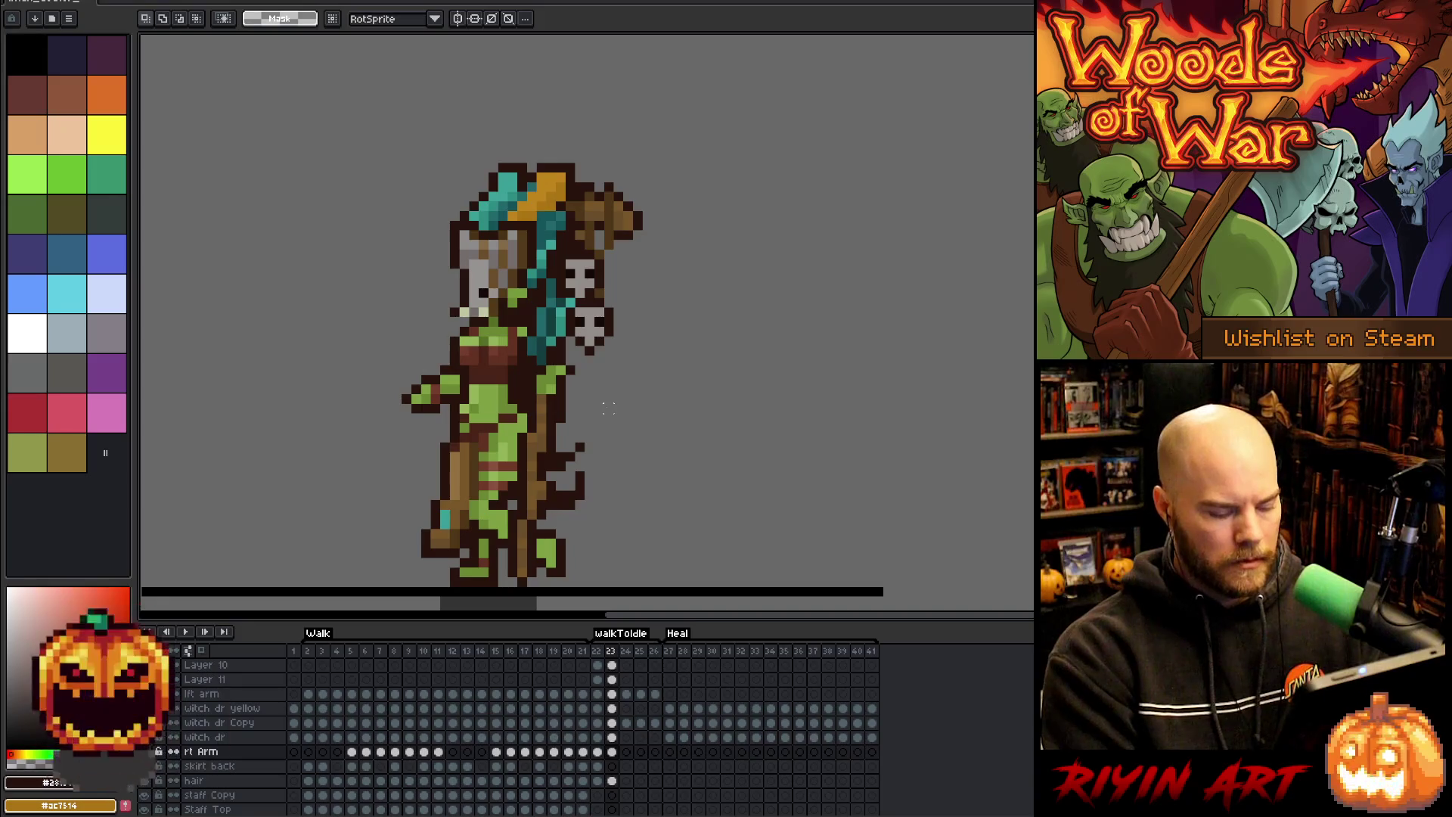
- Advance to frame 25 and play the animation to preview the change
{"action": "key", "text": "period"}
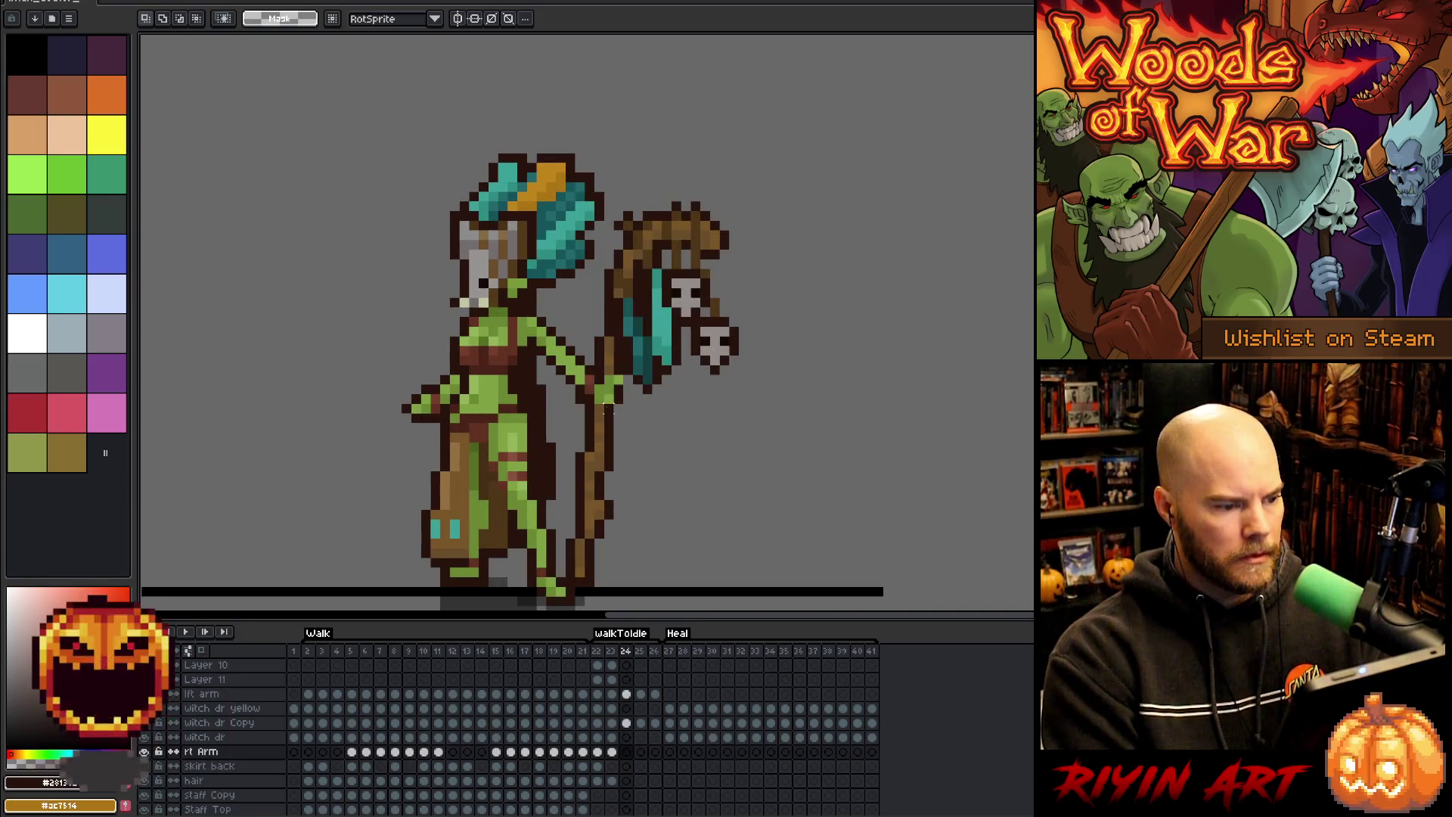
{"action": "key", "text": "period"}
{"action": "key", "text": "Return"}
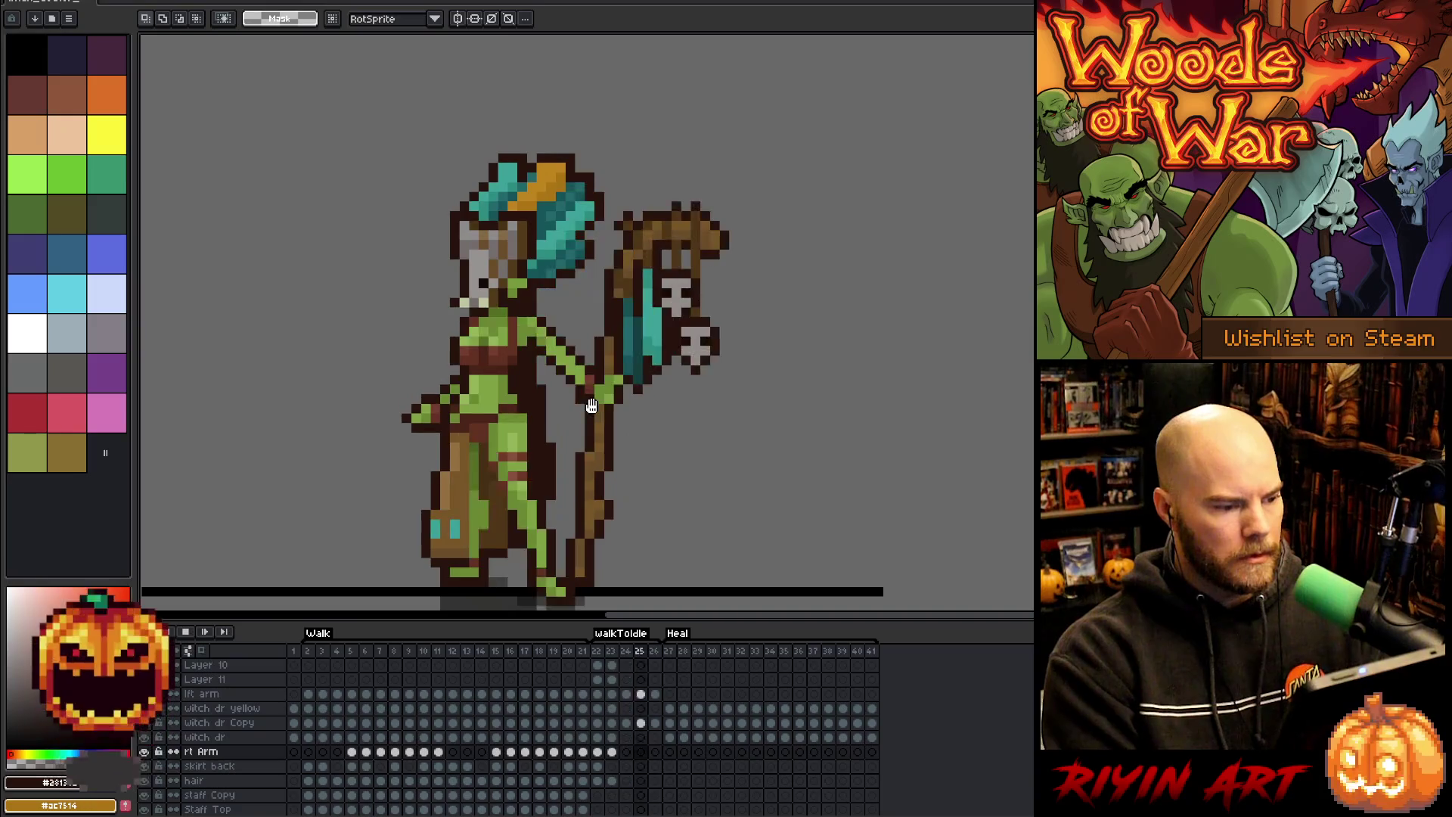
{"action": "key", "text": "Return"}
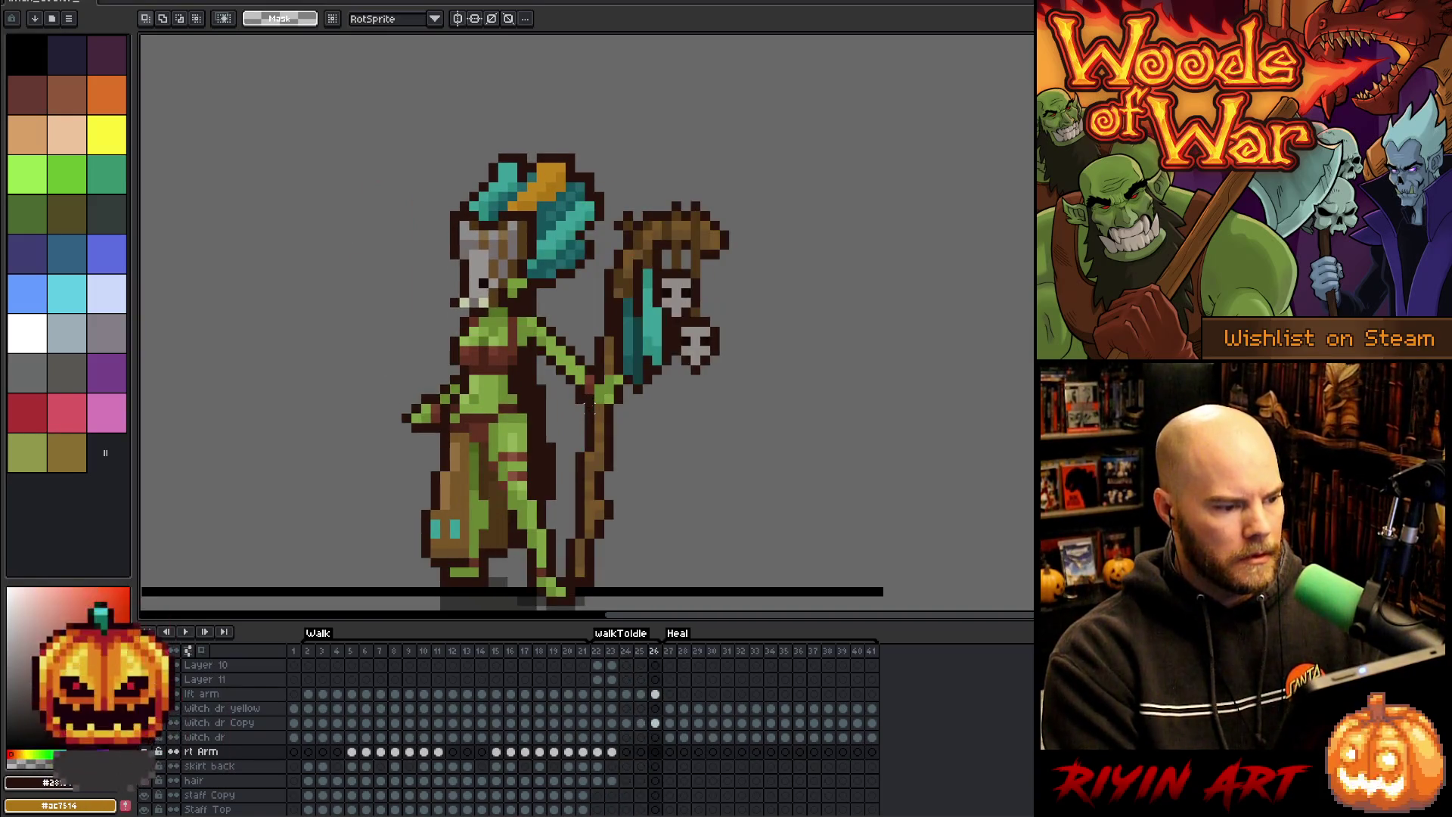
- Flip between timeline frames 24, 25 and 26 to check the poses, ending on 25
{"action": "left_click", "coordinate": [642, 723]}
{"action": "left_click", "coordinate": [655, 724]}
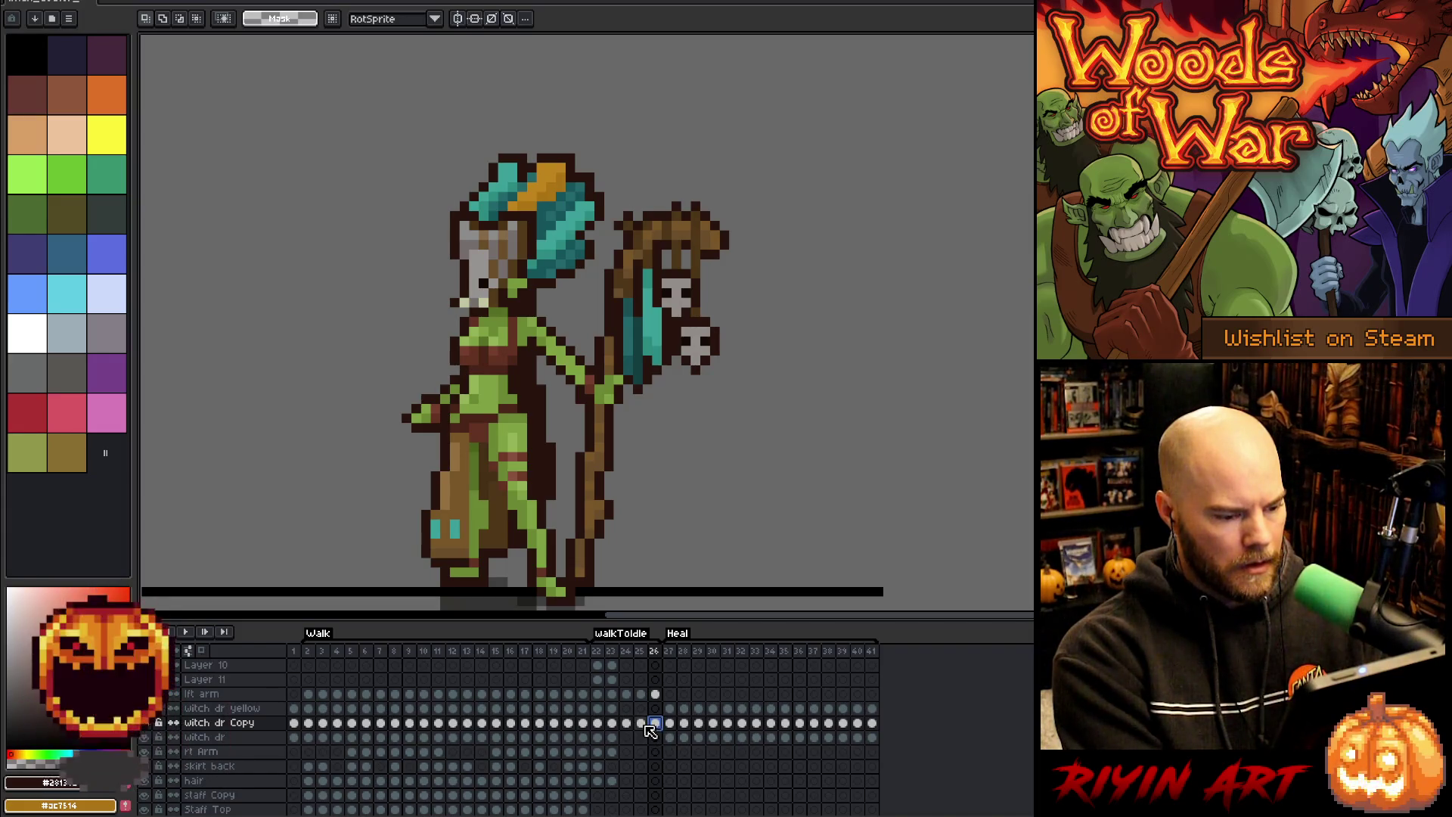
{"action": "left_click", "coordinate": [645, 724]}
{"action": "left_click", "coordinate": [627, 723]}
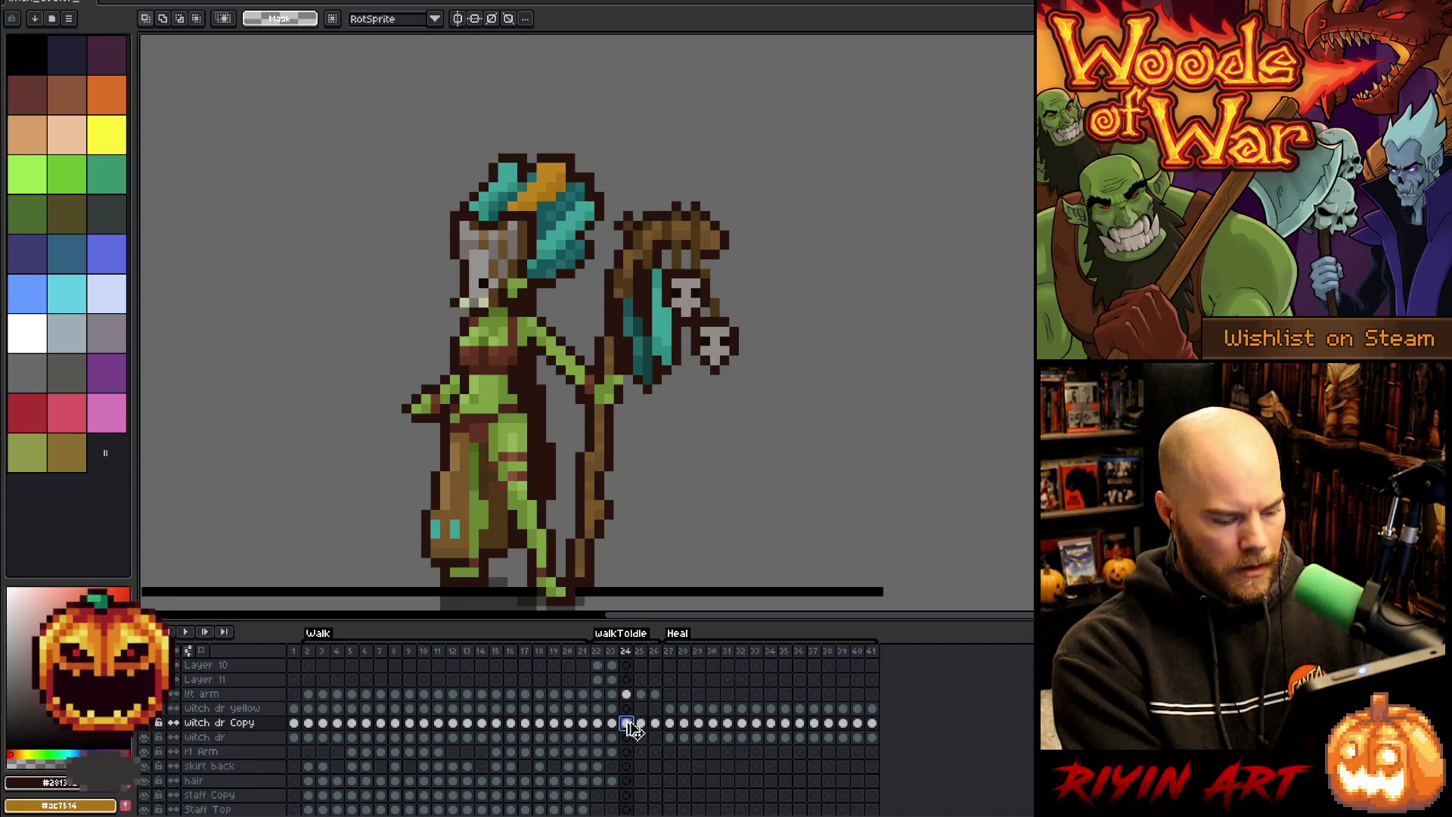
{"action": "left_click", "coordinate": [642, 724]}
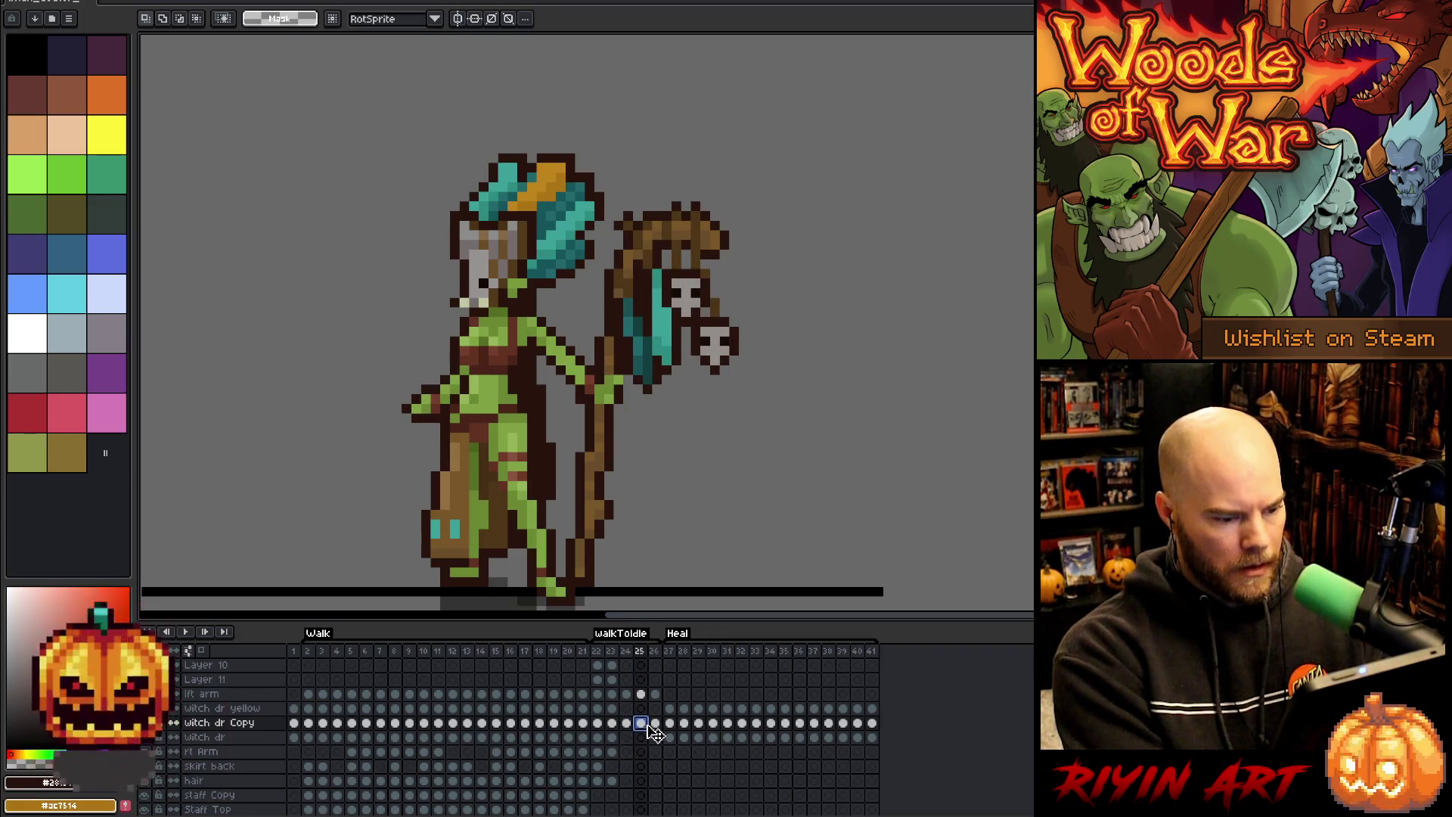
{"action": "left_click", "coordinate": [654, 724]}
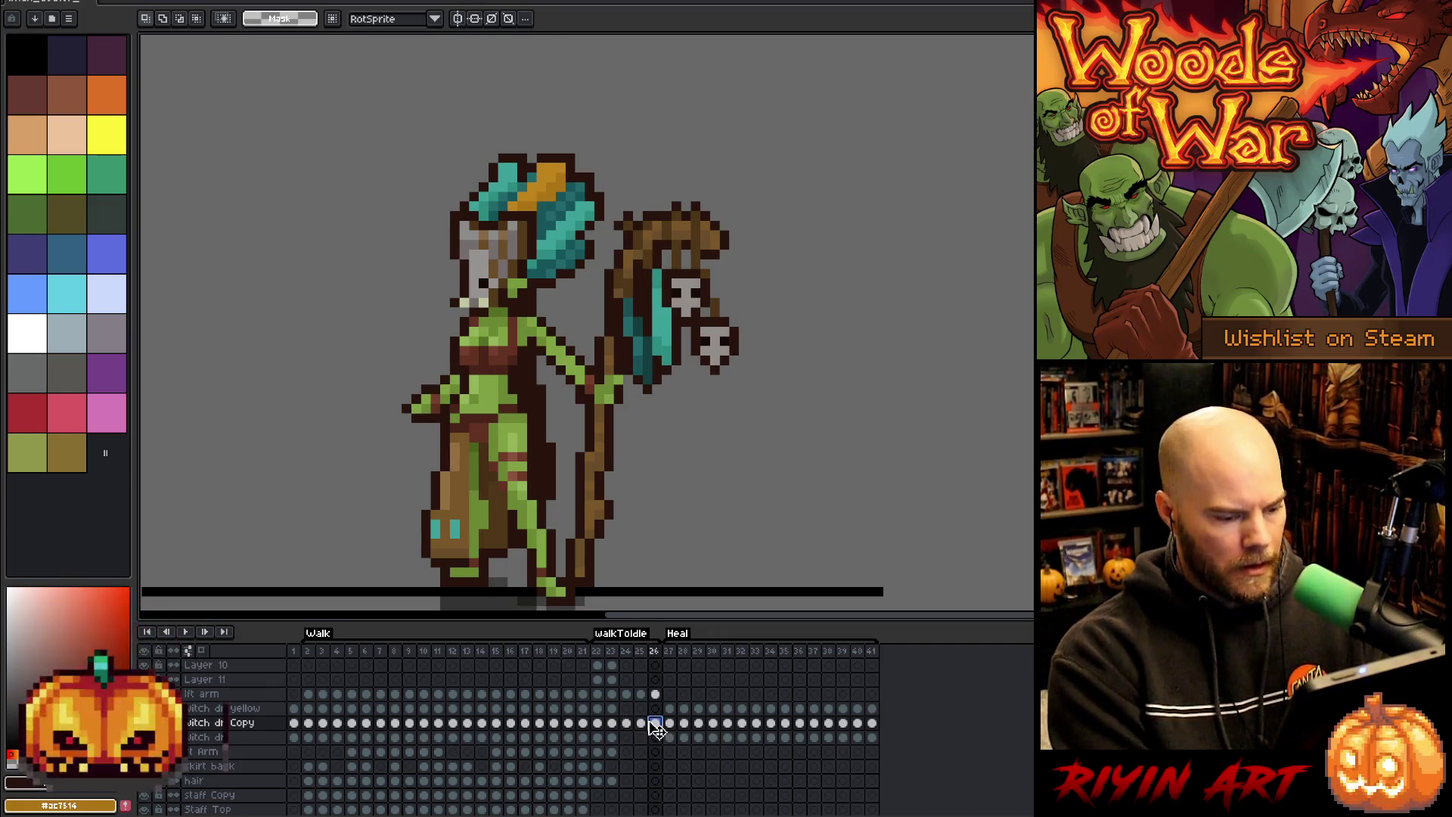
{"action": "left_click", "coordinate": [642, 724]}
- Play the walkToIdle animation, stop it, and play it again
{"action": "key", "text": "i"}
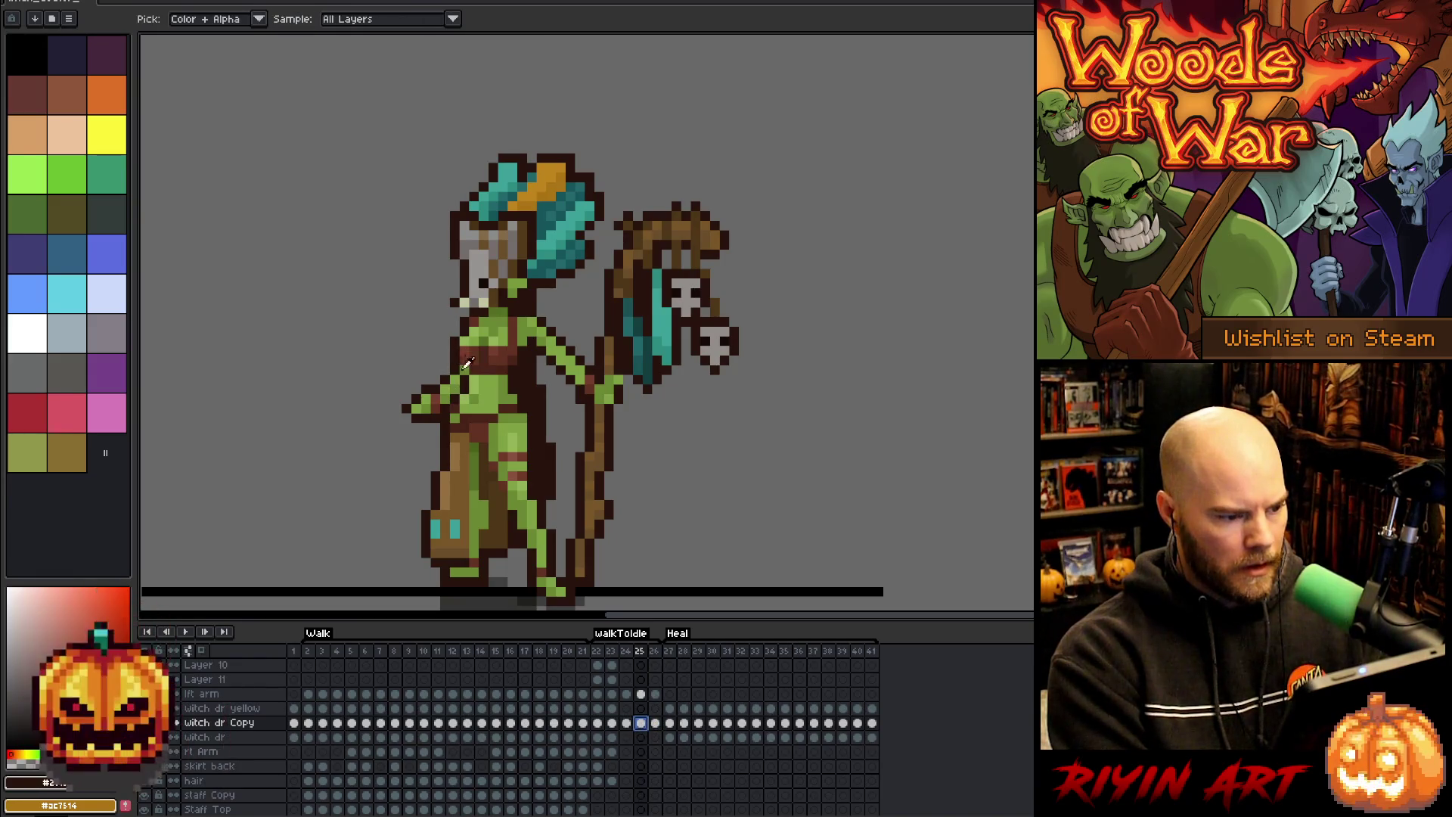
{"action": "key", "text": "b"}
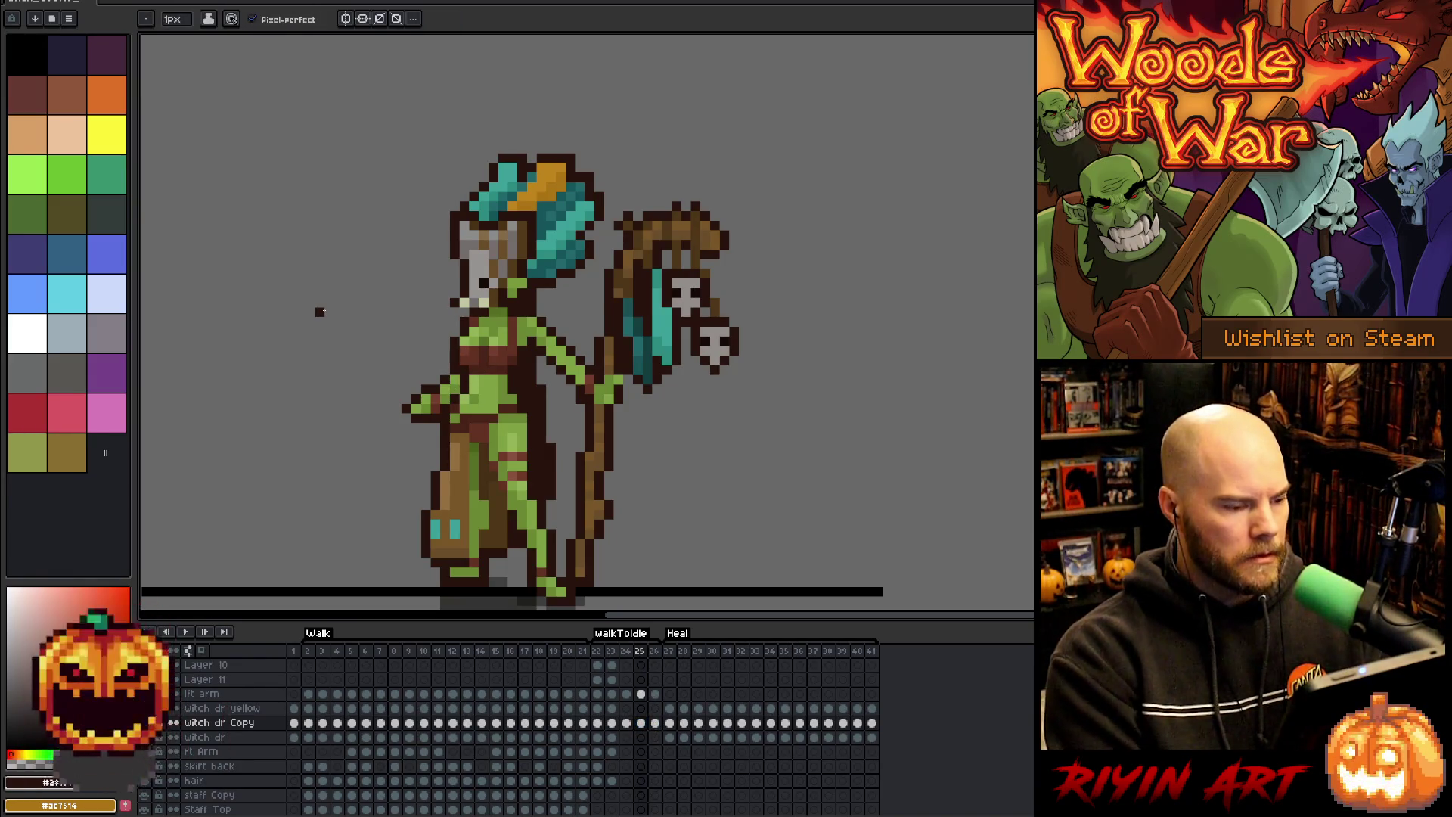
{"action": "key", "text": "Return"}
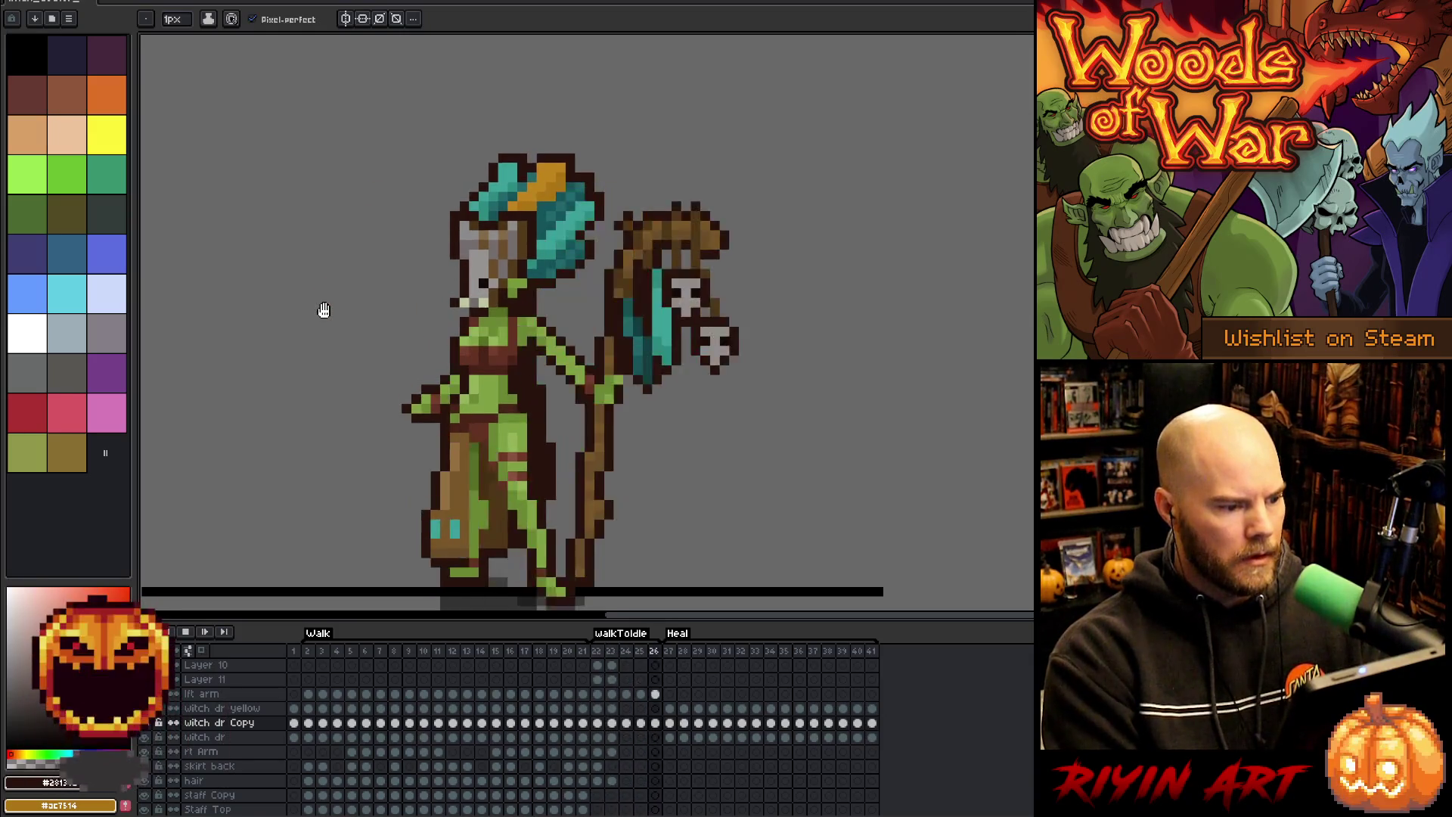
{"action": "key", "text": "Return"}
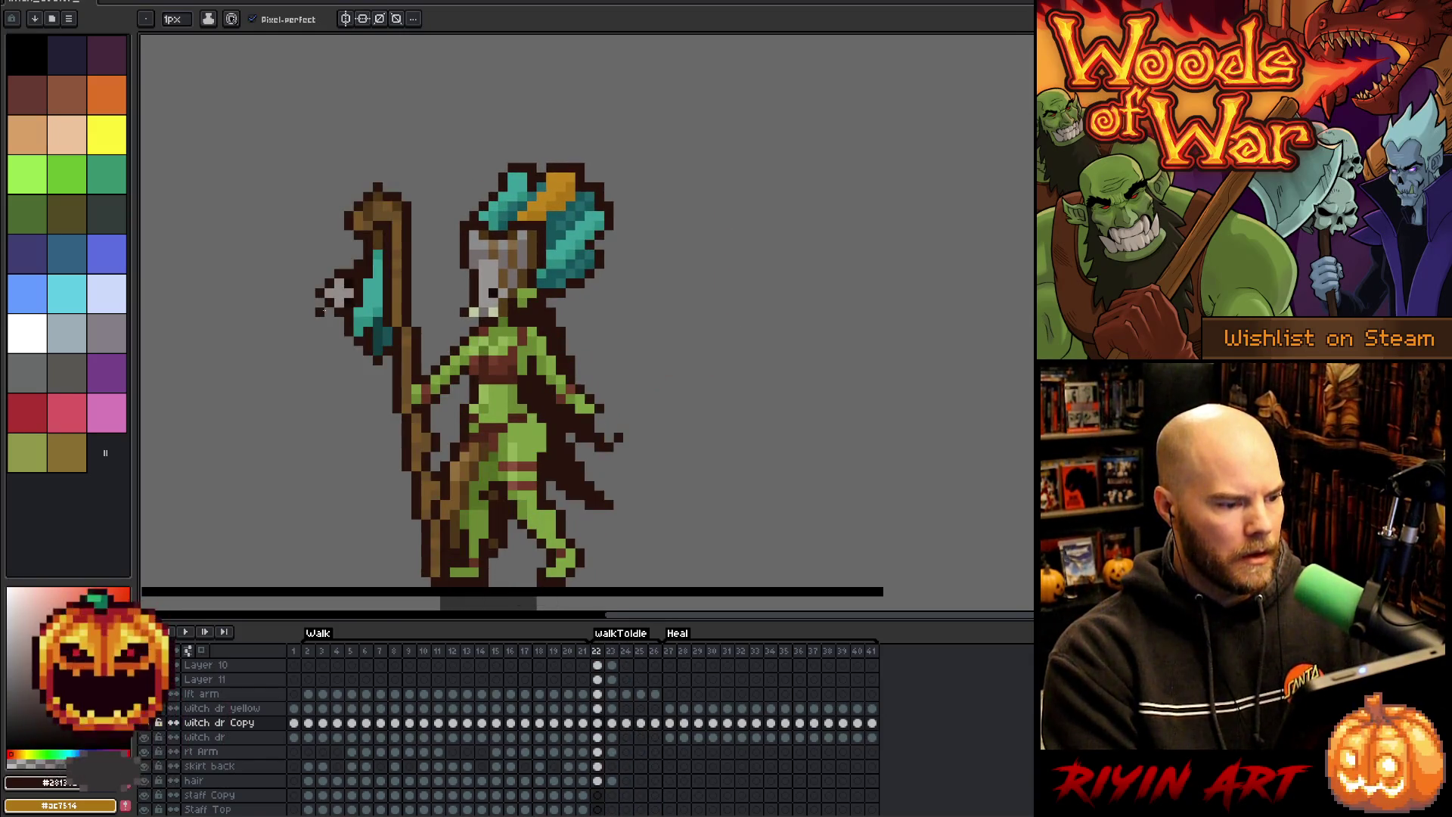
{"action": "key", "text": "Return"}
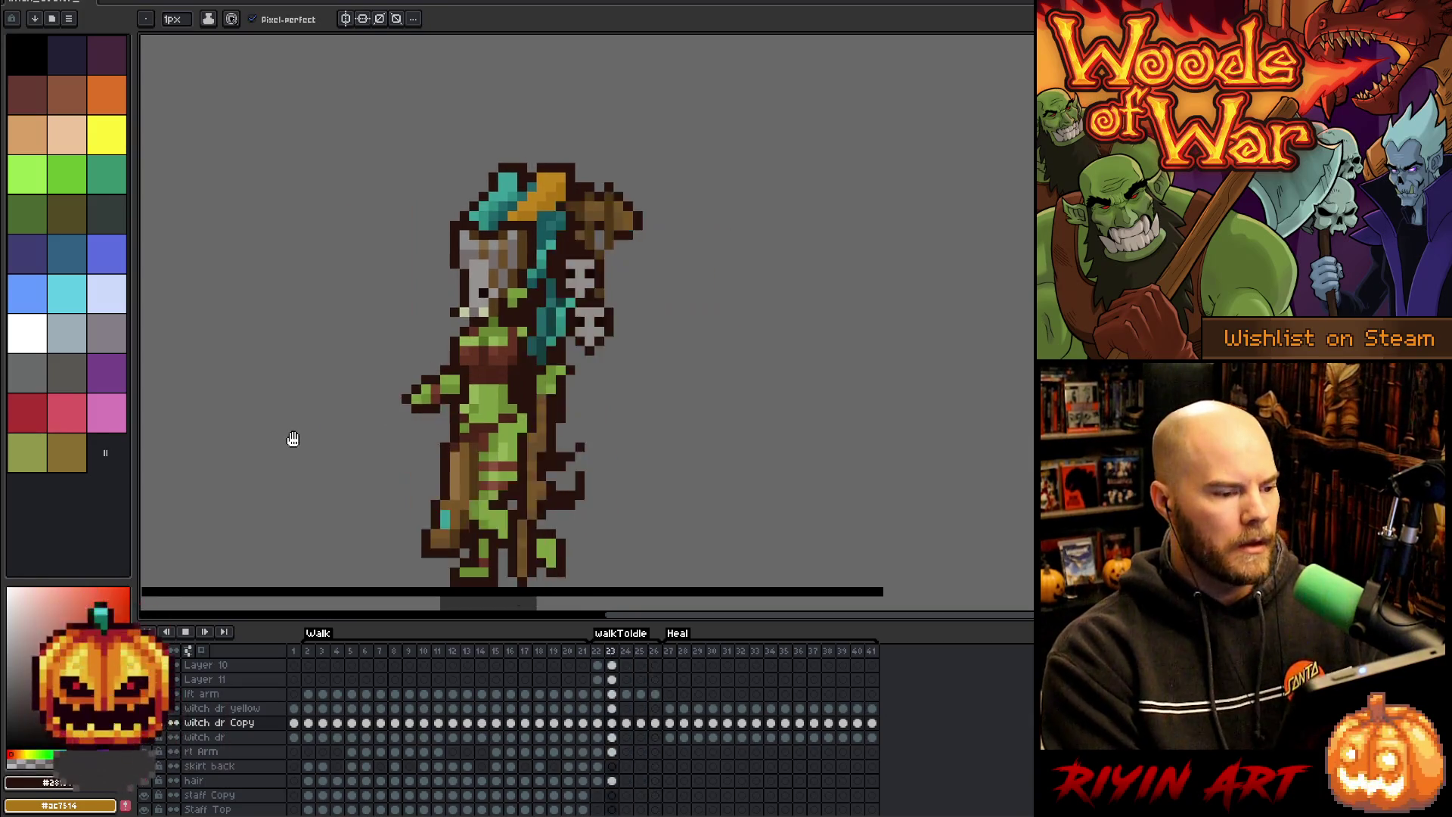
{"action": "scroll", "coordinate": [318, 419], "scroll_direction": "down", "scroll_amount": 3}
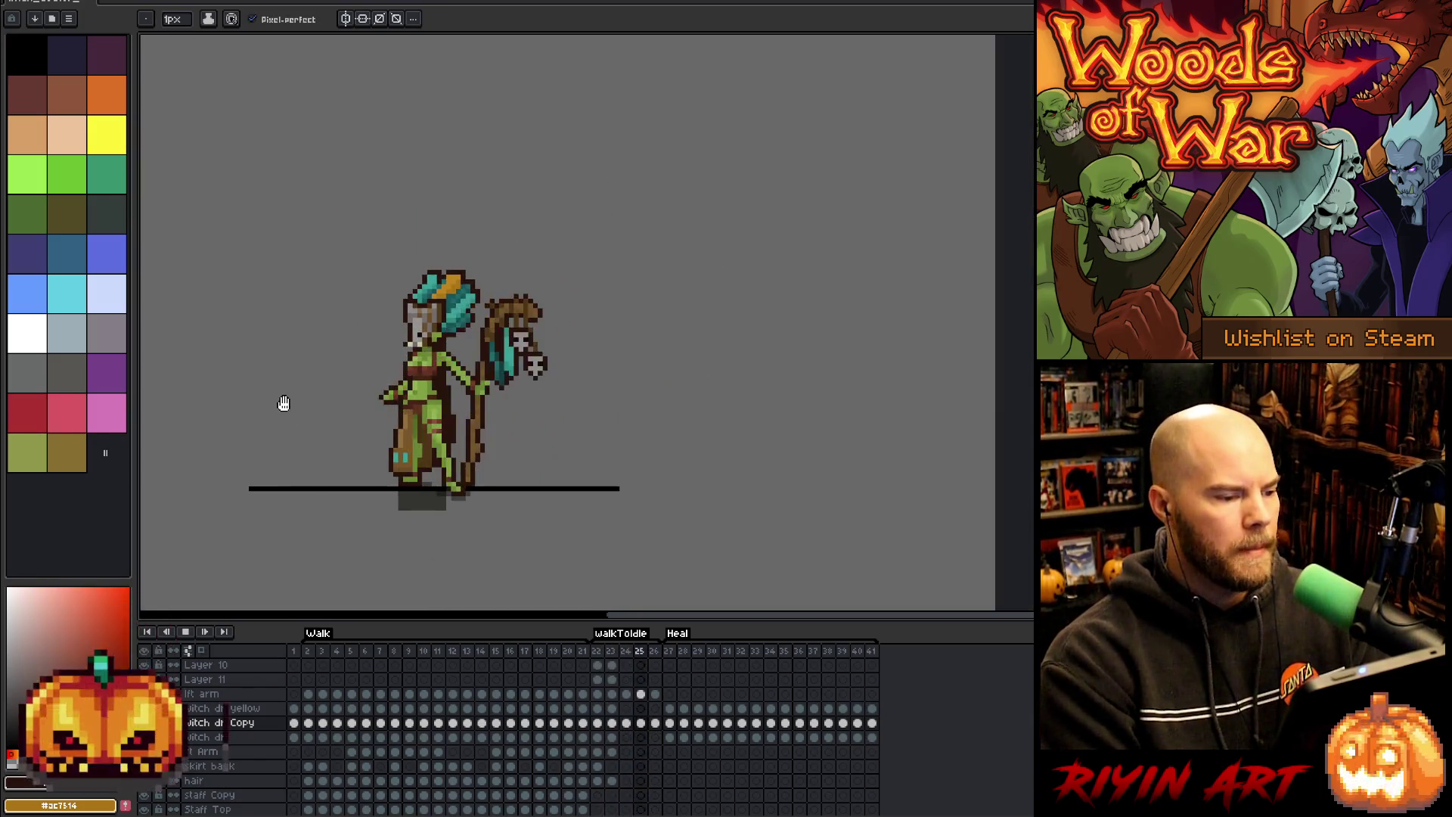
- Stop playback and flick between frames 22, 23 and 24 to compare the poses
{"action": "key", "text": "Return"}
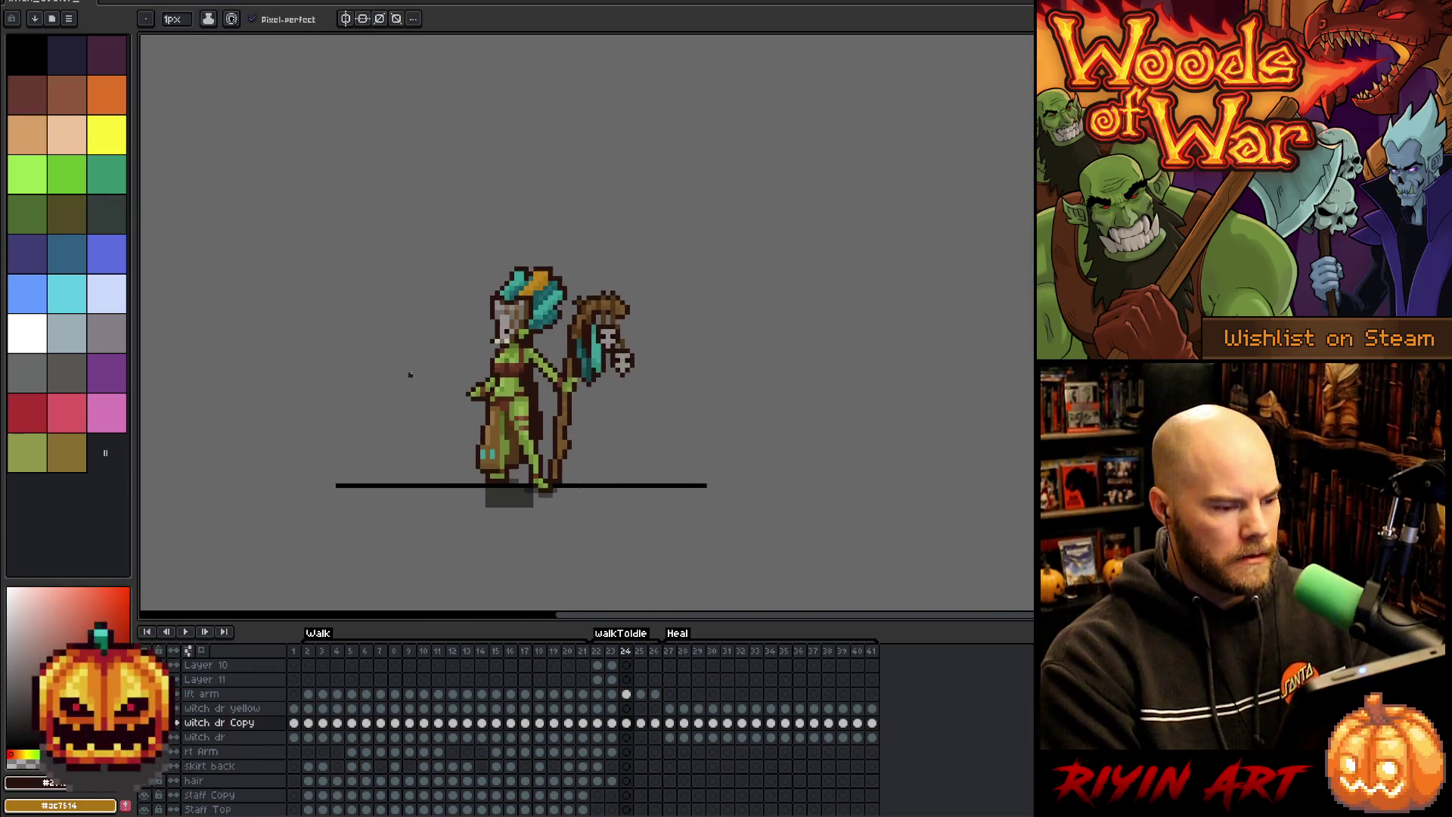
{"action": "scroll", "coordinate": [424, 416], "scroll_direction": "up", "scroll_amount": 1}
{"action": "key", "text": "Left"}
{"action": "key", "text": "Left"}
{"action": "key", "text": "Right"}
{"action": "key", "text": "Left"}
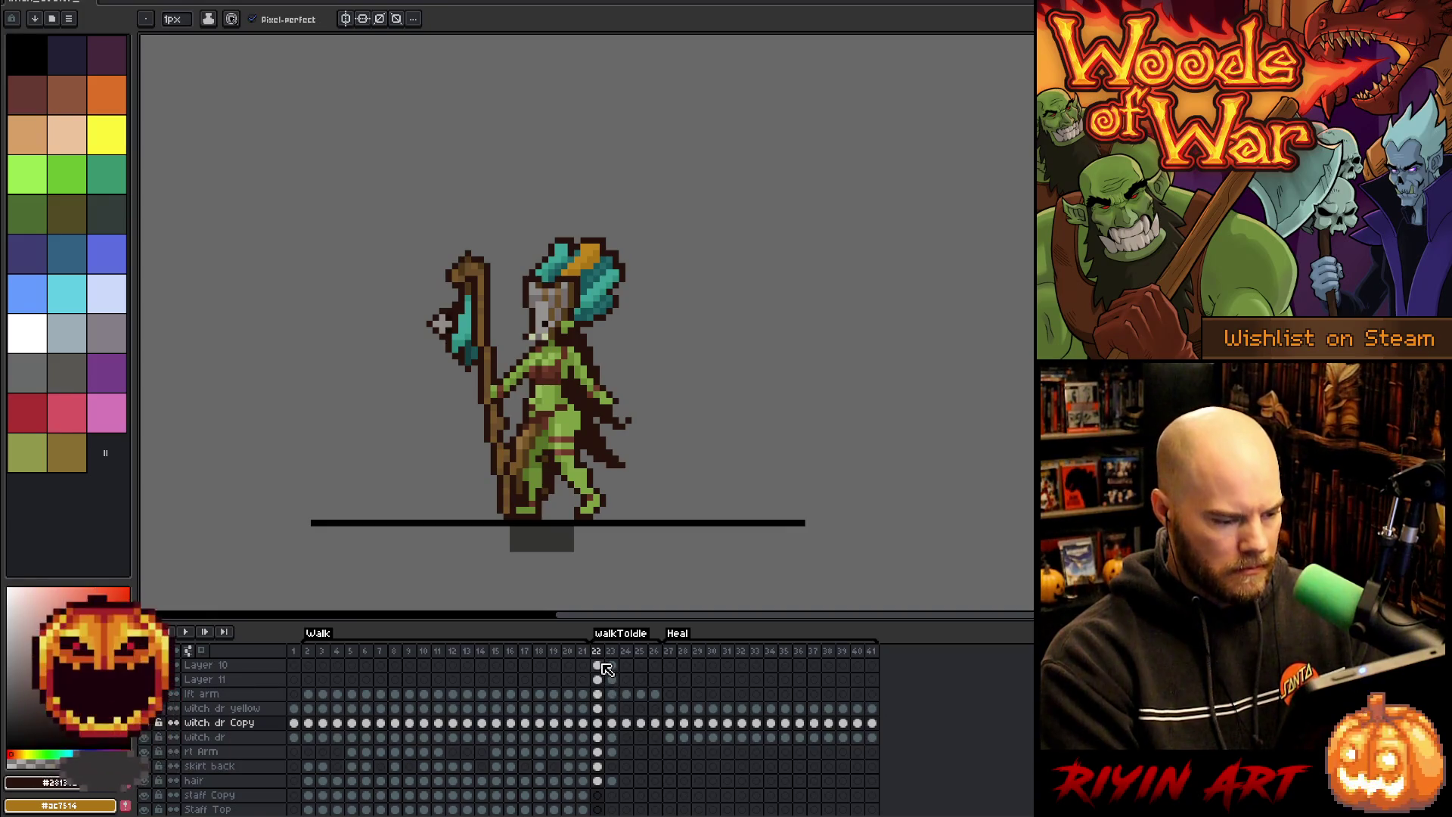
{"action": "key", "text": "Right"}
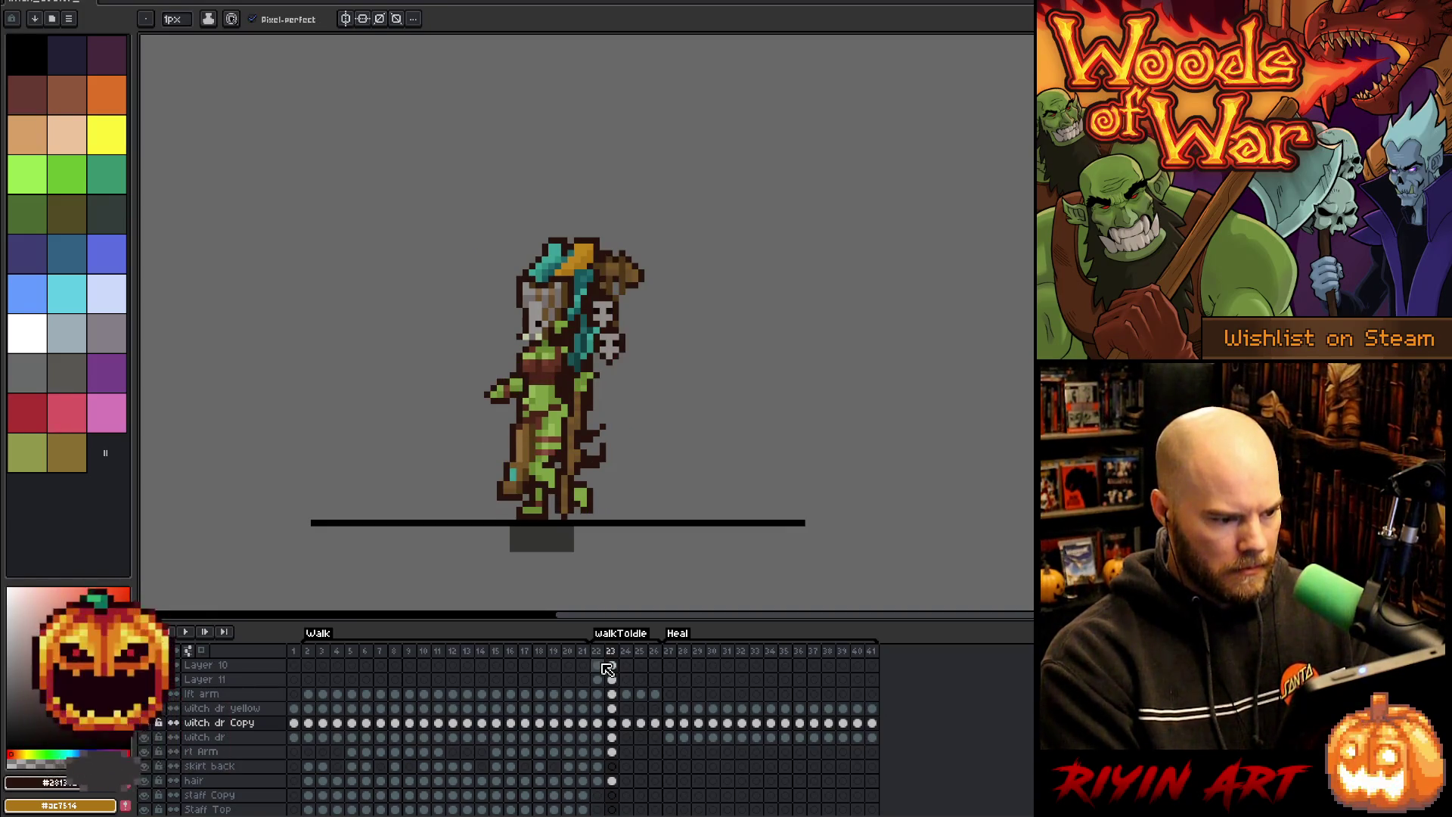
{"action": "key", "text": "Left"}
{"action": "key", "text": "Right"}
{"action": "key", "text": "Right"}
{"action": "key", "text": "Left"}
{"action": "key", "text": "Left"}
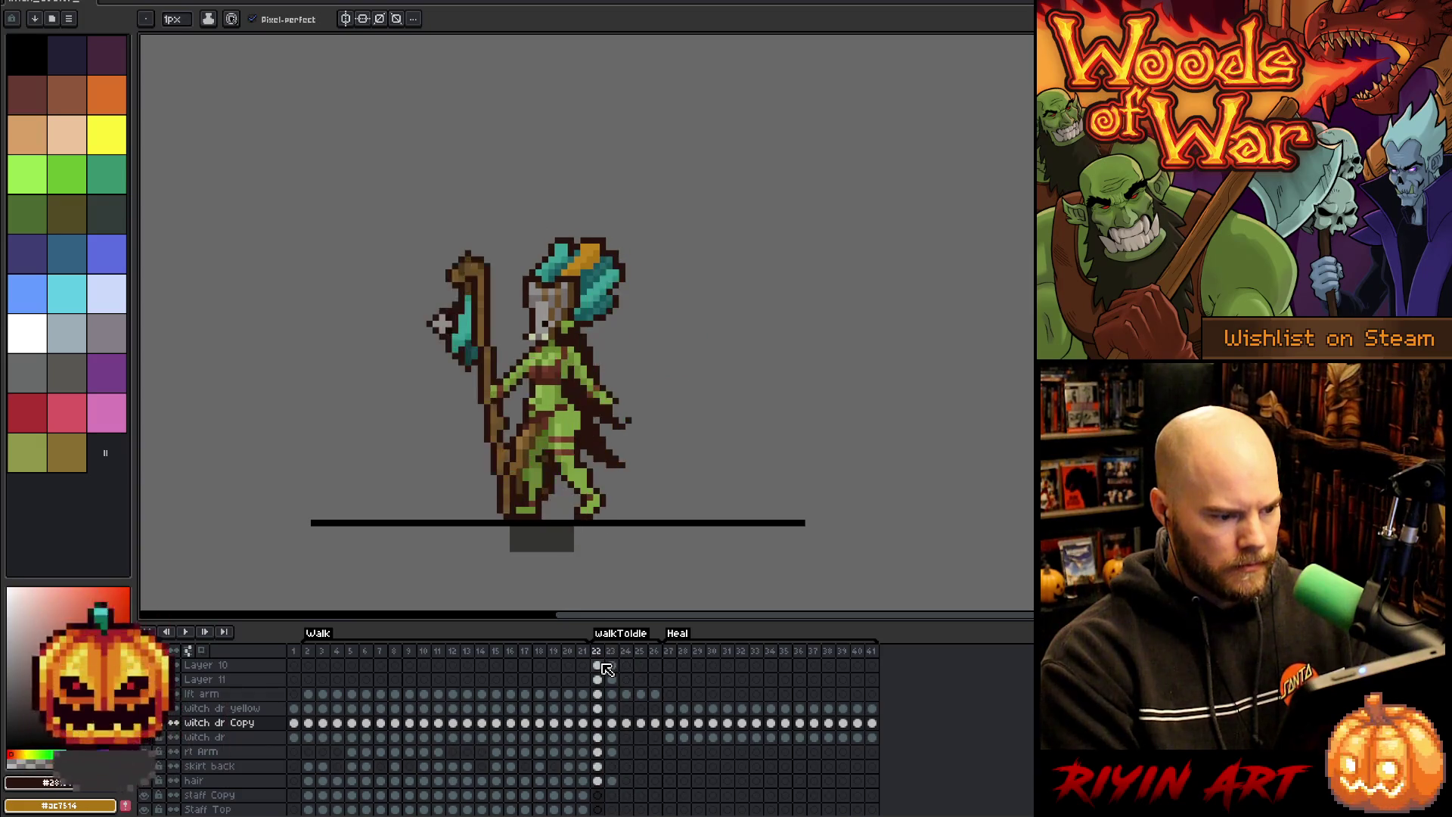
{"action": "key", "text": "Right"}
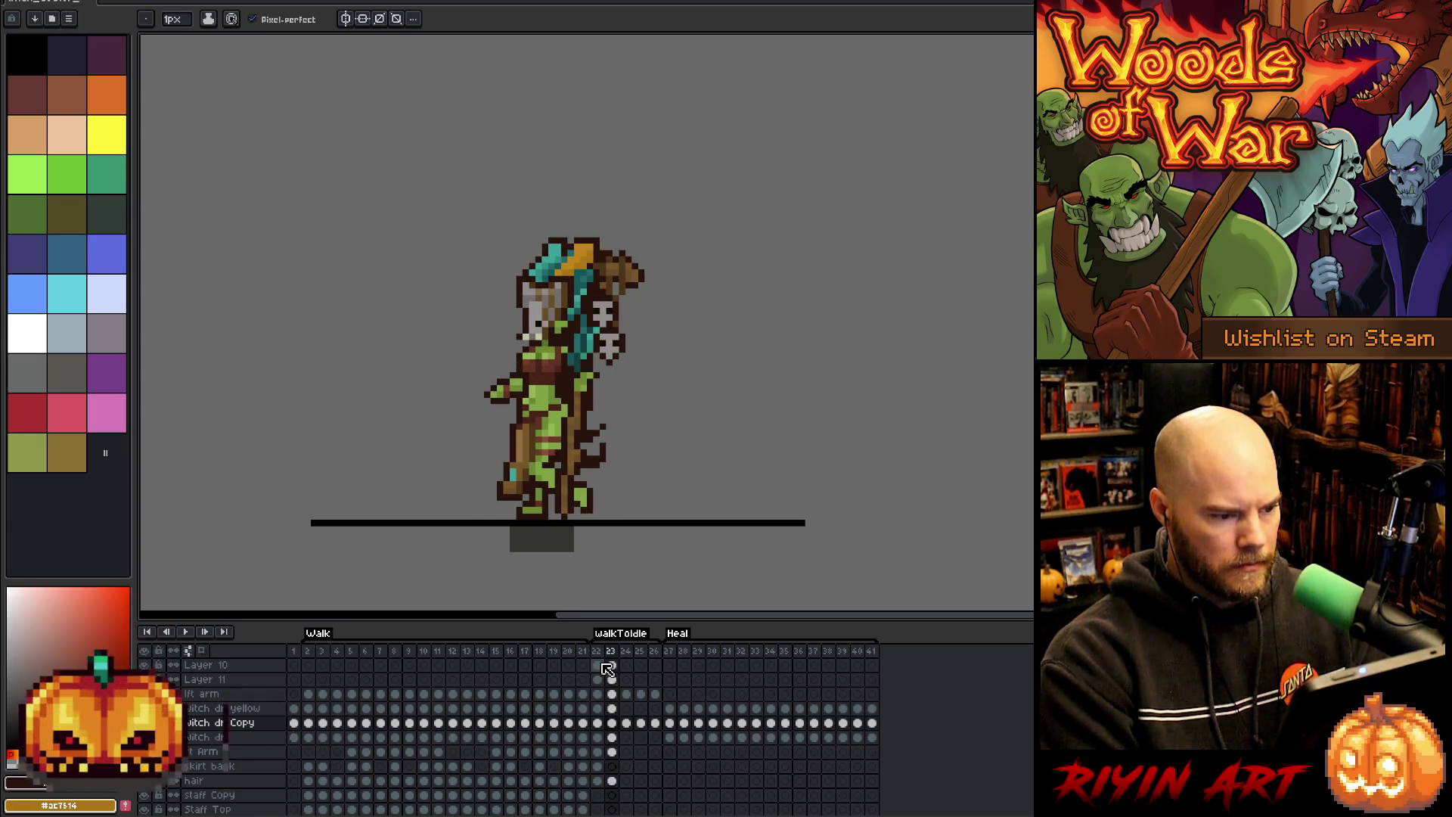
{"action": "key", "text": "Left"}
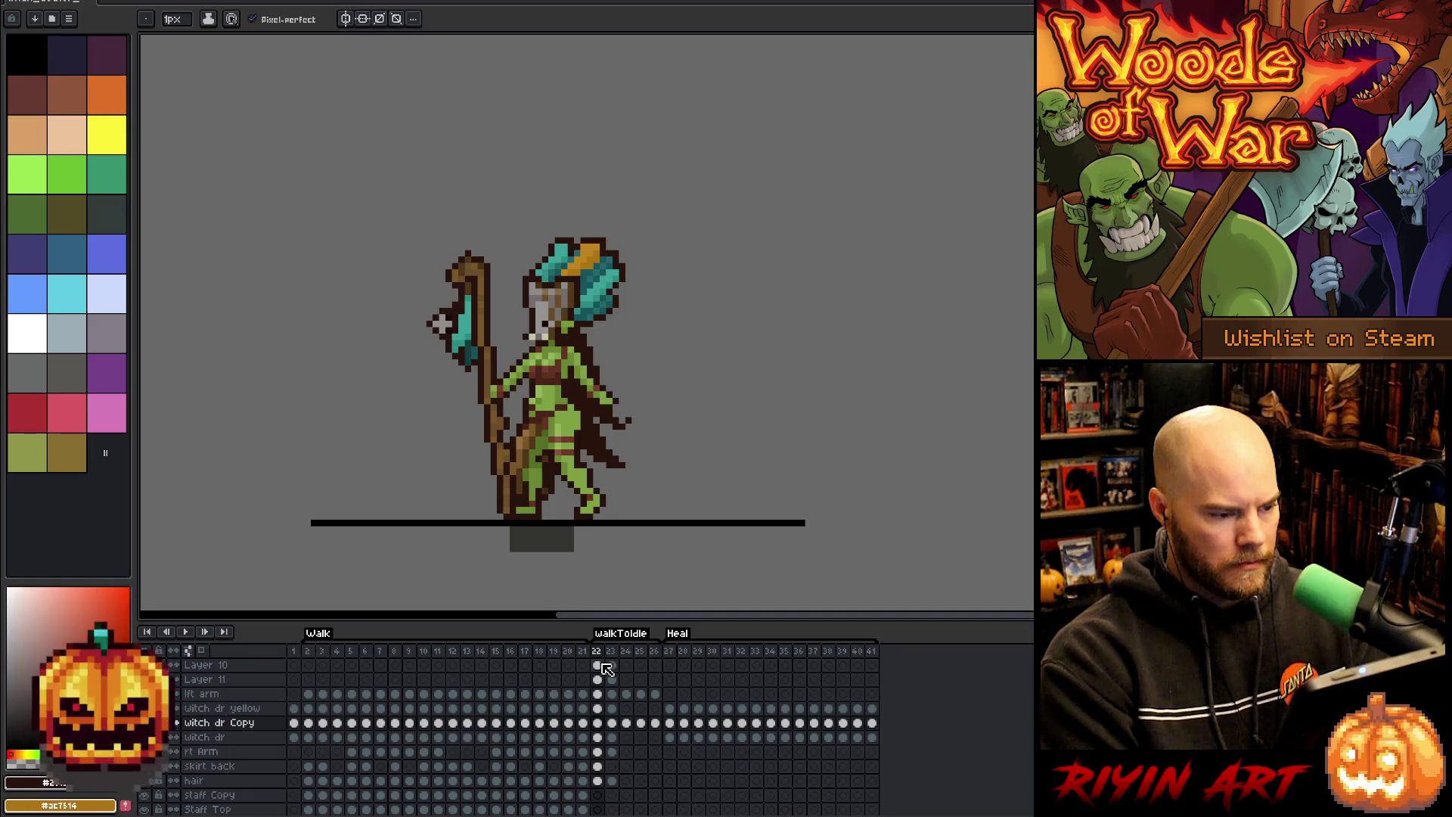
{"action": "key", "text": "Right"}
{"action": "key", "text": "Right"}
{"action": "key", "text": "Right"}
{"action": "key", "text": "Left"}
{"action": "key", "text": "Left"}
{"action": "key", "text": "Left"}
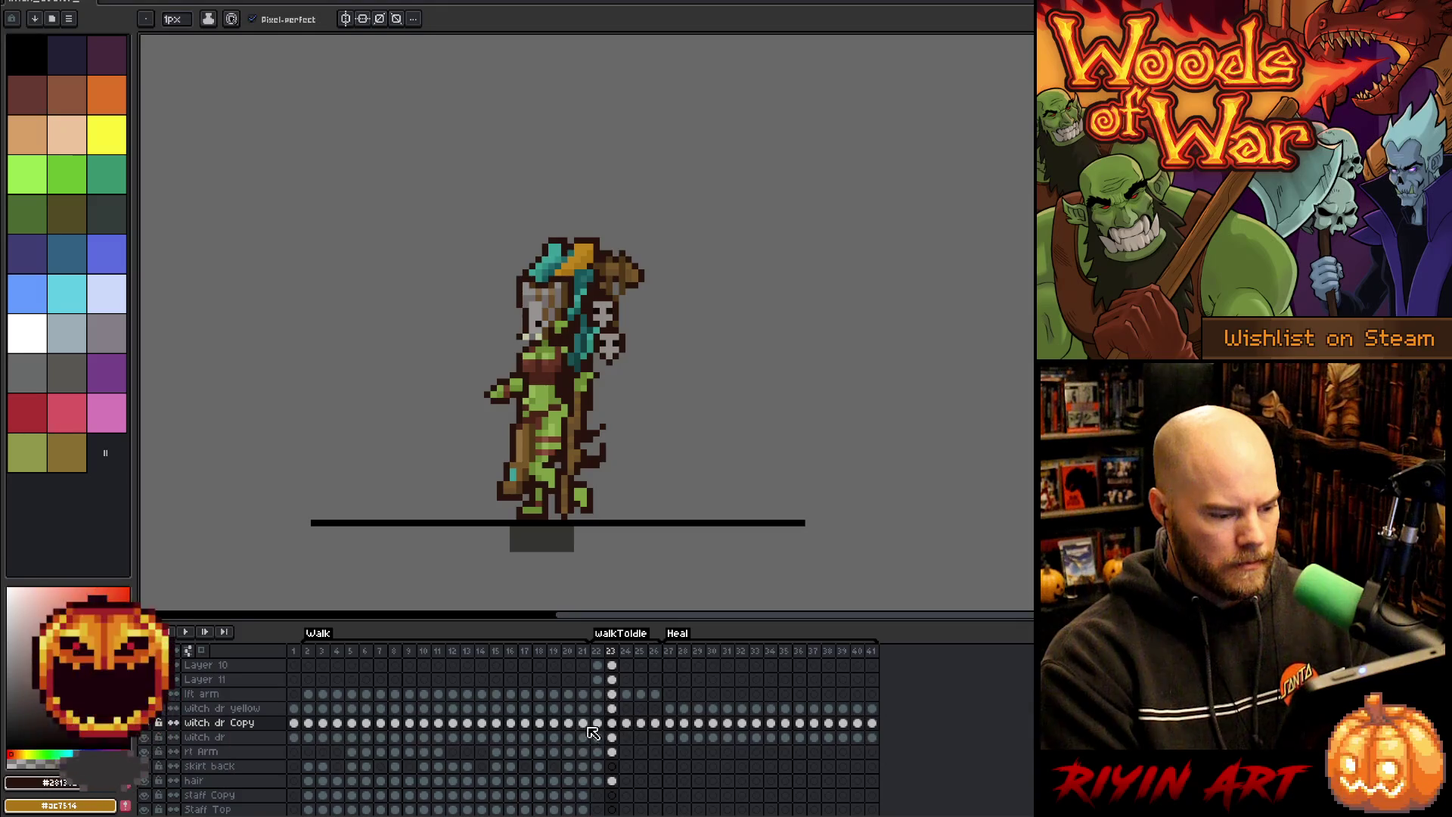
{"action": "key", "text": "Left"}
{"action": "key", "text": "Right"}
- Select the Layer 10 and 11 cels at frame 23 and shift their parts left
{"action": "scroll", "coordinate": [616, 716], "scroll_direction": "up", "scroll_amount": 2}
{"action": "left_click_drag", "start_coordinate": [612, 693], "coordinate": [611, 708]}
{"action": "key", "text": "v"}
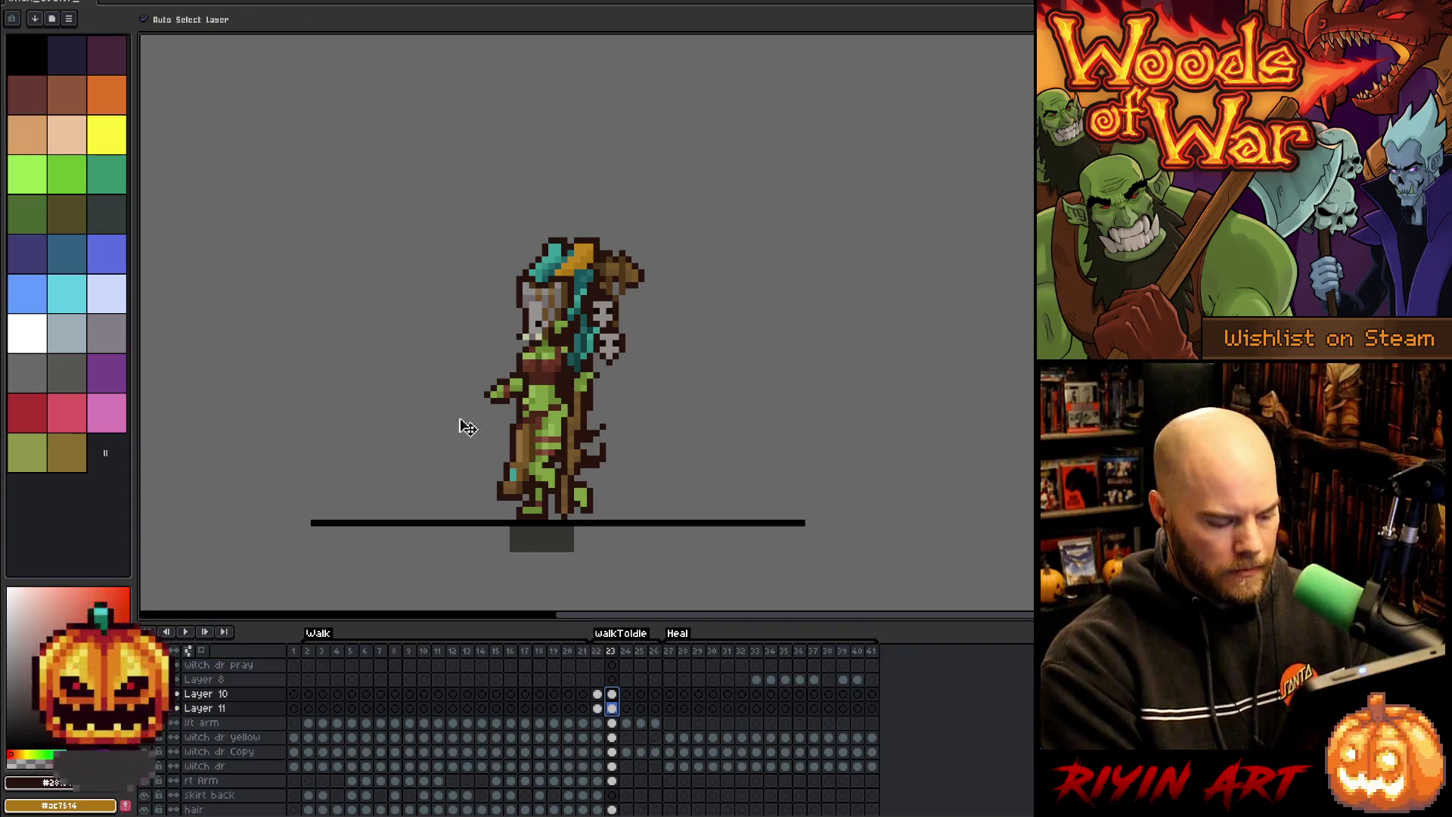
{"action": "left_click_drag", "start_coordinate": [590, 353], "coordinate": [560, 353]}
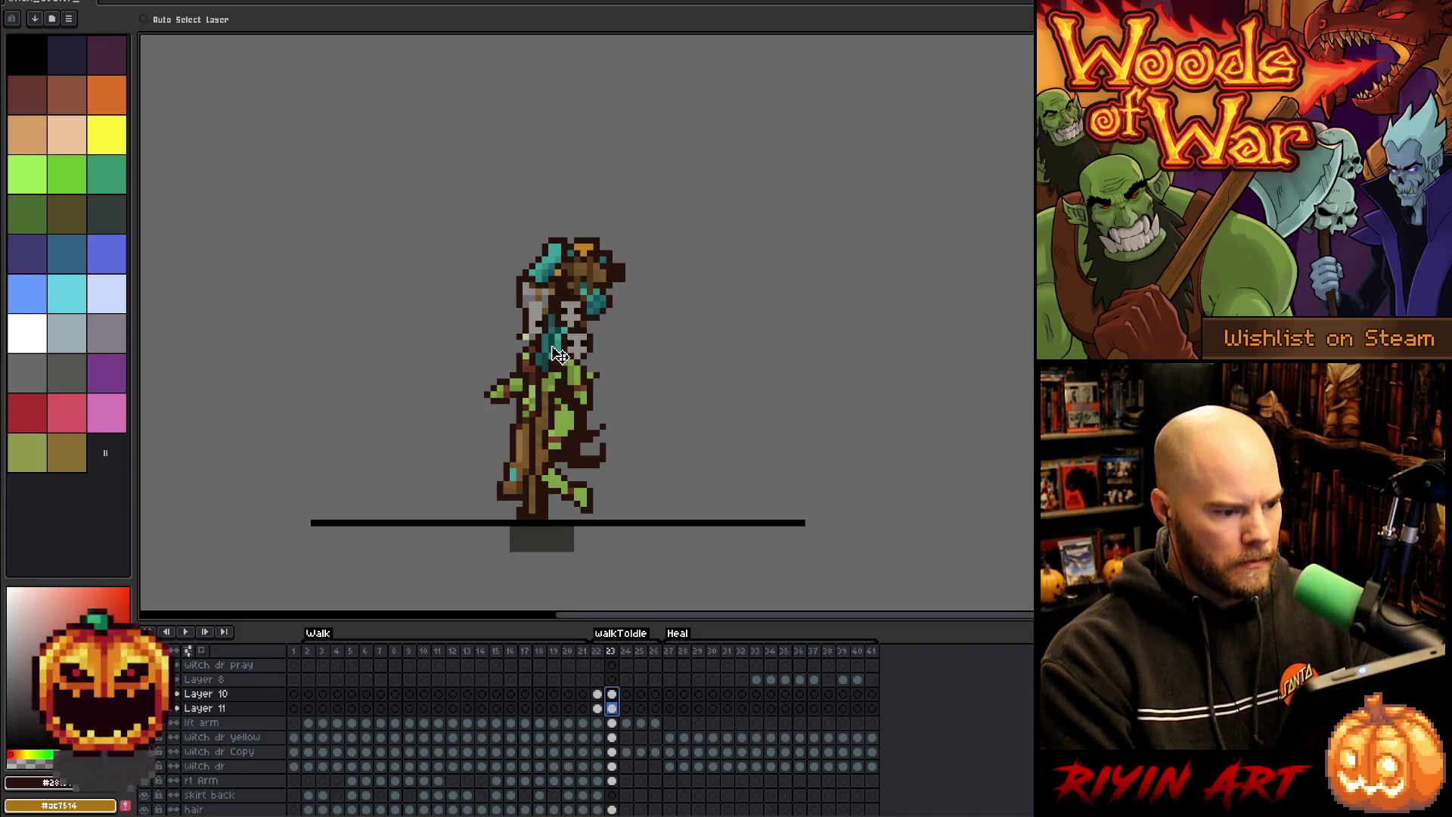
- Recheck frame 23 against frames 22 and 24, then nudge the Layer 10/11 parts right one pixel
{"action": "key", "text": "Left"}
{"action": "key", "text": "Right"}
{"action": "key", "text": "Right"}
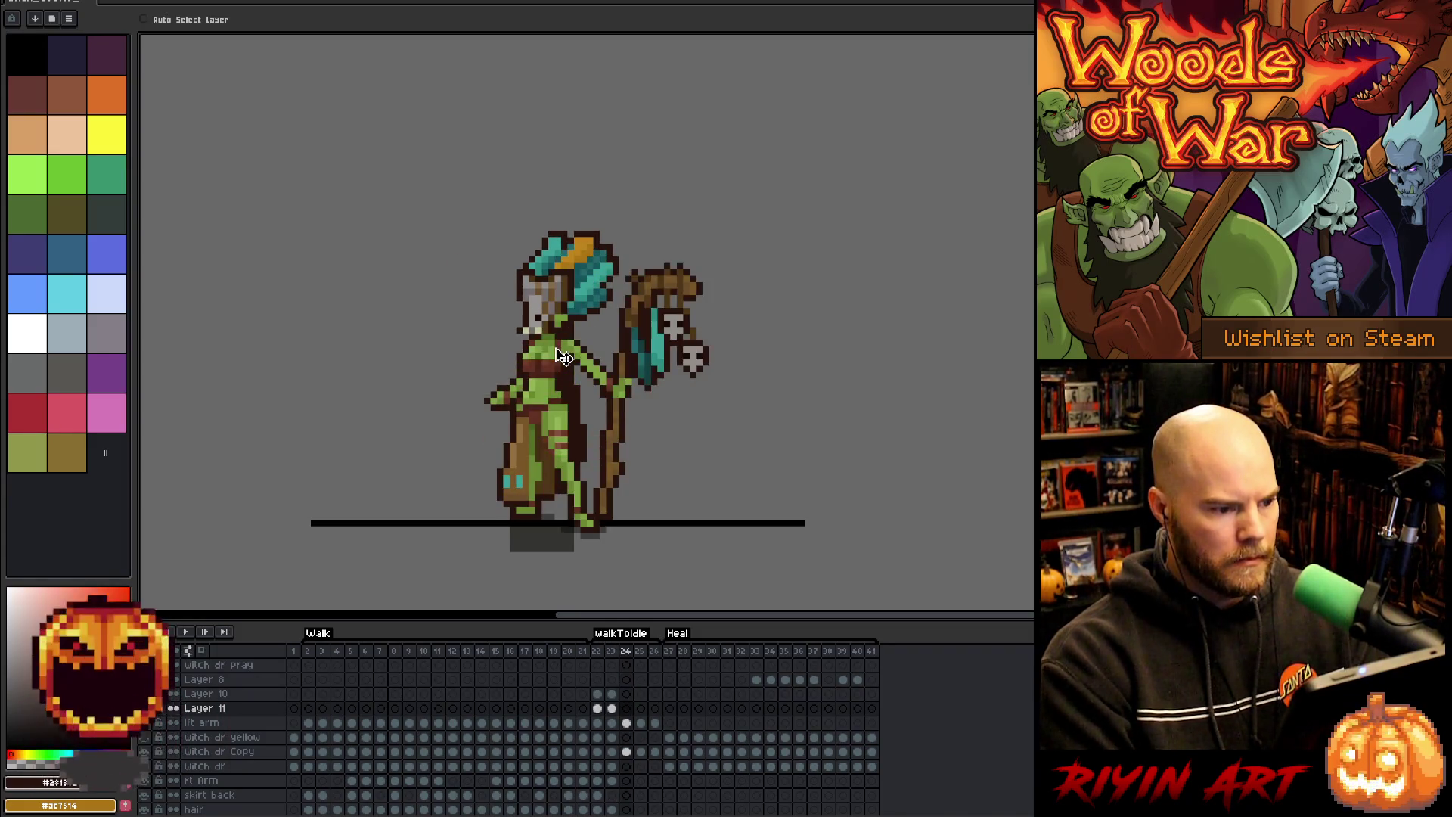
{"action": "key", "text": "Left"}
{"action": "key", "text": "Left"}
{"action": "key", "text": "Right"}
{"action": "key", "text": "Right"}
{"action": "key", "text": "Left"}
{"action": "key", "text": "Right"}
{"action": "key", "text": "Left"}
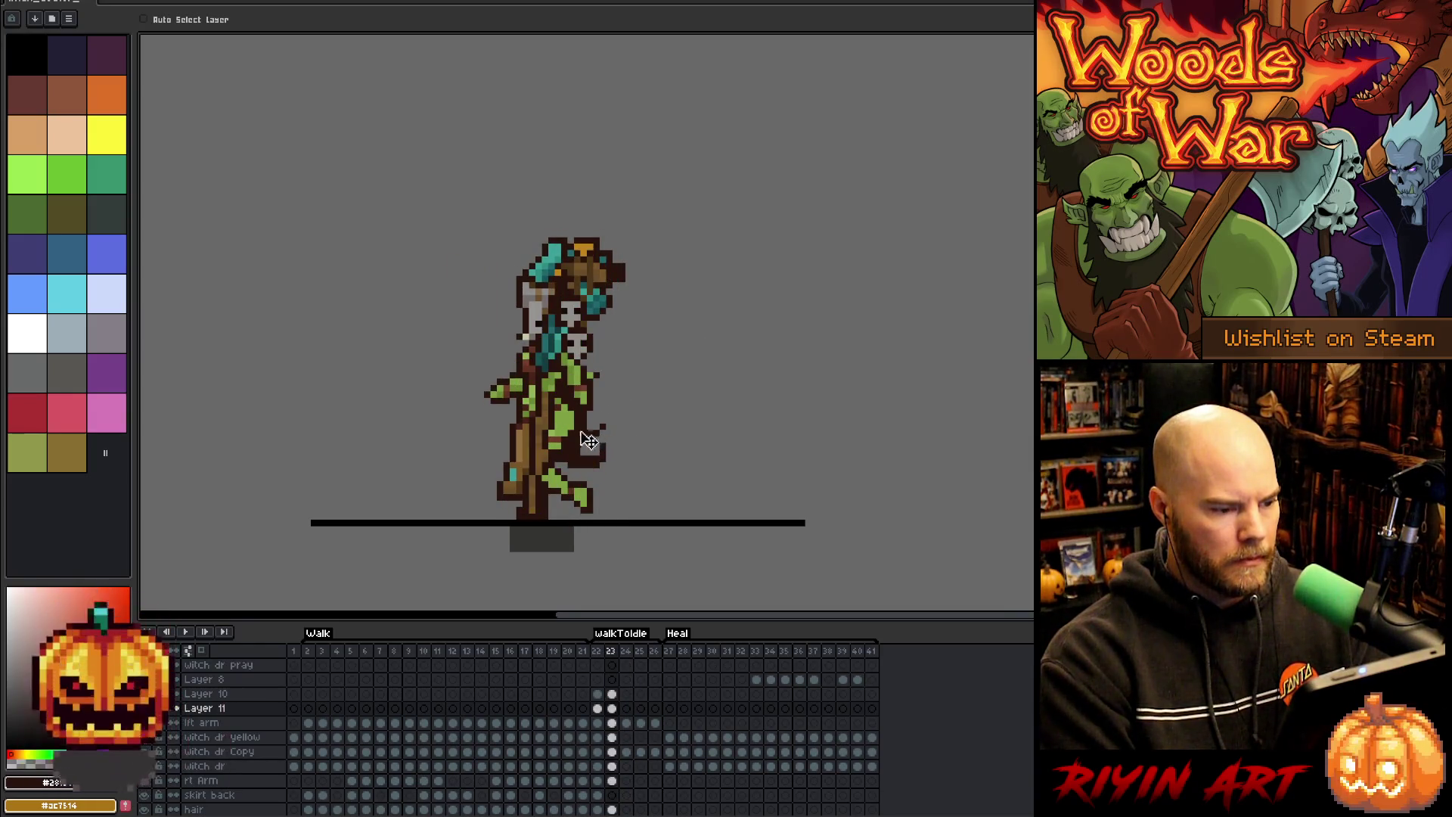
{"action": "left_click_drag", "start_coordinate": [612, 708], "coordinate": [612, 694]}
{"action": "scroll", "coordinate": [612, 693], "scroll_direction": "up", "scroll_amount": 1}
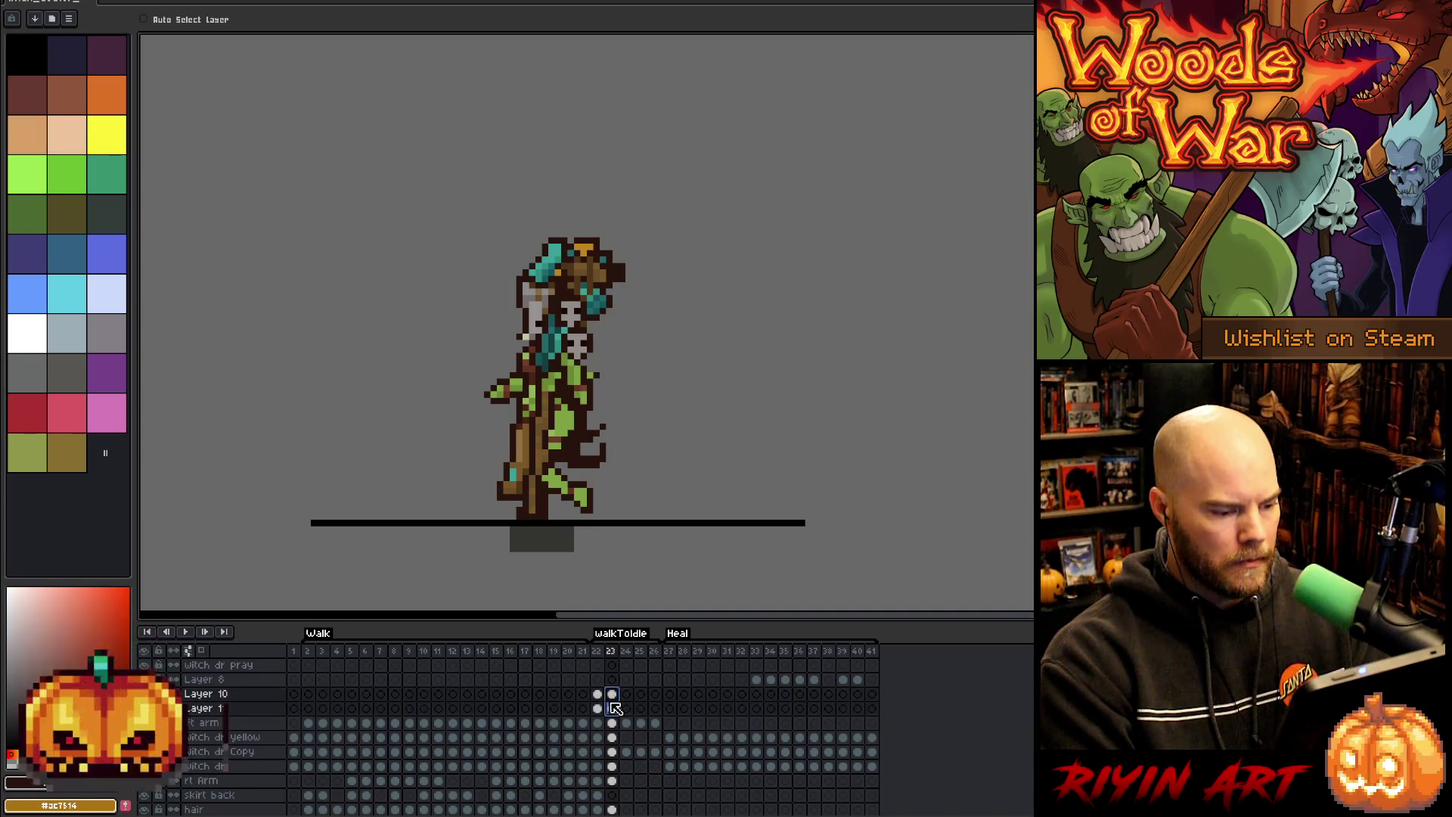
{"action": "left_click_drag", "start_coordinate": [558, 356], "coordinate": [564, 357]}
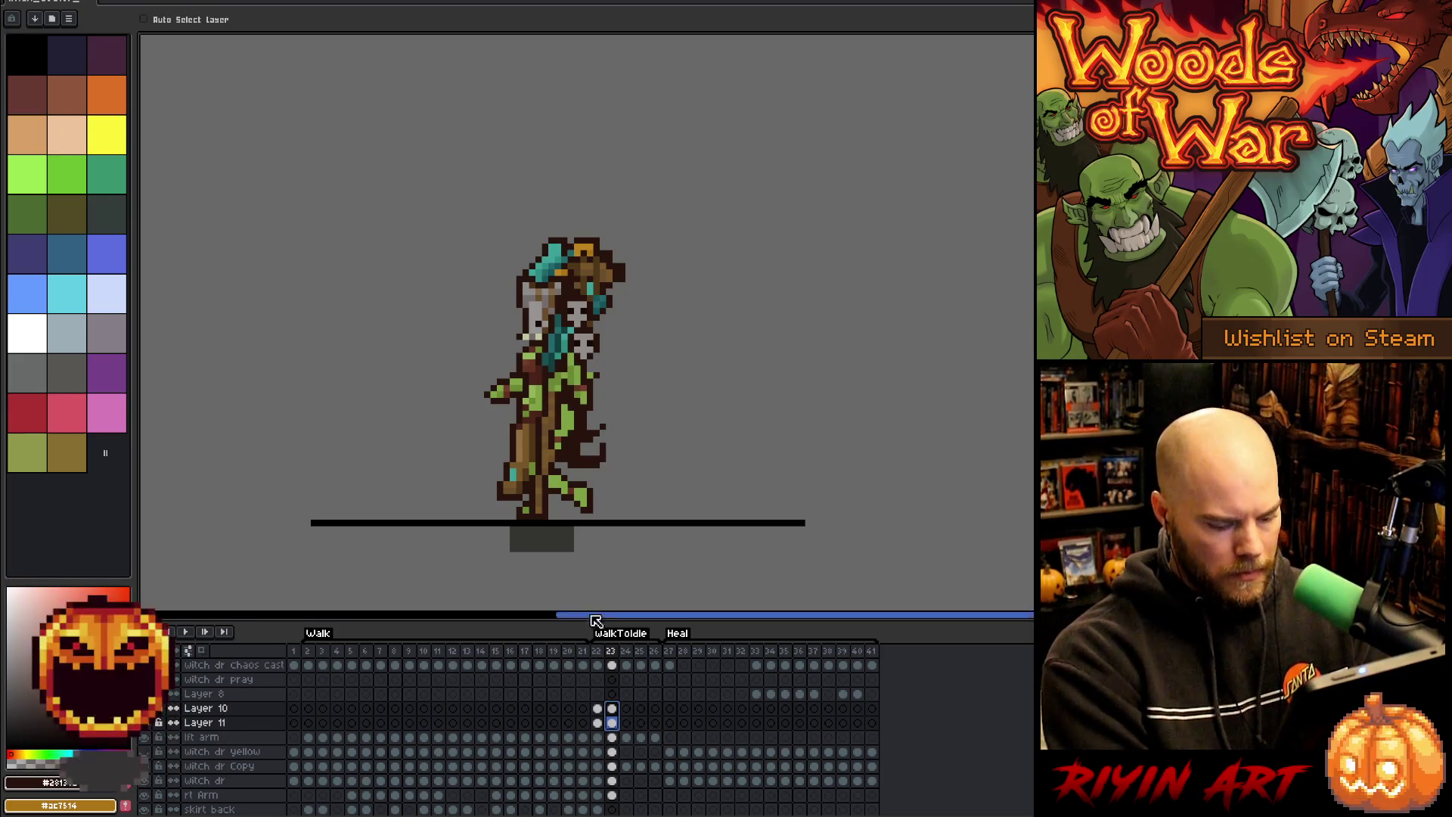
{"action": "scroll", "coordinate": [571, 420], "scroll_direction": "up", "scroll_amount": 1}
- Clear the frame 23 cel selection, enable auto layer pick, and make witch dr Copy active
{"action": "key", "text": "i"}
{"action": "key", "text": "b"}
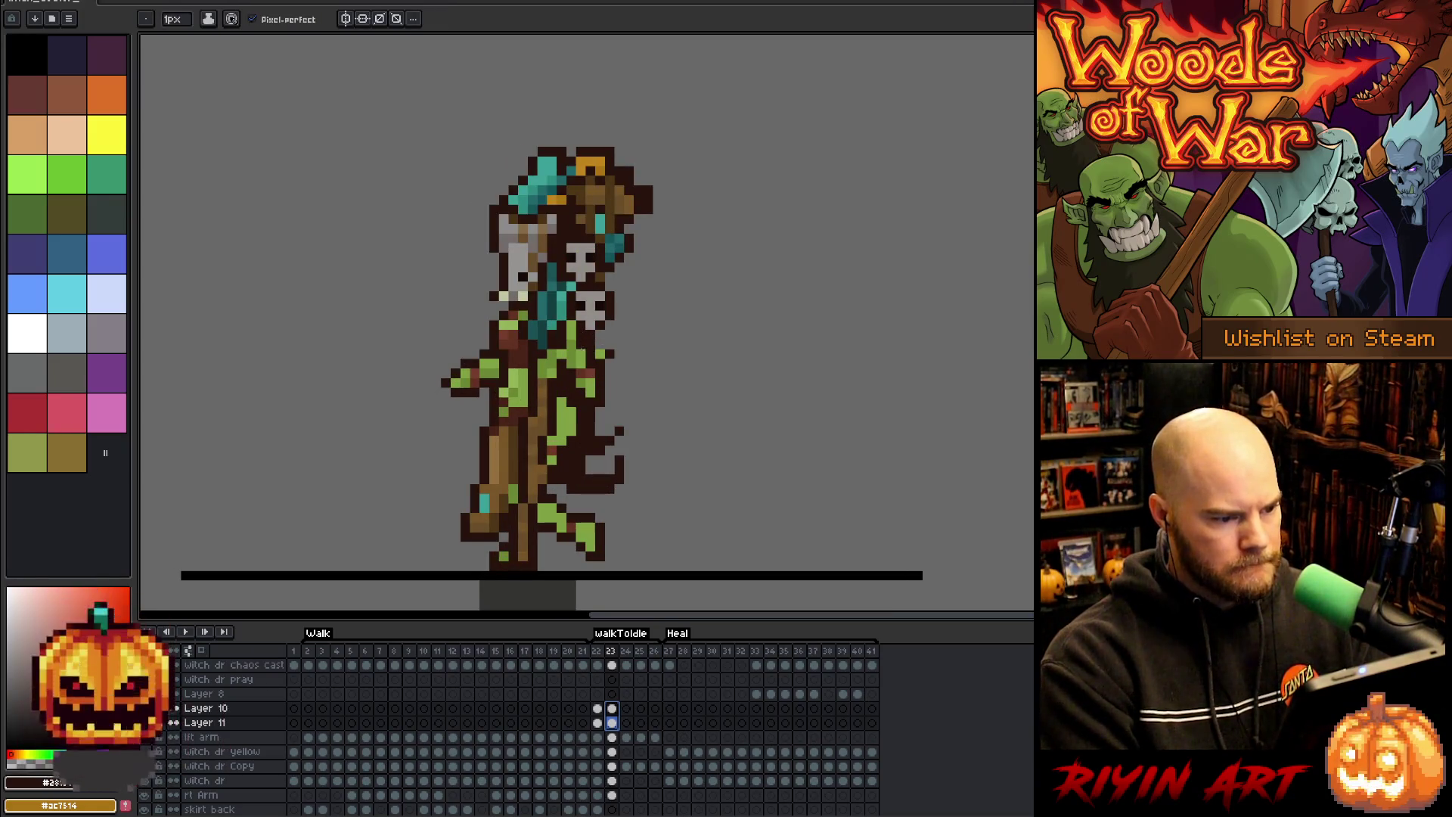
{"action": "left_click", "coordinate": [581, 353]}
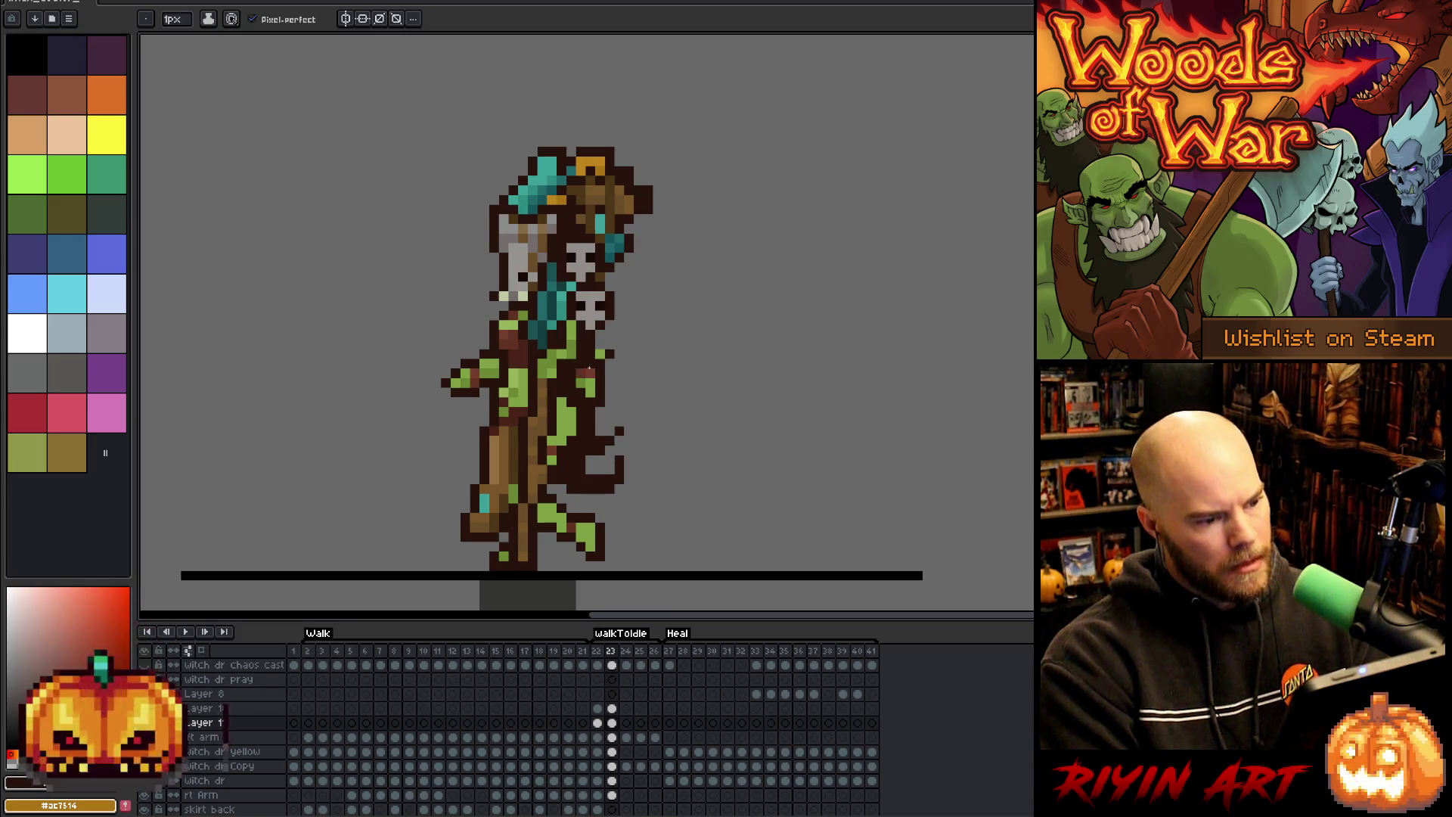
{"action": "key", "text": "e"}
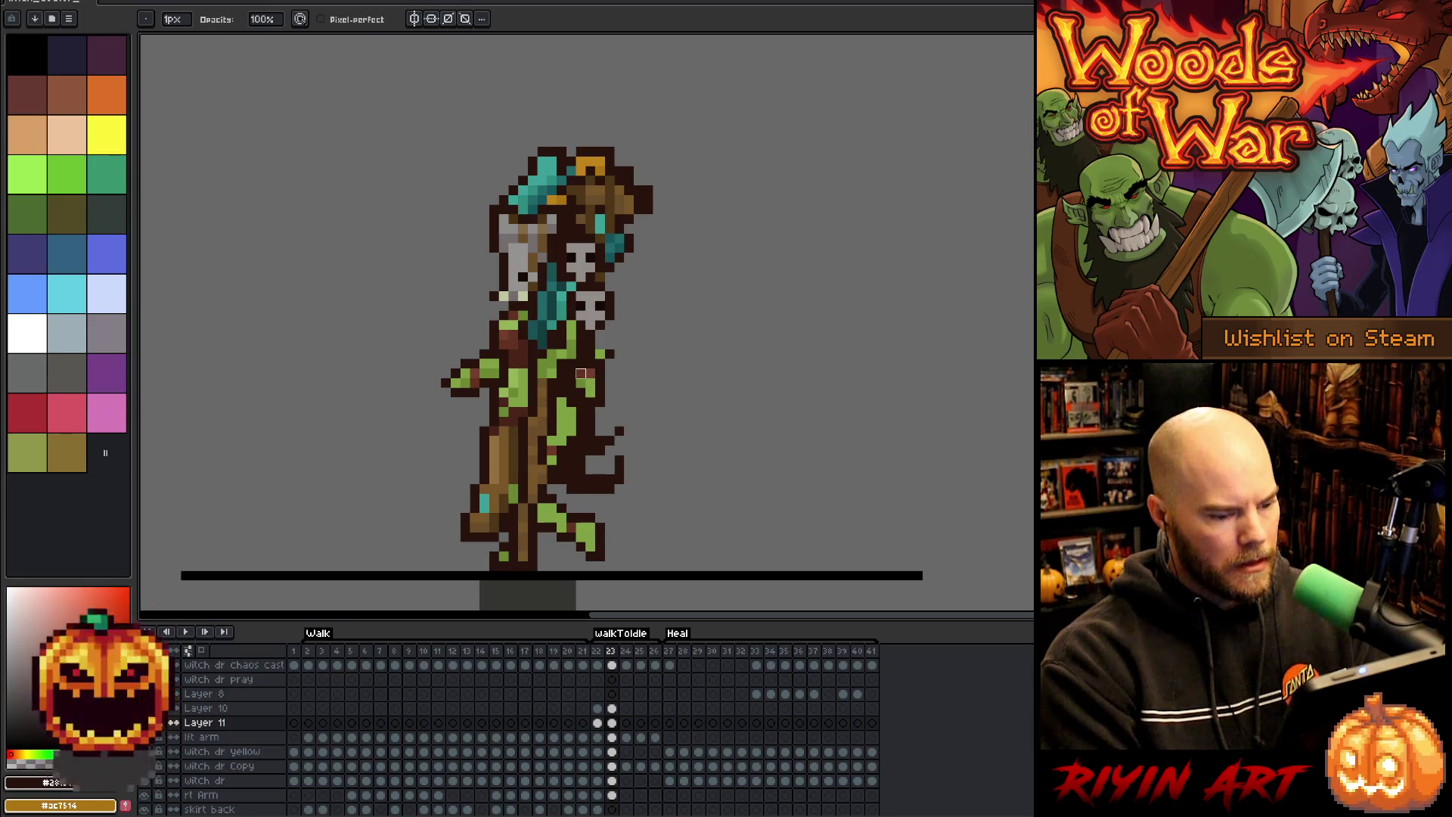
{"action": "key", "text": "v"}
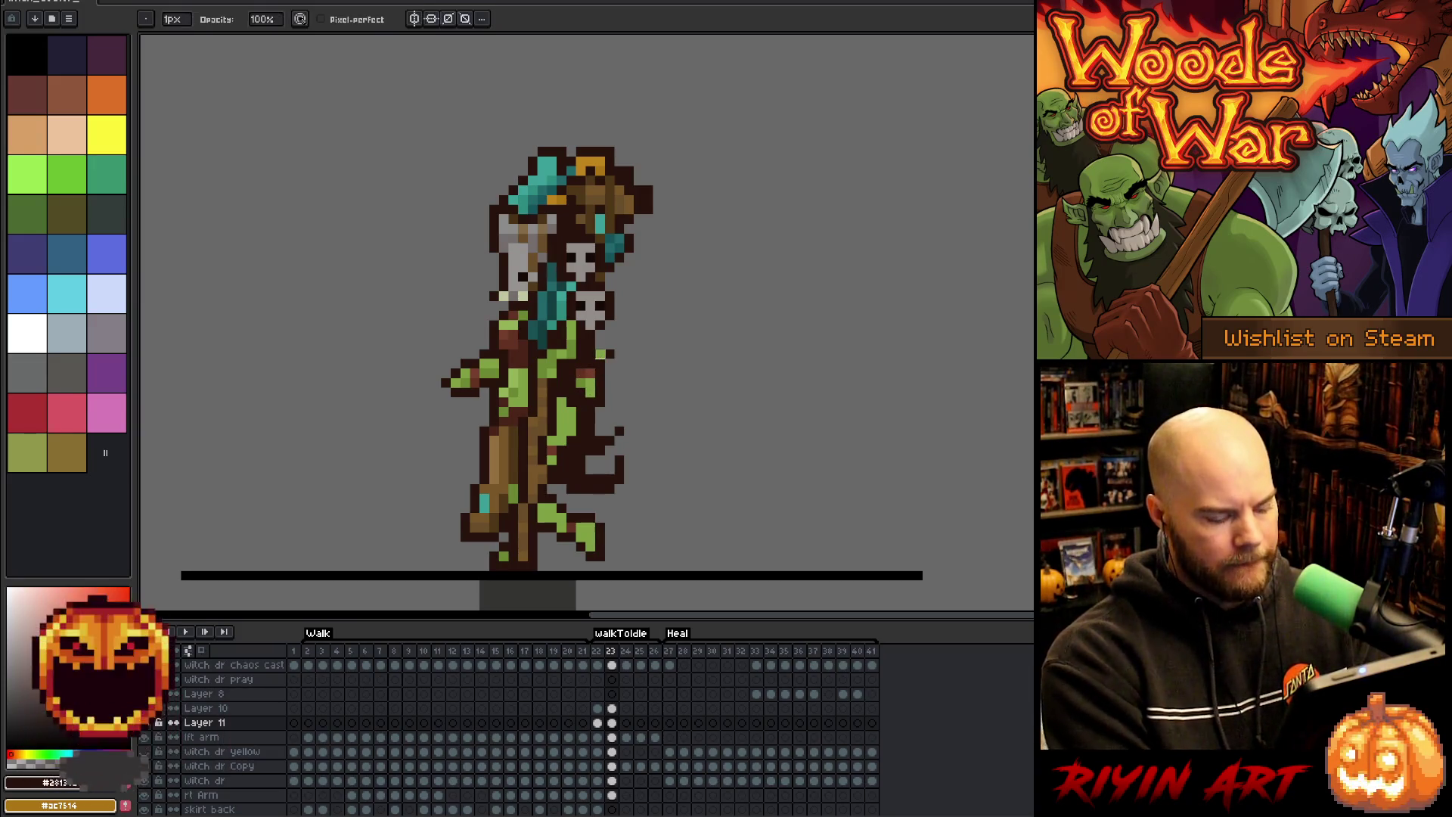
{"action": "left_click", "coordinate": [198, 21]}
{"action": "left_click", "coordinate": [604, 357]}
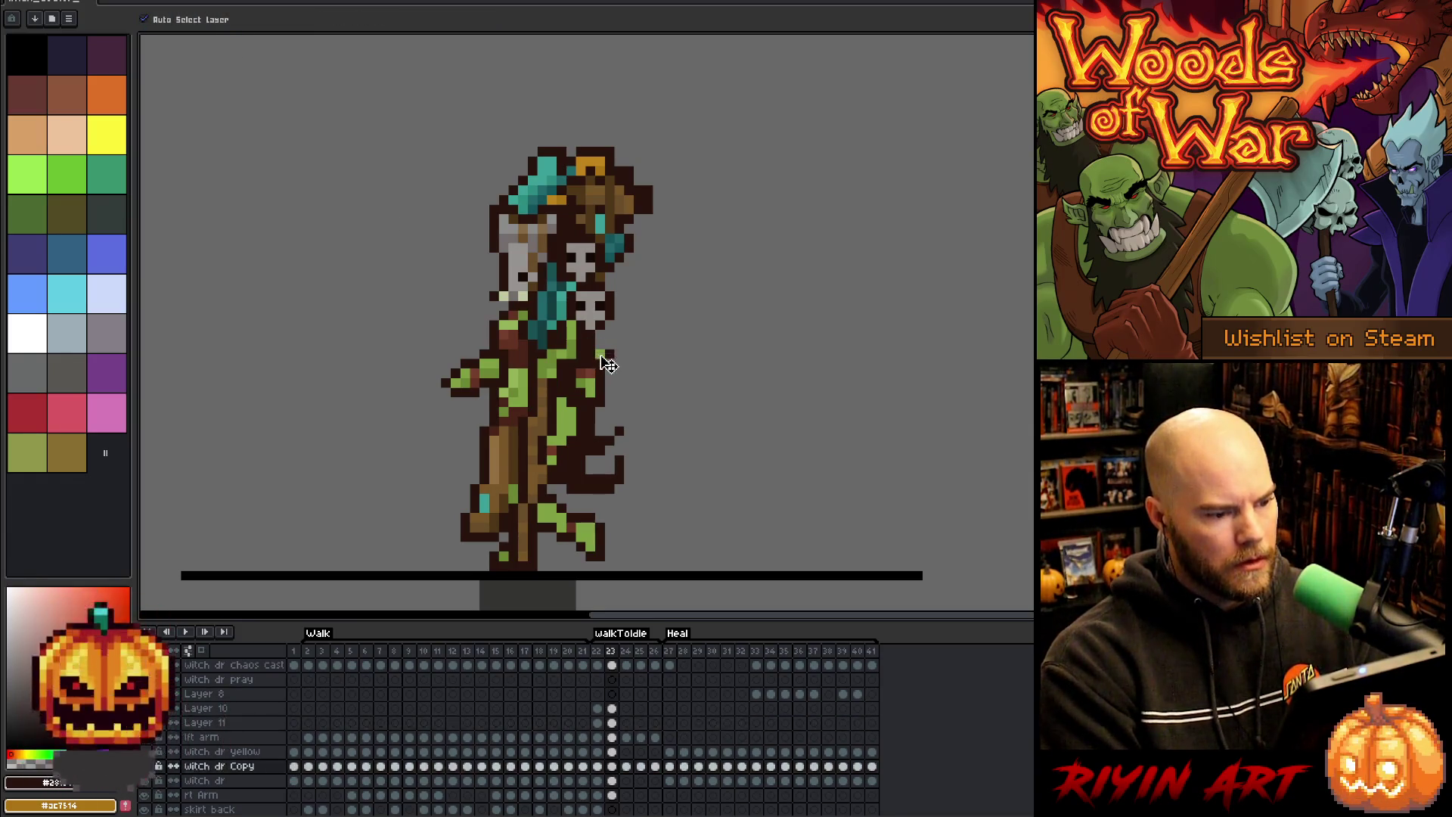
- Sample a dark colour, then erase stray pixels on the lft arm layer
{"action": "key", "text": "b"}
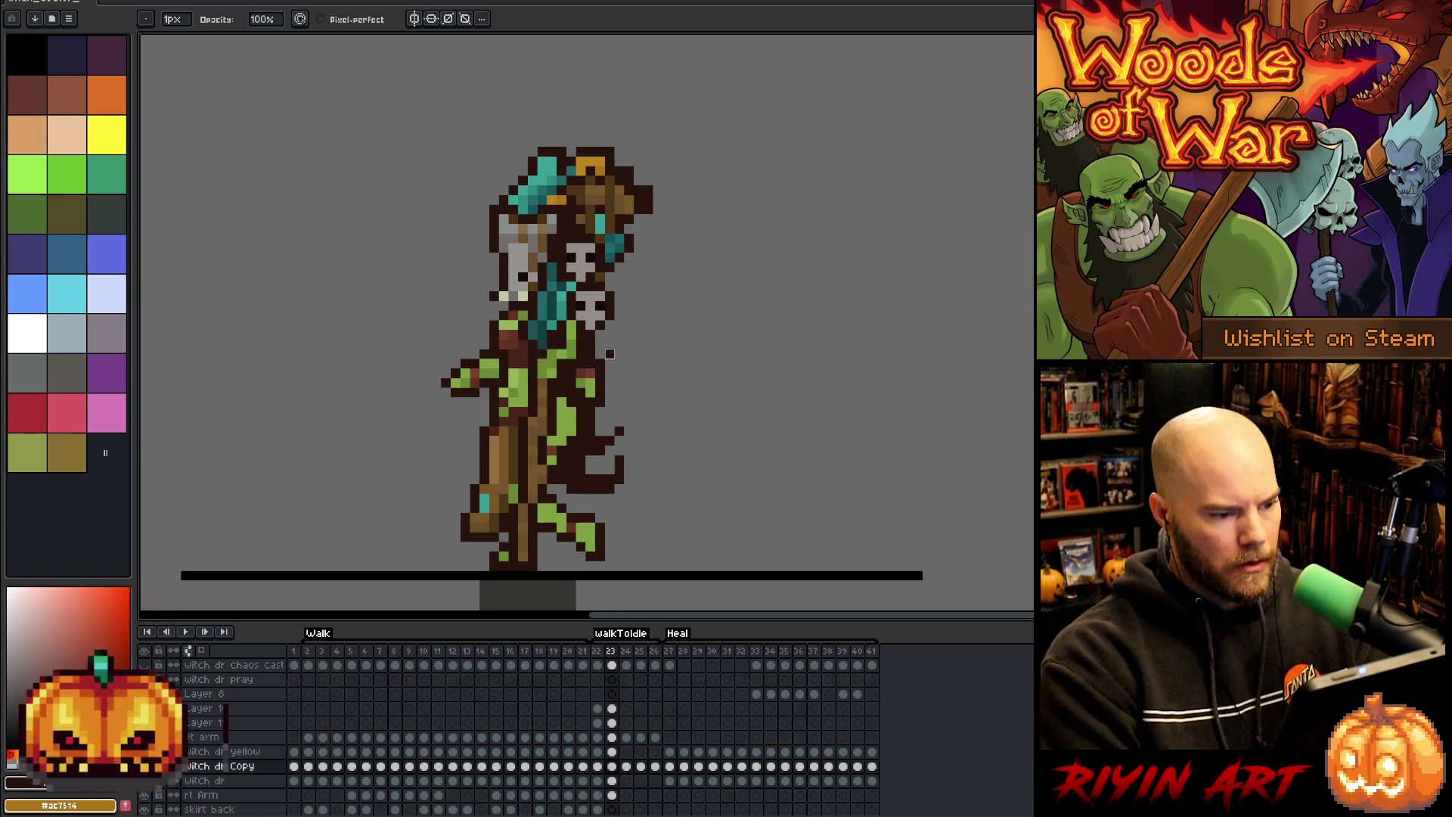
{"action": "key", "text": "i"}
{"action": "left_click", "coordinate": [595, 370]}
{"action": "key", "text": "b"}
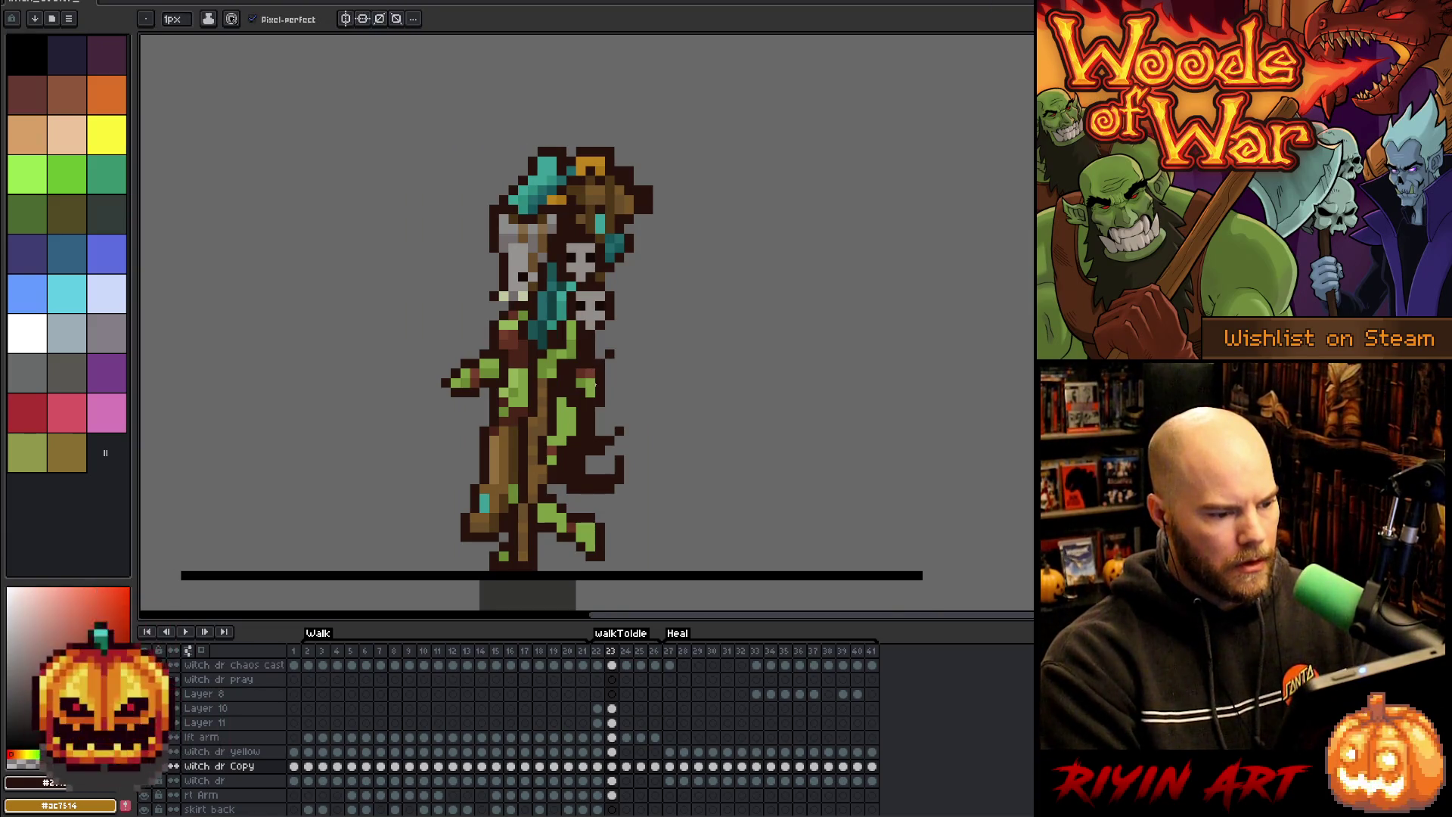
{"action": "key", "text": "v"}
{"action": "left_click", "coordinate": [591, 392]}
{"action": "key", "text": "e"}
{"action": "left_click_drag", "start_coordinate": [589, 375], "coordinate": [585, 375]}
- Alt-click the witch's green skin to make it the Pencil colour
{"action": "key", "text": "i"}
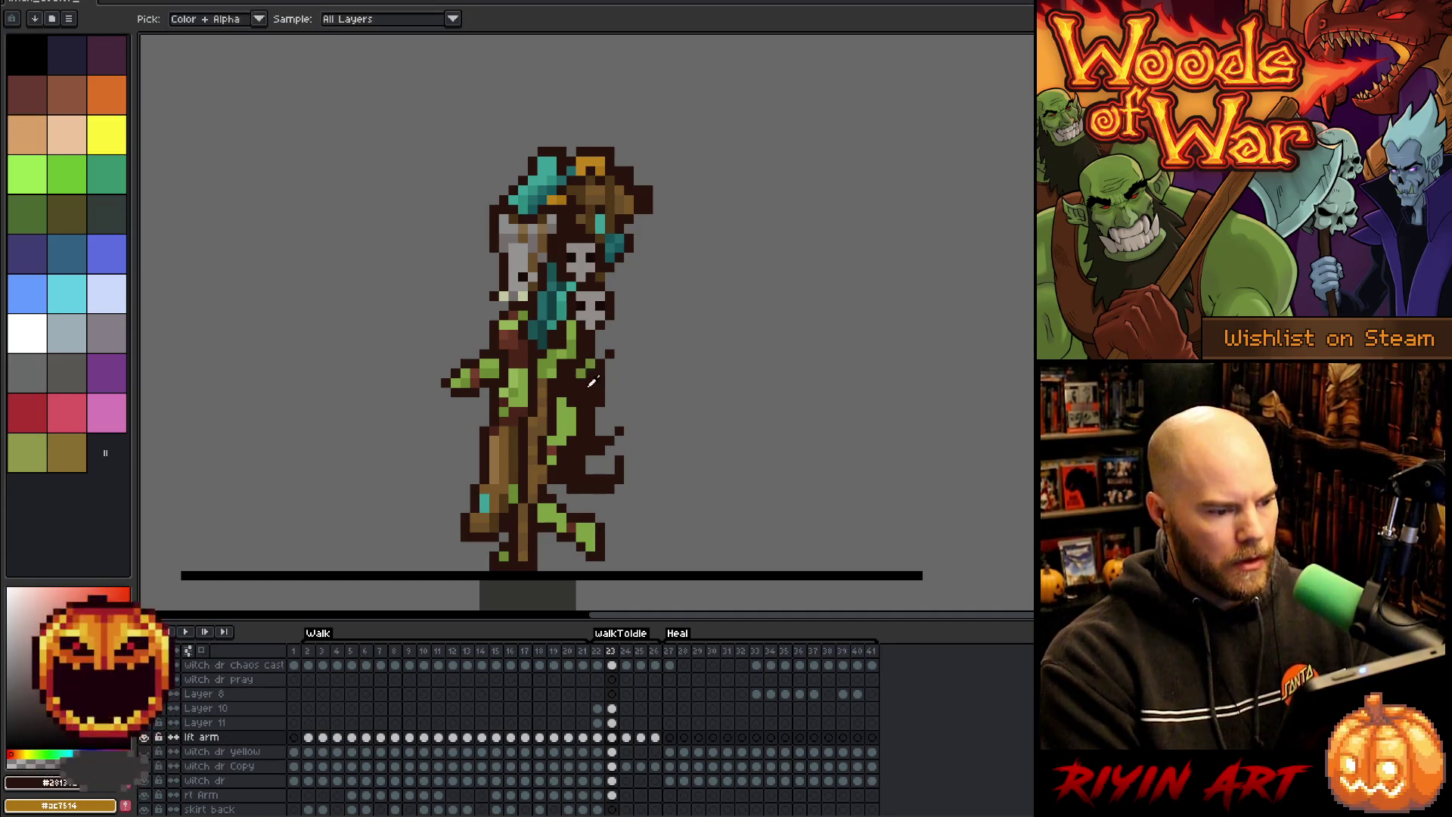
{"action": "key", "text": "b"}
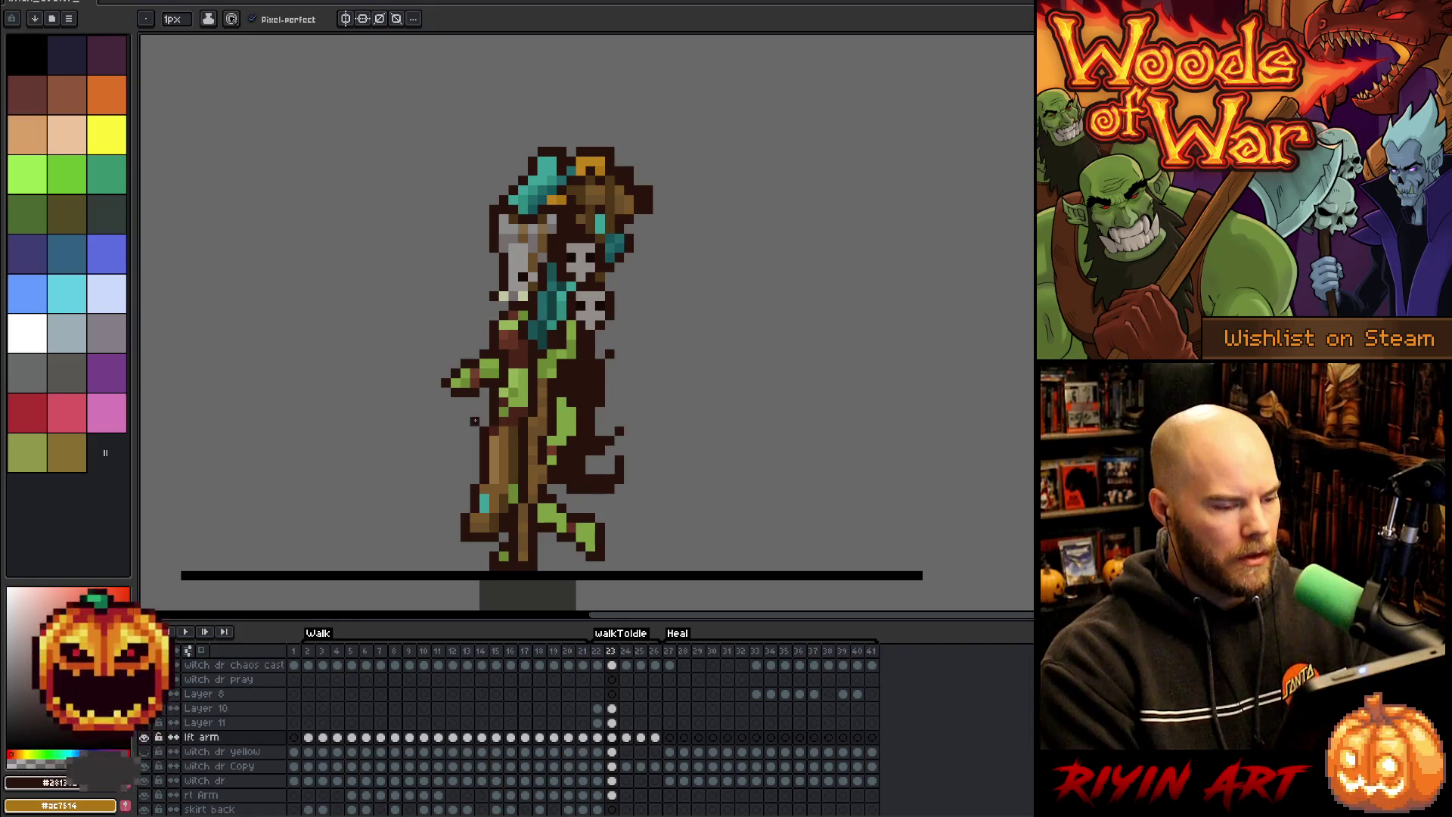
{"action": "key", "text": "i"}
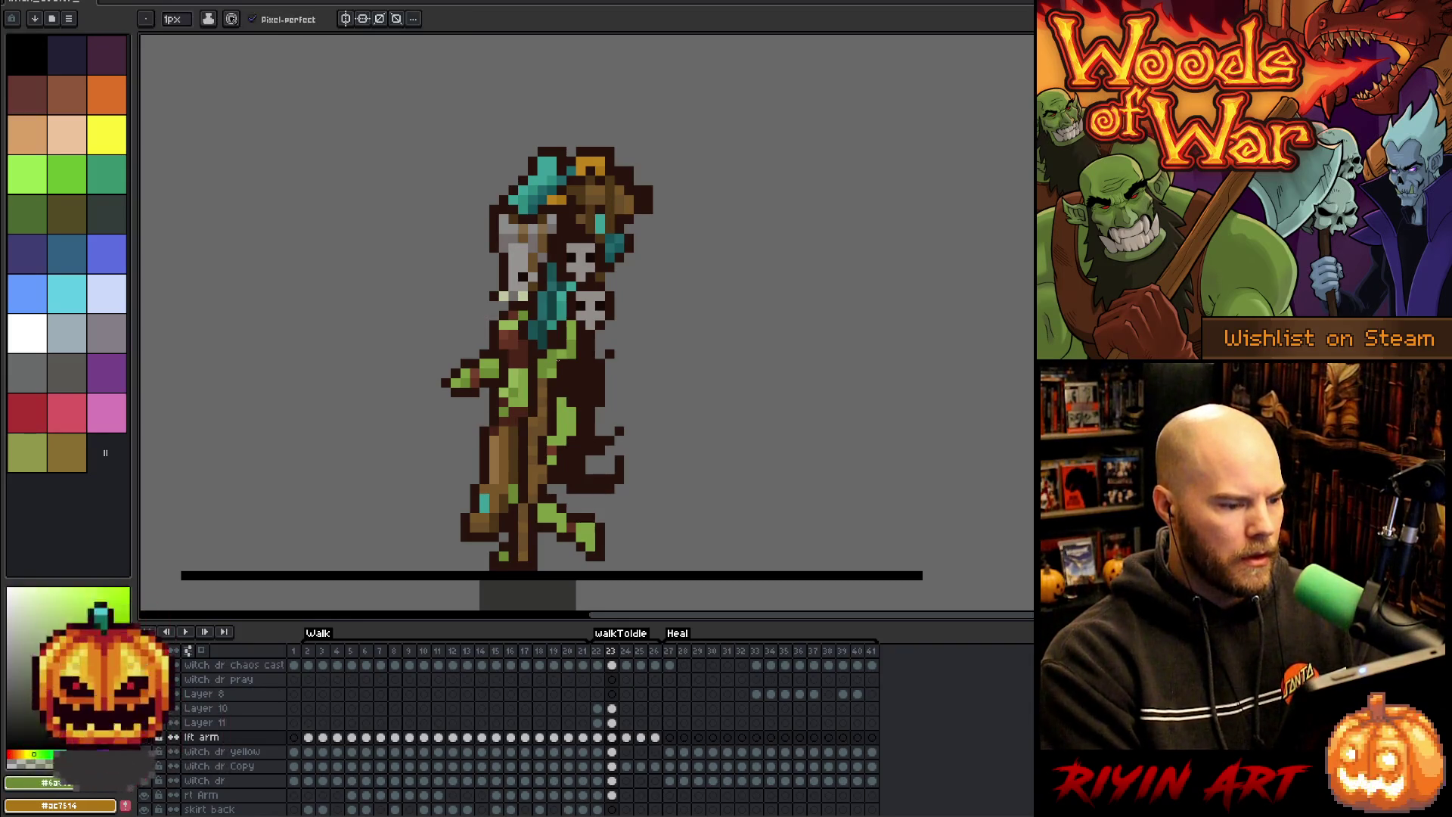
{"action": "key", "text": "alt"}
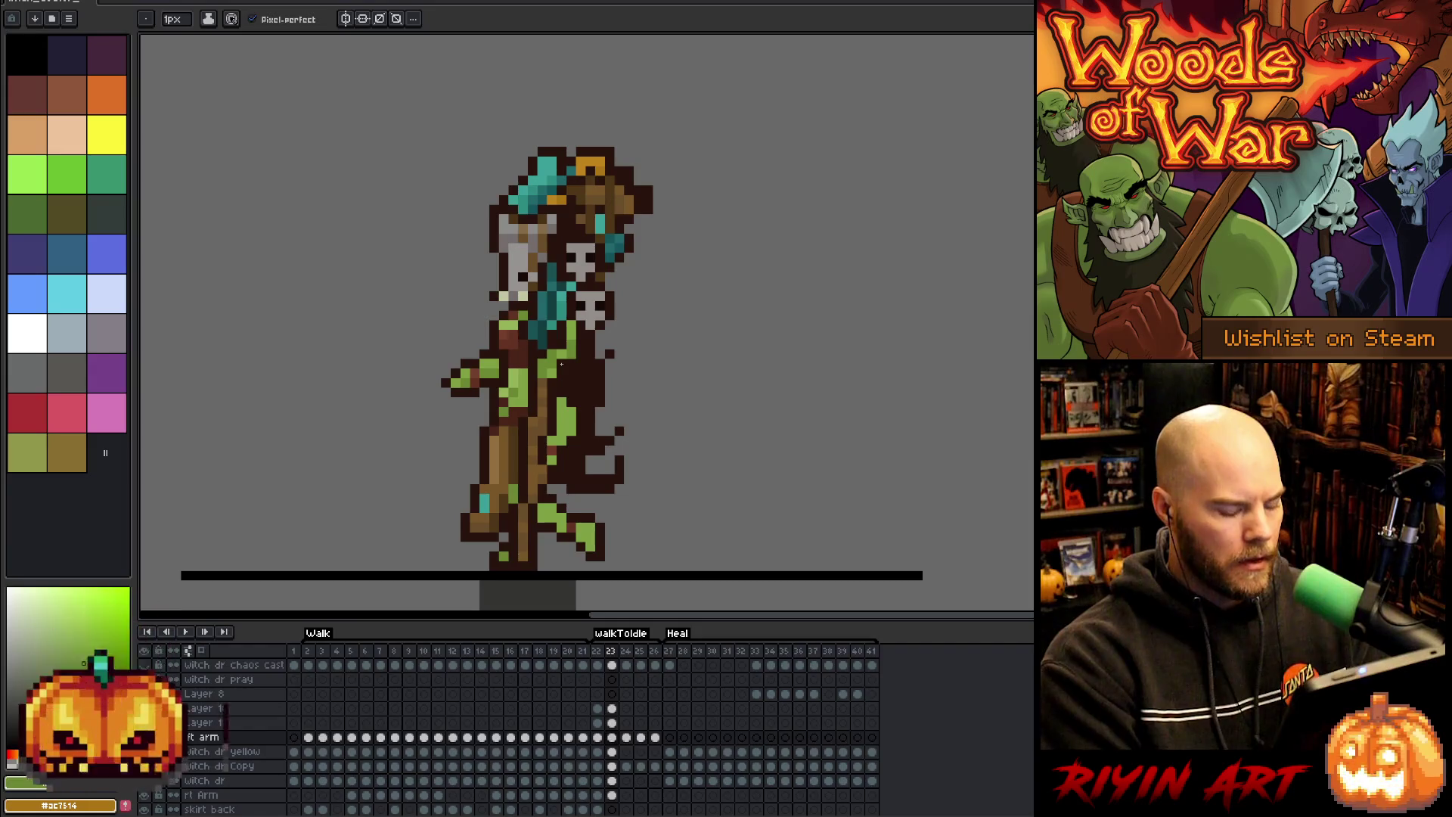
{"action": "left_click", "coordinate": [562, 355], "text": "alt"}
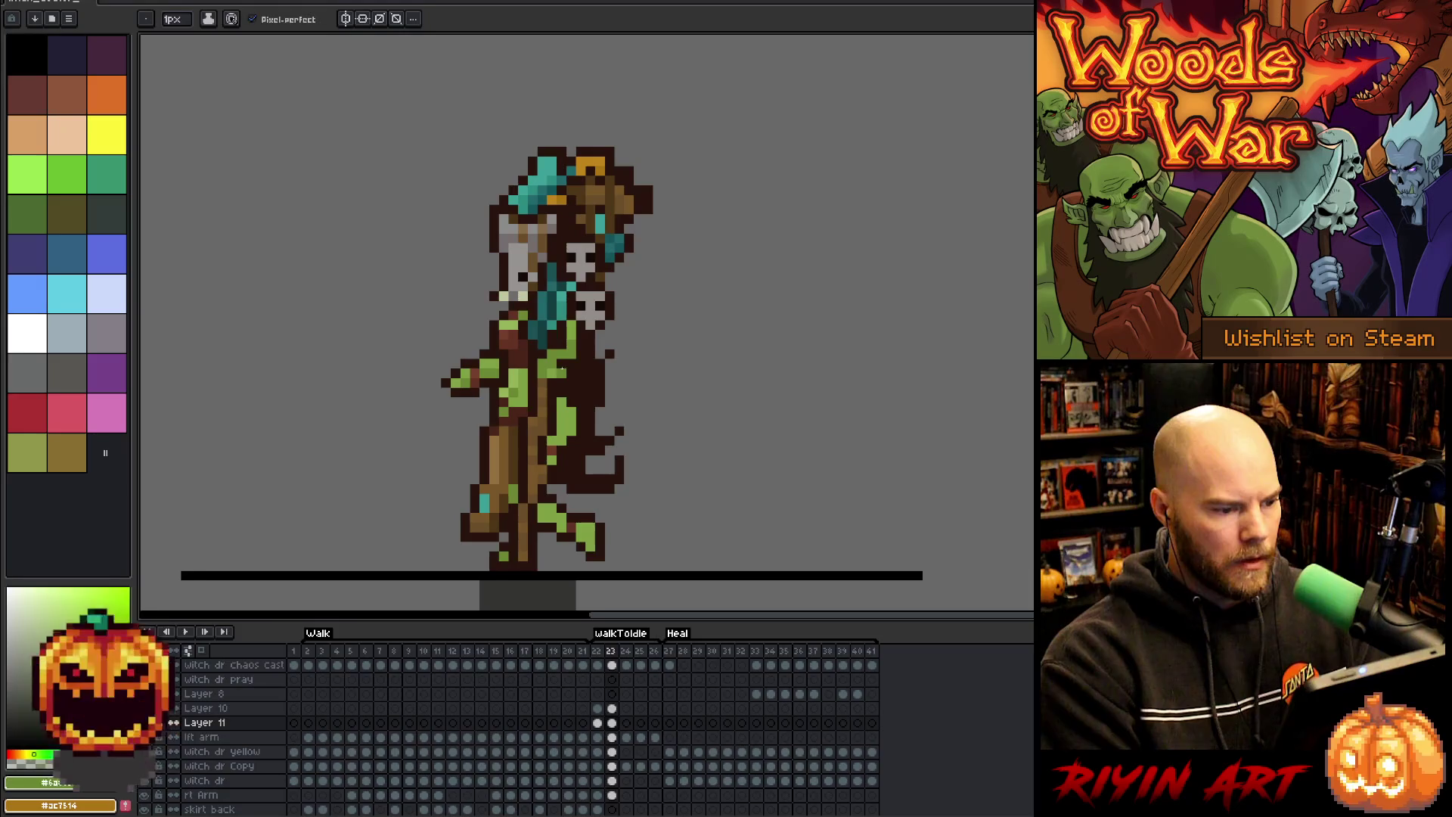
{"action": "key", "text": "alt"}
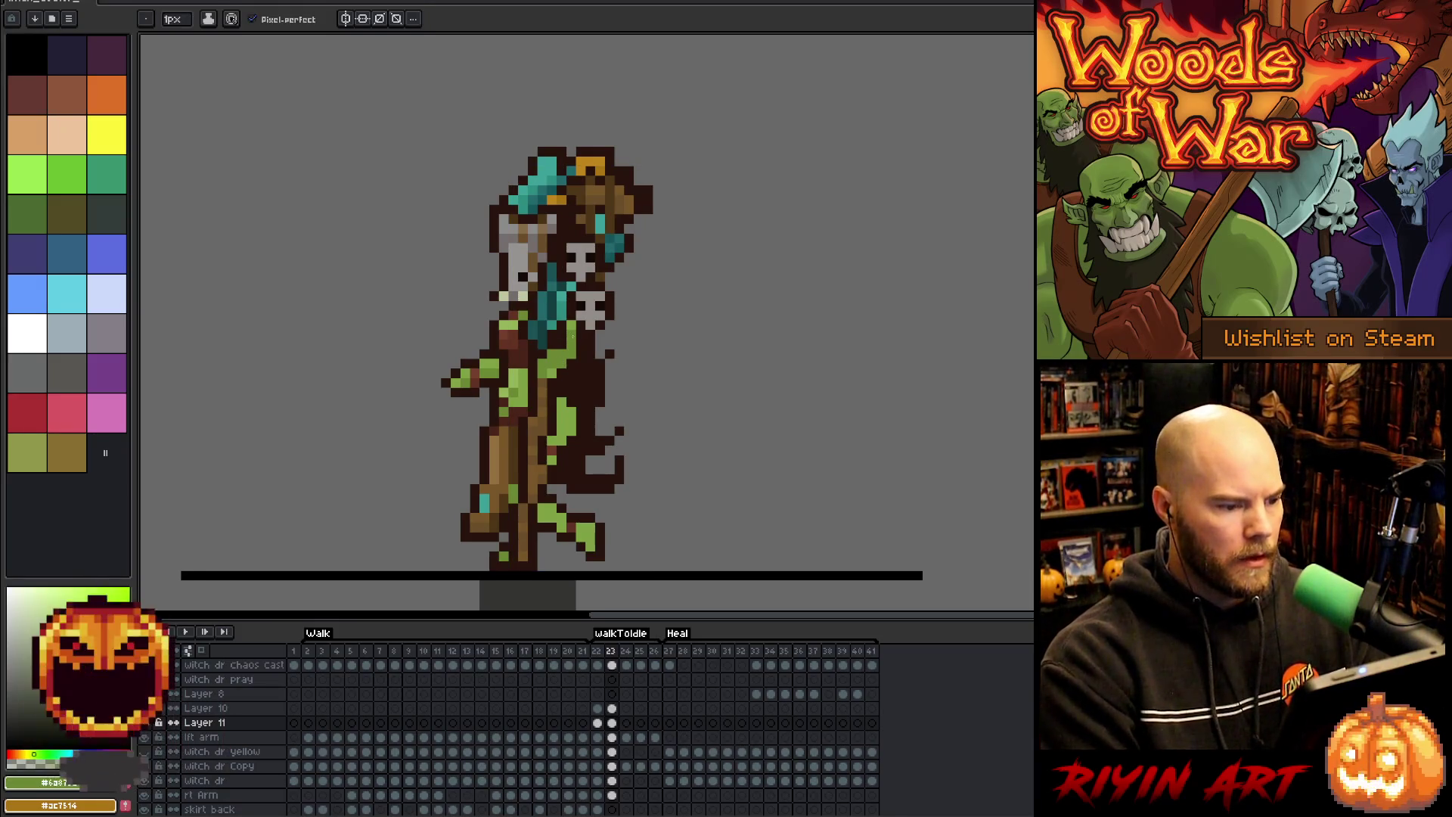
{"action": "scroll", "coordinate": [628, 345], "scroll_direction": "down", "scroll_amount": 2}
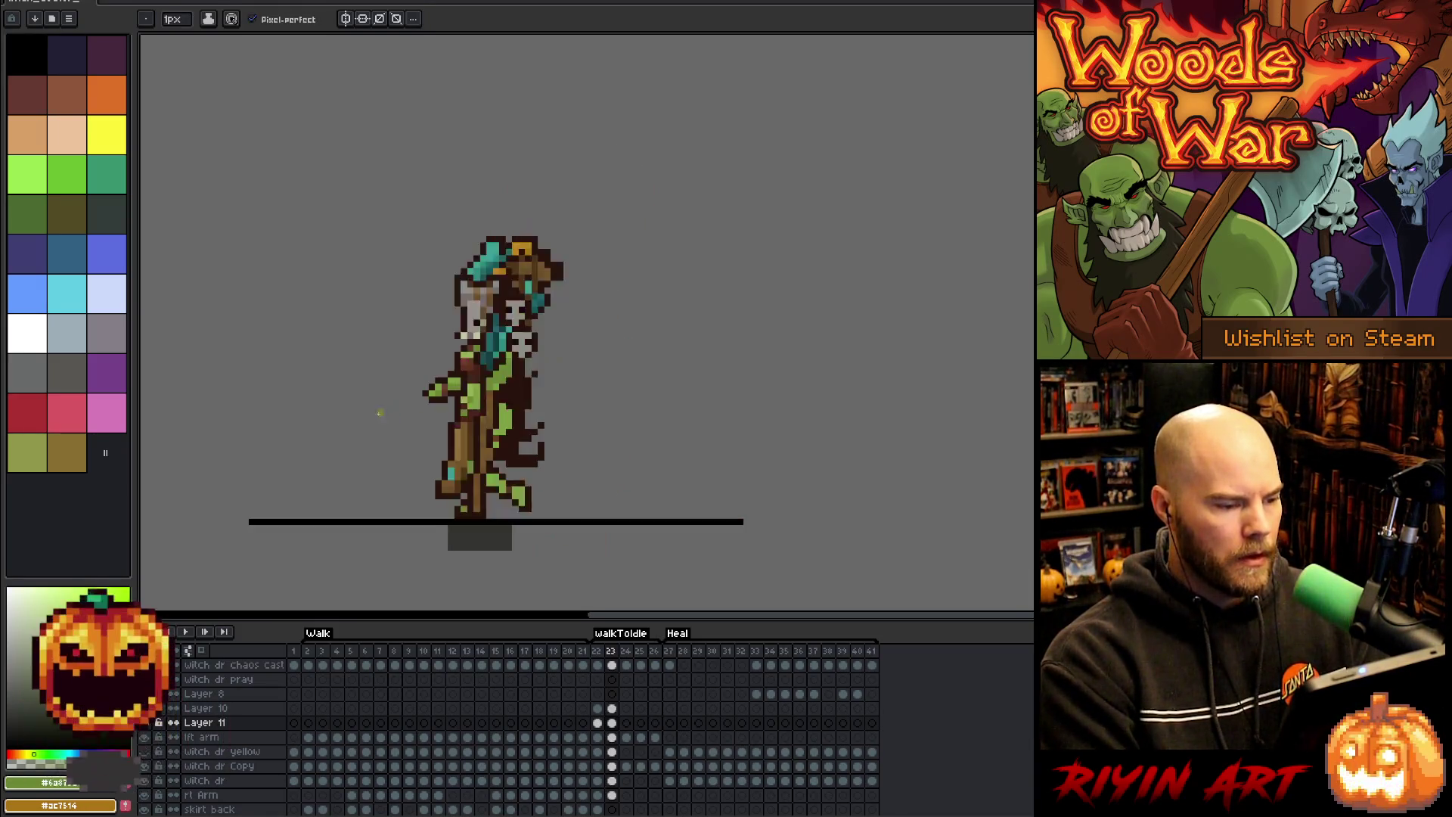
- Sample the dark brown outline colour and then the green skin colour from the sprite
{"action": "scroll", "coordinate": [593, 362], "scroll_direction": "up", "scroll_amount": 2}
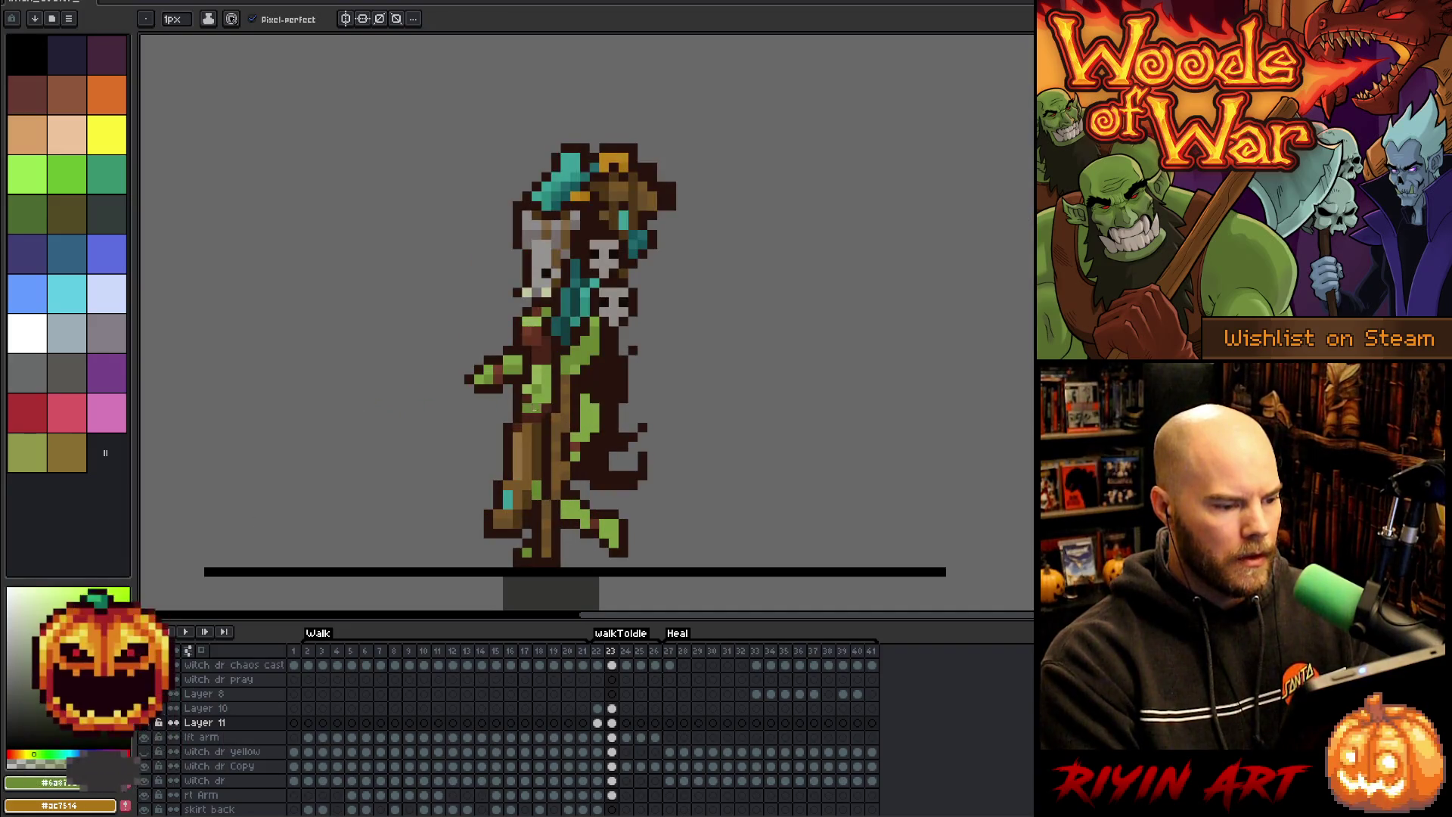
{"action": "left_click", "coordinate": [594, 365], "text": "alt"}
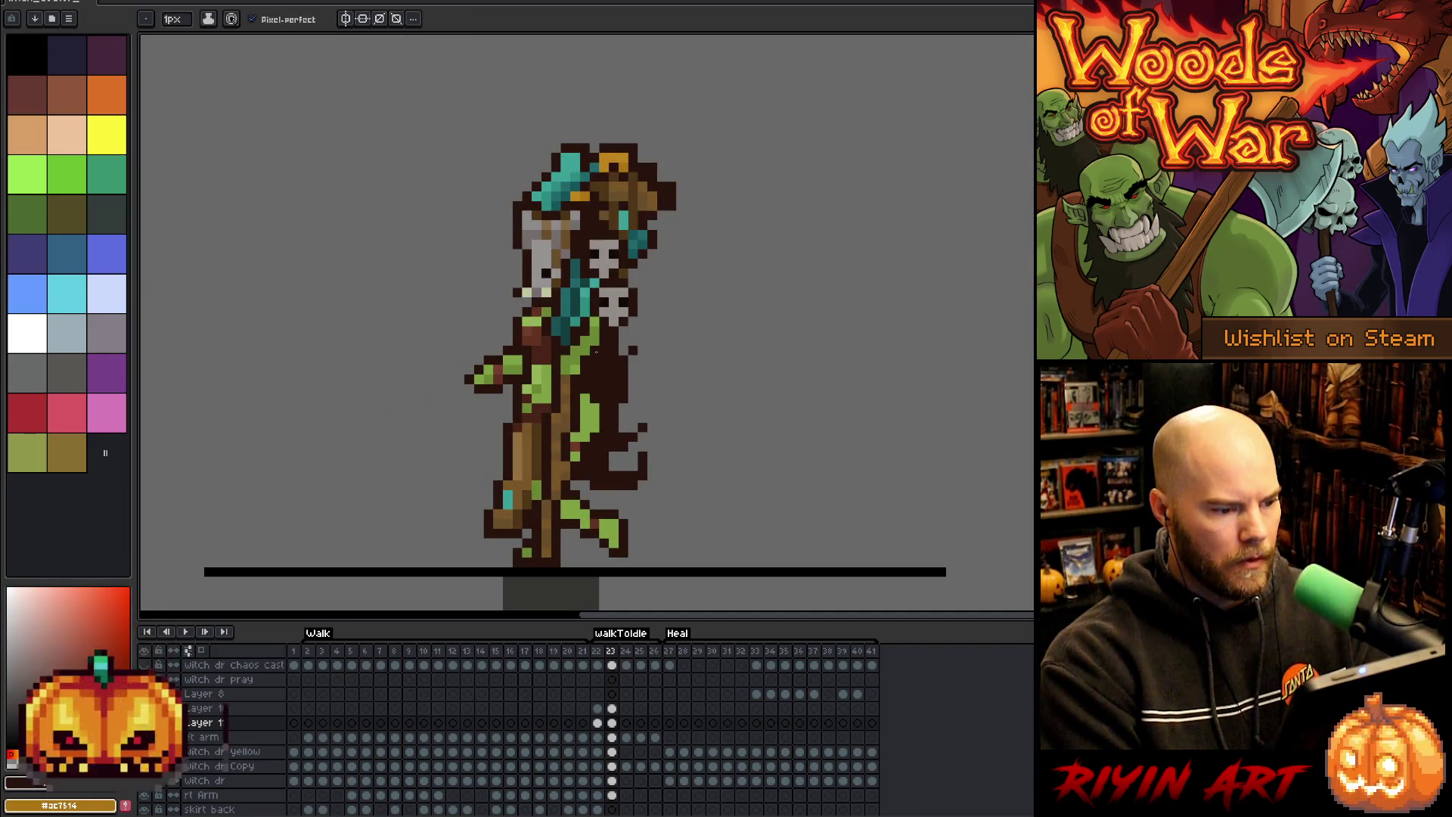
{"action": "key", "text": "shift"}
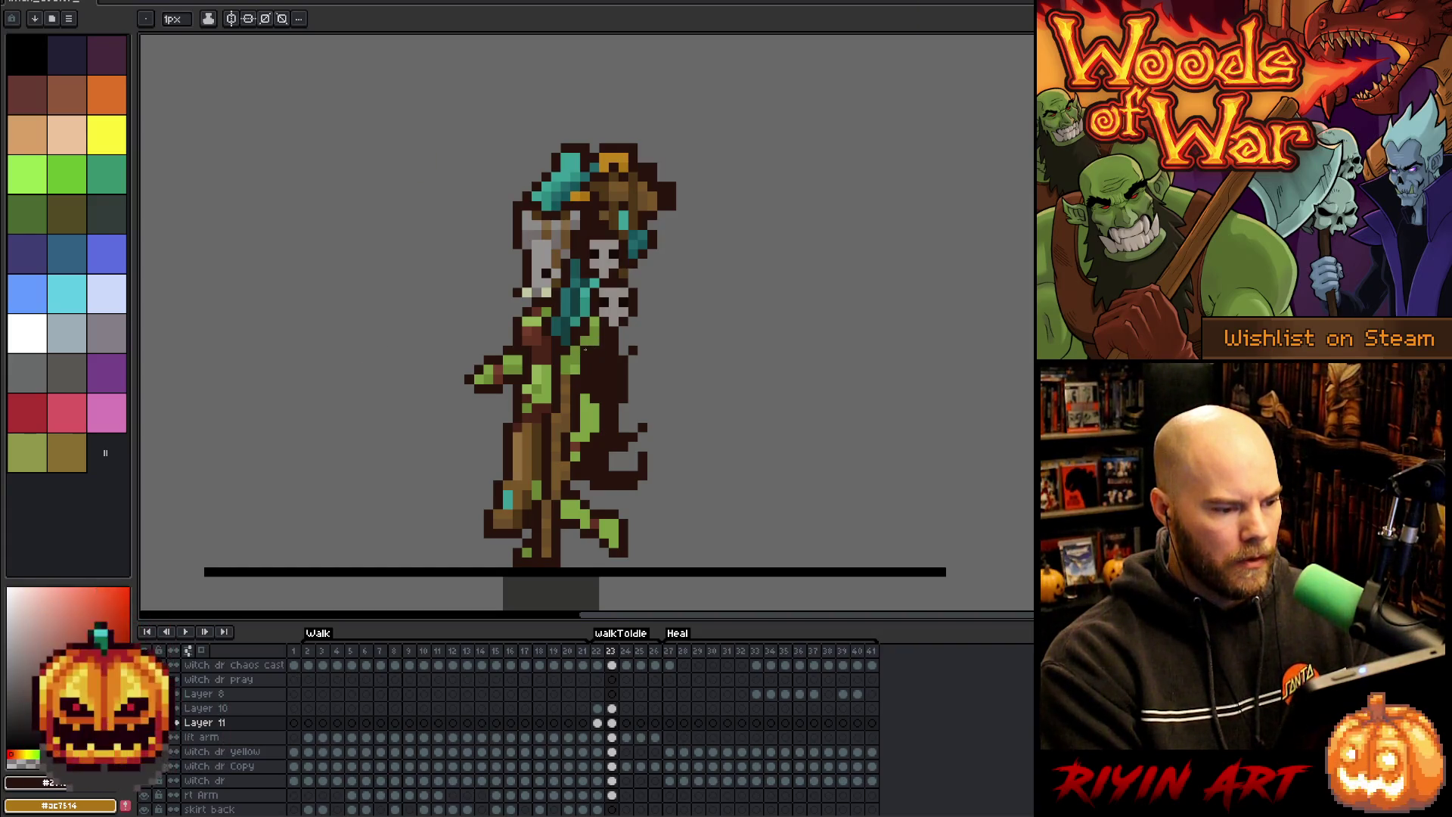
{"action": "left_click", "coordinate": [587, 342], "text": "alt"}
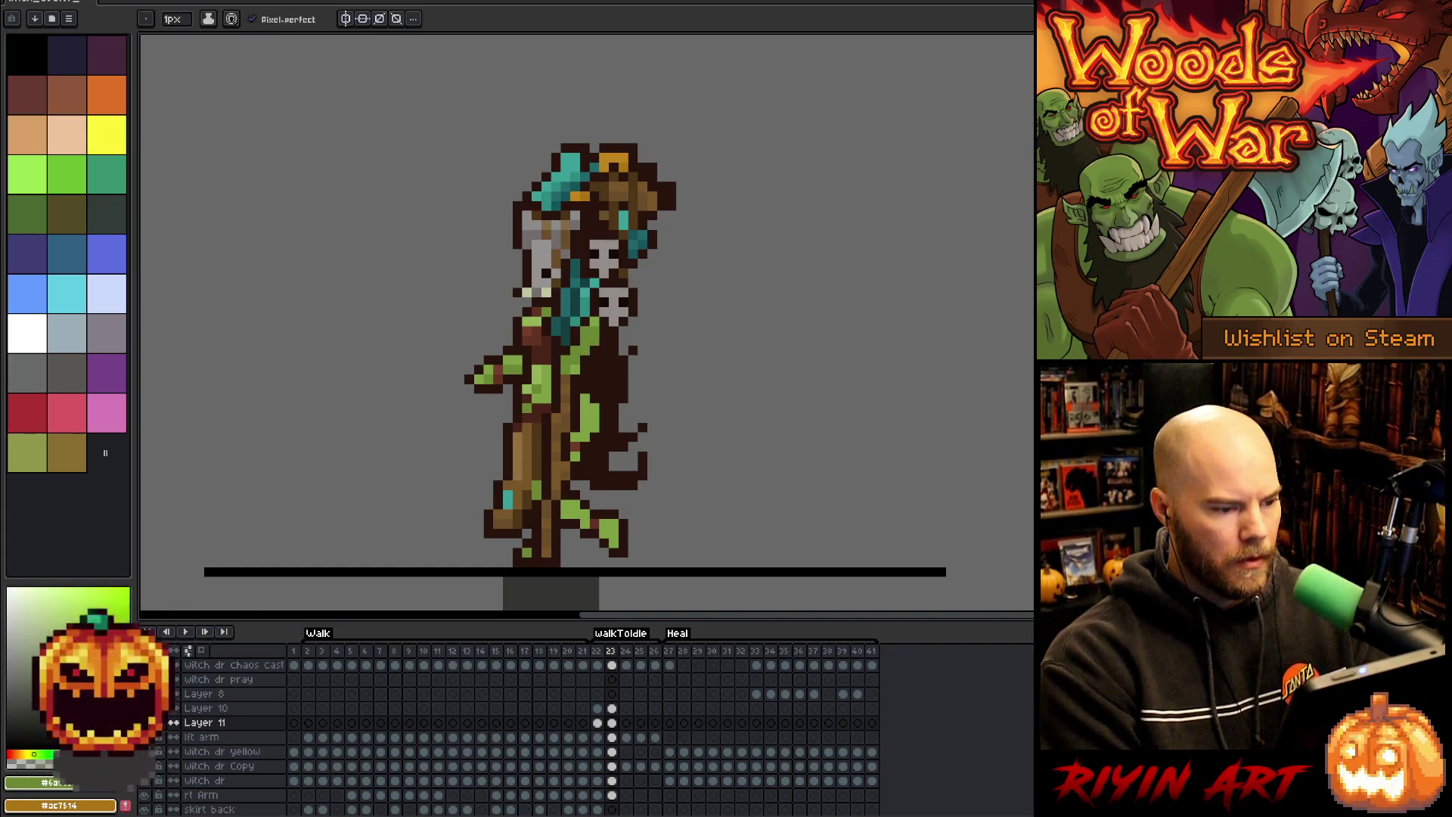
- Step through frames 24 to 26, wrapping to frame 22, after re-sampling the drawing colour
{"action": "key", "text": "Right"}
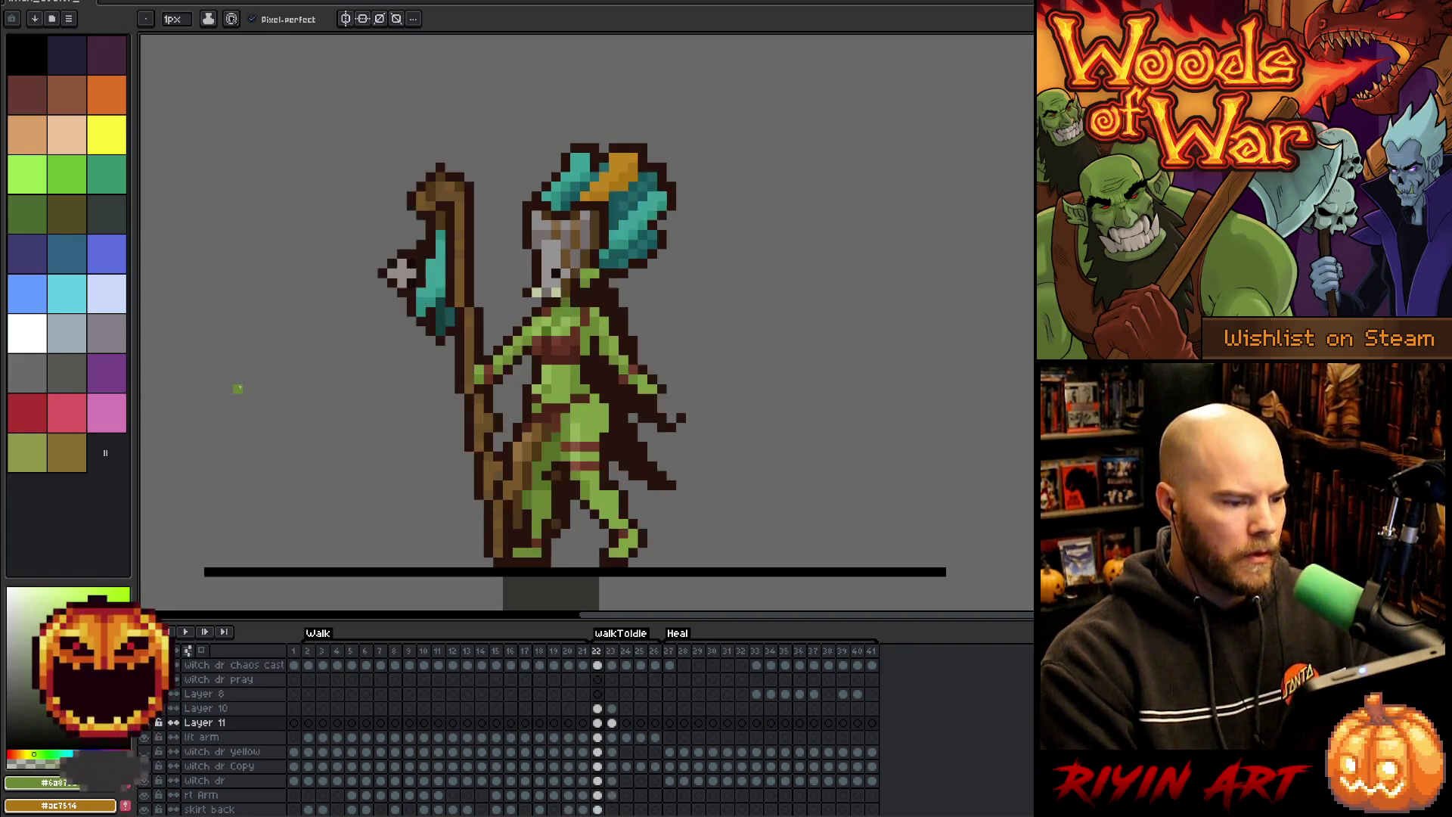
{"action": "key", "text": "Left"}
{"action": "key", "text": "Right"}
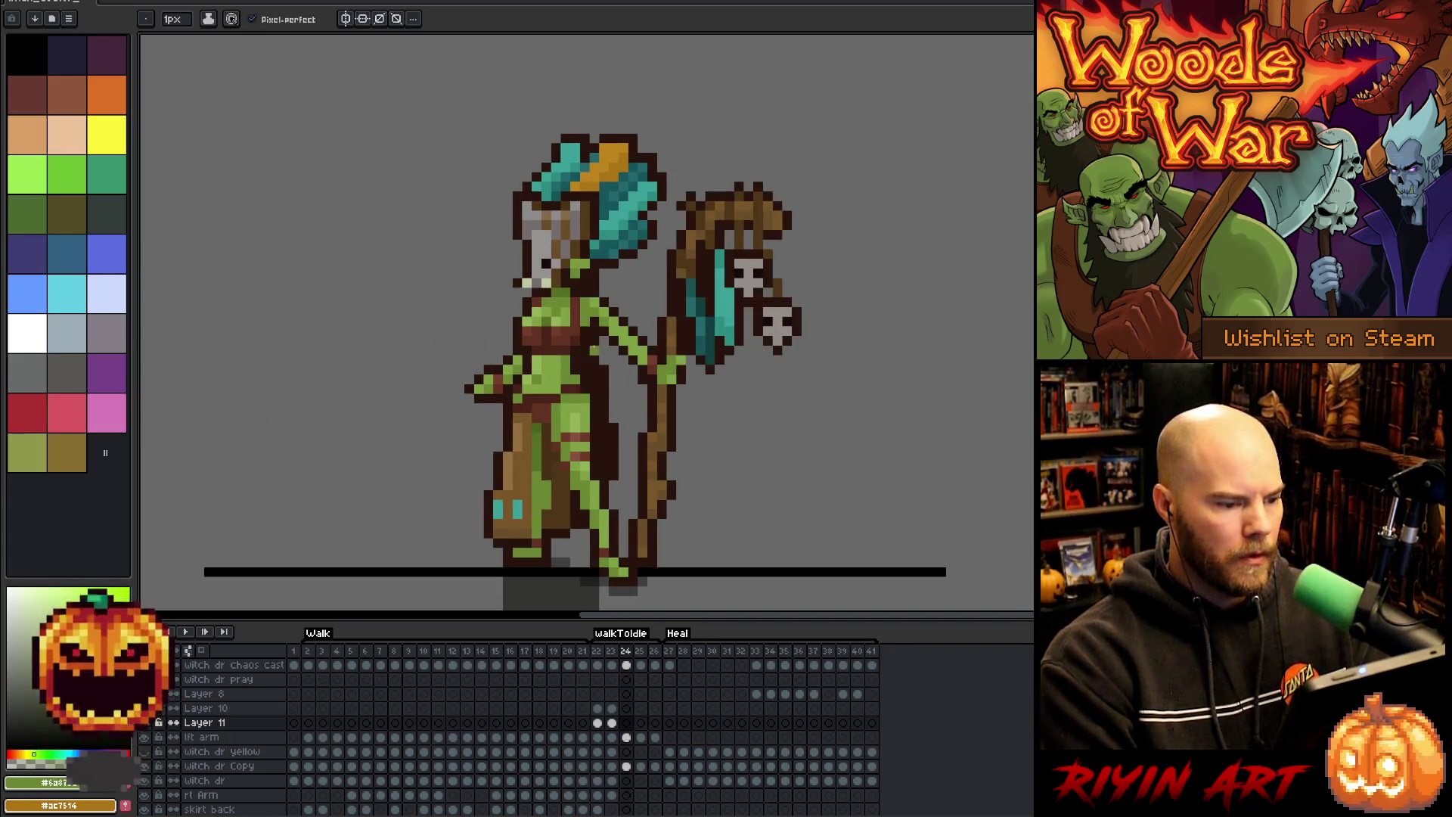
{"action": "left_click", "coordinate": [601, 330], "text": "alt"}
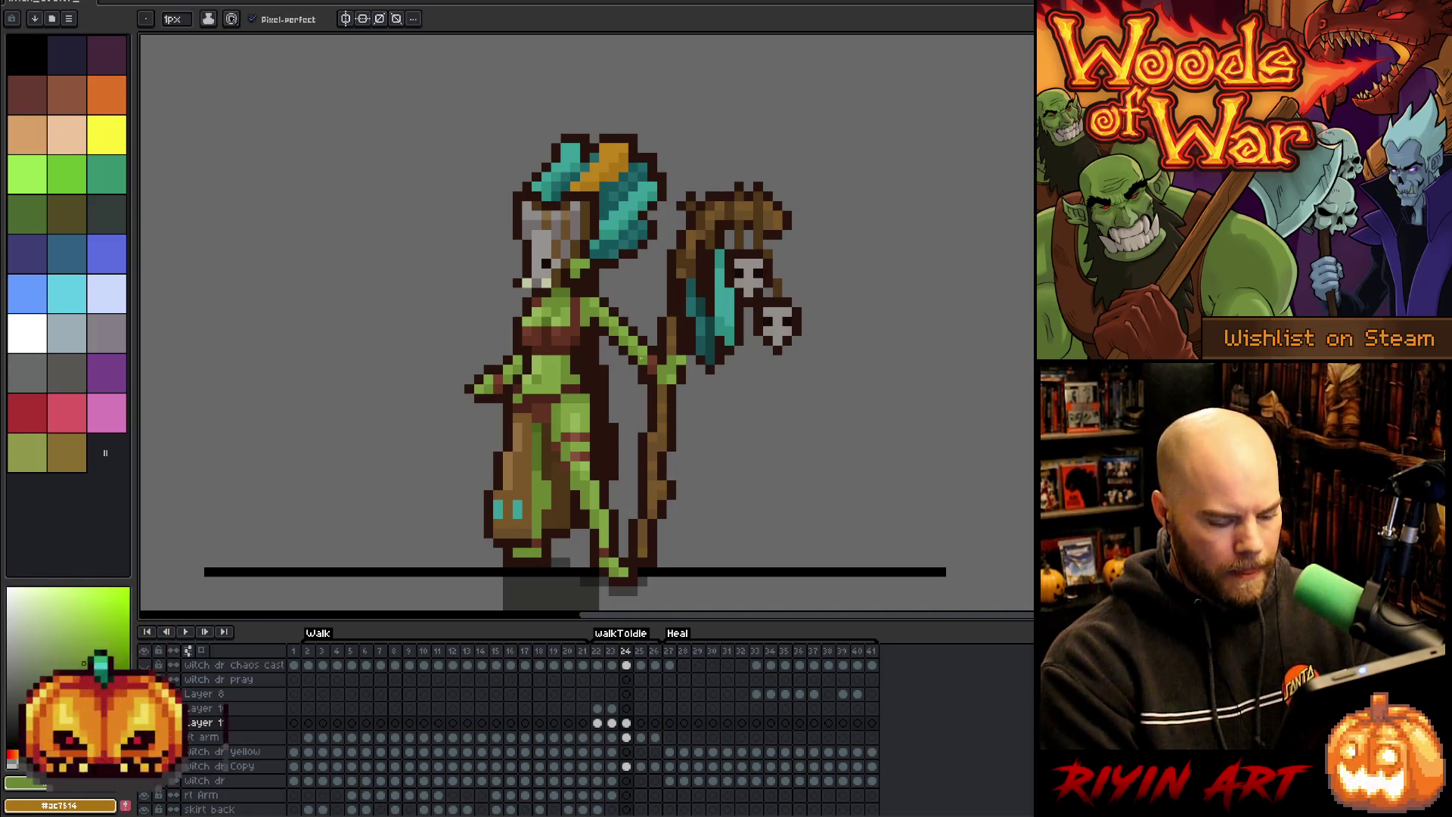
{"action": "key", "text": "Right"}
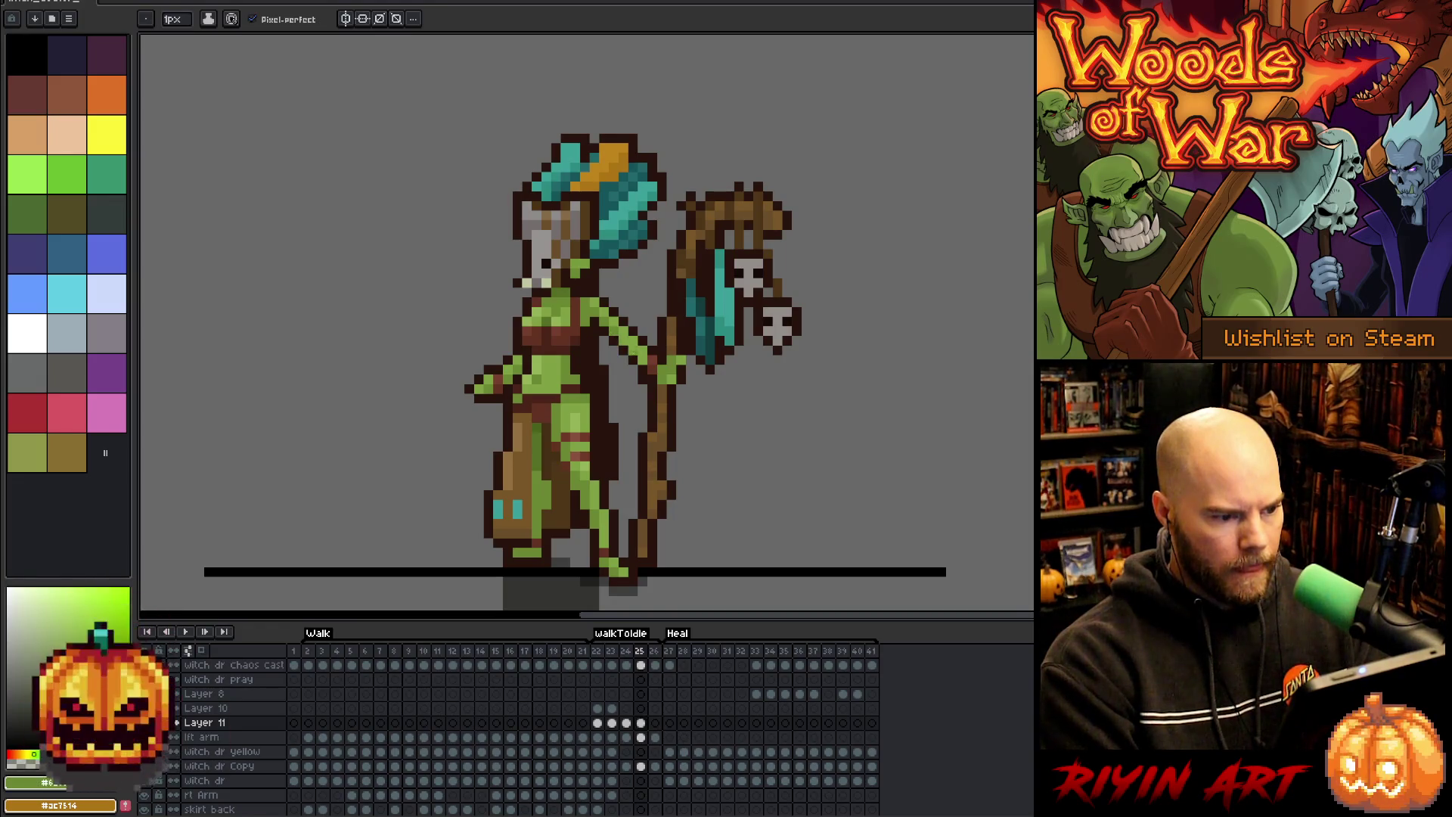
{"action": "key", "text": "Right"}
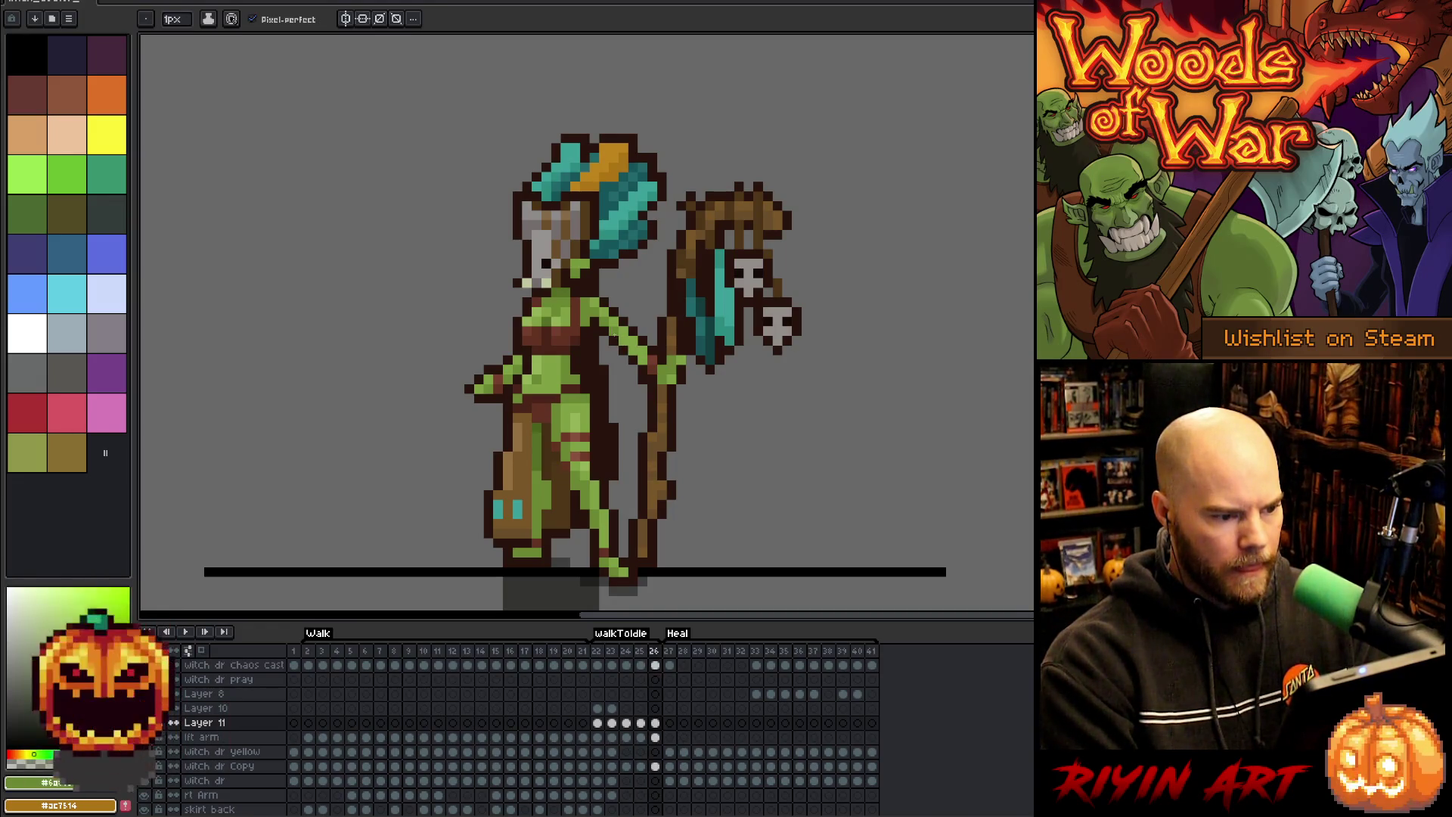
{"action": "key", "text": "Right"}
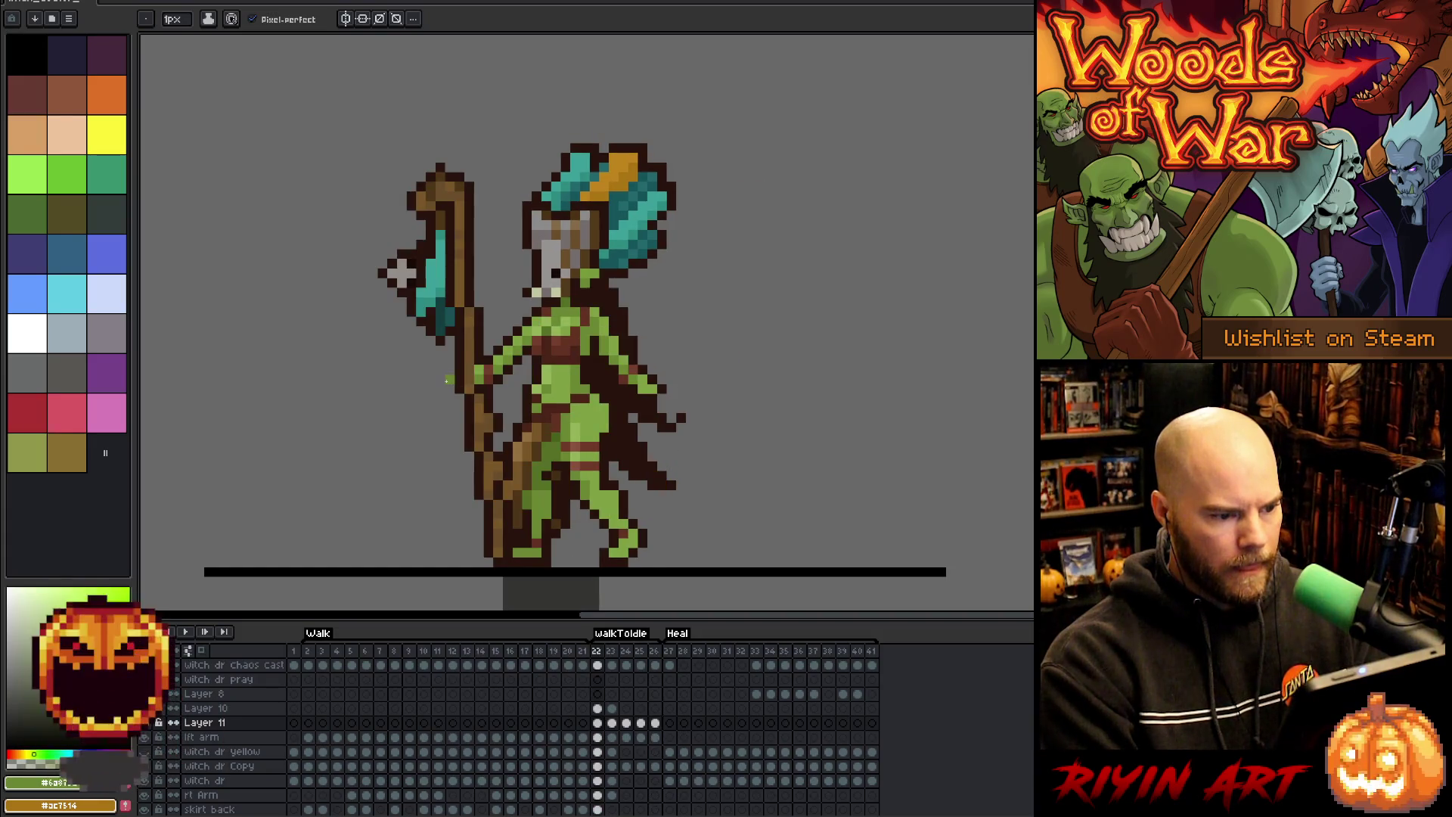
{"action": "key", "text": "Left"}
{"action": "key", "text": "Left"}
{"action": "key", "text": "Left"}
{"action": "key", "text": "Left"}
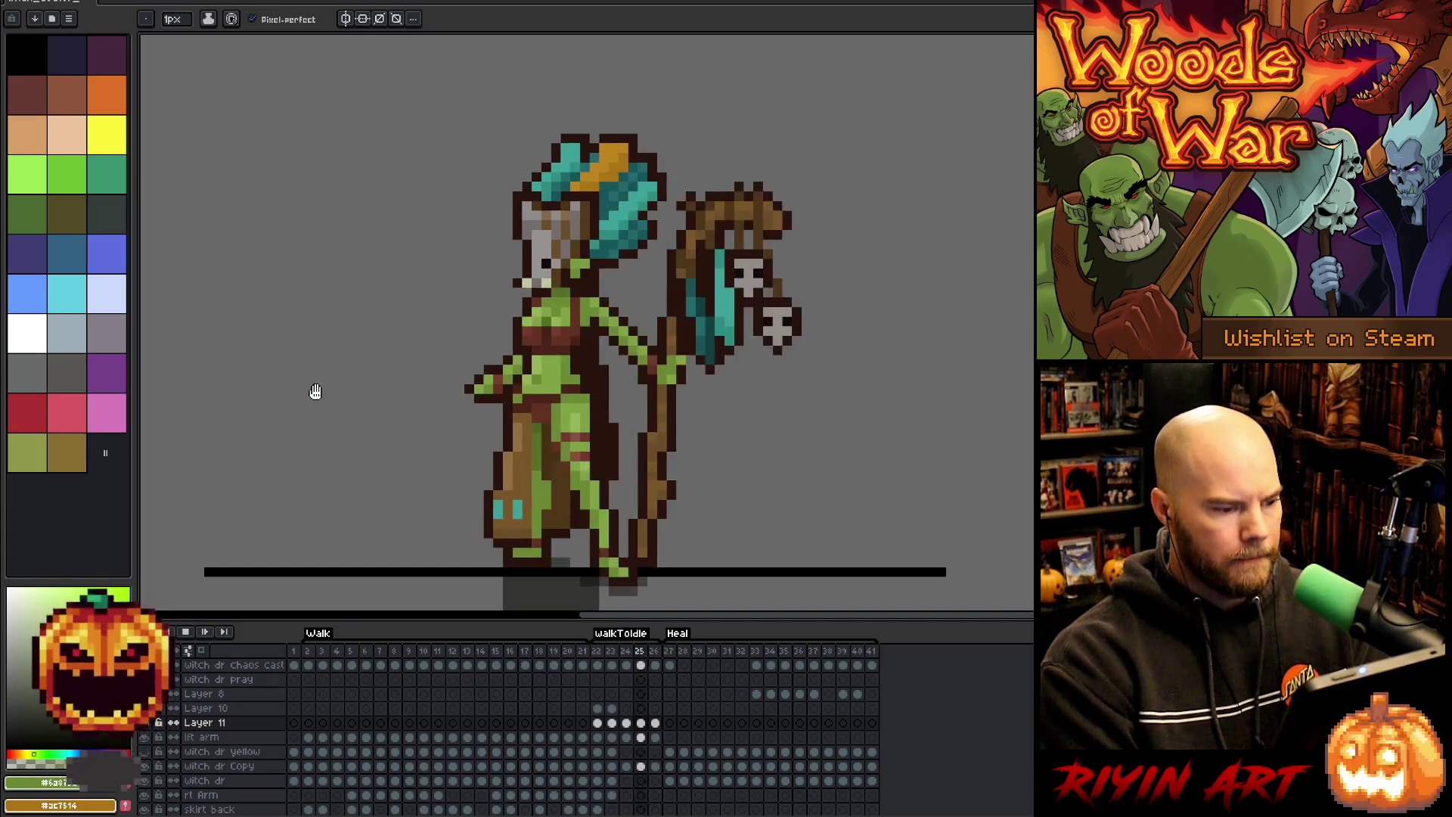
- Flip back and forth around frames 24 and 26 to check the arm and staff motion
{"action": "key", "text": "Right"}
{"action": "key", "text": "Right"}
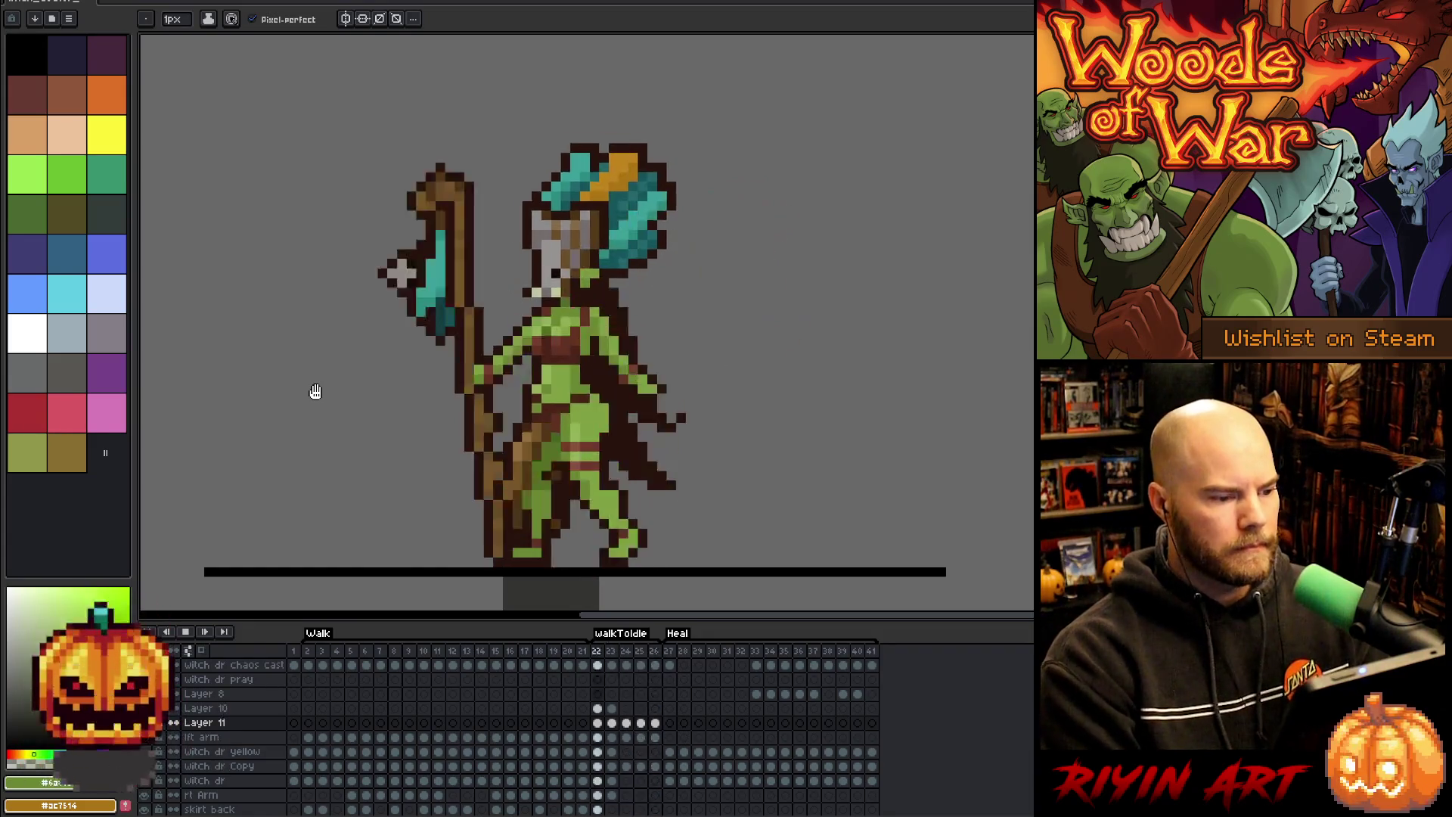
{"action": "key", "text": "Left"}
{"action": "key", "text": "Right"}
{"action": "key", "text": "Left"}
{"action": "key", "text": "Right"}
{"action": "key", "text": "Left"}
{"action": "key", "text": "Right"}
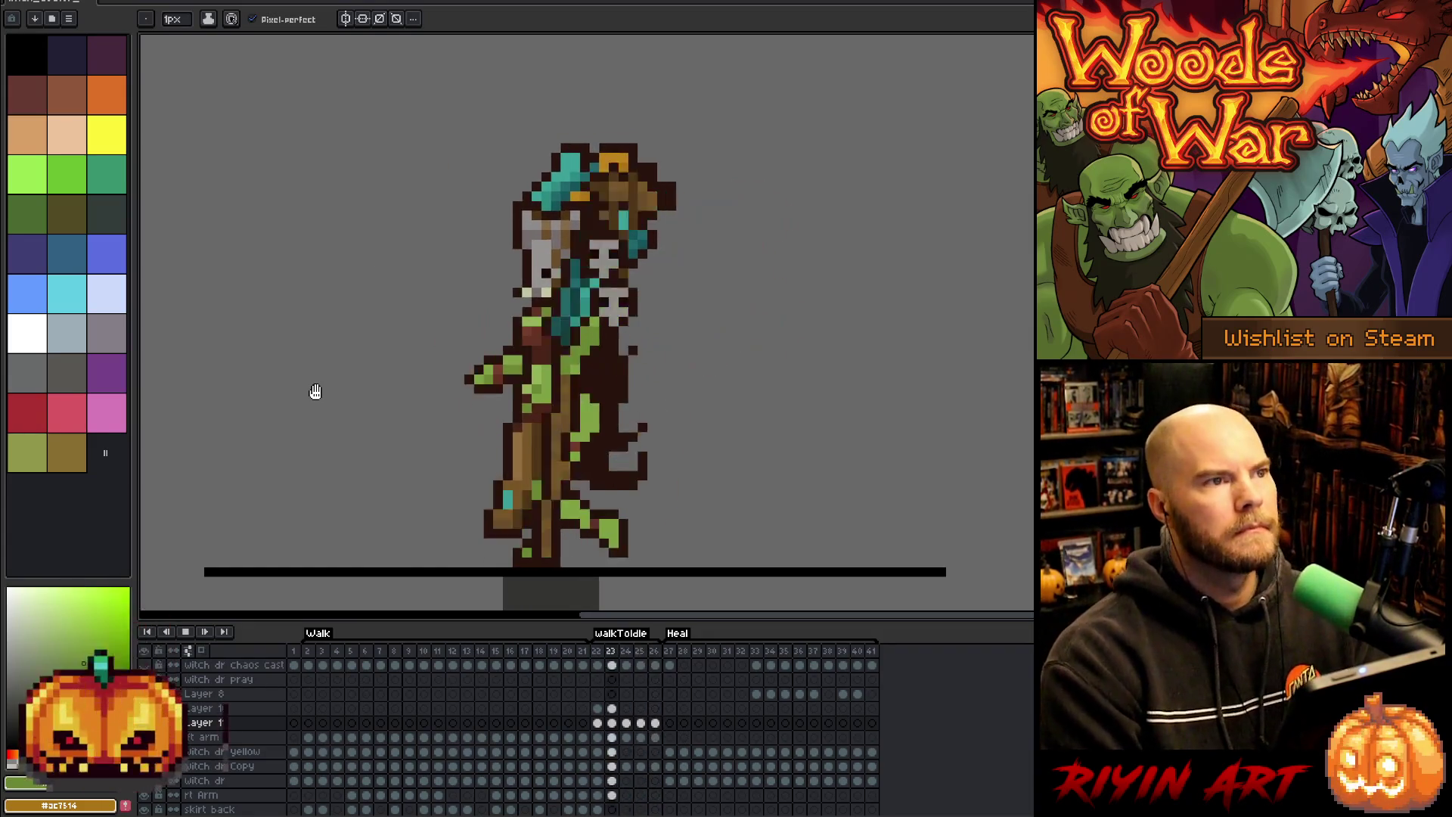
{"action": "key", "text": "Right"}
{"action": "key", "text": "Right"}
{"action": "key", "text": "Left"}
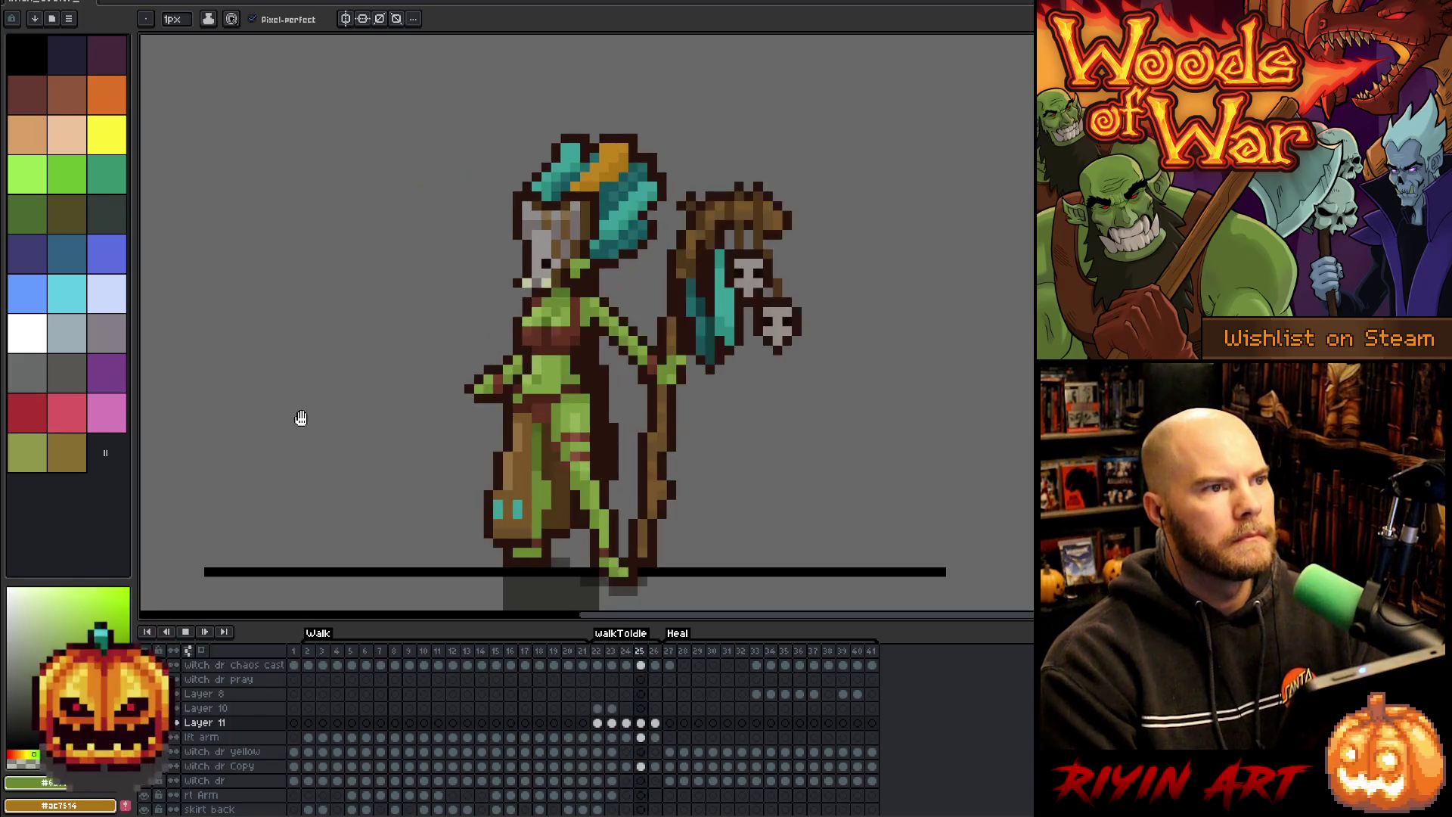
- Flip between frames 23, 24 and 26 of walkToIdle to compare the arm swing
{"action": "key", "text": "Left"}
{"action": "key", "text": "Left"}
{"action": "key", "text": "Left"}
{"action": "key", "text": "Right"}
{"action": "key", "text": "Right"}
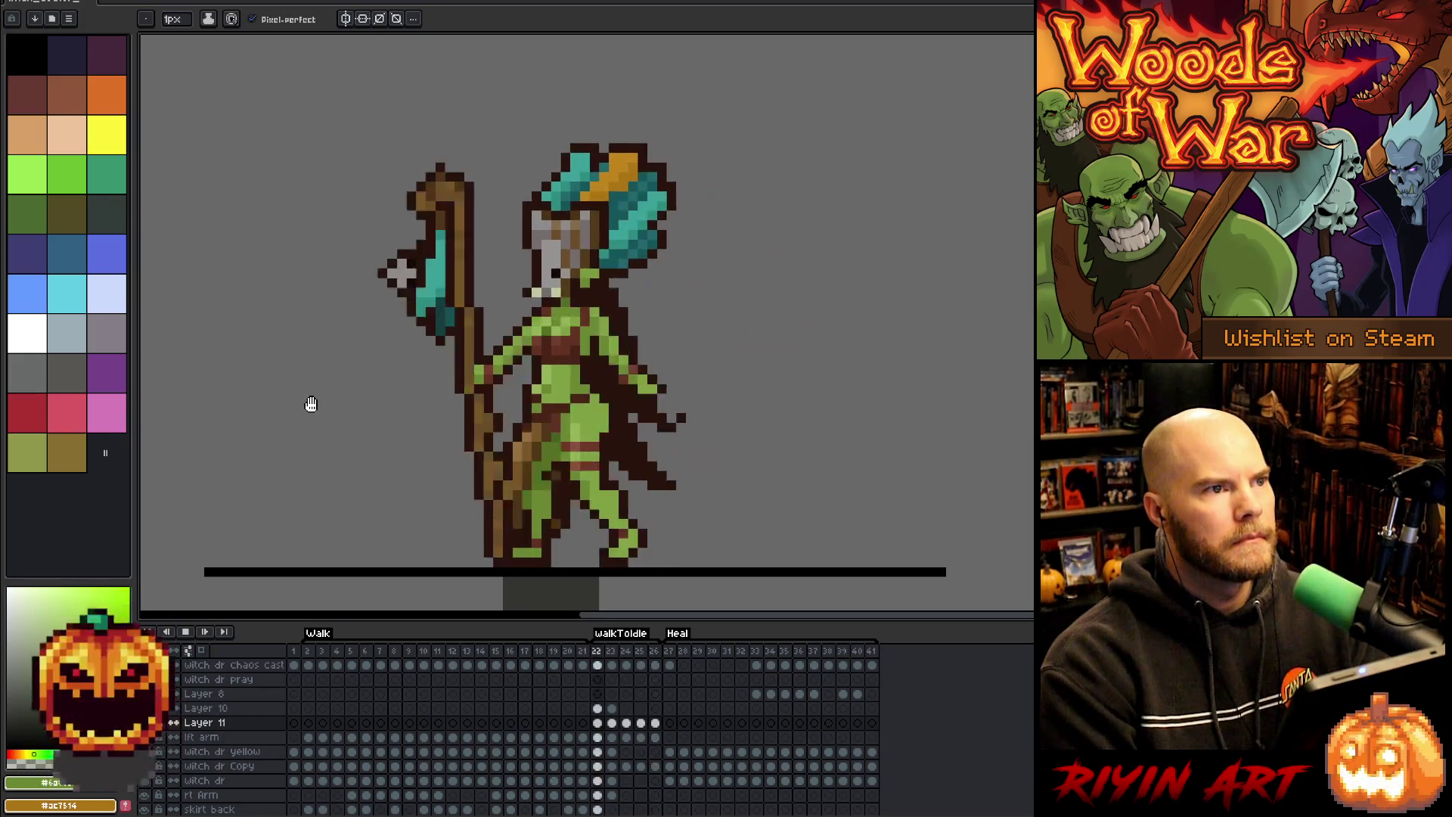
{"action": "key", "text": "Left"}
{"action": "key", "text": "Left"}
{"action": "key", "text": "Right"}
{"action": "key", "text": "Right"}
{"action": "key", "text": "Left"}
{"action": "key", "text": "Right"}
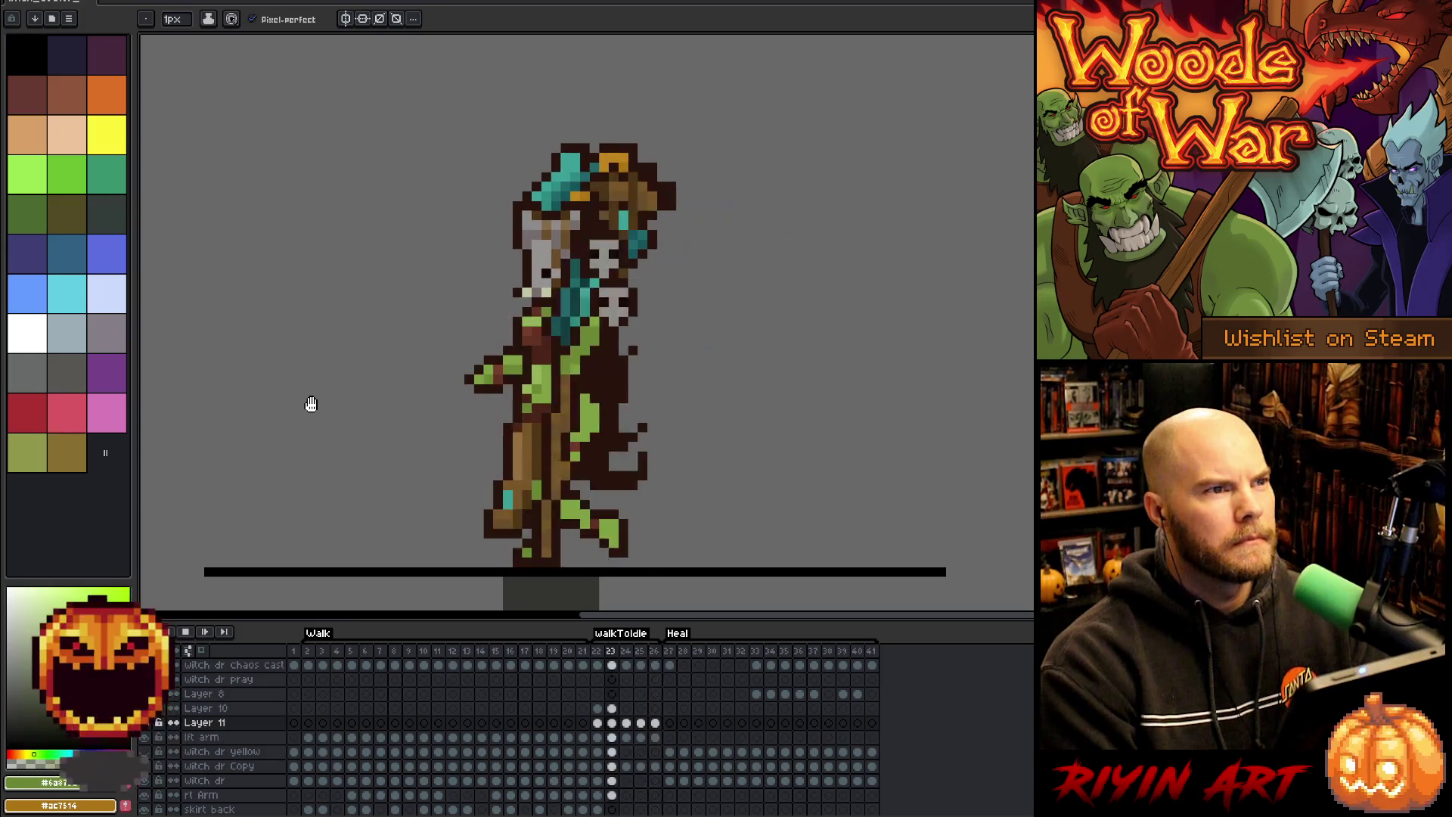
{"action": "key", "text": "Right"}
{"action": "key", "text": "Right"}
{"action": "key", "text": "Left"}
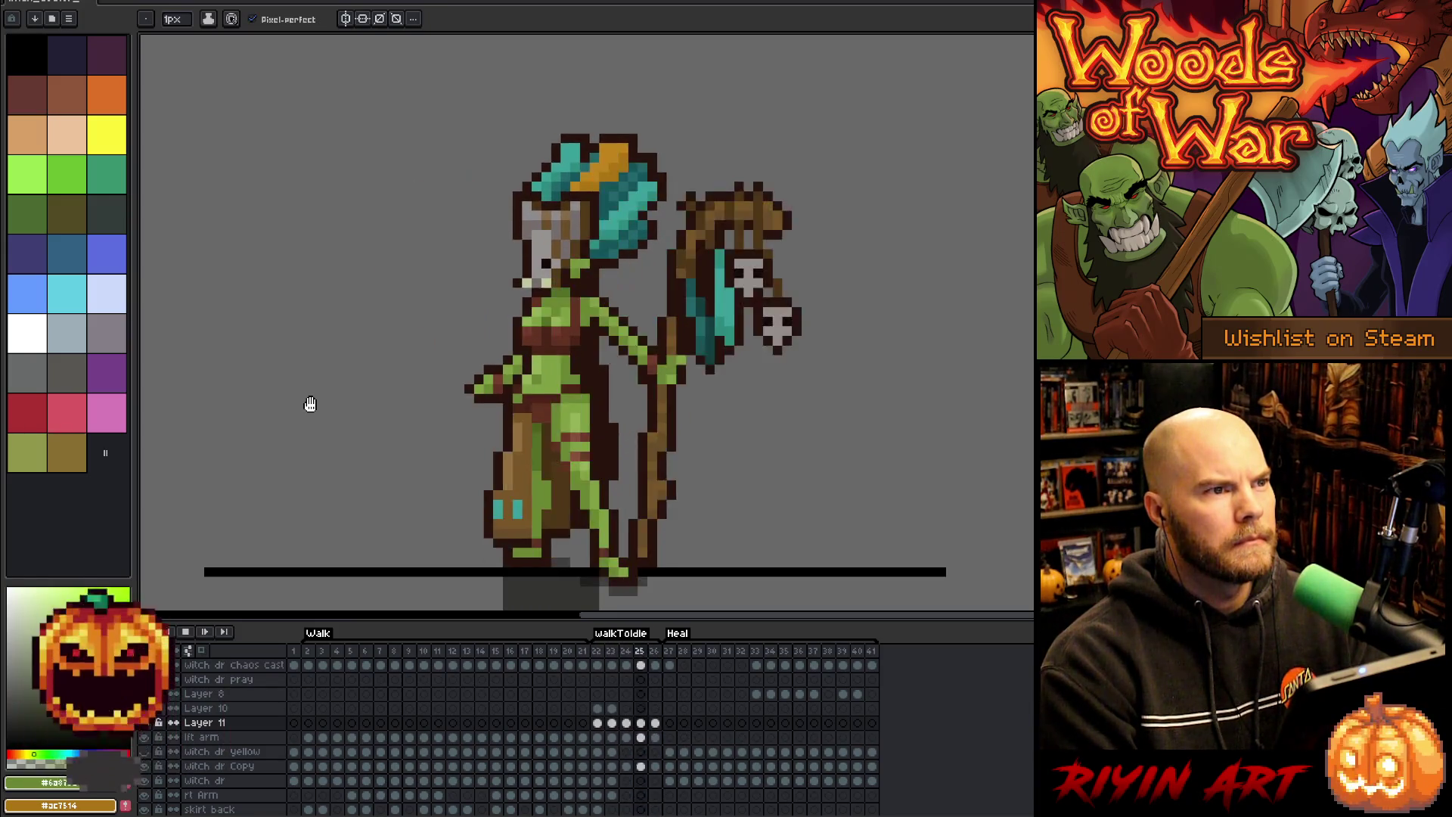
- Play the walk into the walkToIdle transition from frame 22, then stop playback
{"action": "scroll", "coordinate": [308, 405], "scroll_direction": "down", "scroll_amount": 1}
{"action": "key", "text": "Left"}
{"action": "key", "text": "Left"}
{"action": "key", "text": "Left"}
{"action": "scroll", "coordinate": [366, 382], "scroll_direction": "up", "scroll_amount": 1}
{"action": "key", "text": "Return"}
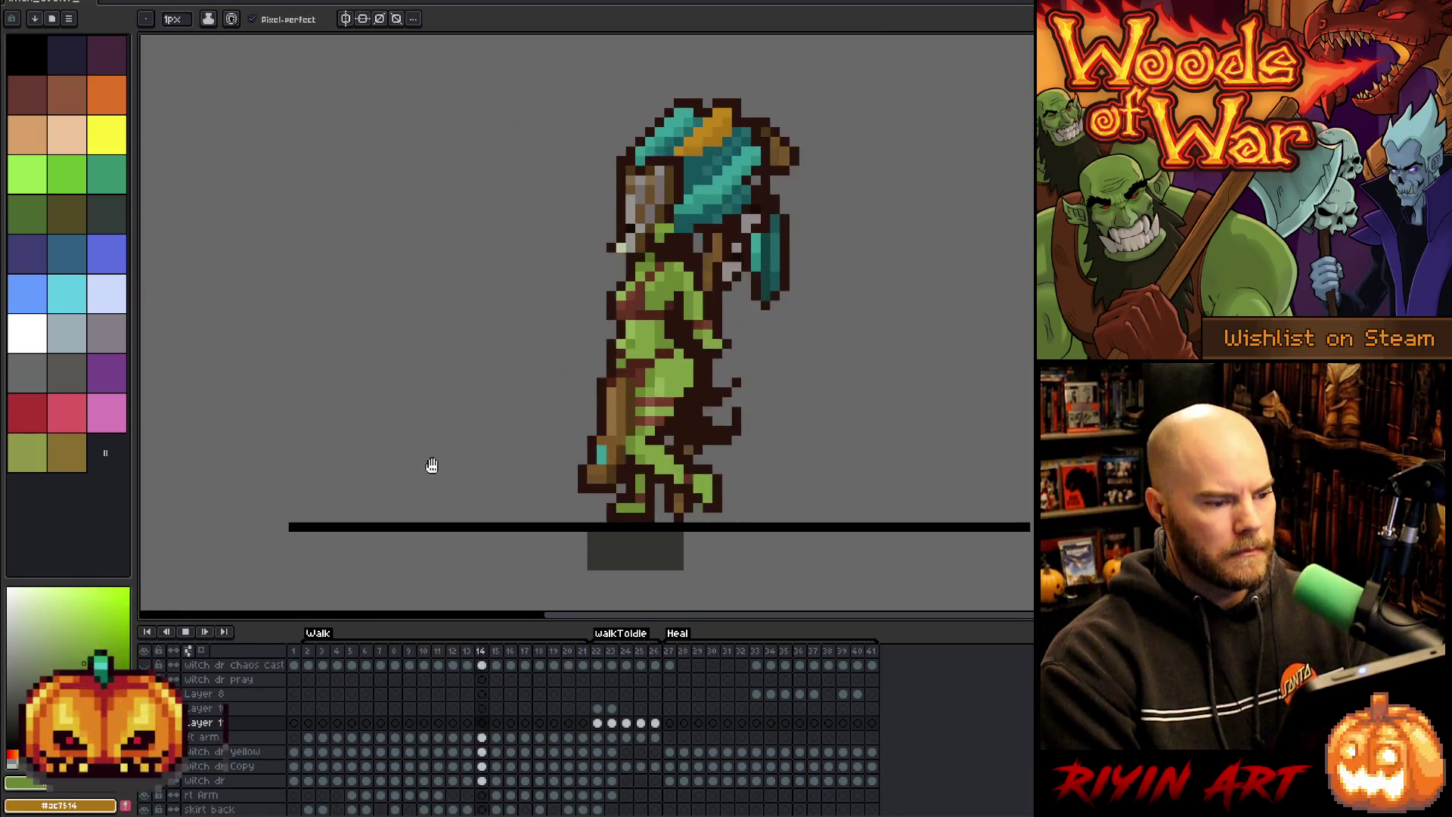
{"action": "scroll", "coordinate": [433, 375], "scroll_direction": "down", "scroll_amount": 1}
{"action": "key", "text": "v"}
{"action": "key", "text": "Return"}
{"action": "key", "text": "b"}
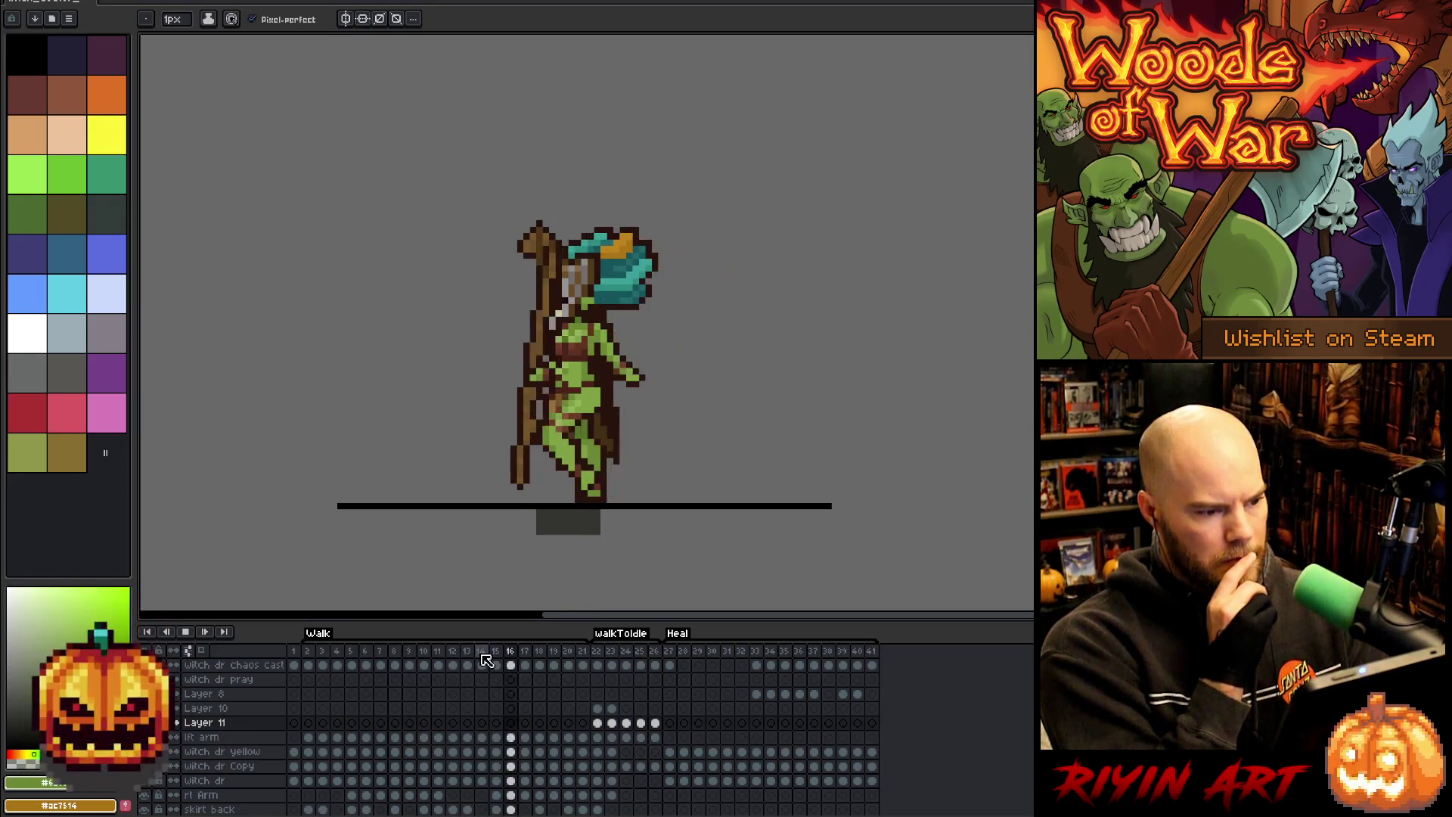
{"action": "left_click", "coordinate": [598, 654]}
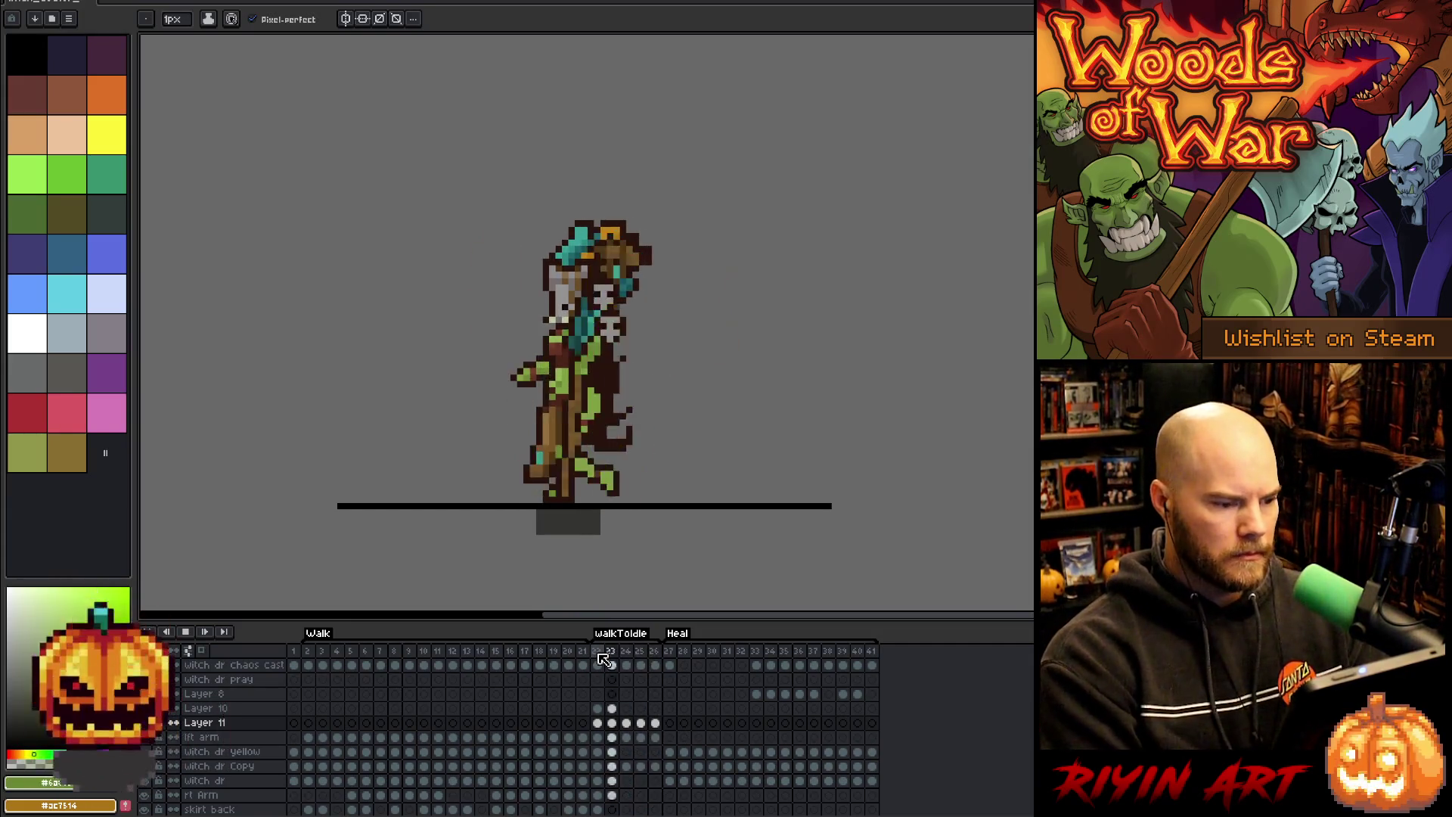
{"action": "key", "text": "Return"}
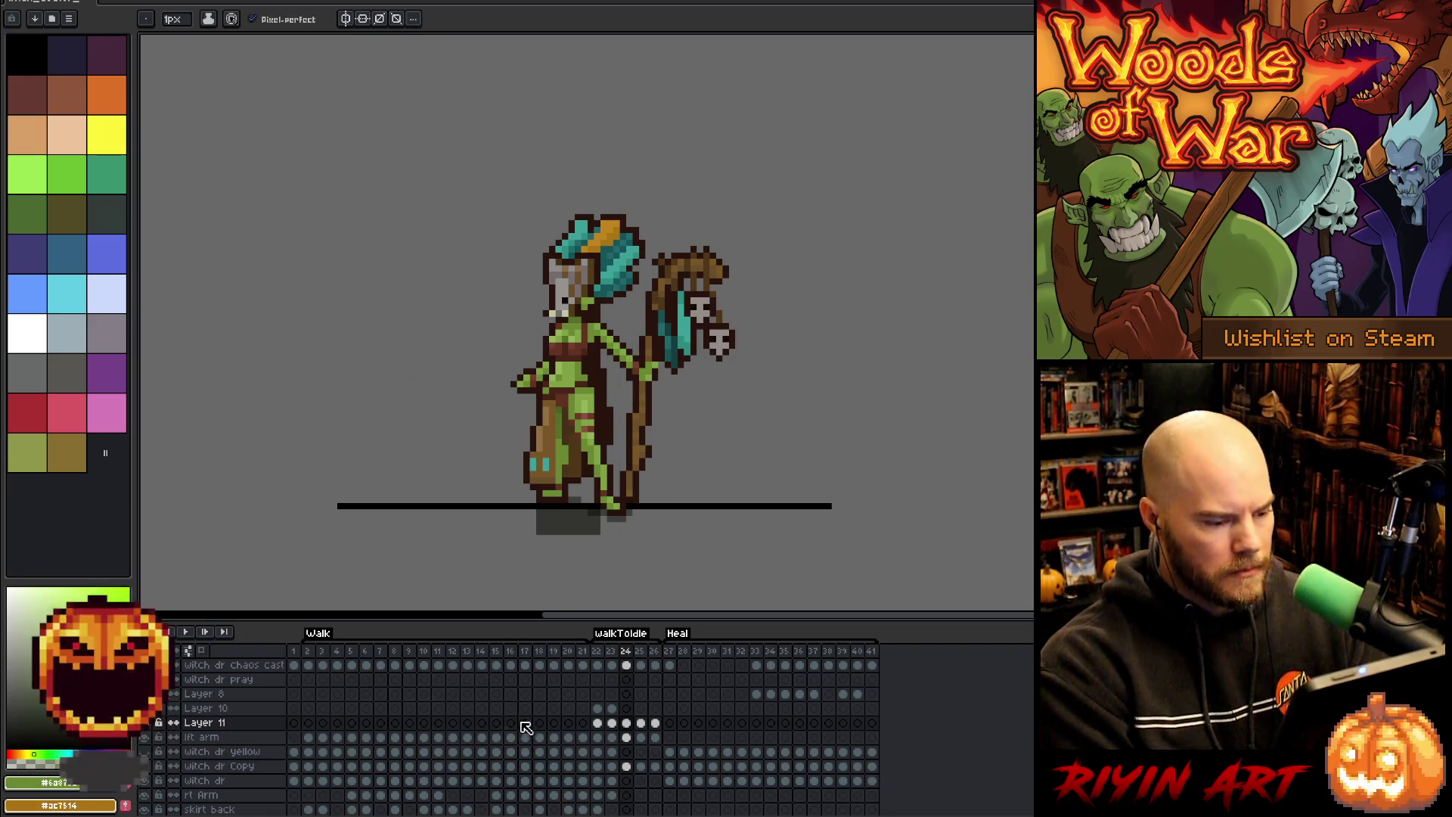
- Compare frame 26's upright pose with frame 22's stride, ending on frame 26
{"action": "left_click", "coordinate": [656, 657]}
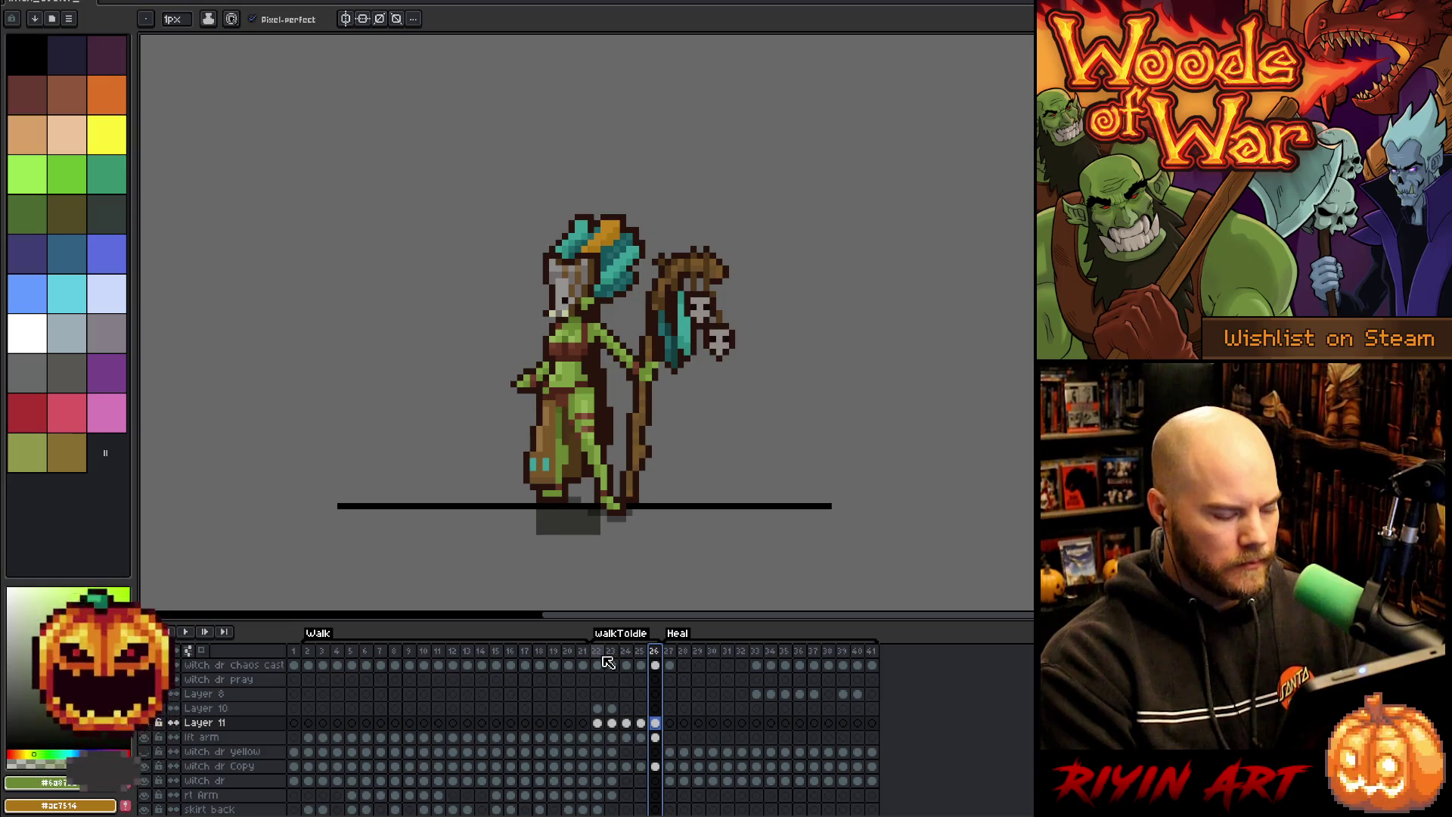
{"action": "left_click", "coordinate": [603, 658]}
{"action": "left_click", "coordinate": [652, 662]}
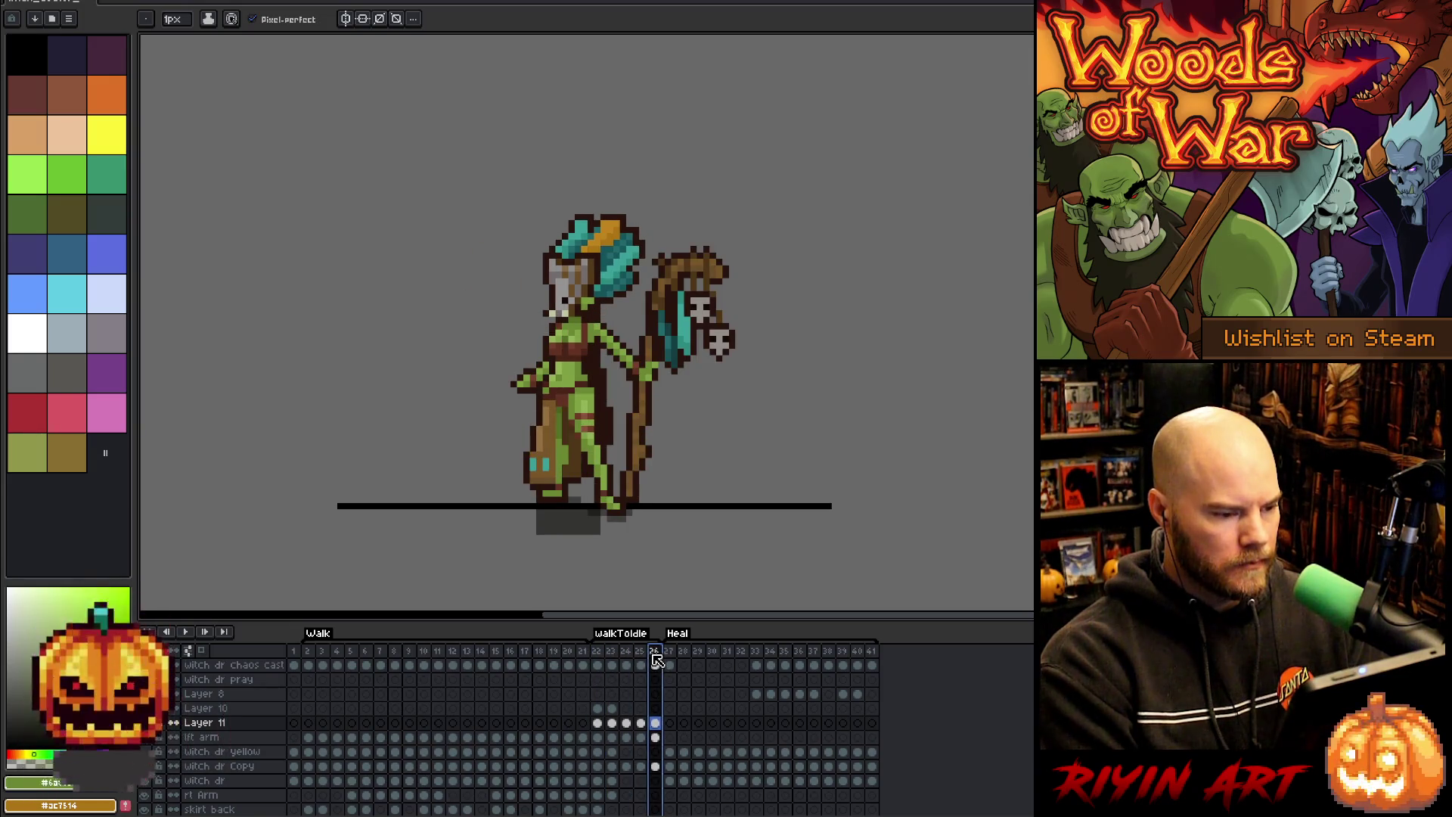